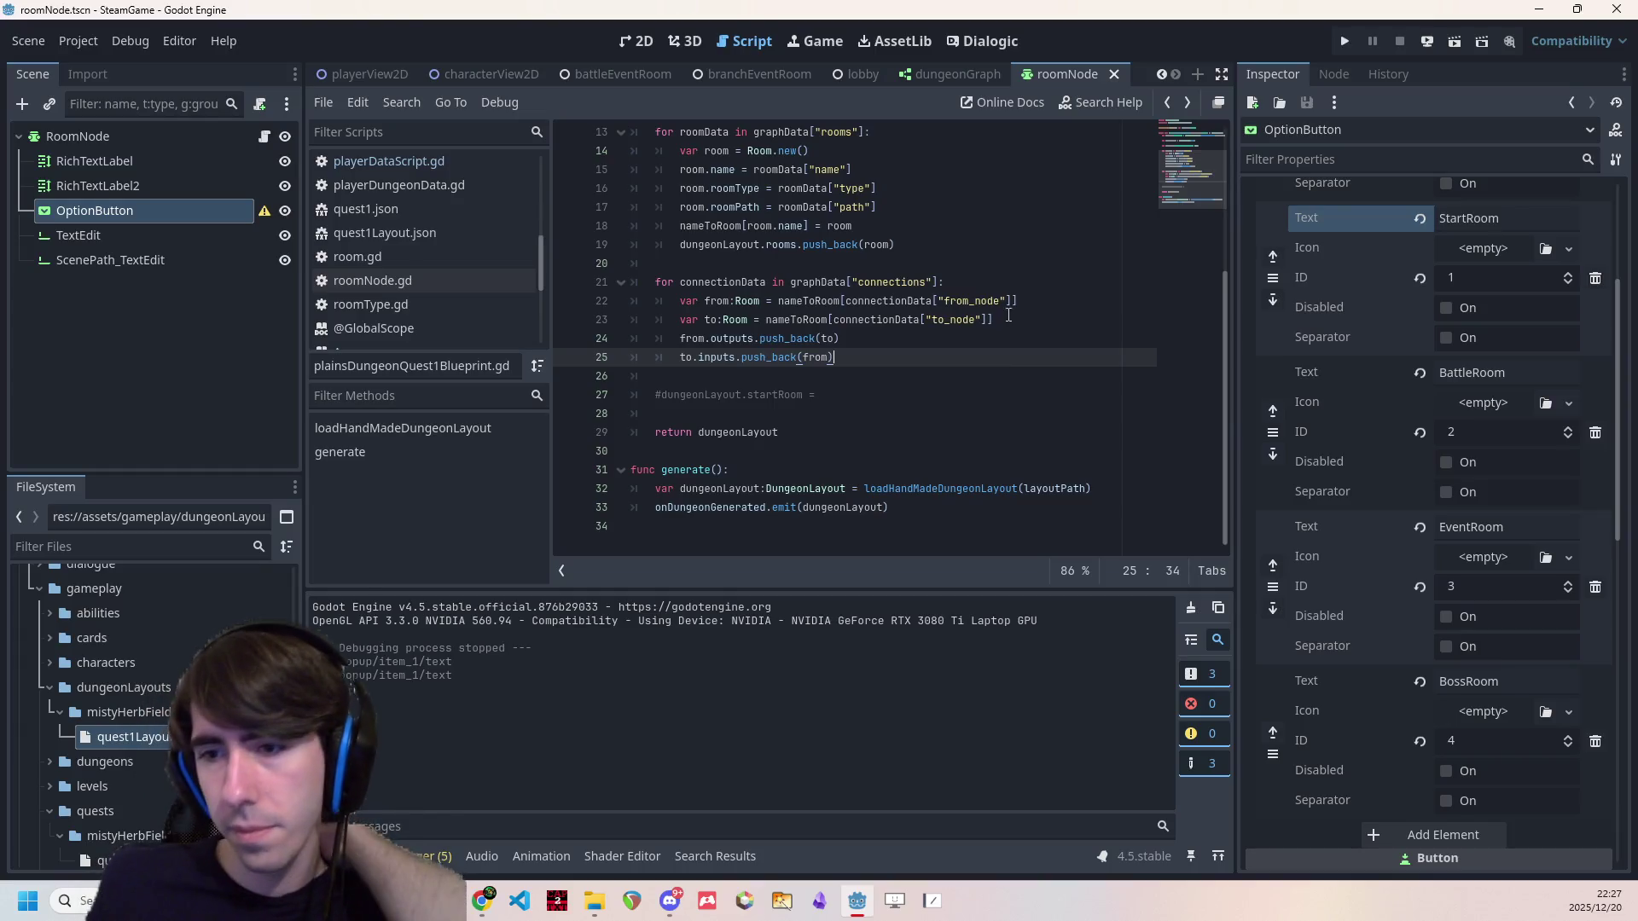
Open playerDataScript.gd from the dungeonGraph scene to see its blueprint loading code
click(947, 74)
click(435, 158)
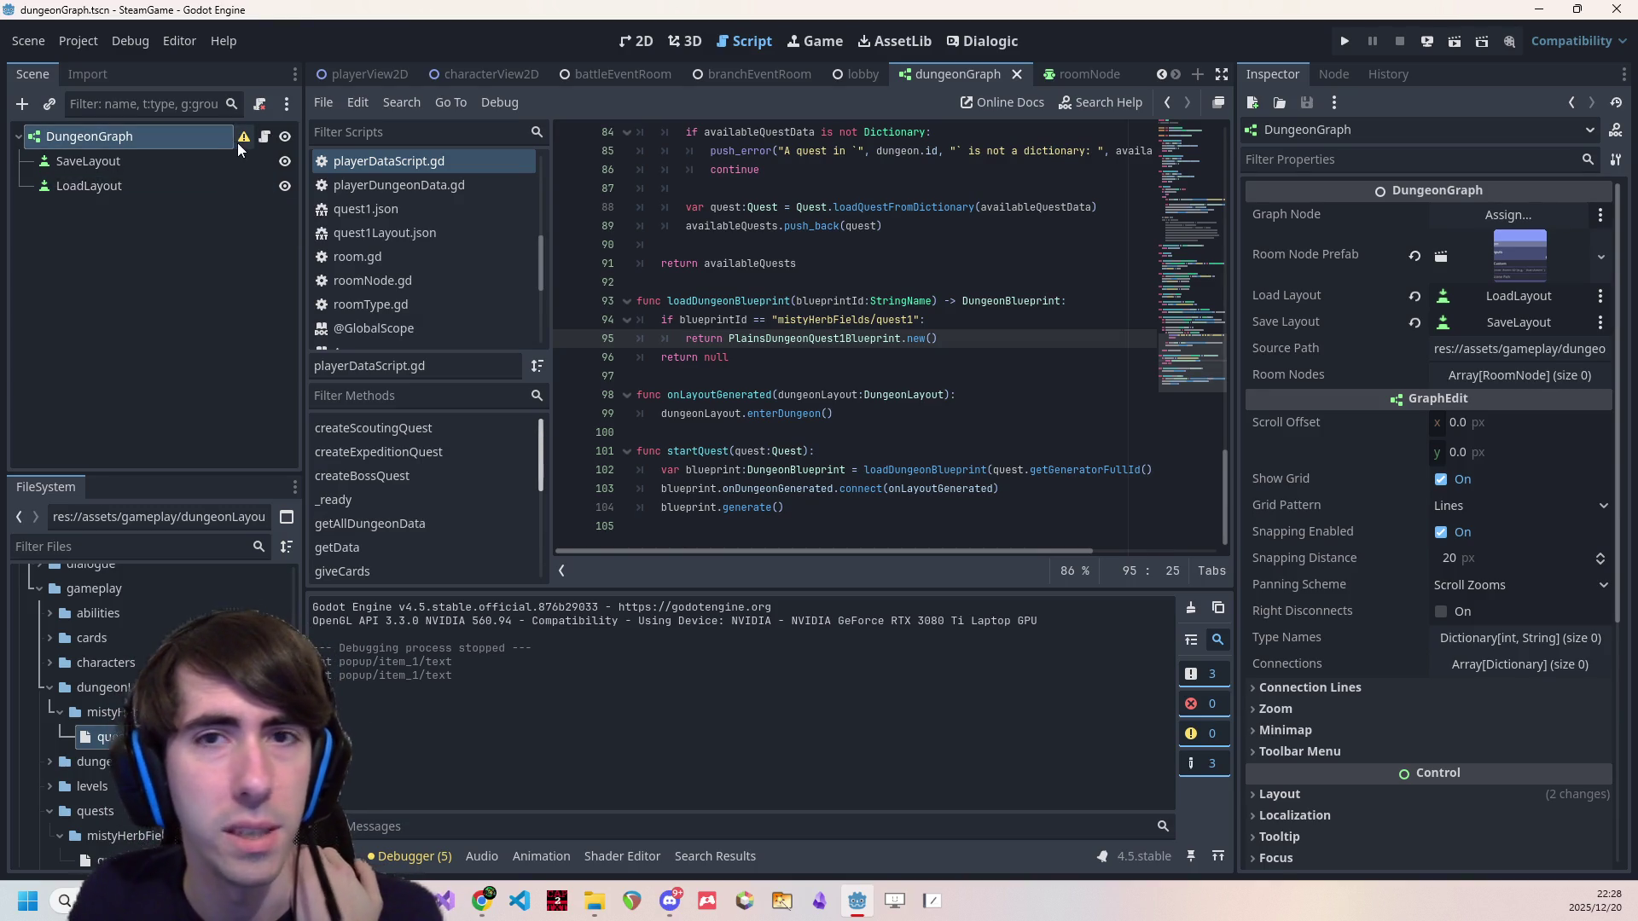
mouse_move(240, 147)
scroll(153, 683, down, 2)
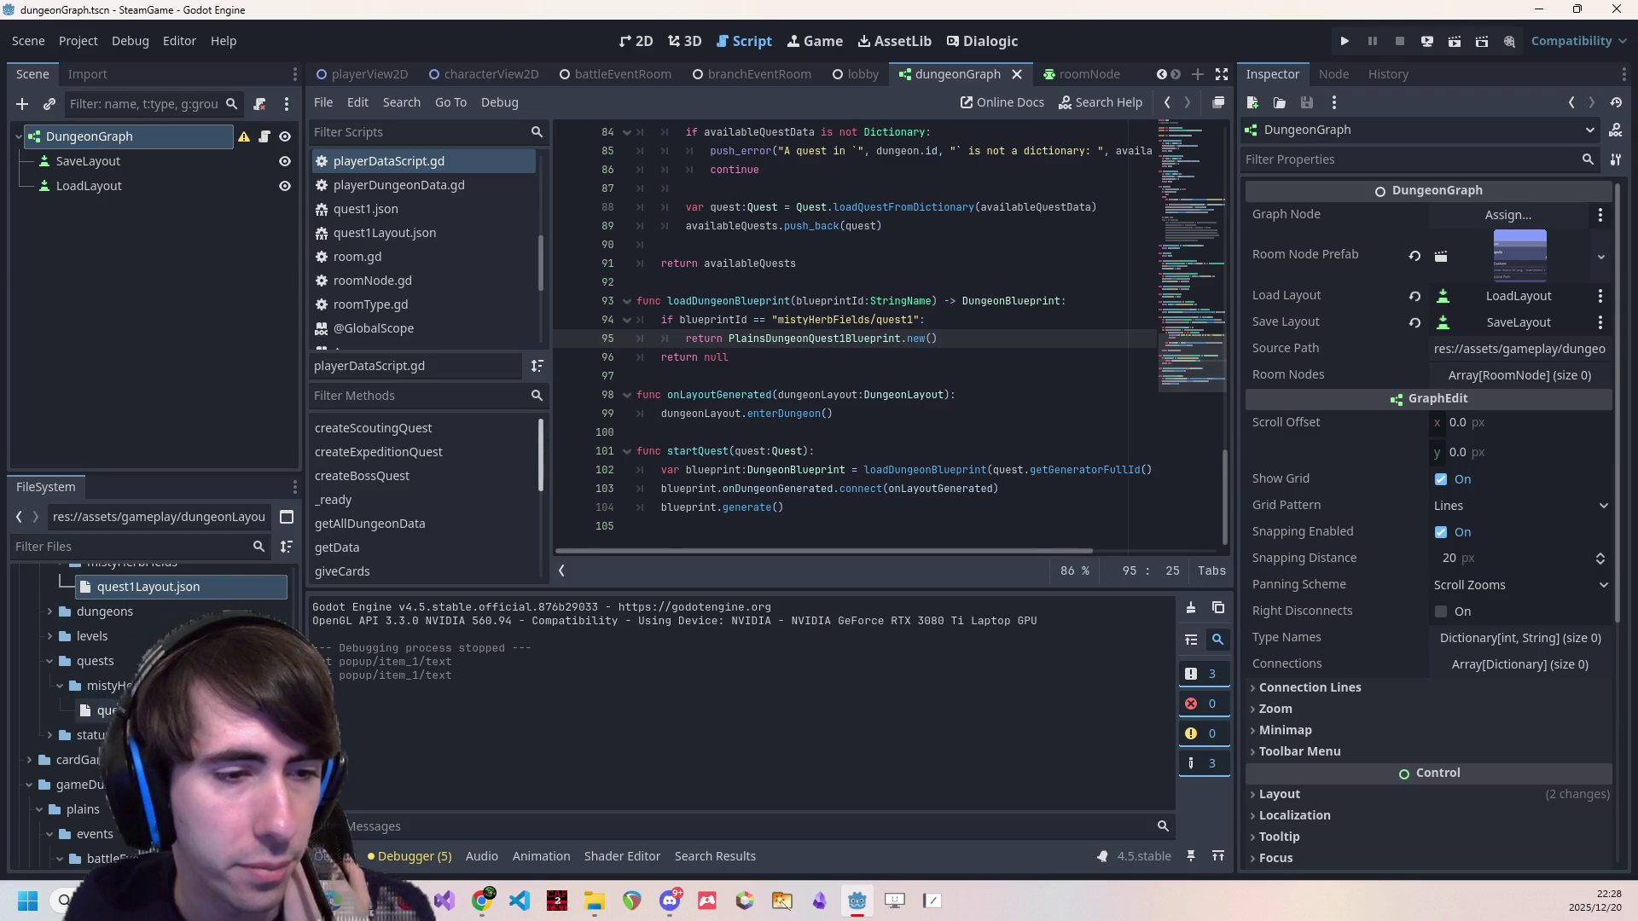
Select quest1.json in the quests folder, then return to the roomNode scene
click(107, 710)
scroll(153, 682, up, 1)
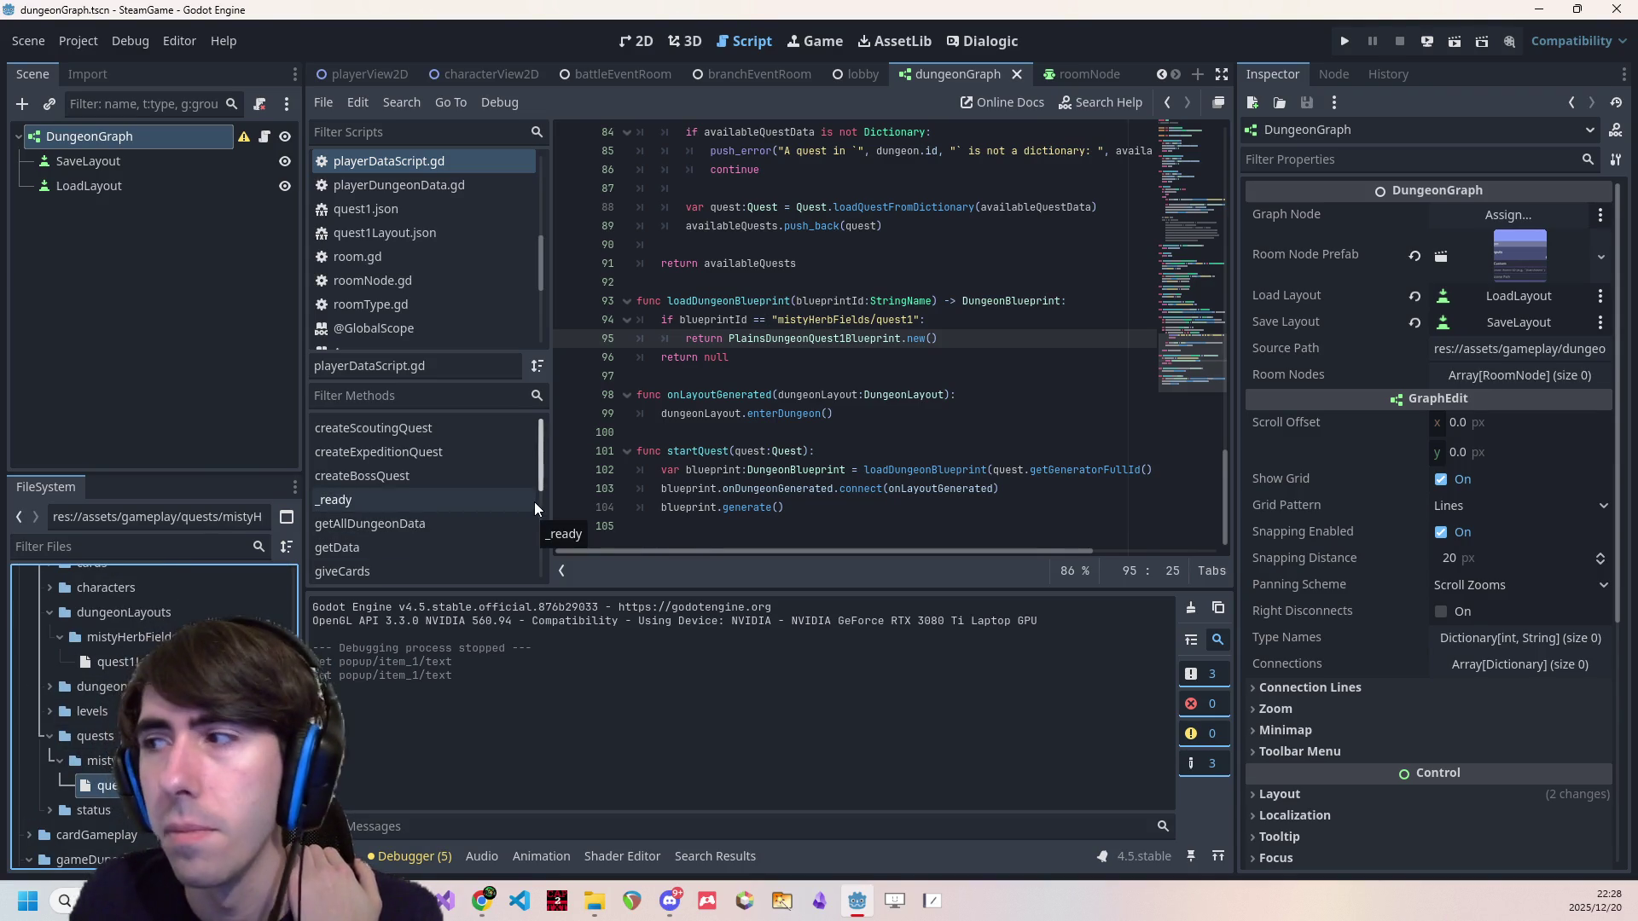
click(892, 369)
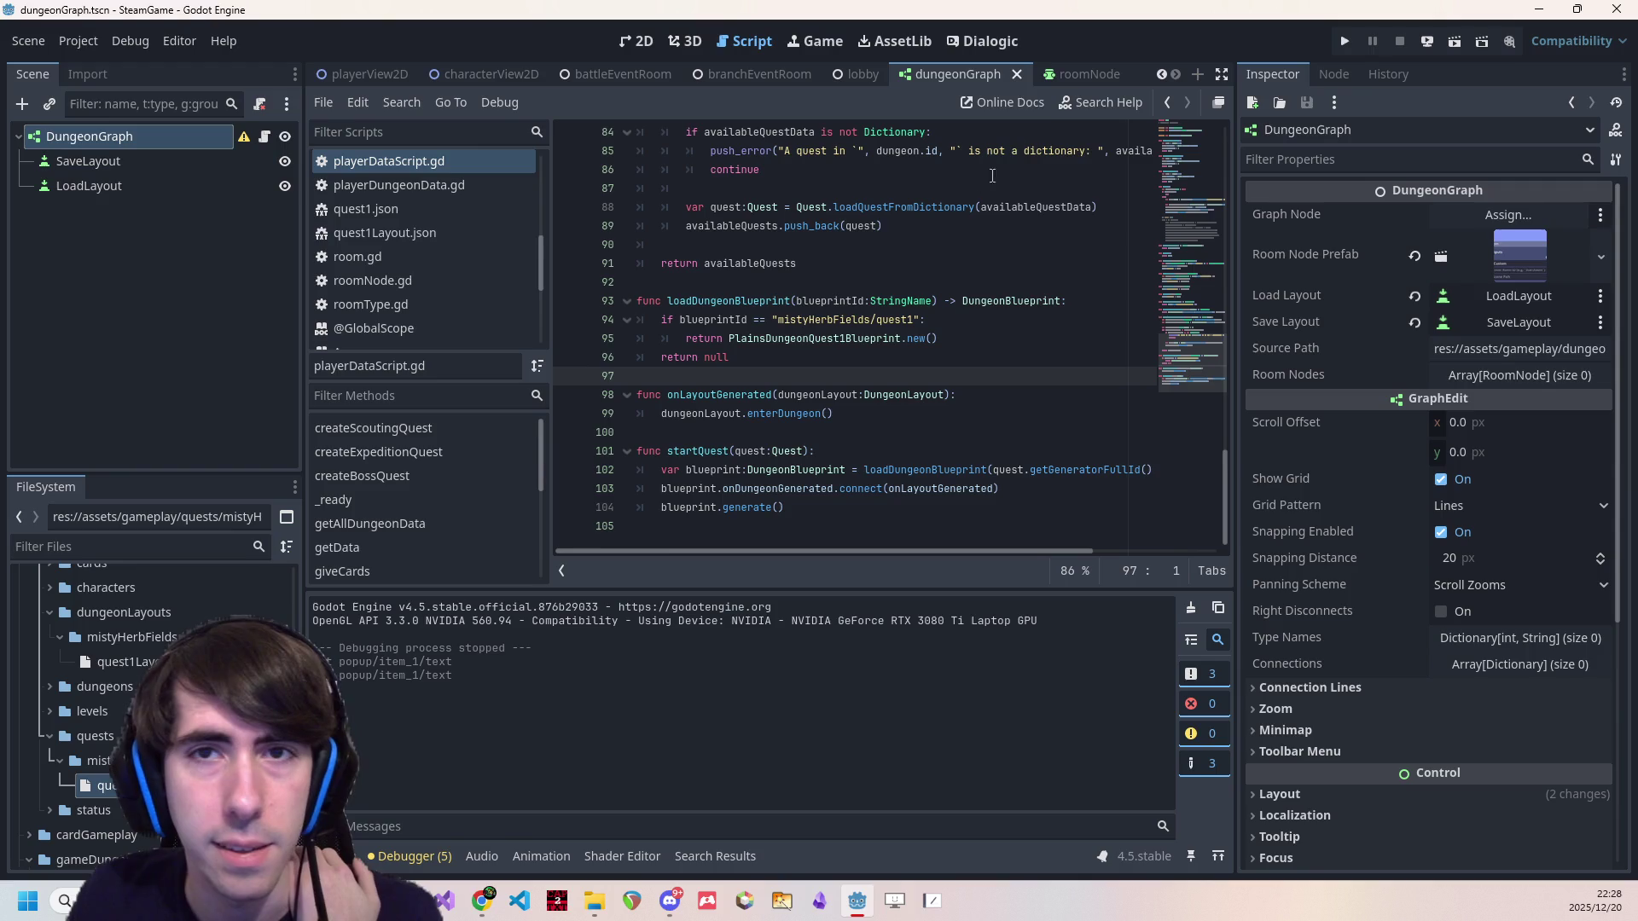
click(1054, 76)
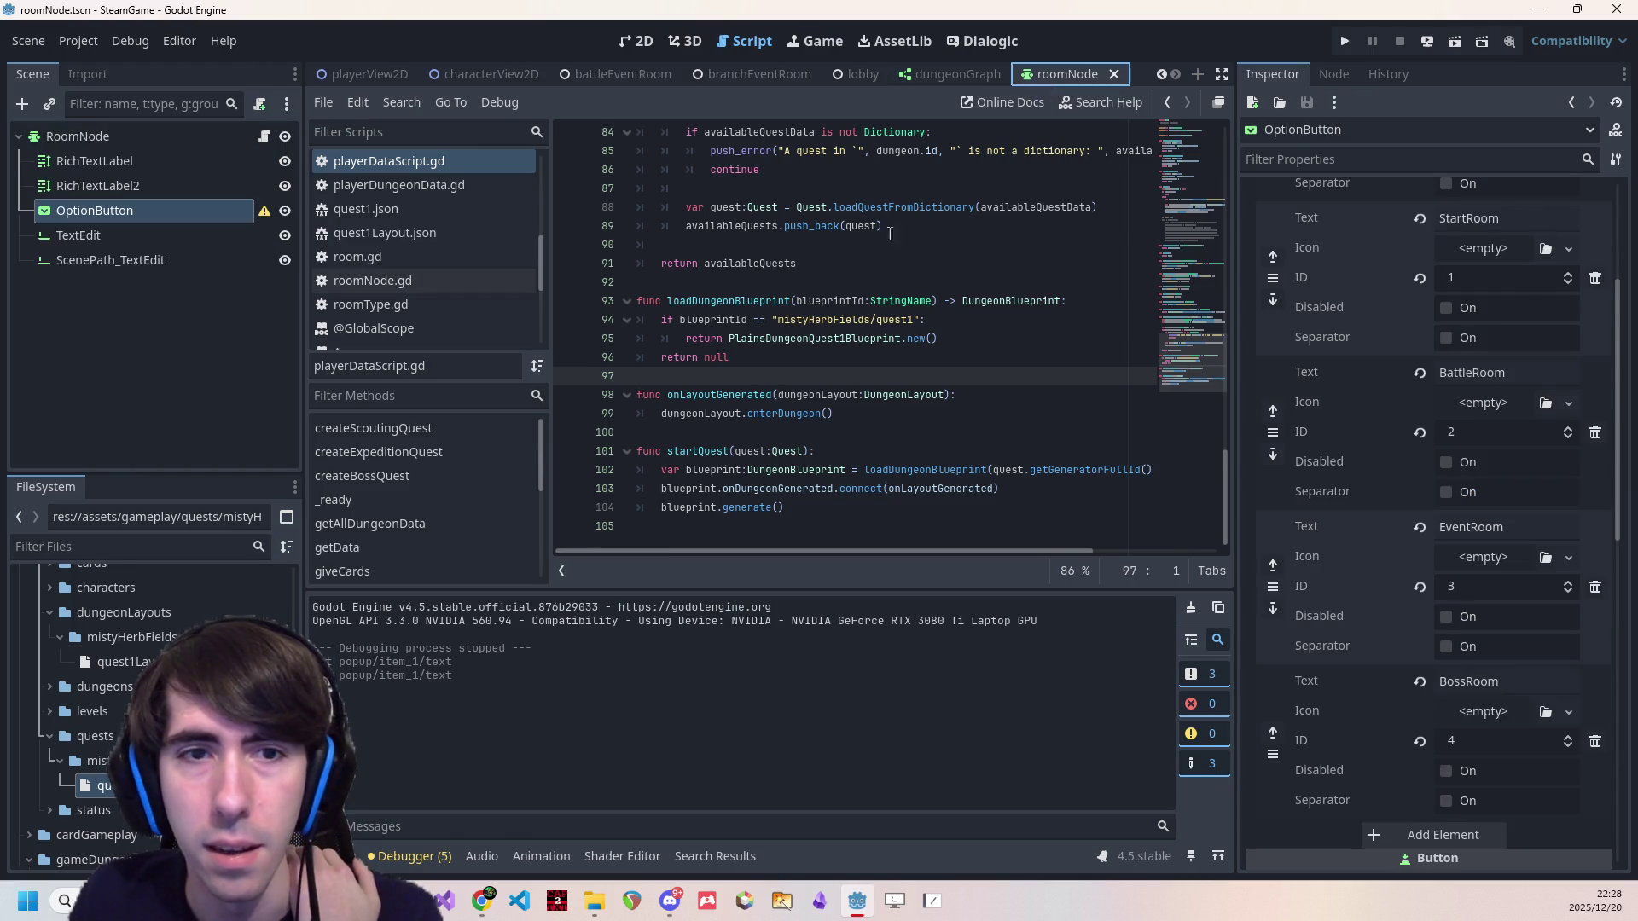
click(154, 137)
click(264, 137)
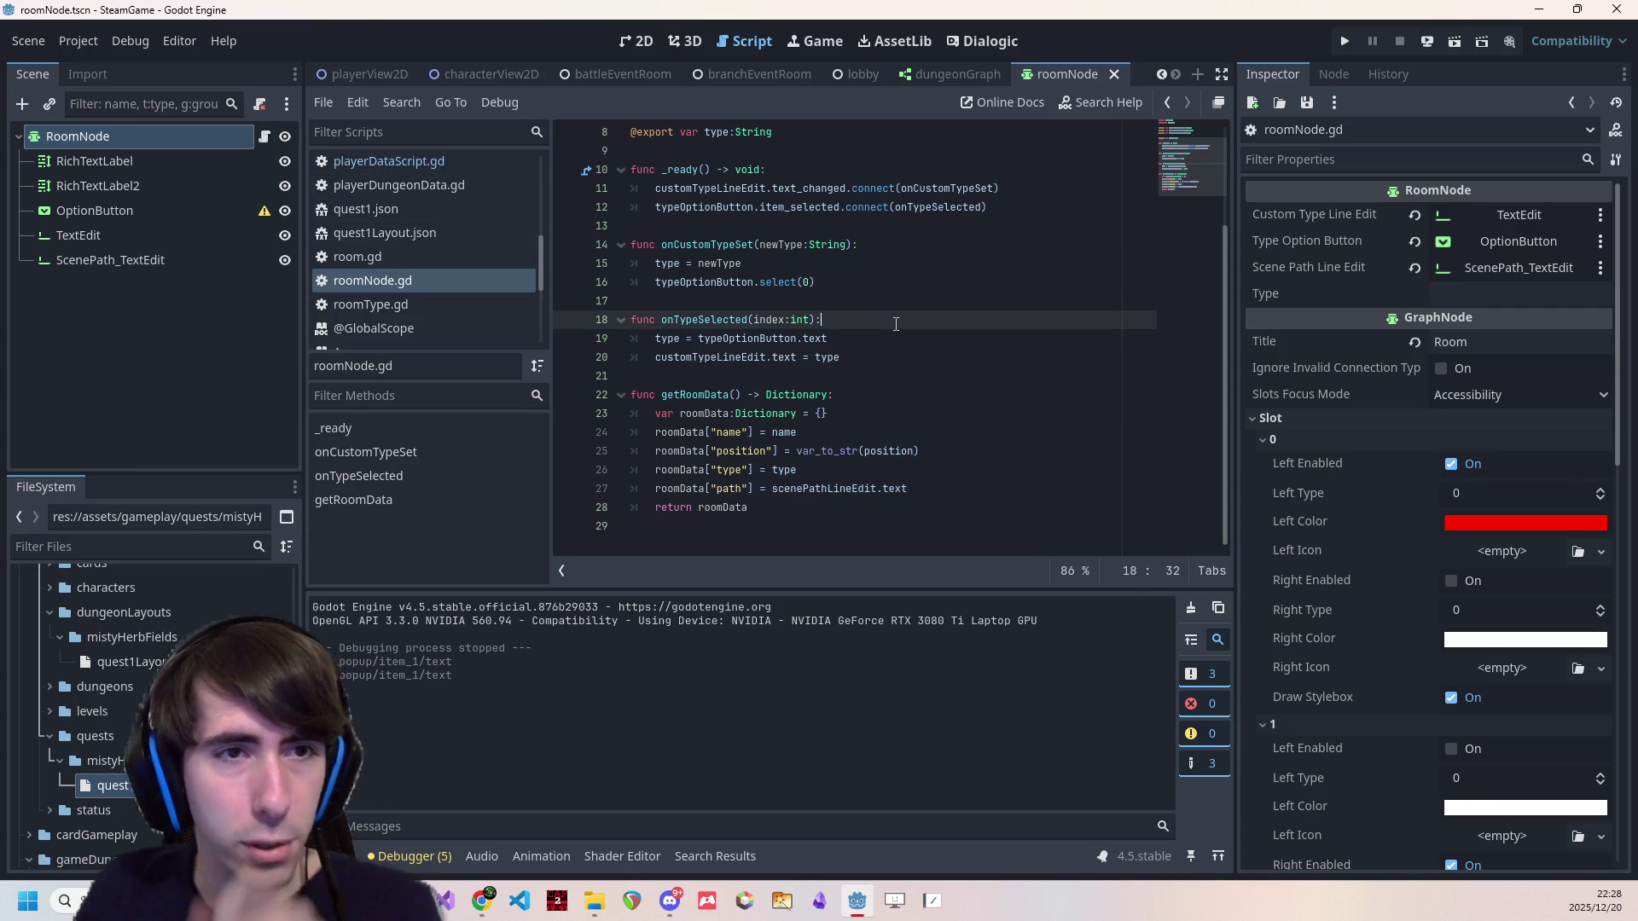
click(417, 167)
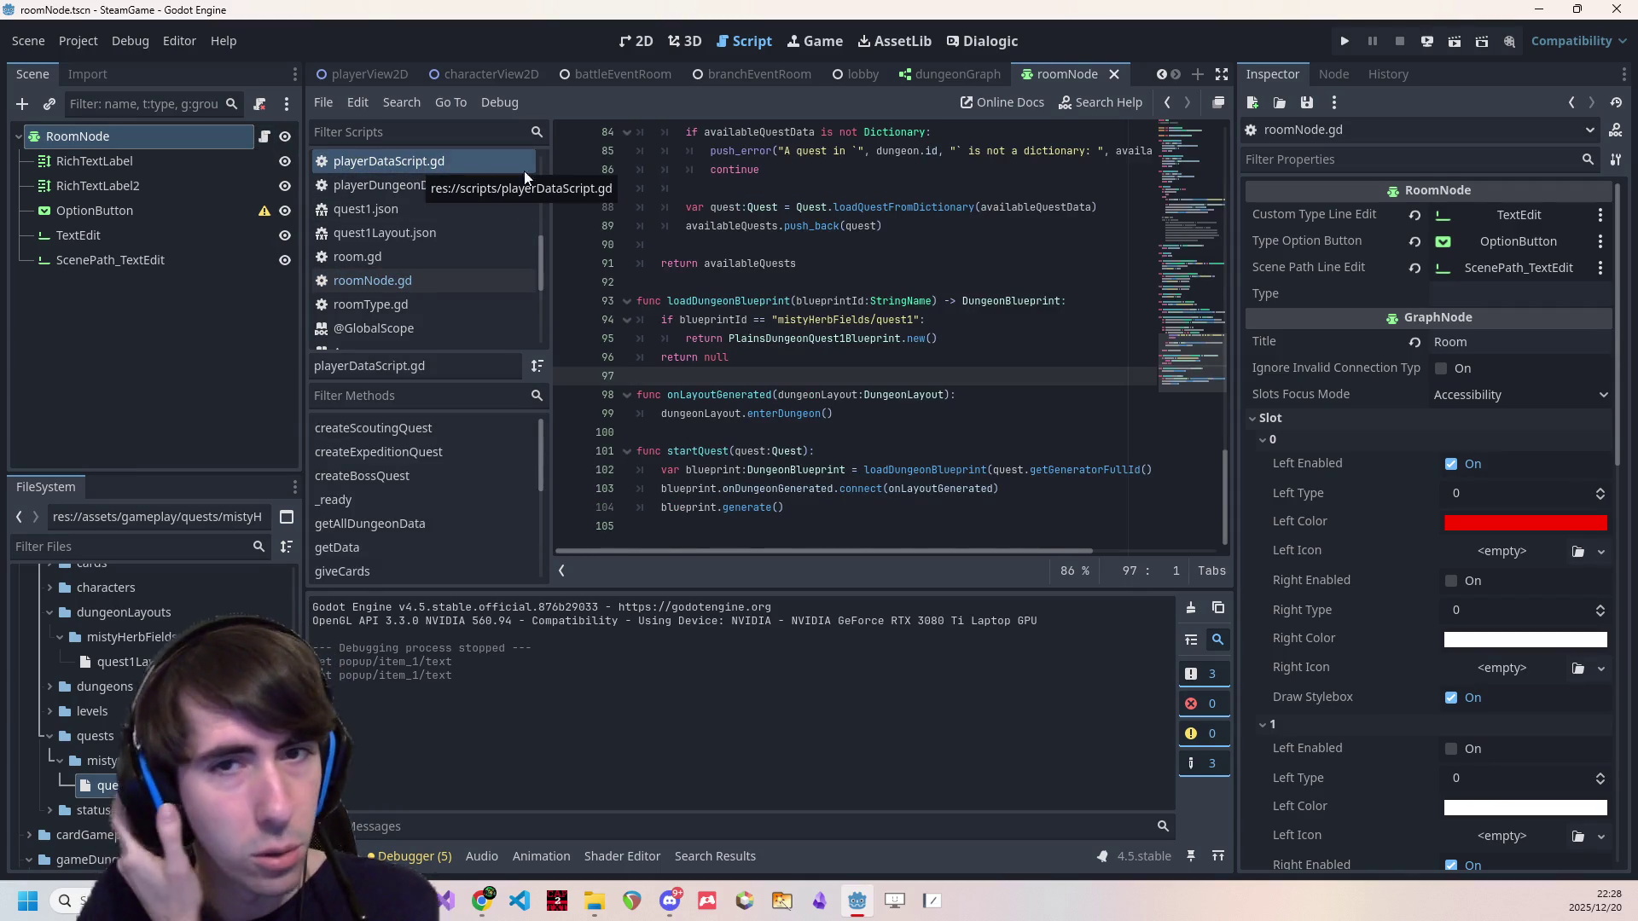
scroll(939, 300, up, 3)
click(920, 398)
scroll(920, 404, down, 3)
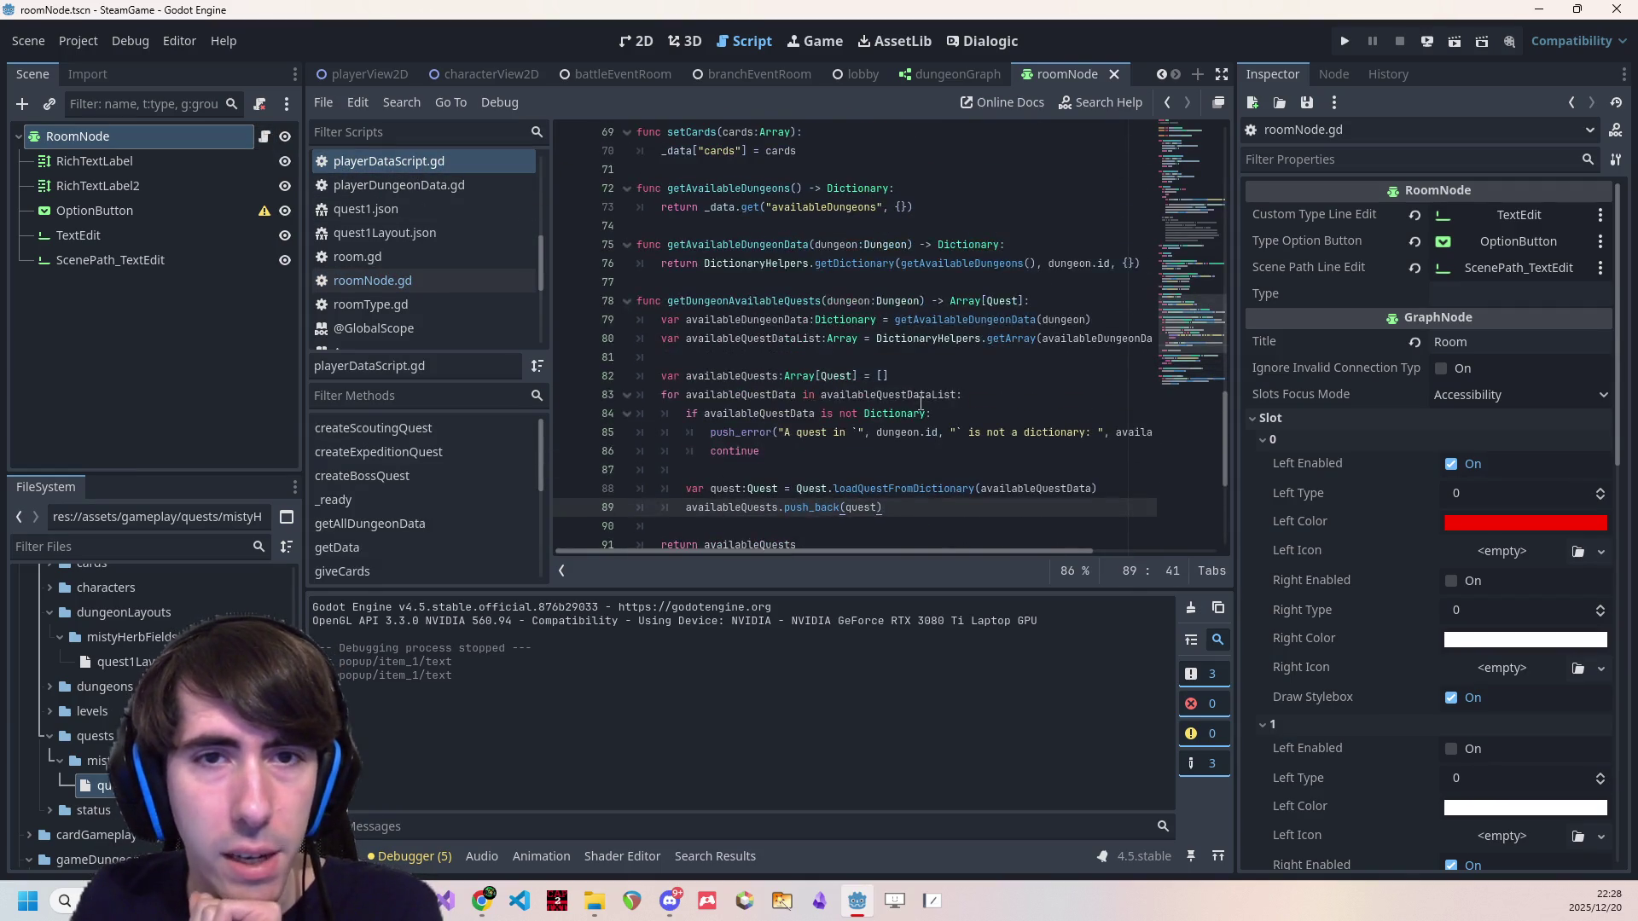
scroll(787, 426, up, 20)
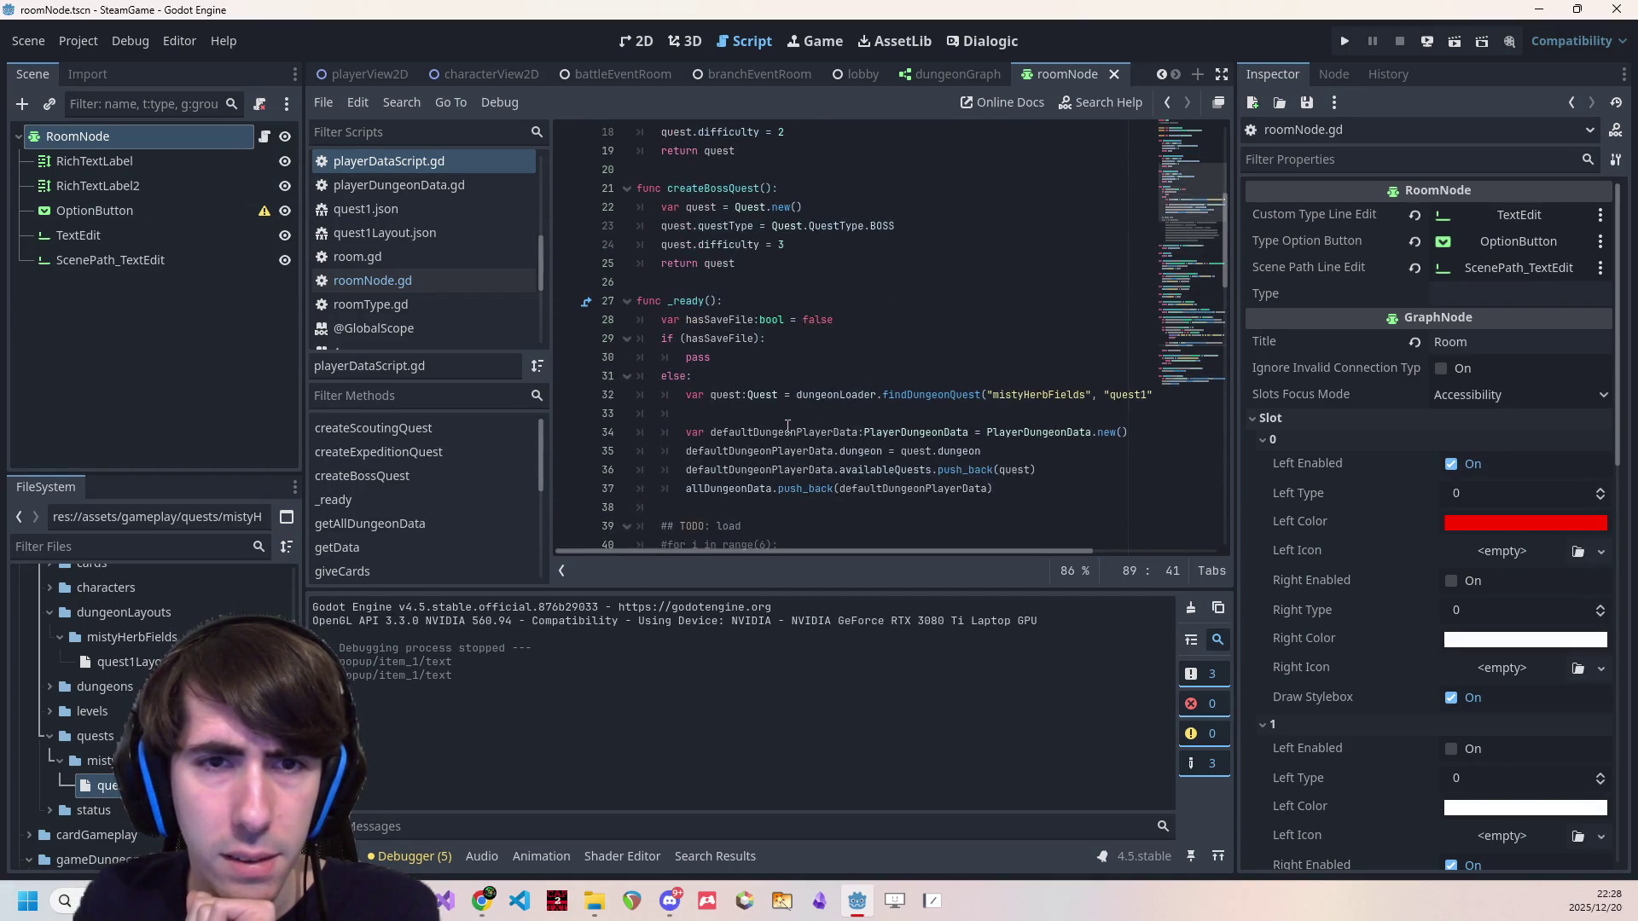
scroll(787, 426, down, 5)
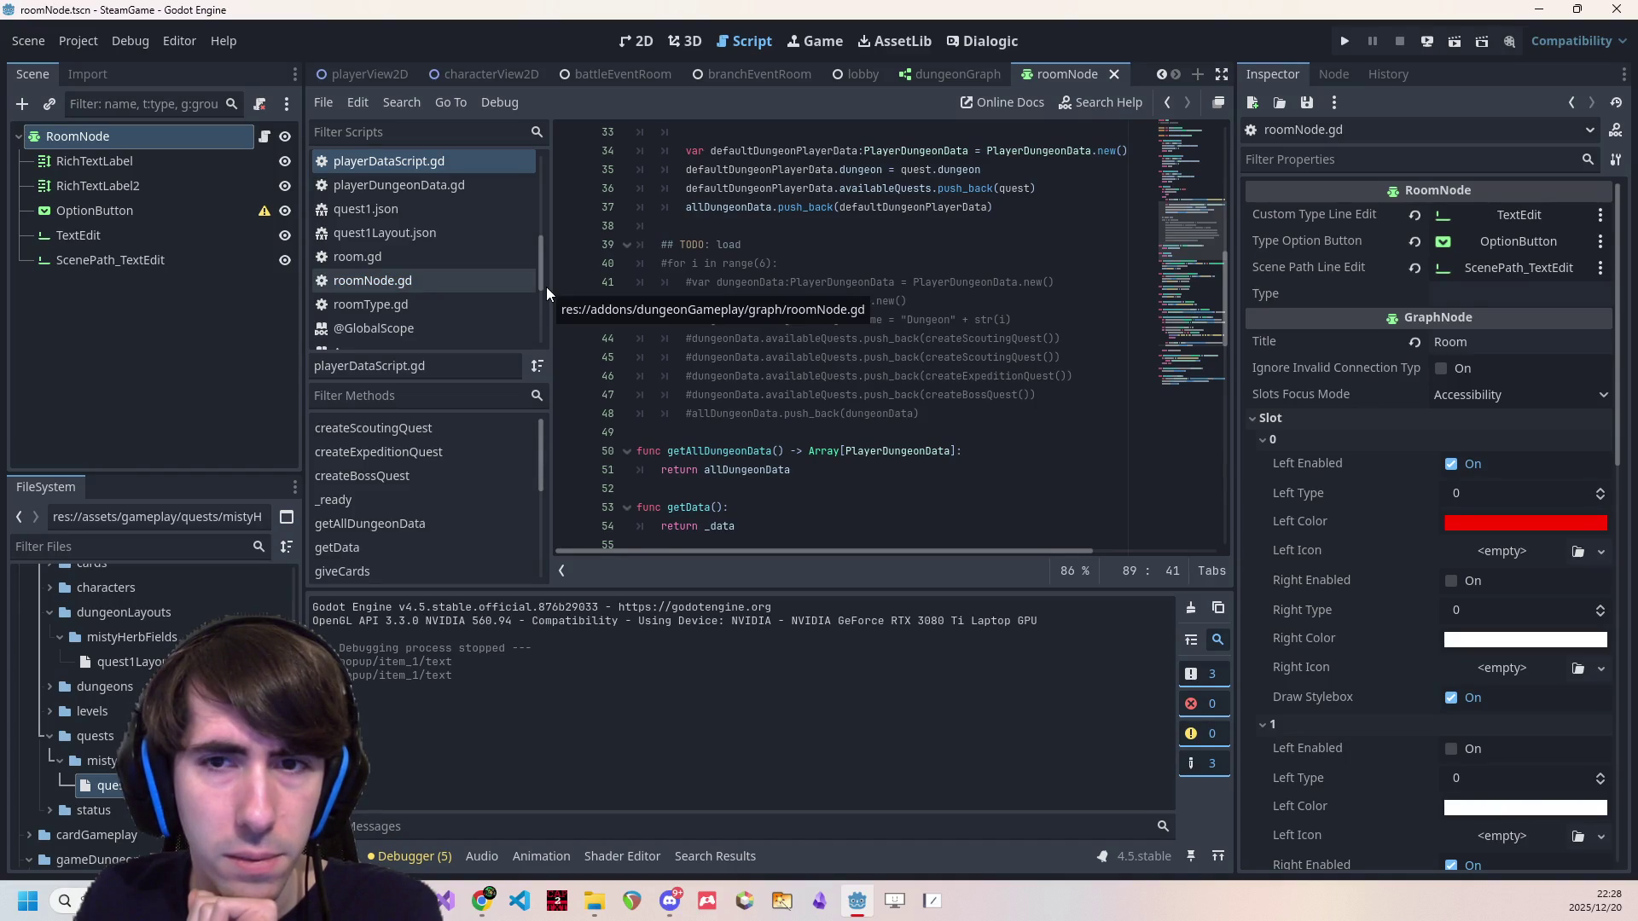
scroll(453, 199, up, 2)
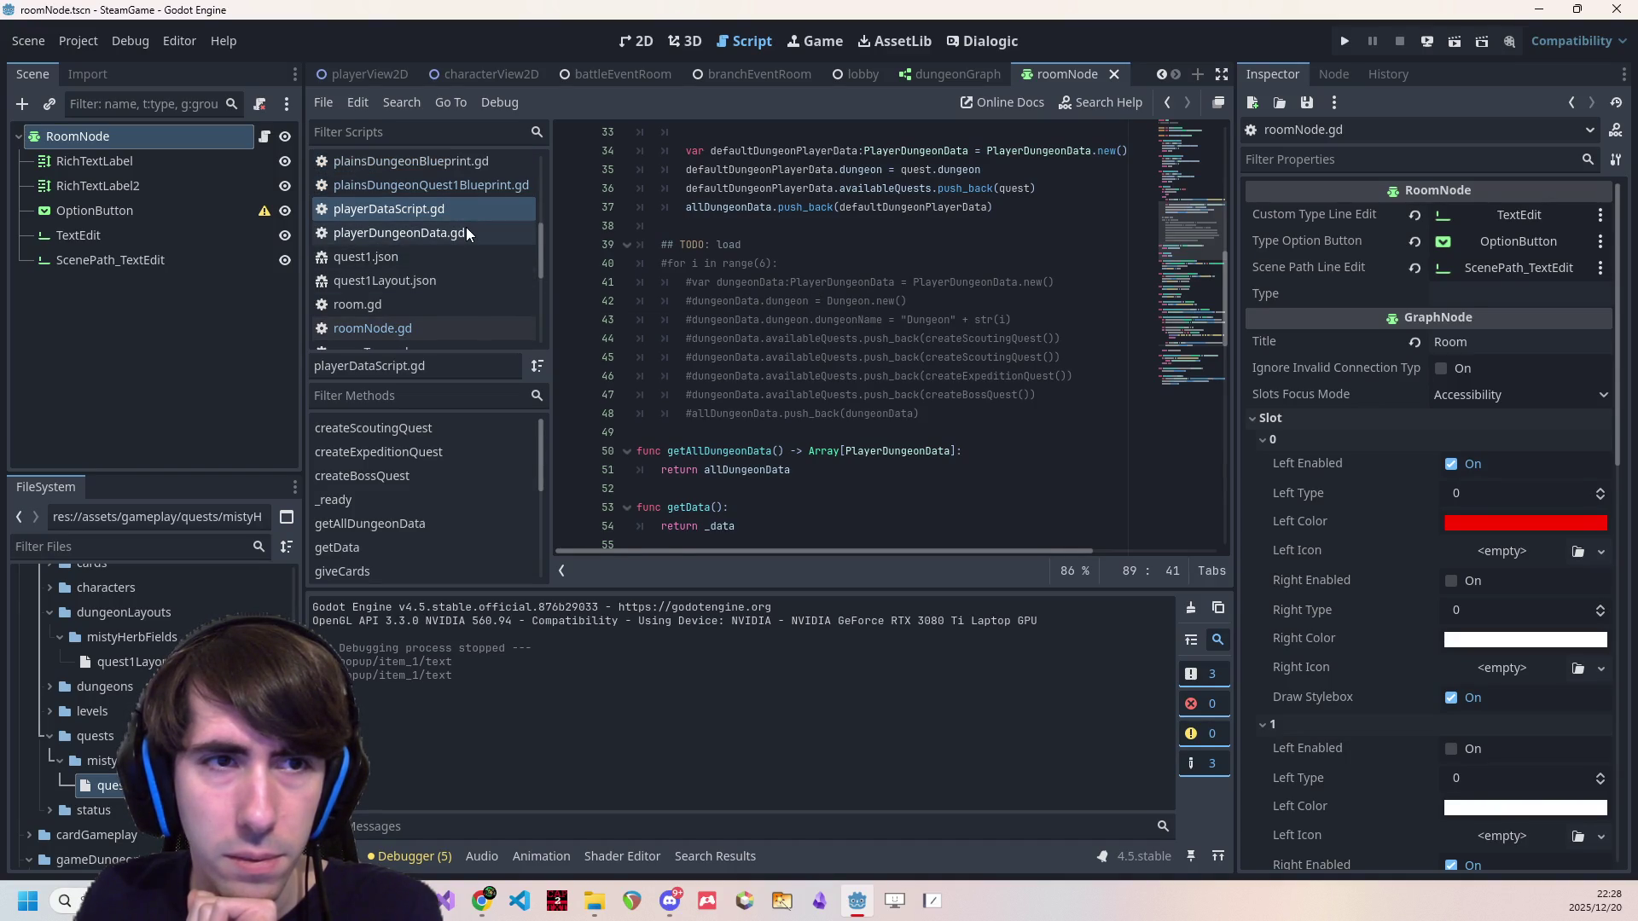
scroll(452, 266, up, 3)
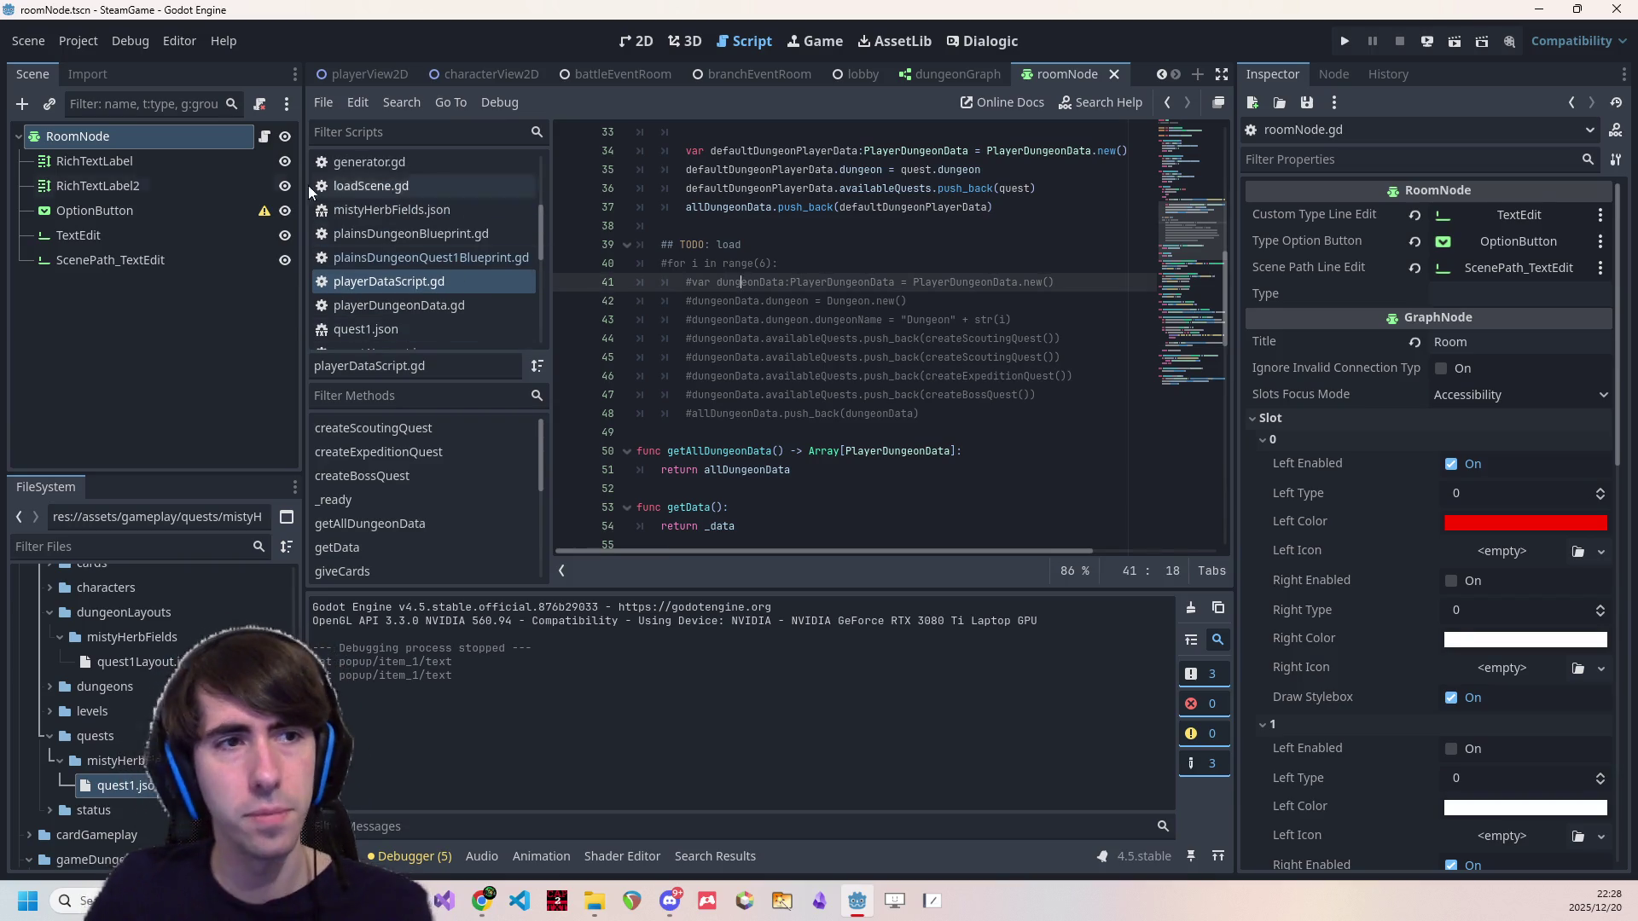
scroll(606, 281, up, 7)
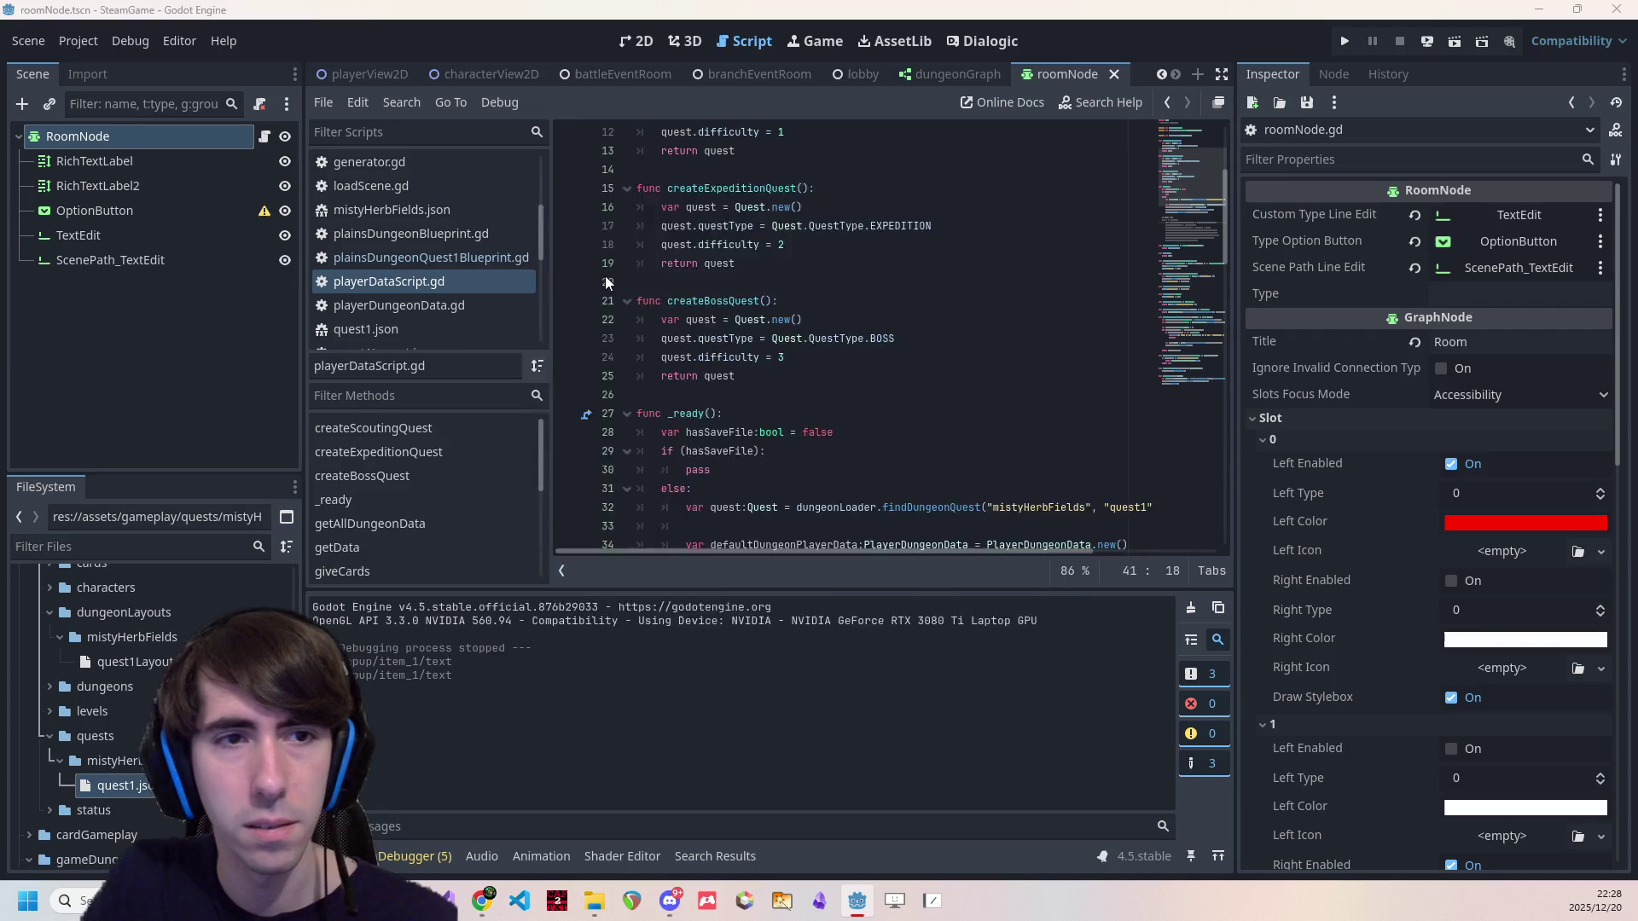
Open PlayerData.tscn through the quick resource search for 'playerdata'
key(alt+shift+o)
text(playerdata)
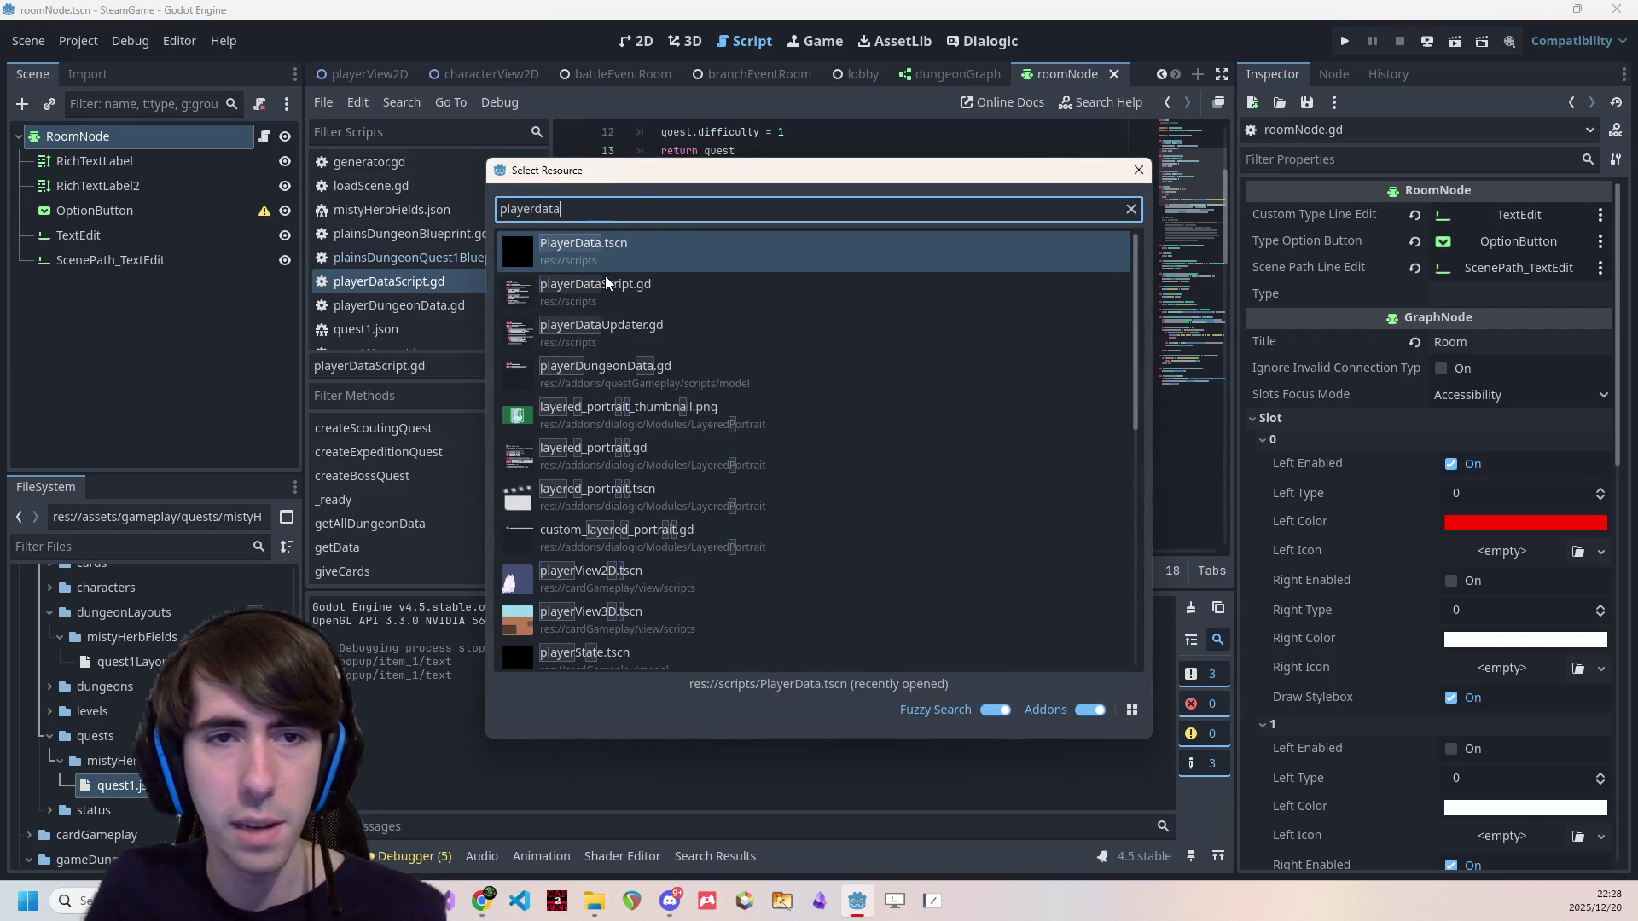
double_click(650, 266)
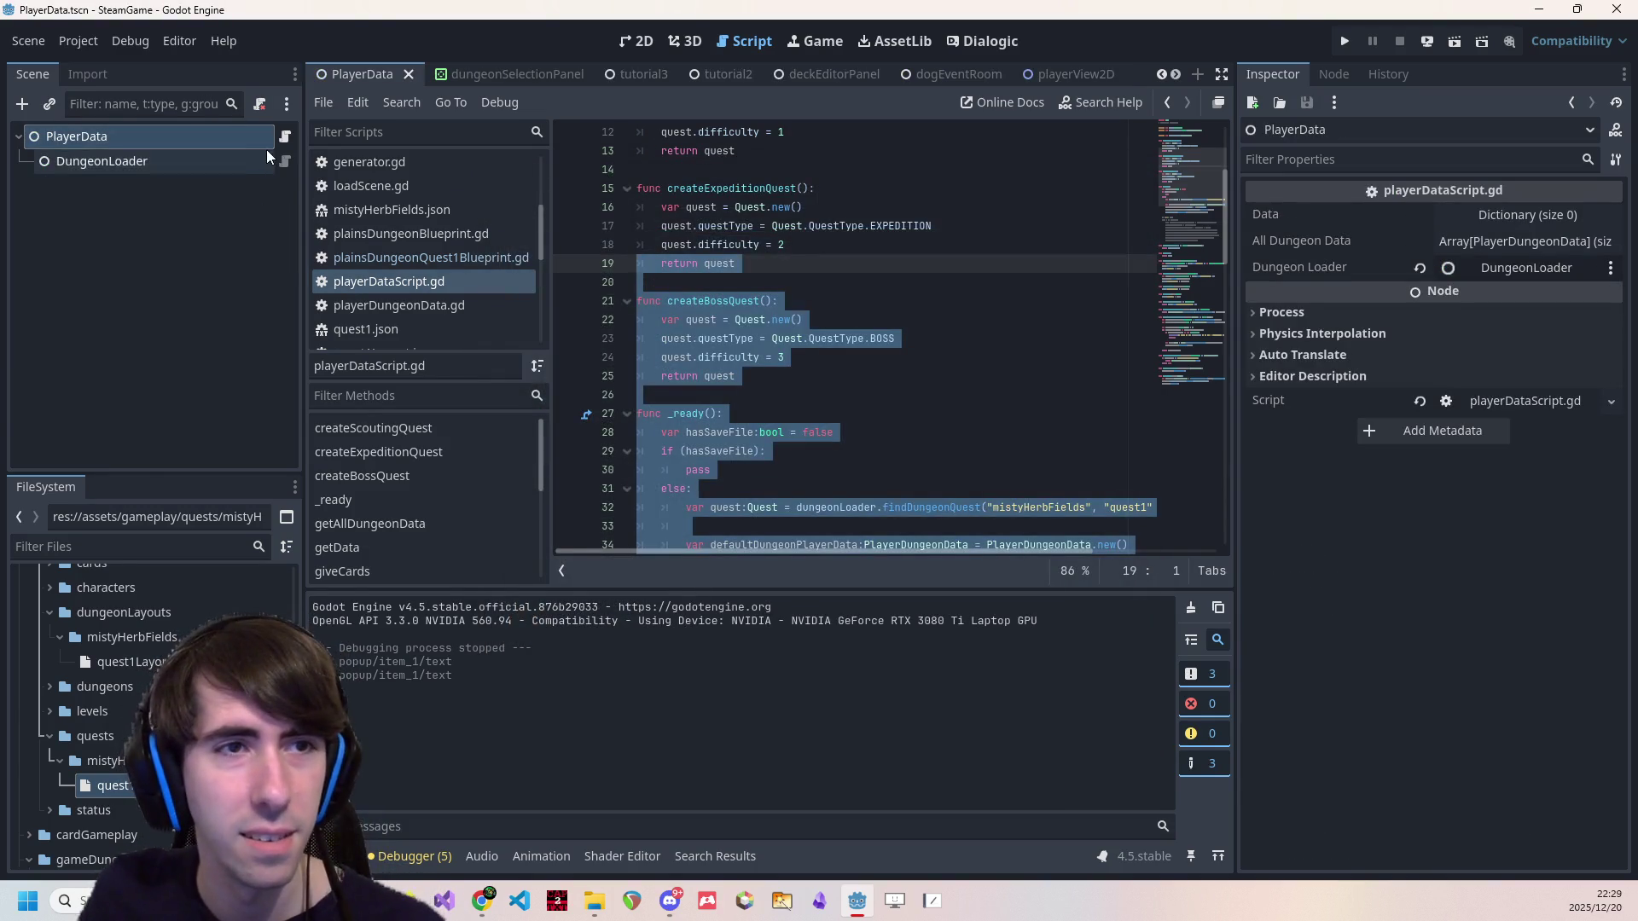
Jump from startQuest's generate call to the PlainsDungeonQuest1Blueprint script
scroll(1031, 412, down, 15)
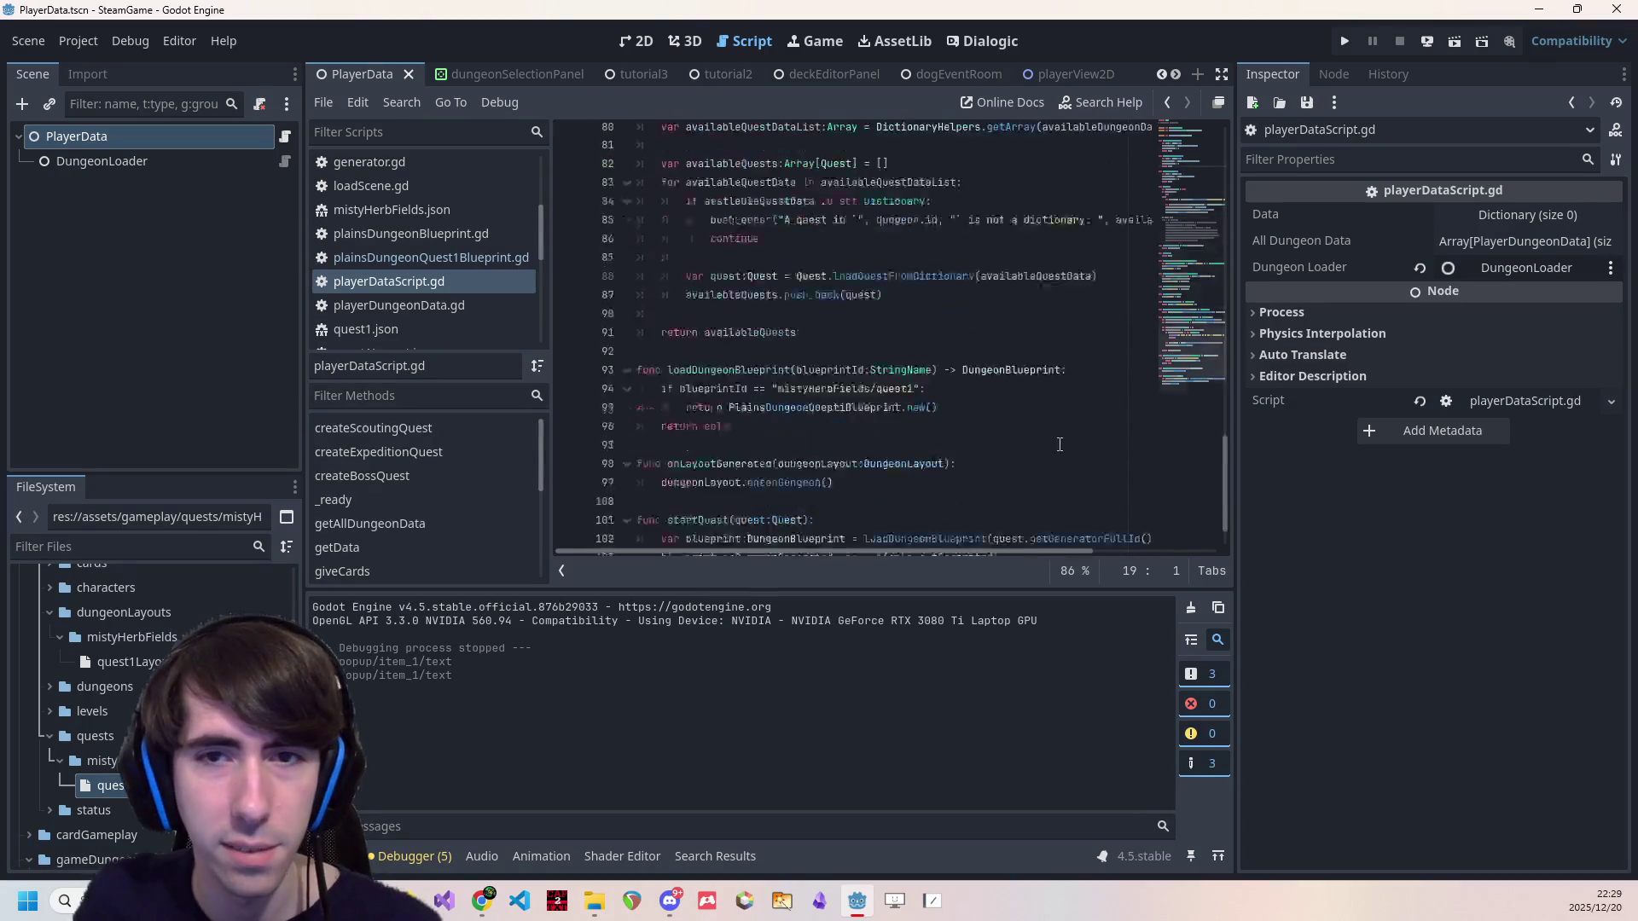
scroll(1054, 437, down, 4)
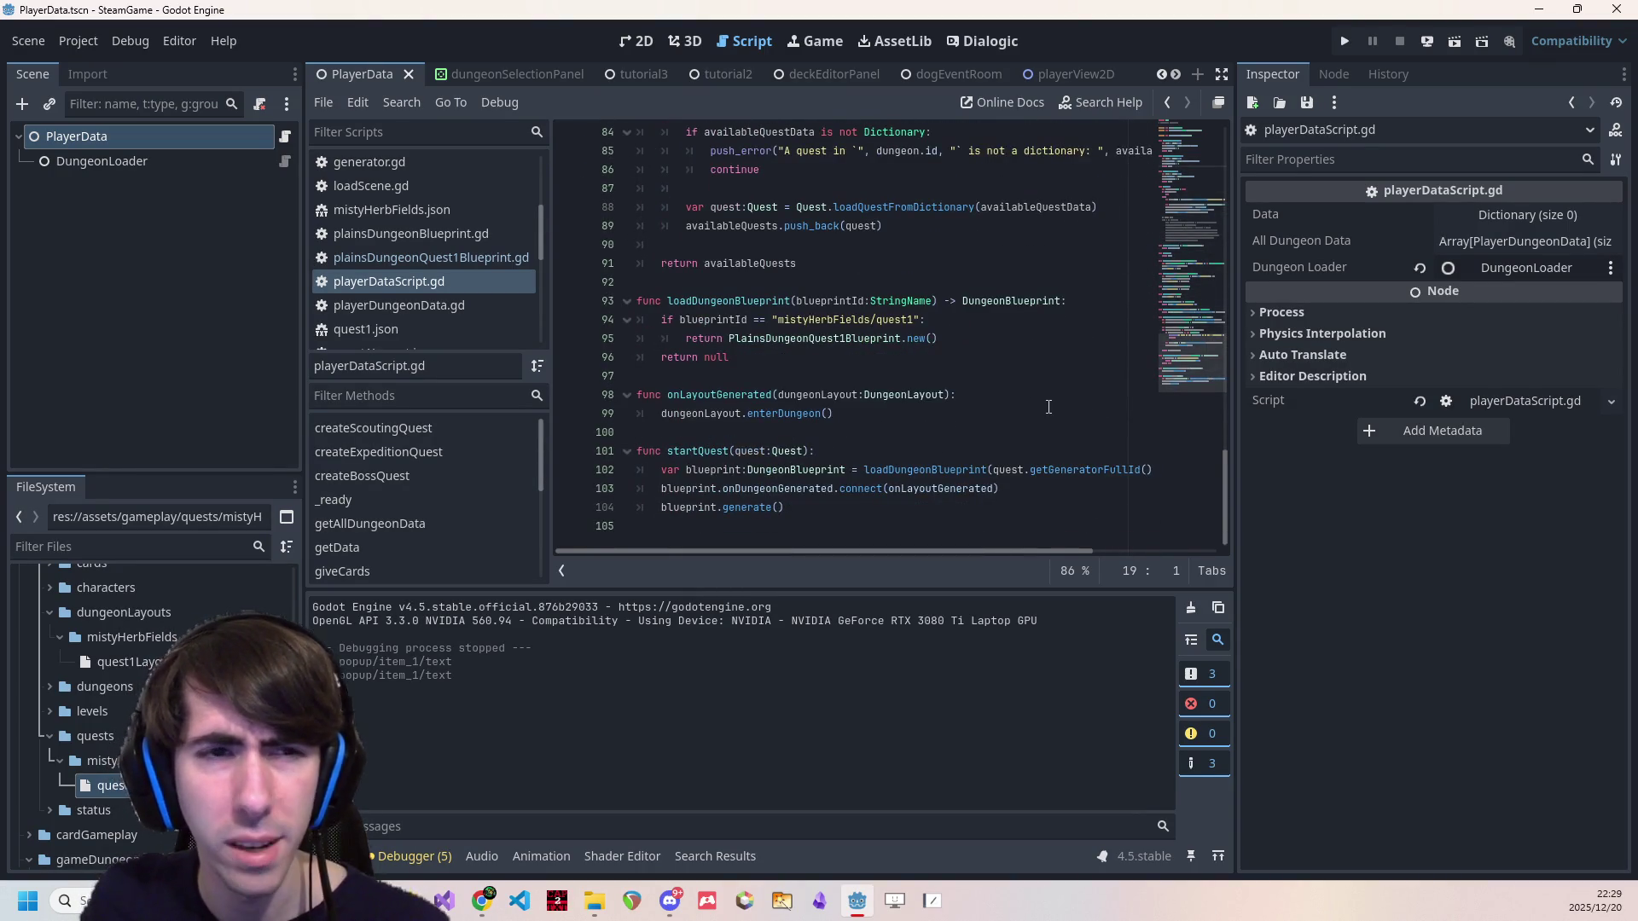
click(1049, 407)
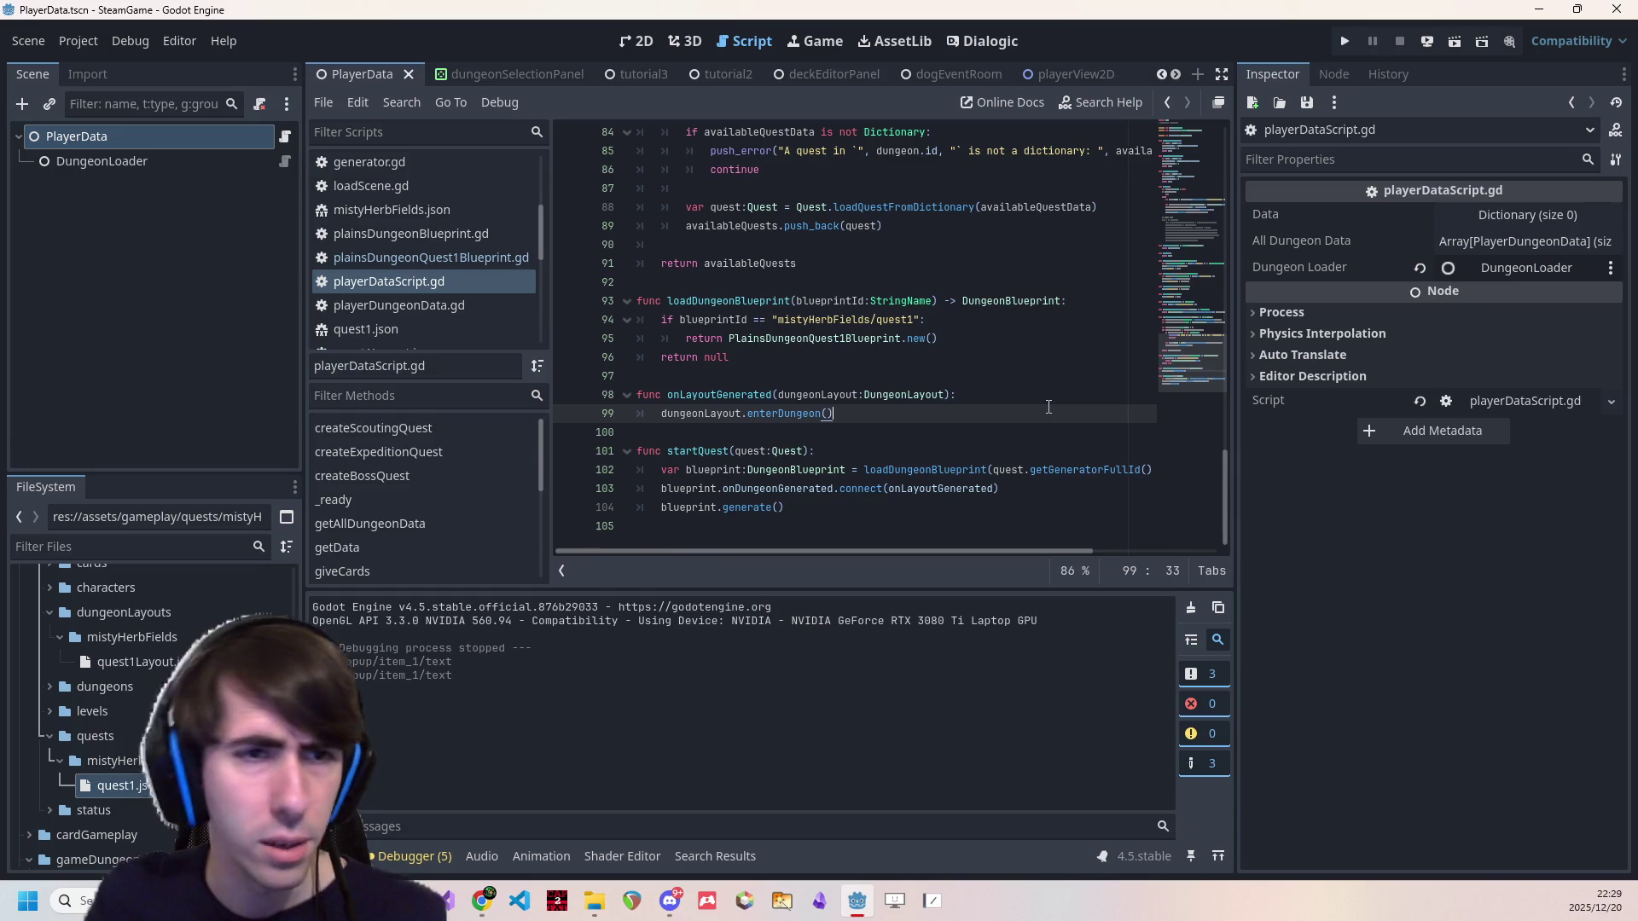
click(750, 511)
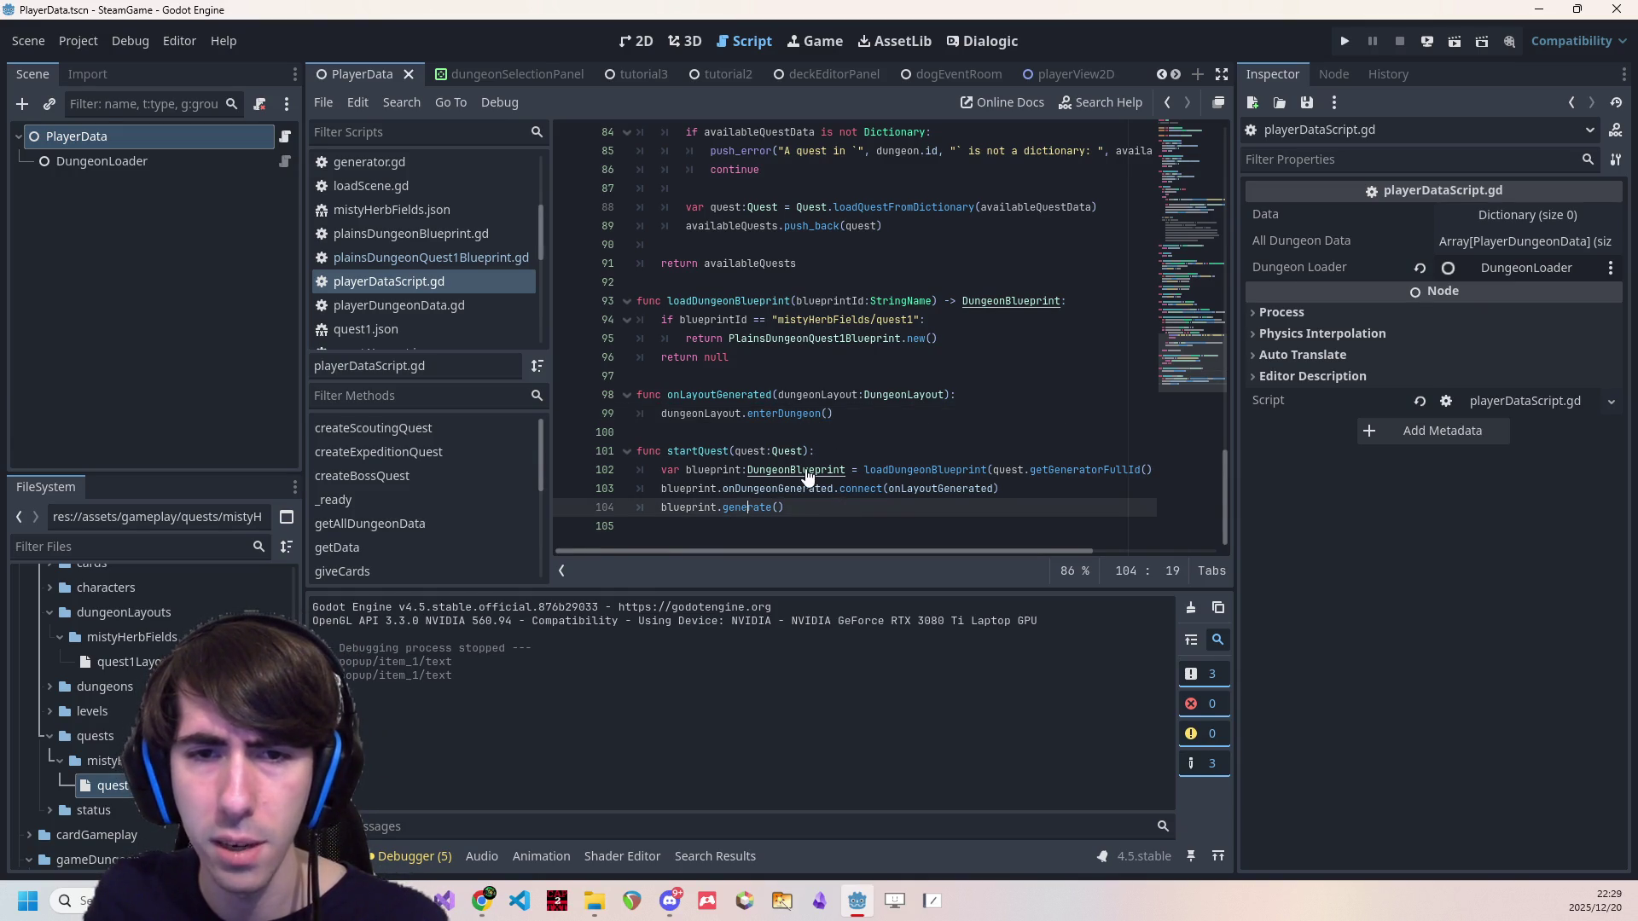
ctrl+click(820, 339)
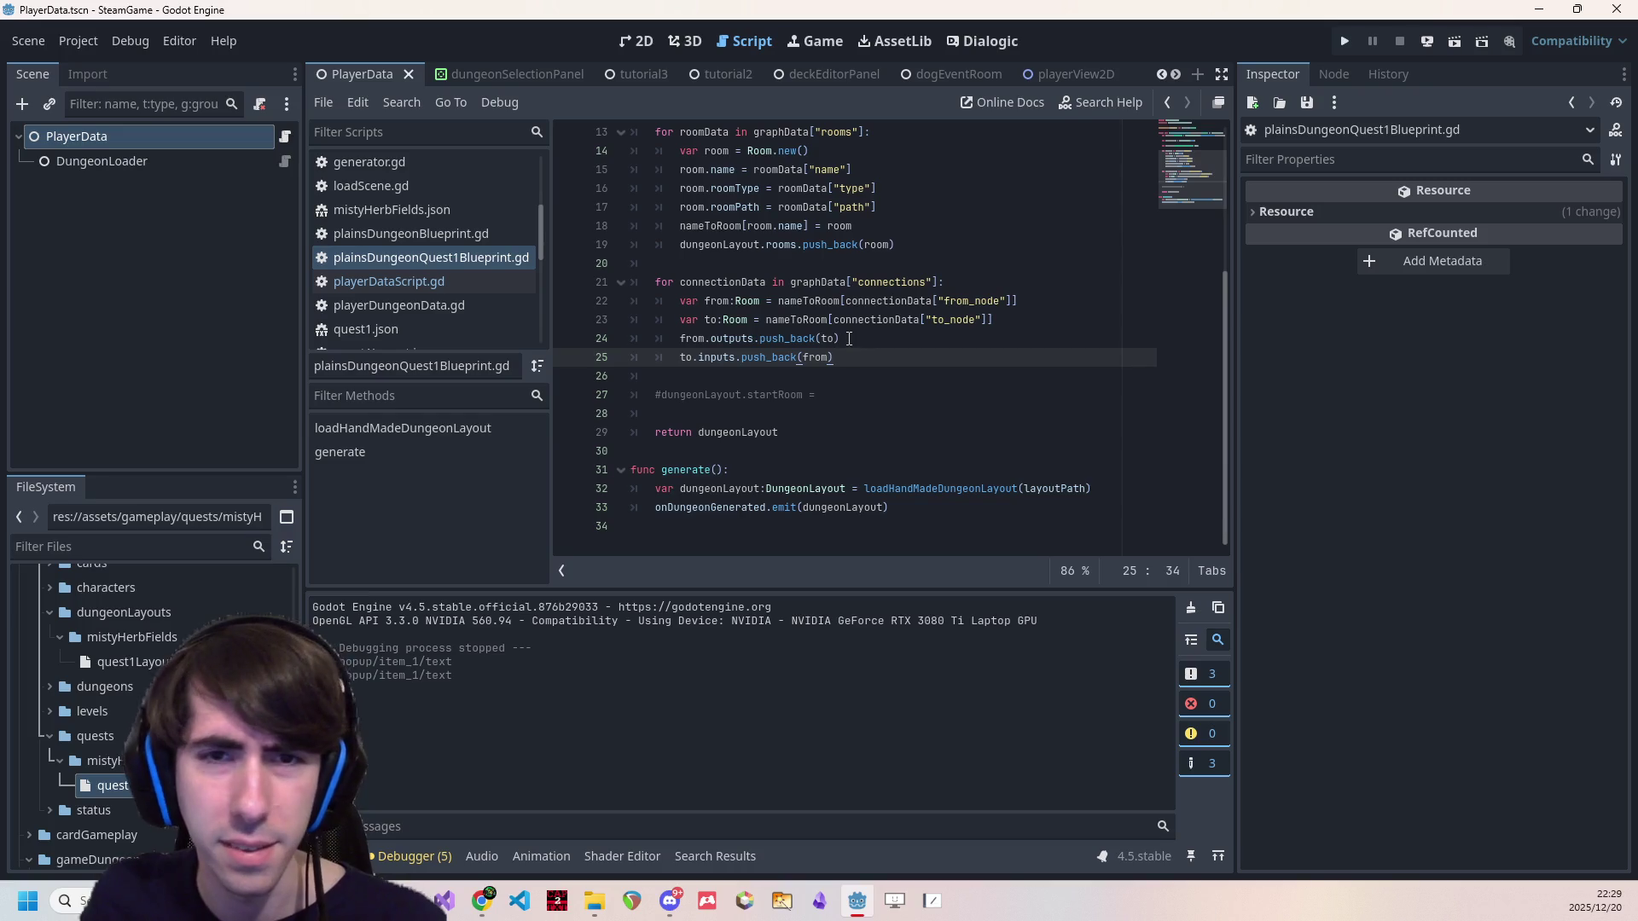
Uncomment the startRoom assignment and start a 'for room in' loop above it
click(828, 394)
key(ctrl+k)
key(Up)
key(Return)
text(for room in r)
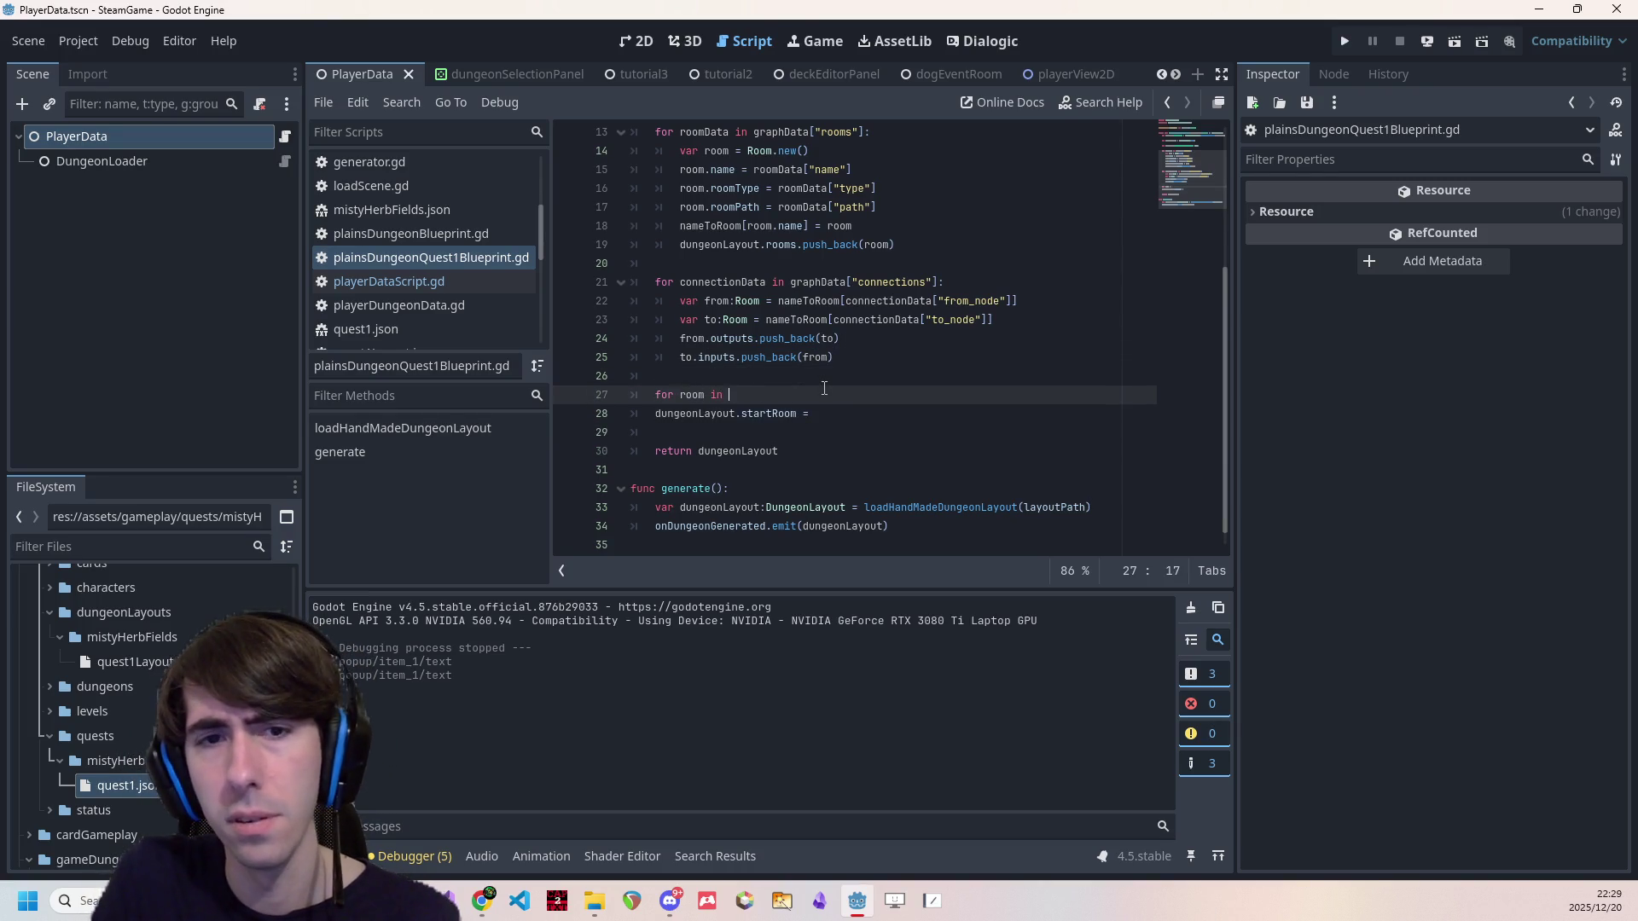
text(oom)
key(Escape)
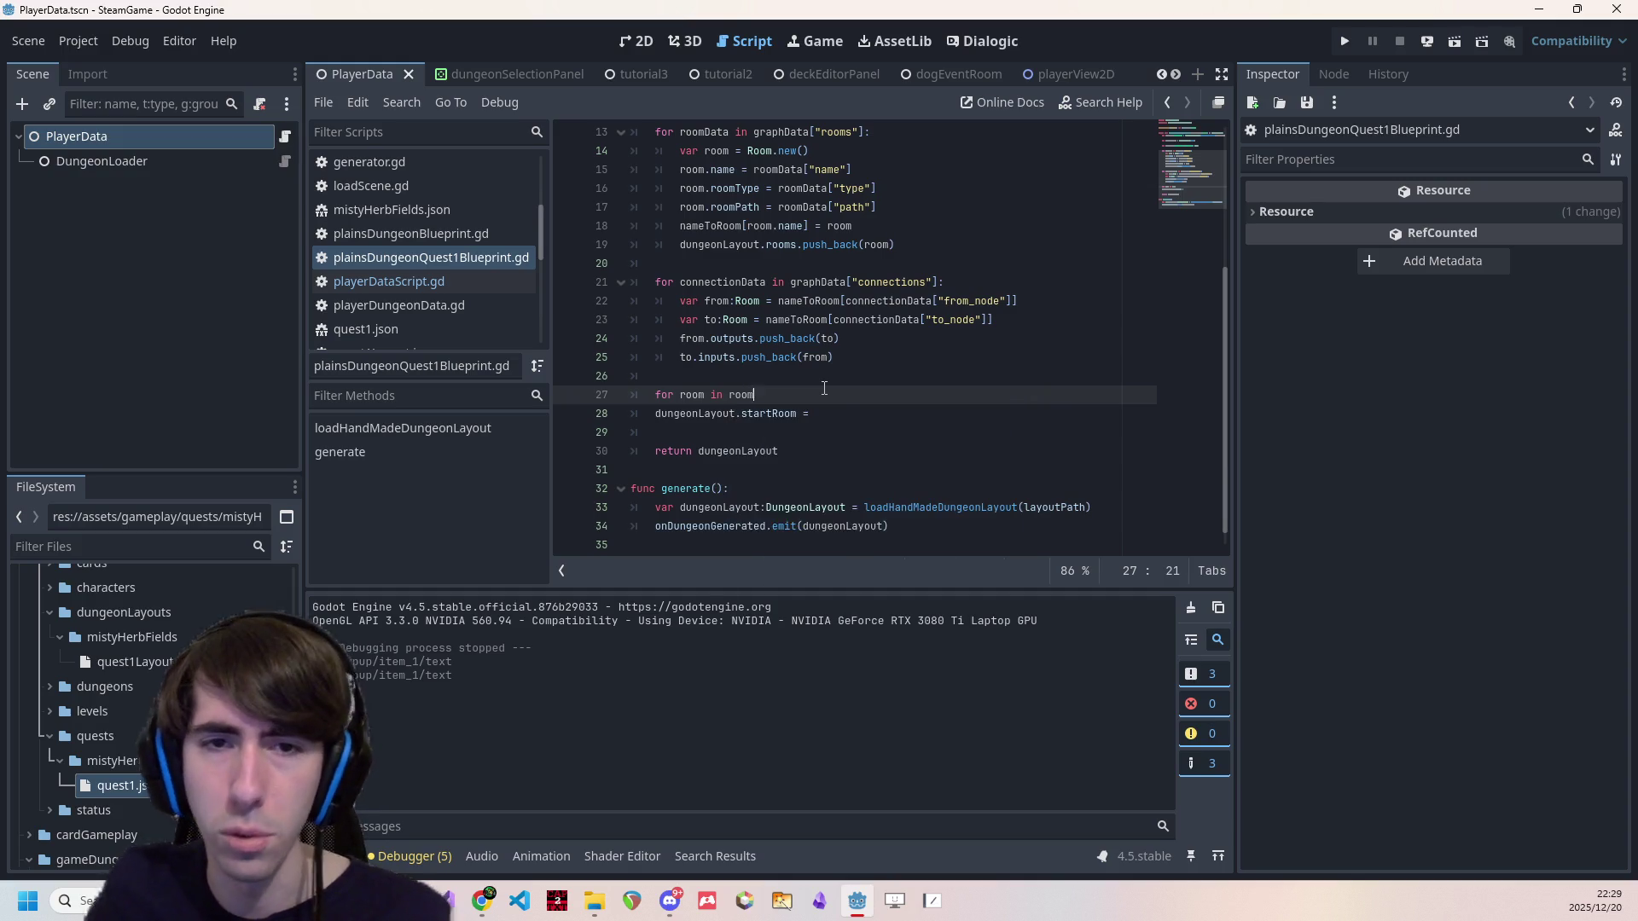
scroll(824, 388, up, 3)
Complete the loop as 'for room in dungeonLayout.rooms:' and indent the startRoom line into it
click(705, 217)
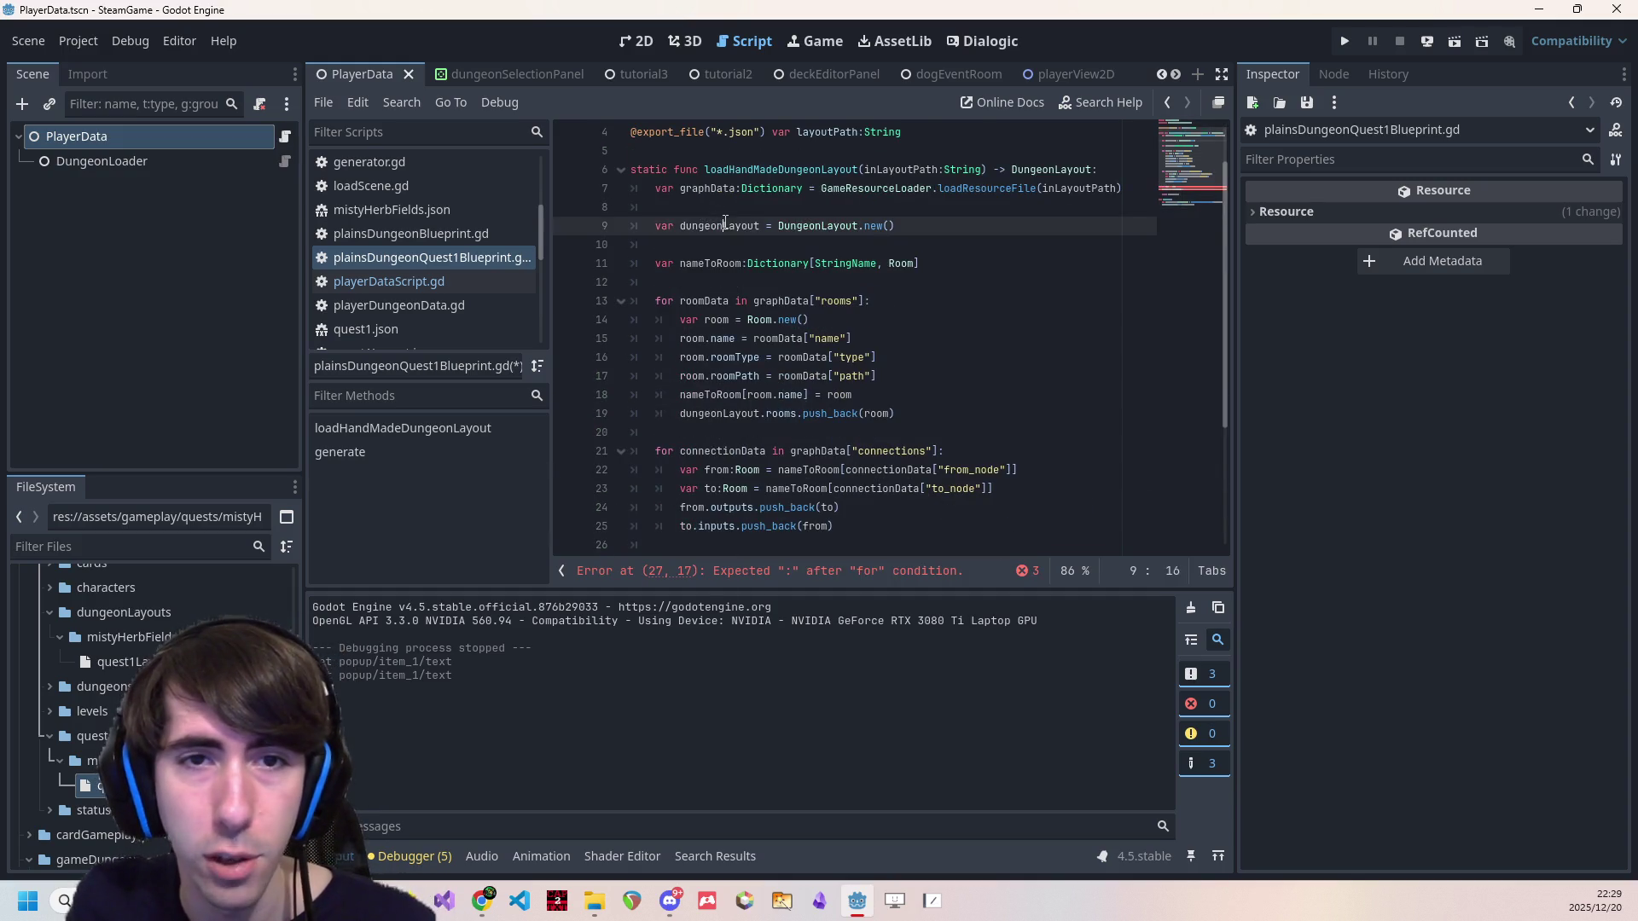
scroll(704, 341, down, 1)
click(754, 507)
text(dungeonLayout.rooms:)
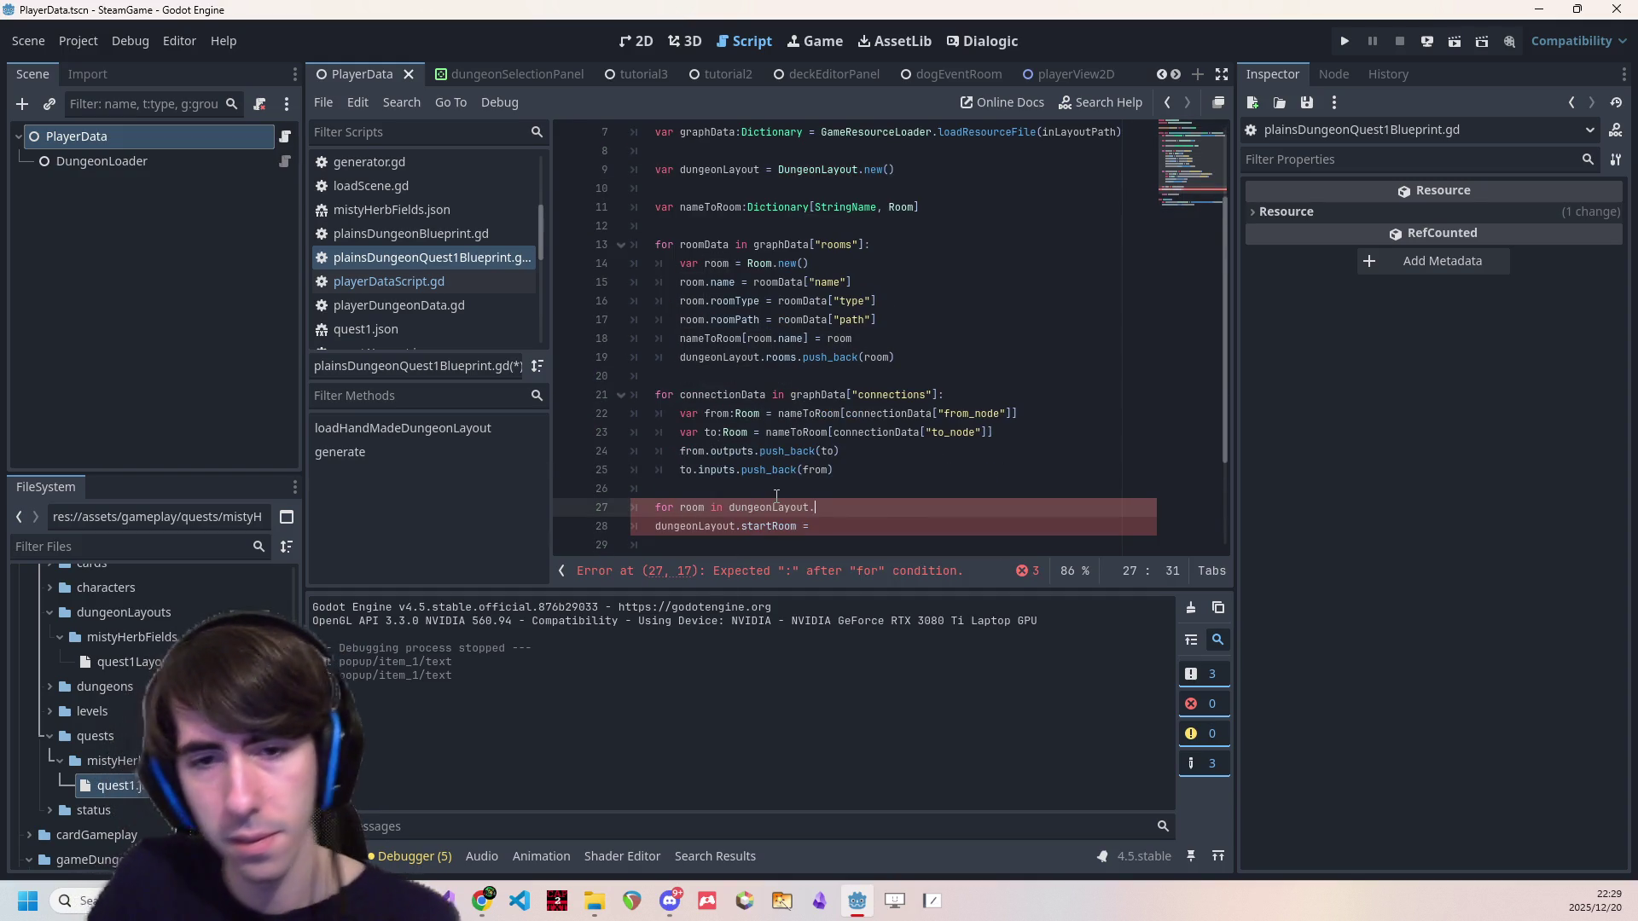
key(Down)
key(Home)
key(Tab)
scroll(776, 496, down, 1)
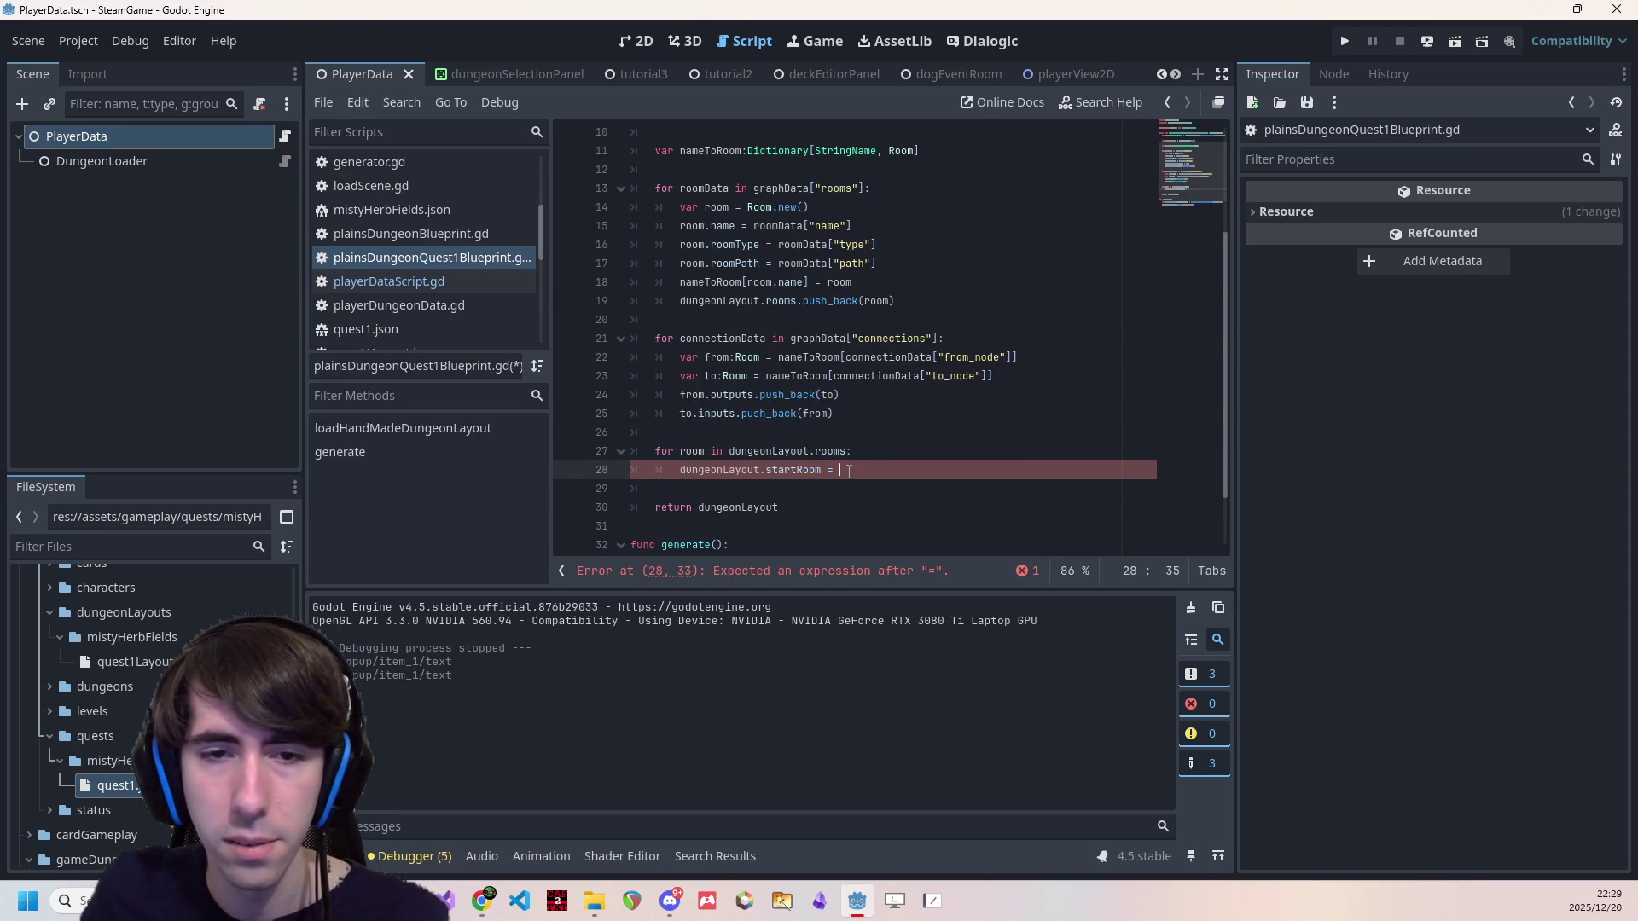
Add an 'if room' line inside the loop and type the loop variable as Room
click(873, 457)
key(Return)
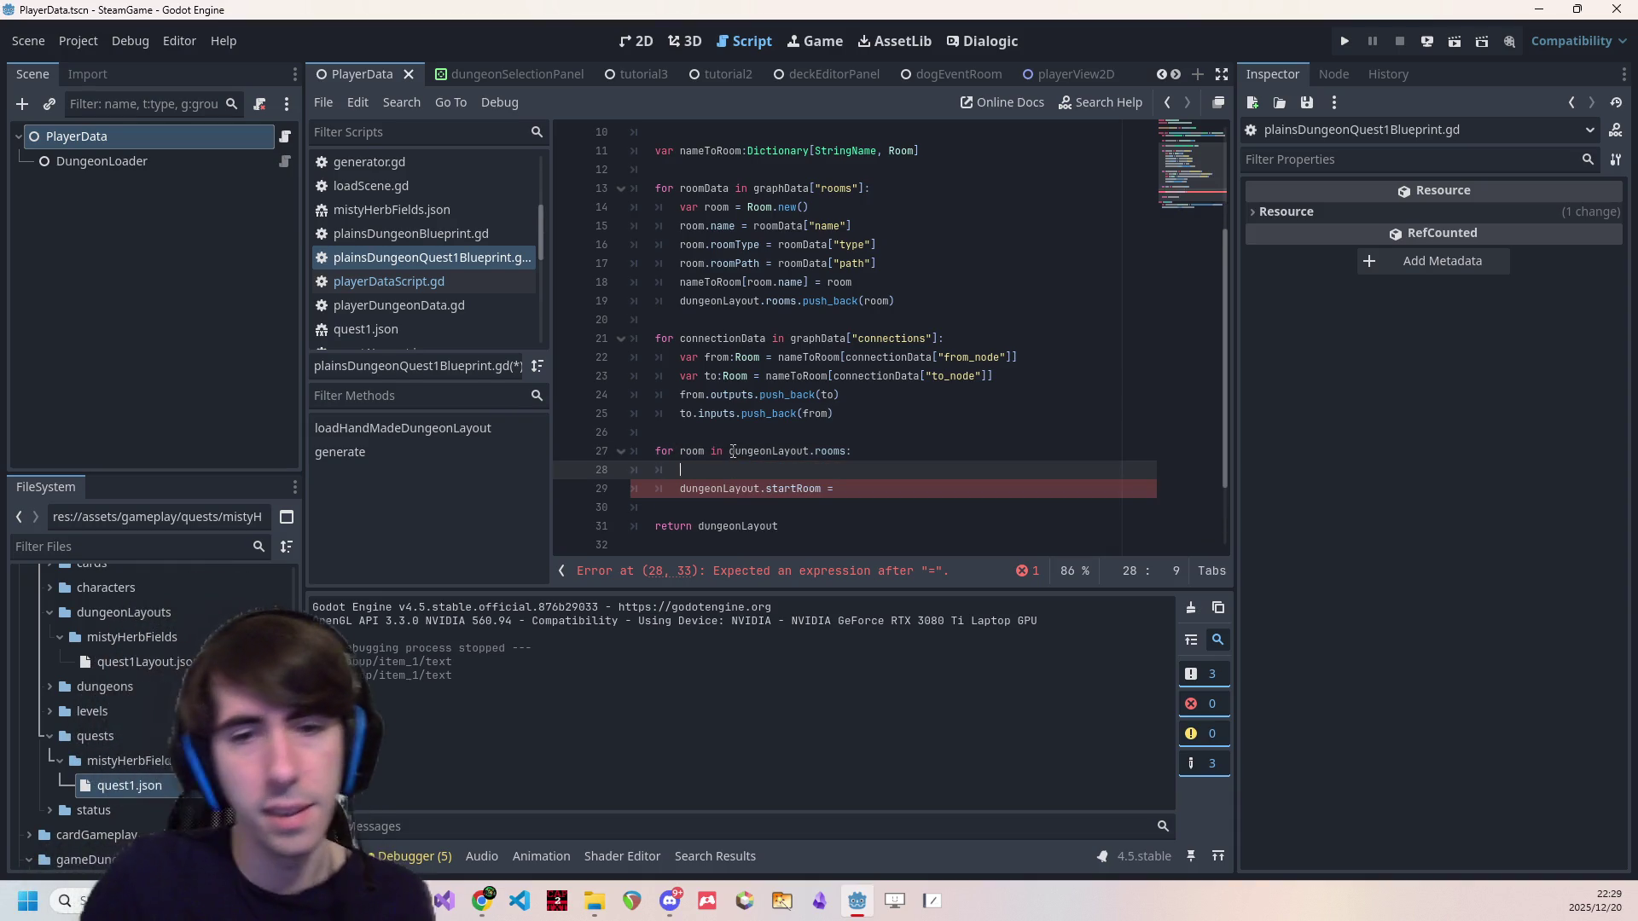
text(kf)
key(BackSpace)
key(BackSpace)
key(BackSpace)
text(if room)
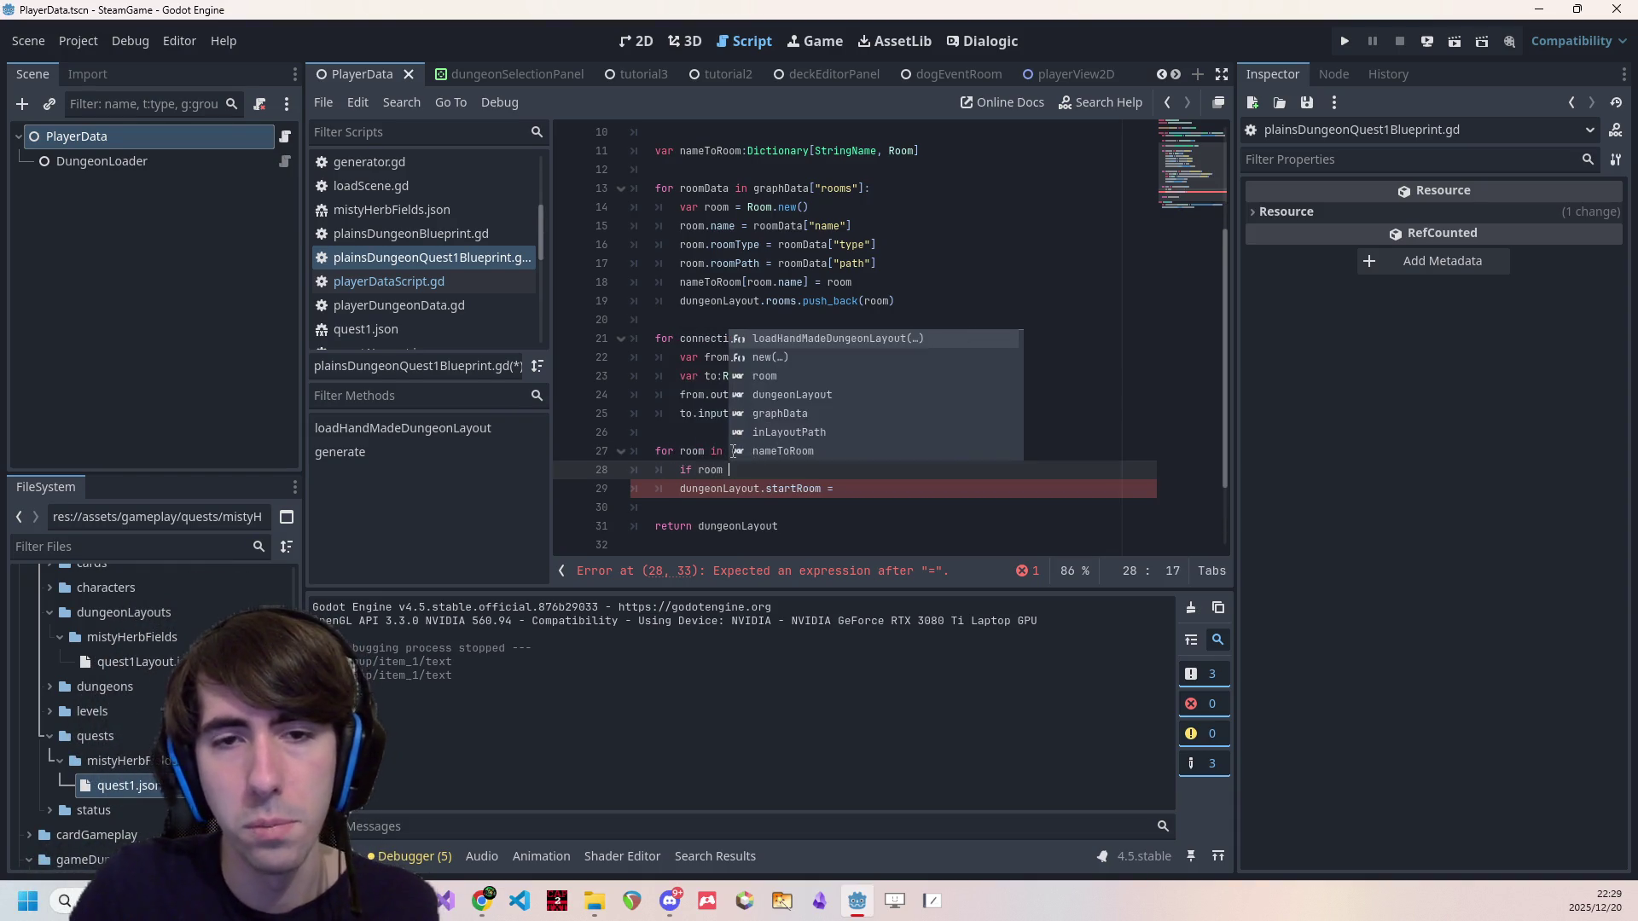
key(Escape)
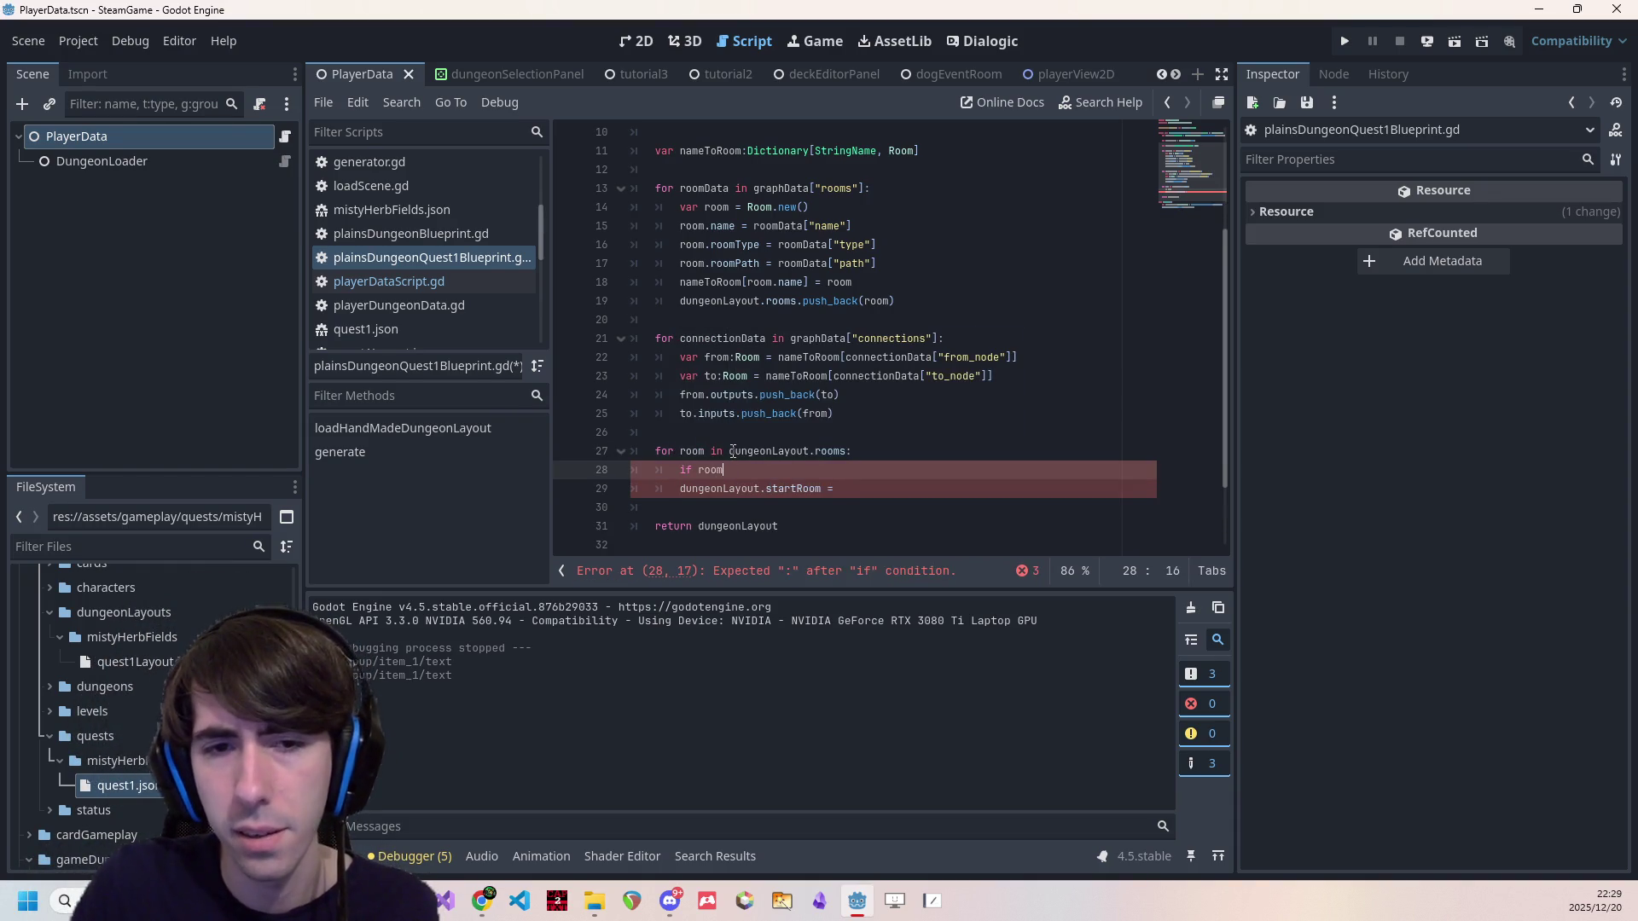
click(705, 453)
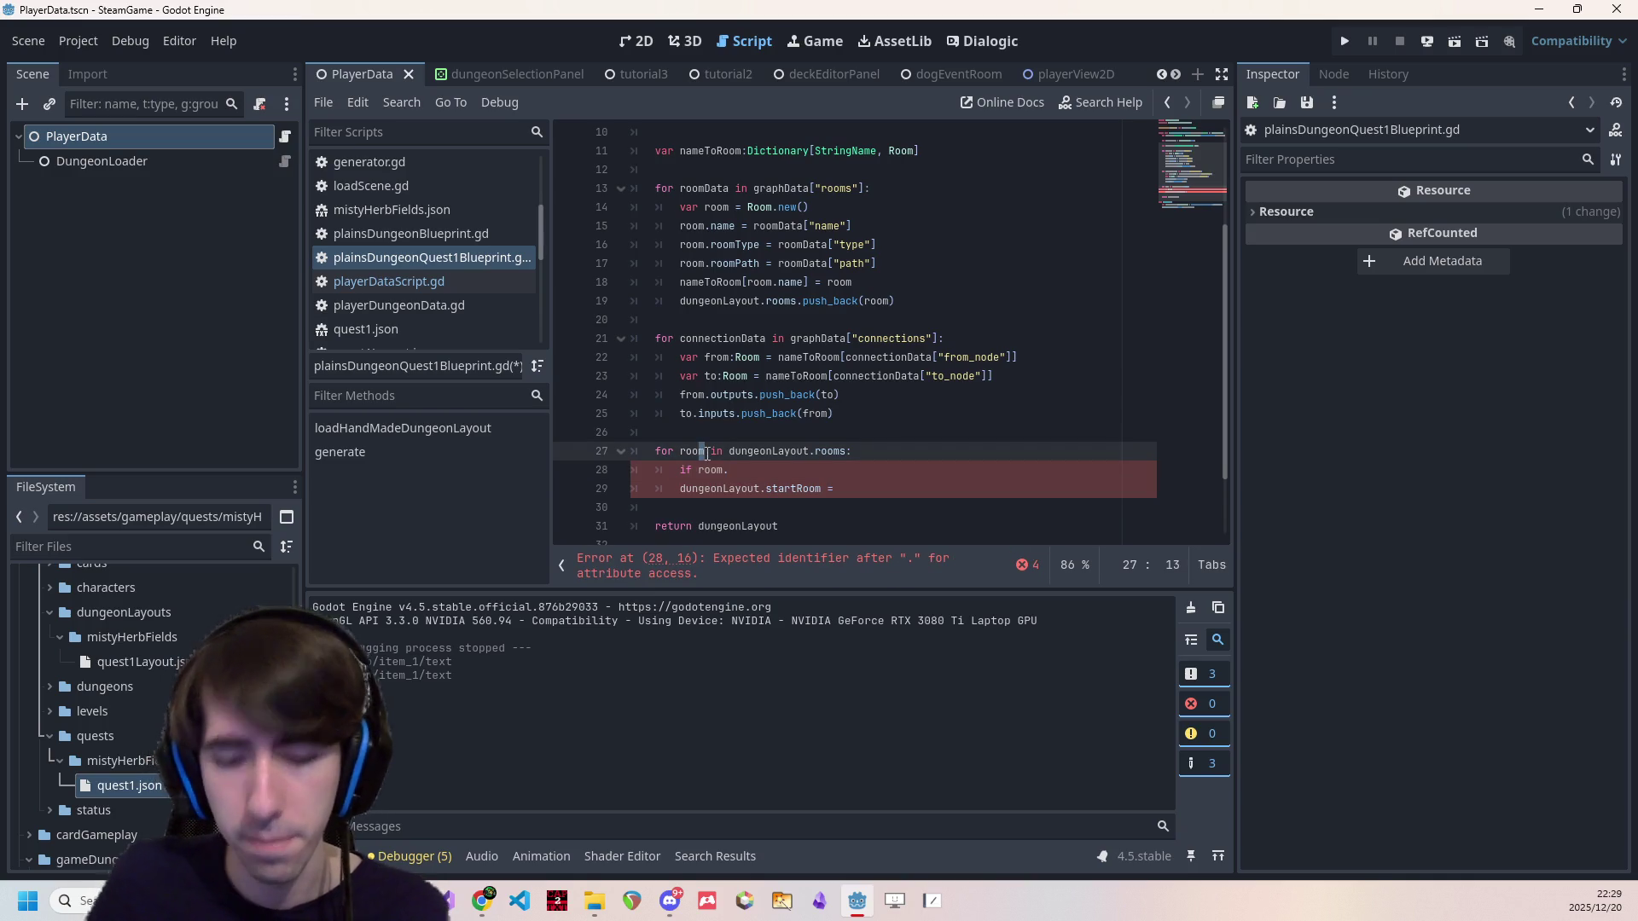
text(:Roo)
key(Return)
Complete the condition as room.roomType == "StartRoom"
key(Down)
key(ctrl+space)
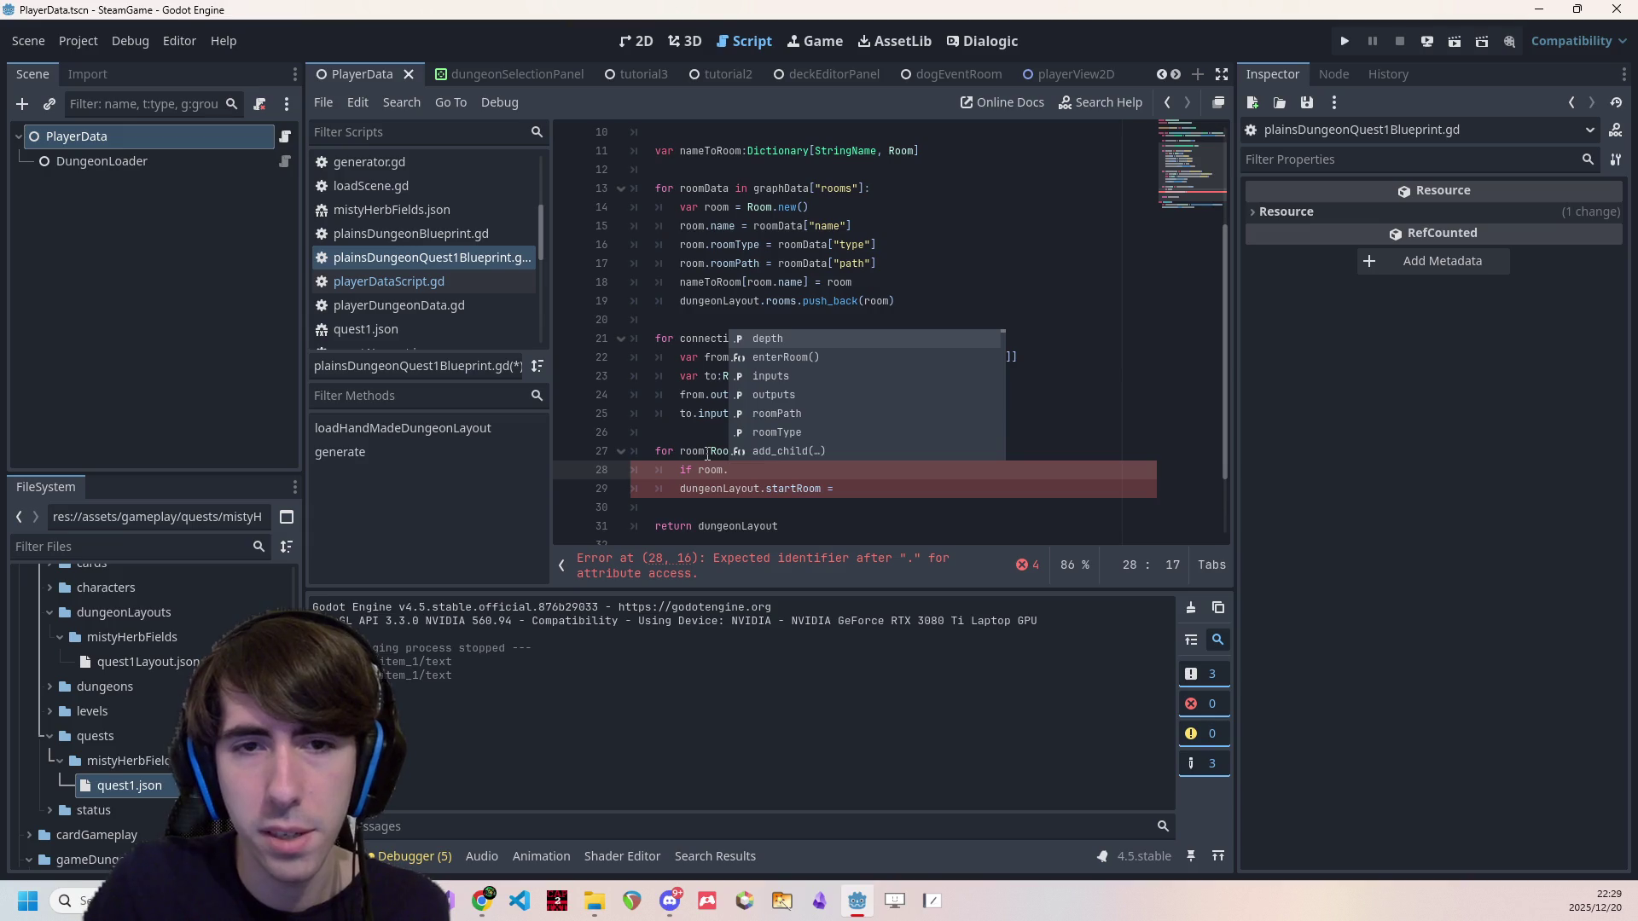
key(Down)
key(Down)
key(Down)
key(Down)
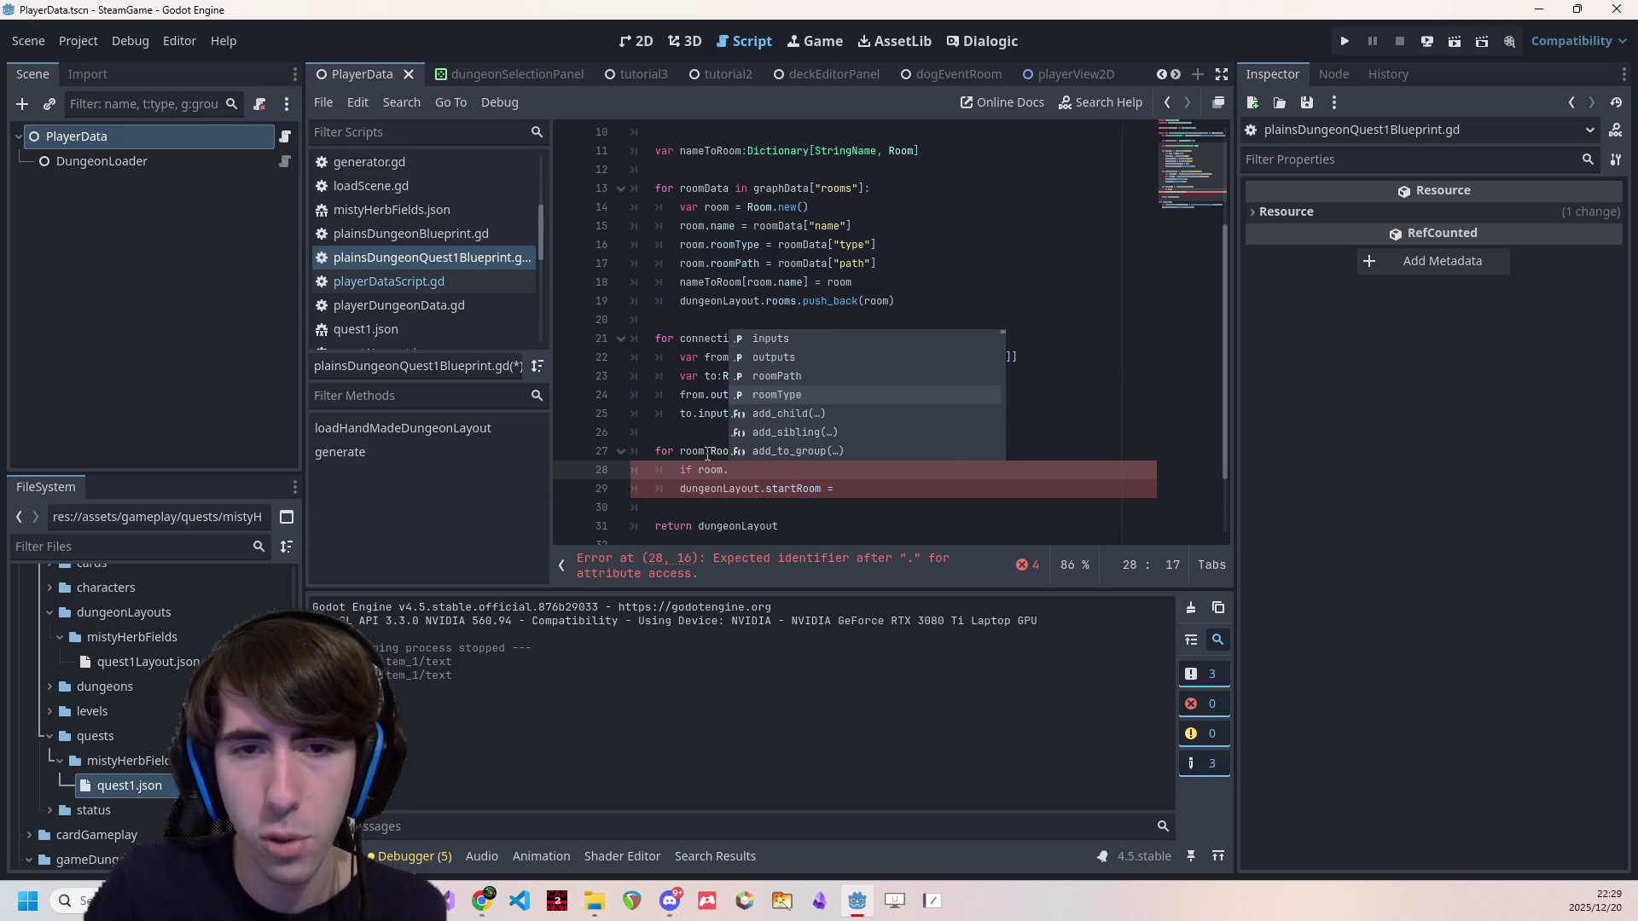
key(Return)
text(== "Start)
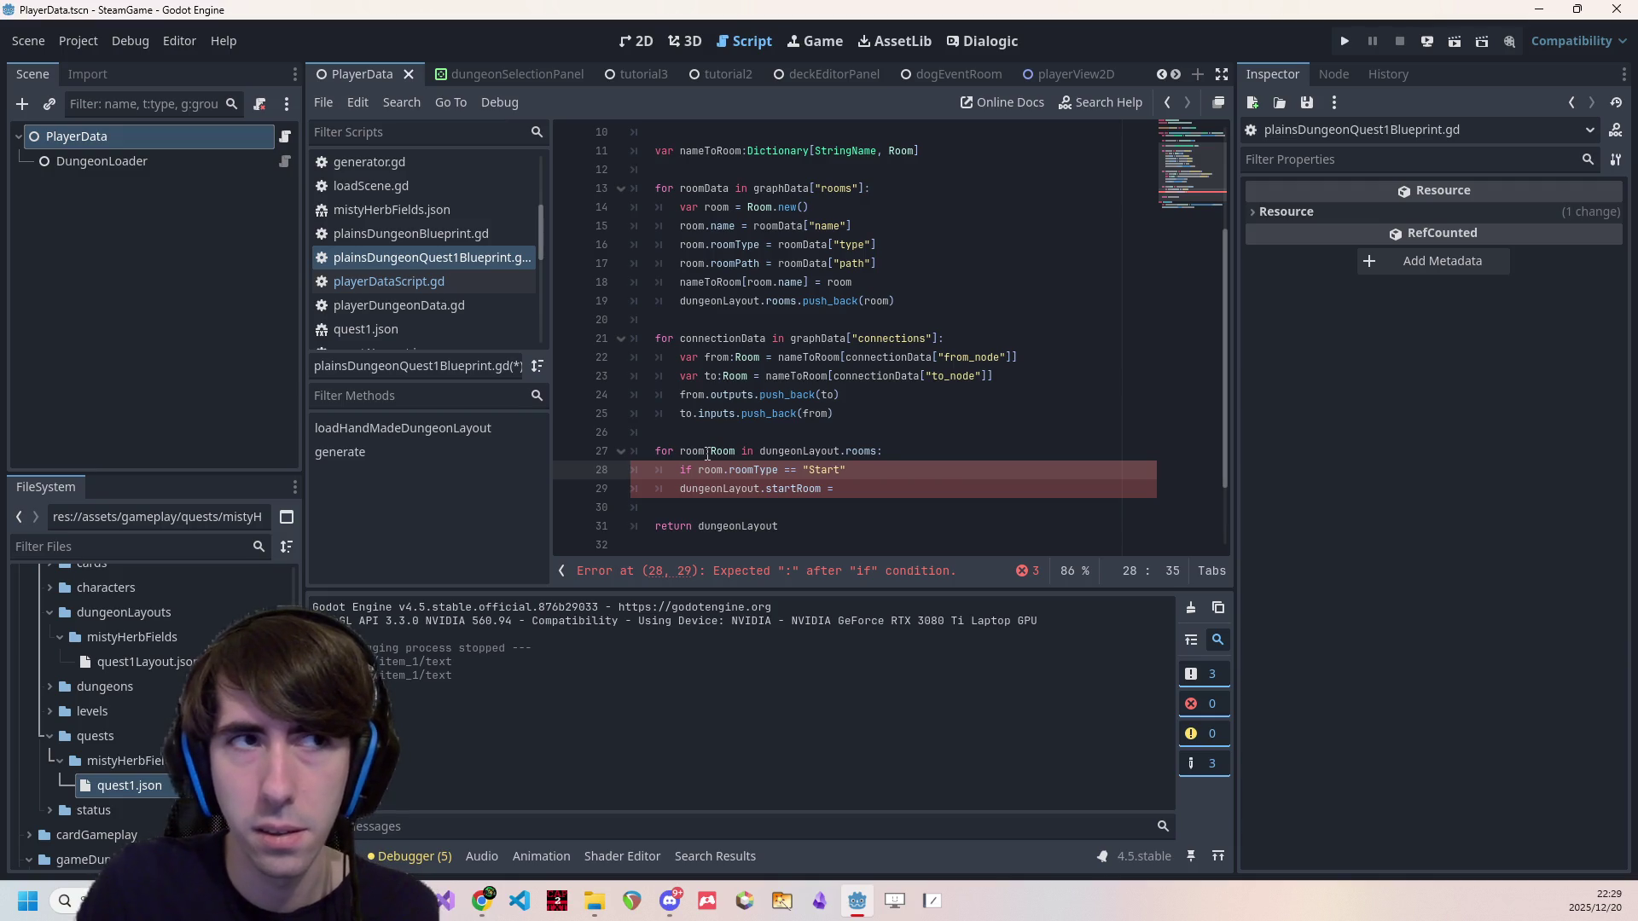
text(Room)
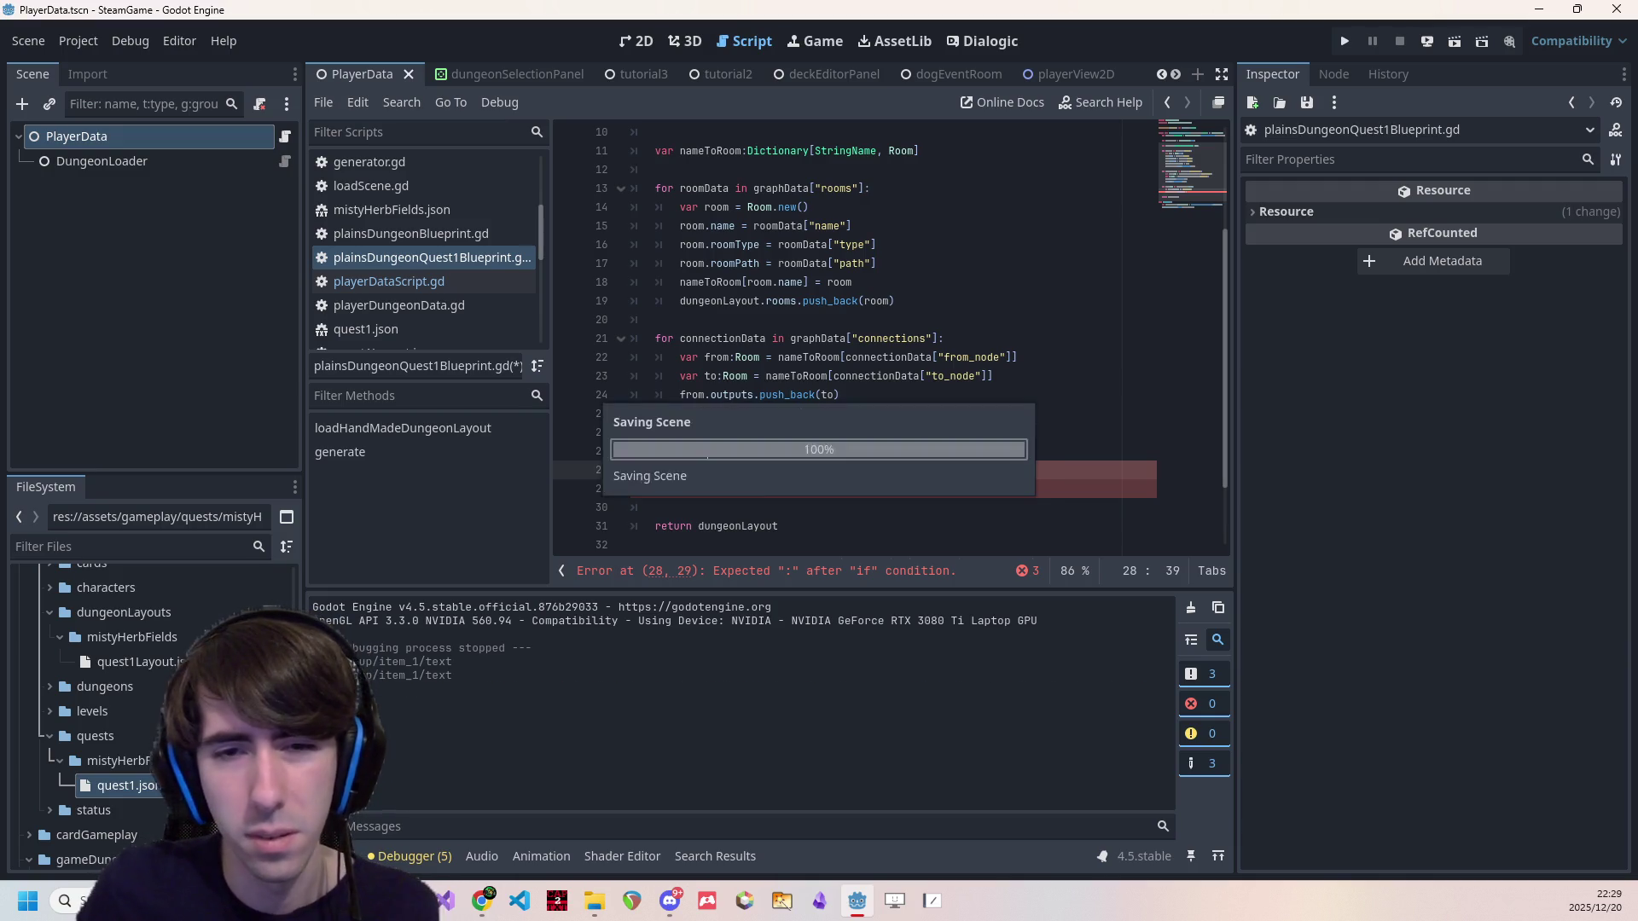
key(Escape)
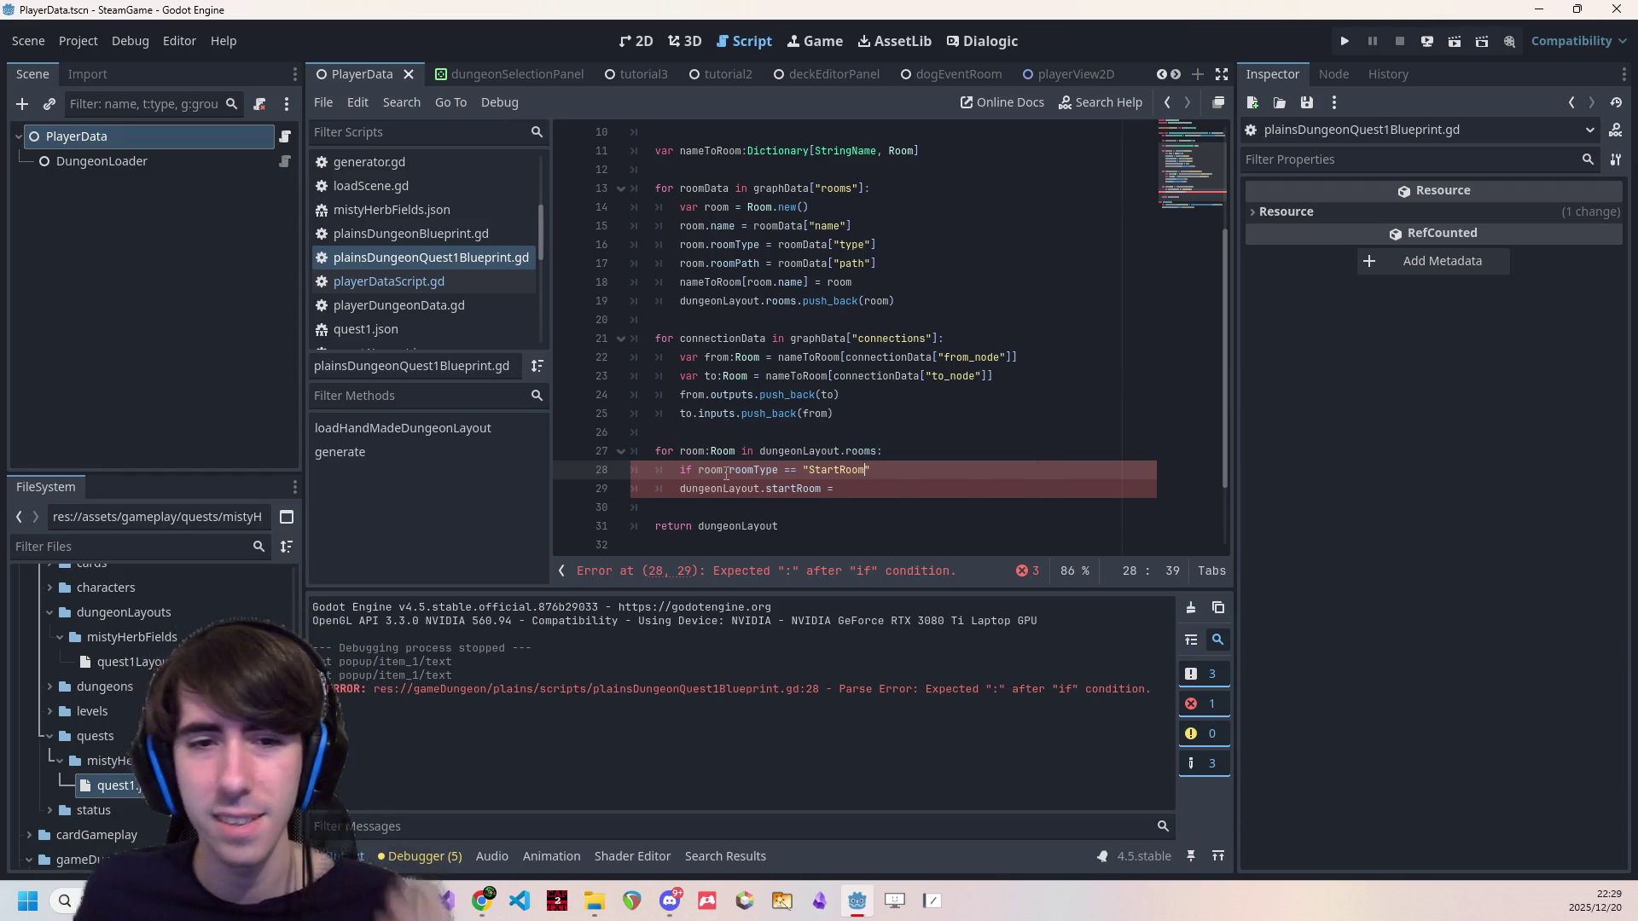
Indent the startRoom assignment under the if, add its colon, and save
click(680, 489)
key(Tab)
click(908, 470)
text(:)
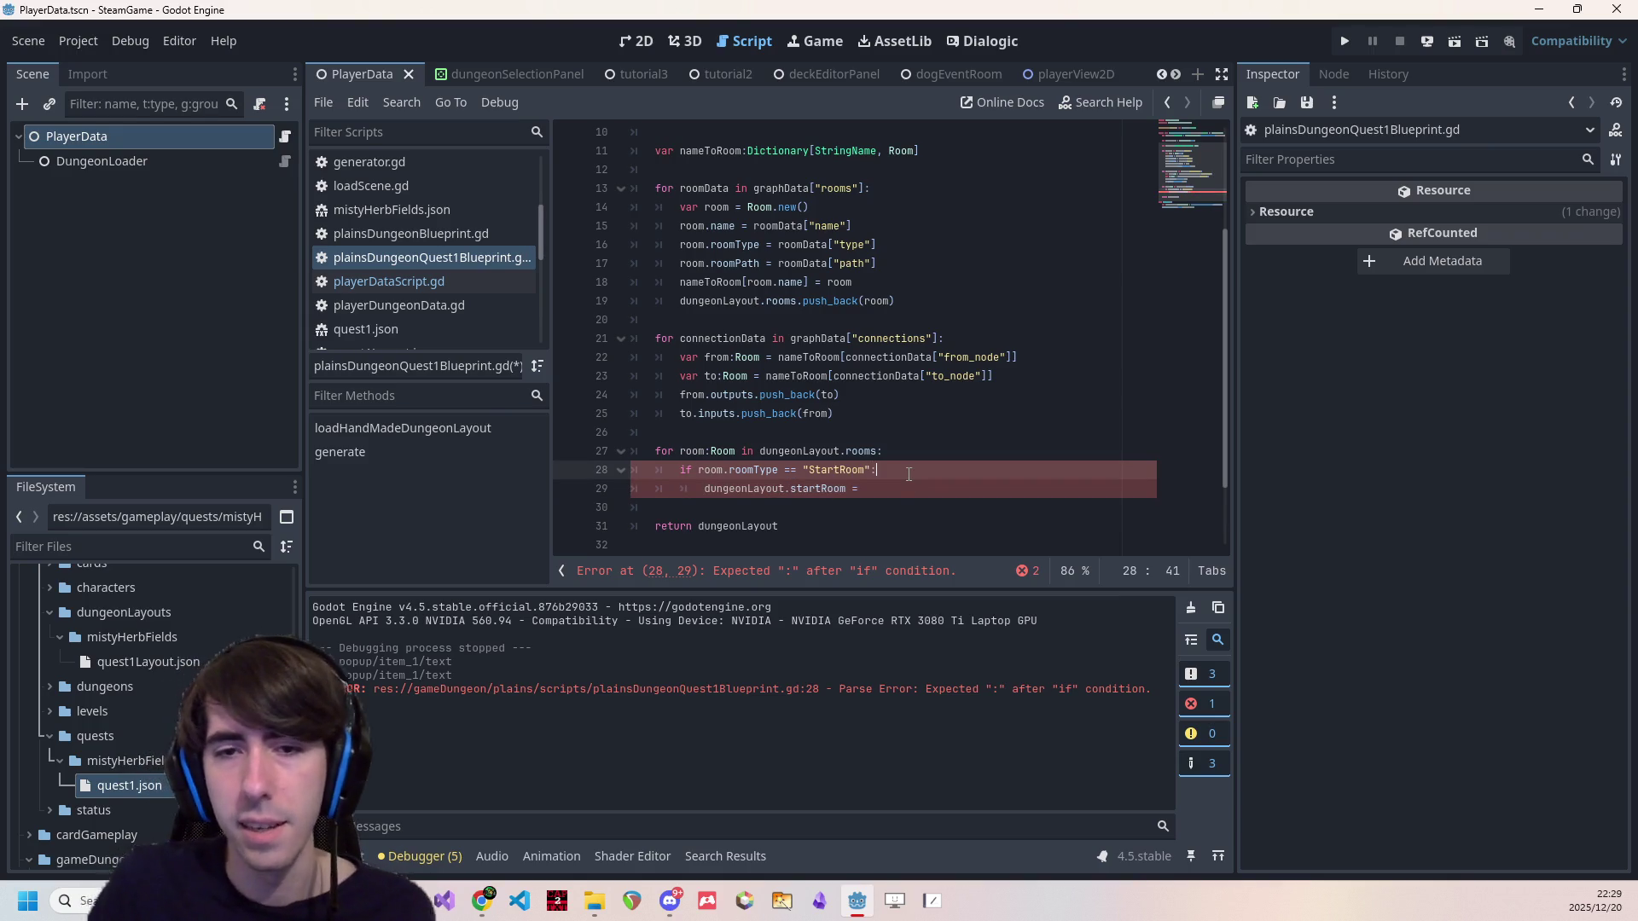
key(ctrl+s)
Assign startRoom to room, add a break after it, and save the script
key(Down)
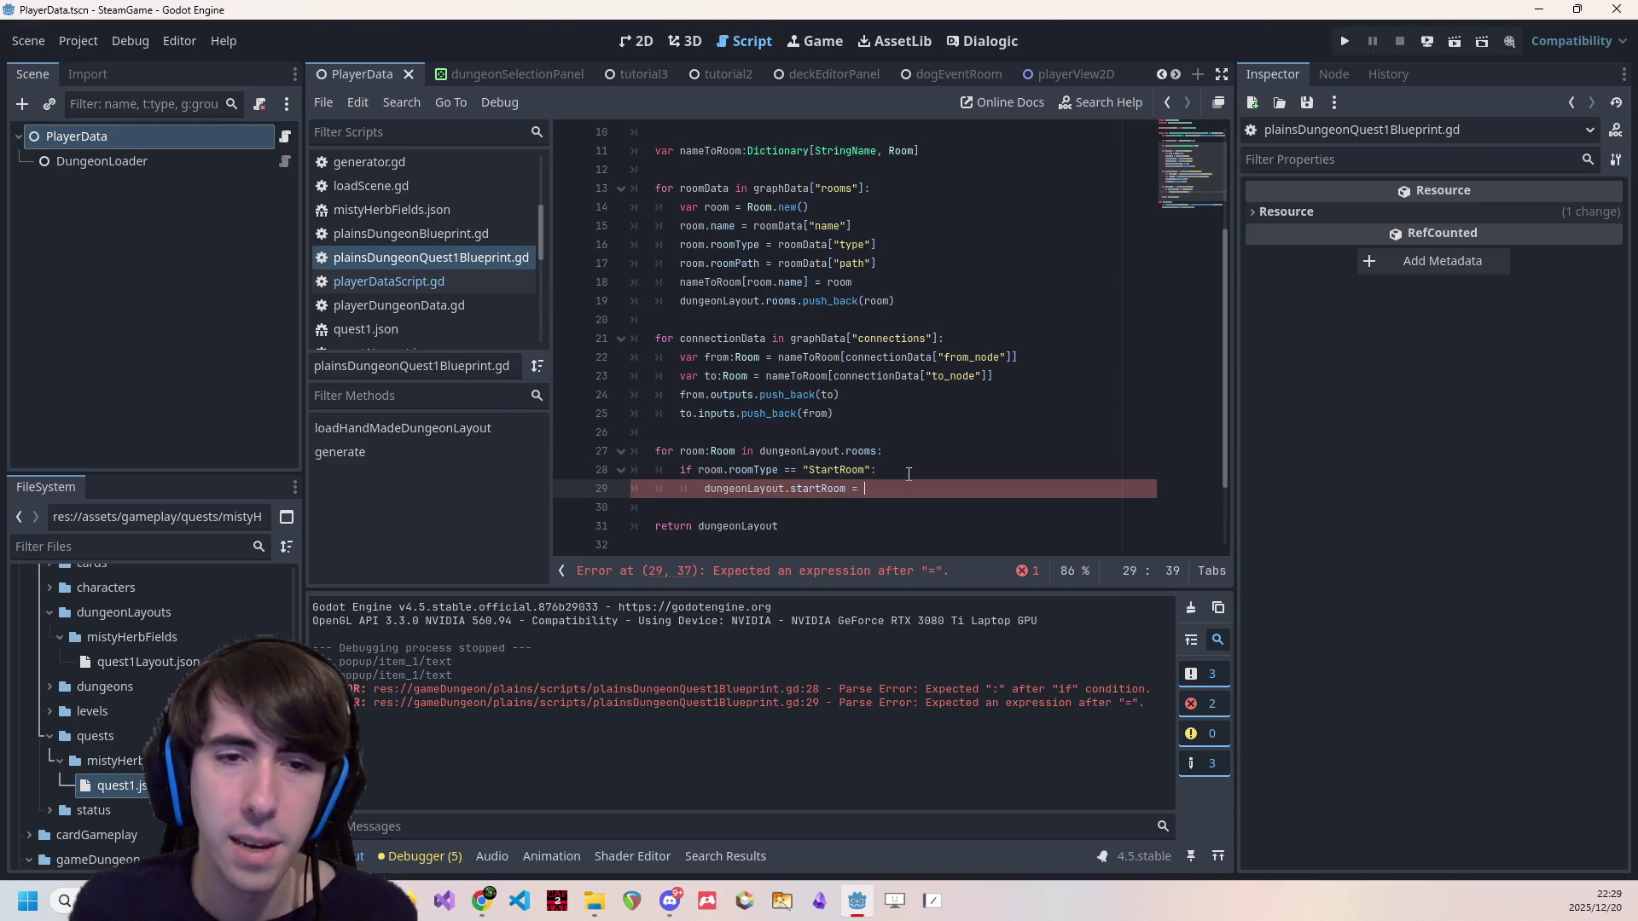
text(room)
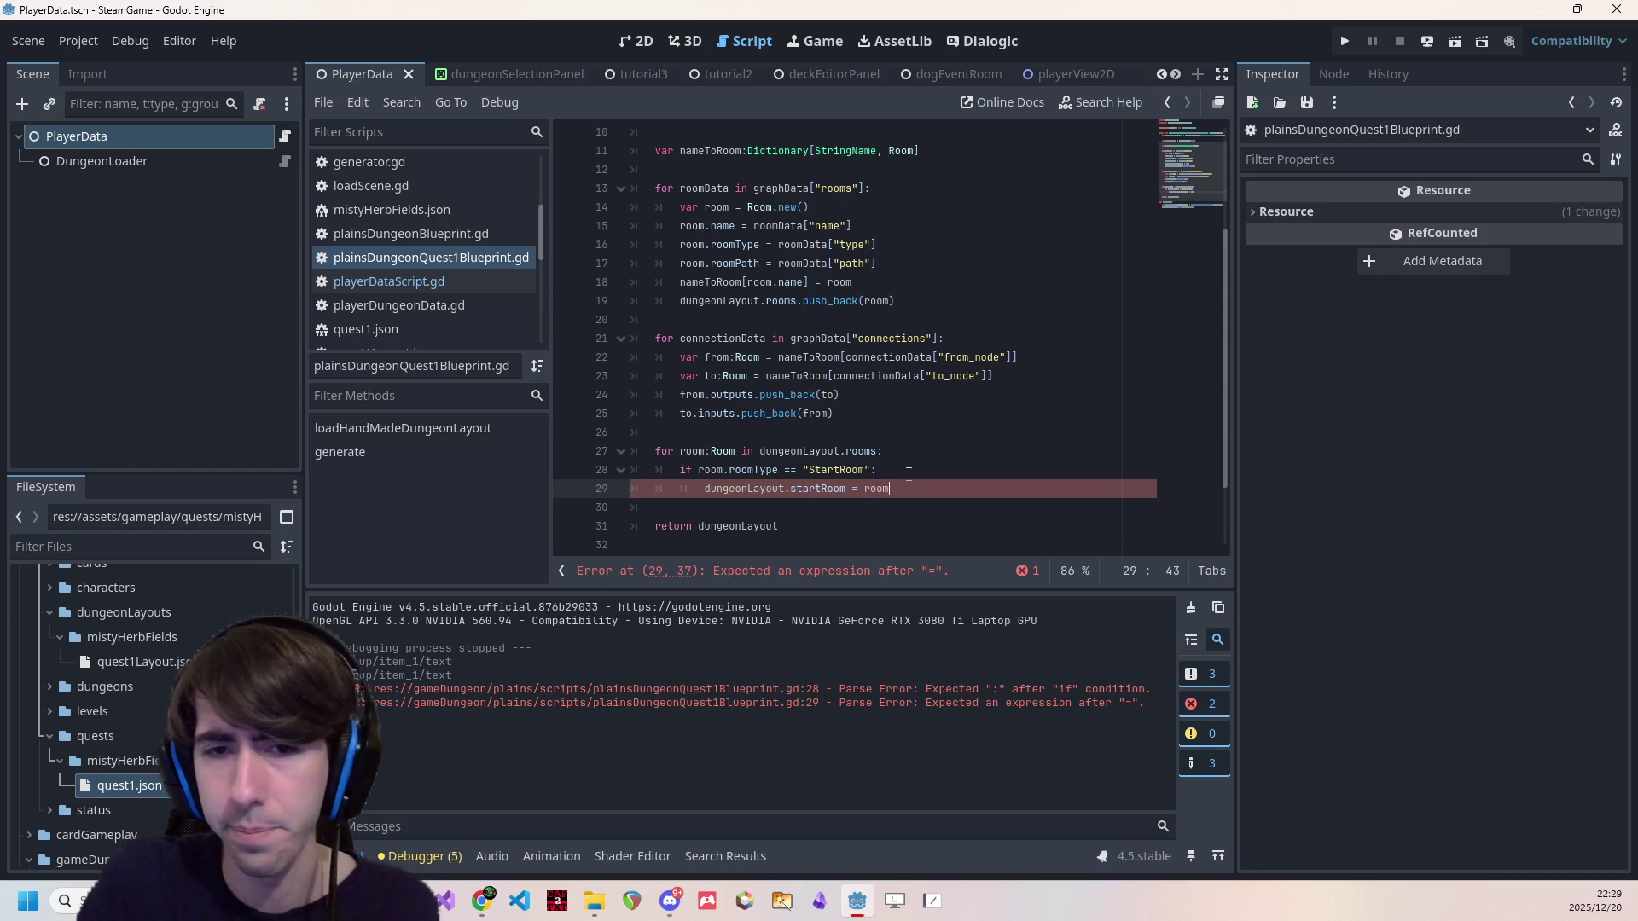
key(Return)
text(break)
key(ctrl+s)
Switch to the dungeonGraph scene and run it
scroll(900, 471, down, 1)
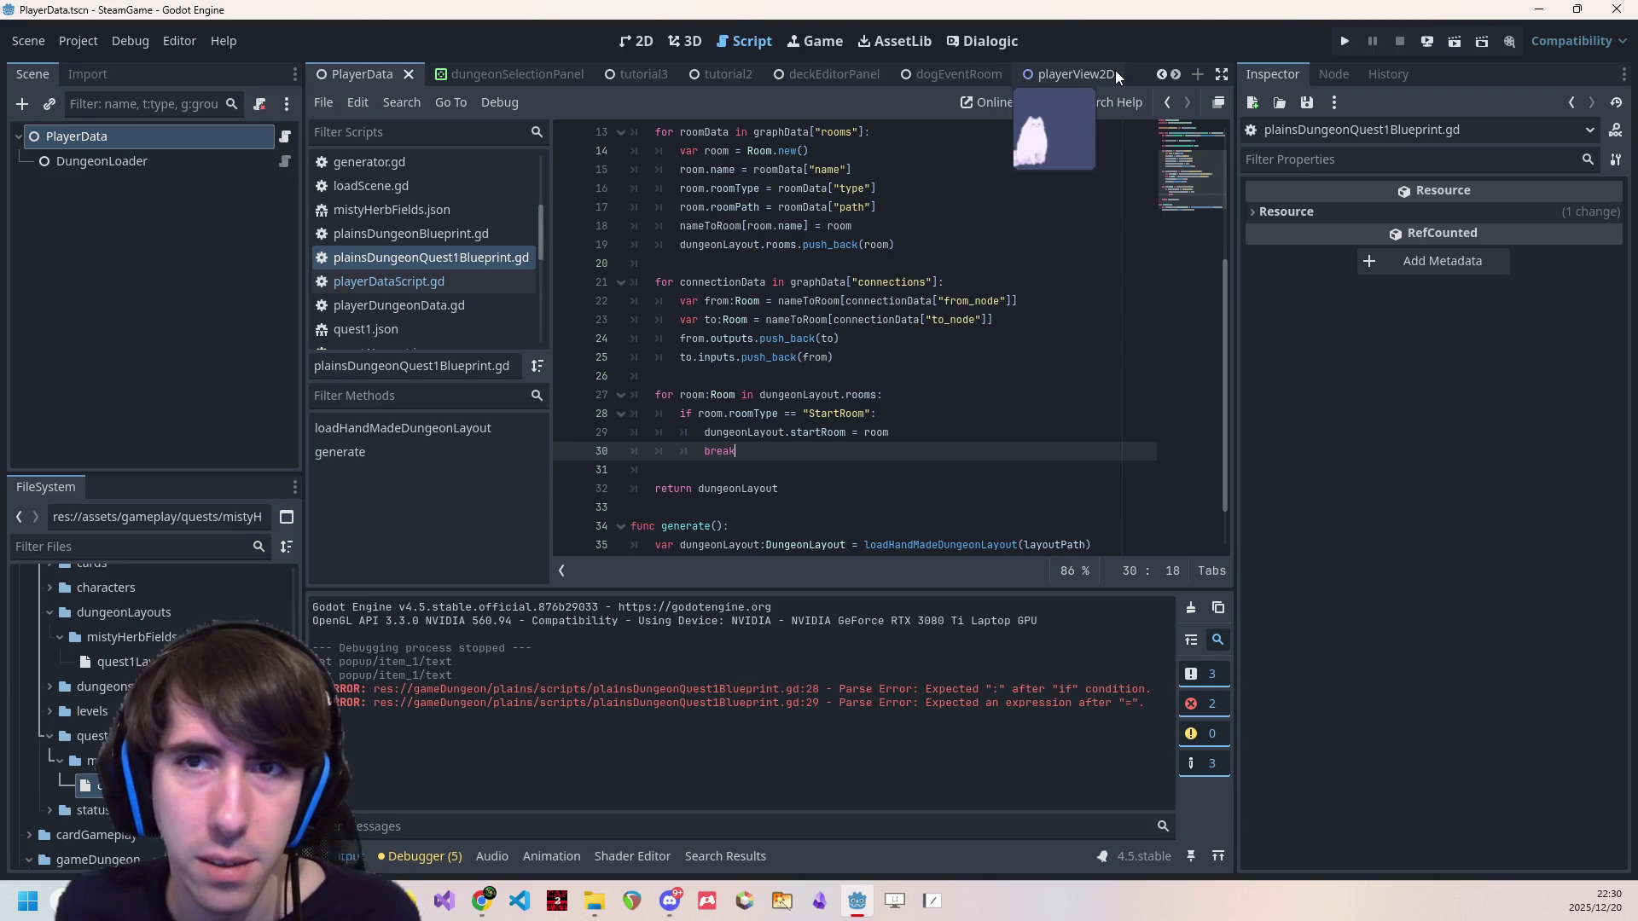
scroll(1093, 72, down, 4)
scroll(1088, 69, down, 2)
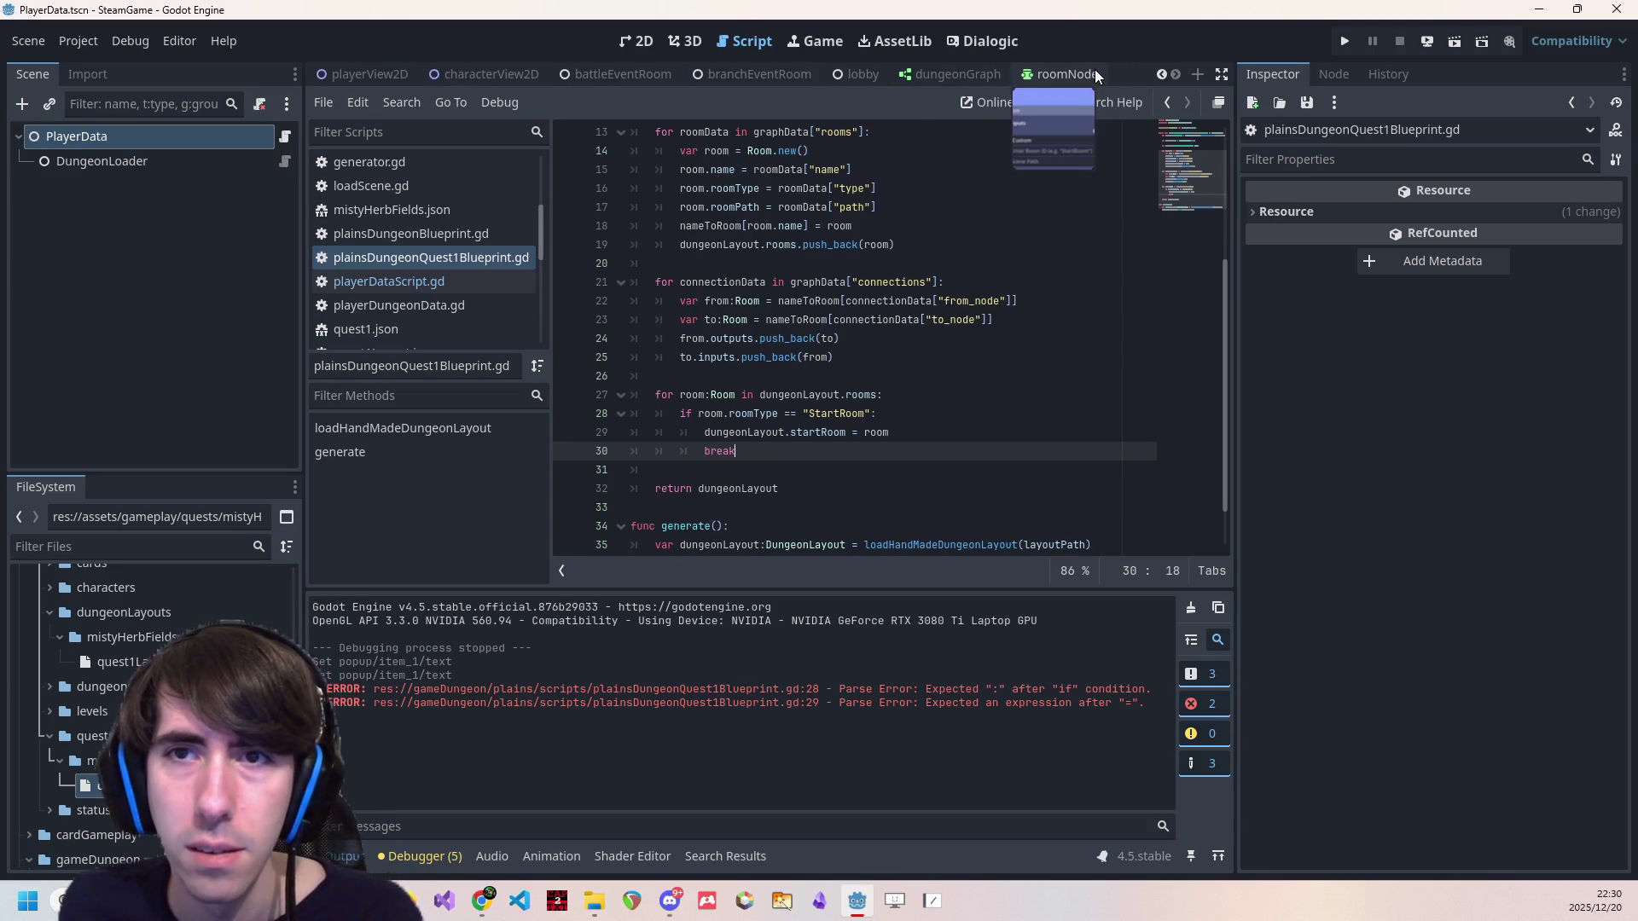
click(975, 68)
click(1451, 45)
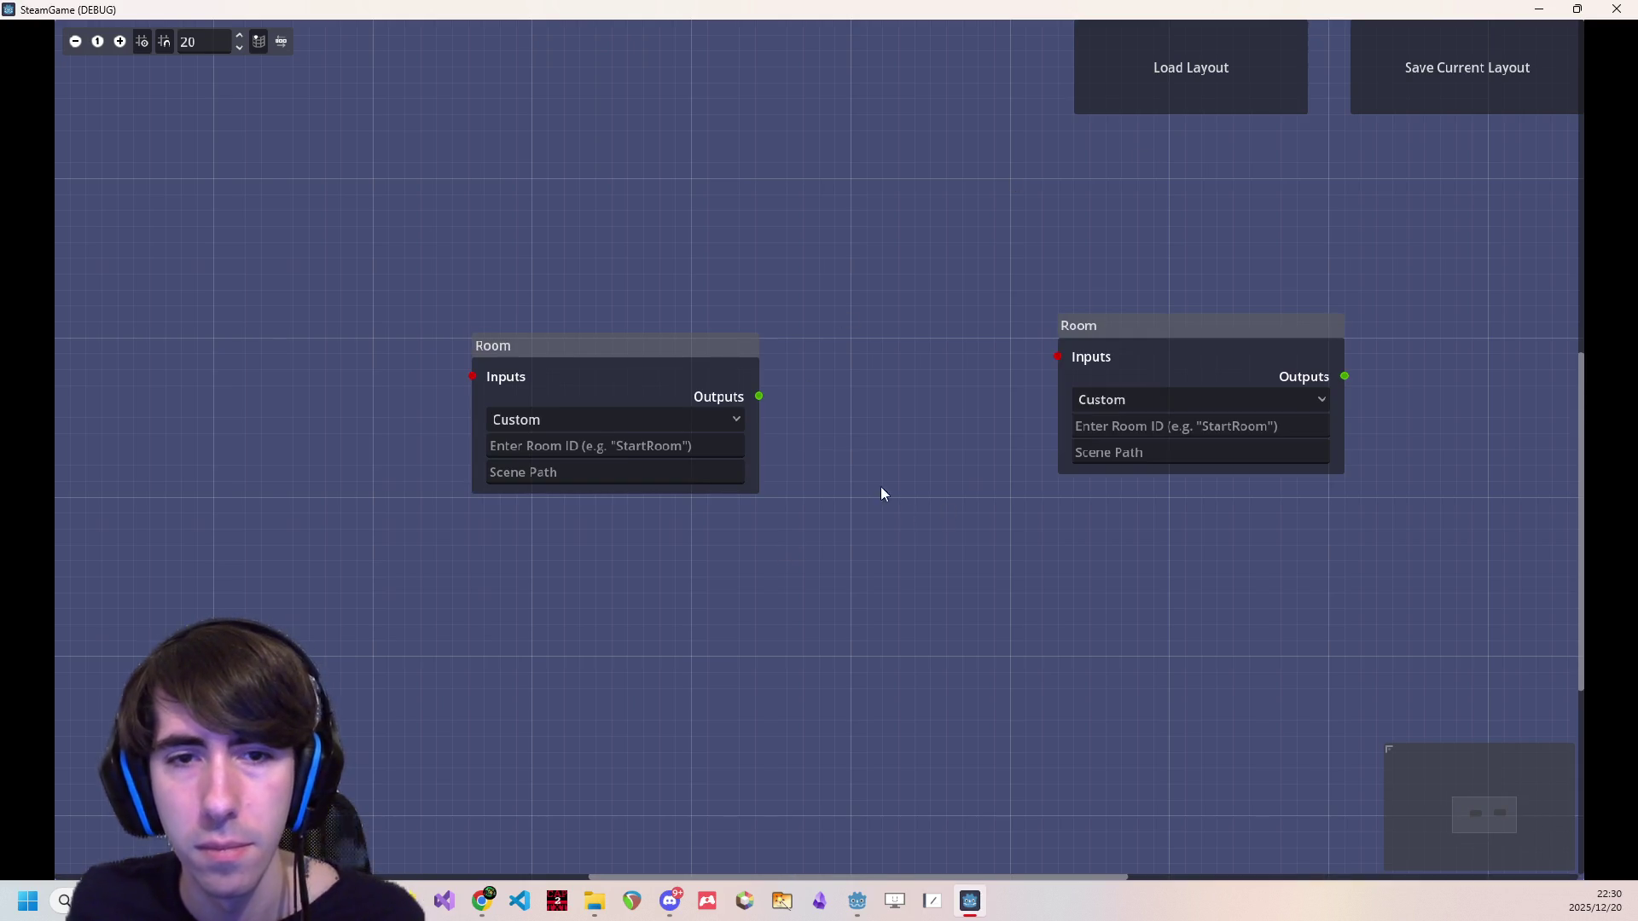
Connect the two rooms and set them to StartRoom and BattleRoom
drag(765, 397, 1061, 357)
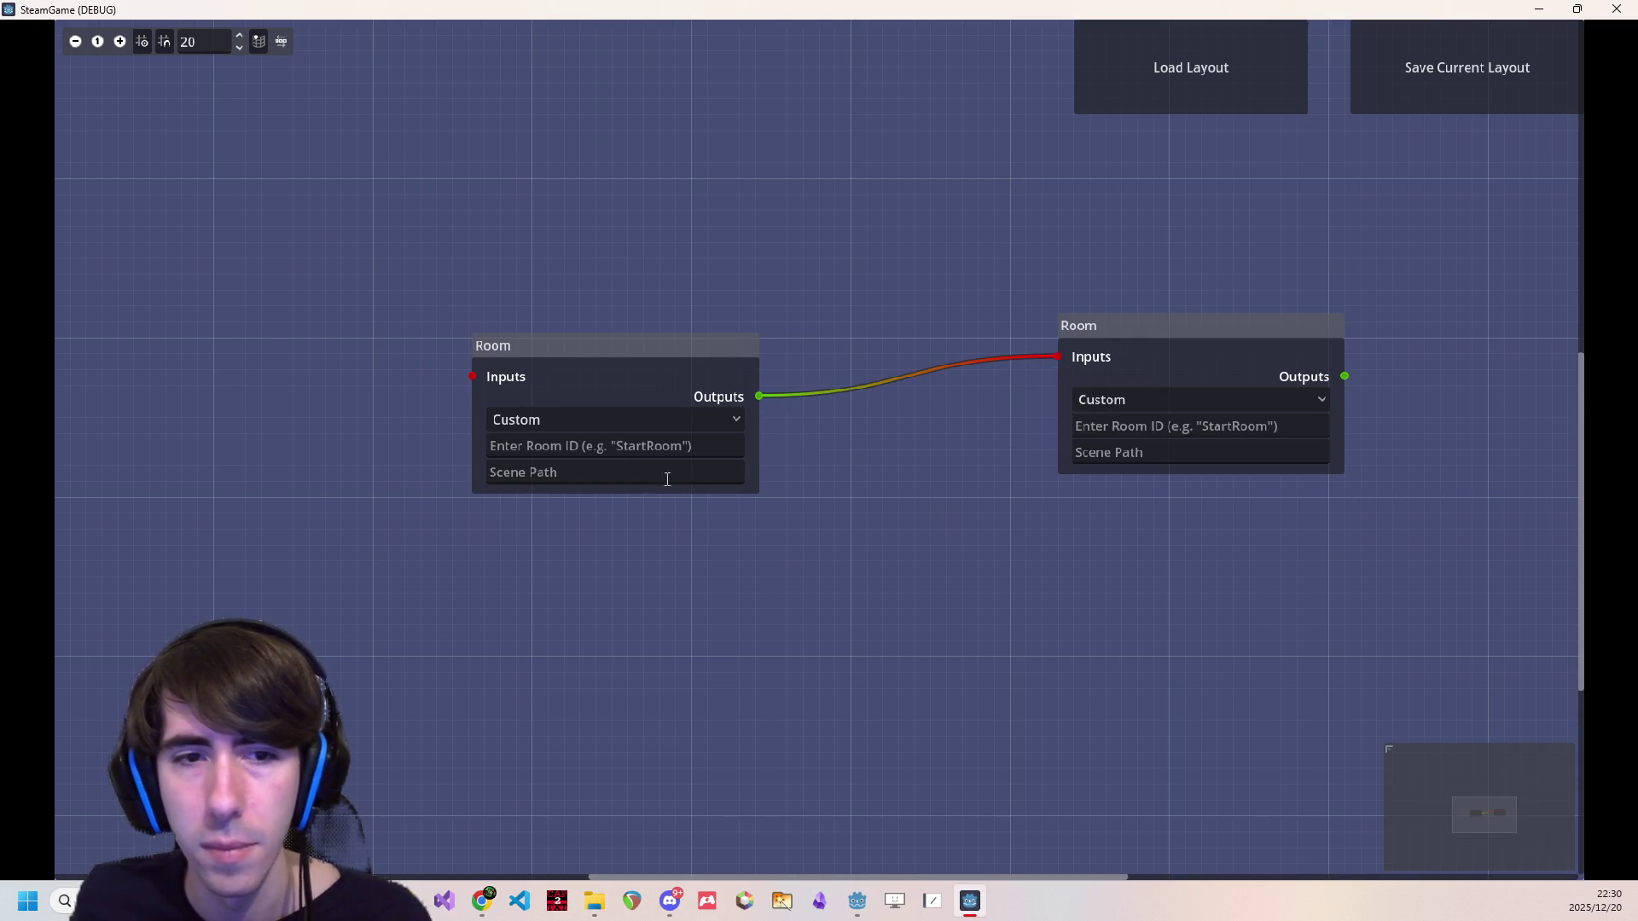
click(580, 420)
click(572, 467)
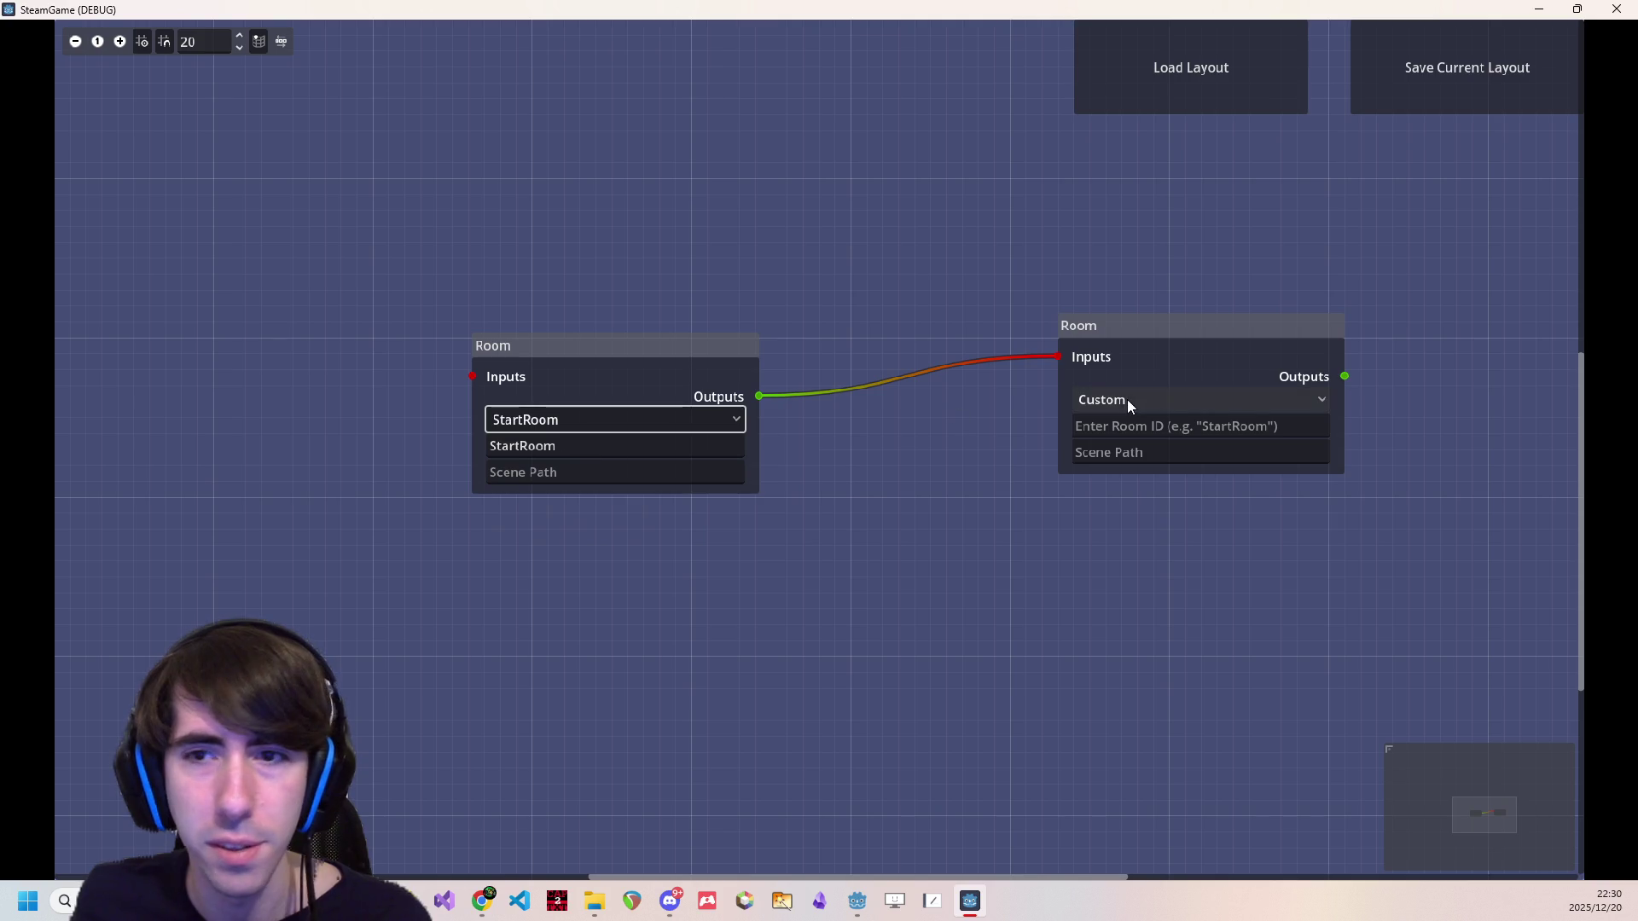
click(1125, 399)
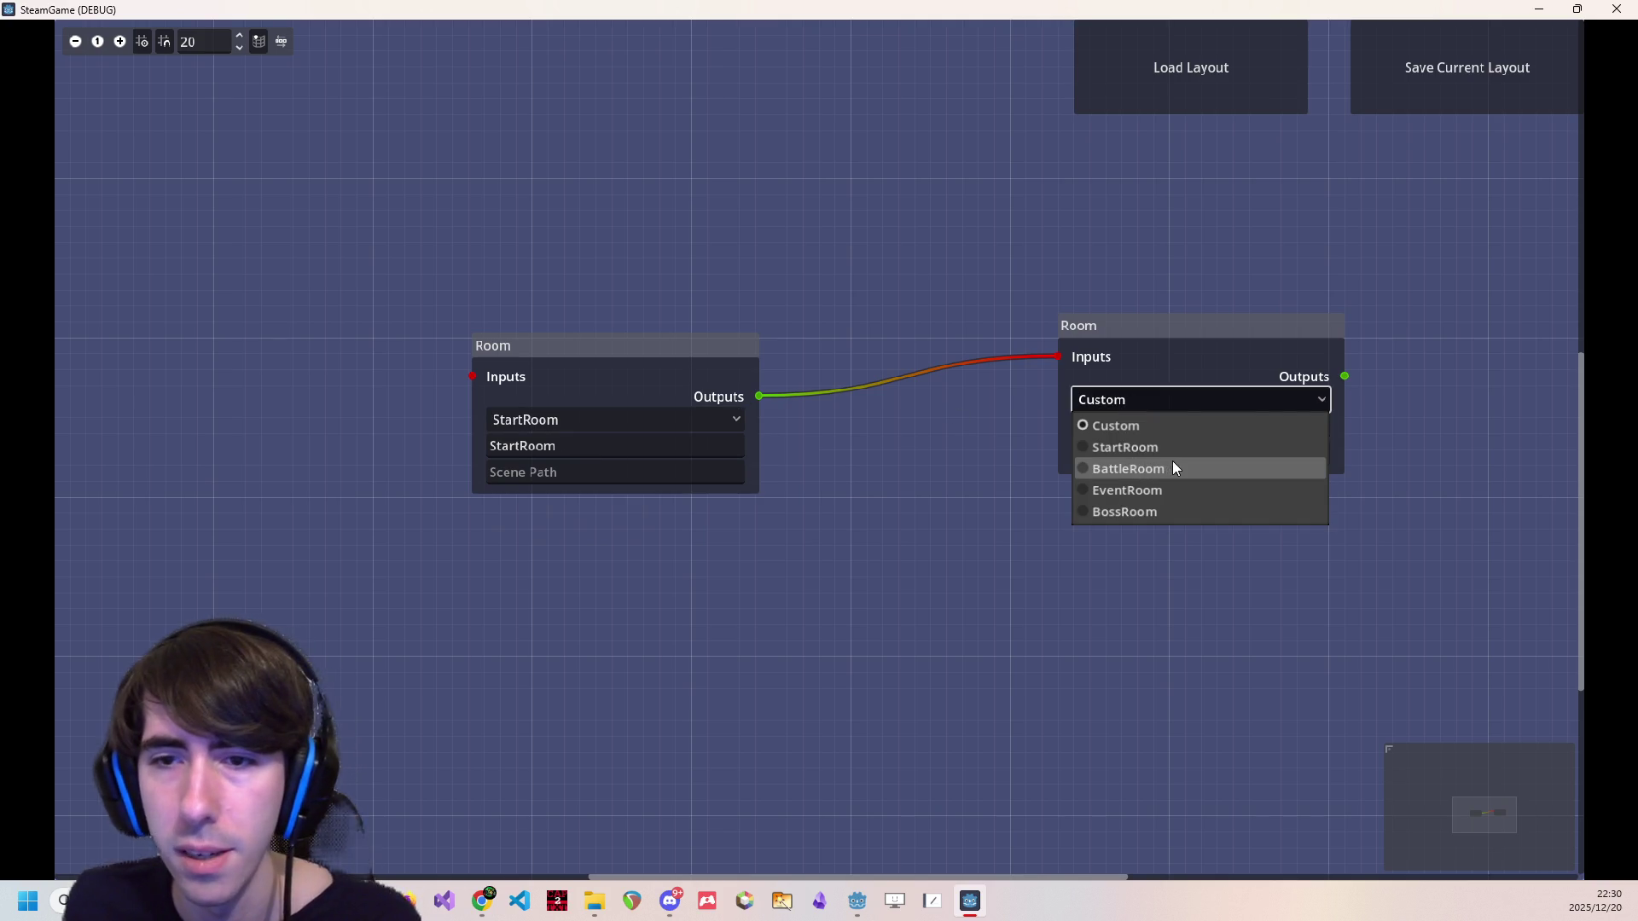
click(1174, 468)
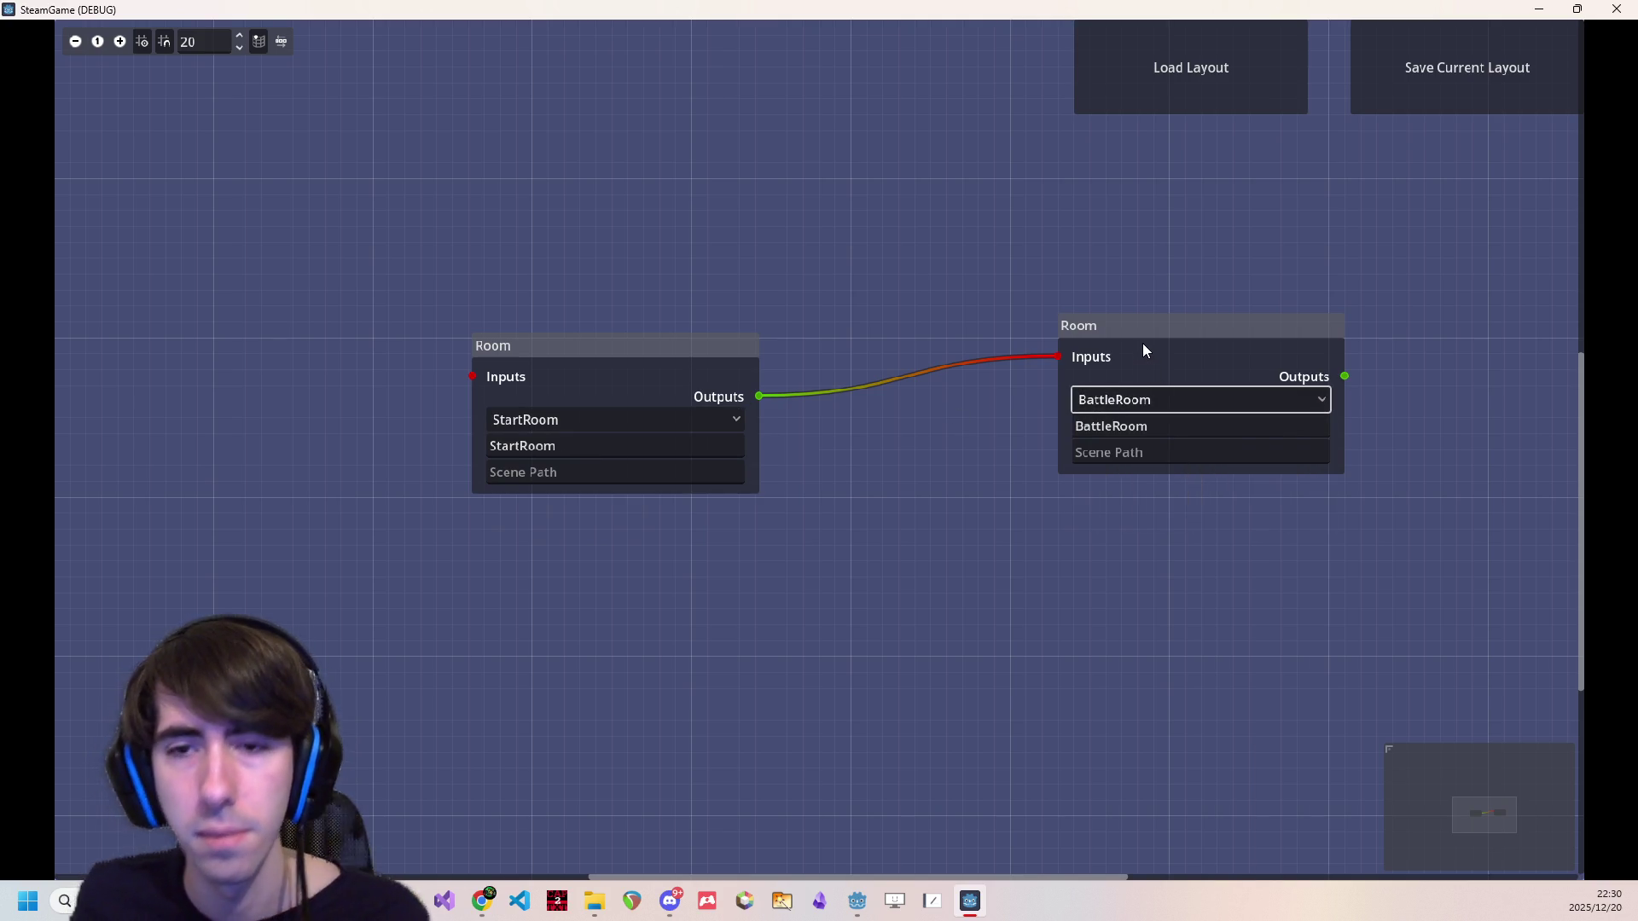
Add a BossRoom connected after BattleRoom, then save the layout in mistyHerbFields
drag(1143, 346, 1021, 304)
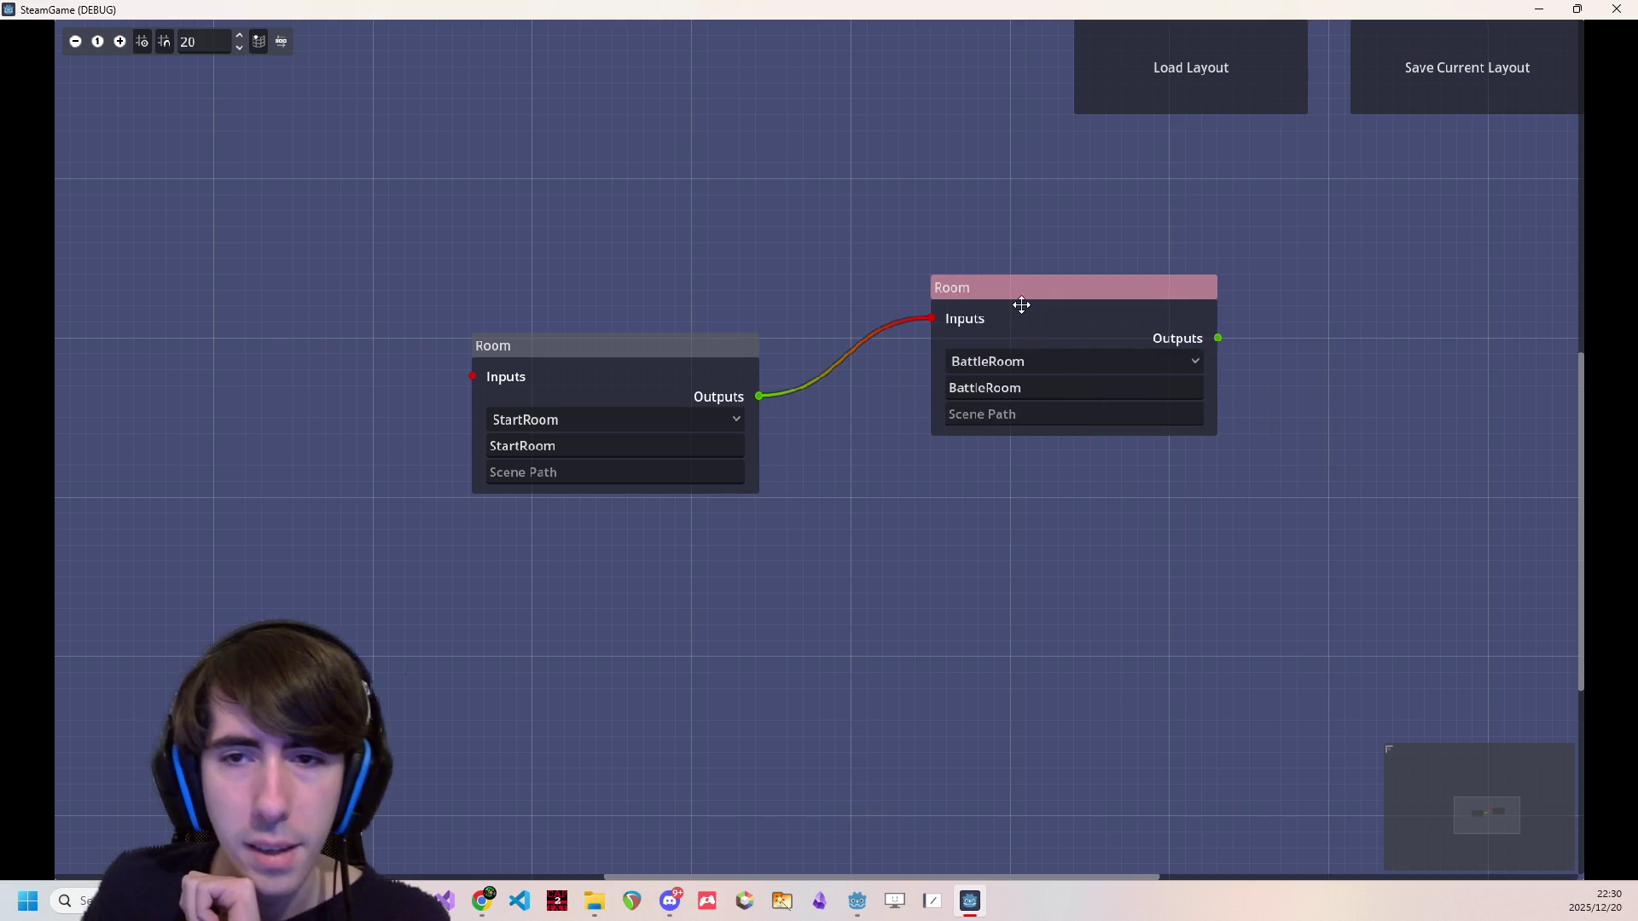
right_click(1297, 348)
click(1369, 433)
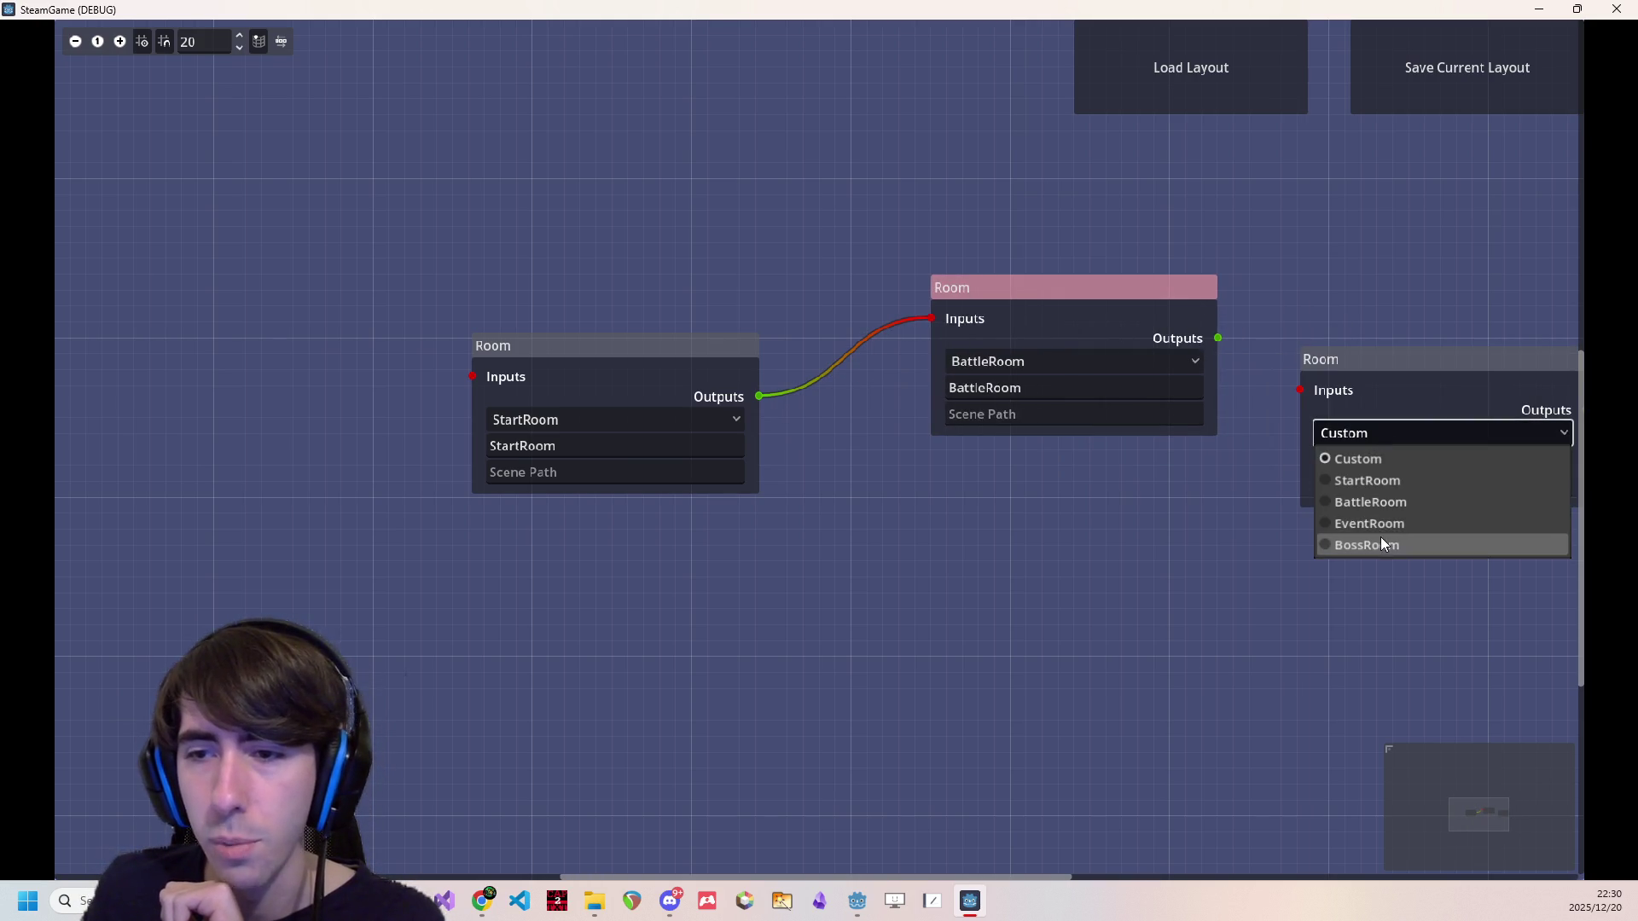
click(1380, 537)
drag(1220, 344, 1300, 390)
click(1417, 80)
double_click(1037, 368)
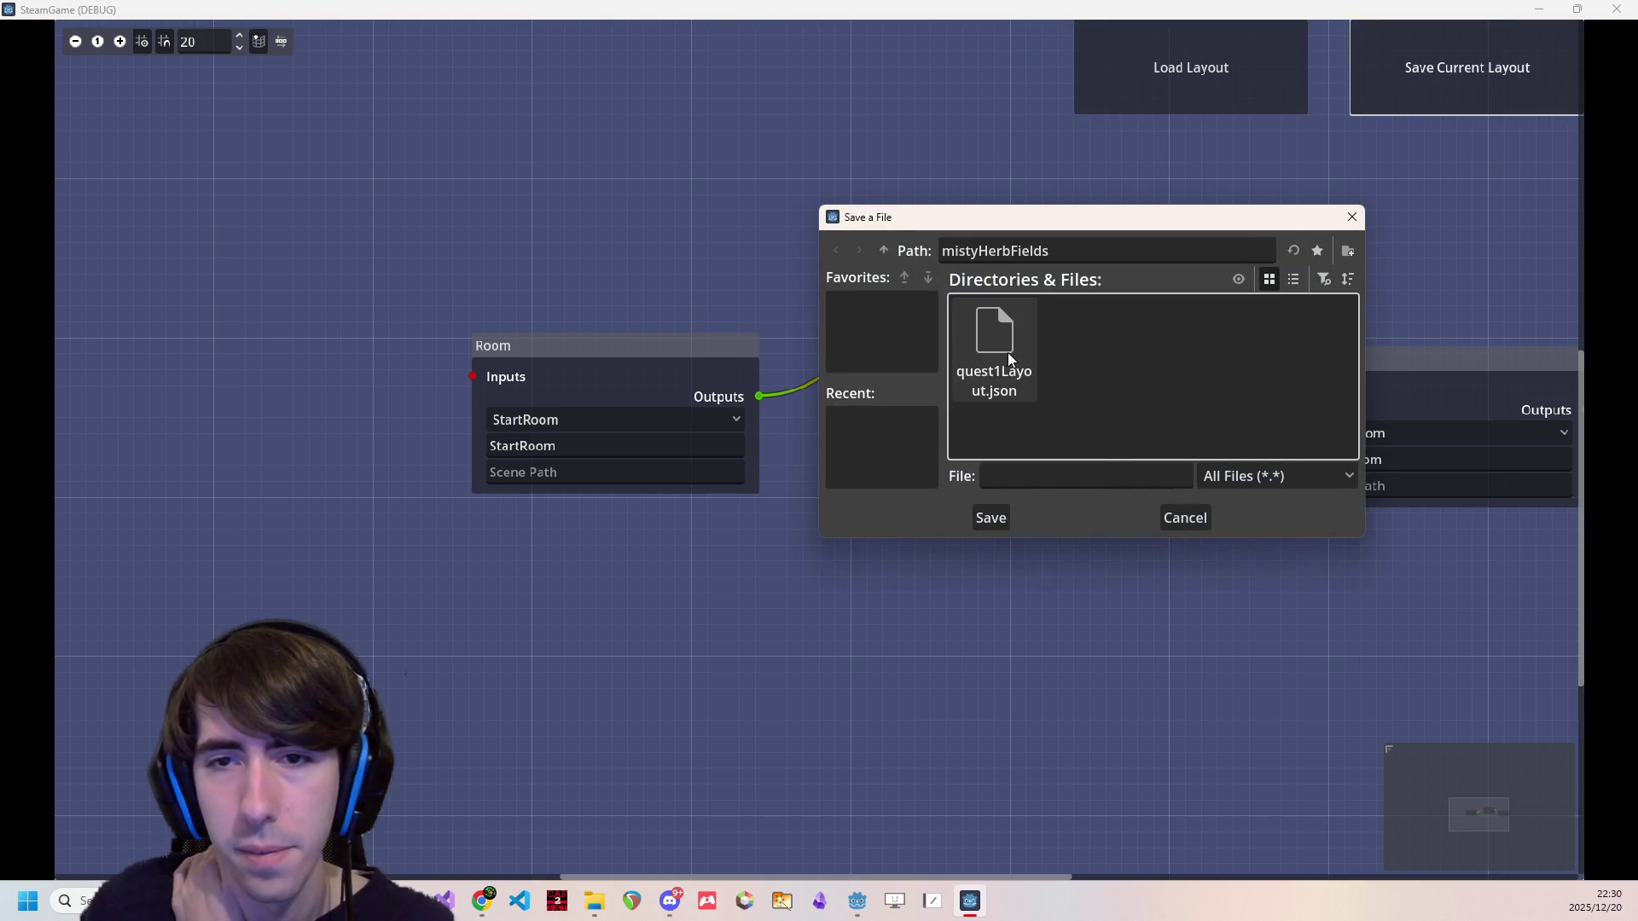
Overwrite quest1Layout.json with the room chain and load it back
double_click(993, 346)
click(698, 485)
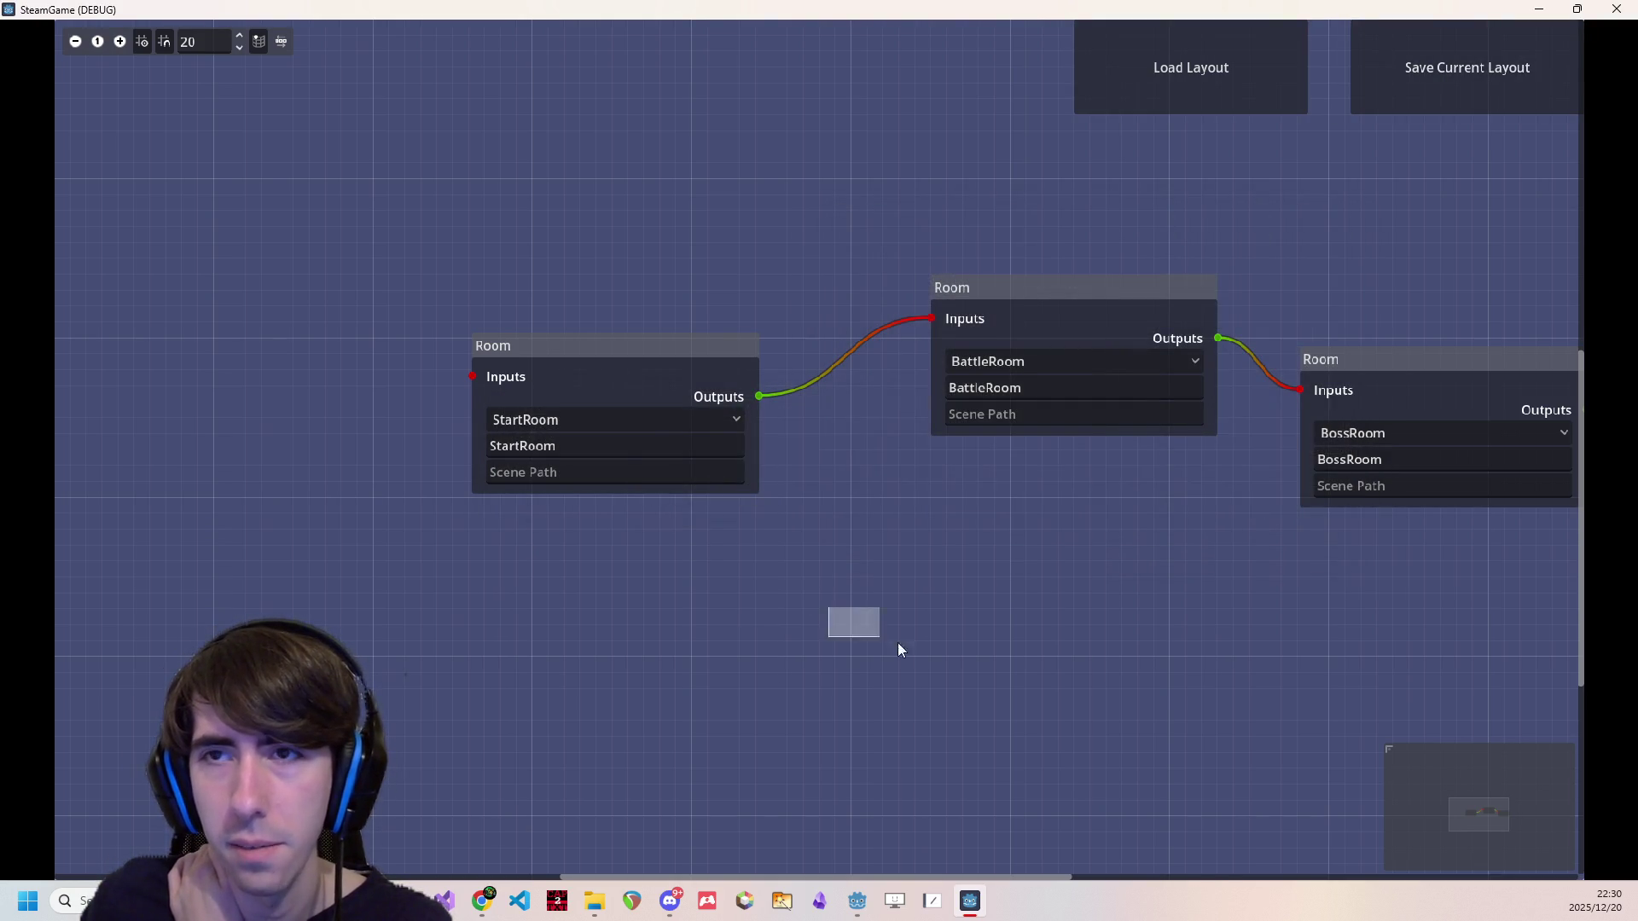
click(1096, 114)
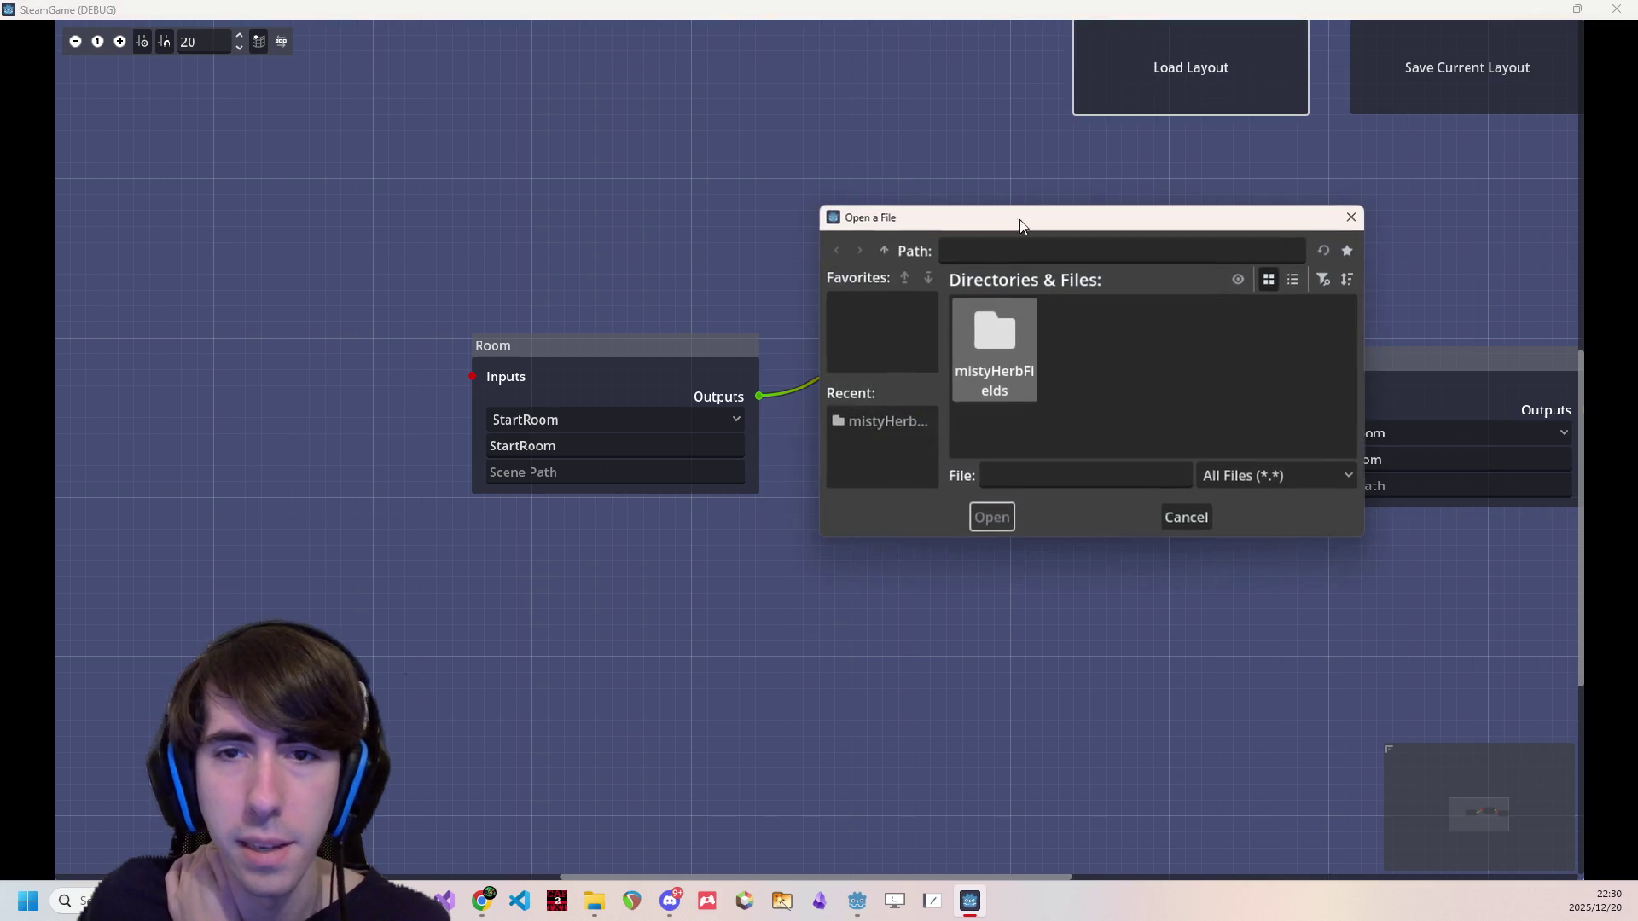
double_click(1019, 342)
double_click(1017, 337)
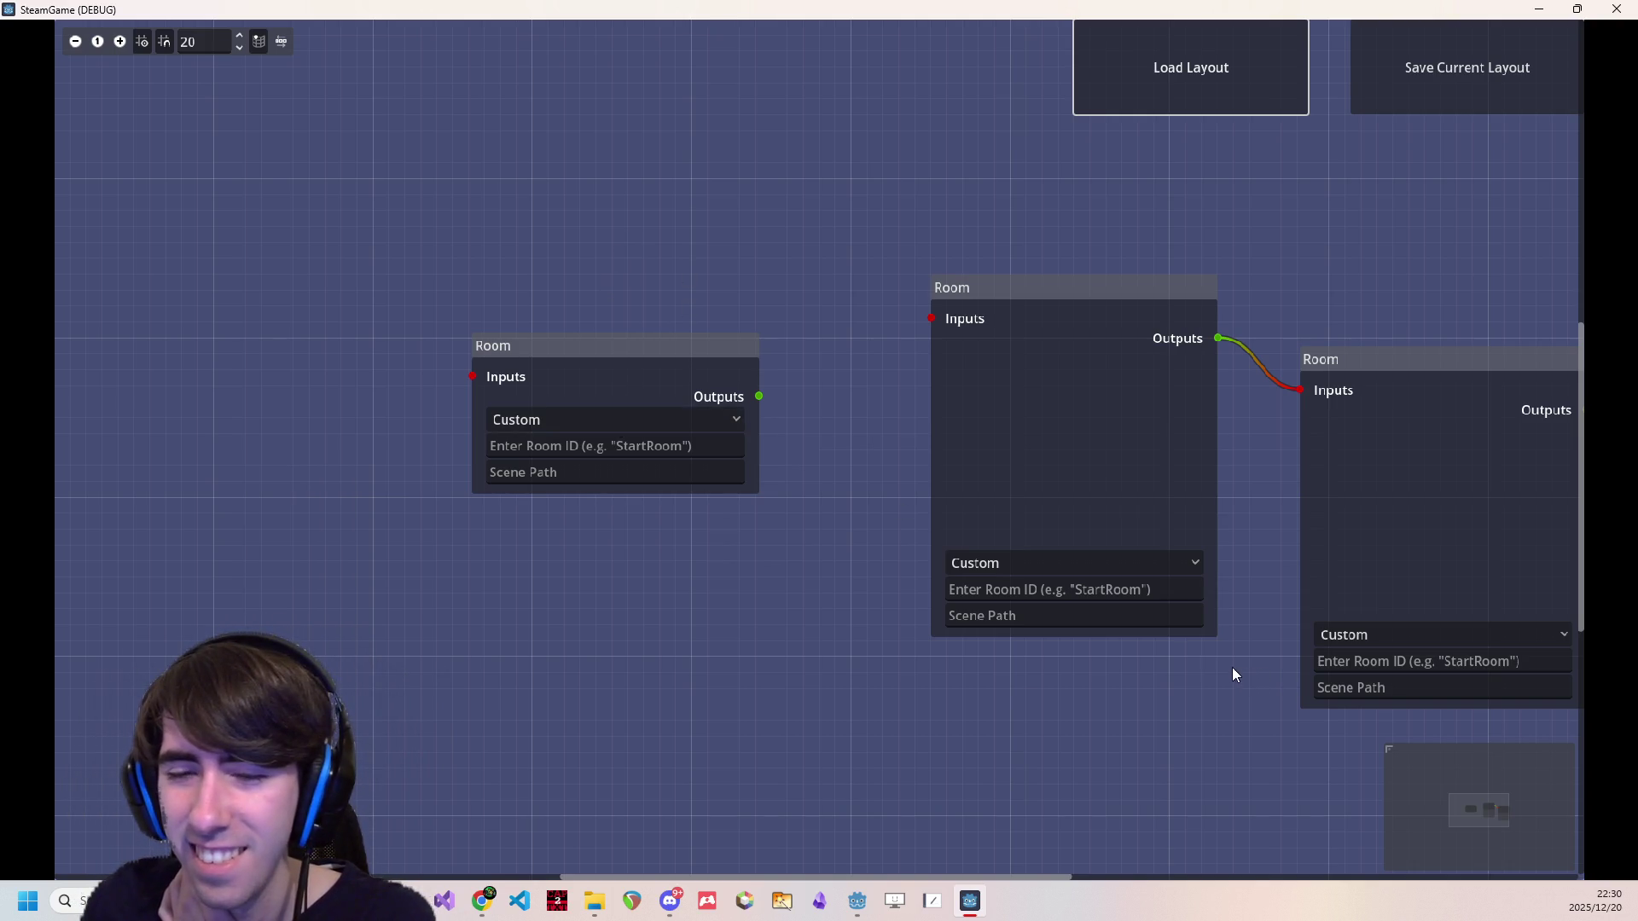
Reload quest1Layout.json, then box-select and delete all the room nodes
click(1222, 99)
double_click(1006, 347)
double_click(1006, 347)
drag(582, 256, 1440, 595)
key(Delete)
Load quest1Layout.json into the empty graph and move the three rooms together
click(1190, 69)
drag(1197, 218, 728, 151)
double_click(531, 254)
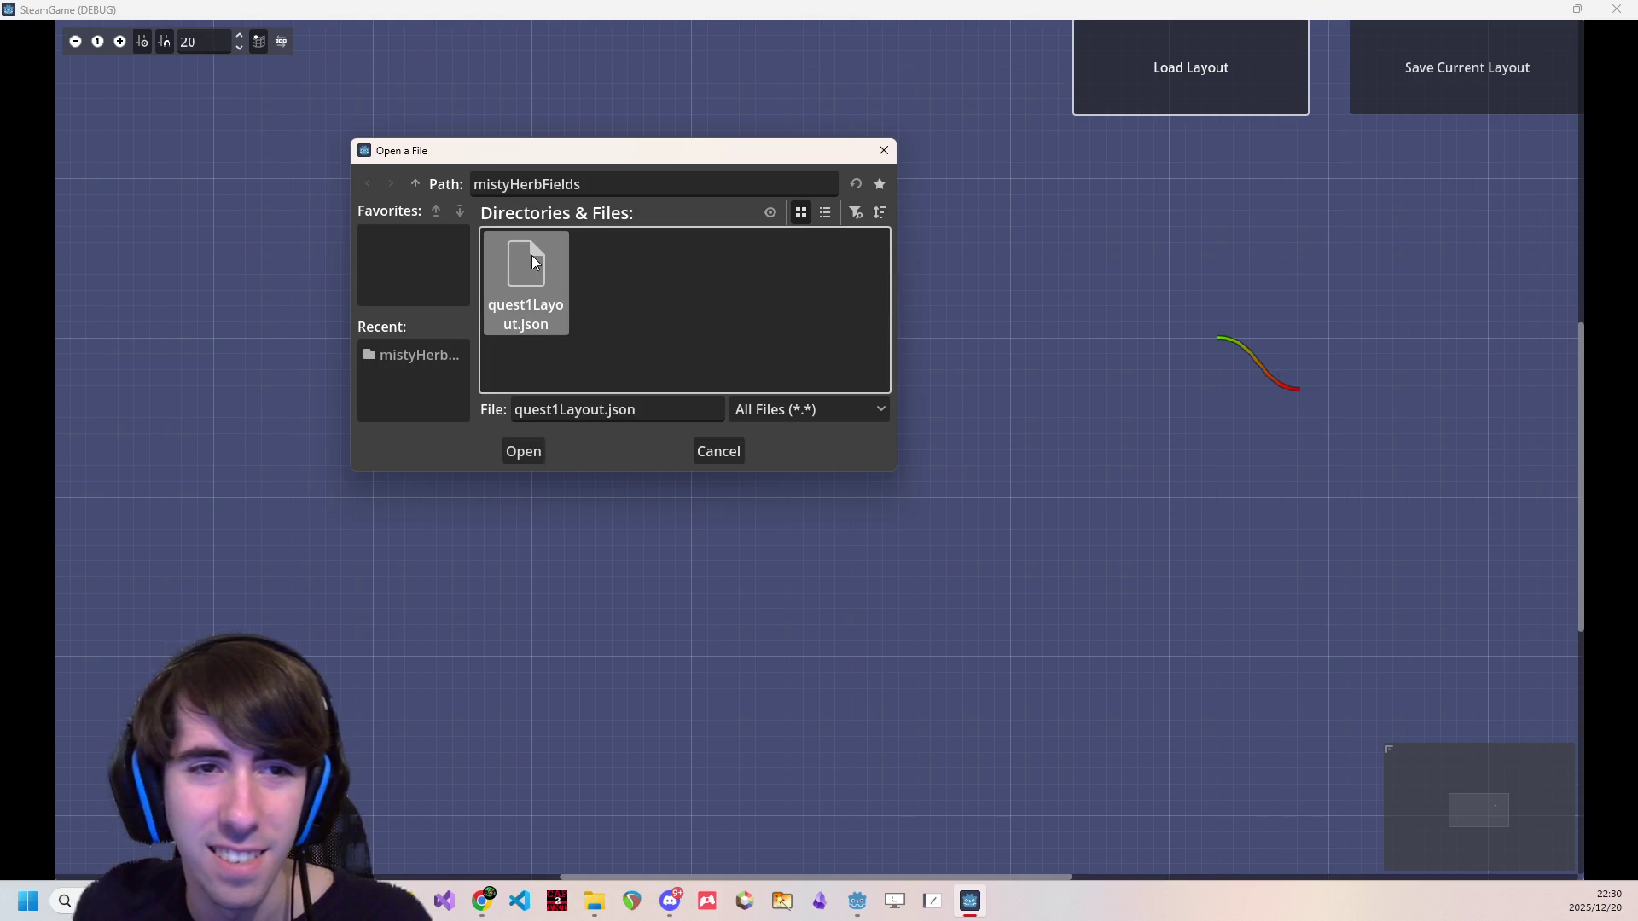
double_click(532, 256)
drag(675, 238, 1534, 608)
drag(1113, 294, 1026, 437)
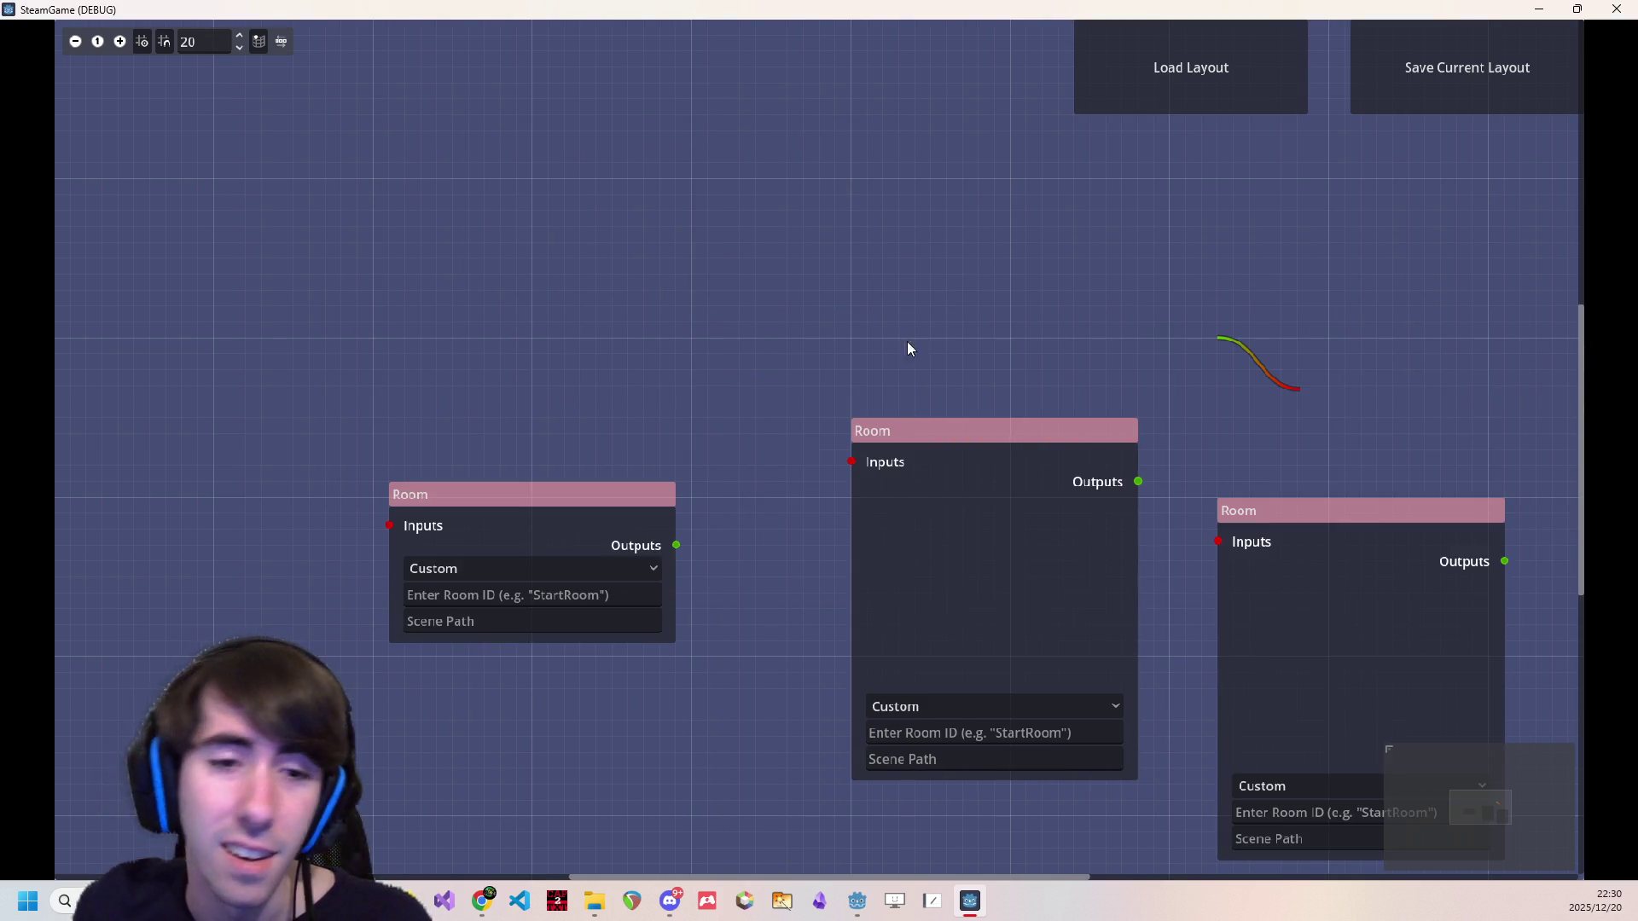
click(943, 368)
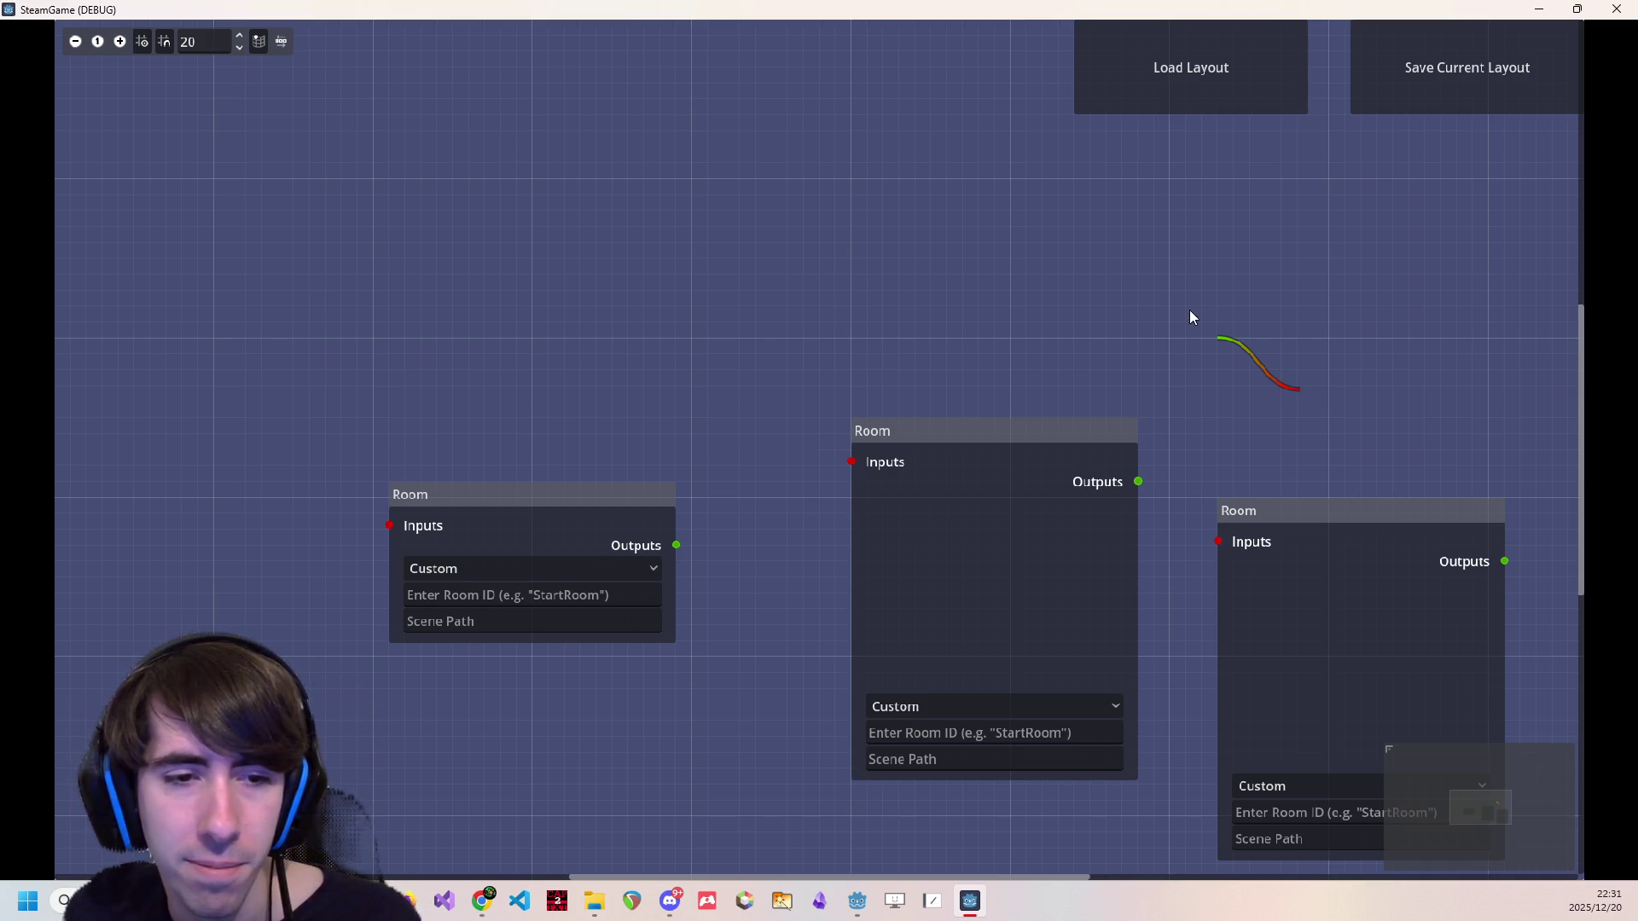
Change the first room to BattleRoom, reload quest1Layout.json over it, and close the game
click(556, 567)
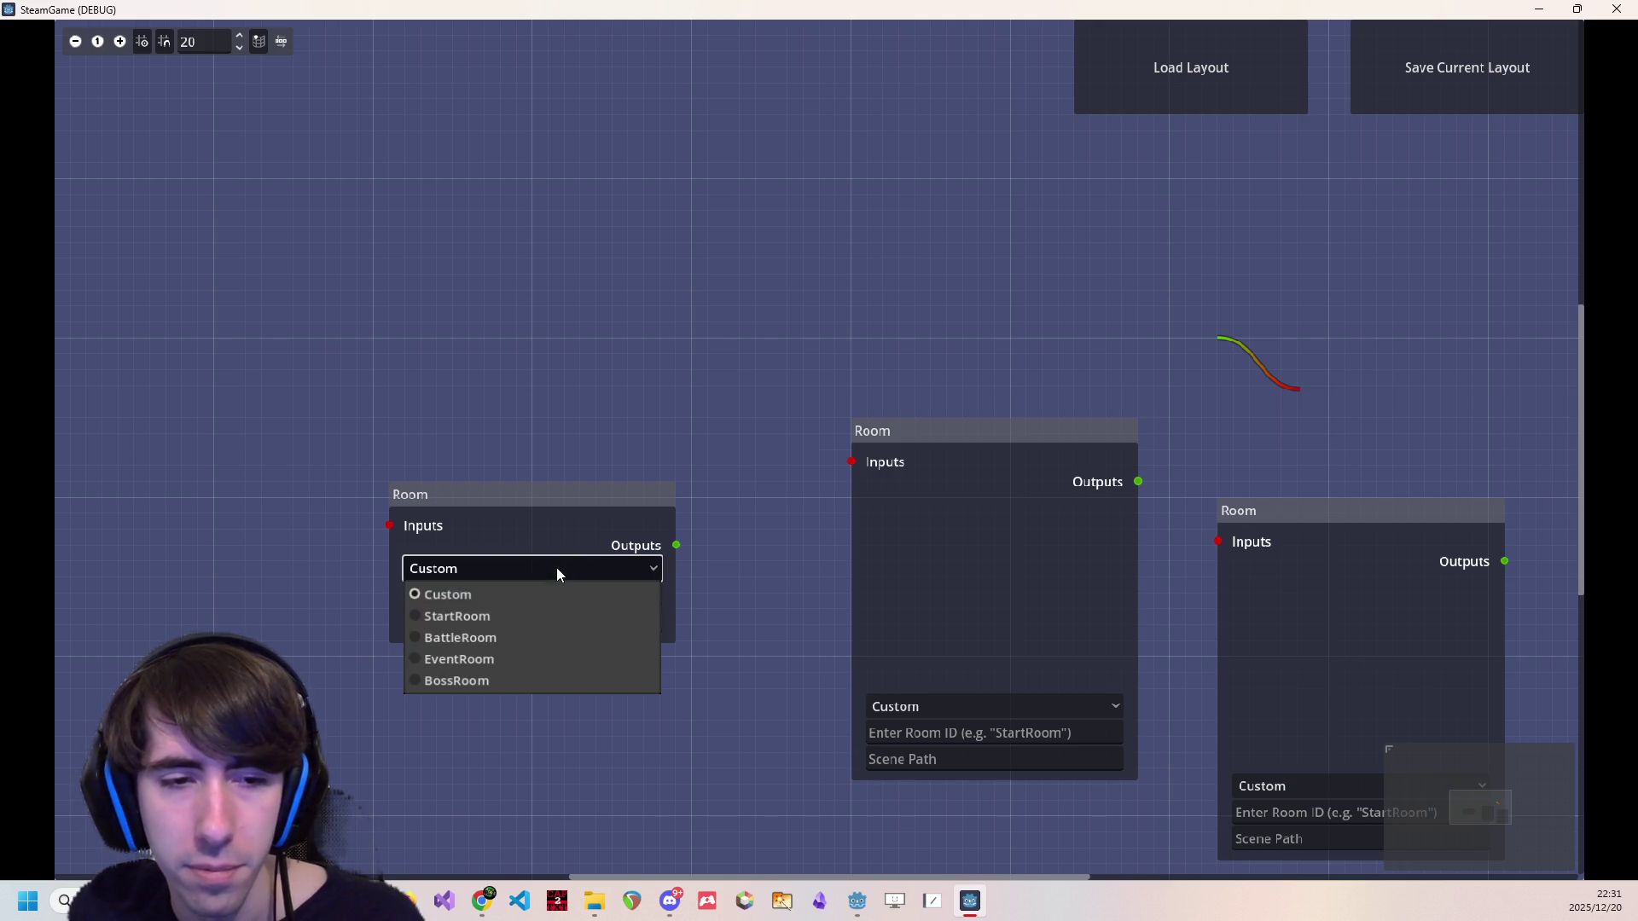
click(527, 639)
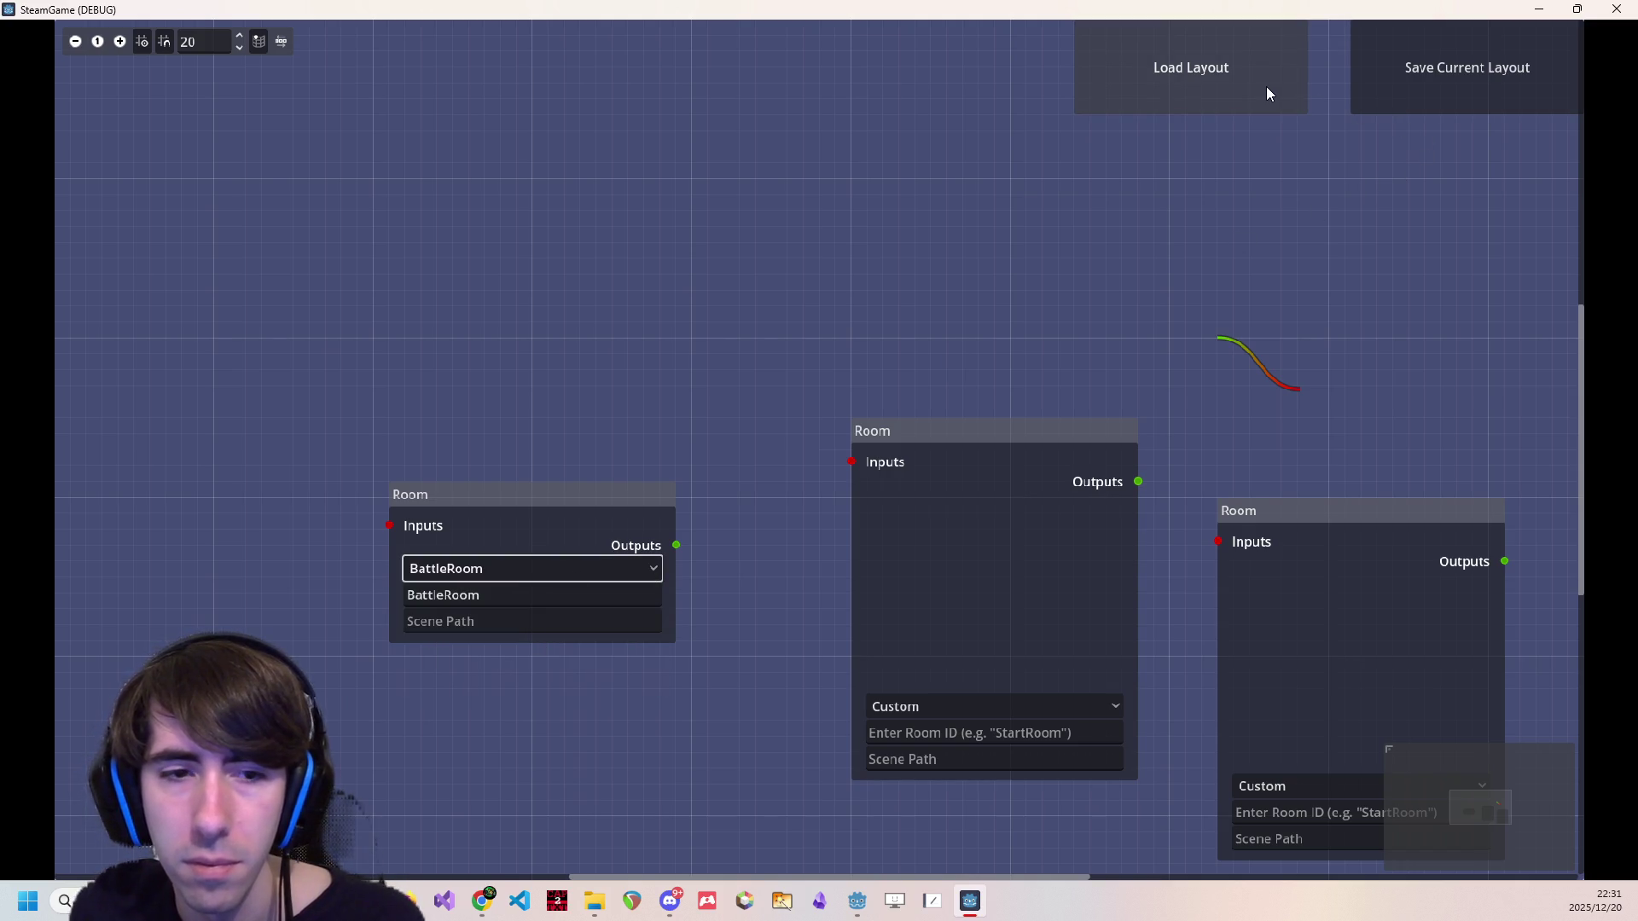
click(1128, 79)
click(996, 343)
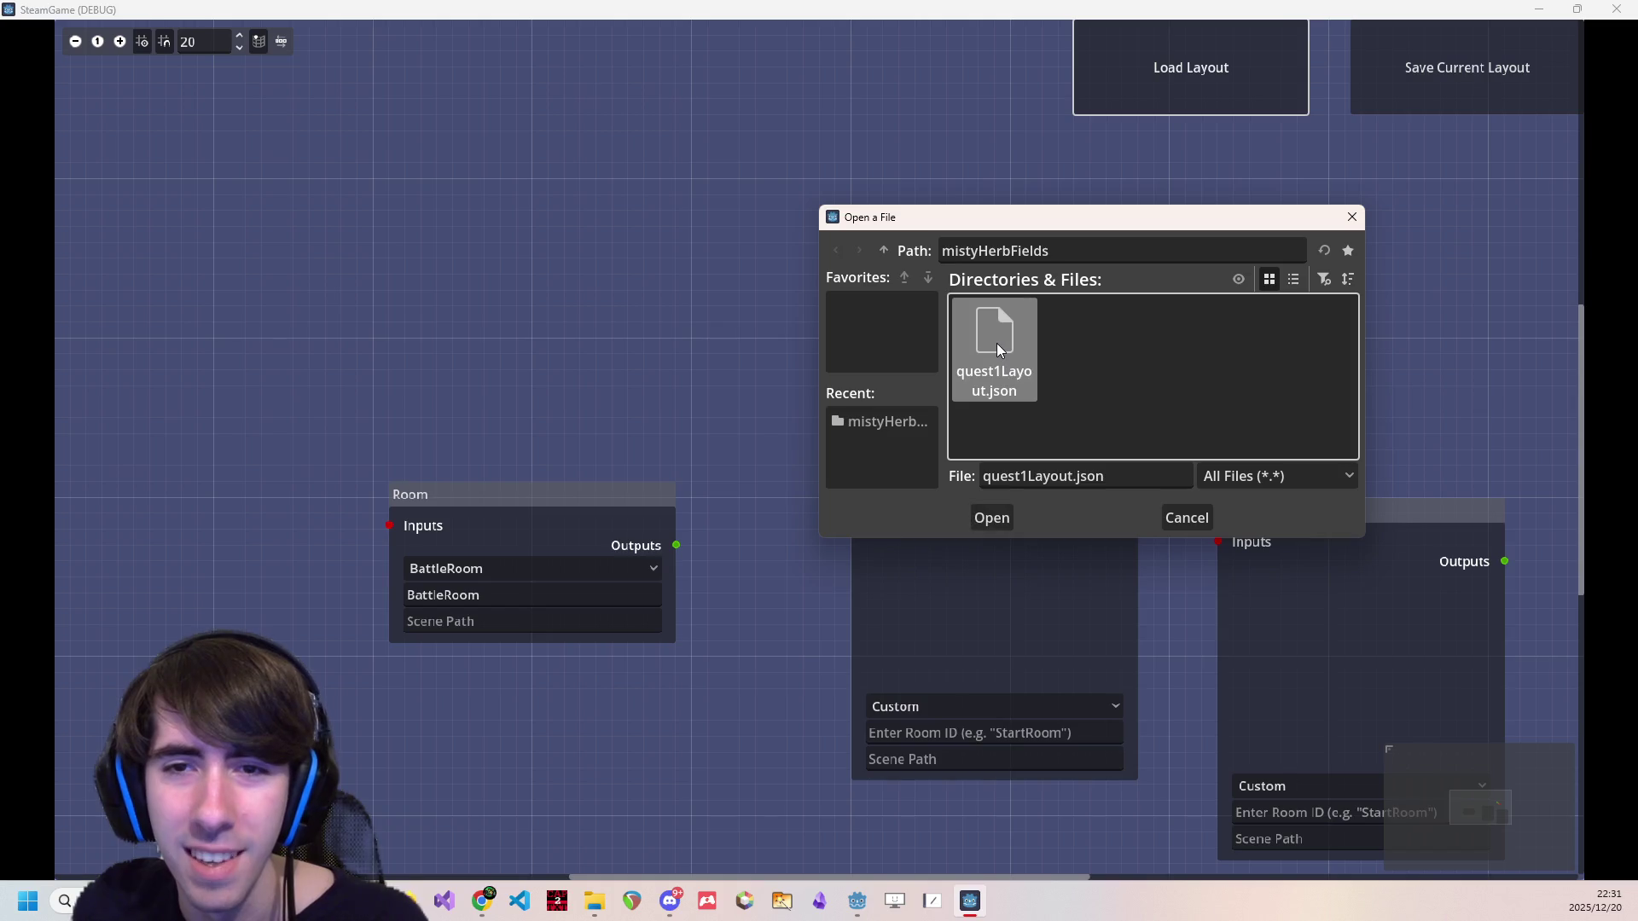
double_click(996, 343)
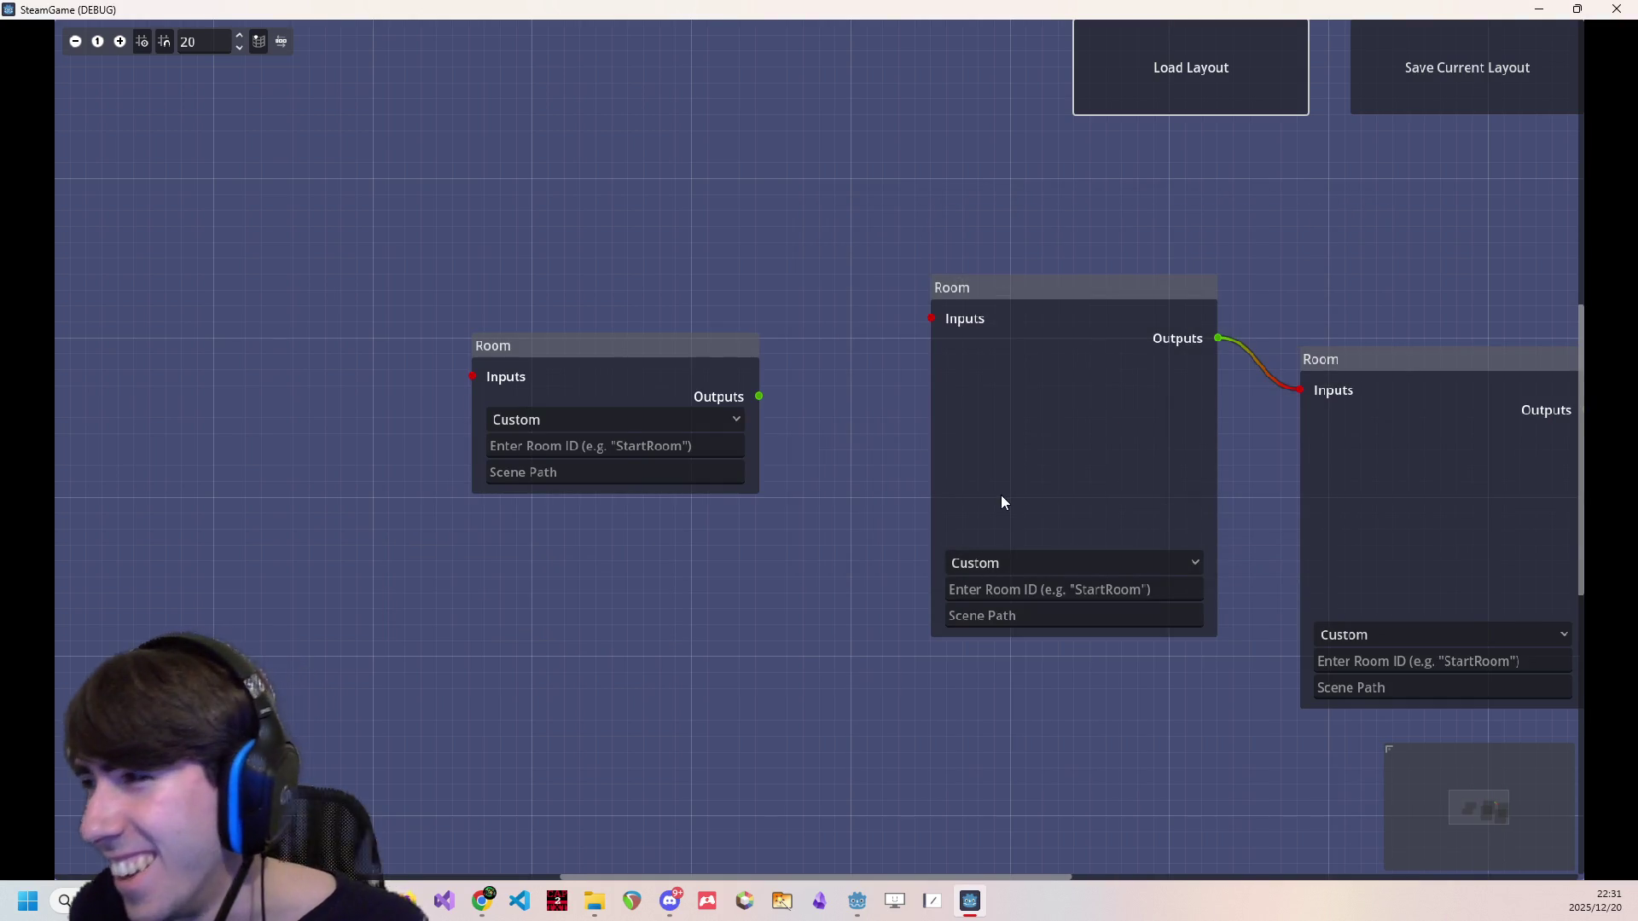
click(1617, 8)
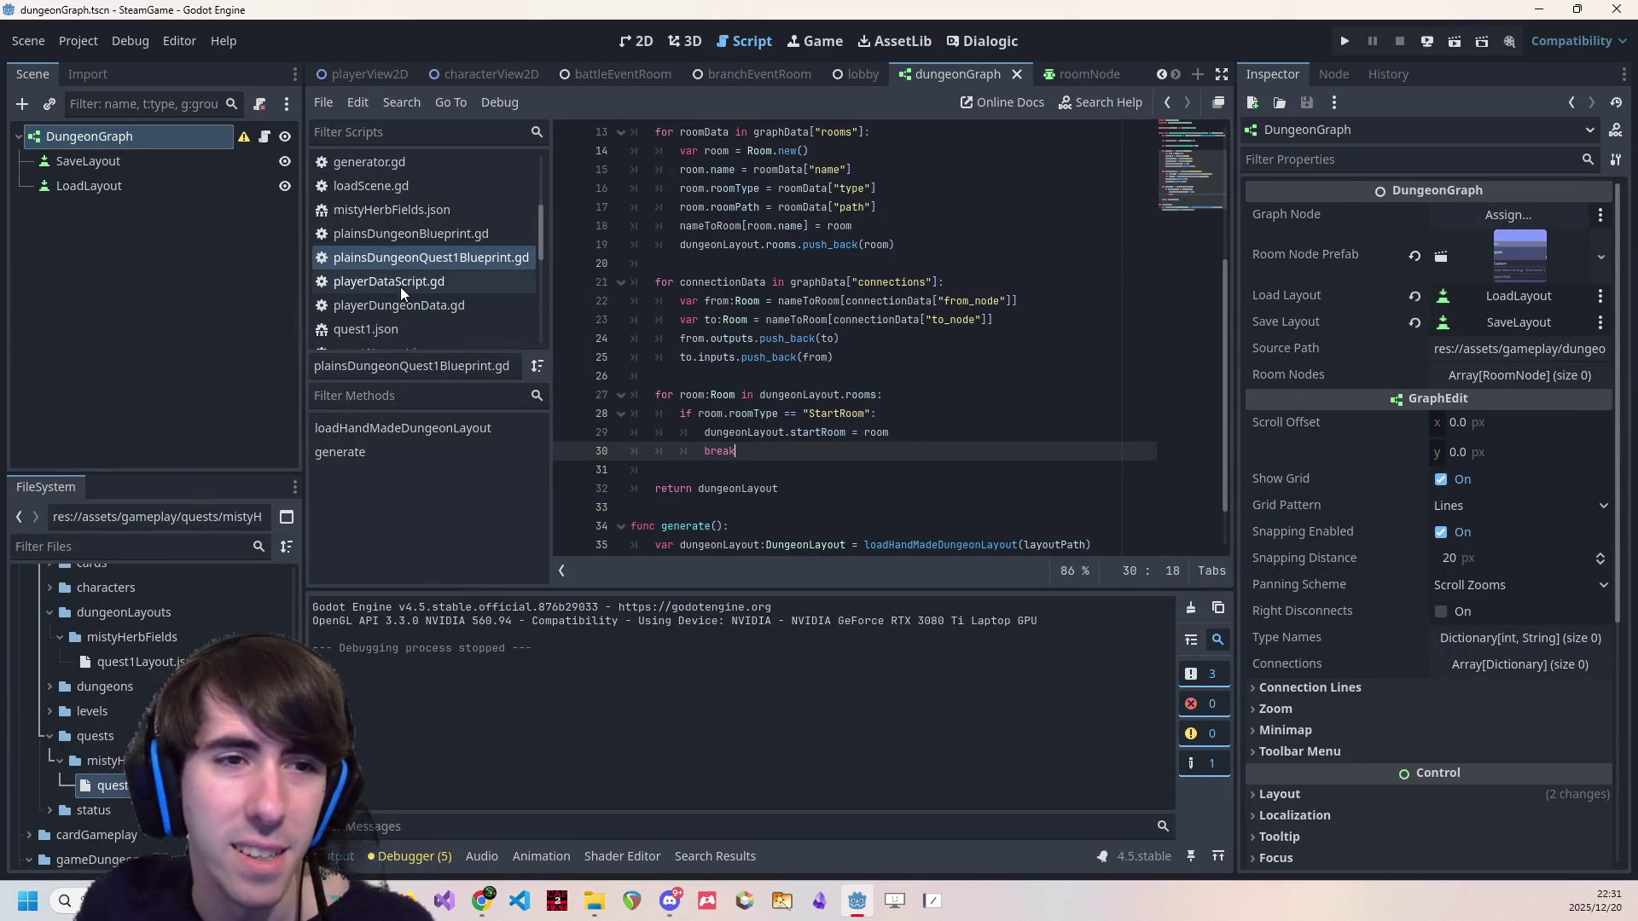
Open quest1Layout.json from the FileSystem dock and scroll through its contents
click(265, 141)
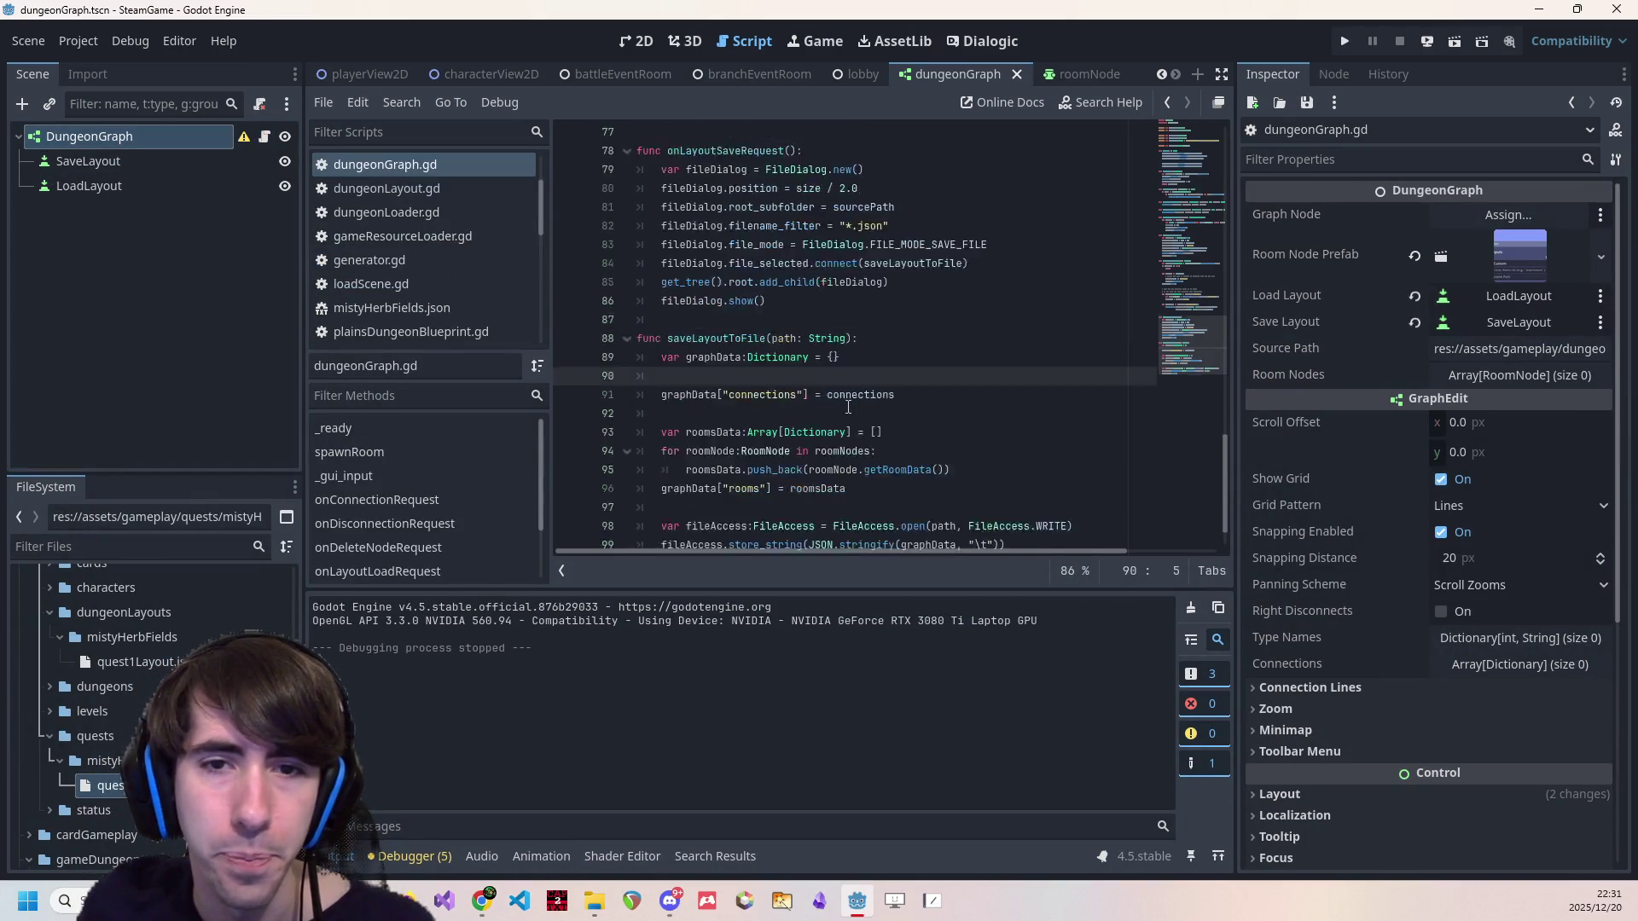
scroll(848, 407, down, 4)
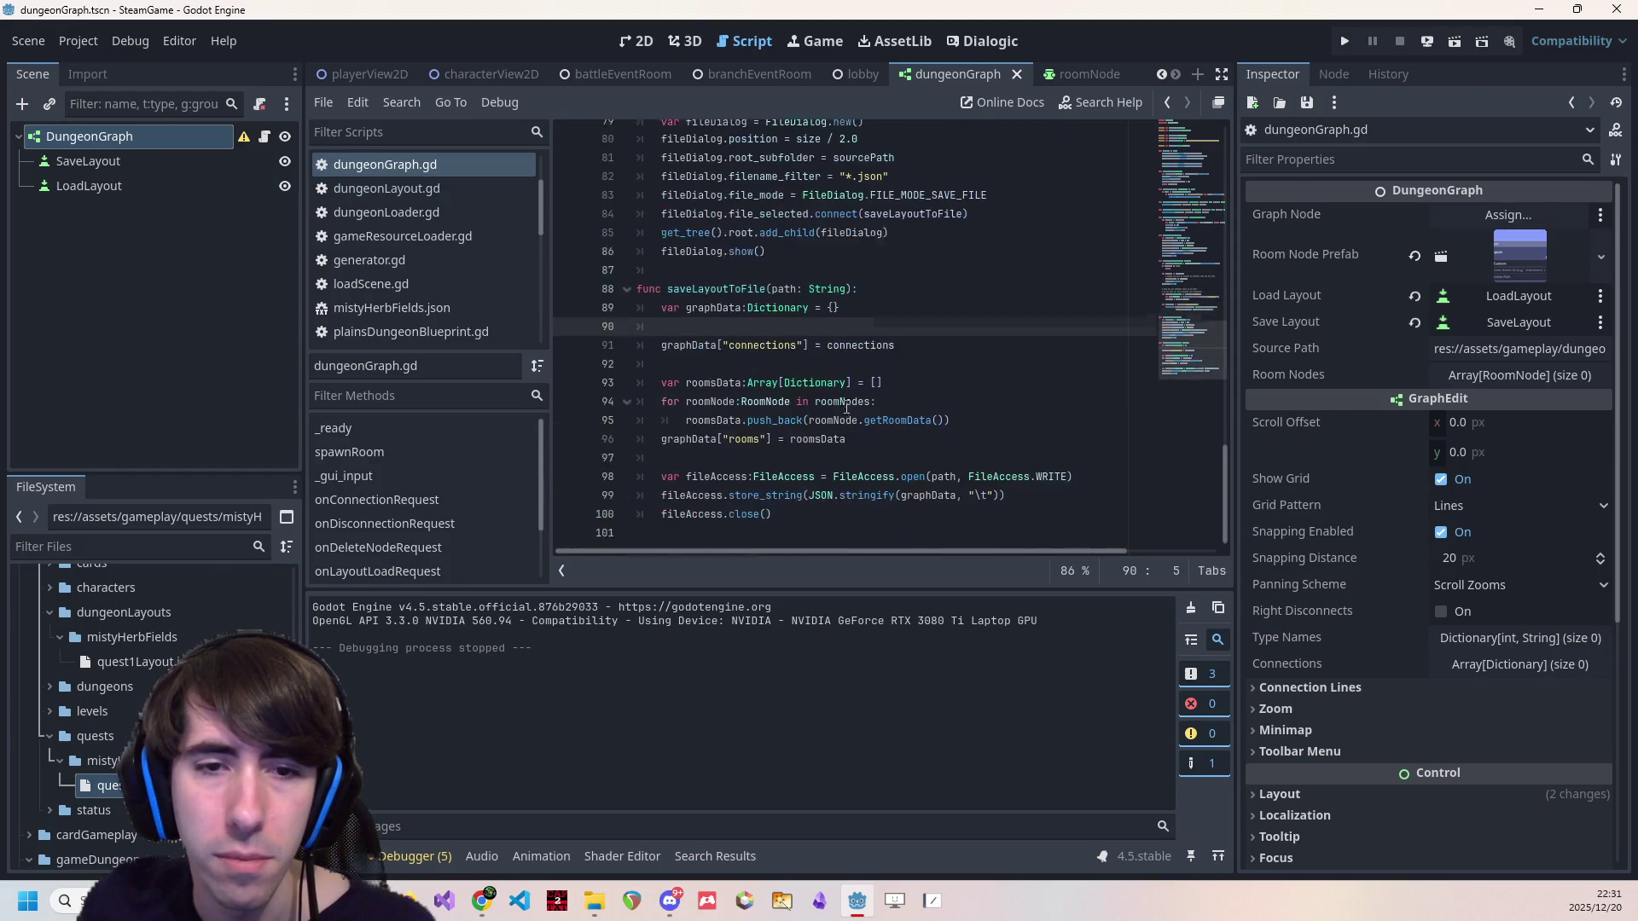
double_click(136, 662)
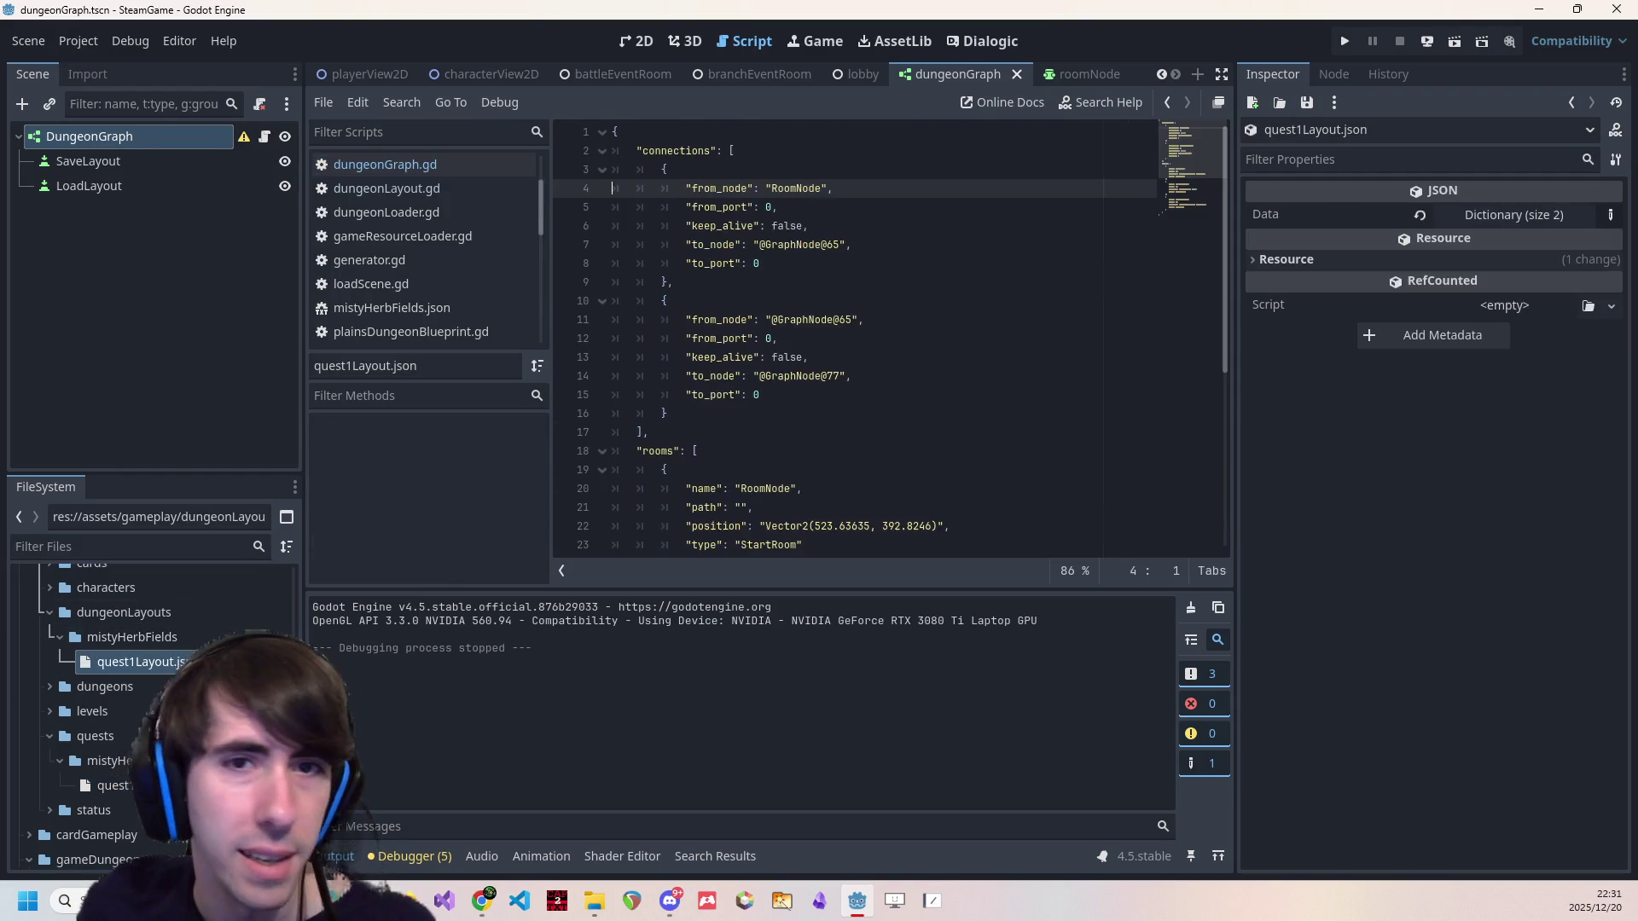
scroll(771, 401, down, 1)
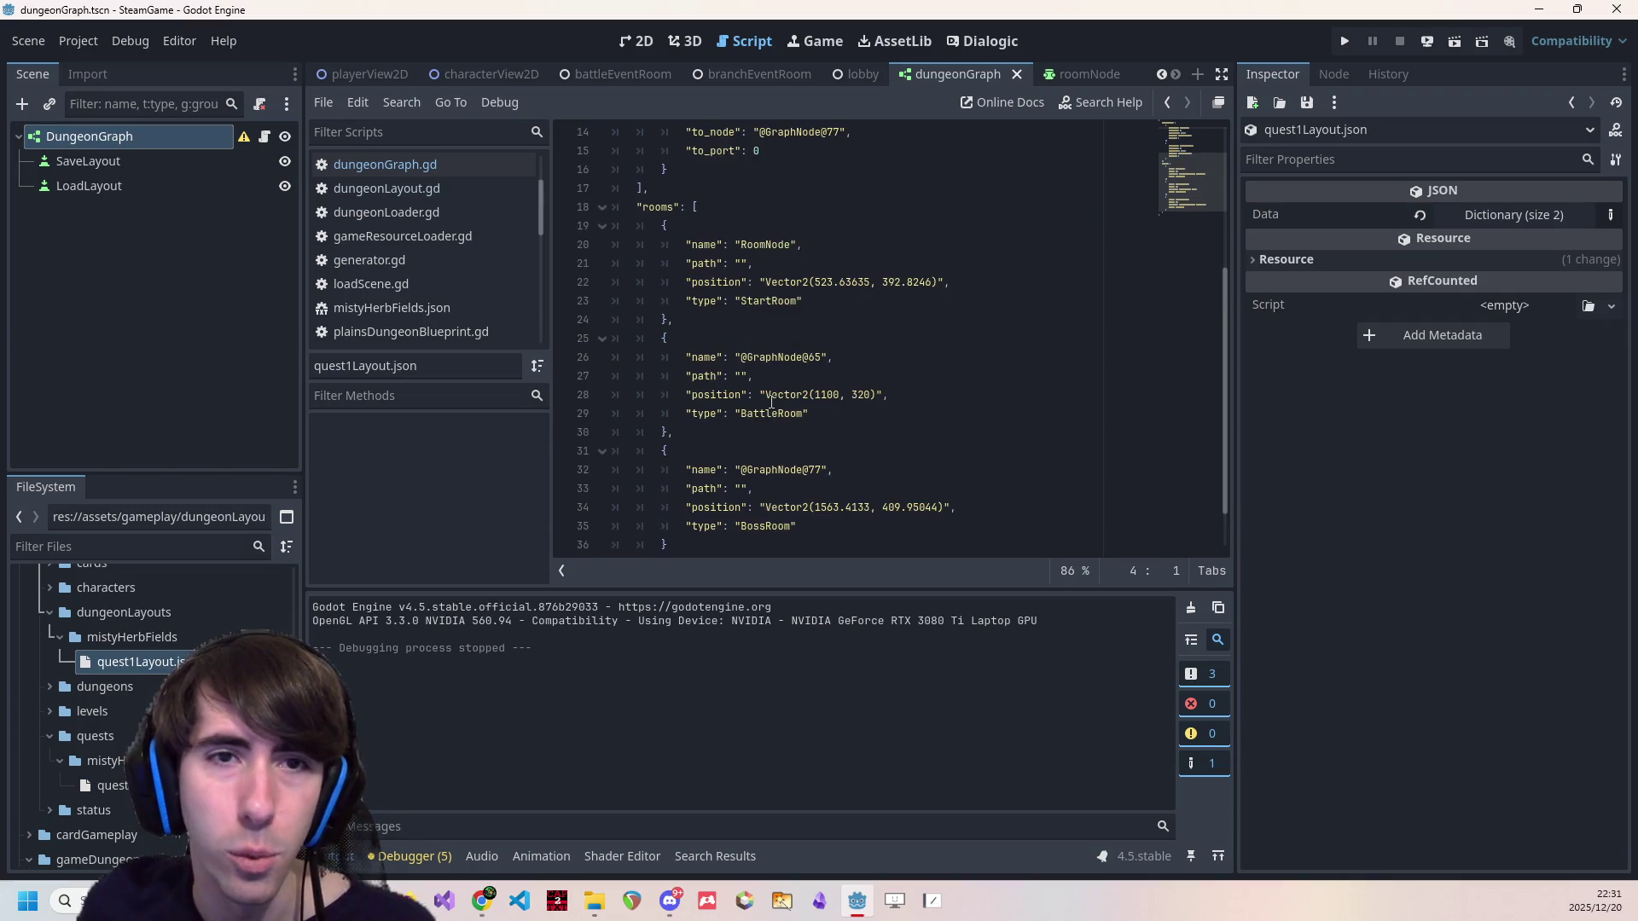
drag(867, 546, 794, 245)
click(795, 245)
scroll(830, 319, up, 4)
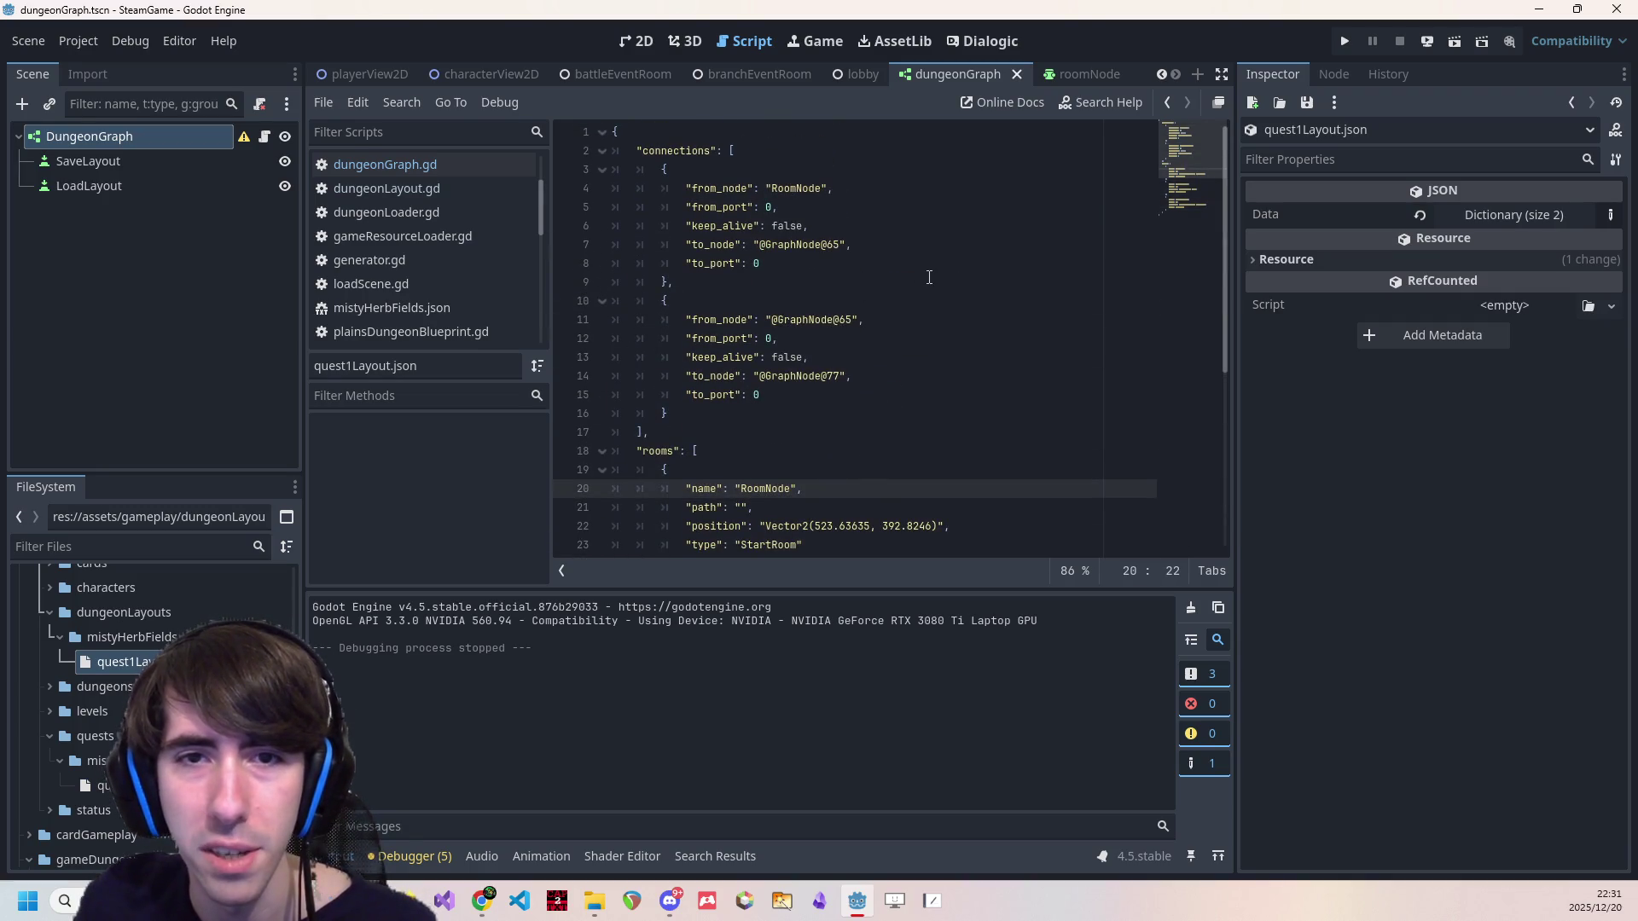
scroll(956, 324, down, 5)
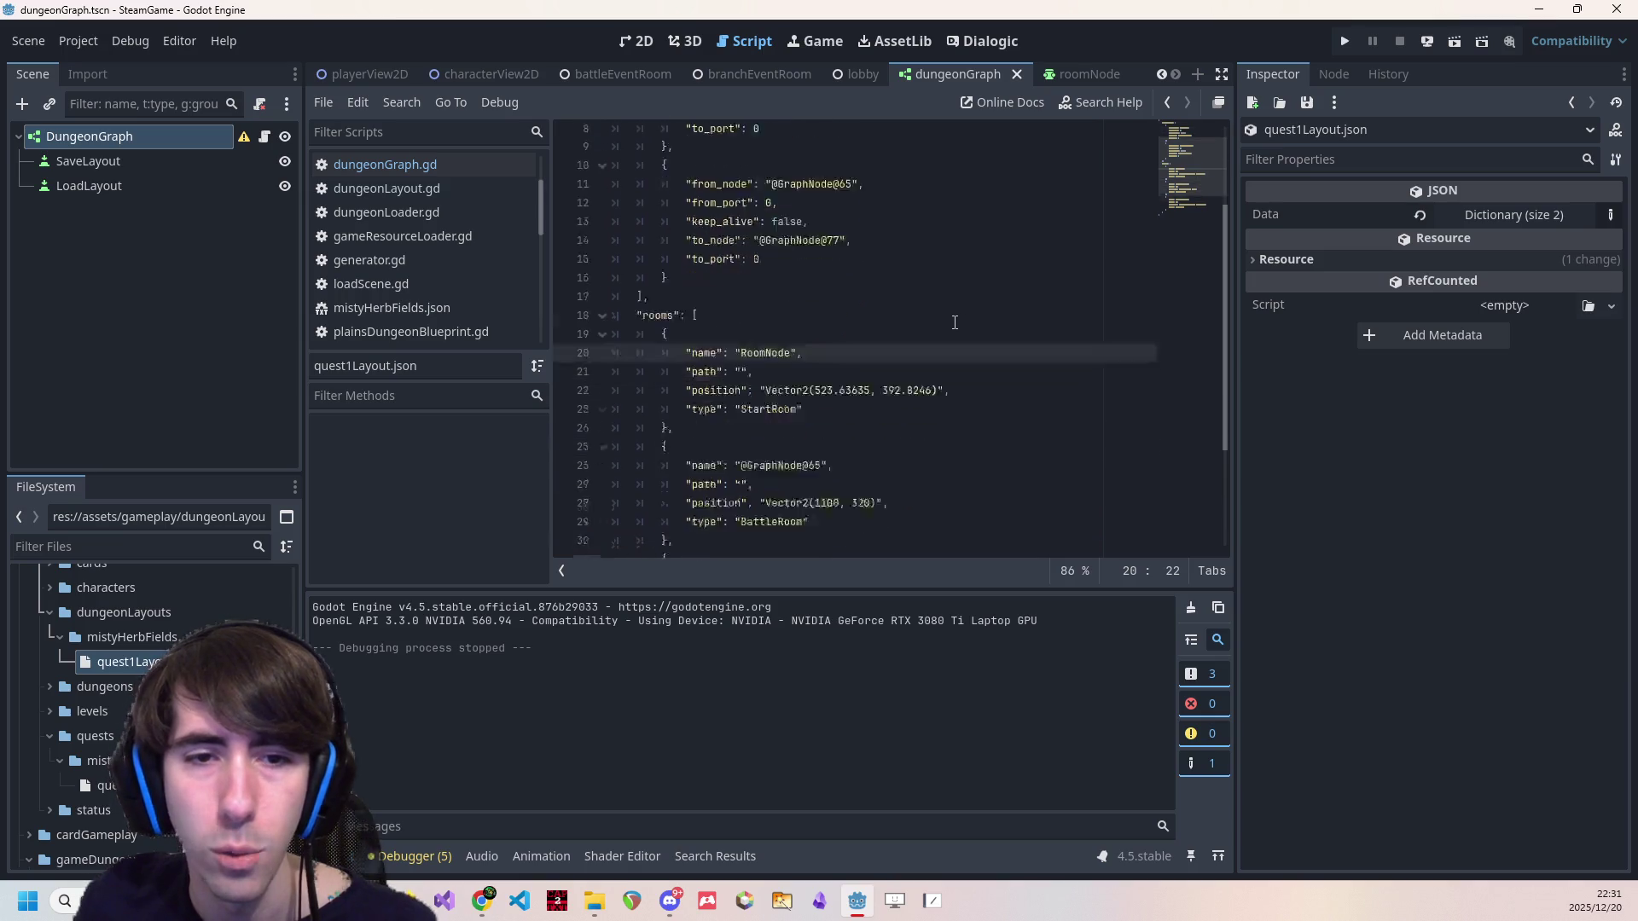
click(796, 319)
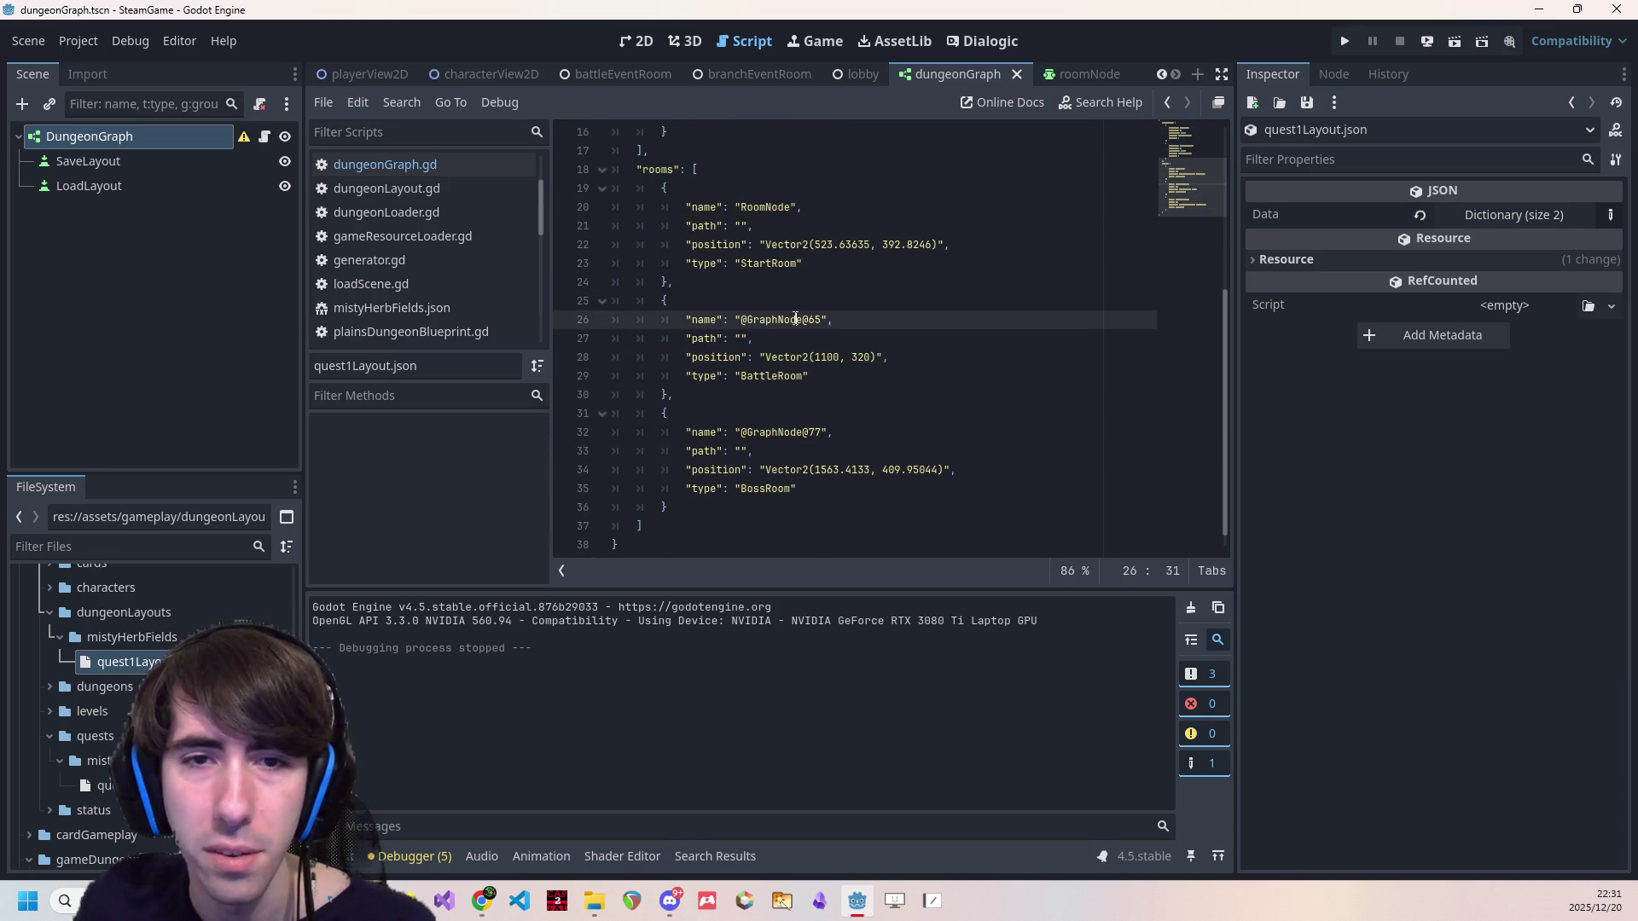
scroll(825, 320, up, 5)
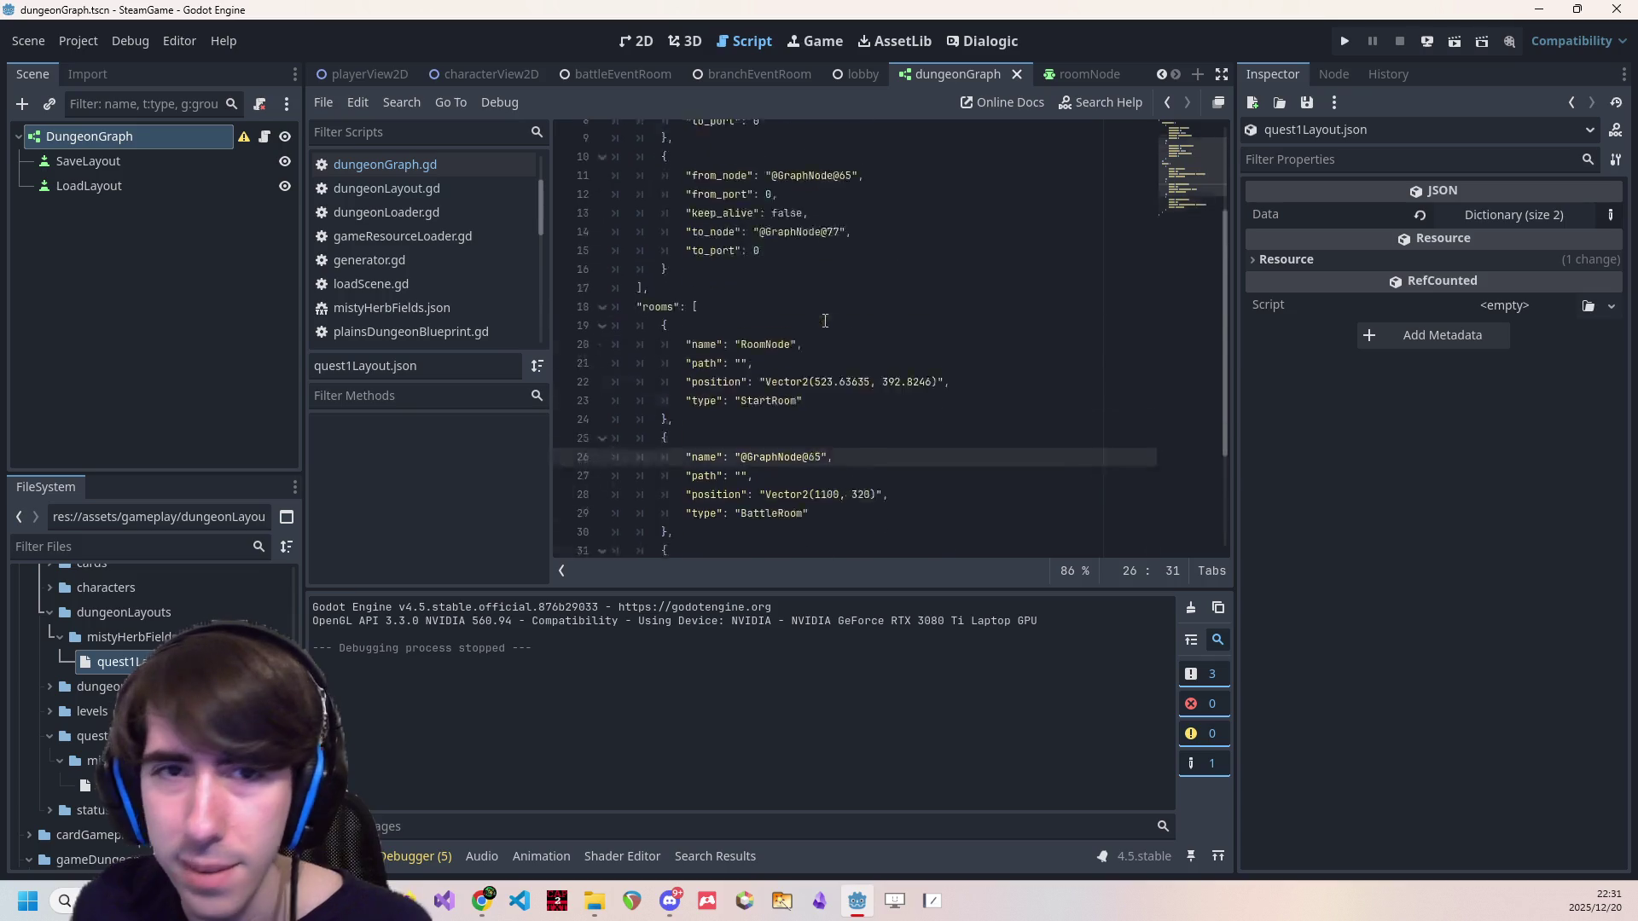
drag(853, 376, 591, 316)
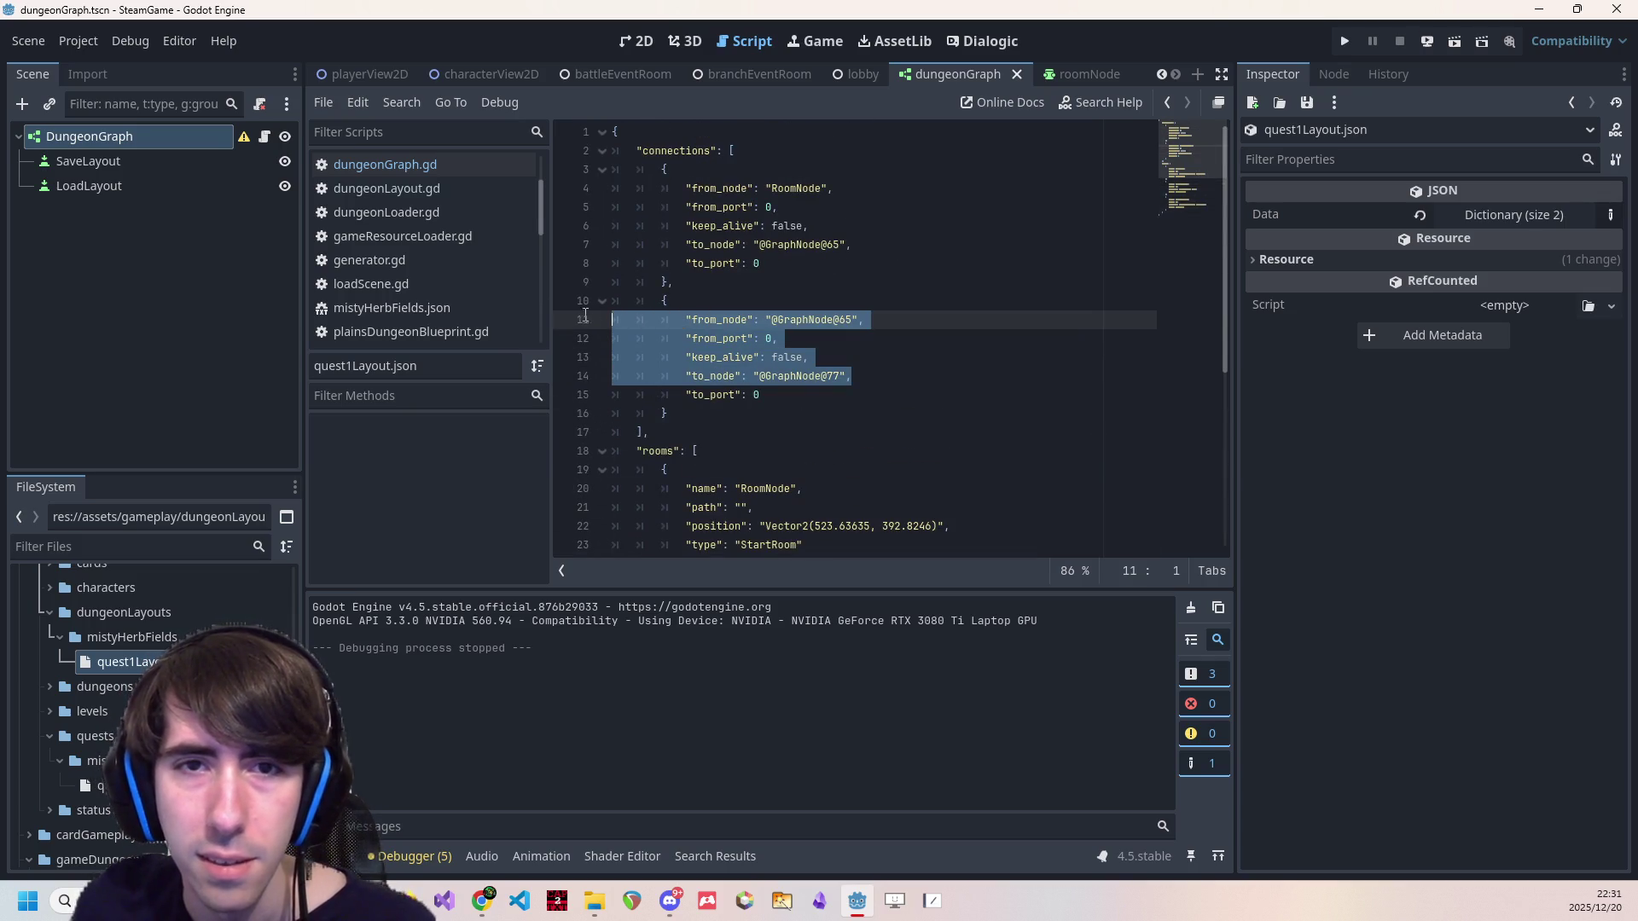
drag(871, 251, 616, 196)
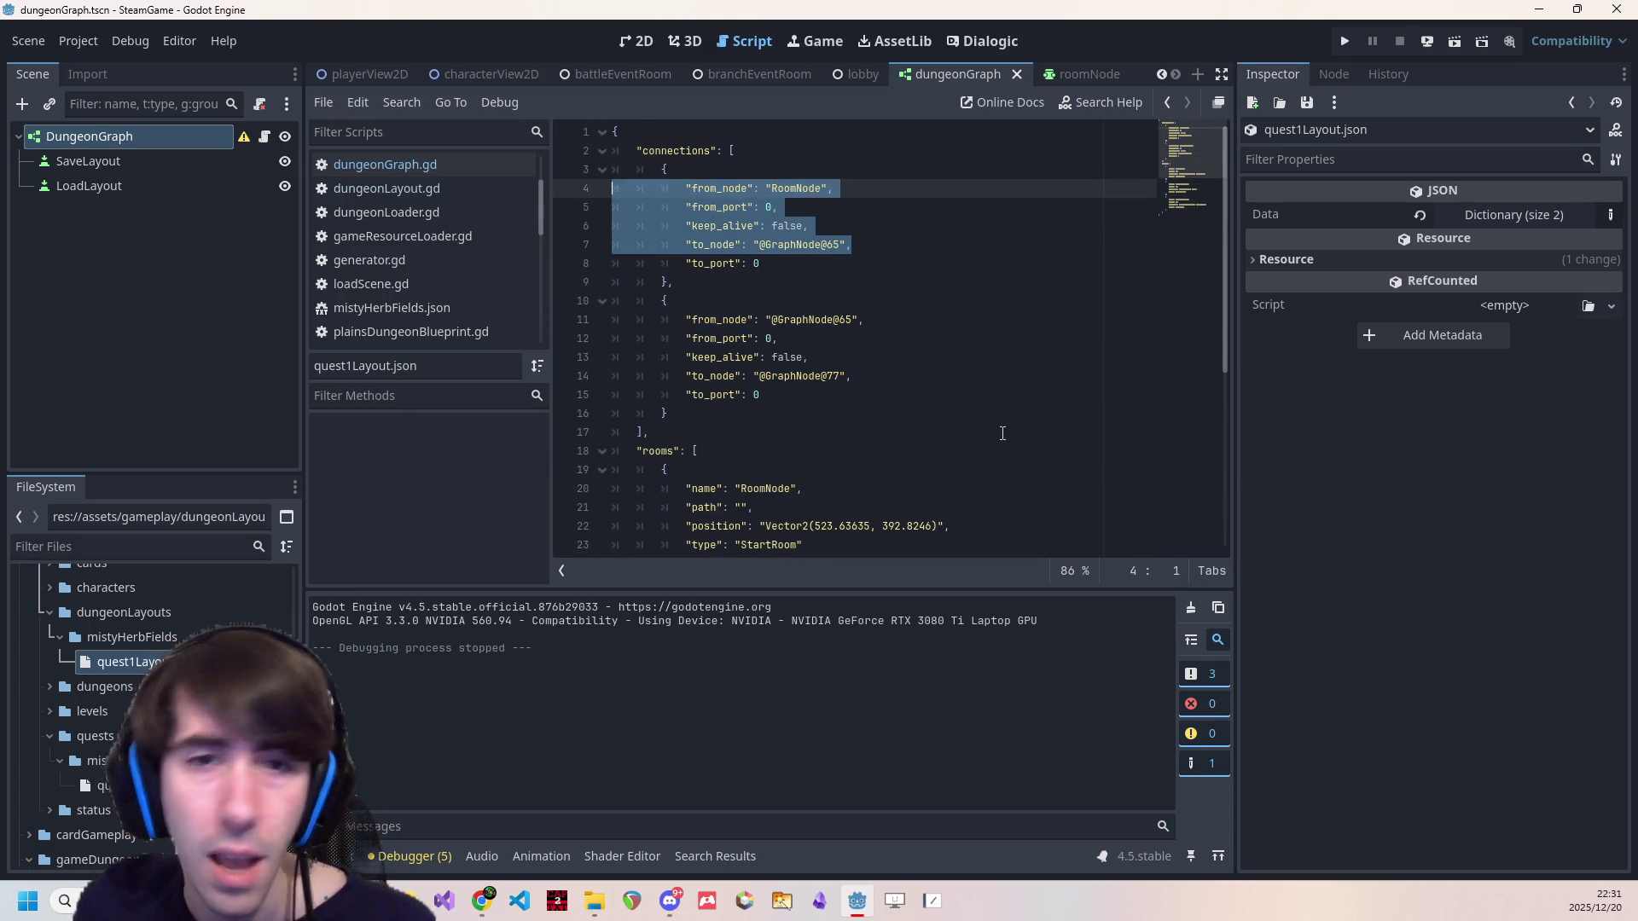
scroll(1003, 434, down, 2)
scroll(1003, 434, up, 2)
scroll(1003, 434, down, 3)
scroll(1002, 433, up, 3)
Review the first connection entry's to_port field and the room list below
scroll(1003, 433, down, 5)
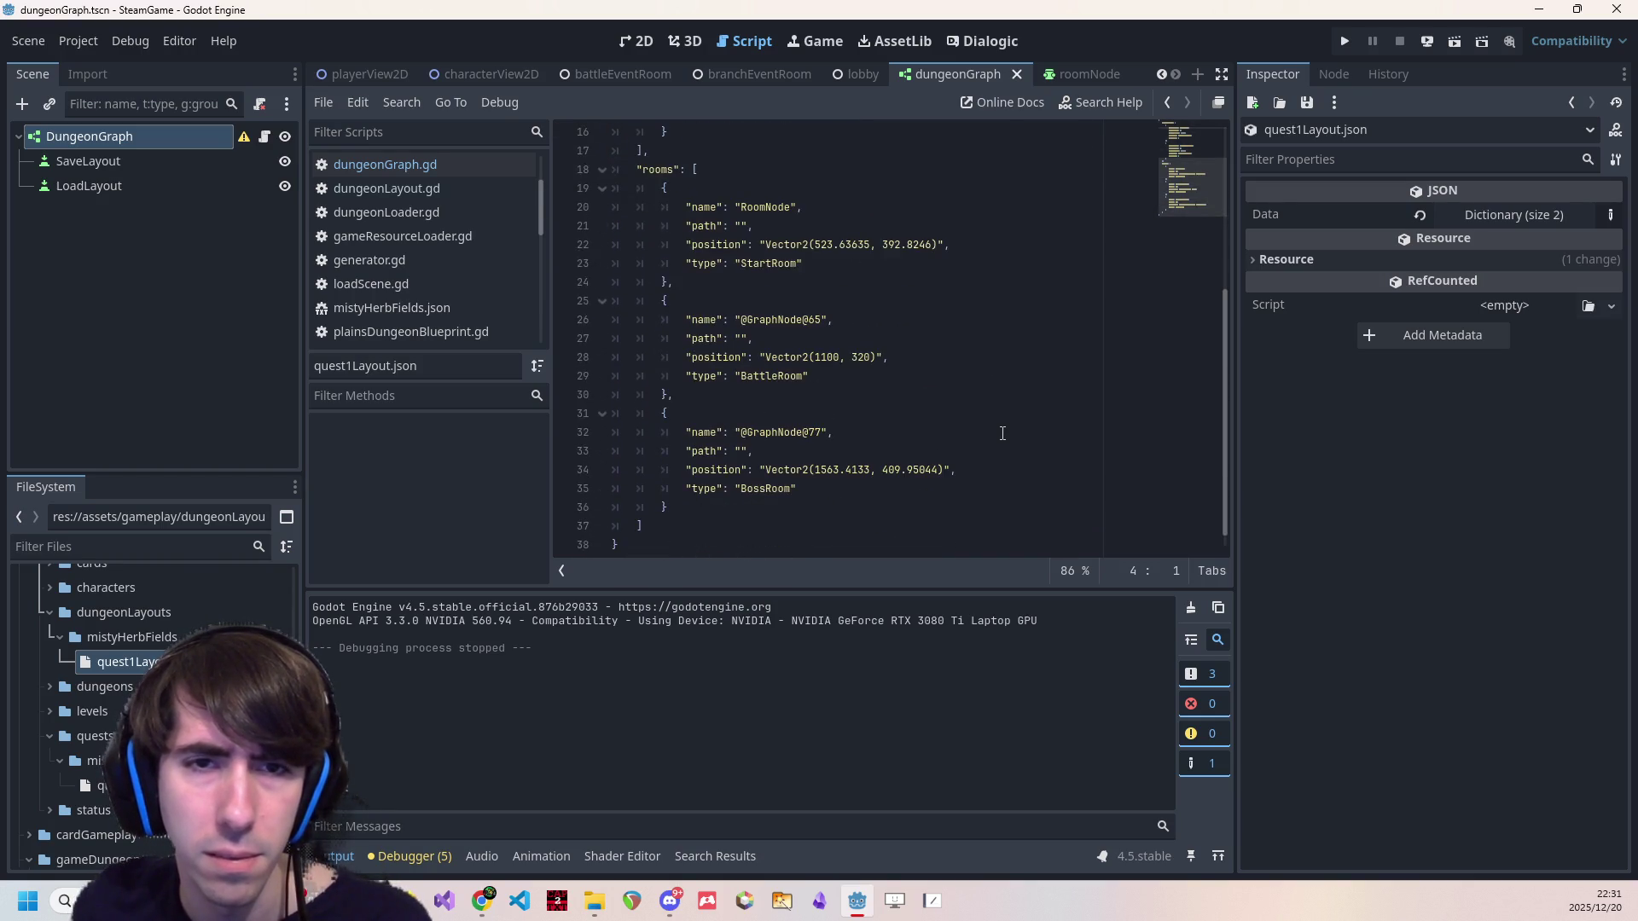
click(1002, 434)
scroll(872, 356, up, 5)
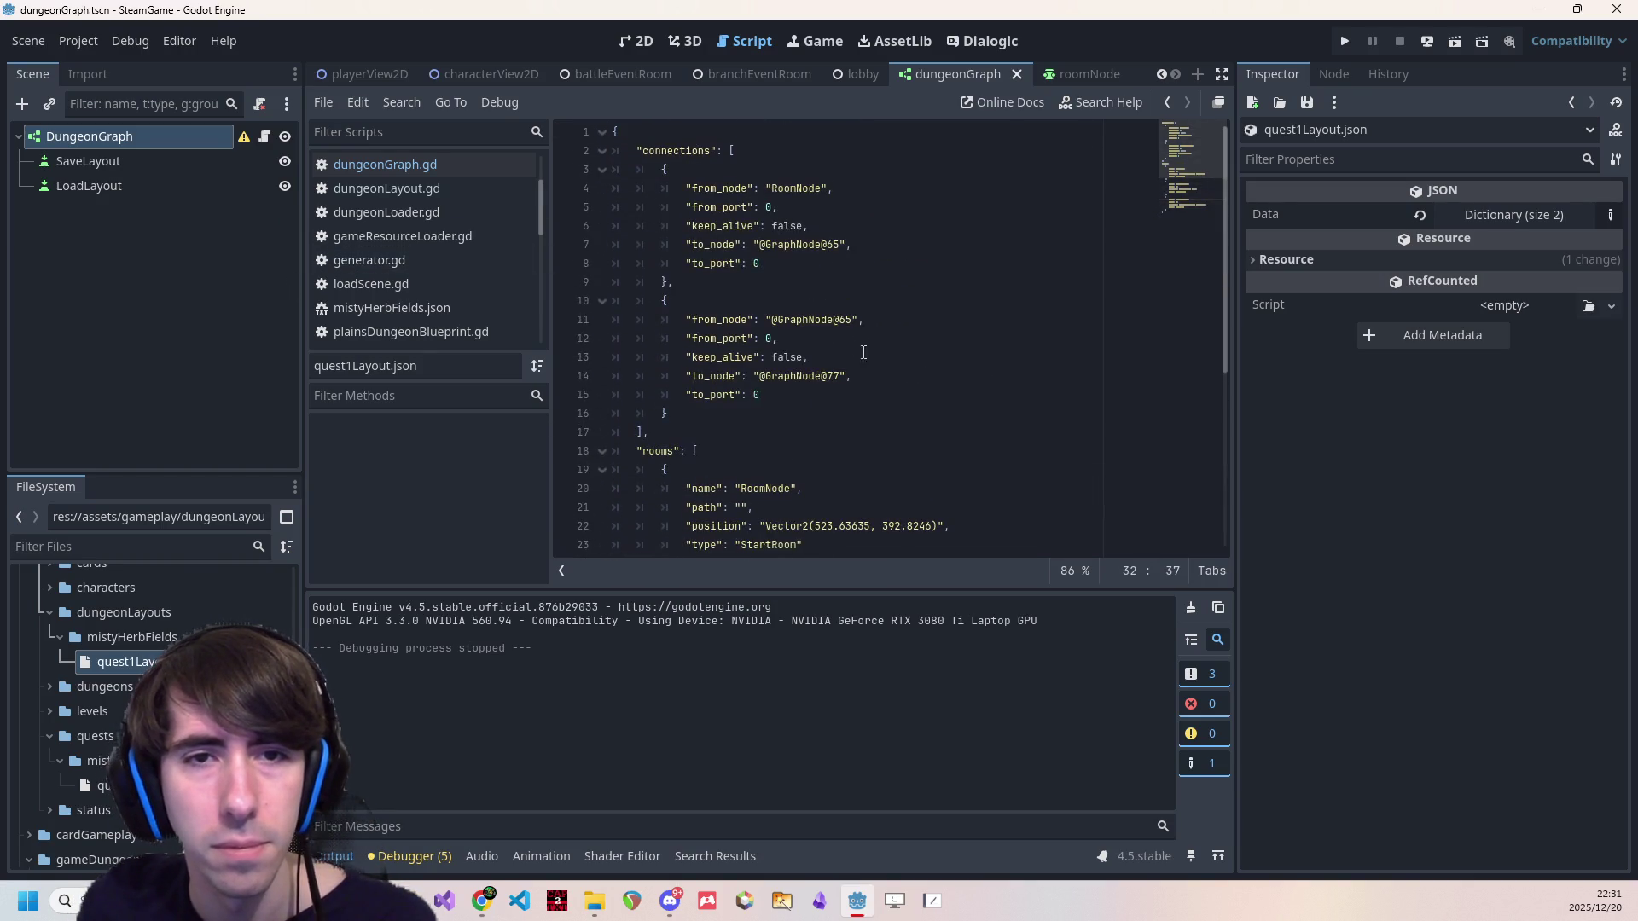
click(721, 207)
click(718, 263)
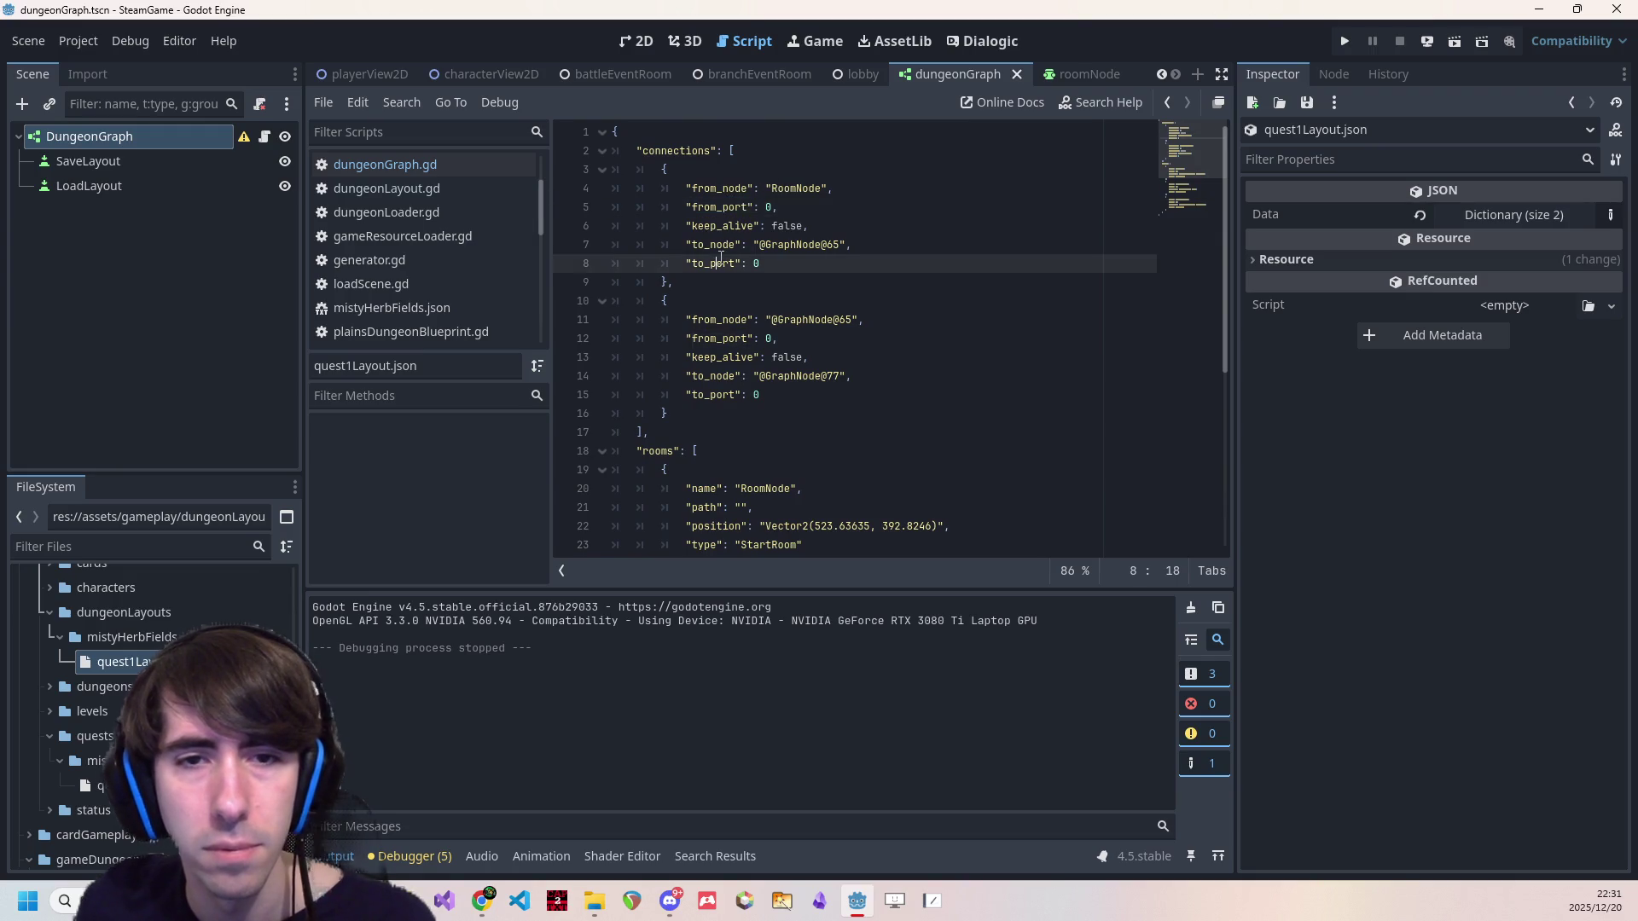
scroll(721, 260, down, 4)
scroll(721, 258, down, 2)
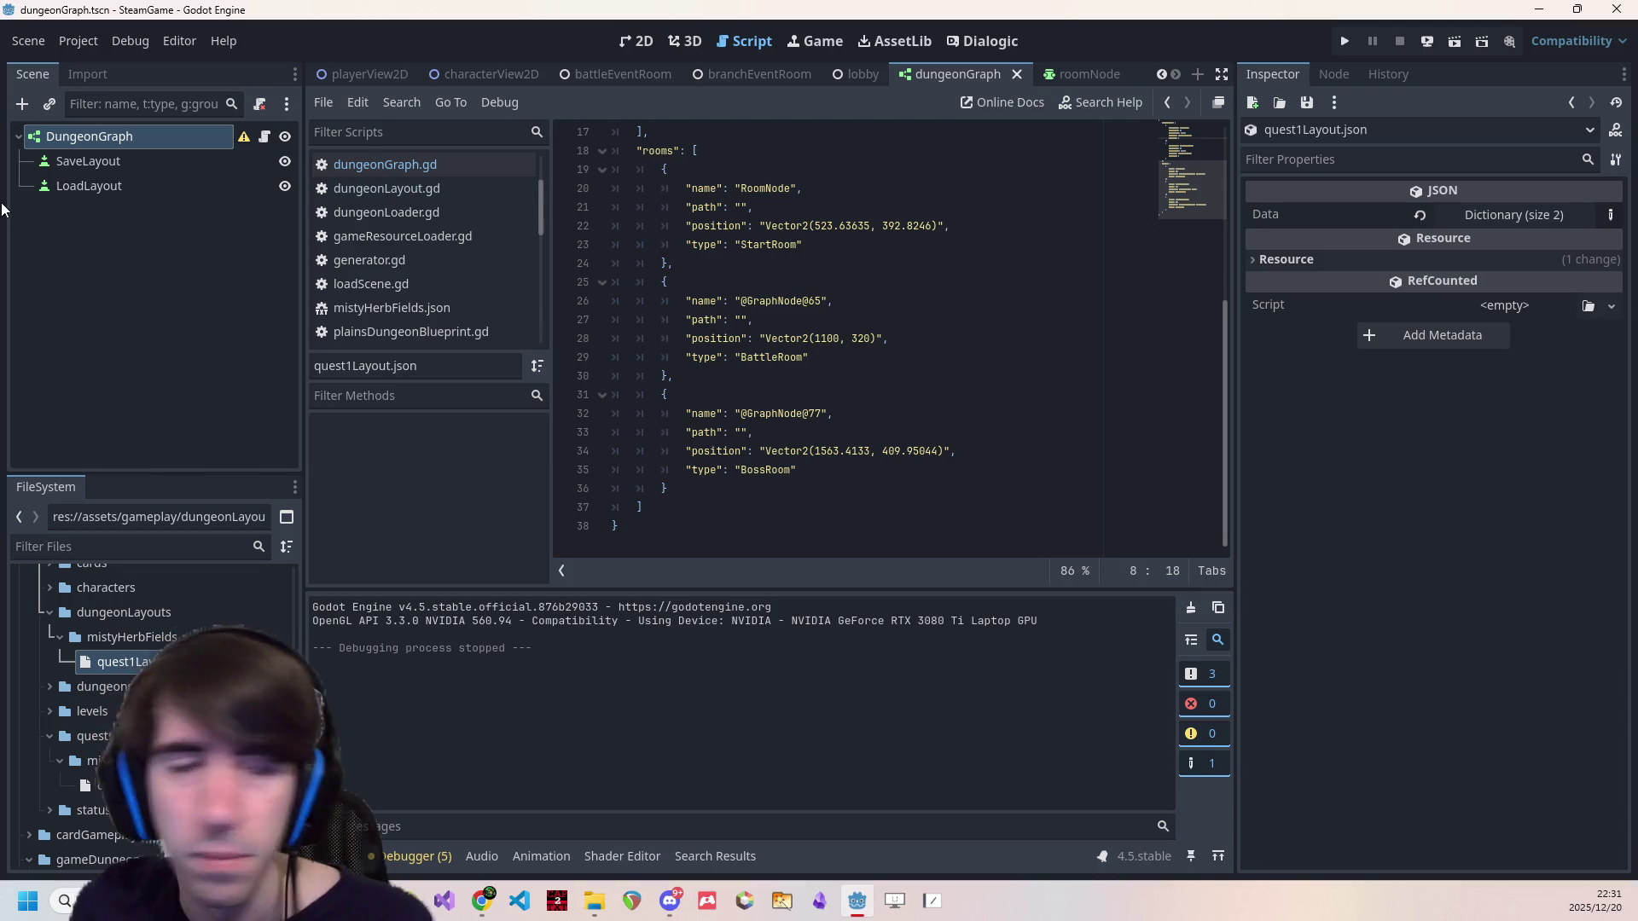
Review roomData usage in dungeonGraph.gd's loadLayoutFromFile, then run the dungeon graph scene
click(265, 136)
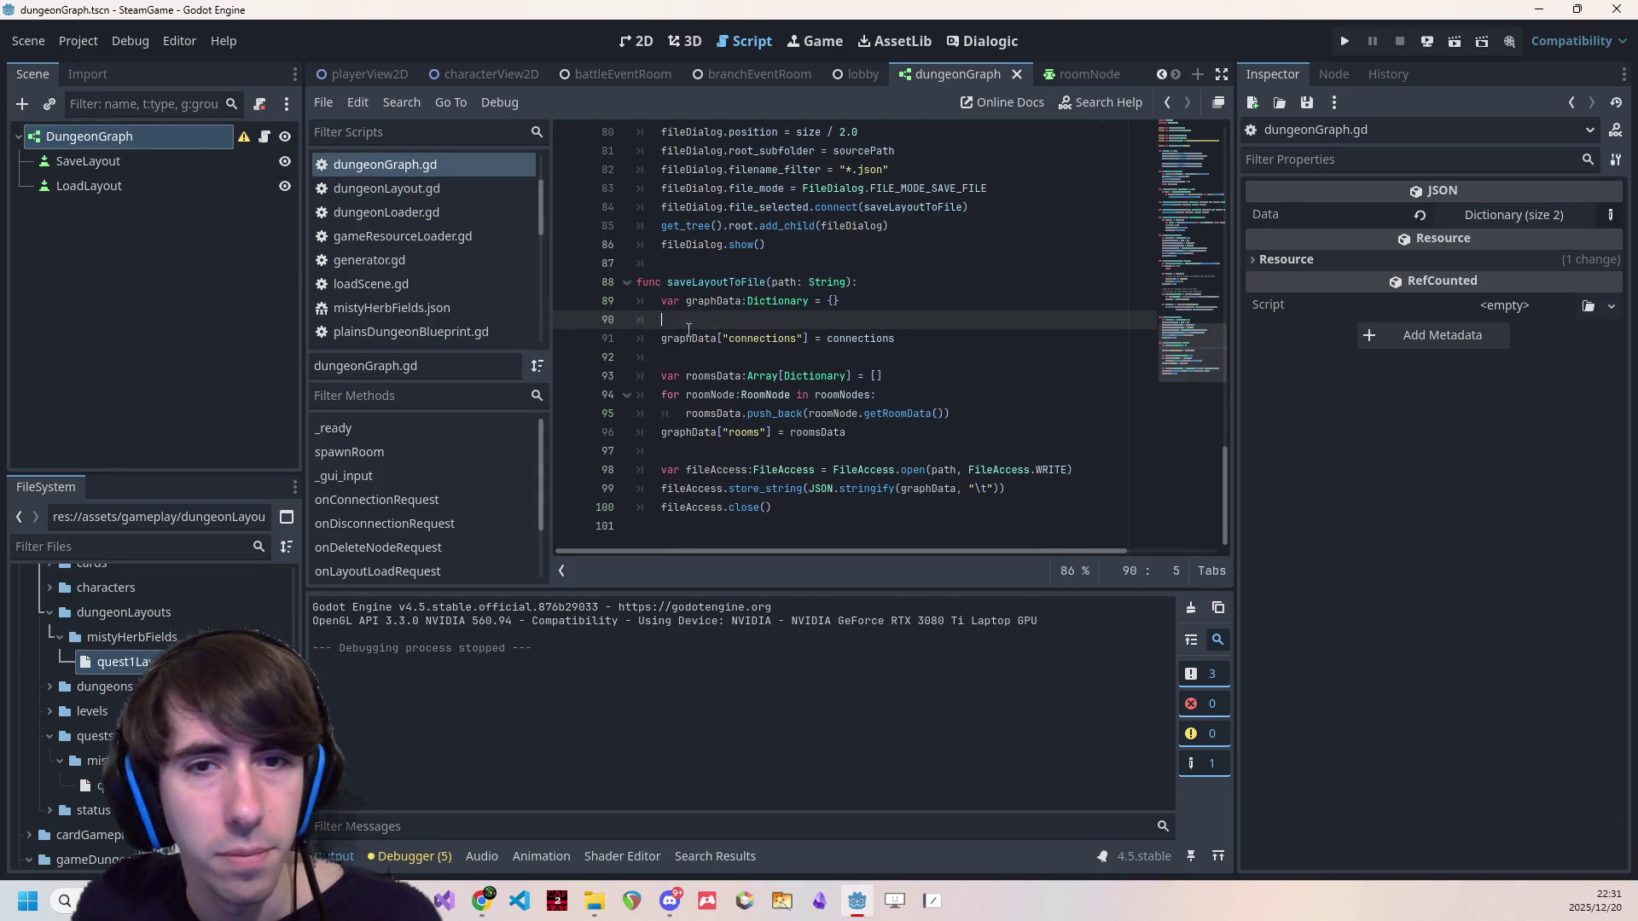
scroll(853, 350, up, 2)
scroll(872, 330, down, 2)
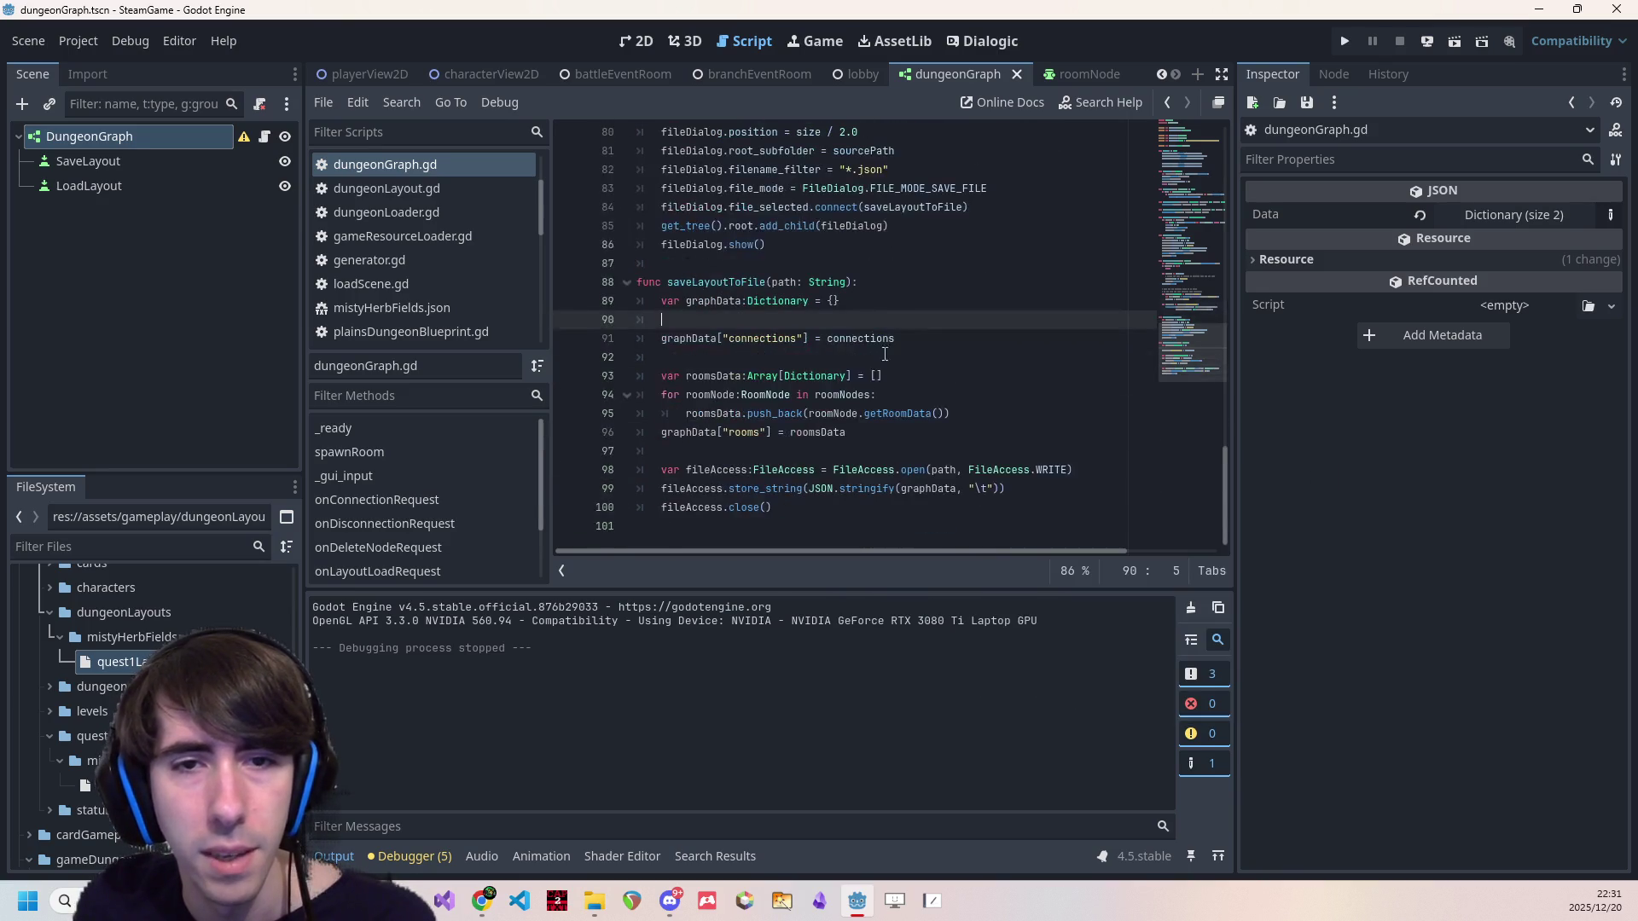
scroll(959, 444, up, 4)
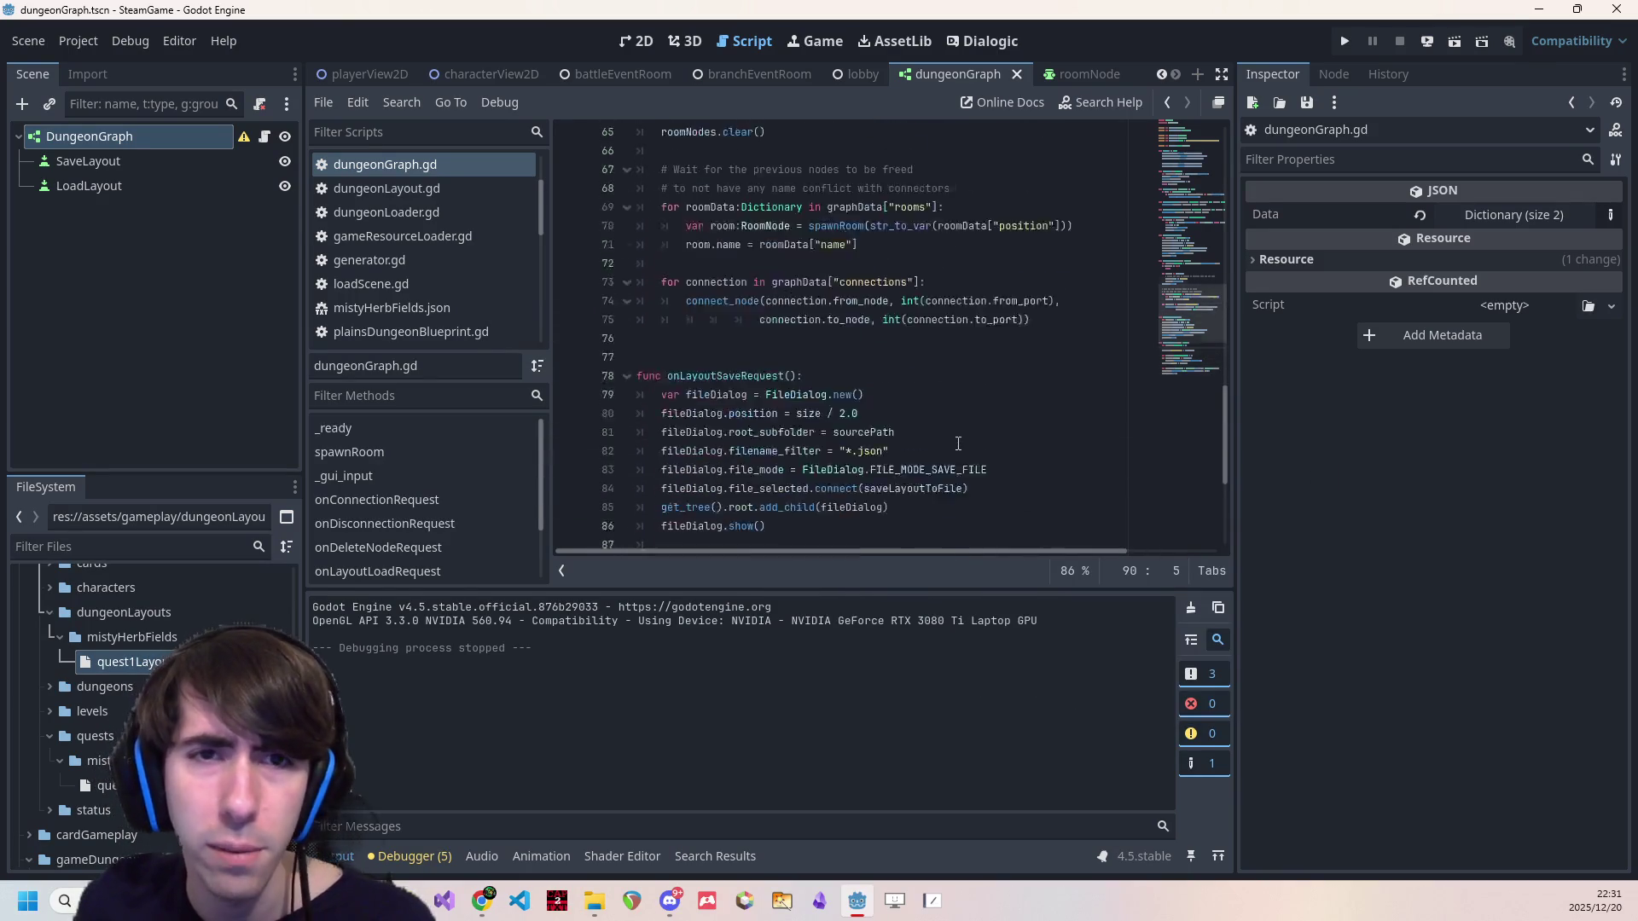
scroll(958, 444, up, 5)
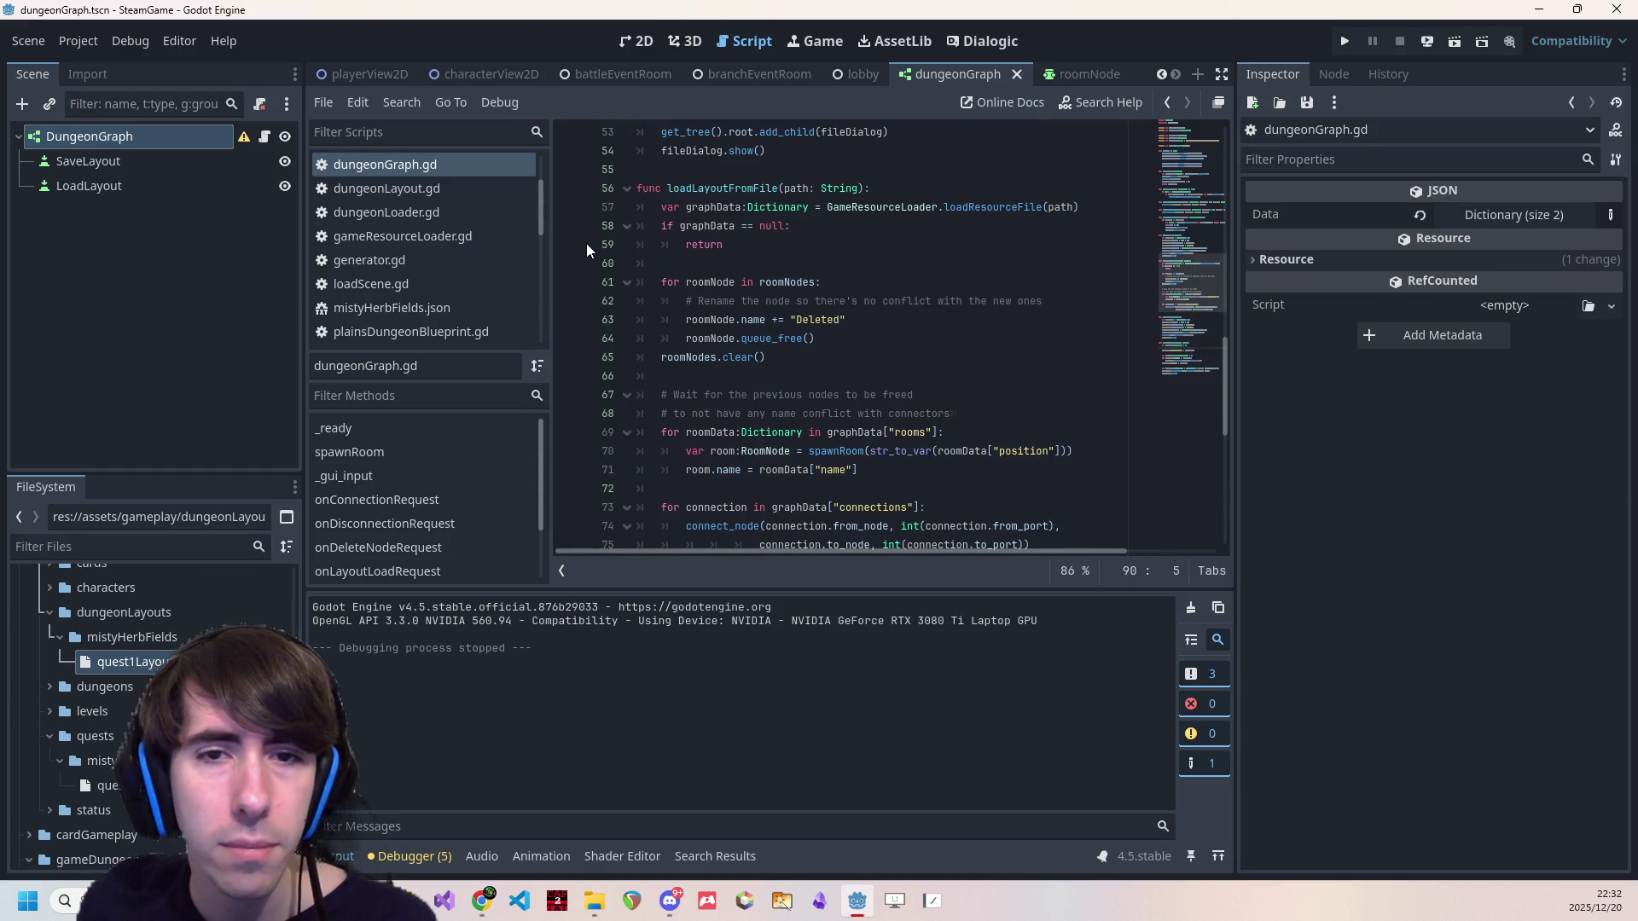
scroll(623, 229, down, 2)
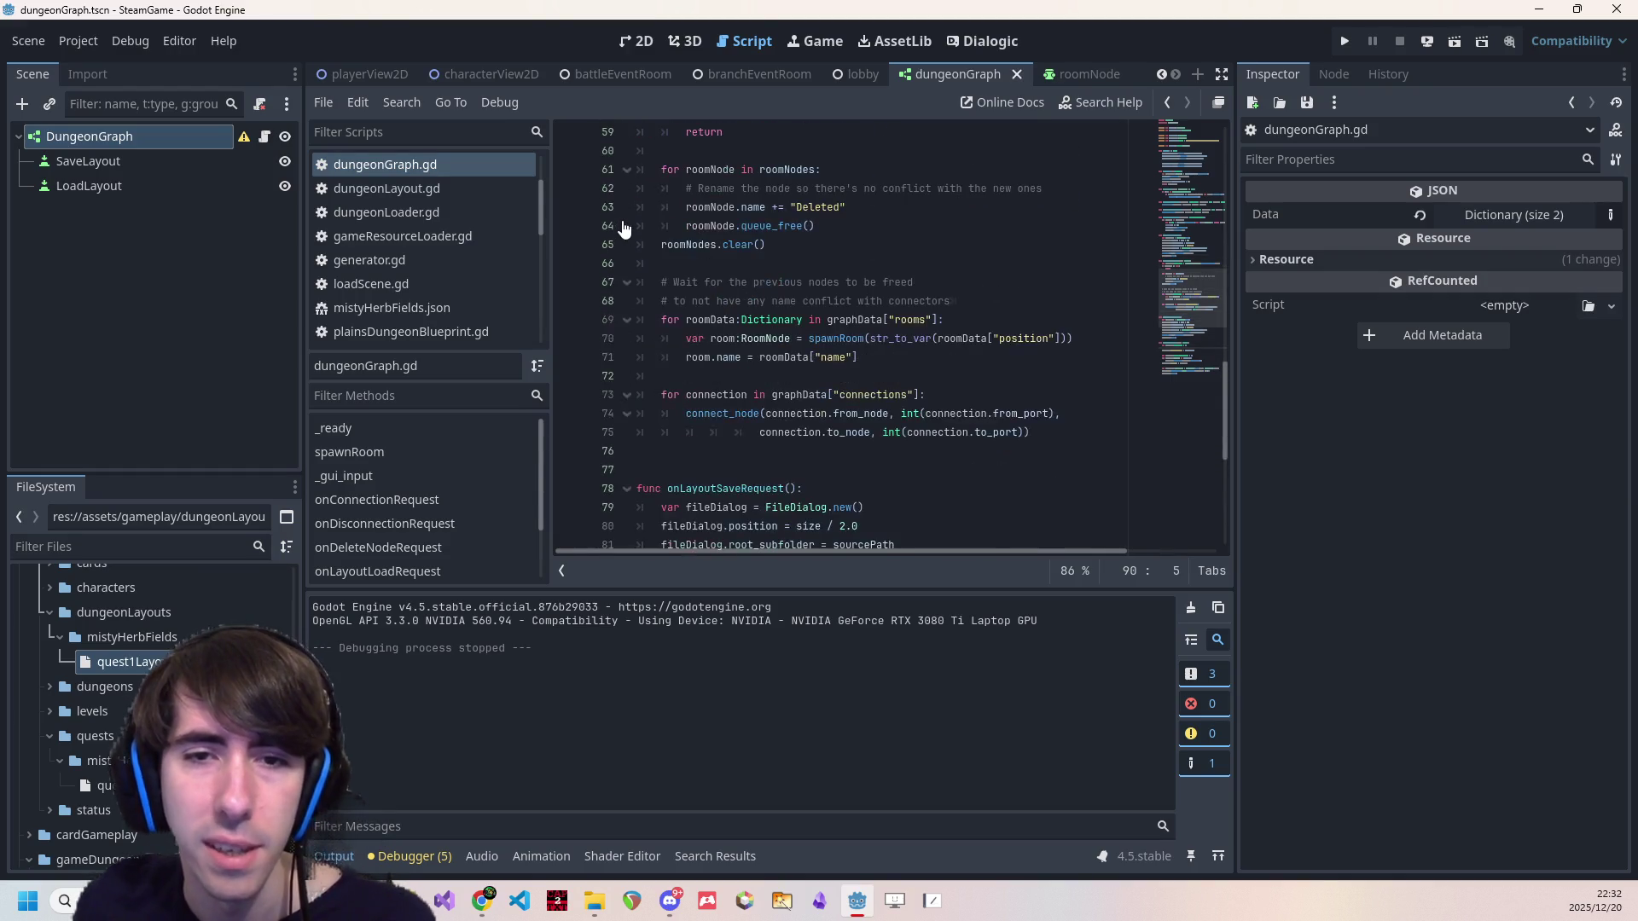
scroll(623, 228, up, 1)
scroll(648, 232, down, 1)
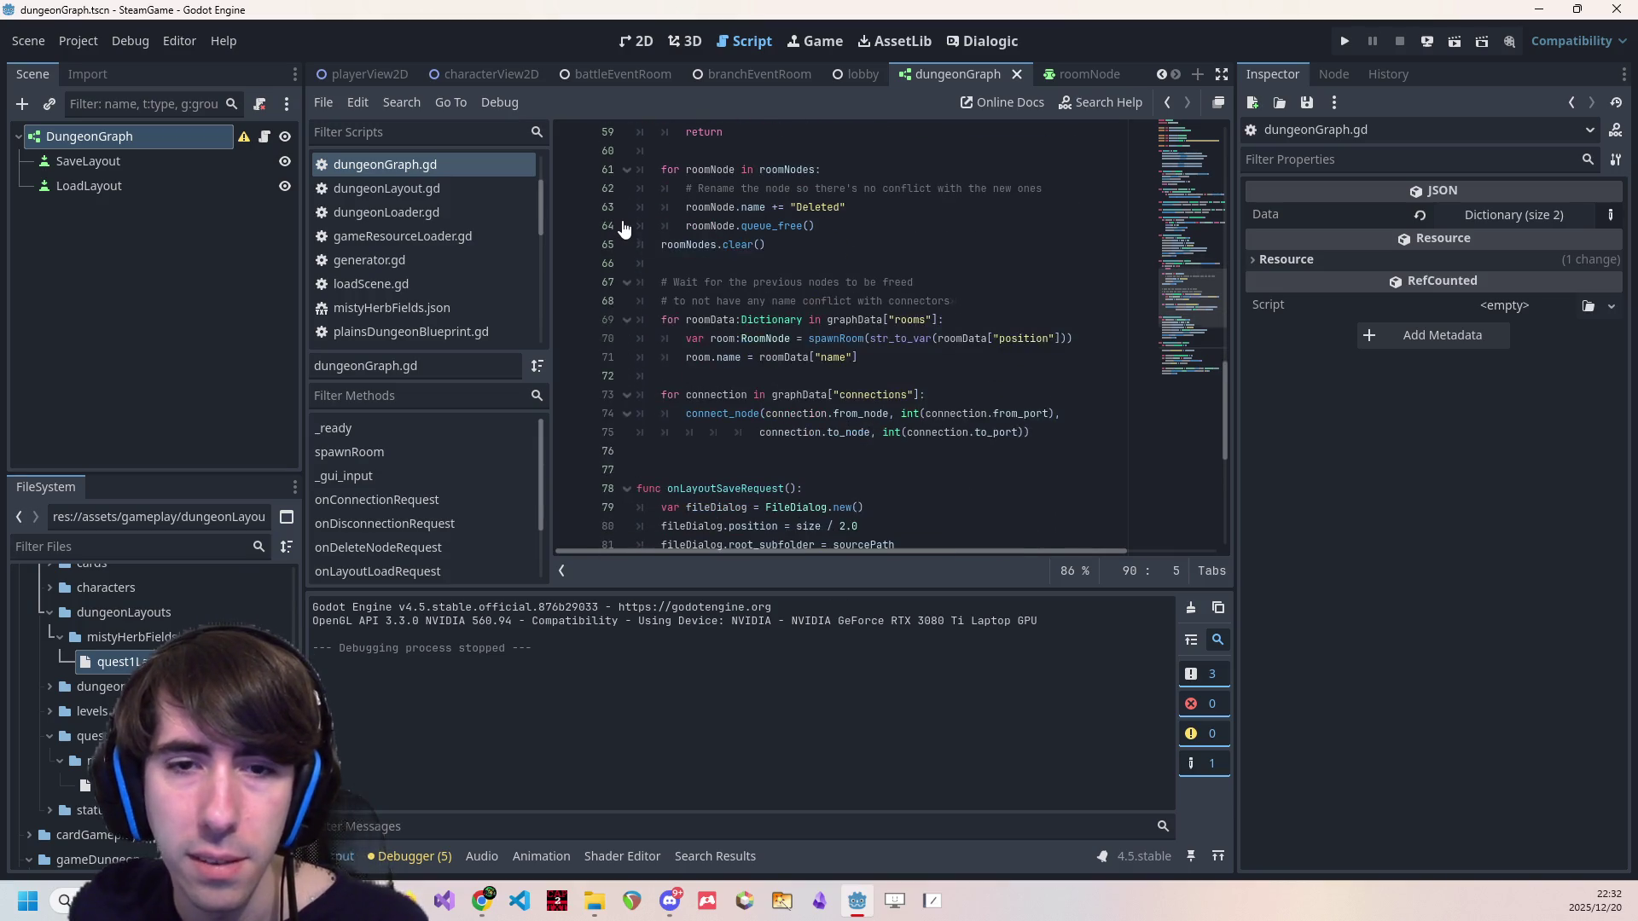
double_click(793, 356)
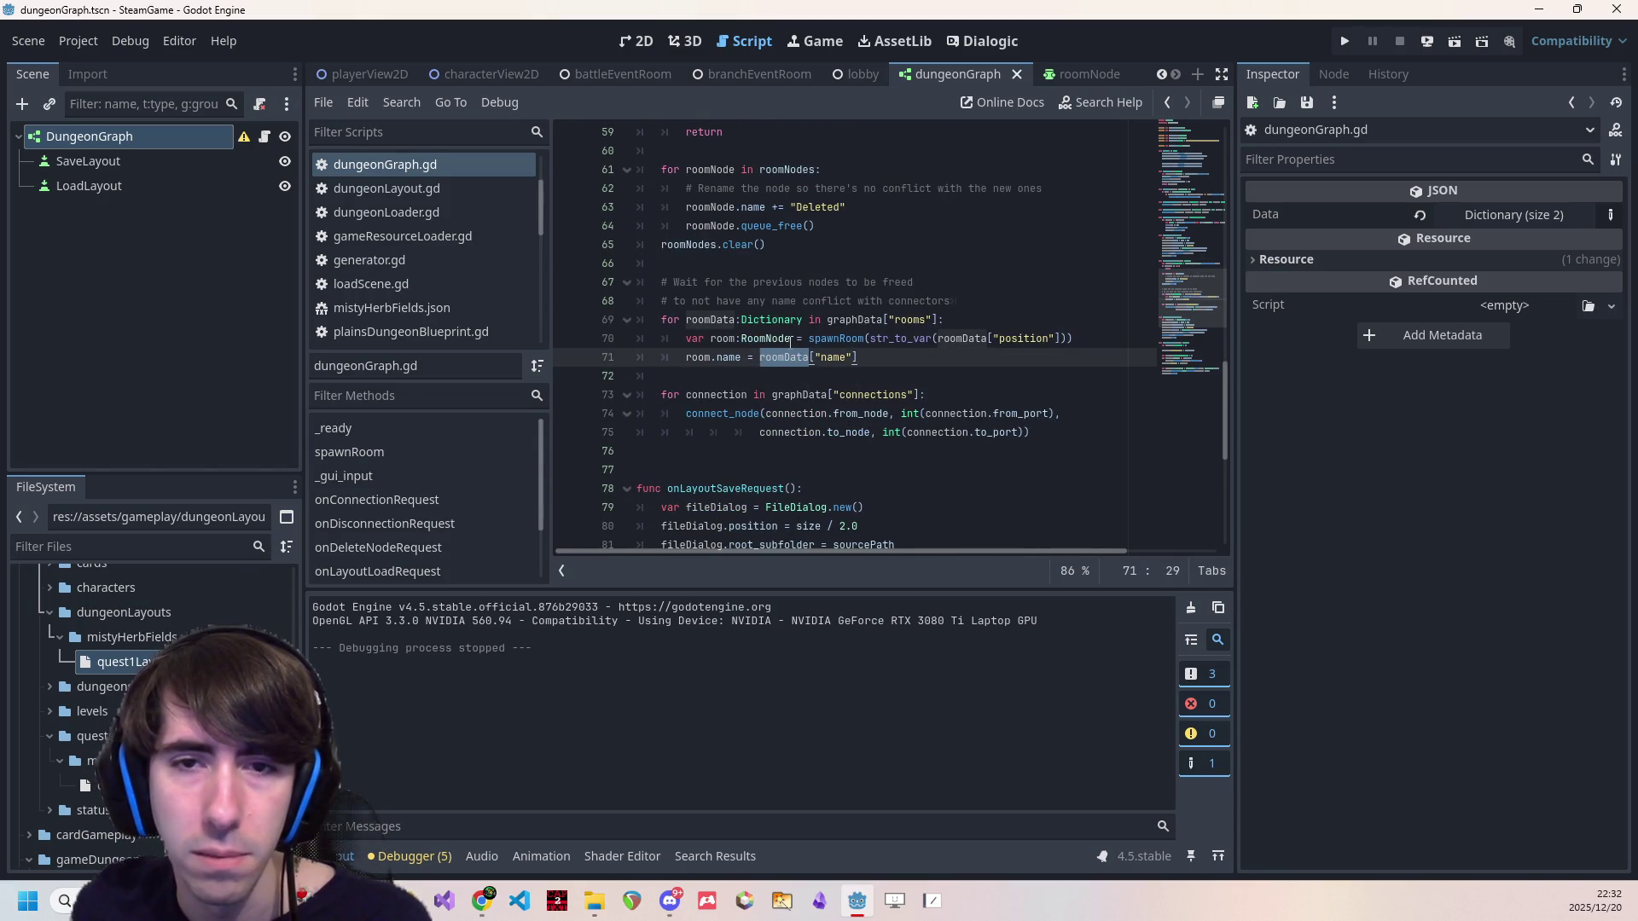
click(1060, 302)
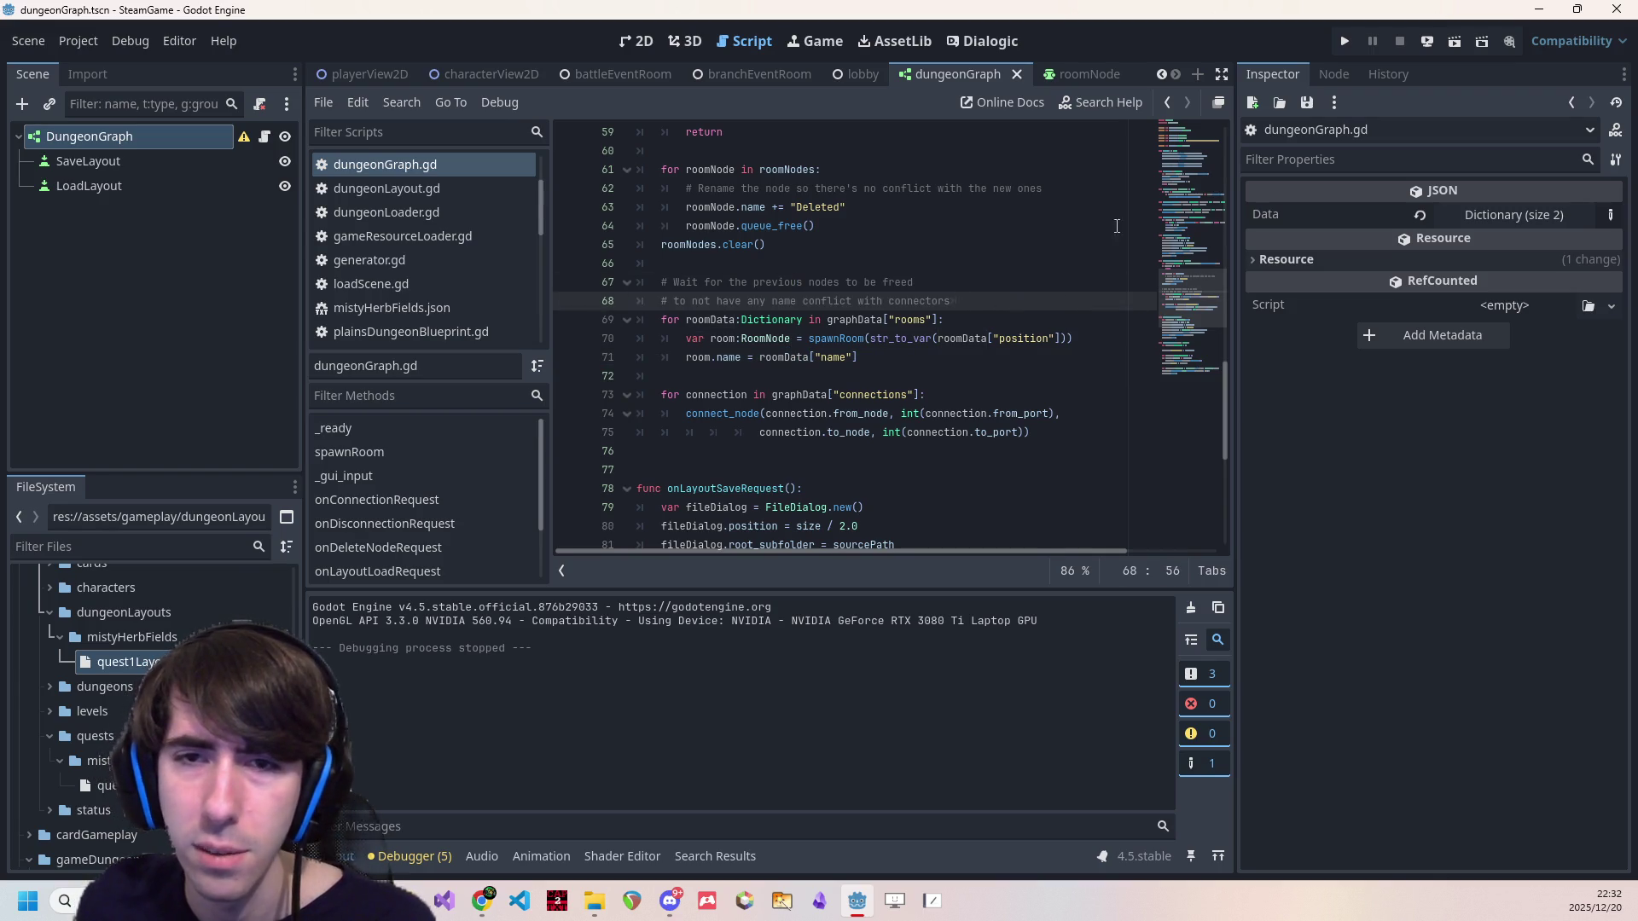
click(1454, 42)
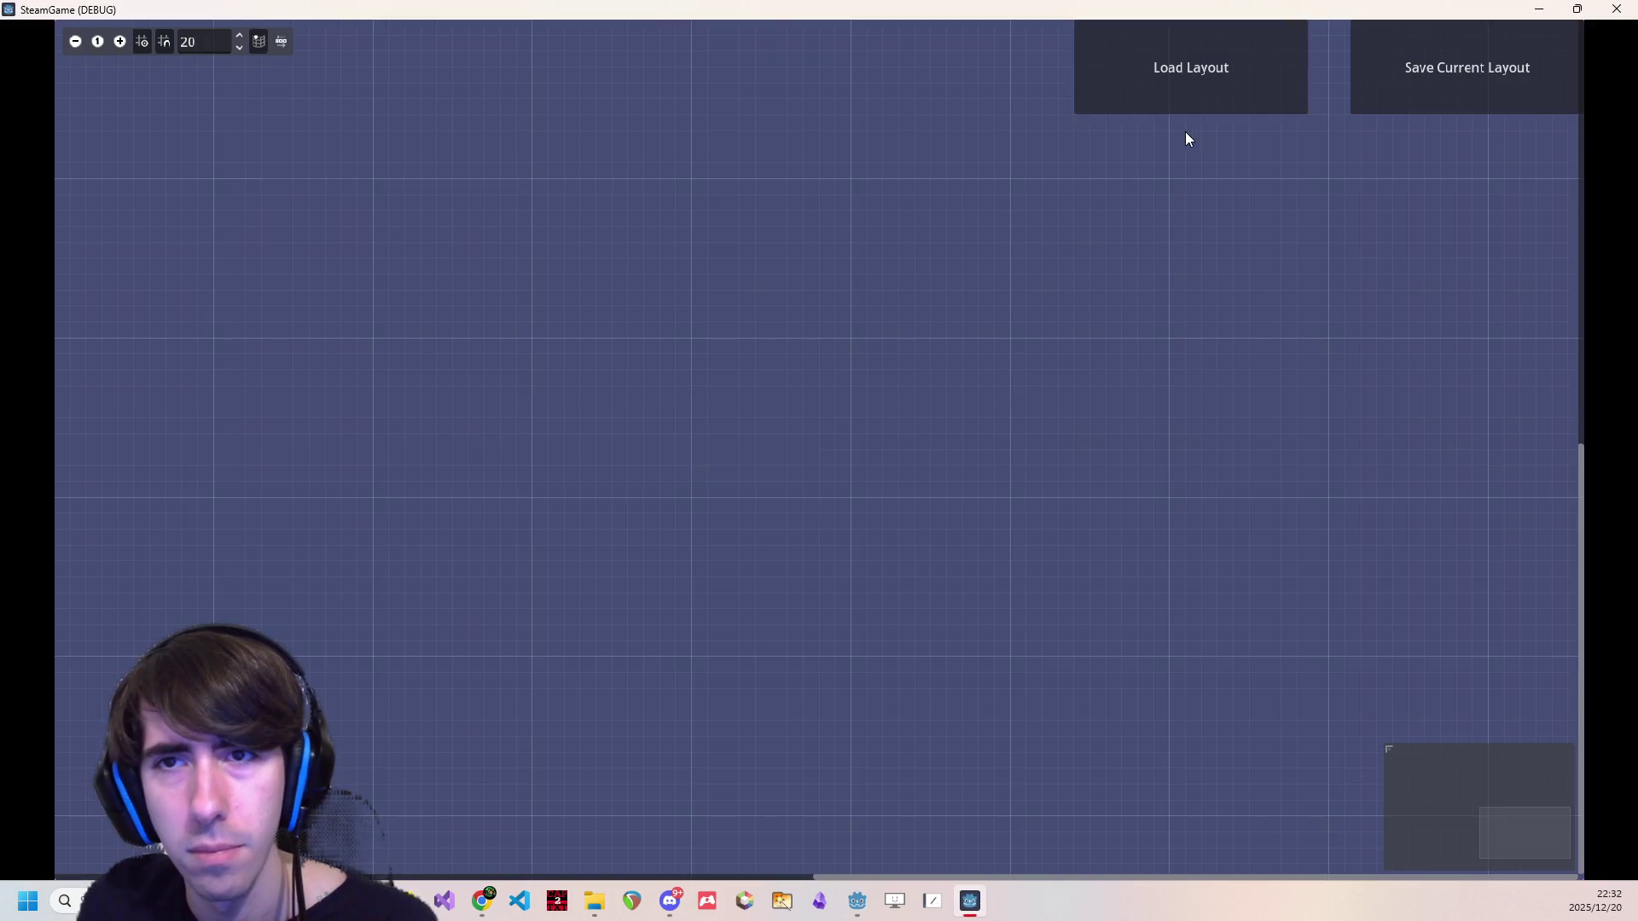
Load mistyHerbFields/quest1Layout.json, then box-select and delete its three Room nodes
click(1190, 72)
double_click(994, 337)
click(996, 355)
double_click(999, 351)
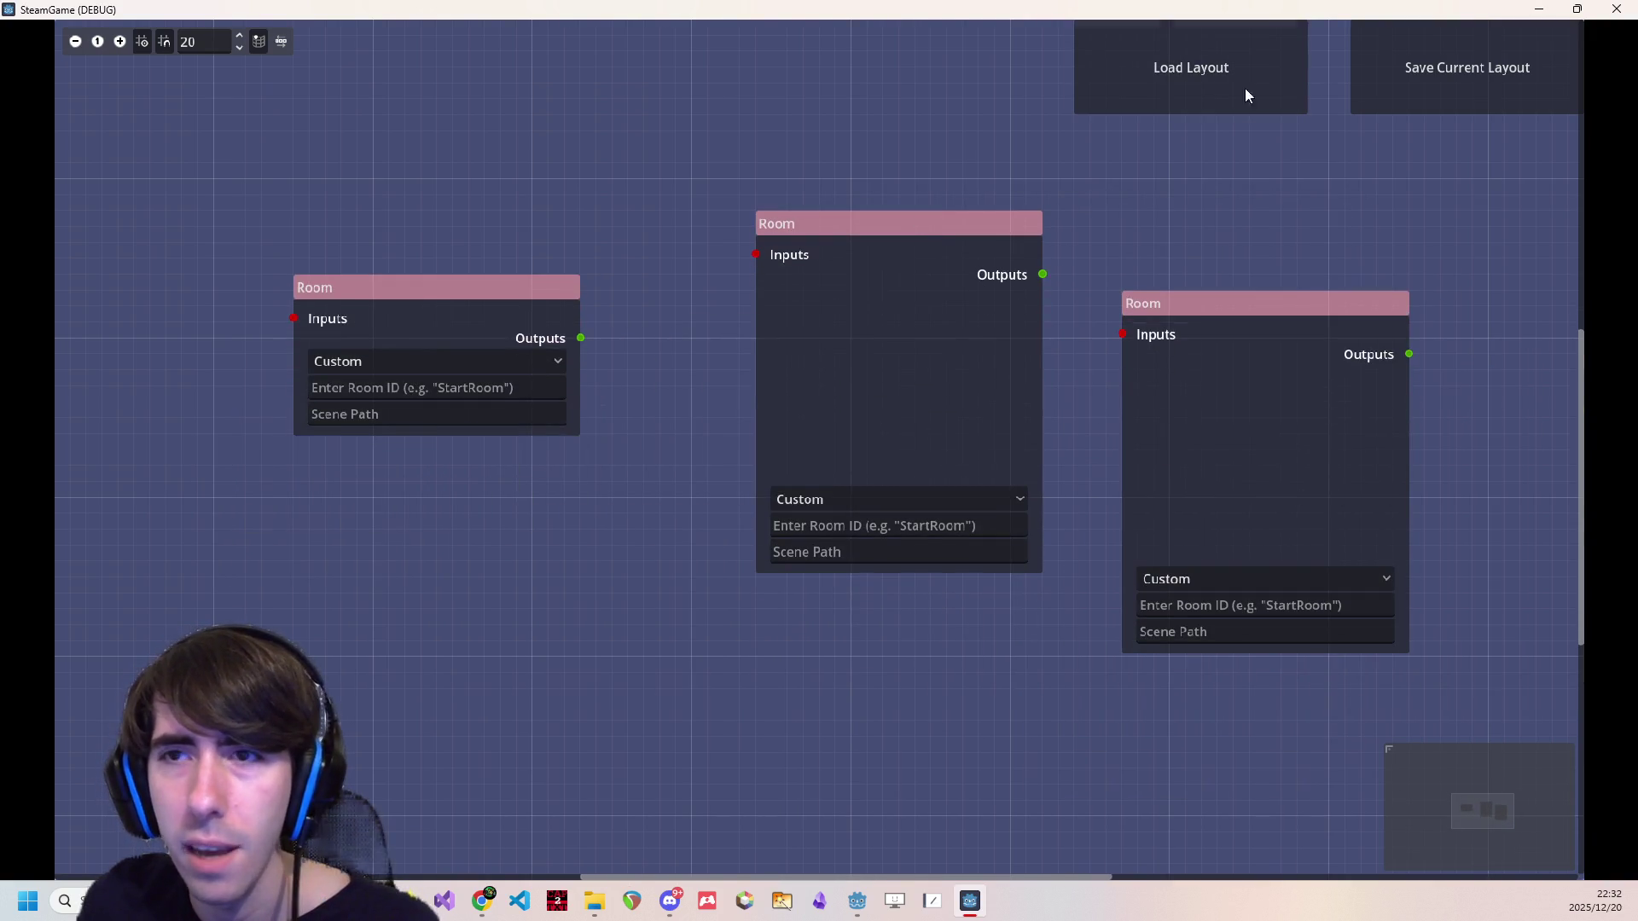
drag(481, 190, 1260, 519)
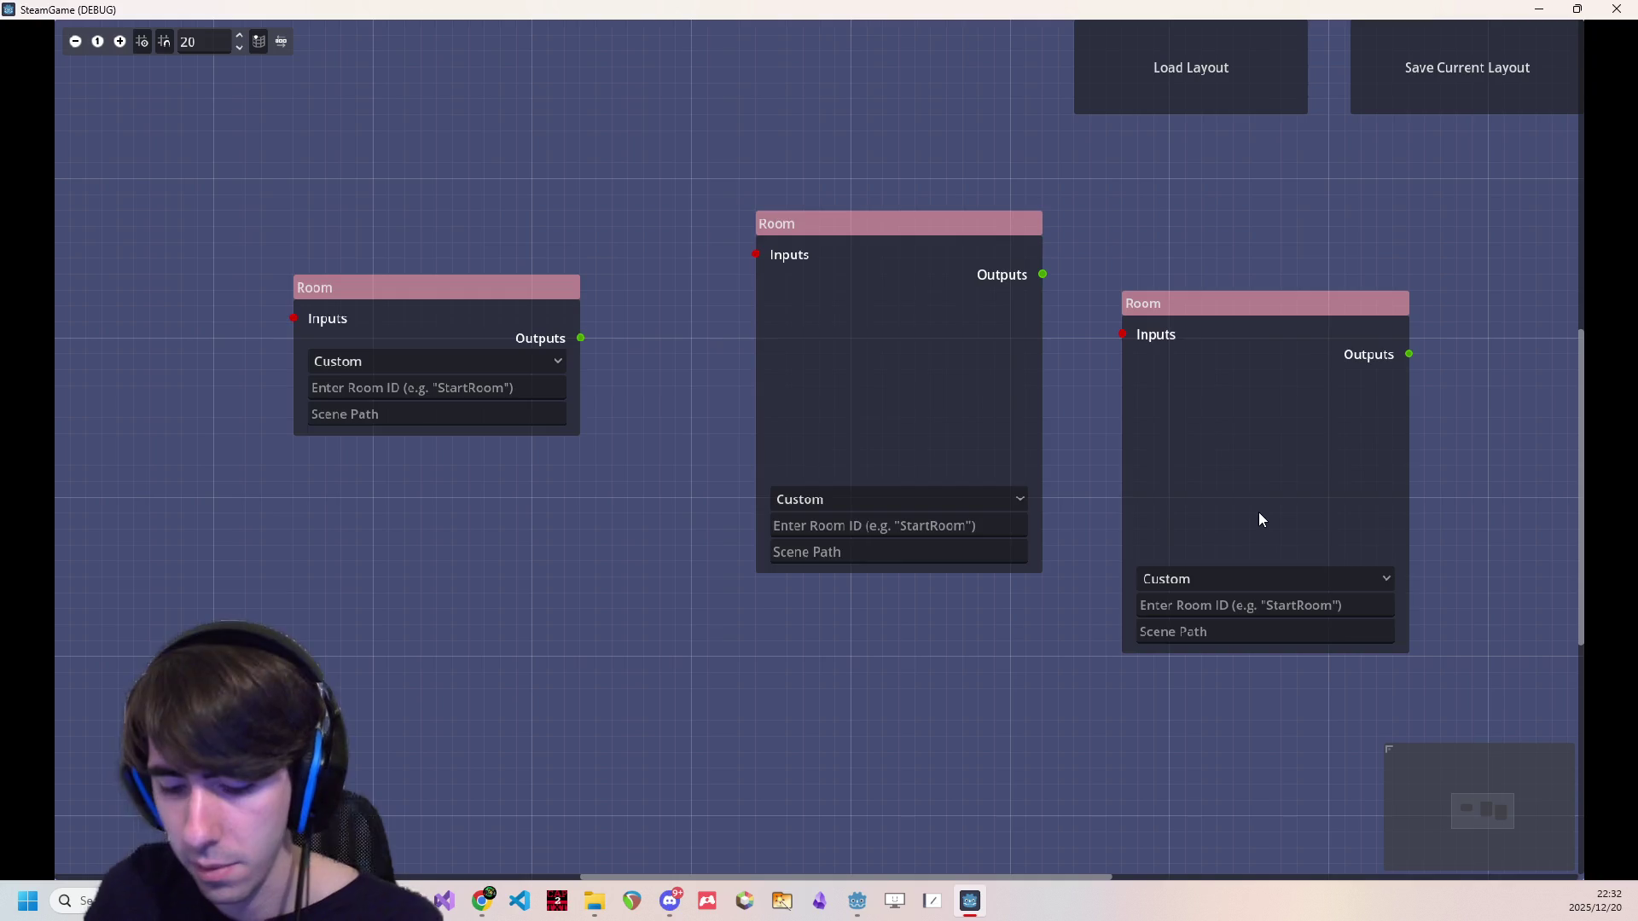
key(Delete)
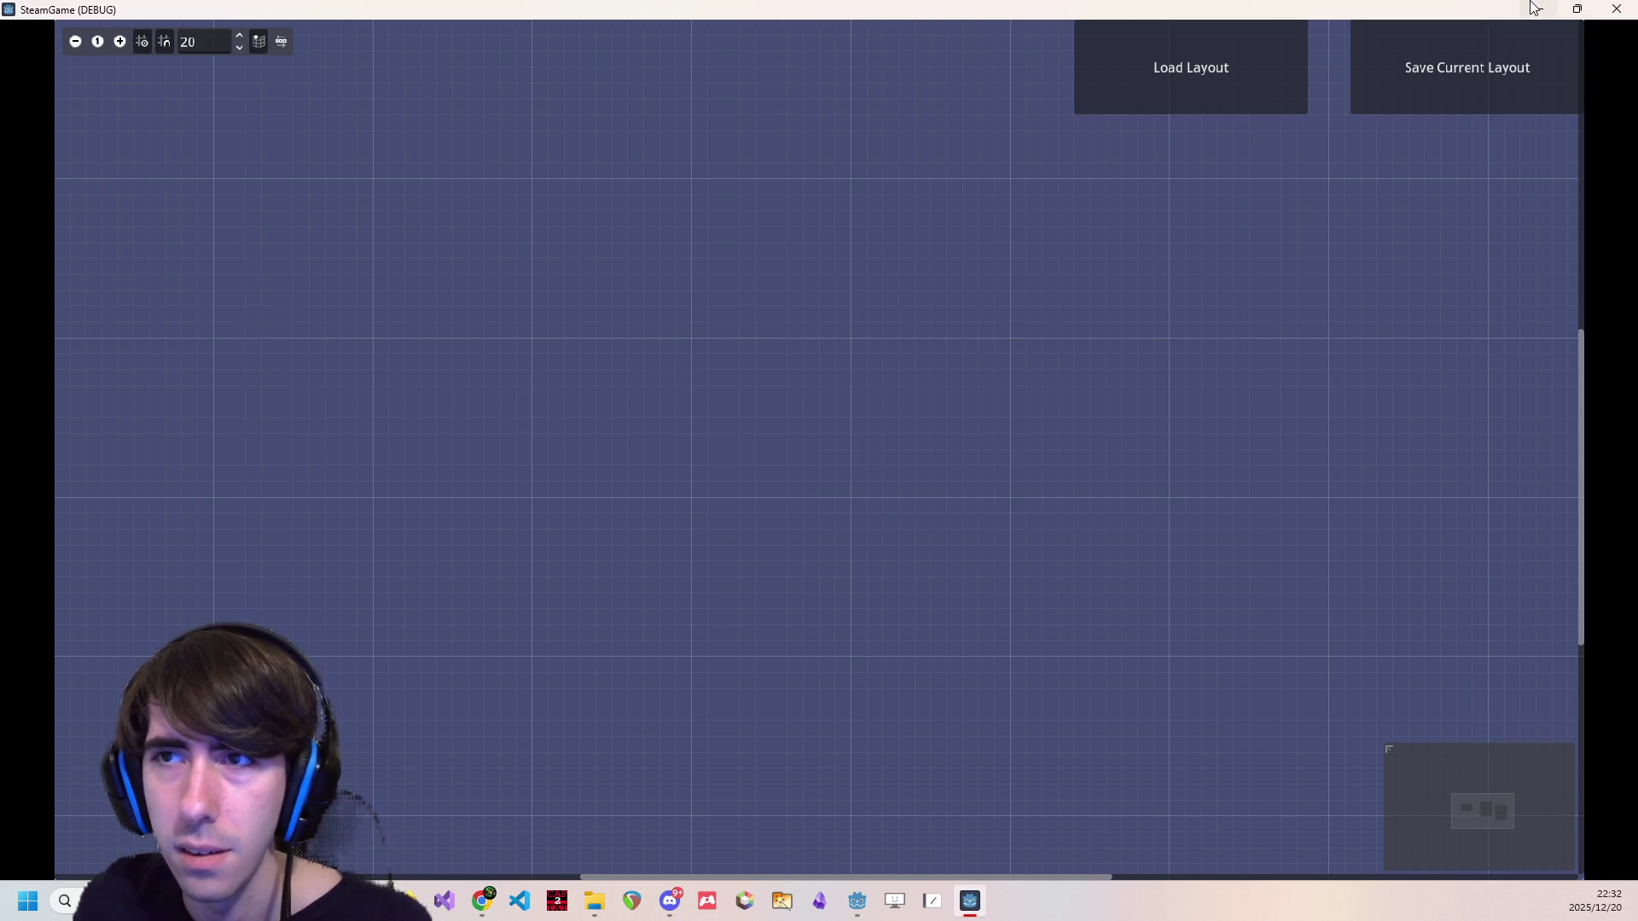
Reload quest1Layout.json from the mistyHerbFields folder in the running game to hit the breakpoint
click(1535, 9)
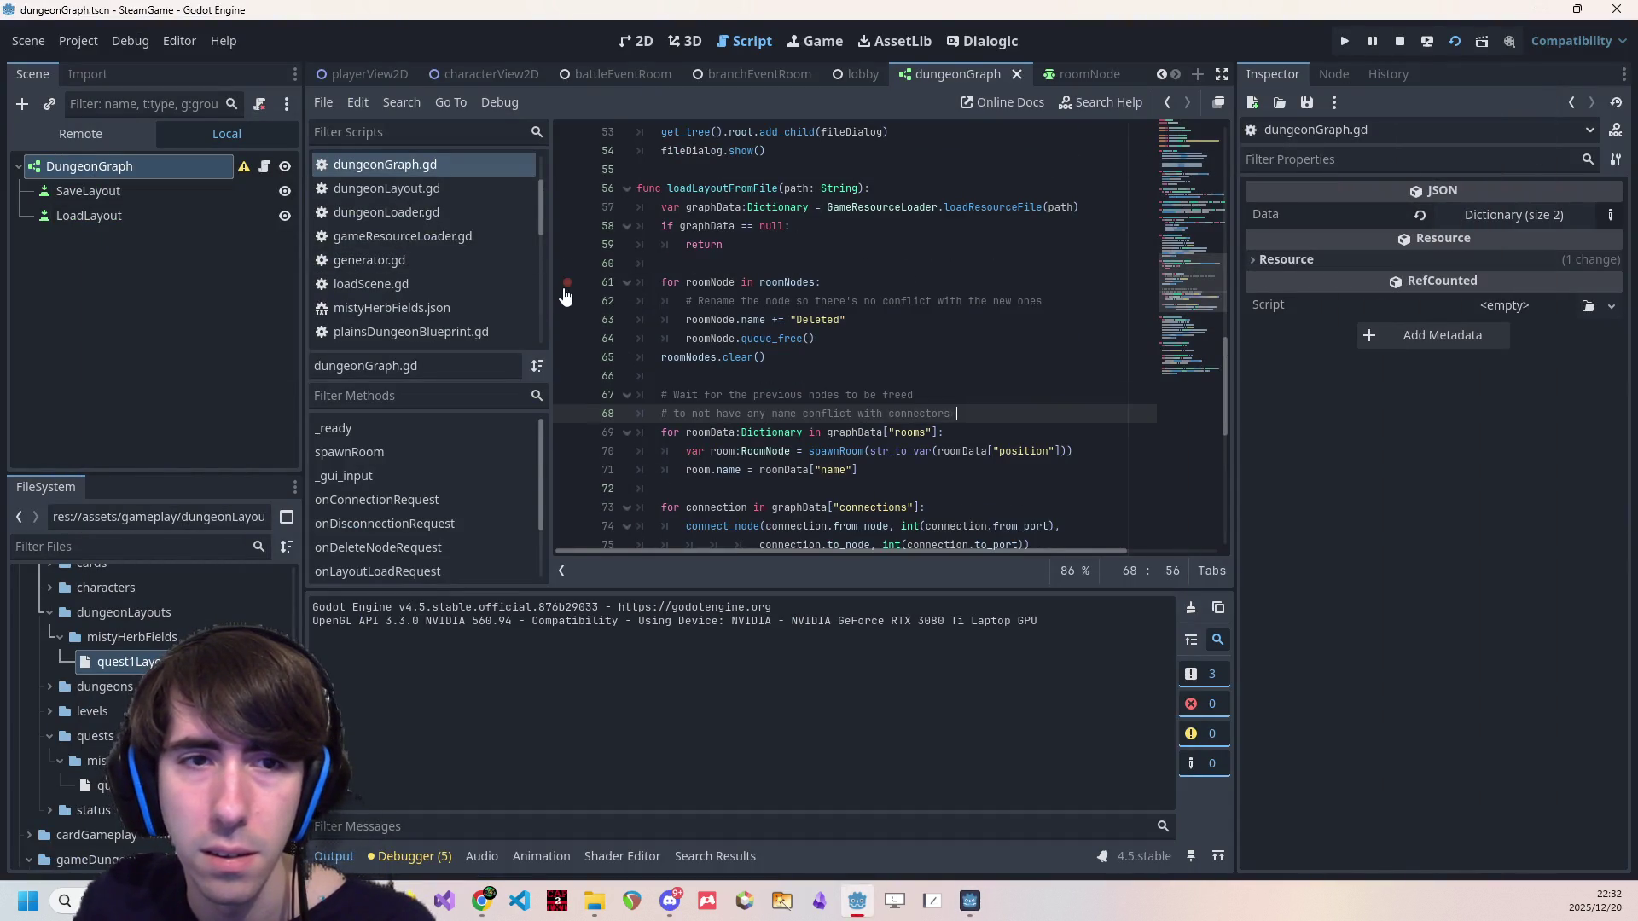
click(969, 901)
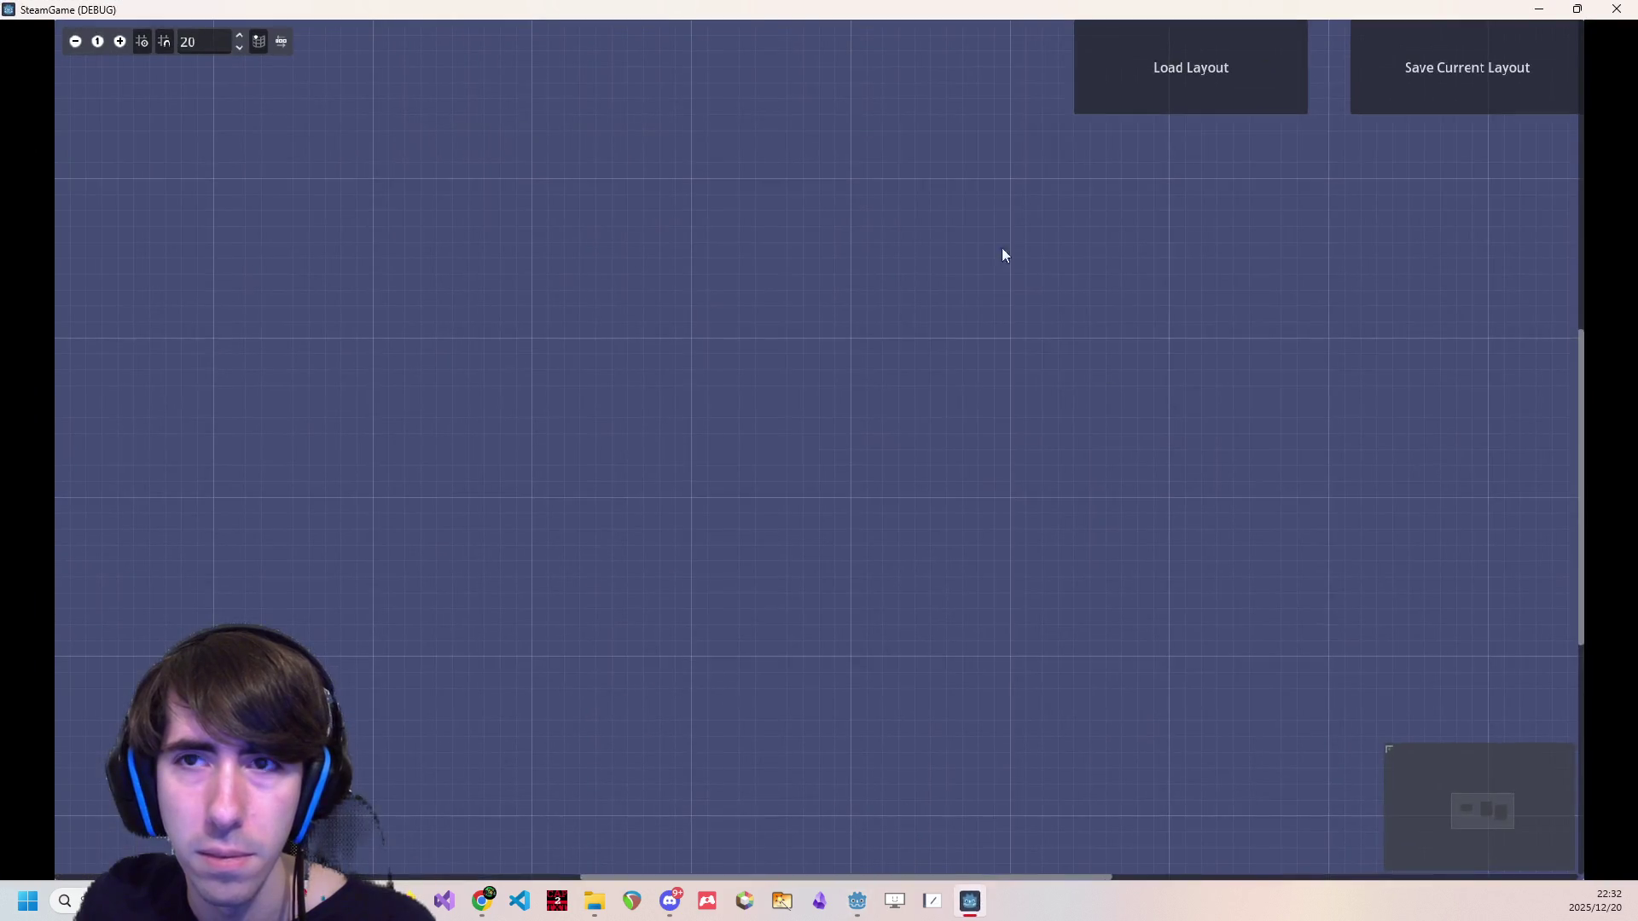
click(1232, 100)
double_click(971, 350)
double_click(974, 352)
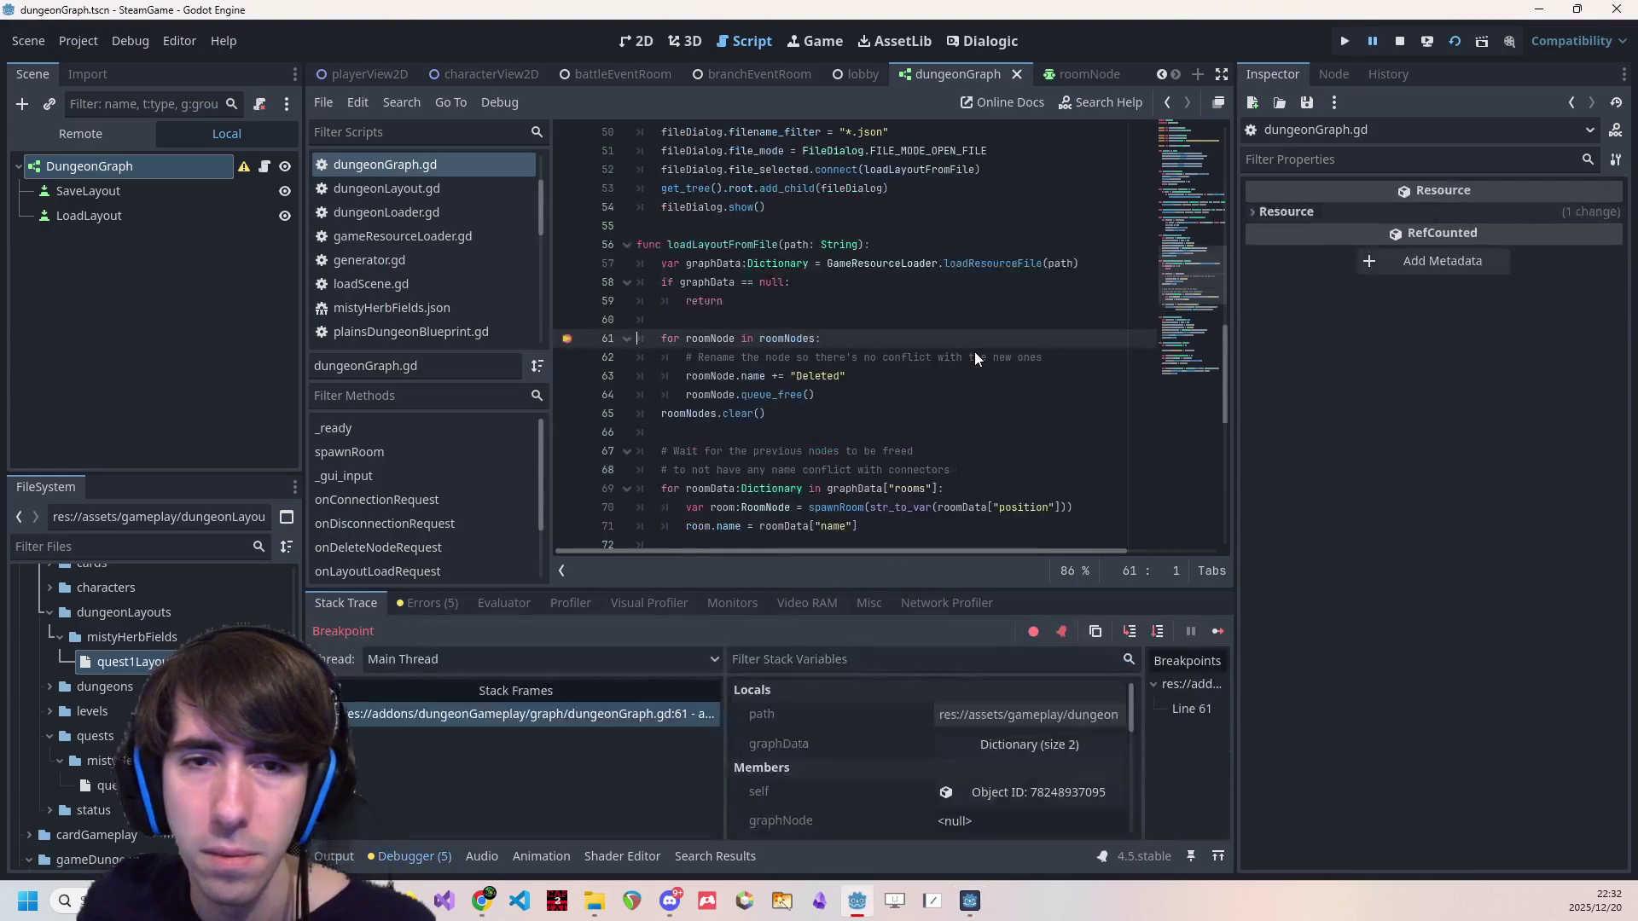
Step over the old-node removal loop and compare with the rooms entry in quest1Layout.json
click(1158, 632)
click(1158, 631)
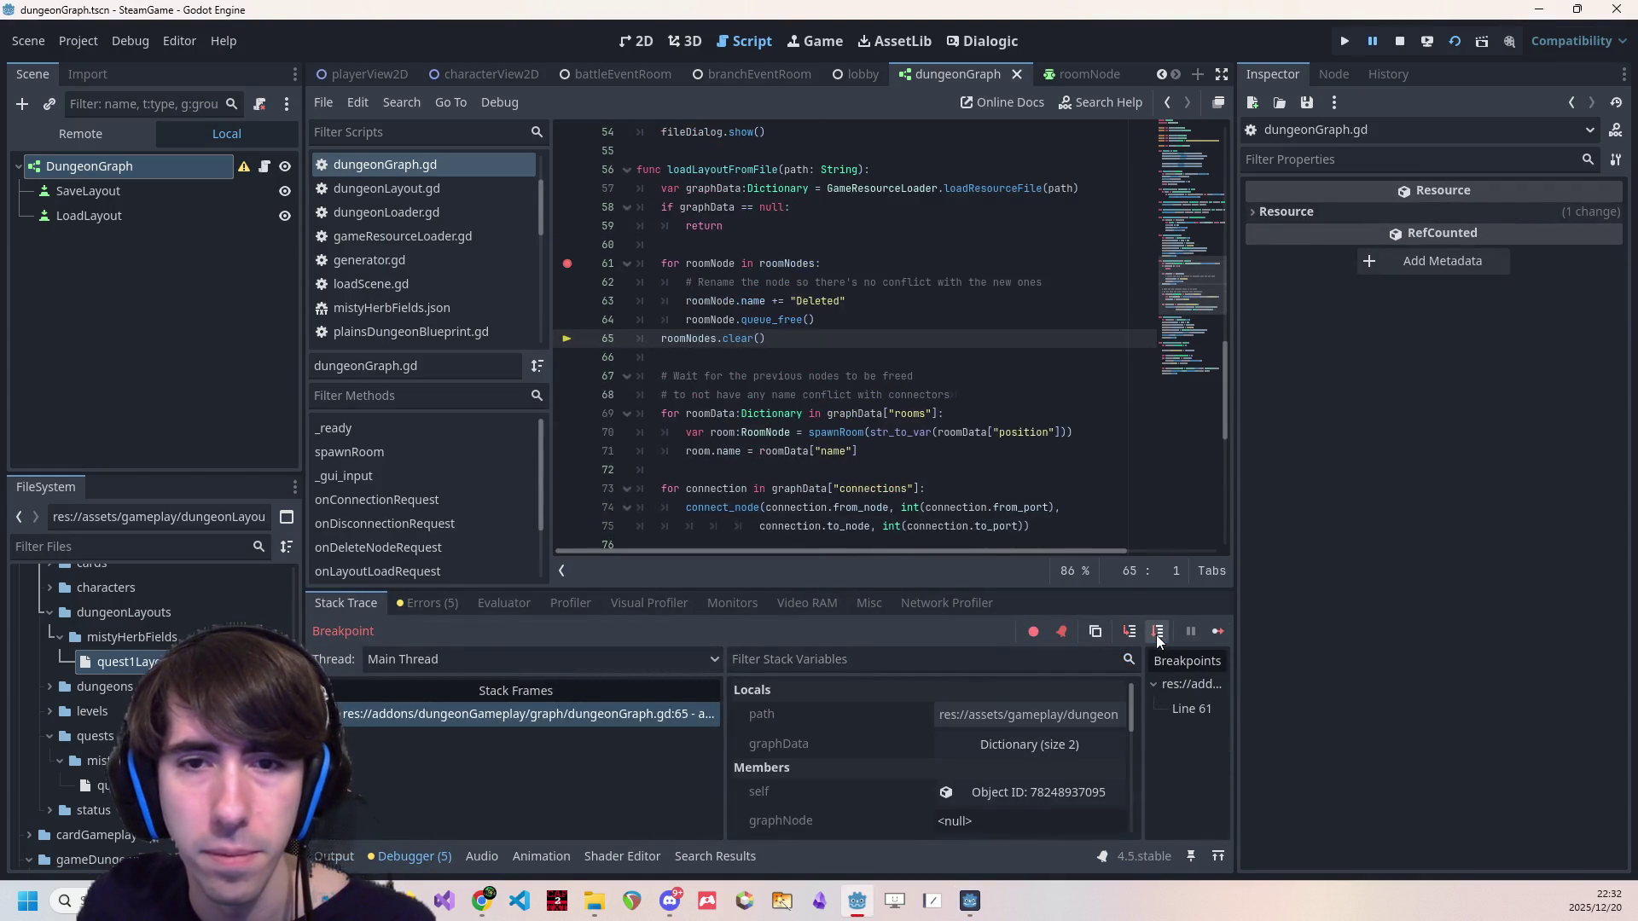
click(1158, 632)
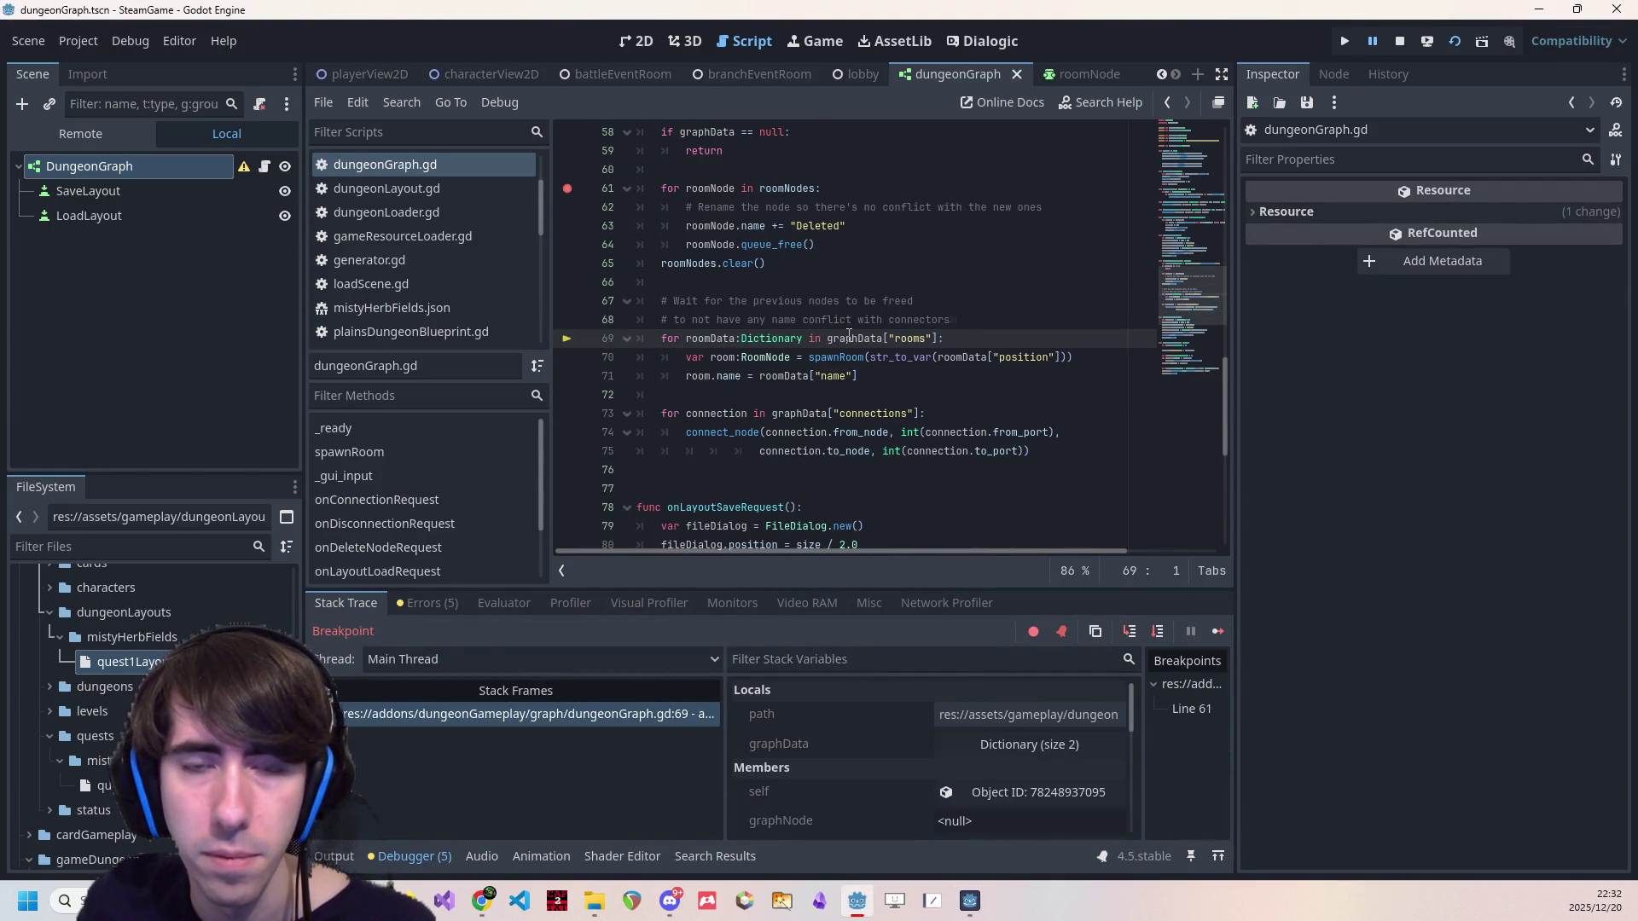
mouse_move(849, 337)
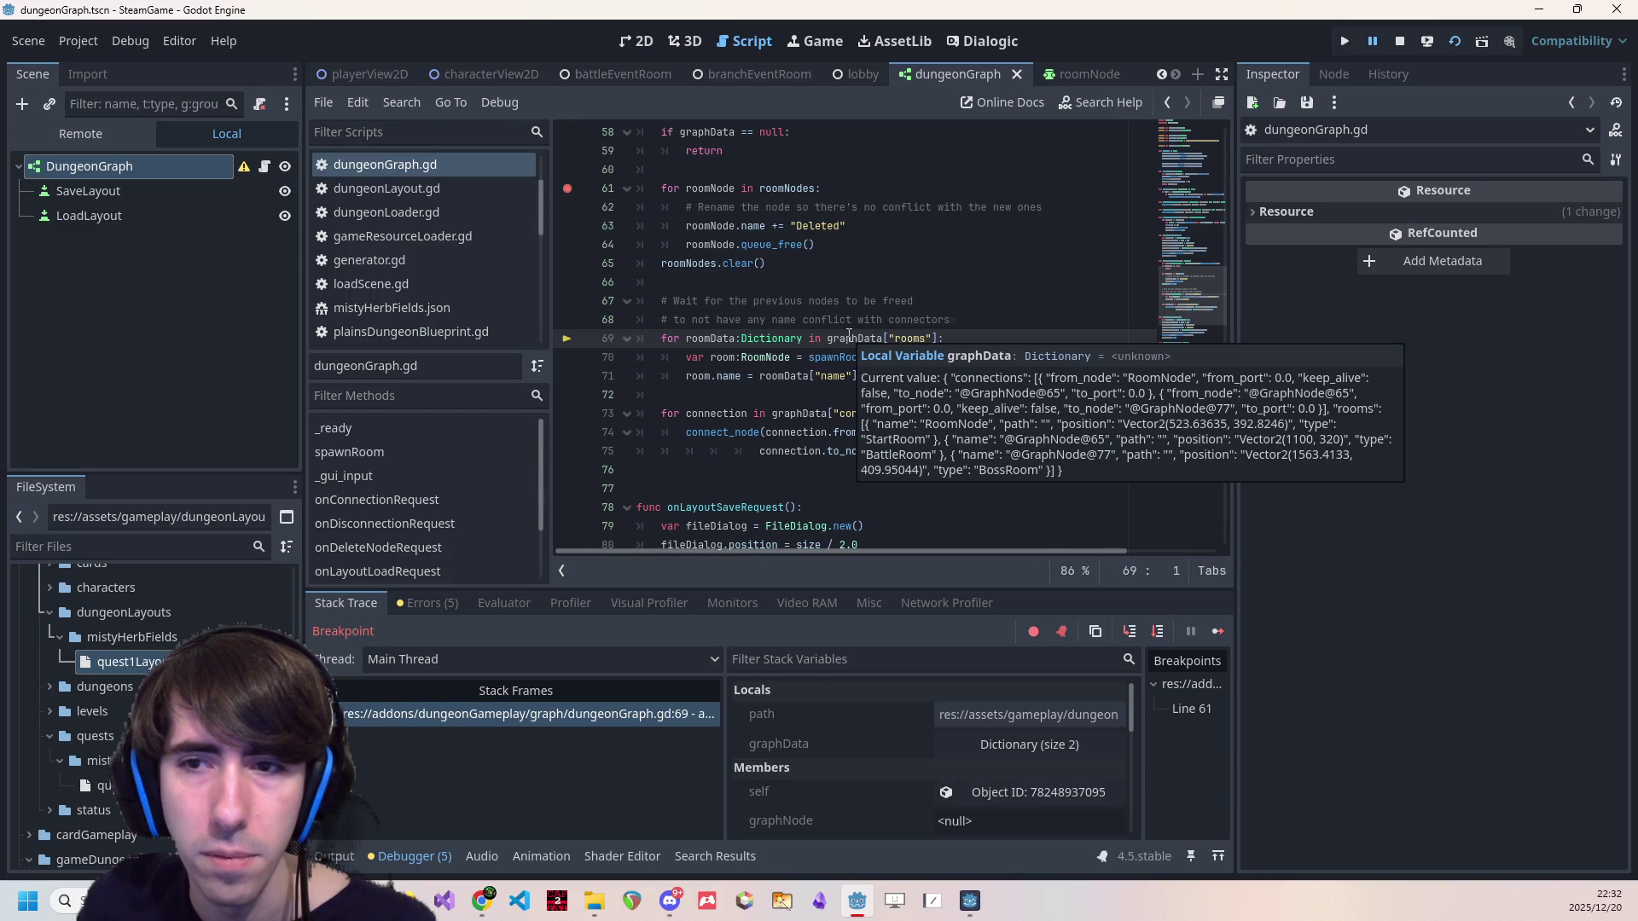
double_click(127, 661)
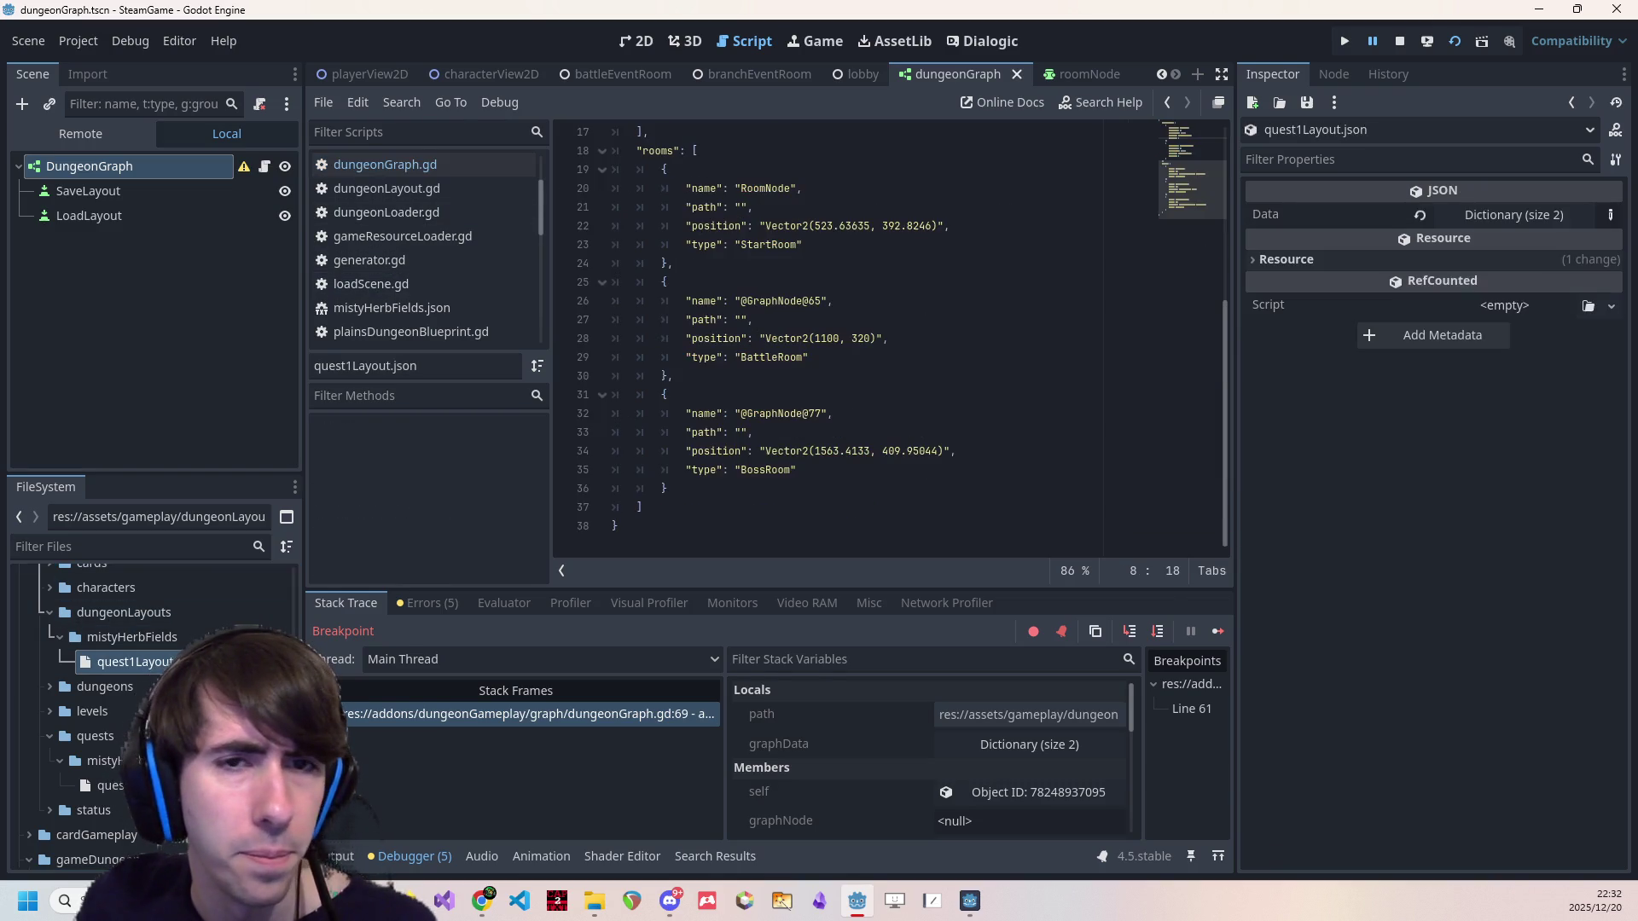
click(647, 151)
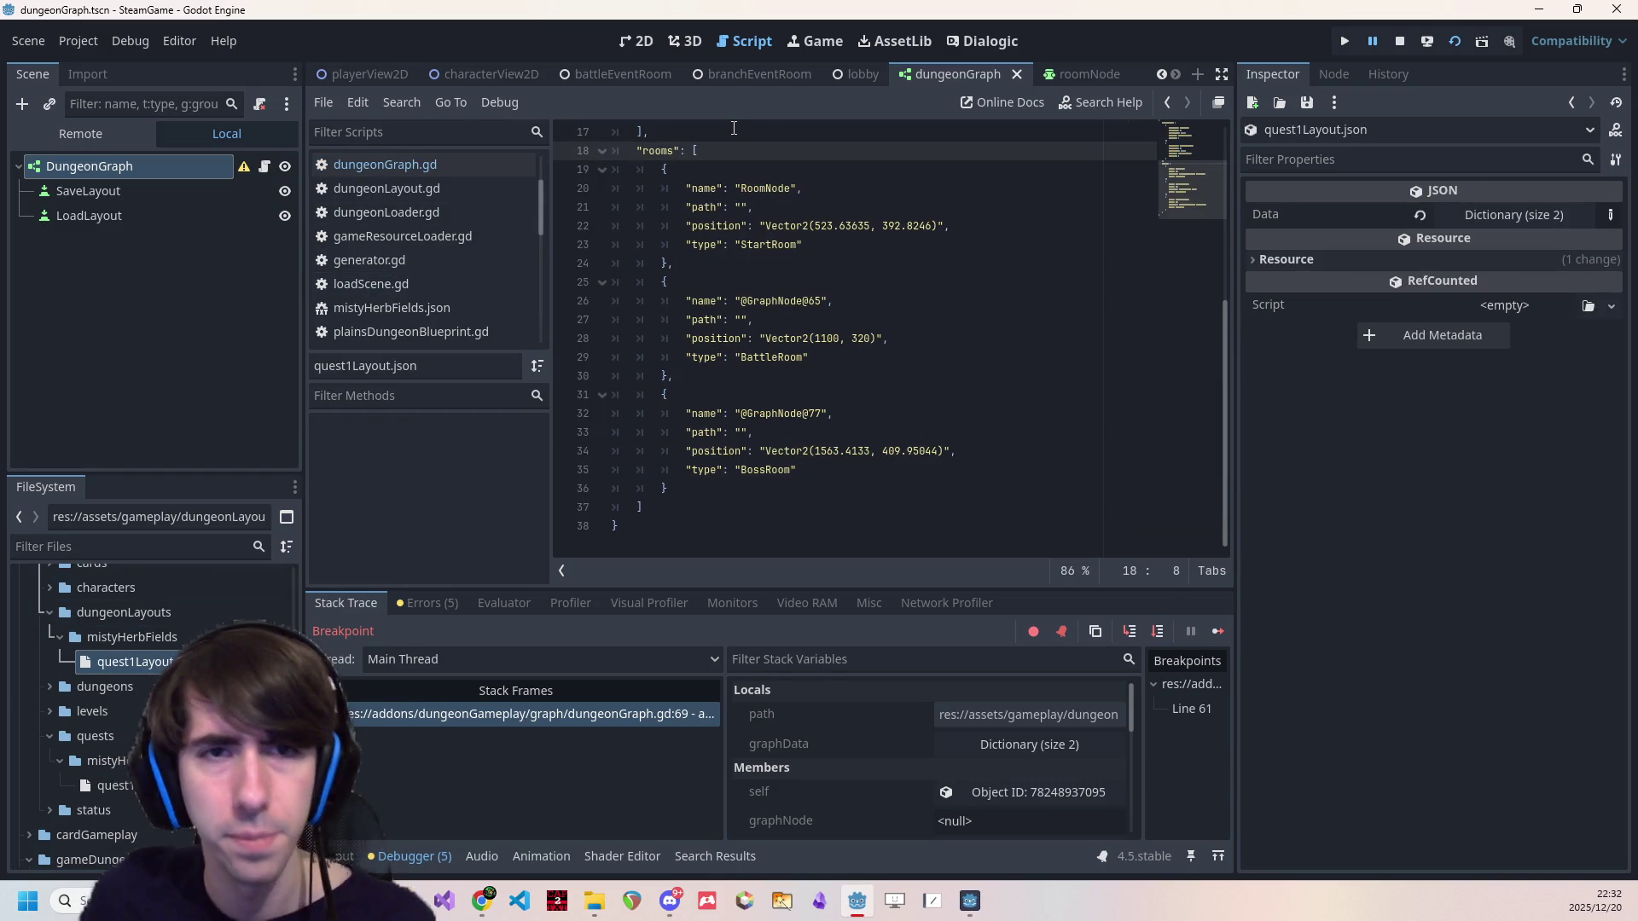
key(alt+Left)
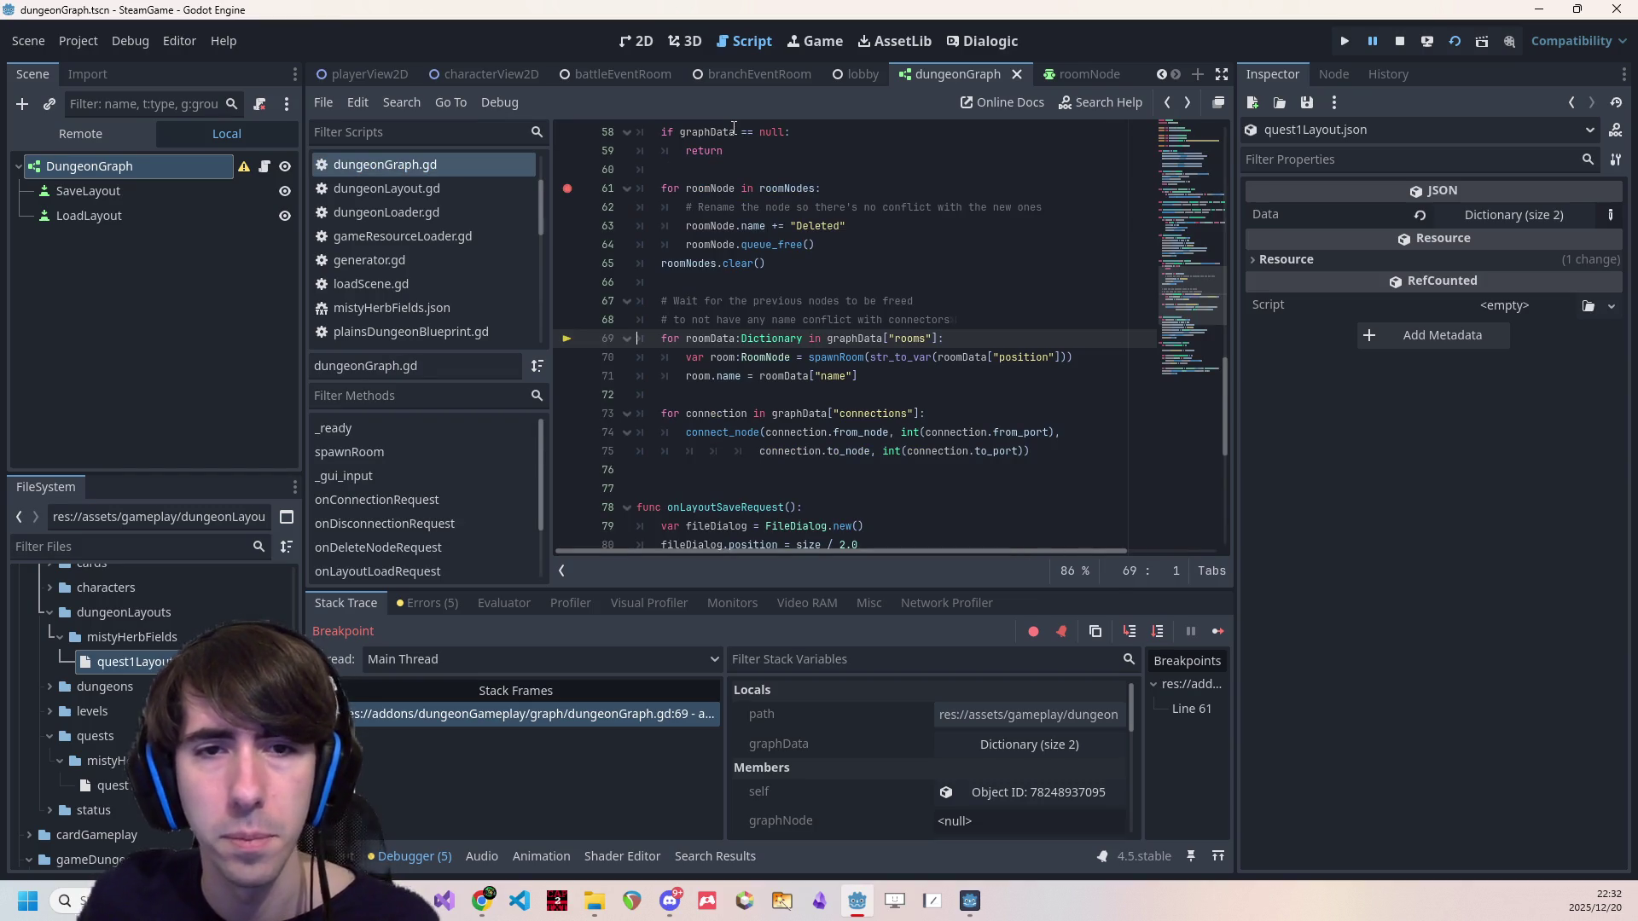
Step to the room name assignment and add a breakpoint on line 73
click(1149, 629)
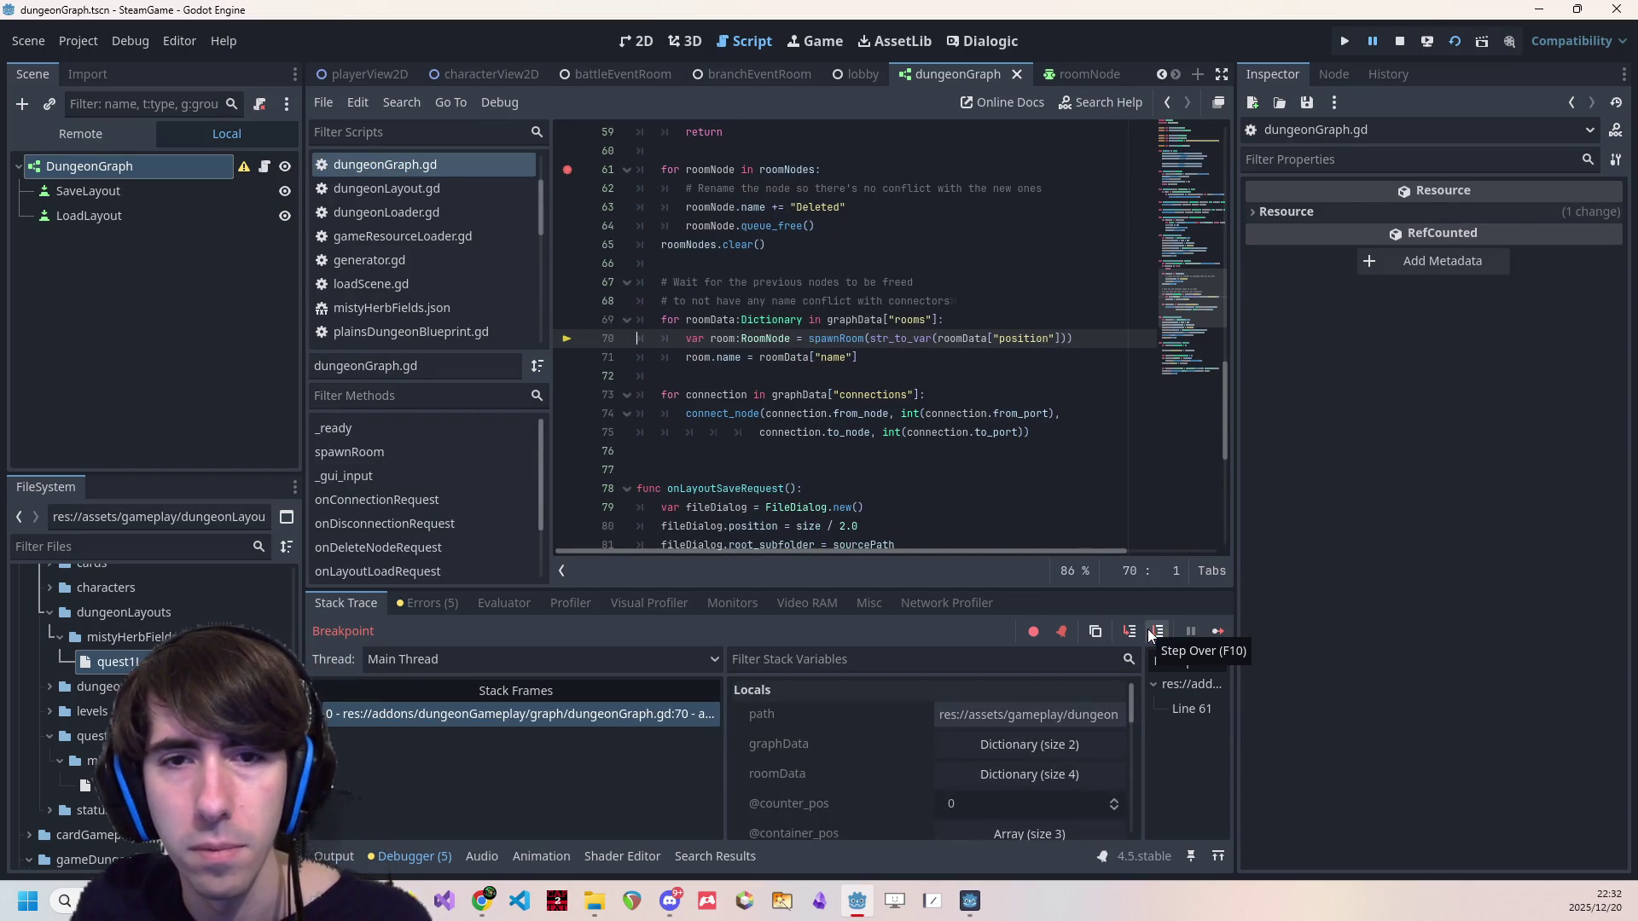
click(1148, 629)
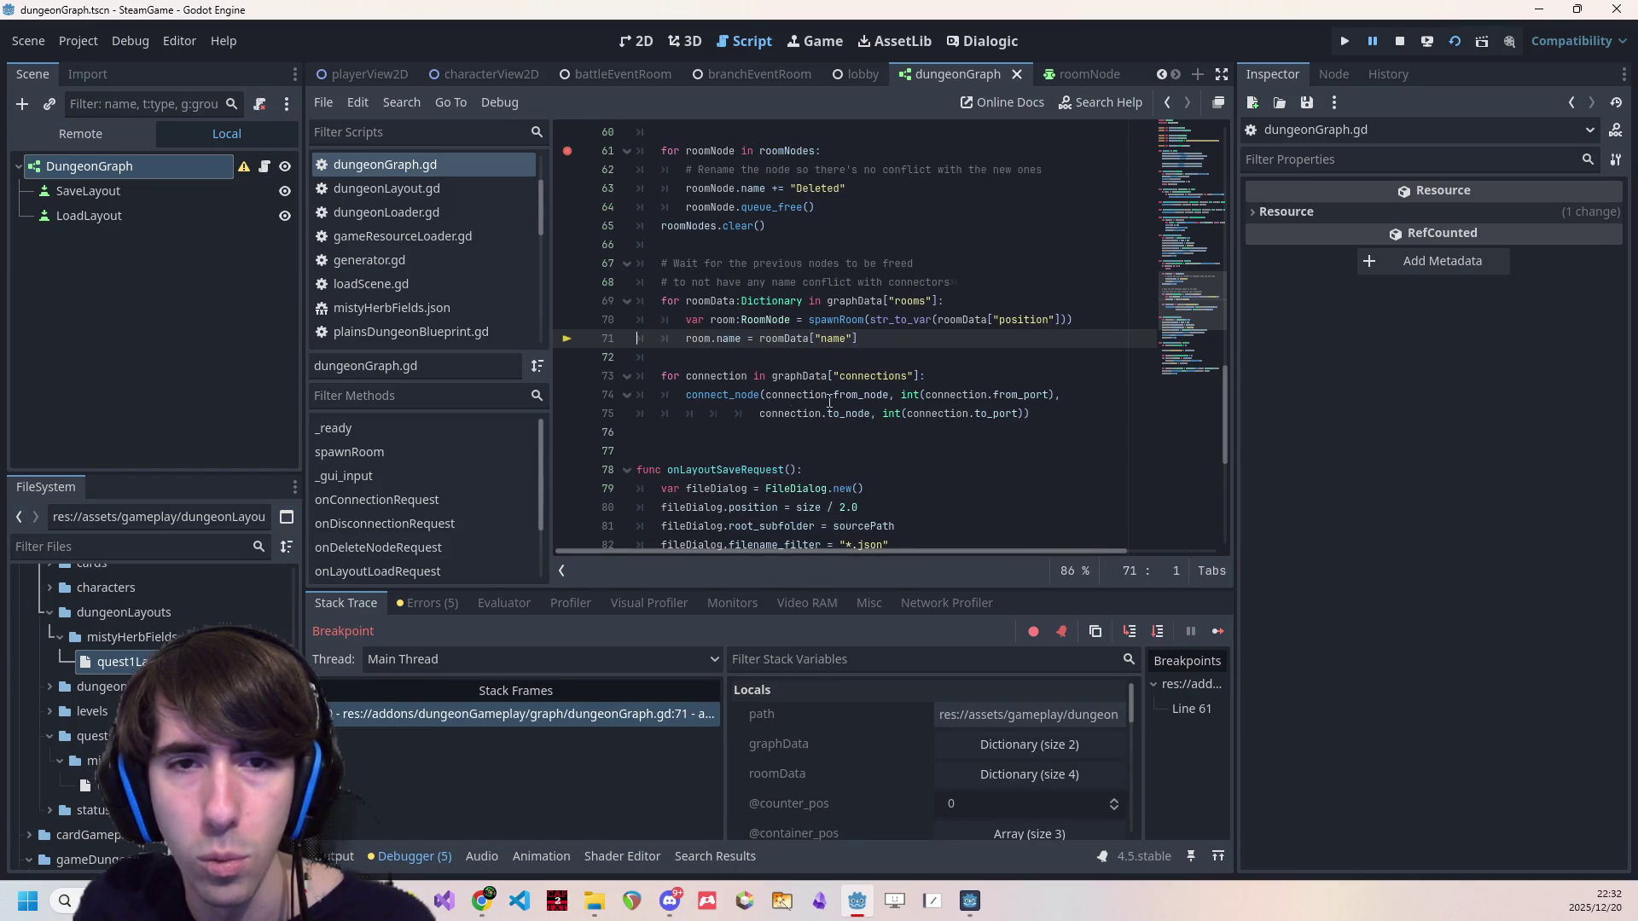
click(560, 380)
Check the connections data in quest1Layout.json, then continue to the line 73 breakpoint
double_click(135, 662)
scroll(741, 171, up, 5)
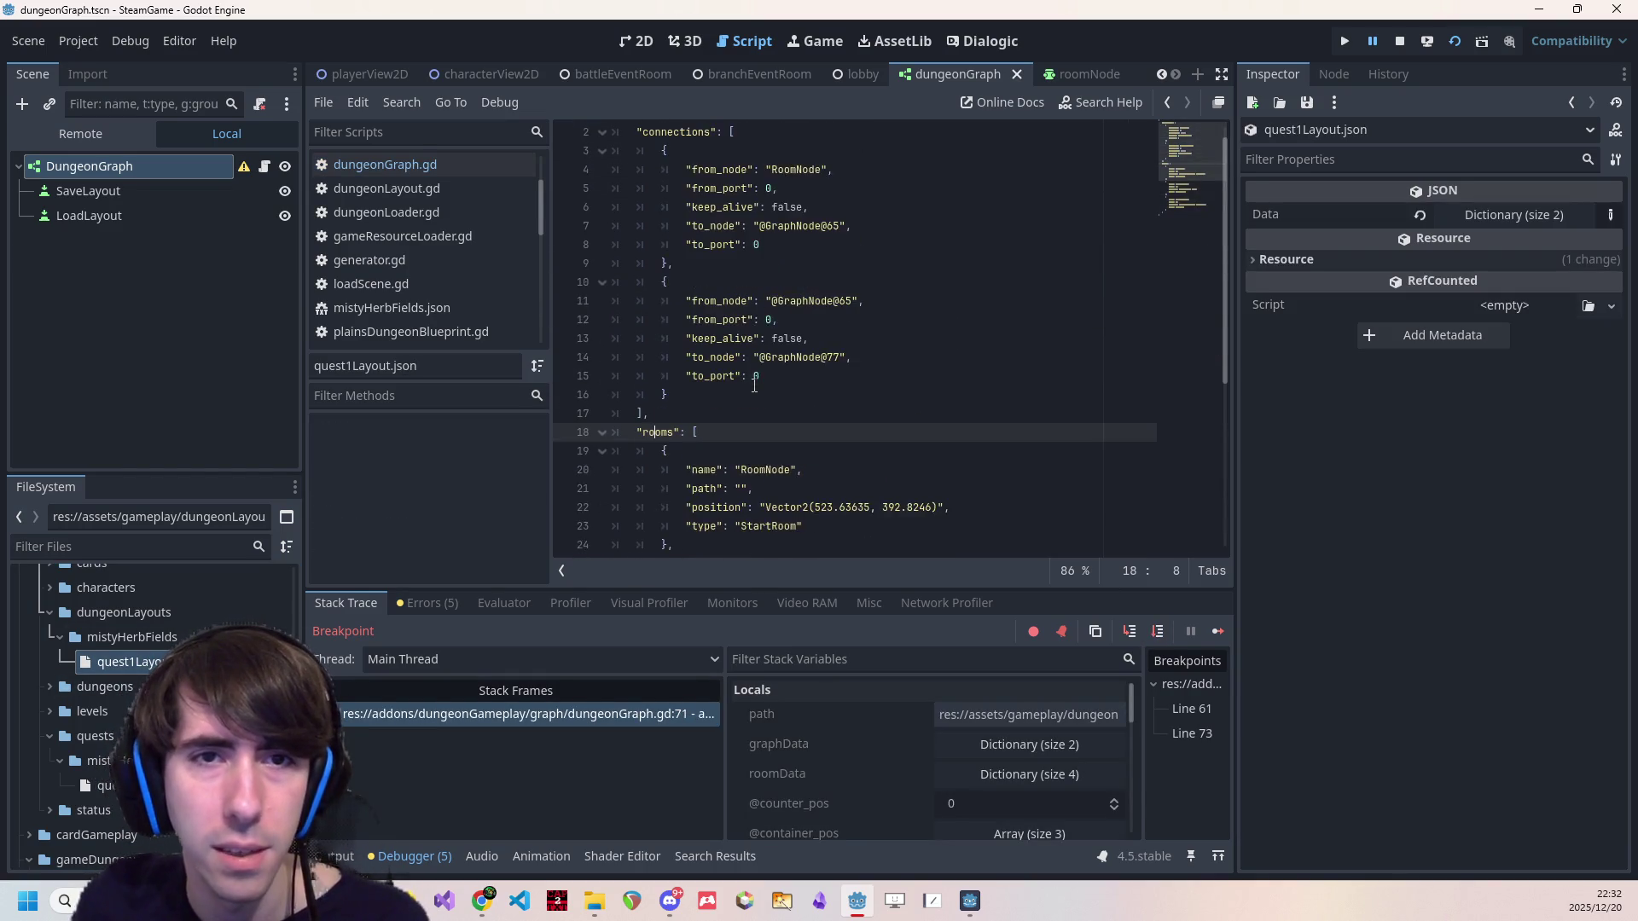
click(741, 162)
key(alt+Left)
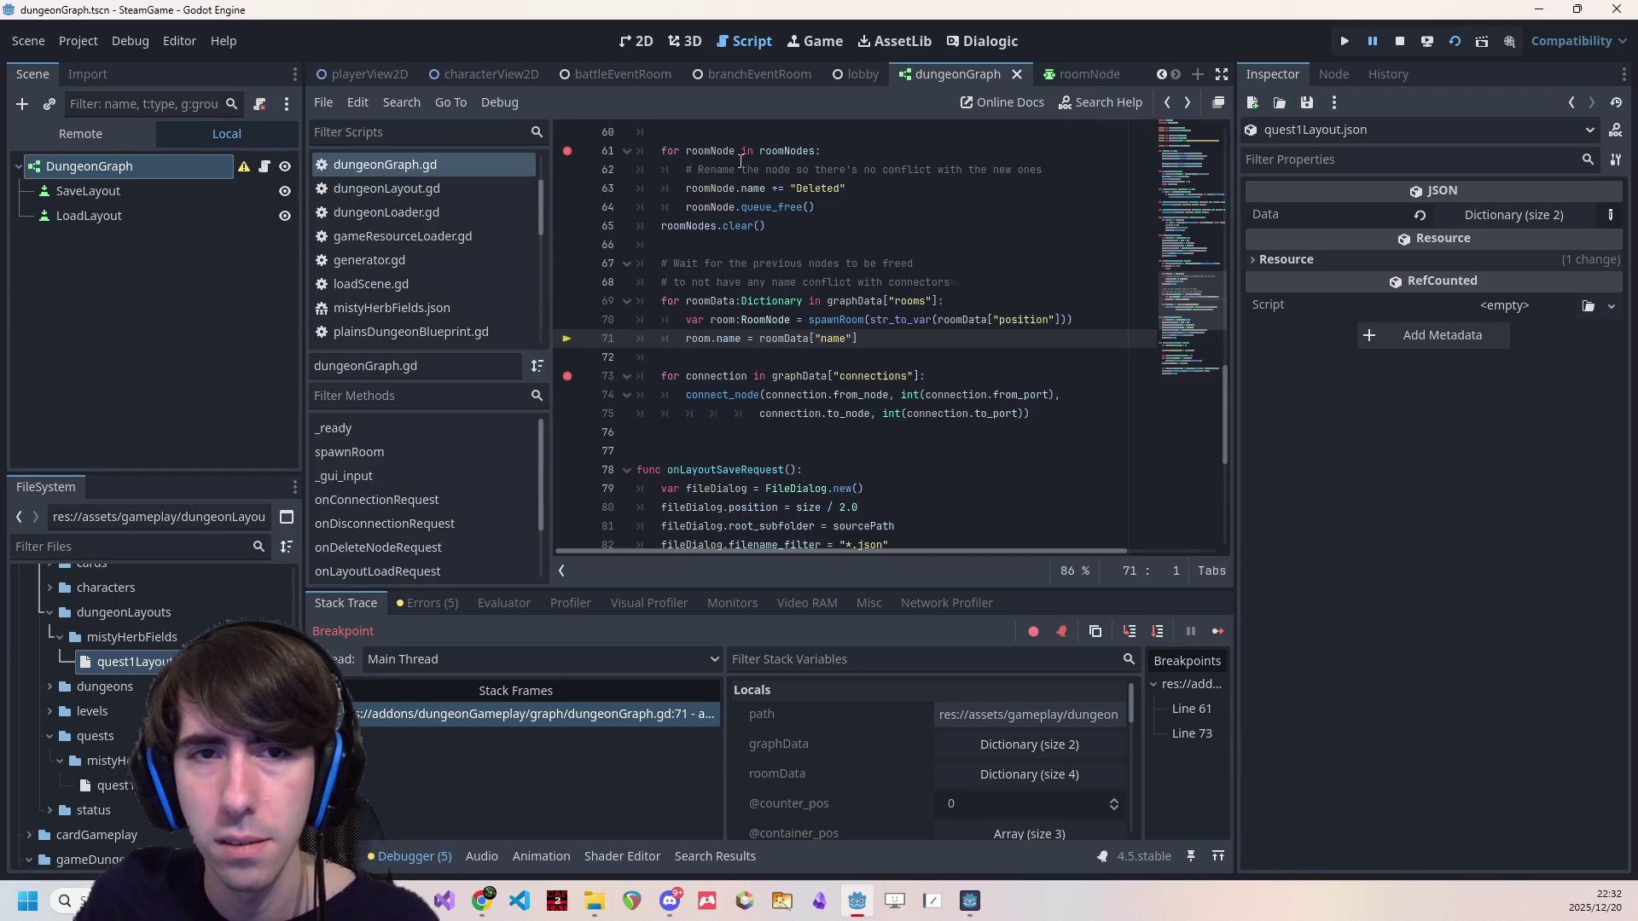
click(1218, 632)
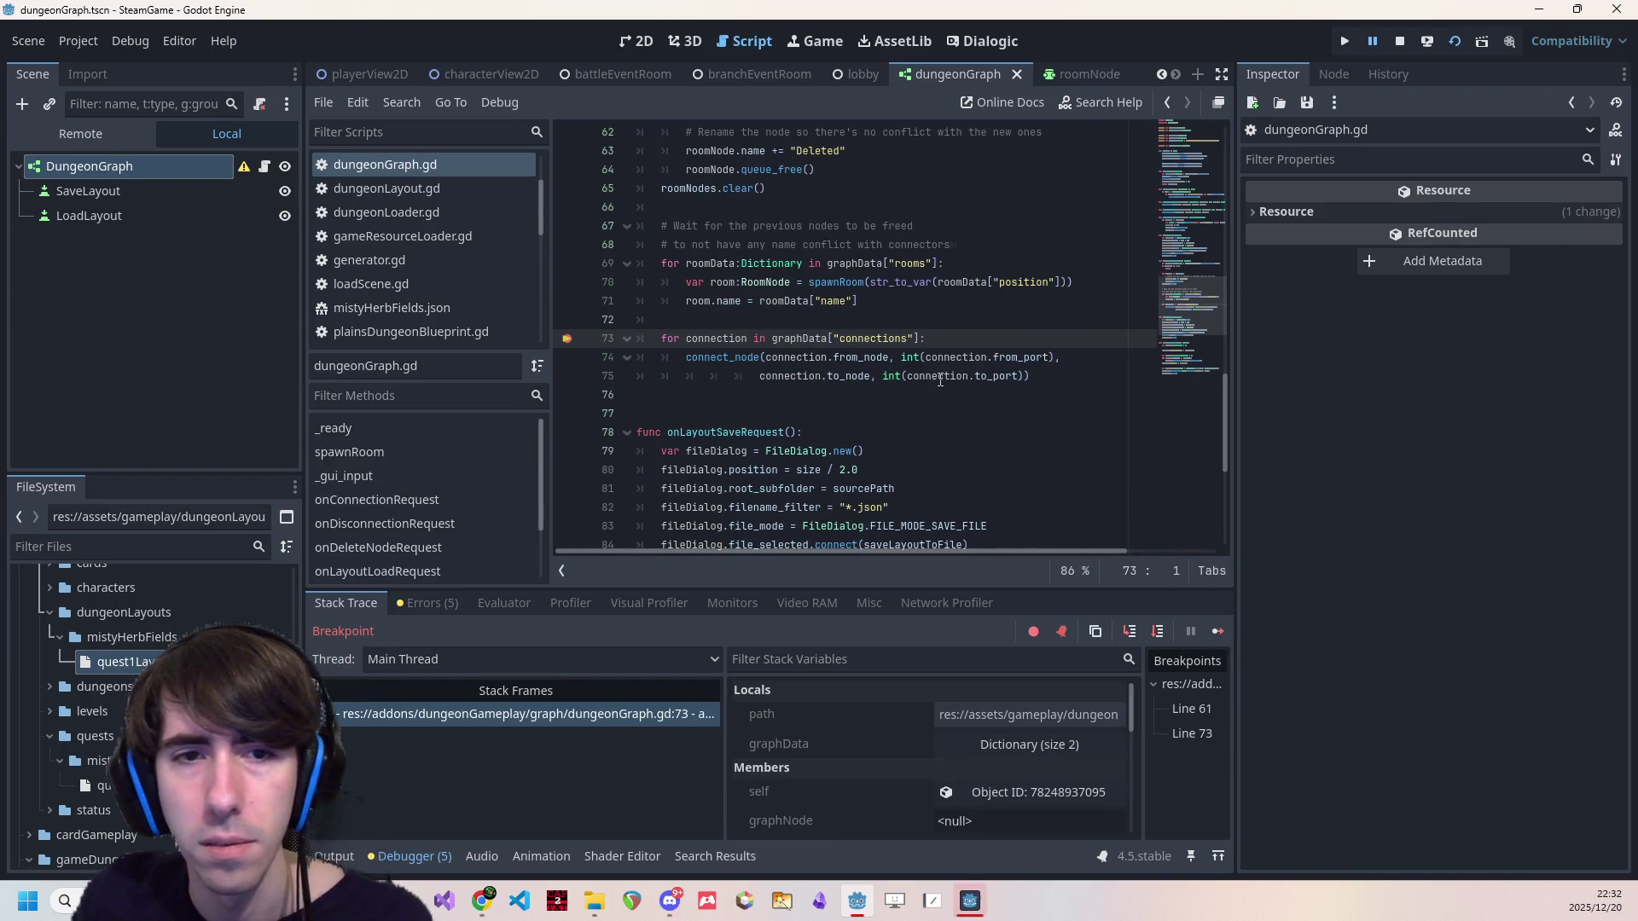
Step through the connections loop, expand the connection dictionary, then resume the game
click(1150, 628)
click(1150, 628)
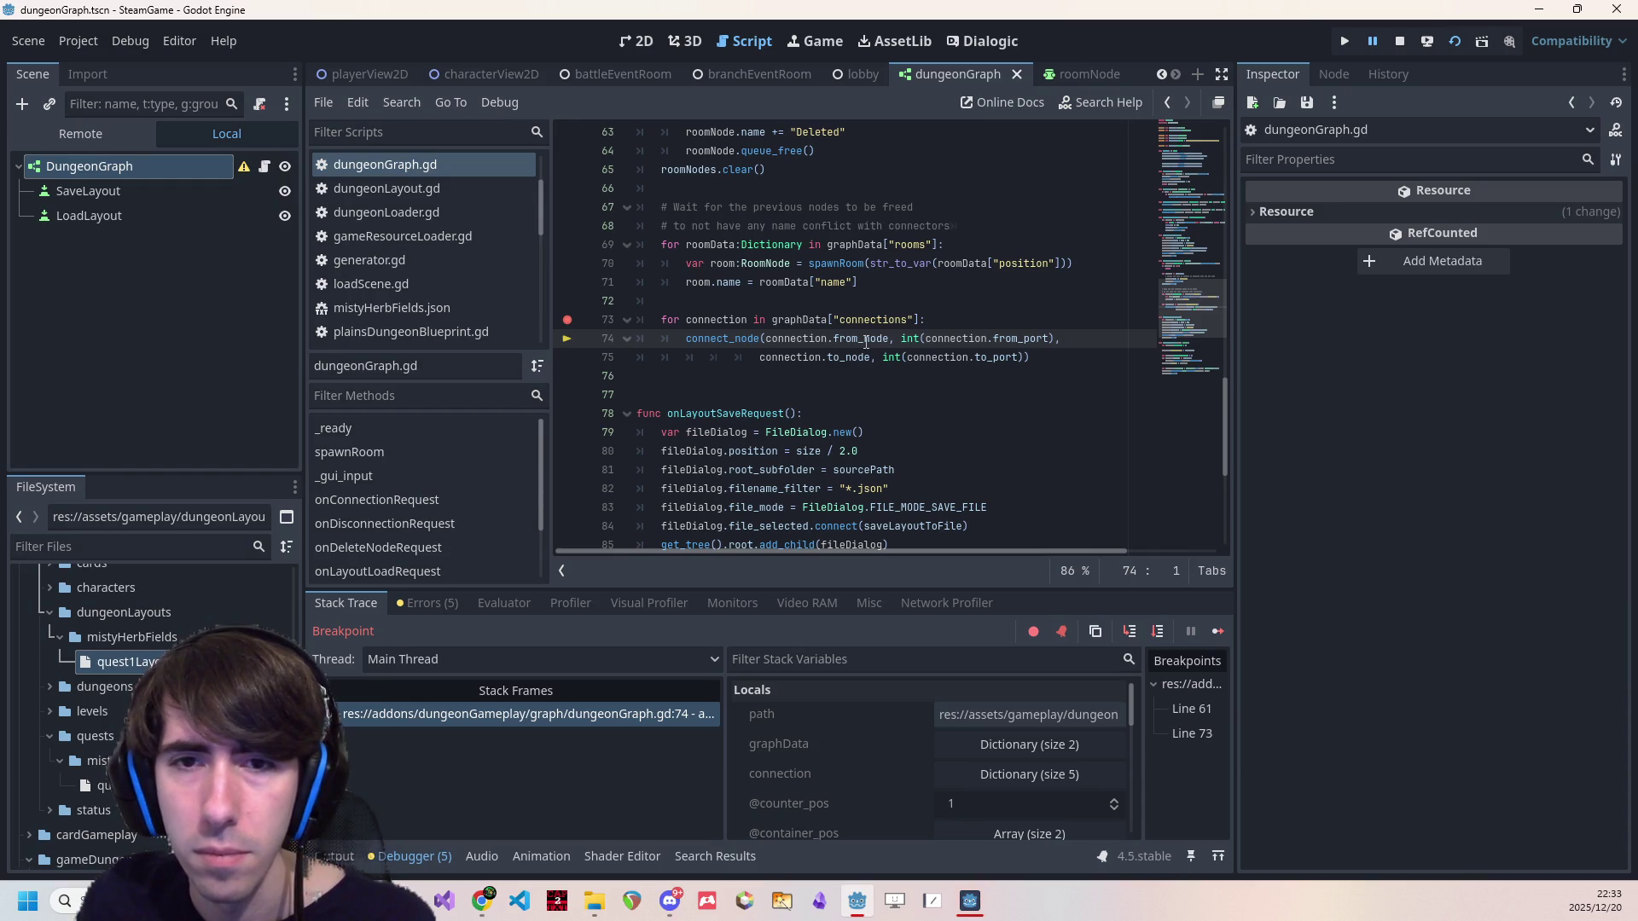
scroll(981, 806, down, 1)
click(1005, 729)
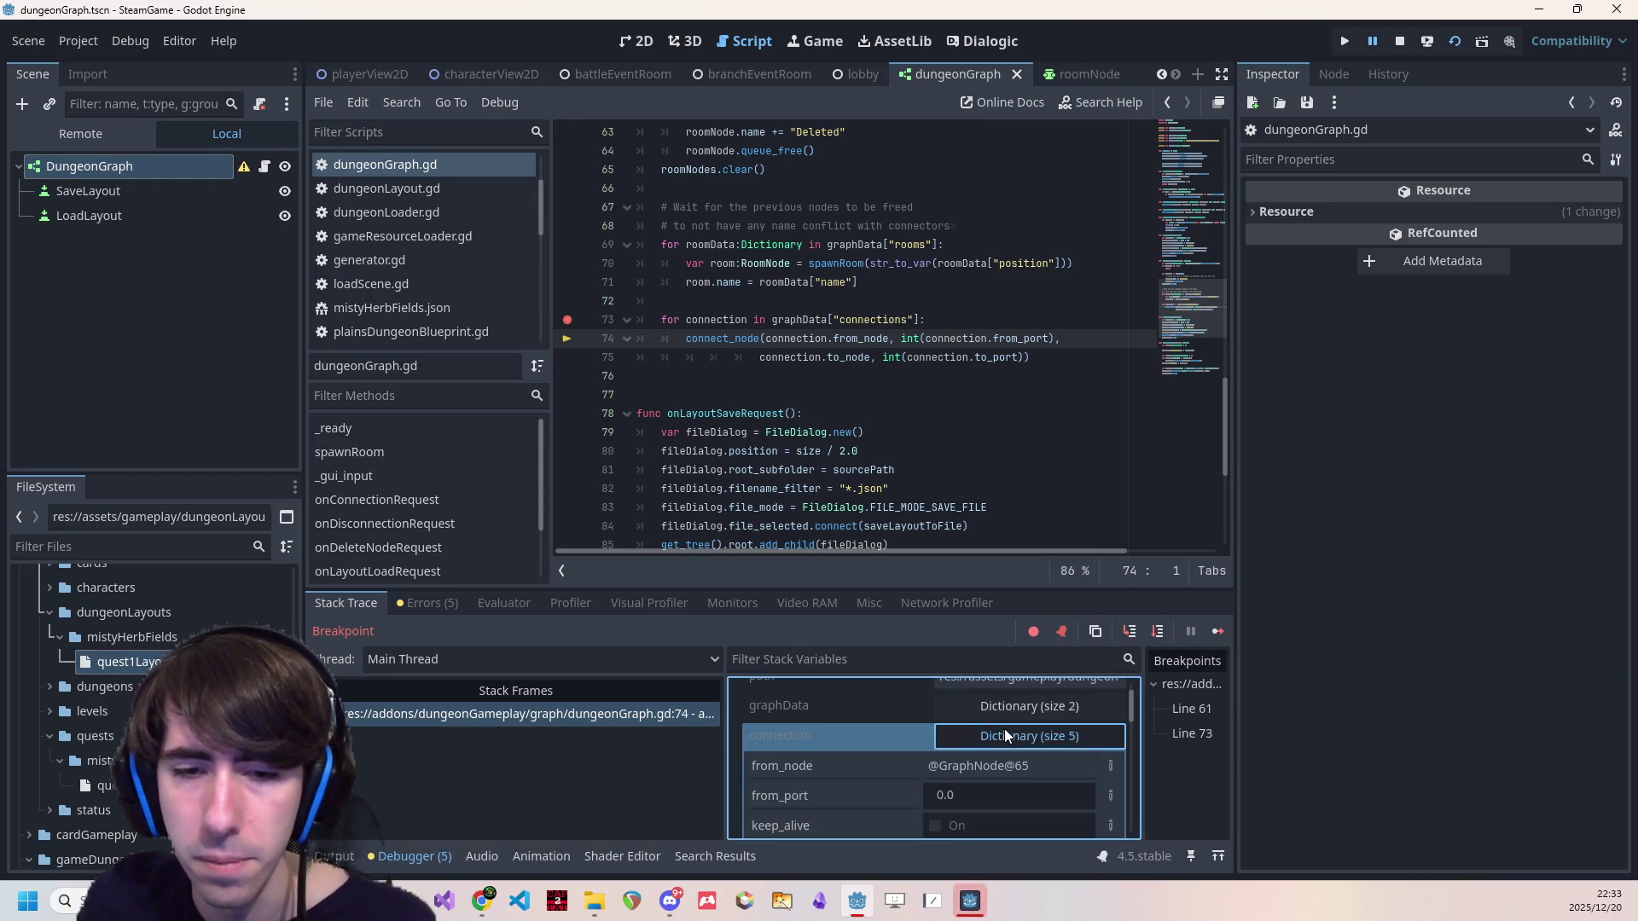
scroll(1005, 728, down, 1)
scroll(1015, 738, up, 1)
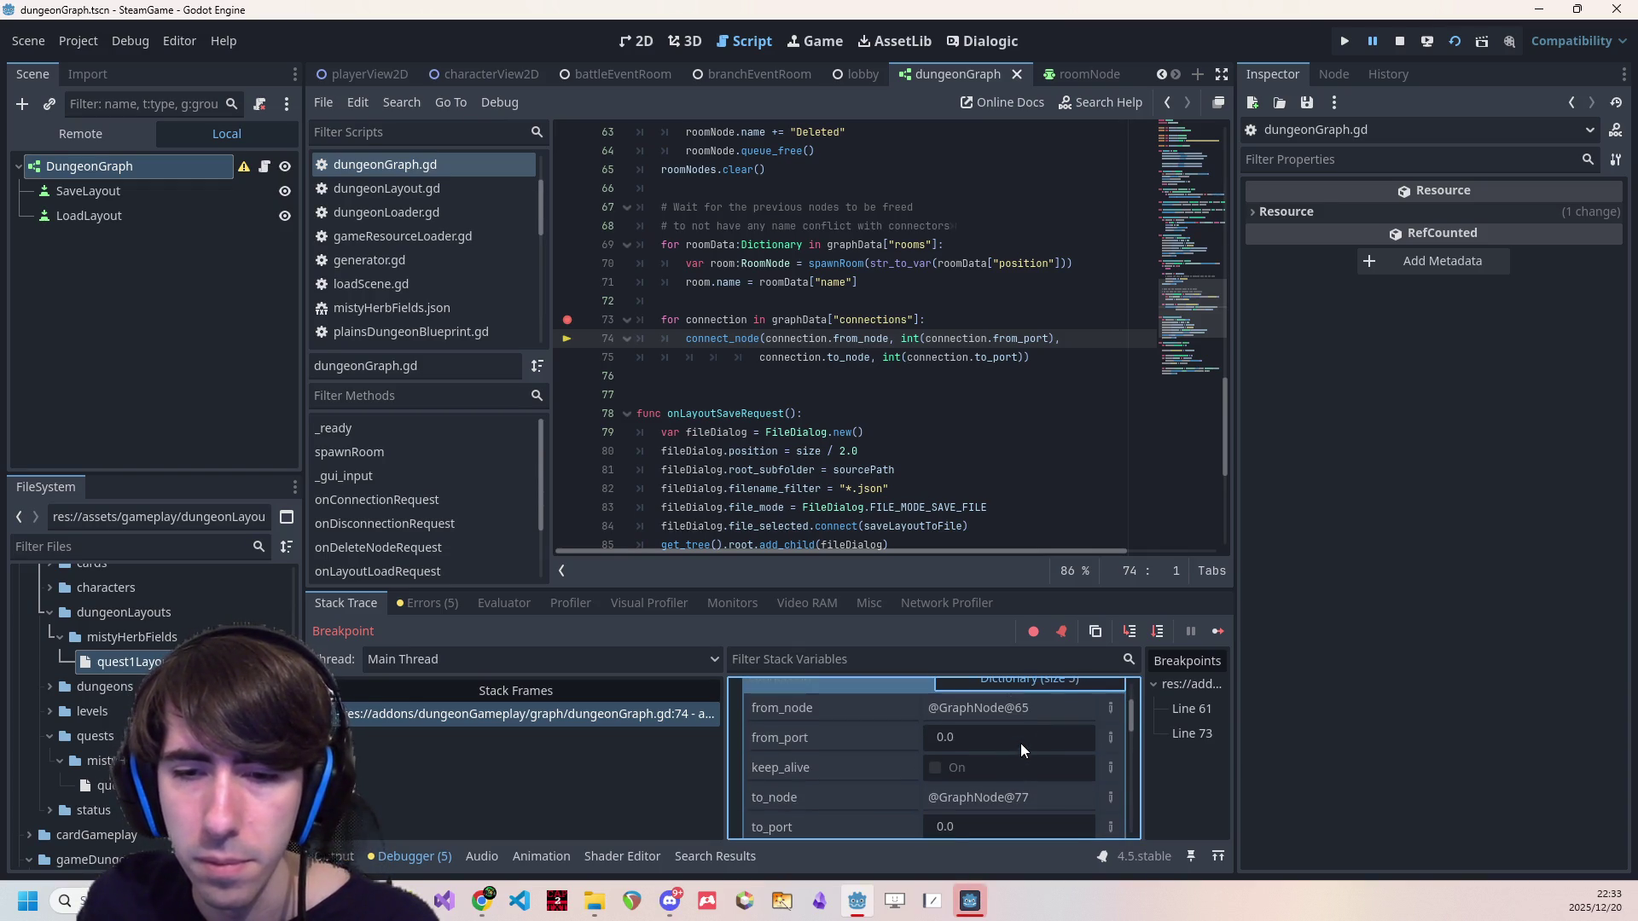
click(1152, 637)
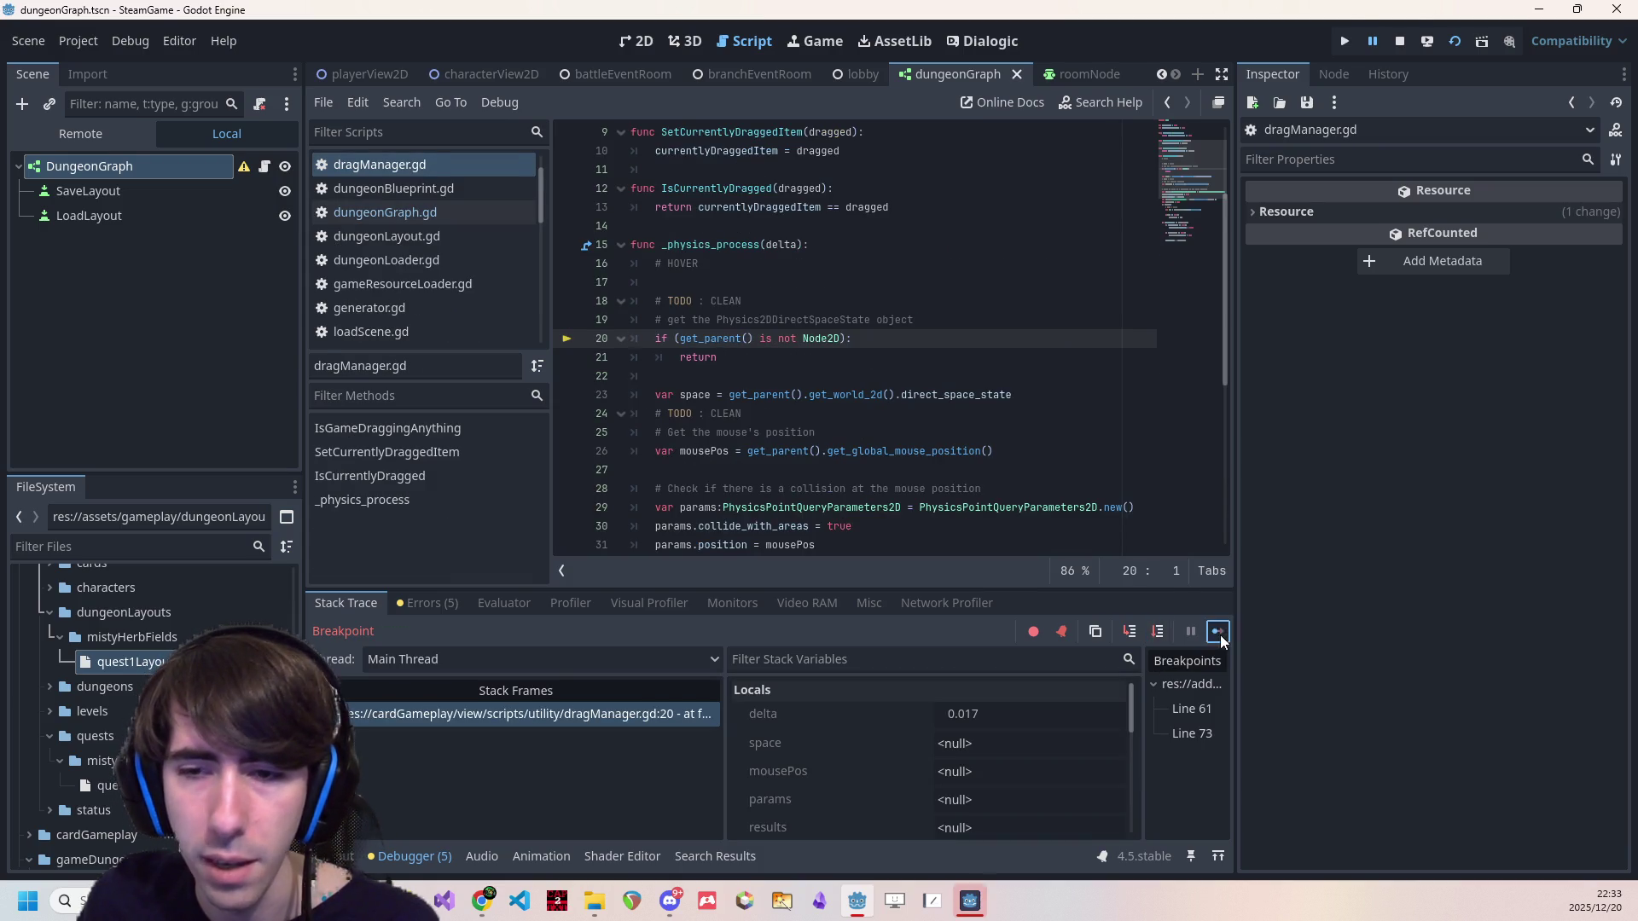
click(1220, 632)
Move the three Room nodes left in the game, then close it and return to dungeonGraph.gd
drag(587, 269, 1361, 609)
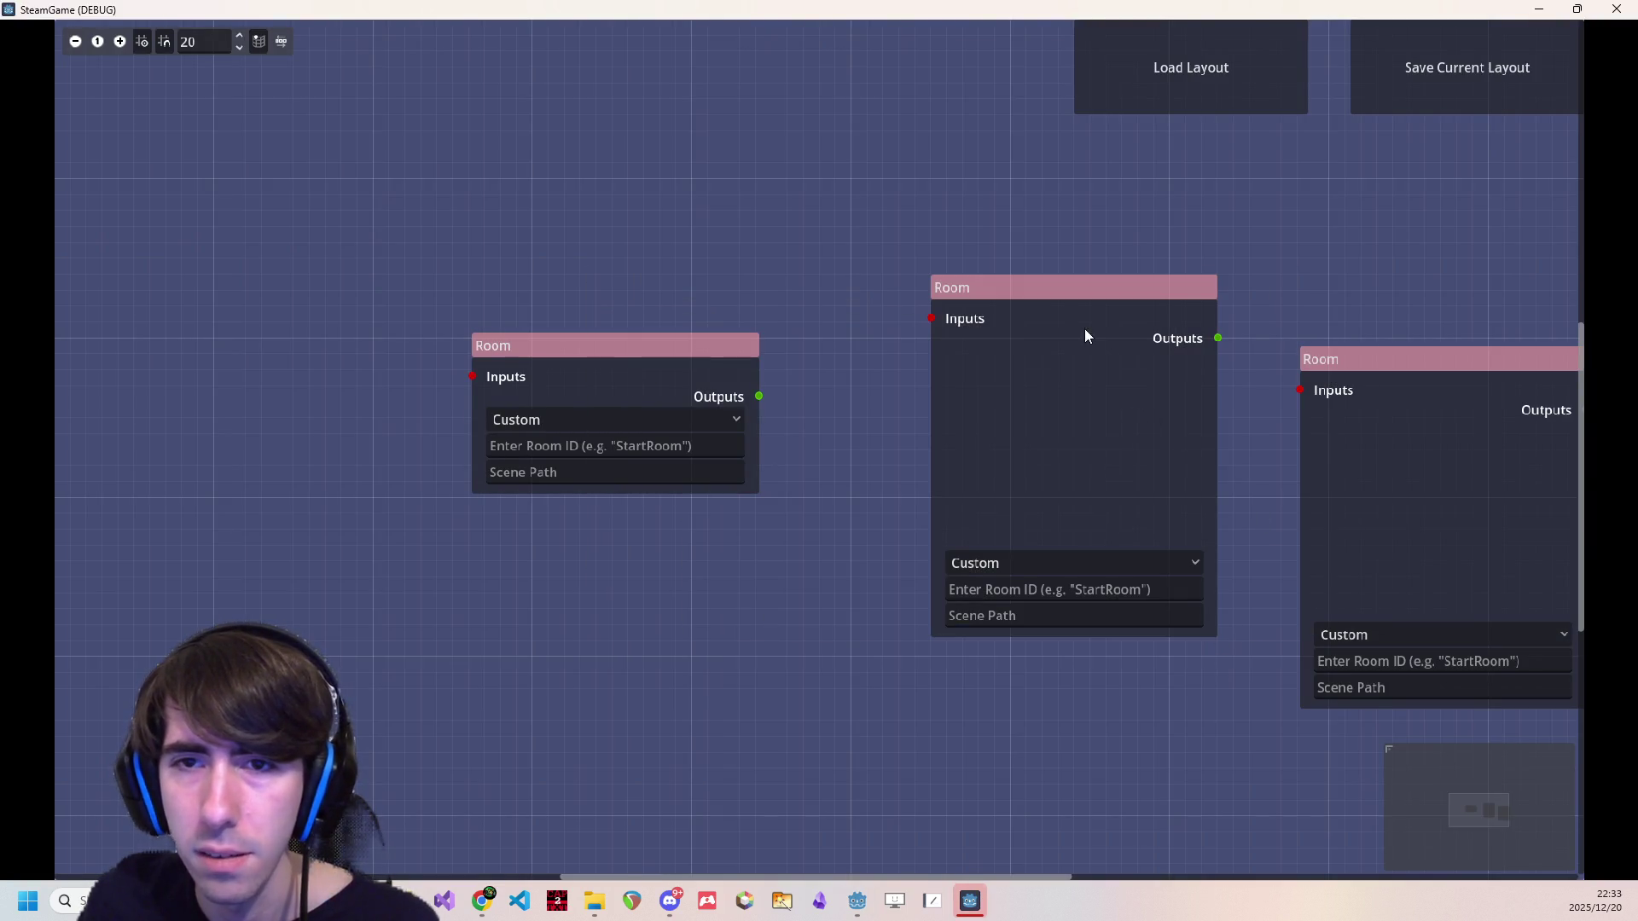
drag(1085, 335, 894, 336)
click(1617, 10)
click(789, 341)
key(alt+Left)
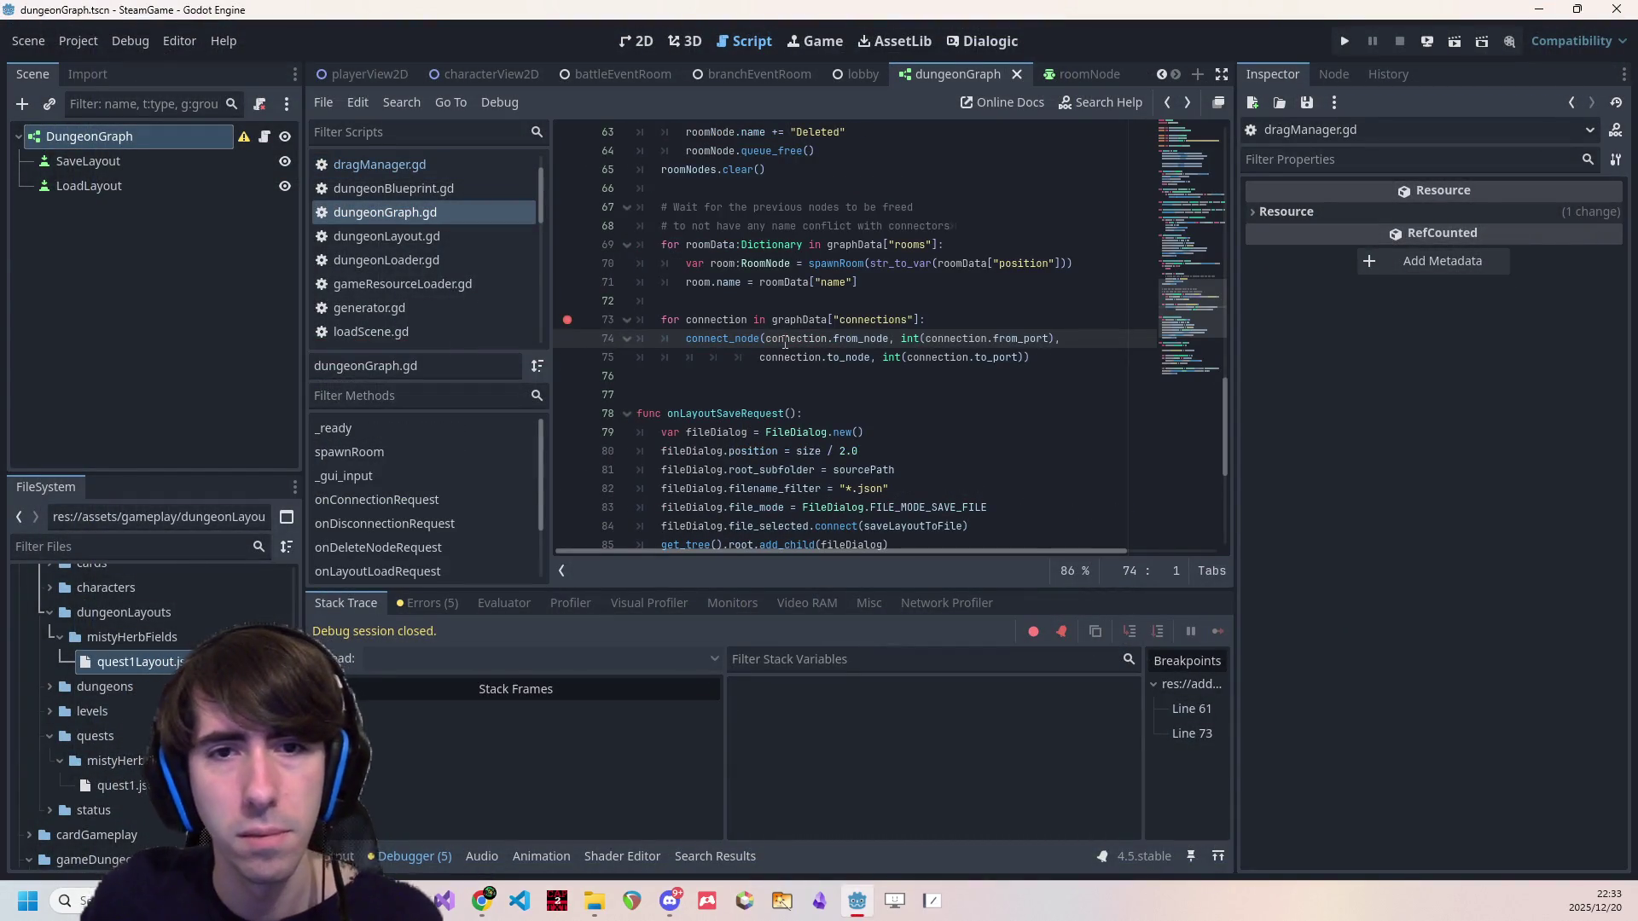
Insert two 'await get_tree().process_frame' lines after roomNodes.clear() and save the script
scroll(873, 346, up, 2)
click(811, 283)
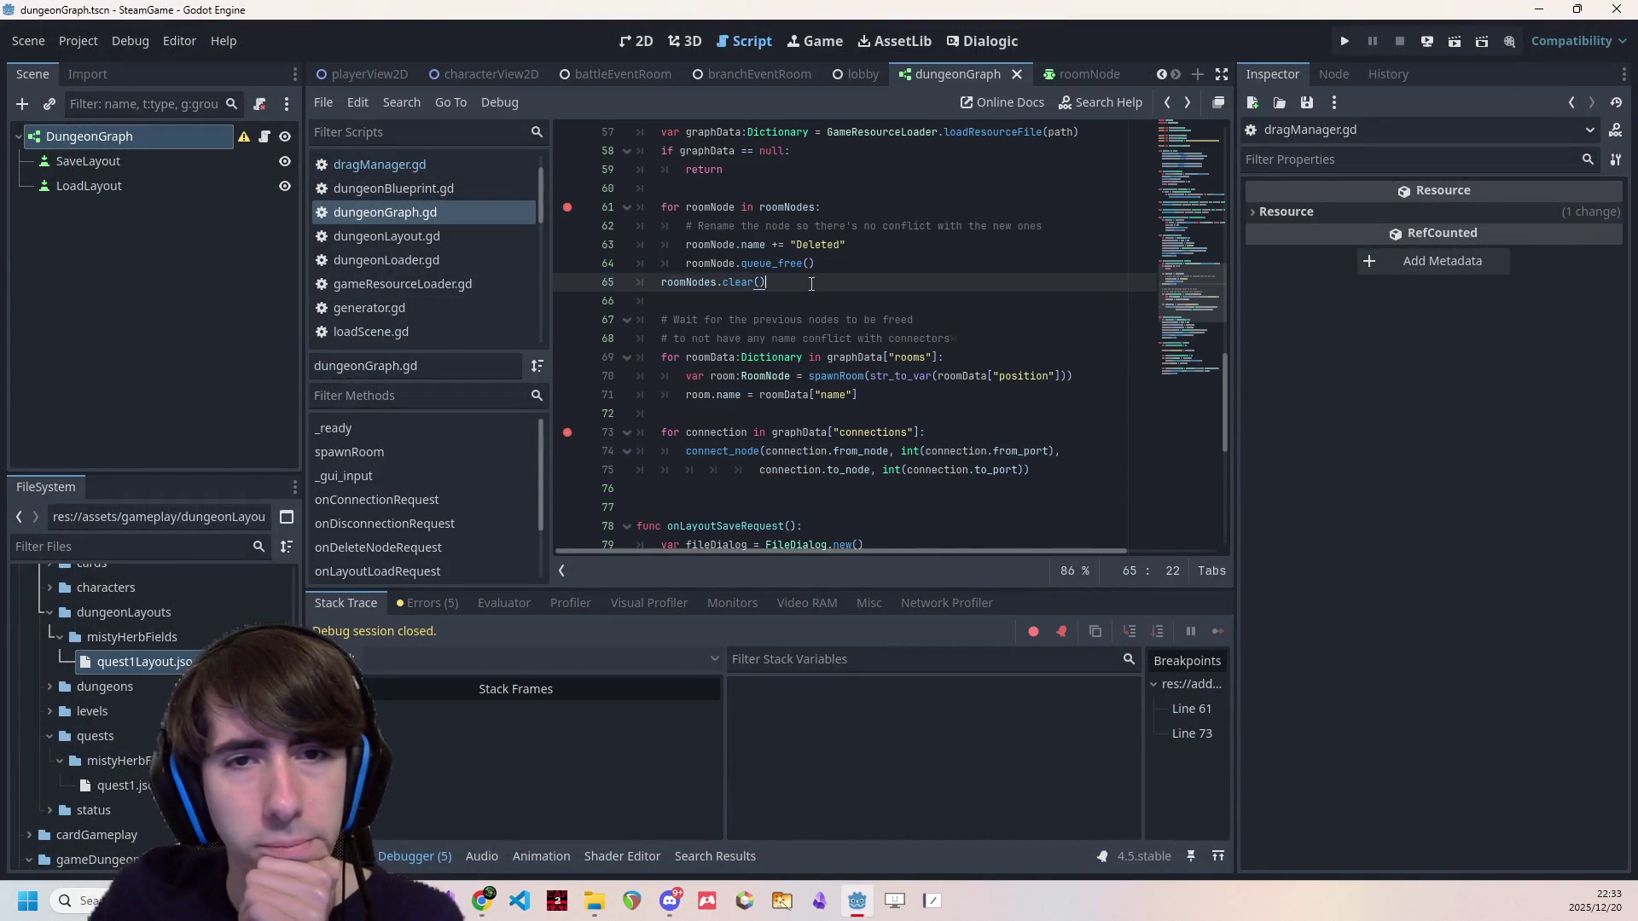
key(Return)
key(Return)
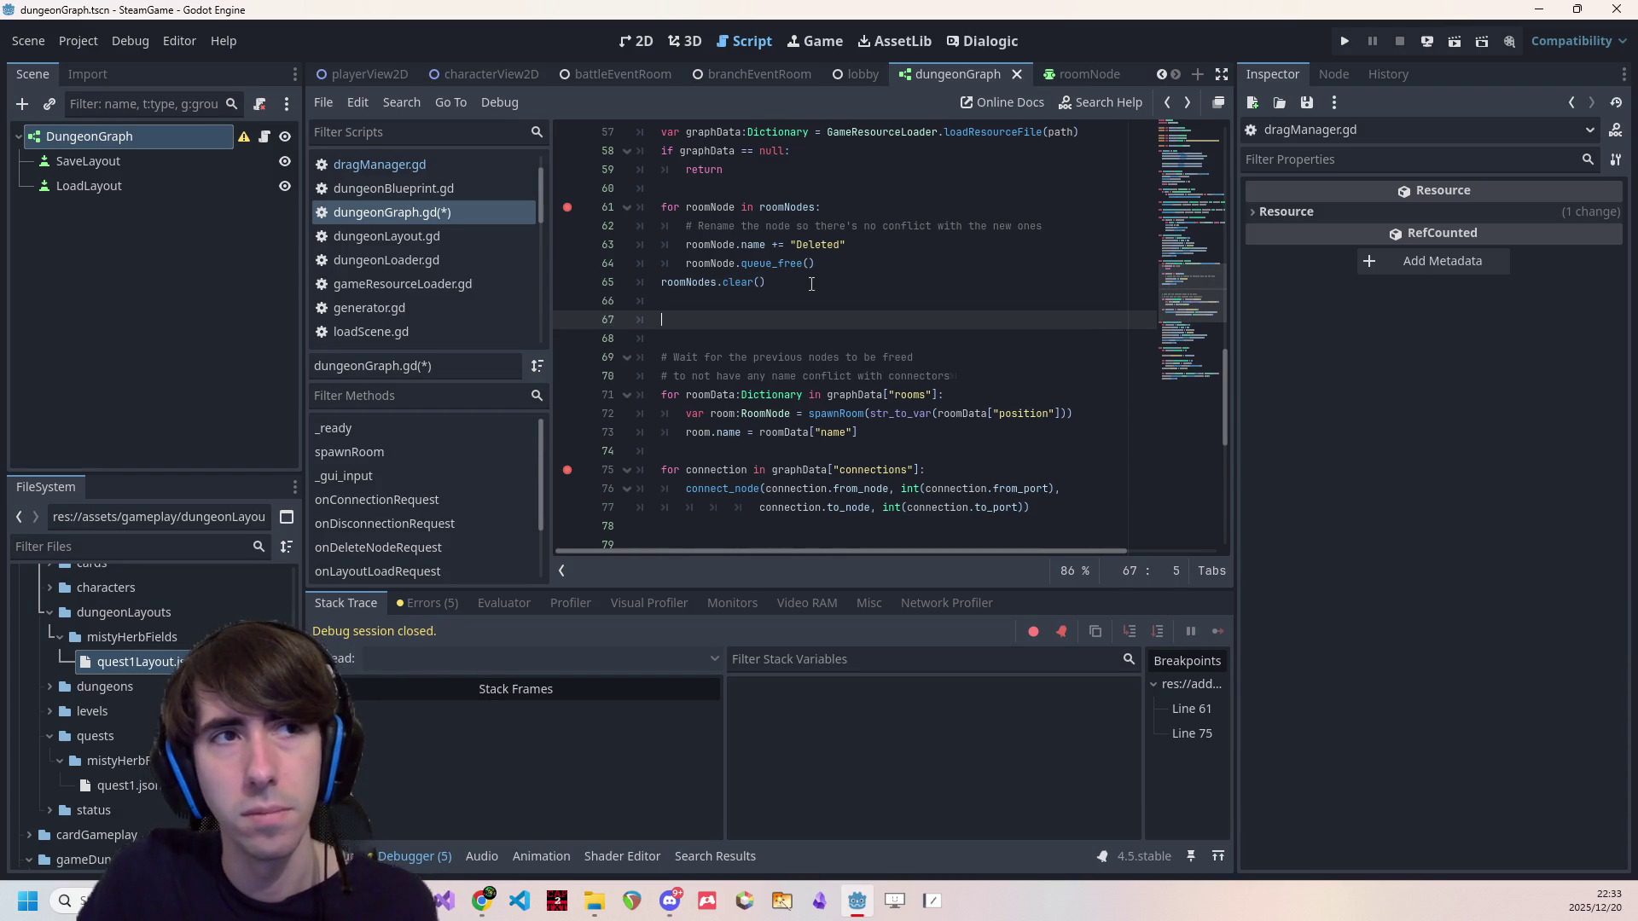
text(it get_tree)
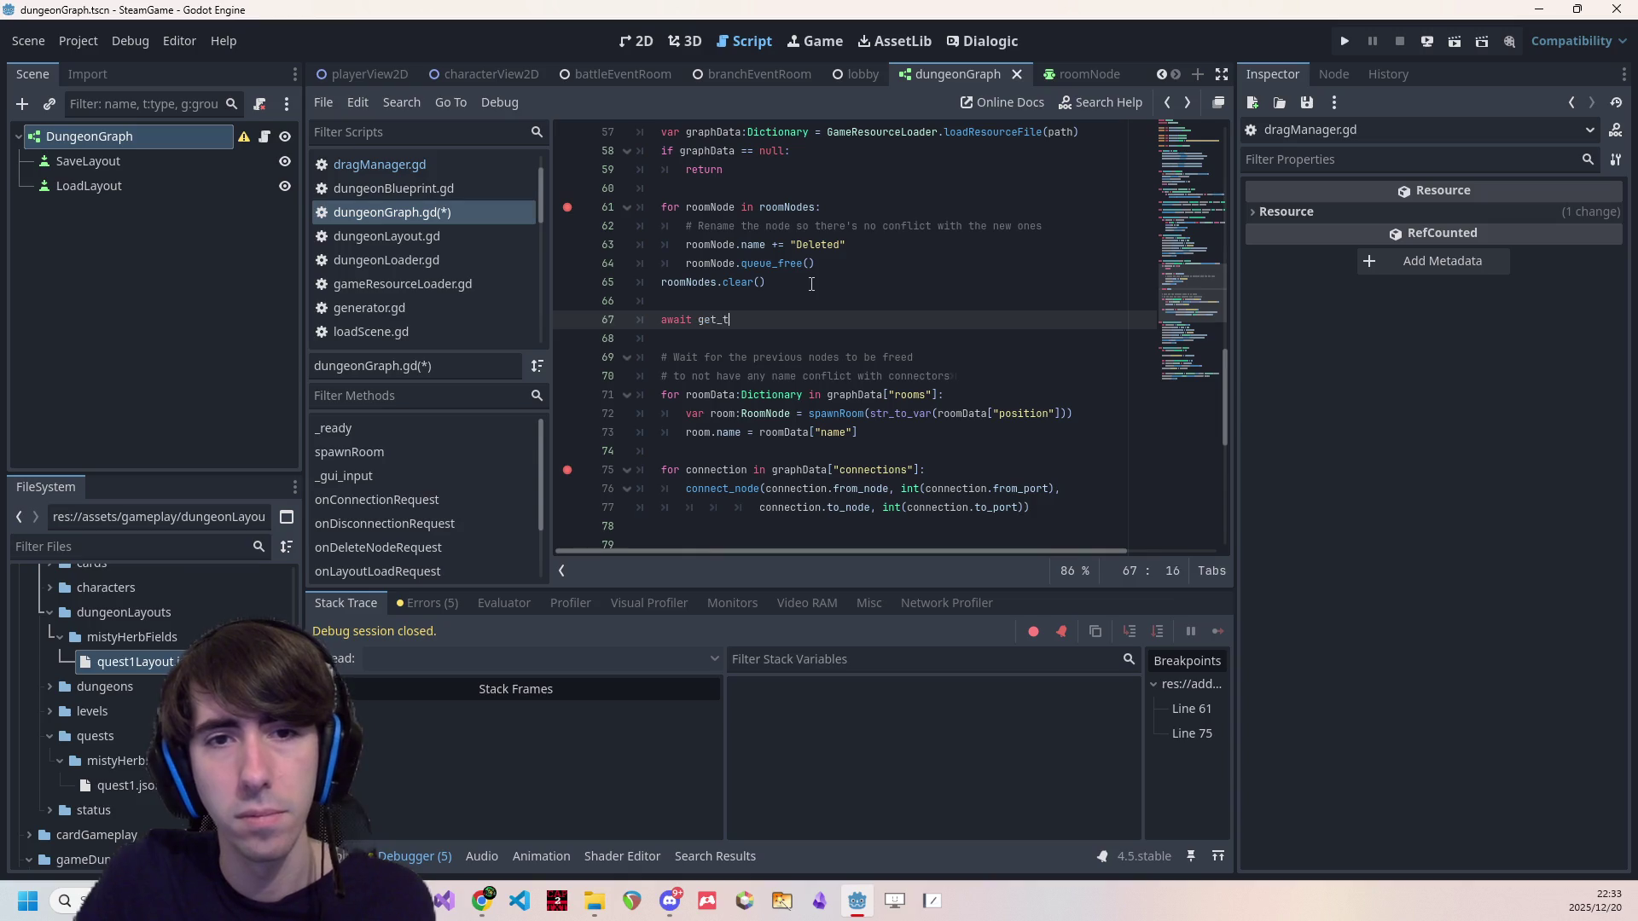
text(().process_frame)
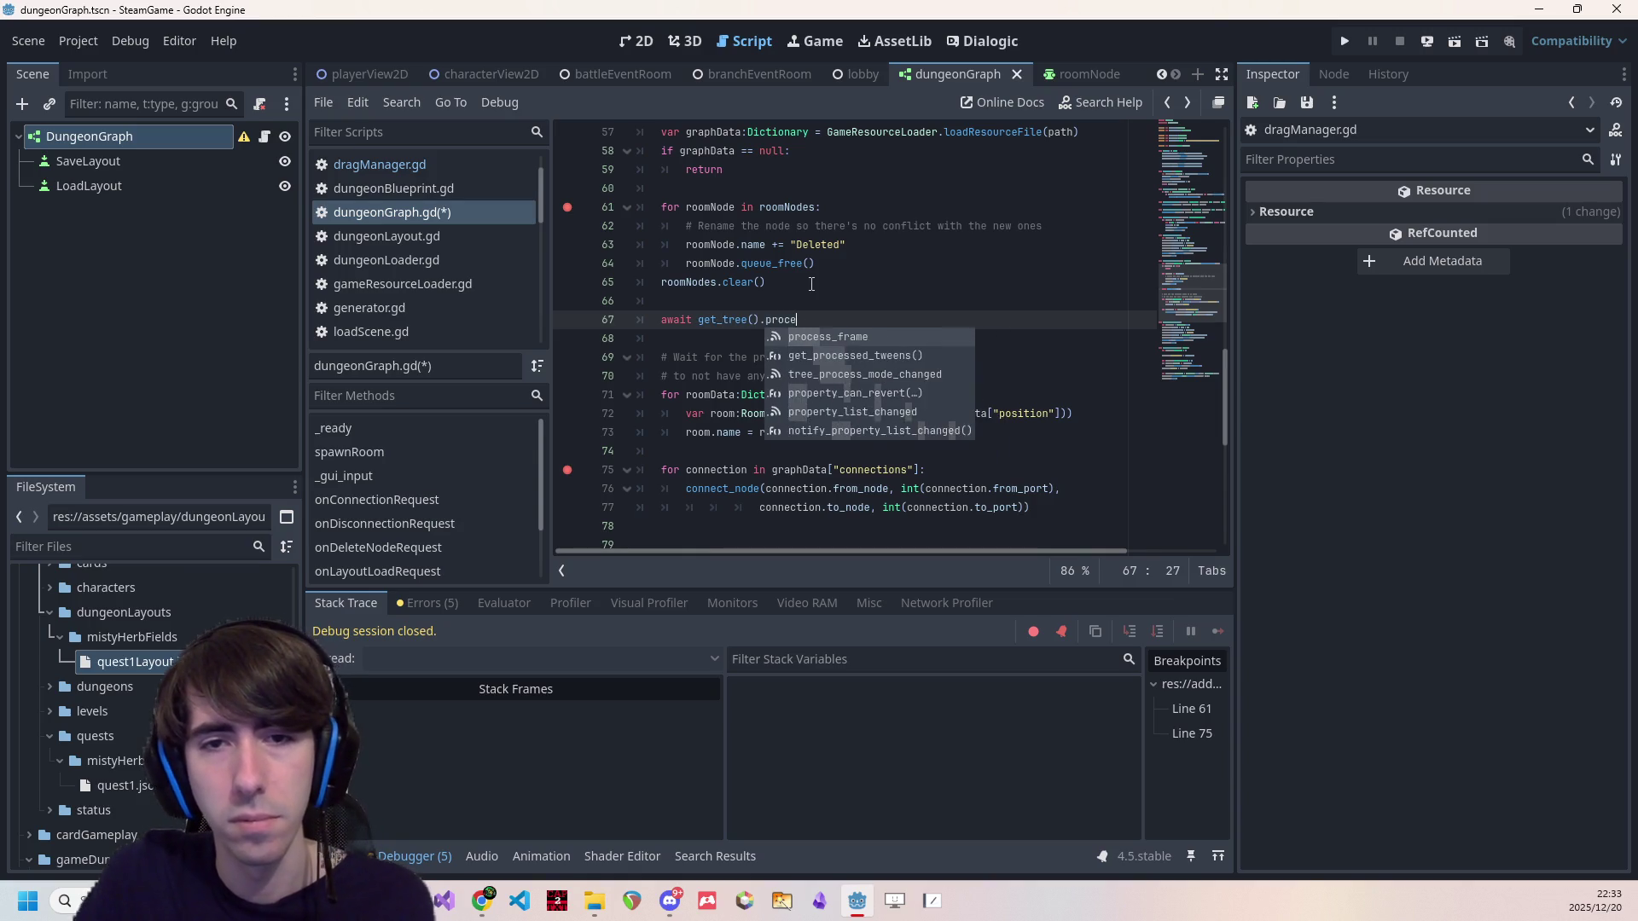
key(ctrl+shift+Left)
key(ctrl+shift+Left)
key(ctrl+shift+Left)
key(ctrl+c)
key(End)
key(Return)
key(ctrl+v)
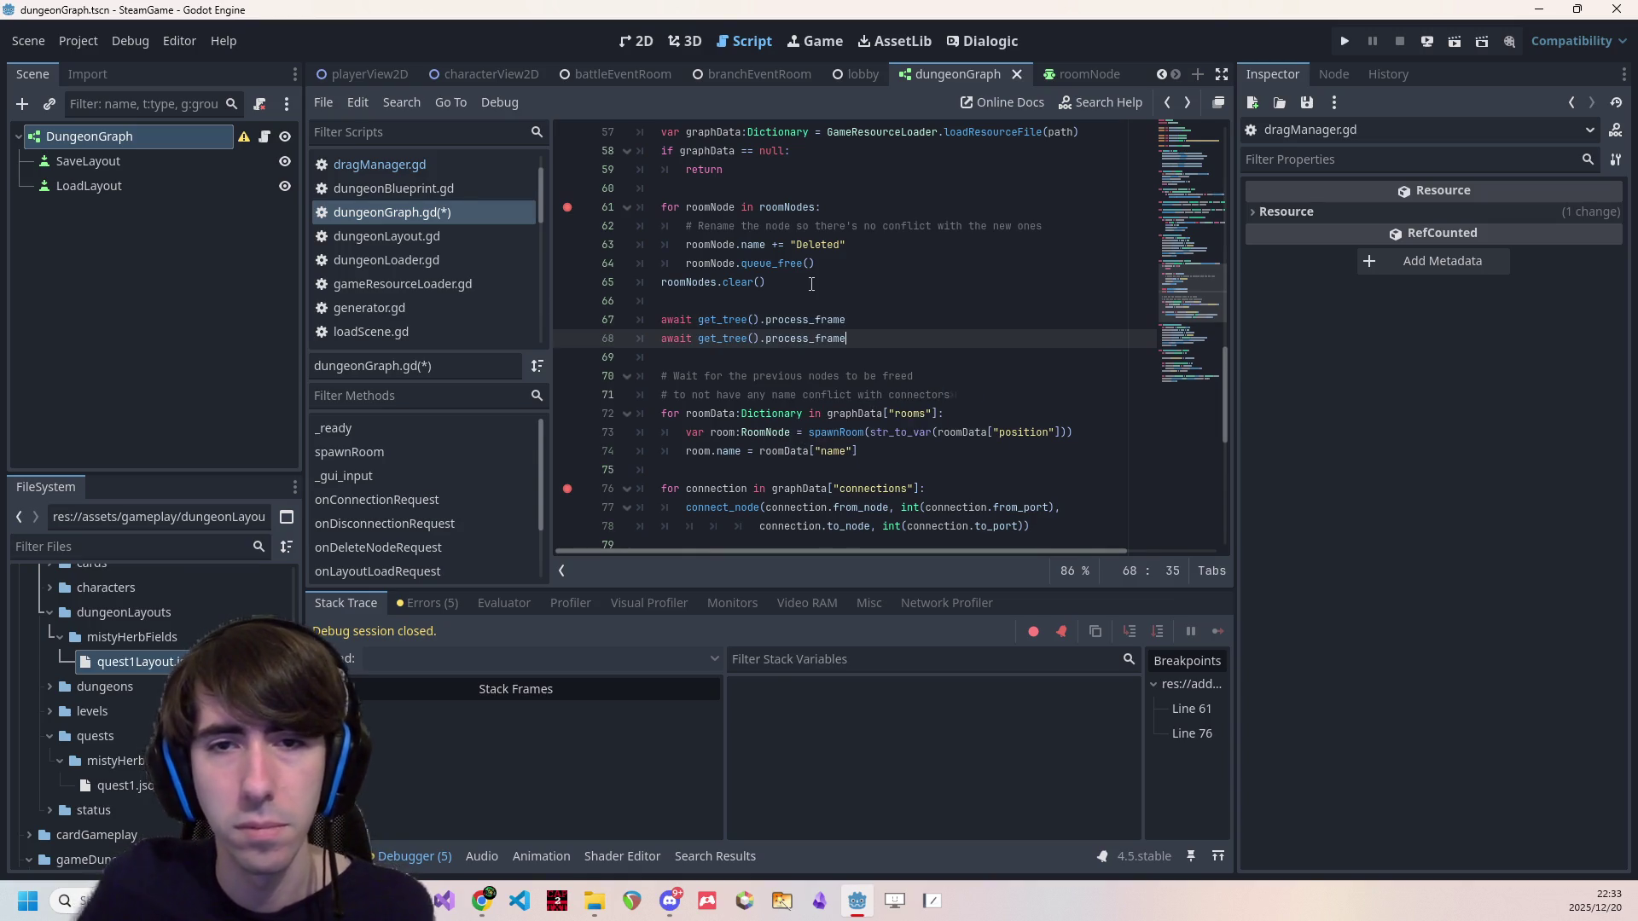
key(ctrl+s)
drag(553, 320, 552, 207)
click(934, 288)
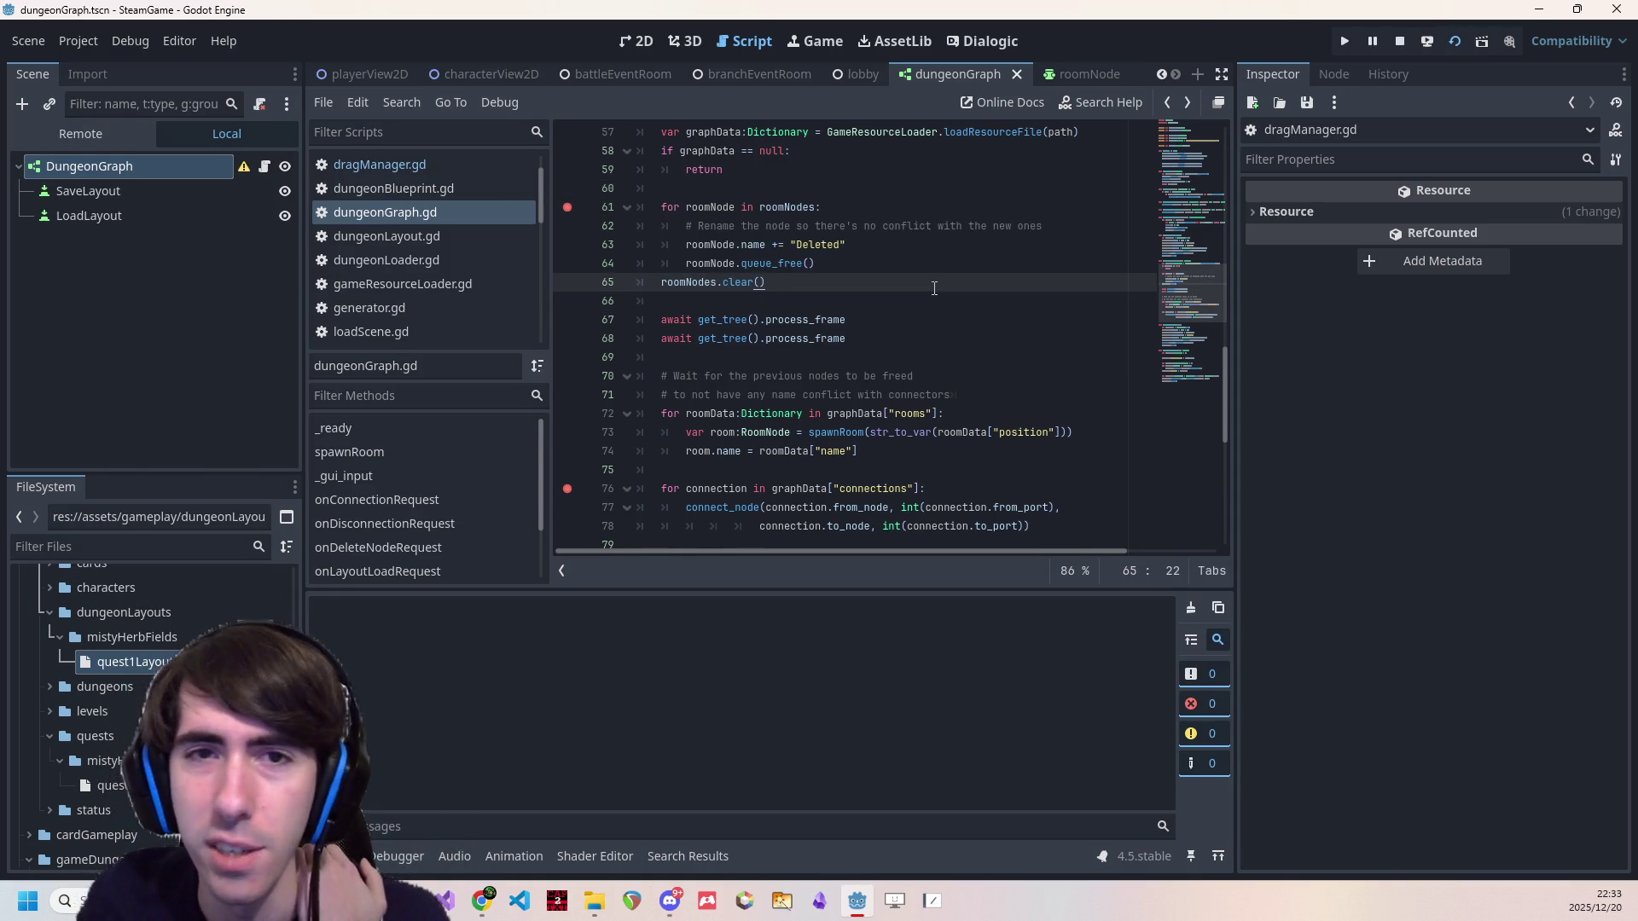
Remove the breakpoints on lines 61 and 76 and load mistyHerbFields/quest1Layout.json in-game
click(559, 207)
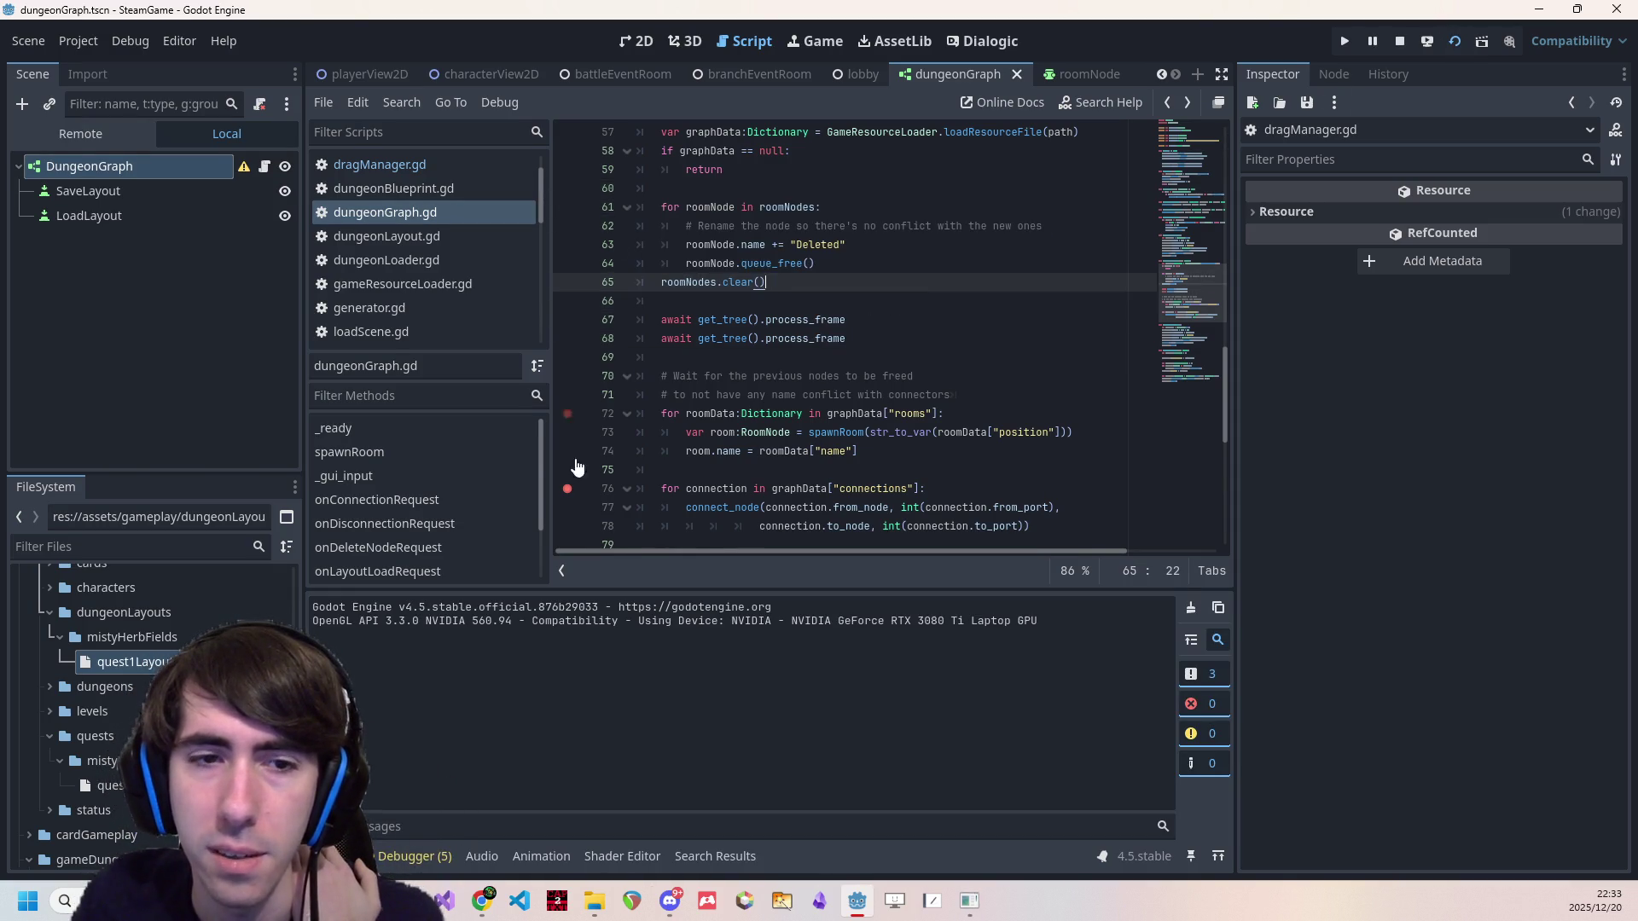
click(563, 490)
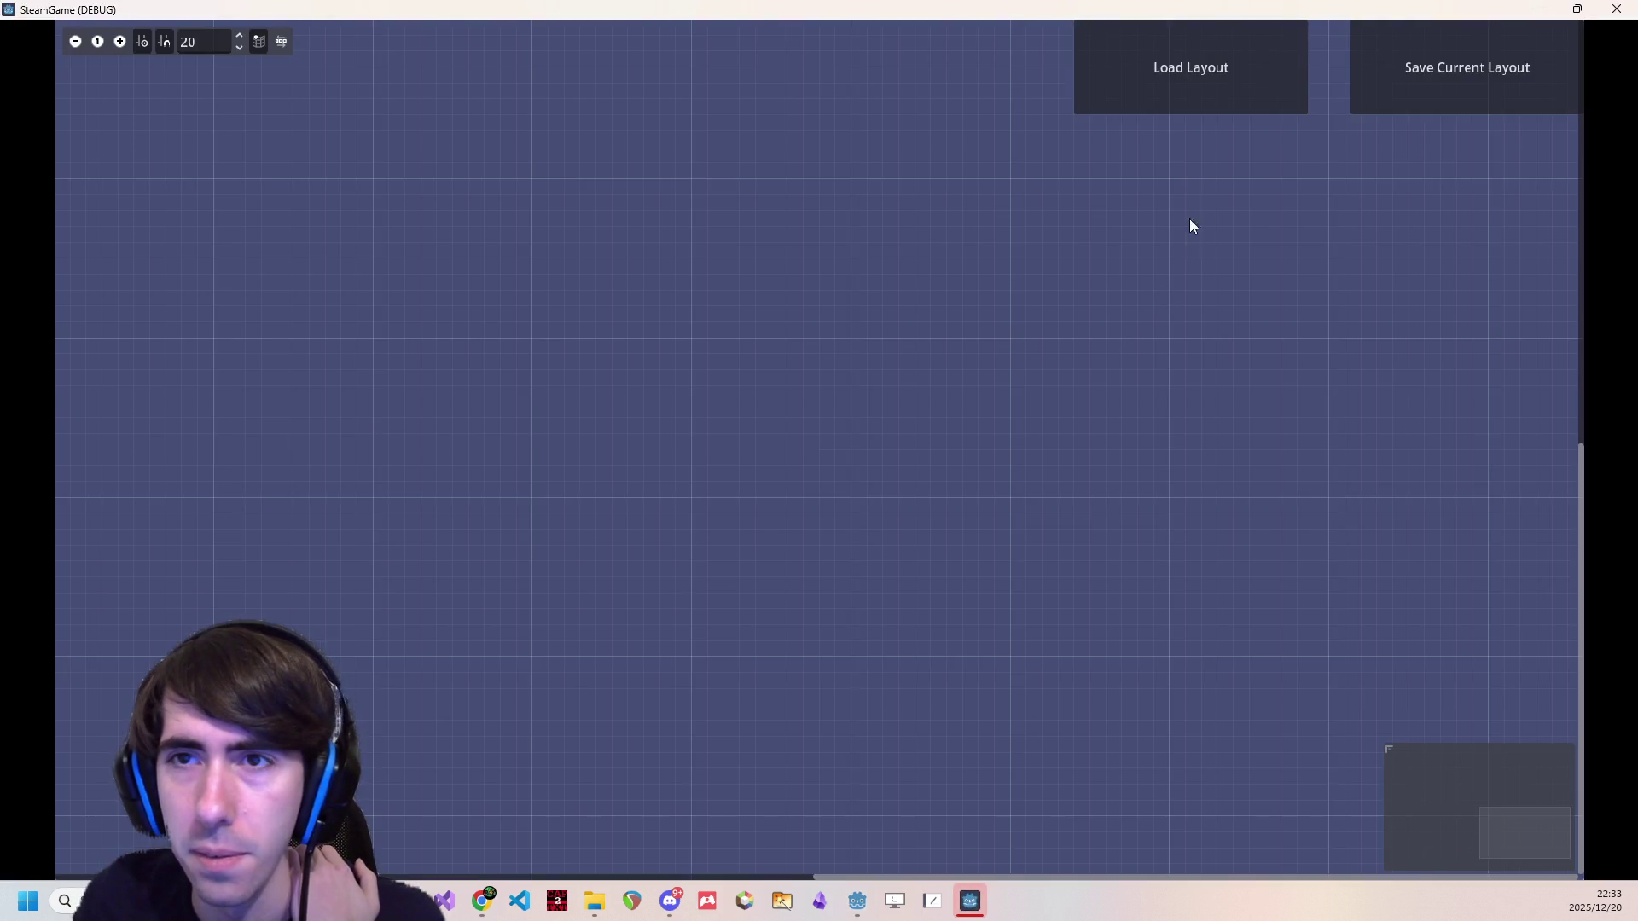
click(1109, 87)
double_click(1003, 360)
double_click(1003, 360)
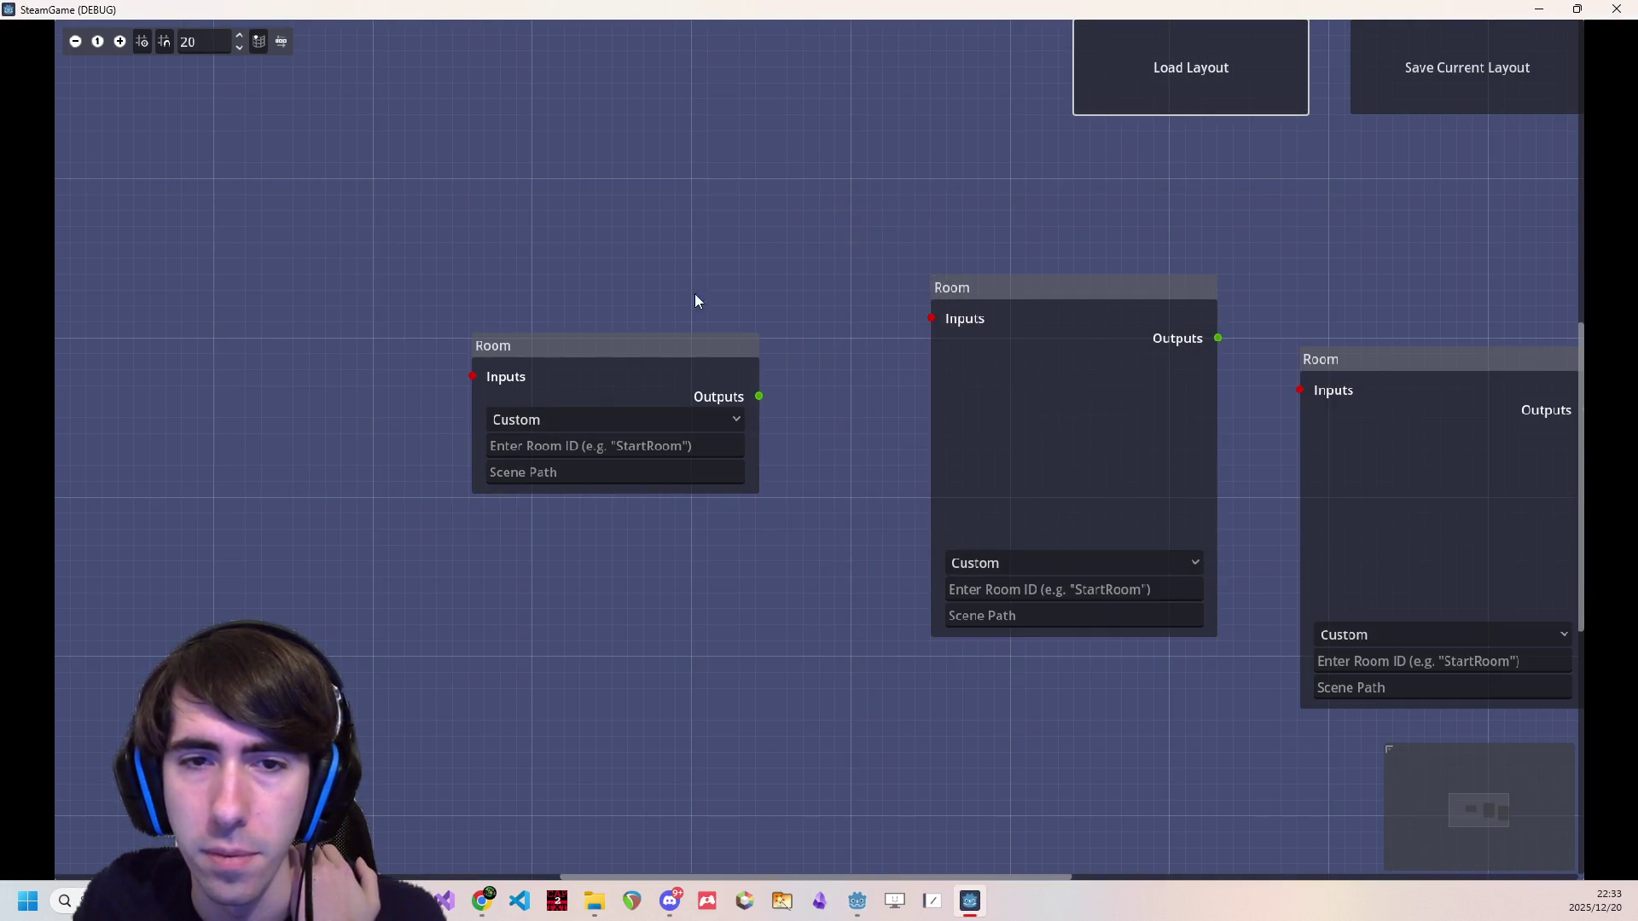
Load quest1Layout.json a second time, then close the game with Alt+F4
click(1128, 84)
double_click(992, 312)
double_click(992, 312)
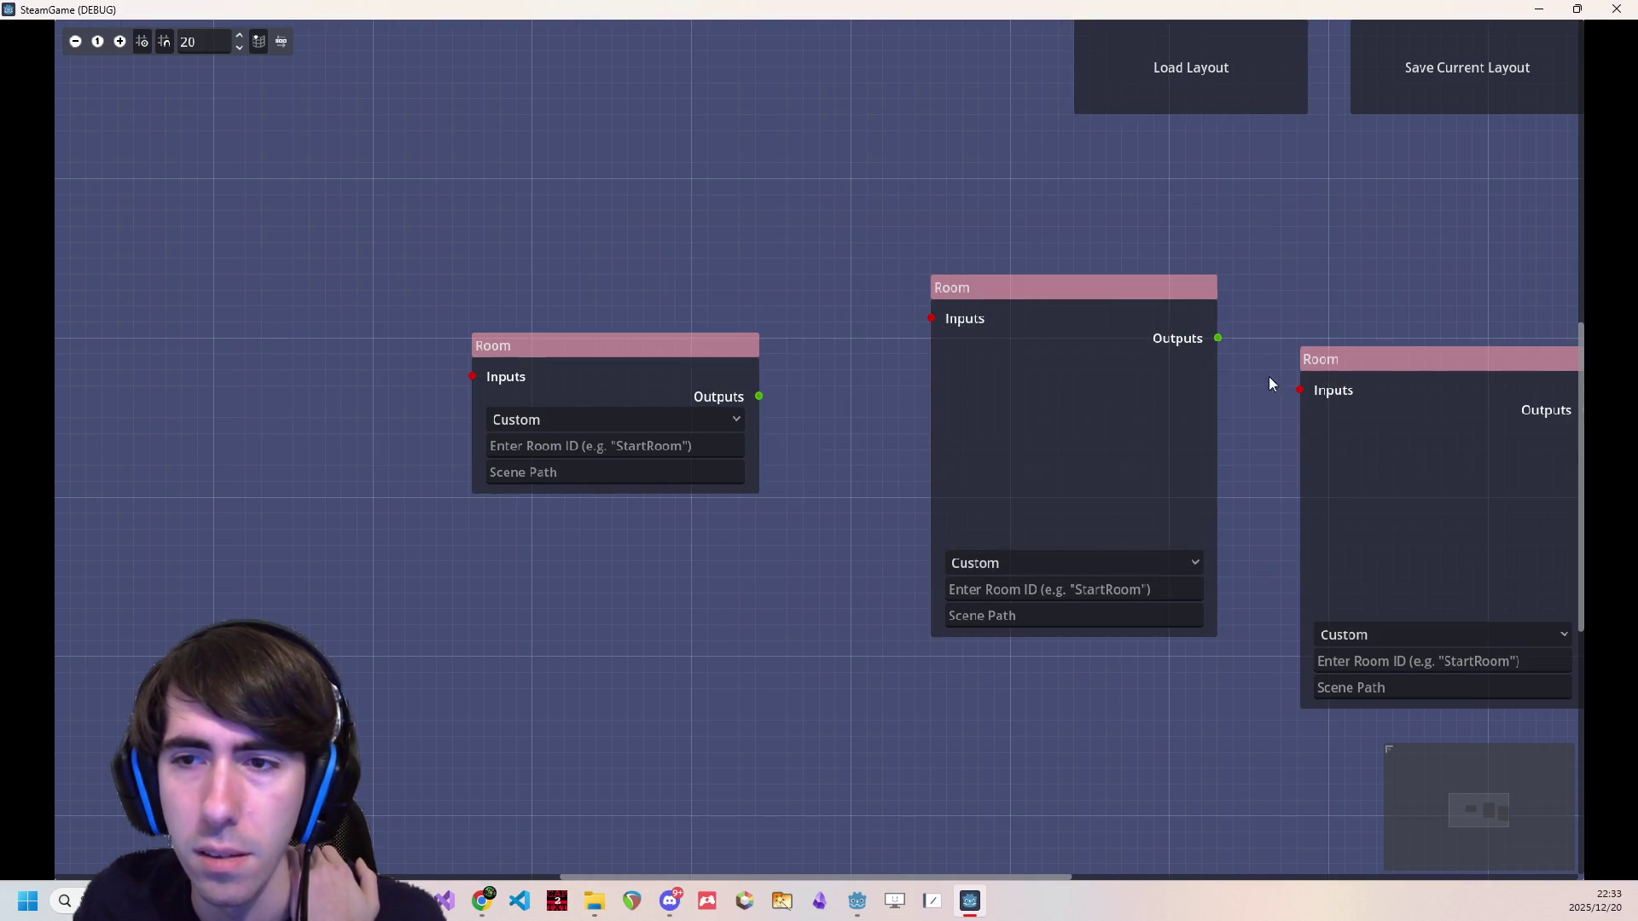
key(alt+F4)
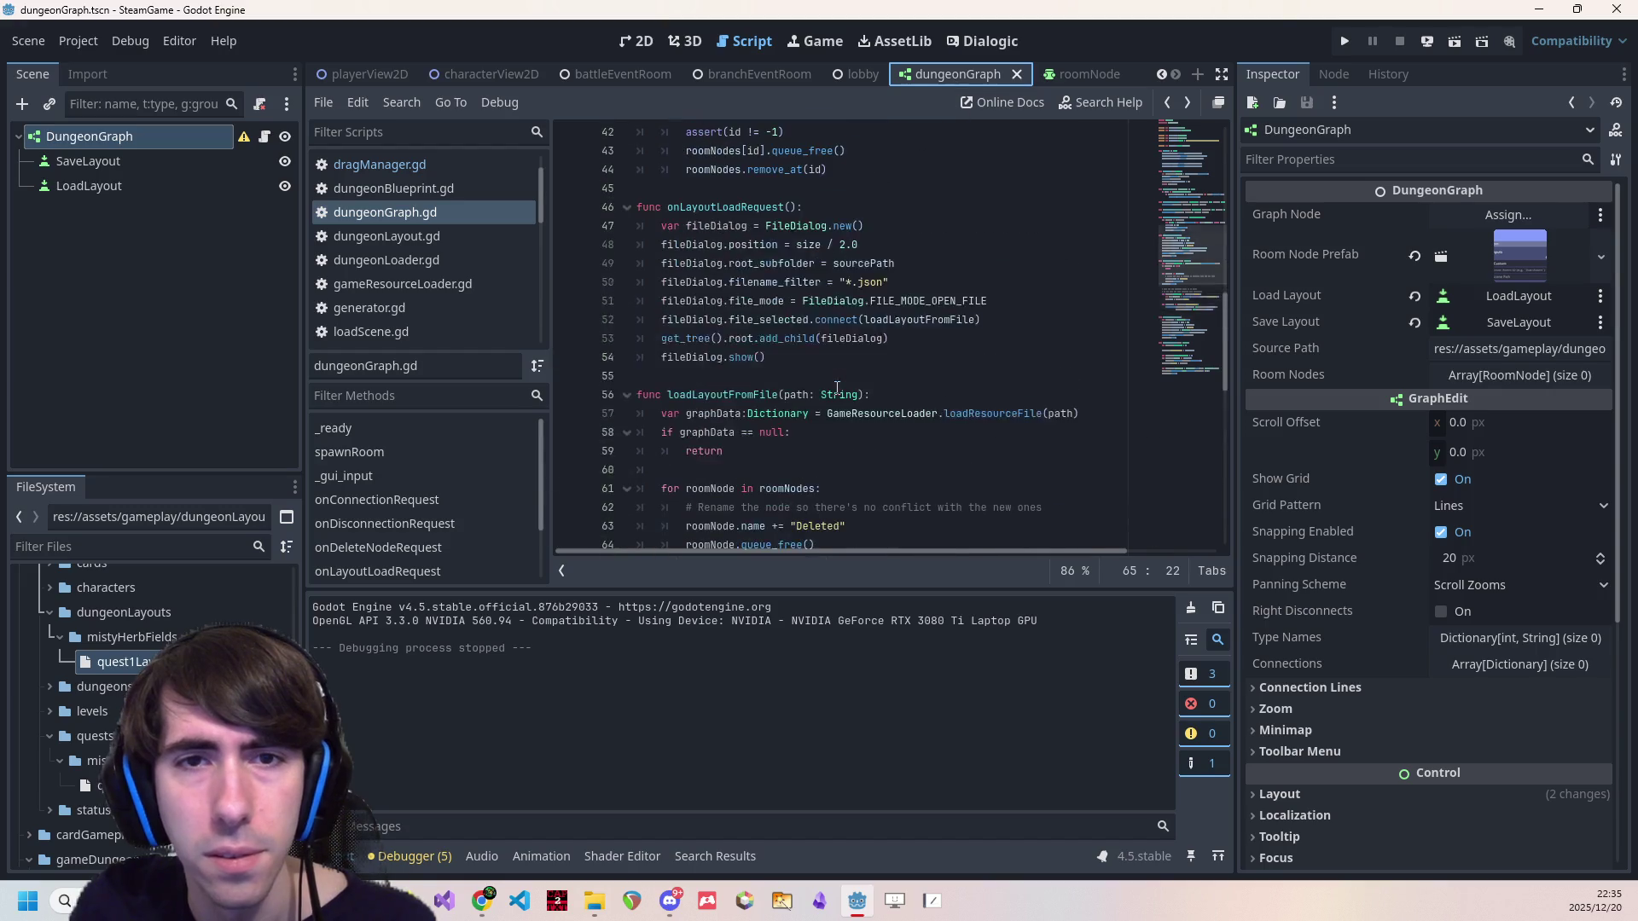
Add room.loadFromData(roomData) below the spawnRoom call in the rooms loop and save dungeonGraph.gd
scroll(821, 368, down, 2)
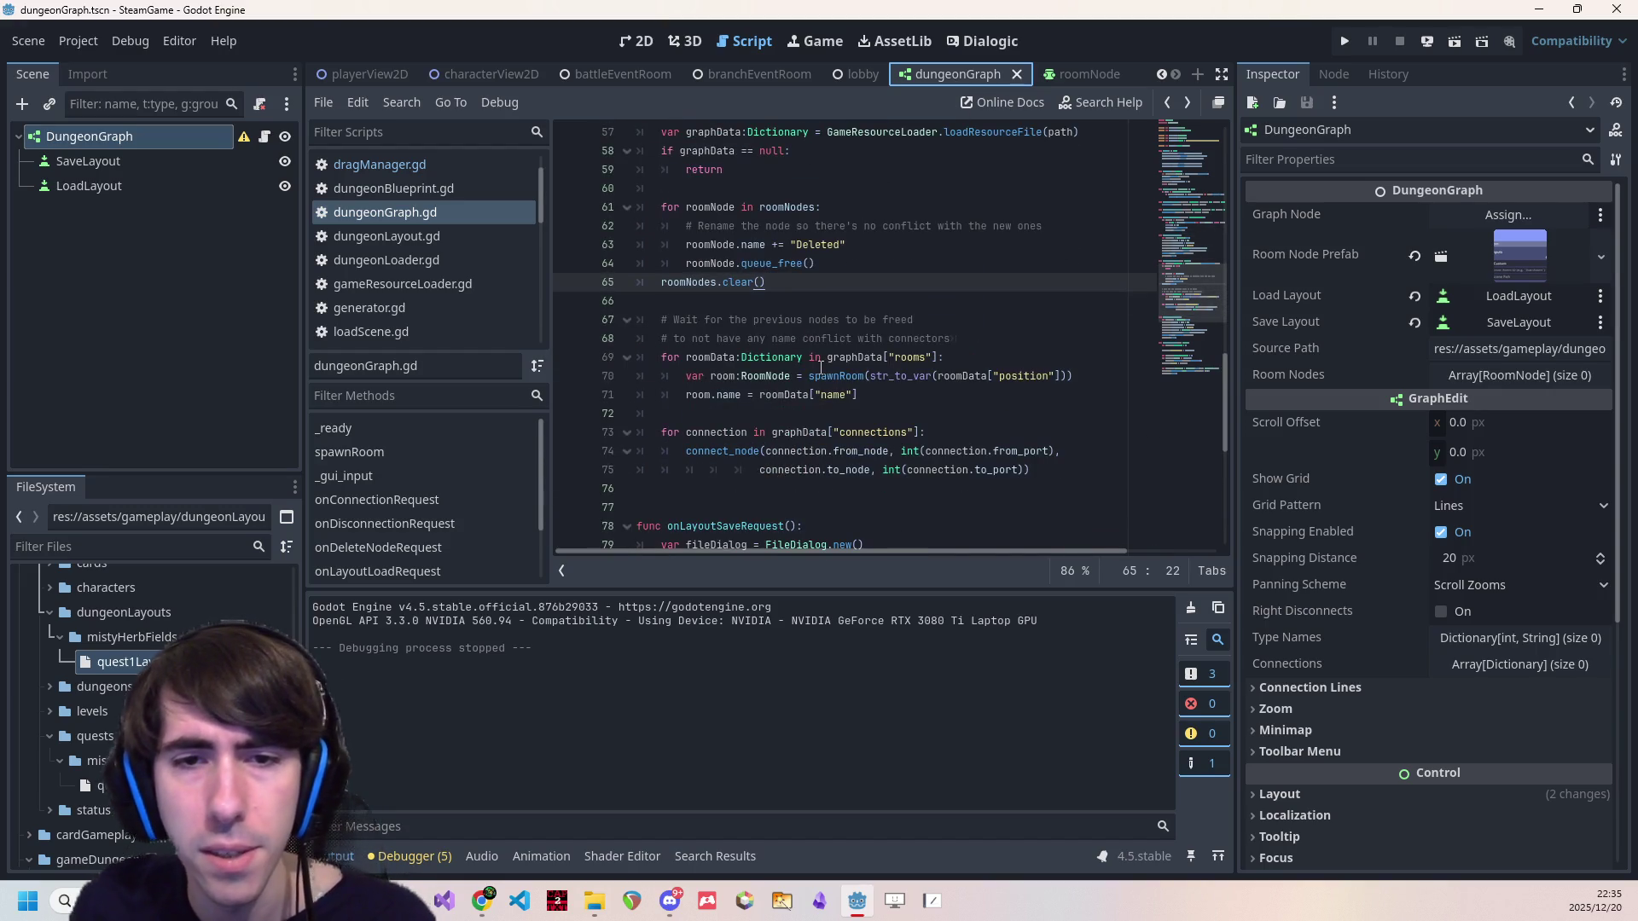
mouse_move(860, 394)
mouse_down()
mouse_move(853, 328)
mouse_move(853, 376)
mouse_move(506, 386)
mouse_up()
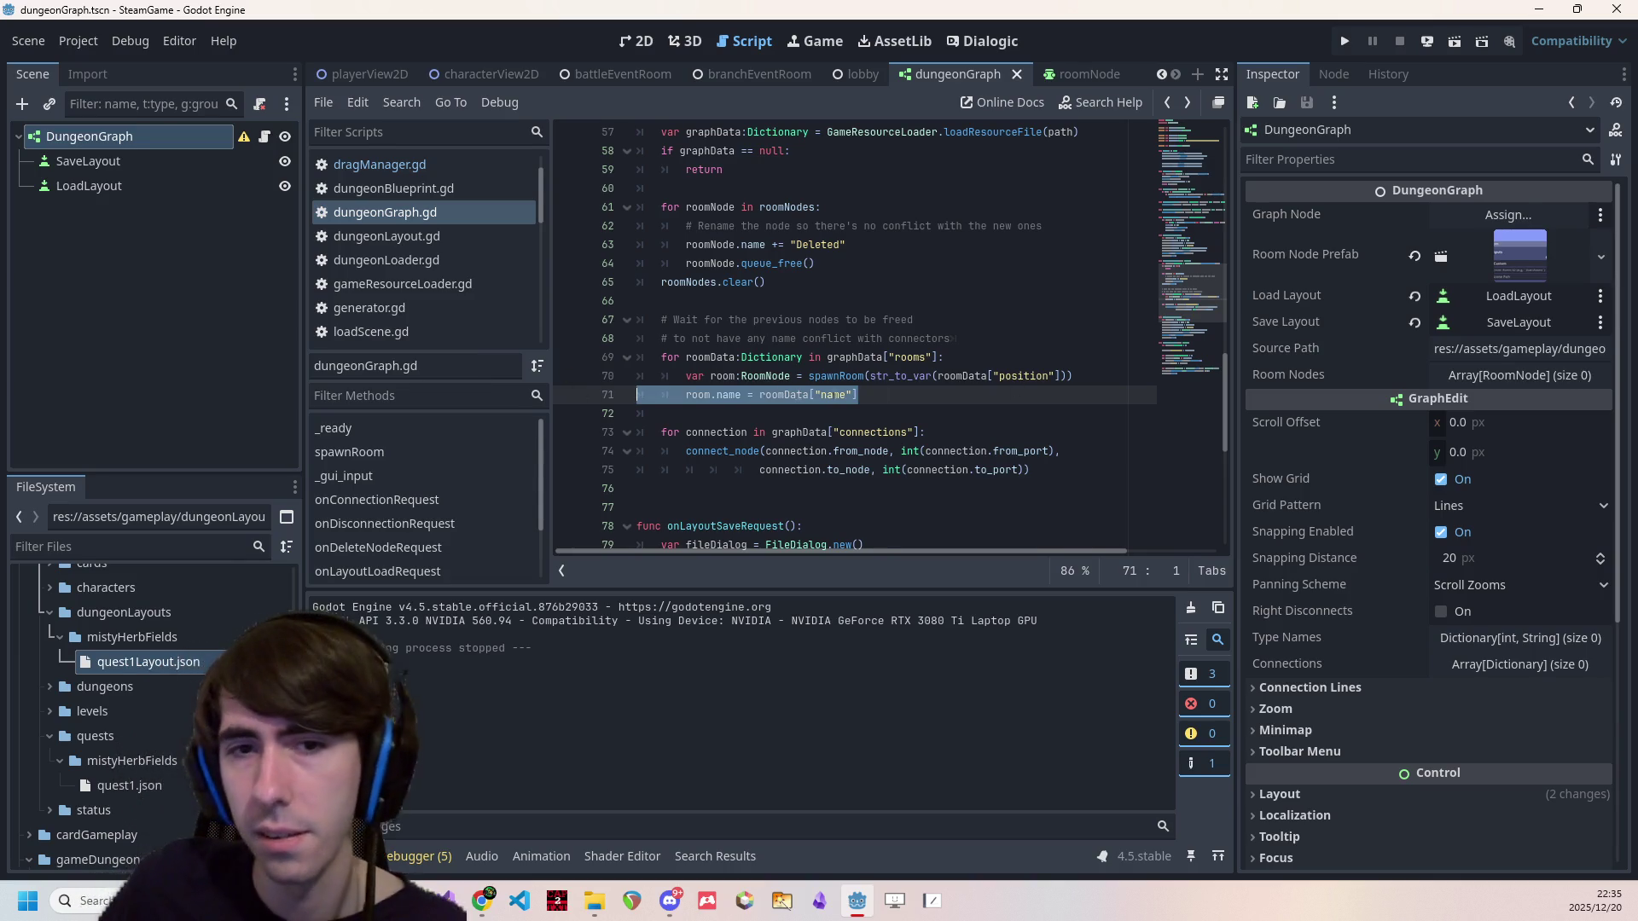
double_click(722, 377)
key(End)
key(Return)
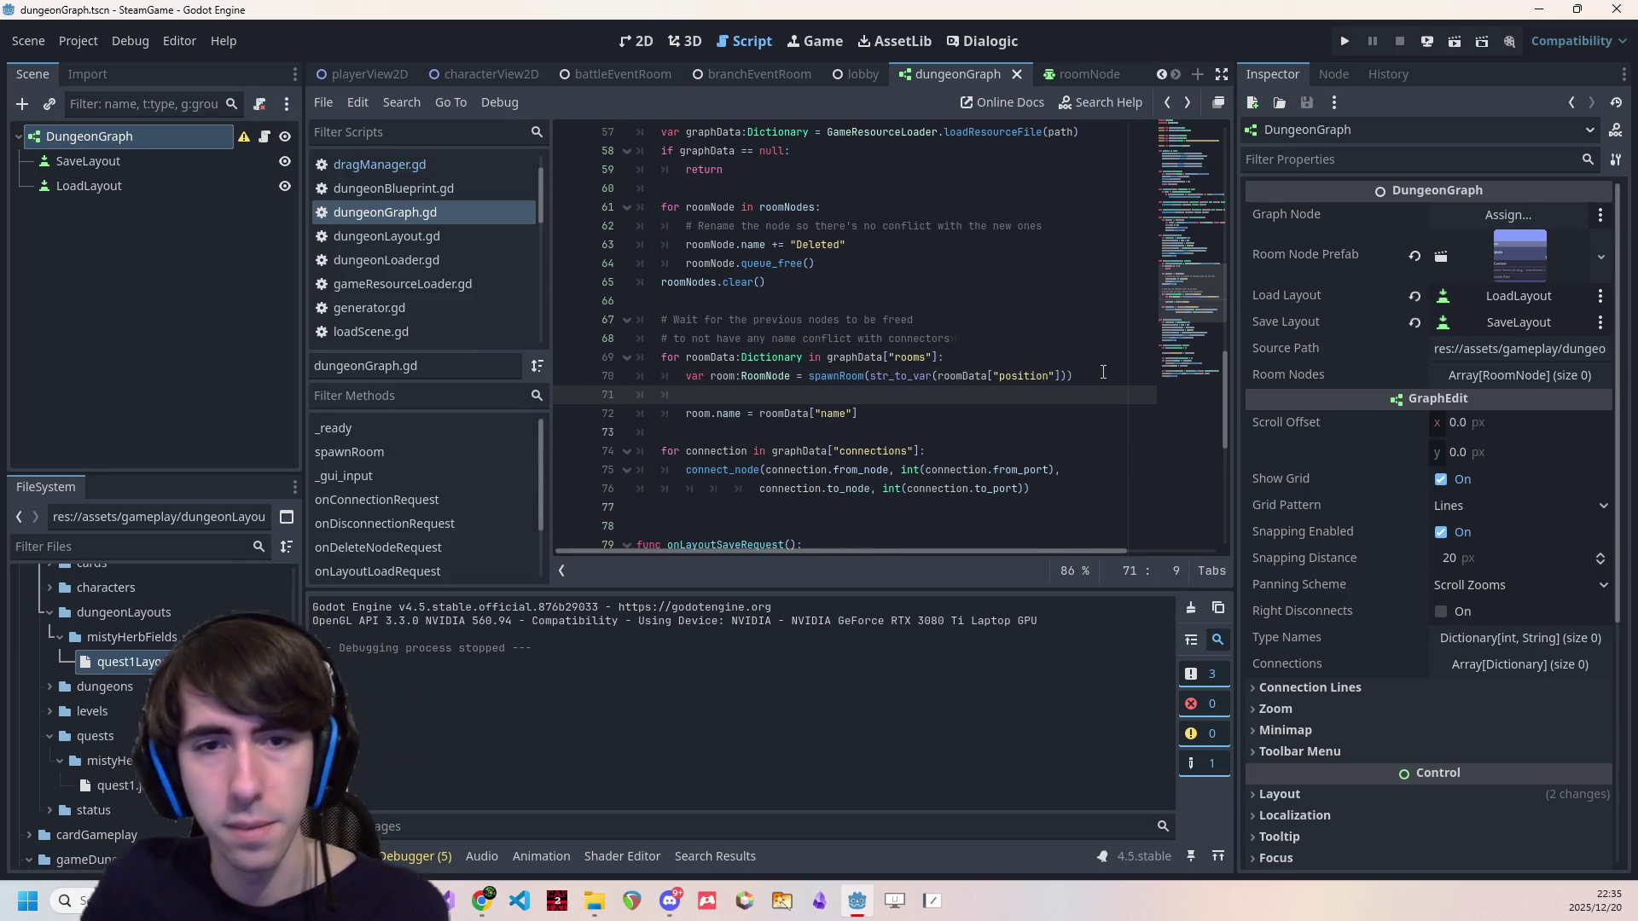
text(room.loadFromData())
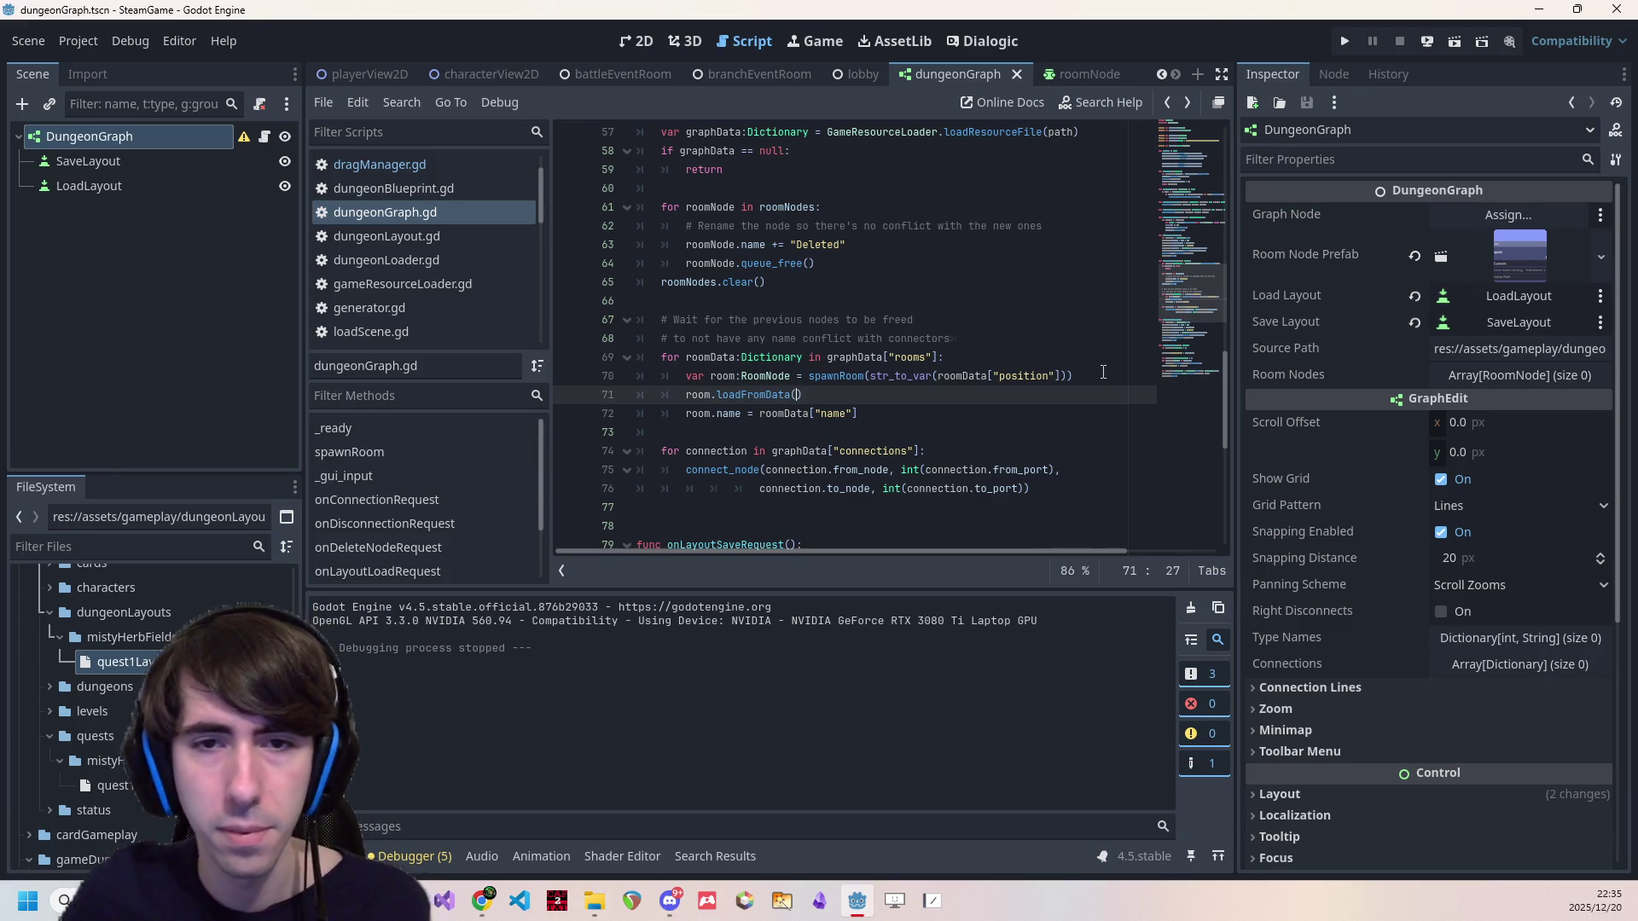
text(roomData)
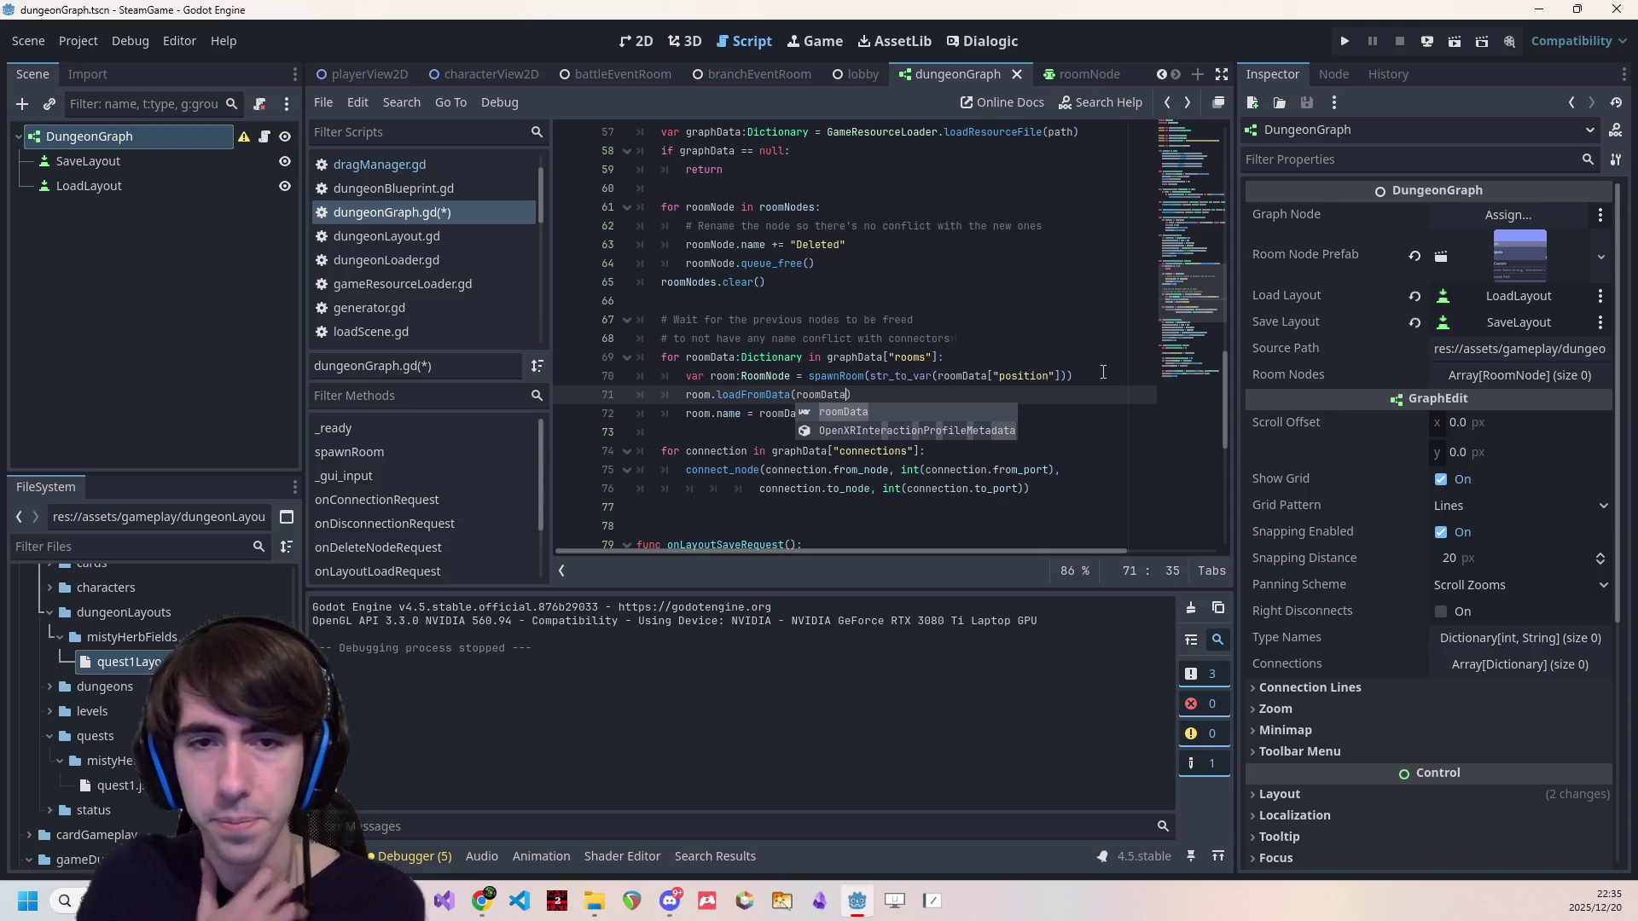
key(ctrl+s)
drag(857, 414, 551, 419)
double_click(757, 397)
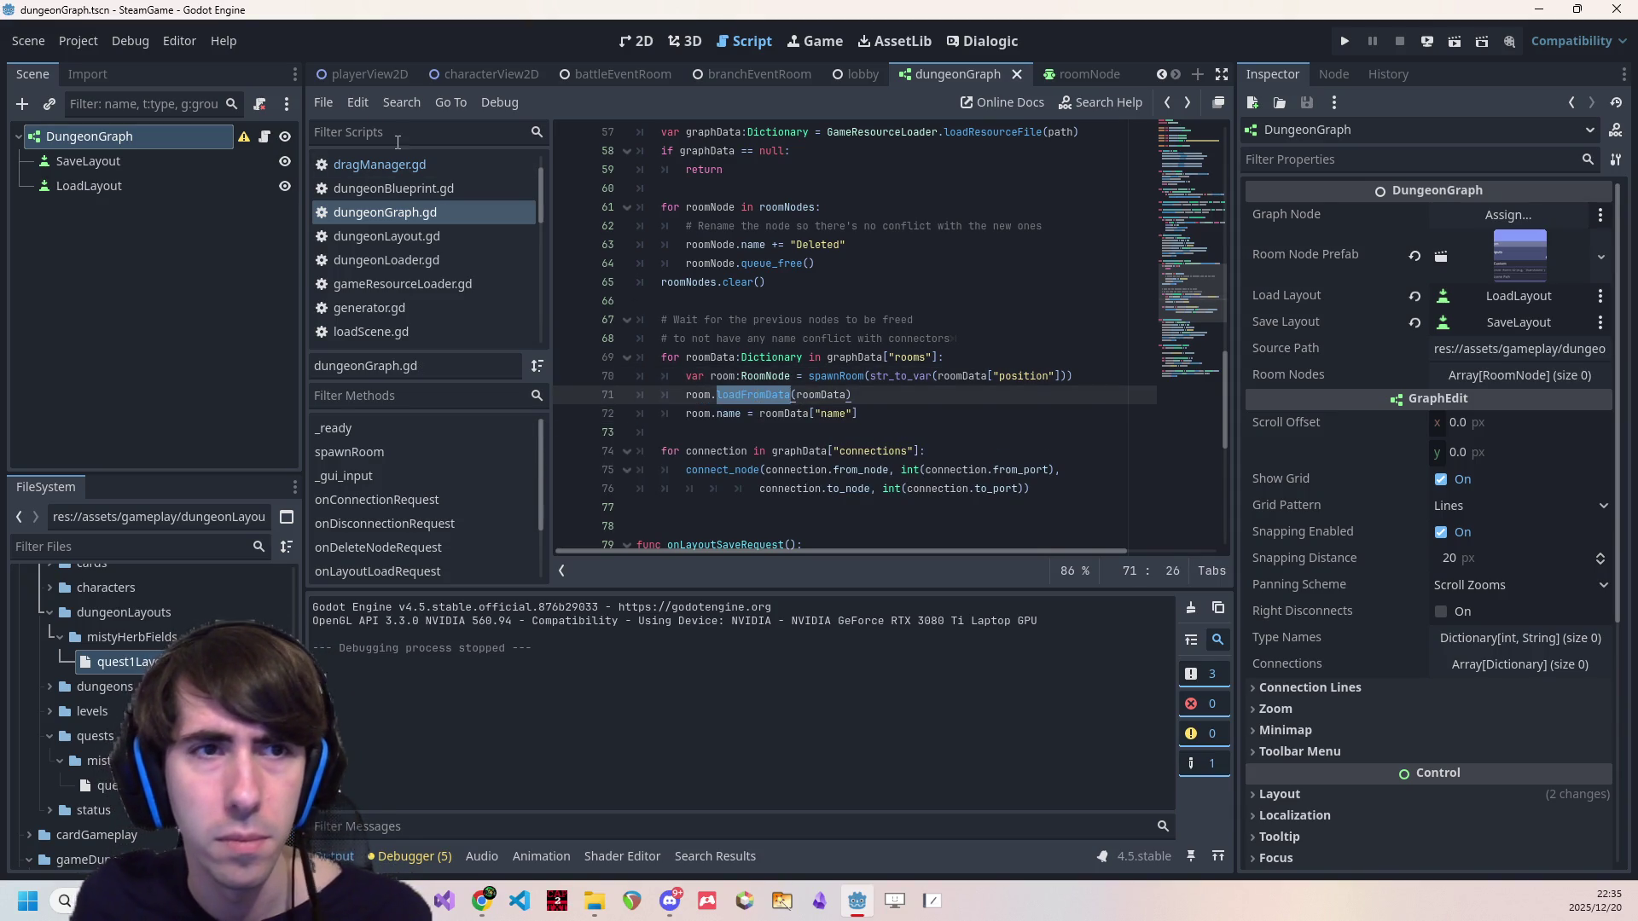
Add a new func loadFromData(data:Dictionary) after getRoomData in roomNode.gd
click(1087, 67)
click(265, 138)
click(858, 538)
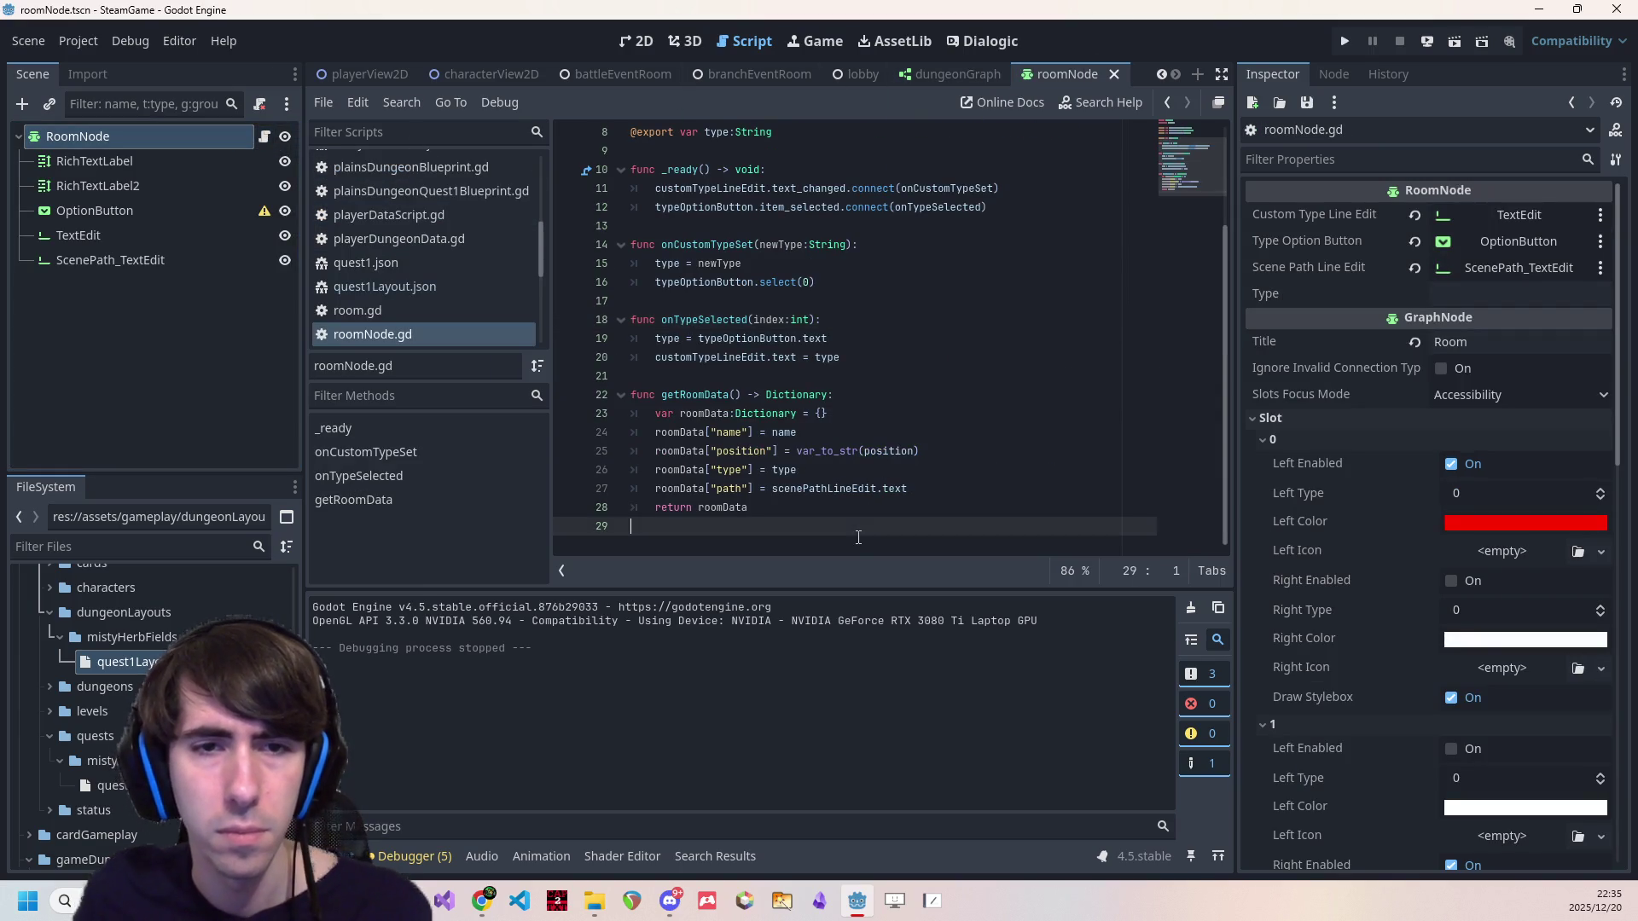
key(Return)
text(nc loadFromData()
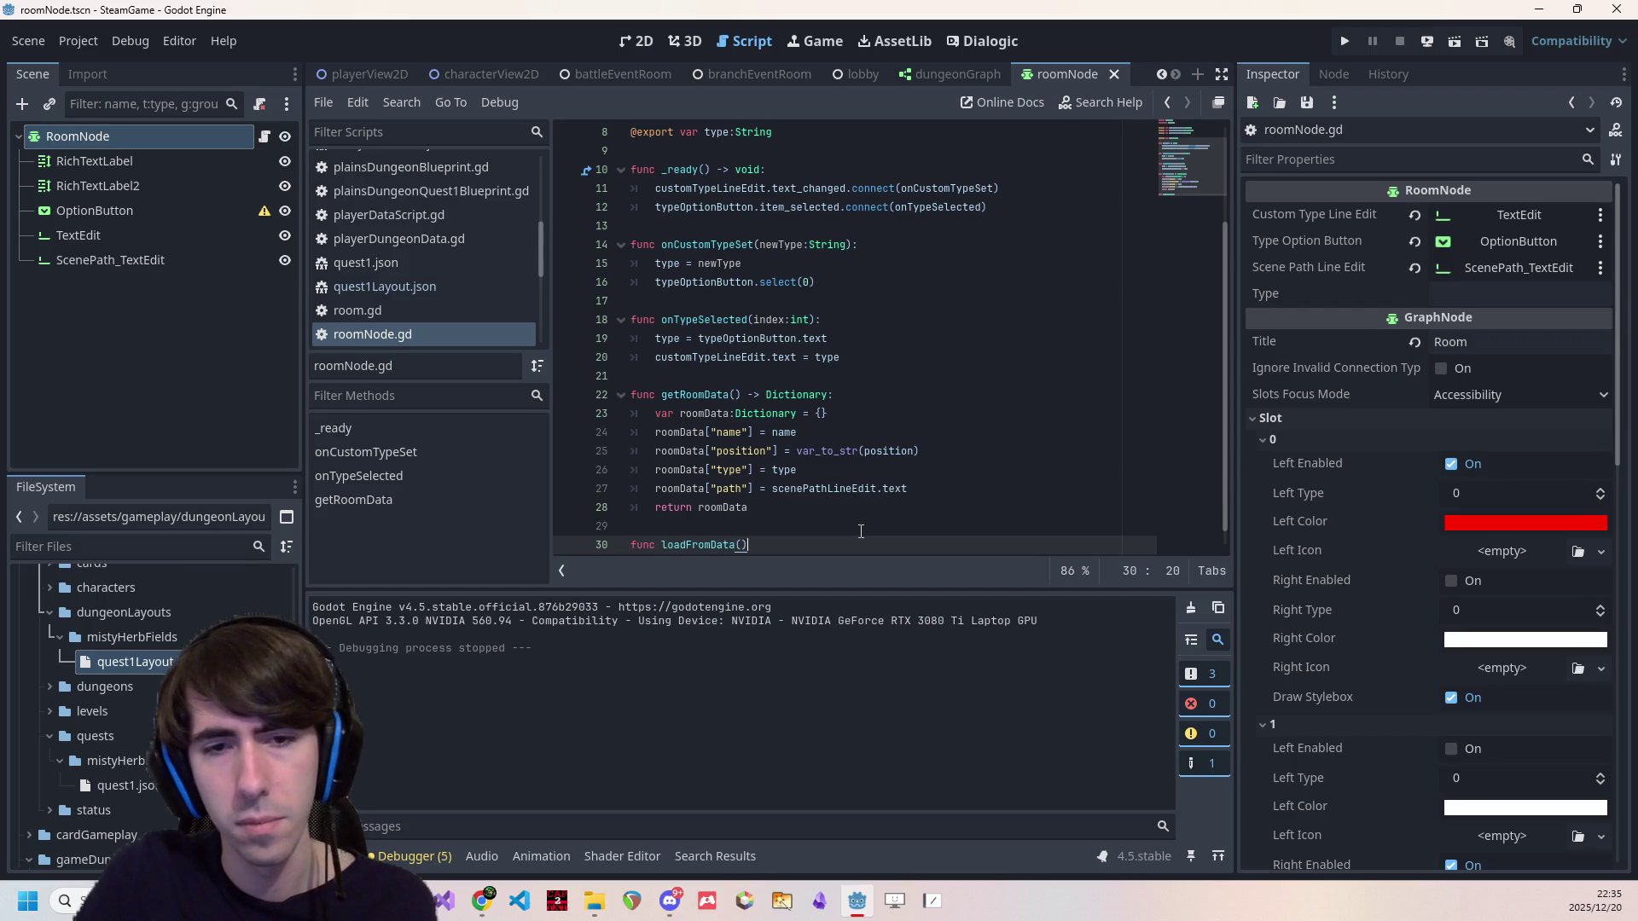
text(data:Diction)
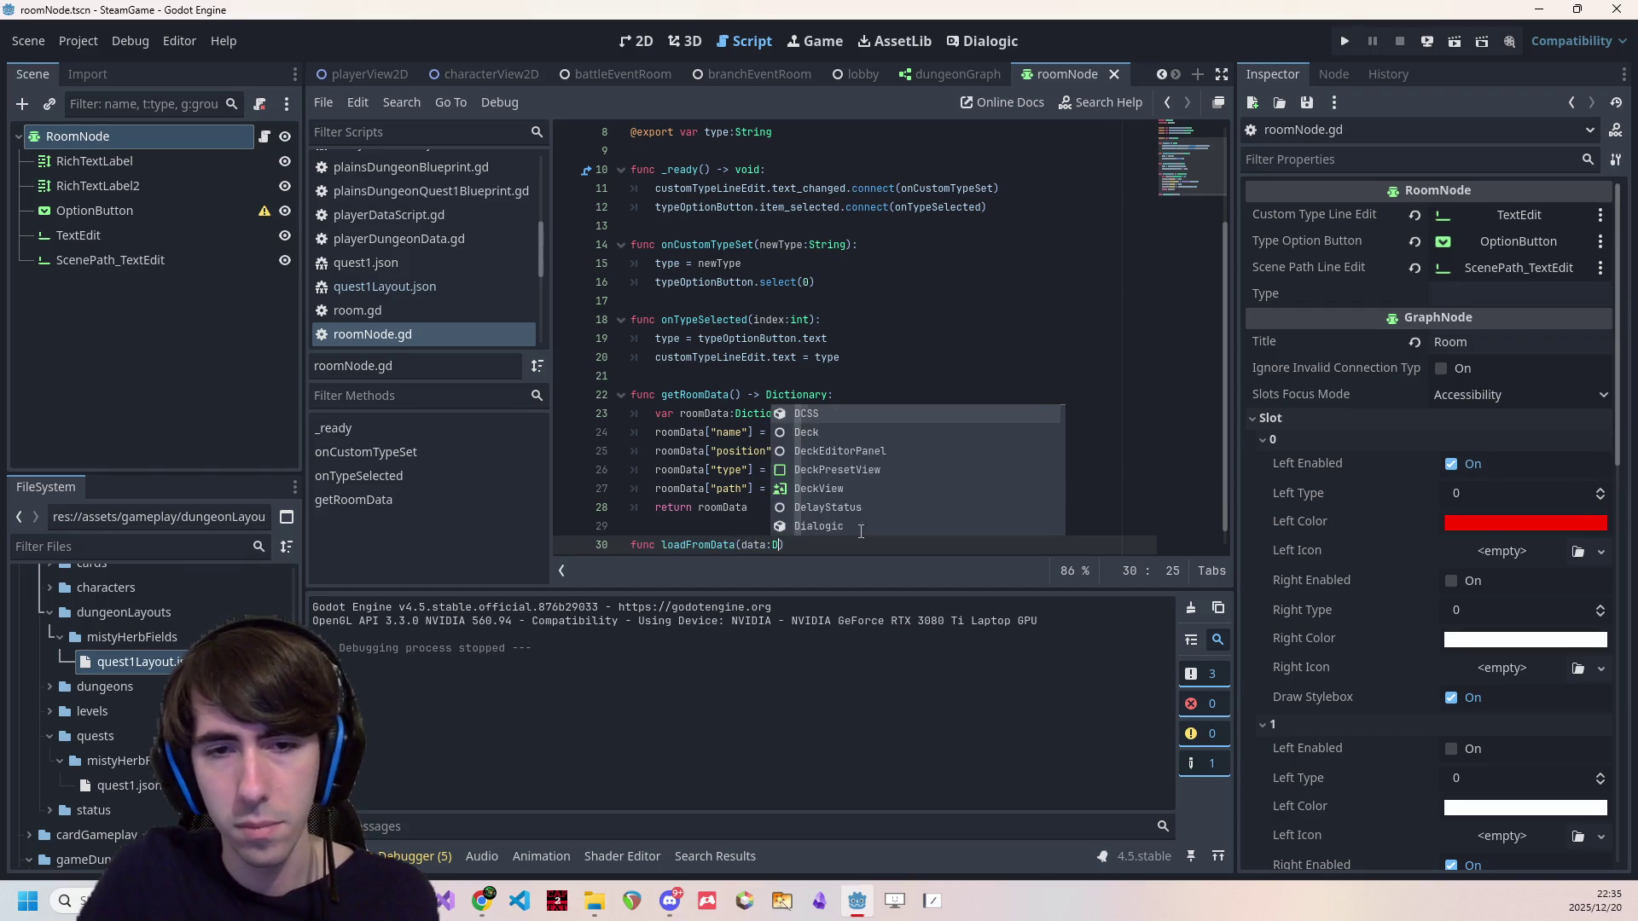
text(ary)
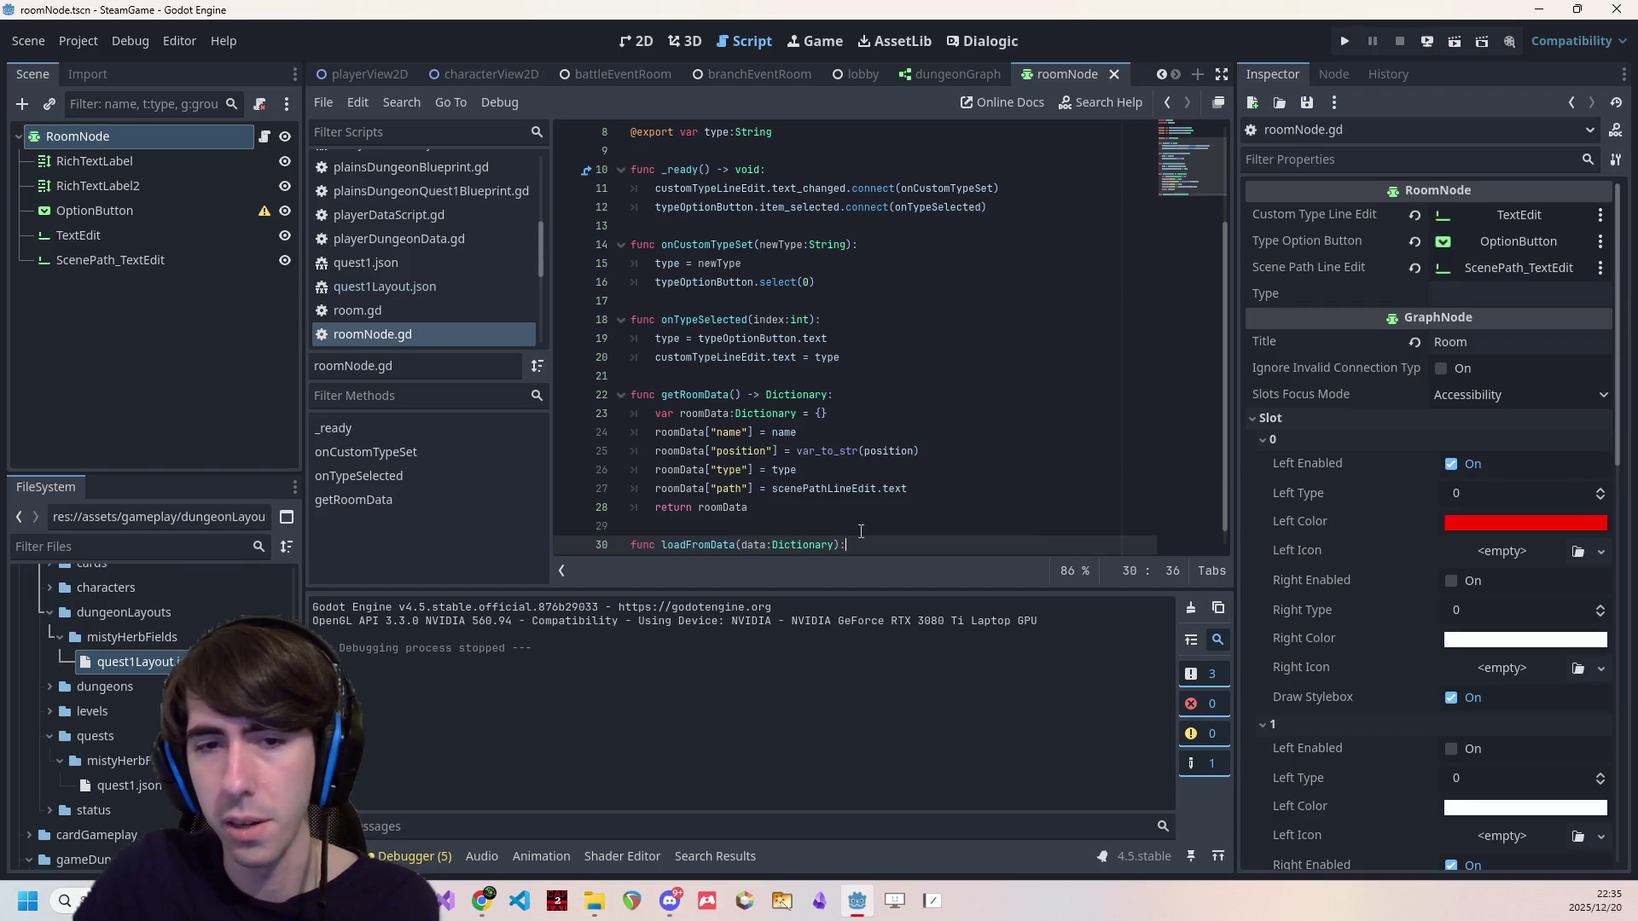
key(Return)
Cut the room.name assignment line from dungeonGraph.gd's room-loading loop and save
key(alt+Left)
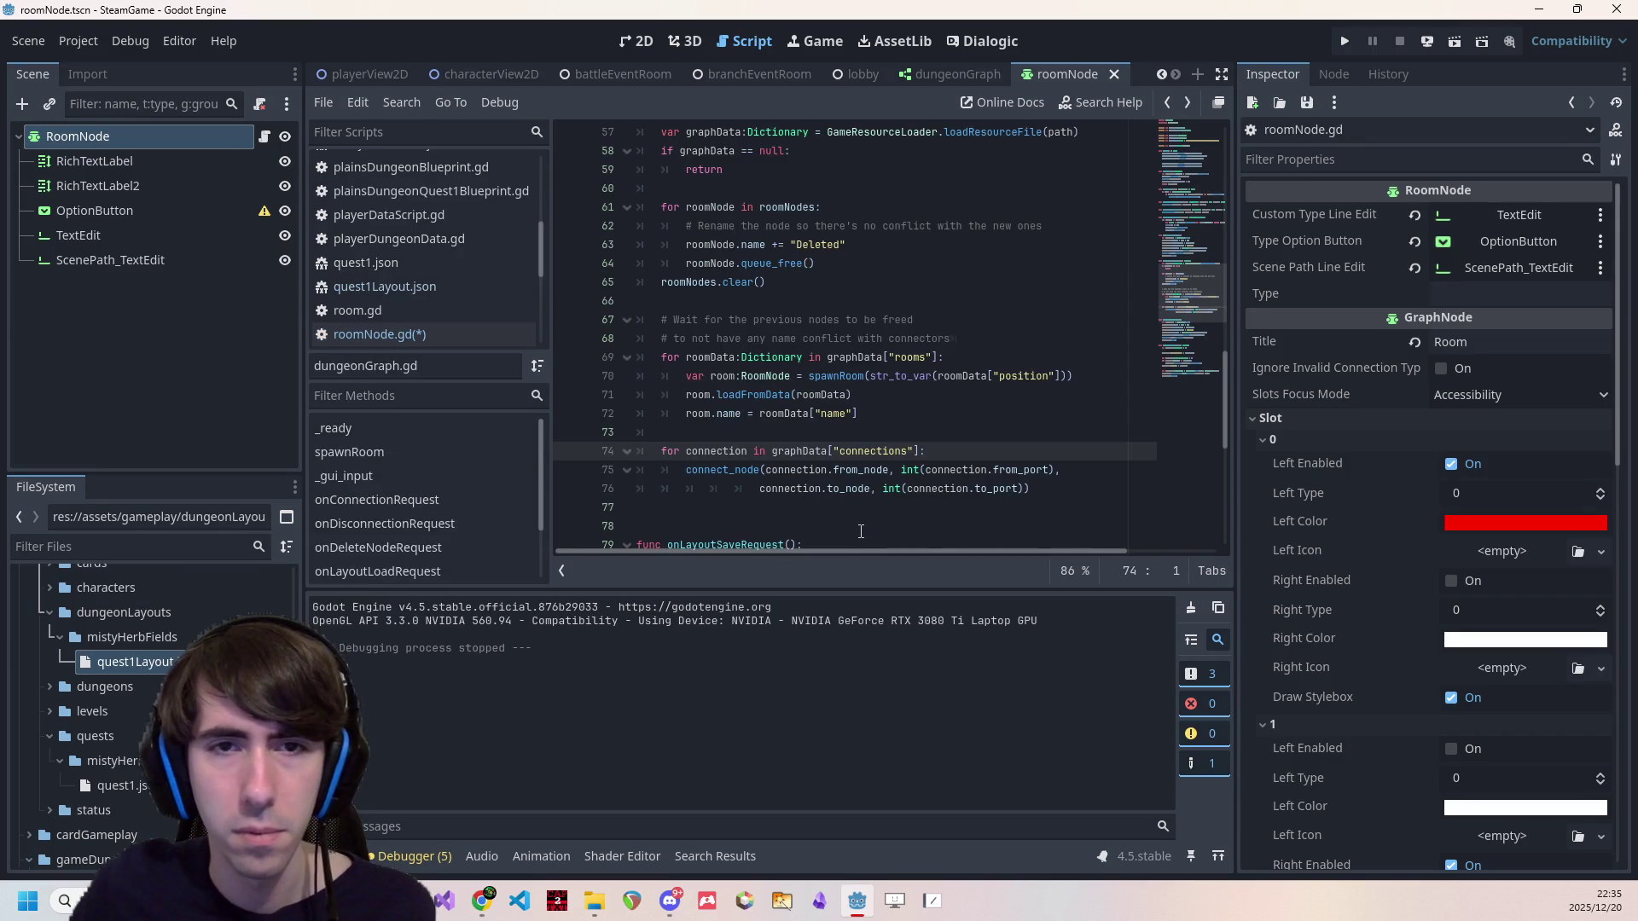
key(alt+Left)
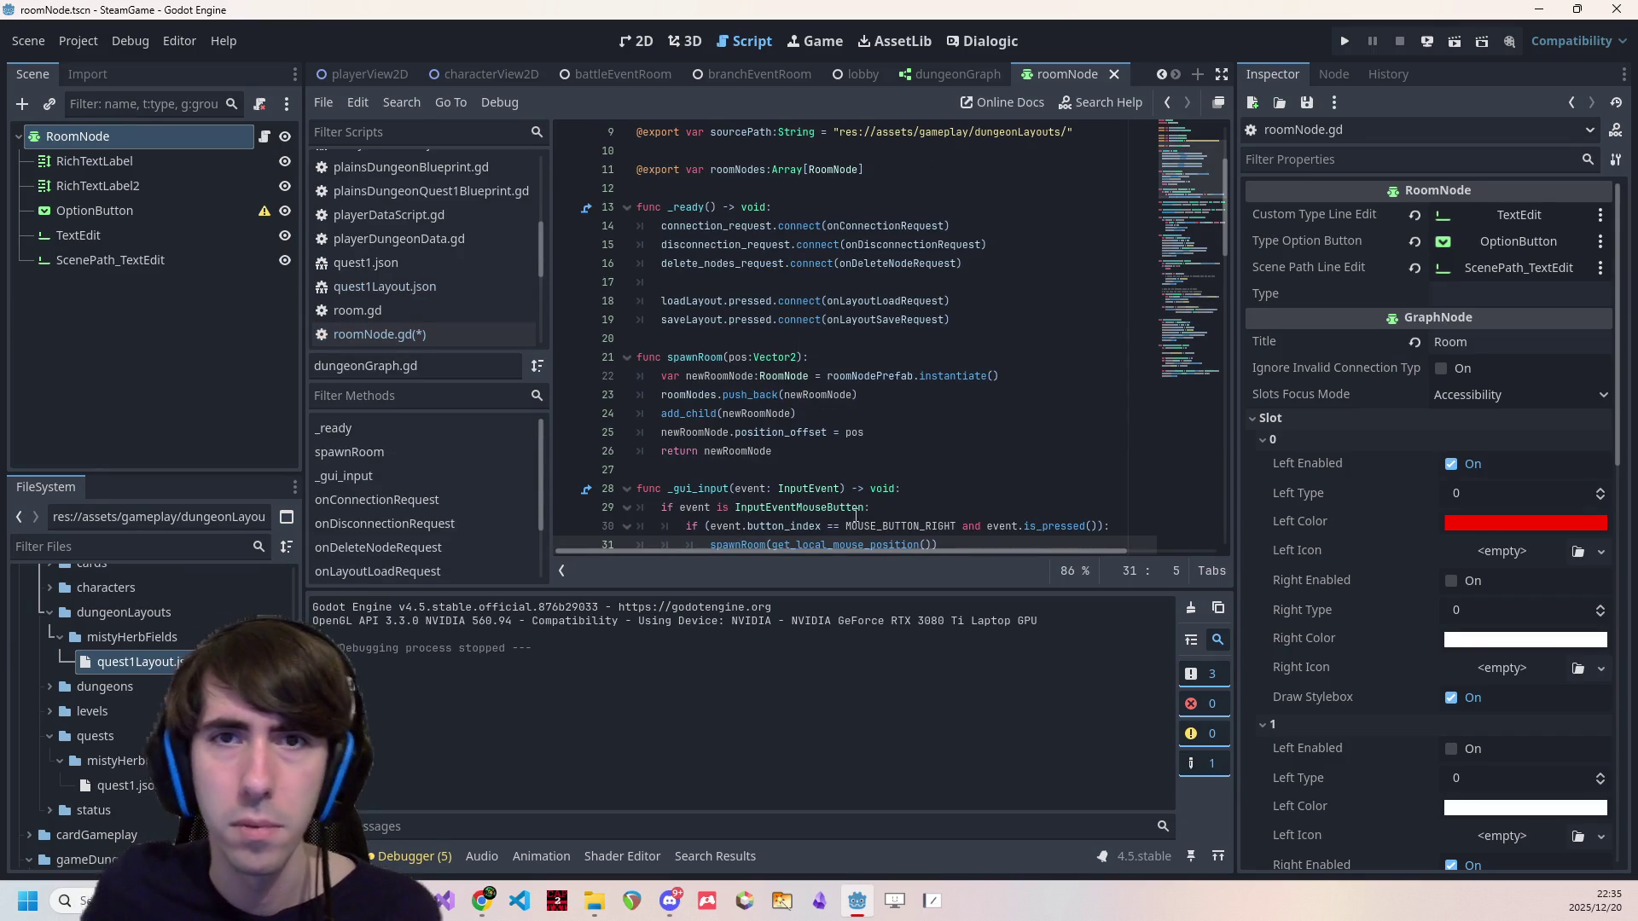
click(949, 79)
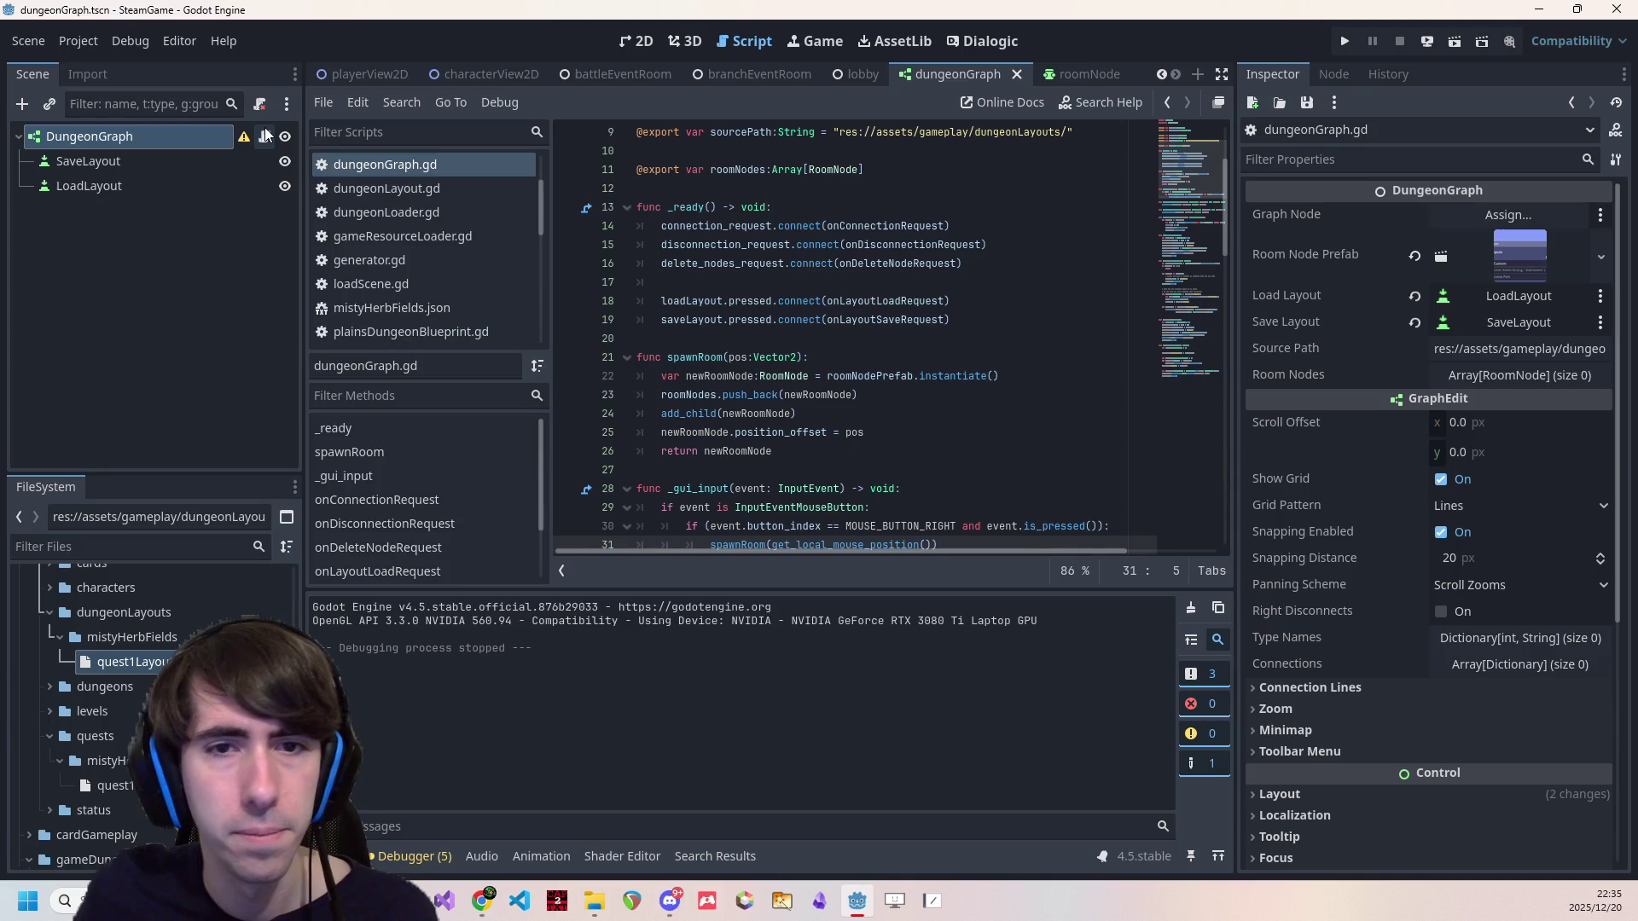
scroll(831, 399, down, 5)
scroll(830, 399, down, 12)
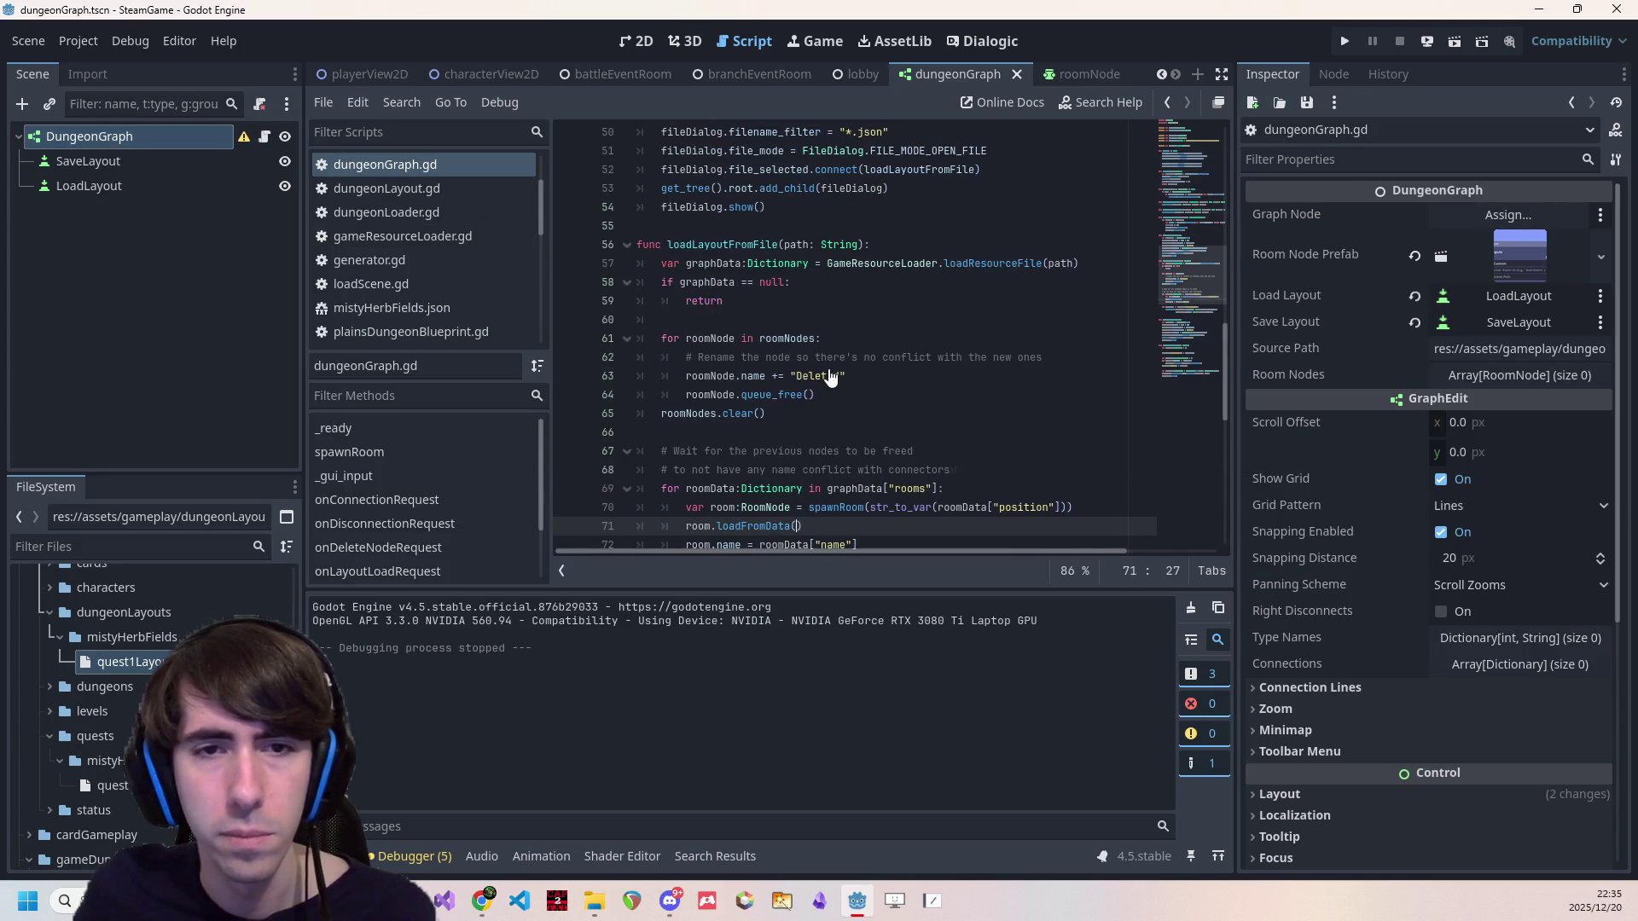
key(alt+Right)
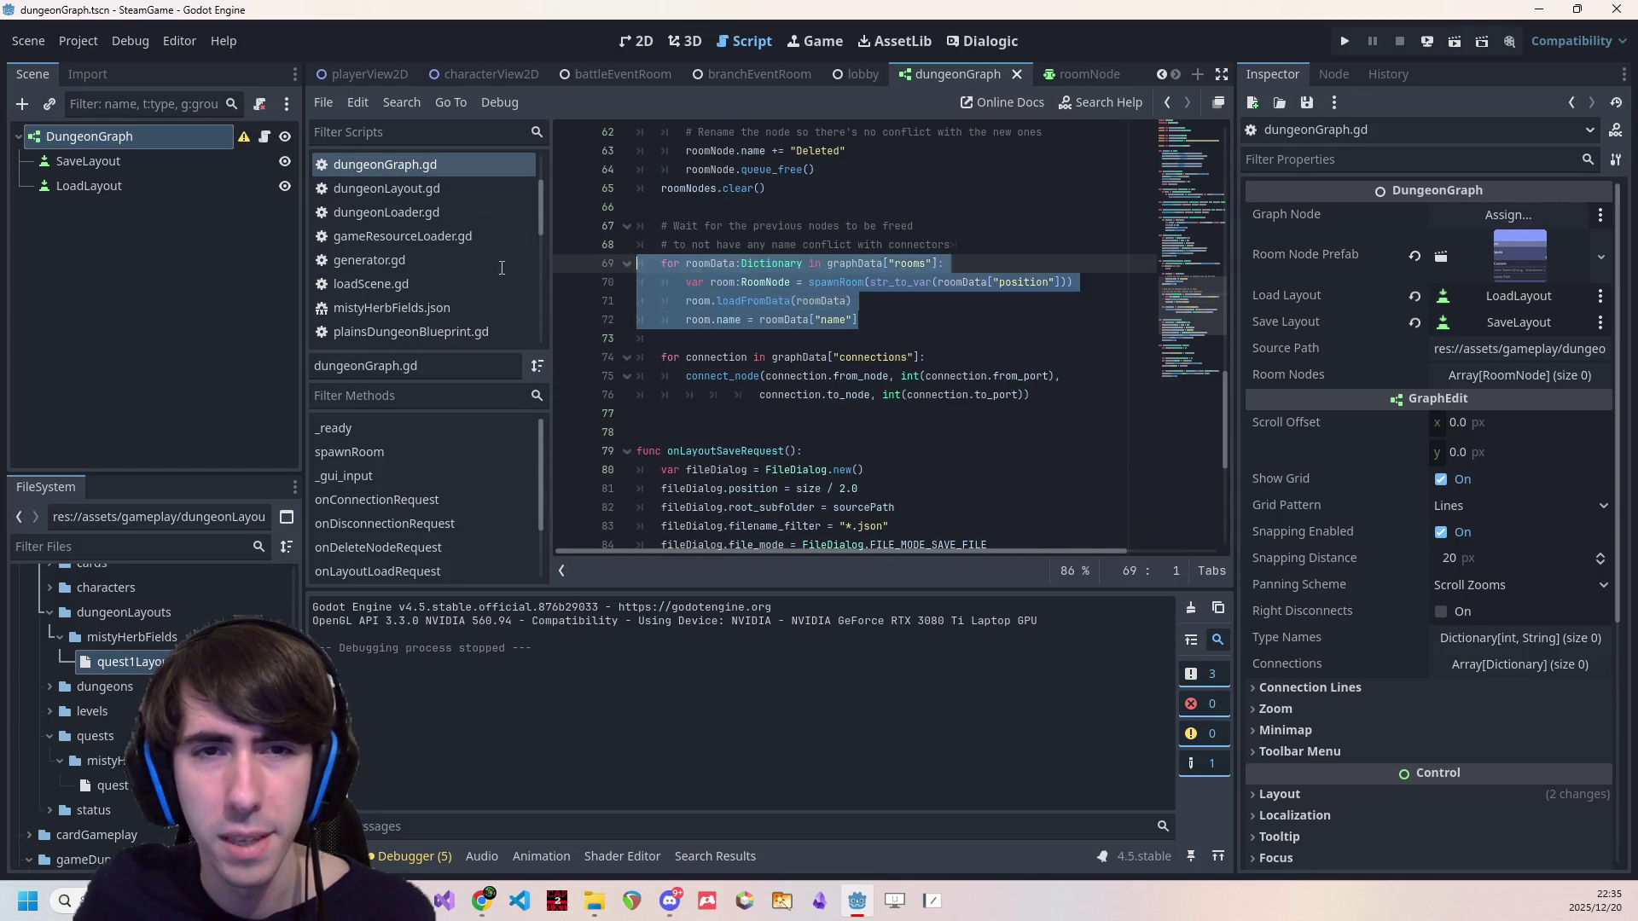
click(904, 321)
key(shift+Up)
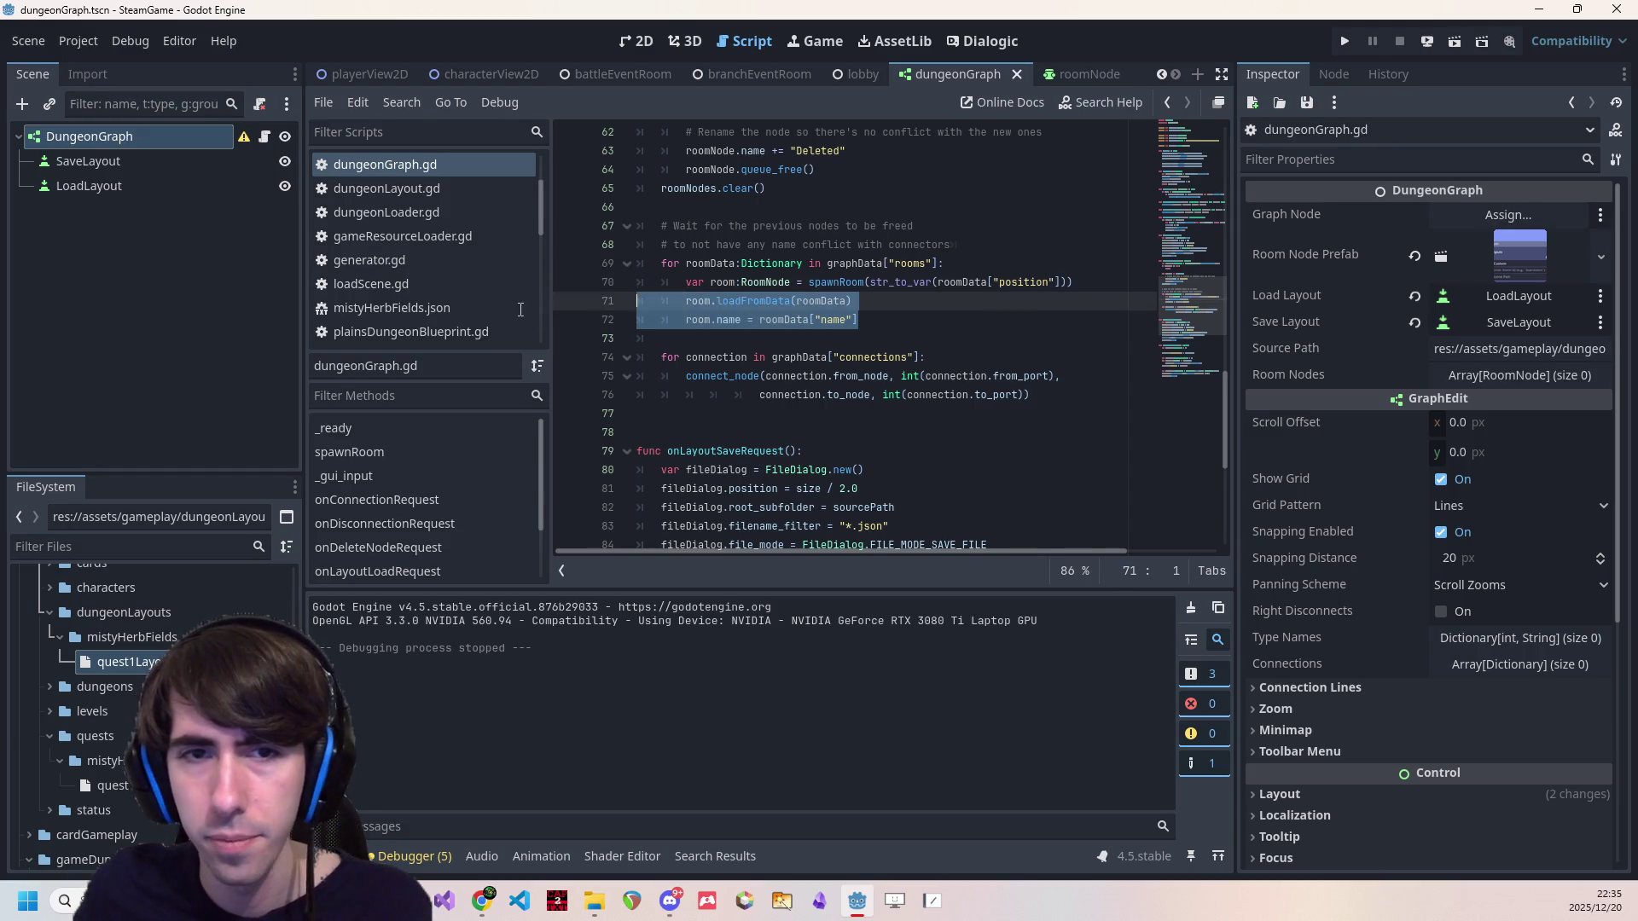
key(BackSpace)
key(ctrl+s)
Paste the line into loadFromData and rewrite it as name = data["name"]
click(767, 301)
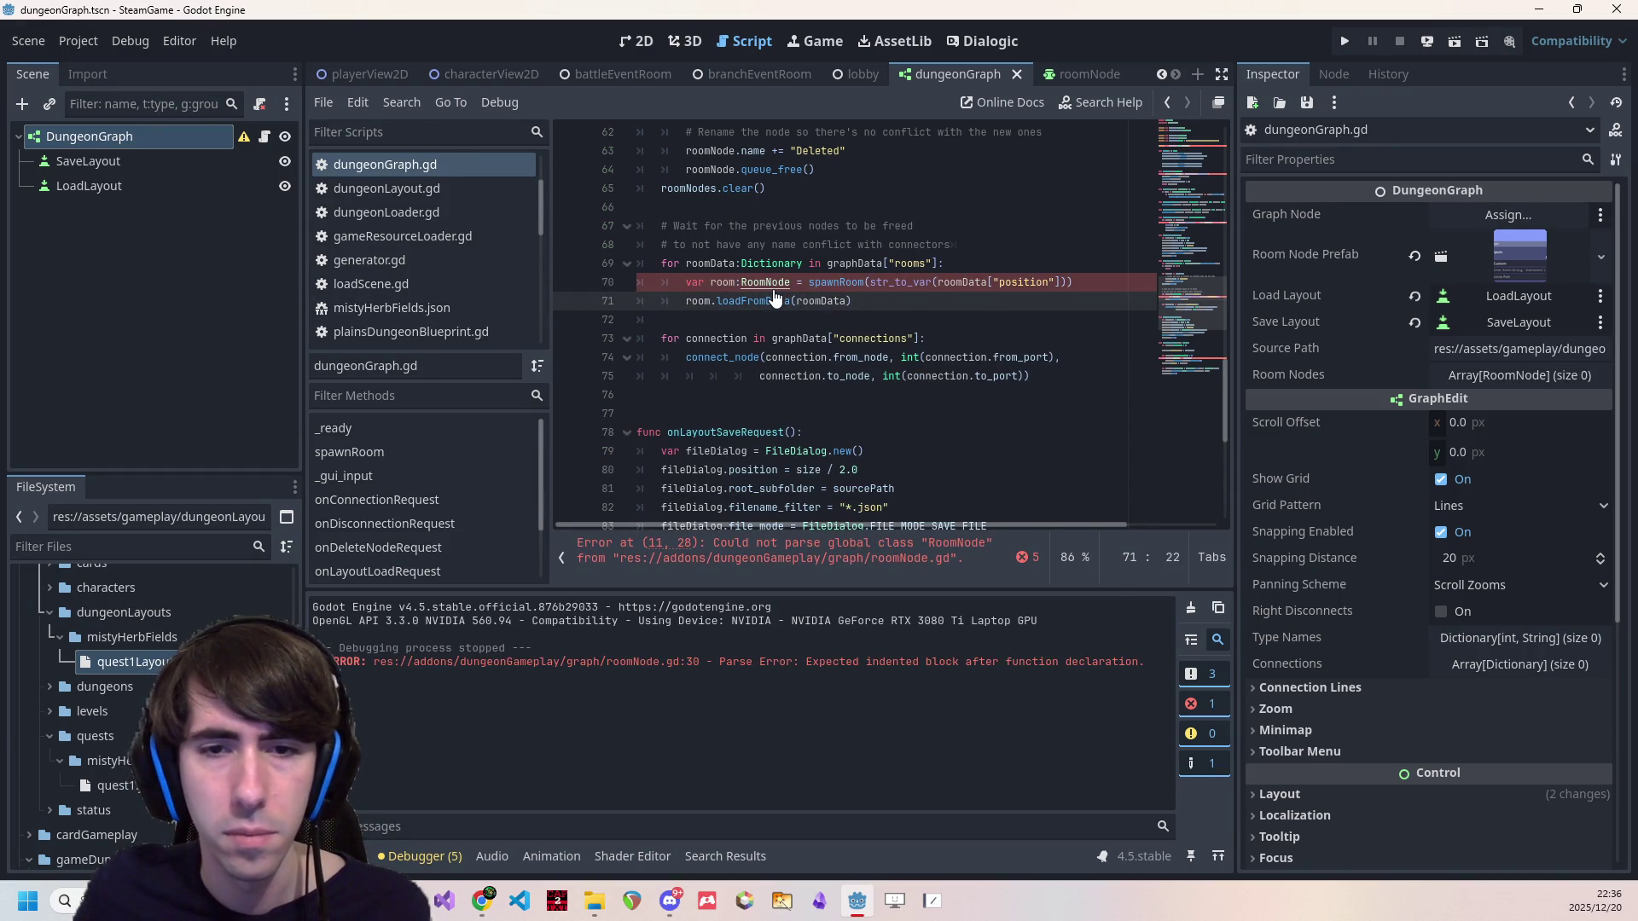
ctrl+click(773, 291)
text(var room:RoomNode = spawnRoom(str_to_var(roomData["position"])) 		room.loadFromData(roomData) 		room.name = roomData["name"])
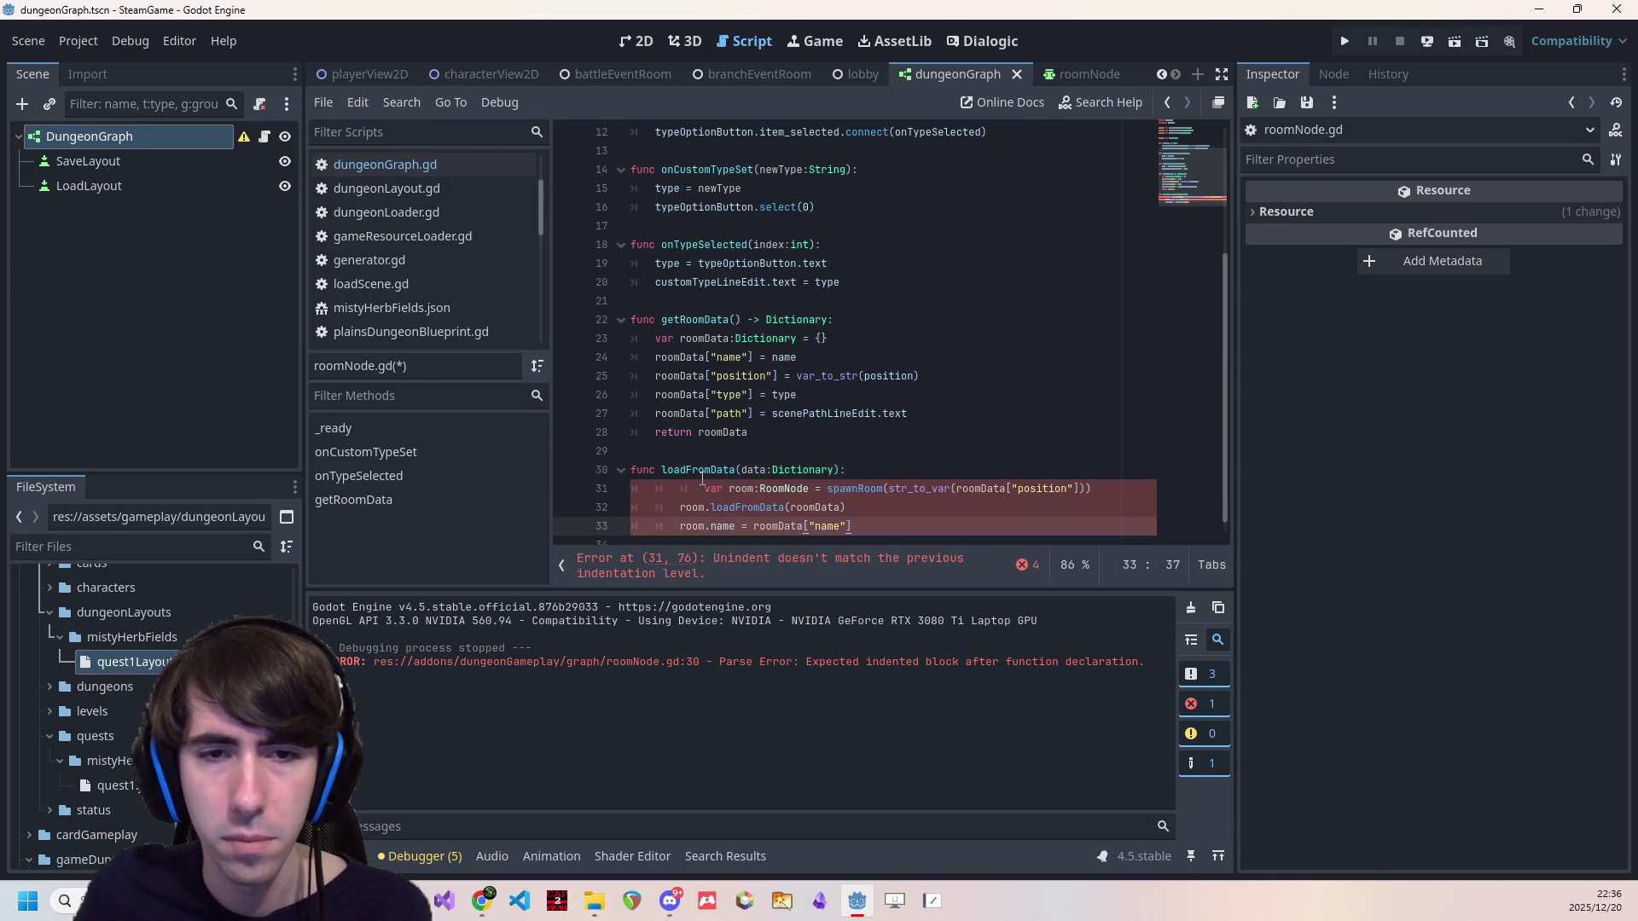
click(707, 488)
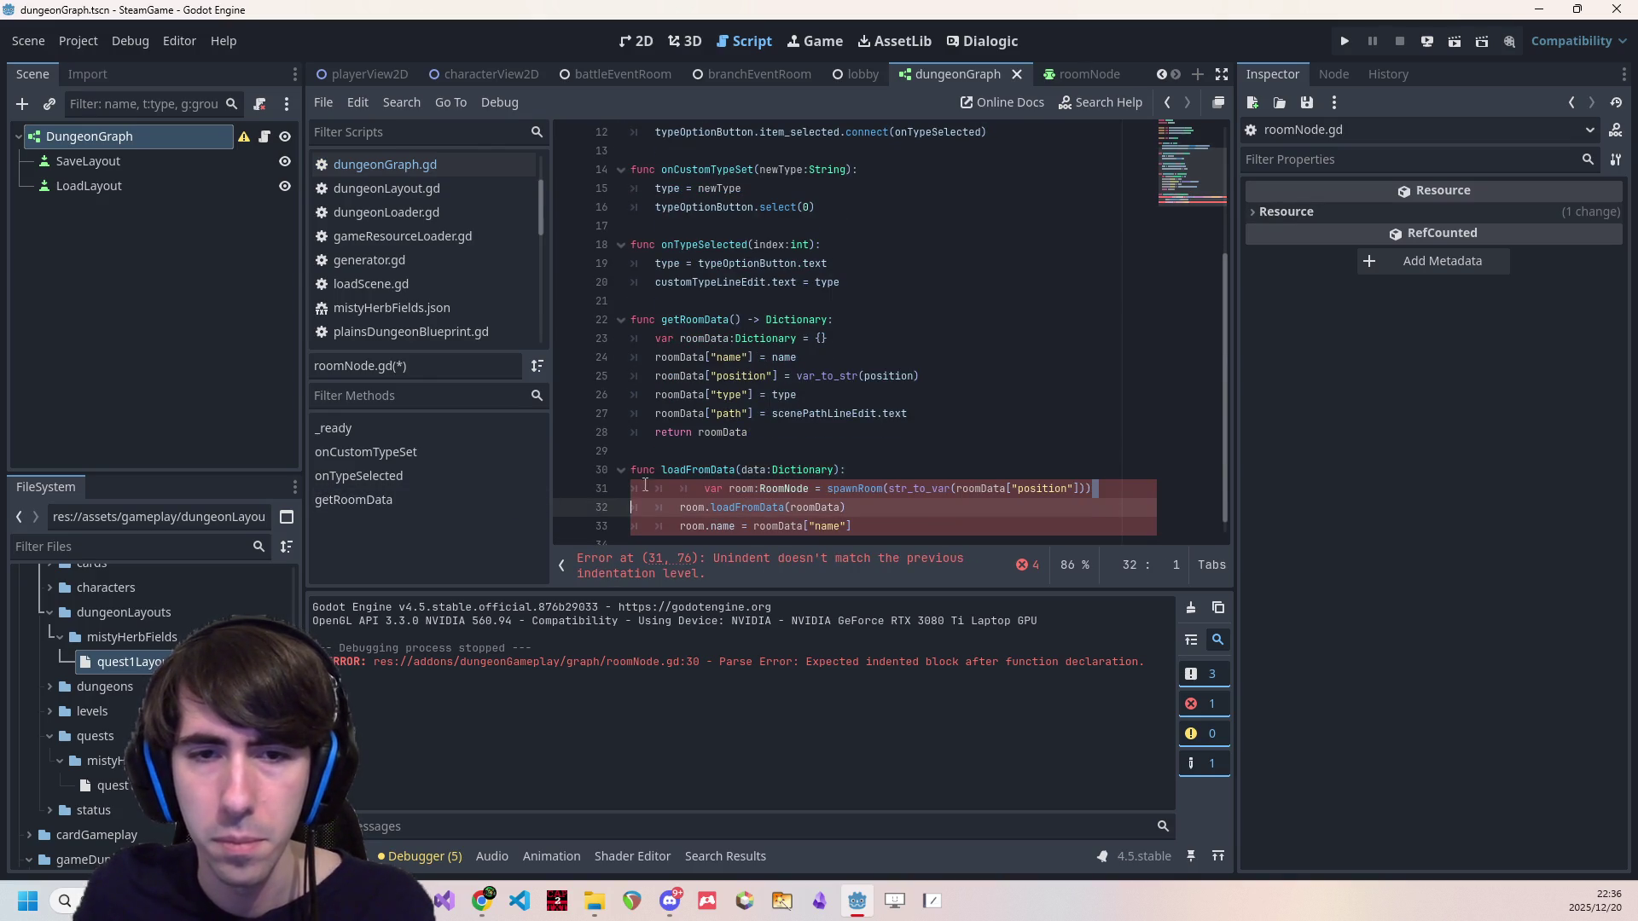
drag(847, 507, 602, 487)
key(BackSpace)
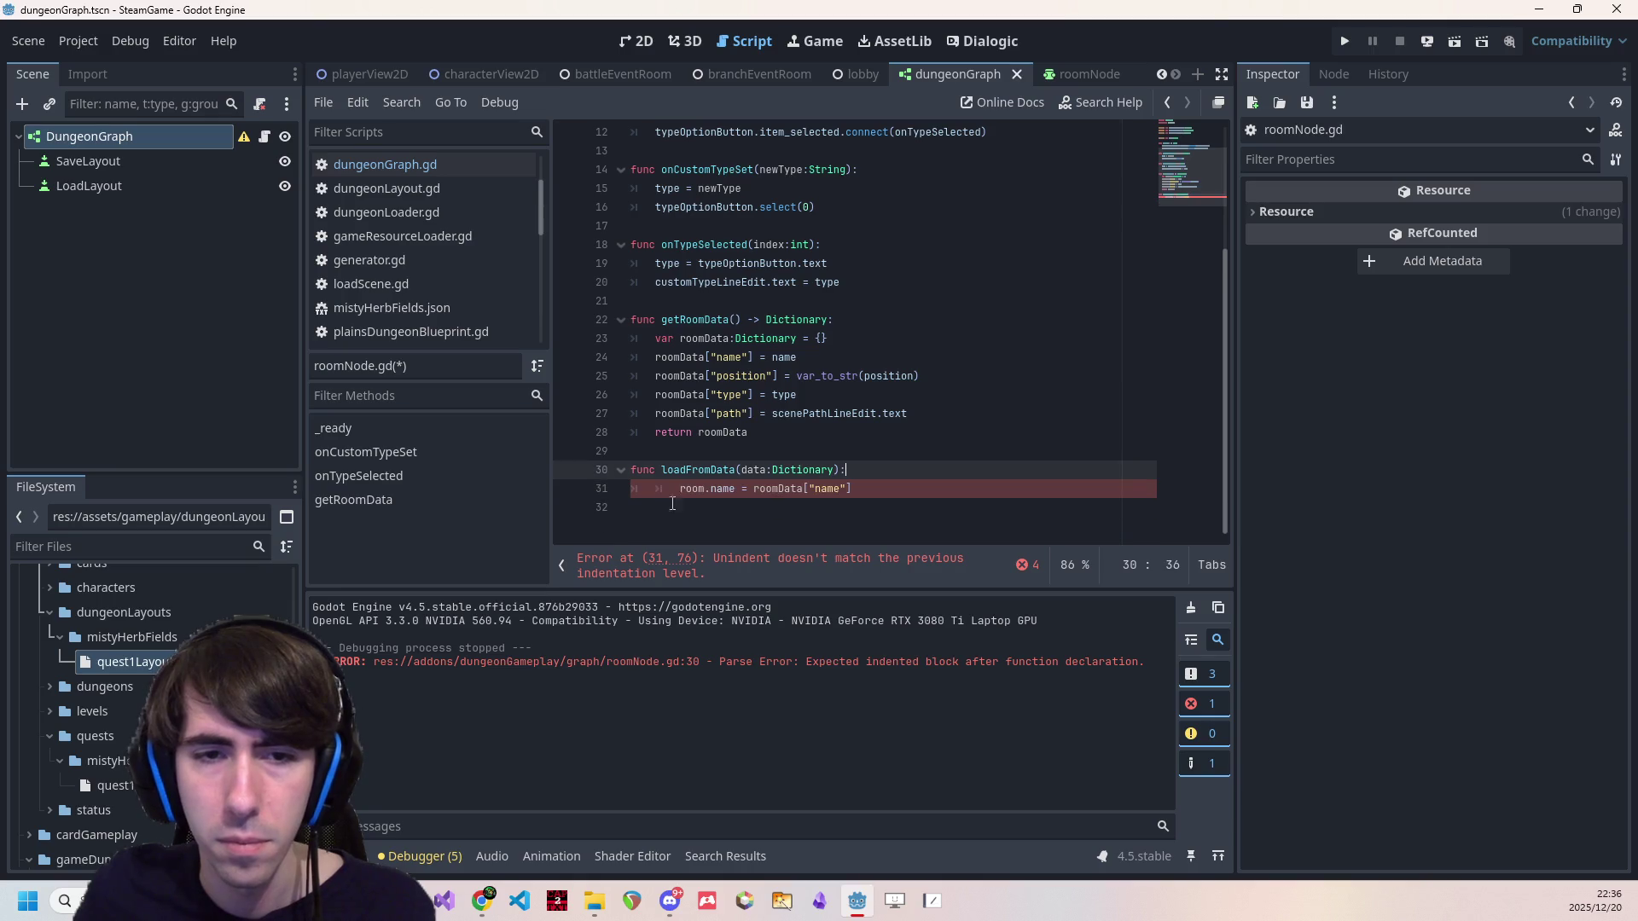
double_click(669, 488)
key(Delete)
key(Delete)
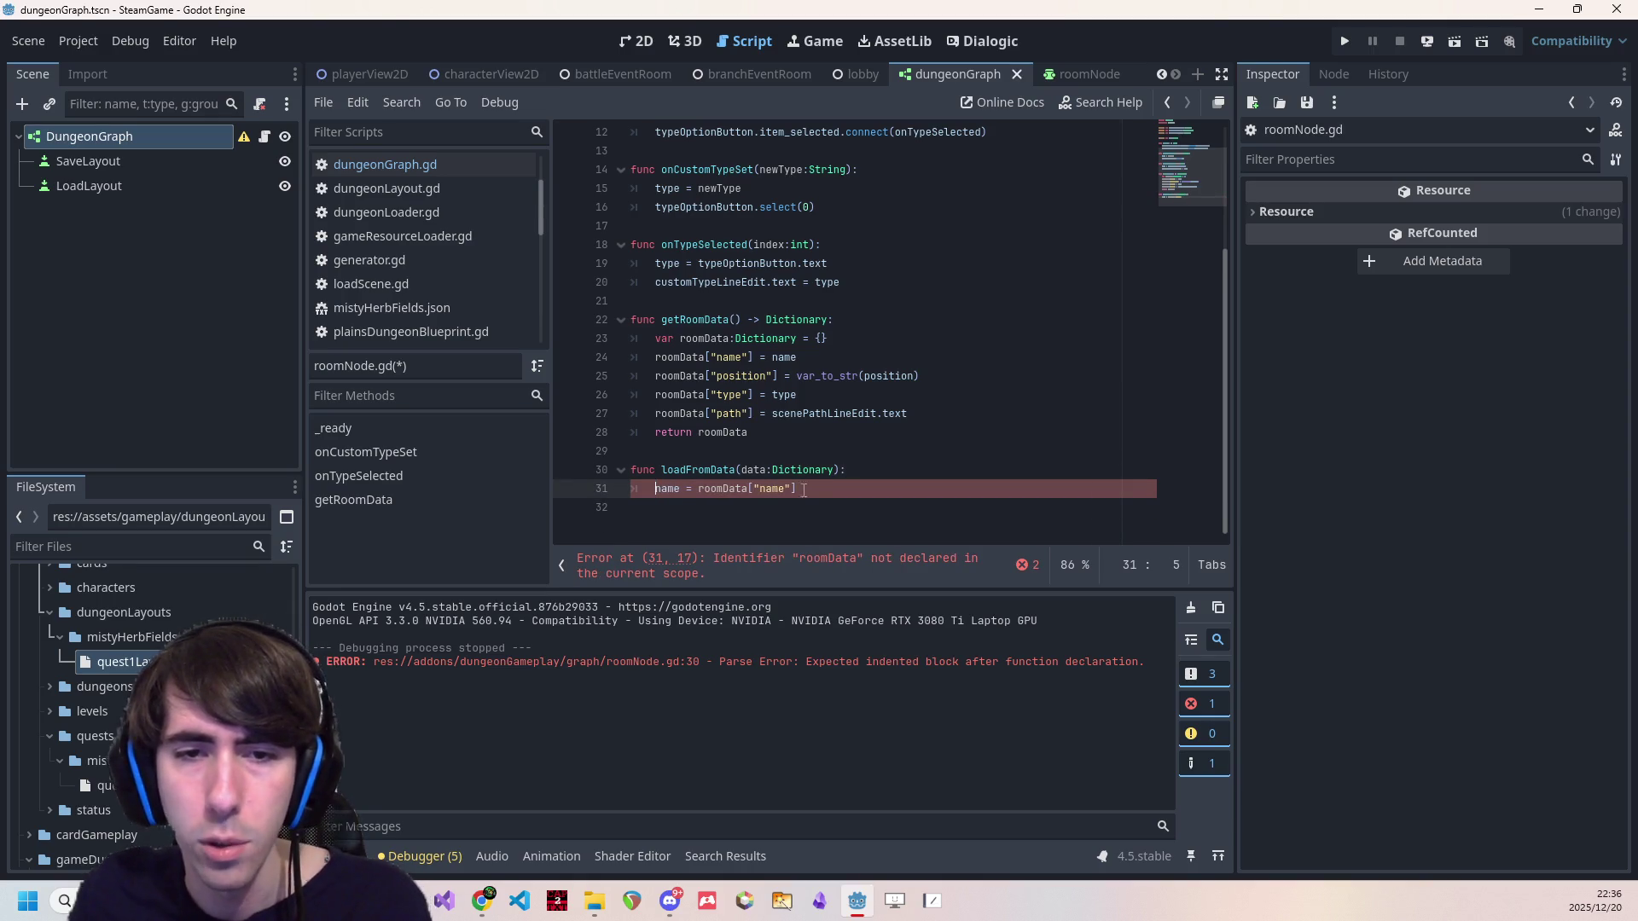
double_click(753, 470)
key(ctrl+c)
double_click(721, 488)
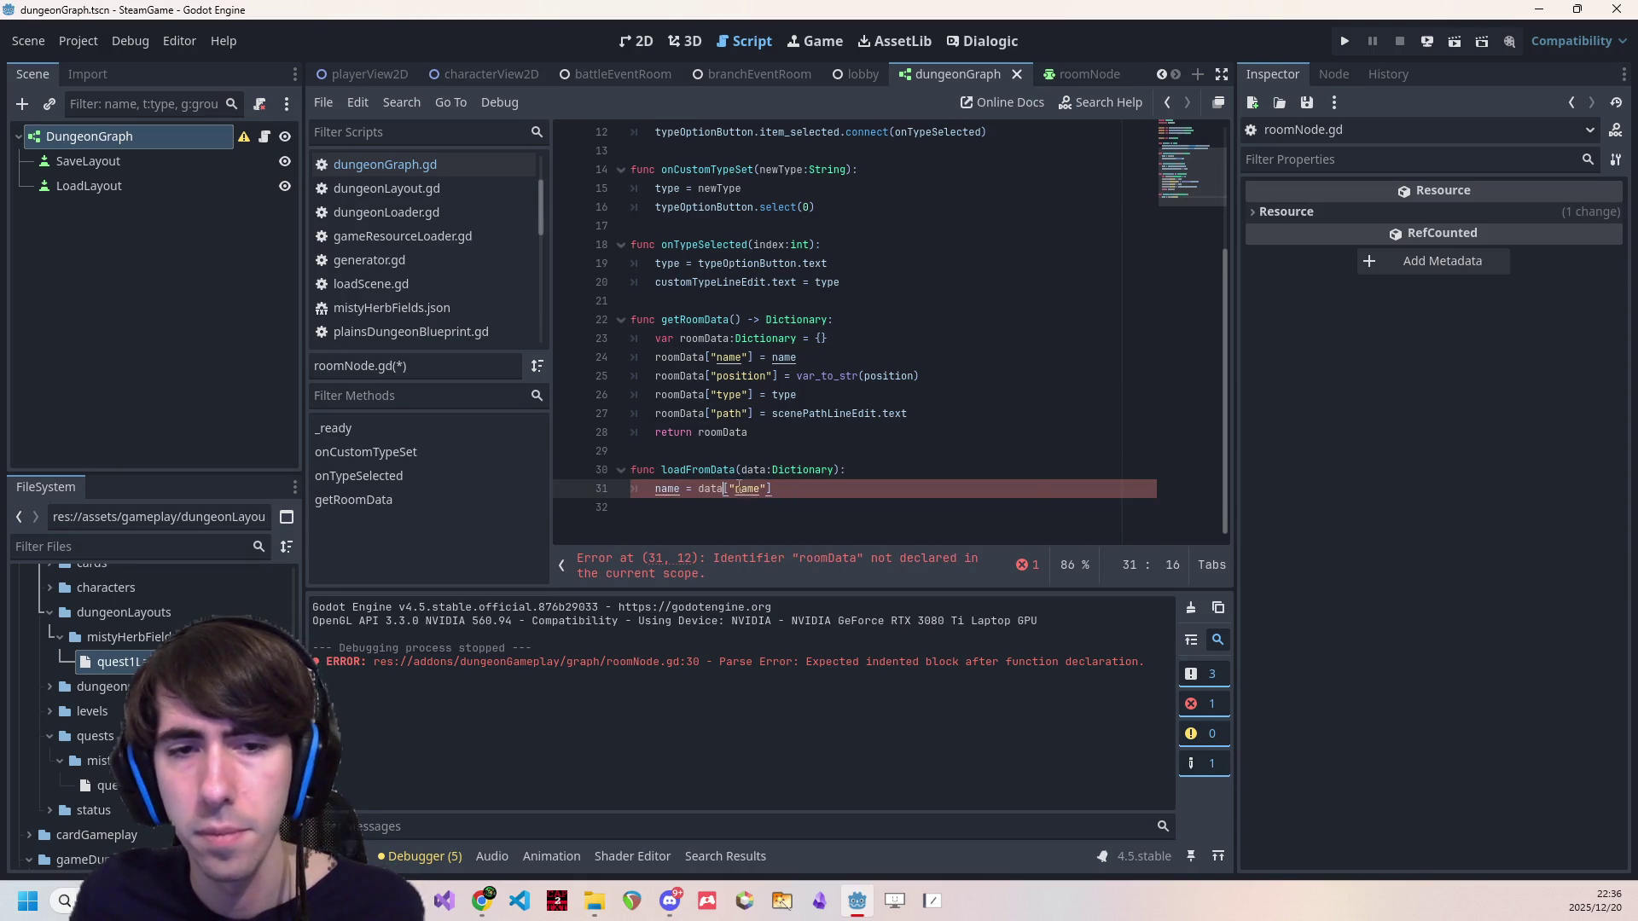
key(ctrl+v)
Duplicate the name = data["name"] line below itself
click(773, 488)
click(815, 510)
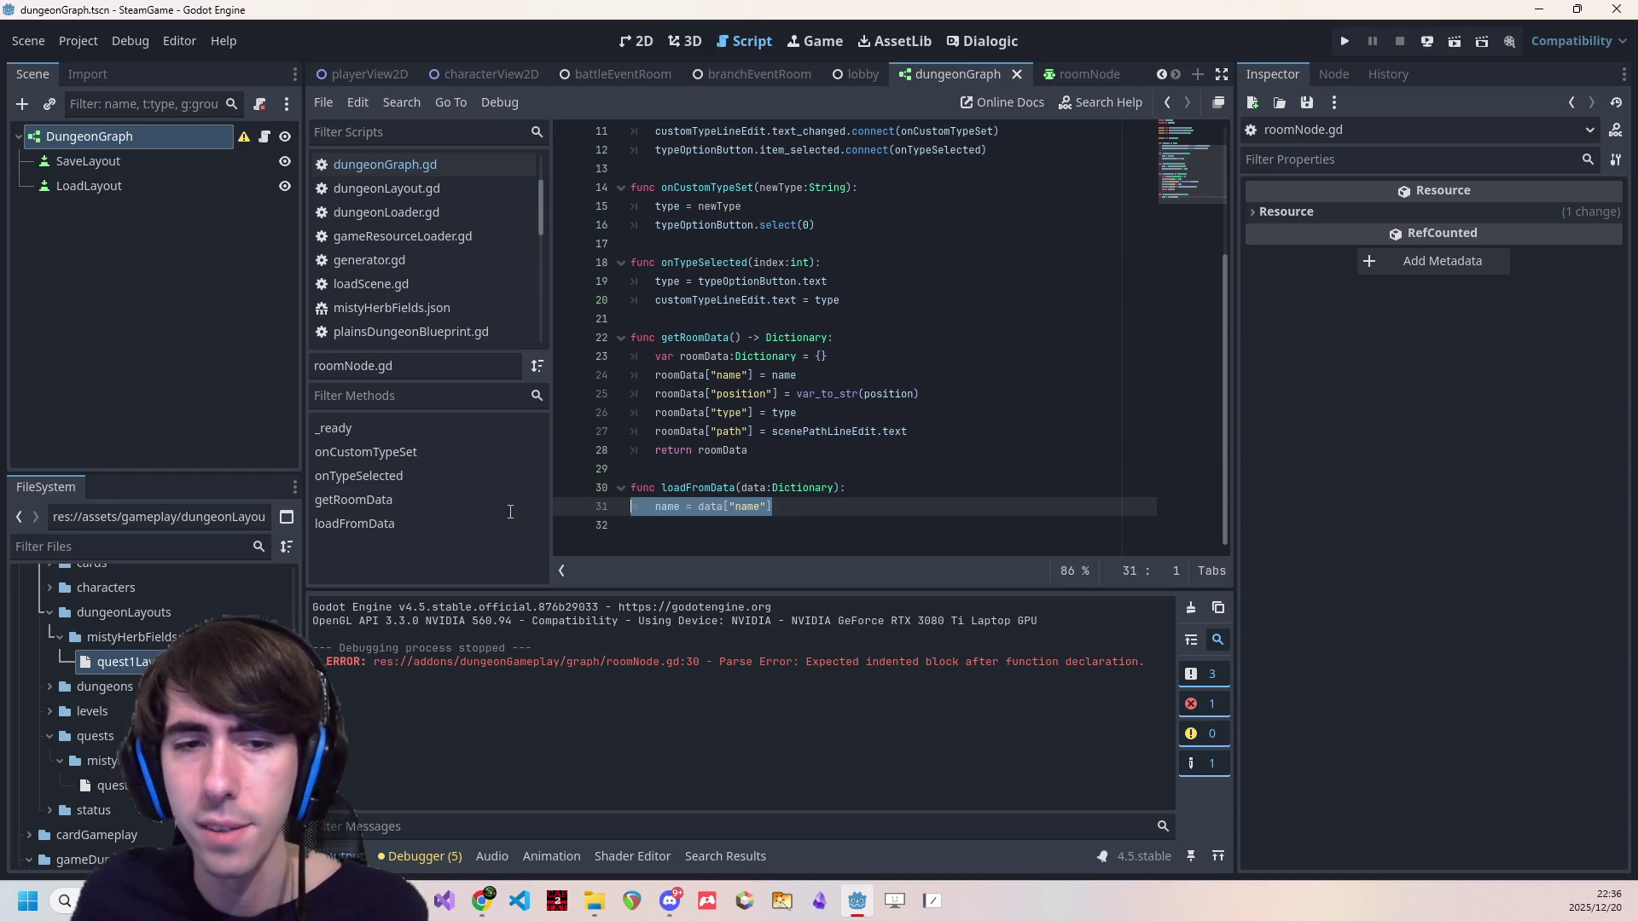
key(Down)
key(ctrl+v)
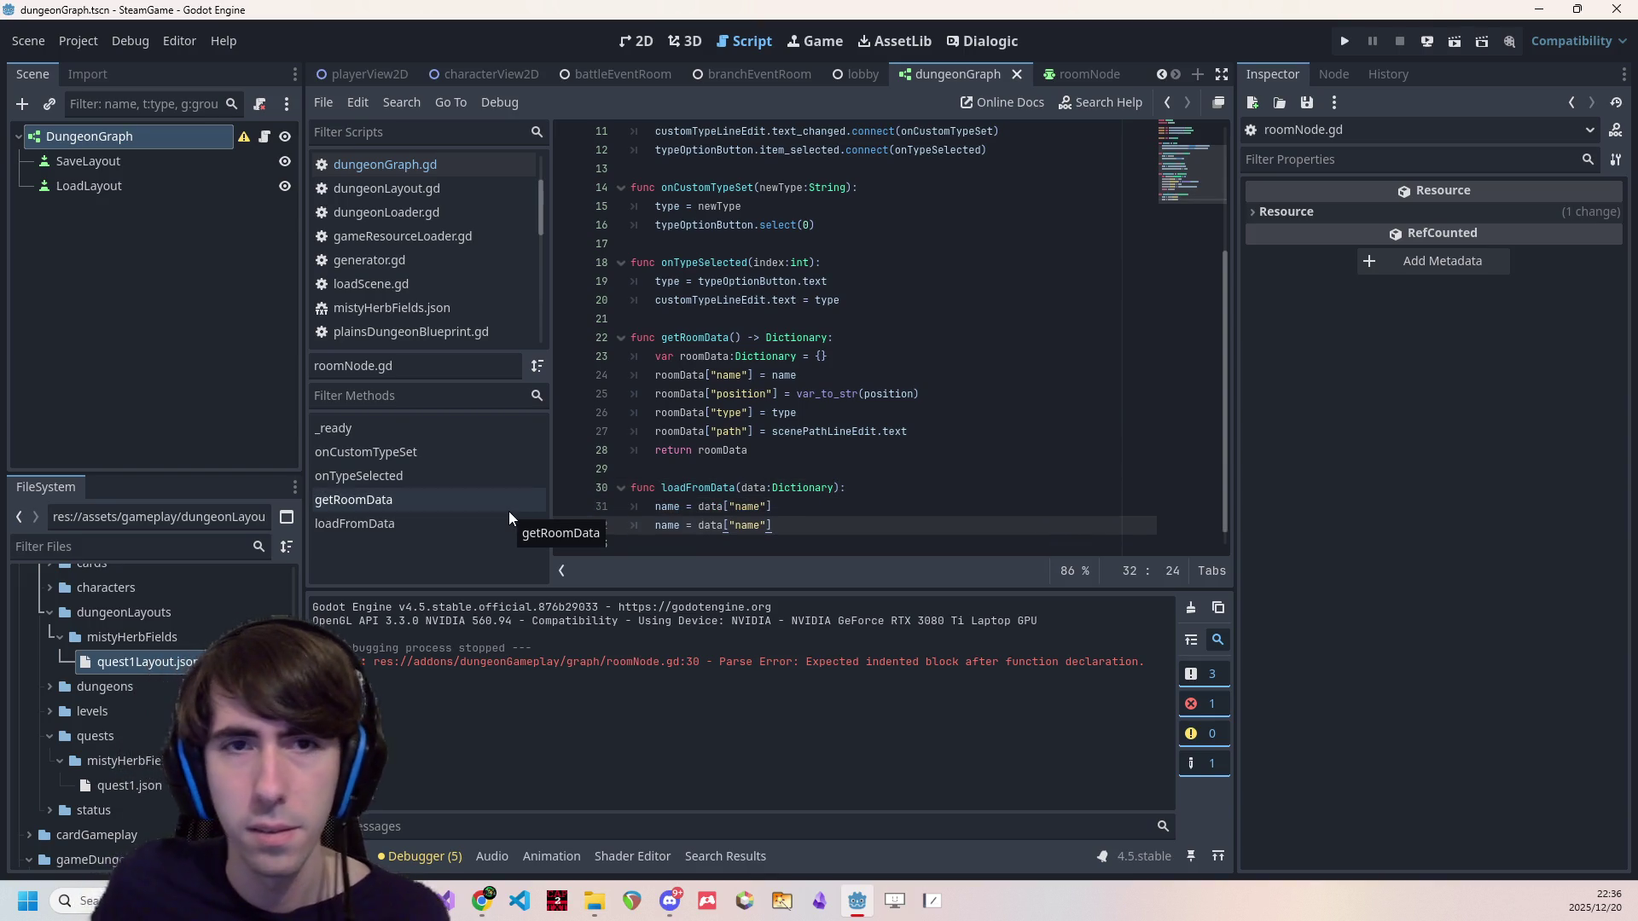
scroll(703, 407, up, 4)
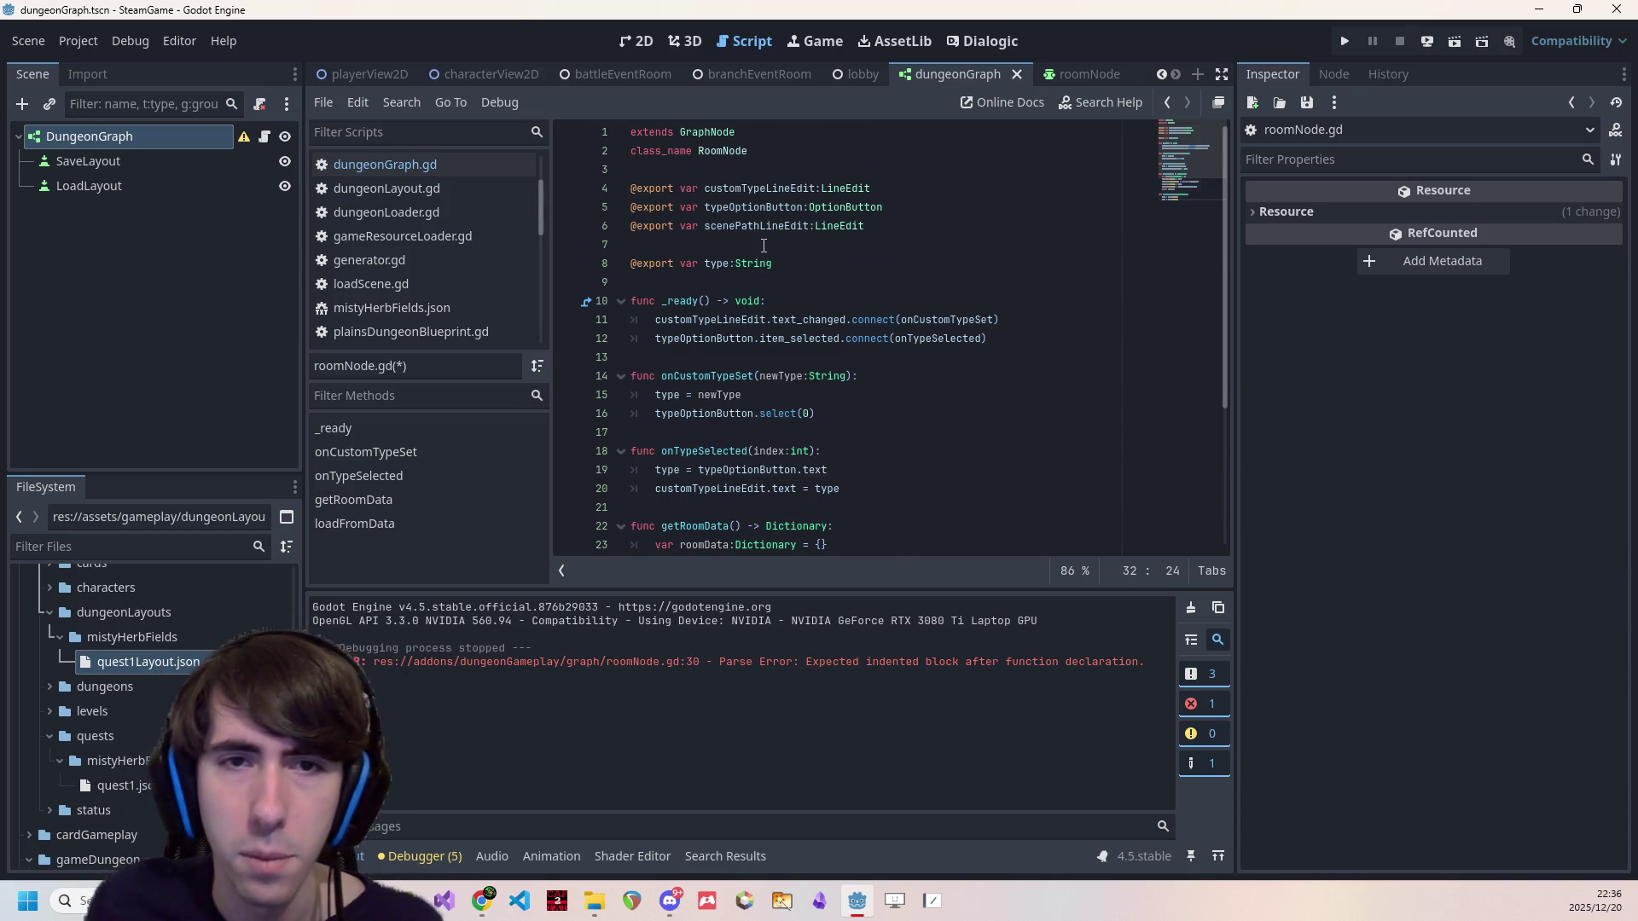
Add another copied line reading the "type" key from data and save roomNode.gd
scroll(689, 496, down, 4)
key(Return)
key(ctrl+v)
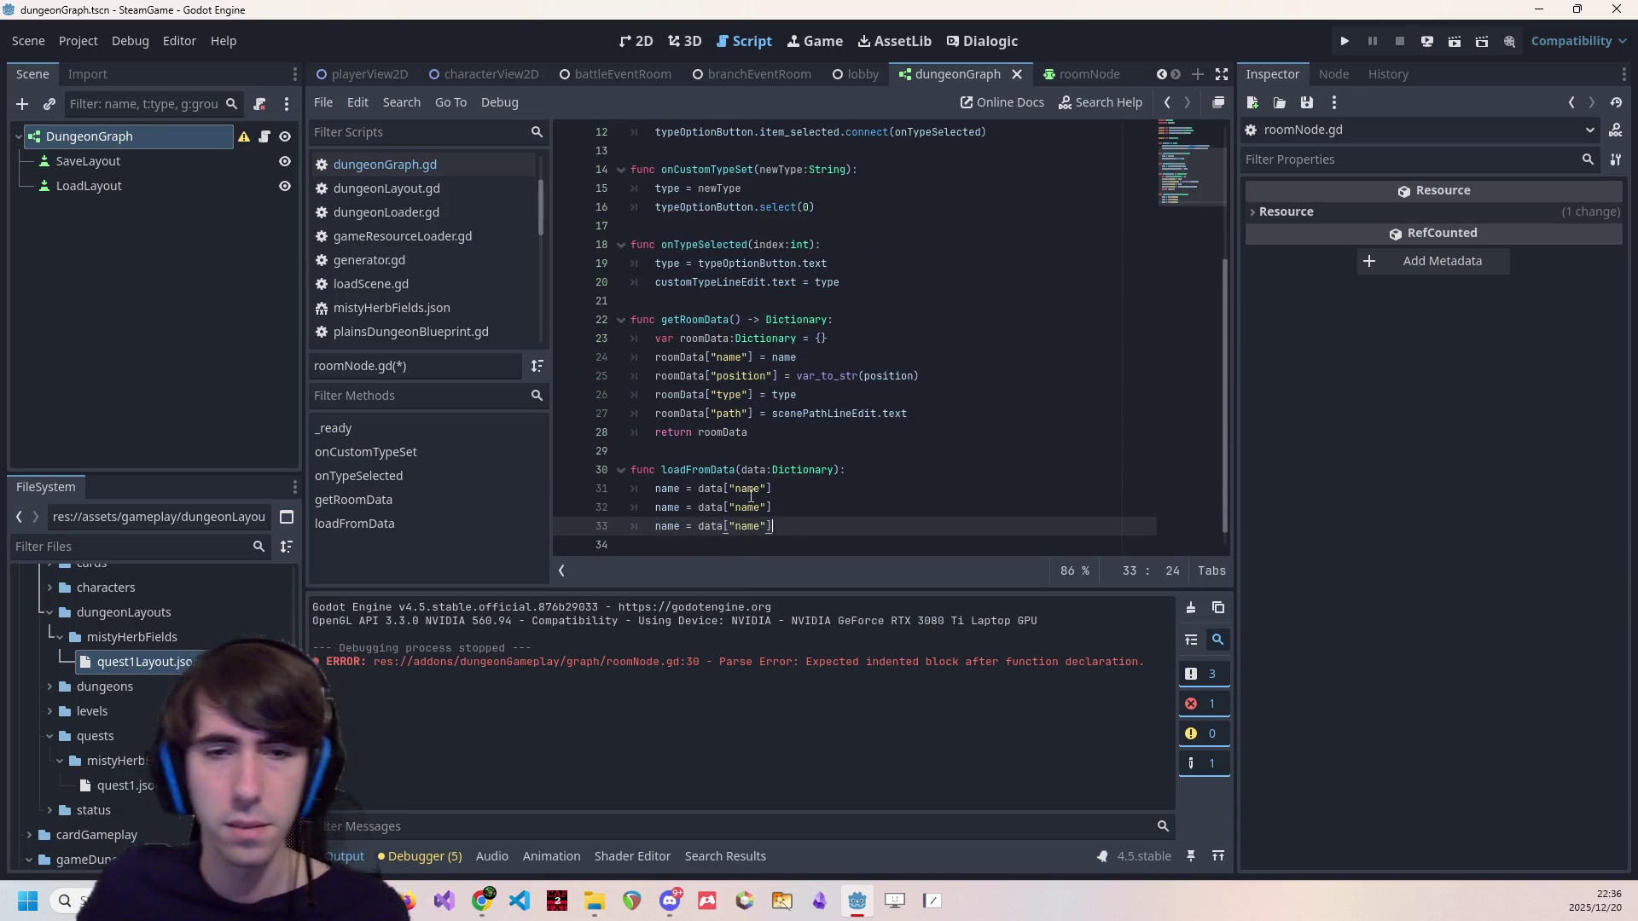
click(751, 491)
click(751, 507)
double_click(751, 507)
text(type)
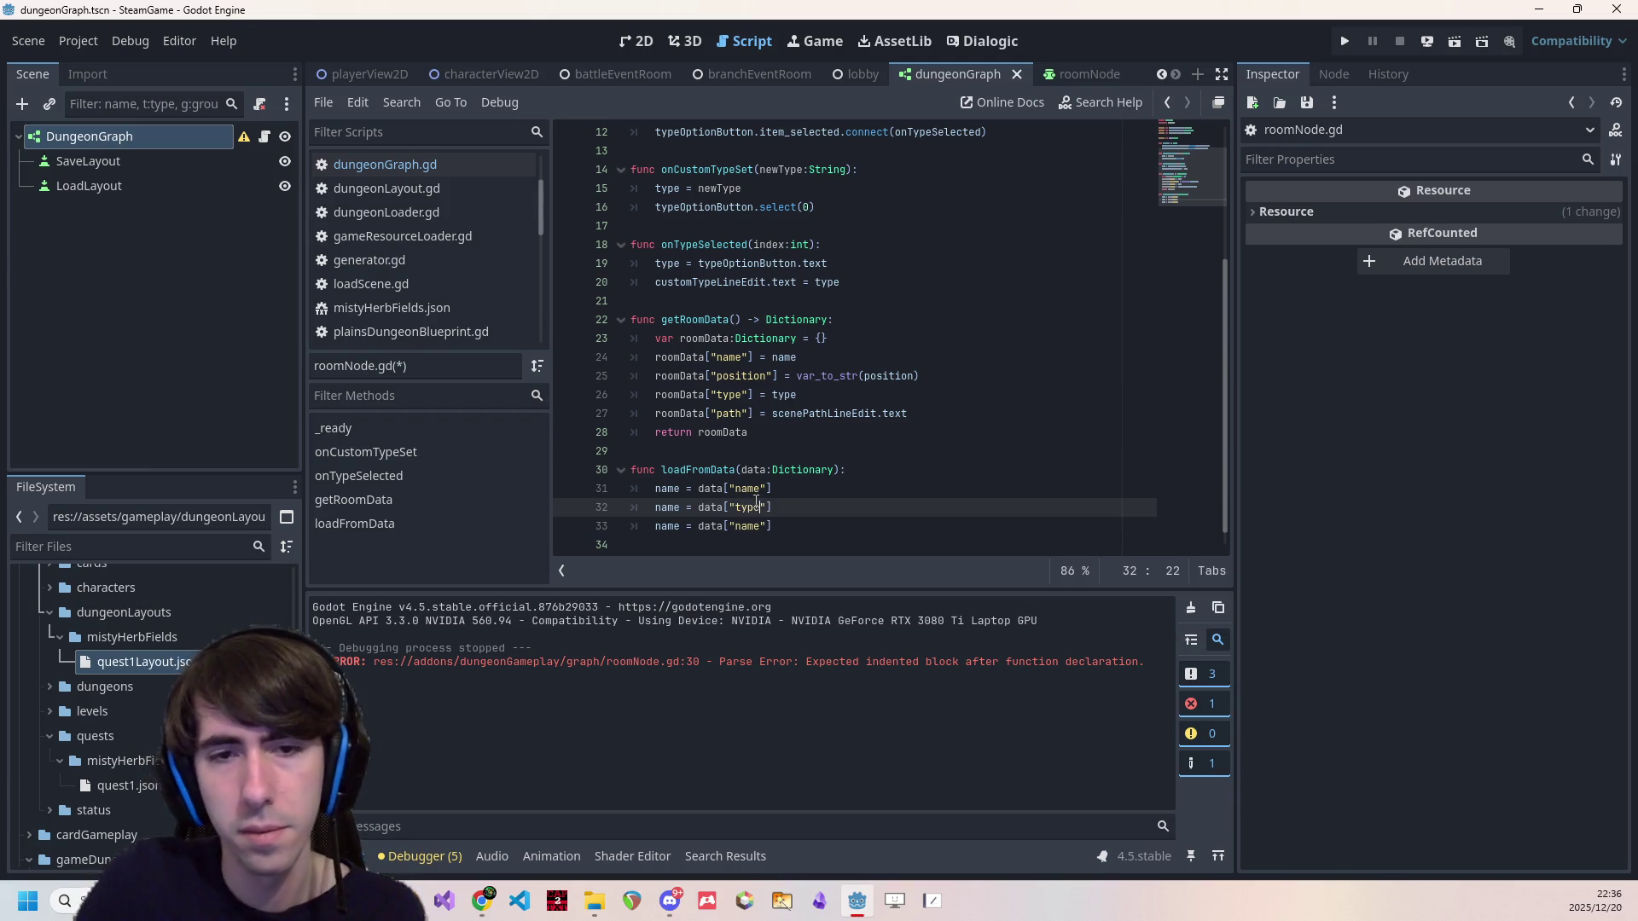
key(BackSpace)
key(BackSpace)
key(BackSpace)
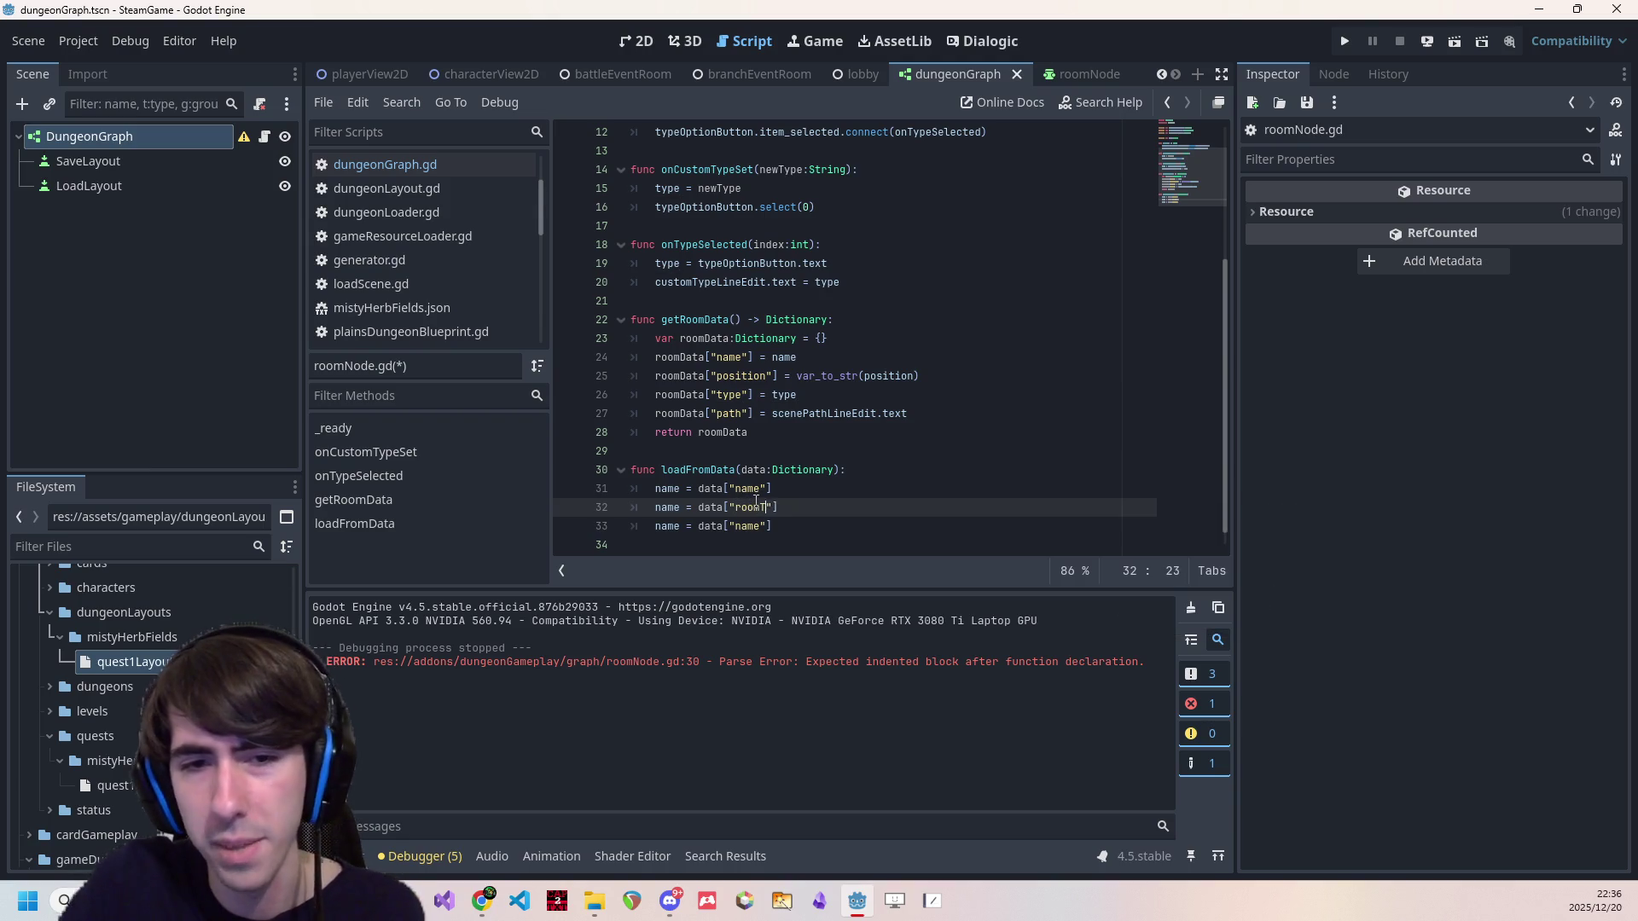
text(ype)
key(Down)
key(ctrl+s)
Check the key names in quest1Layout.json and correct the key back to "type"
double_click(136, 662)
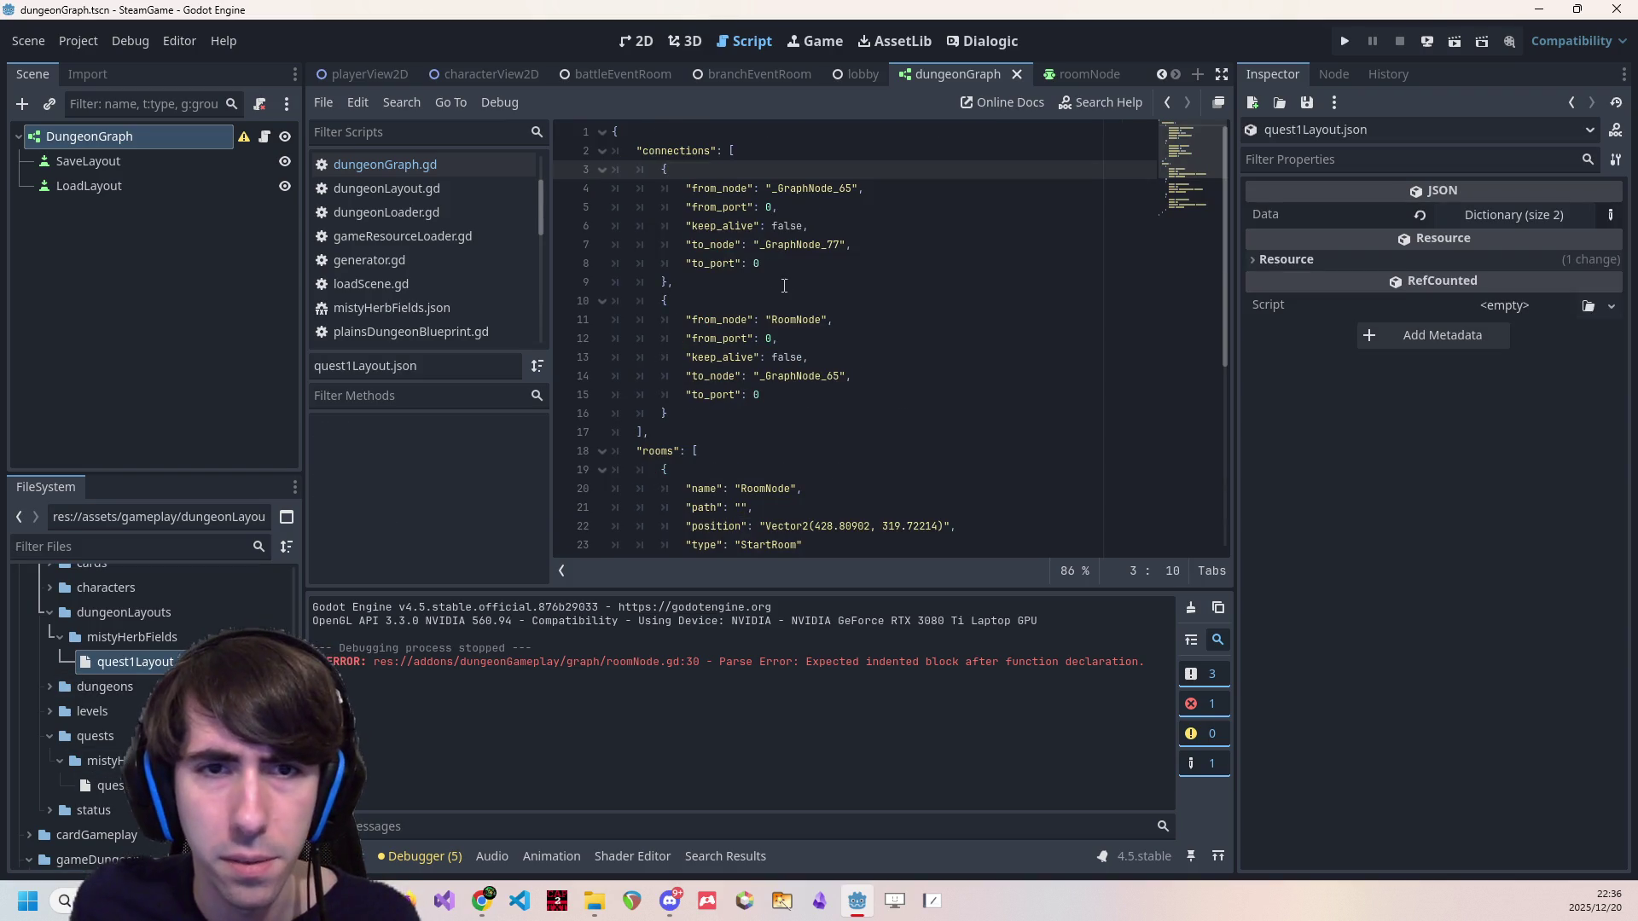
scroll(866, 393, down, 1)
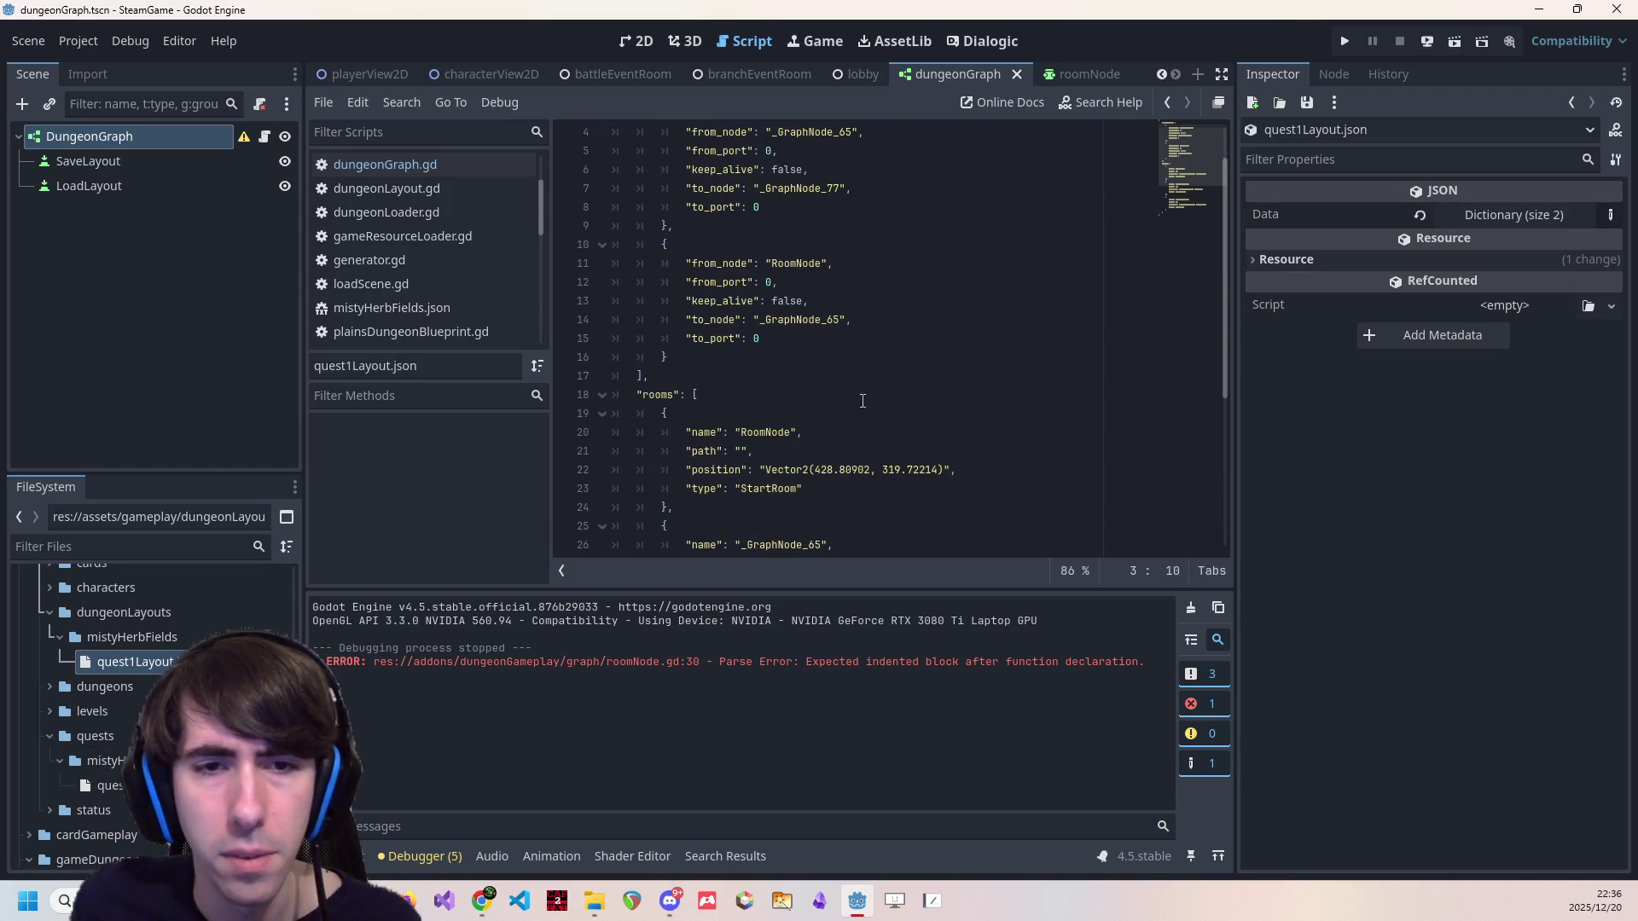
click(724, 486)
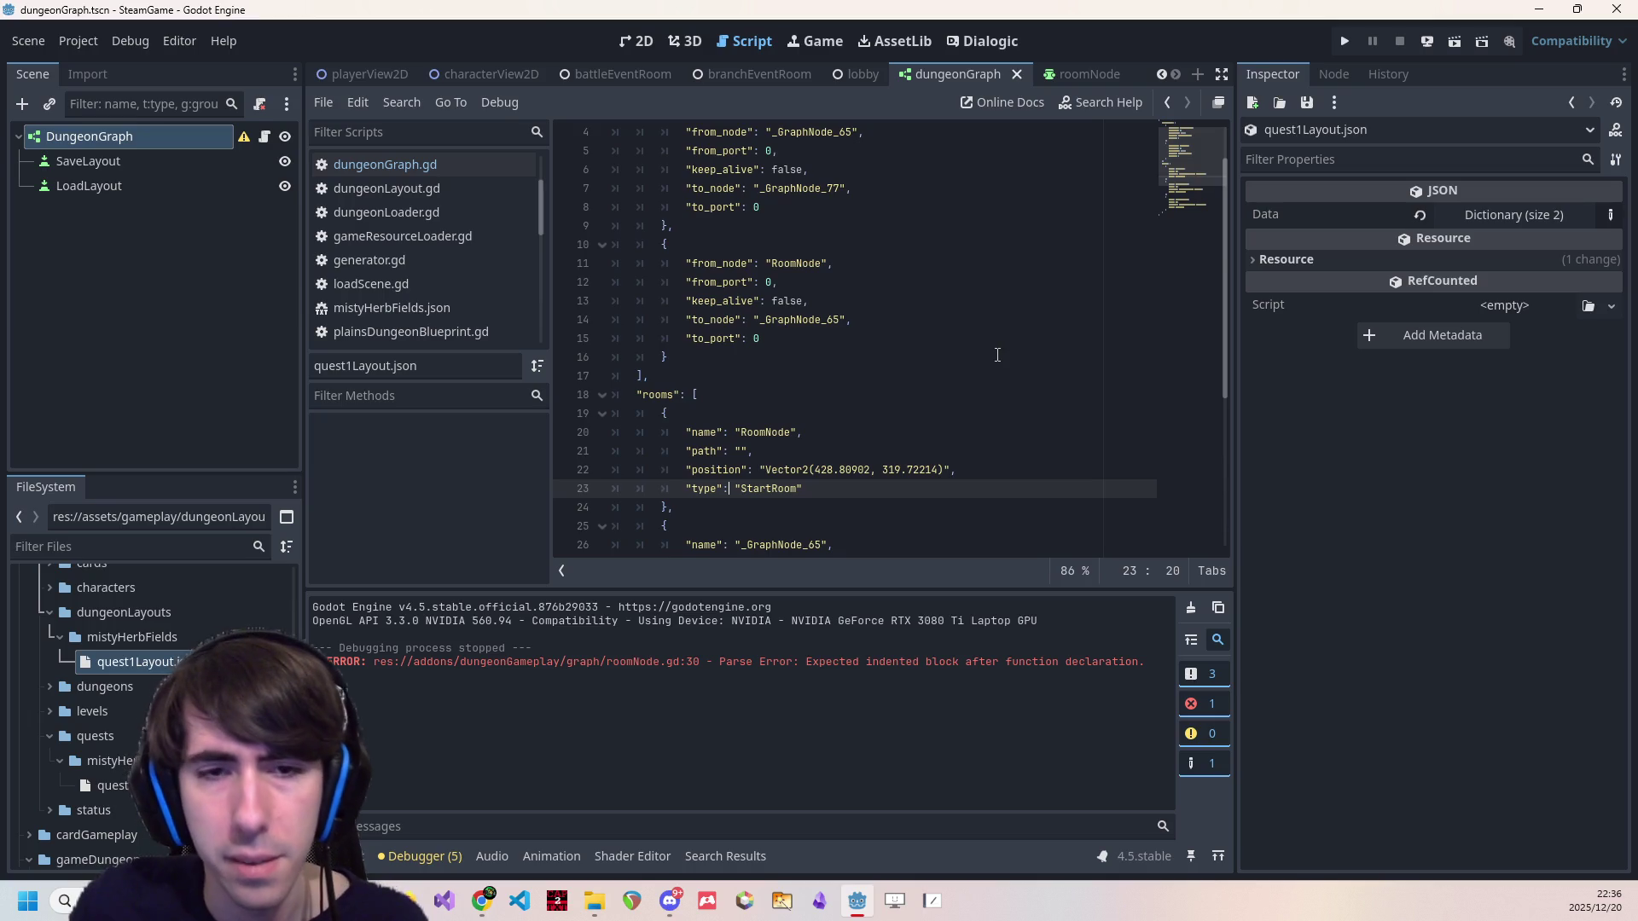
key(alt+Left)
key(BackSpace)
key(BackSpace)
key(BackSpace)
text(t)
Make the third line assign scenePathLineEdit.text from data["path"]
scroll(712, 488, down, 1)
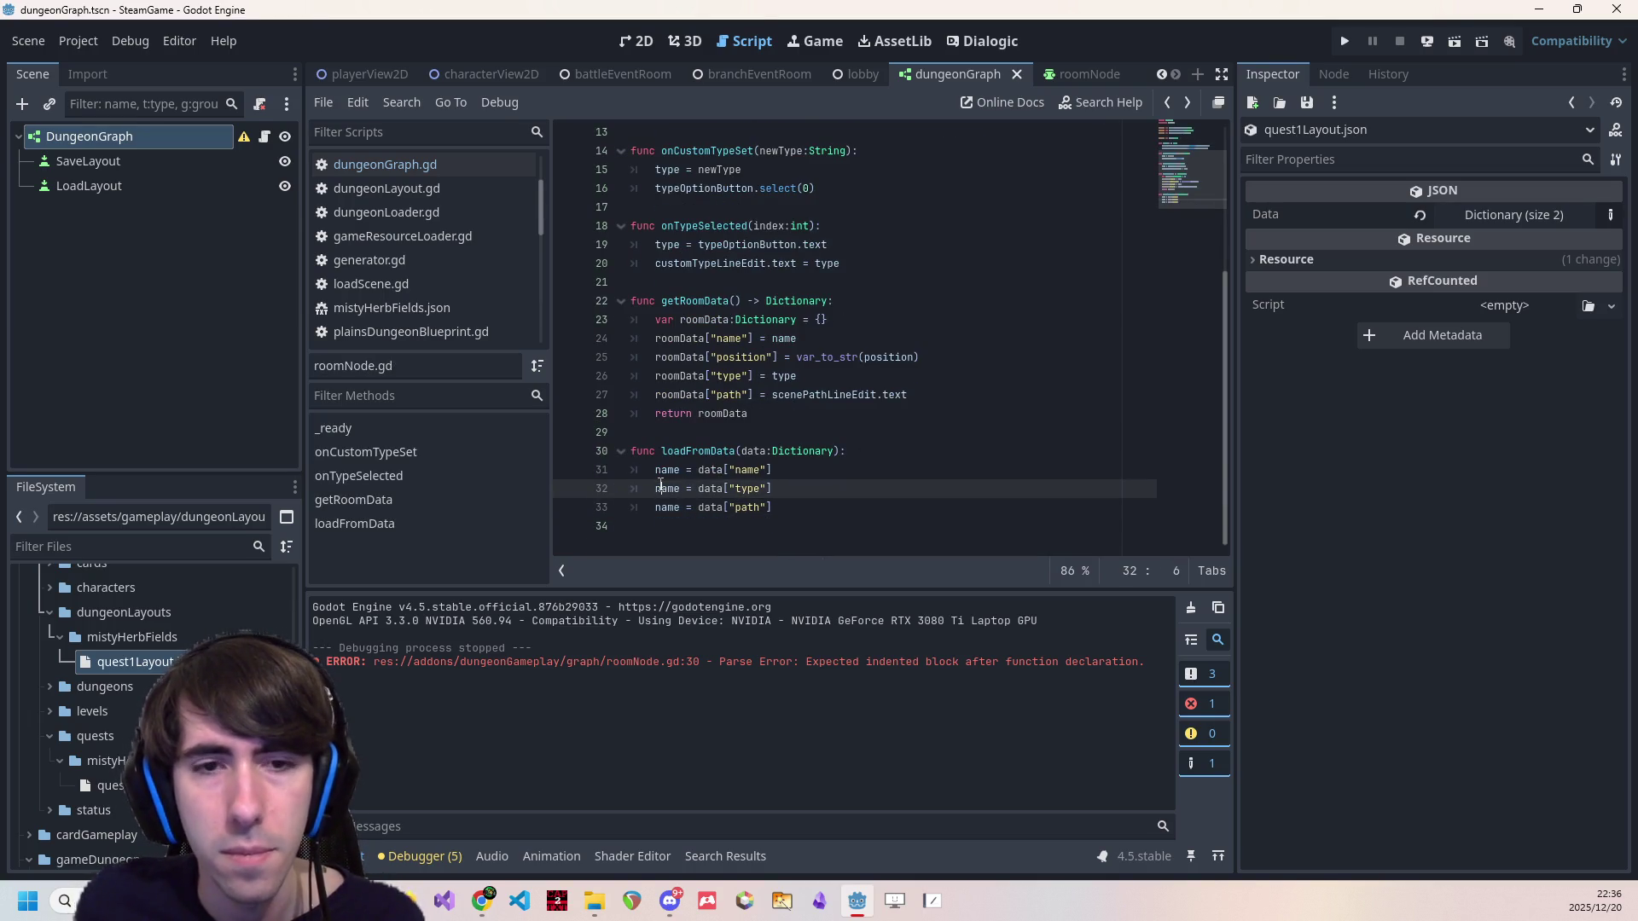
double_click(662, 488)
scroll(683, 427, up, 4)
double_click(770, 226)
key(ctrl+c)
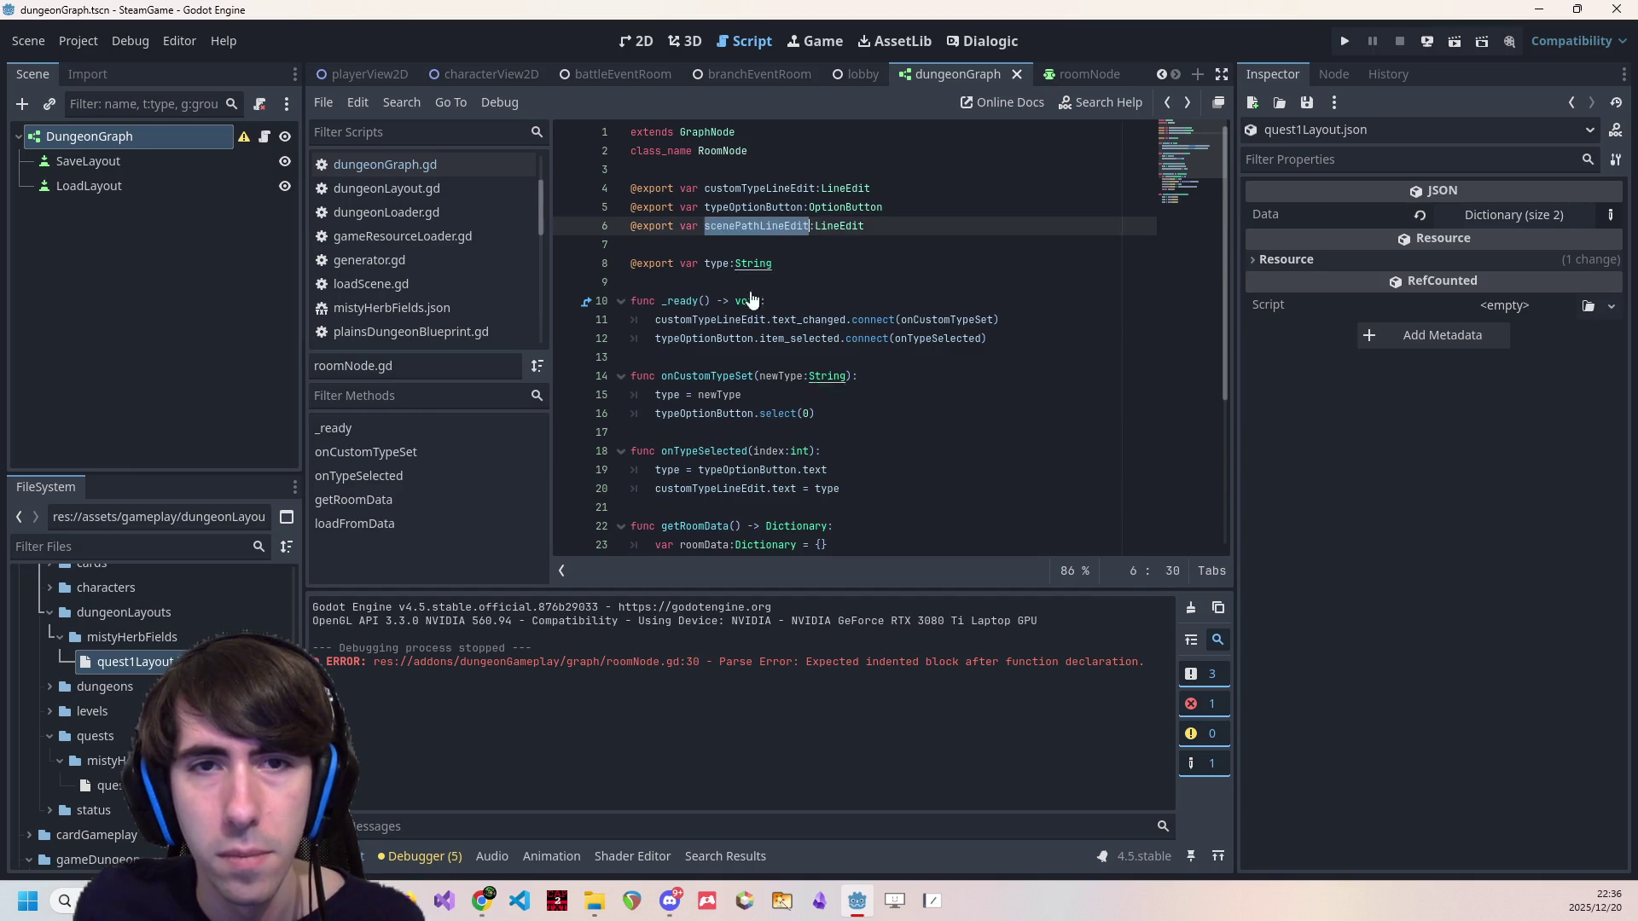
scroll(762, 267, down, 4)
double_click(708, 505)
key(ctrl+v)
text(.text)
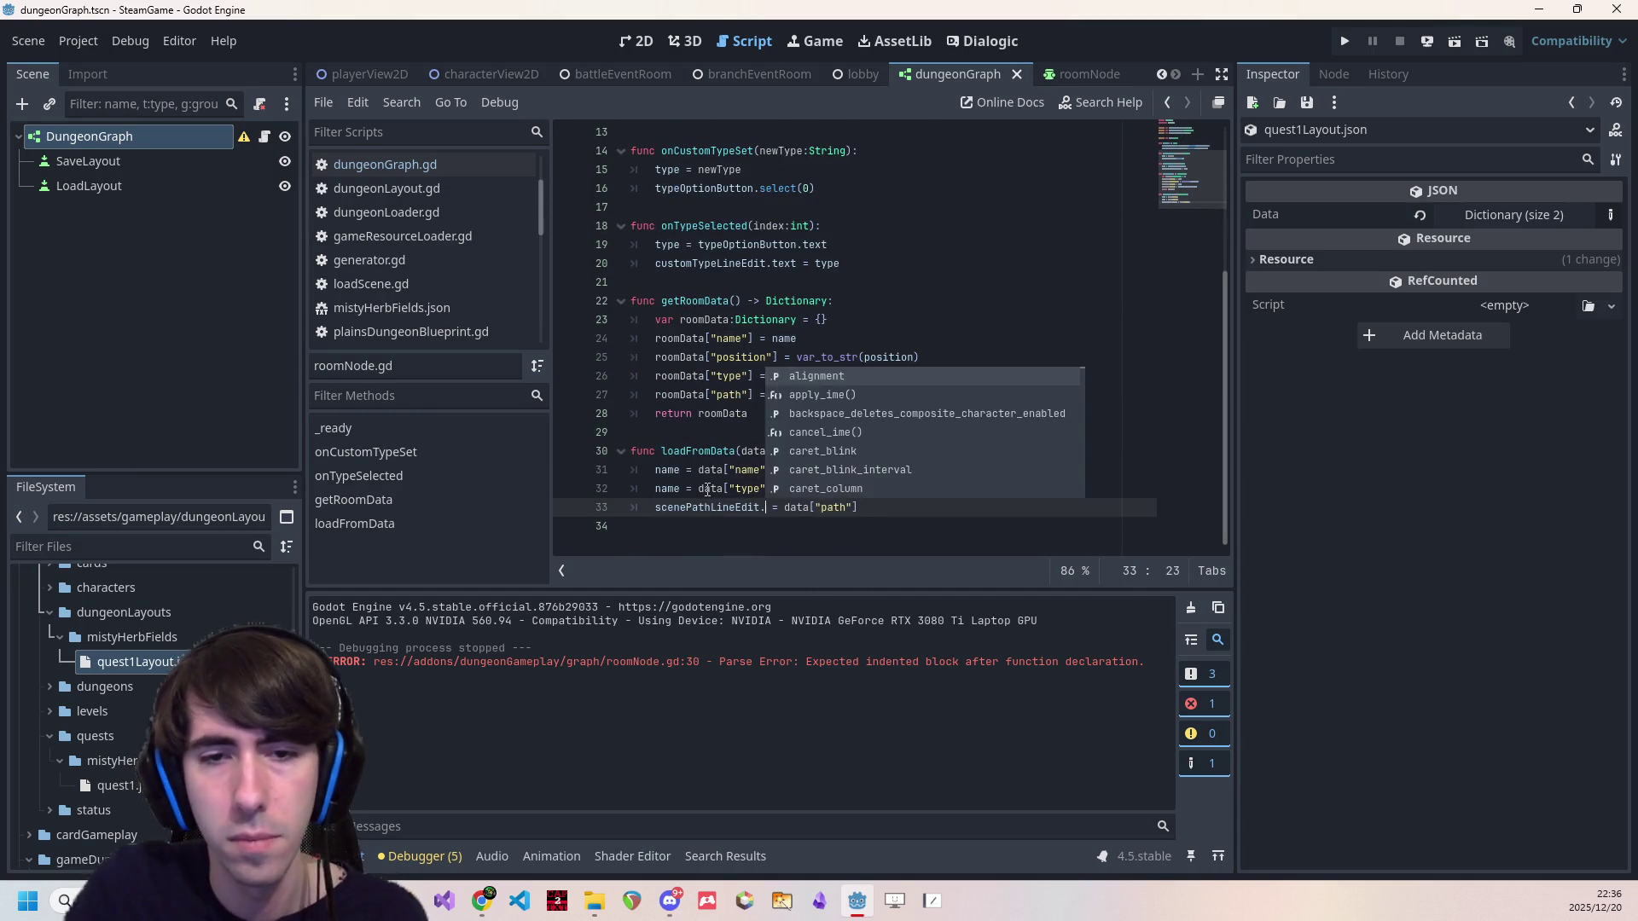
key(Escape)
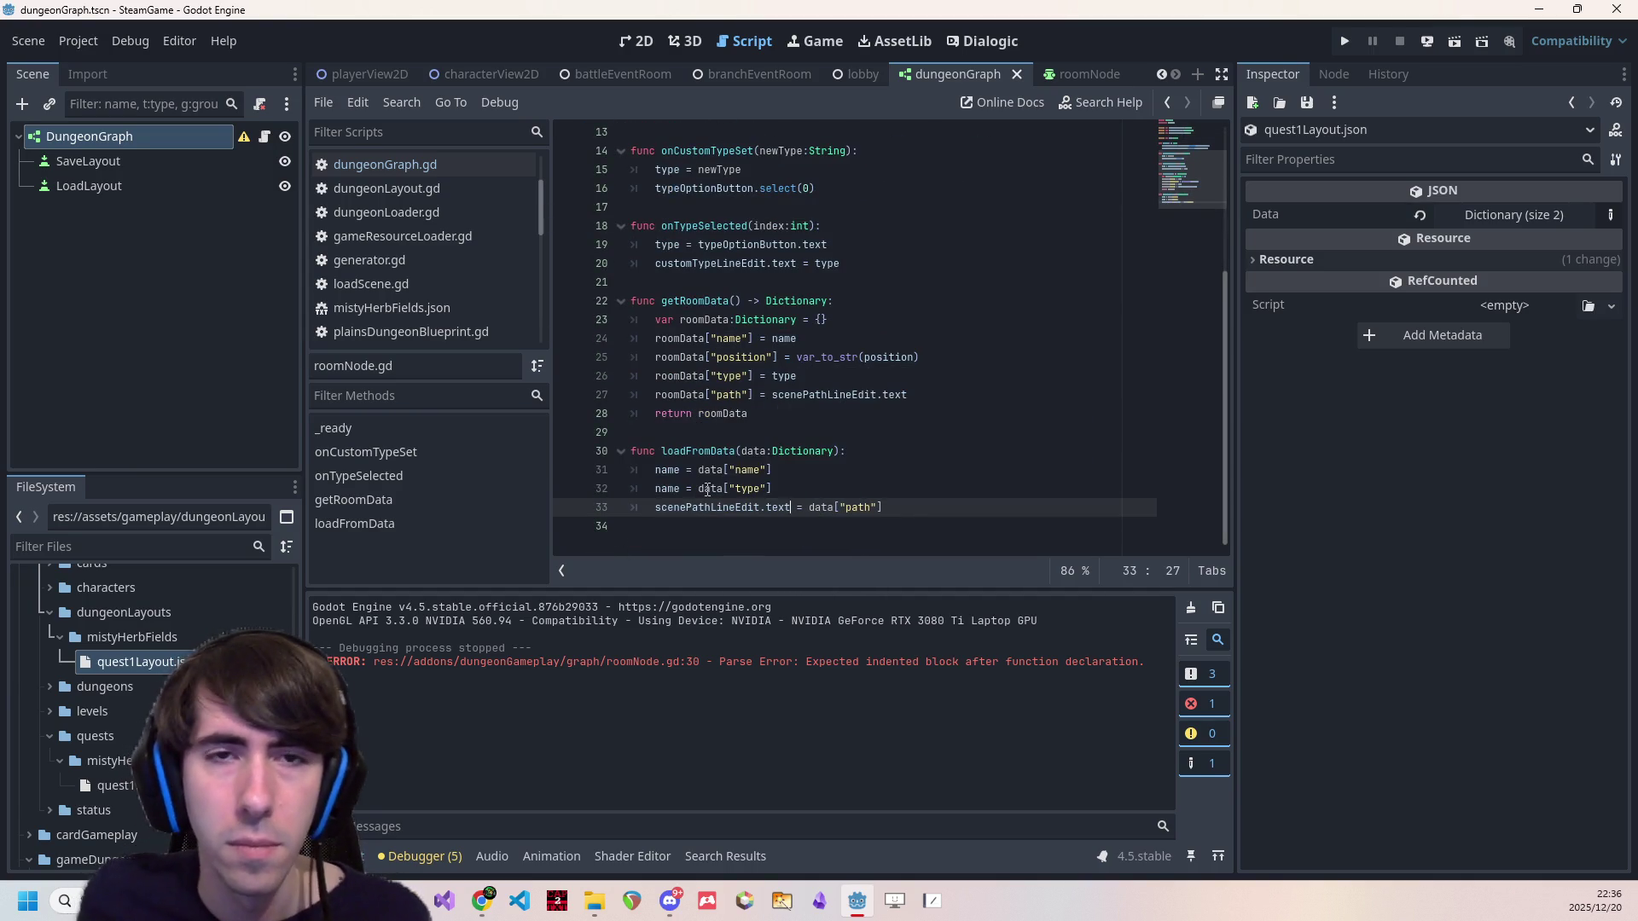
Replace the name assignment on line 32 with onCustomTypeSet(data["type"]) and run the scene
scroll(814, 231, up, 4)
double_click(759, 188)
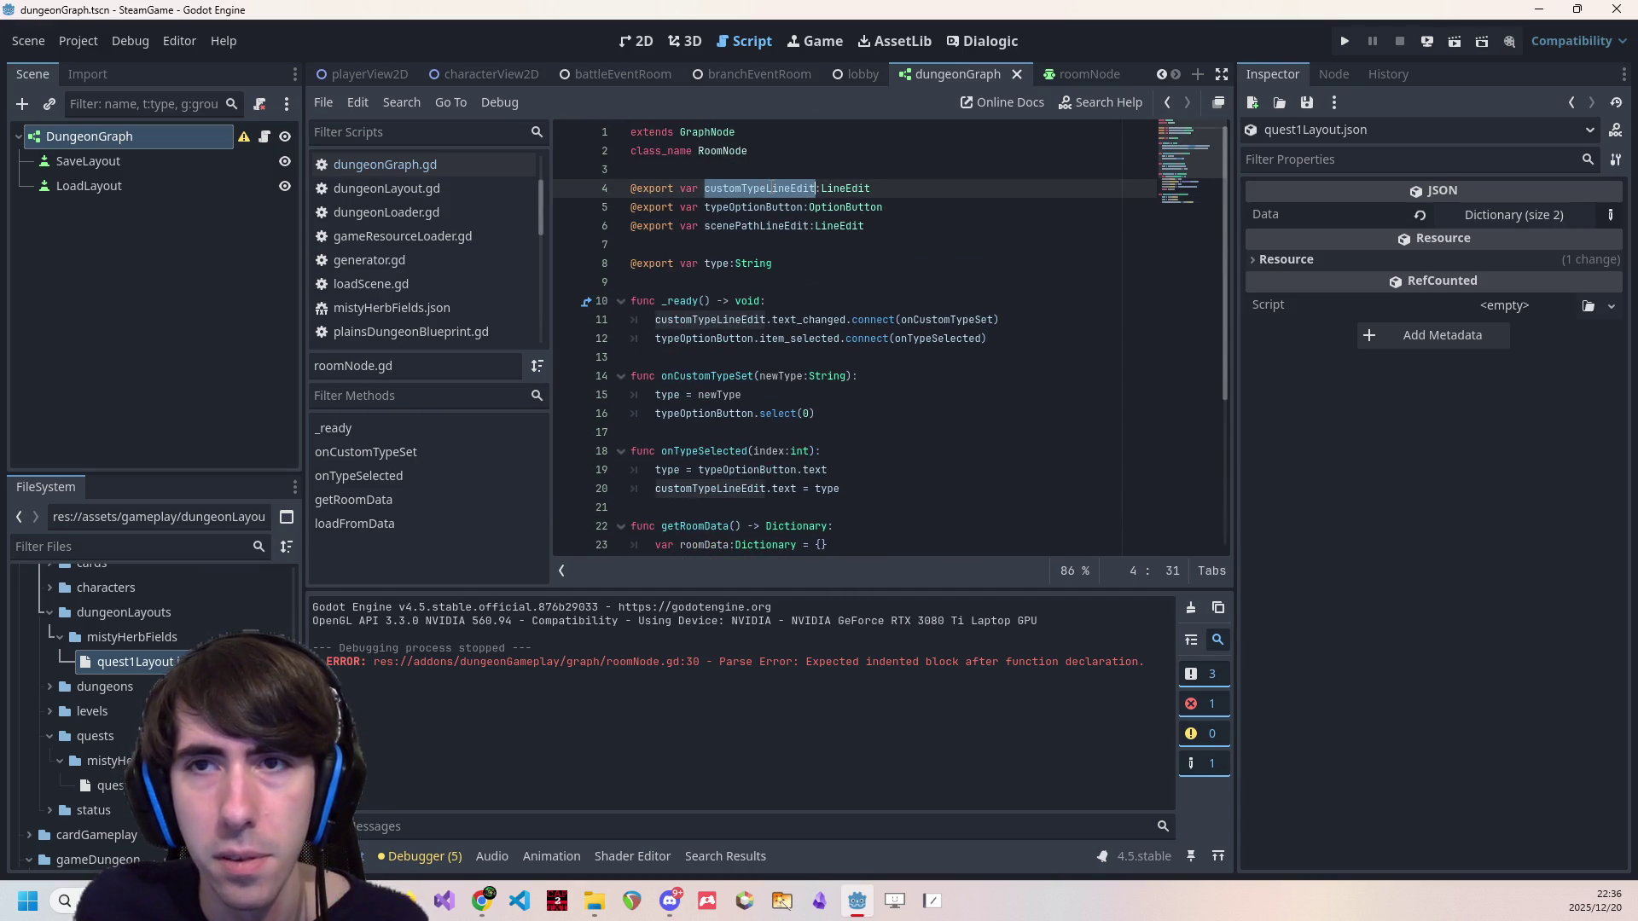
scroll(733, 201, down, 4)
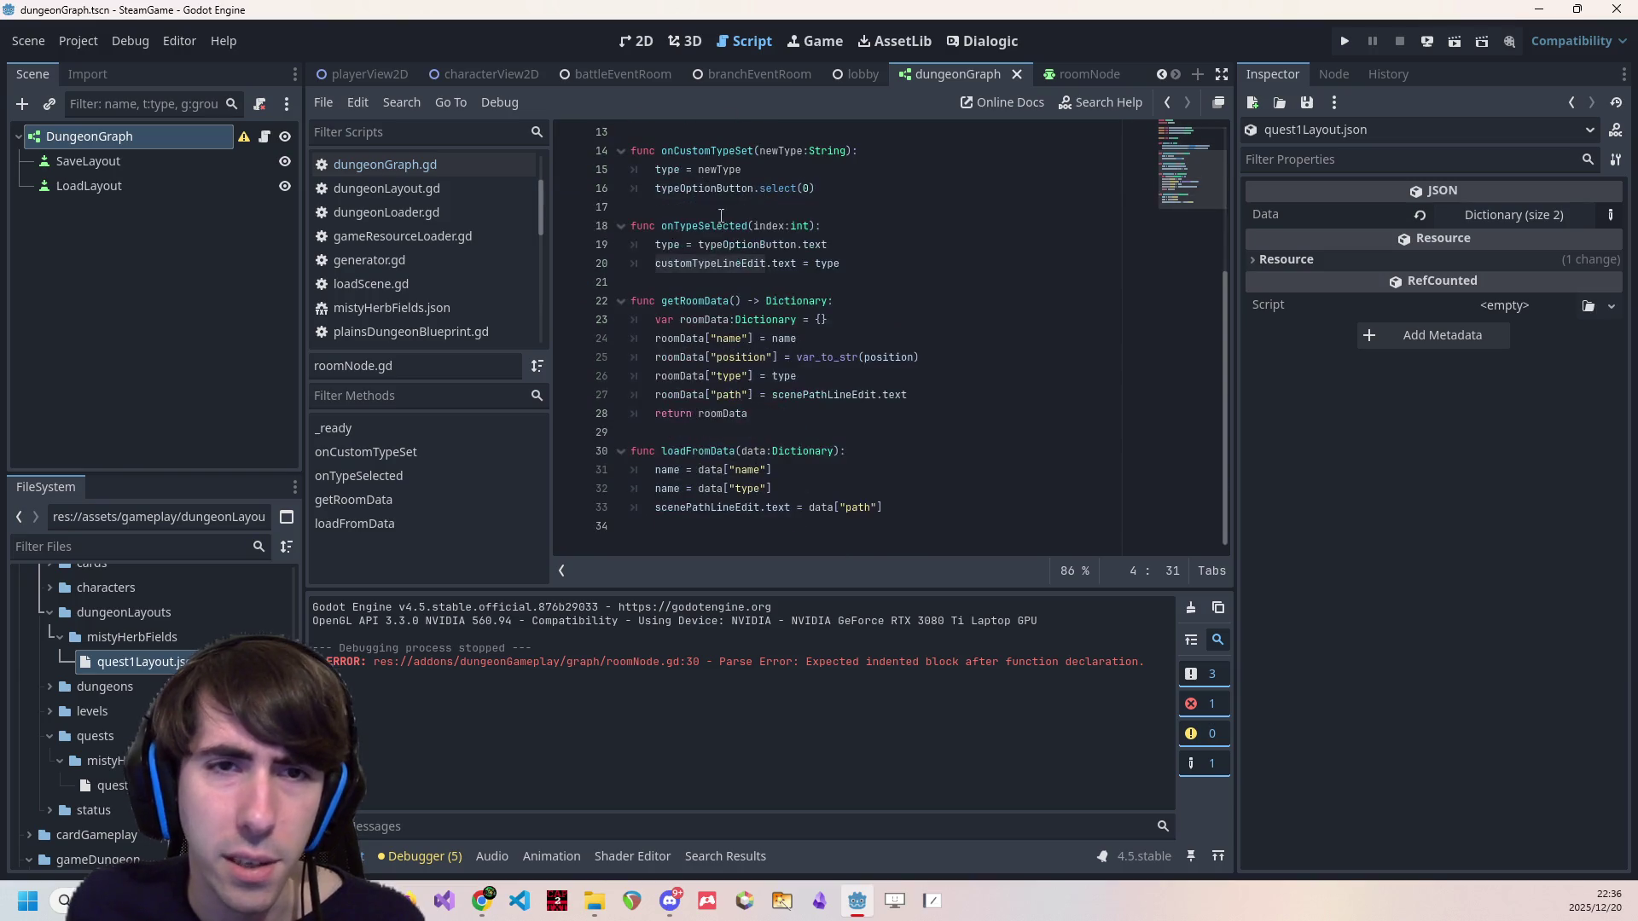
double_click(711, 152)
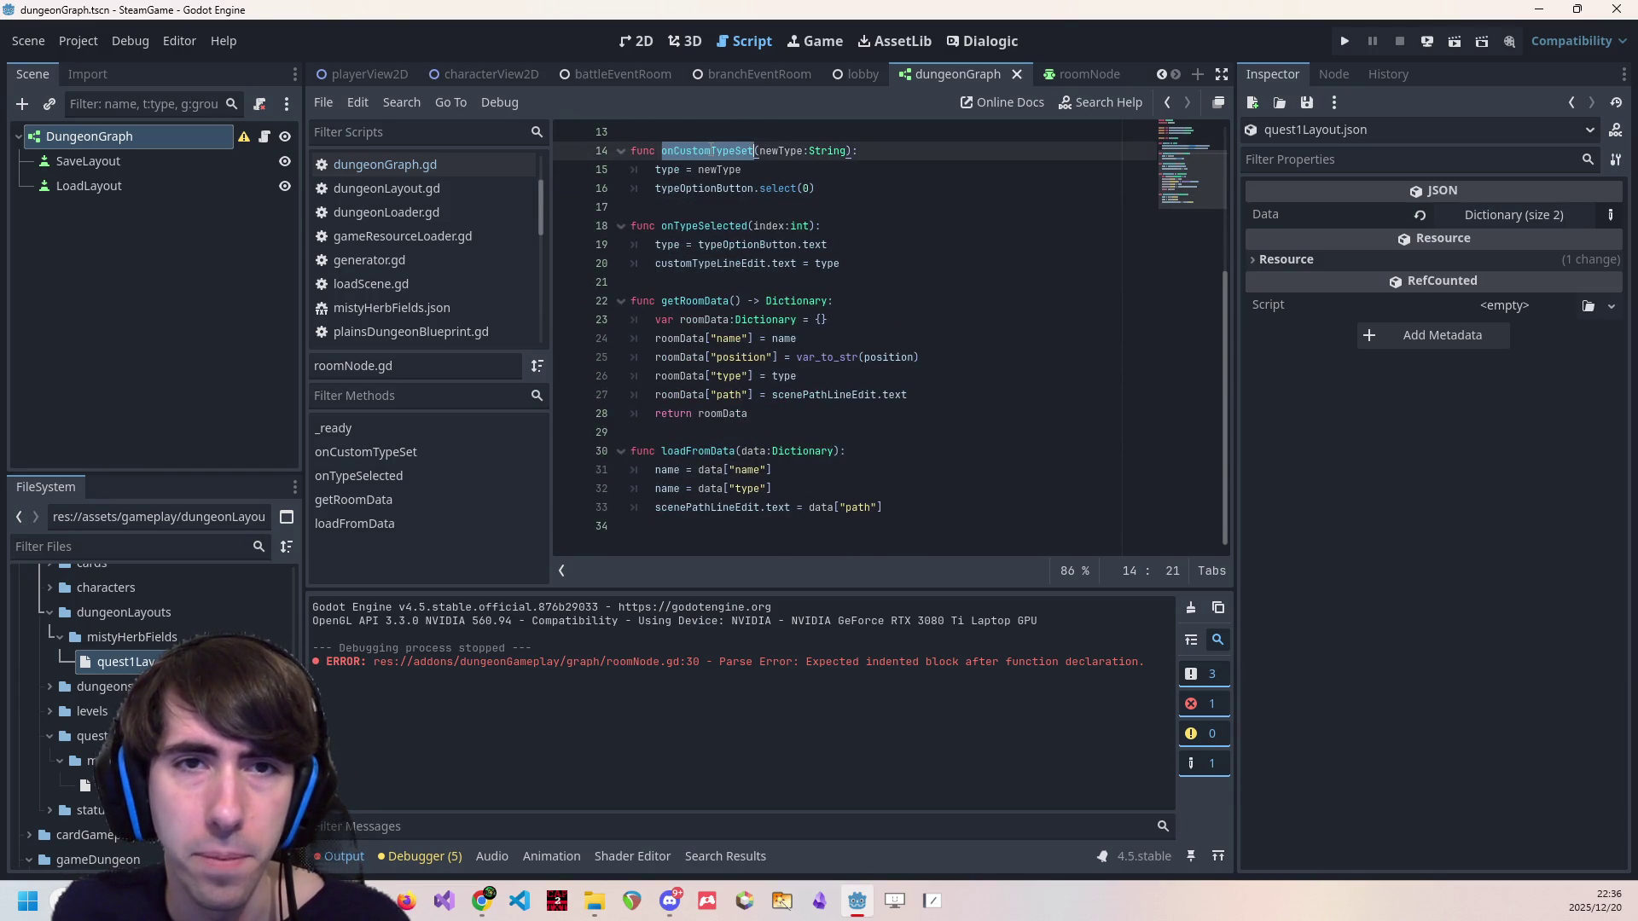
double_click(674, 489)
mouse_move(816, 393)
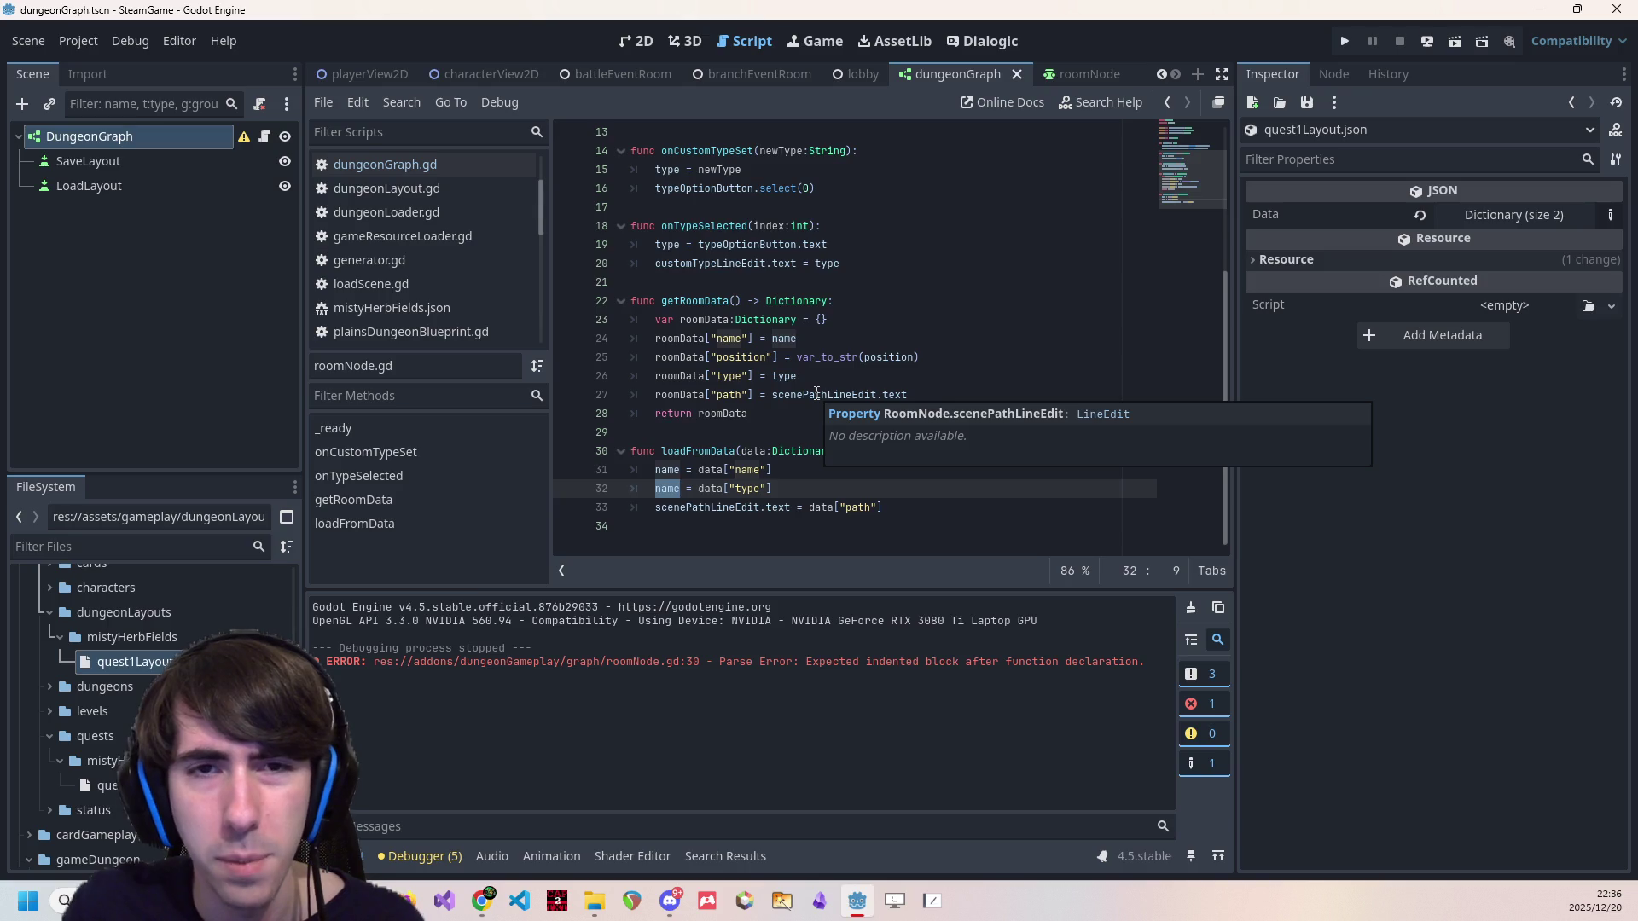
key(BackSpace)
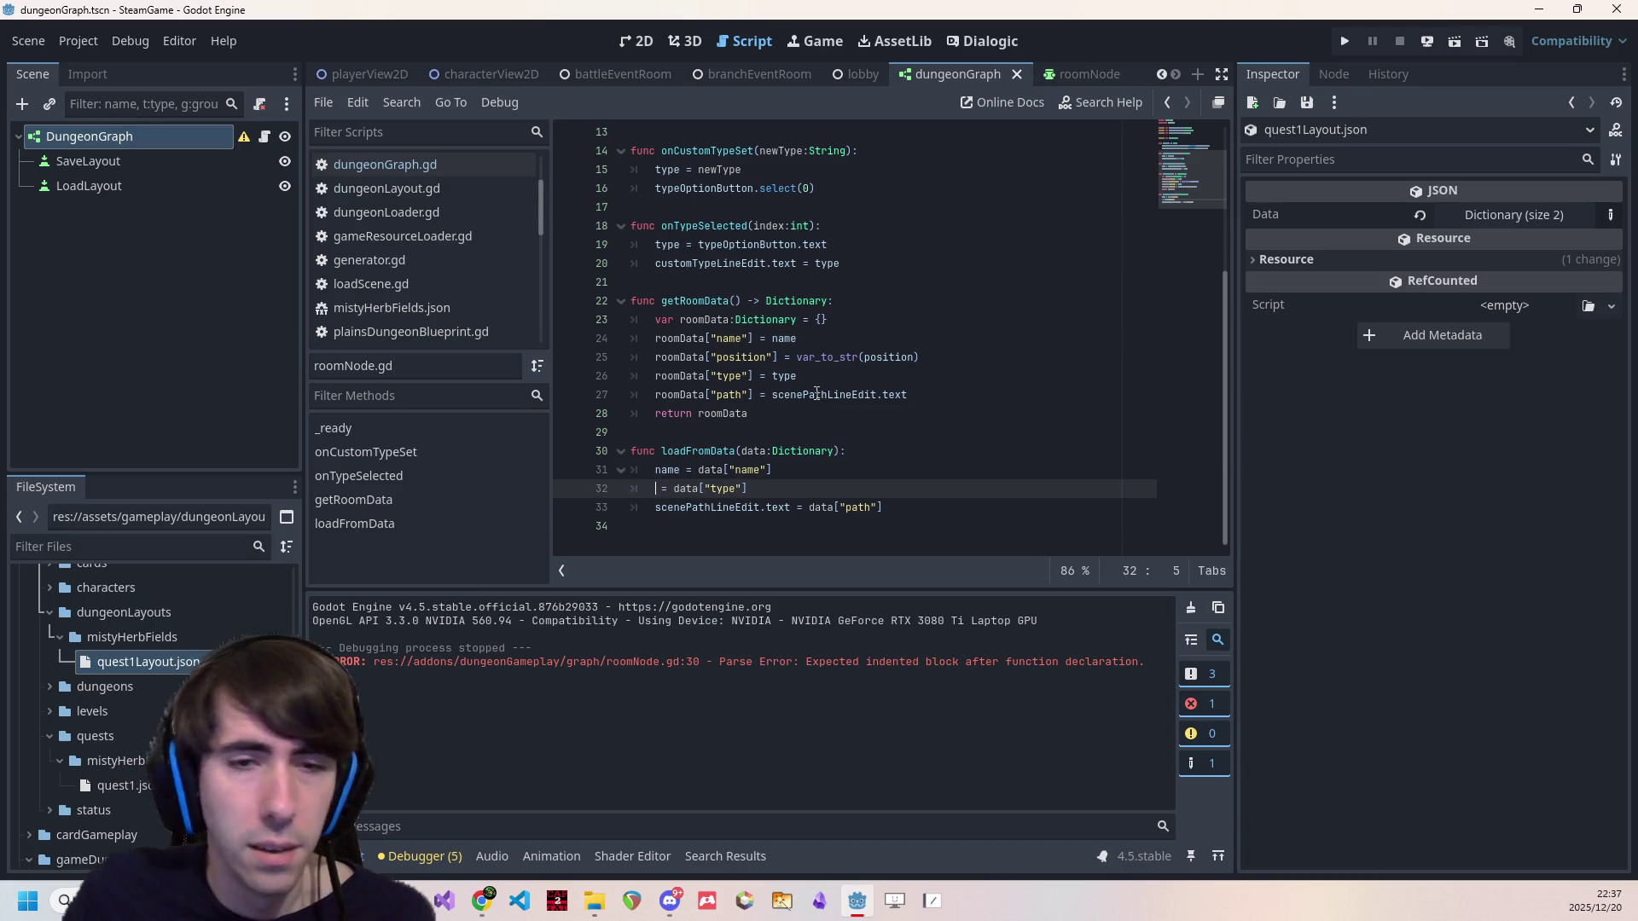
text(onCustomTypeSet()
key(Delete)
key(Delete)
key(Delete)
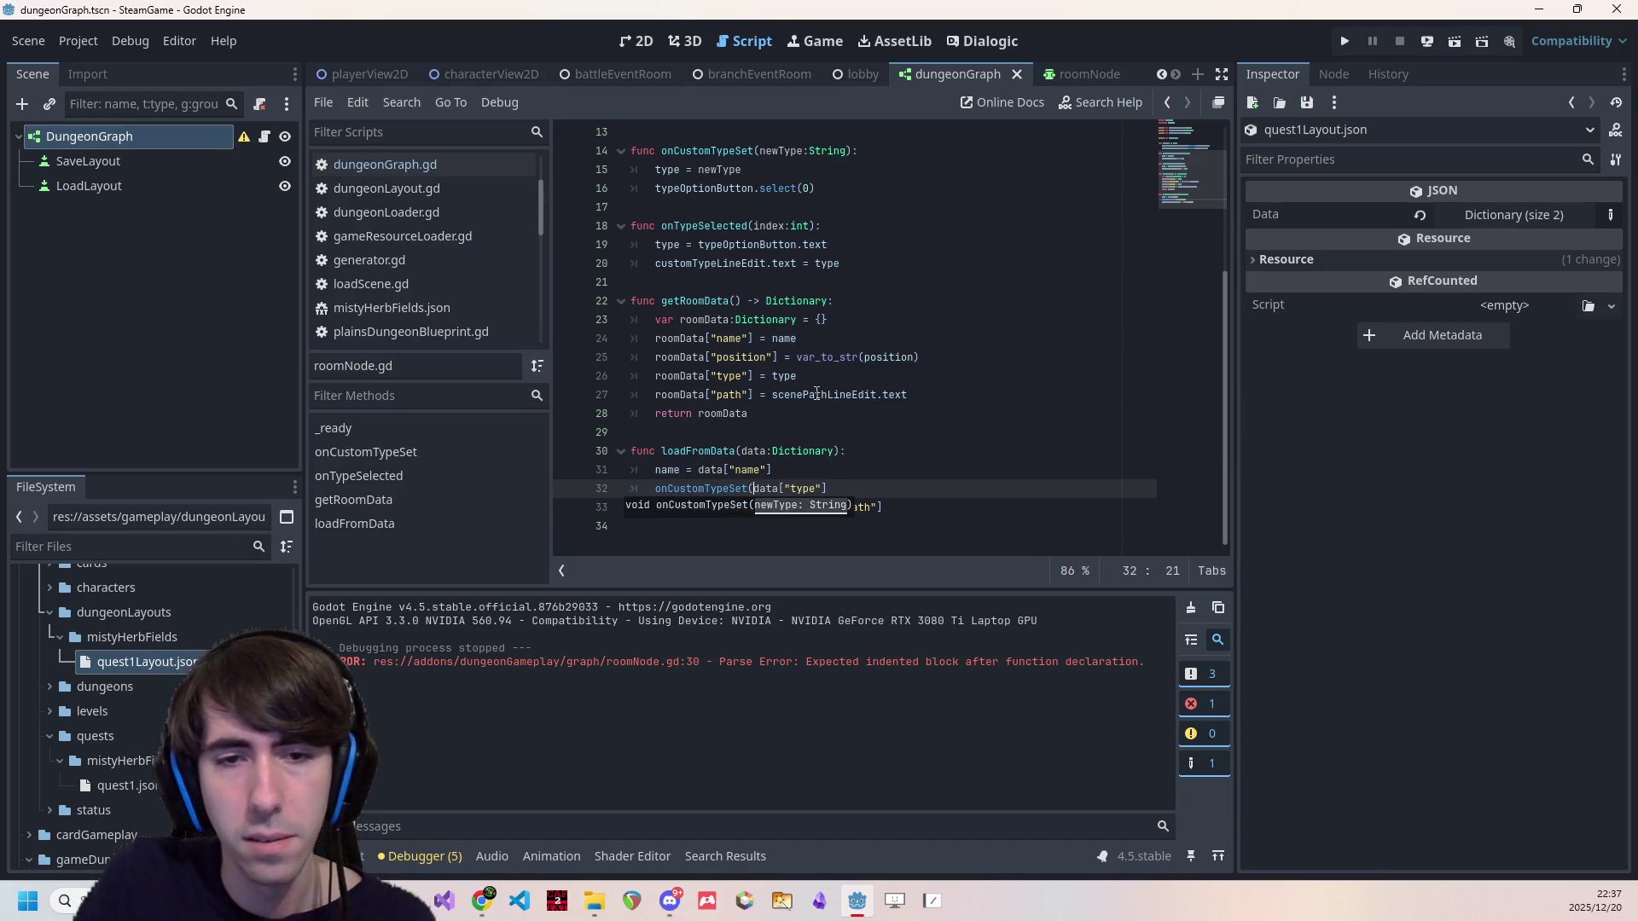
text("]))
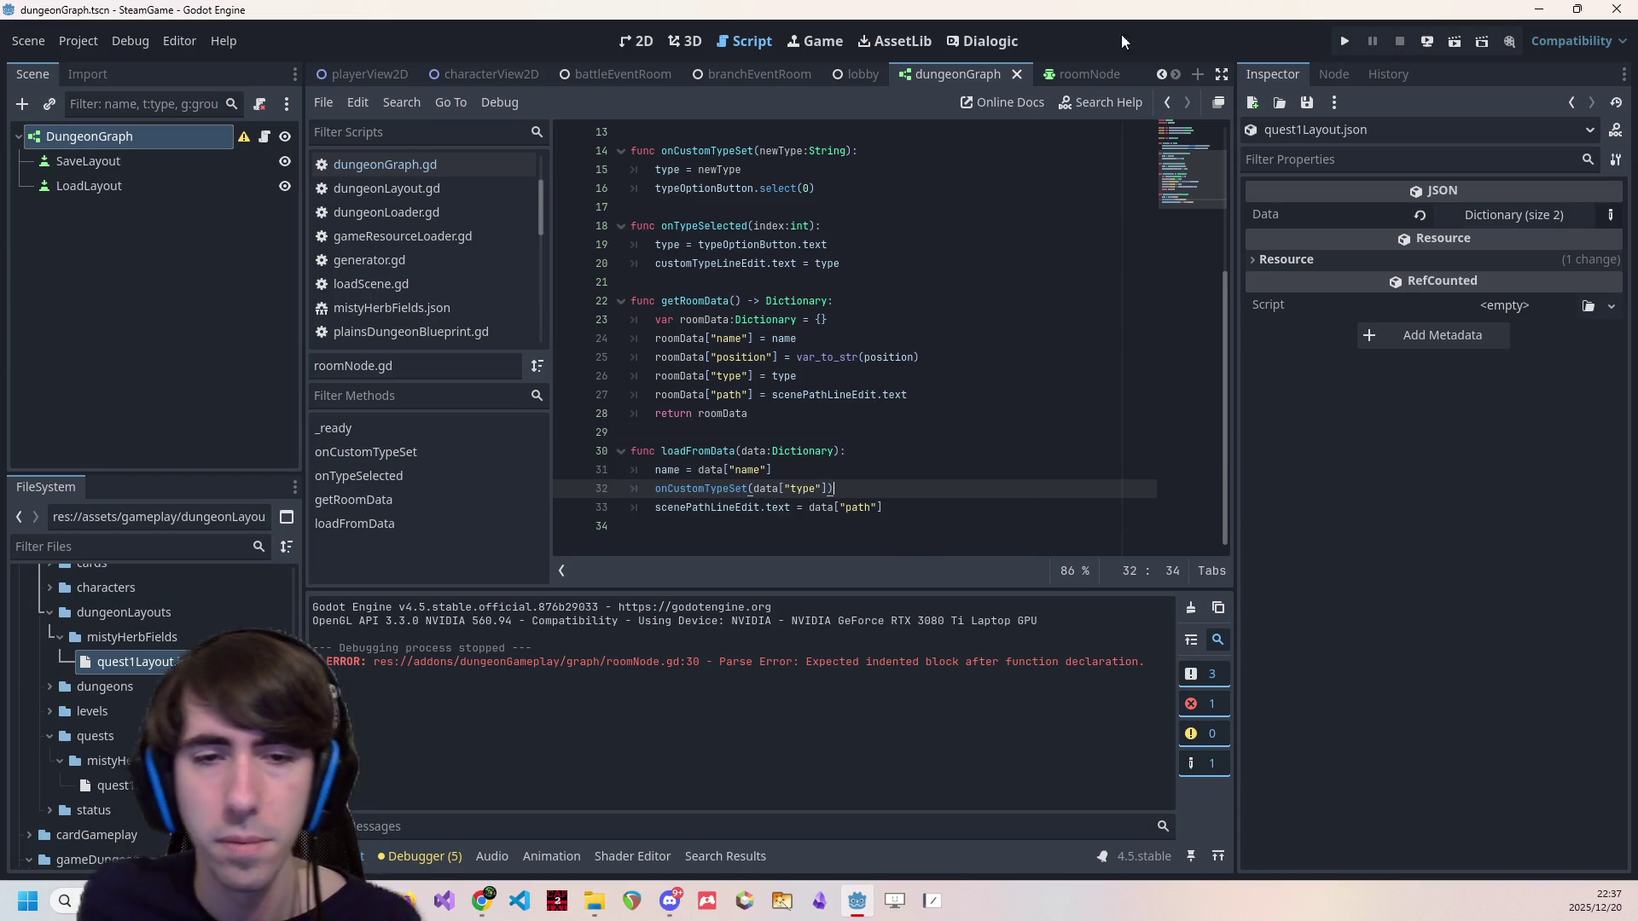
click(1462, 43)
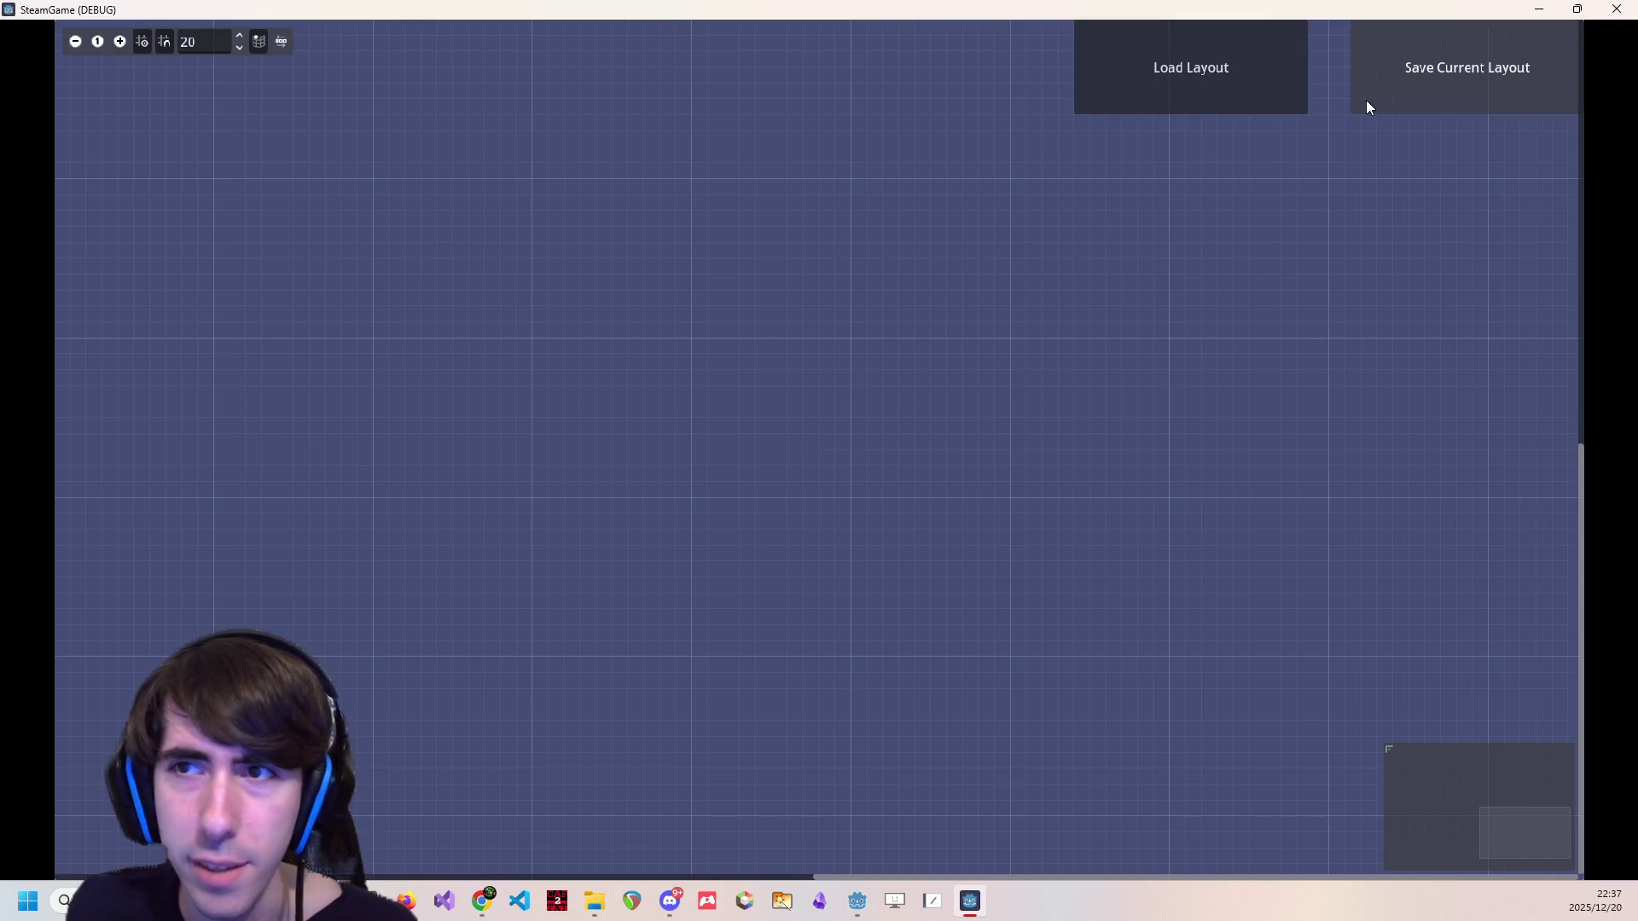
Load mistyHerbFields/quest1Layout.json into the running game, then load it a second time
click(1203, 107)
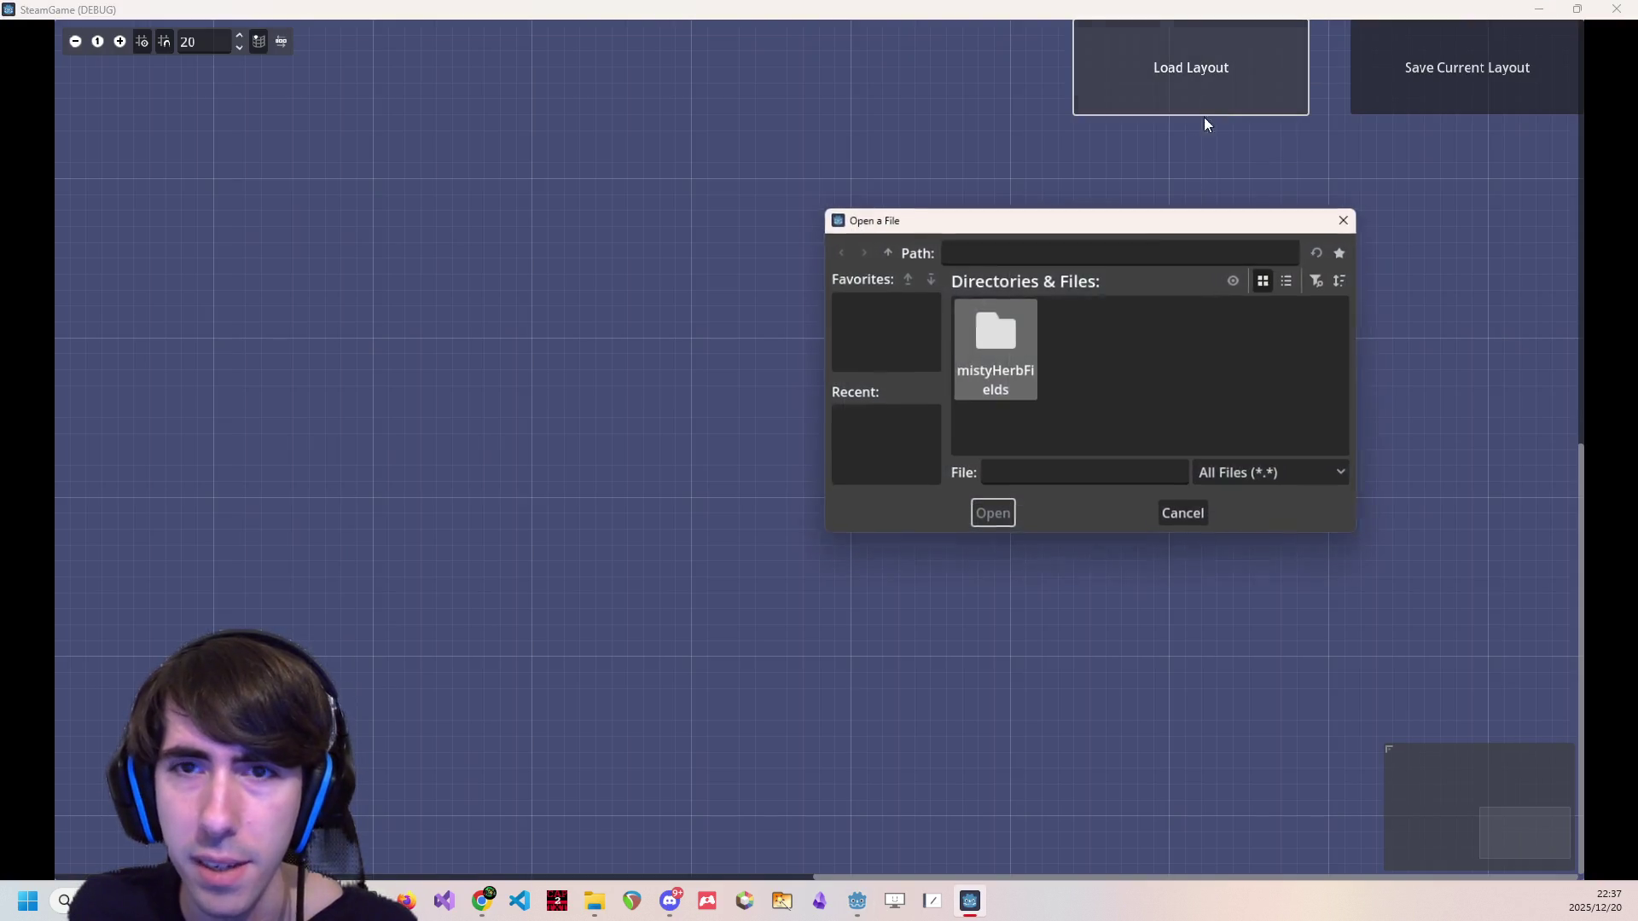
double_click(1017, 346)
double_click(1017, 346)
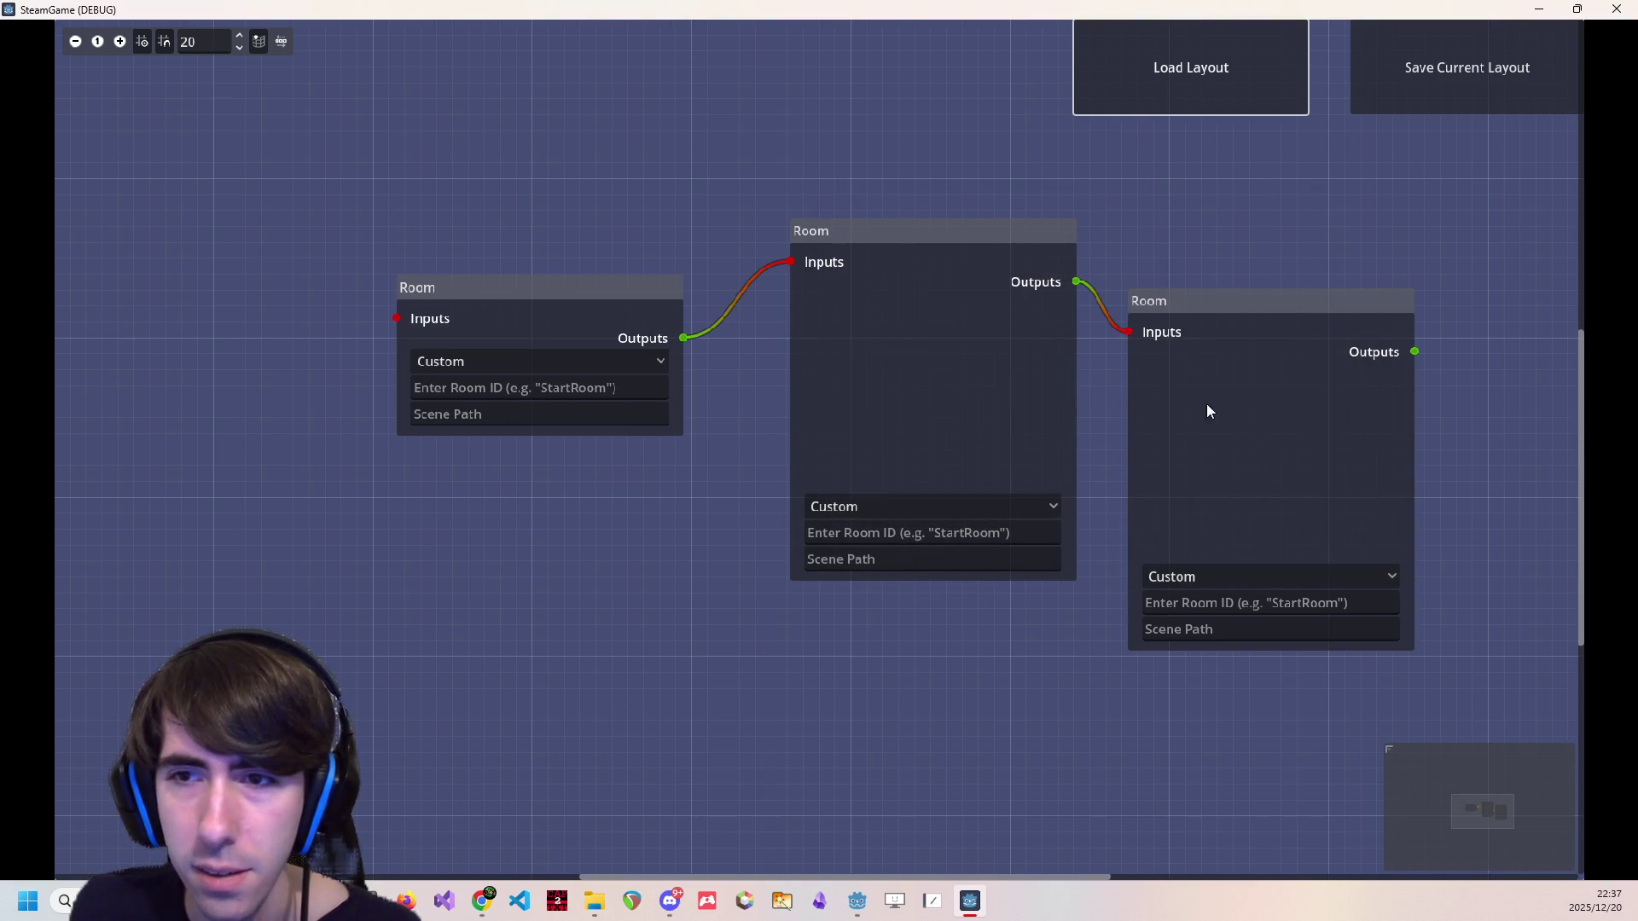
click(1201, 90)
double_click(994, 337)
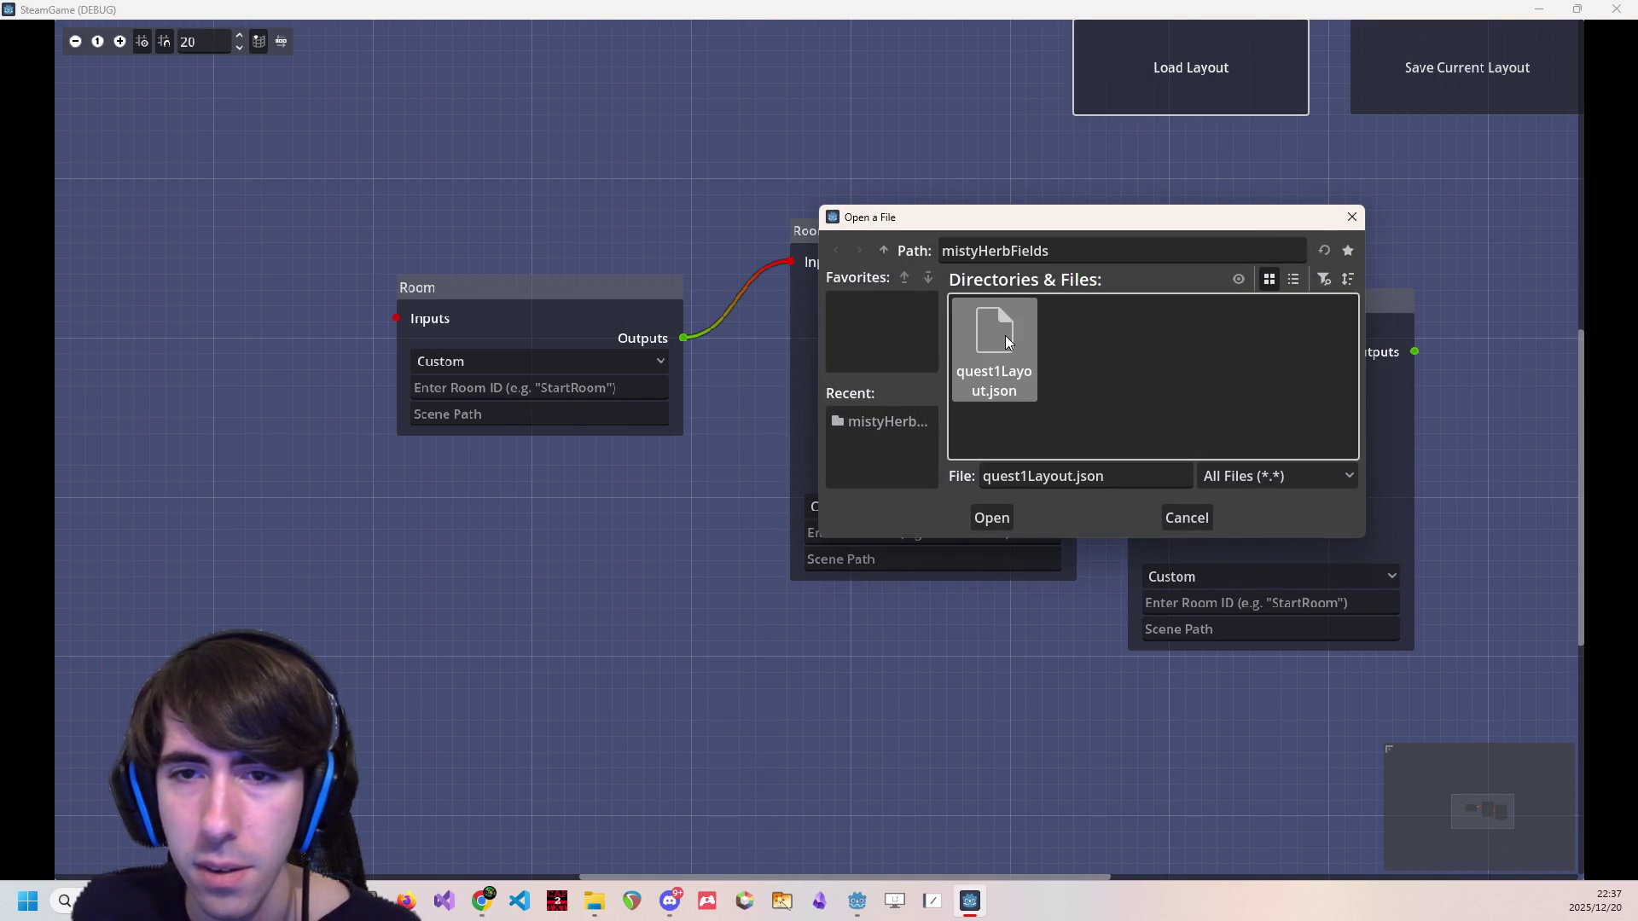
double_click(1005, 335)
Set the first room to StartRoom and the middle to BattleRoom, leave the right Custom, and close the game
click(501, 361)
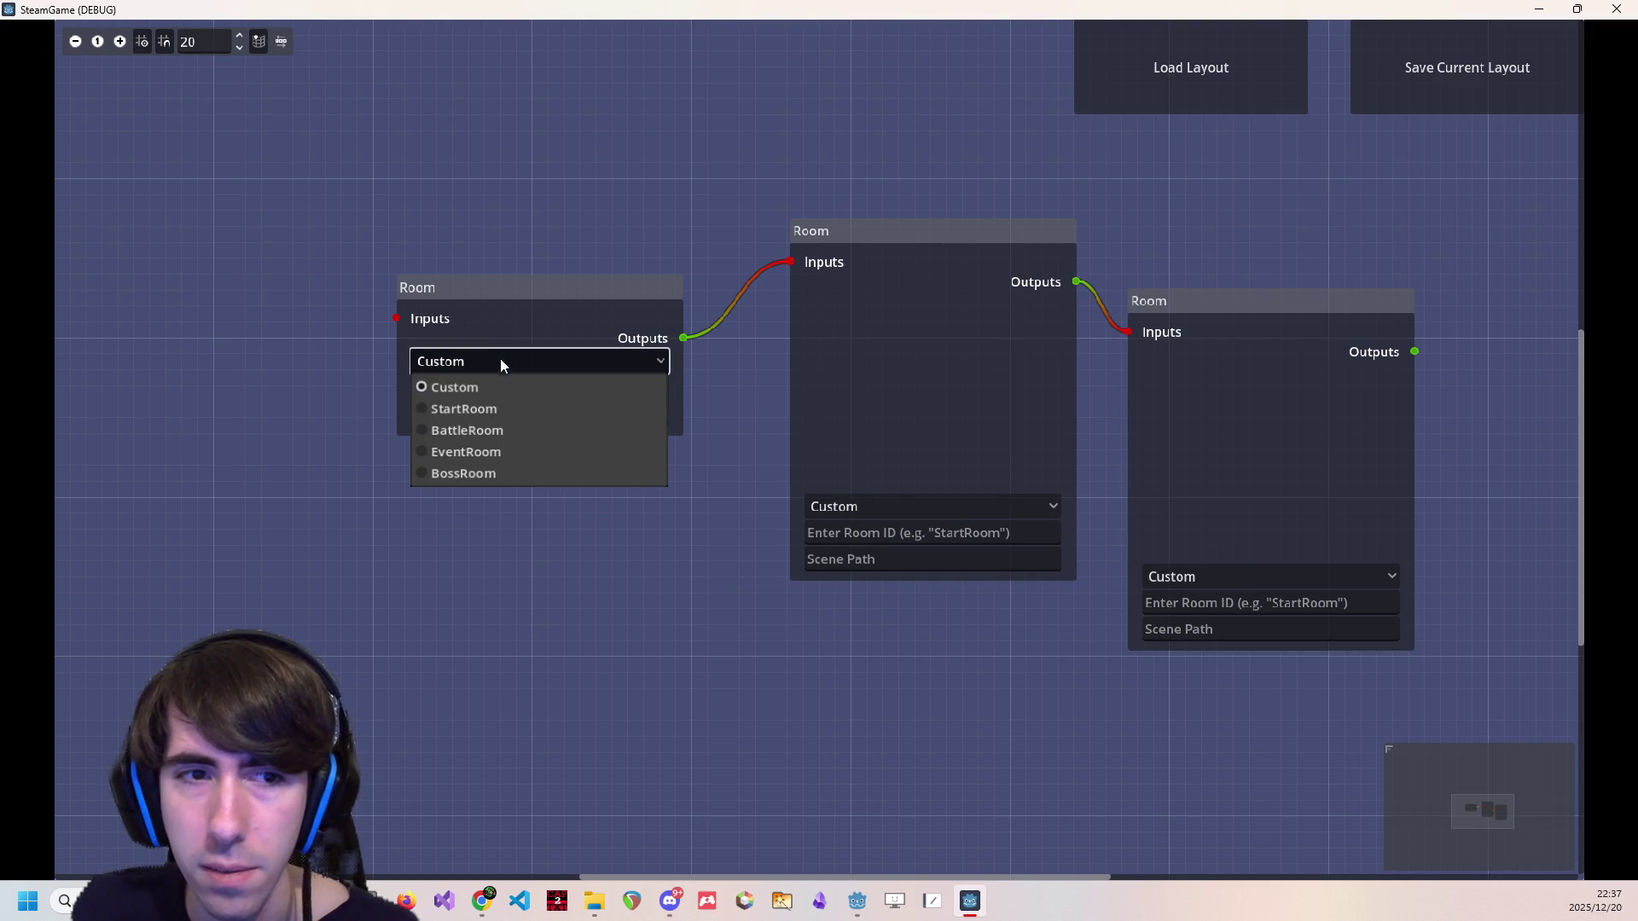
click(488, 405)
click(884, 507)
click(893, 570)
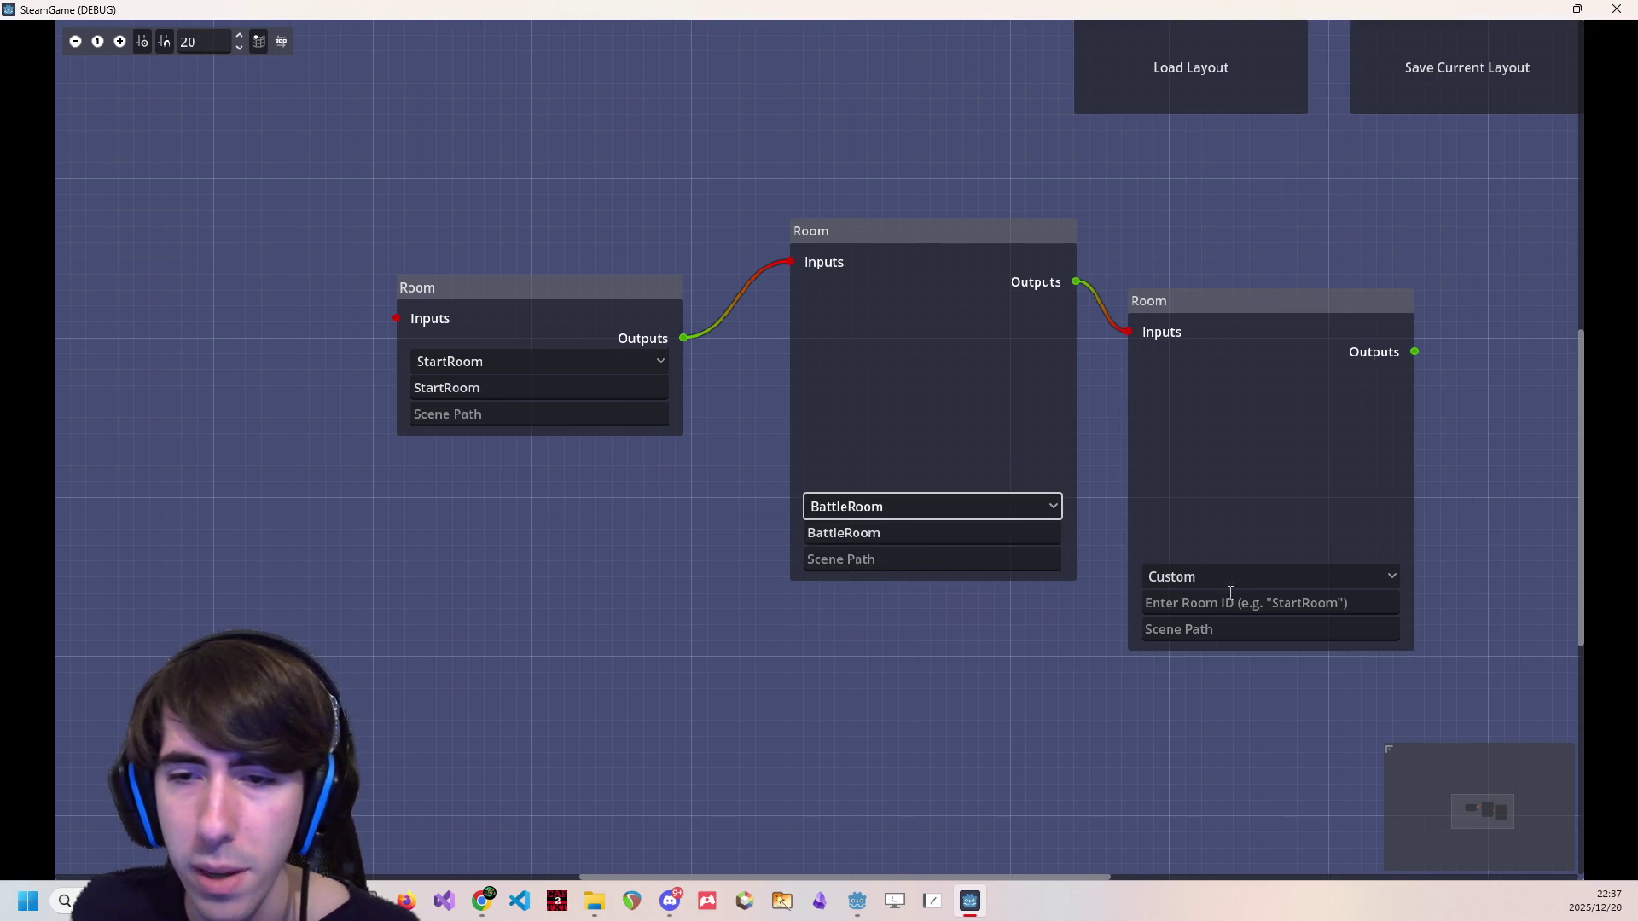
click(1230, 579)
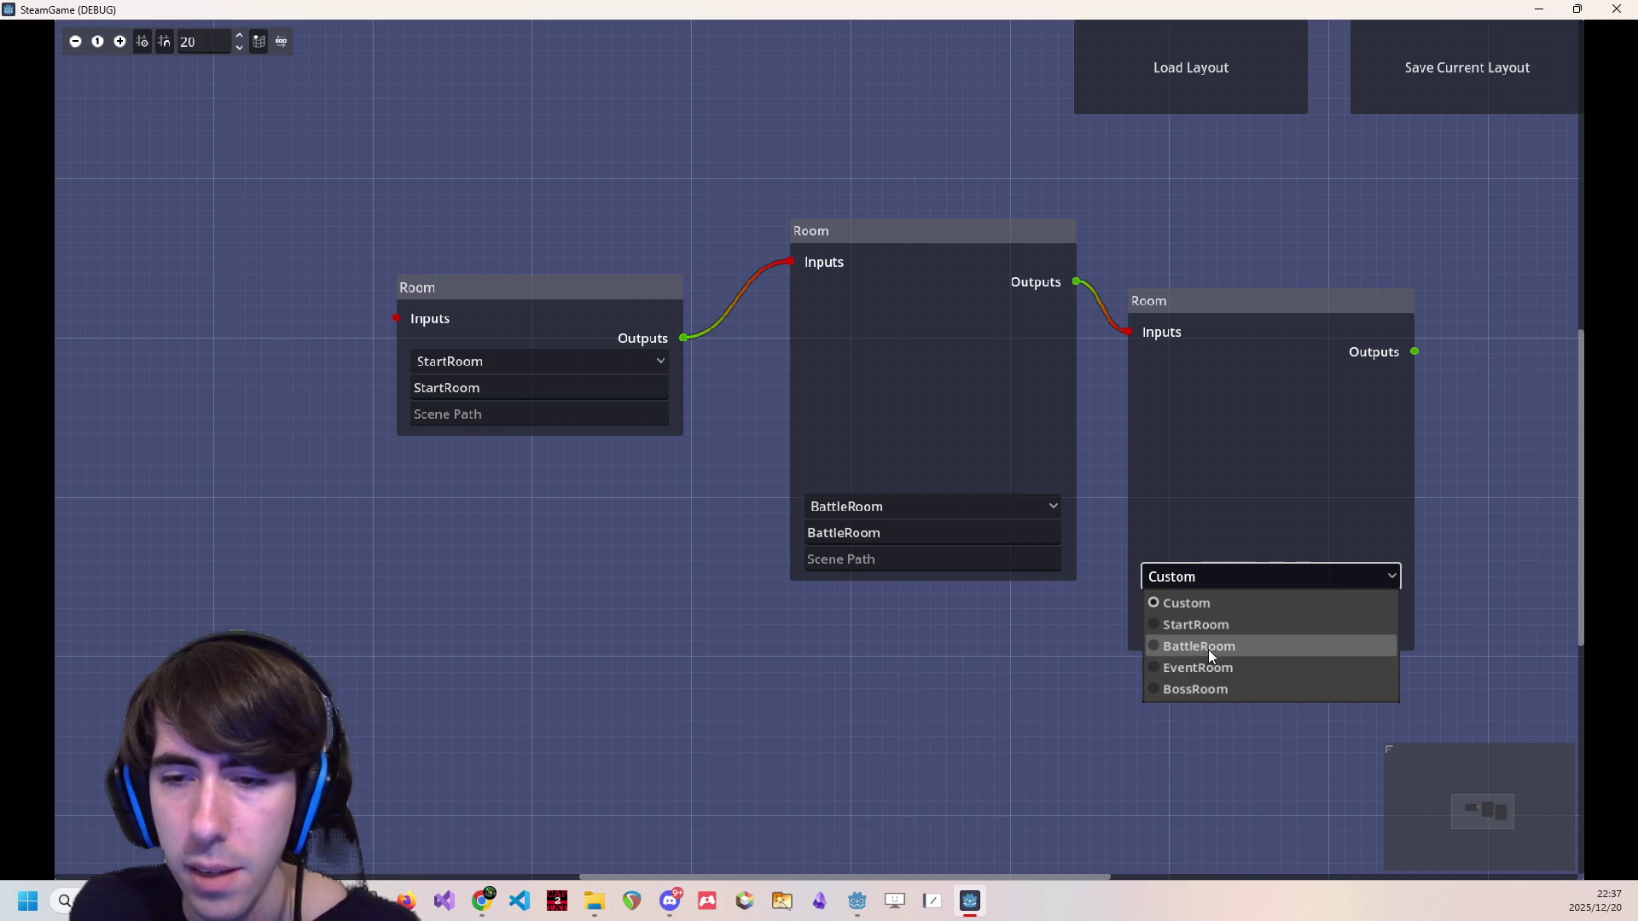
click(1298, 263)
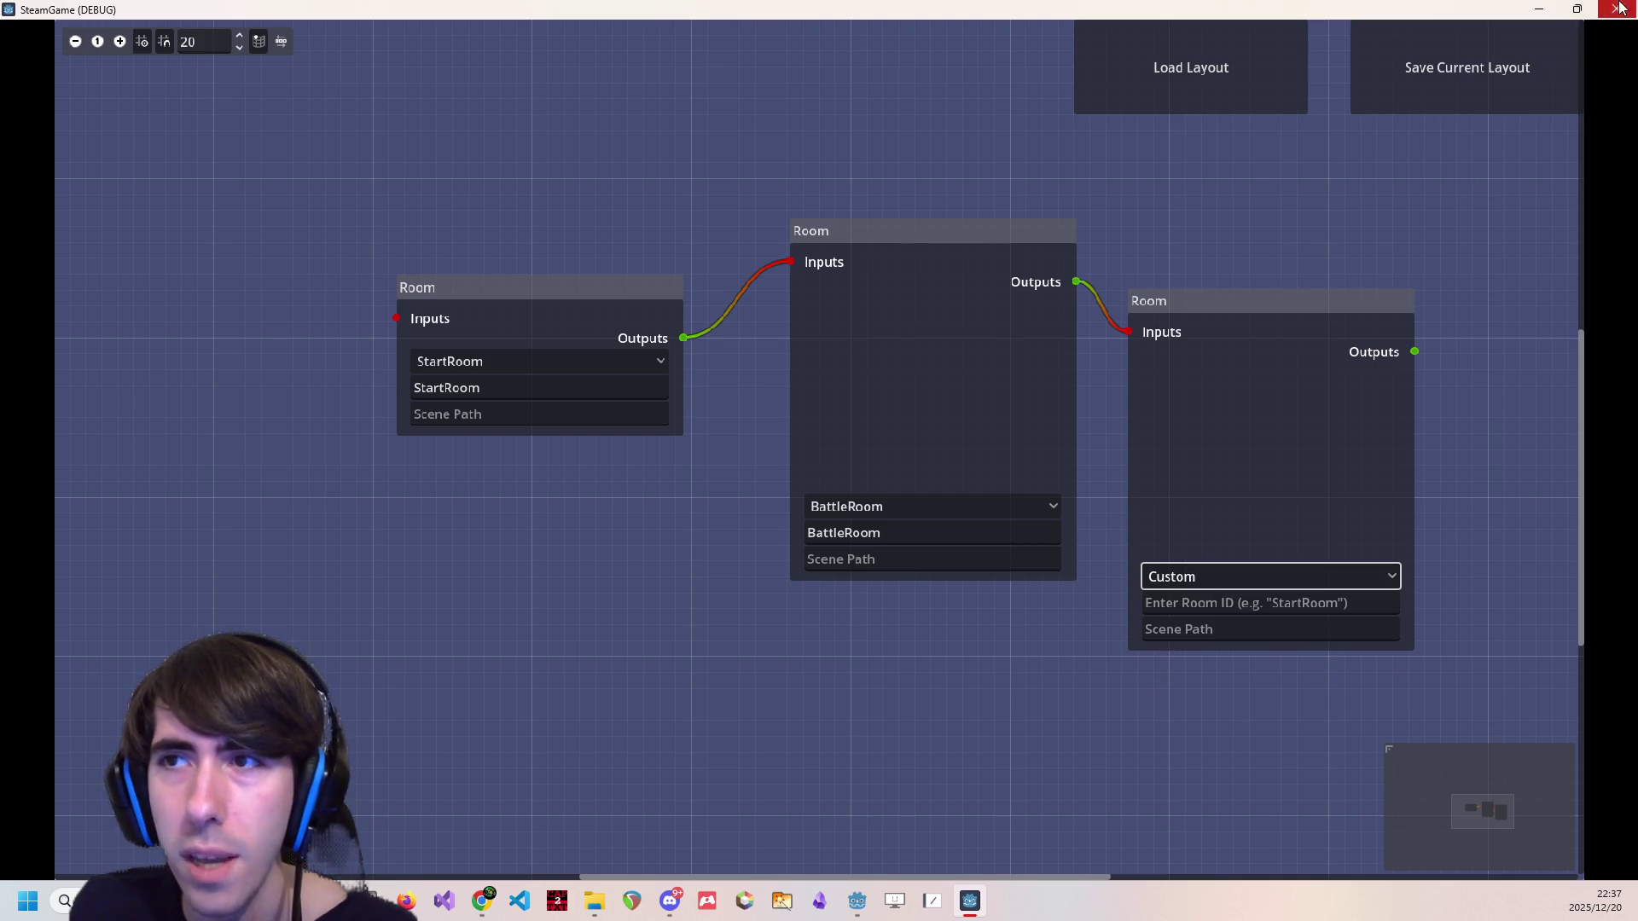
click(1617, 9)
Add a 'customTypeLineEdit.text =' line after the name assignment in loadFromData
scroll(743, 348, up, 4)
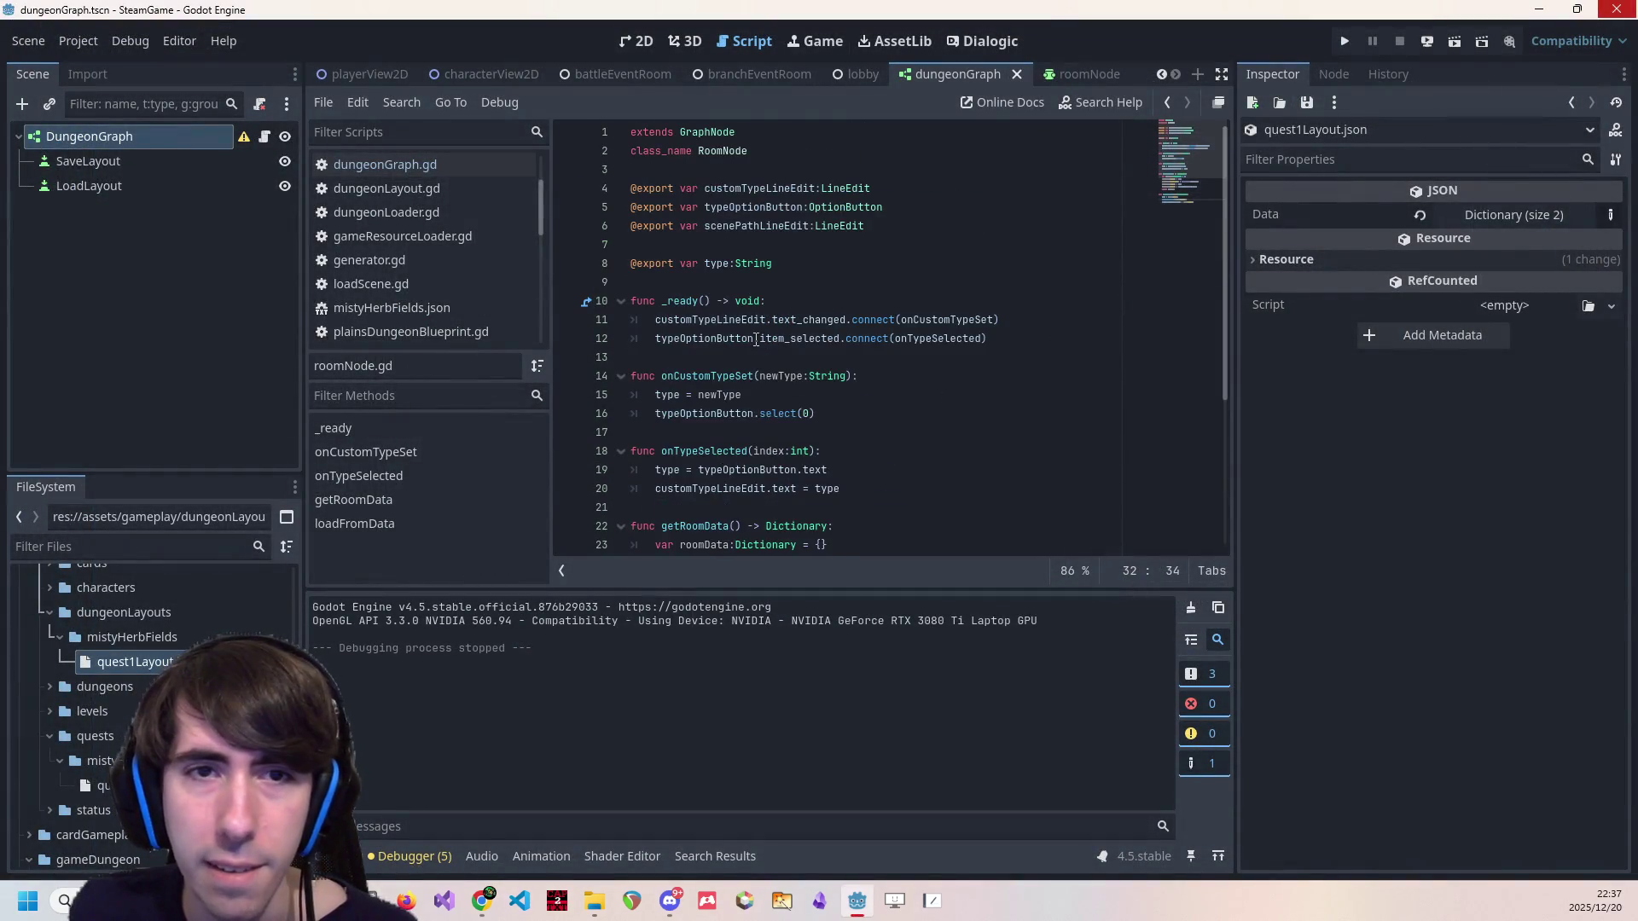
double_click(755, 189)
key(ctrl+c)
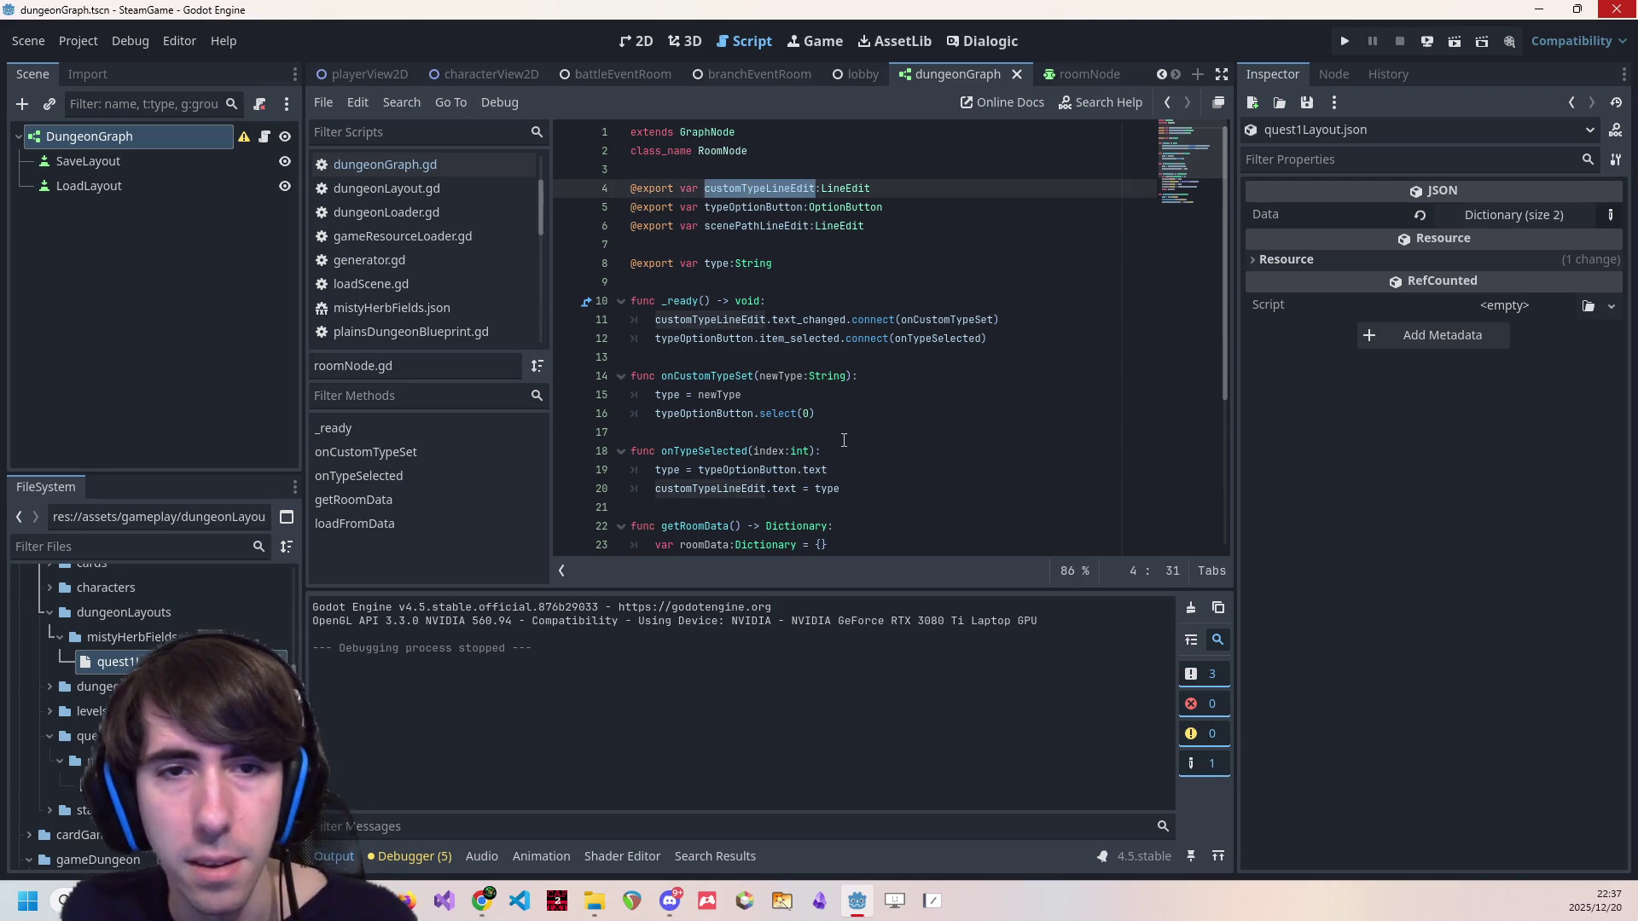
scroll(844, 440, down, 4)
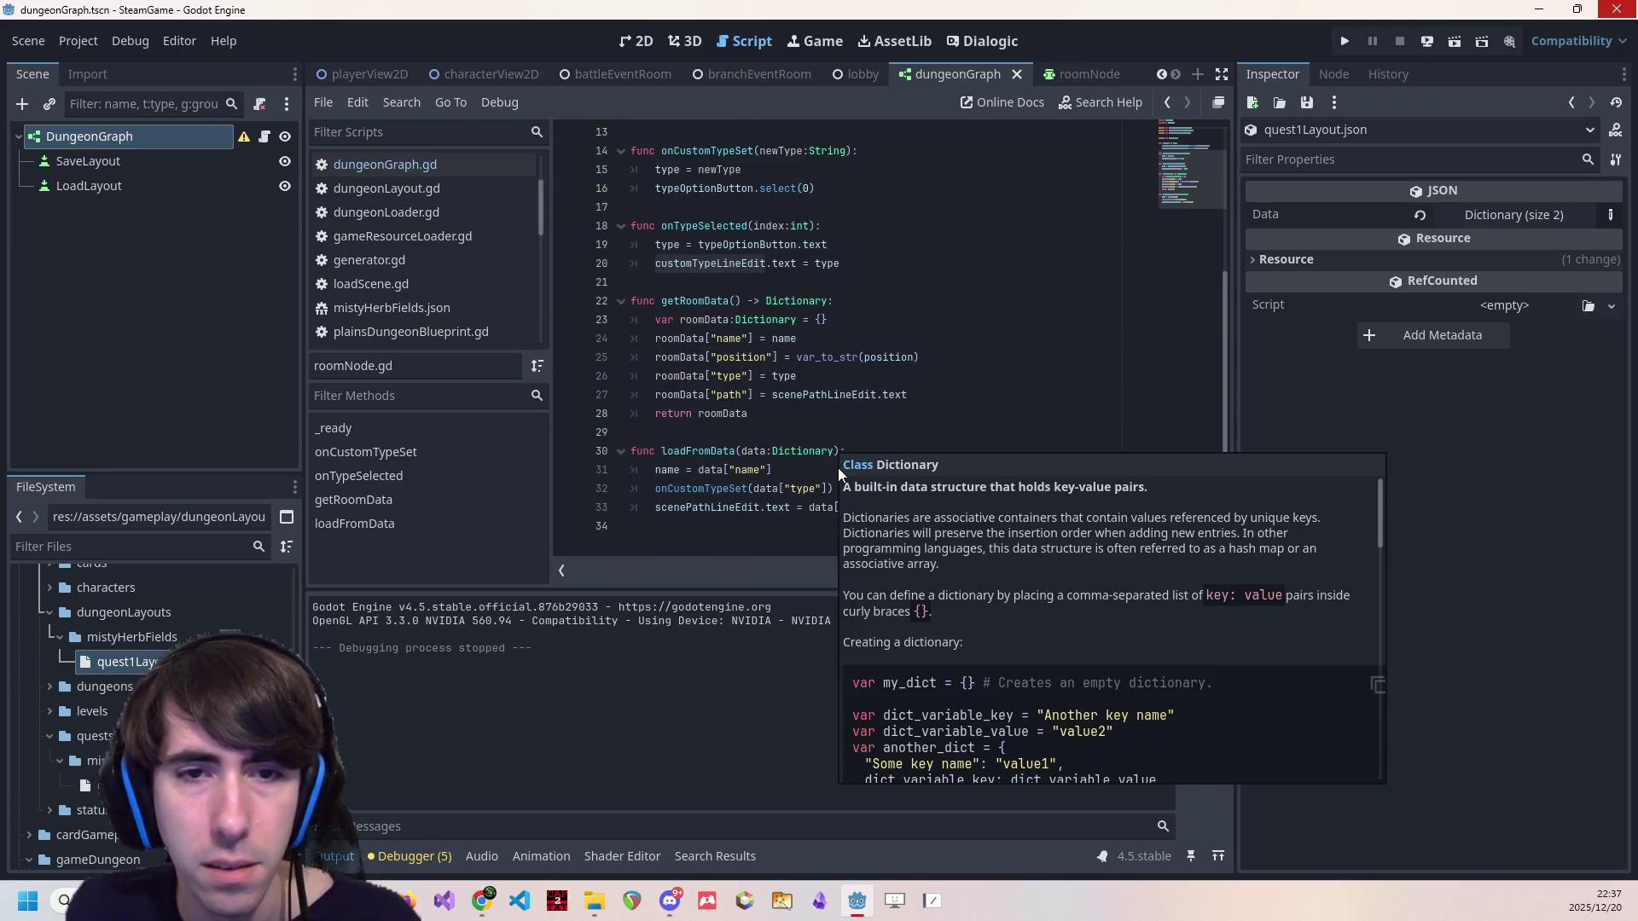
click(823, 488)
click(863, 471)
key(Return)
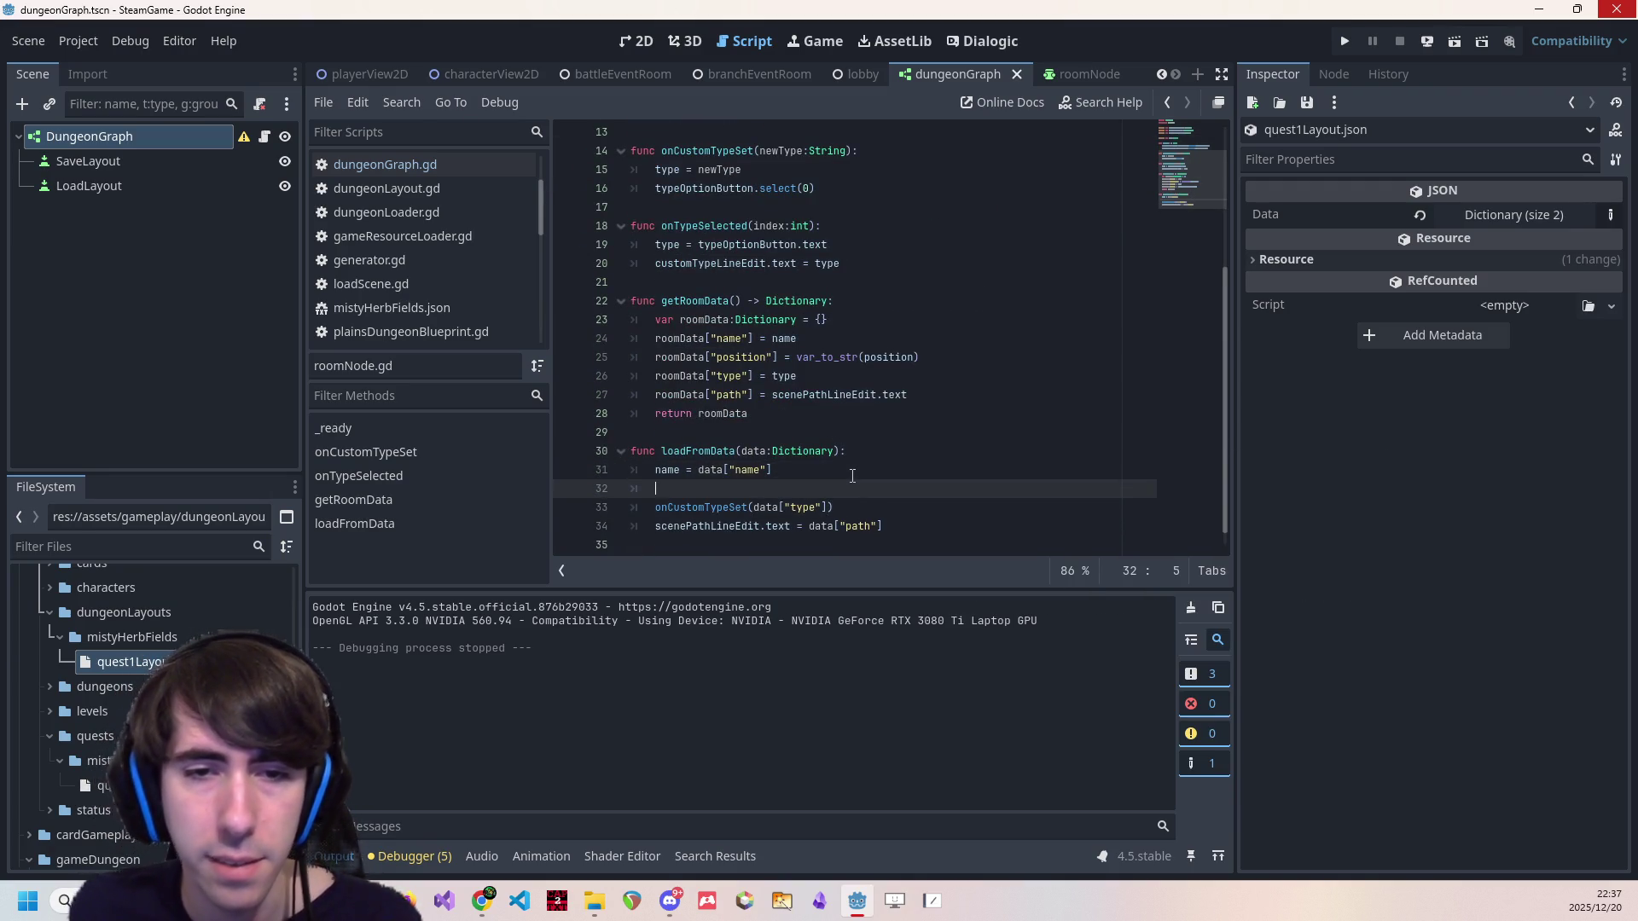
key(ctrl+v)
text(.text =)
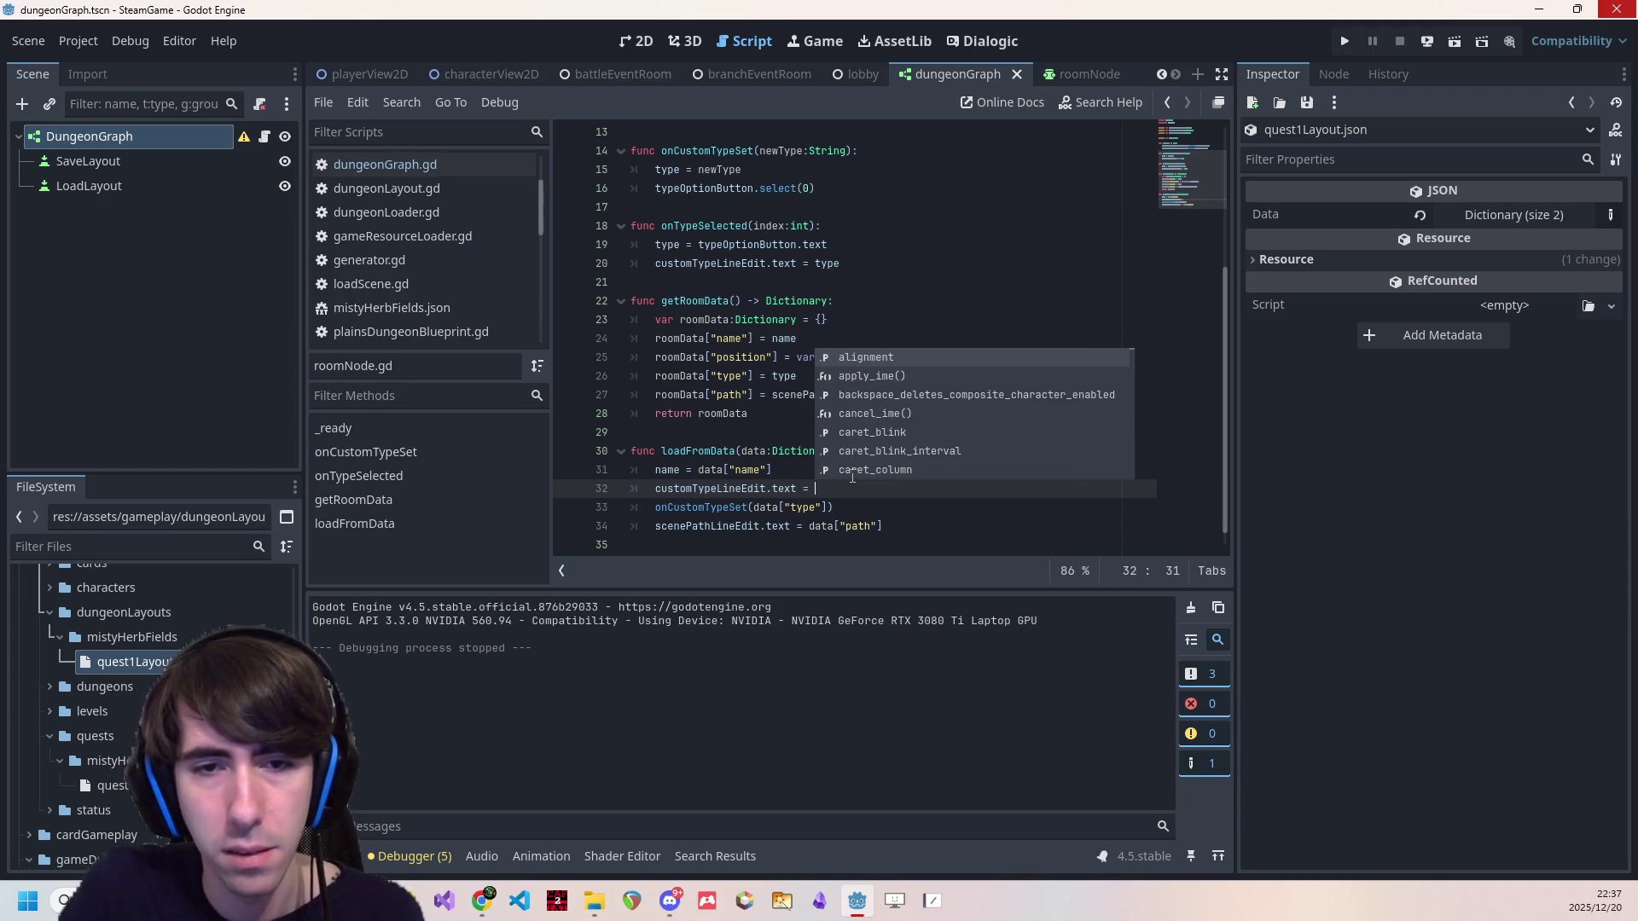
Declare 'var type = data["type"]' by moving the argument out of the onCustomTypeSet call
click(853, 476)
key(Return)
text(var tpy)
key(BackSpace)
key(BackSpace)
key(BackSpace)
text(var type =)
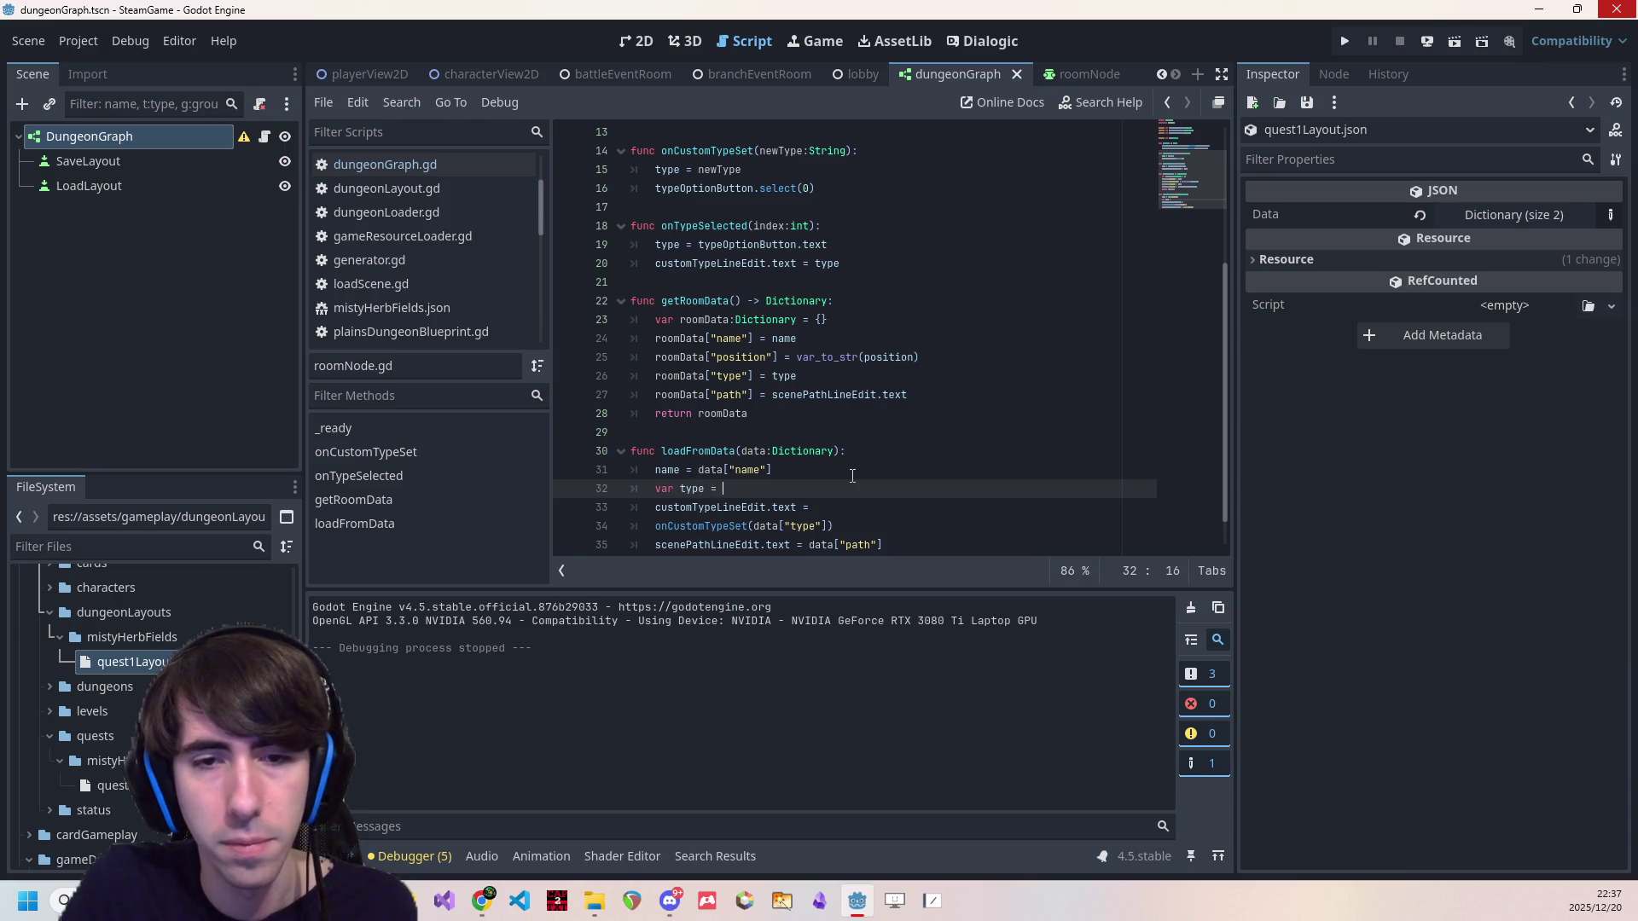
key(Down)
key(Down)
key(End)
key(Left)
key(shift+ctrl+Left)
key(shift+ctrl+Left)
key(shift+ctrl+Left)
key(ctrl+x)
key(Up)
key(Up)
key(ctrl+v)
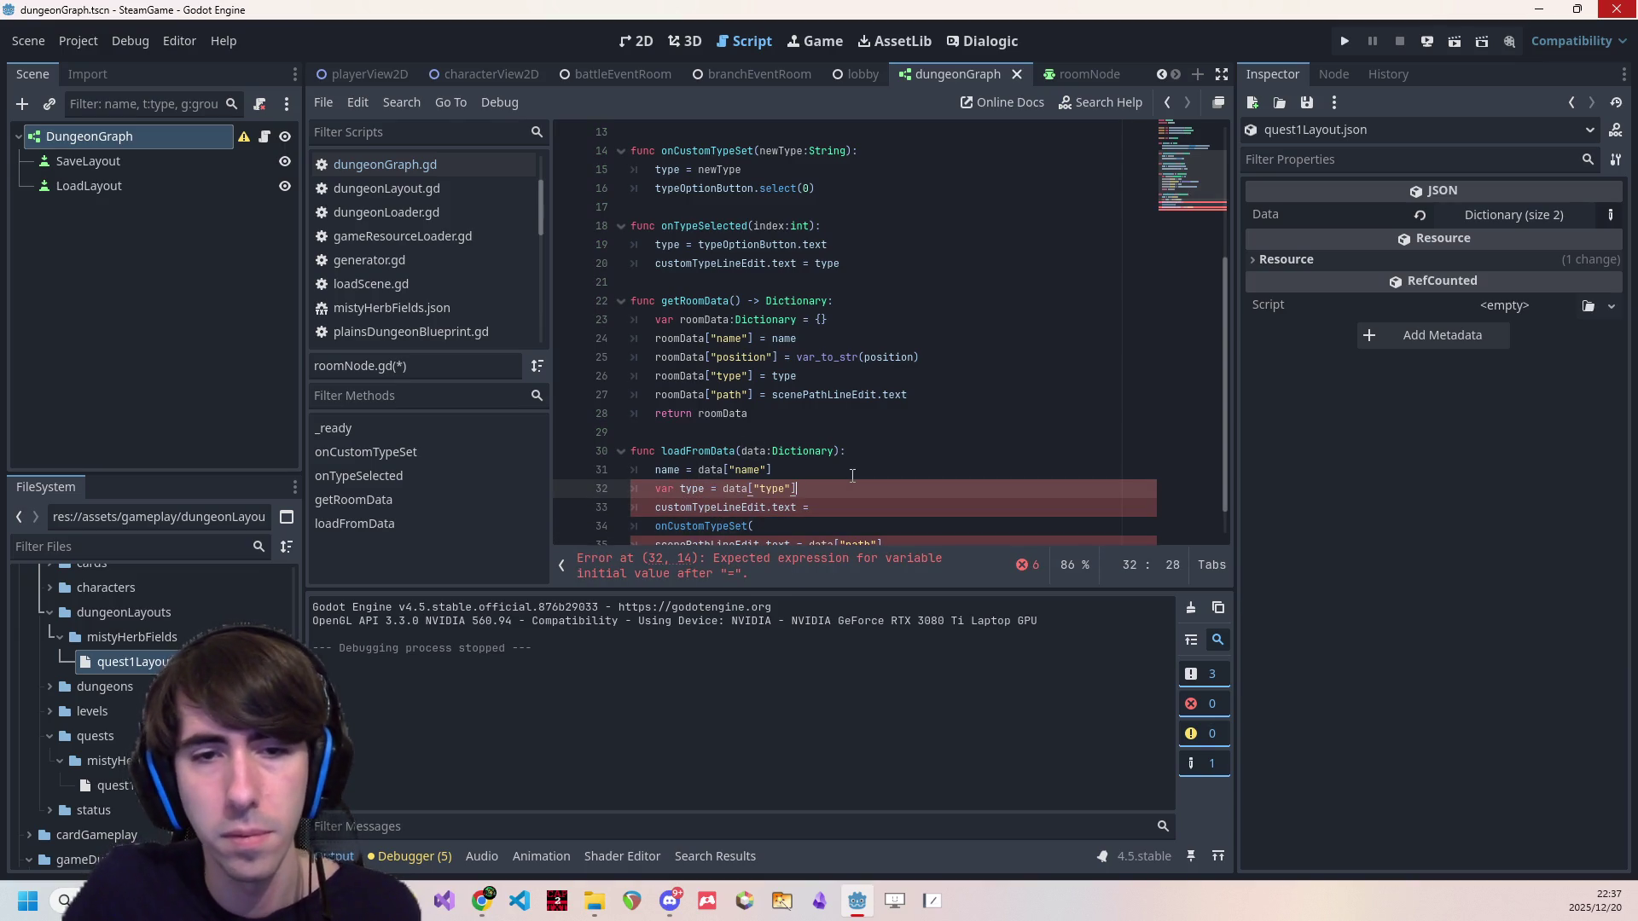
Assign type to the text field, call onCustomTypeSet(type), and run the scene with F6
key(Down)
text(type)
key(Escape)
key(Down)
text(type))
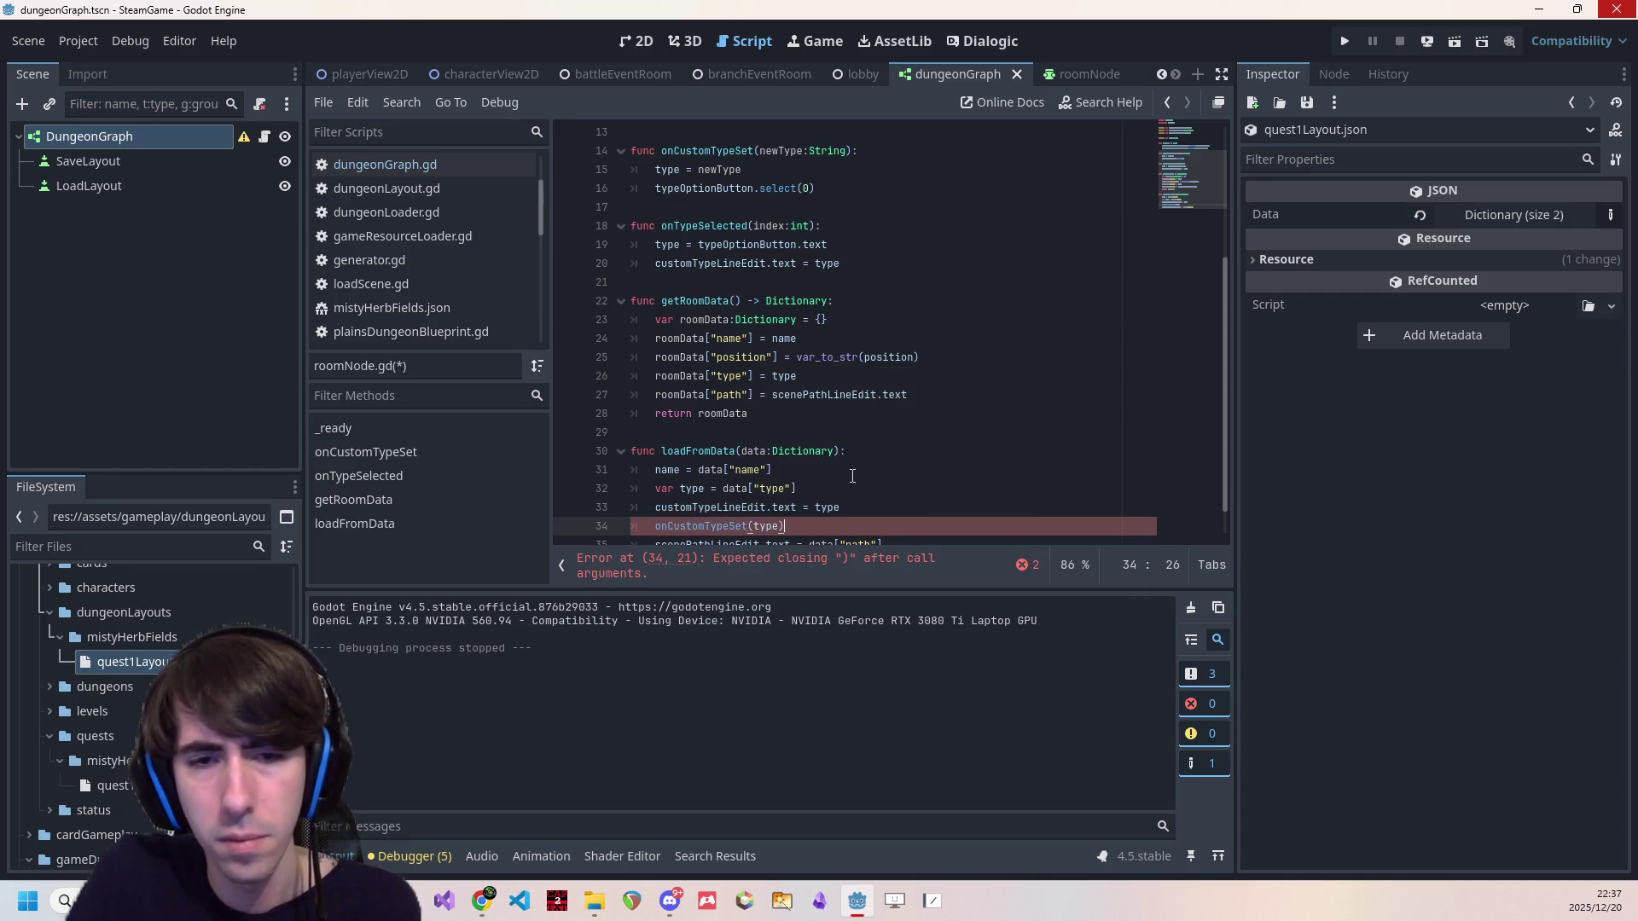
key(Up)
text())
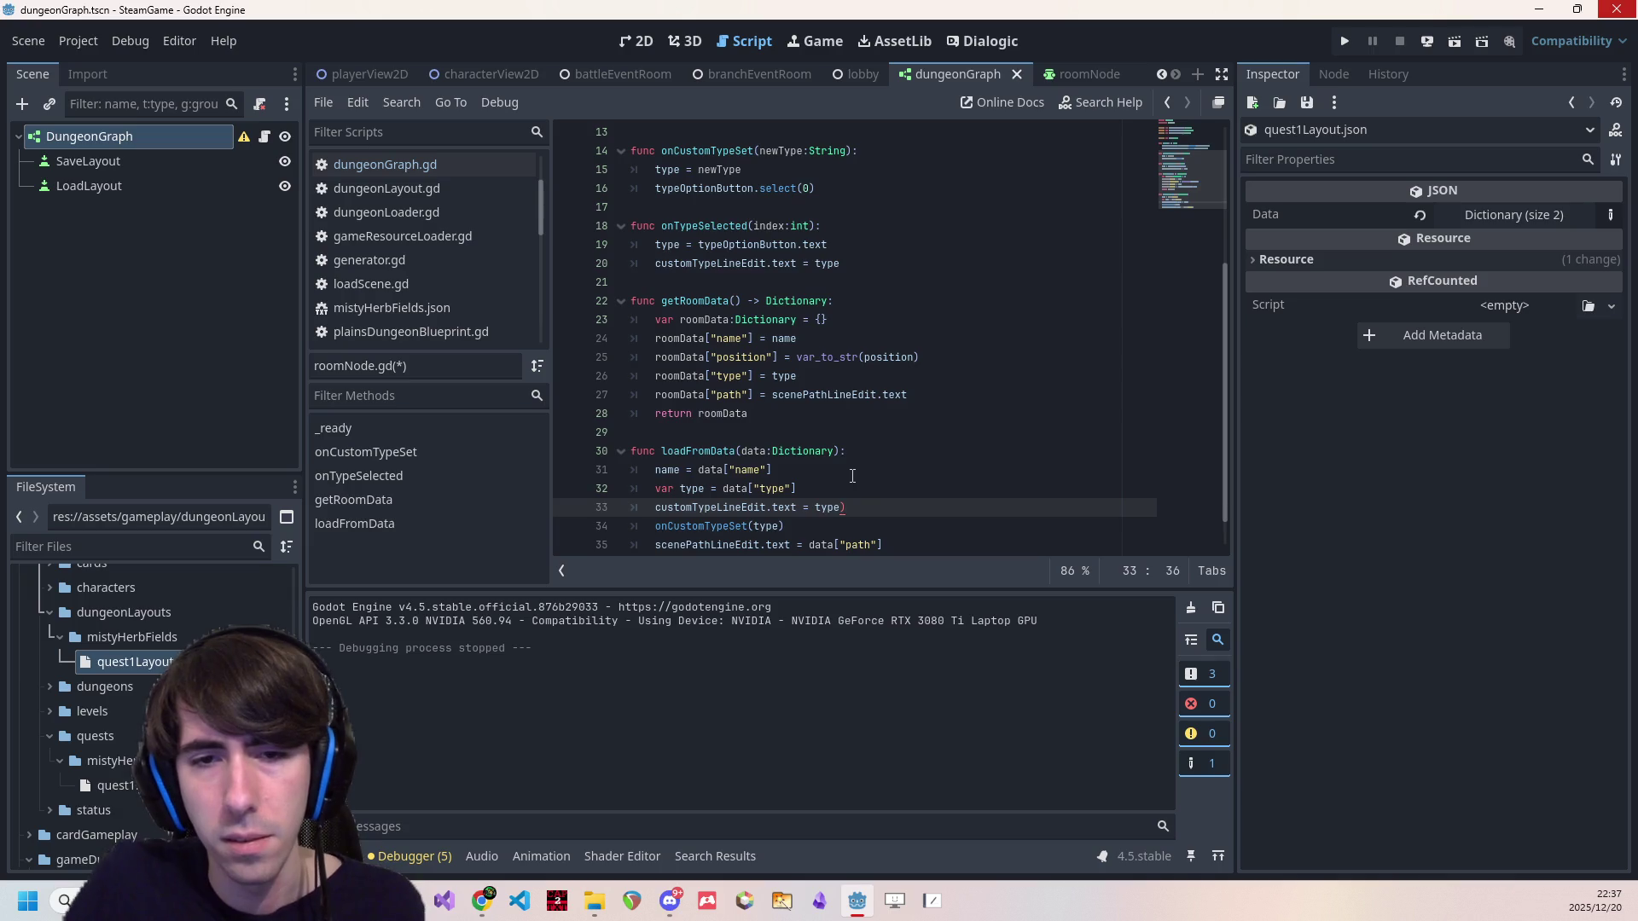
key(BackSpace)
key(F6)
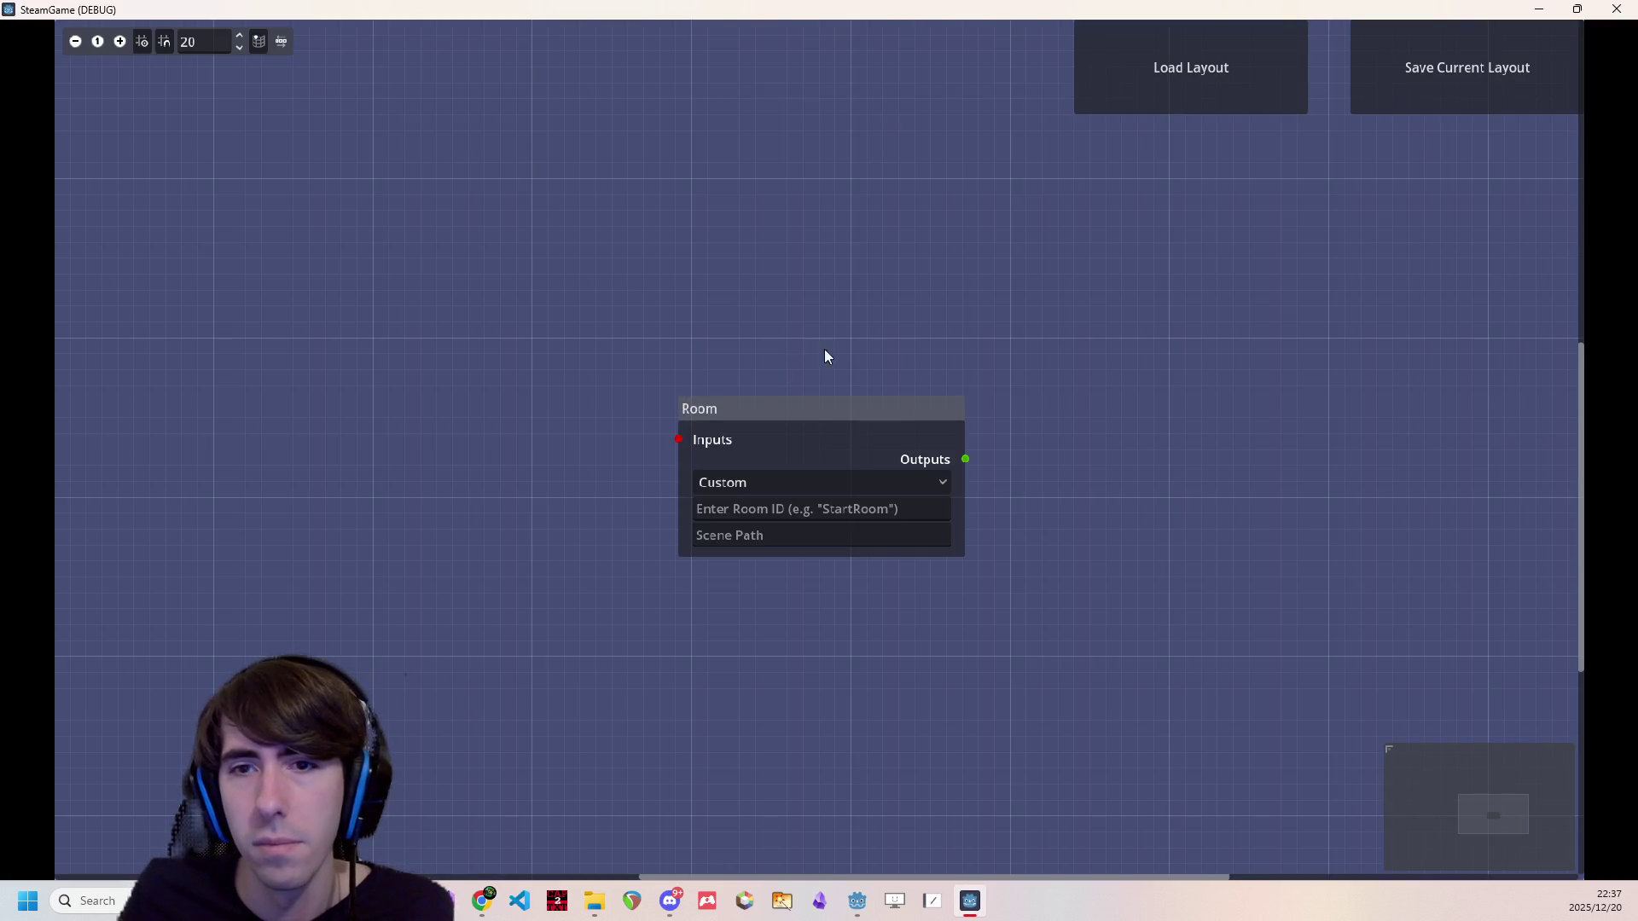
Load quest1Layout.json from mistyHerbFields, showing StartRoom, BattleRoom and BossRoom
click(1181, 66)
double_click(959, 378)
double_click(1016, 346)
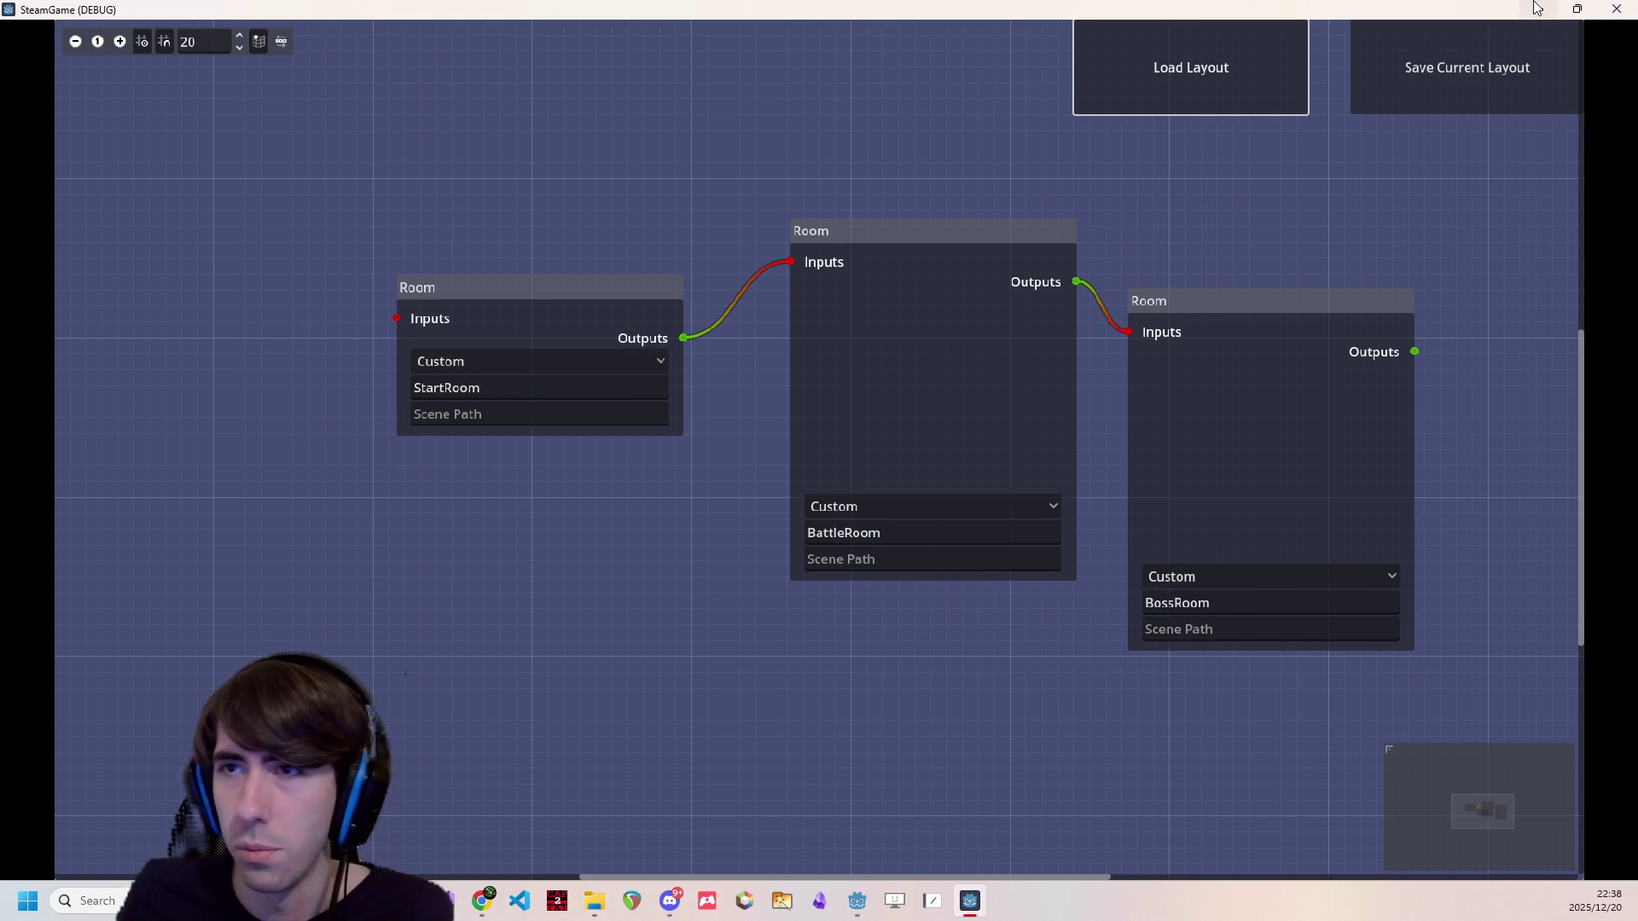
Enter 'fcgjhk' as BossRoom's scene path and save the layout over quest1Layout.json
click(1192, 629)
text(fcgjhk)
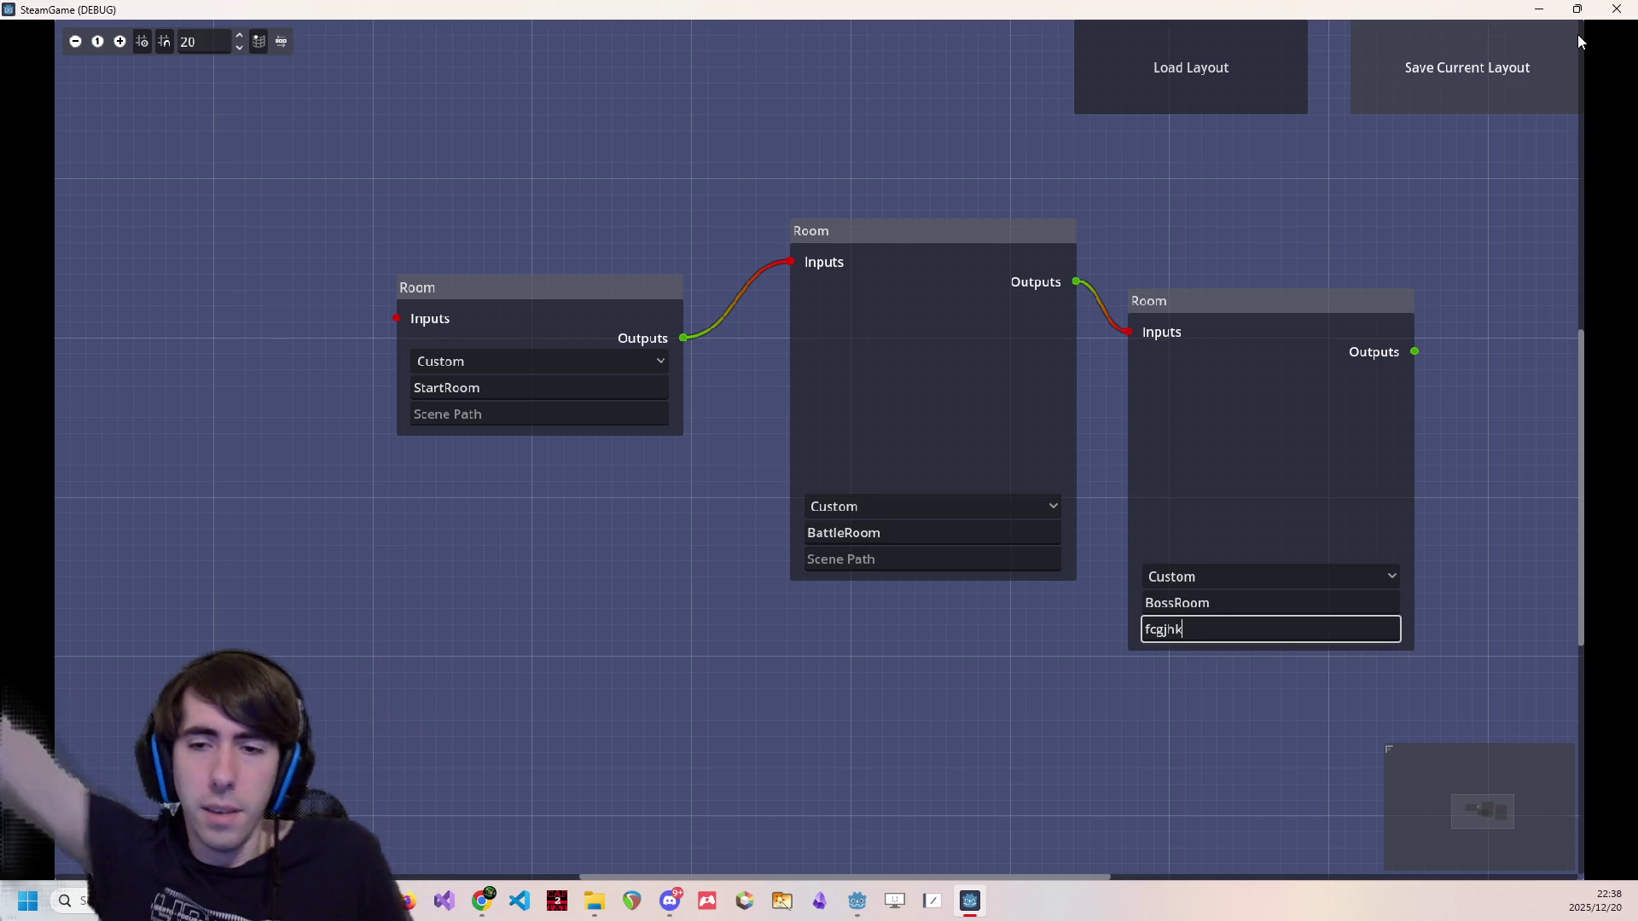
click(1408, 109)
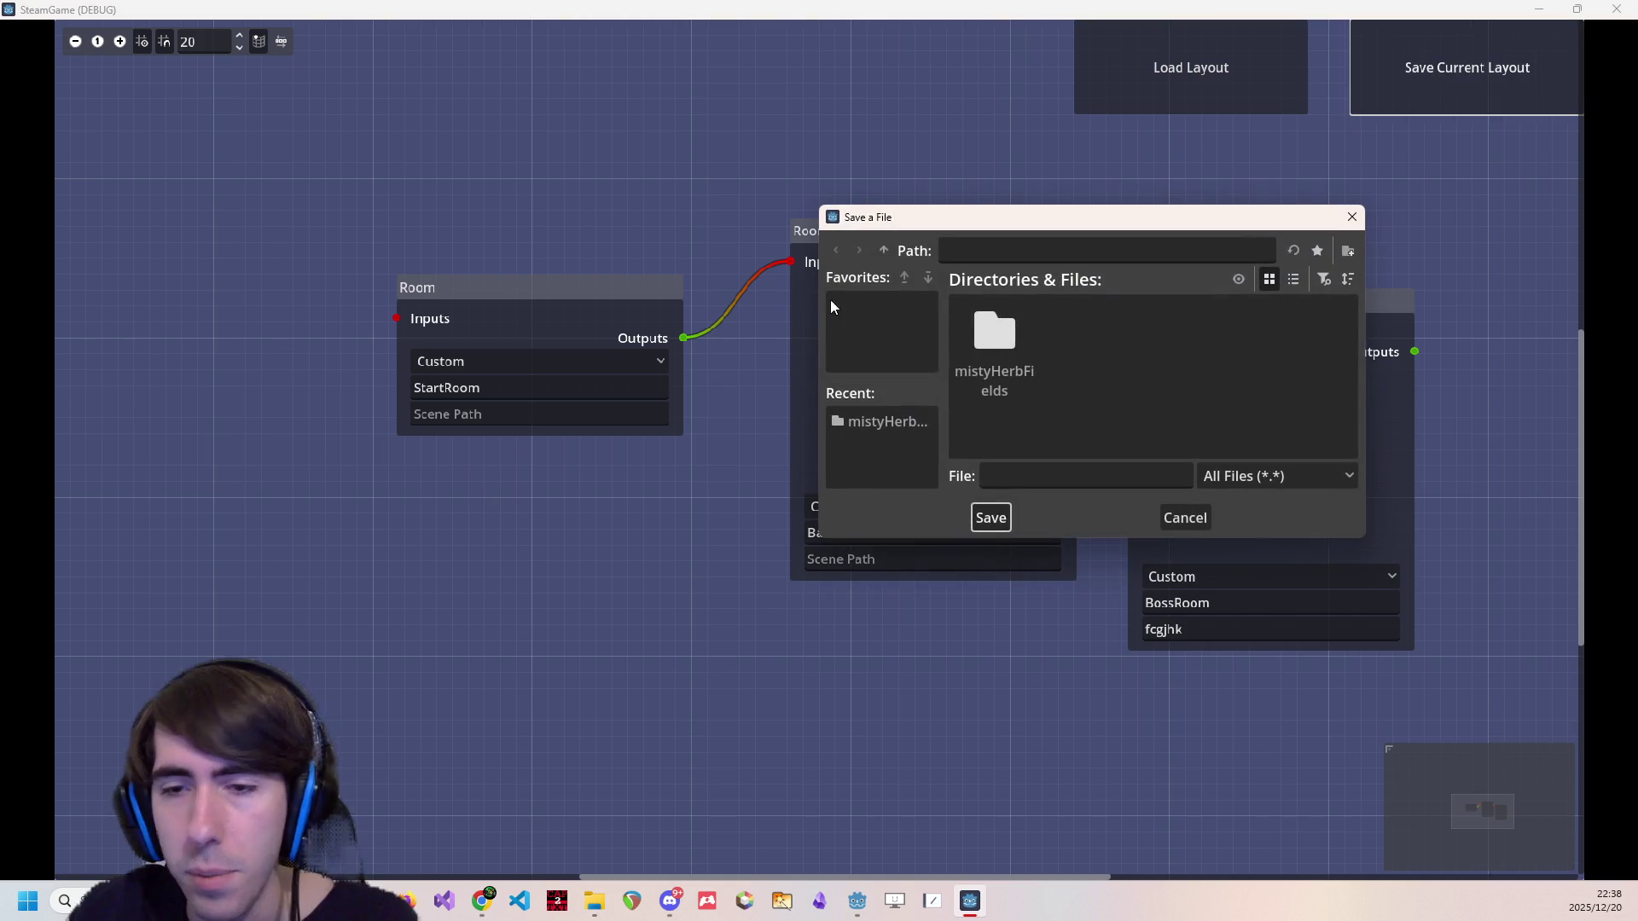
double_click(989, 350)
double_click(1003, 341)
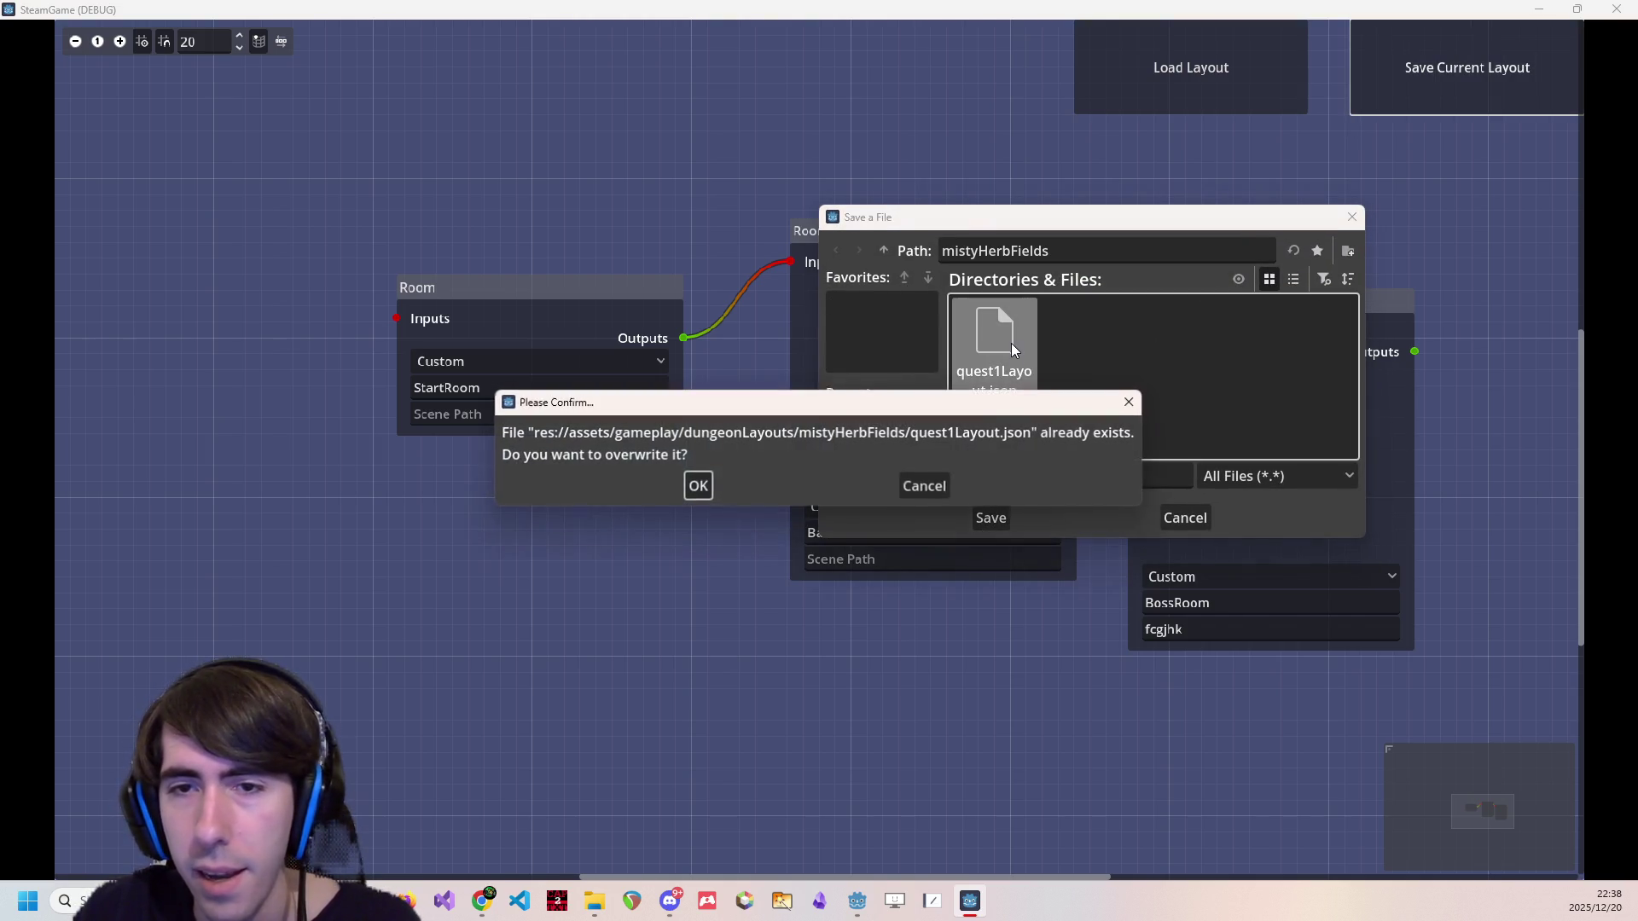
key(Return)
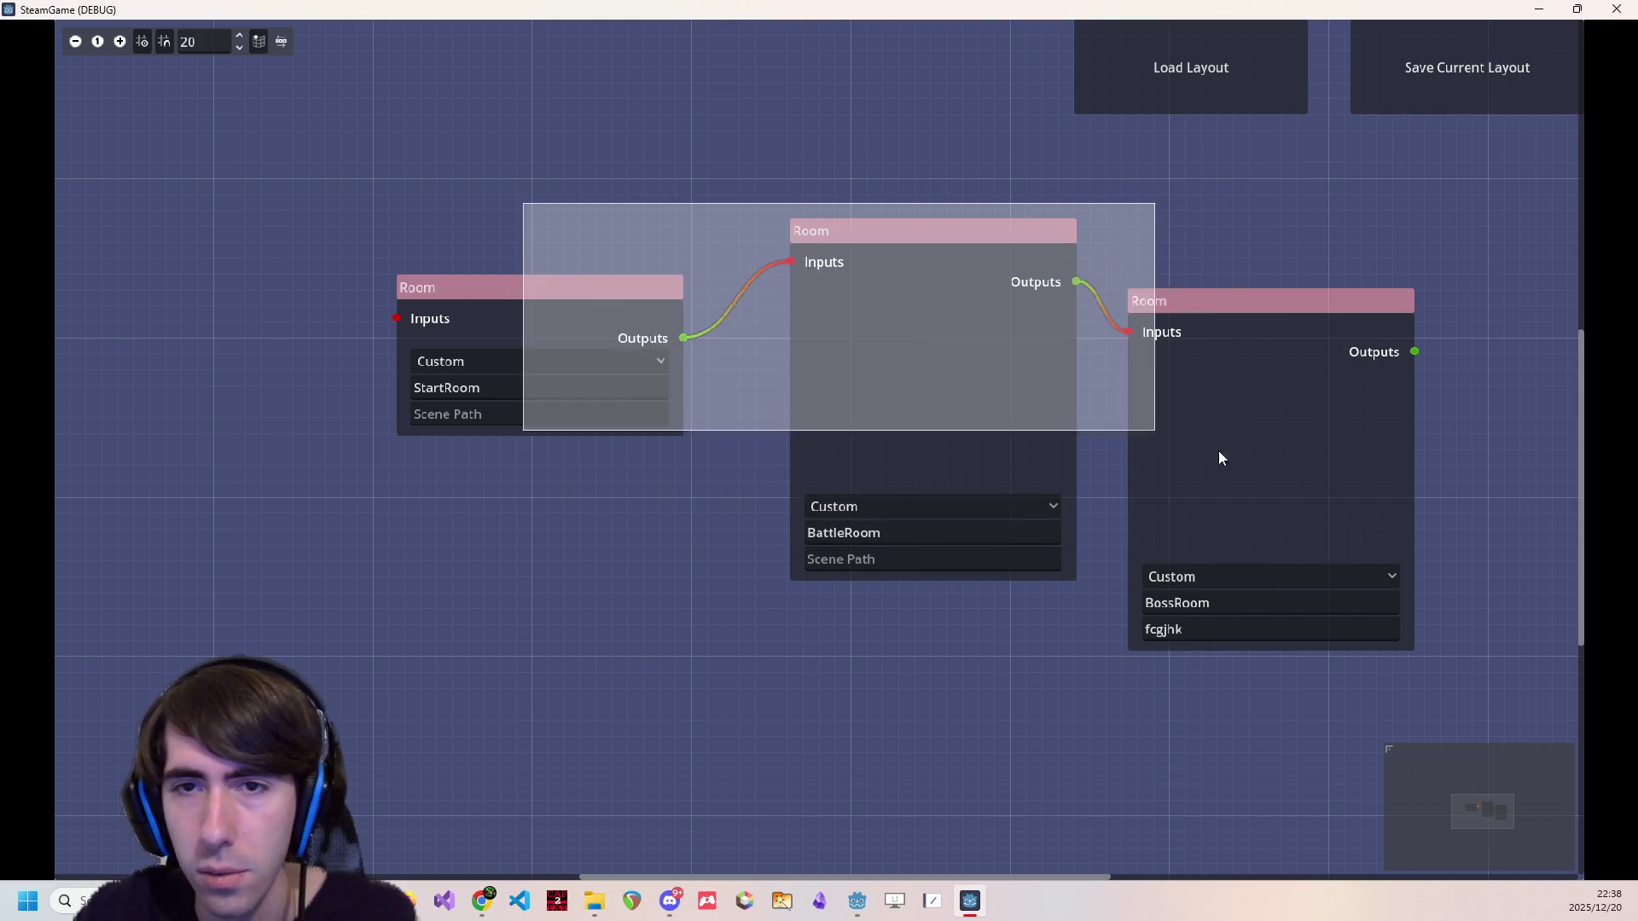
Reload quest1Layout.json to verify the saved room types
click(1152, 99)
click(1152, 106)
double_click(981, 344)
double_click(982, 344)
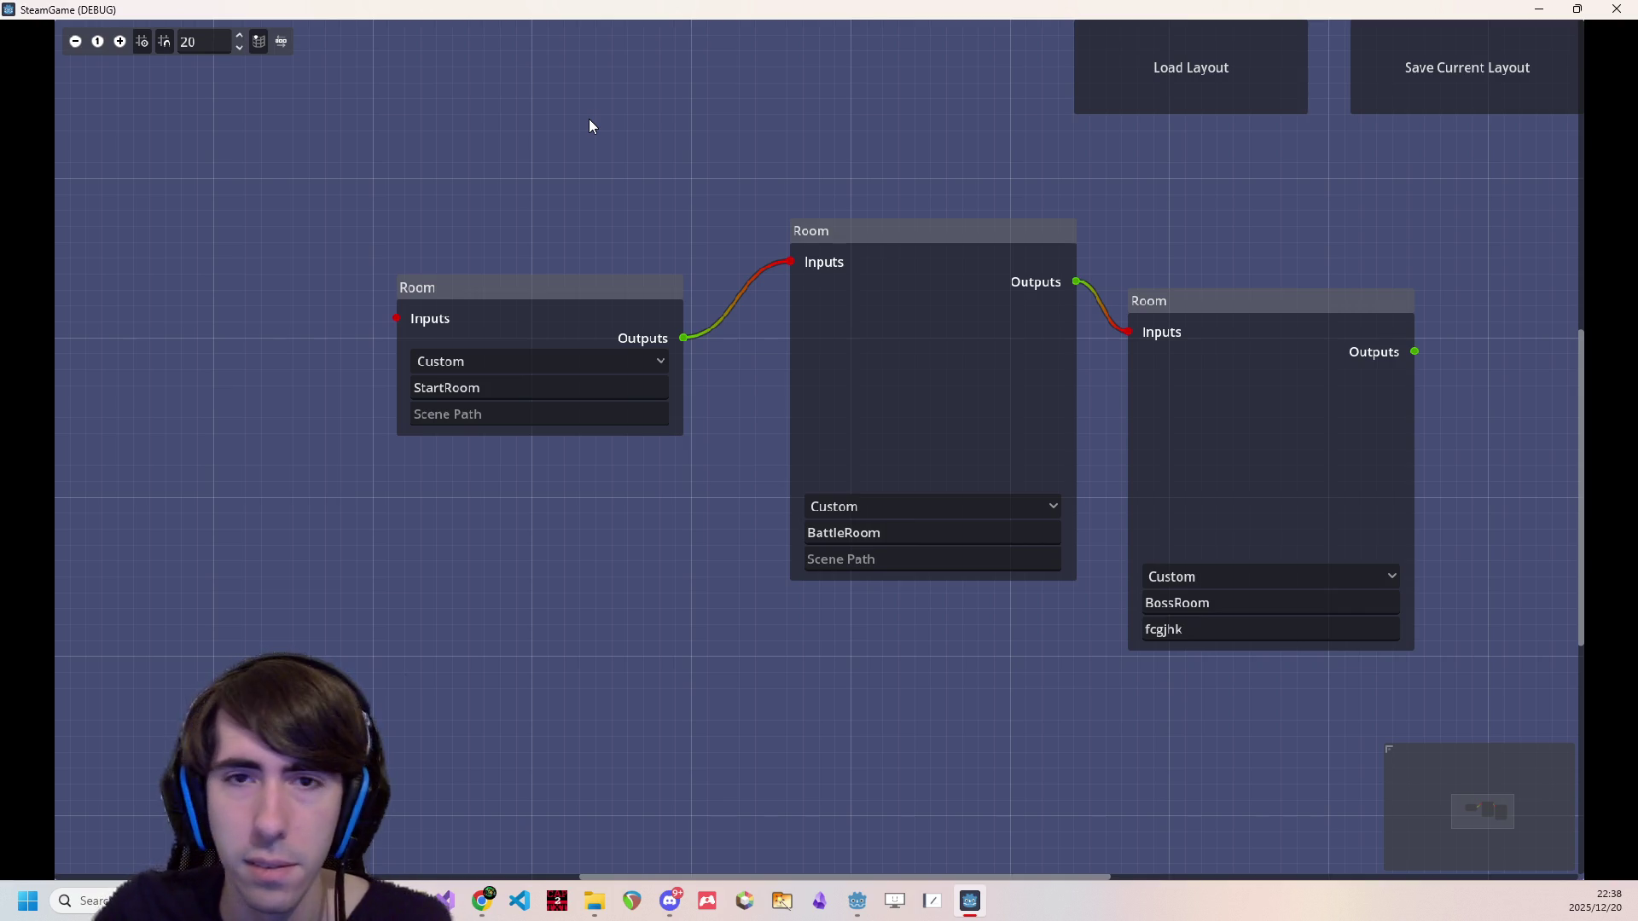
Drag the middle and BossRoom nodes into a cleaner line, then close the game window
scroll(662, 238, down, 3)
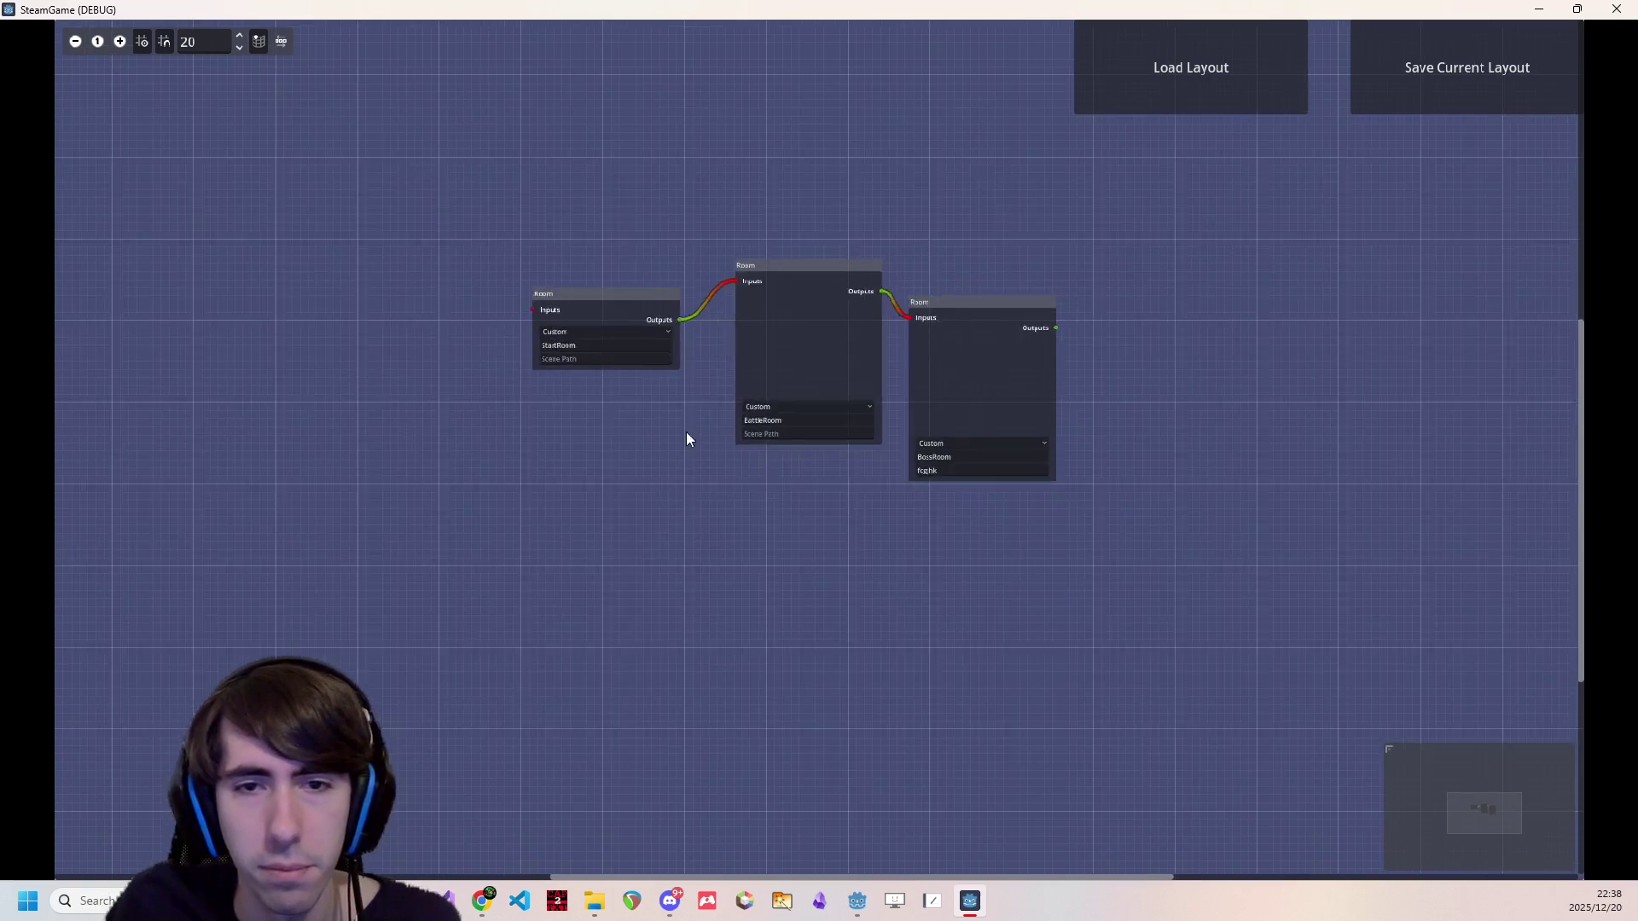
scroll(836, 477, up, 1)
scroll(836, 476, up, 3)
scroll(834, 598, down, 2)
scroll(834, 597, up, 1)
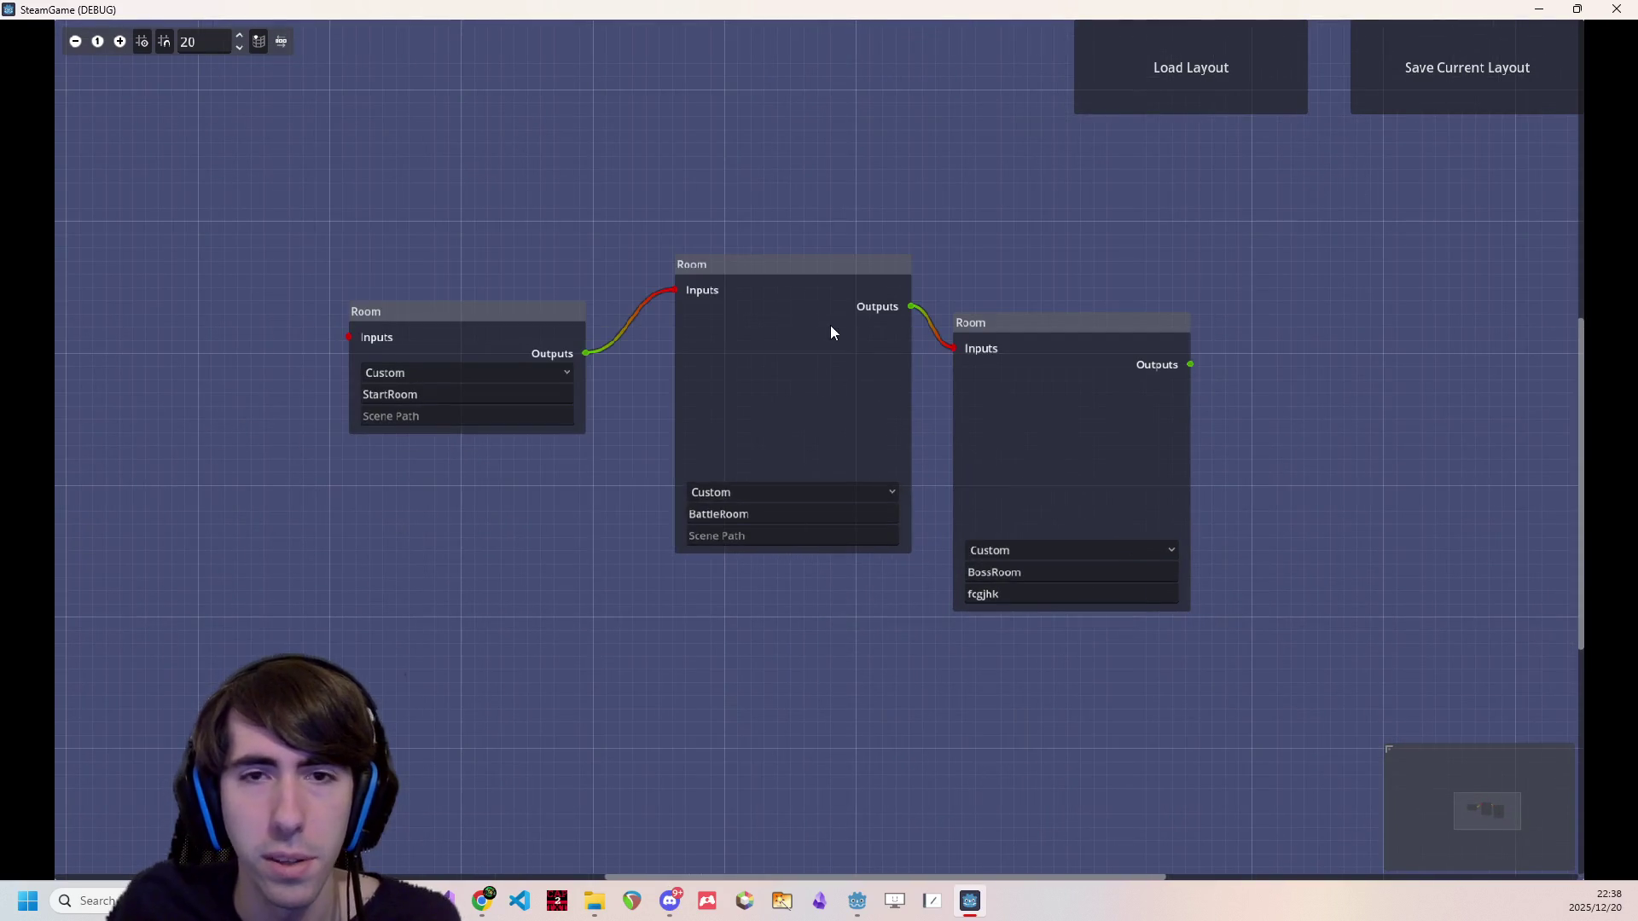
drag(827, 336, 827, 415)
mouse_move(1121, 347)
mouse_down()
mouse_move(1196, 501)
mouse_move(1249, 308)
mouse_up()
drag(776, 496, 789, 468)
click(586, 484)
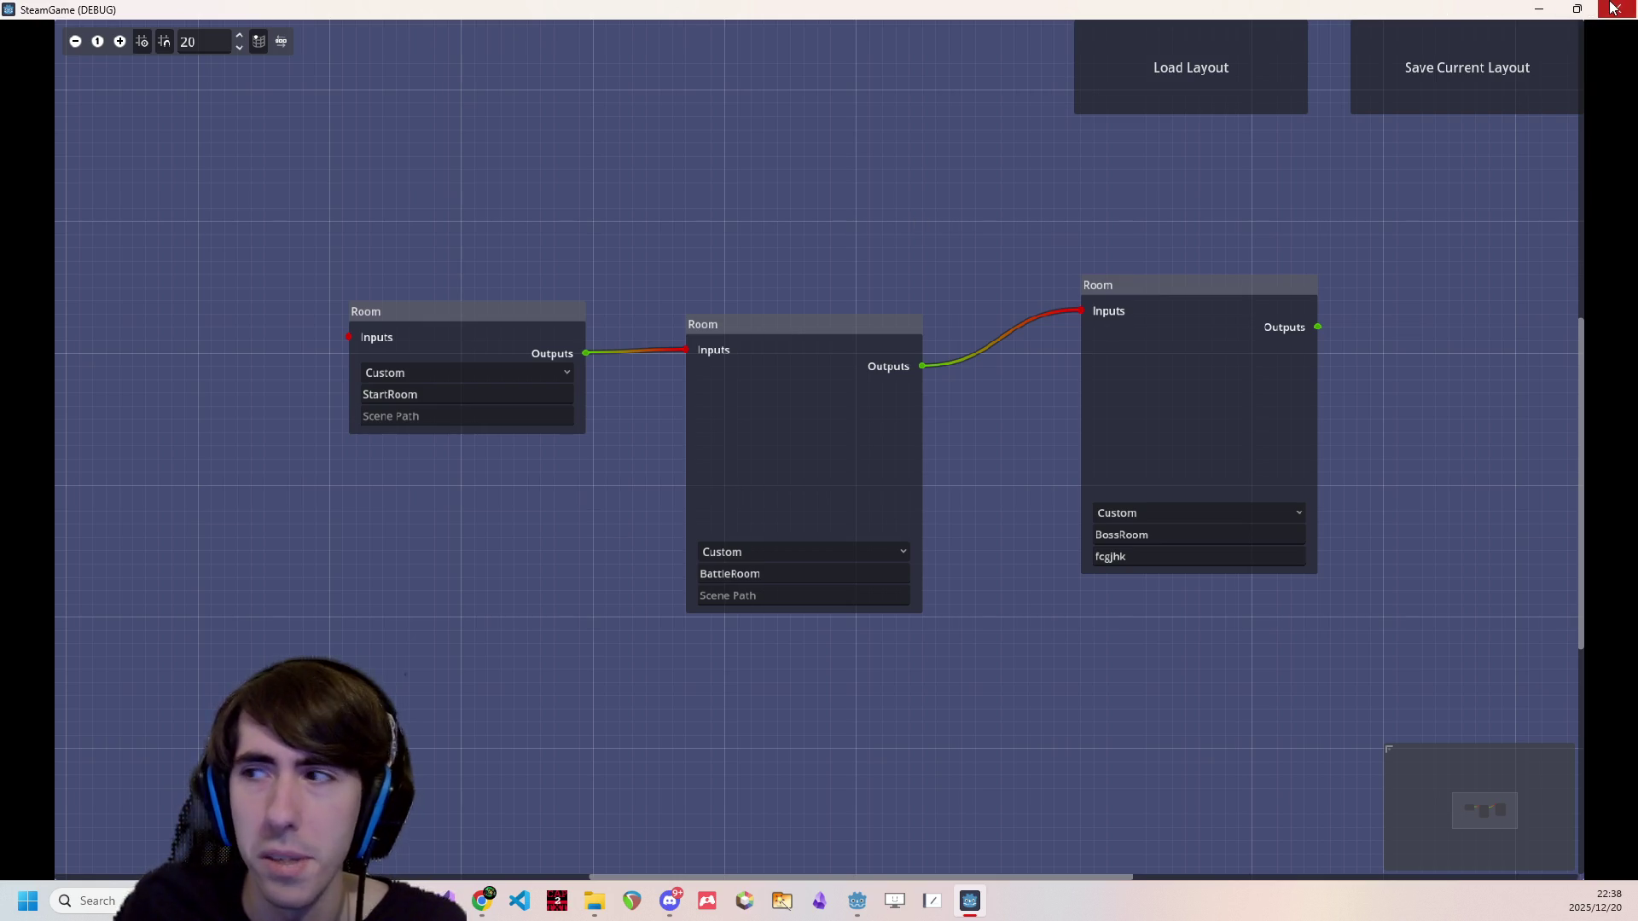
mouse_move(1589, 15)
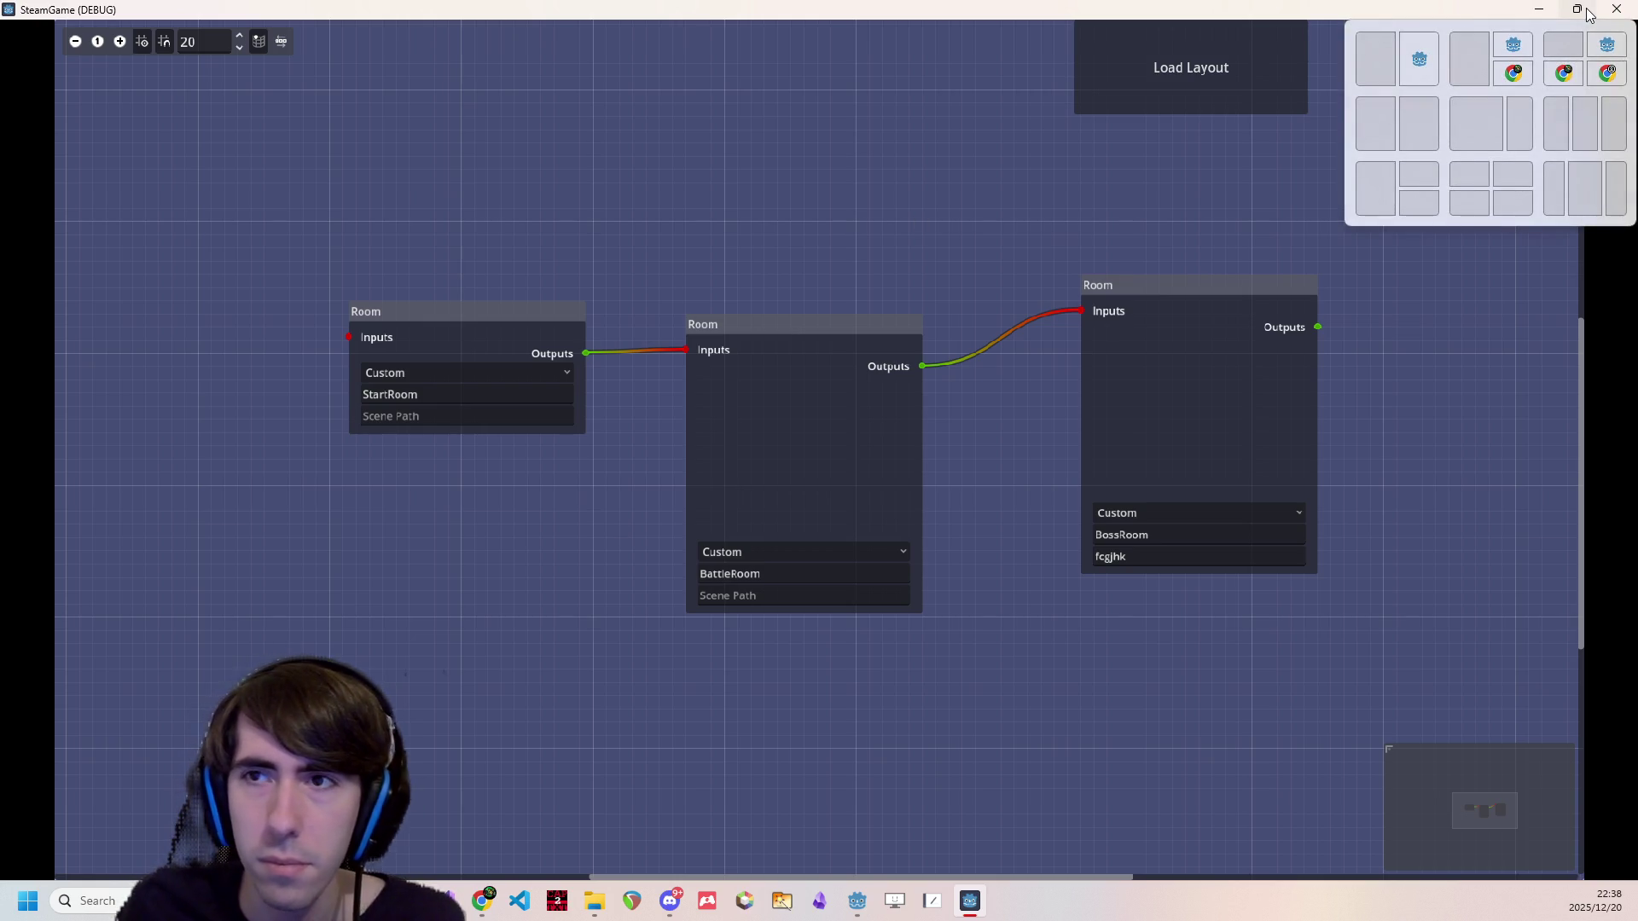
click(1617, 8)
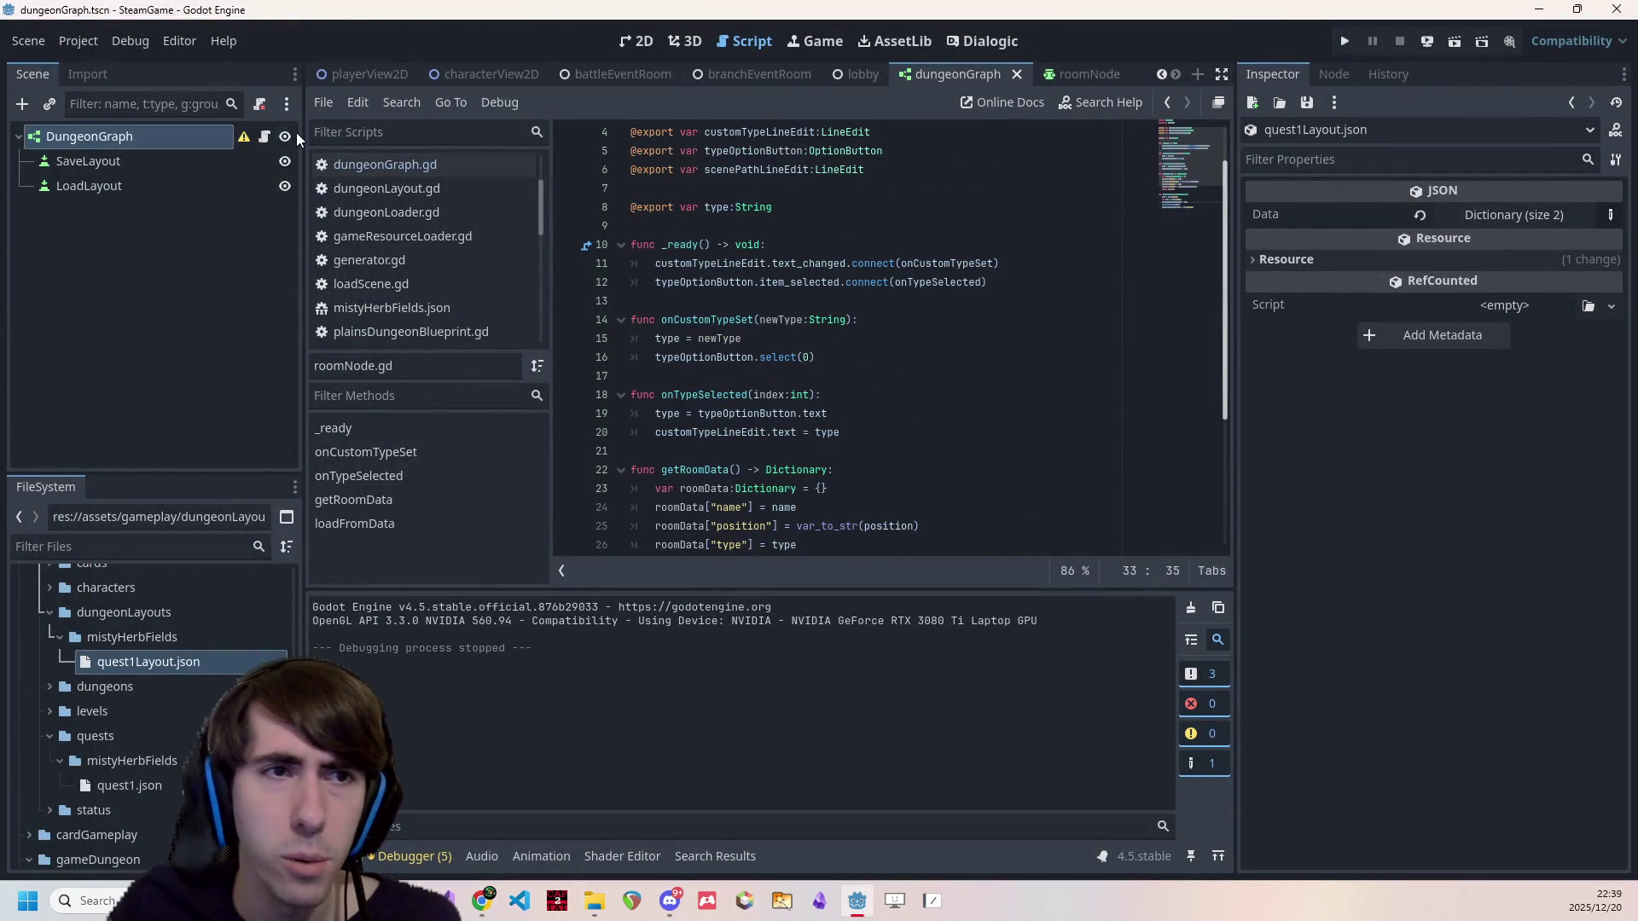
In the roomNode scene's 2D view, add a TextEdit child under the RoomNode root
click(1082, 75)
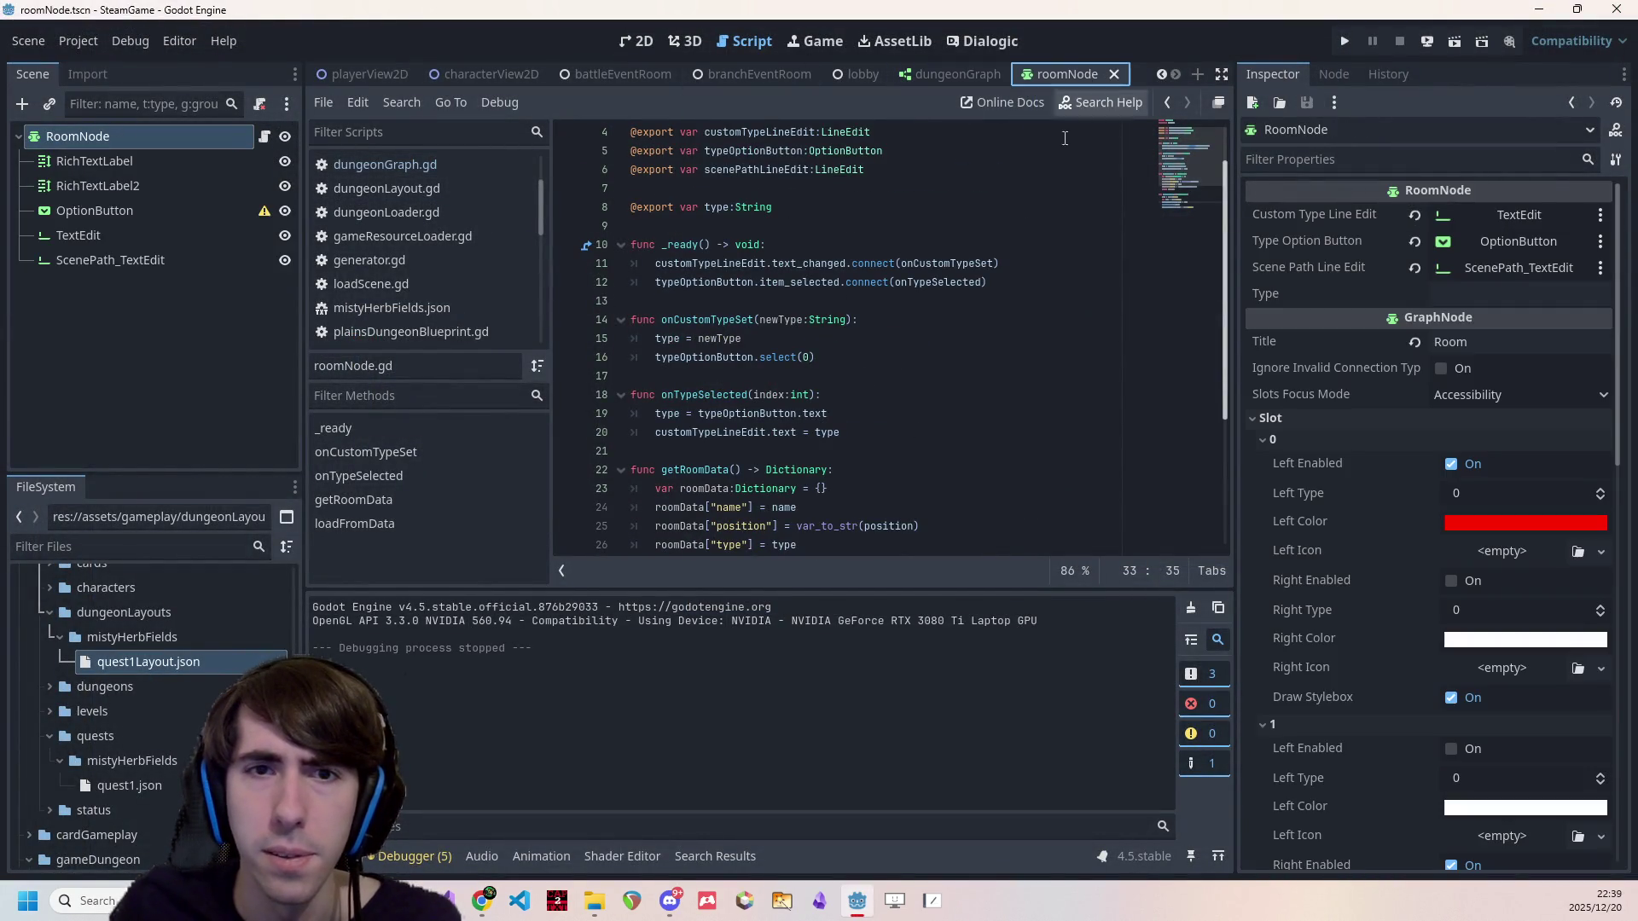
scroll(859, 415, down, 1)
mouse_move(918, 533)
mouse_down()
mouse_move(542, 248)
mouse_move(597, 263)
mouse_up()
click(636, 41)
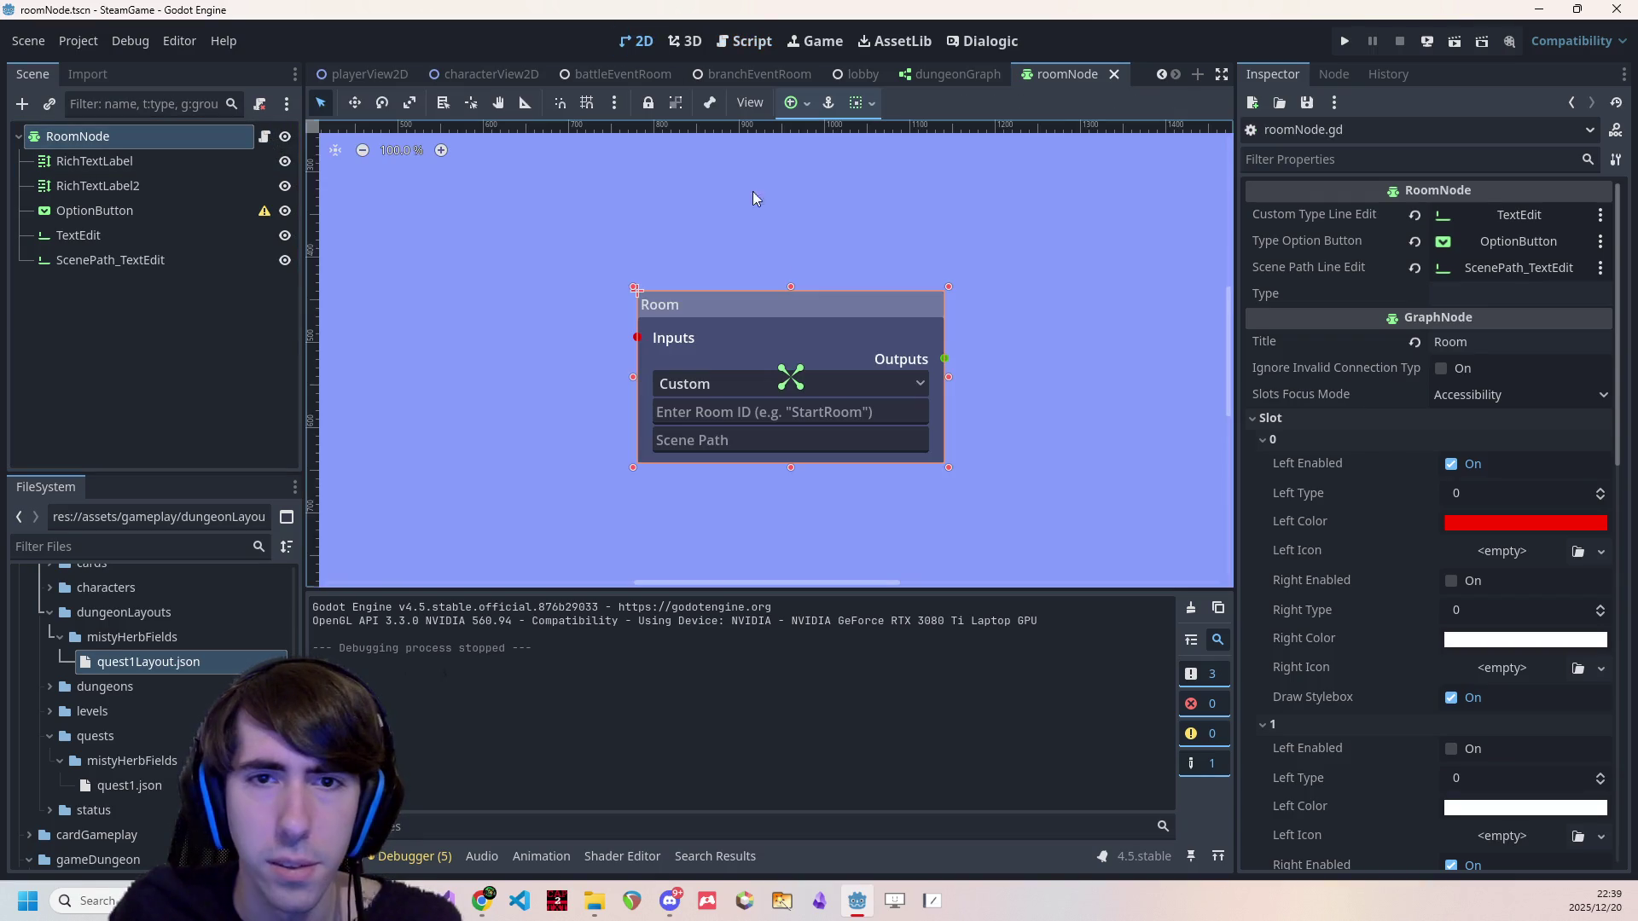
right_click(101, 140)
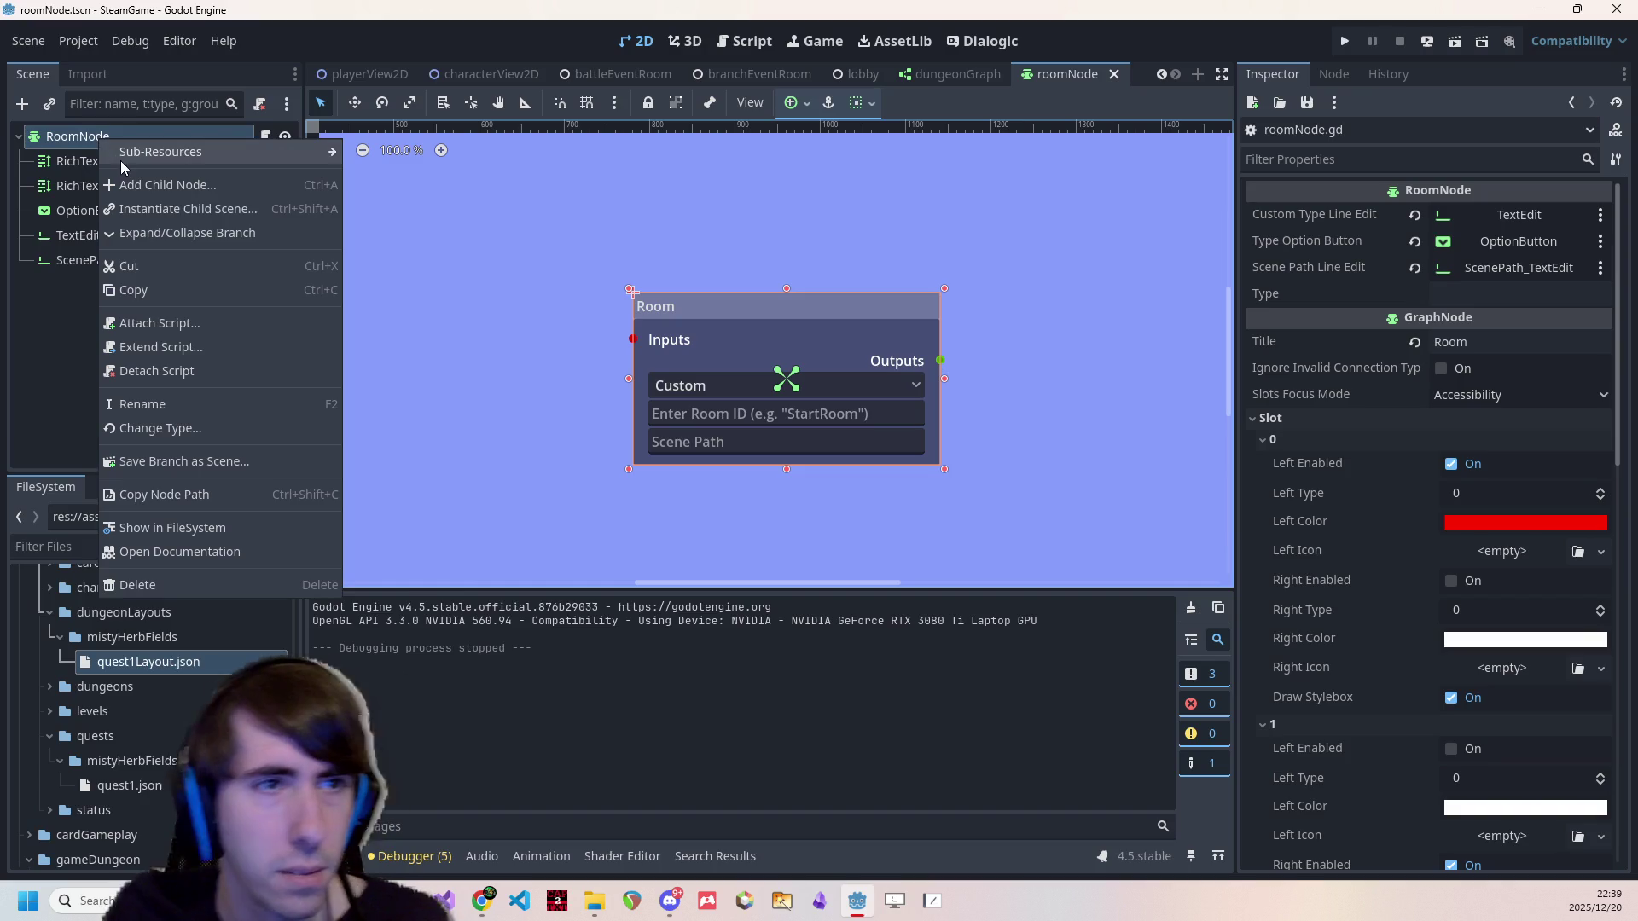
click(135, 184)
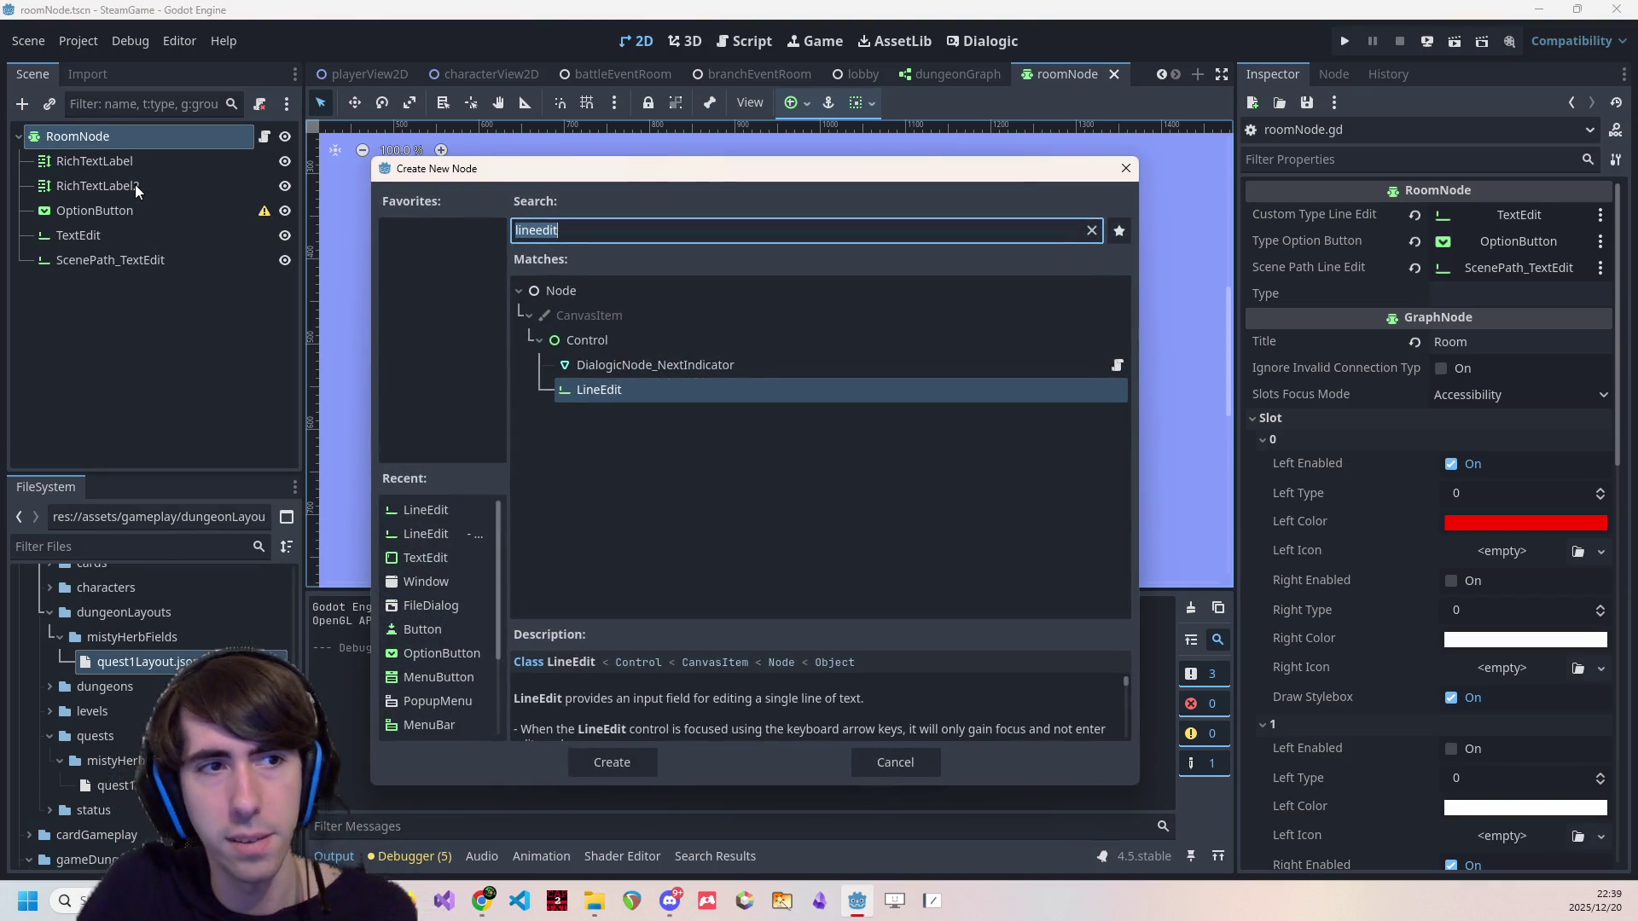
text(edit)
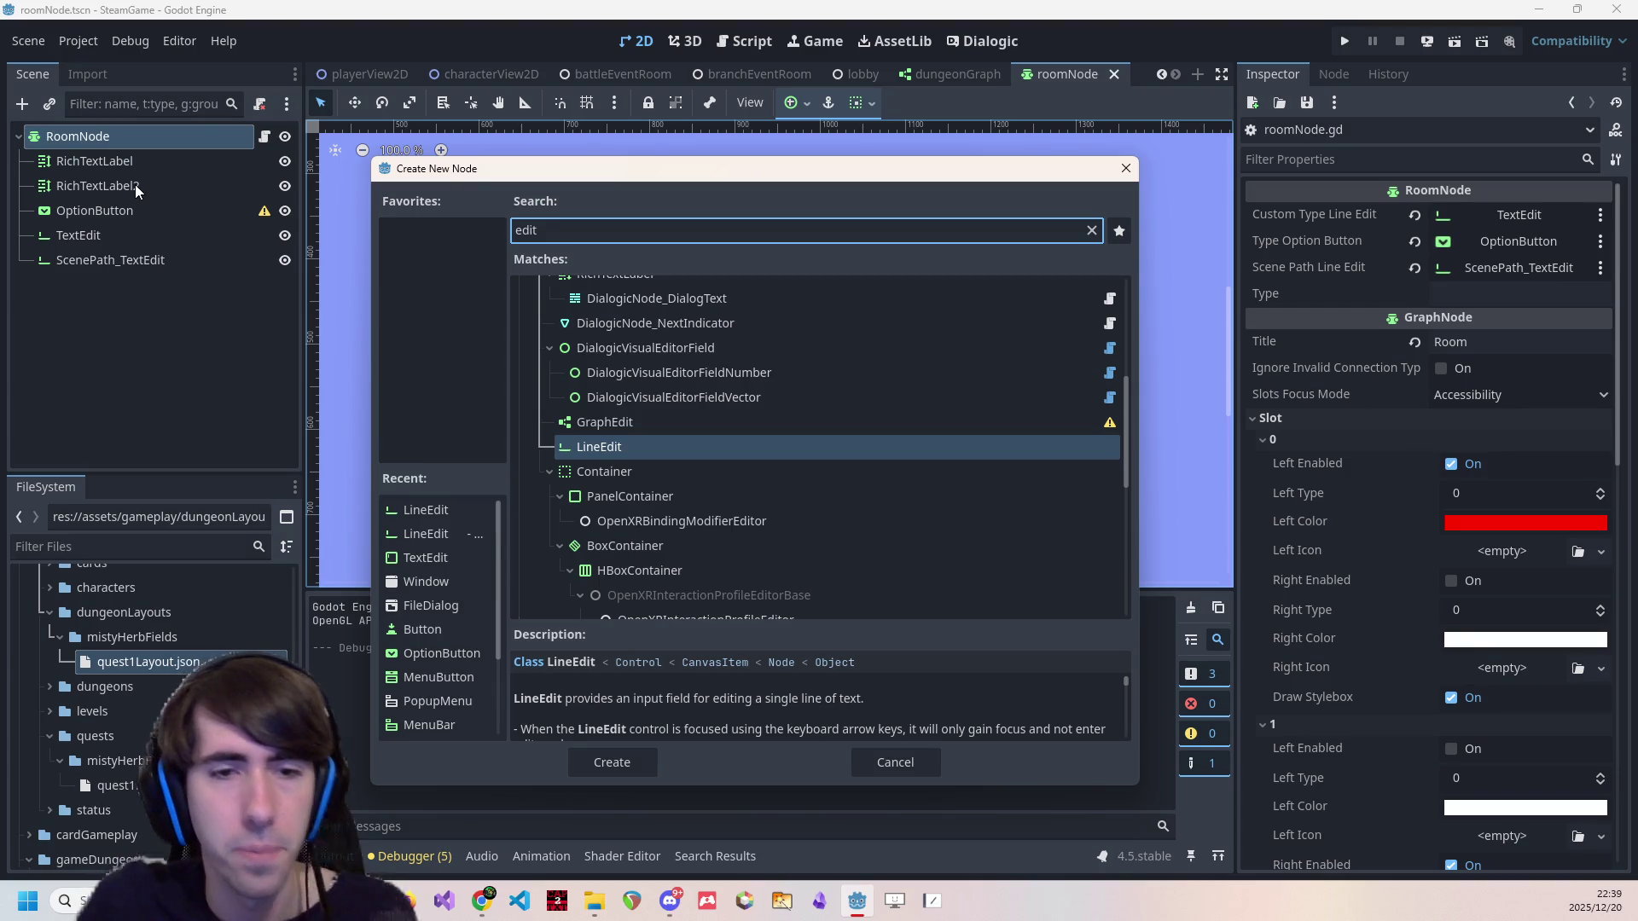
scroll(777, 433, up, 5)
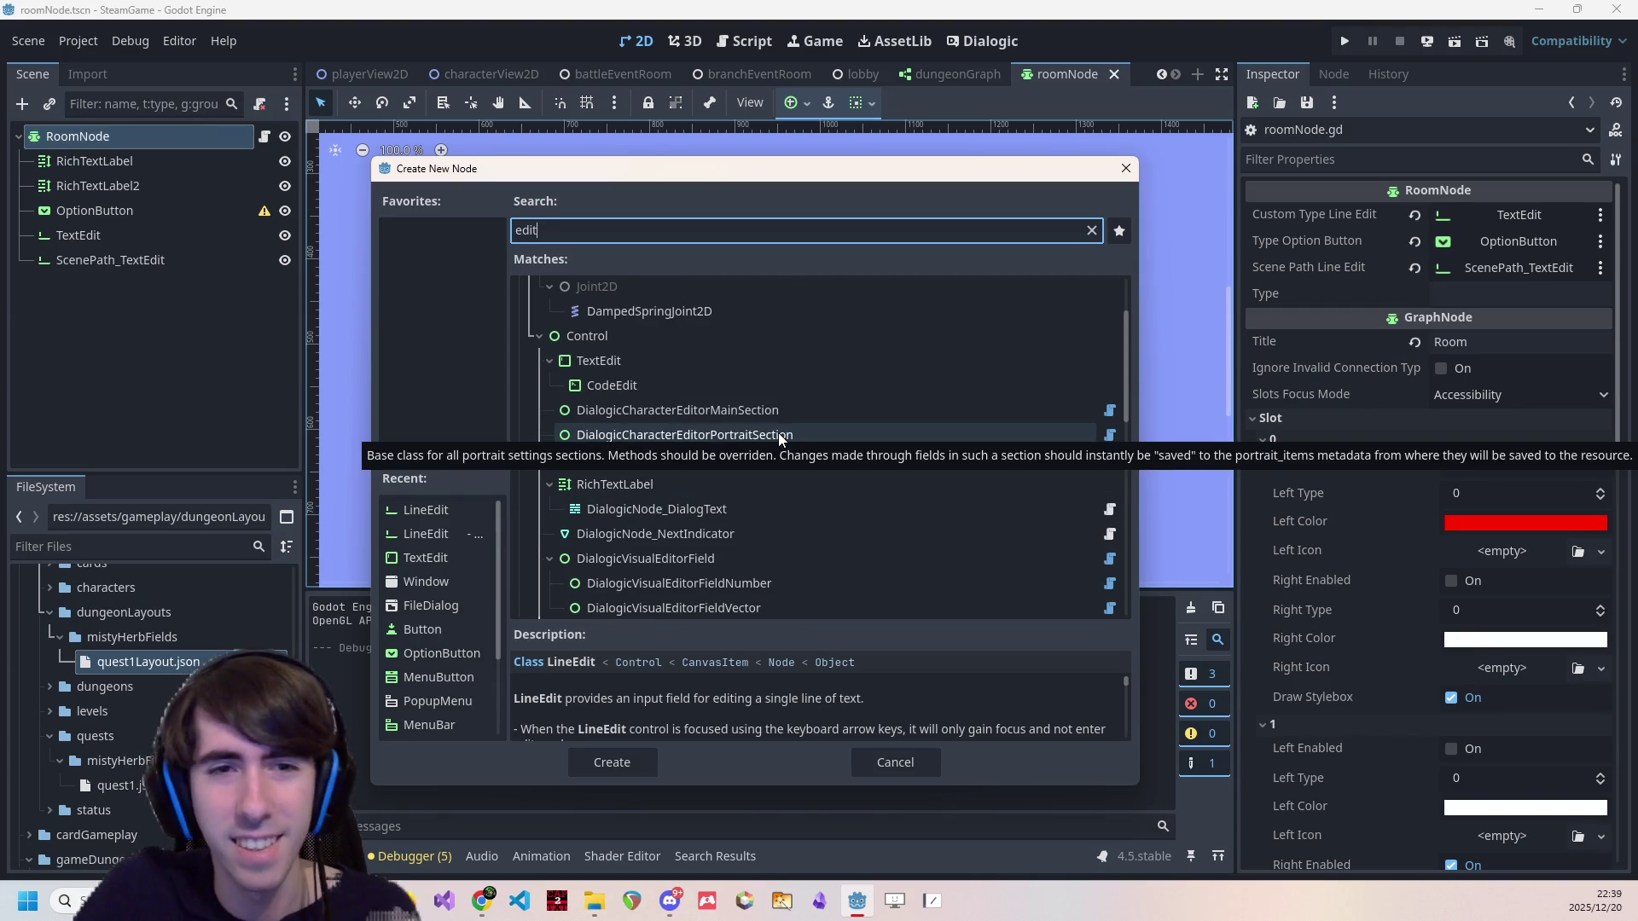
double_click(603, 360)
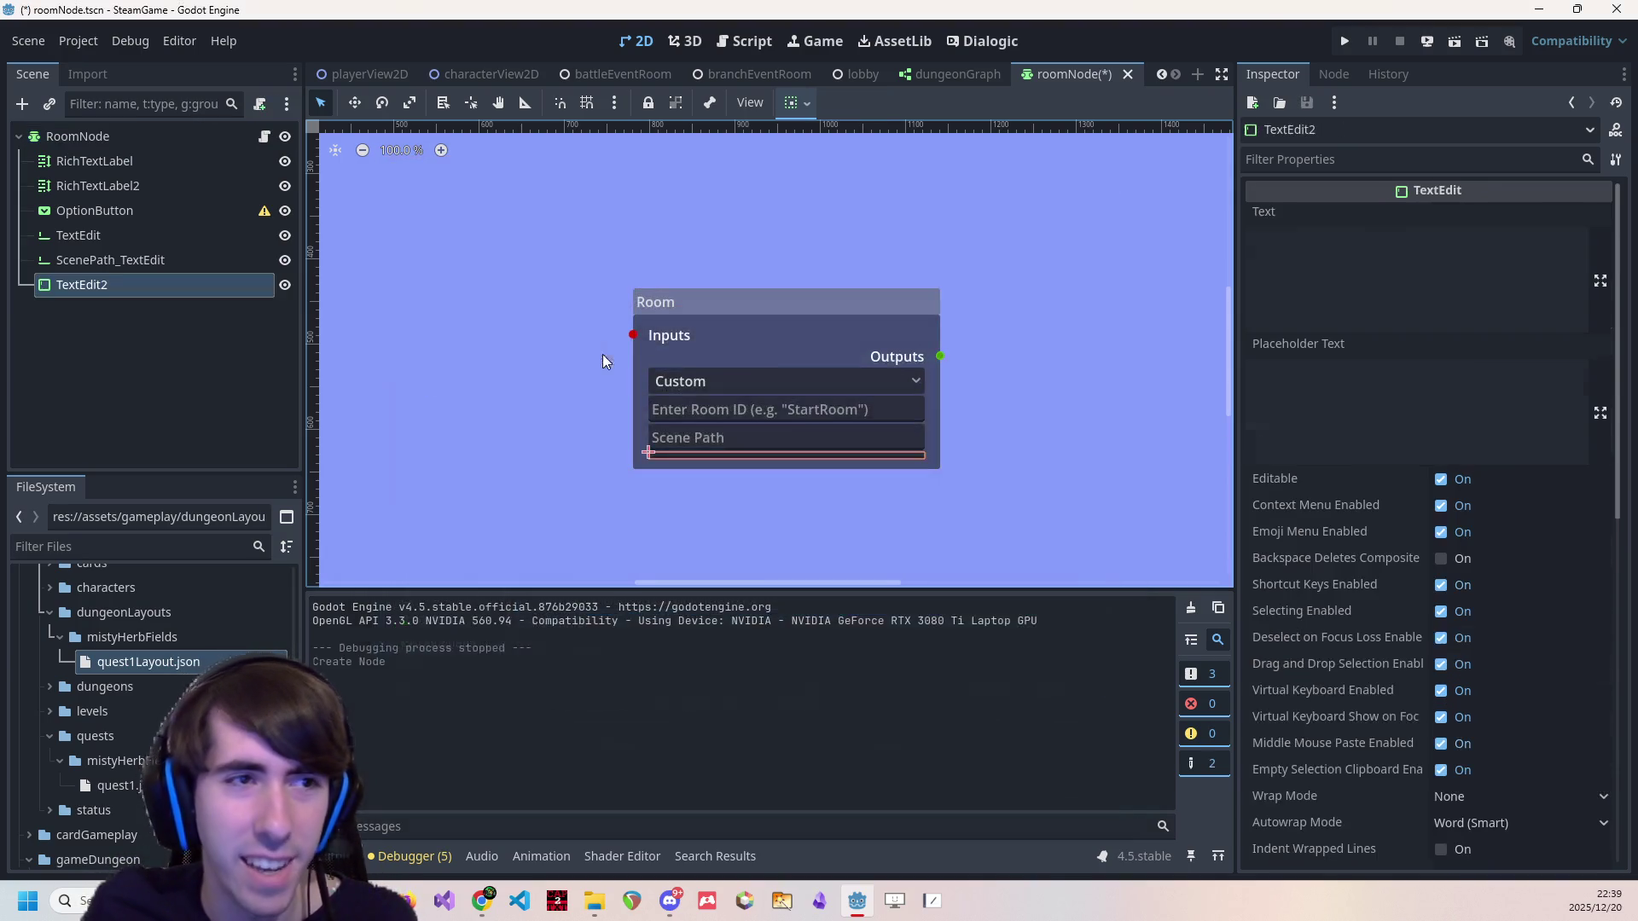
Set the new field's placeholder text to 'Enter a description'
click(1371, 297)
click(1356, 422)
text(Description)
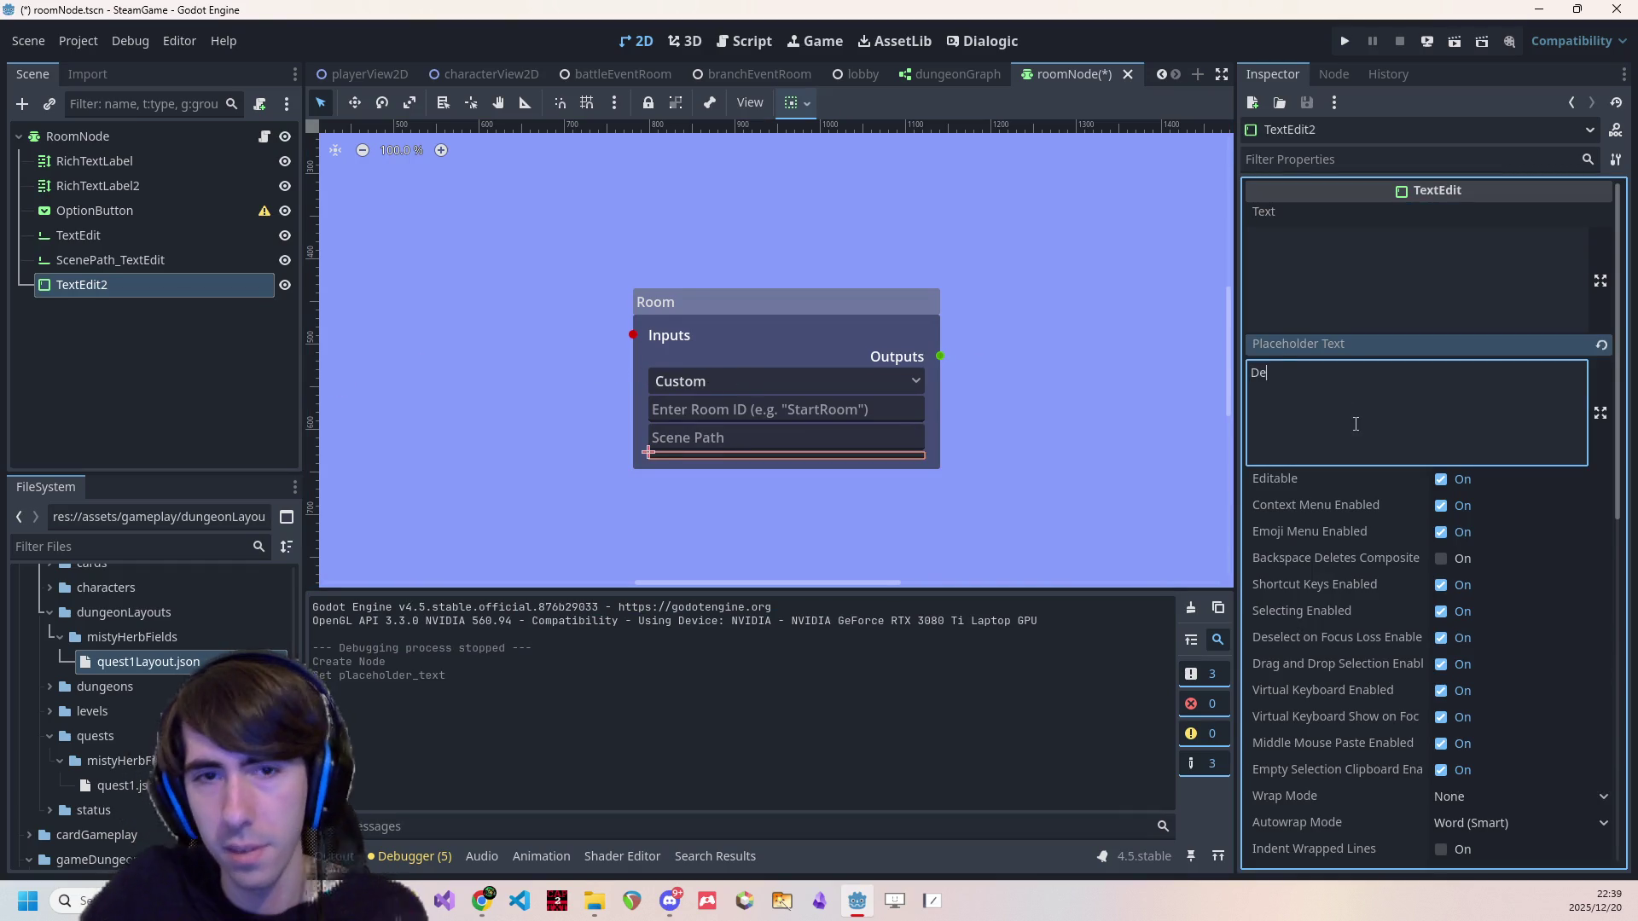
text(ter a)
key(Delete)
text(d)
click(1104, 375)
click(744, 448)
click(756, 454)
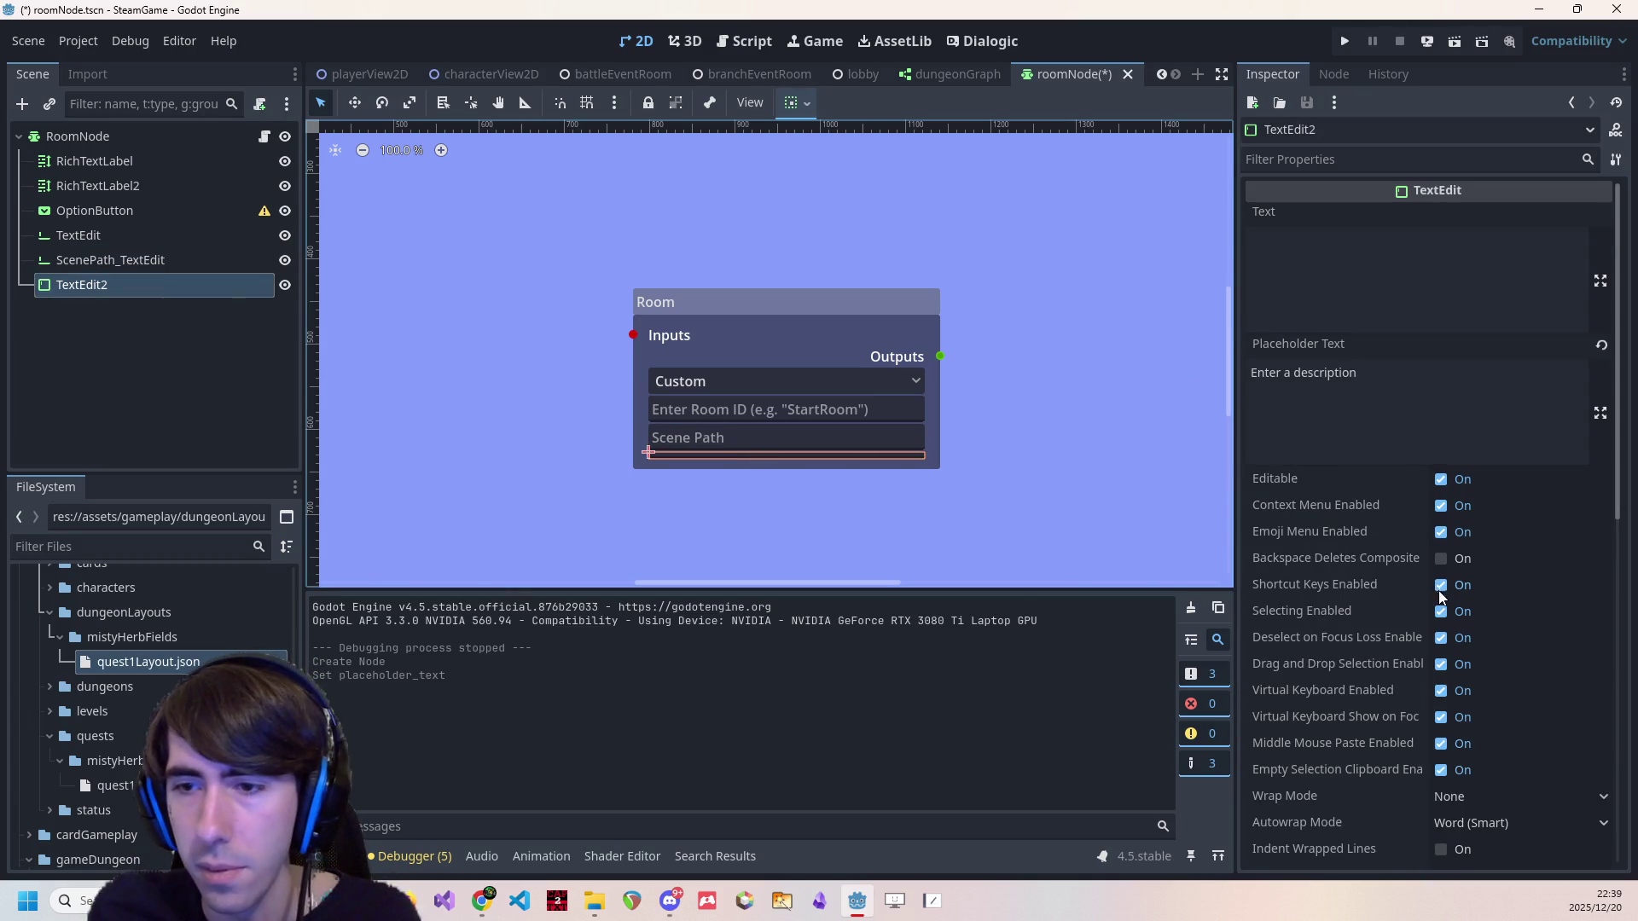
Enable Scroll > Fit Content Height on the field and save the scene
scroll(1472, 723, down, 5)
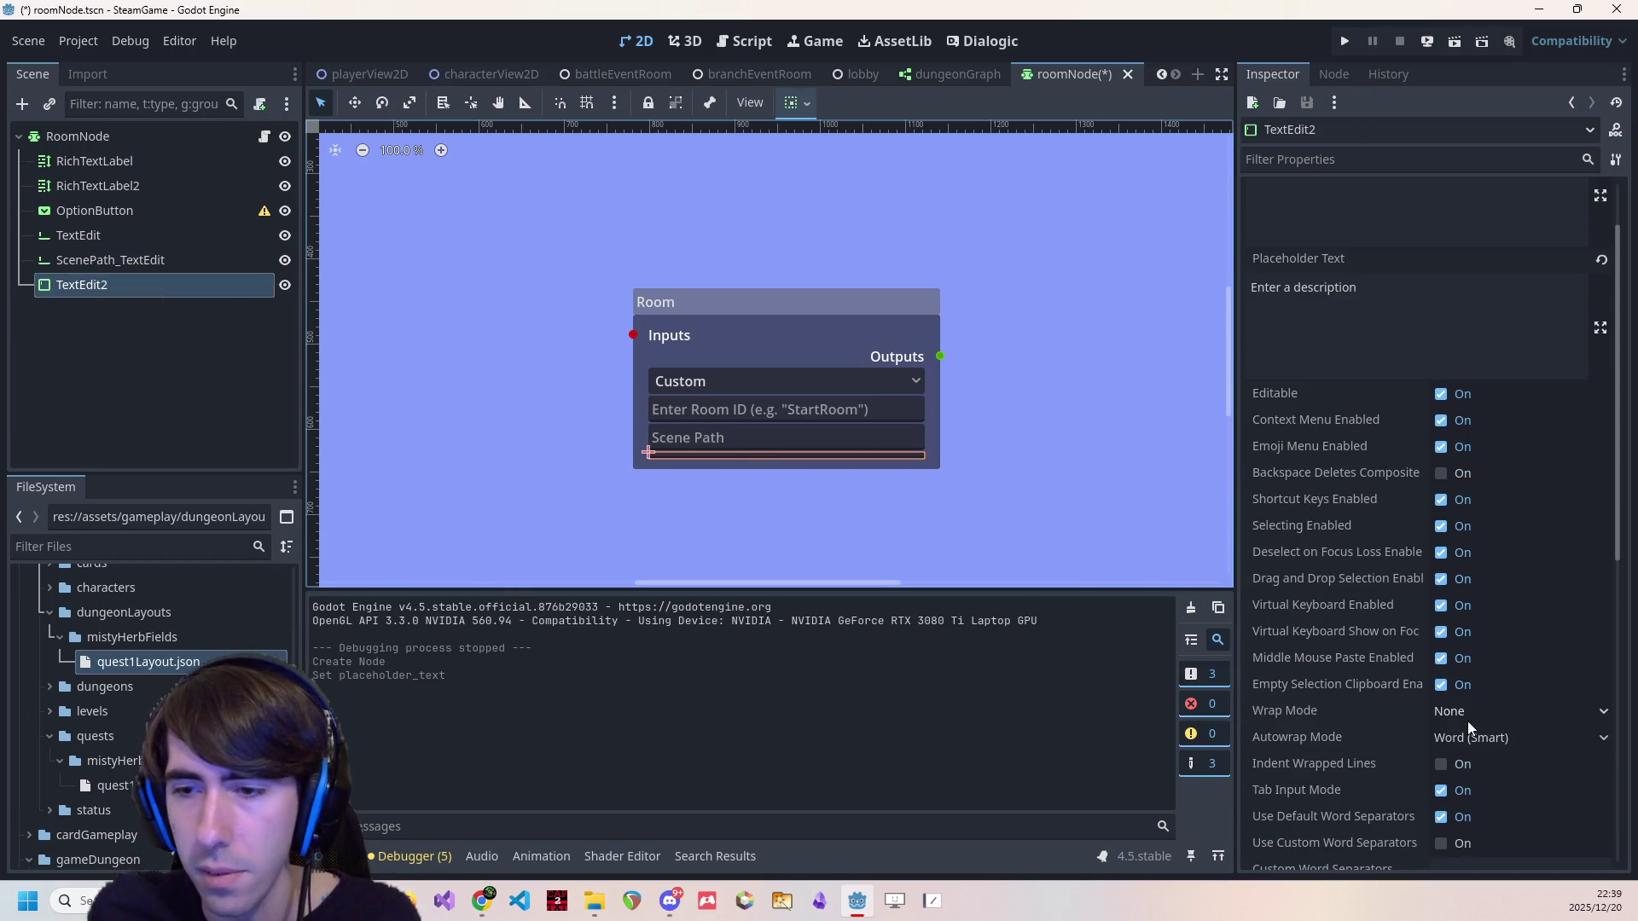
click(1343, 159)
text(fit)
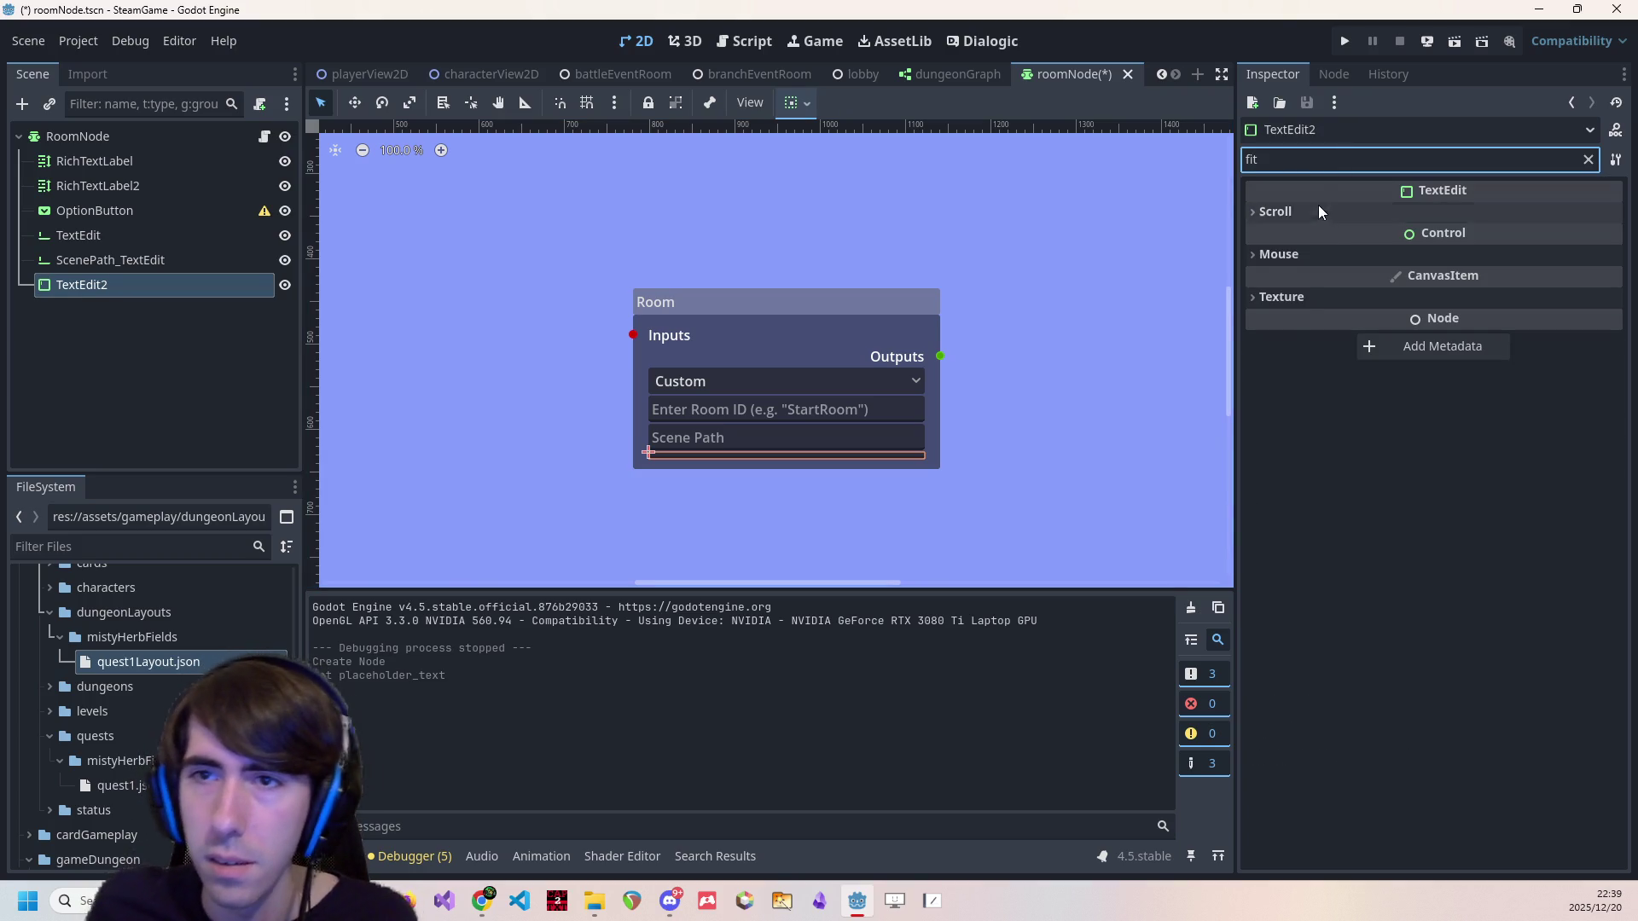
click(1318, 211)
click(1466, 239)
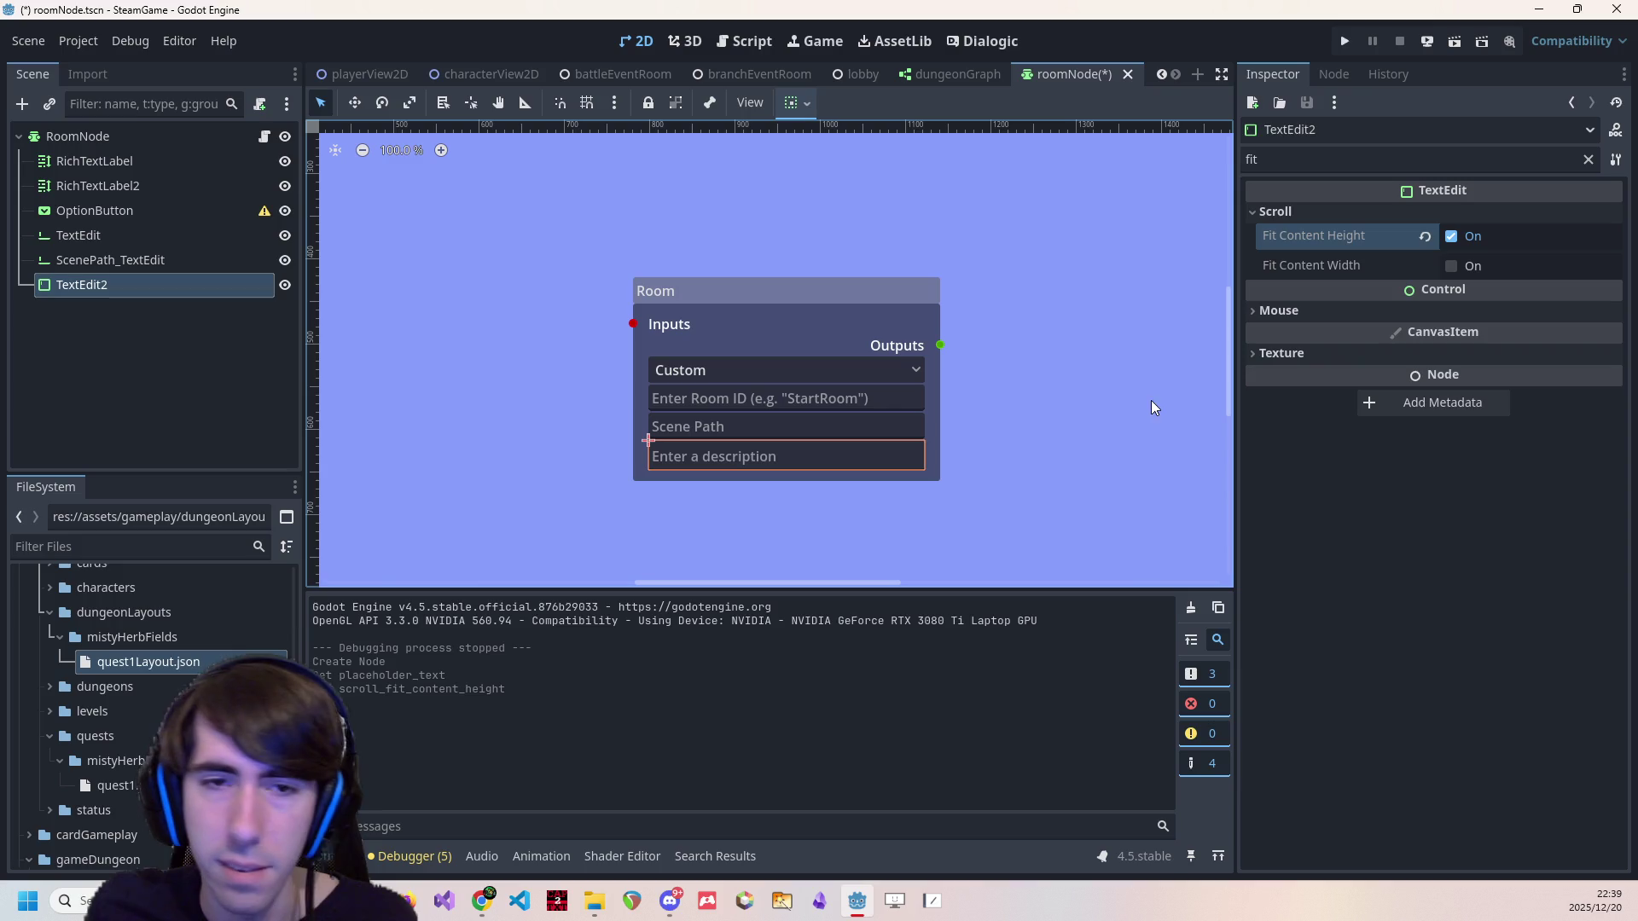
key(ctrl+s)
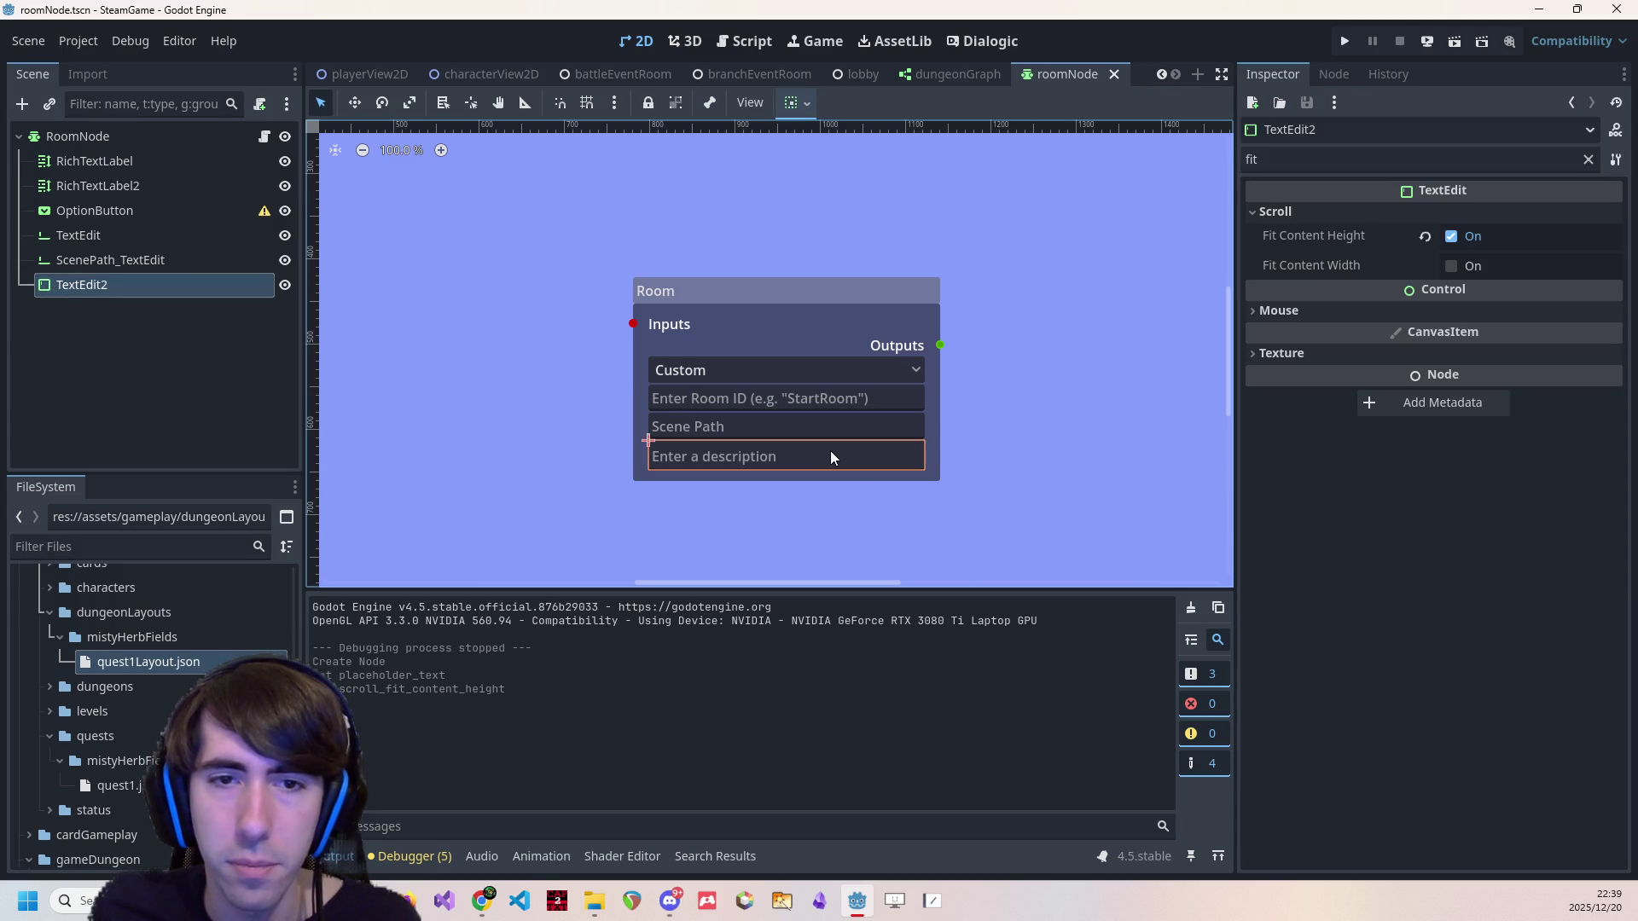
Rename the TextEdit2 node to Description_TextEdit, undoing an accidental duplicate
click(1588, 160)
click(1407, 294)
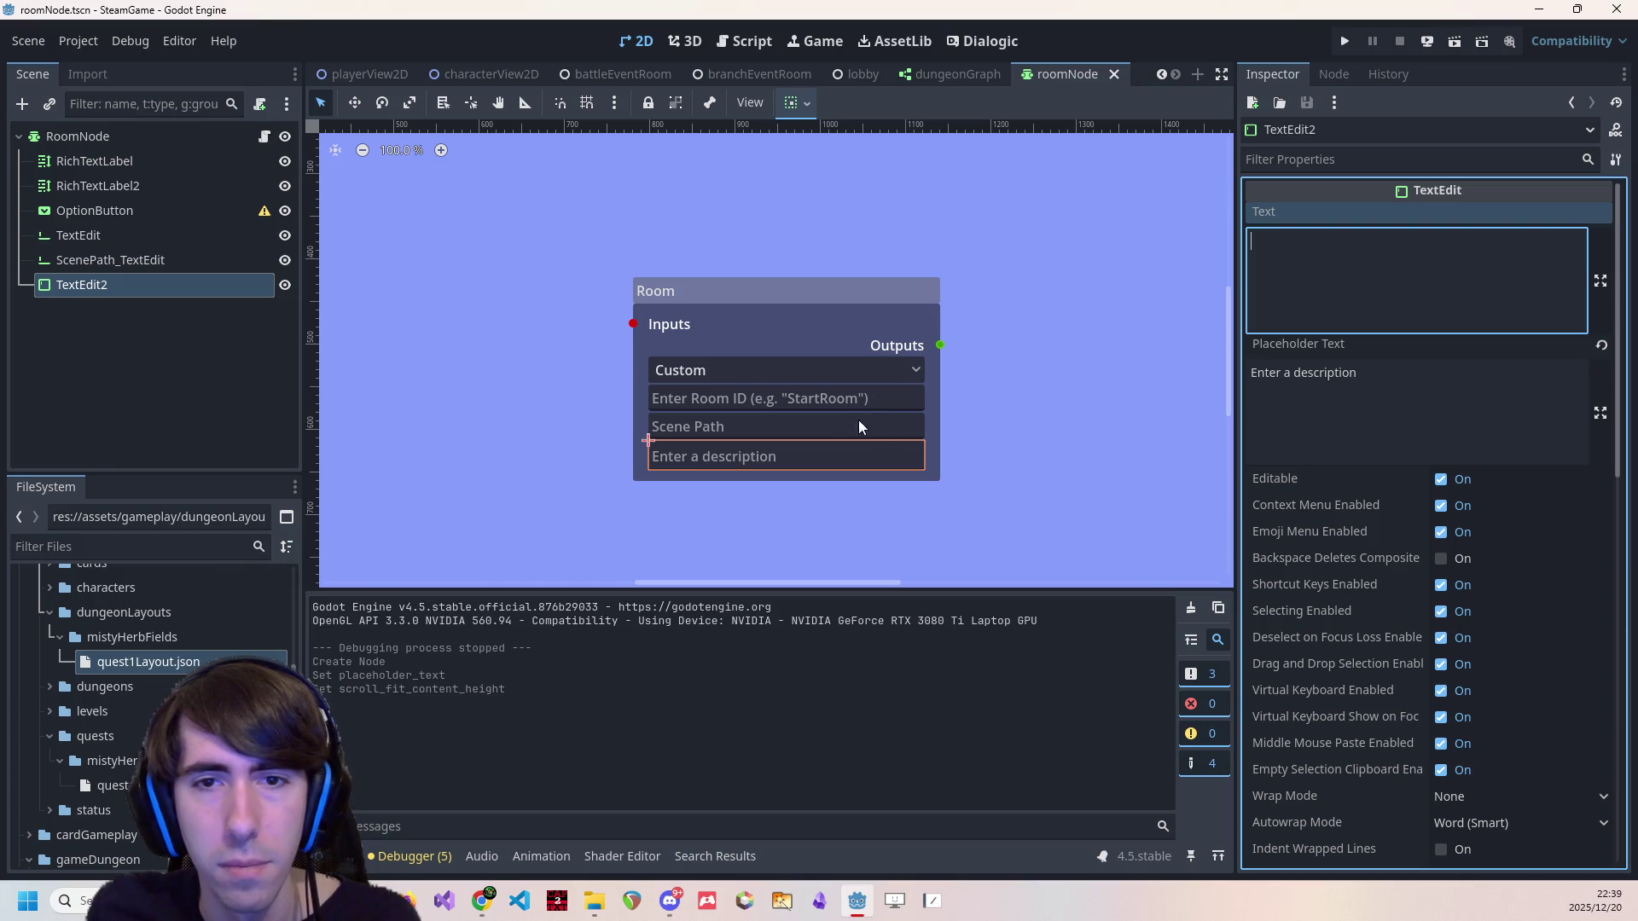
click(101, 325)
click(106, 282)
key(ctrl+d)
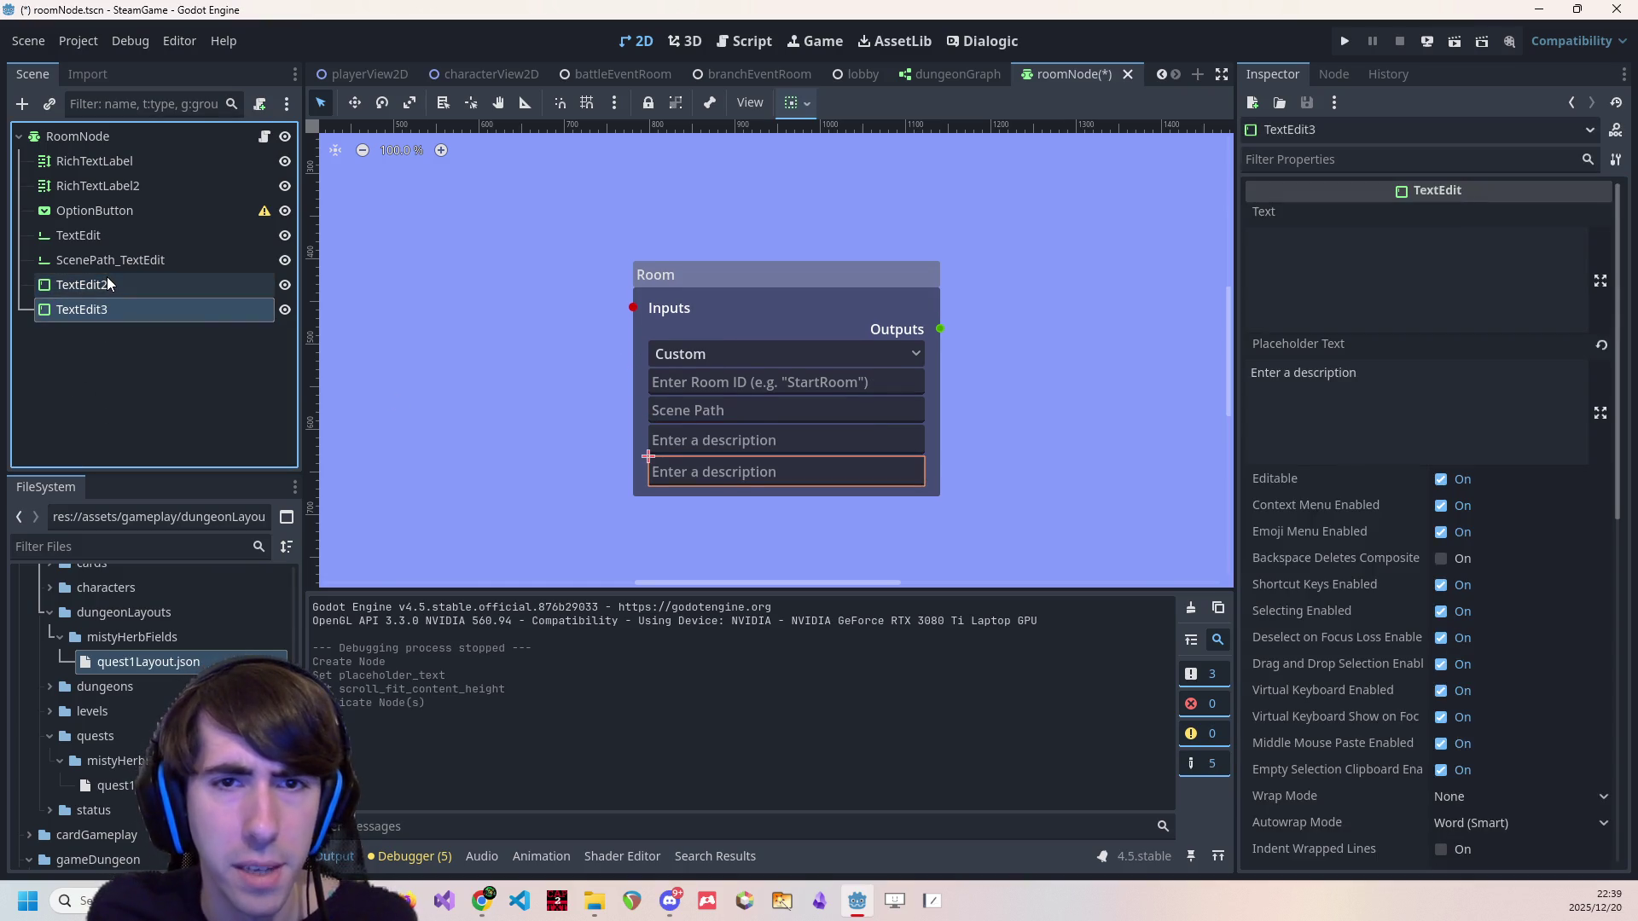
key(ctrl+d)
key(ctrl+z)
key(ctrl+z)
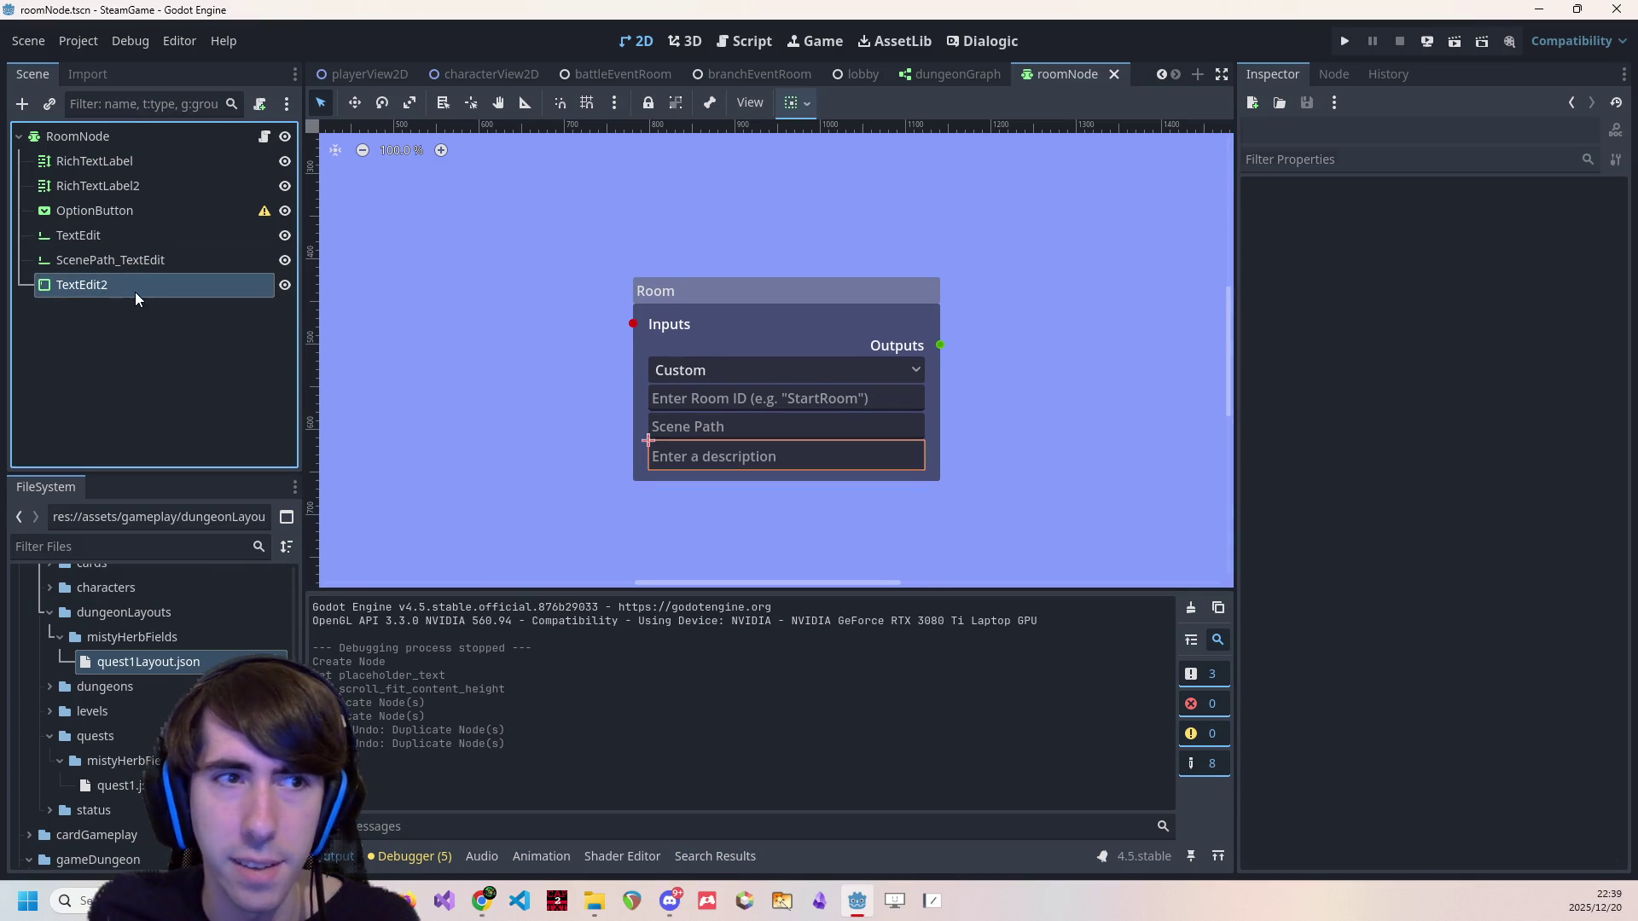
double_click(133, 287)
text(Descri)
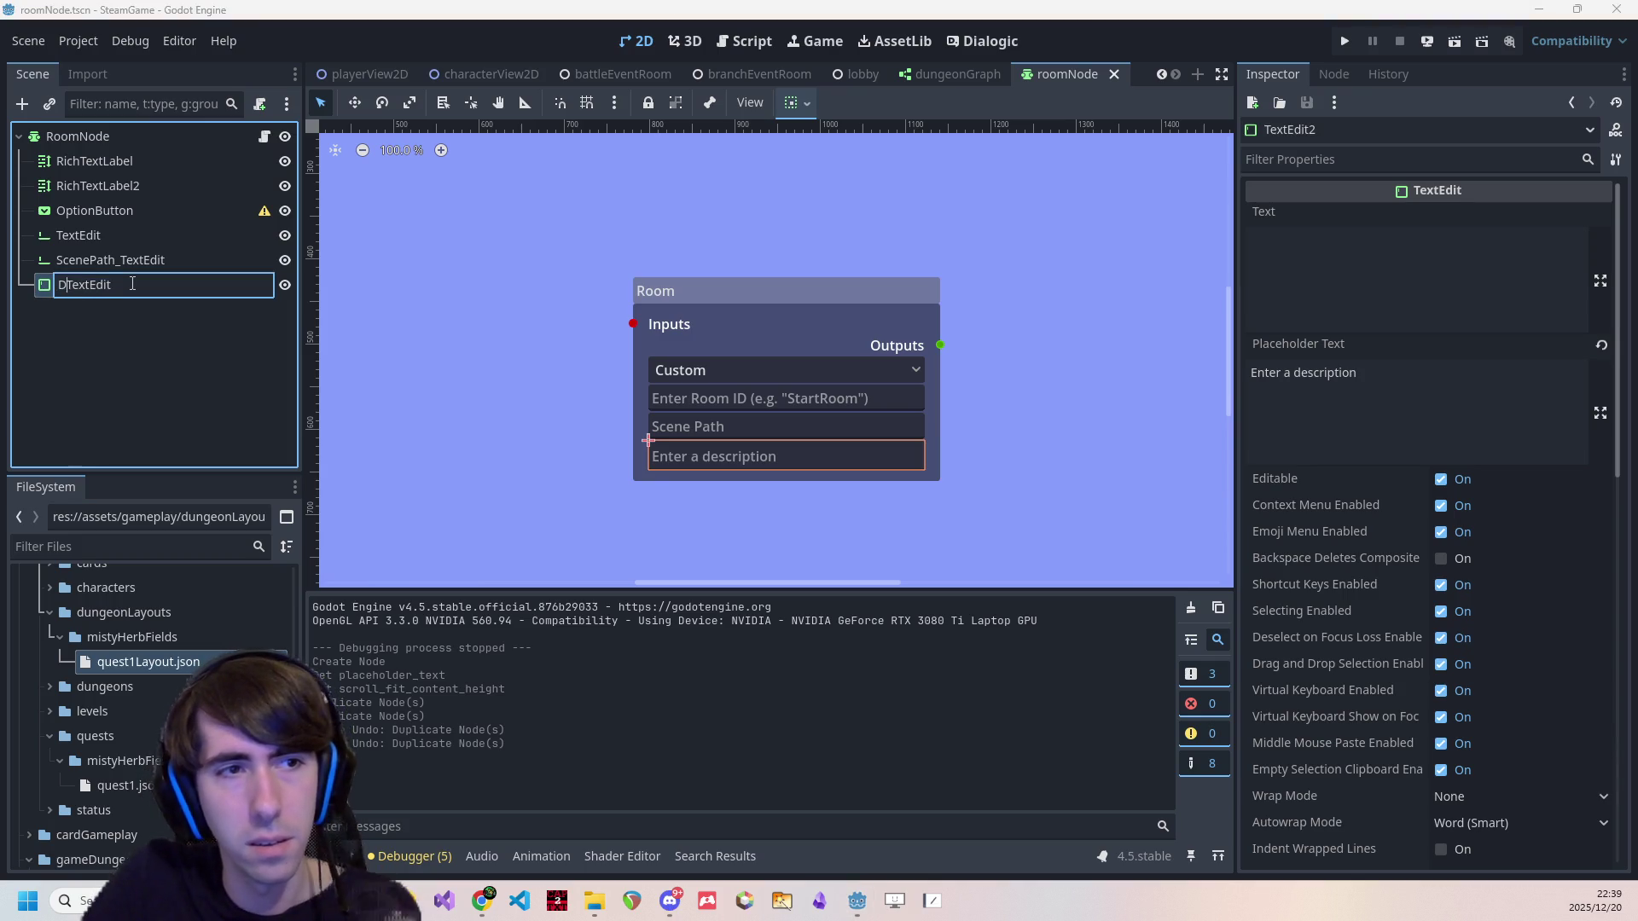
text(ption_)
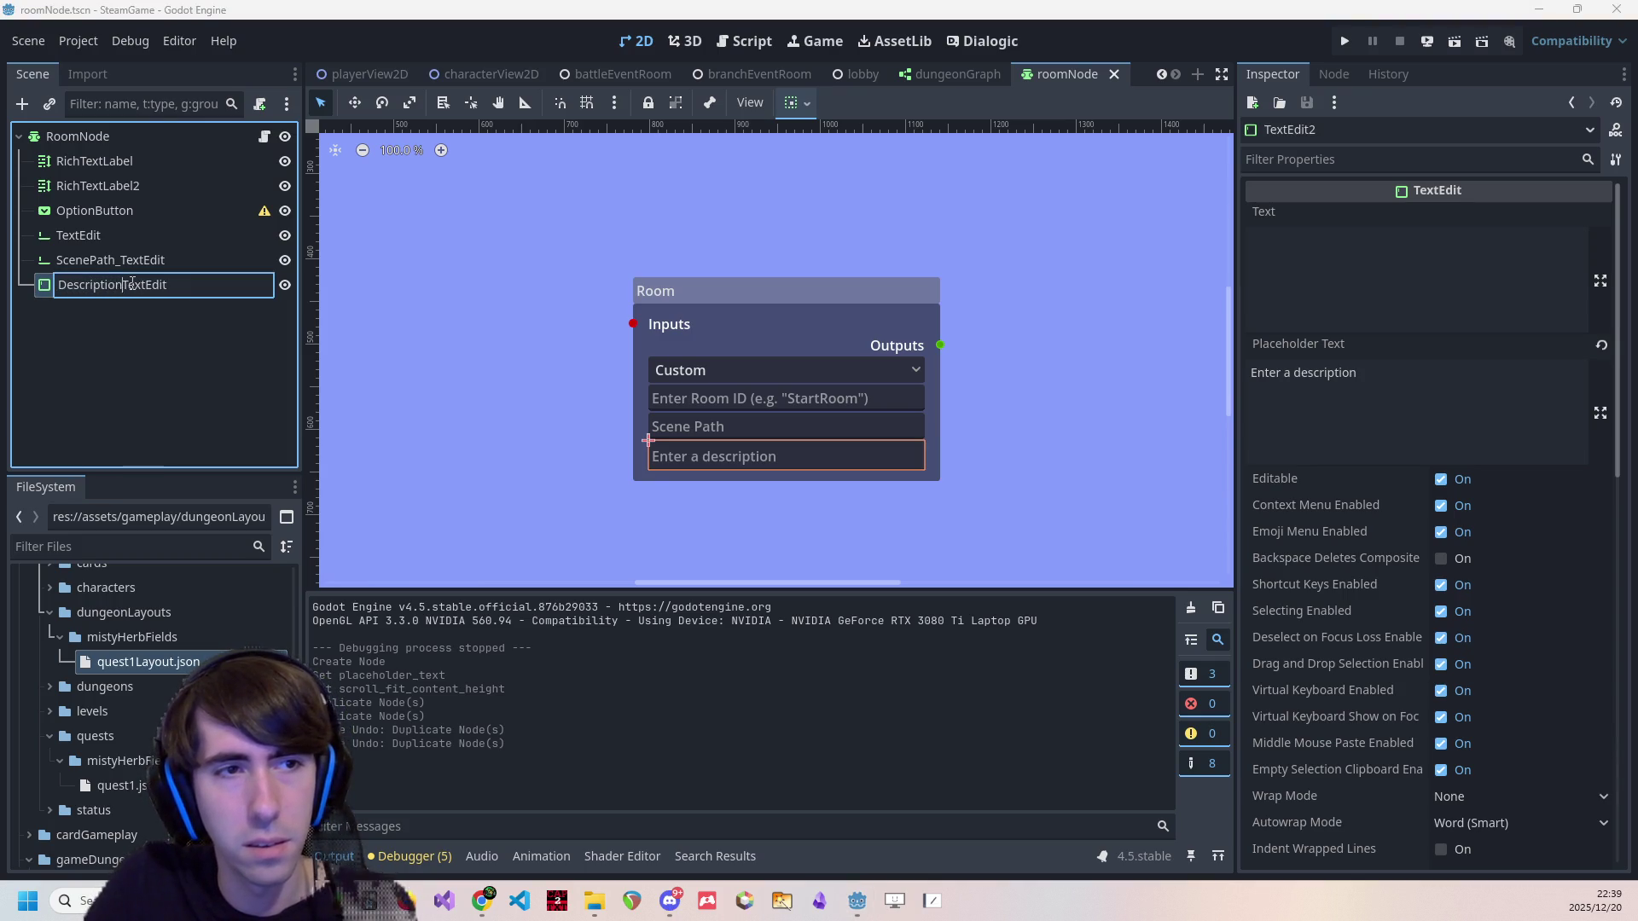
key(Return)
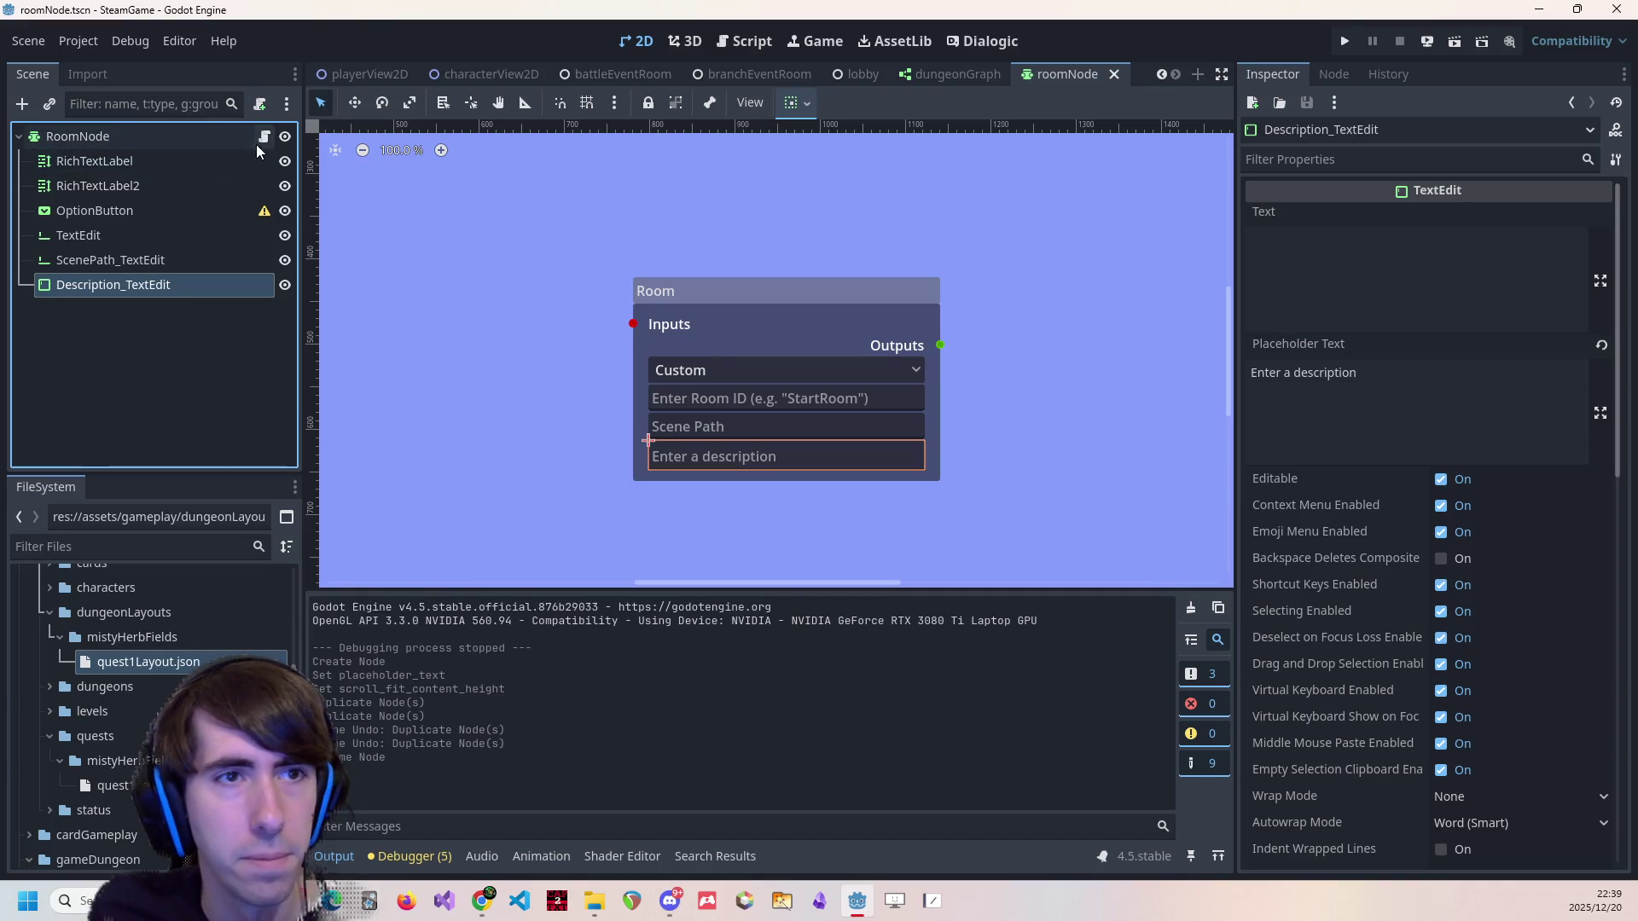
click(264, 137)
Duplicate the scenePathLineEdit export line as a new descriptionTextEdit variable and save
scroll(837, 217, up, 3)
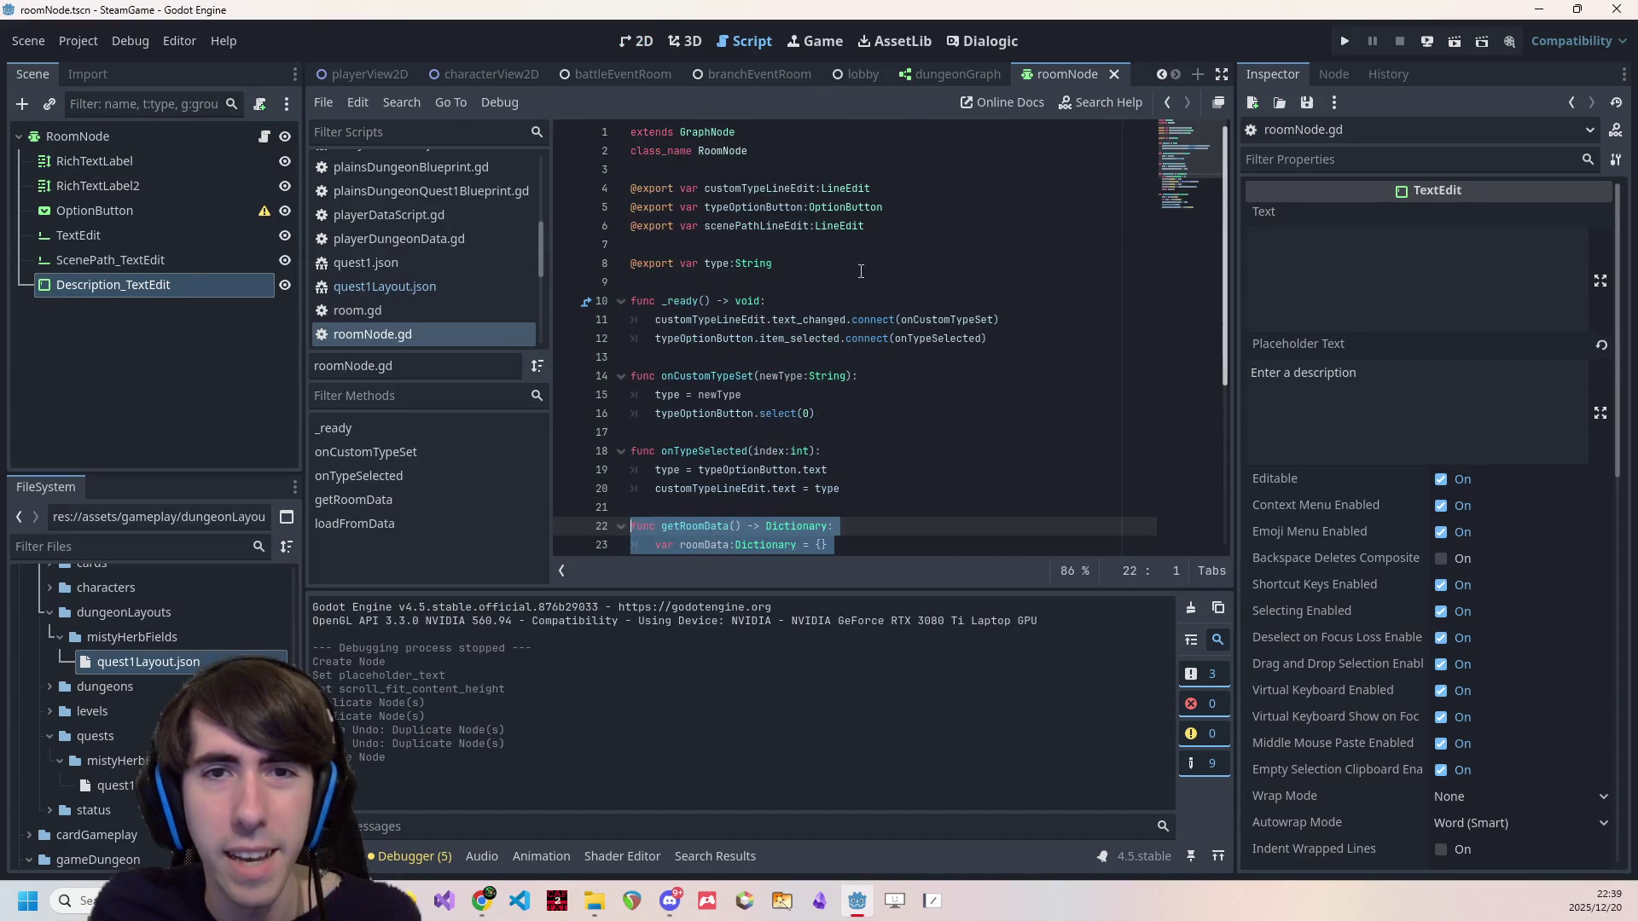
drag(865, 226, 631, 226)
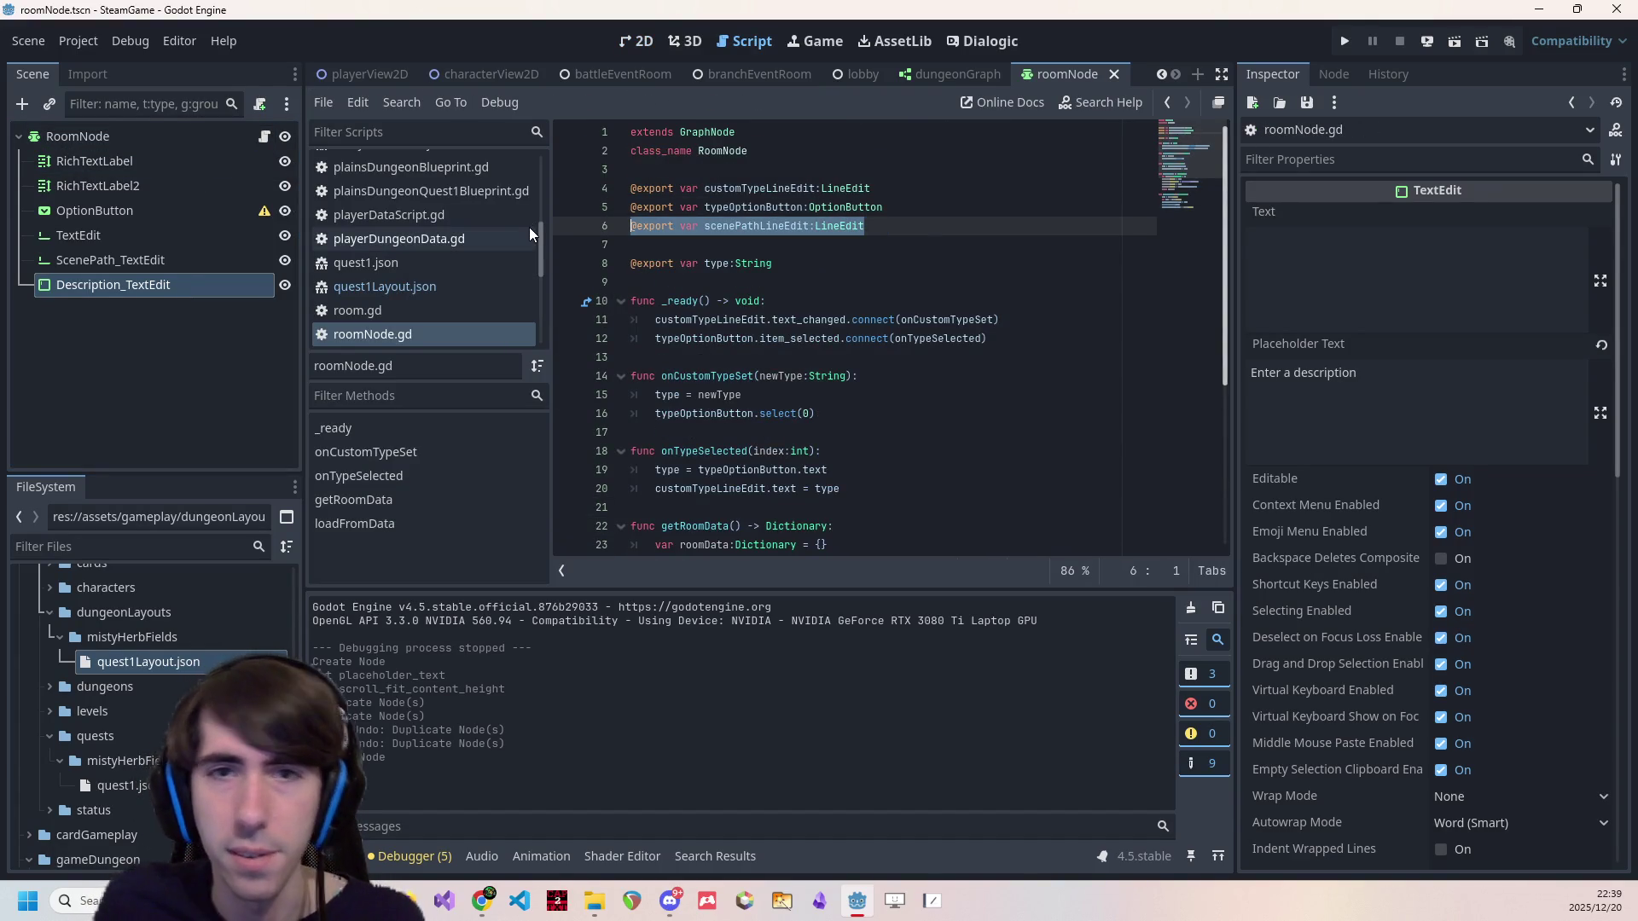
key(ctrl+c)
key(End)
key(Return)
key(ctrl+v)
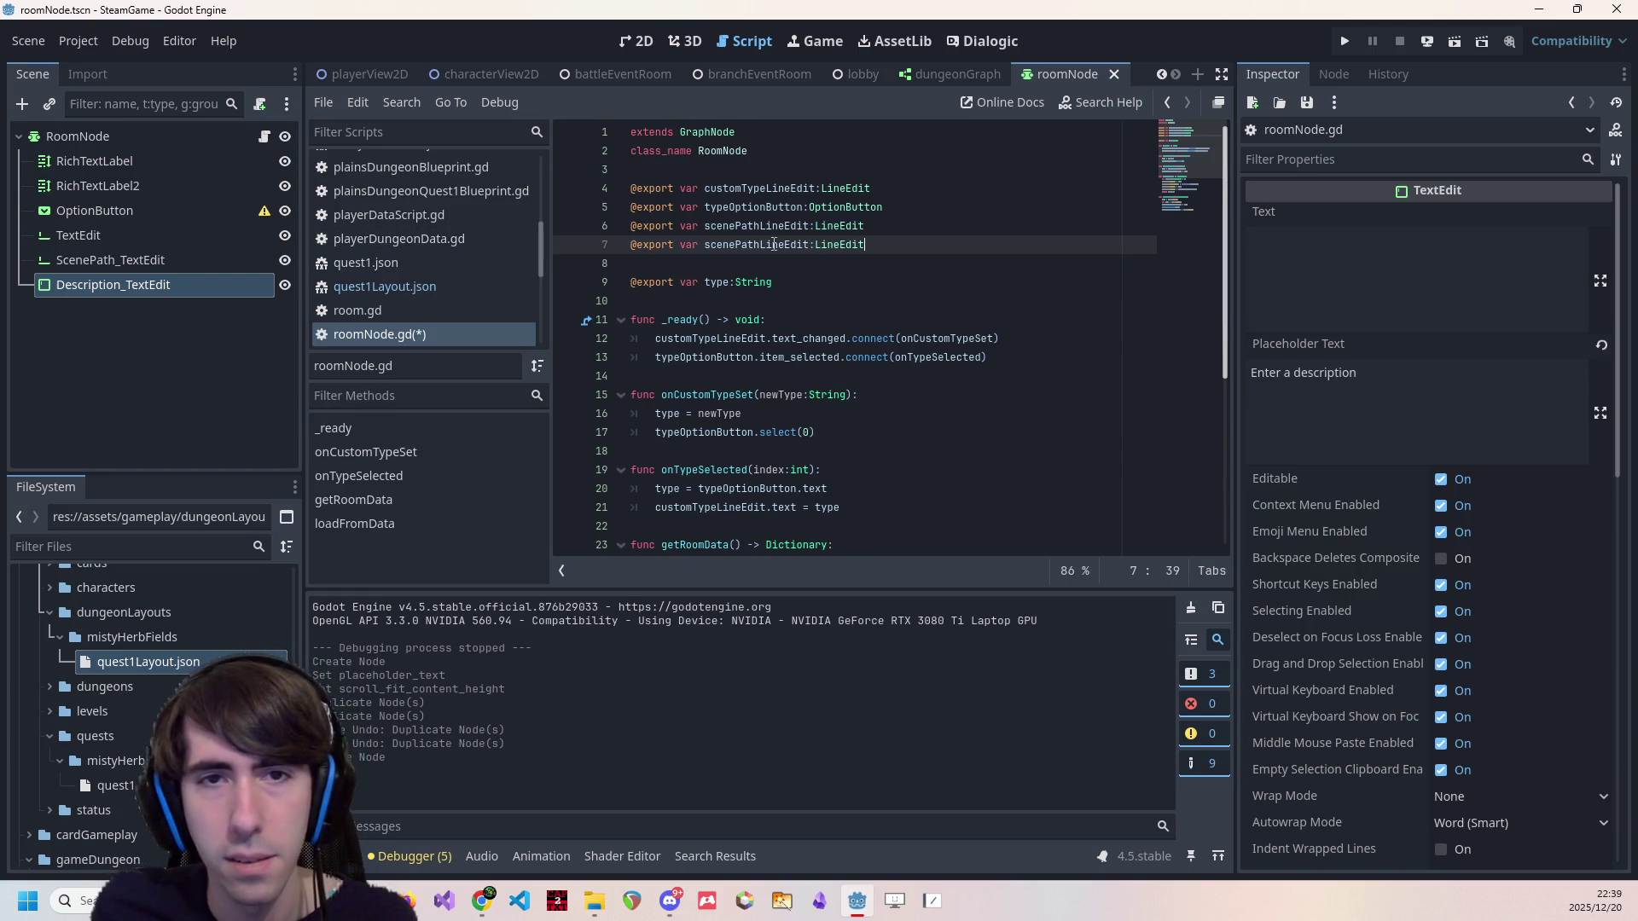
click(786, 245)
key(ctrl+BackSpace)
text(description)
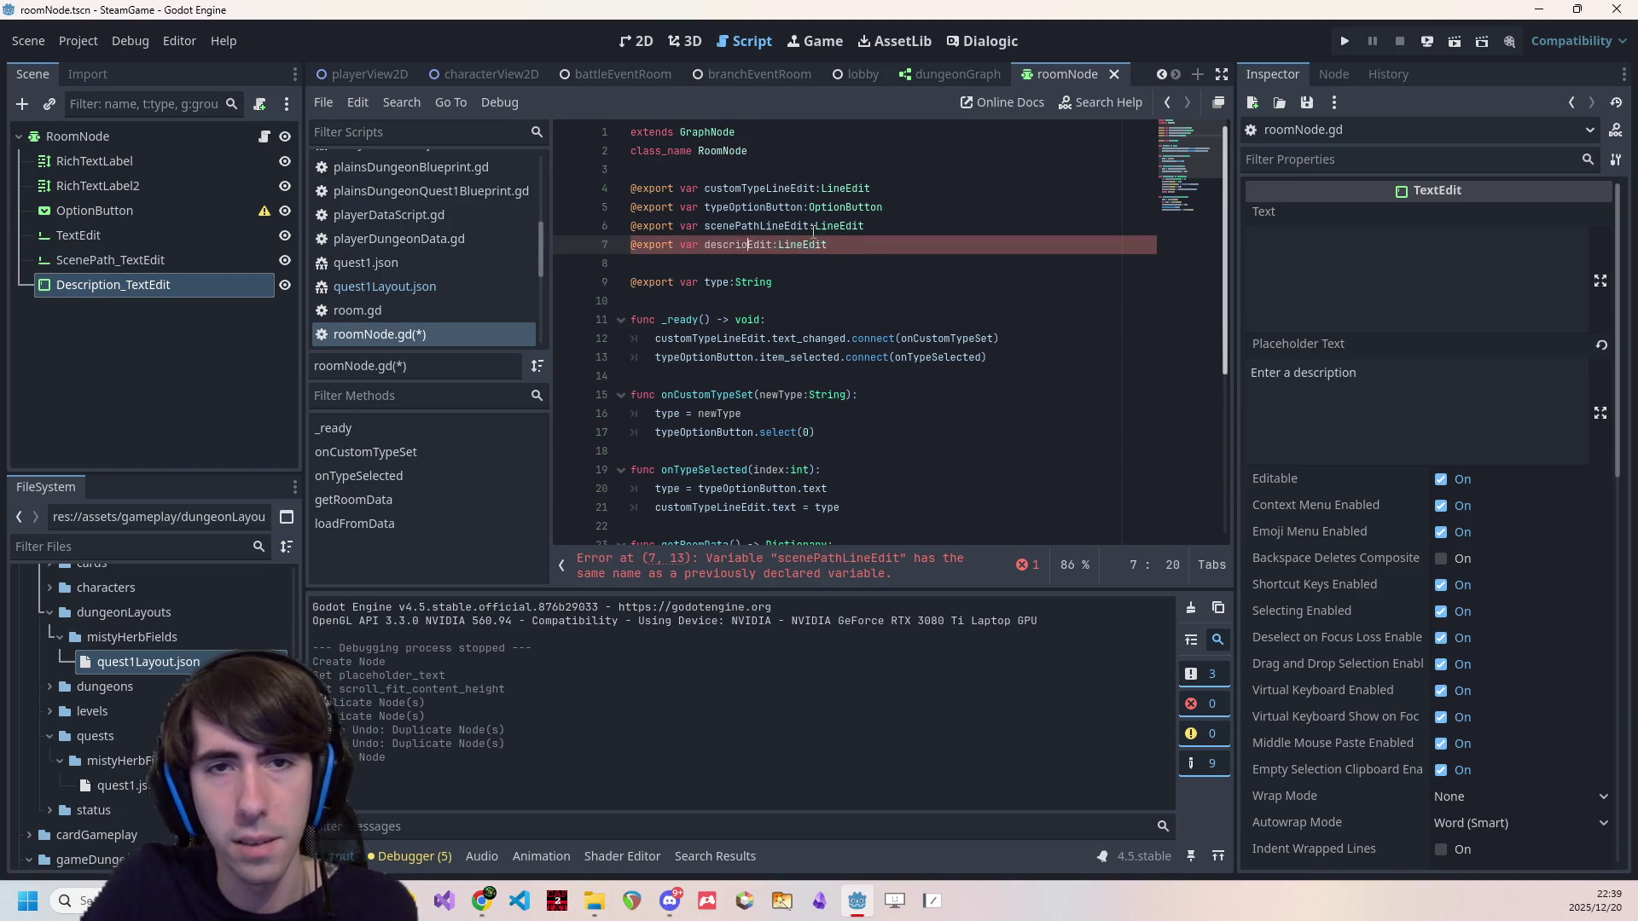
text(Text)
key(ctrl+s)
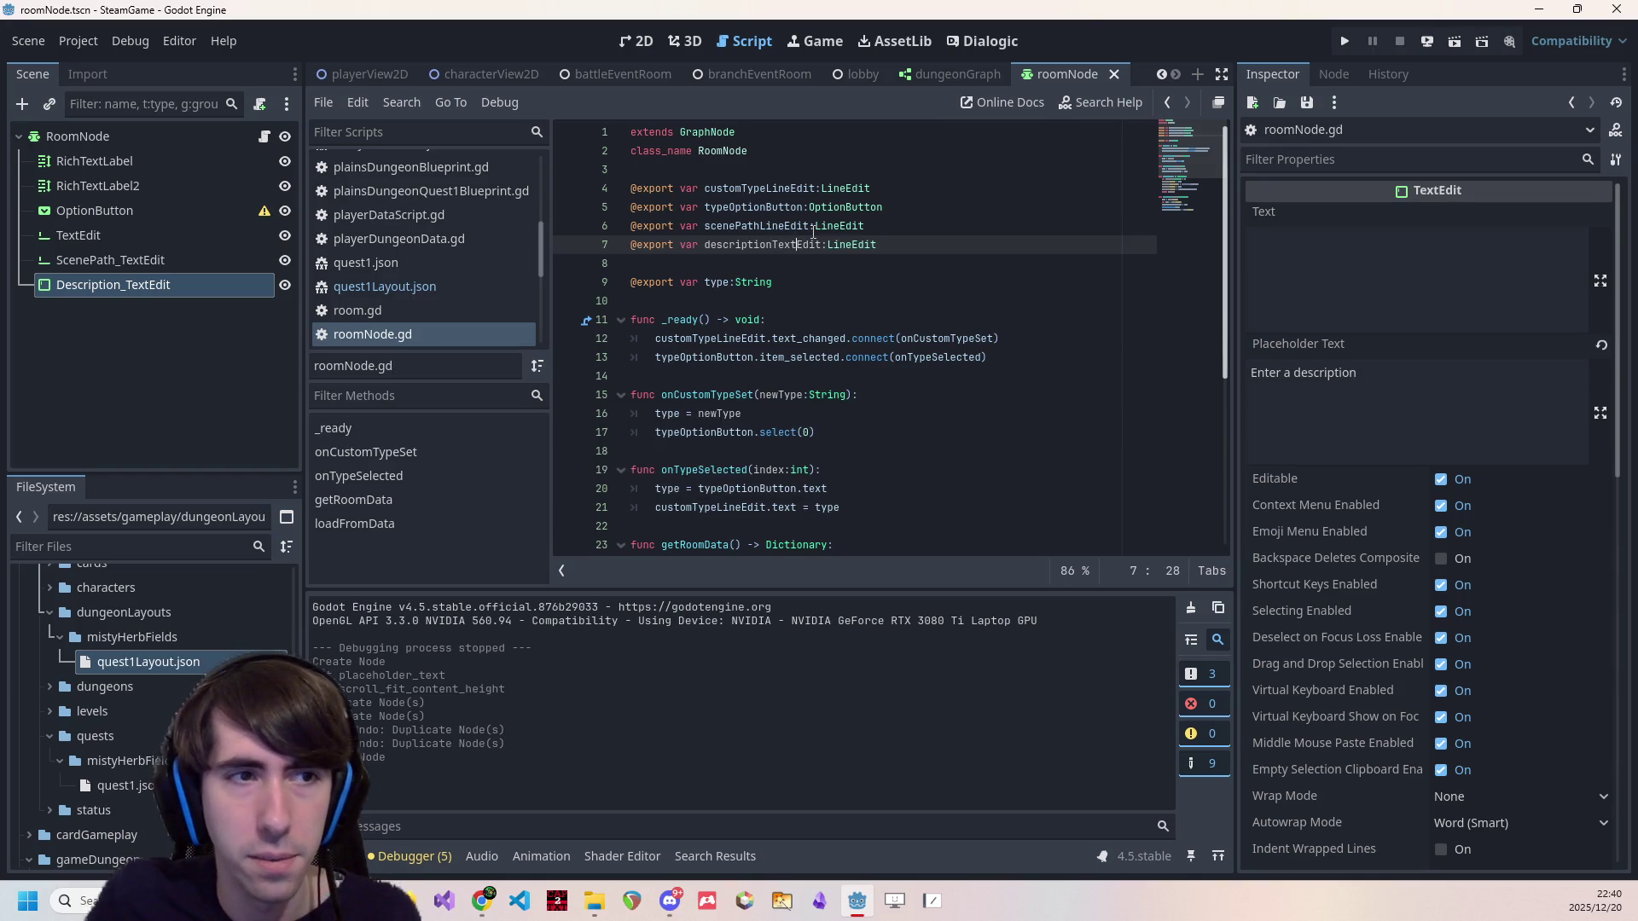
Change the descriptionTextEdit type on line 7 from LineEdit to TextEdit
click(122, 263)
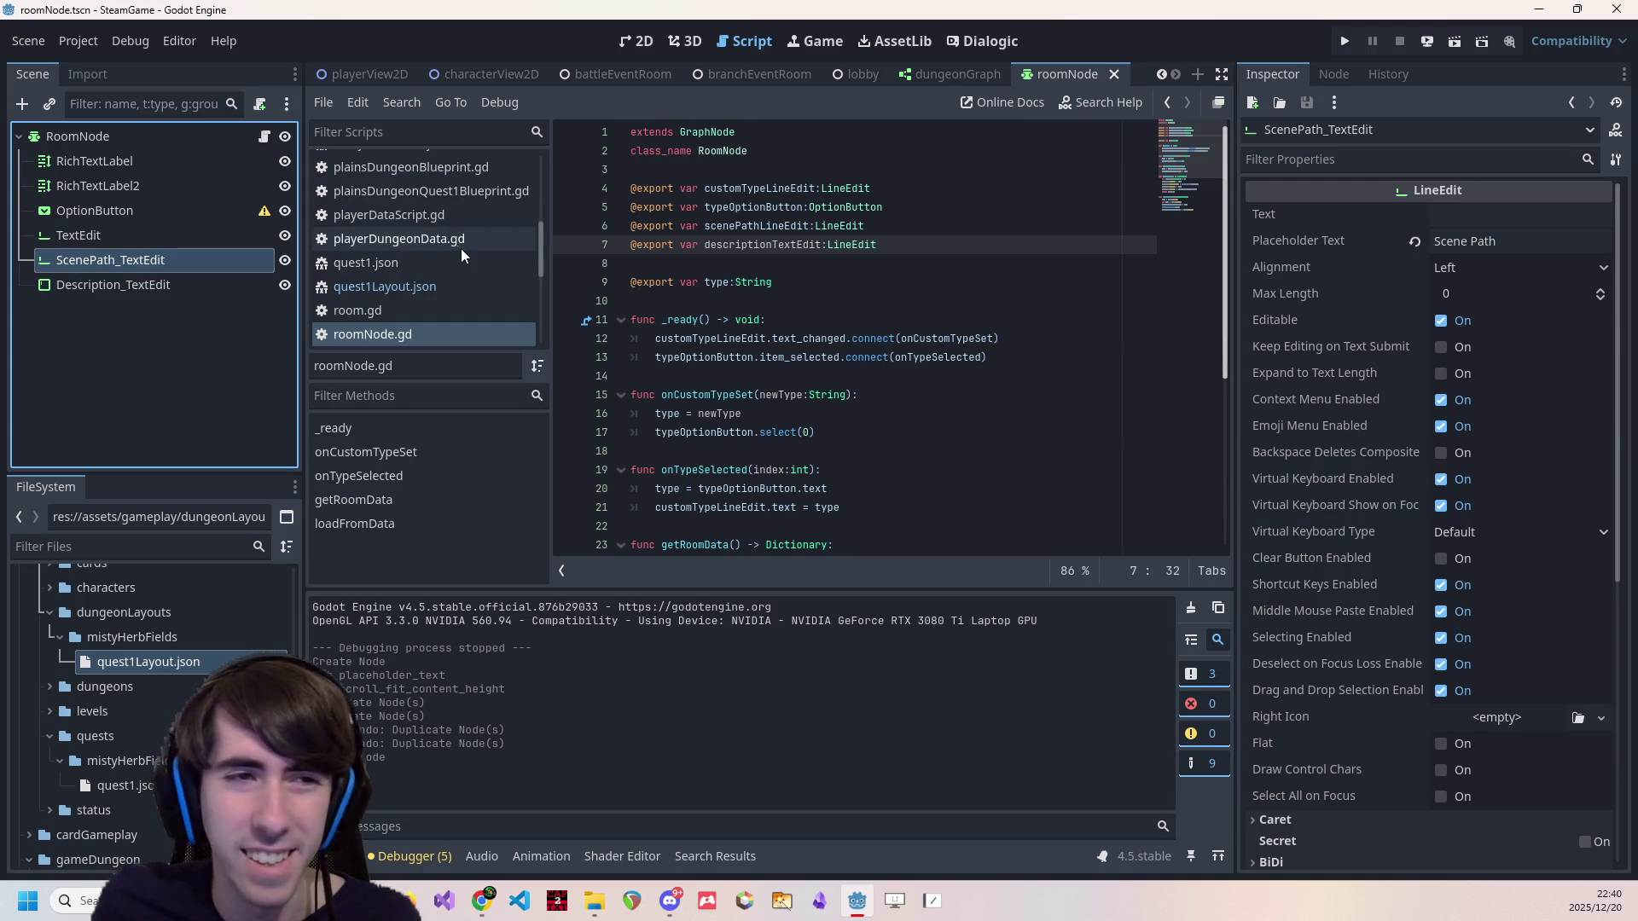
double_click(762, 246)
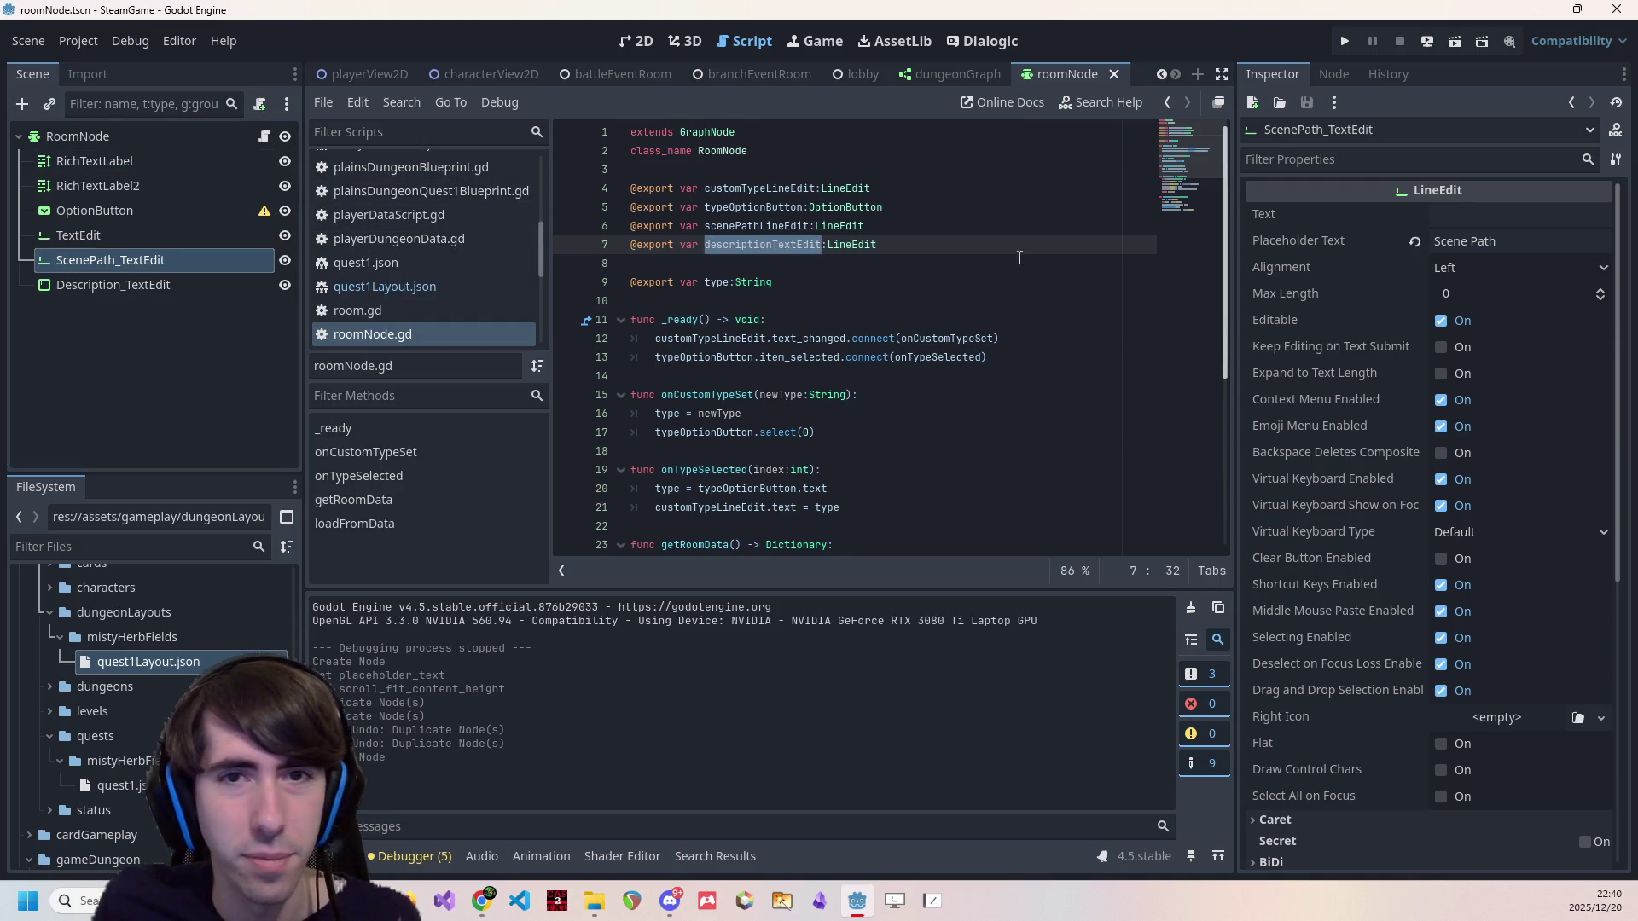
double_click(858, 244)
text(TextEdit)
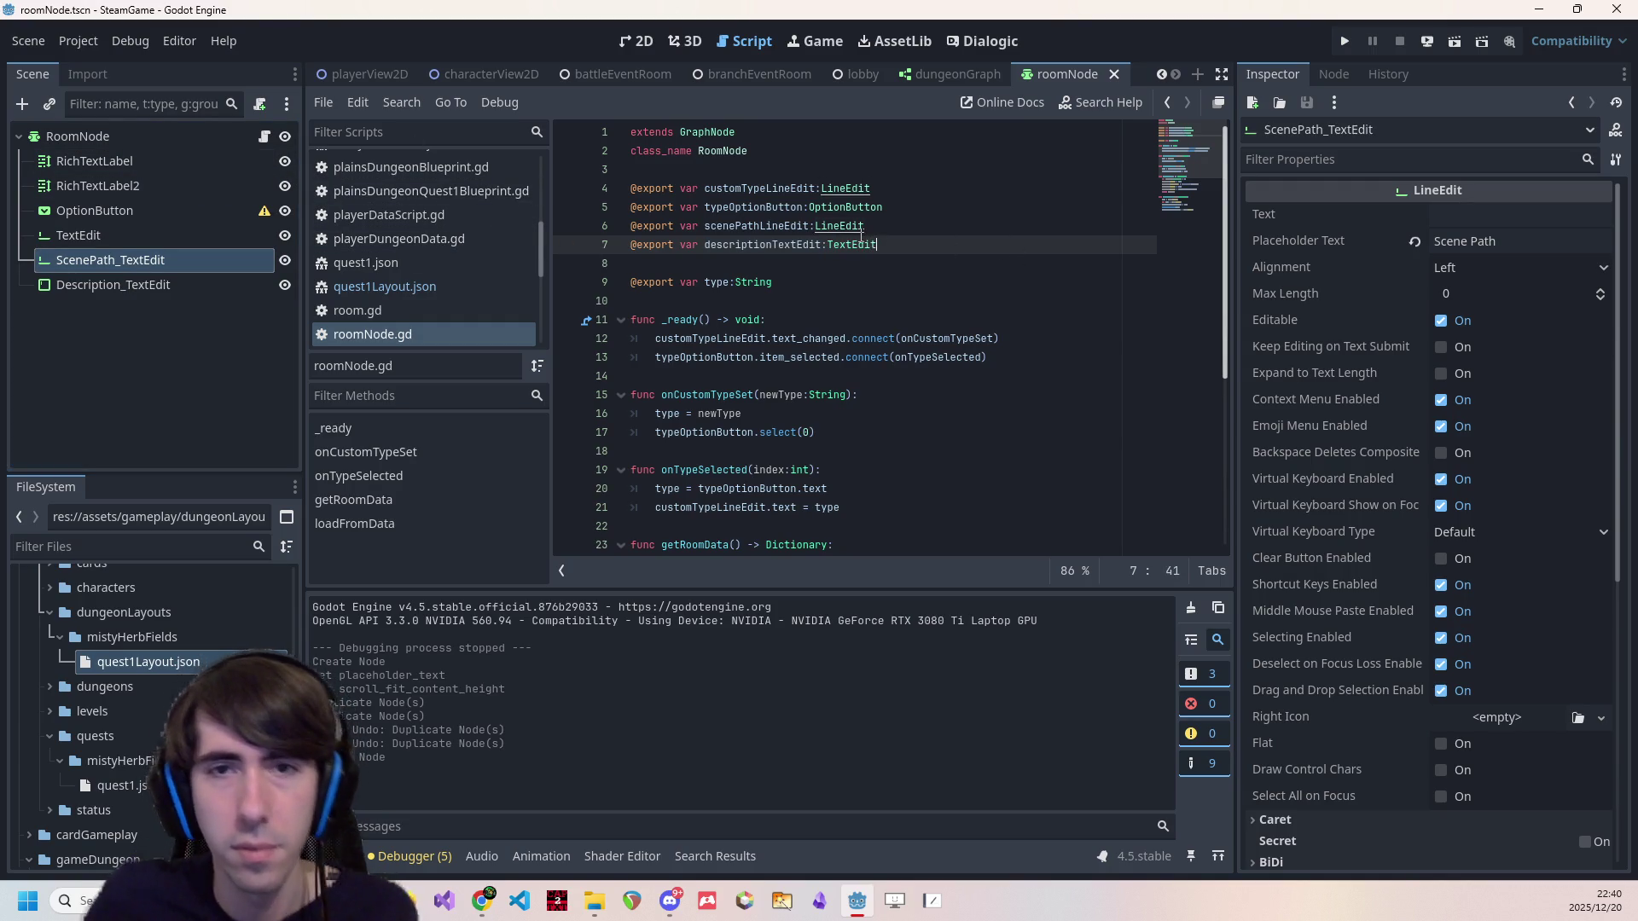
double_click(768, 244)
scroll(773, 256, down, 5)
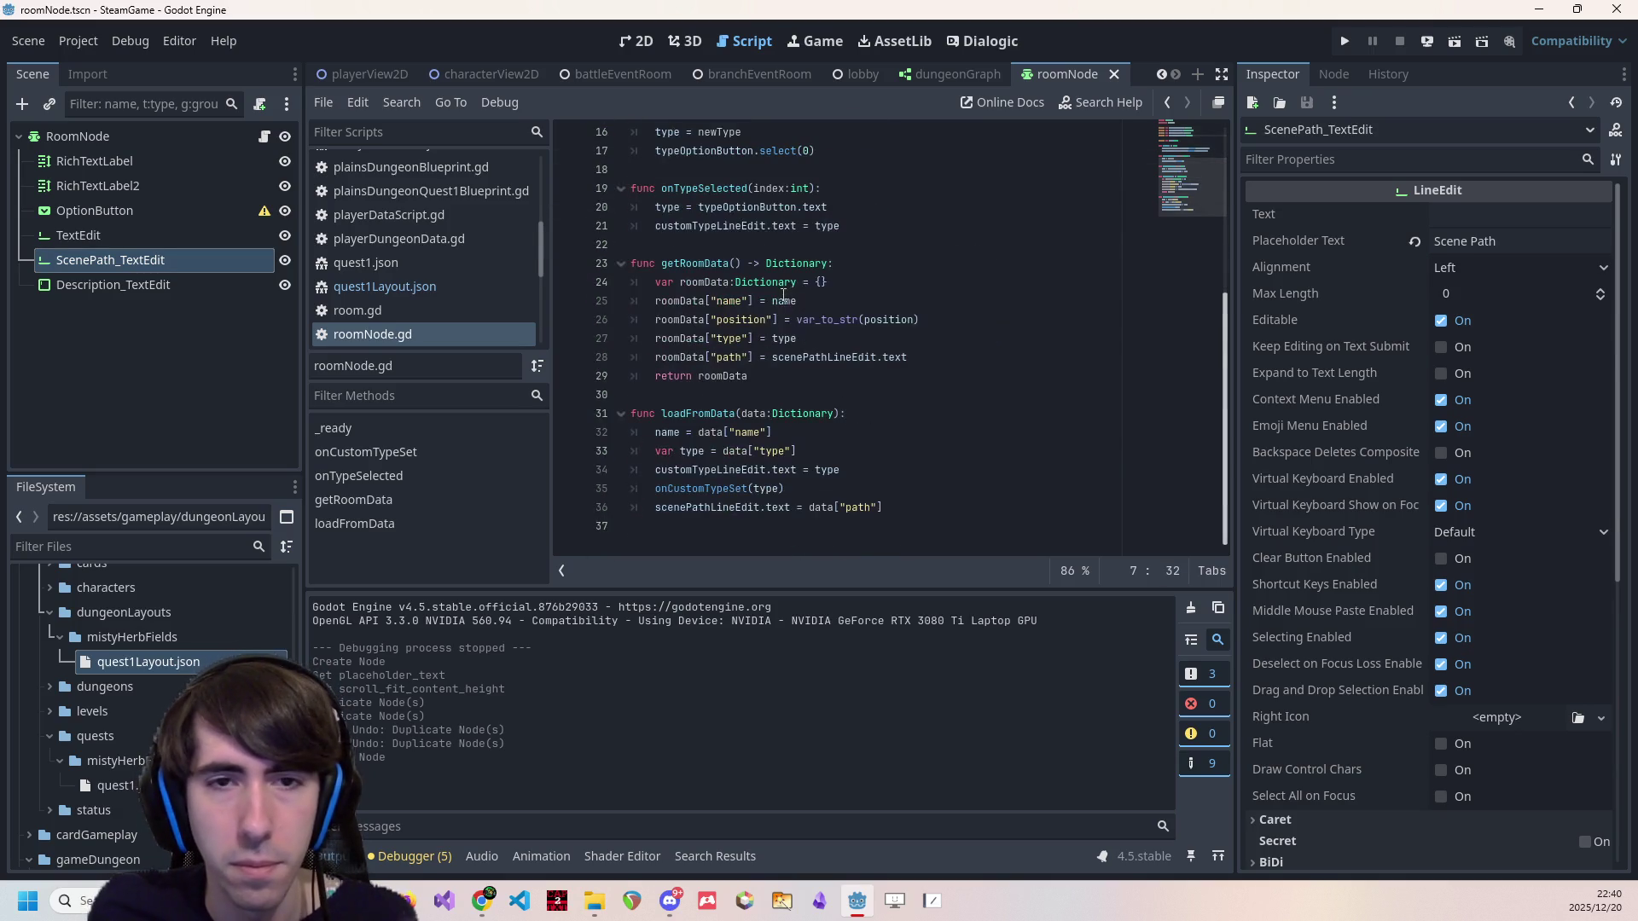
In getRoomData, duplicate the path line to store roomData["description"] from descriptionTextEdit.text, then save
mouse_move(990, 359)
mouse_down()
mouse_move(534, 364)
mouse_move(622, 359)
mouse_up()
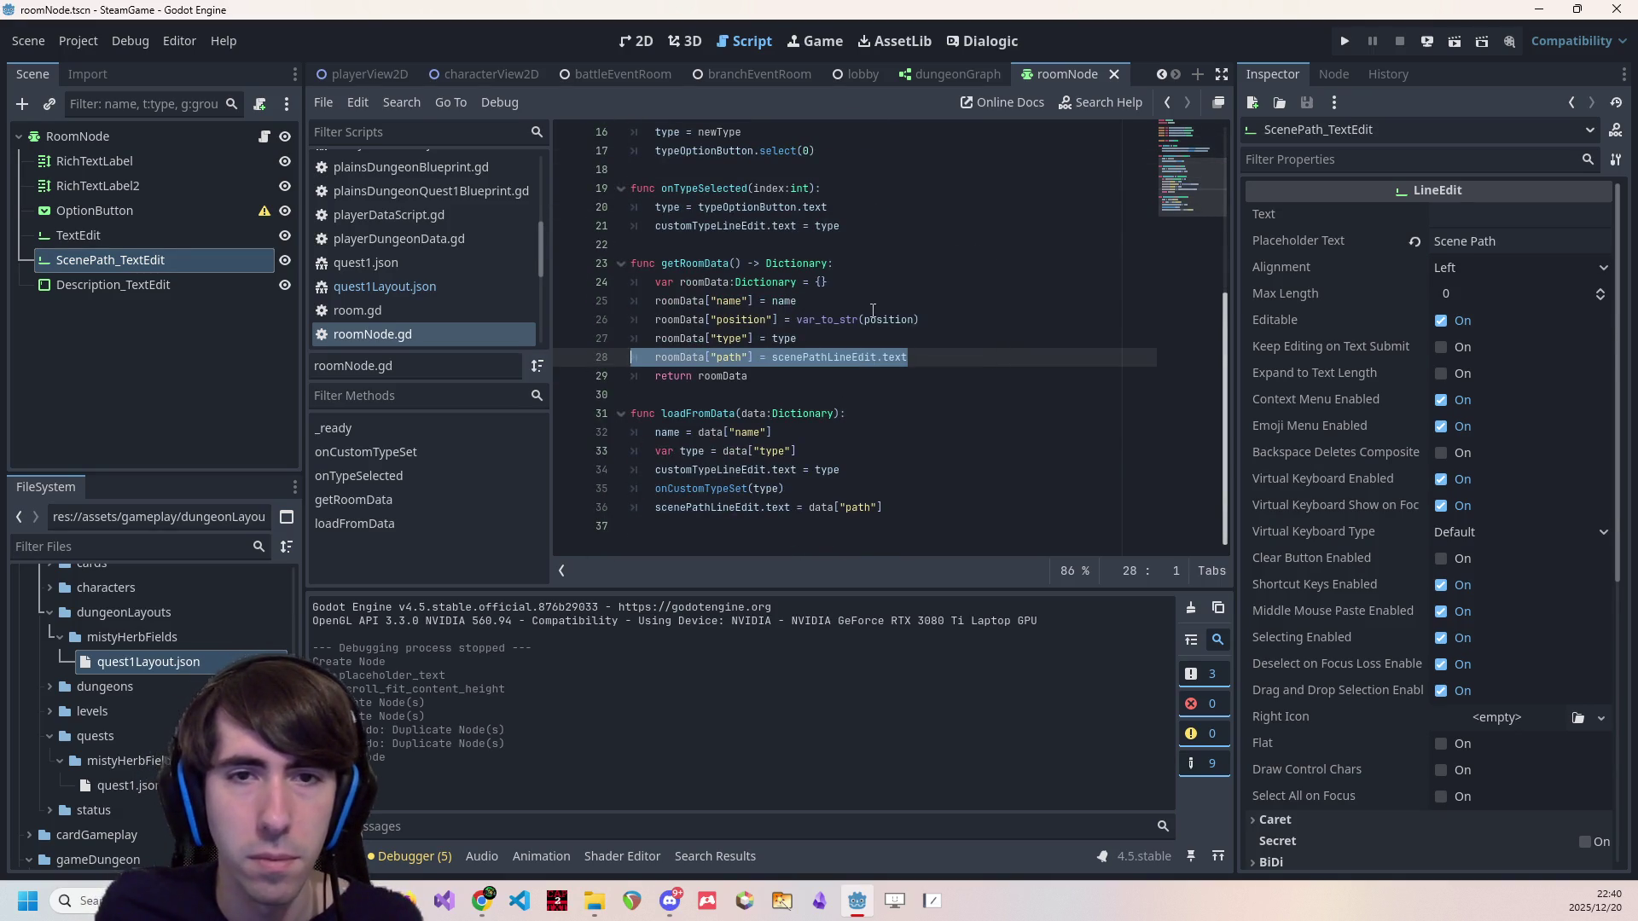
click(930, 321)
mouse_move(938, 350)
mouse_down()
mouse_move(767, 342)
mouse_move(554, 365)
mouse_up()
key(End)
key(ctrl+shift+d)
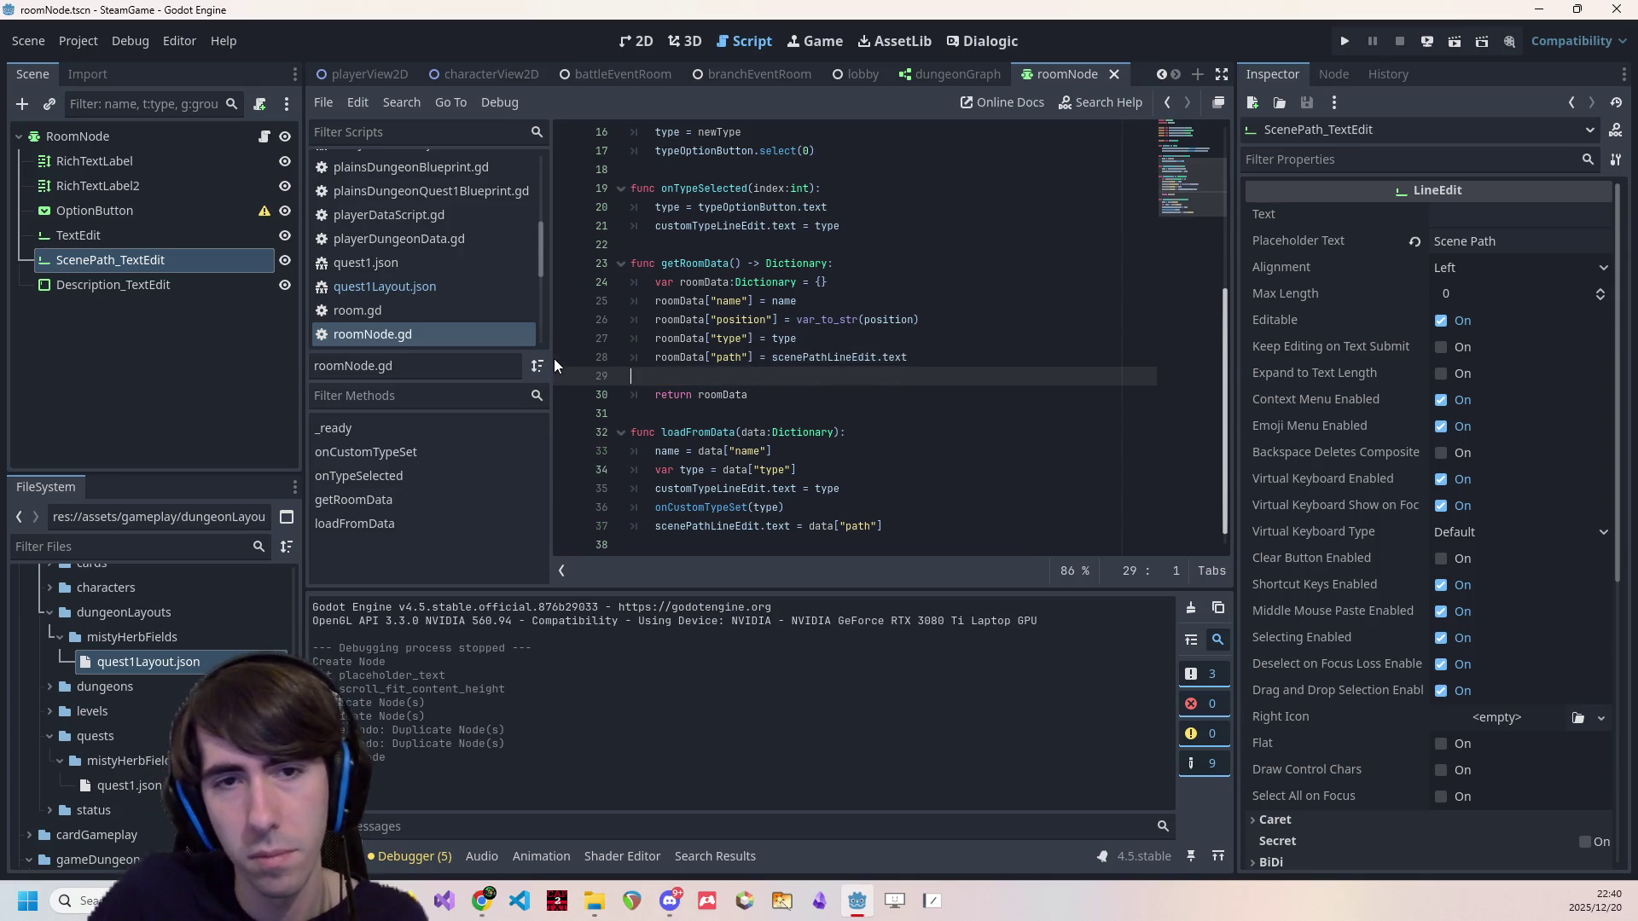
double_click(729, 376)
text(descriptio)
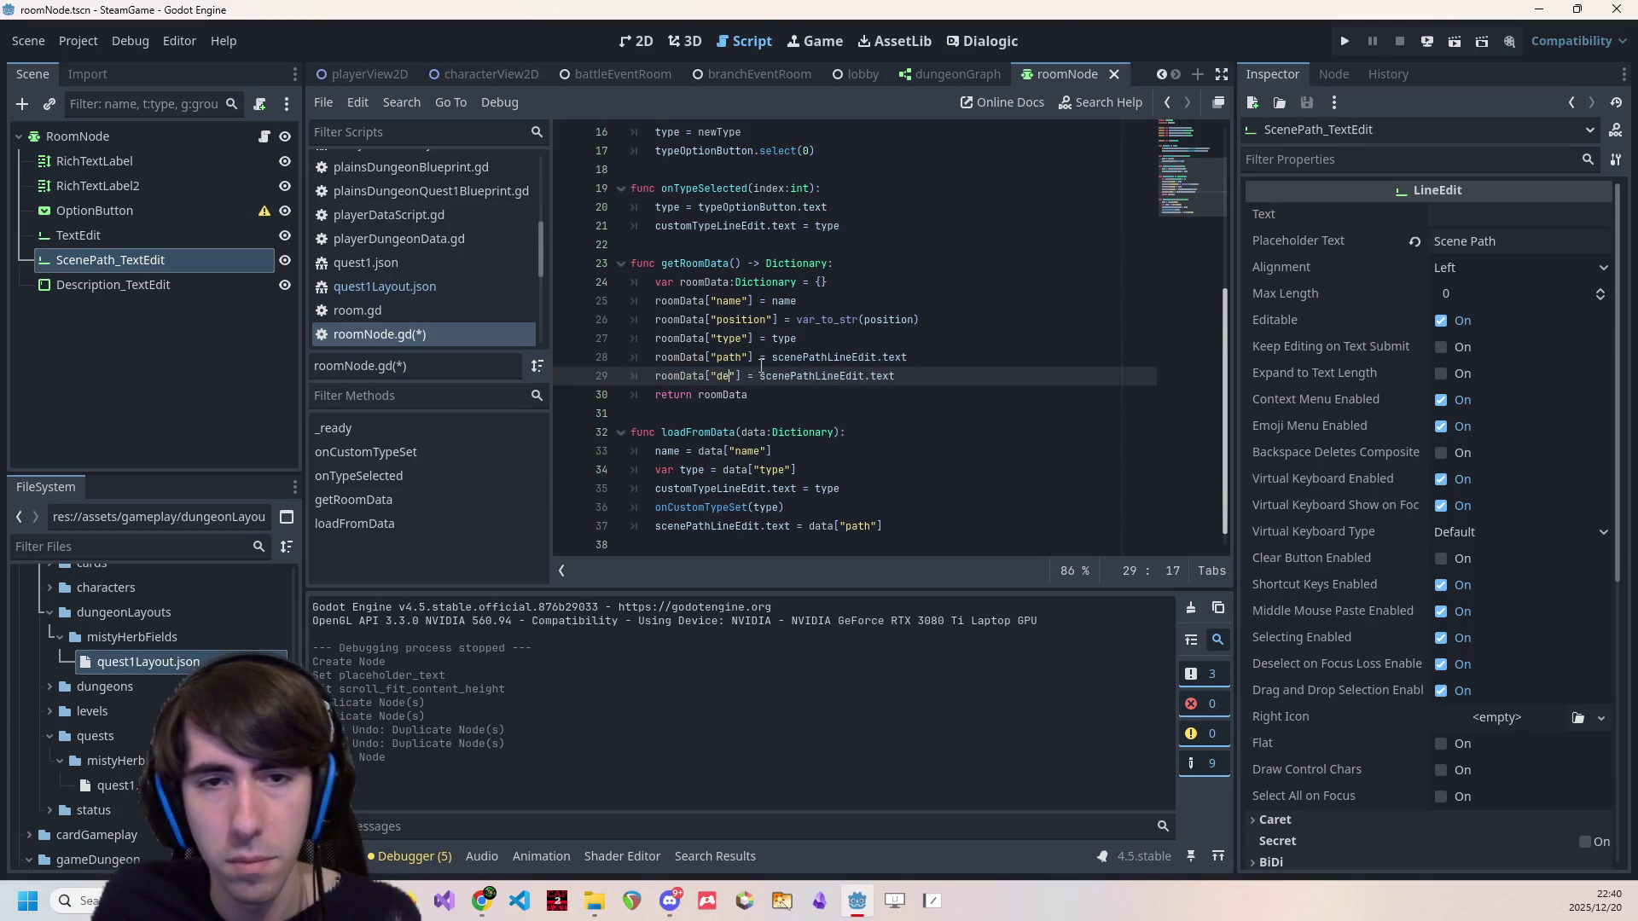
text(n)
scroll(761, 365, up, 5)
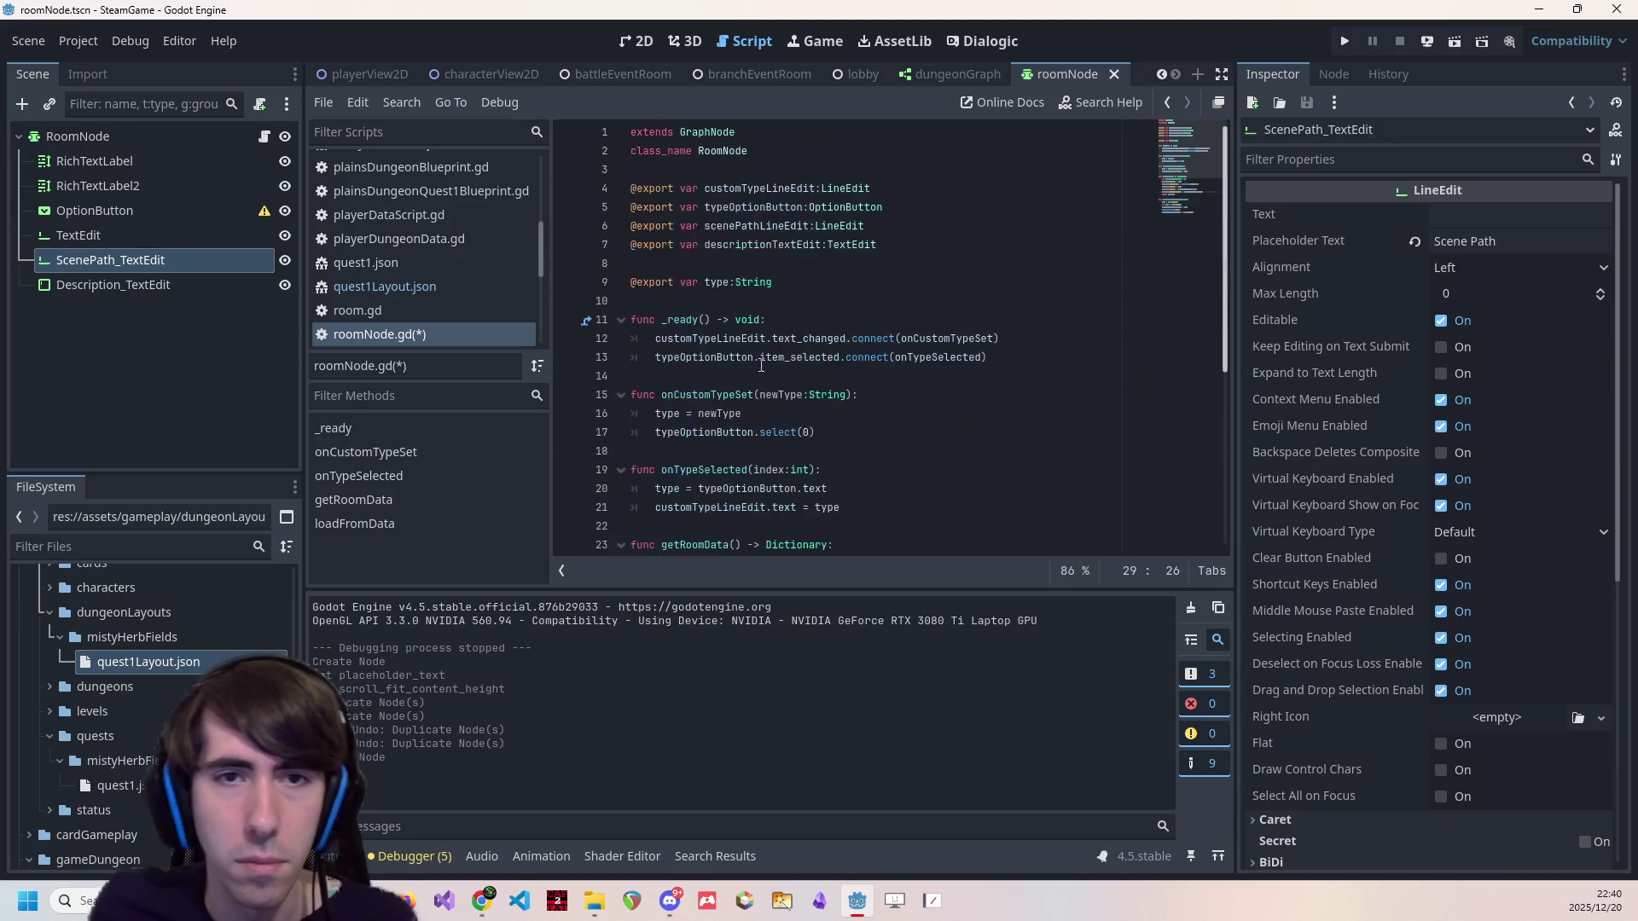
scroll(793, 325, down, 5)
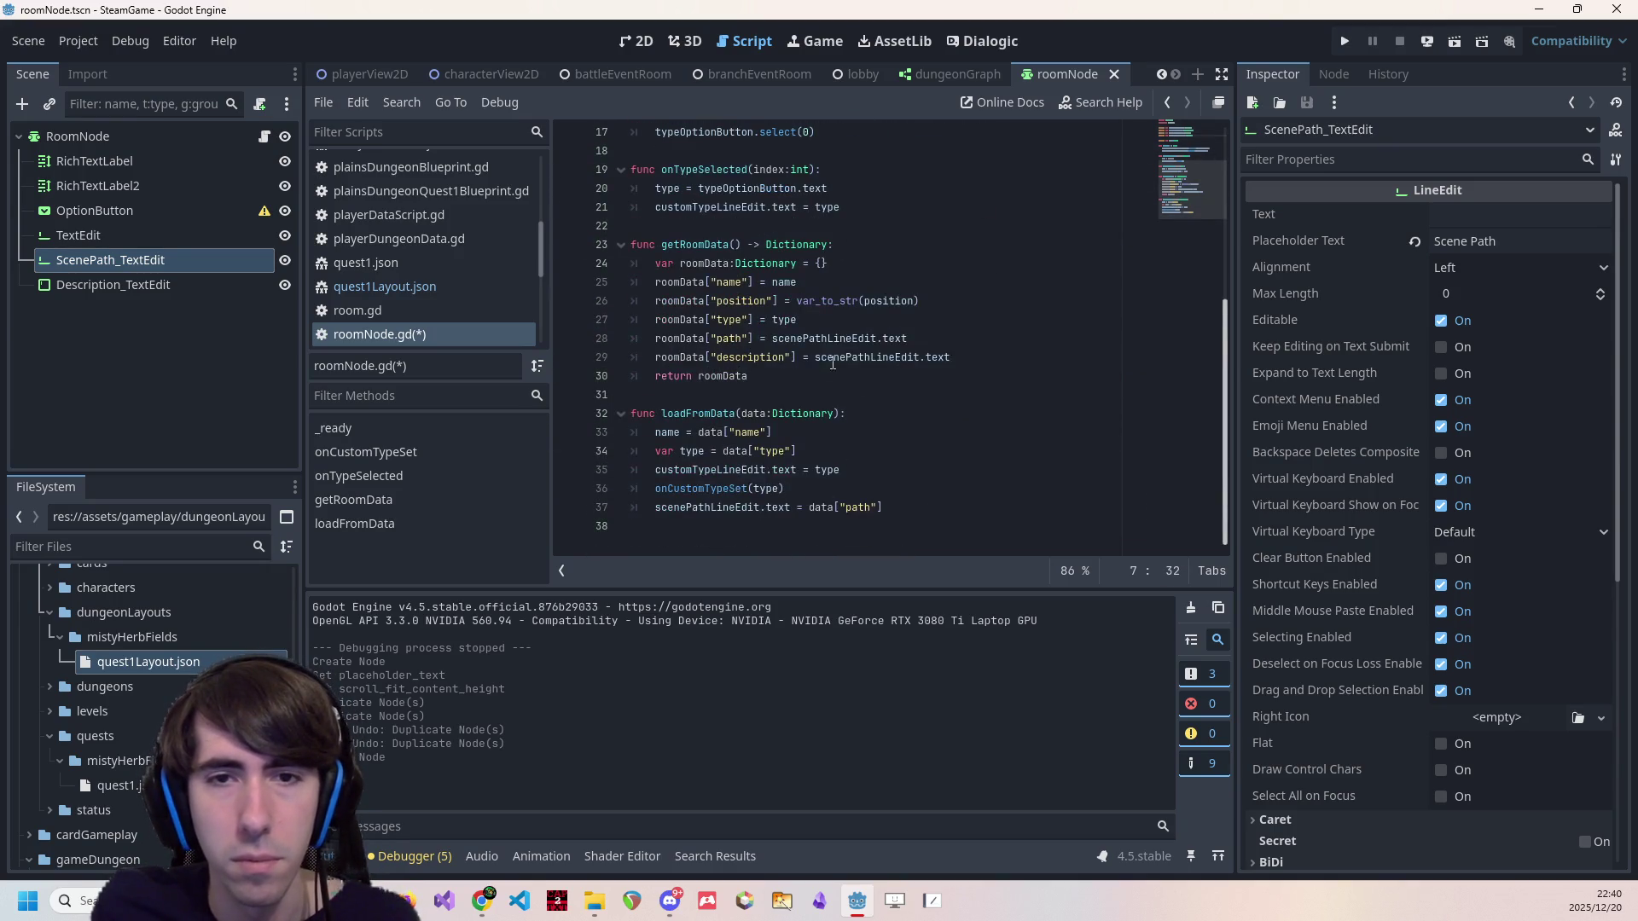
double_click(838, 357)
text(descriptionTextEdit)
key(ctrl+s)
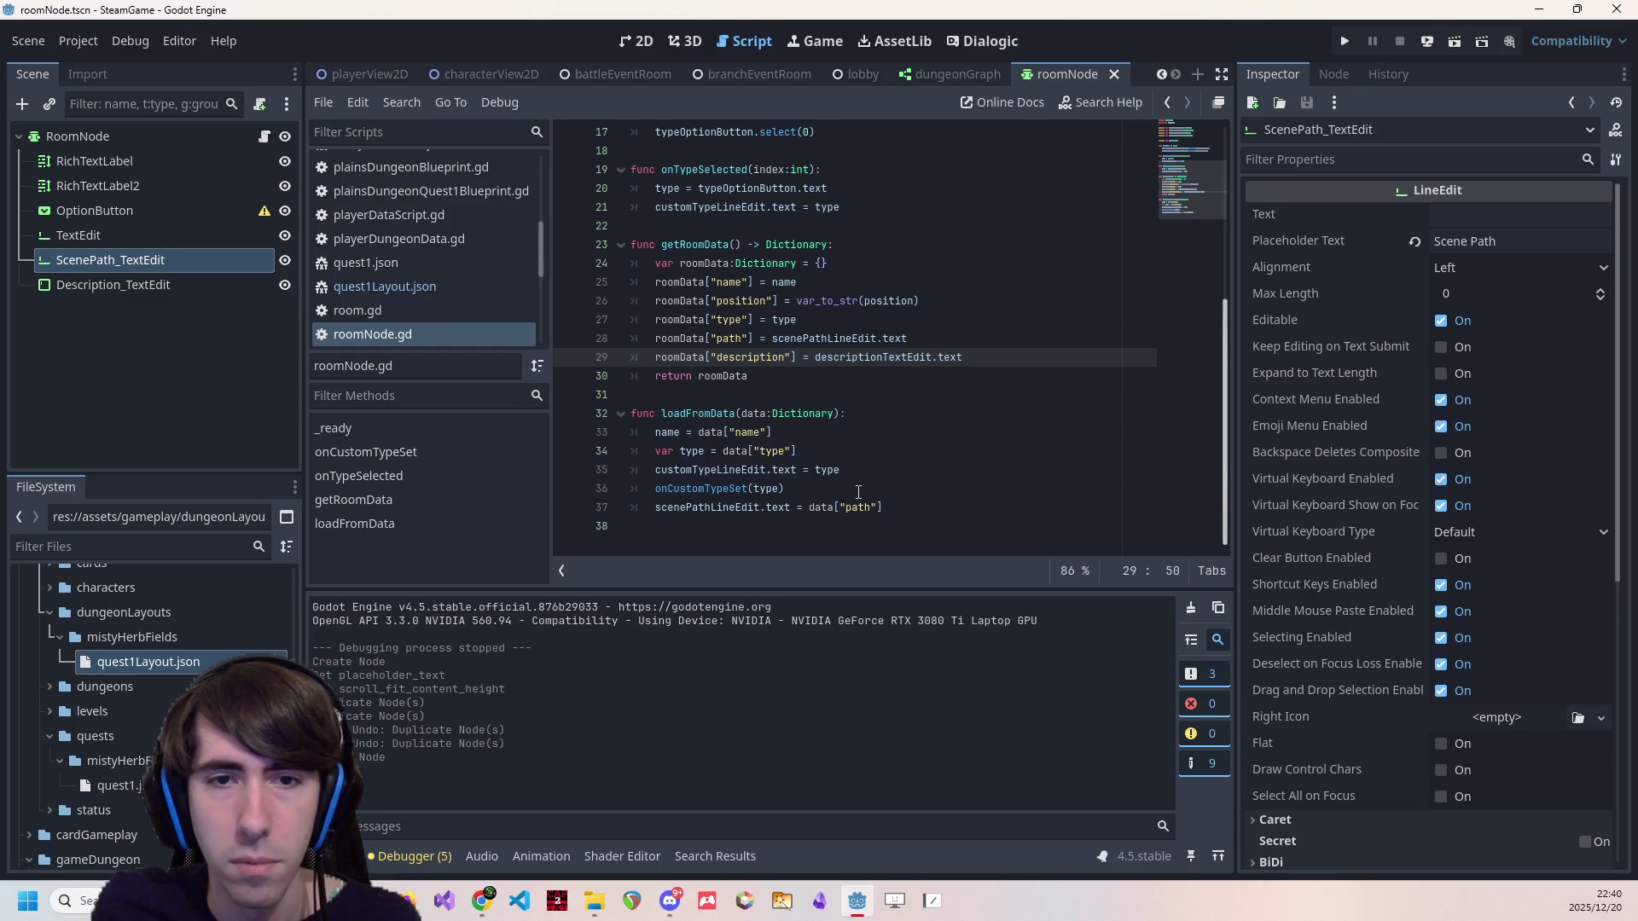
In loadFromData, add a line restoring descriptionTextEdit.text from data["description"], then save
drag(922, 506, 597, 507)
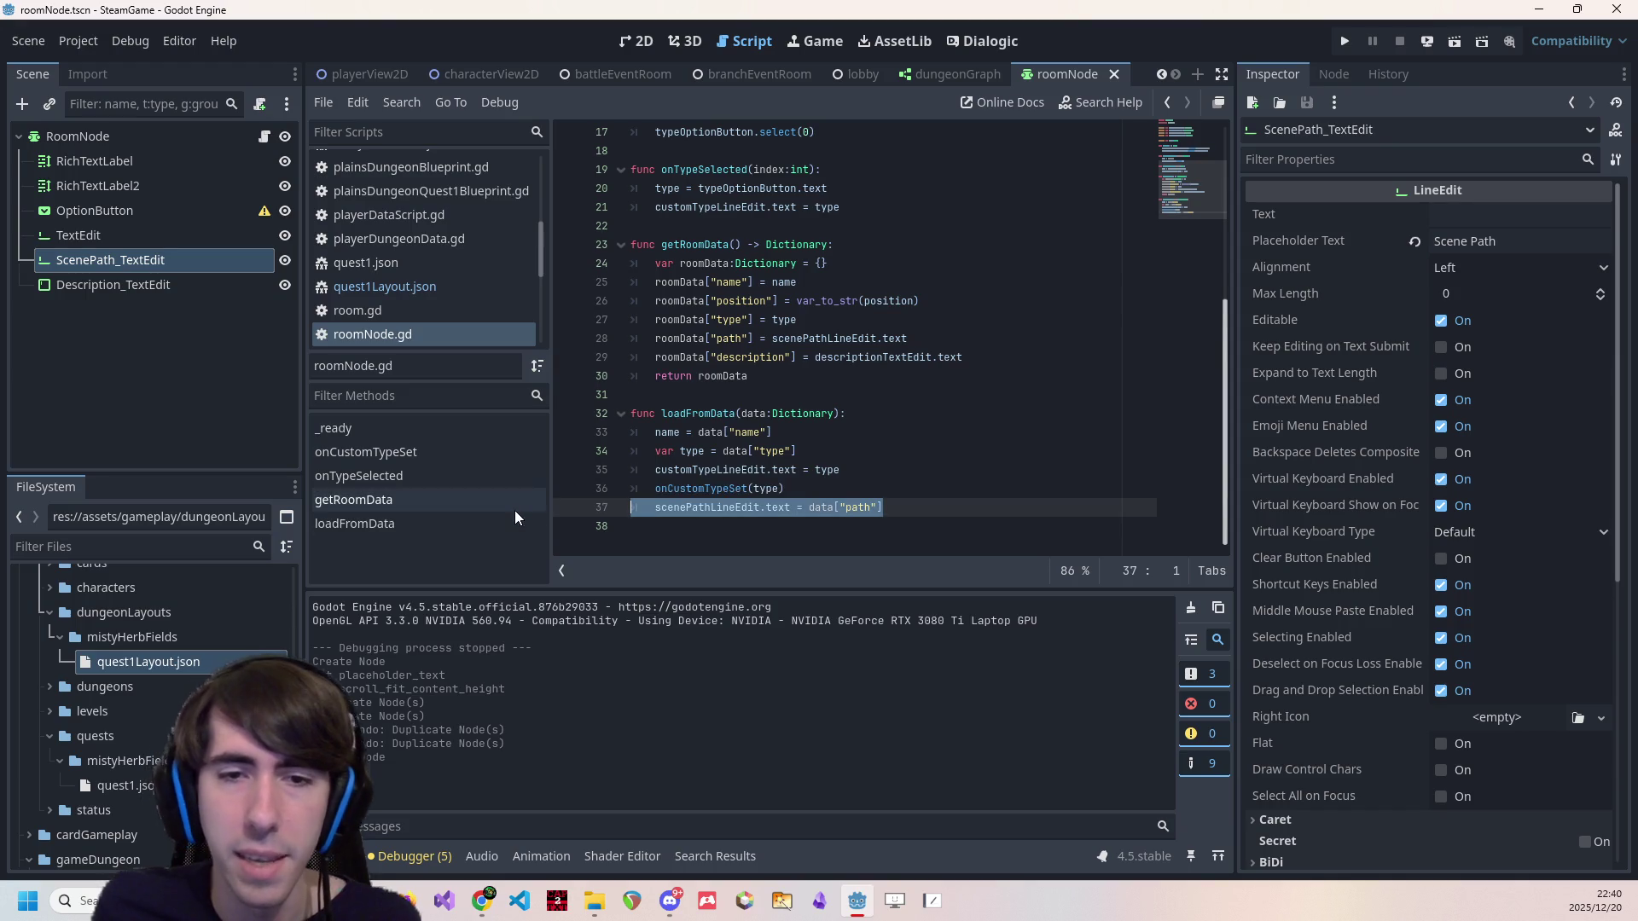
key(ctrl+c)
key(End)
key(Return)
key(ctrl+v)
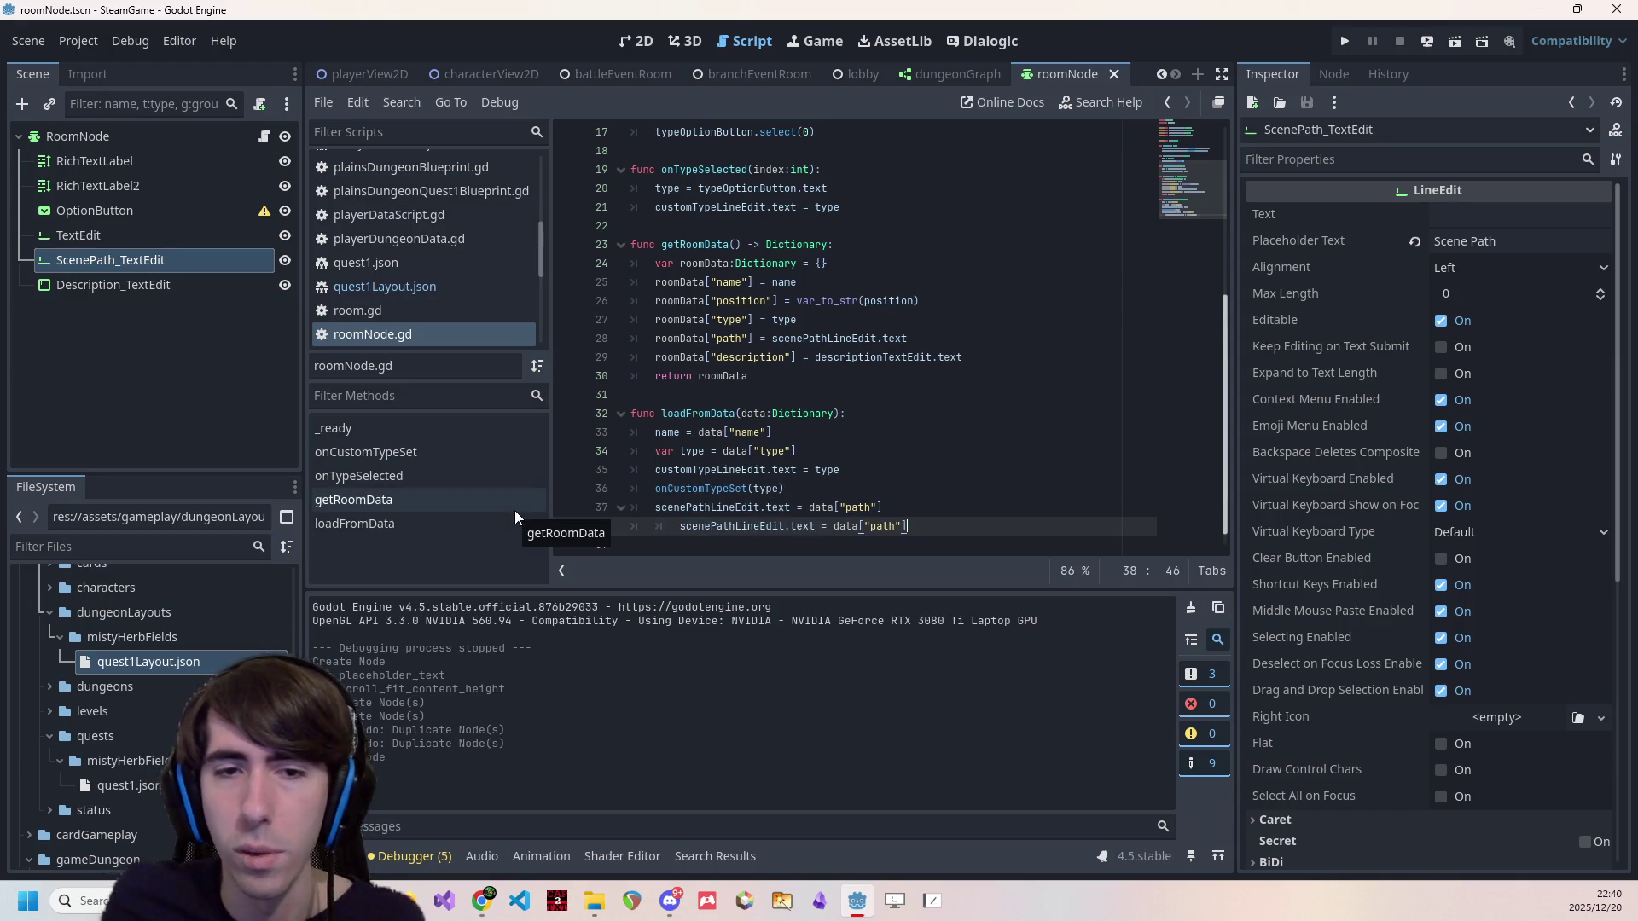
double_click(823, 339)
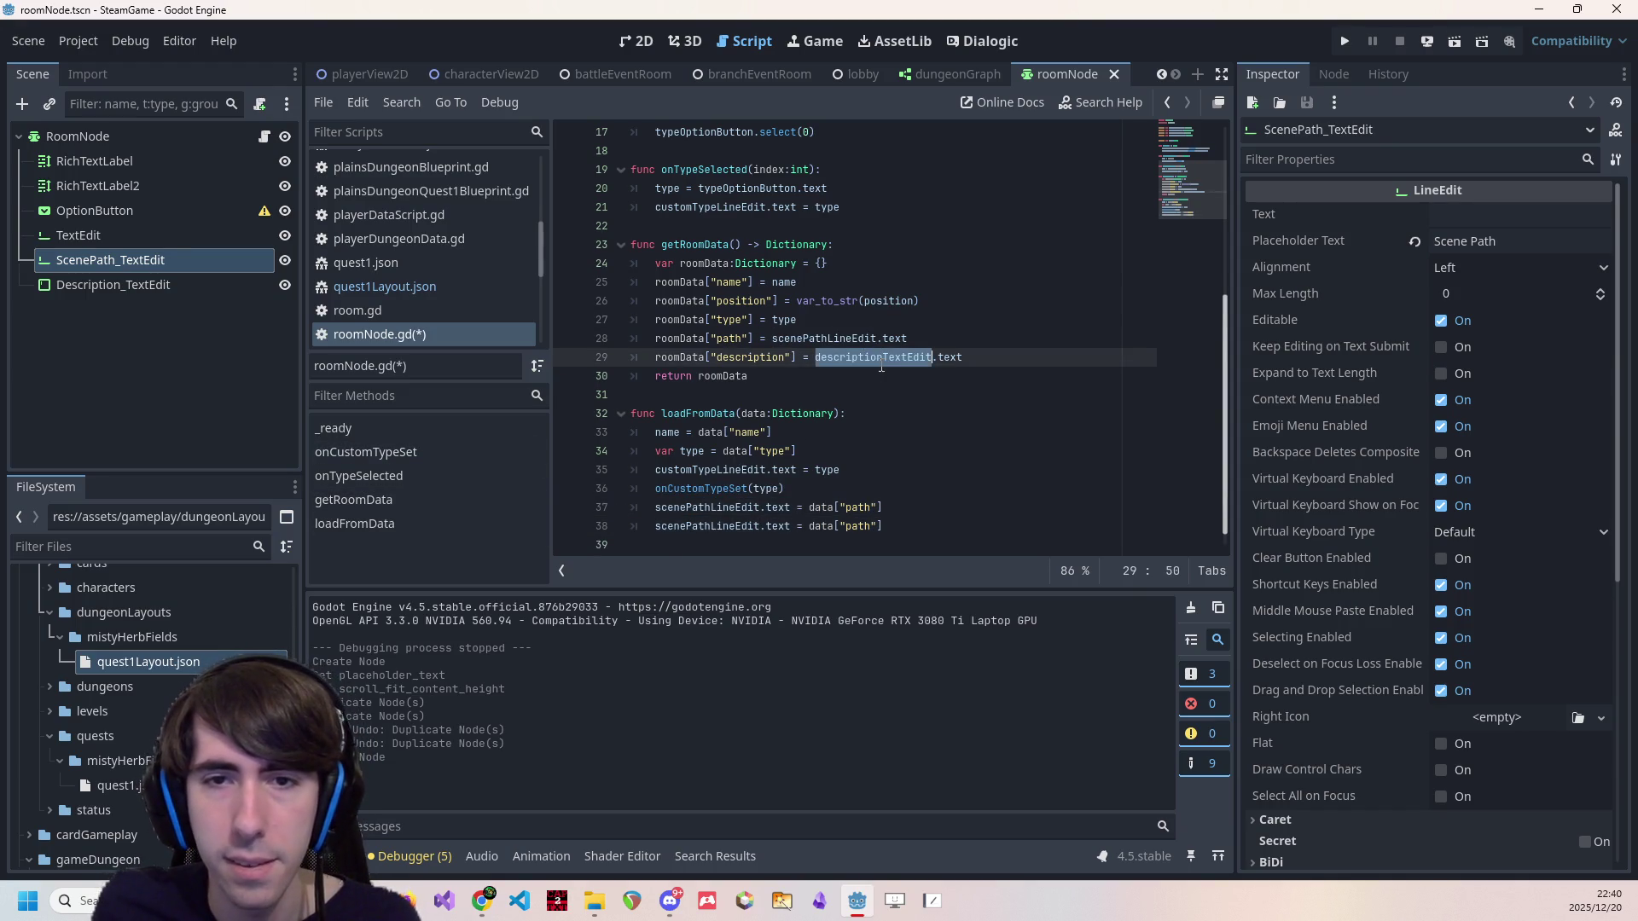
double_click(682, 526)
text(descriptionTextEdit)
double_click(751, 357)
key(ctrl+c)
double_click(870, 526)
key(ctrl+v)
click(888, 358)
scroll(889, 358, up, 5)
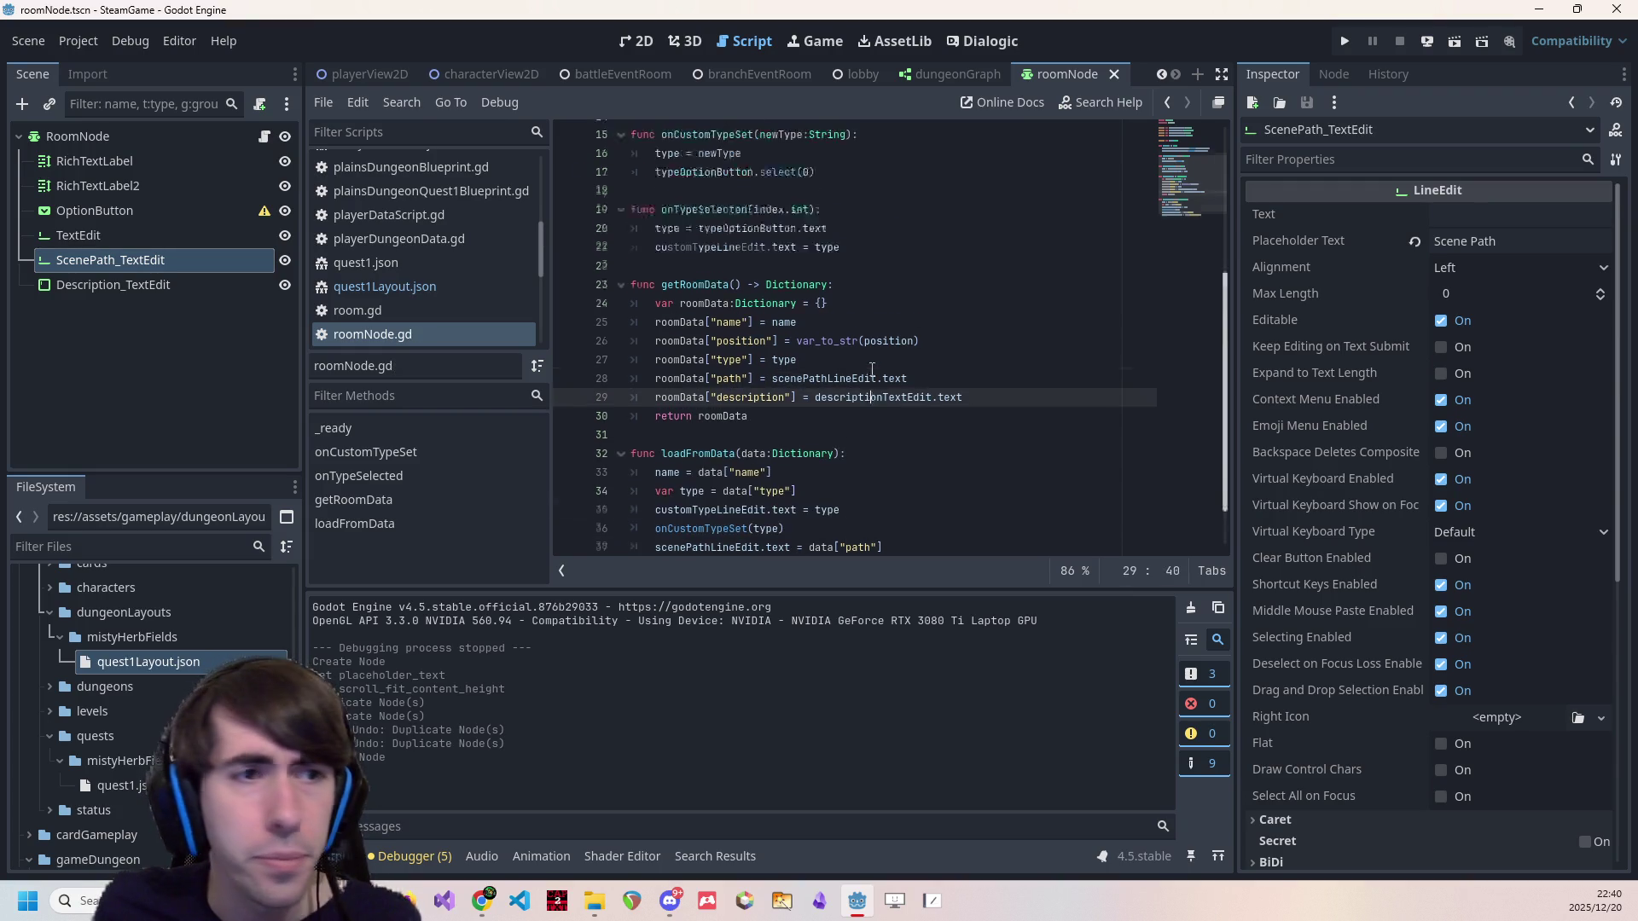
key(ctrl+s)
Assign Description_TextEdit to RoomNode's Description Text Edit export, then run the dungeonGraph scene
click(644, 41)
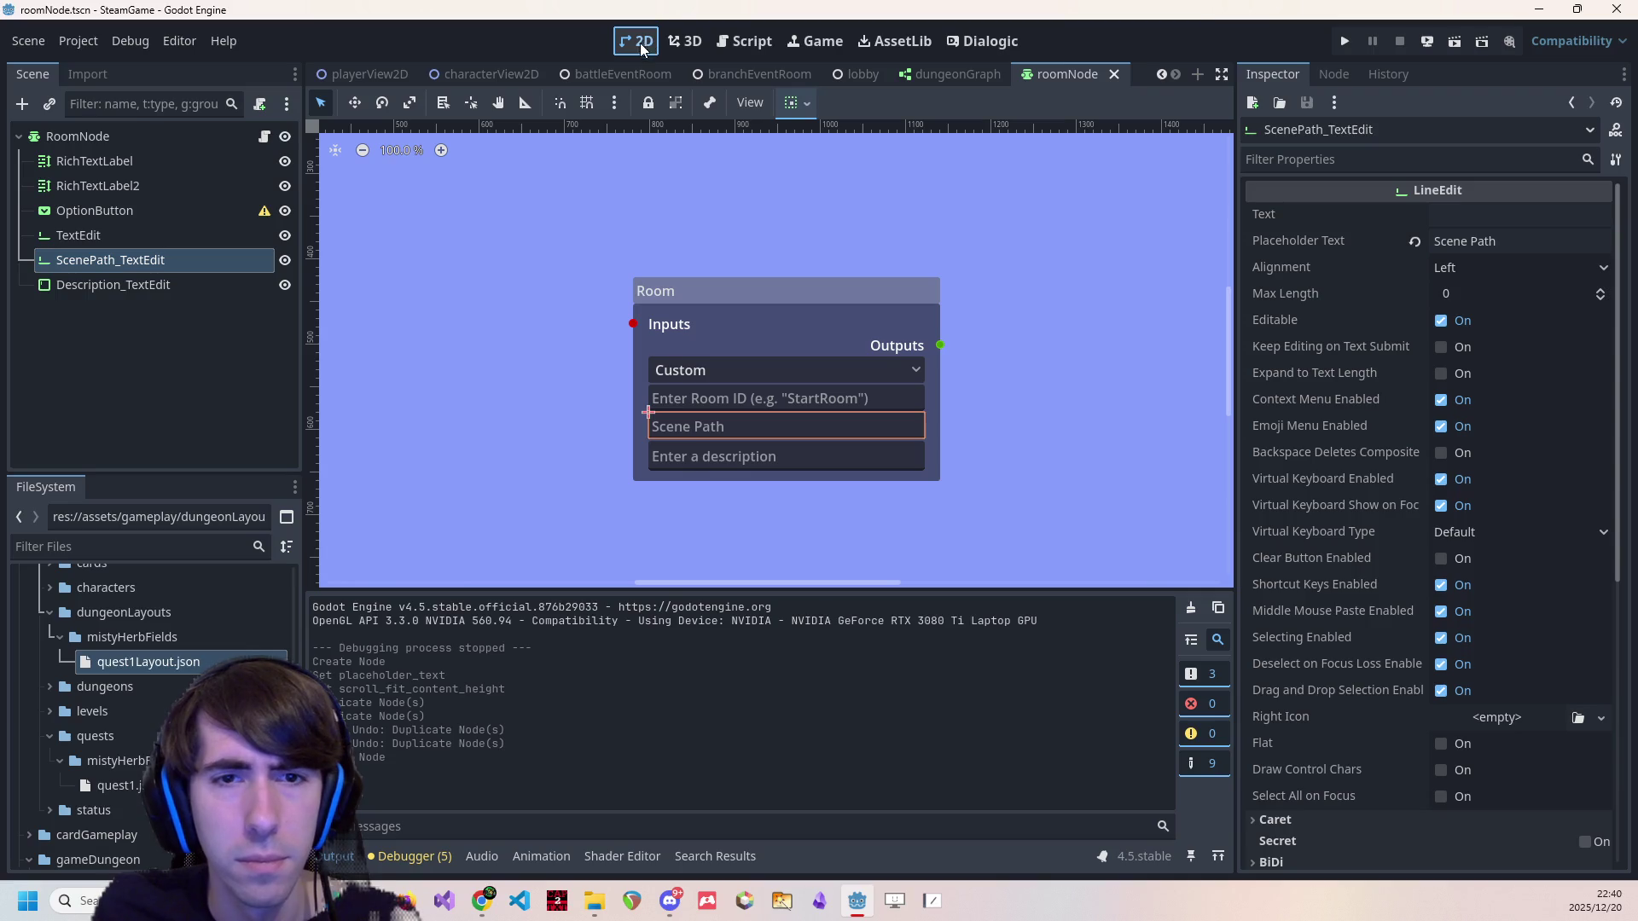
click(113, 285)
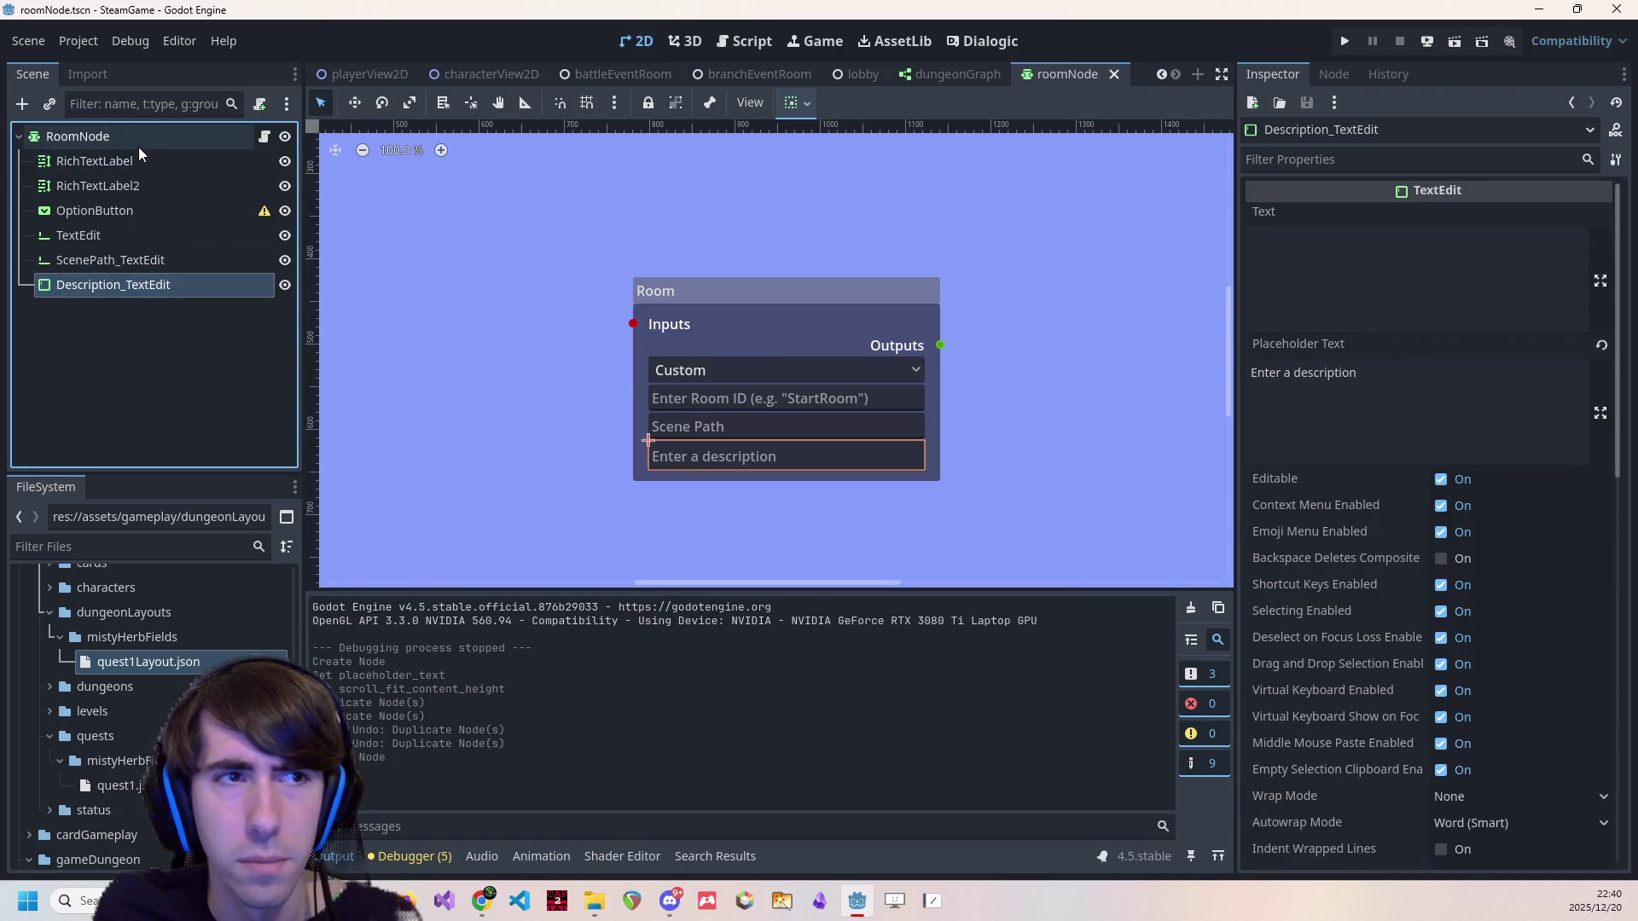
click(78, 136)
click(1474, 295)
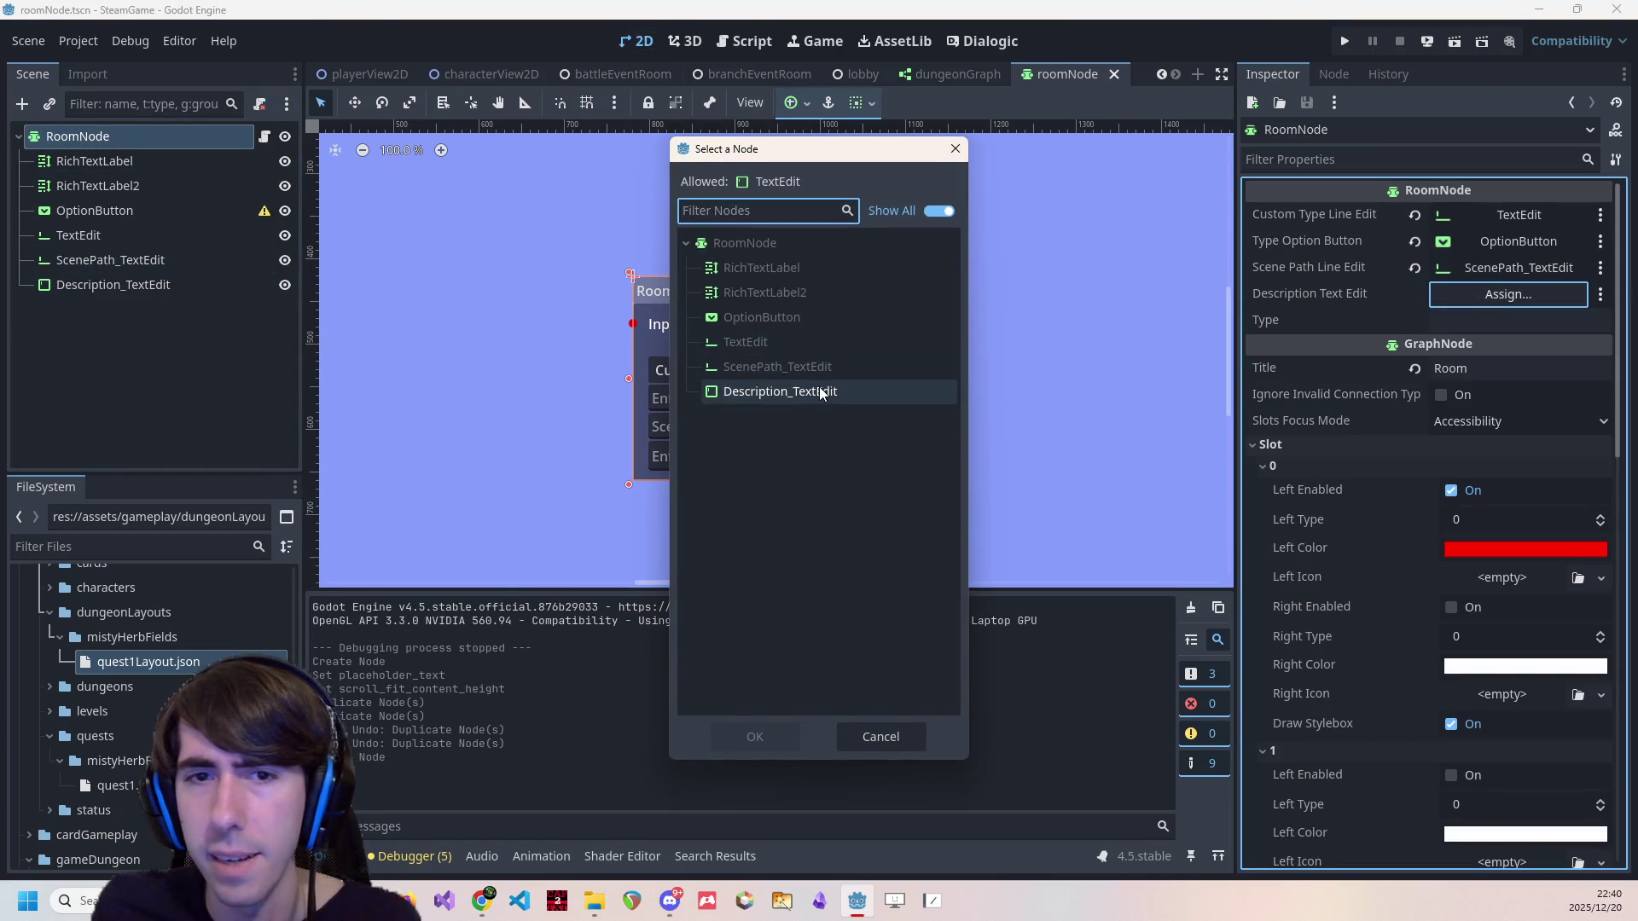
double_click(819, 387)
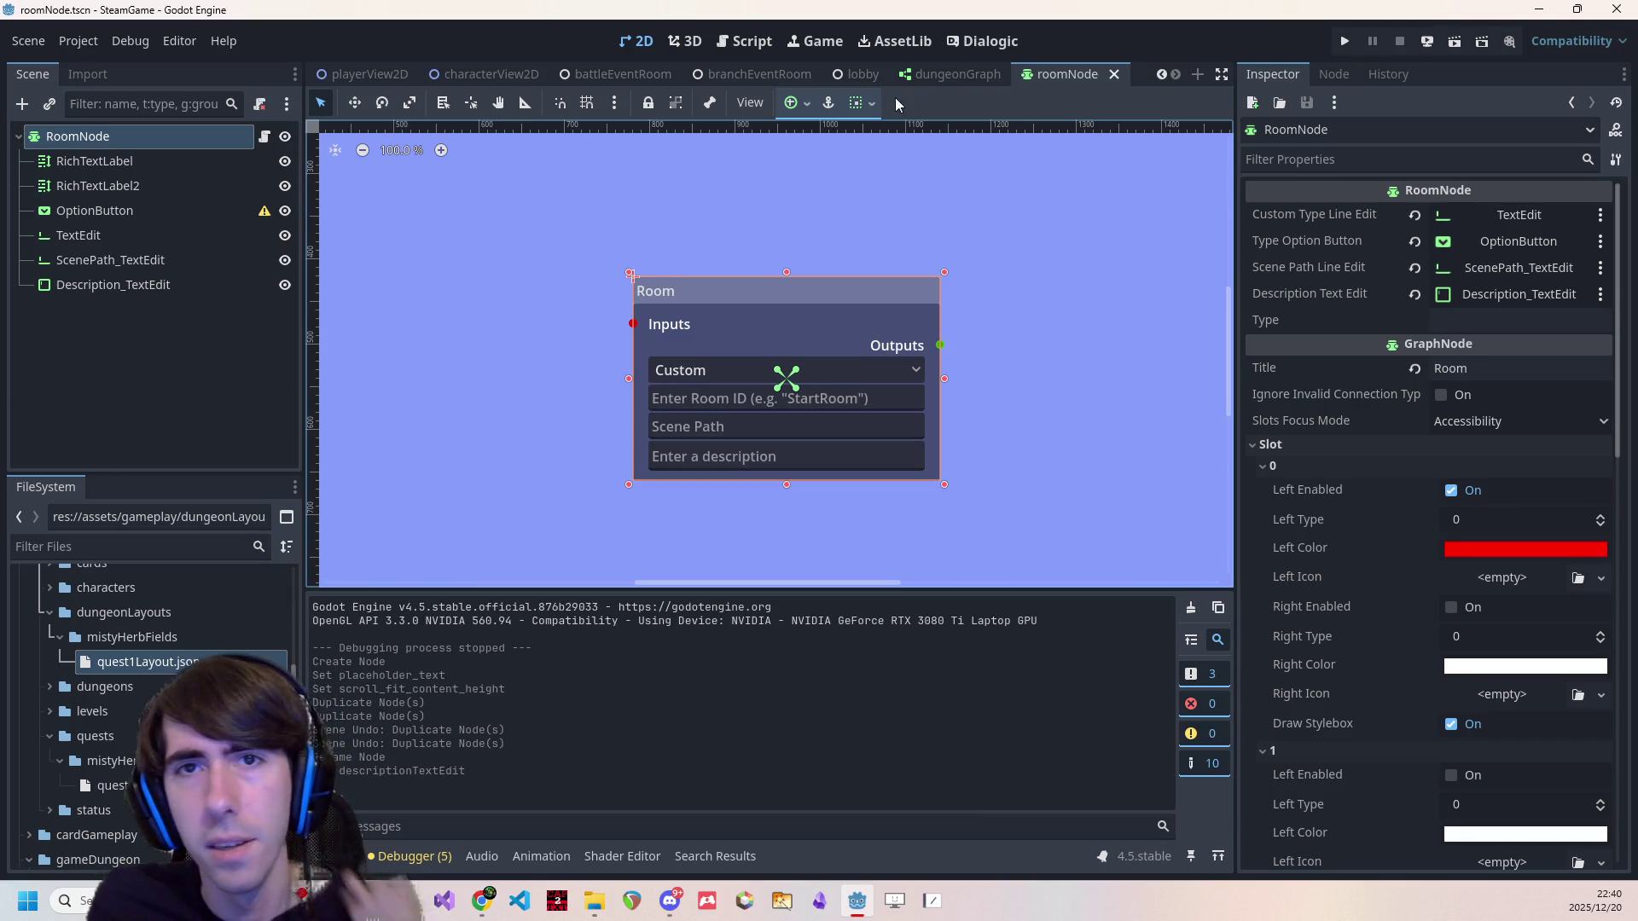
click(952, 74)
click(1452, 42)
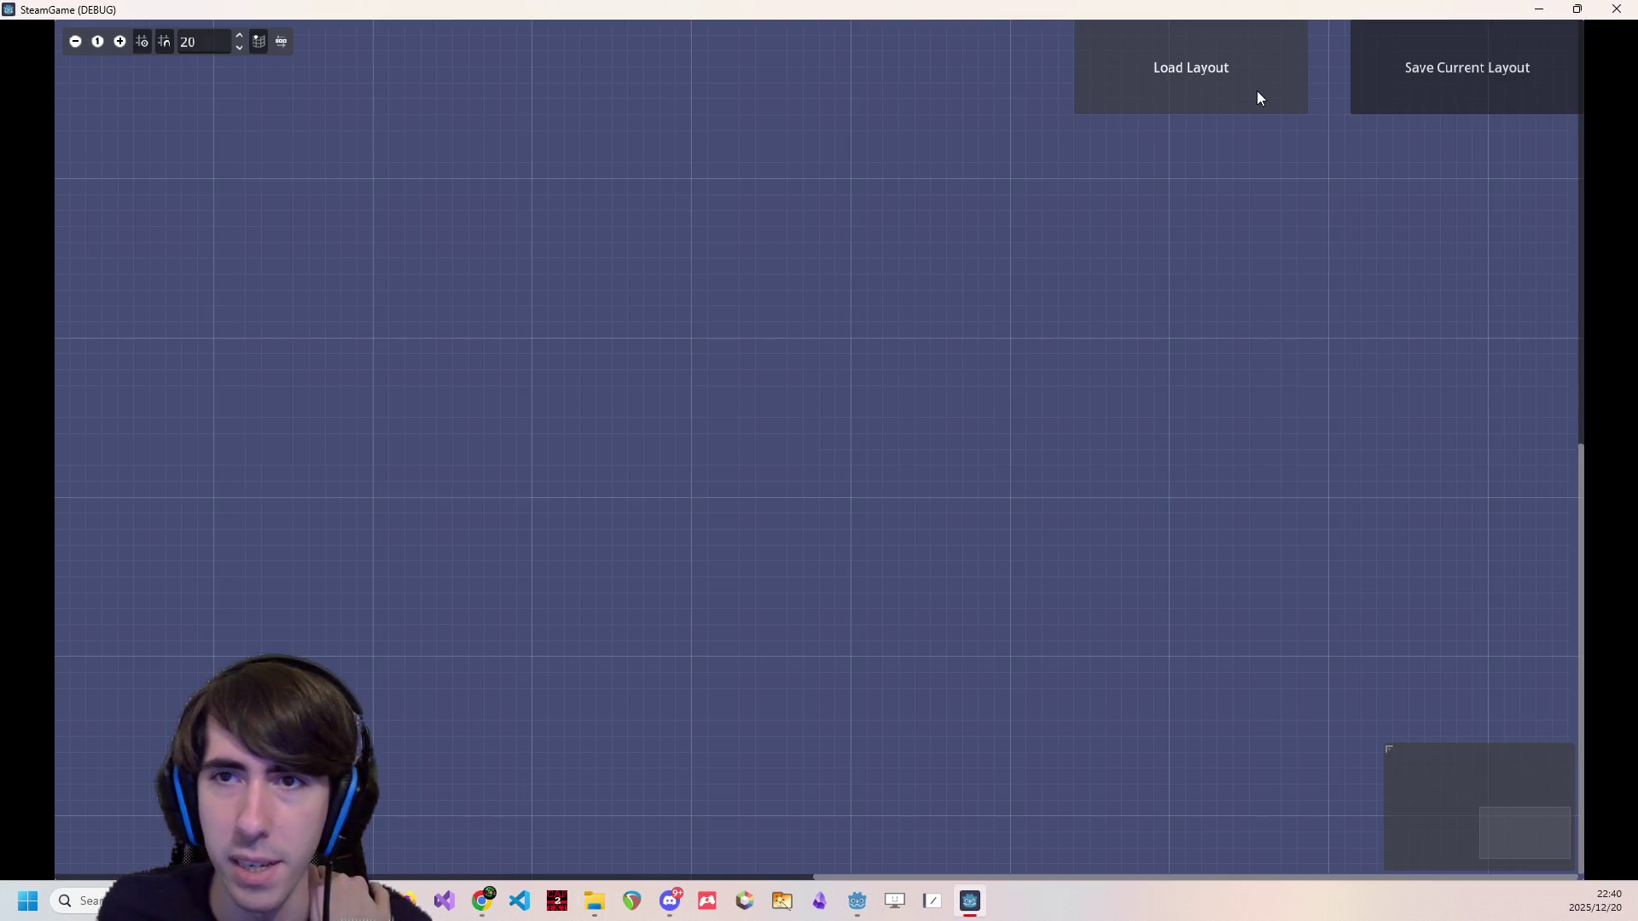
Try loading a saved layout in the running game, then stop the crashed debug session
click(1256, 91)
click(991, 334)
double_click(991, 334)
double_click(991, 334)
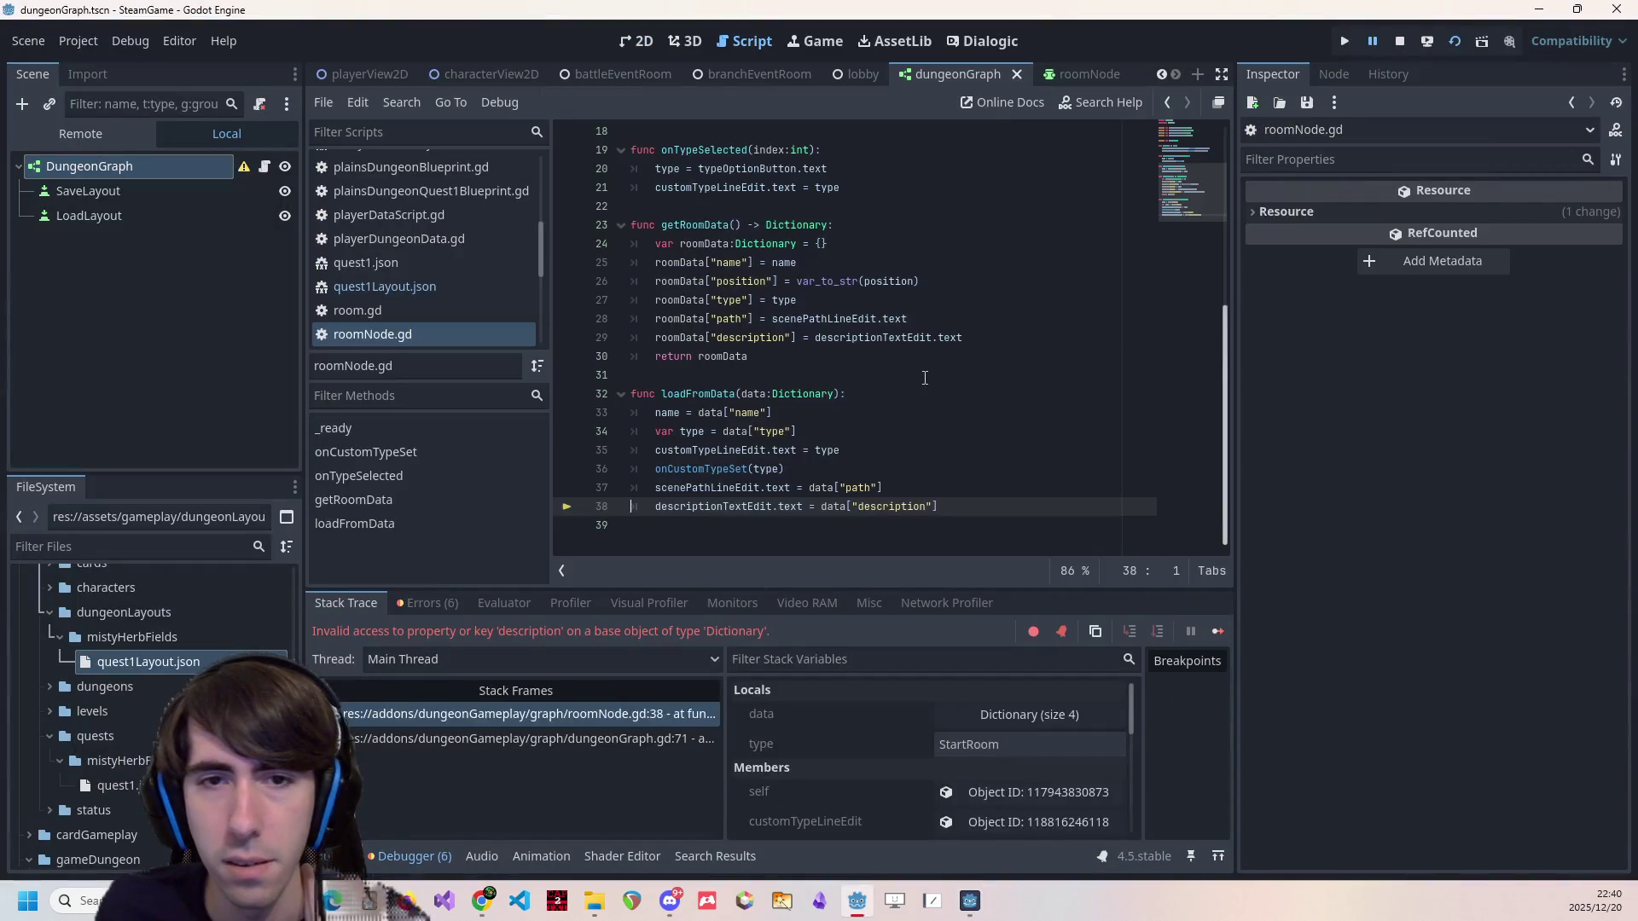
key(F8)
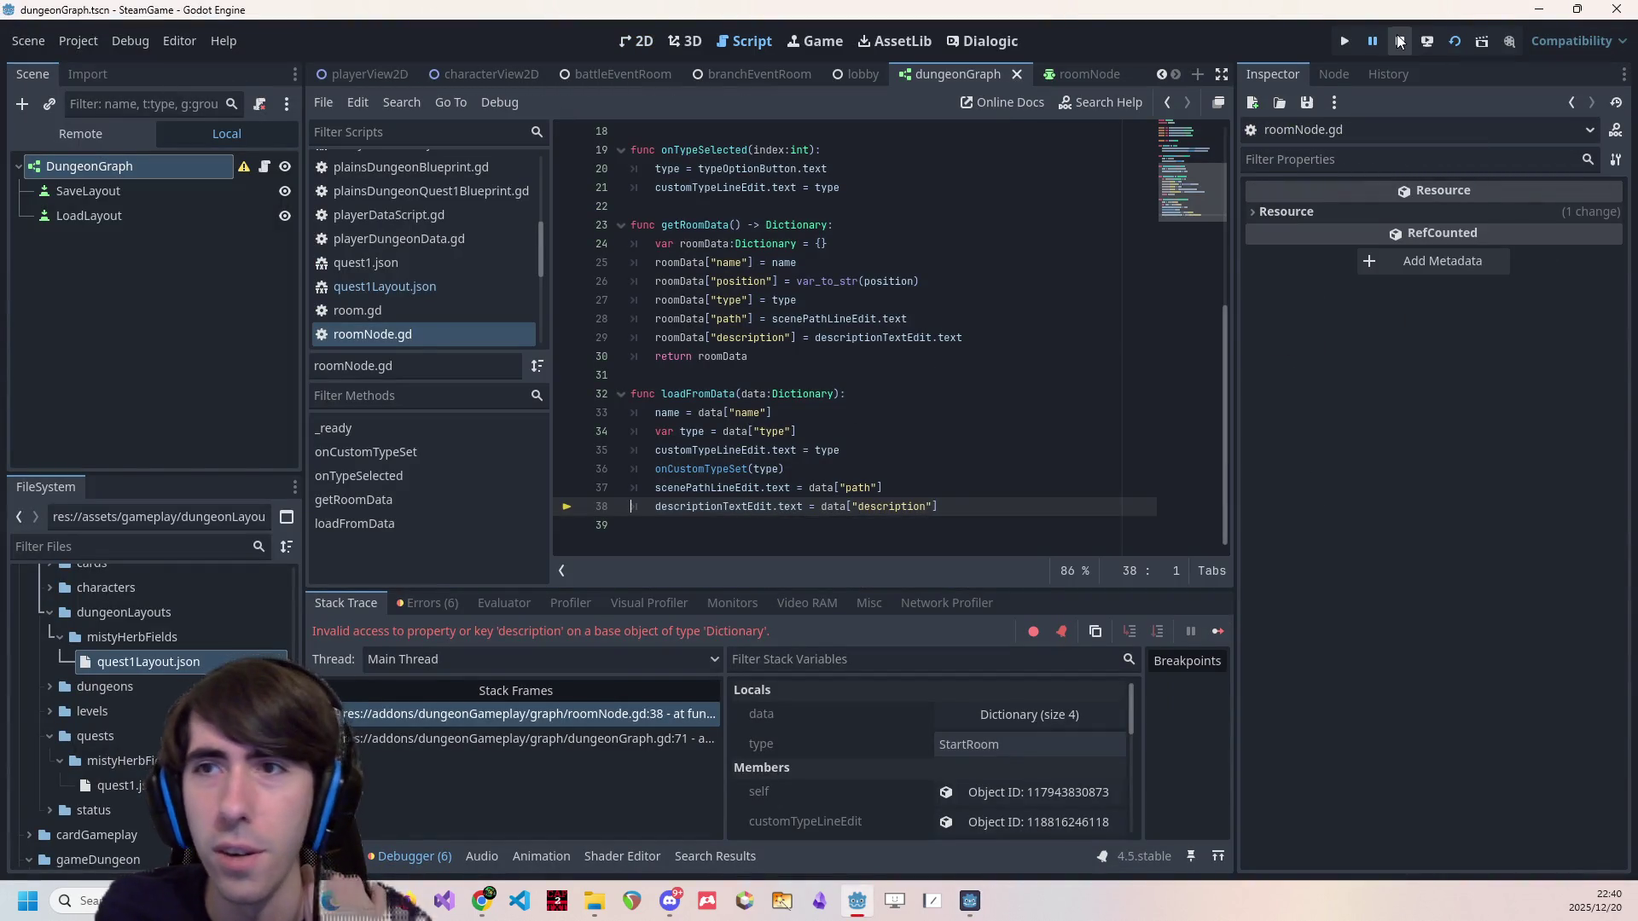
Change line 38's description lookup to data.get("description", "") and test-run the game
click(849, 508)
text(.get()
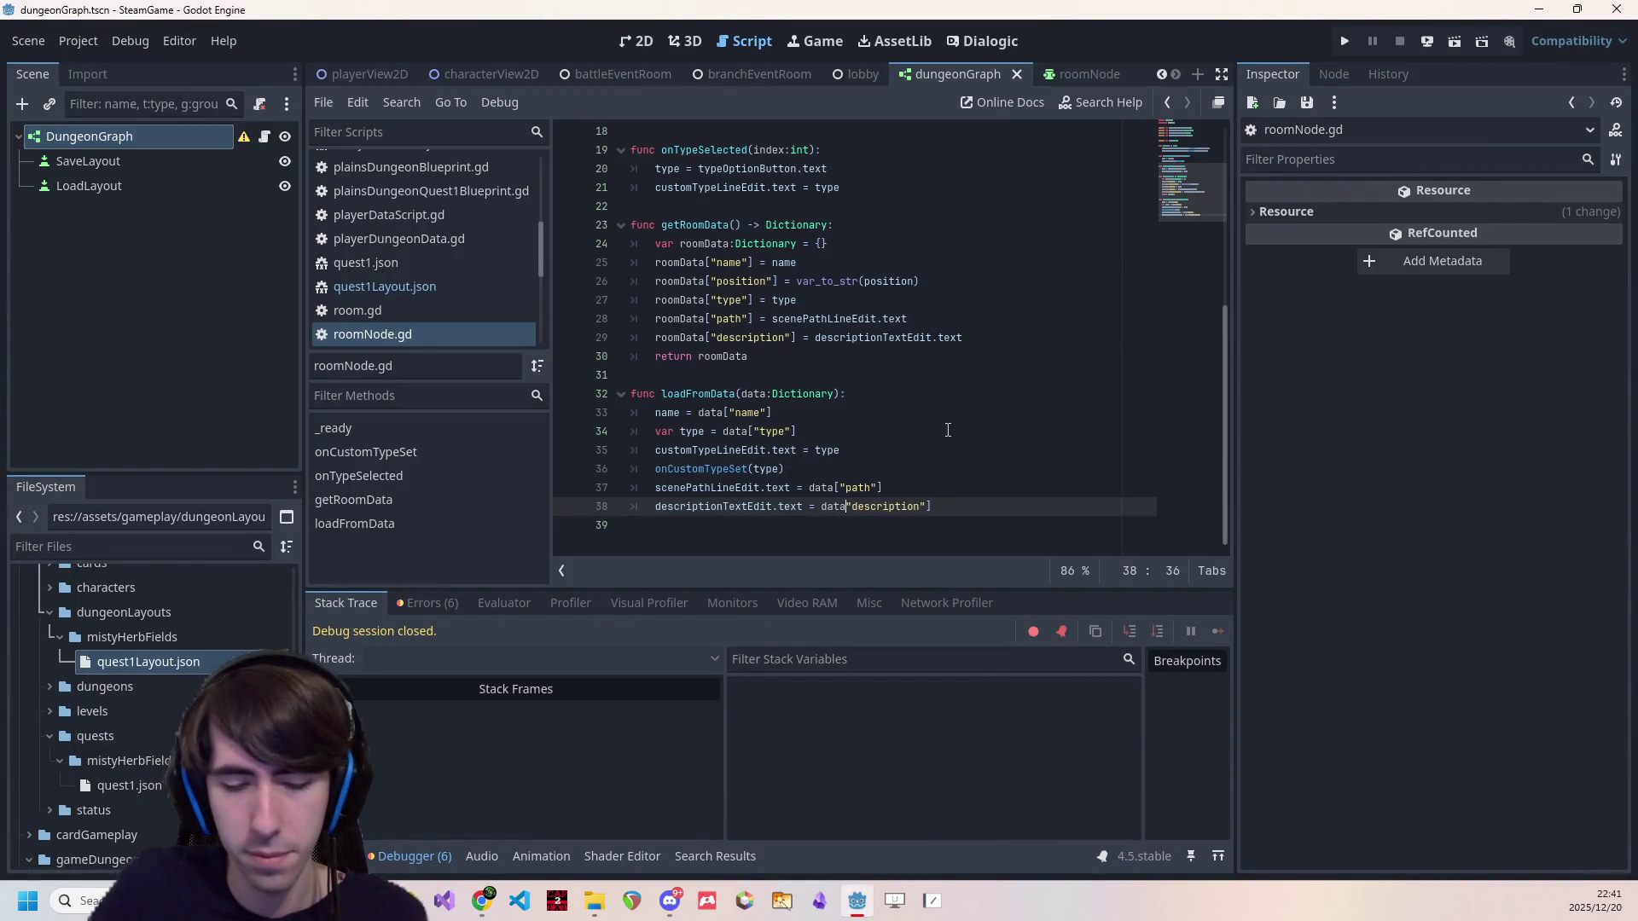
key(Delete)
key(ctrl+Right)
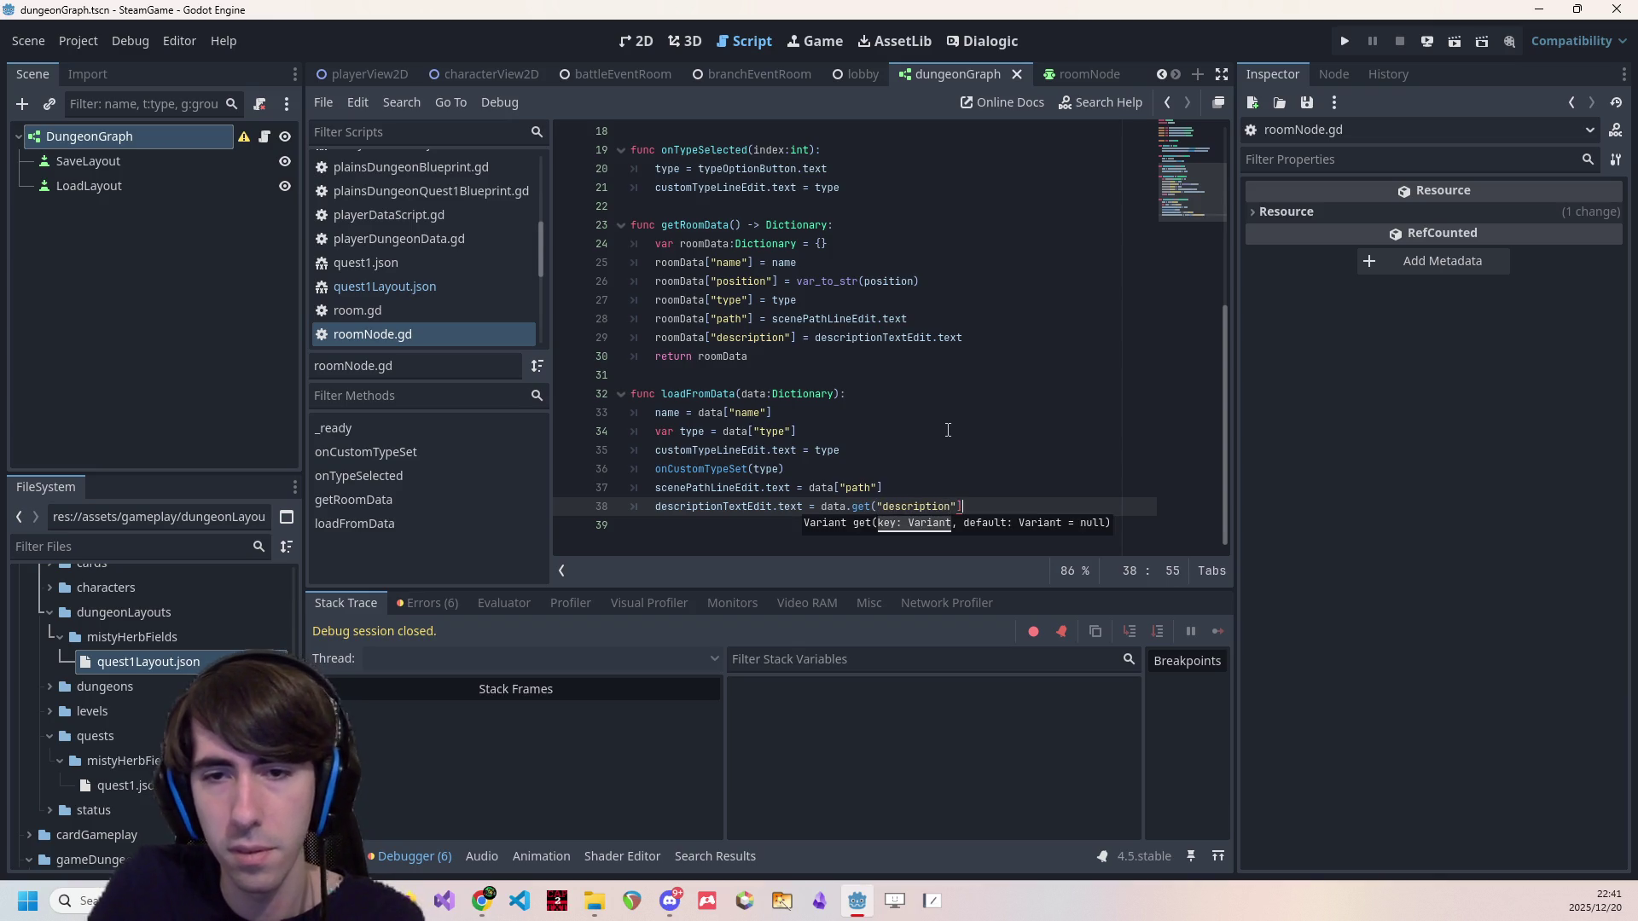
key(BackSpace)
text(), "")
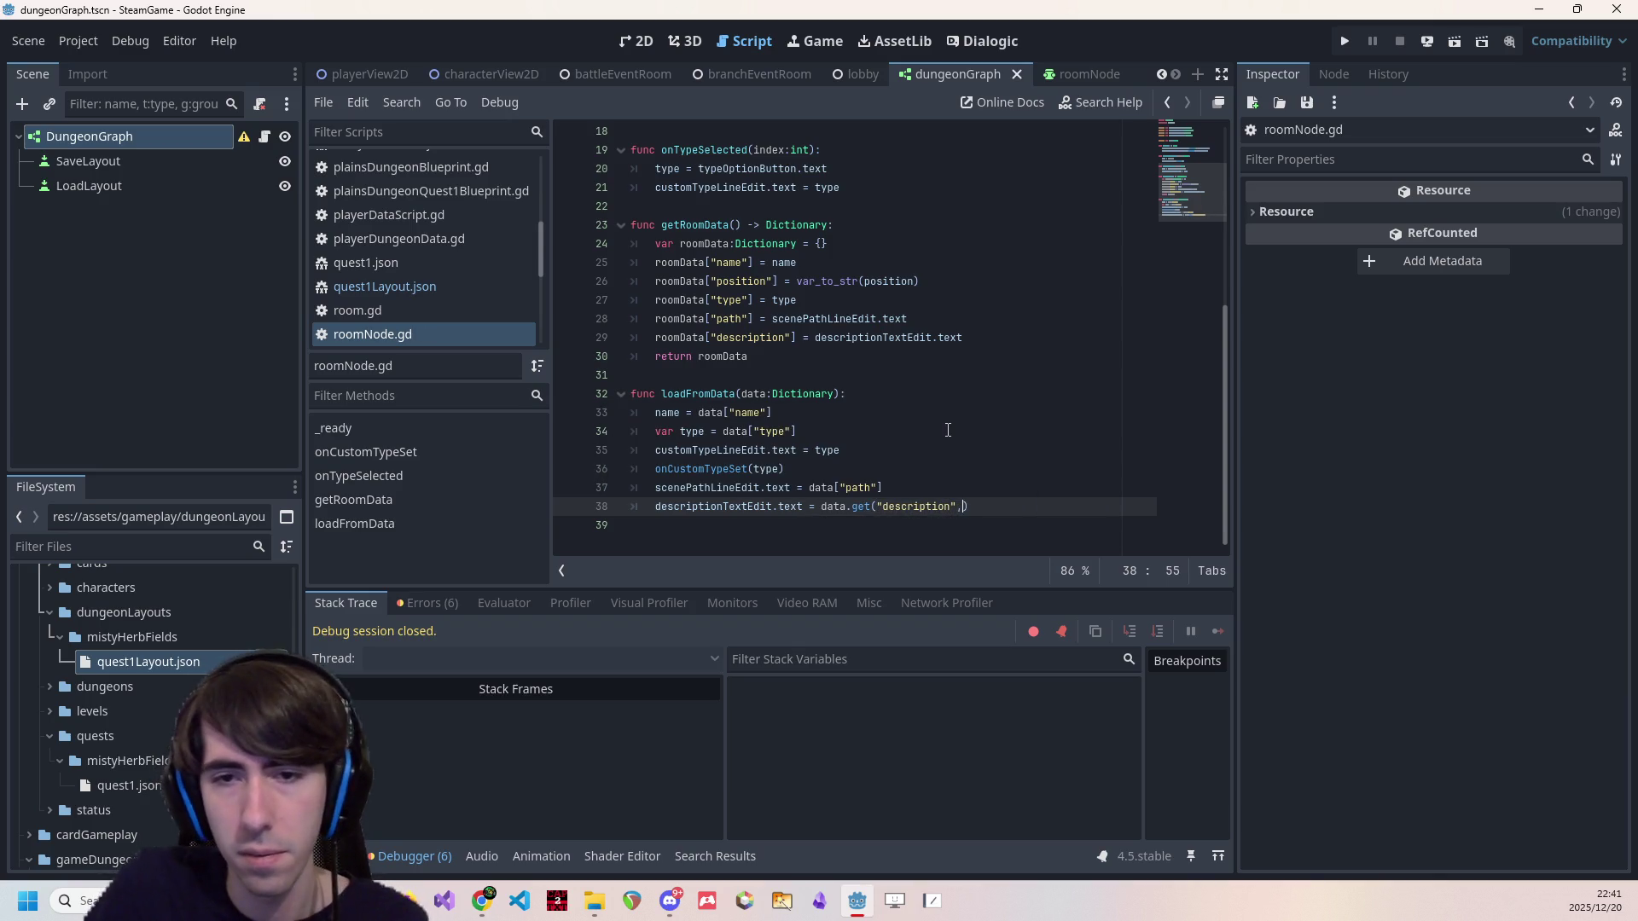
click(947, 430)
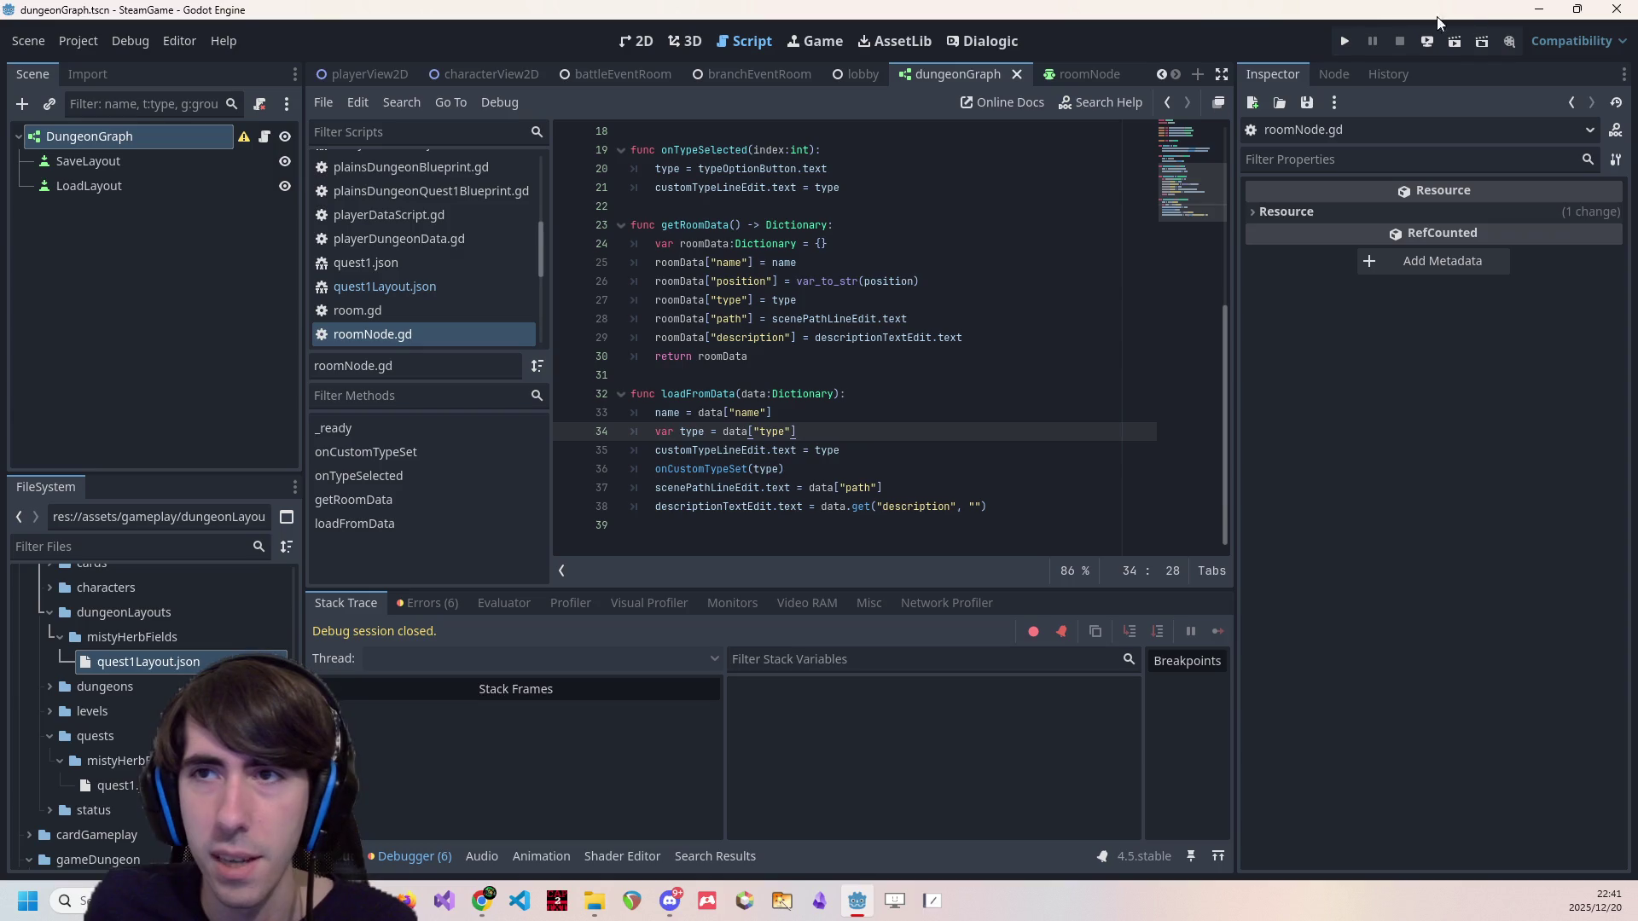
click(1429, 44)
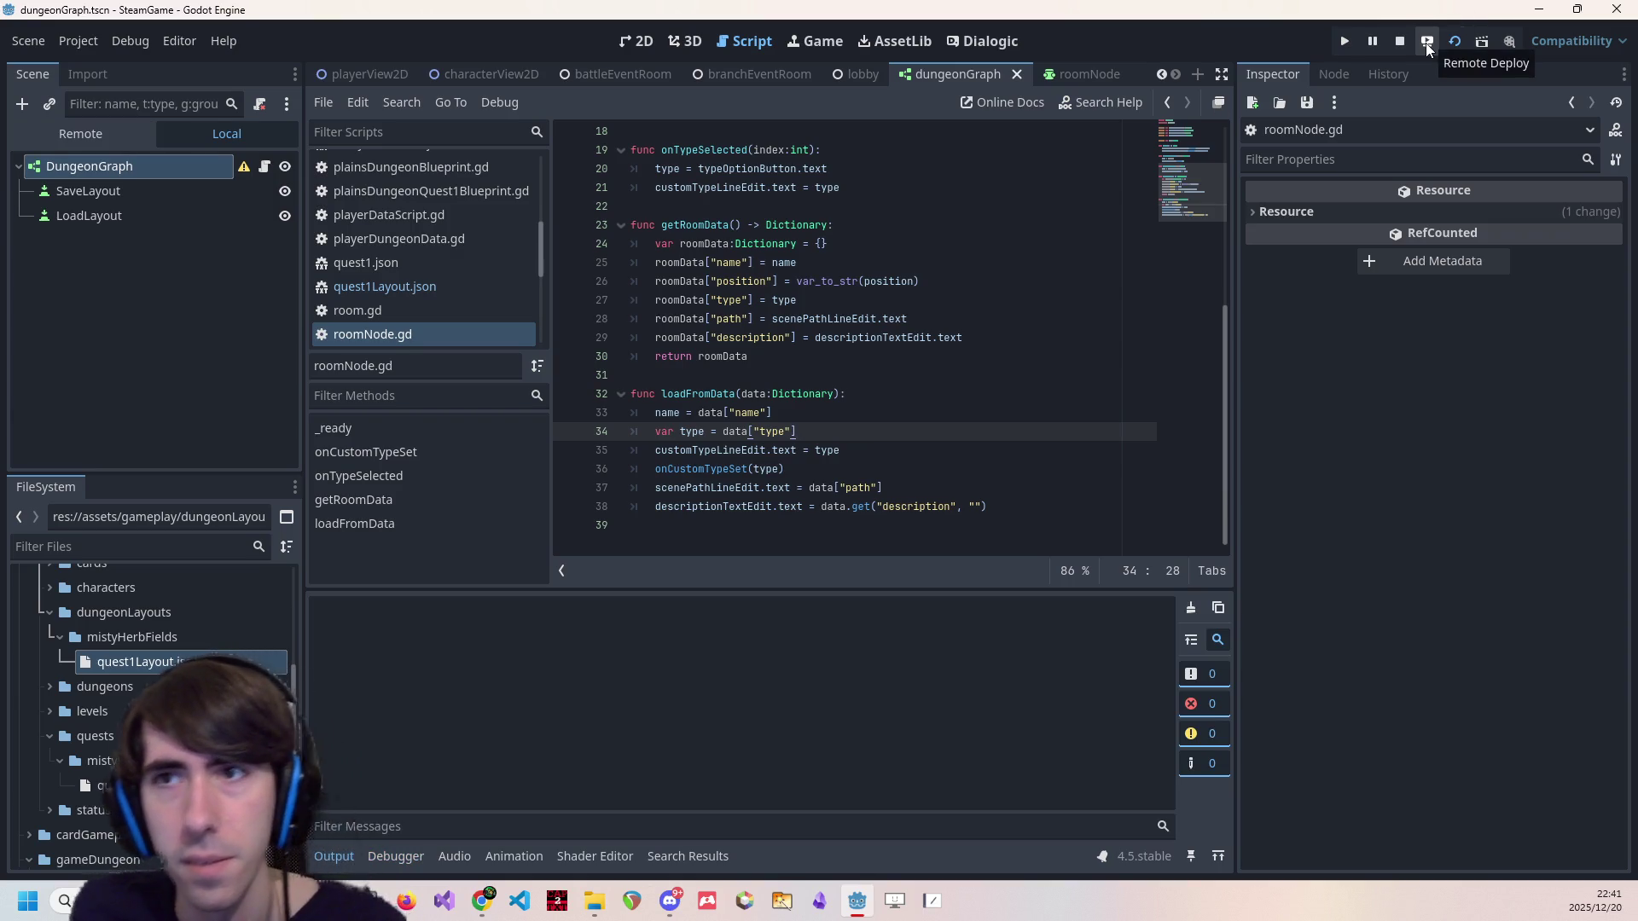
click(1399, 42)
Convert line 37's path lookup to a data.get() call and save the script
click(837, 487)
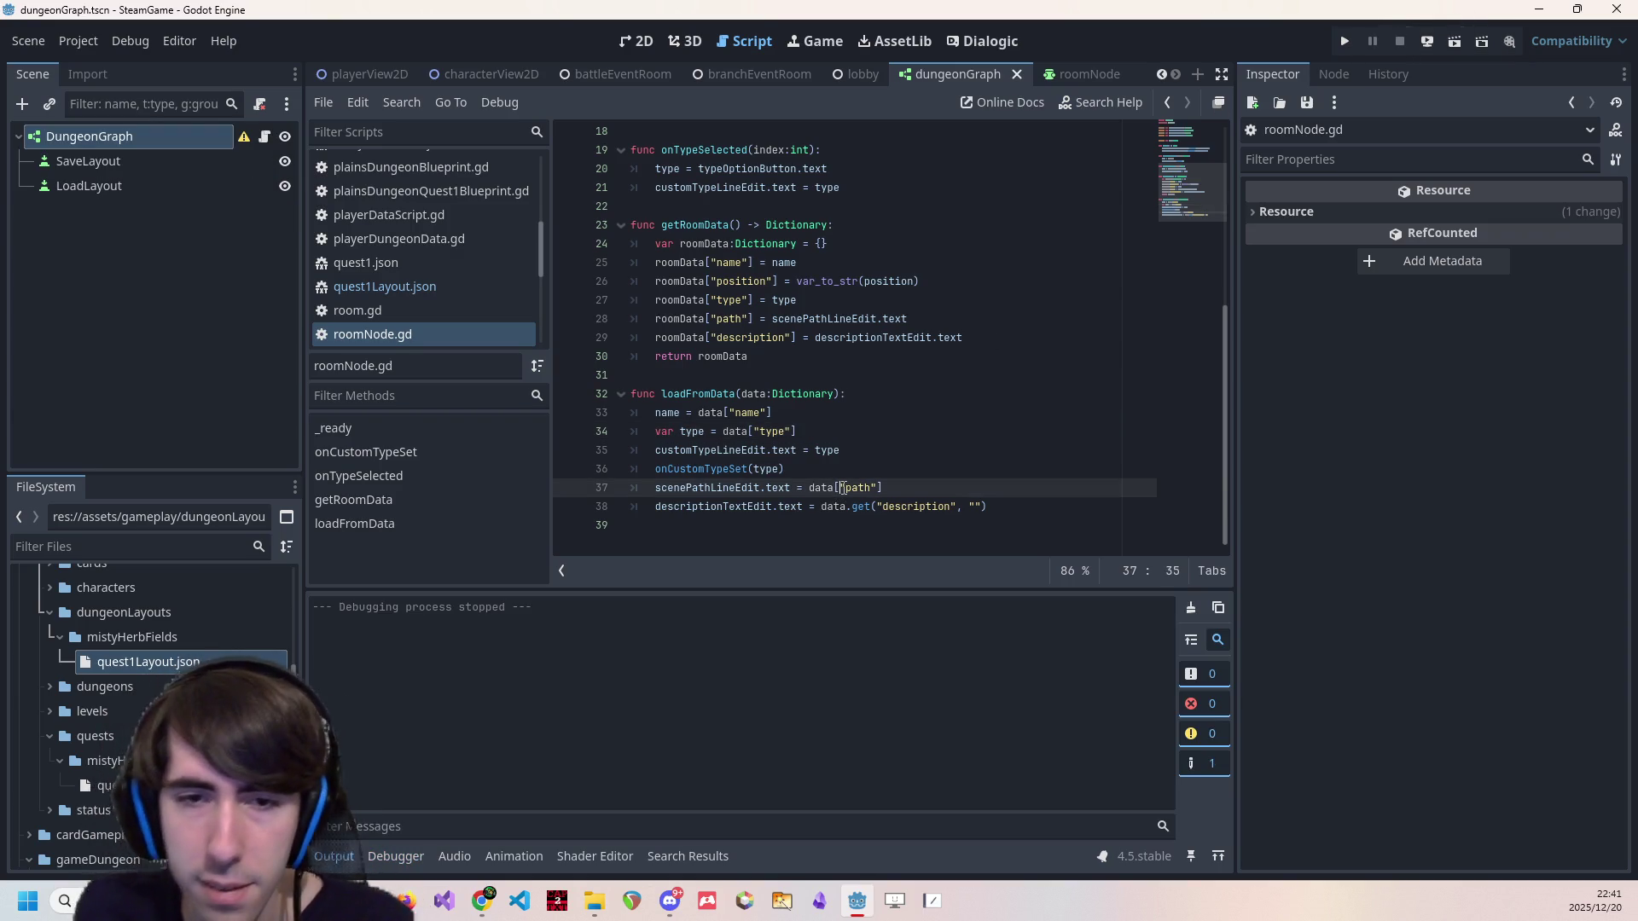
key(BackSpace)
text(.get()
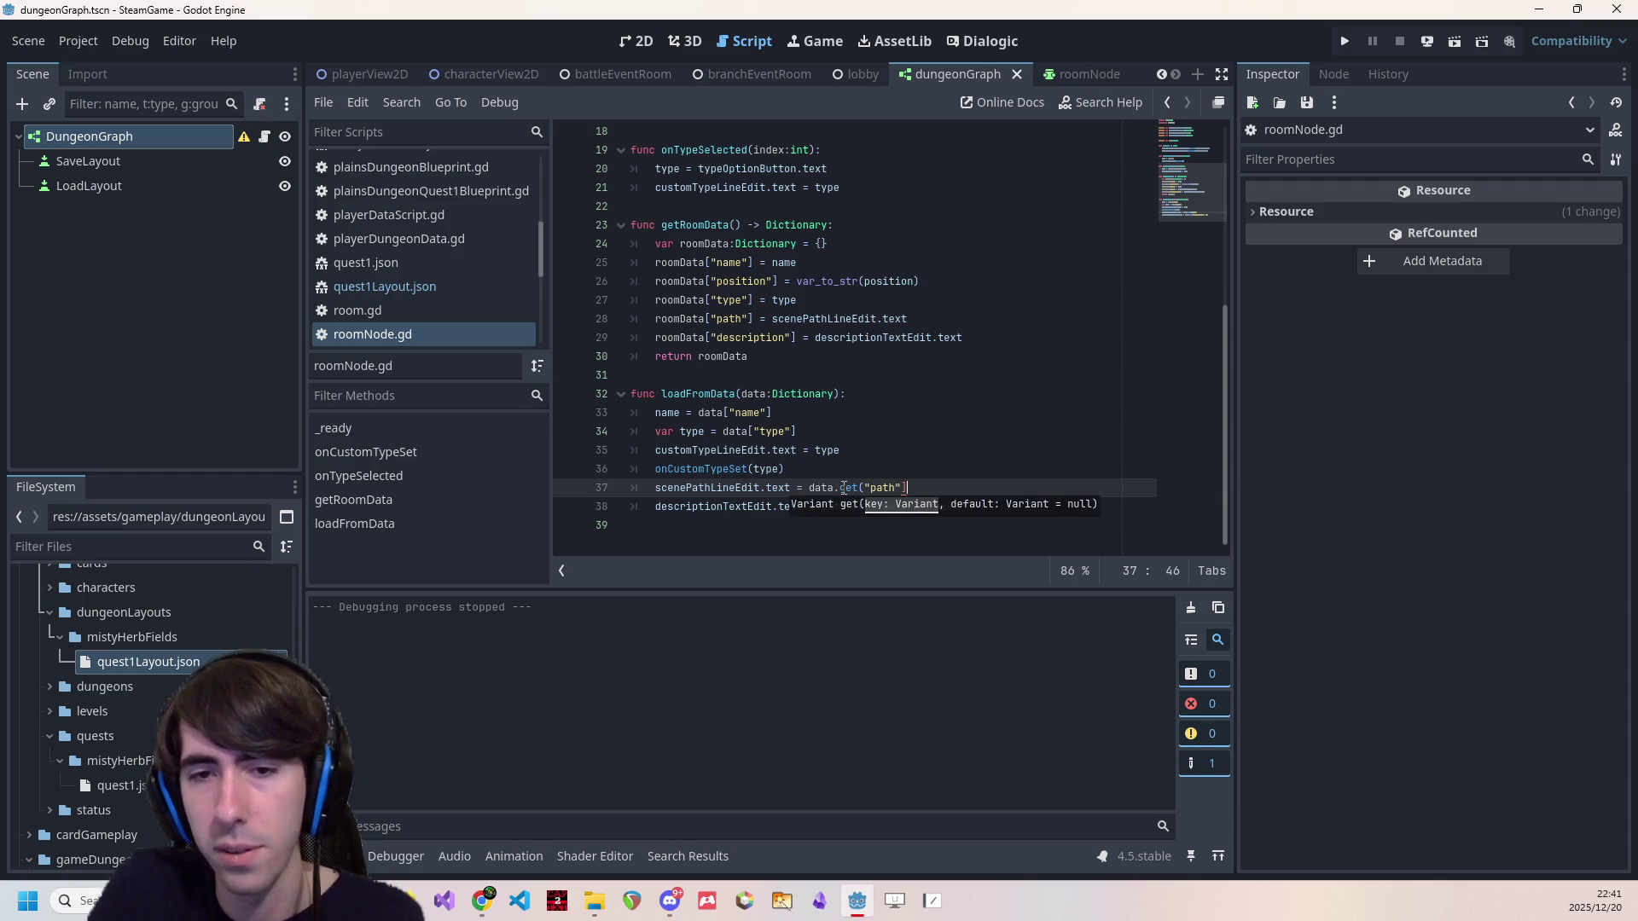
text())
key(ctrl+s)
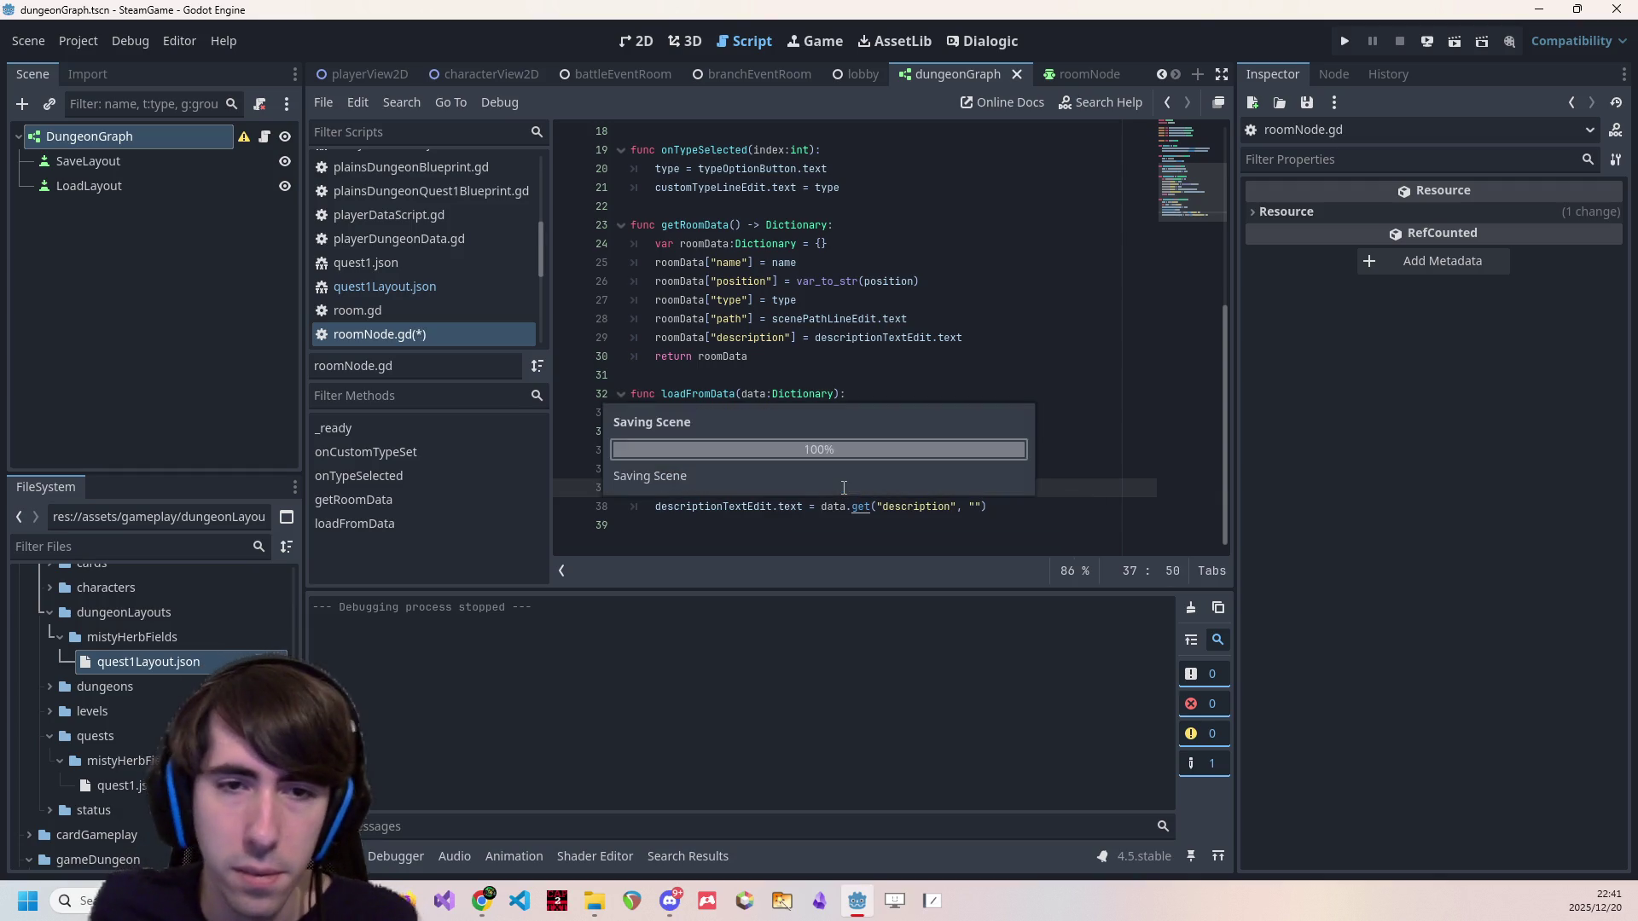
Replace line 34's type lookup with data.get("type", "") and run the scene again
click(800, 470)
click(829, 452)
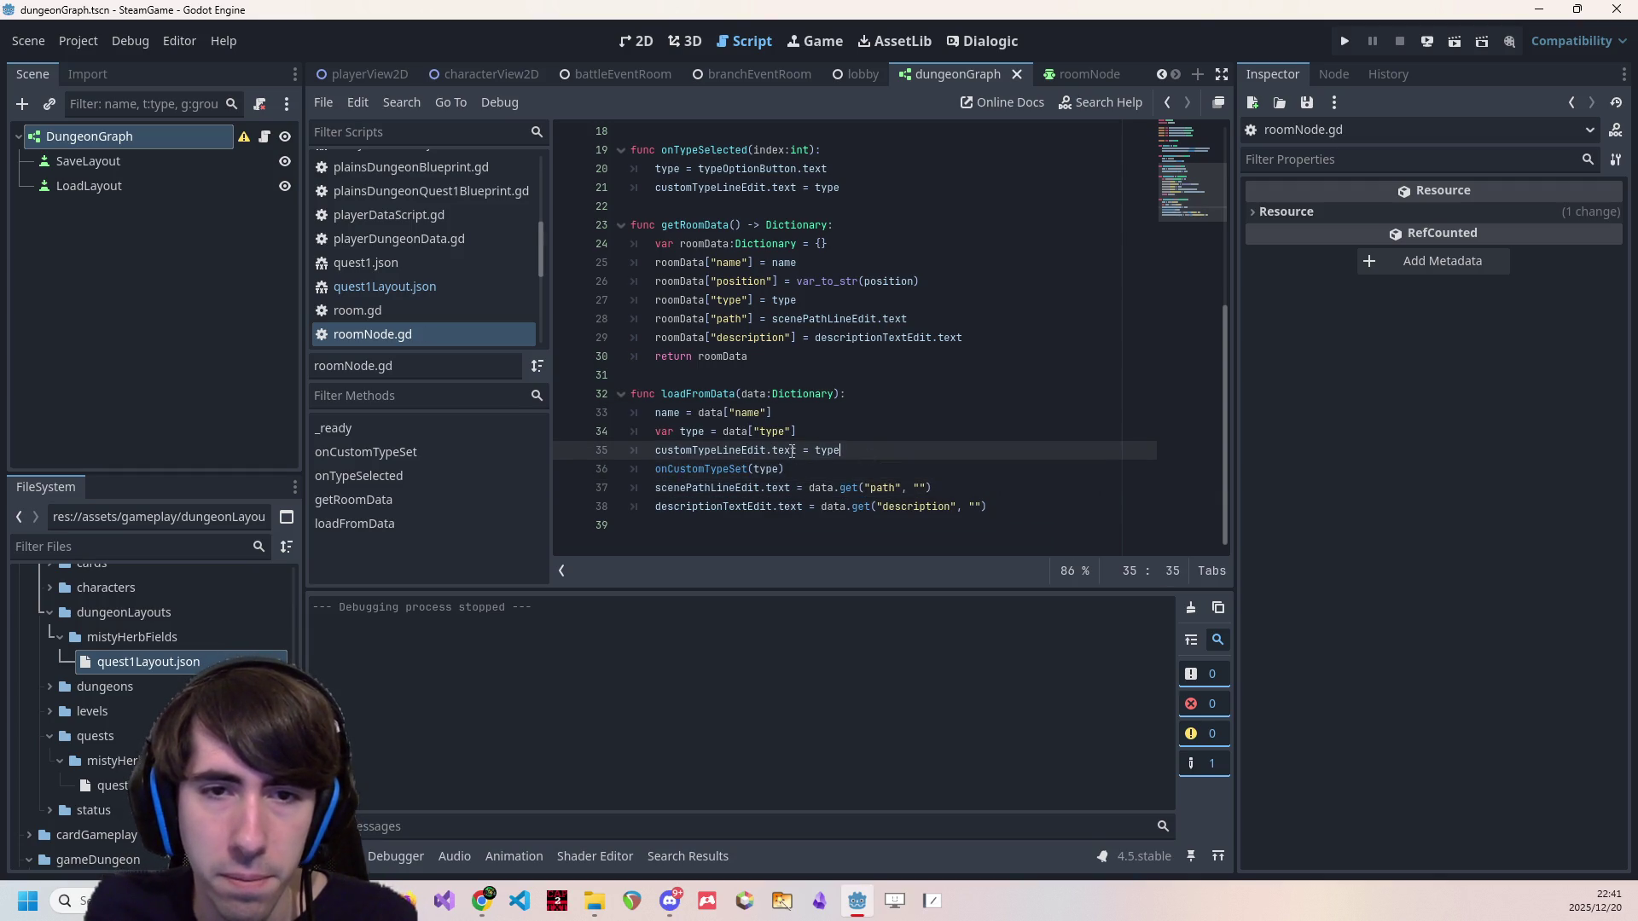
click(756, 432)
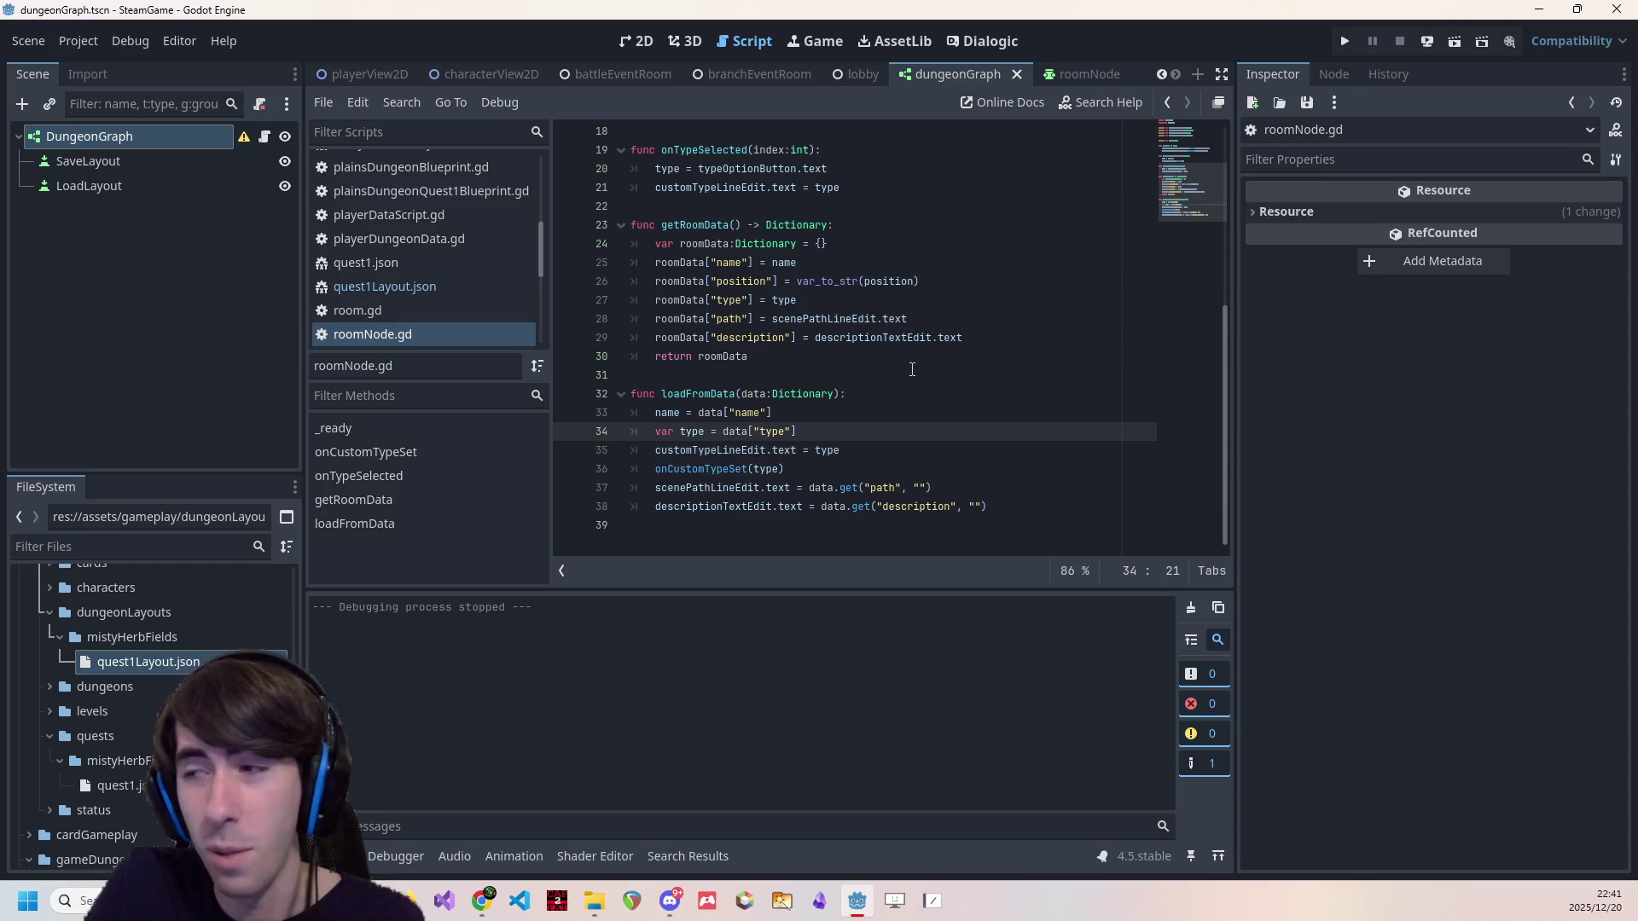
key(BackSpace)
text(.get()
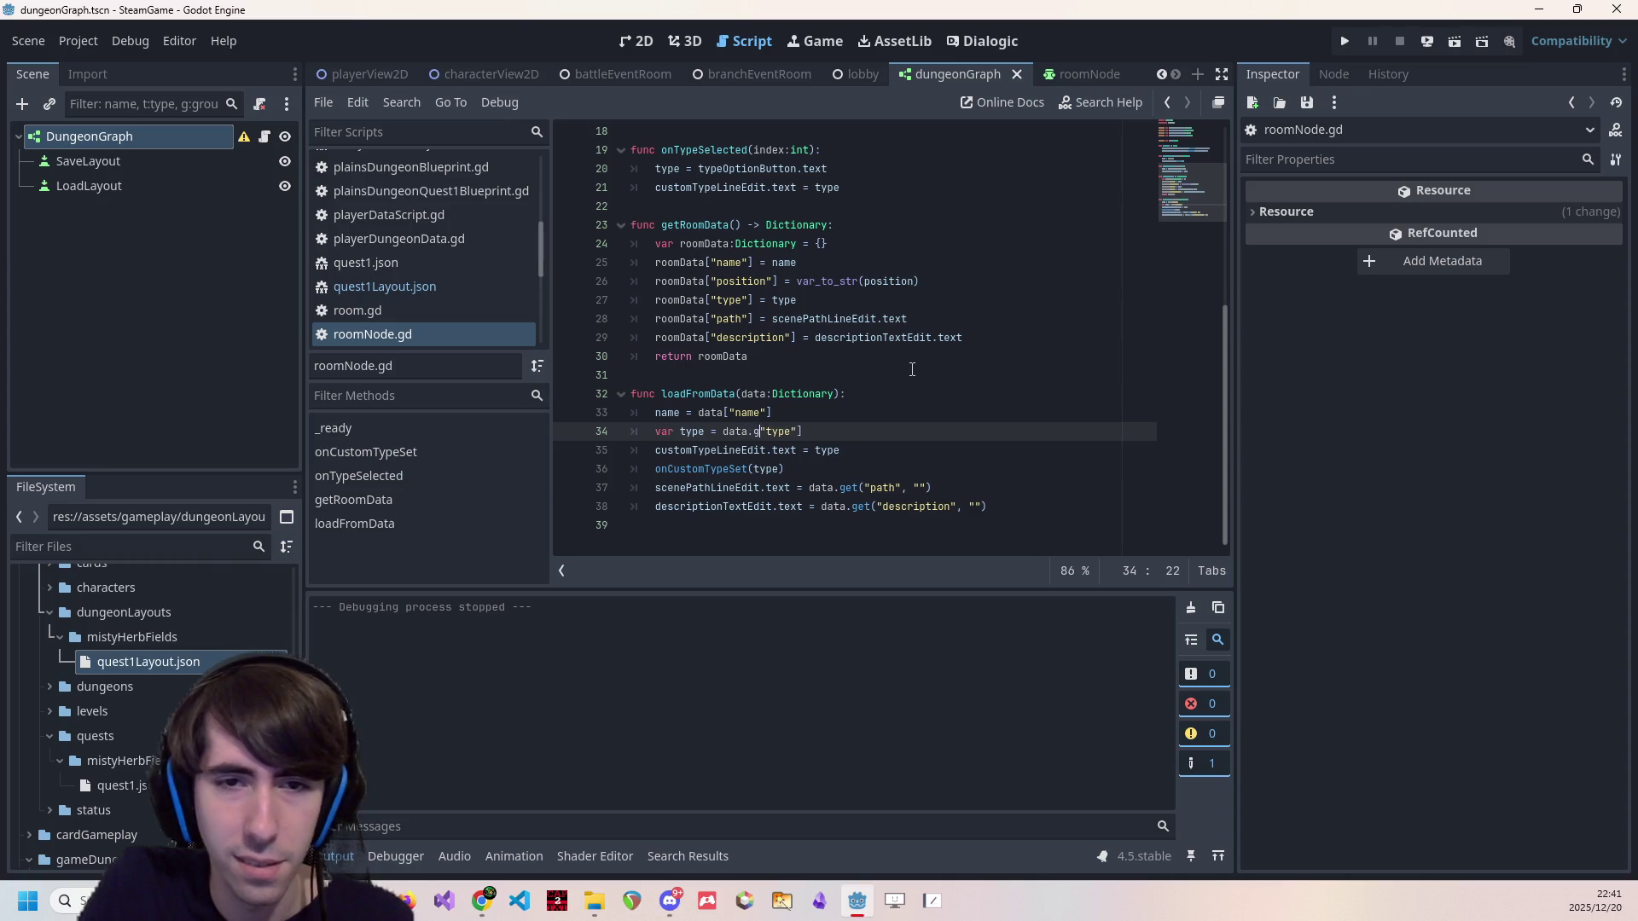
key(Right)
key(Right)
key(Right)
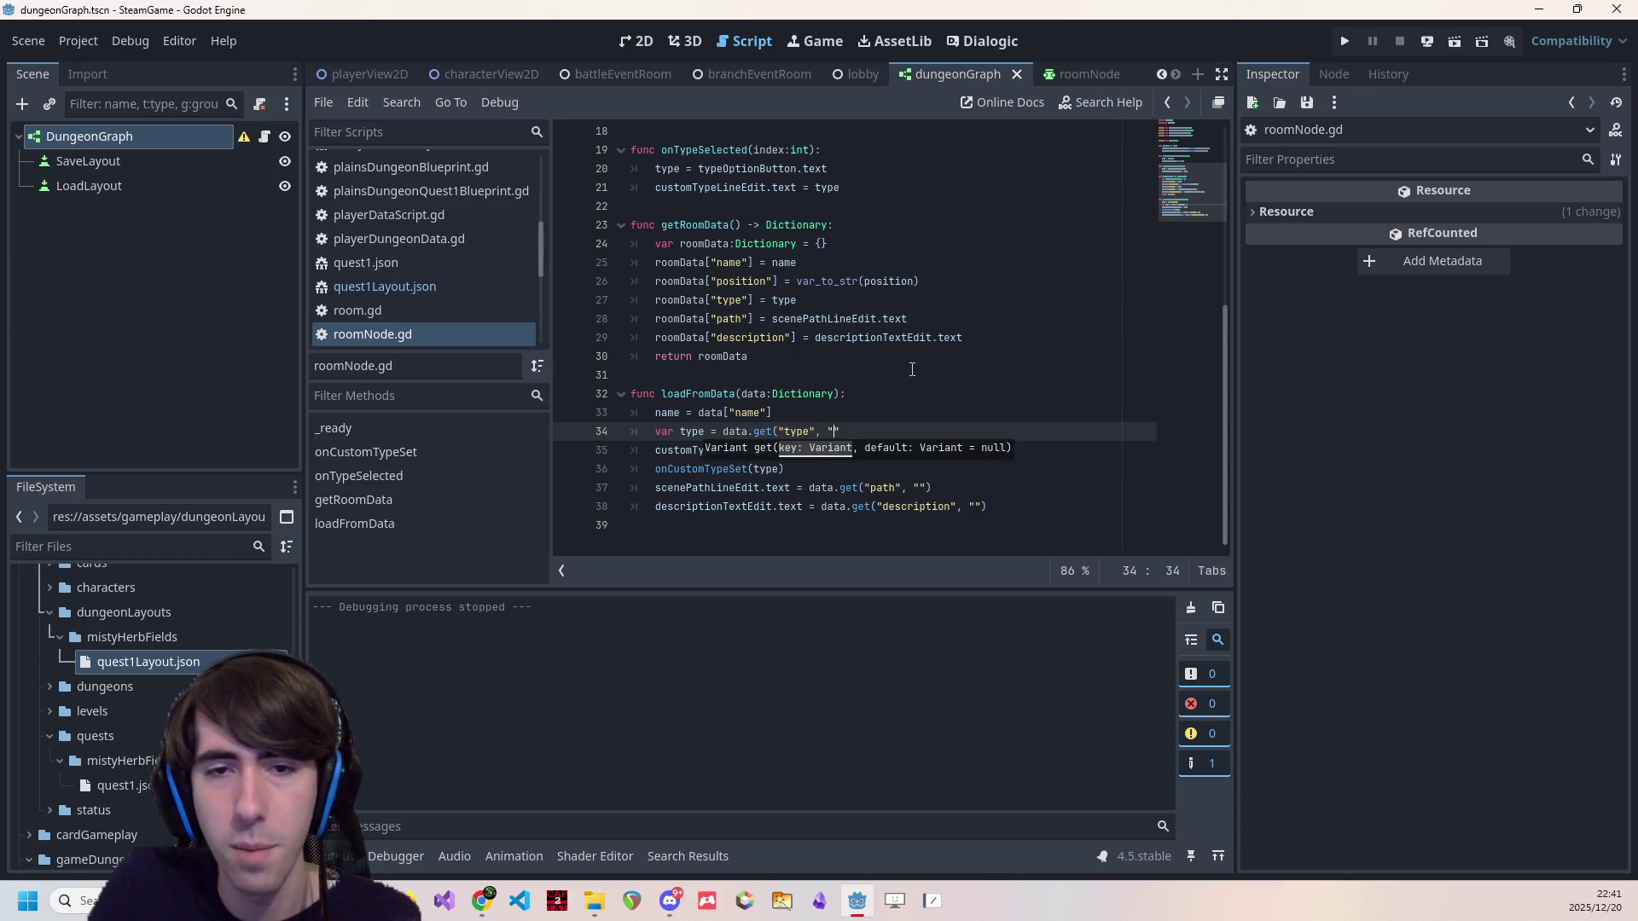
text("))
key(Up)
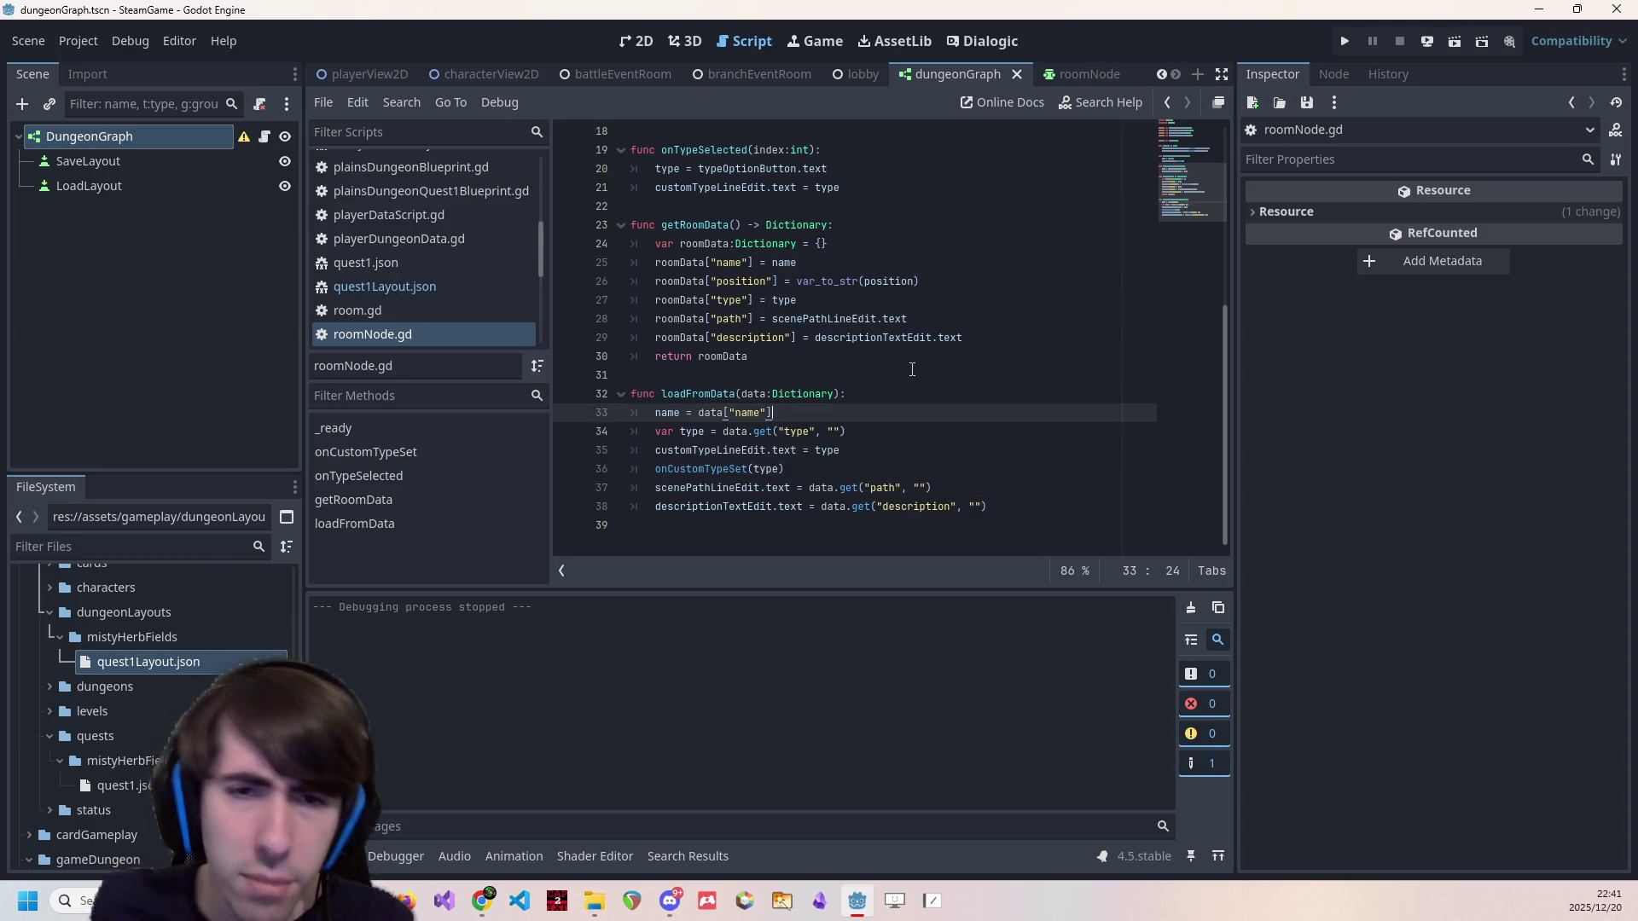
click(1449, 45)
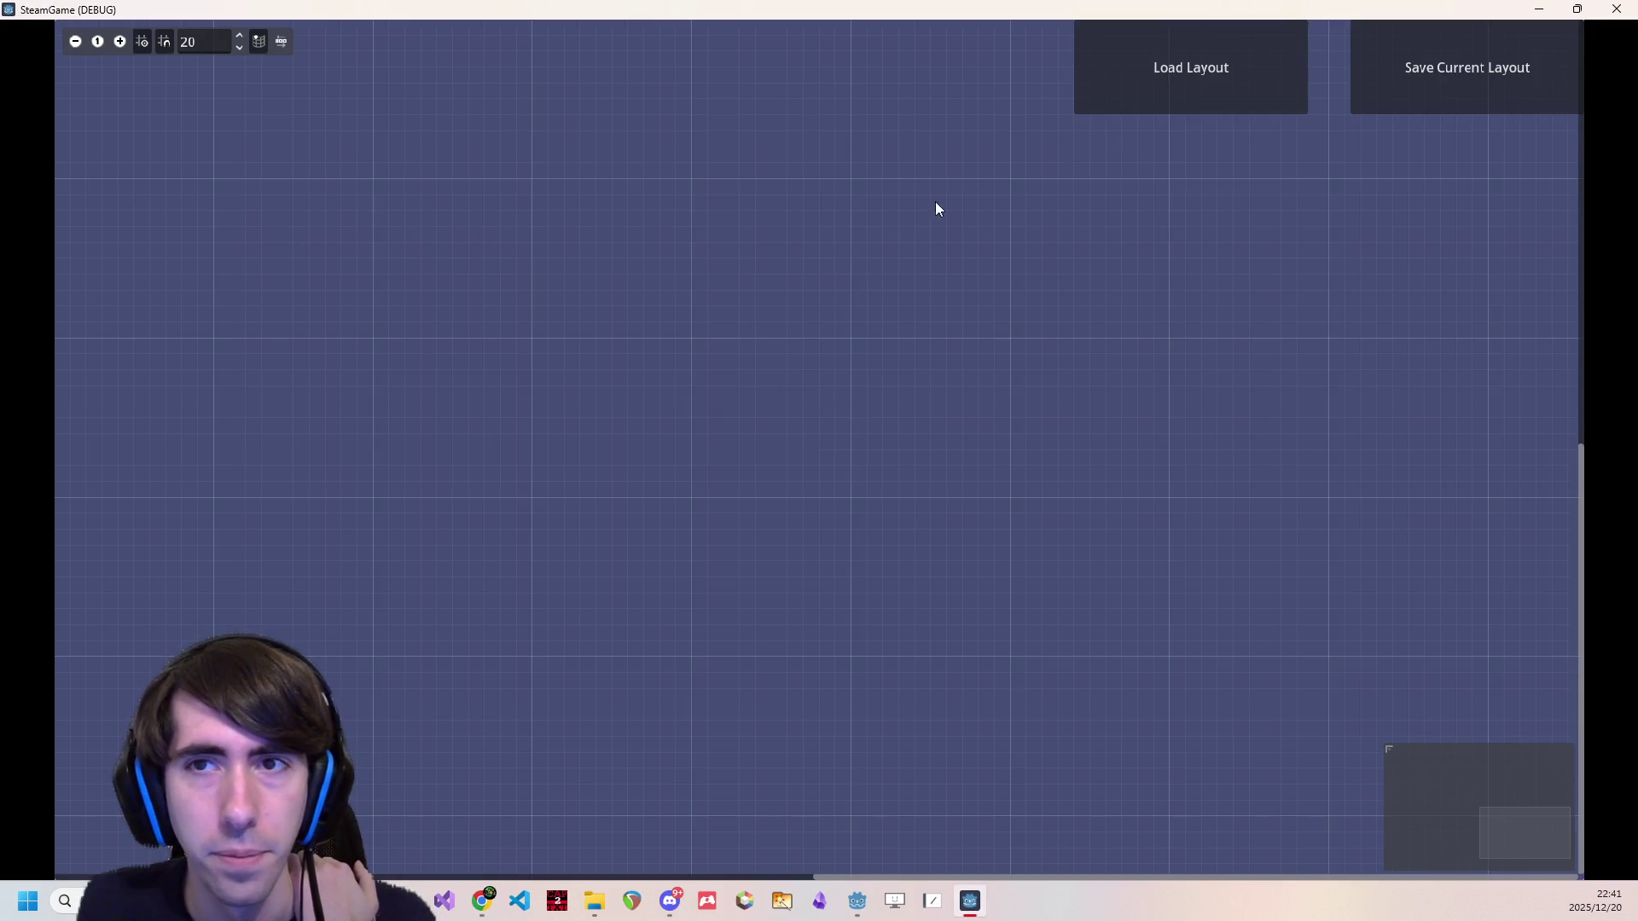
Load mistyHerbFields/quest1Layout.json, delete the empty room node, and move BossRoom to the far right
click(1155, 106)
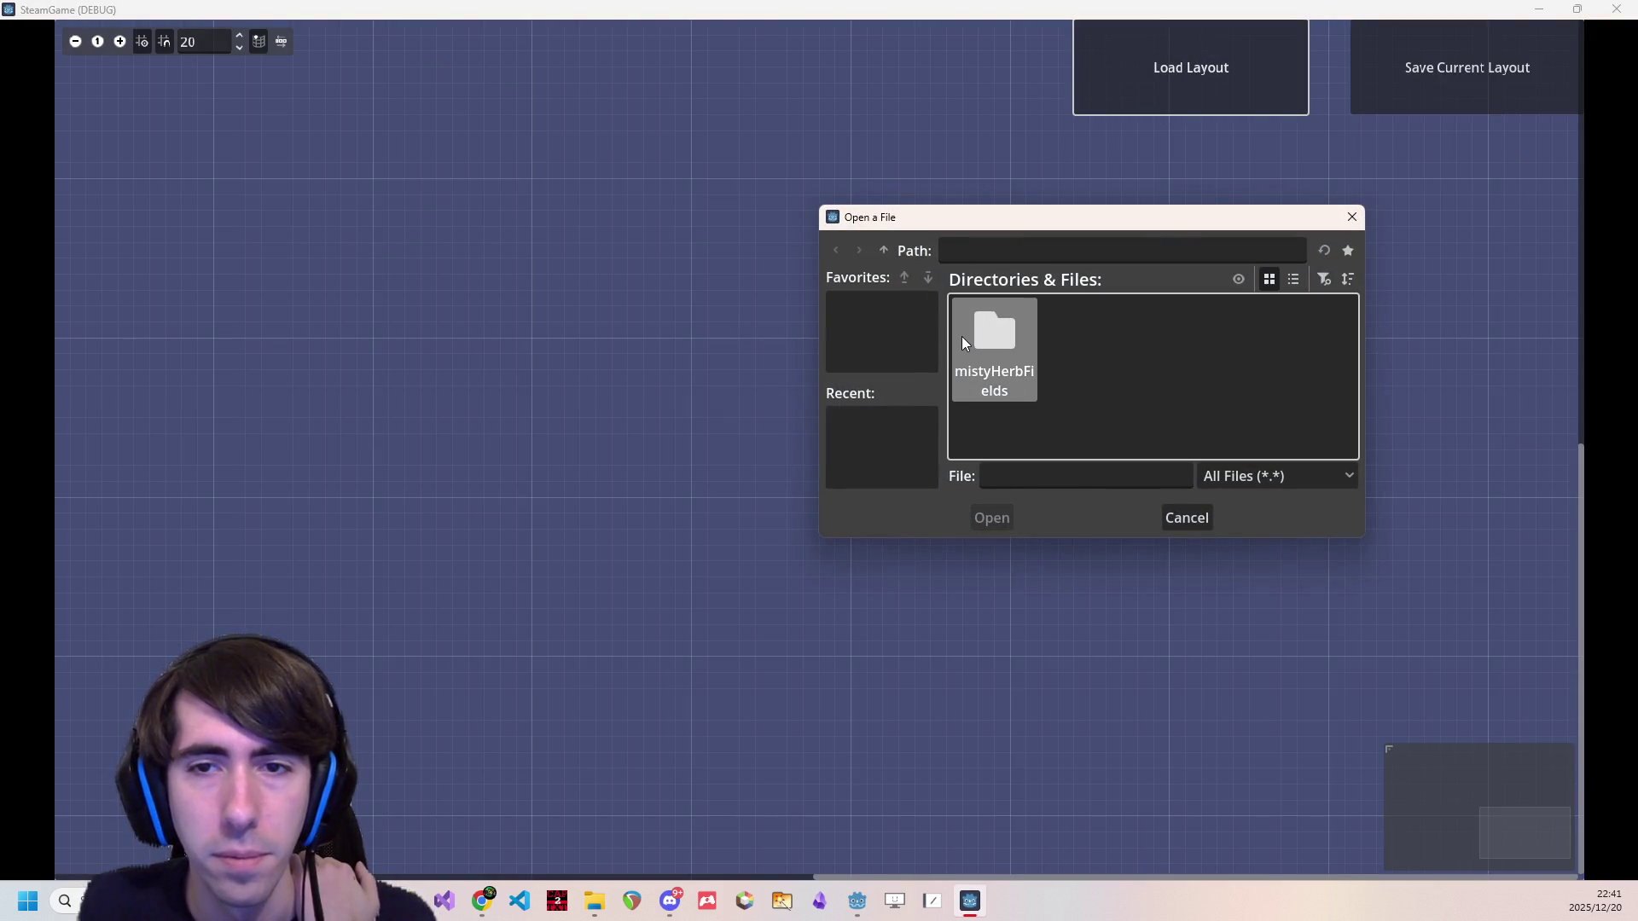
double_click(965, 337)
double_click(994, 340)
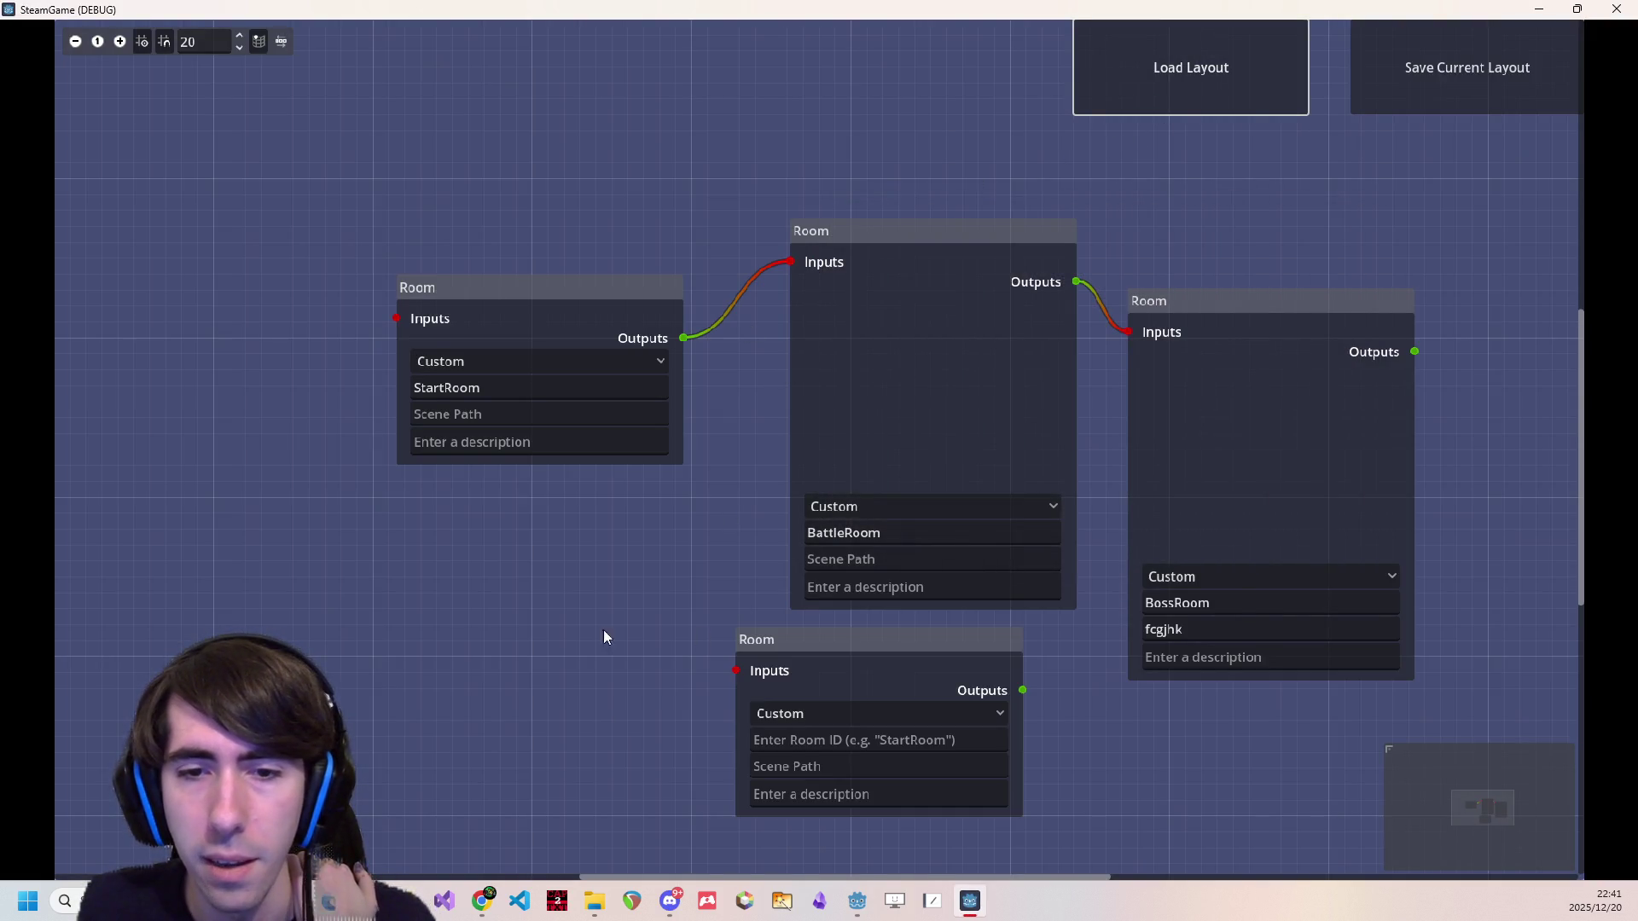
click(848, 647)
key(Delete)
mouse_move(696, 580)
mouse_down()
mouse_move(488, 541)
mouse_move(769, 560)
mouse_up()
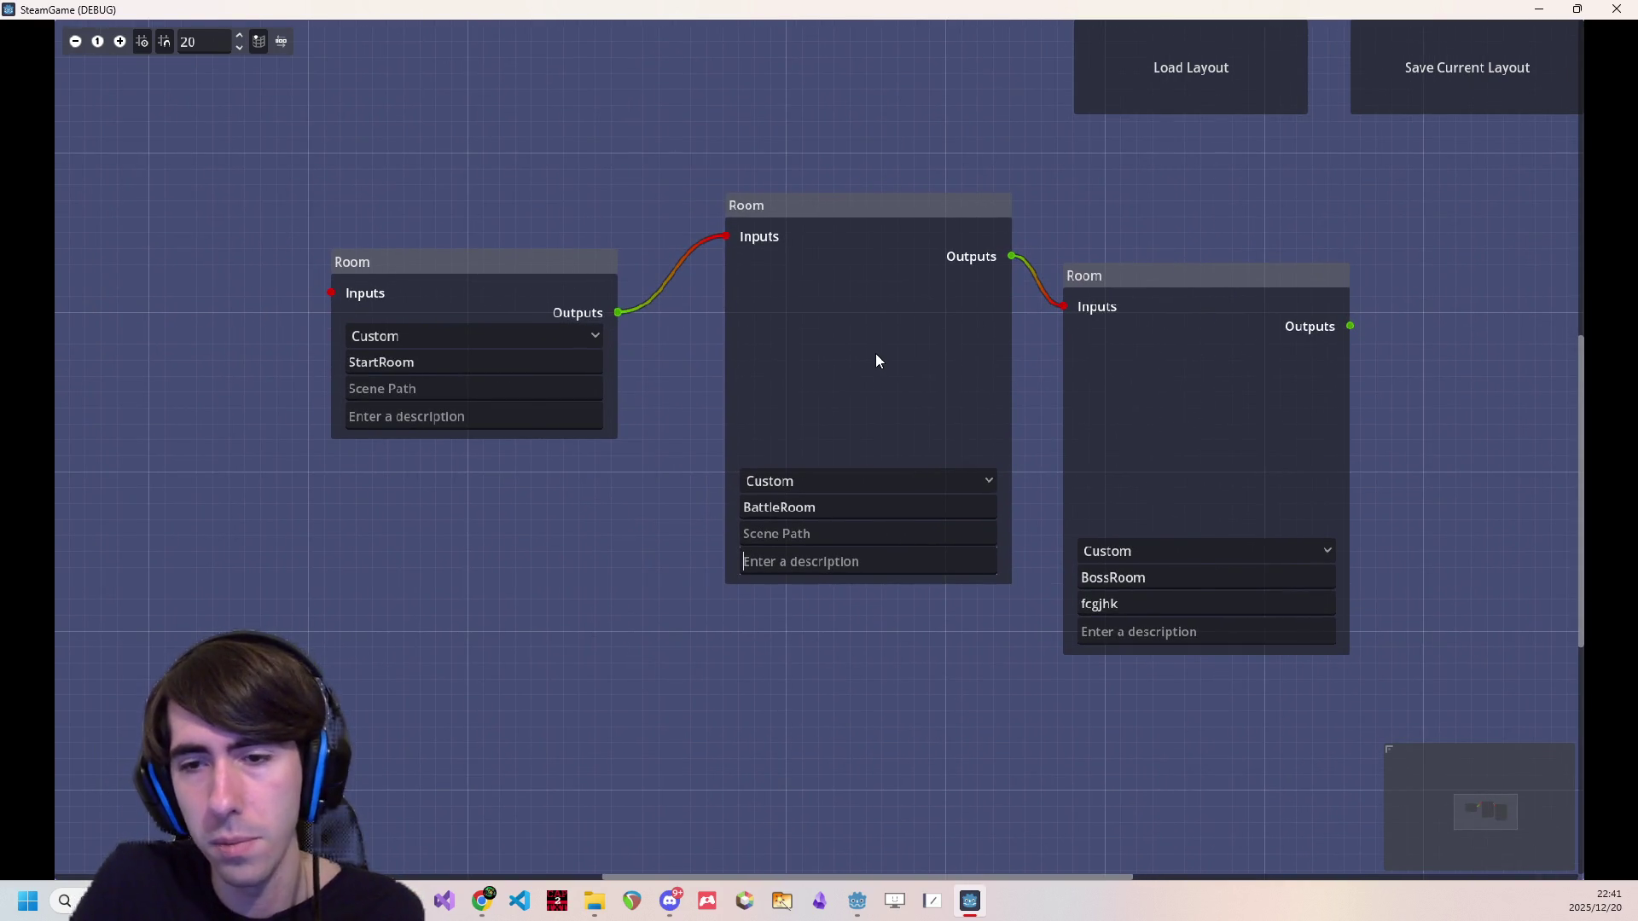
mouse_move(1174, 278)
mouse_down()
mouse_move(1390, 196)
mouse_move(1439, 199)
mouse_up()
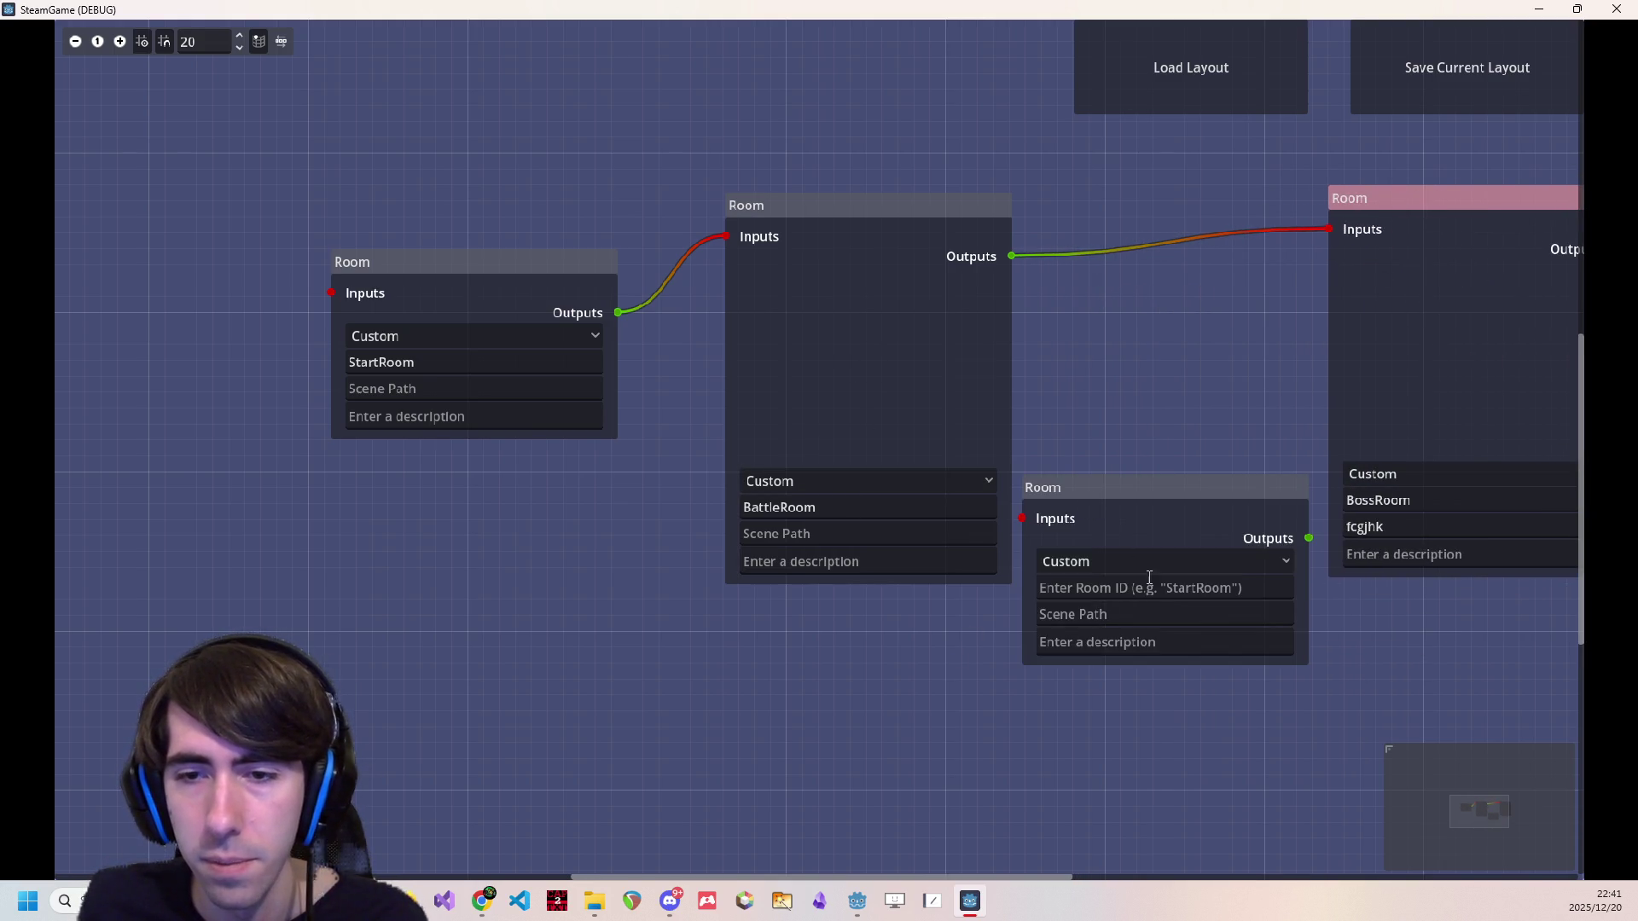
Make the new room an EventRoom described 'Find a store', wired between BattleRoom and BossRoom
click(1135, 562)
click(1104, 624)
click(1113, 642)
text(Find a stor)
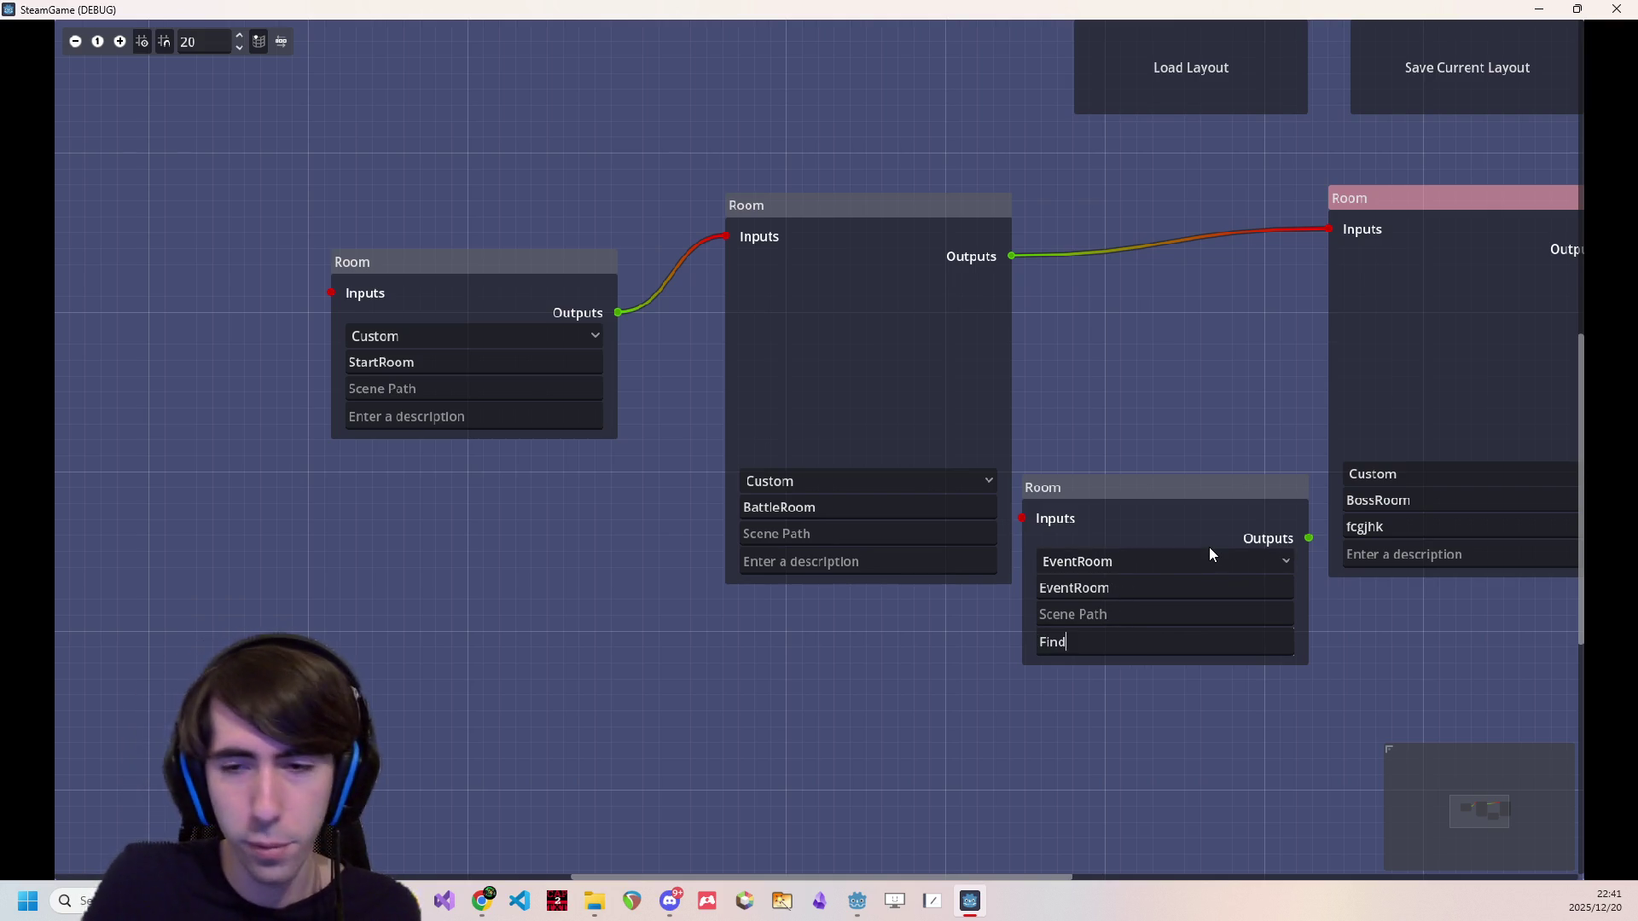
text(e)
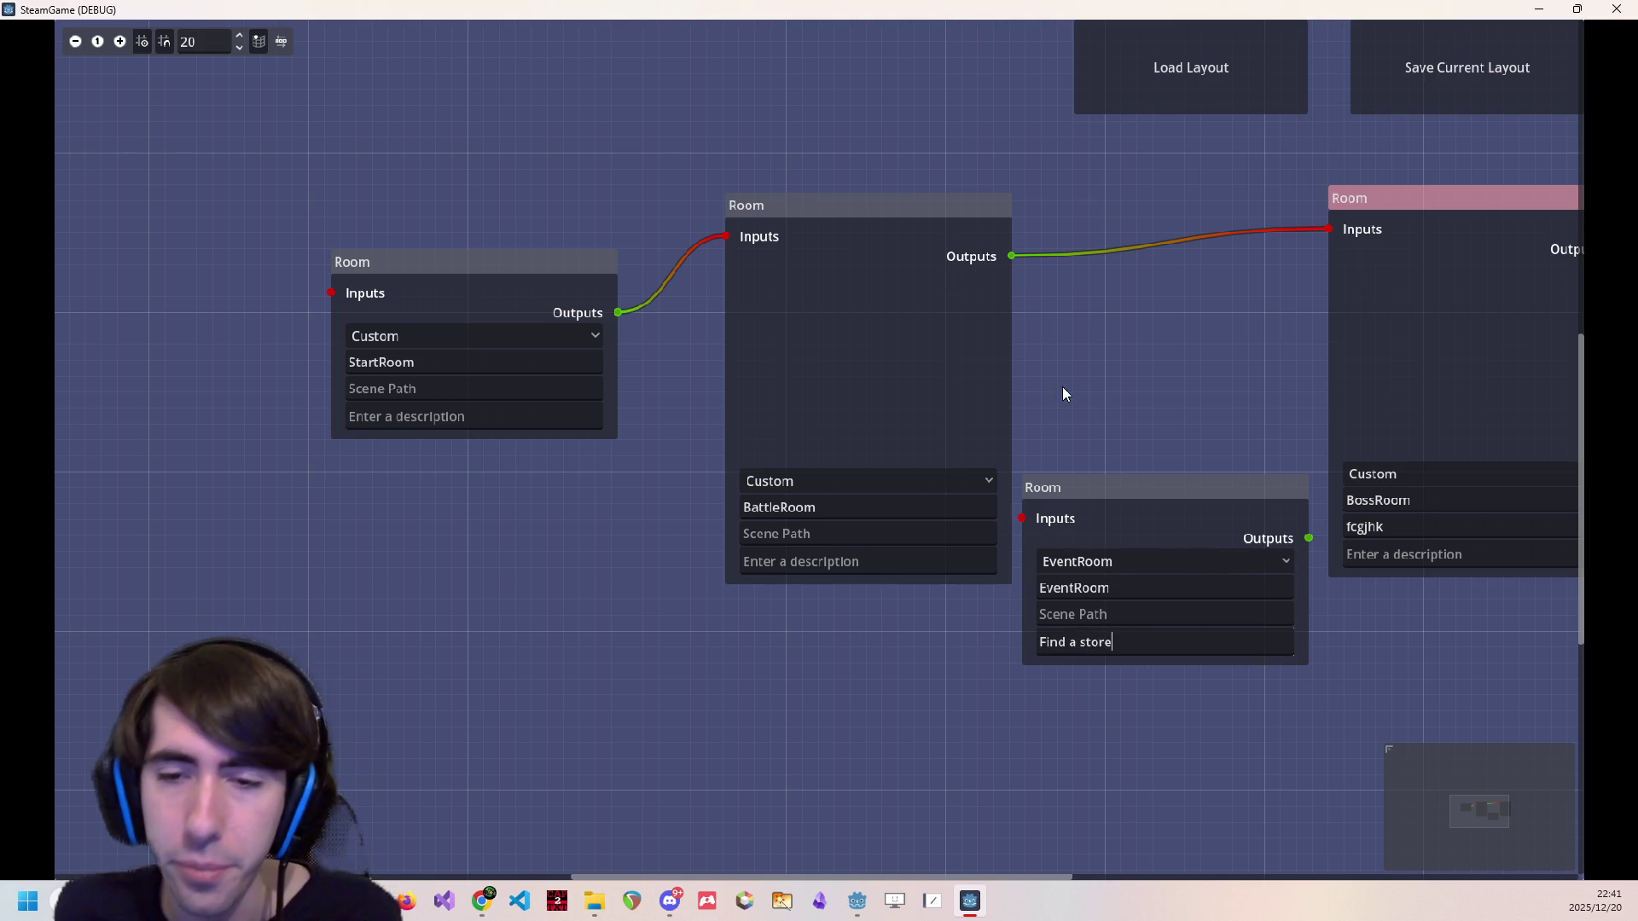
mouse_move(1011, 256)
mouse_down()
mouse_move(1027, 561)
mouse_move(1022, 521)
mouse_up()
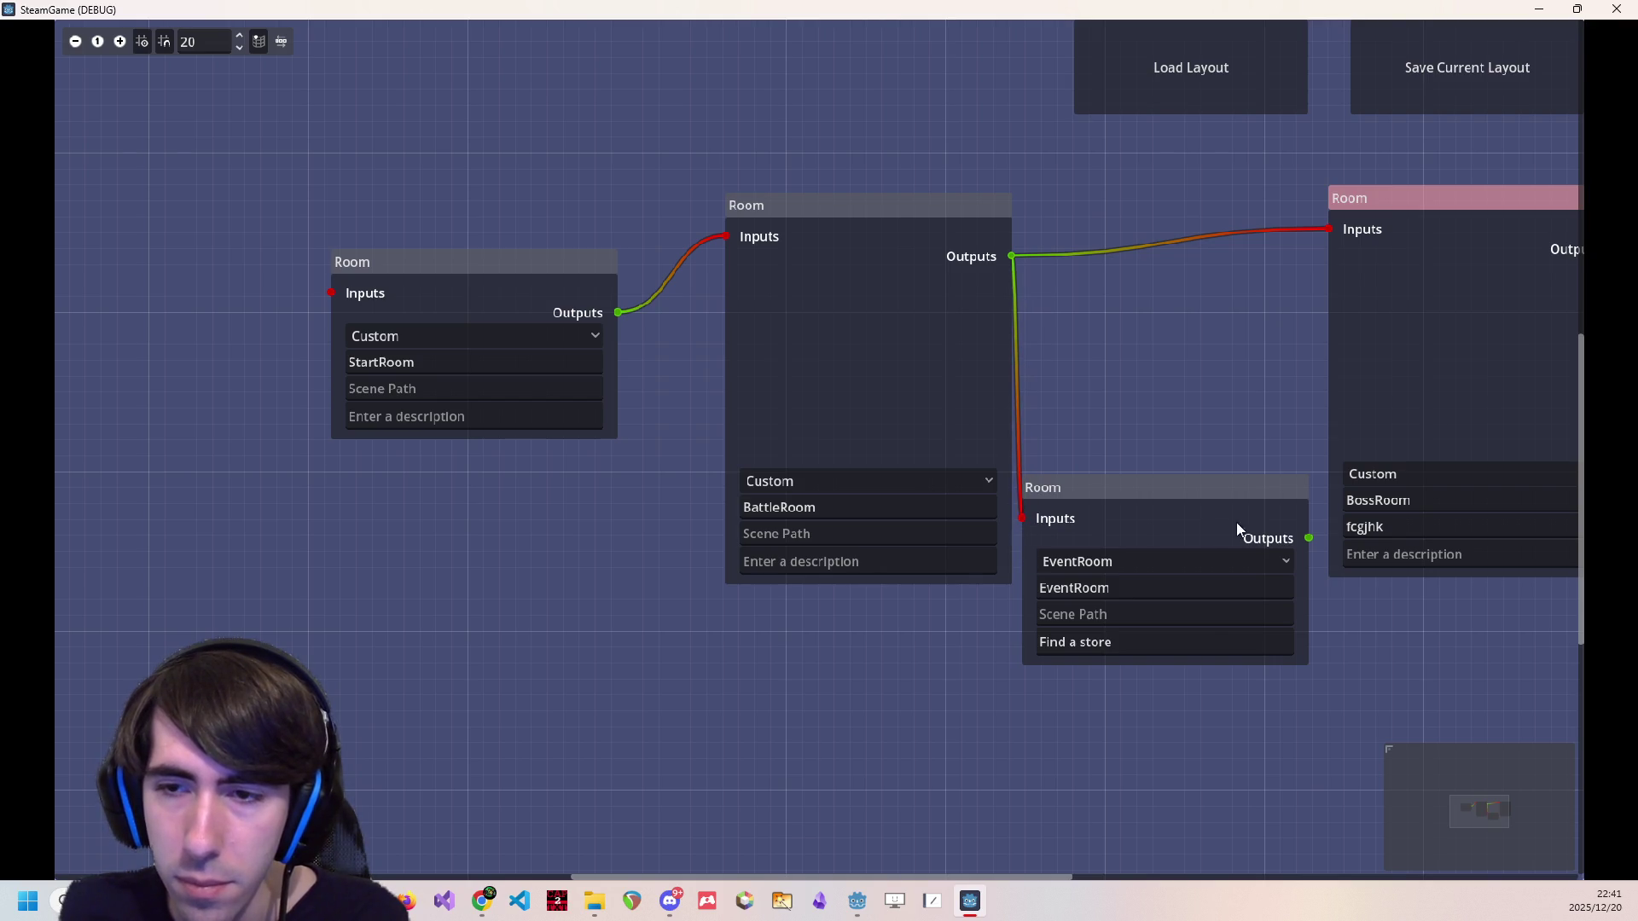
mouse_move(1306, 539)
mouse_down()
mouse_move(1336, 202)
mouse_move(1341, 227)
mouse_up()
click(1174, 310)
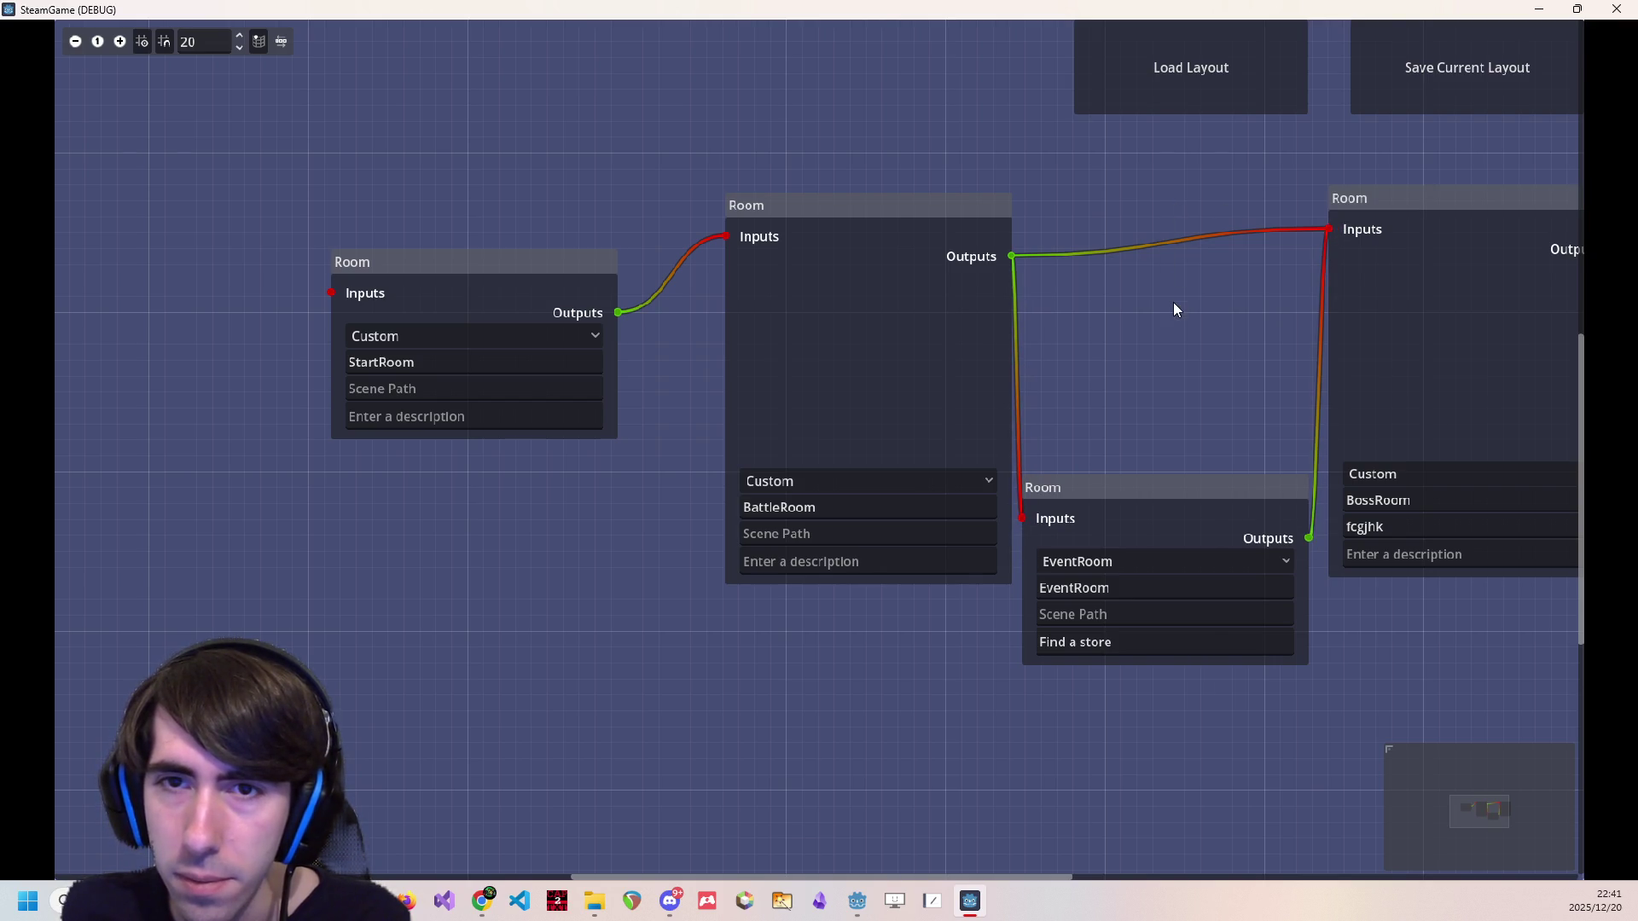
drag(876, 208, 826, 265)
drag(797, 146, 897, 174)
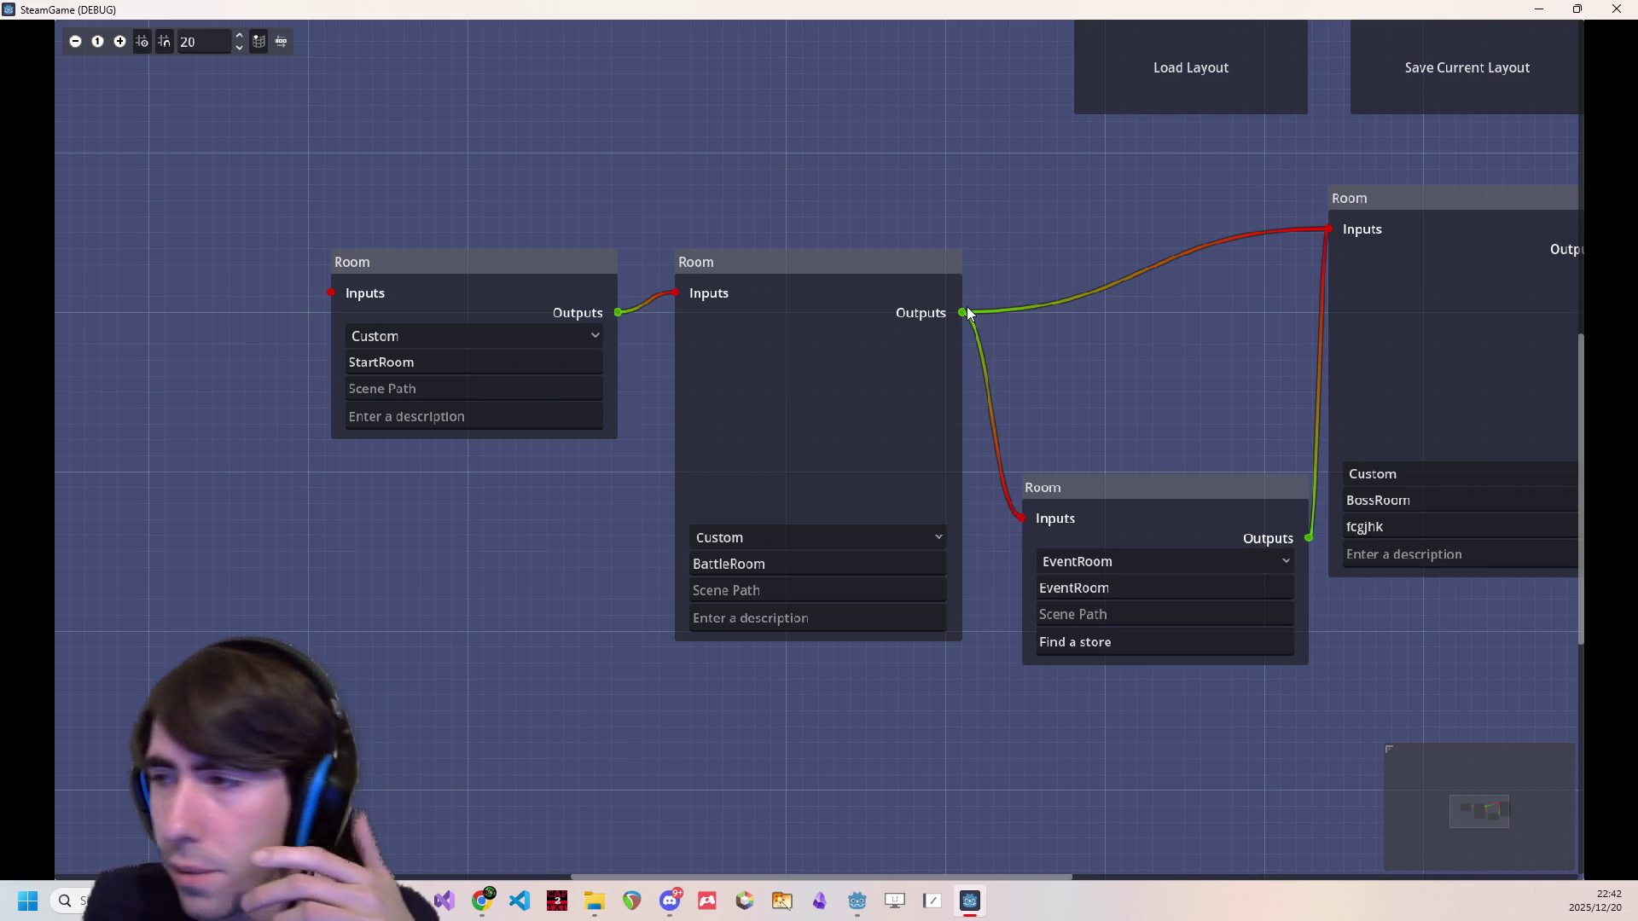
drag(1005, 220, 1023, 259)
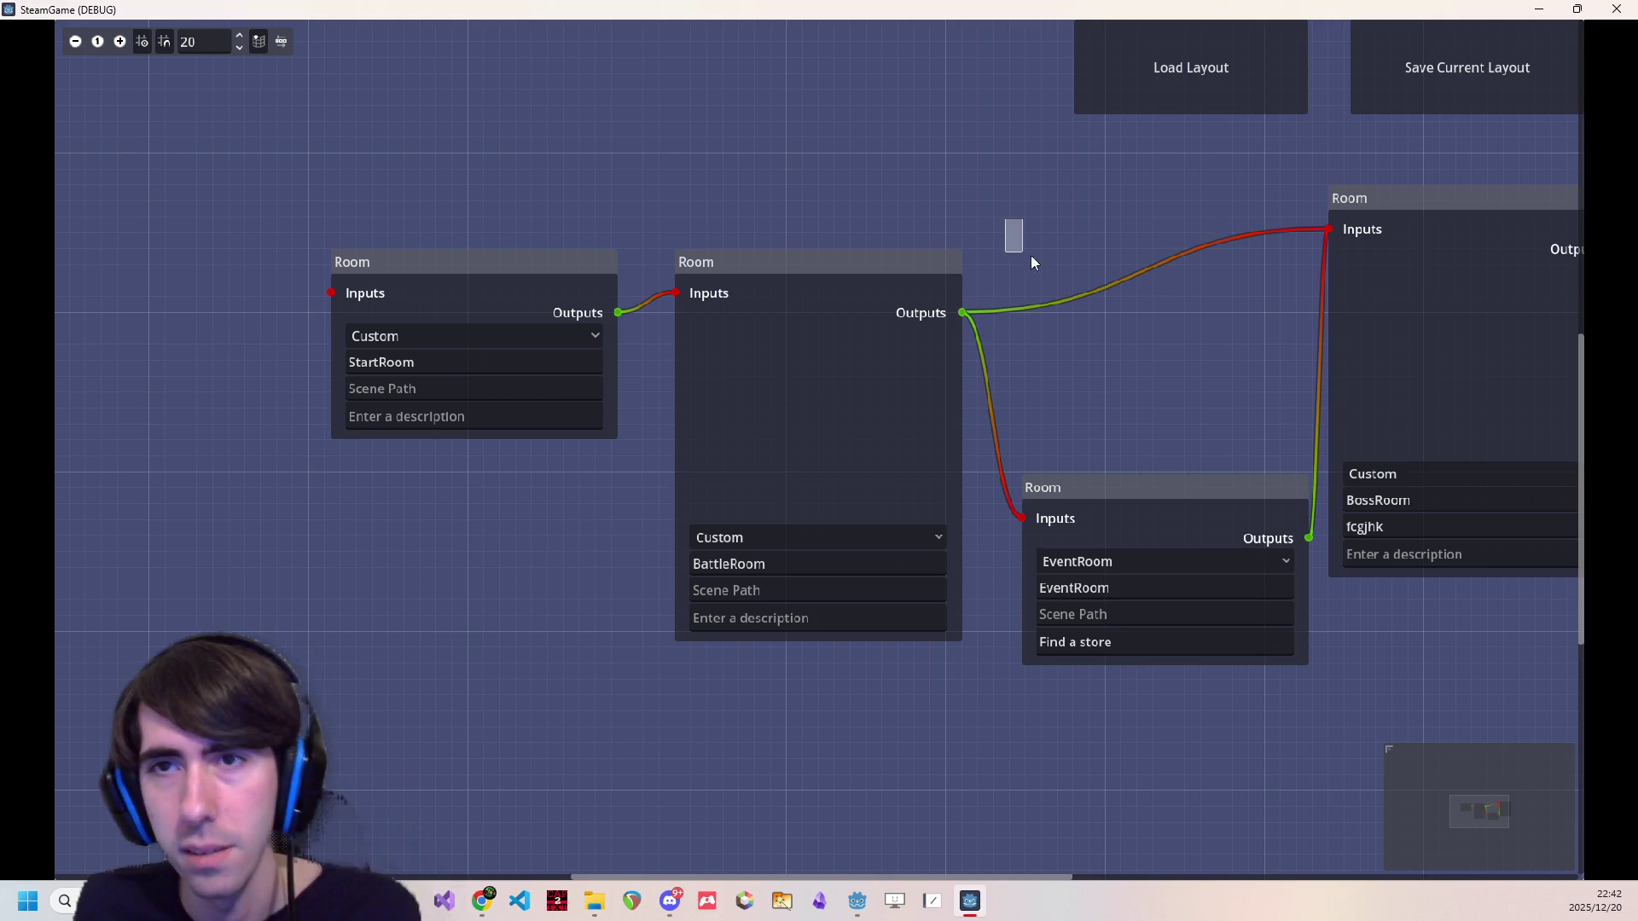
click(1382, 81)
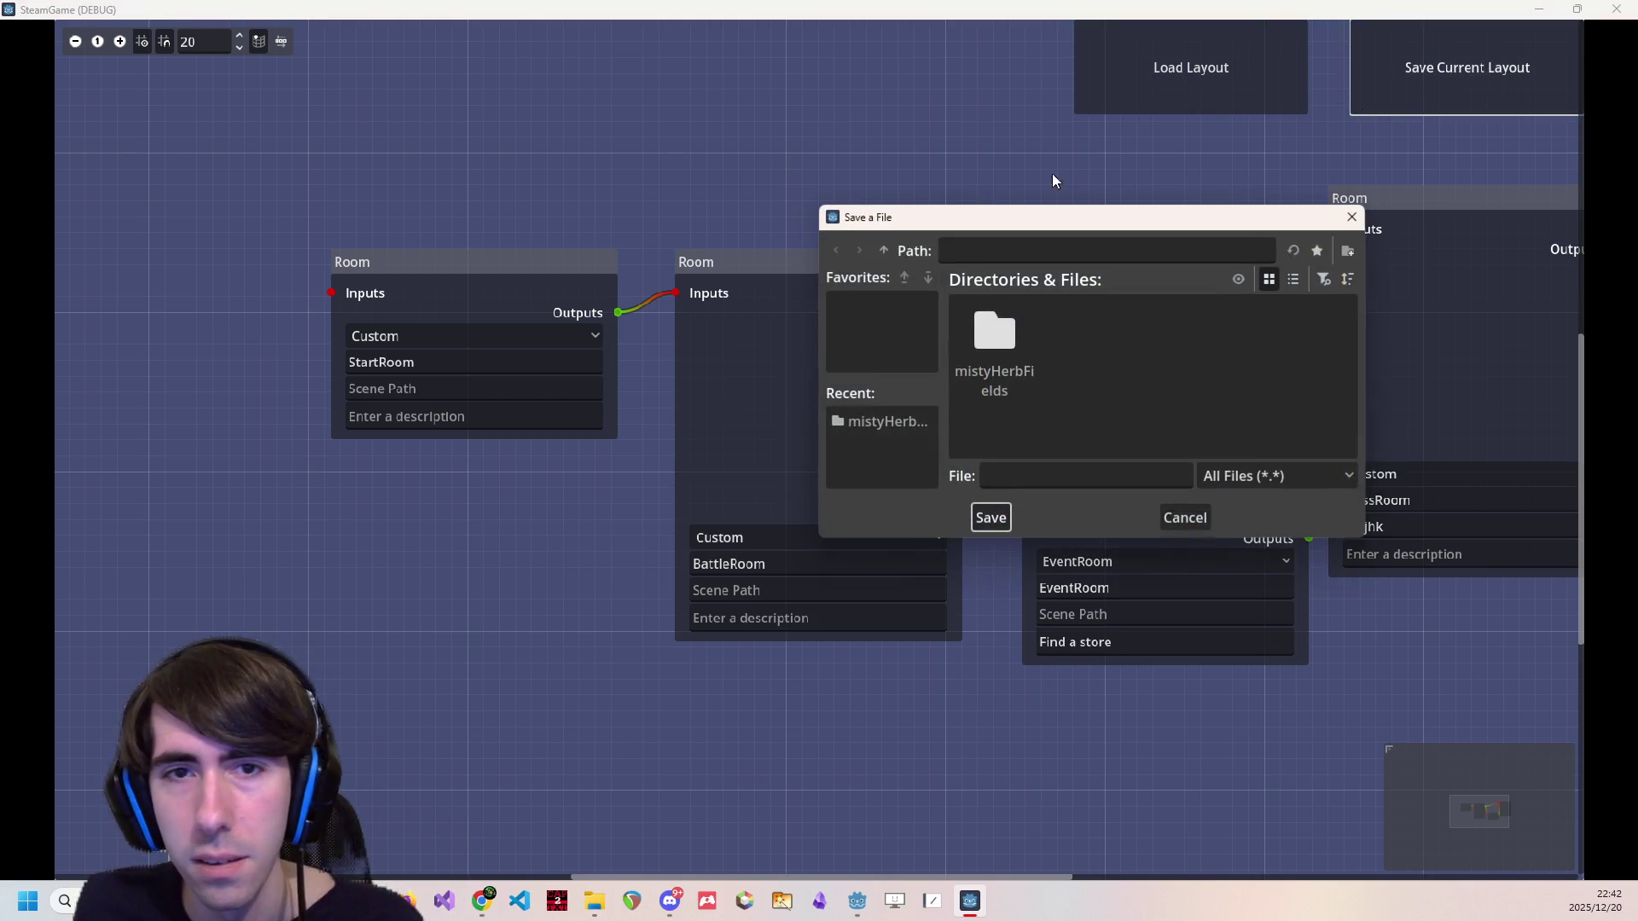
Save the current layout over quest1Layout.json, confirming the overwrite
click(985, 374)
click(990, 517)
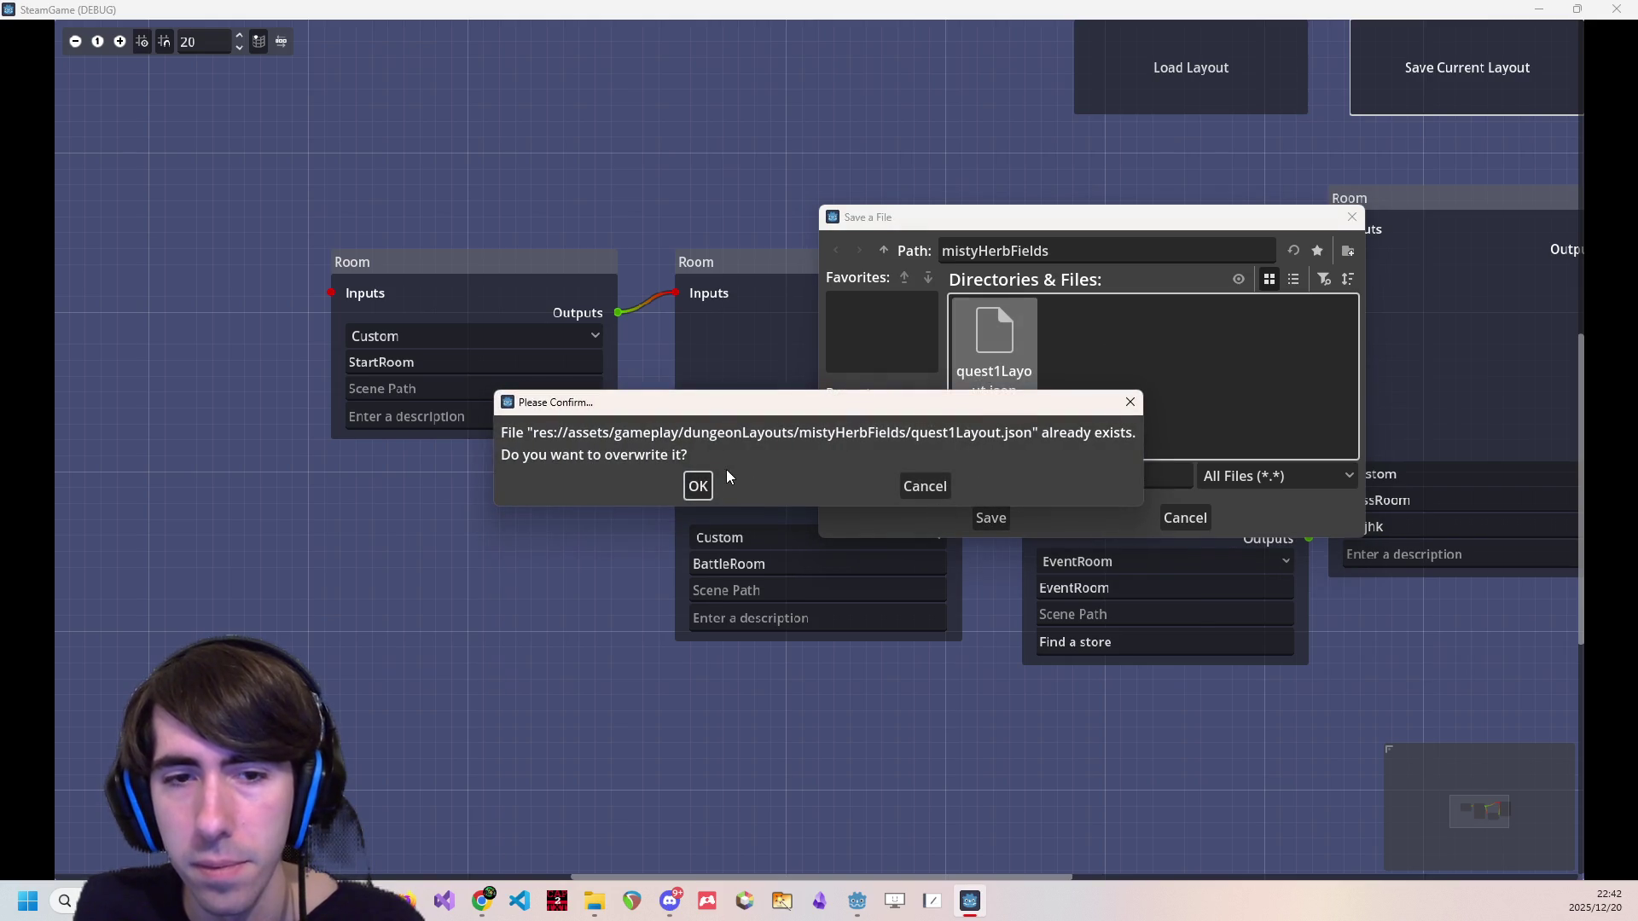
click(698, 485)
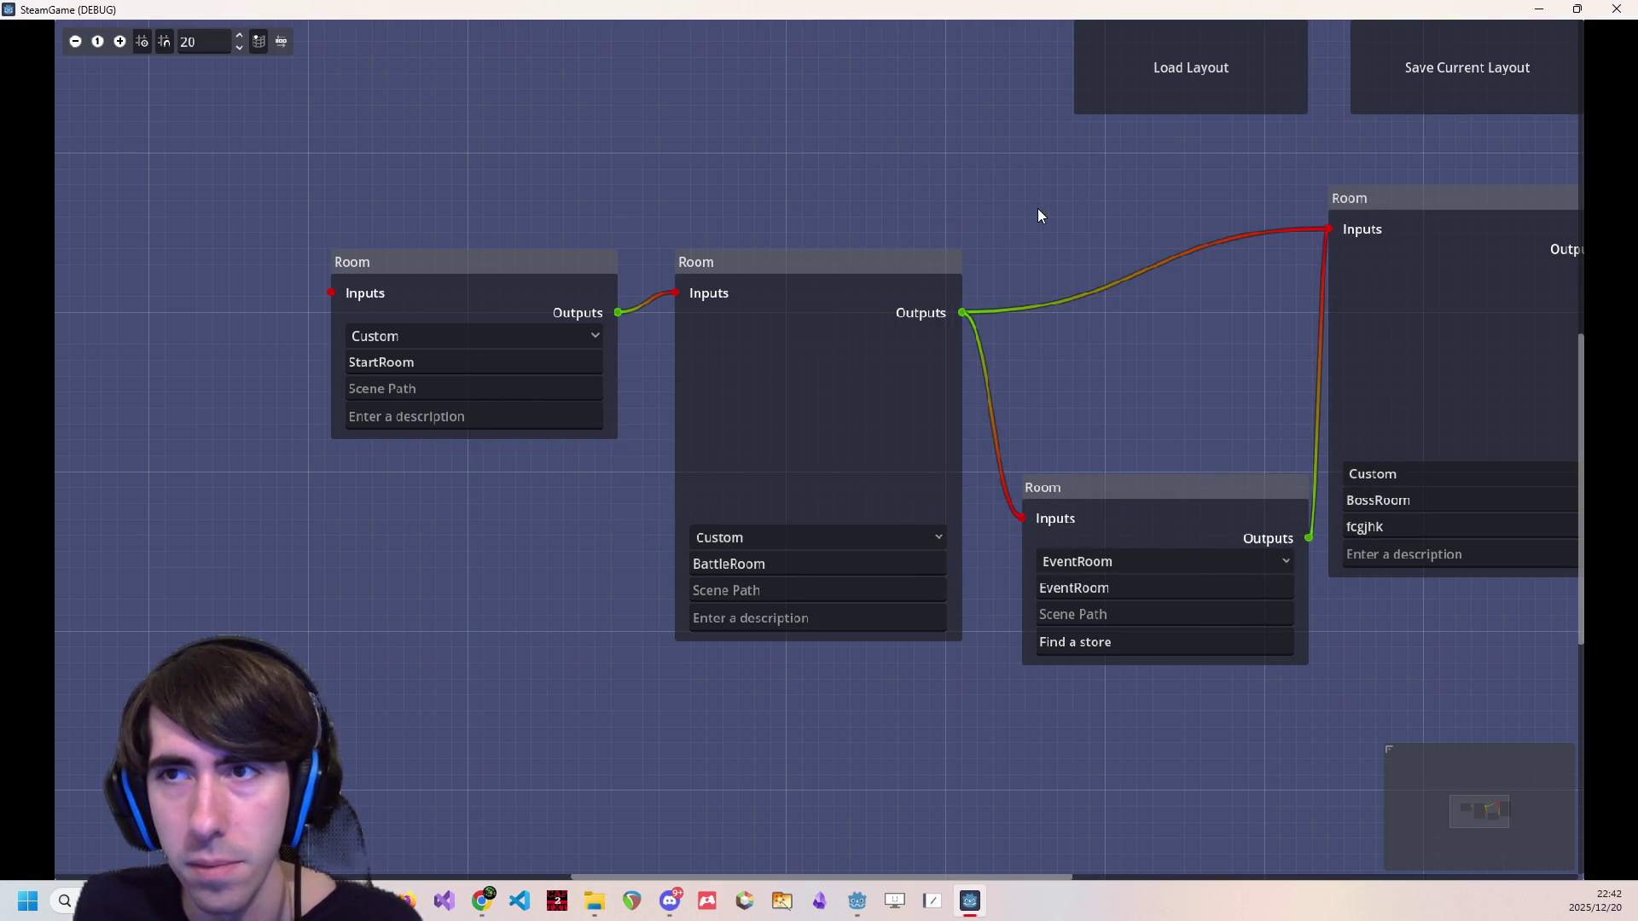
Reload quest1Layout.json and reconnect BattleRoom→EventRoom→BossRoom
click(1125, 97)
click(988, 365)
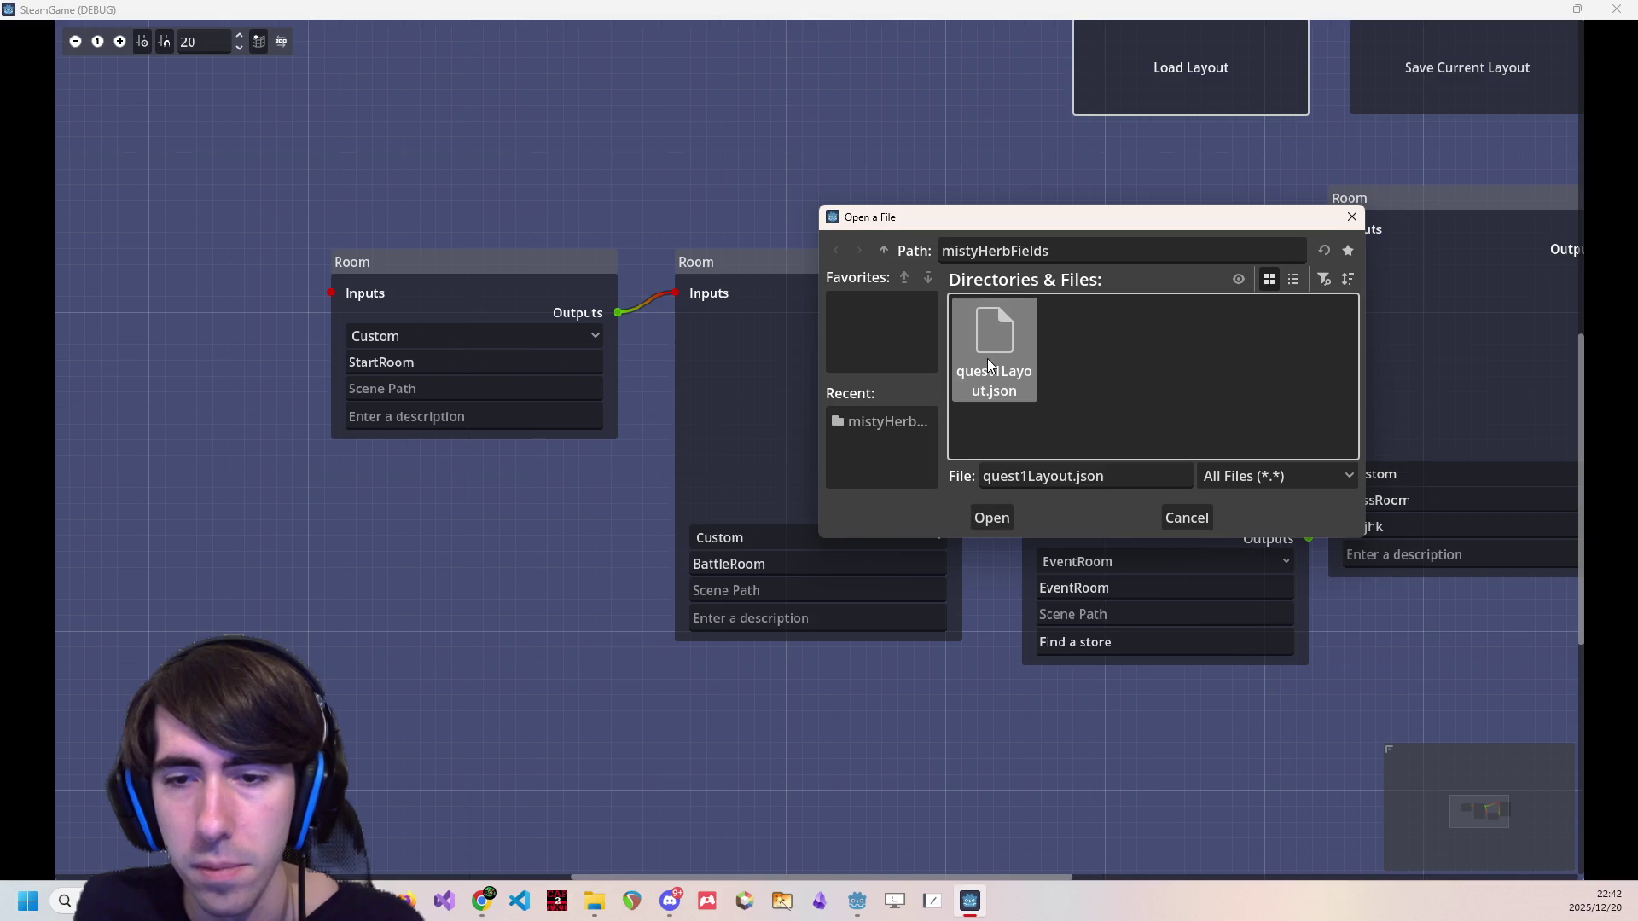
double_click(989, 360)
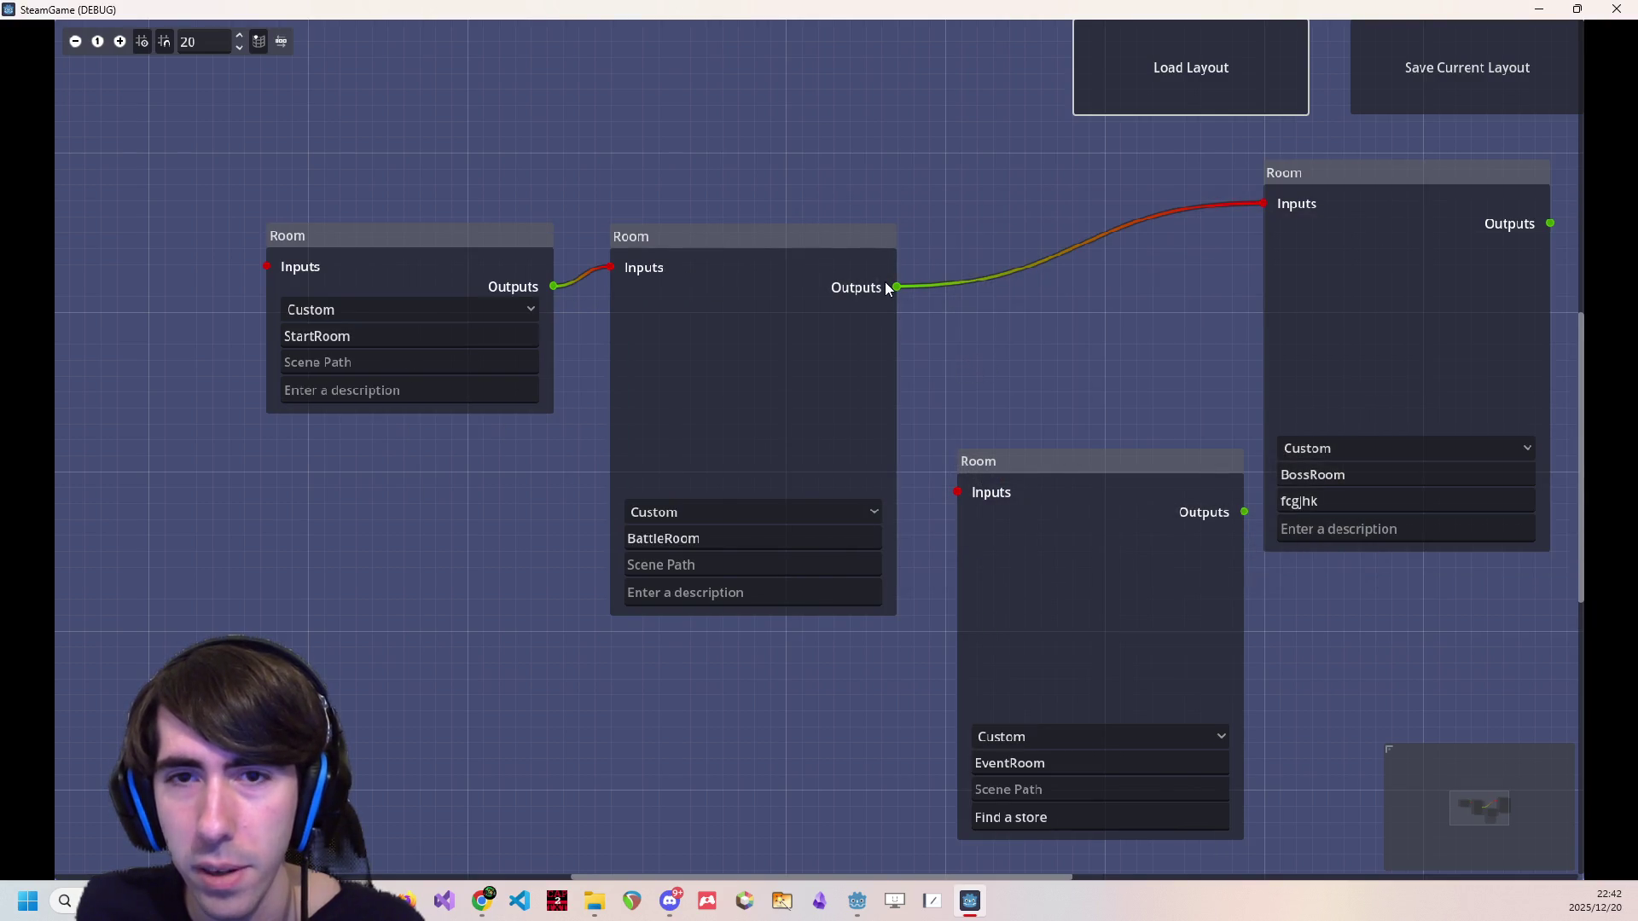
drag(896, 288, 956, 498)
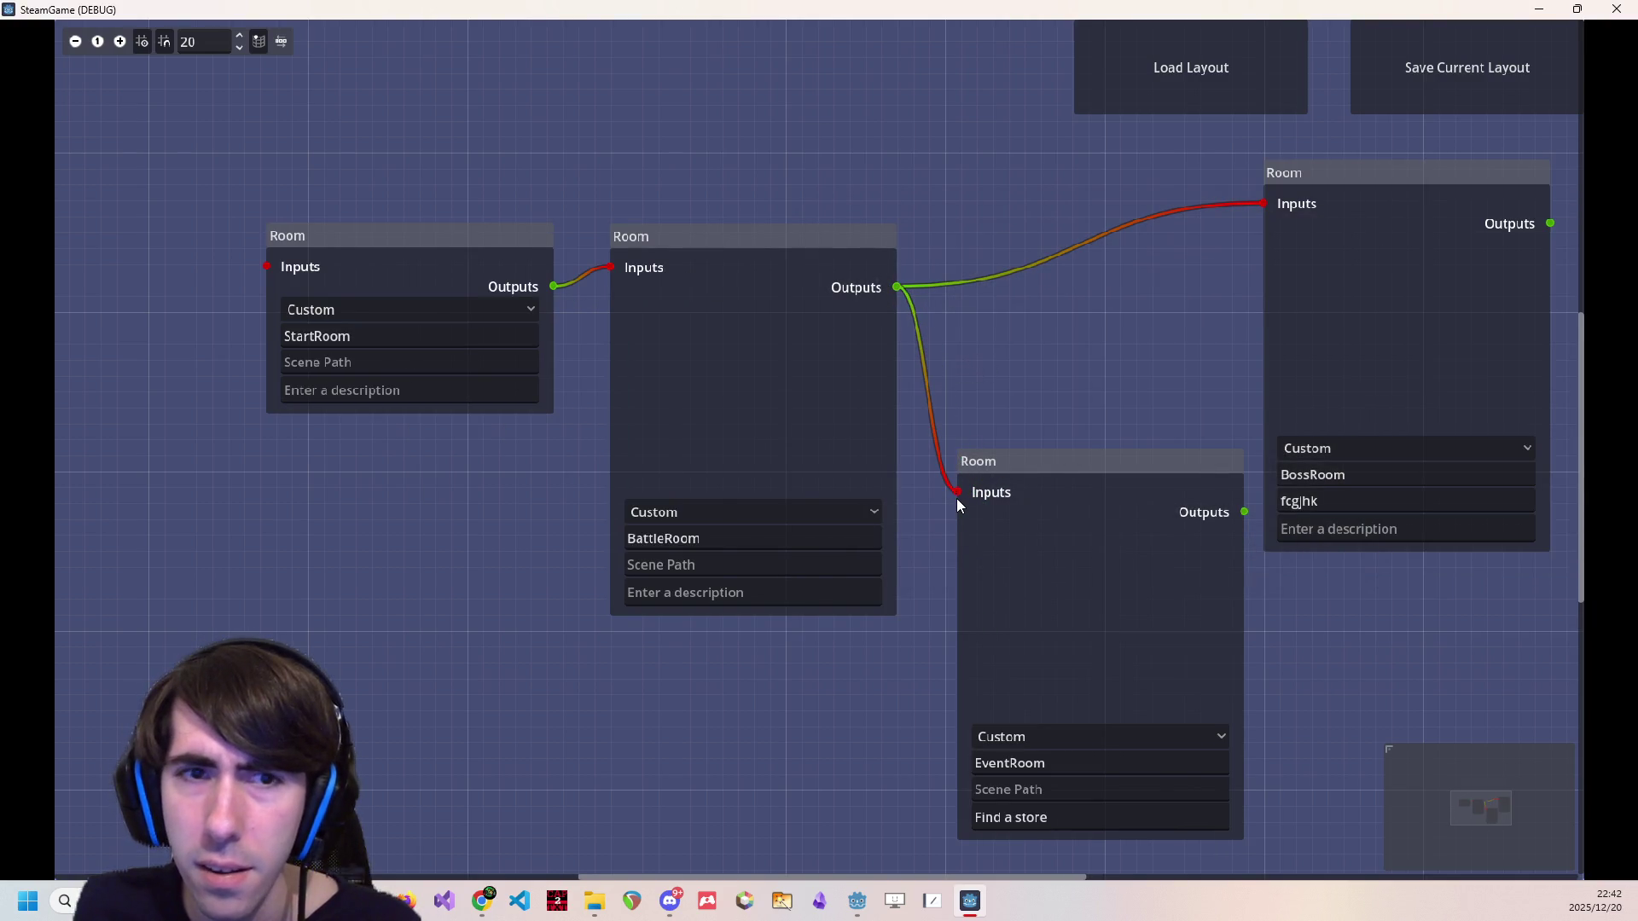
drag(1244, 514, 1264, 205)
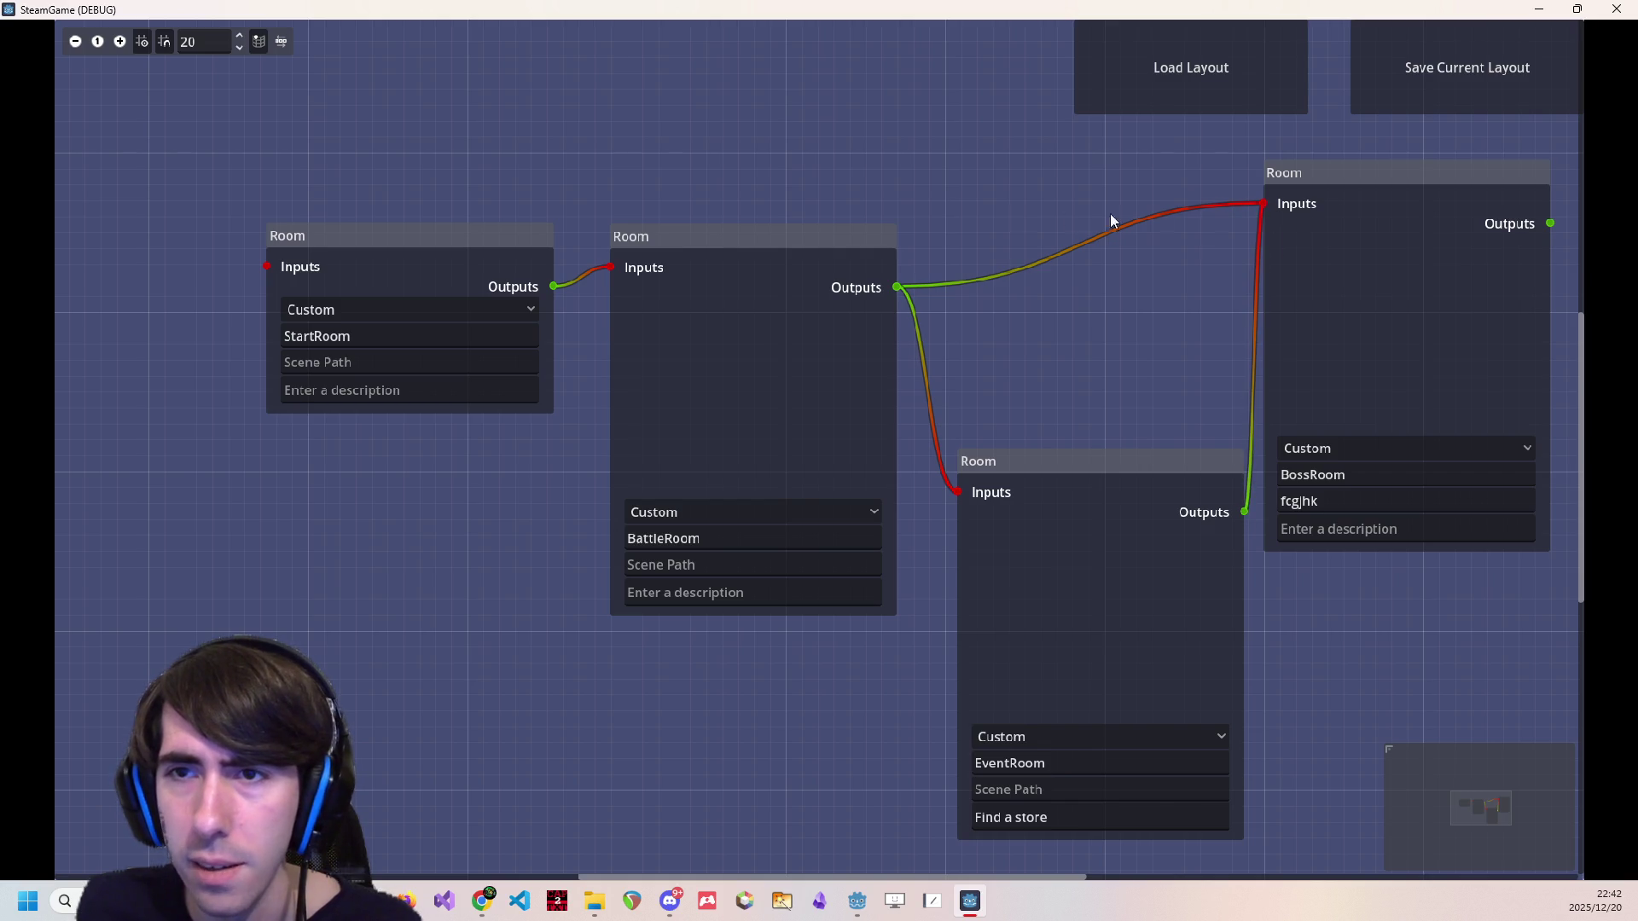
Overwrite quest1Layout.json again, then reload it to verify the connections persist
click(1441, 45)
double_click(995, 341)
double_click(976, 336)
click(699, 484)
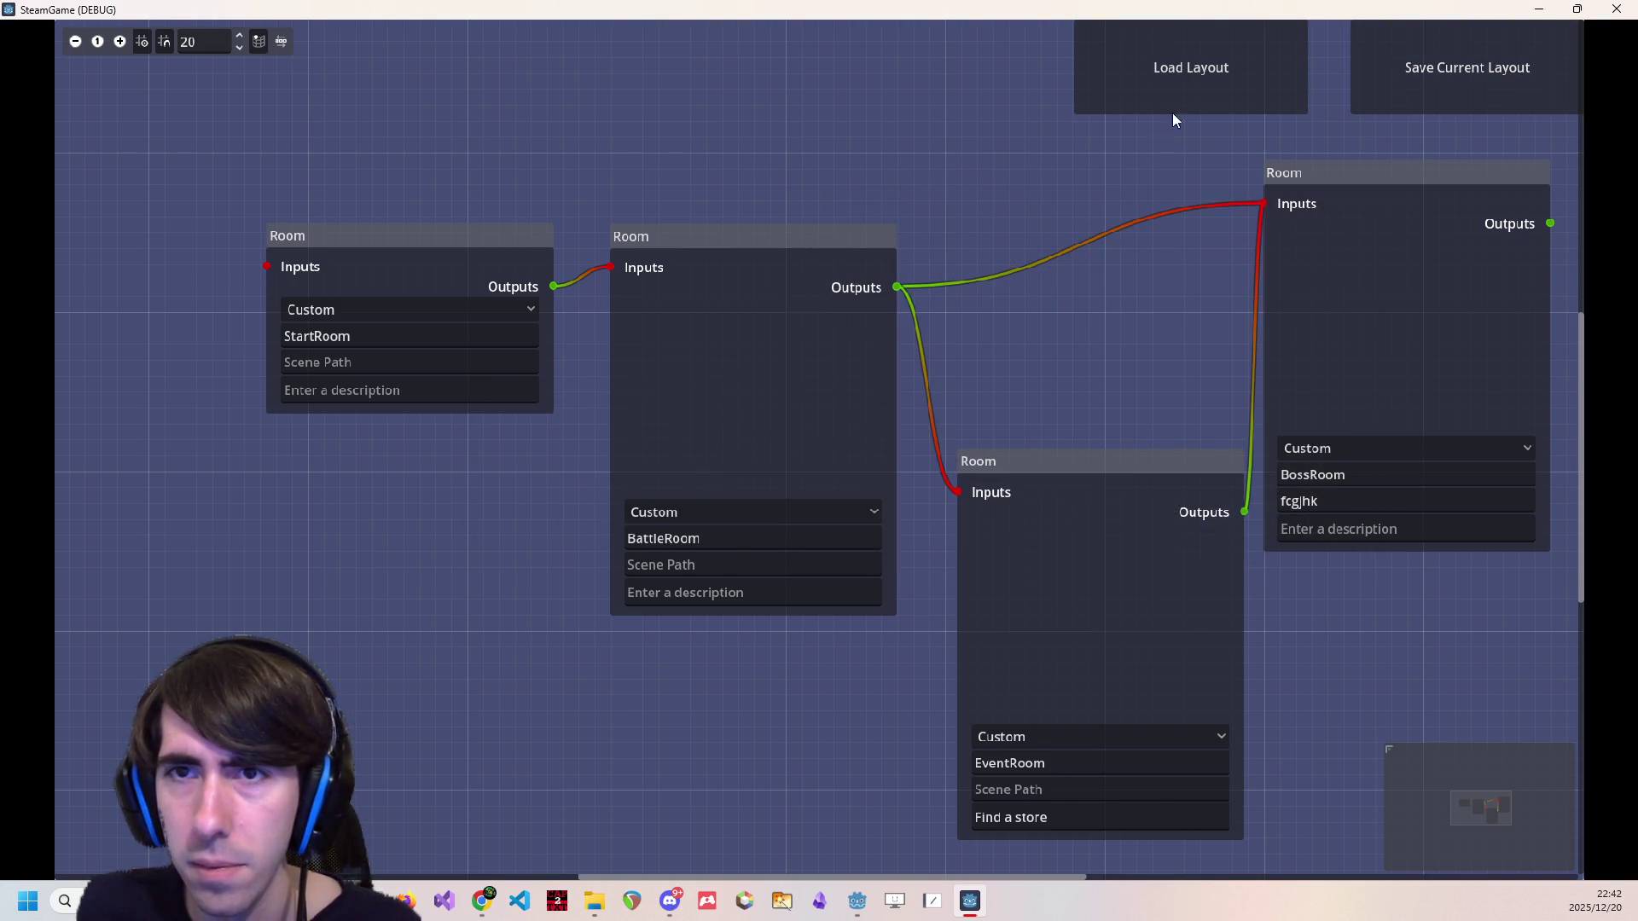
click(1168, 94)
double_click(967, 339)
double_click(966, 340)
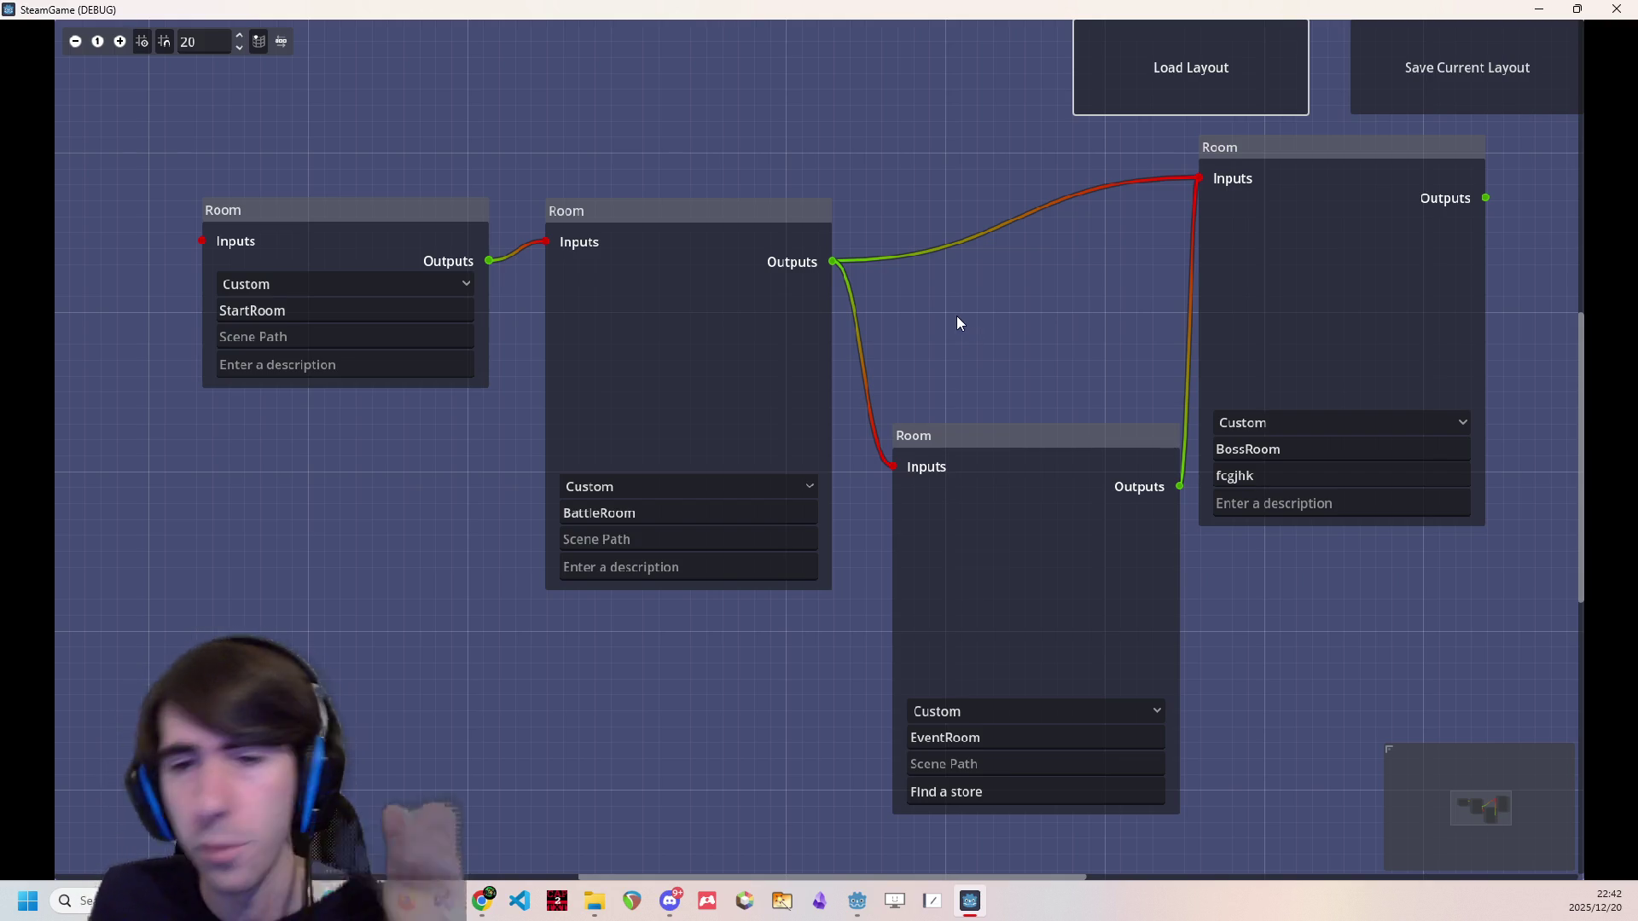
Rearrange the nodes, clear the graph, and reload quest1Layout.json into the empty graph
mouse_move(1042, 454)
mouse_down()
mouse_move(1022, 411)
mouse_move(1022, 474)
mouse_up()
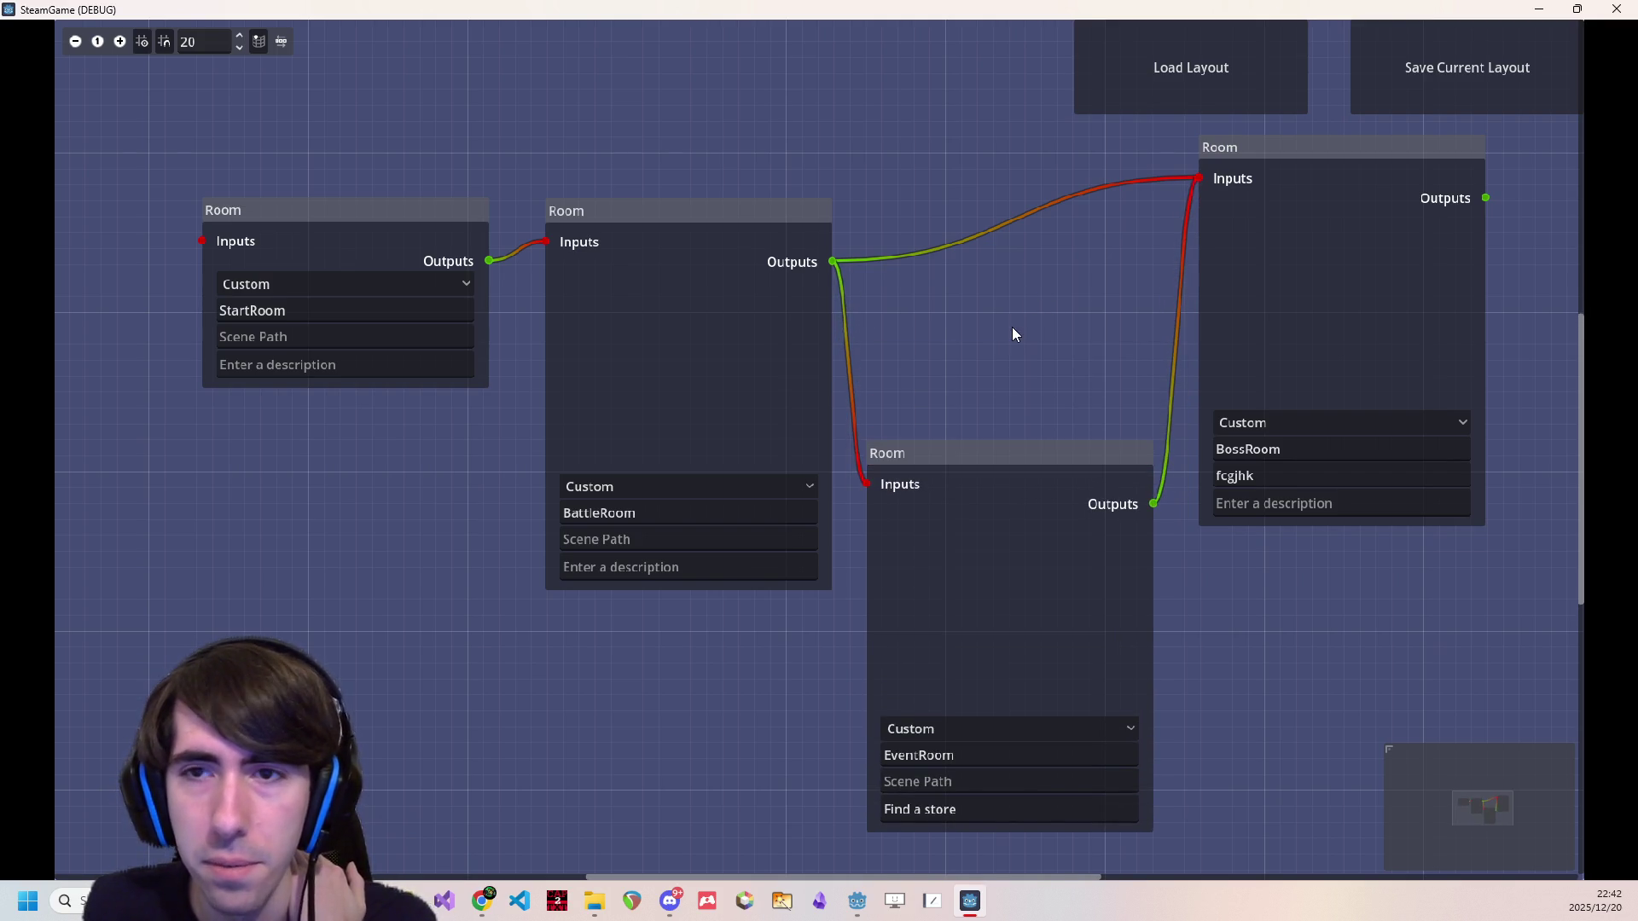
mouse_move(887, 212)
mouse_down()
mouse_move(955, 255)
mouse_move(980, 306)
mouse_up()
mouse_move(792, 210)
mouse_down()
mouse_move(1008, 211)
mouse_move(722, 166)
mouse_up()
click(253, 326)
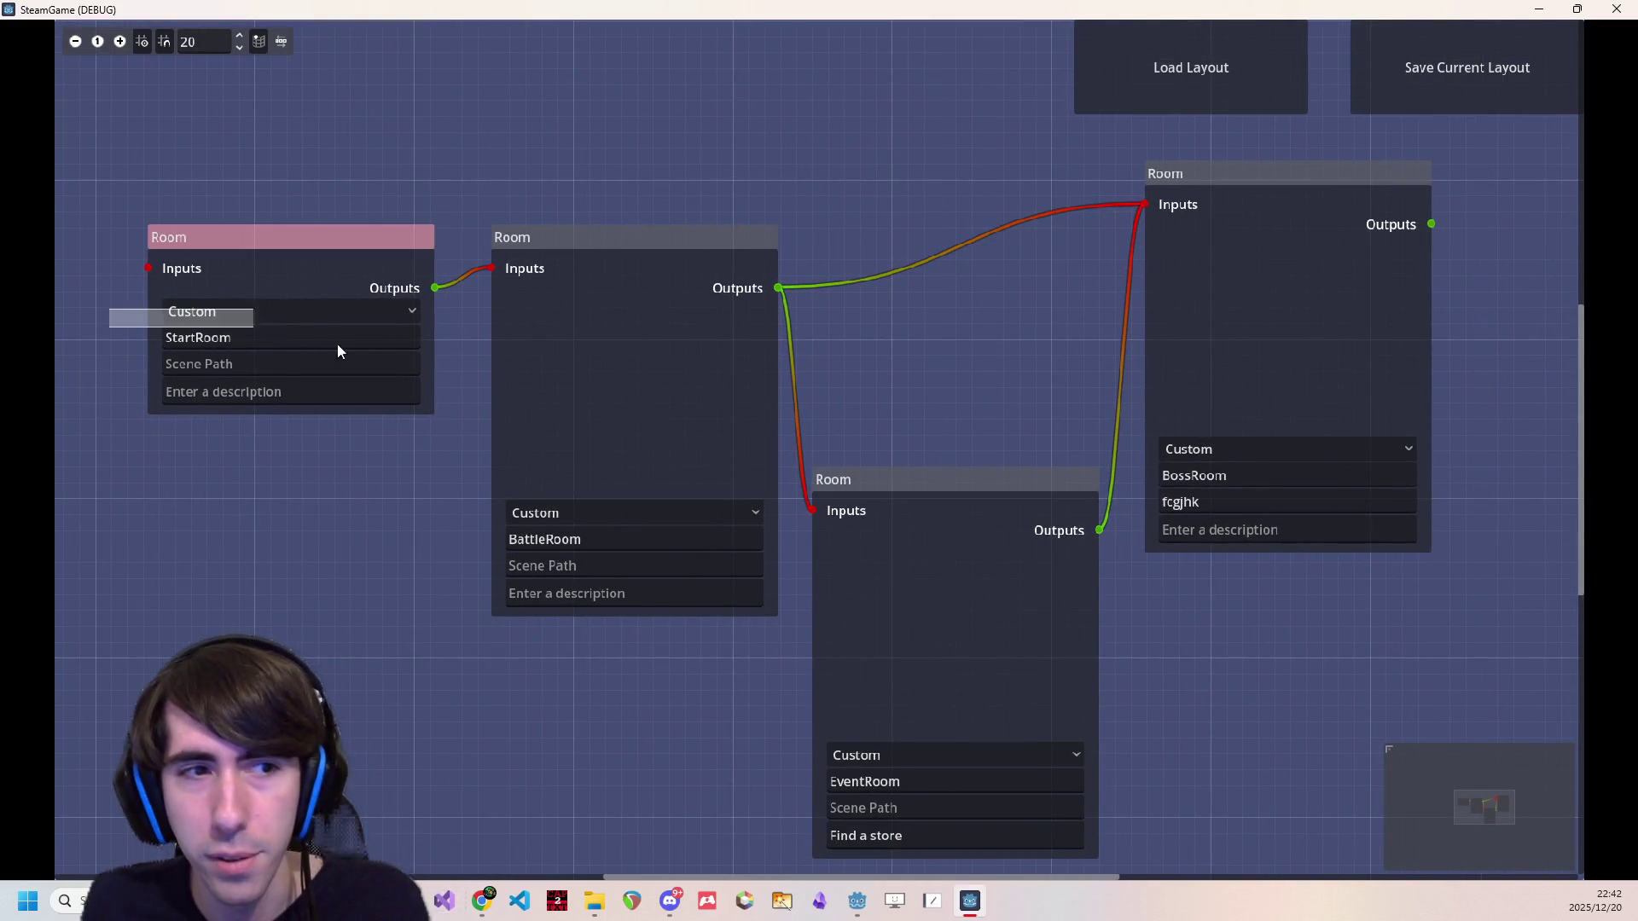
key(Delete)
click(1183, 66)
click(989, 329)
double_click(989, 329)
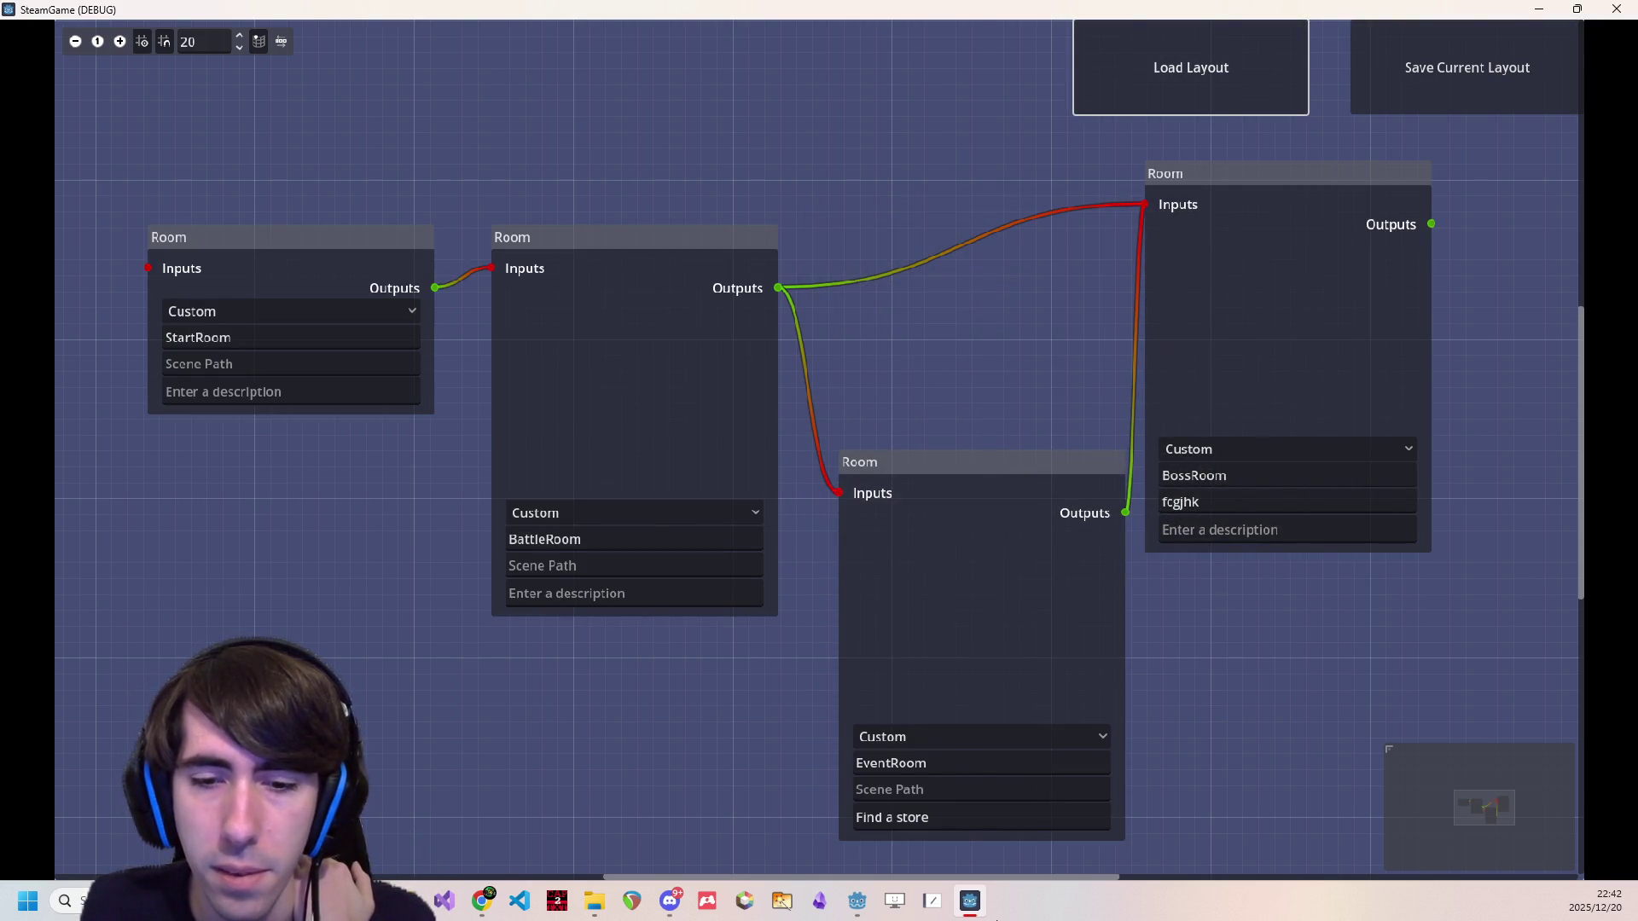
Add a new room with the N shortcut, delete it, and close the game window
scroll(979, 285, down, 3)
mouse_move(935, 319)
mouse_down()
mouse_move(980, 476)
mouse_move(889, 415)
mouse_up()
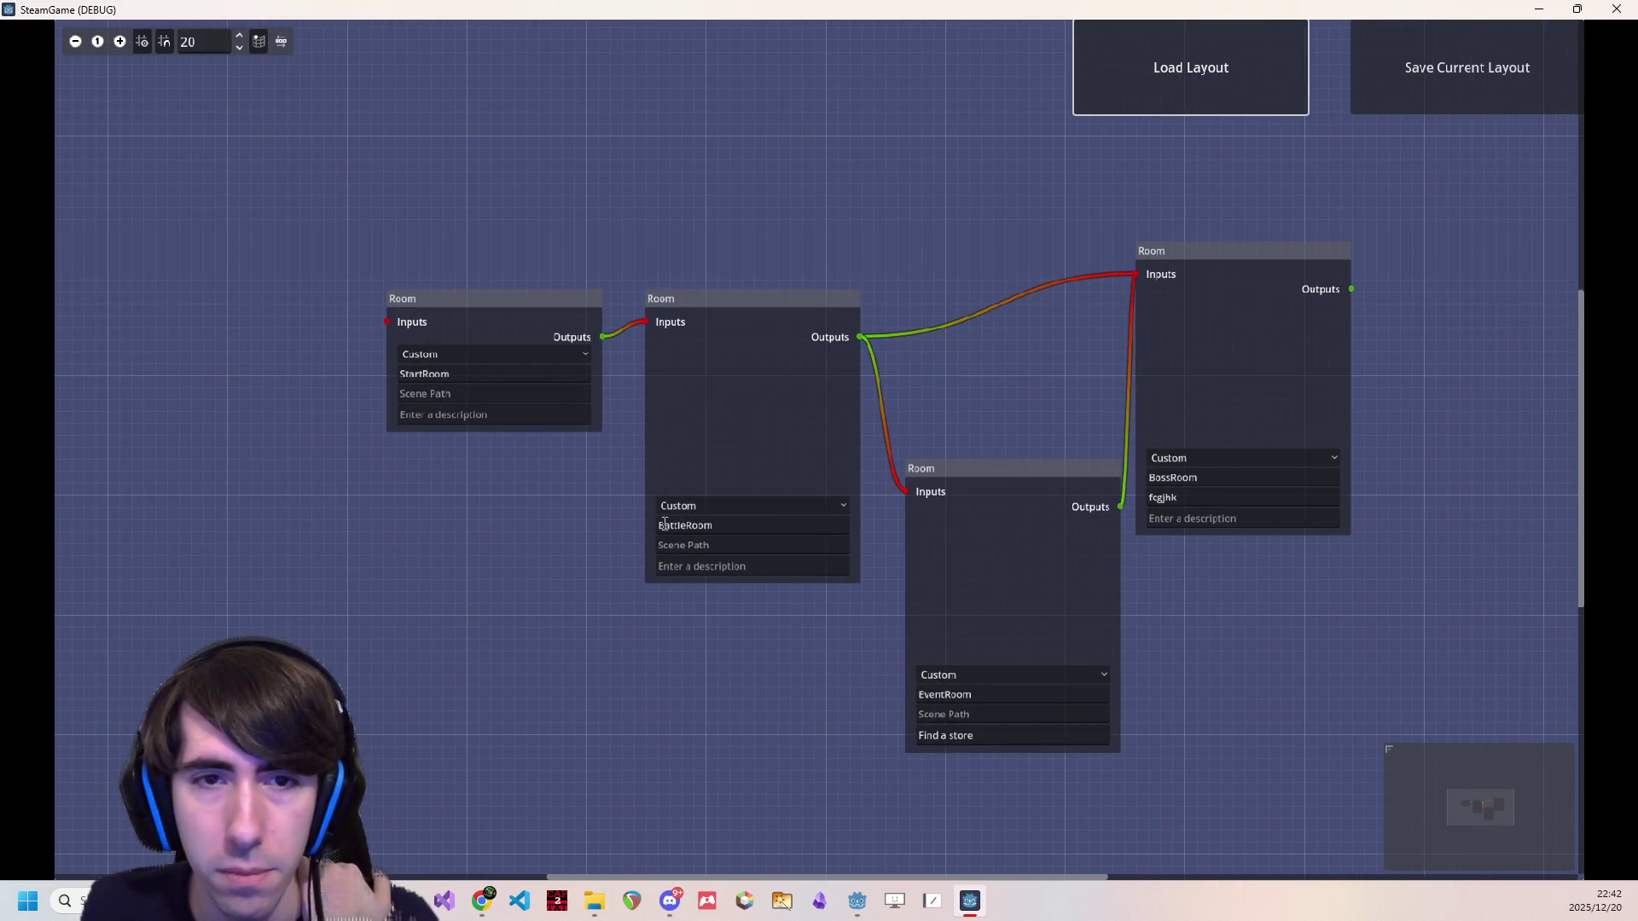
scroll(606, 364, right, 5)
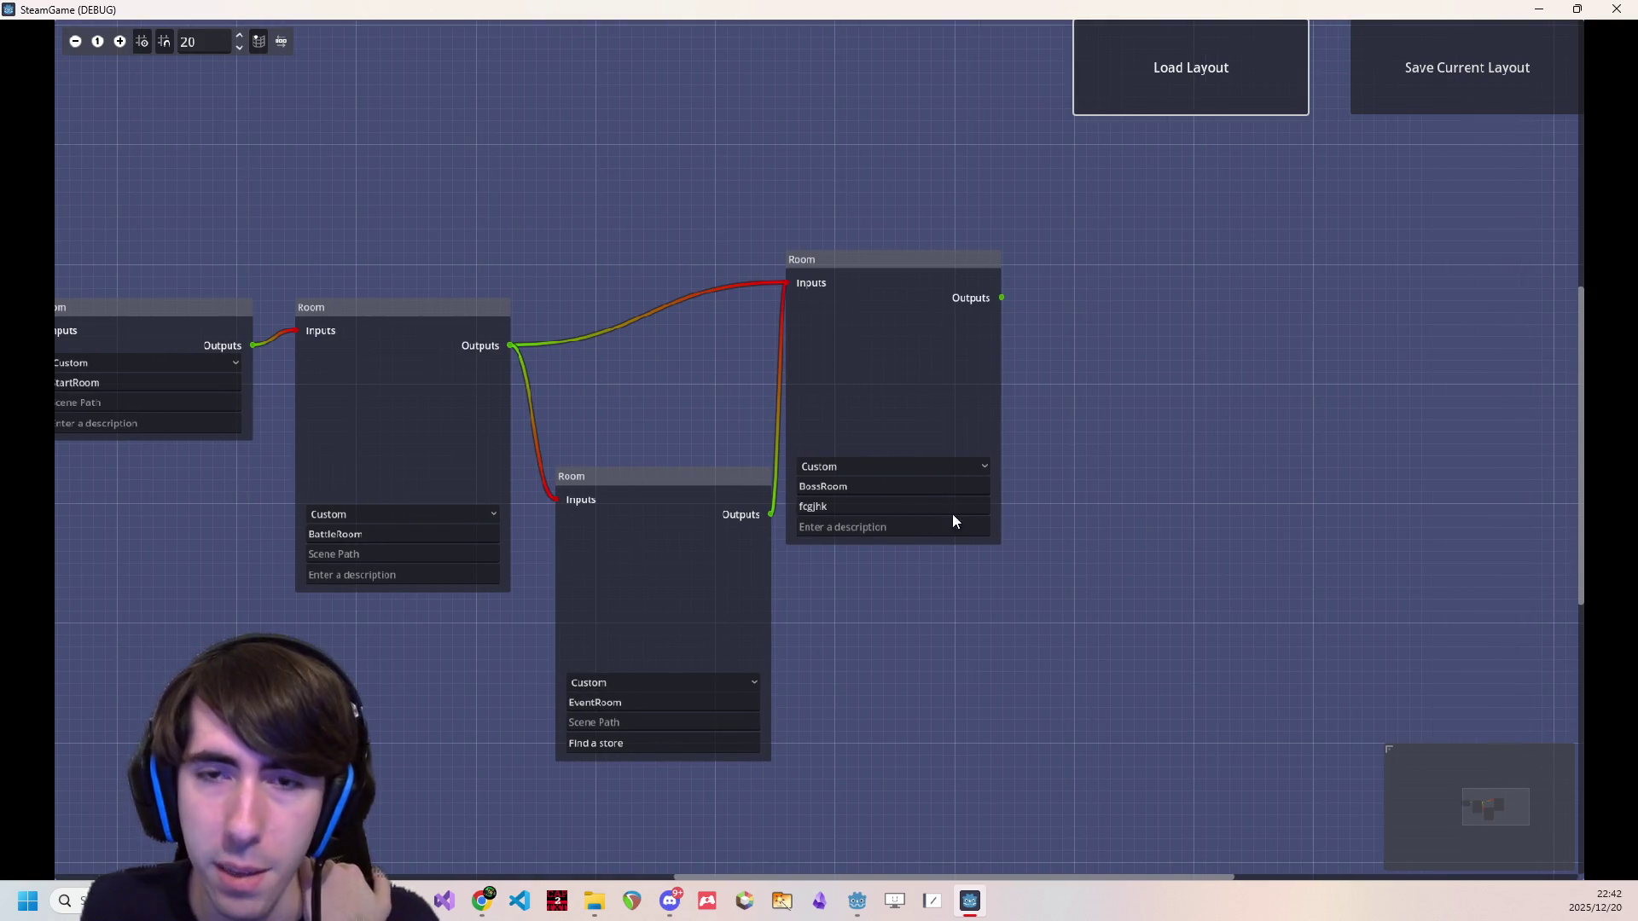
scroll(597, 334, up, 2)
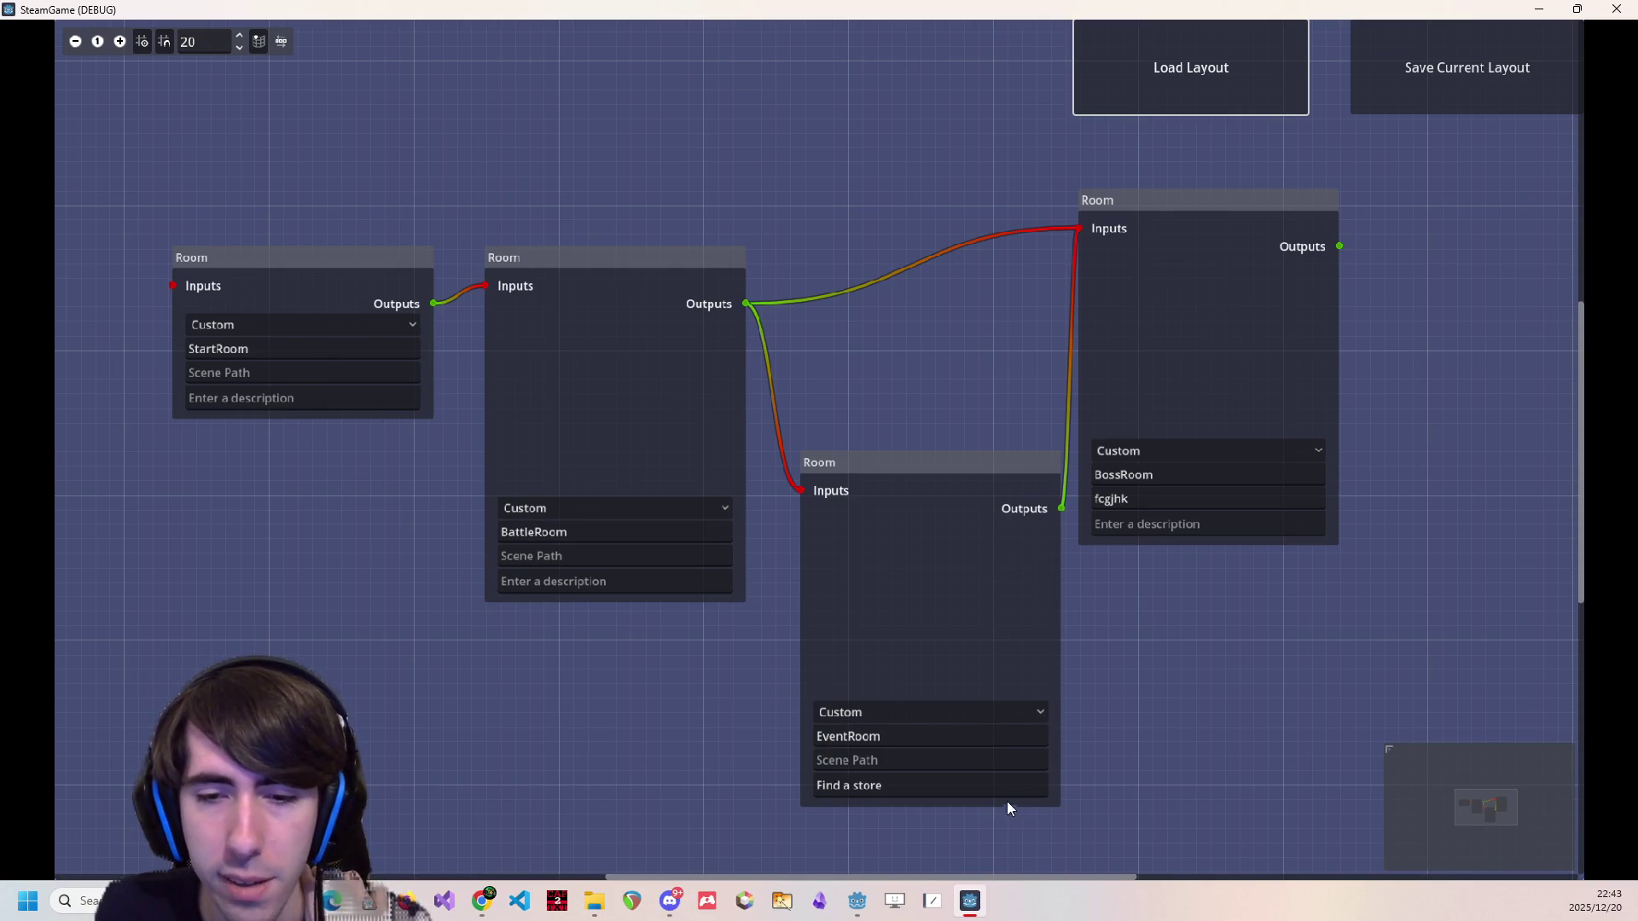
scroll(857, 326, down, 2)
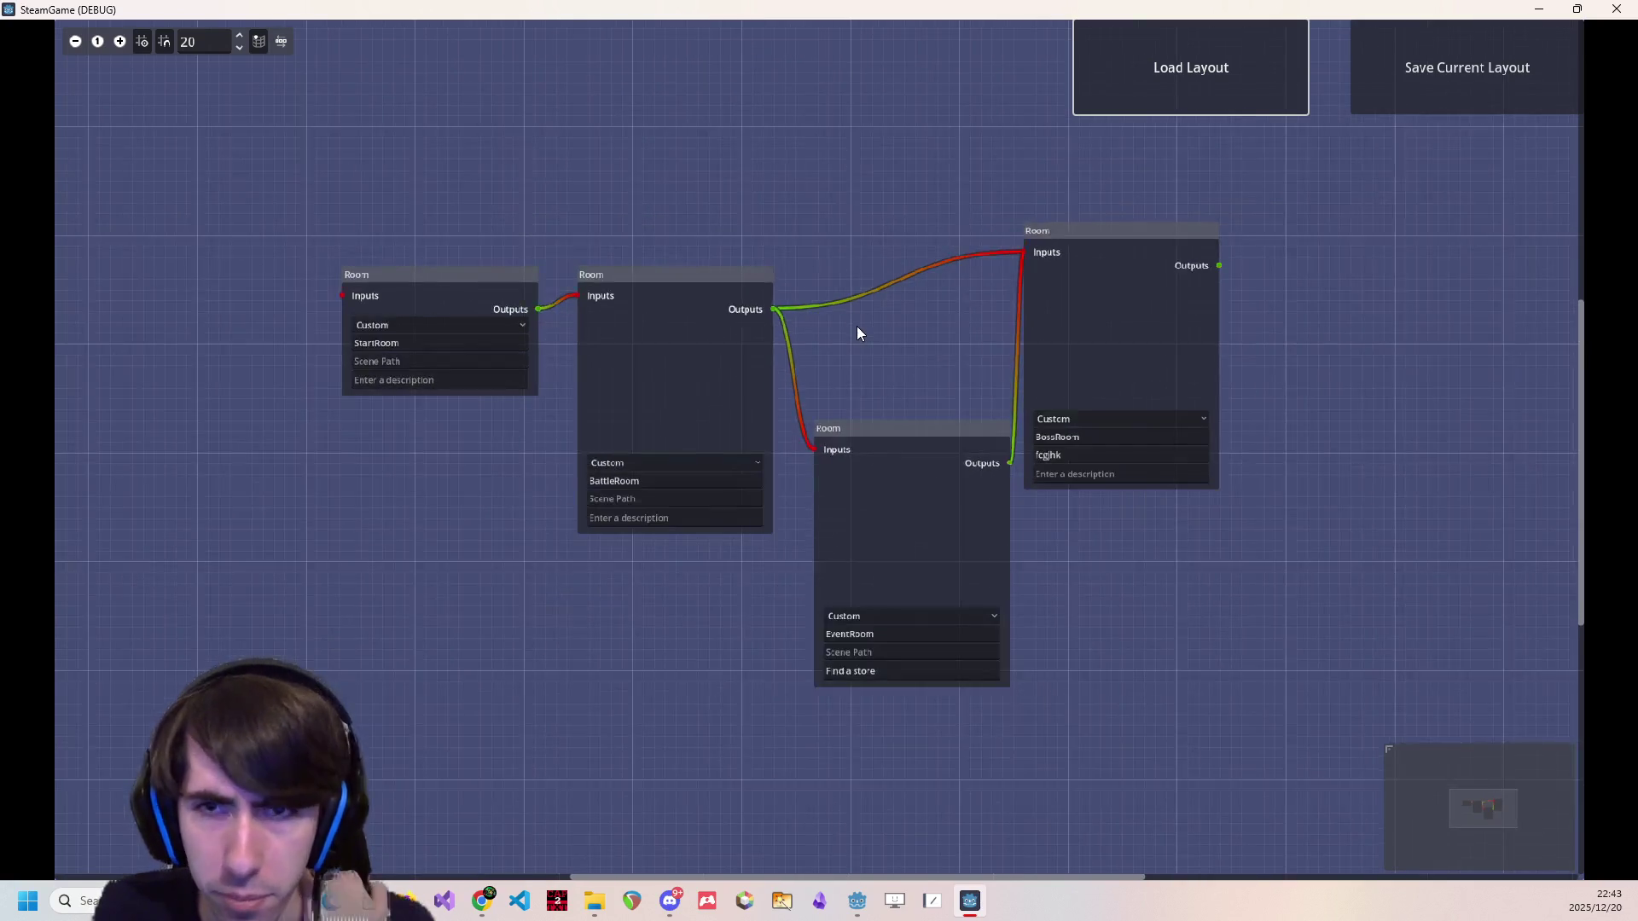
scroll(835, 318, up, 3)
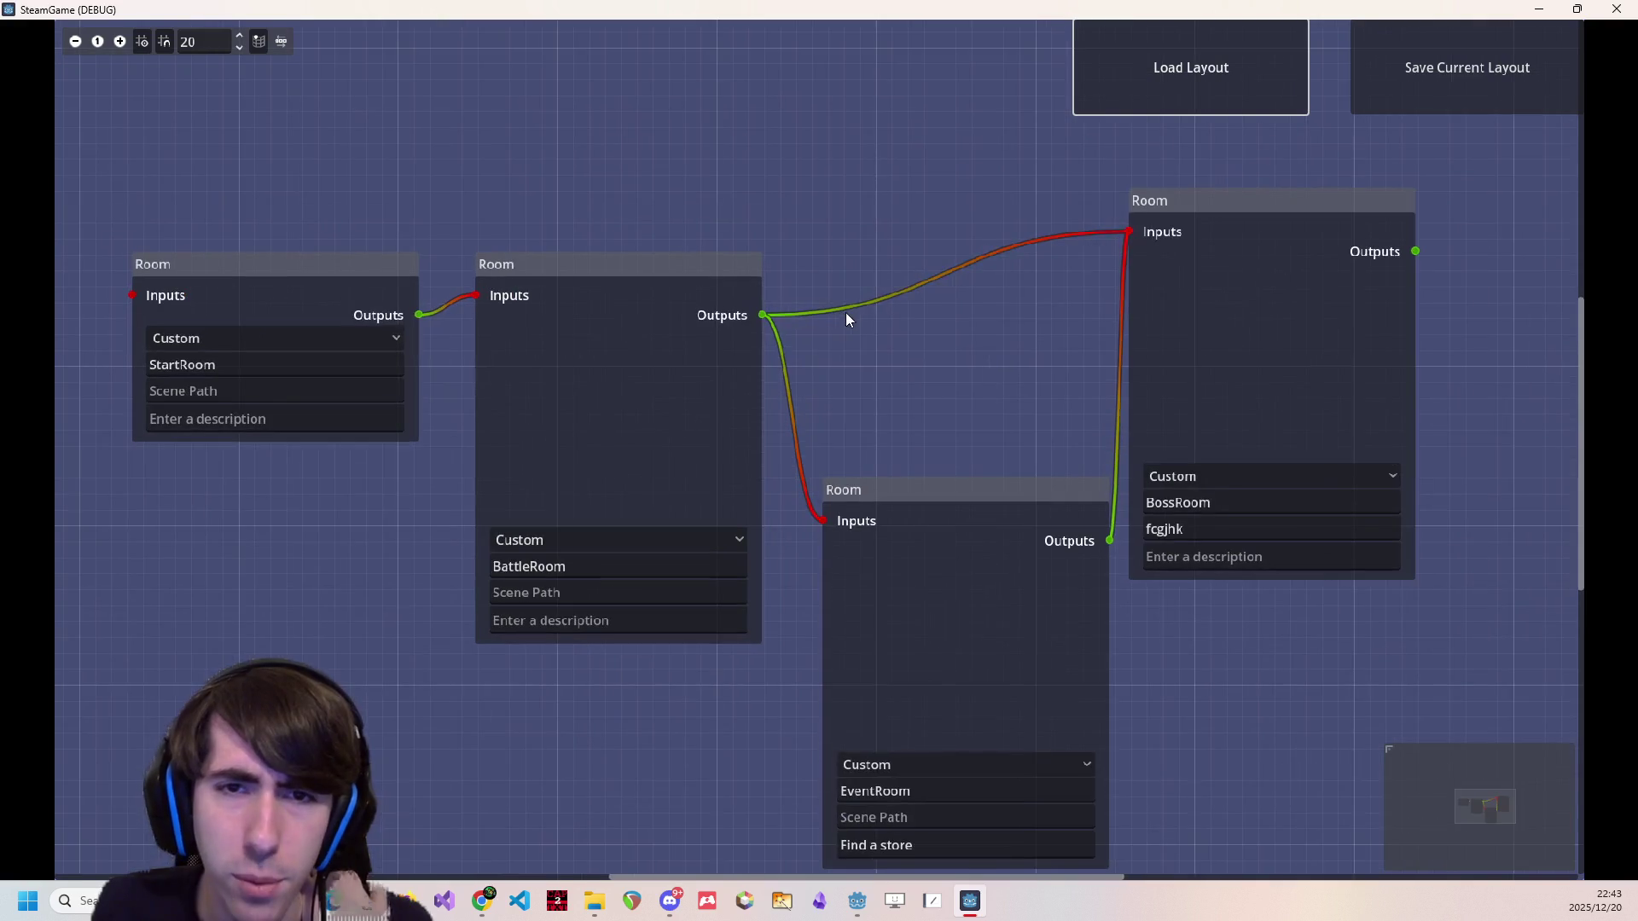
key(n)
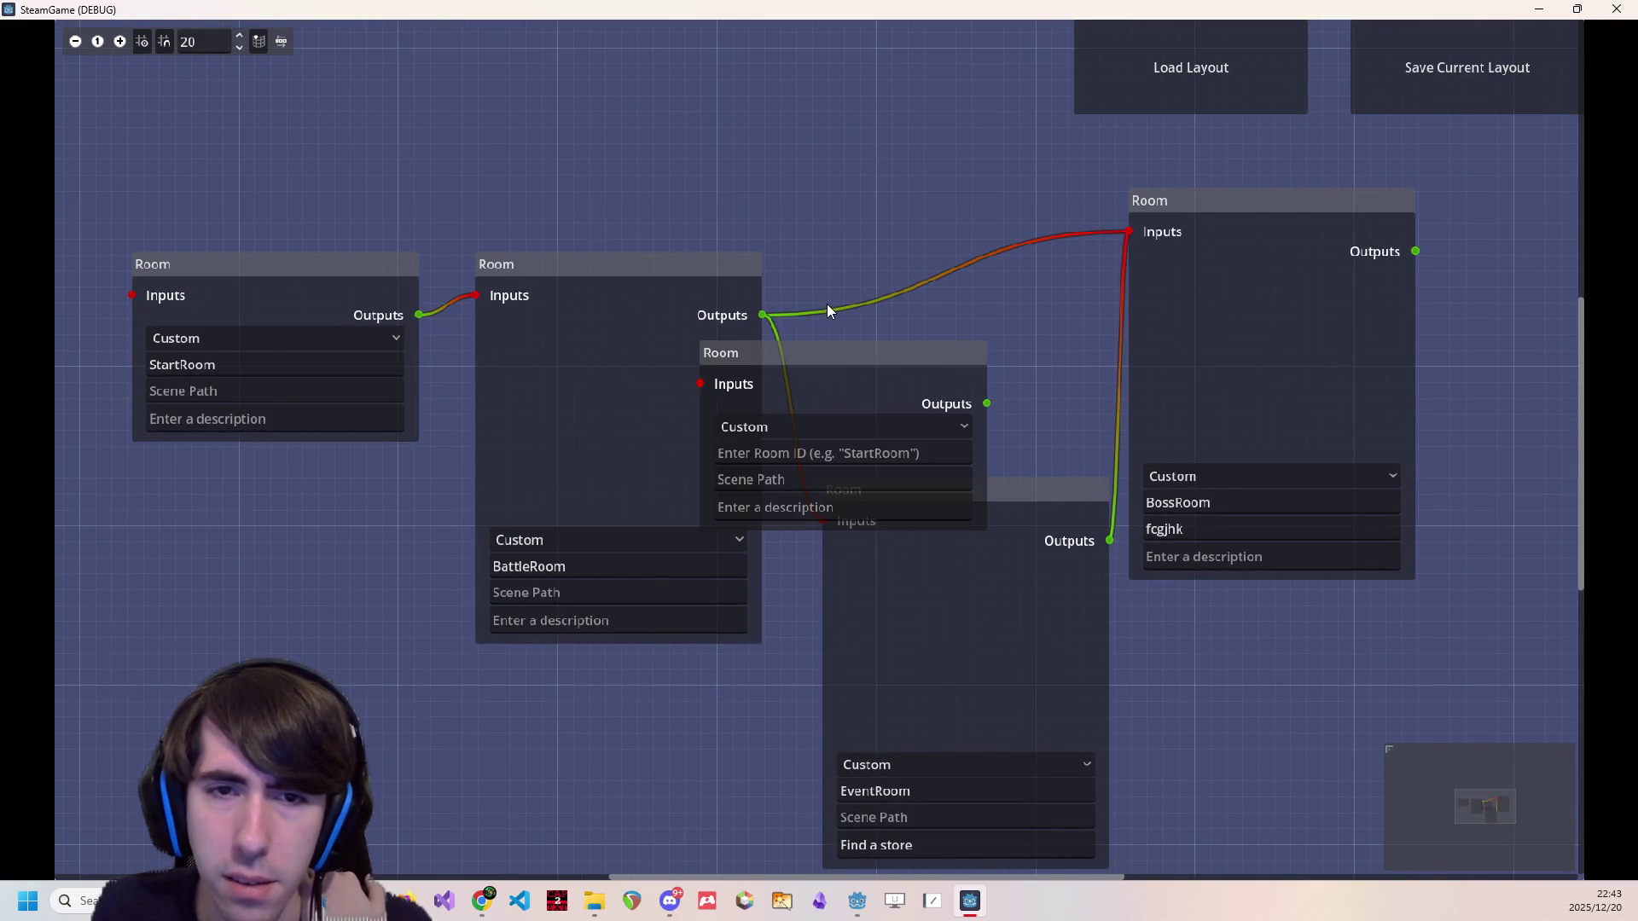
key(Delete)
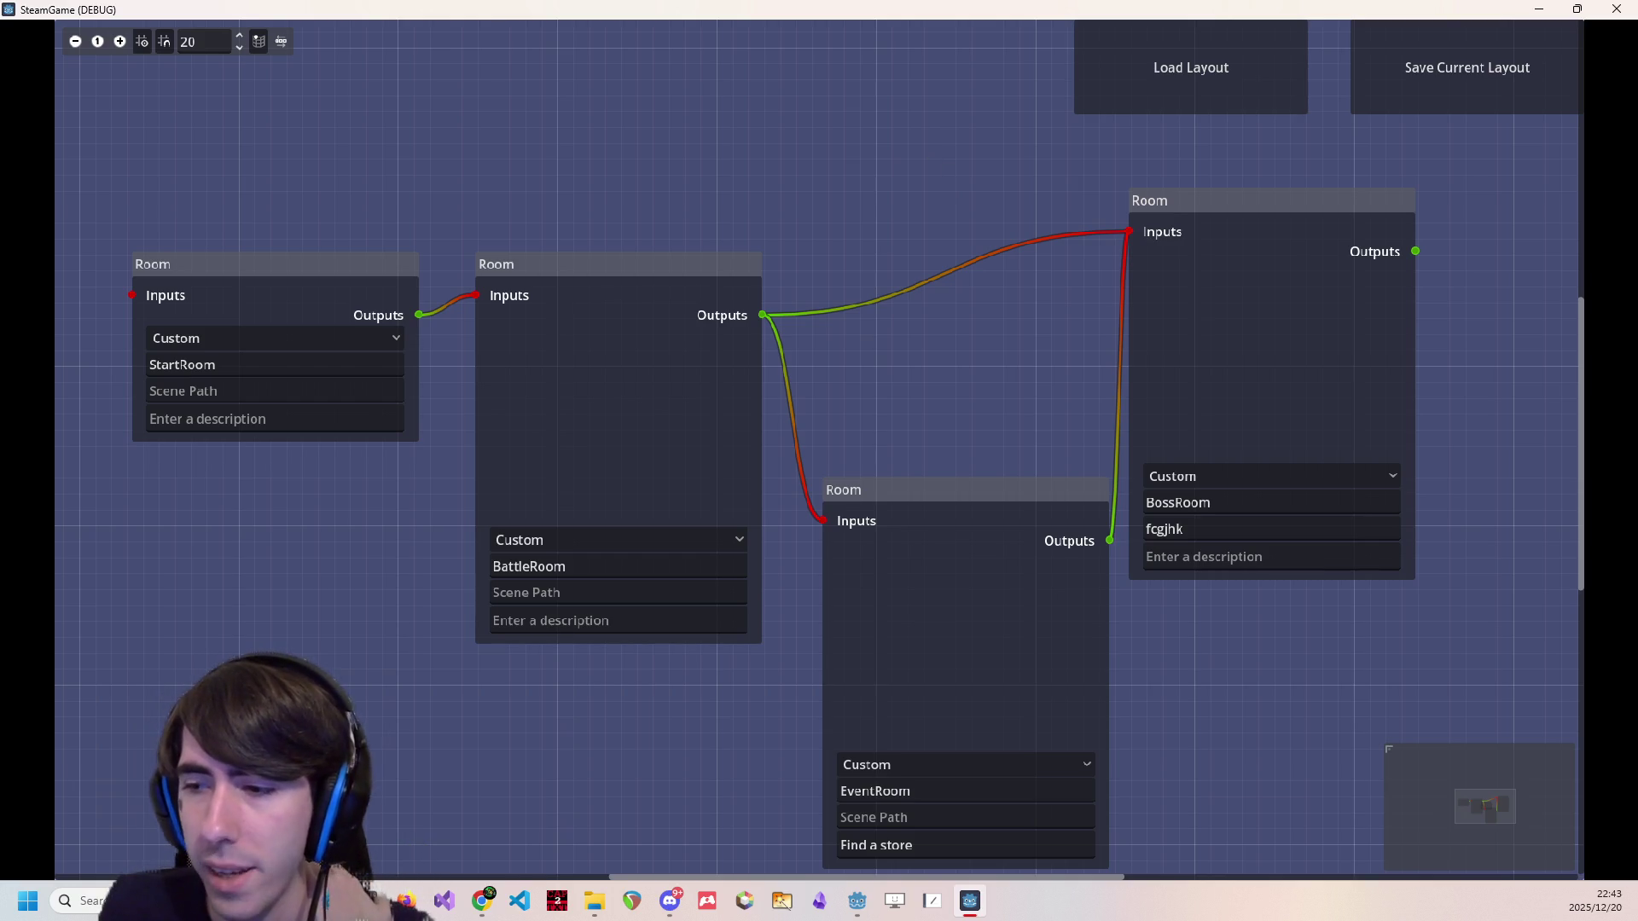
click(1616, 8)
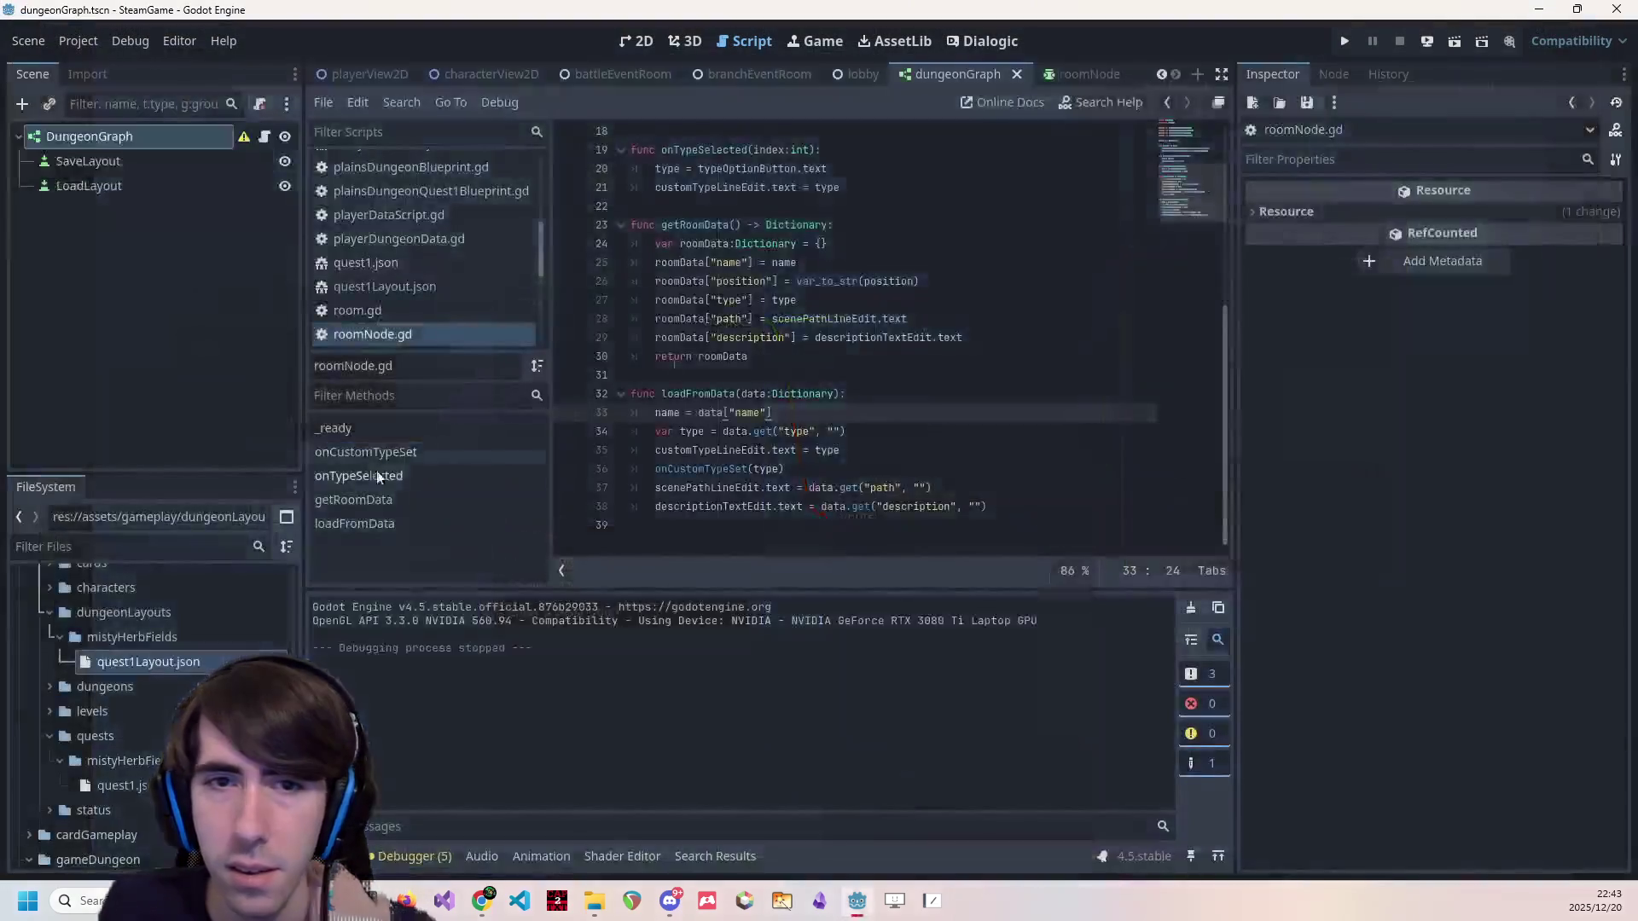
In dungeonGraph.gd's _ready, type 'request' to browse GraphEdit's request signals, then remove it
scroll(565, 283, up, 5)
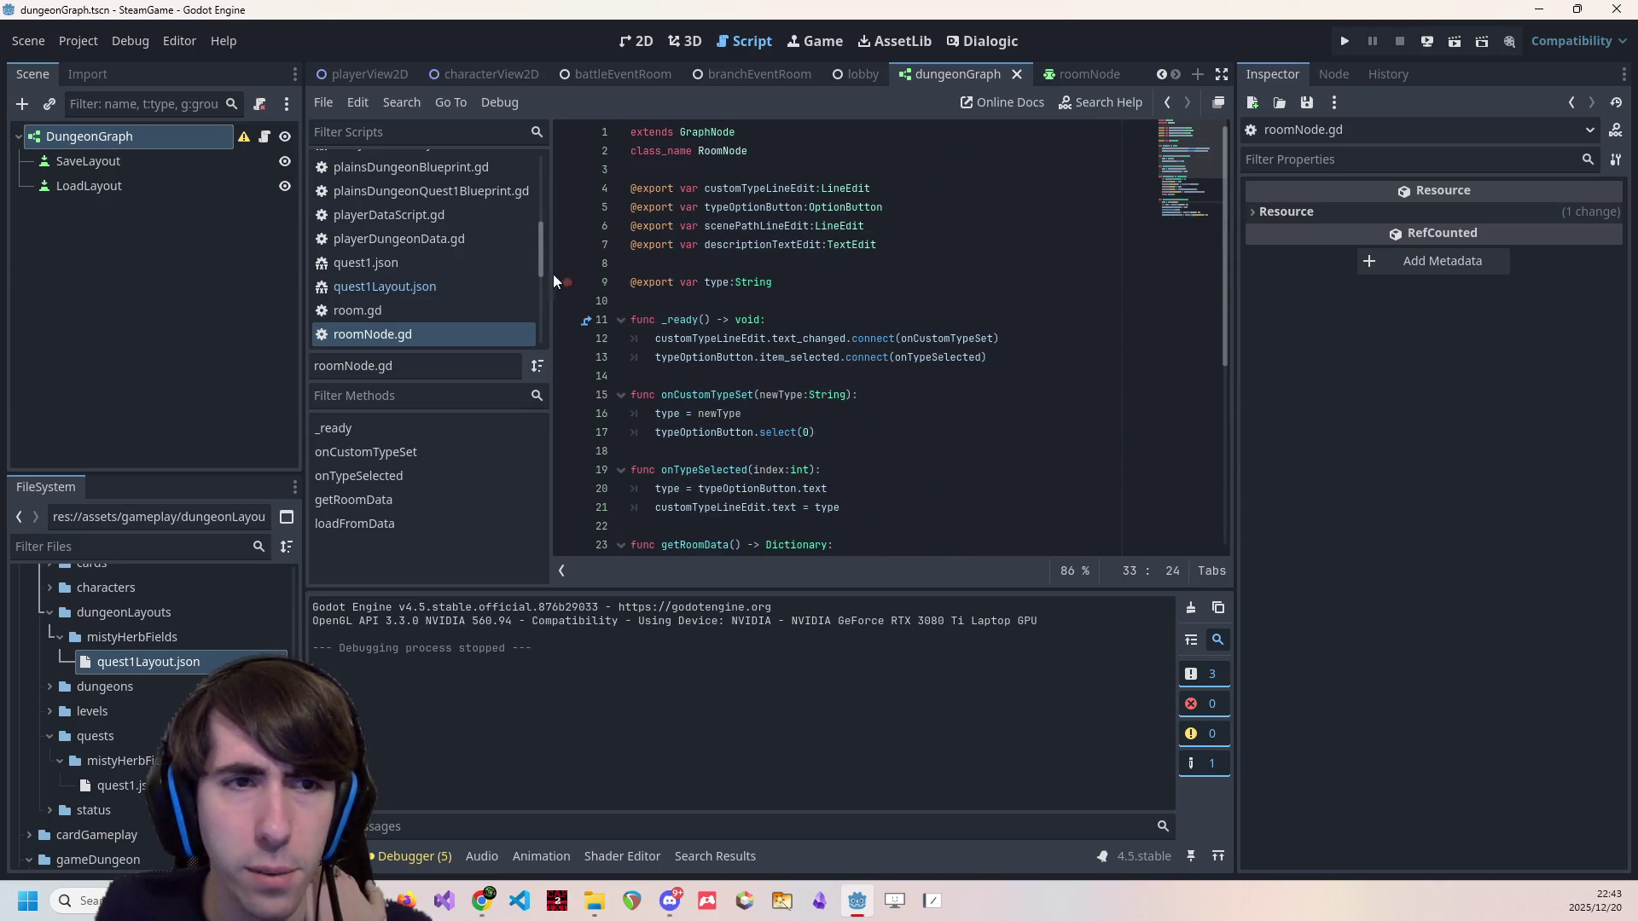
click(265, 136)
scroll(943, 352, up, 15)
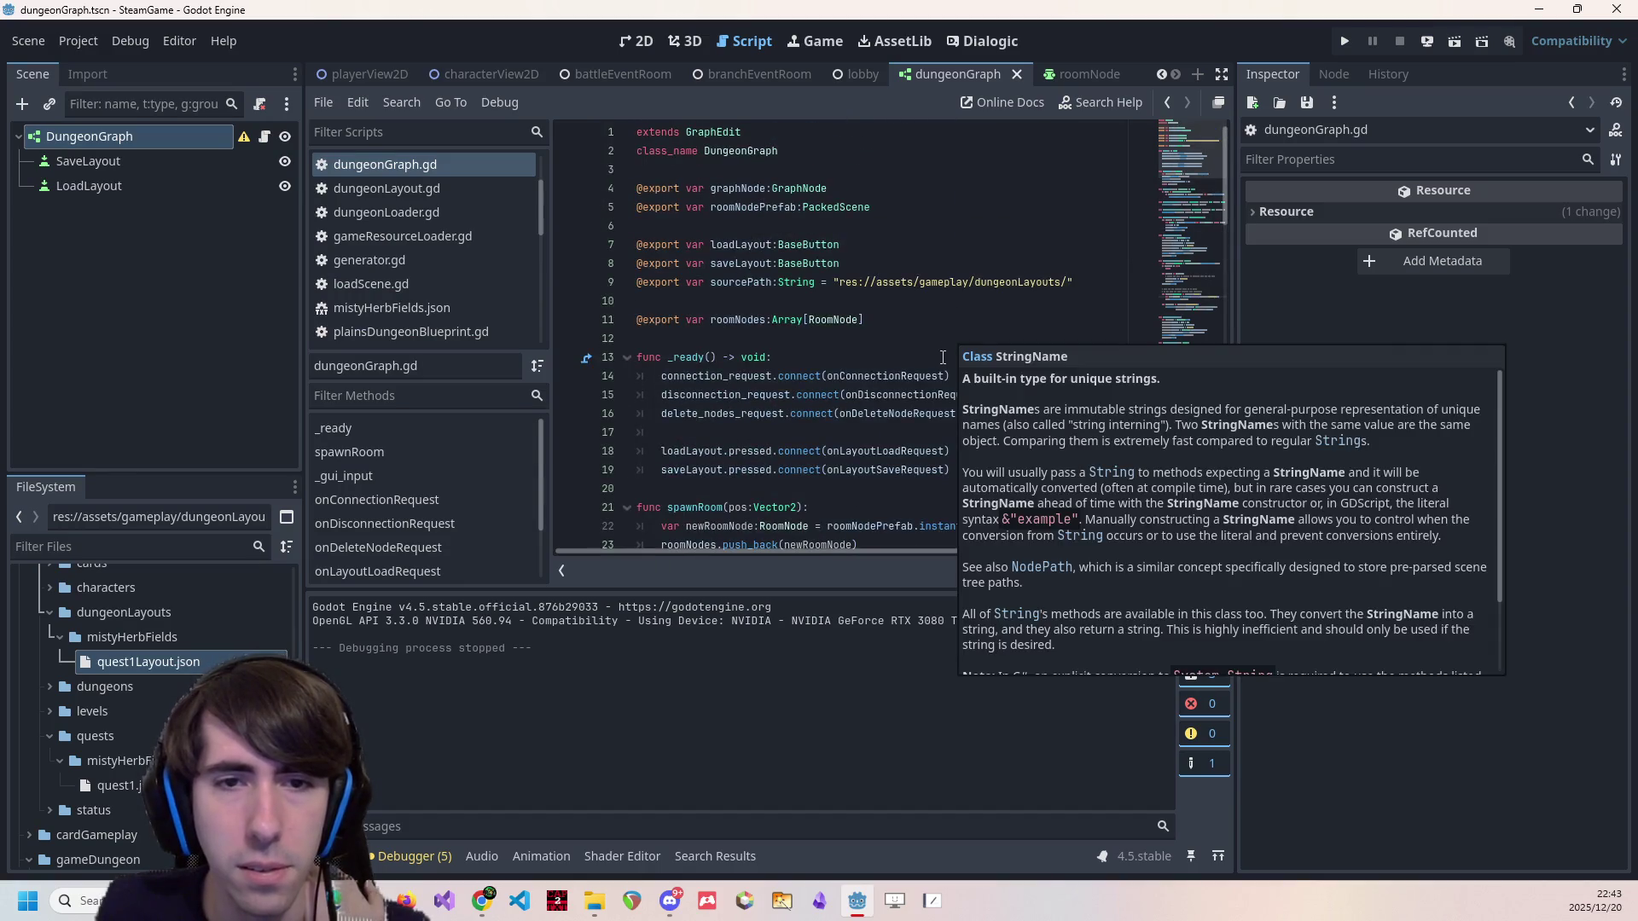
click(1023, 385)
key(Down)
key(Return)
key(Return)
text(req)
key(Escape)
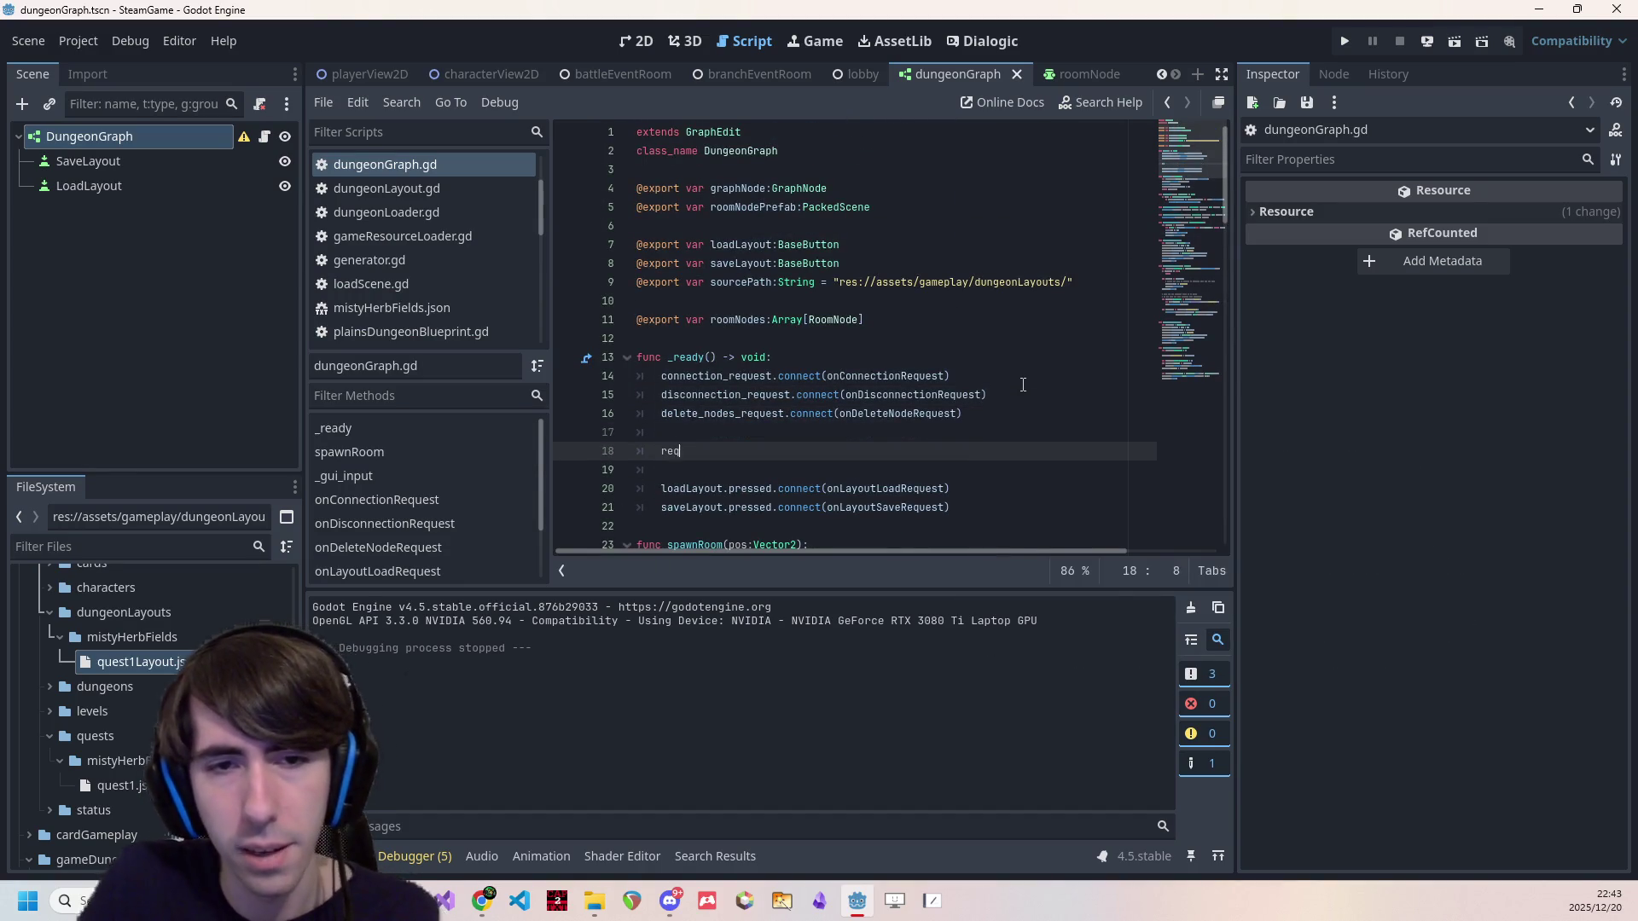
text(uest)
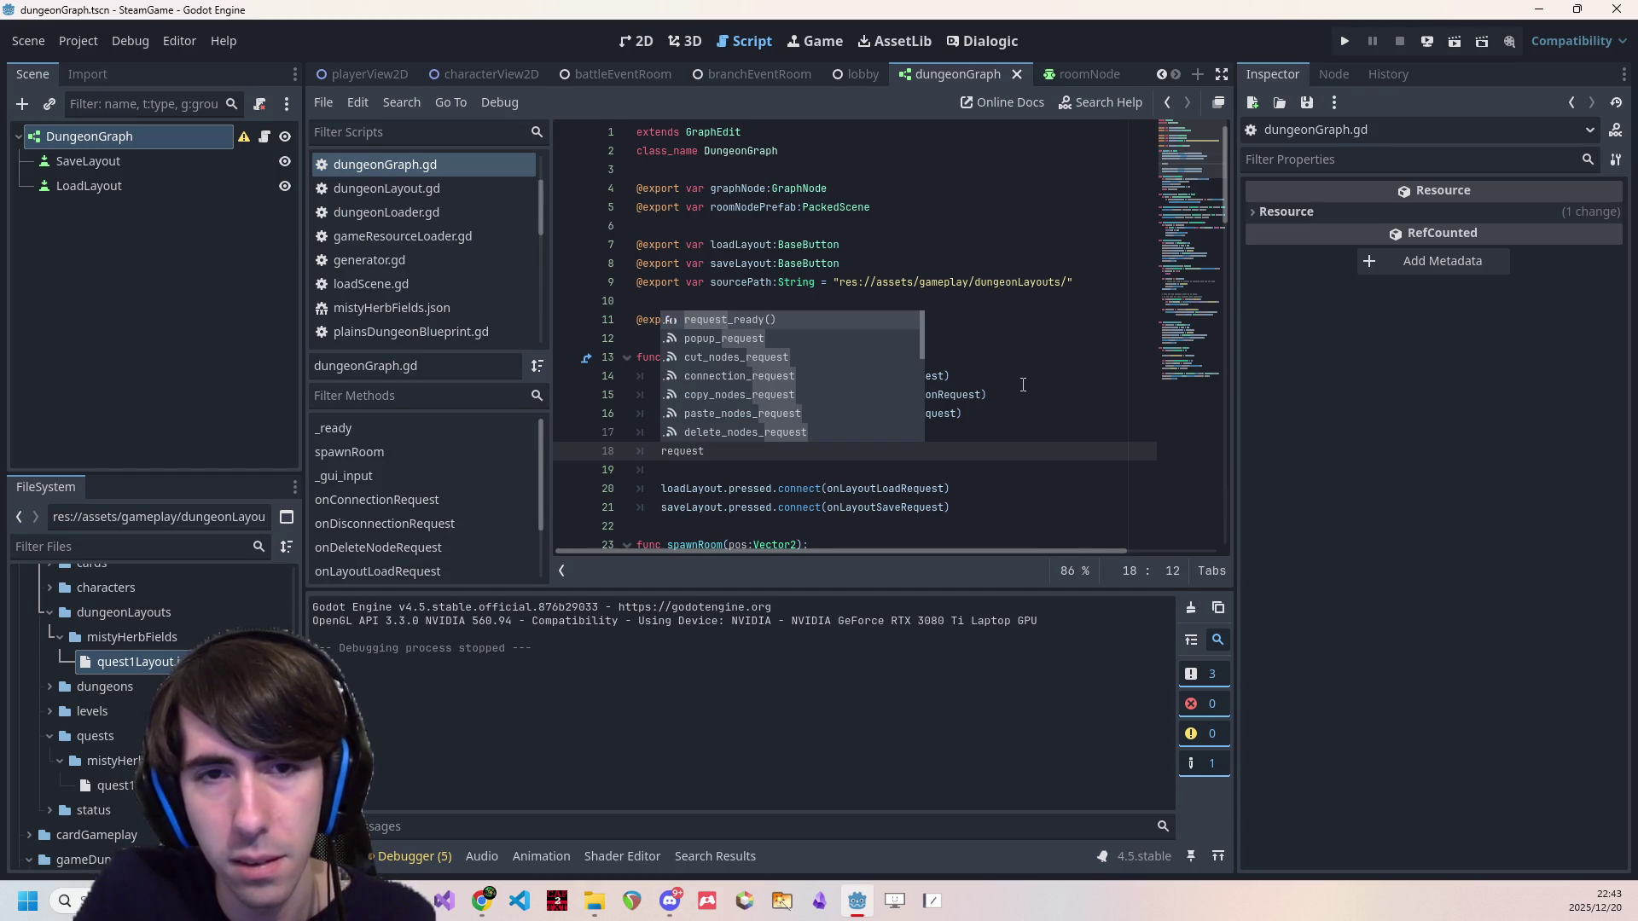
key(Down)
key(Down)
key(Down)
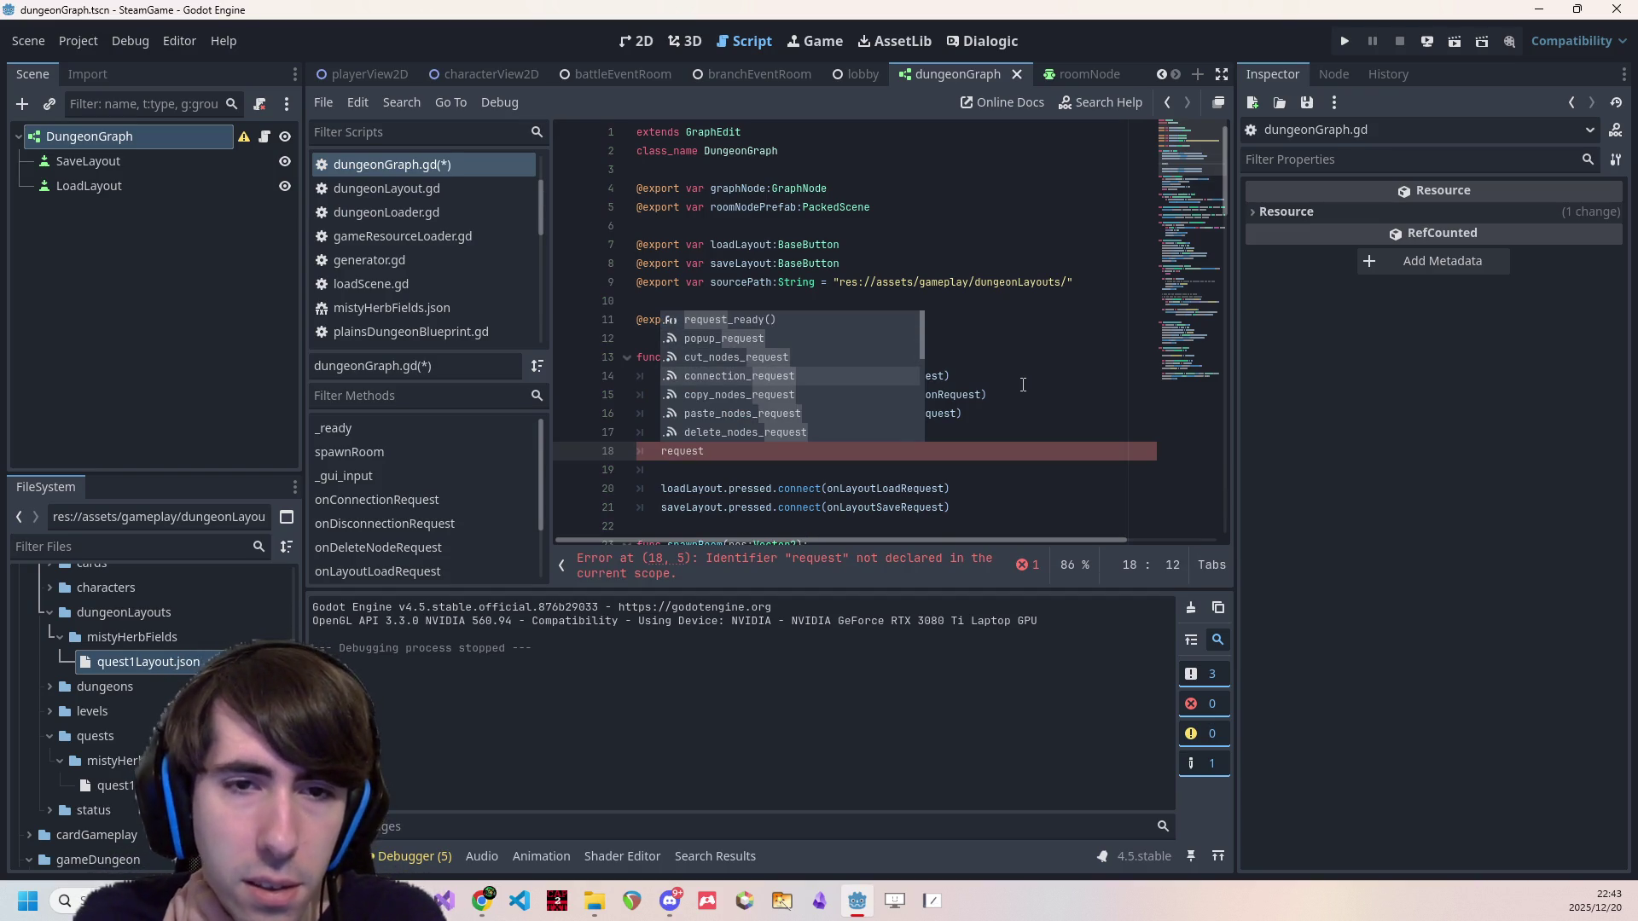
key(Down)
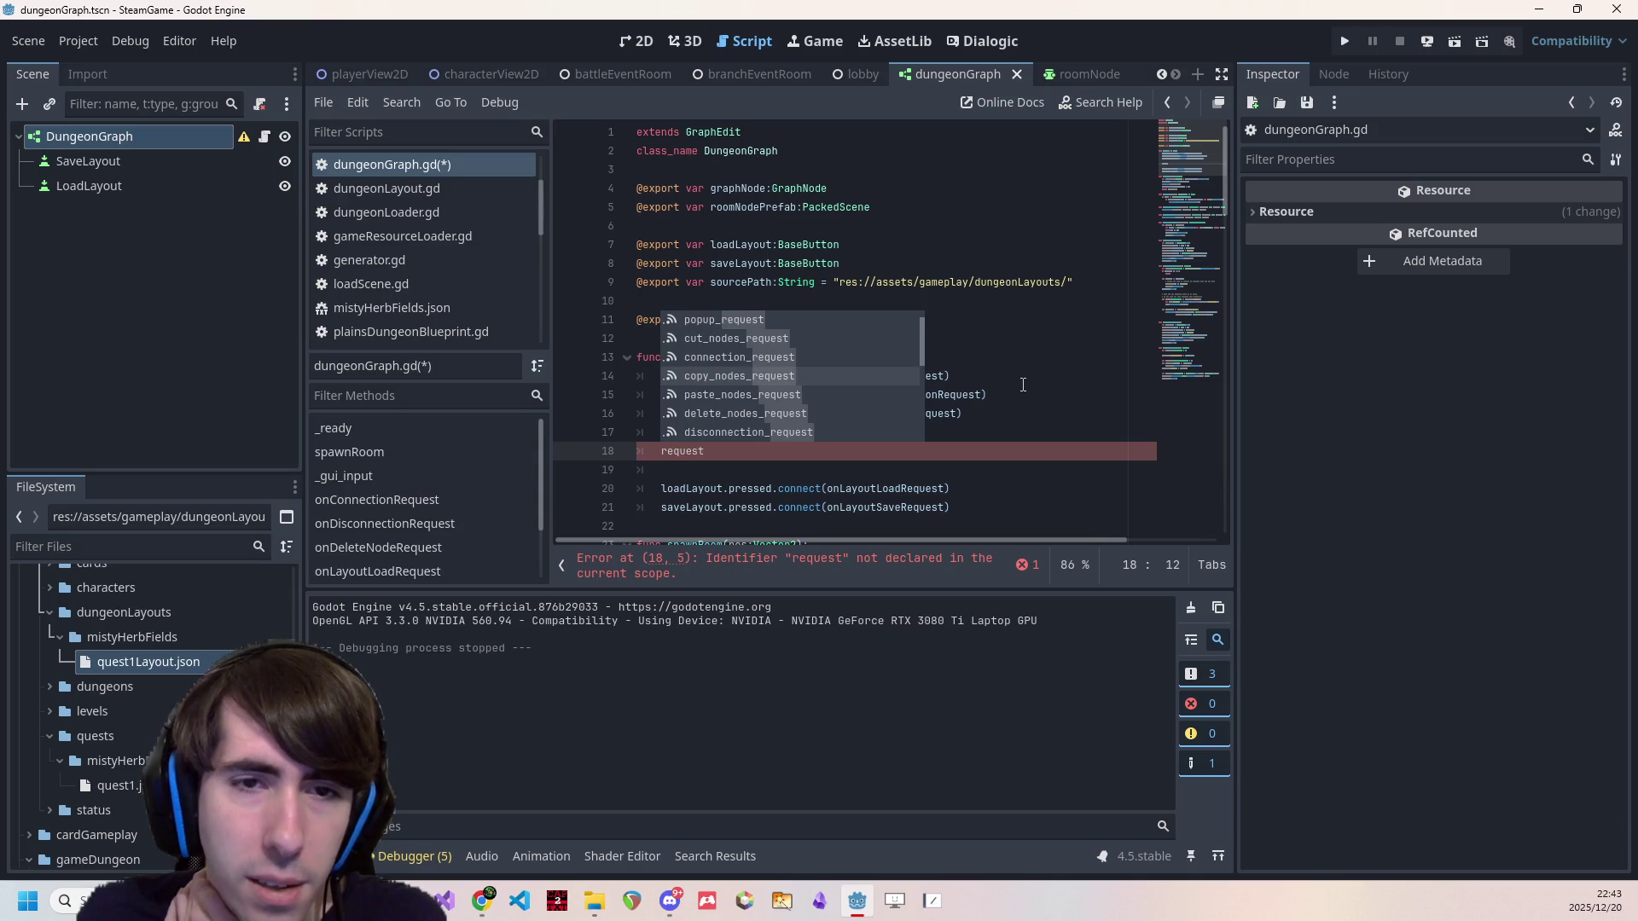
key(Down)
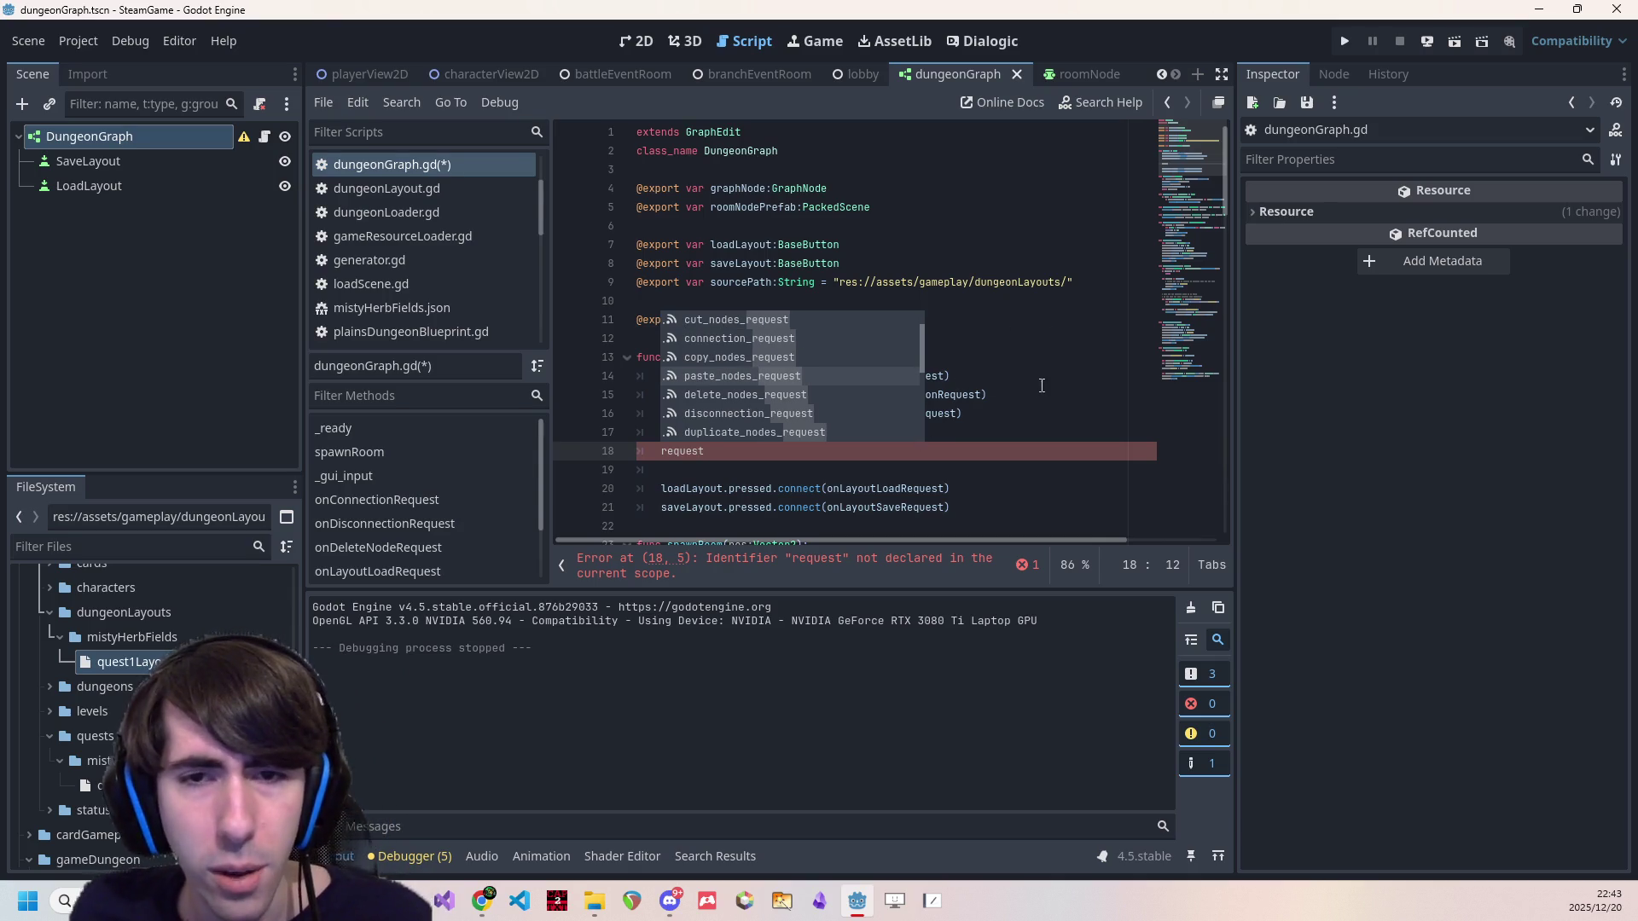
key(Escape)
key(BackSpace)
key(BackSpace)
key(BackSpace)
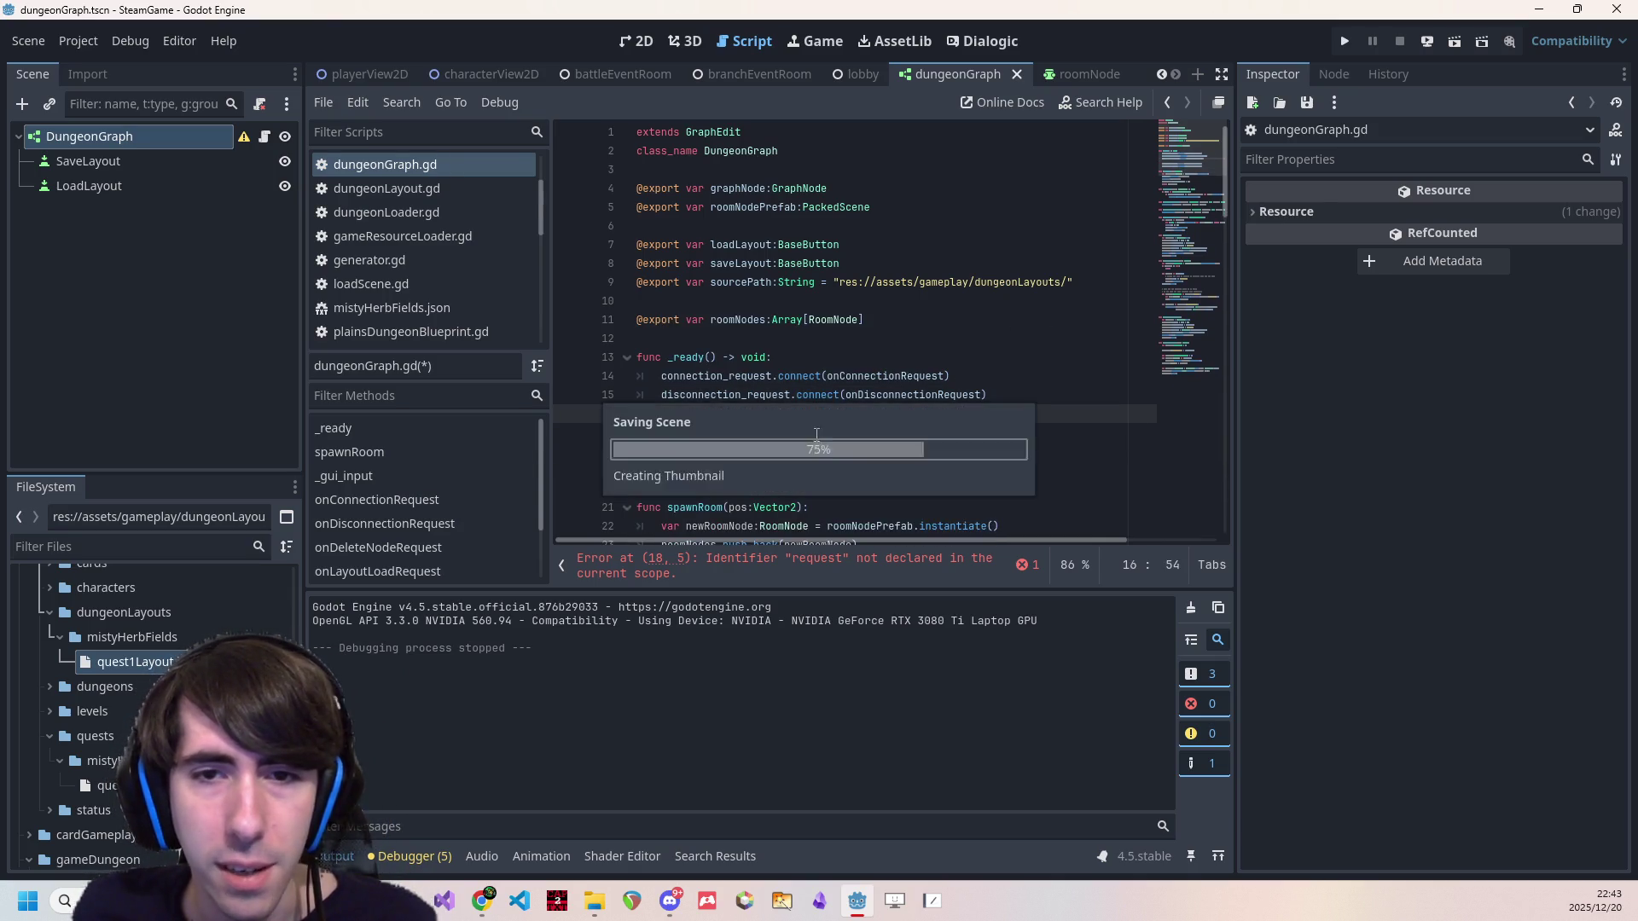
Read the disconnection_request documentation, then relaunch the dungeon graph scene
ctrl+click(727, 394)
drag(679, 191, 964, 190)
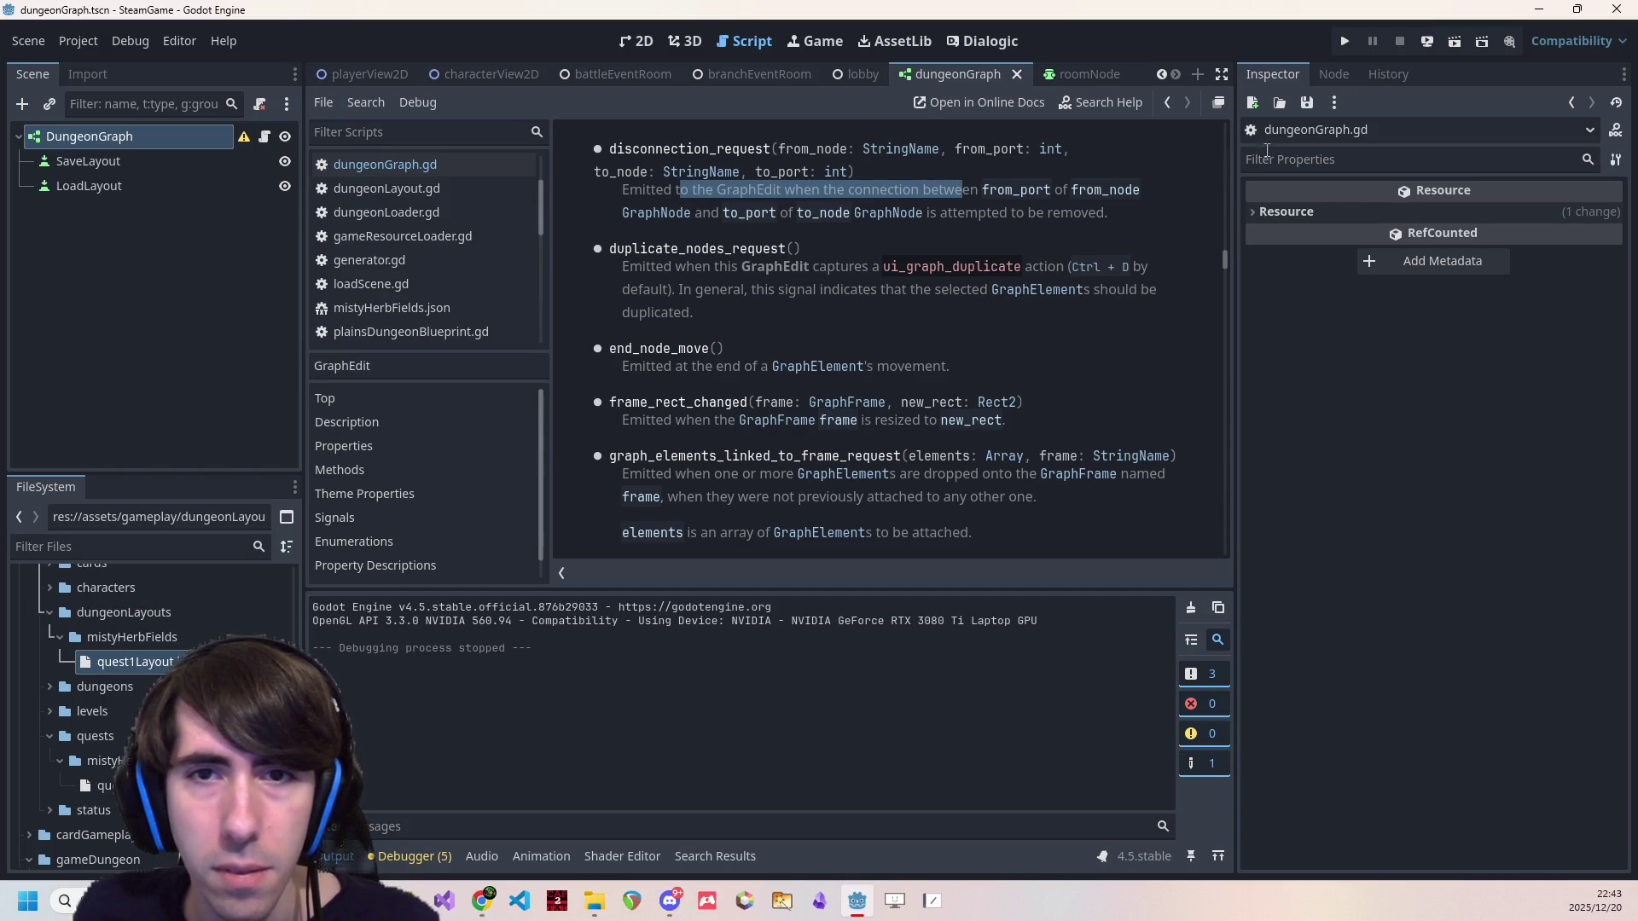
click(1454, 43)
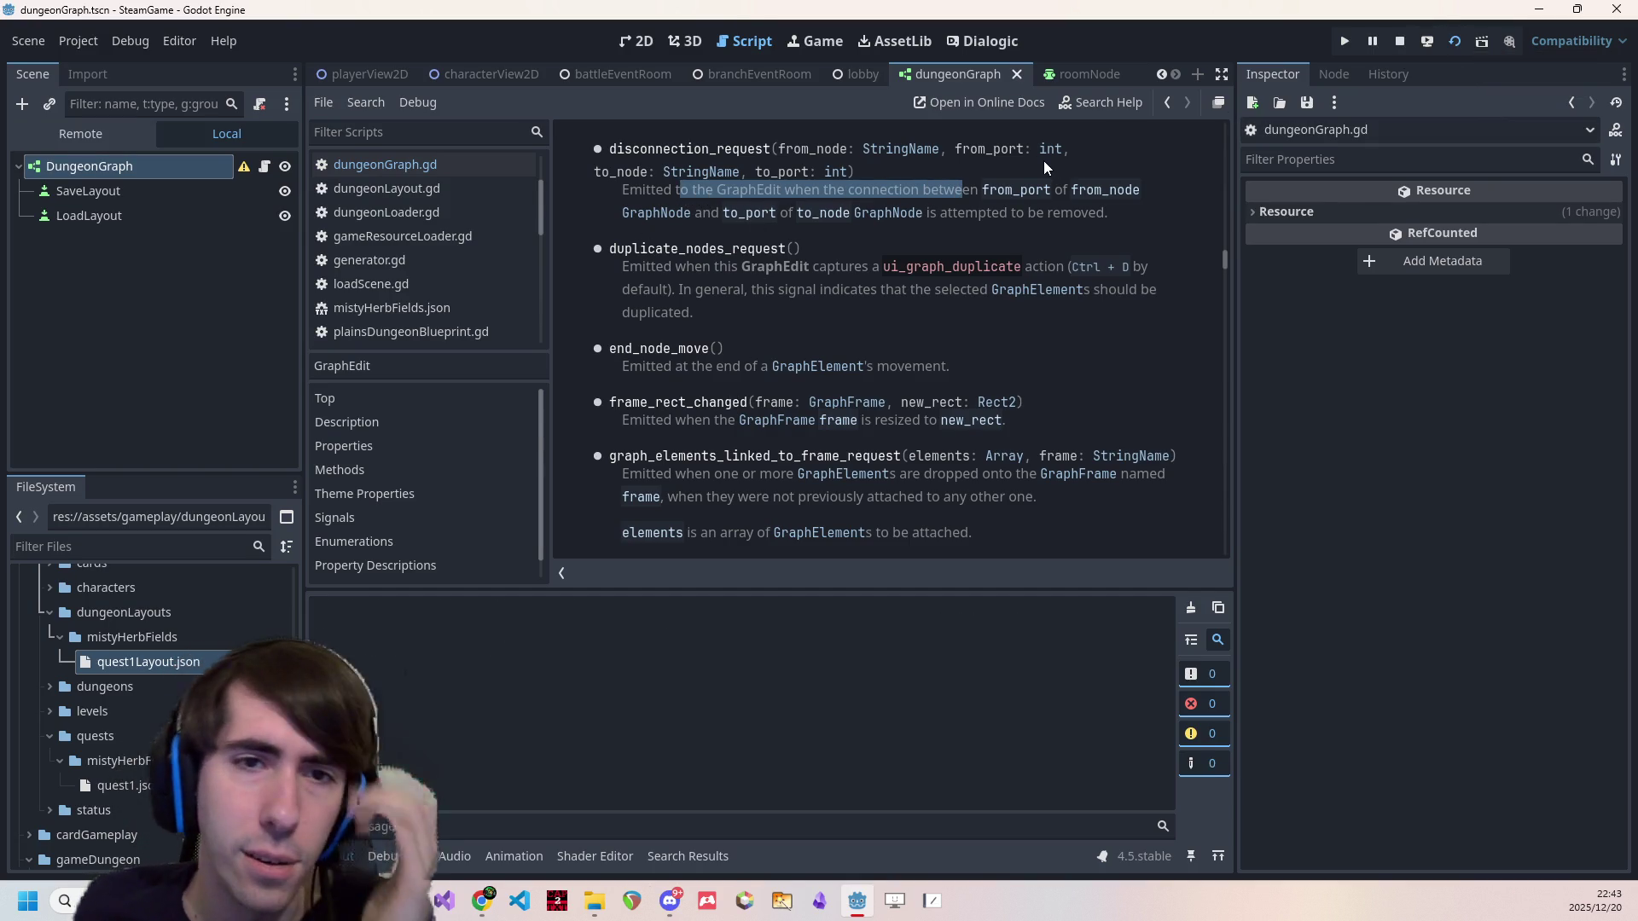
scroll(882, 278, up, 1)
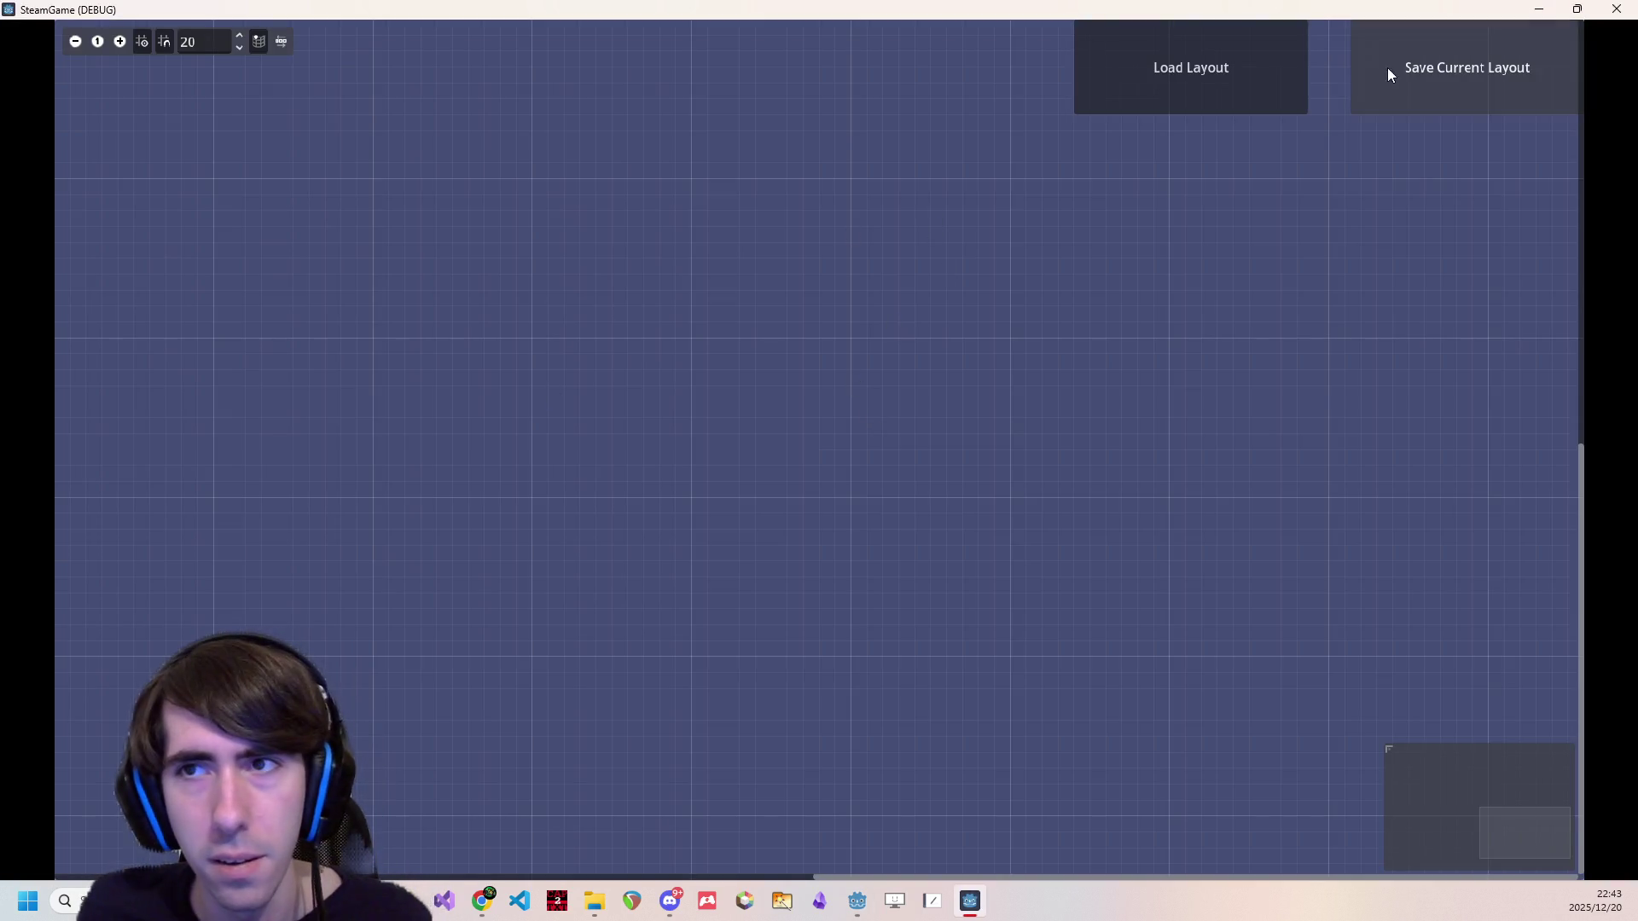
Load mistyHerbFields/quest1Layout.json into the running dungeon graph
click(1203, 73)
double_click(995, 350)
double_click(1016, 348)
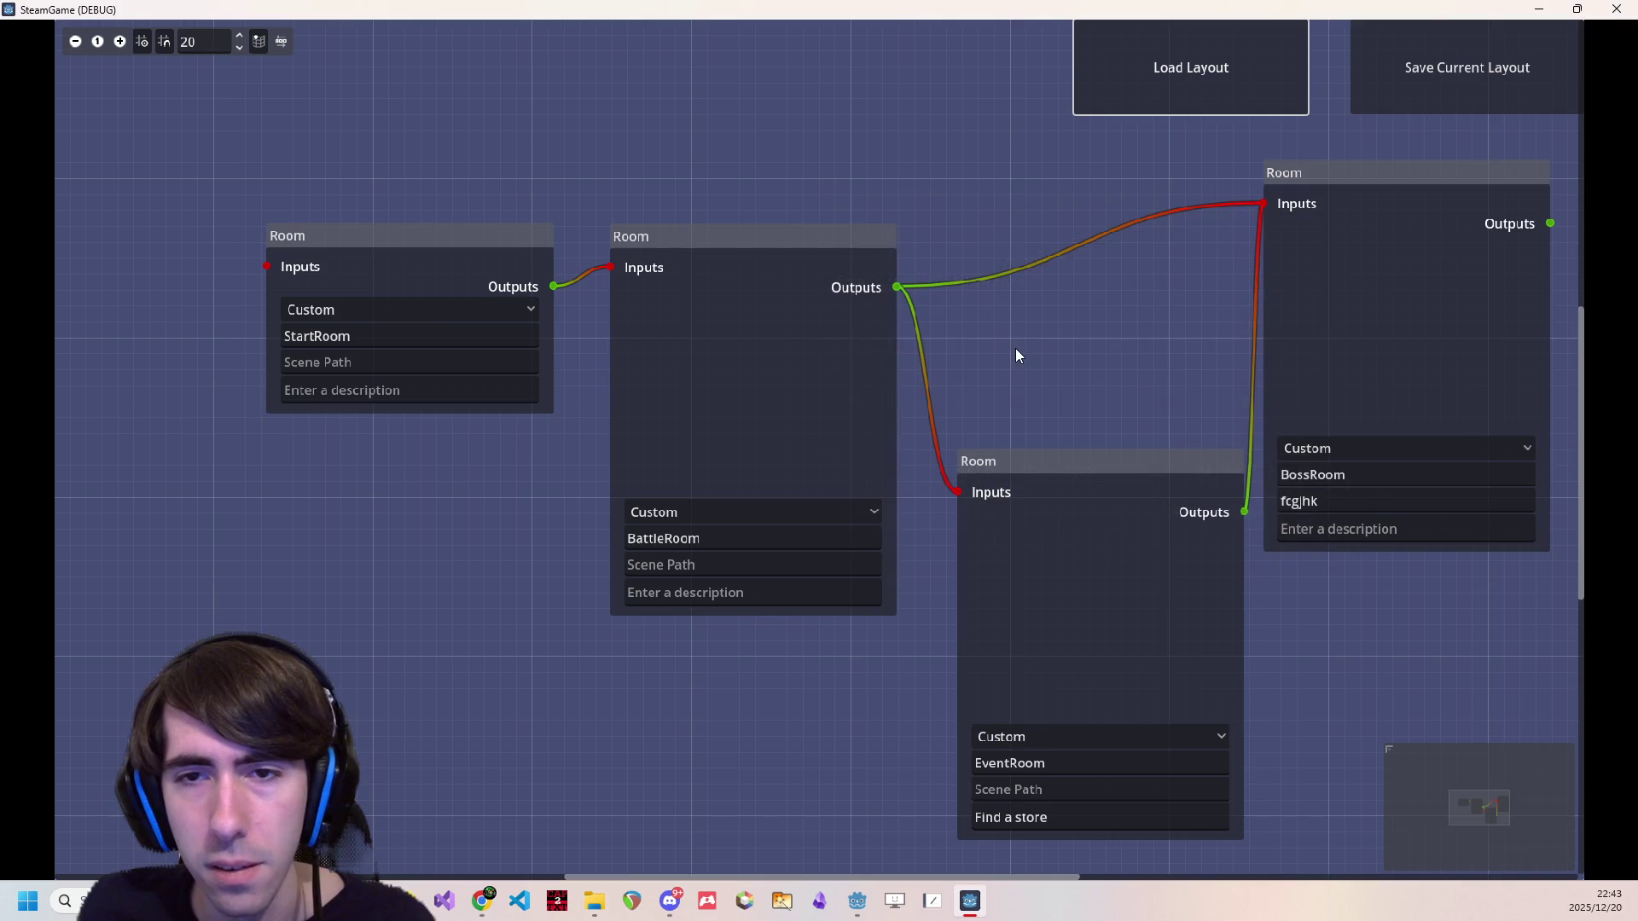
click(1264, 203)
click(1242, 203)
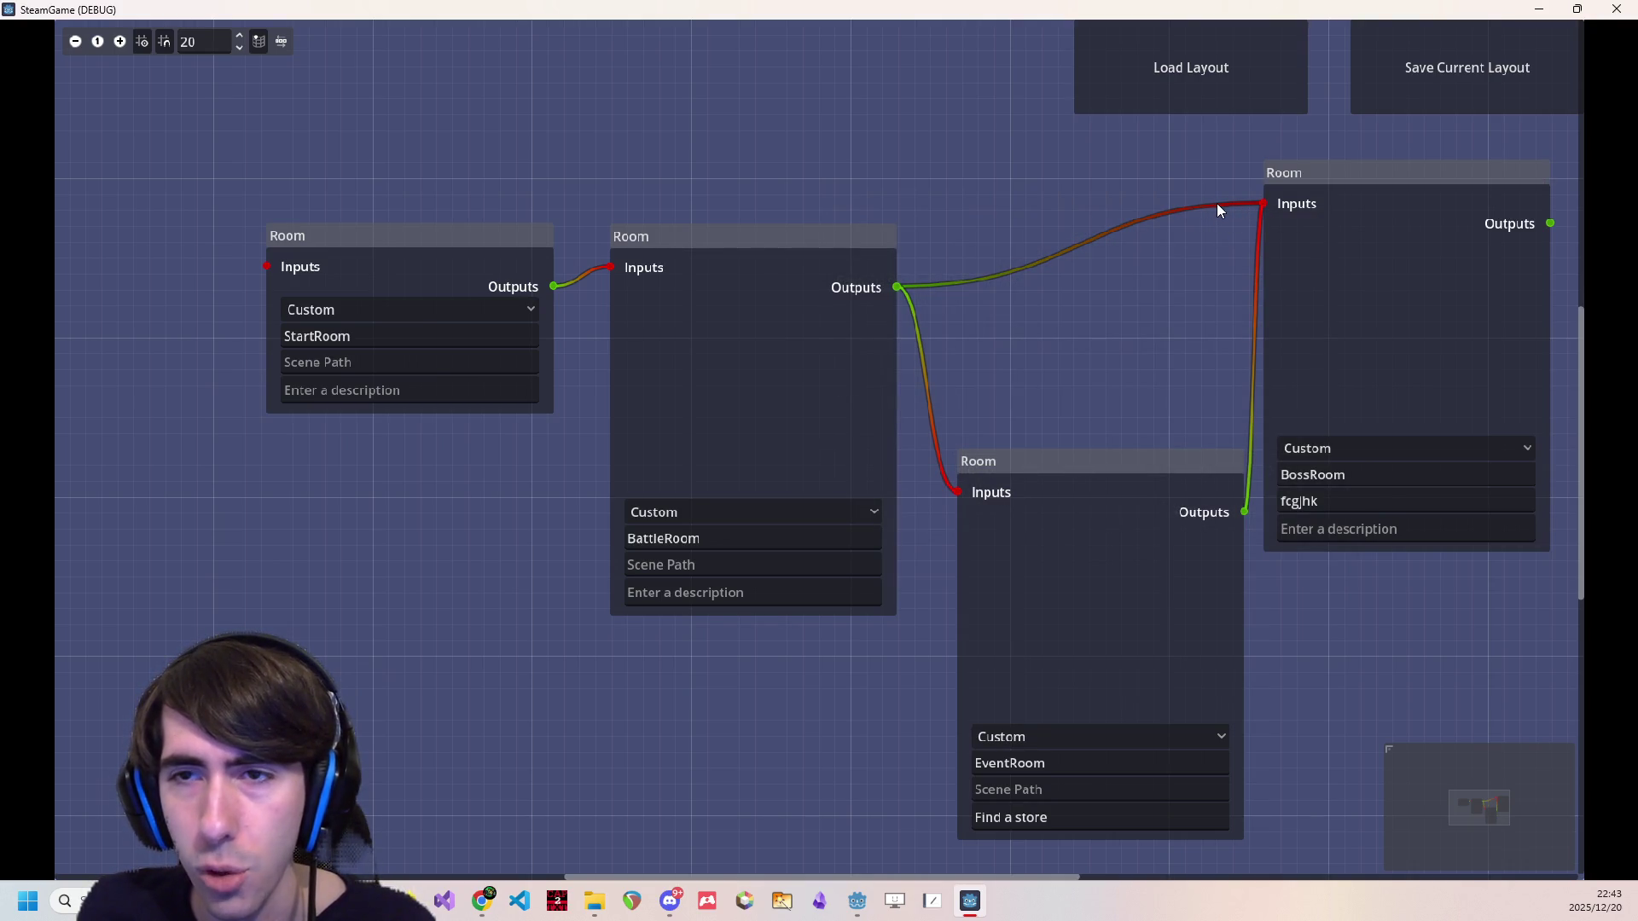
Add a Custom room node, move it up, delete it, and minimize the game
right_click(1218, 204)
click(1365, 290)
click(1384, 314)
drag(1331, 242, 1024, 145)
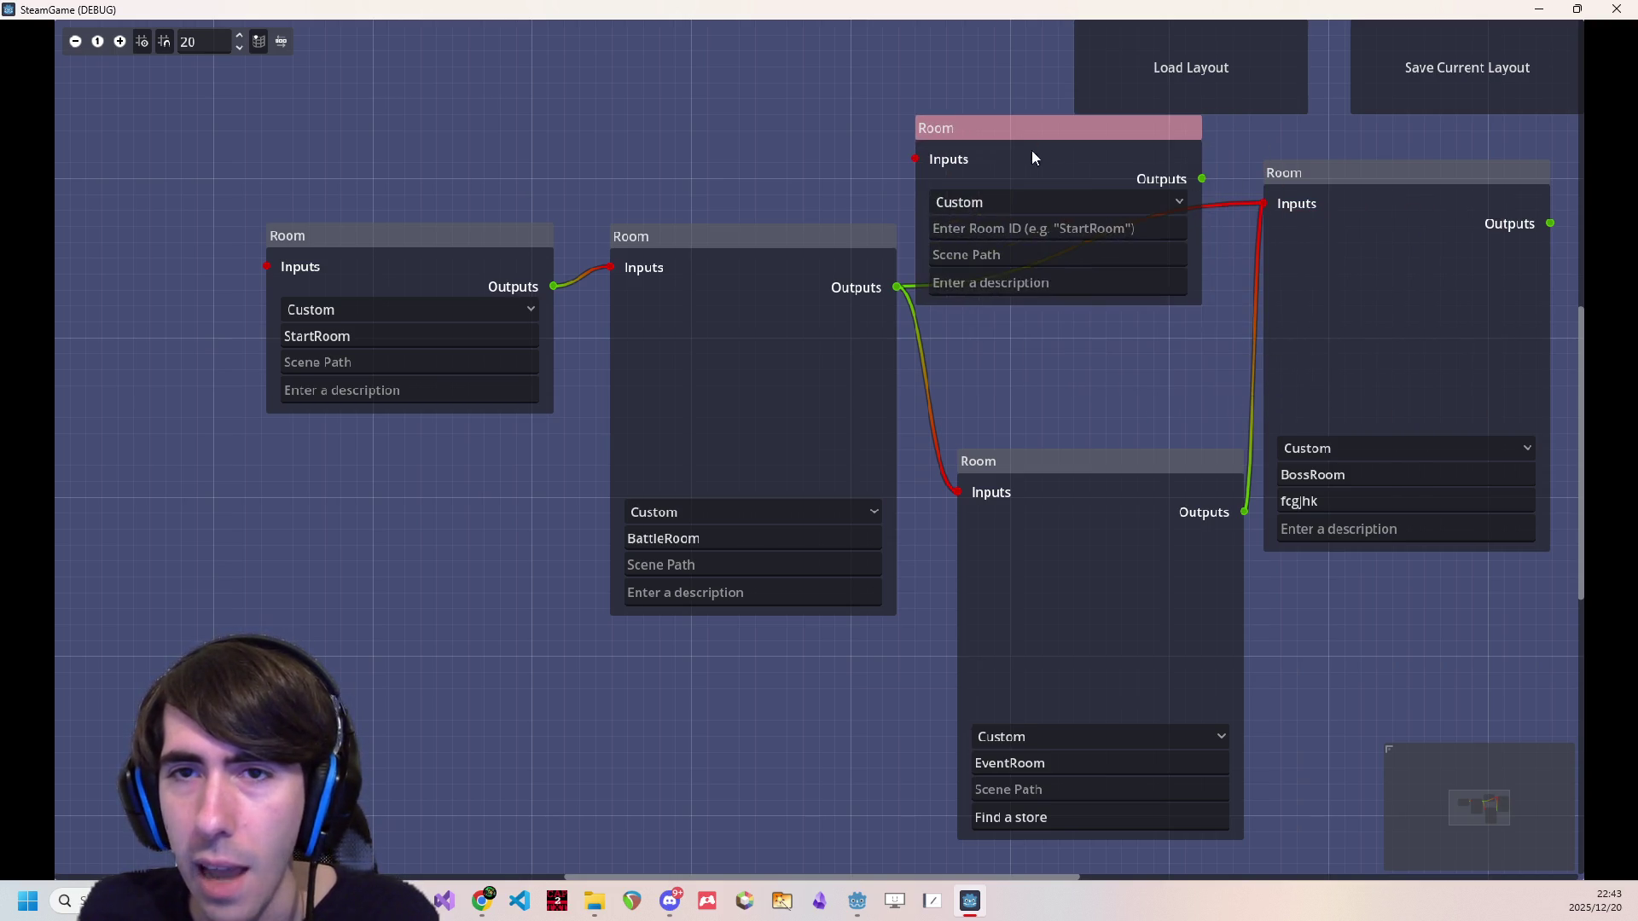
key(Delete)
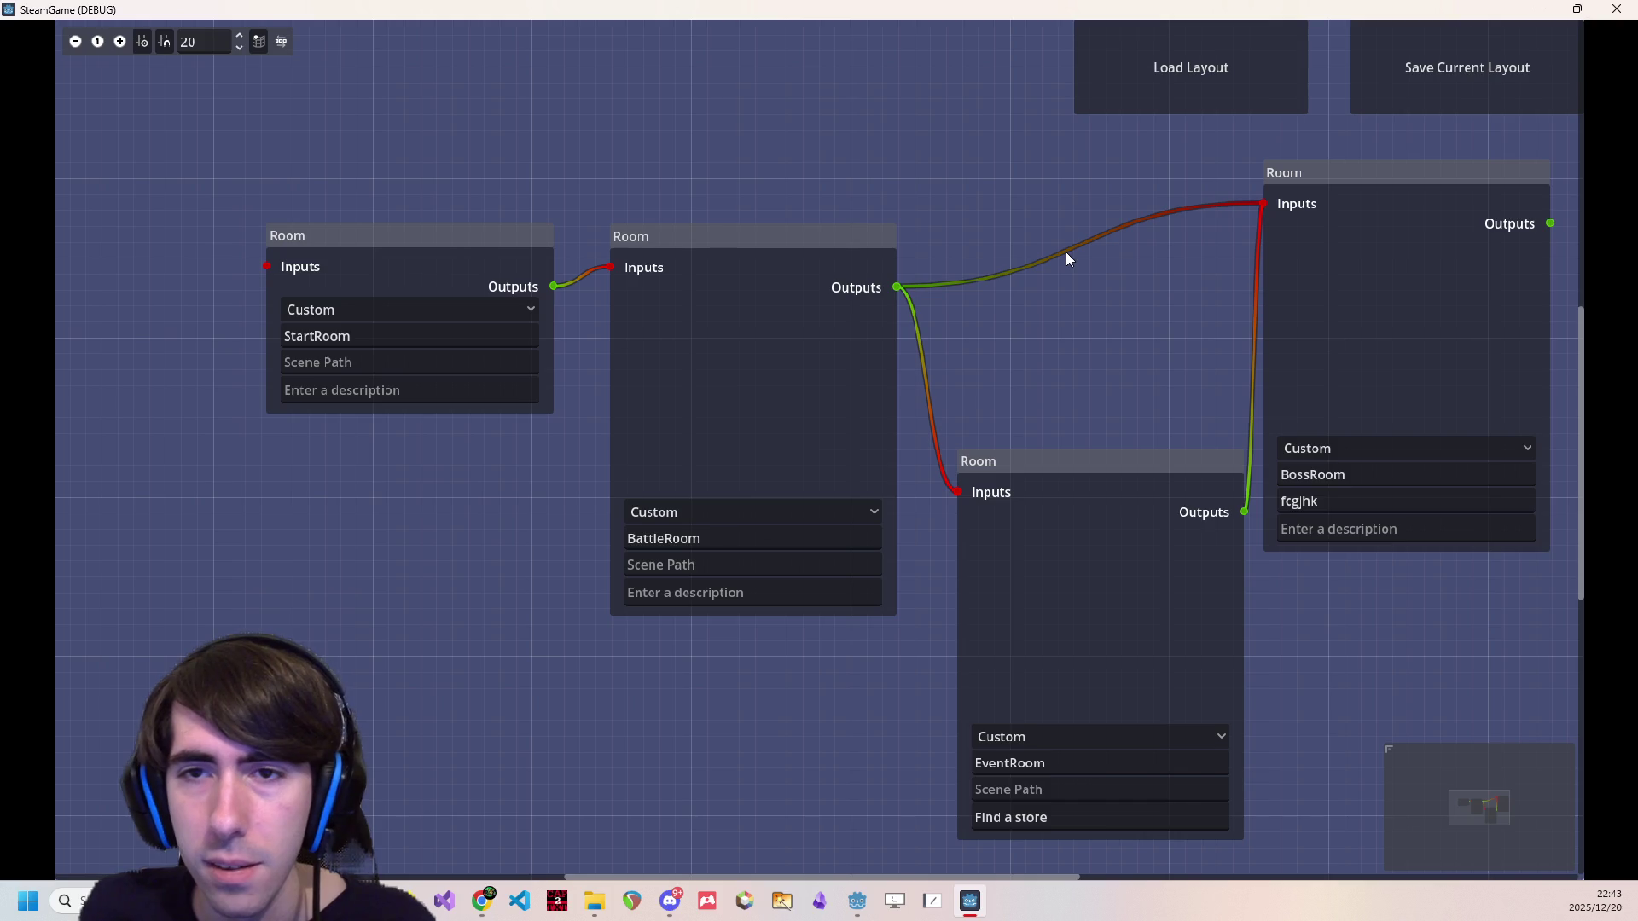
click(1539, 10)
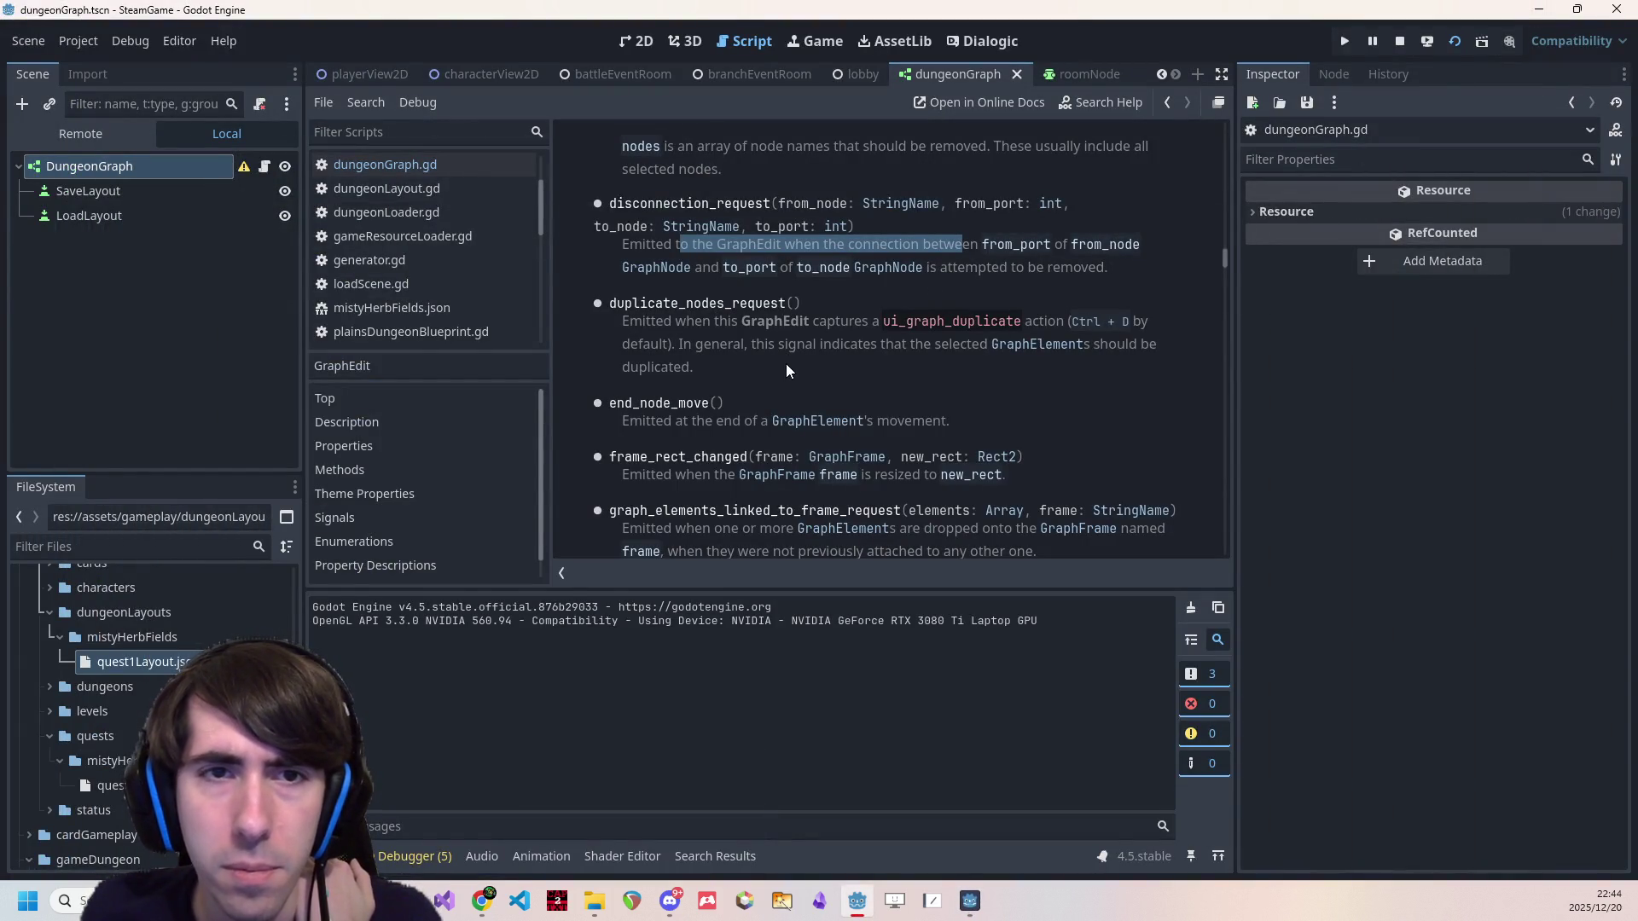
scroll(786, 364, up, 2)
scroll(786, 366, up, 1)
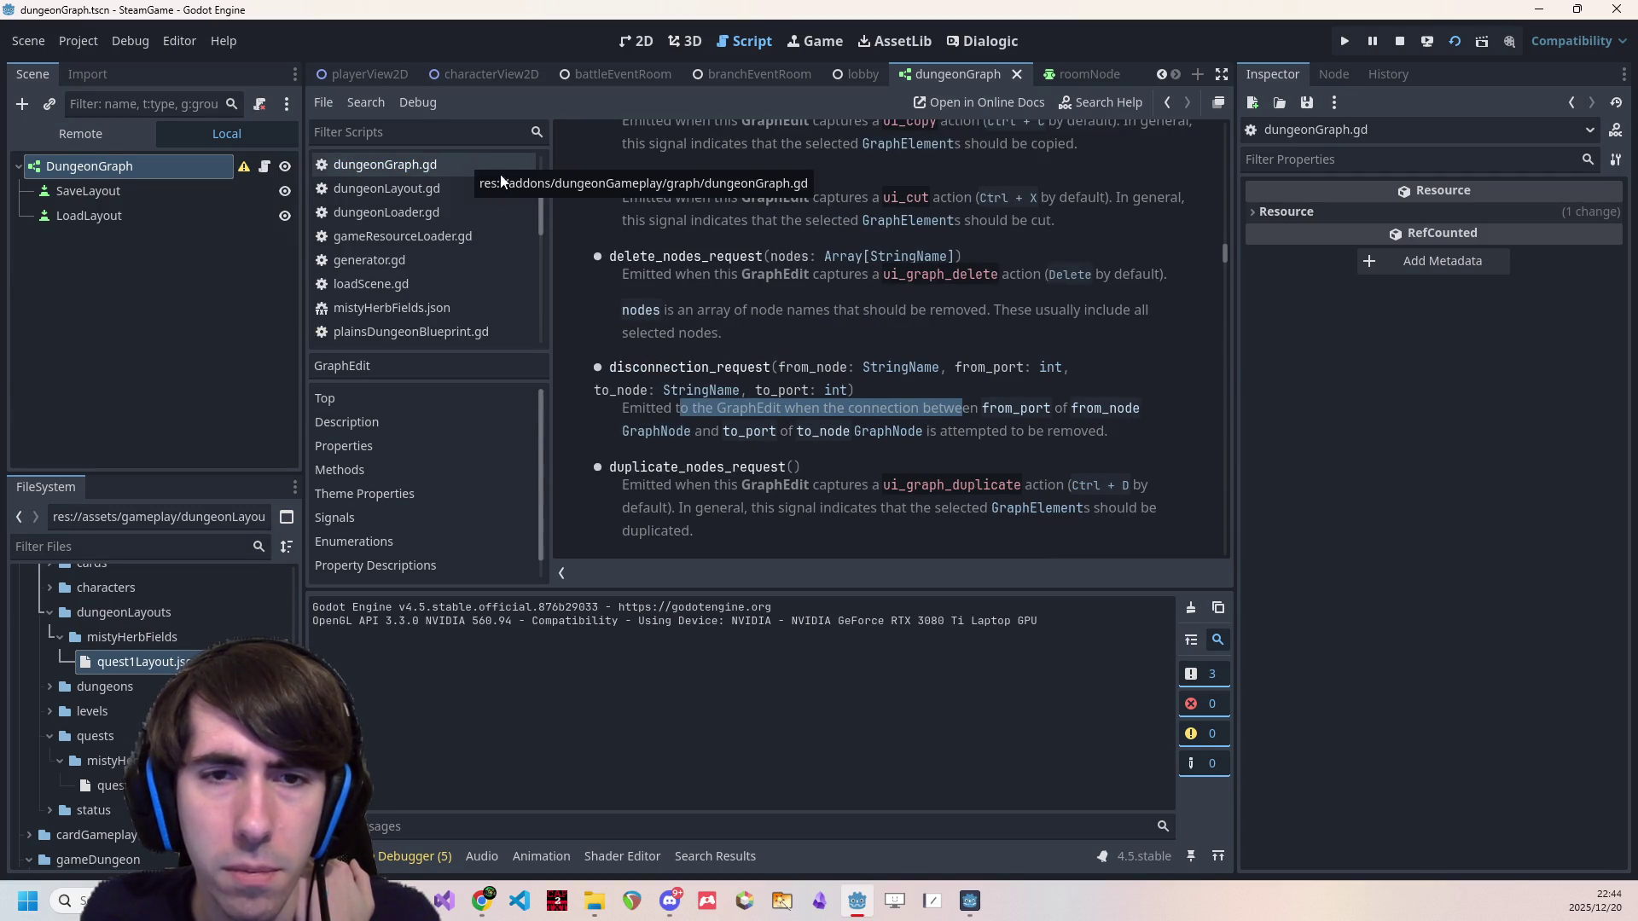
mouse_move(698, 408)
mouse_down()
mouse_move(1019, 409)
mouse_move(1065, 431)
mouse_move(994, 431)
mouse_move(1022, 435)
mouse_up()
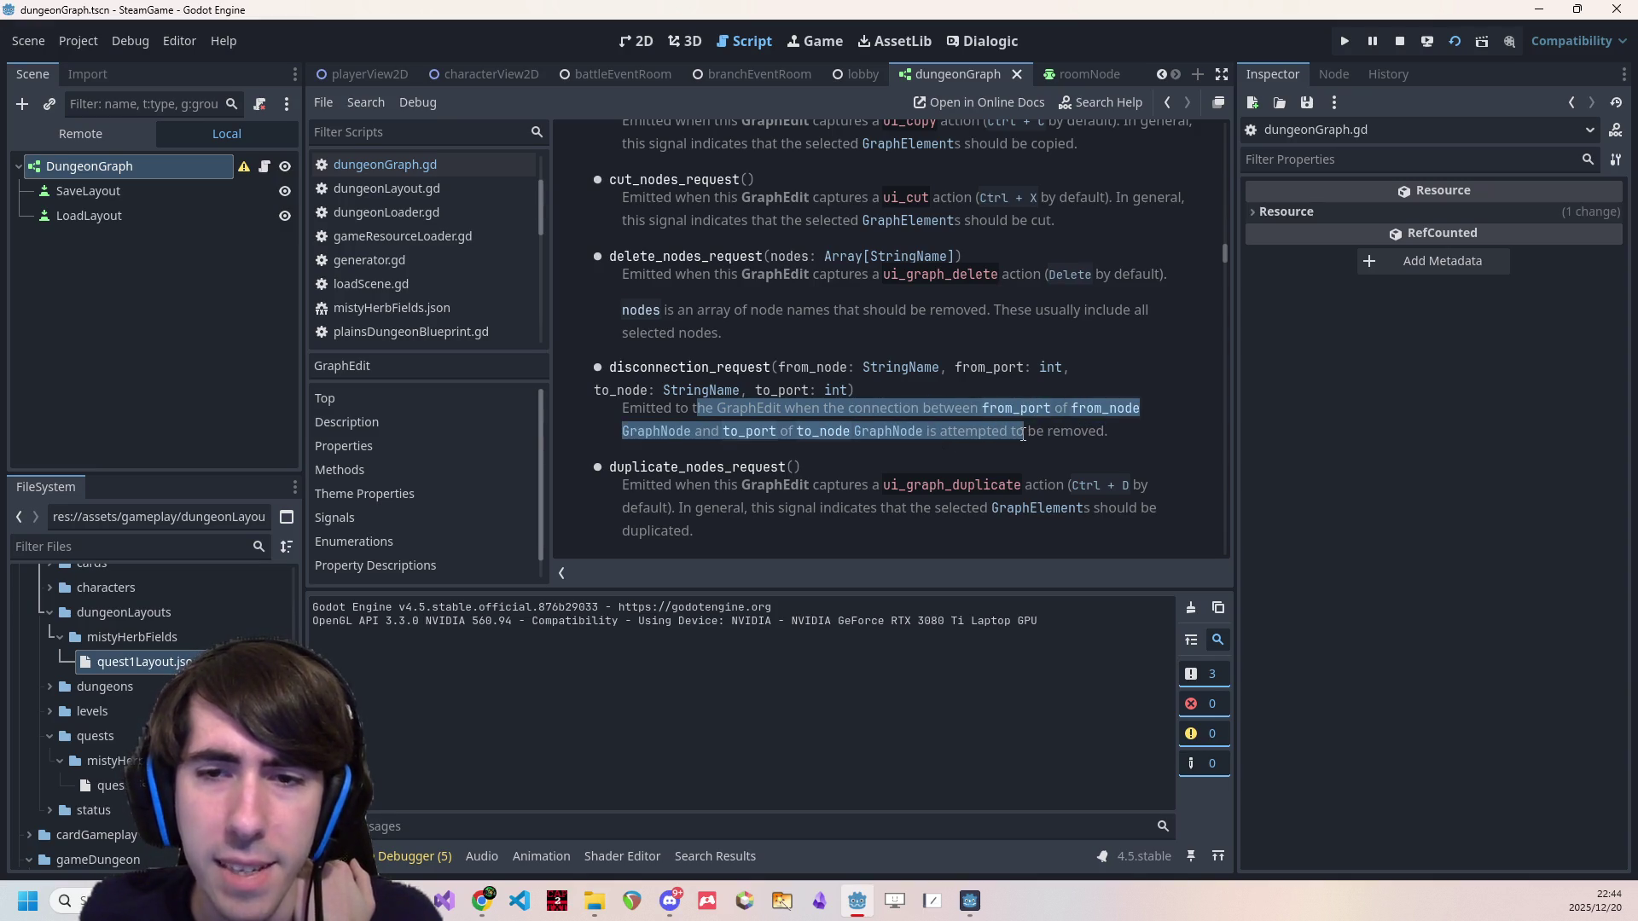
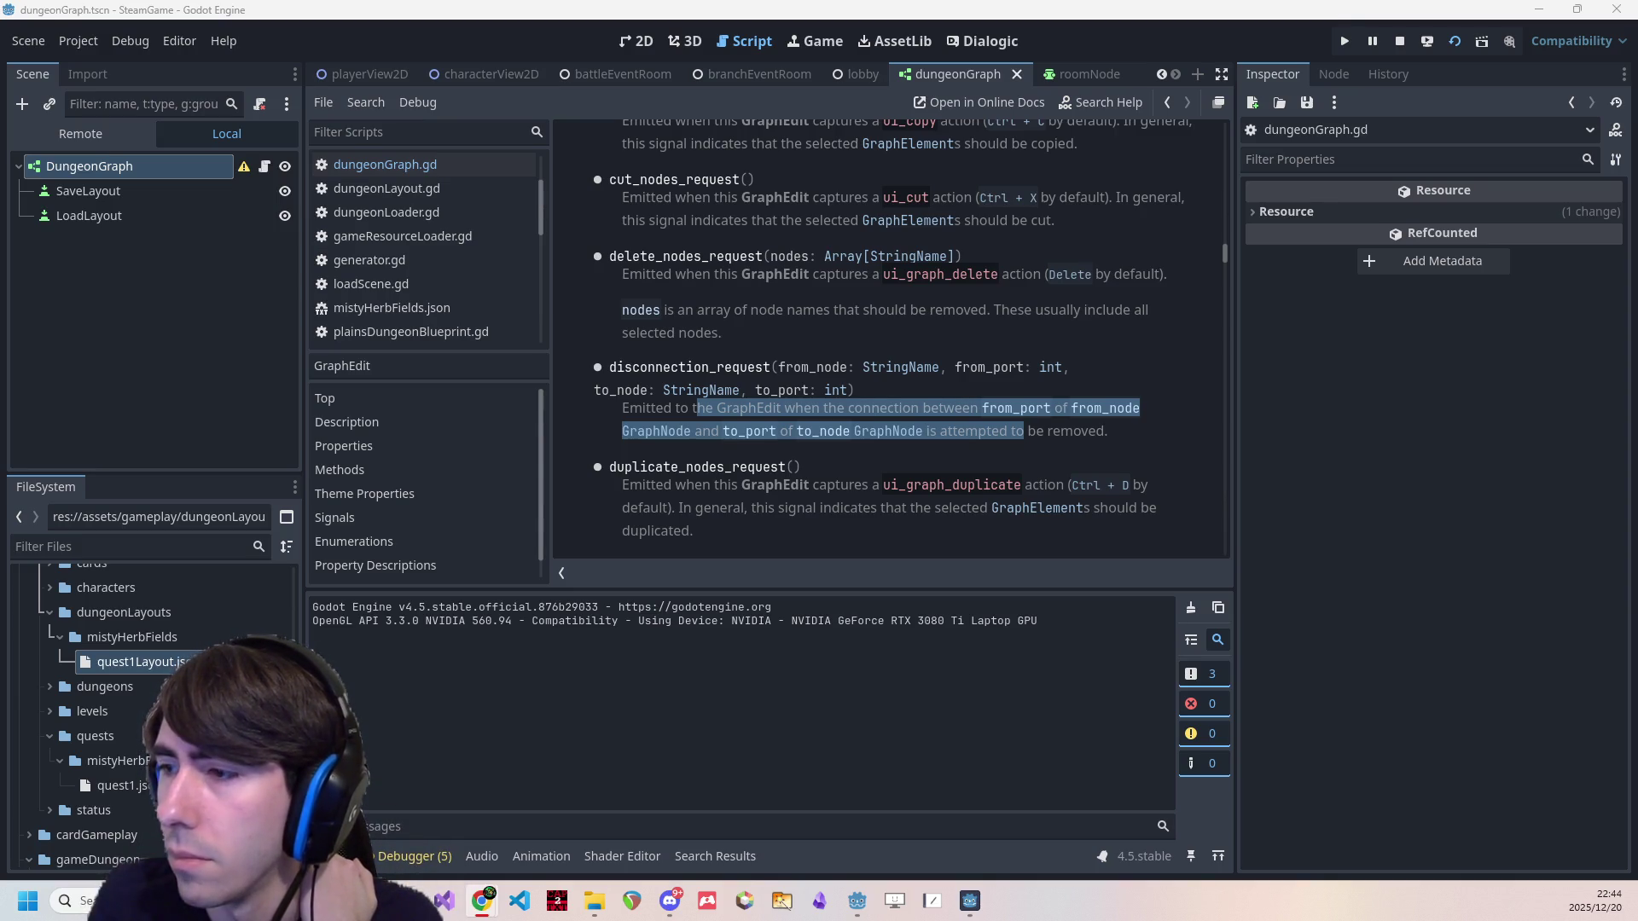
Bring Chrome forward maximized and read the first reply in the Reddit GraphEdit thread
key(alt+Tab)
drag(894, 87, 768, 7)
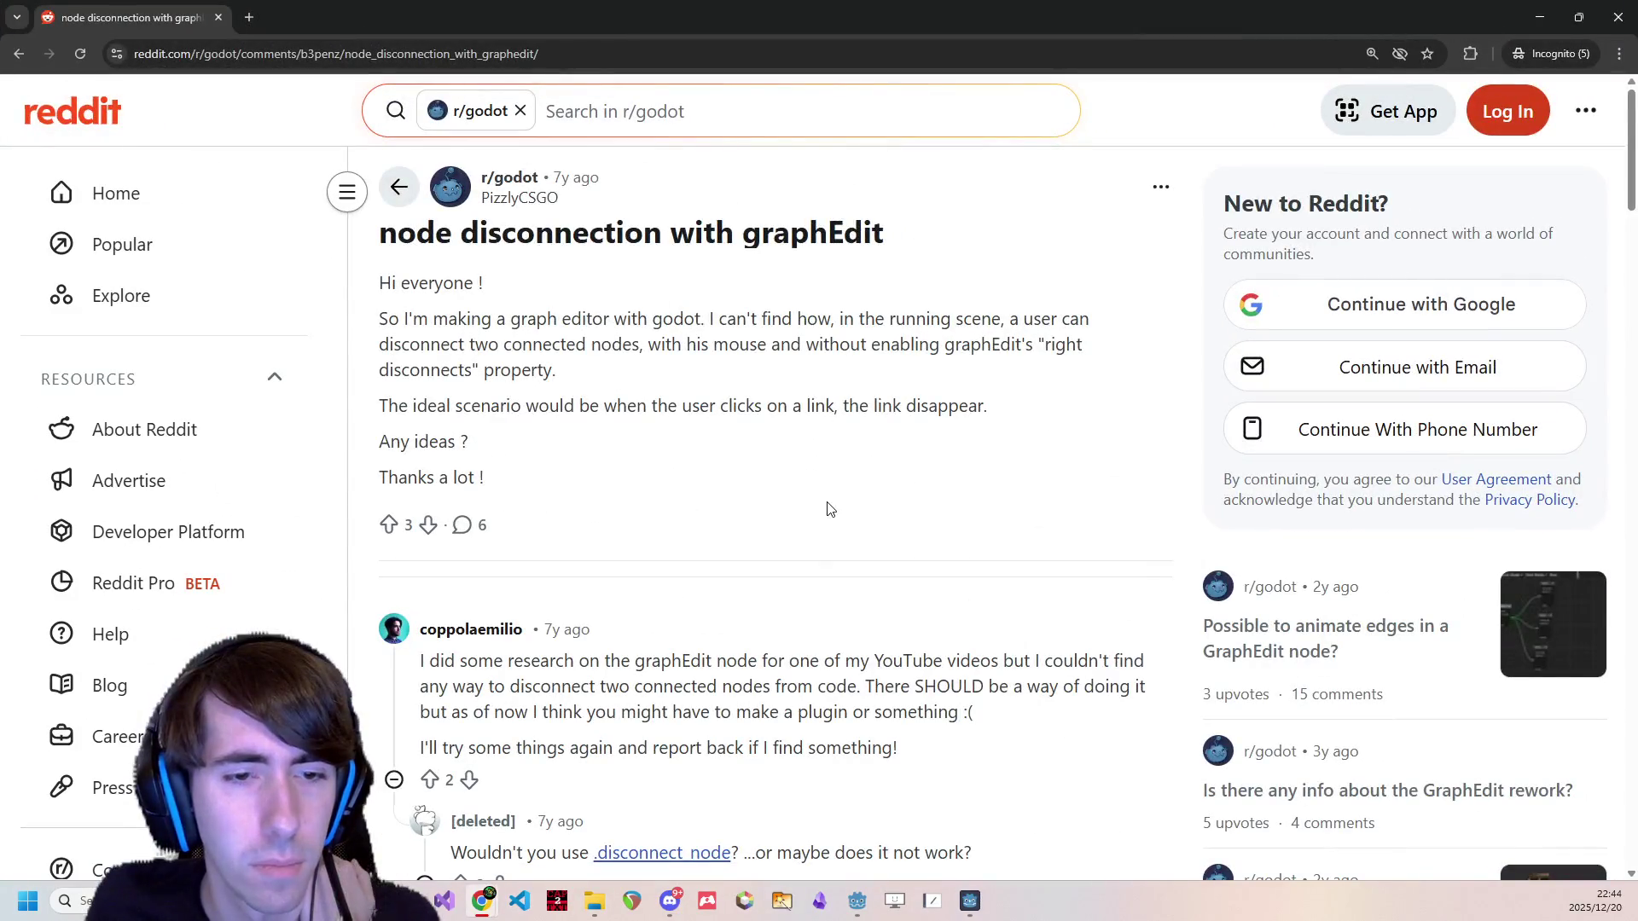
scroll(828, 504, down, 3)
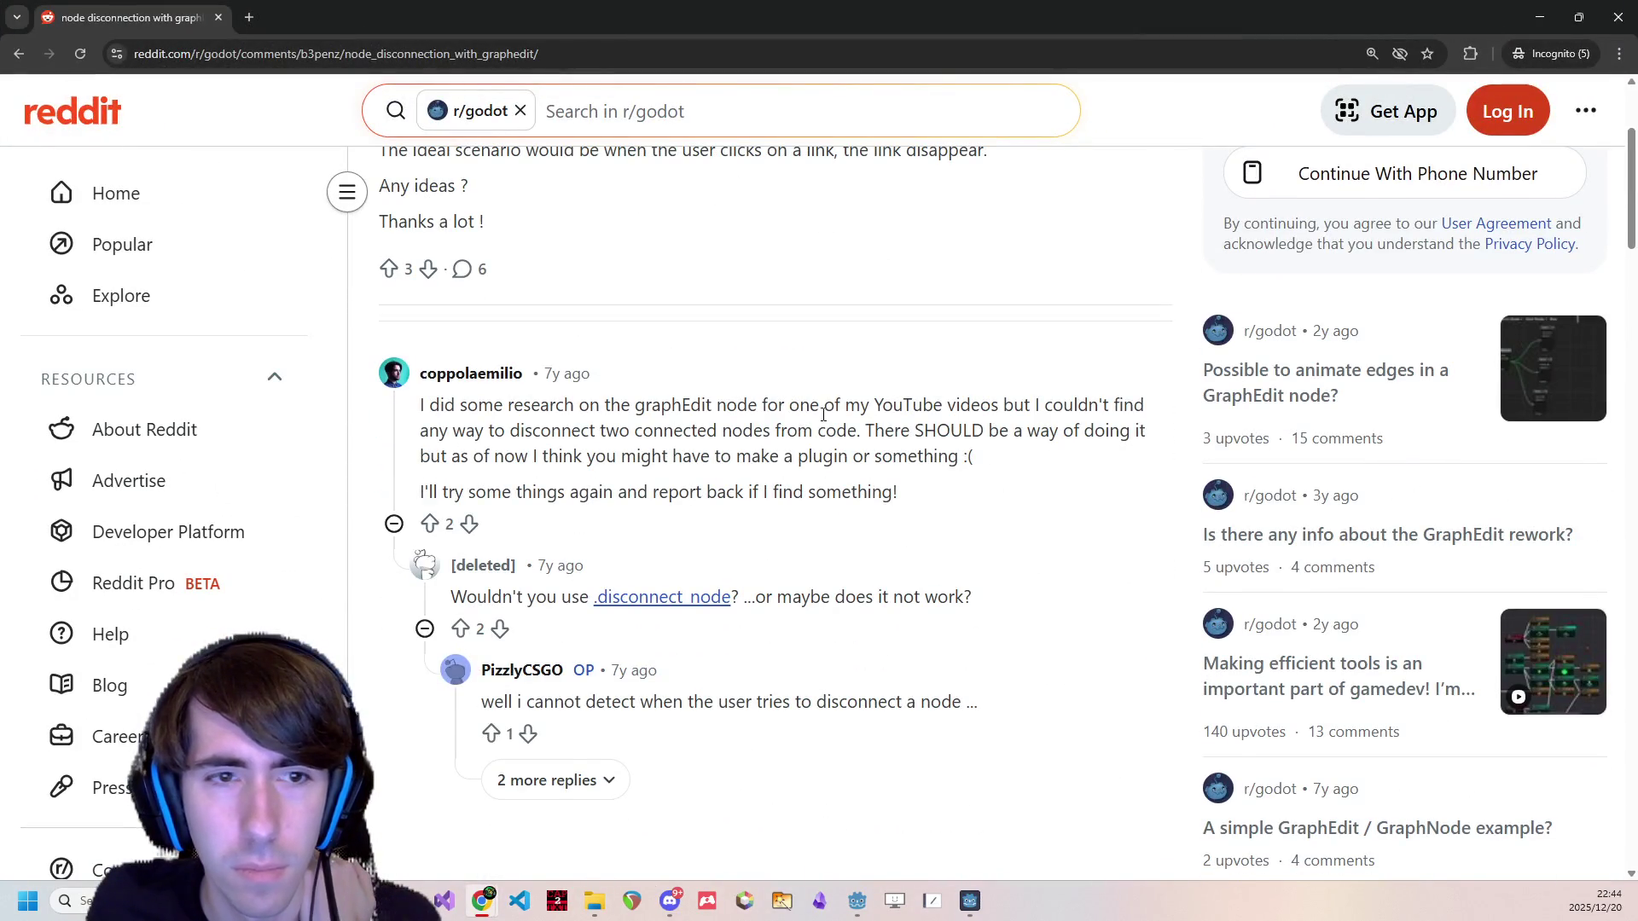
drag(749, 430, 699, 456)
click(700, 455)
Expand the '2 more replies', read the disconnect-property explanation, then go back to Google
click(598, 779)
scroll(771, 591, down, 2)
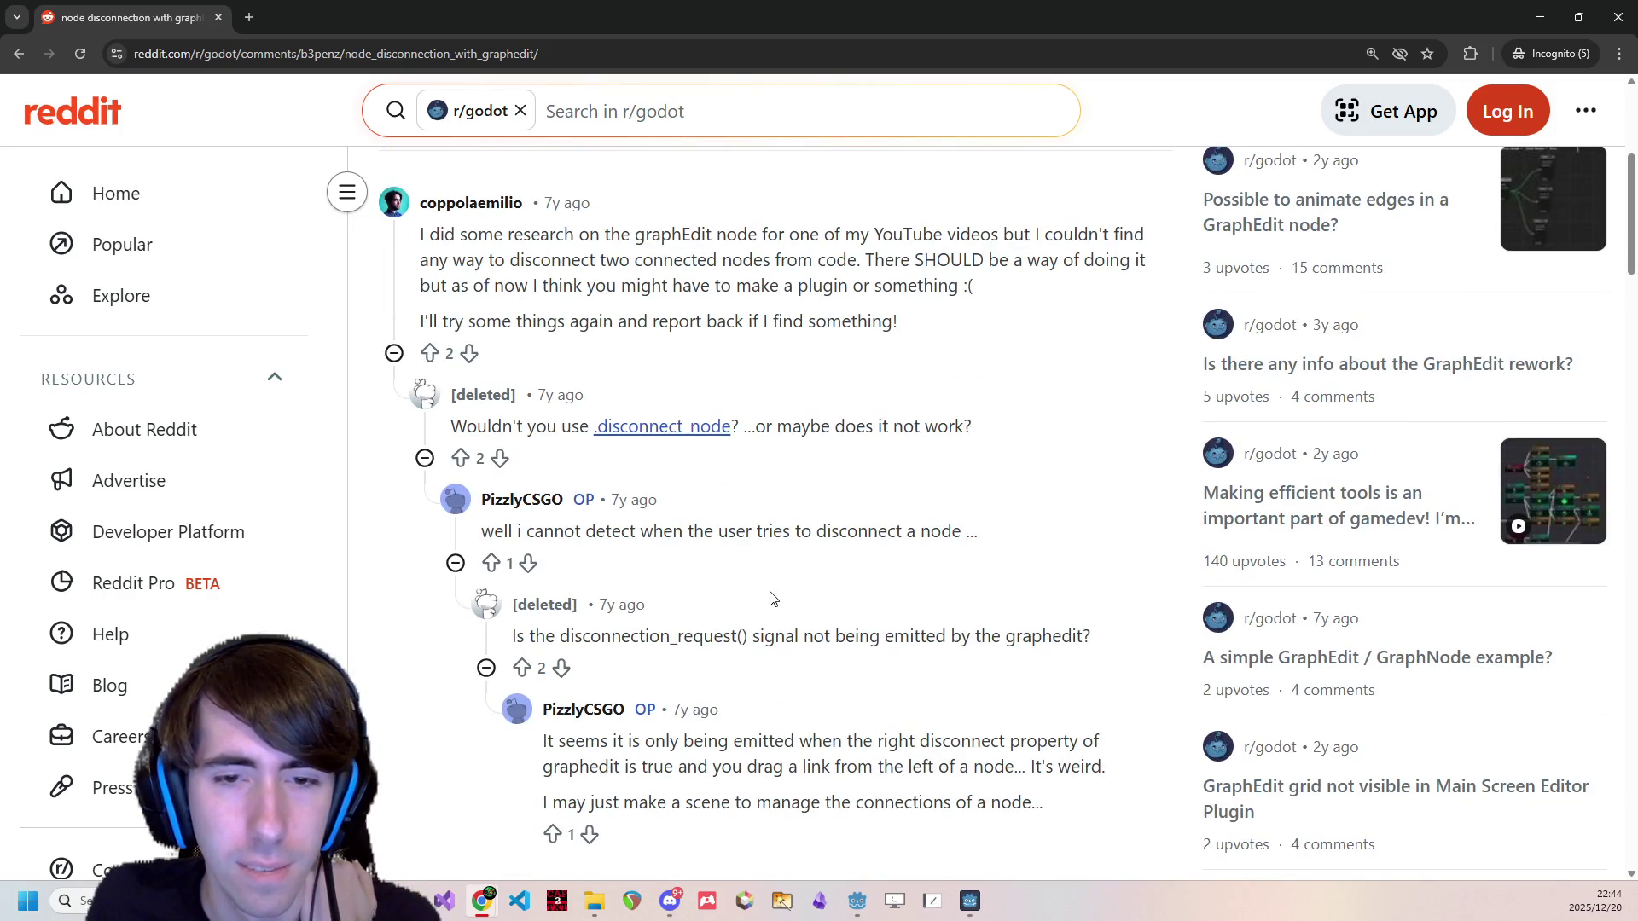
mouse_move(681, 741)
mouse_down()
mouse_move(887, 750)
mouse_move(845, 804)
mouse_move(938, 747)
mouse_move(954, 762)
mouse_up()
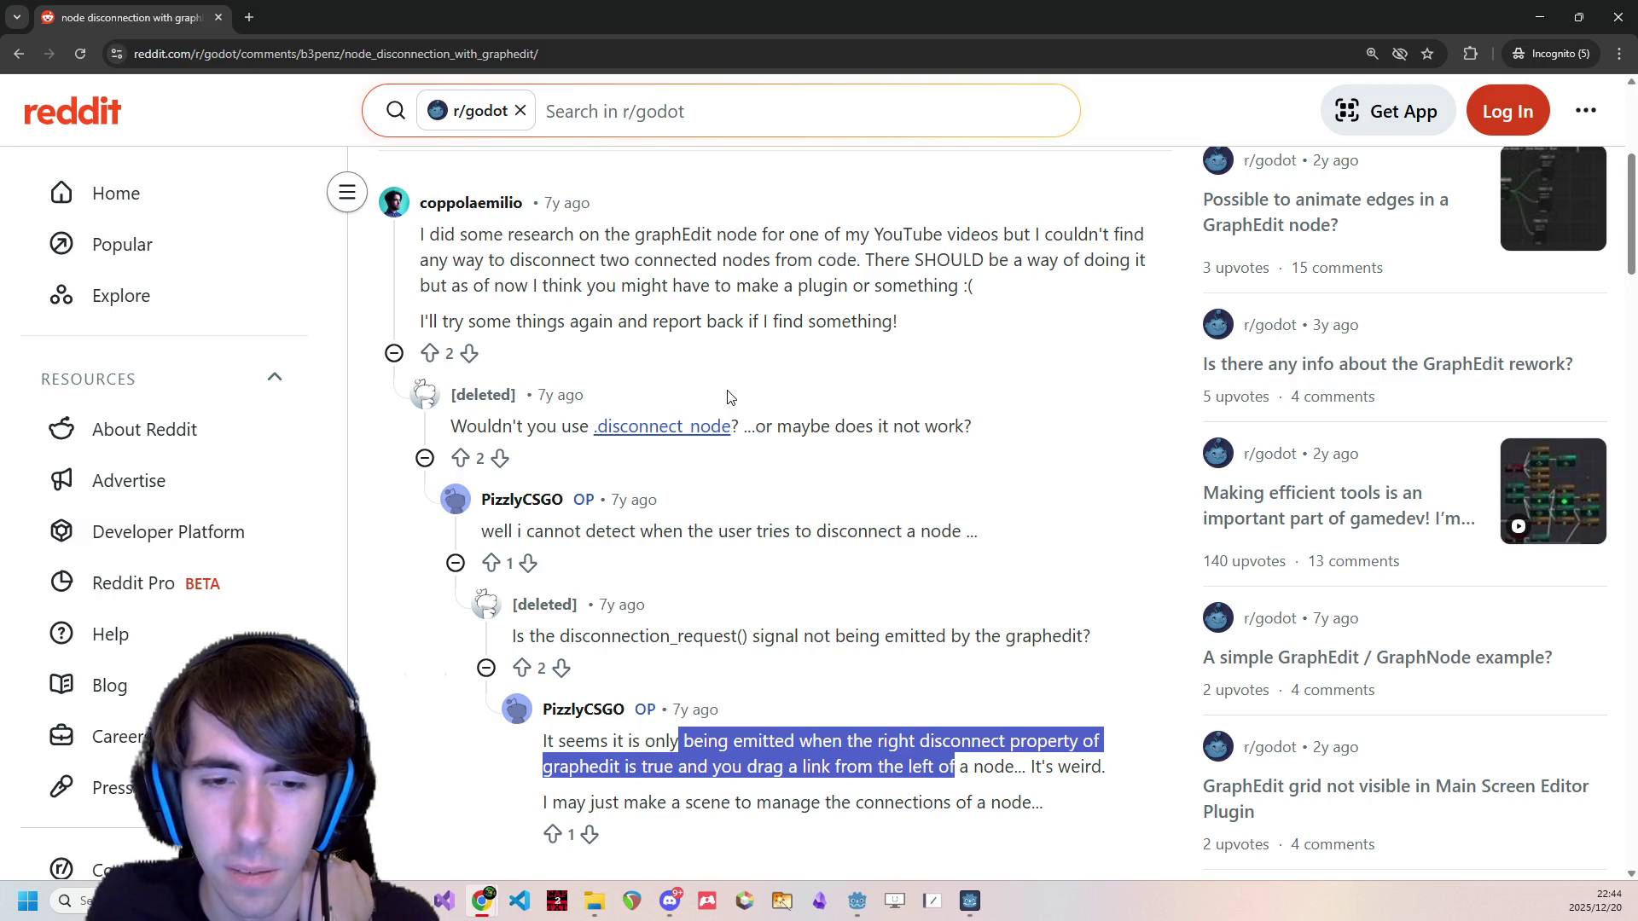
key(alt+Left)
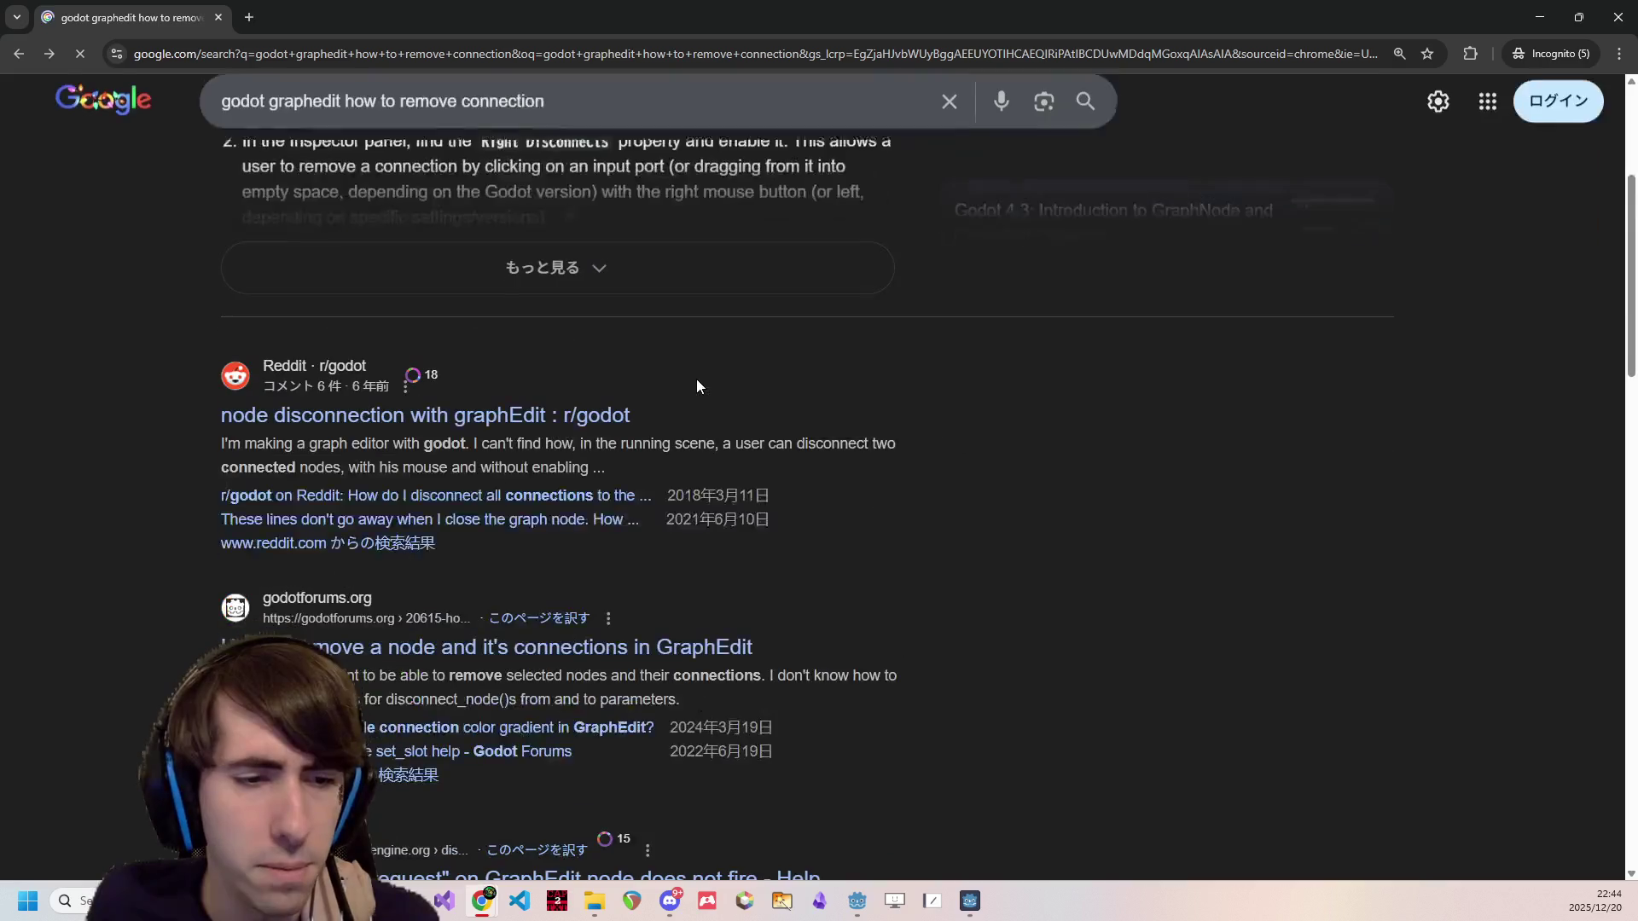
Expand the AI overview and read its GDScript example using disconnection_request and disconnect_node
scroll(698, 385, up, 3)
click(551, 622)
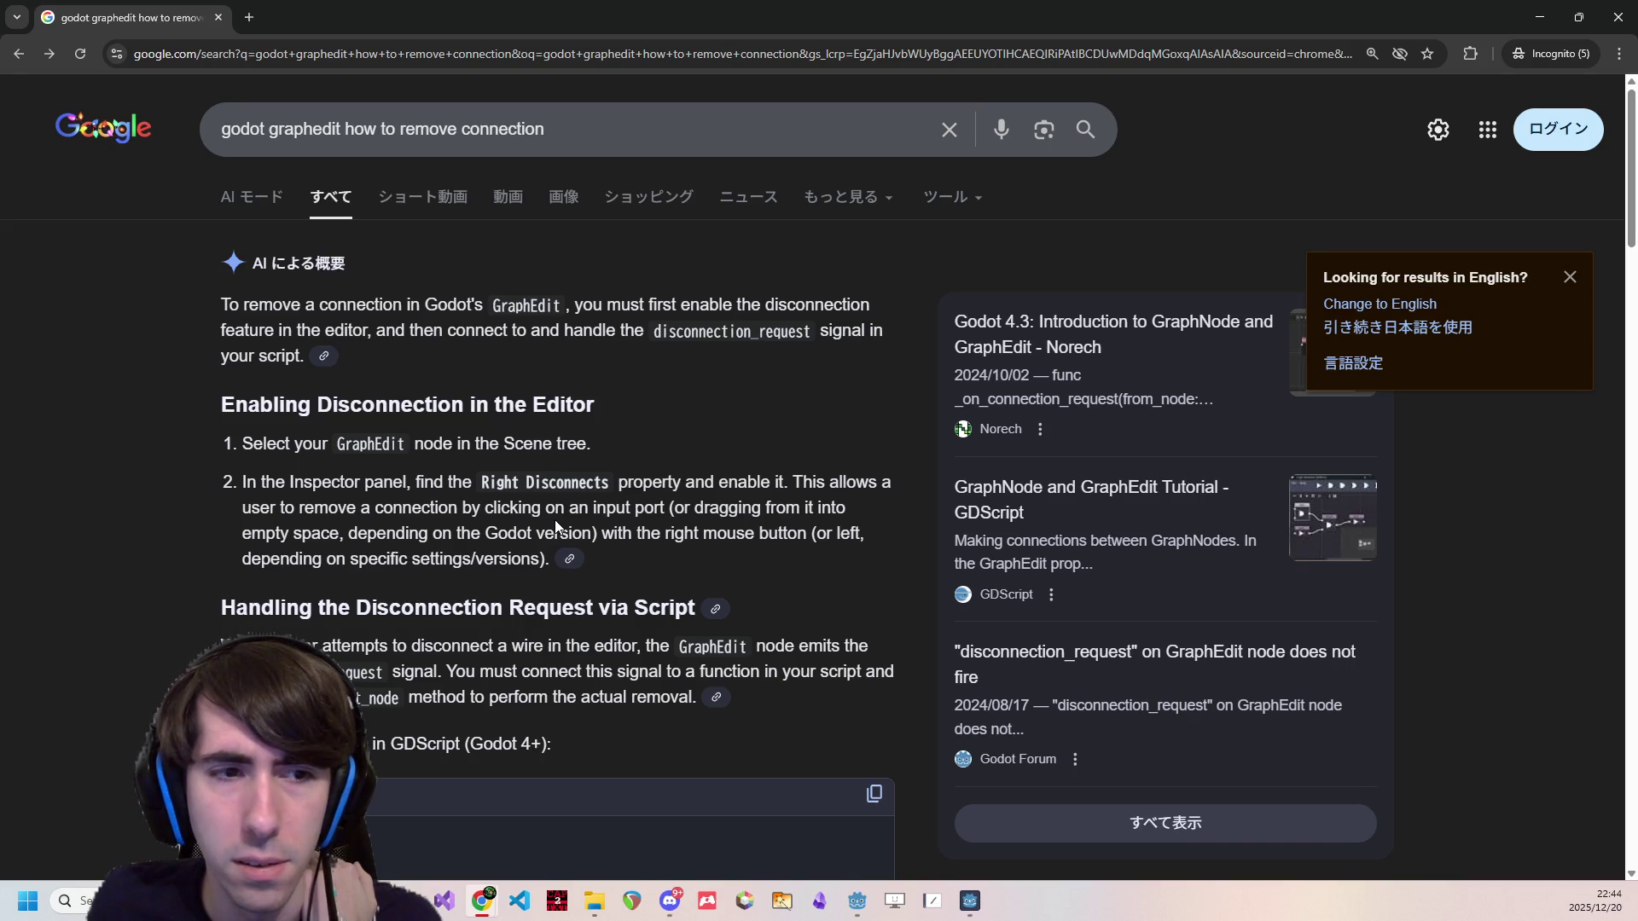
scroll(555, 521, down, 1)
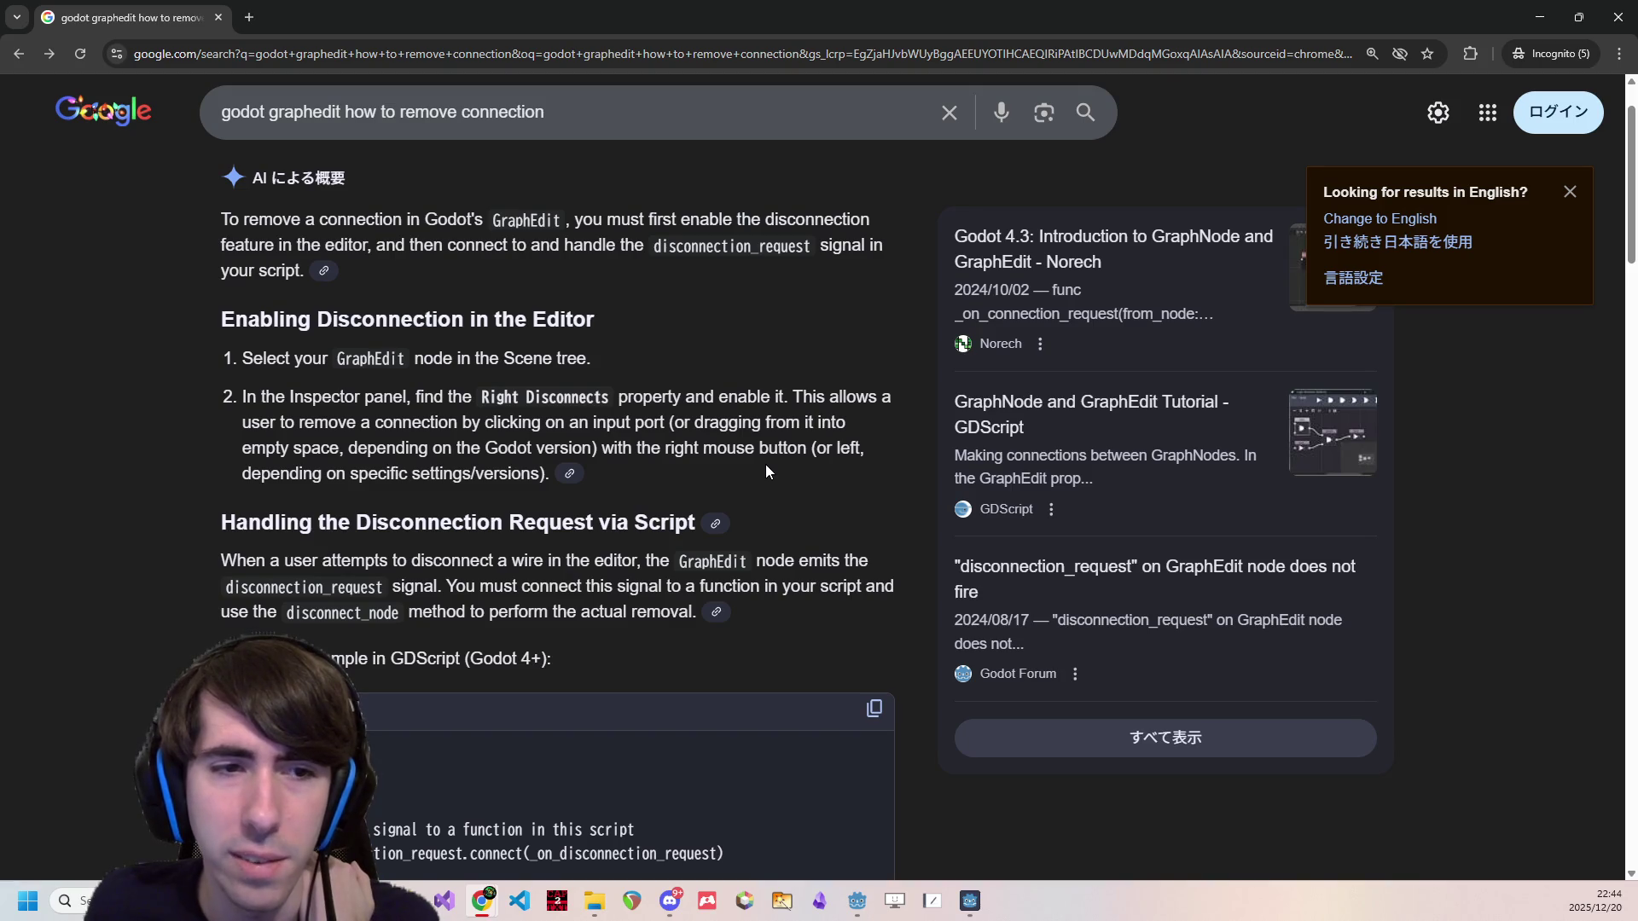
scroll(766, 472, down, 4)
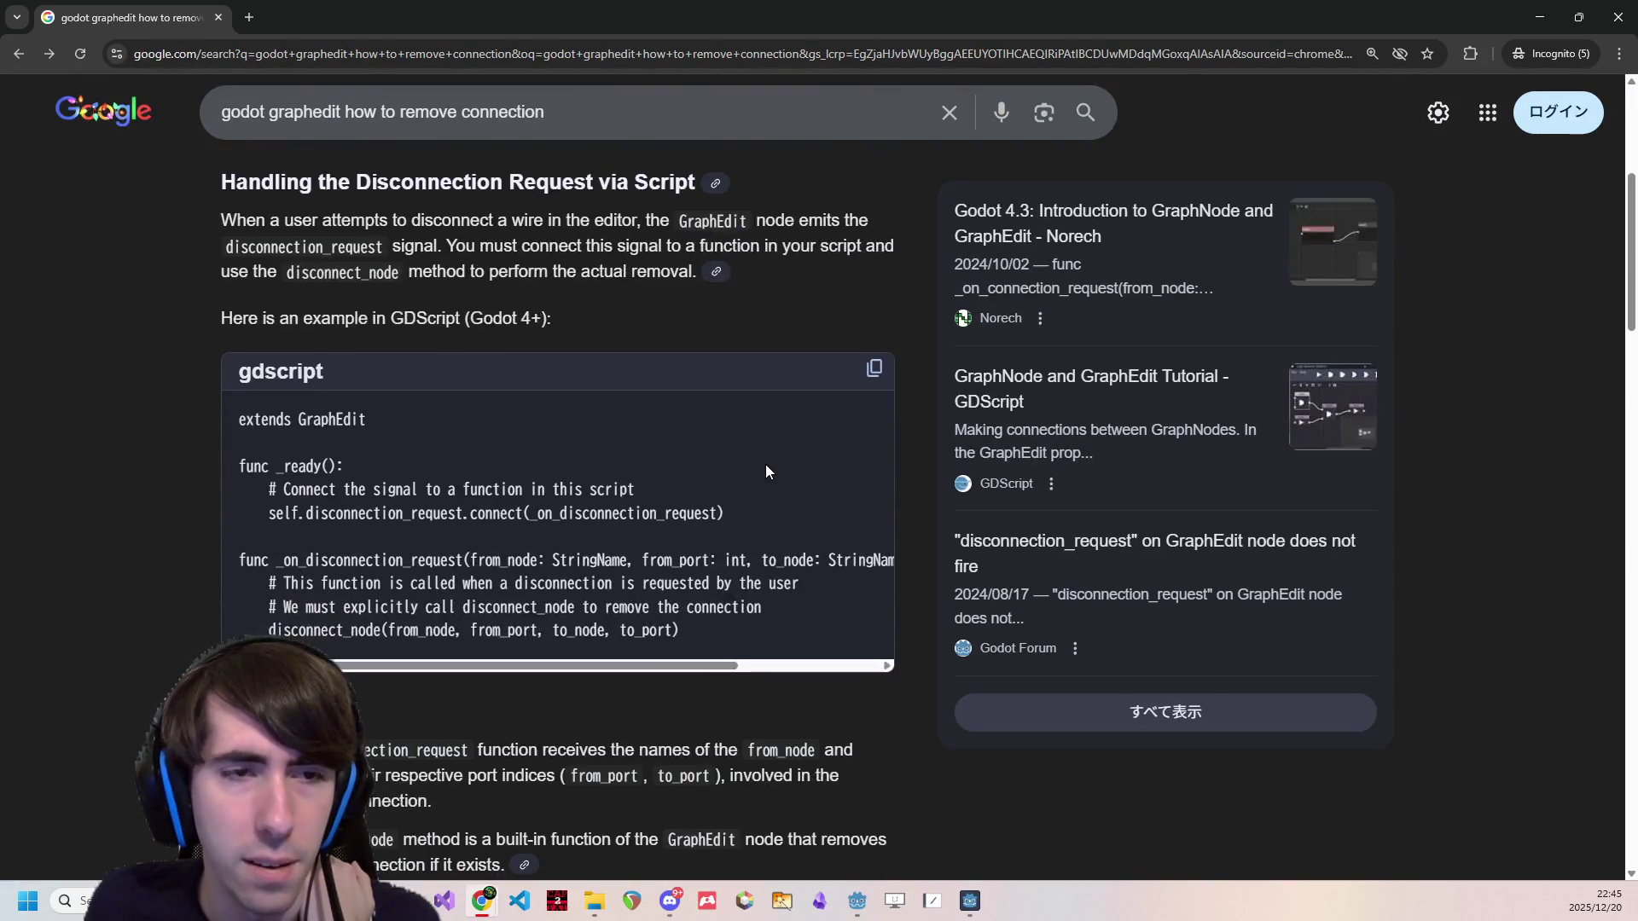
scroll(755, 472, up, 1)
scroll(862, 477, down, 5)
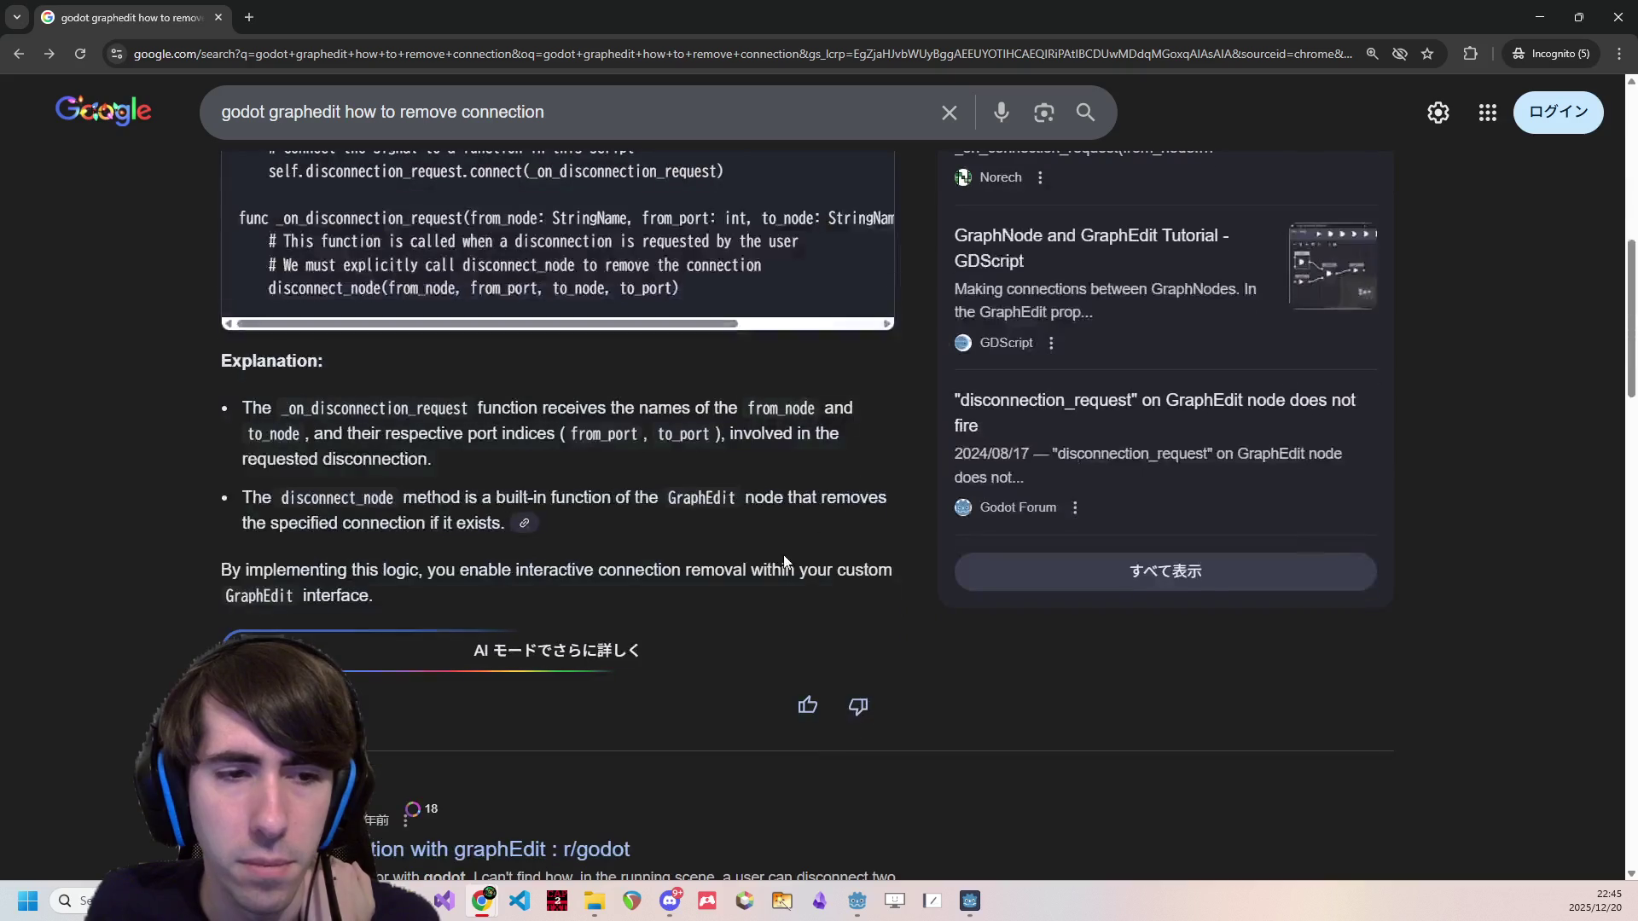
drag(1032, 17, 1220, 219)
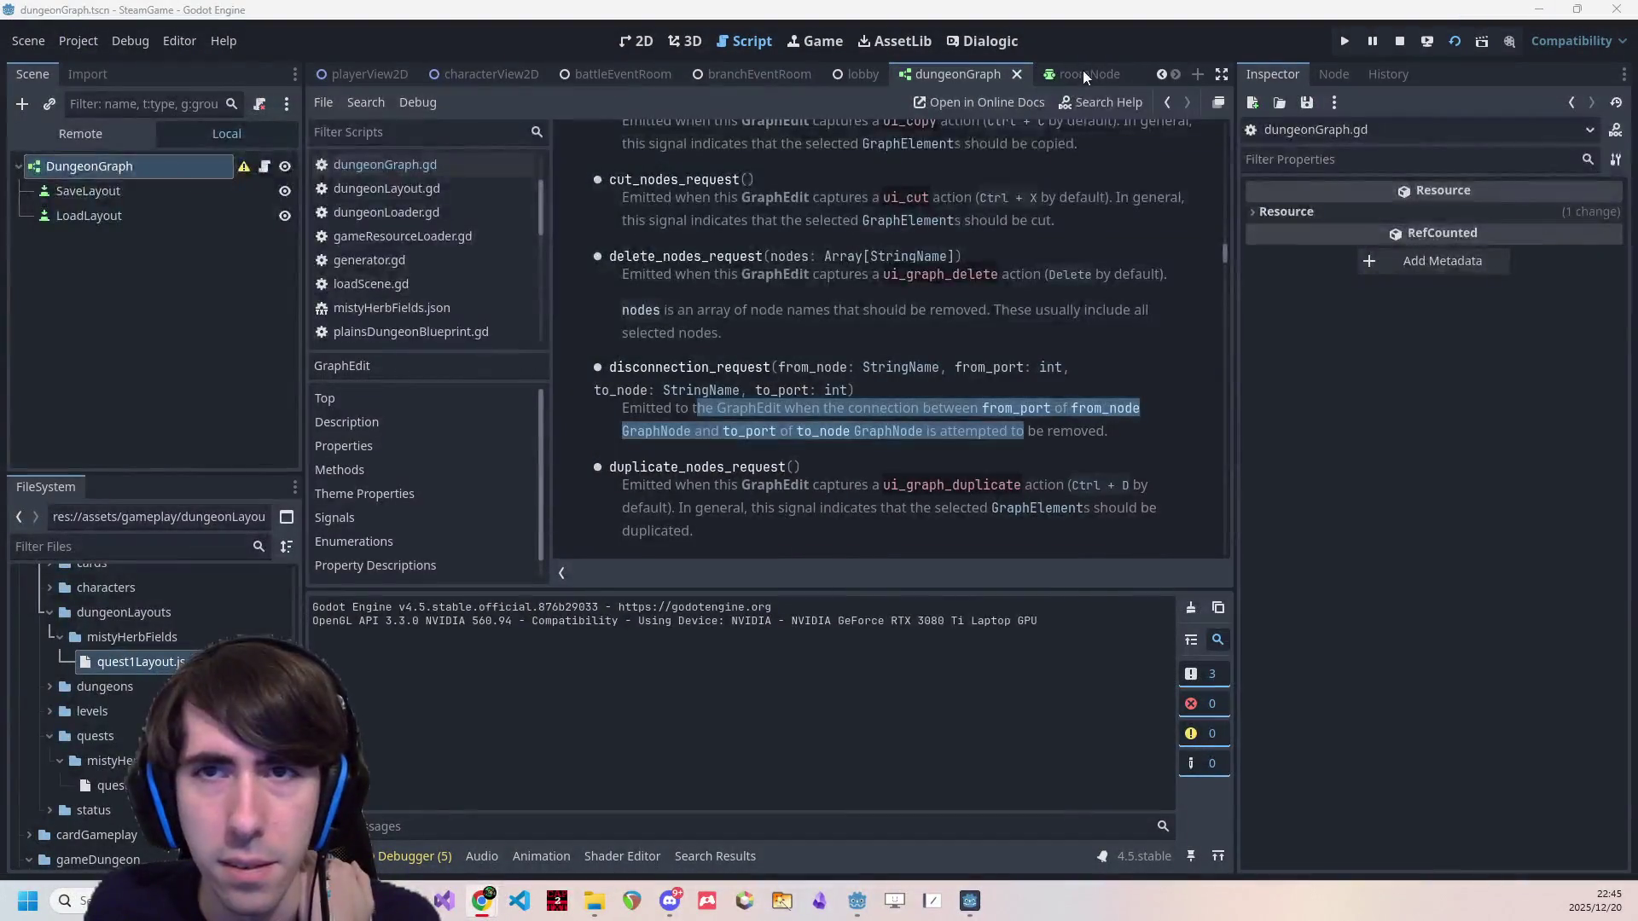
Open the roomNode scene, select RoomNode and show its Slot section in the Inspector
click(1080, 72)
click(157, 194)
click(156, 170)
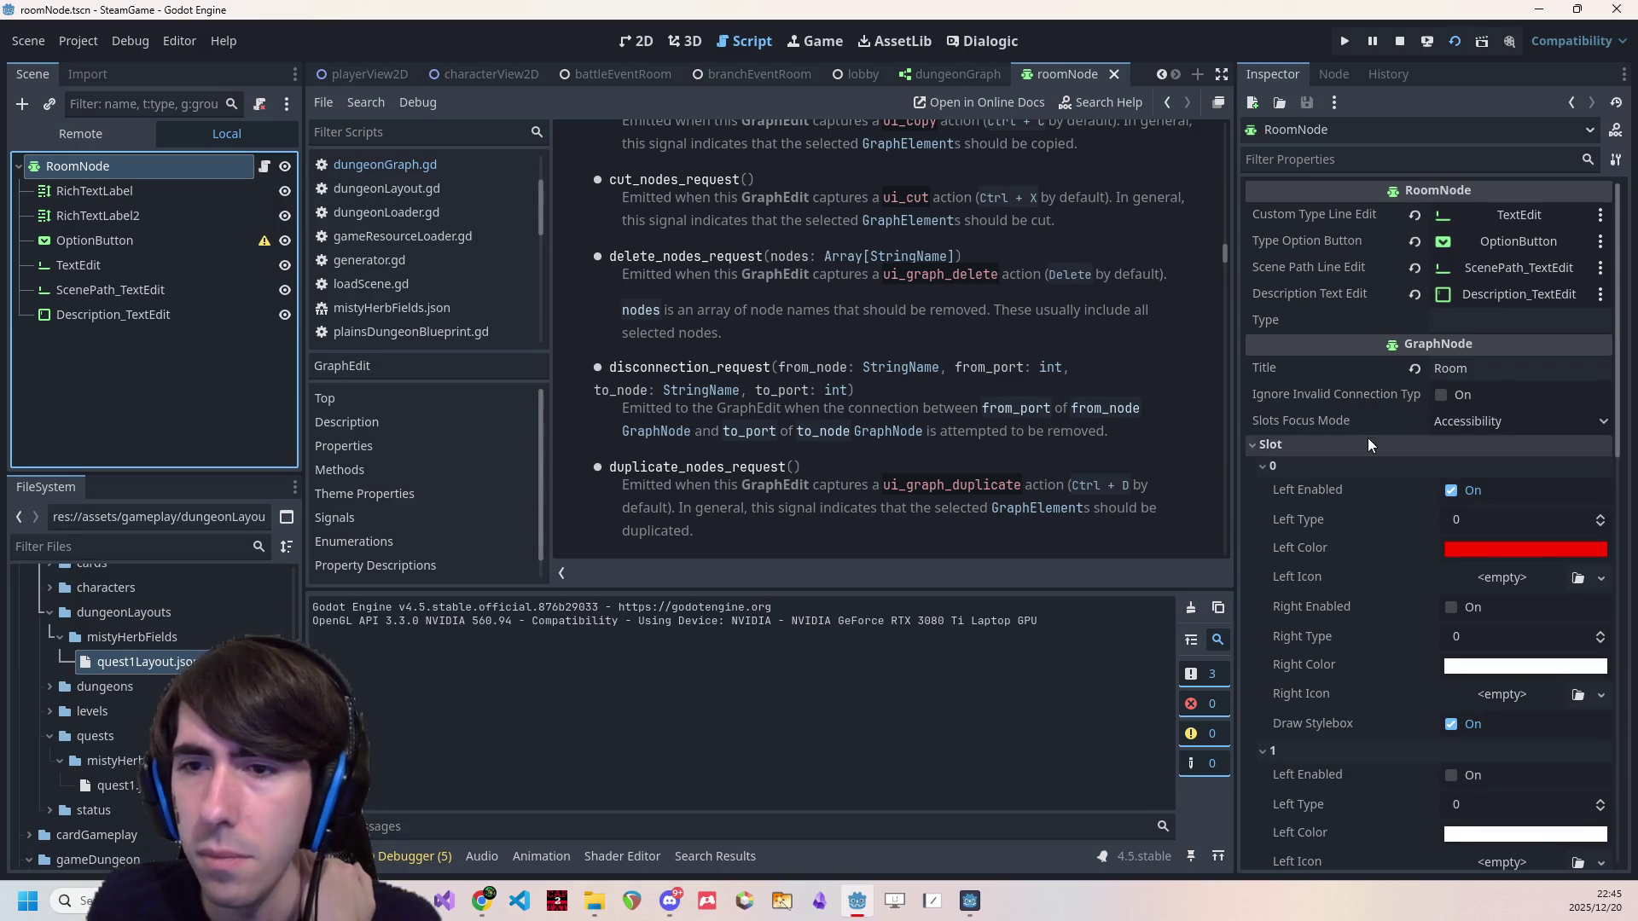
click(1313, 449)
click(1313, 448)
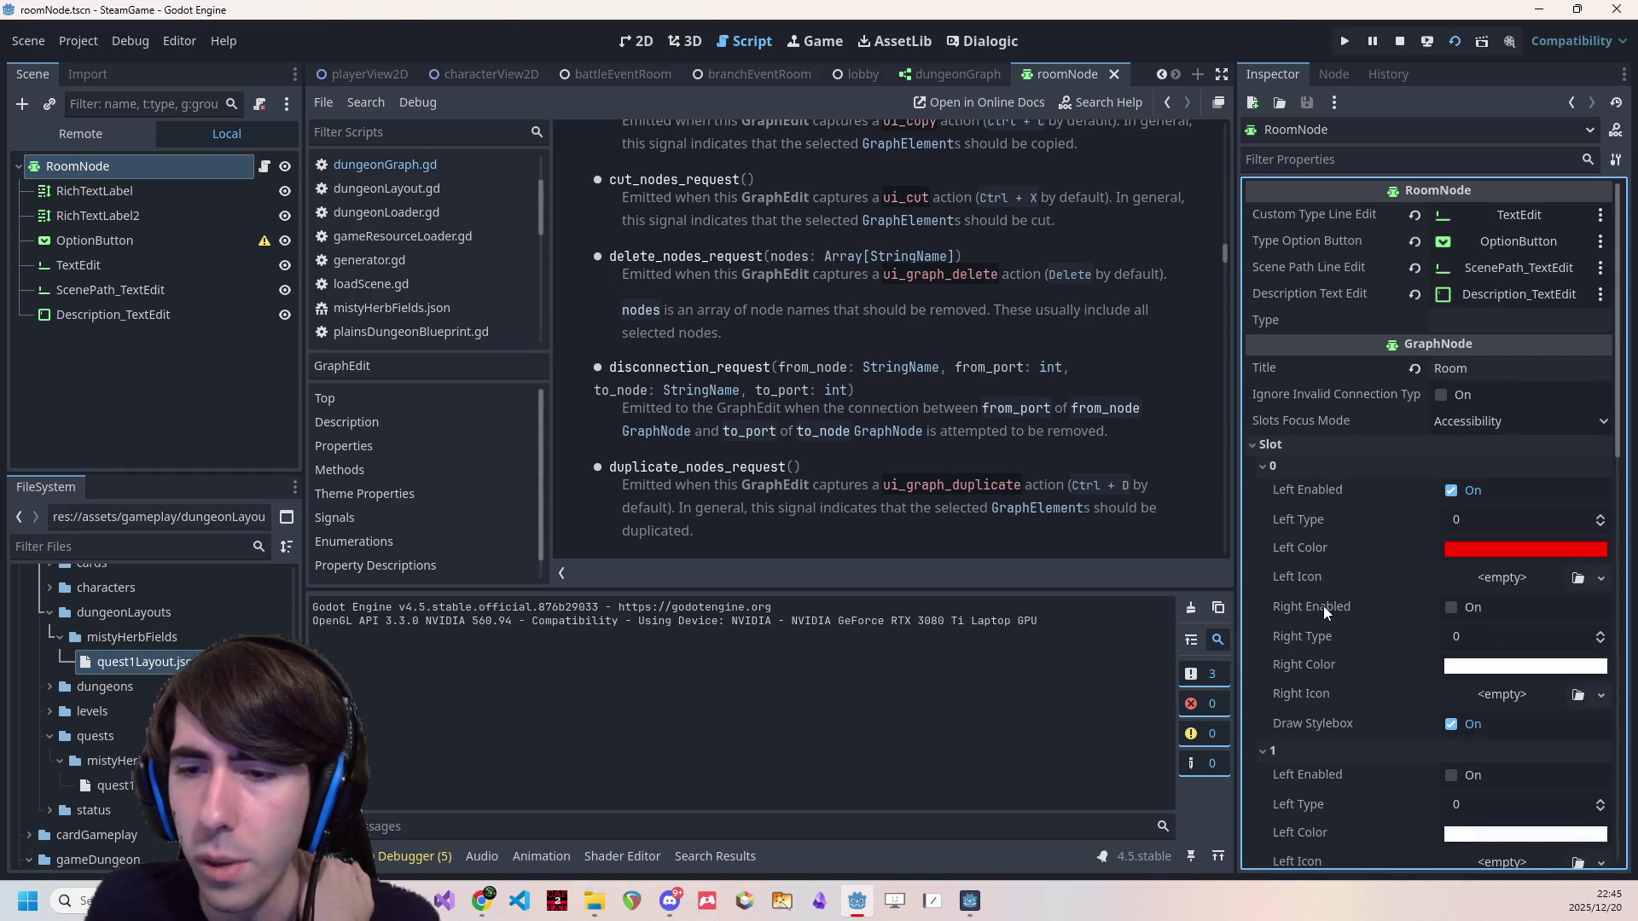
Scroll through RoomNode's Slot properties to review each slot's settings
scroll(1324, 606, down, 2)
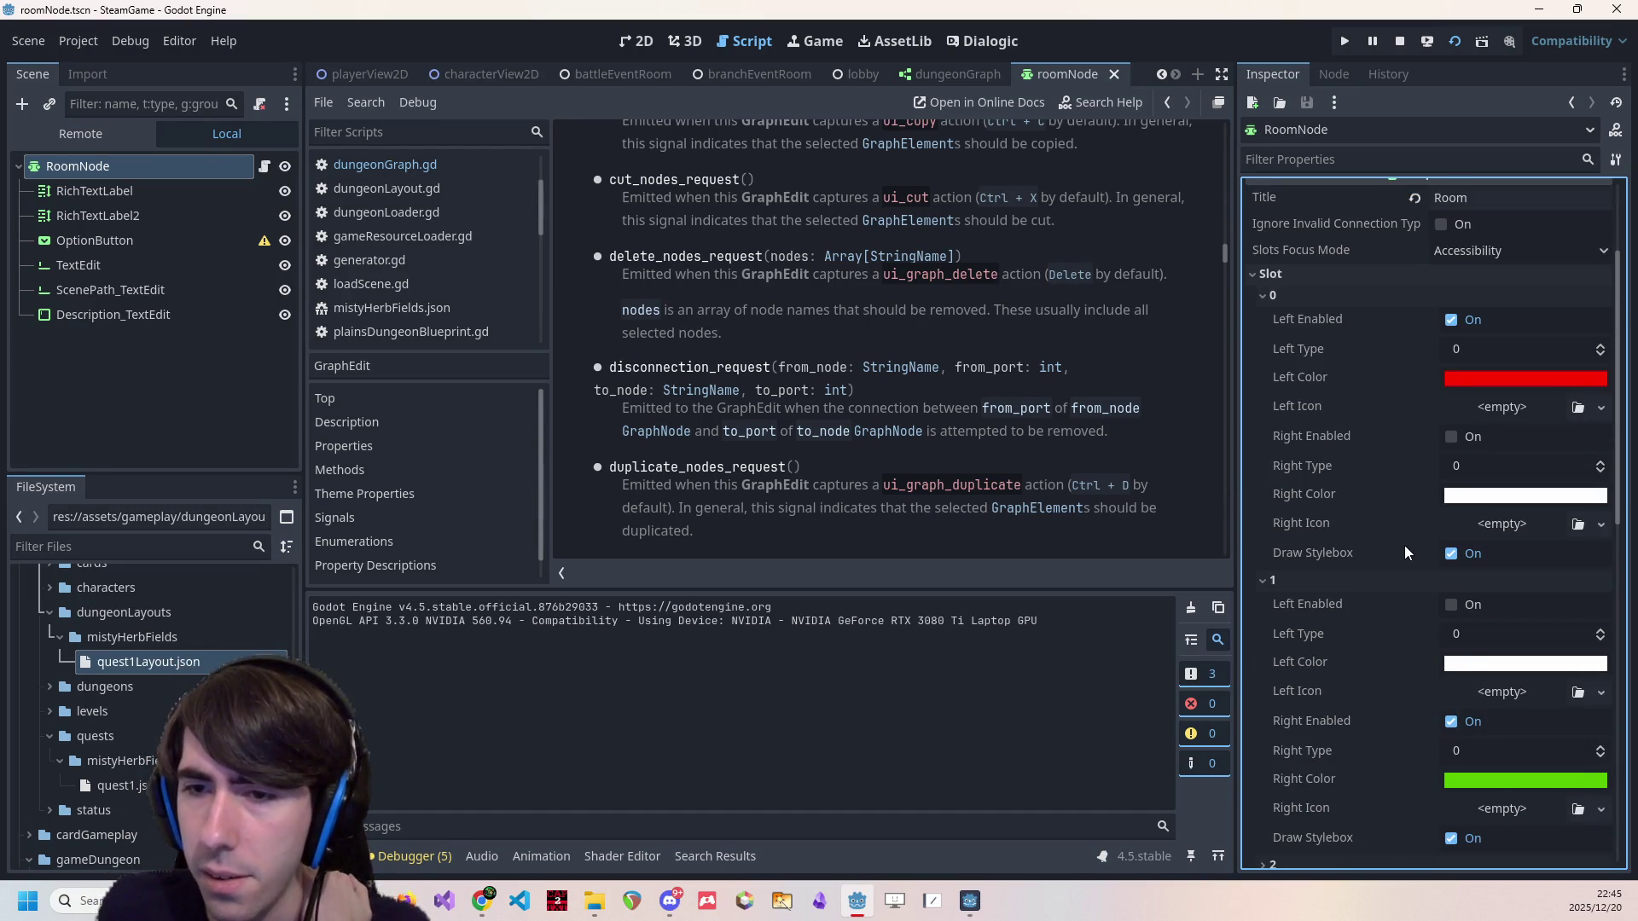
scroll(1385, 530, down, 8)
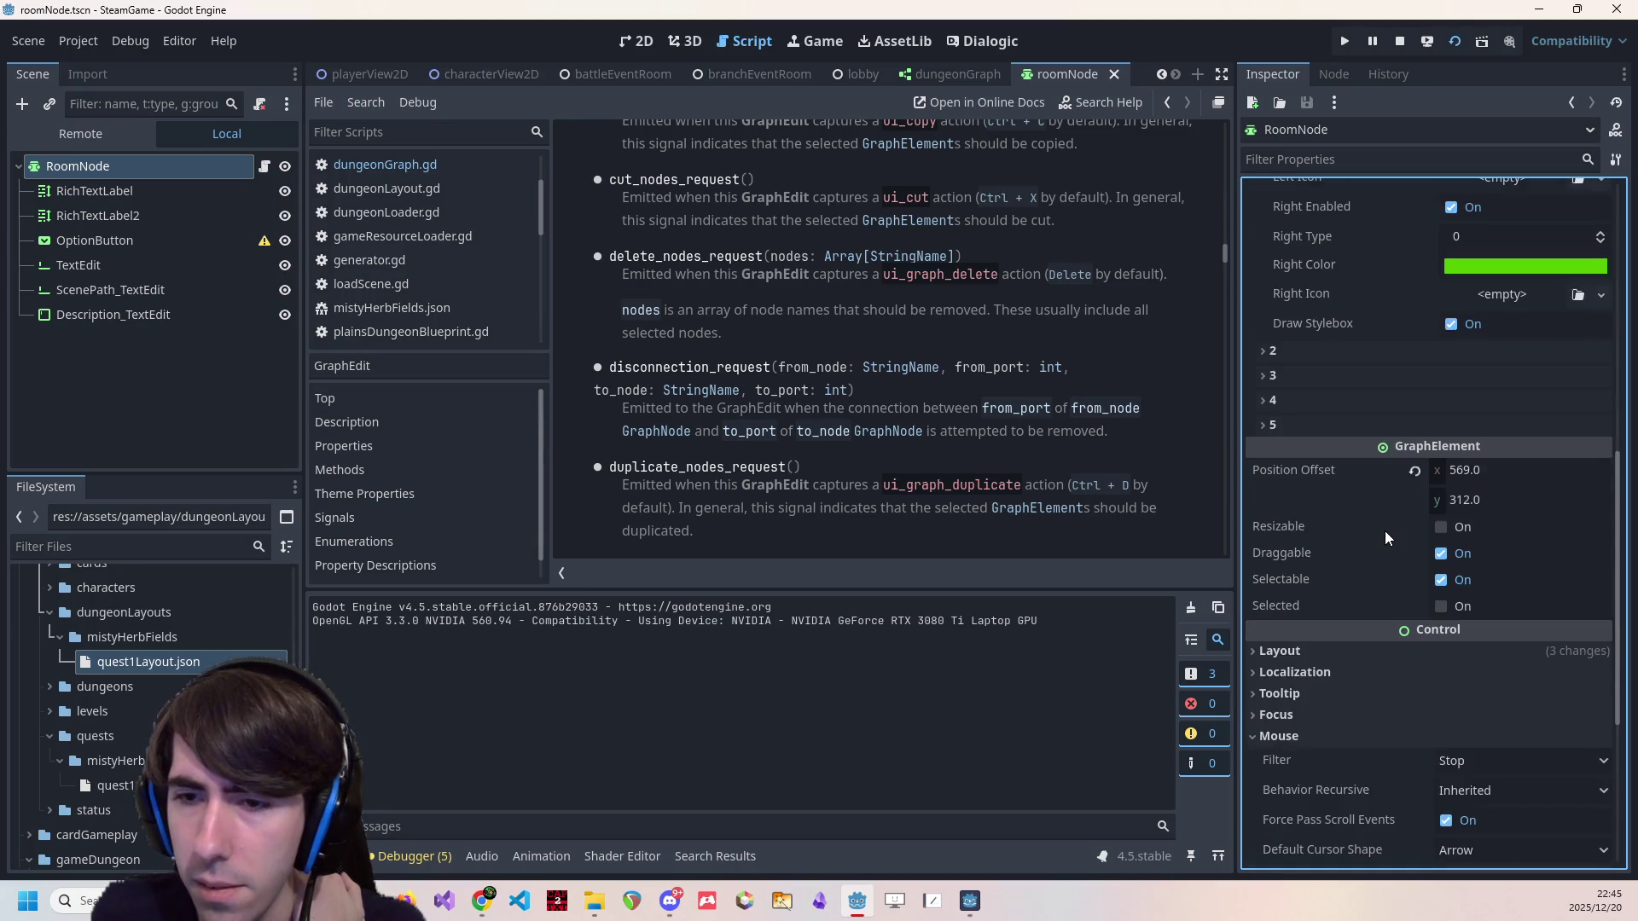
scroll(1379, 529, up, 2)
scroll(1370, 524, up, 5)
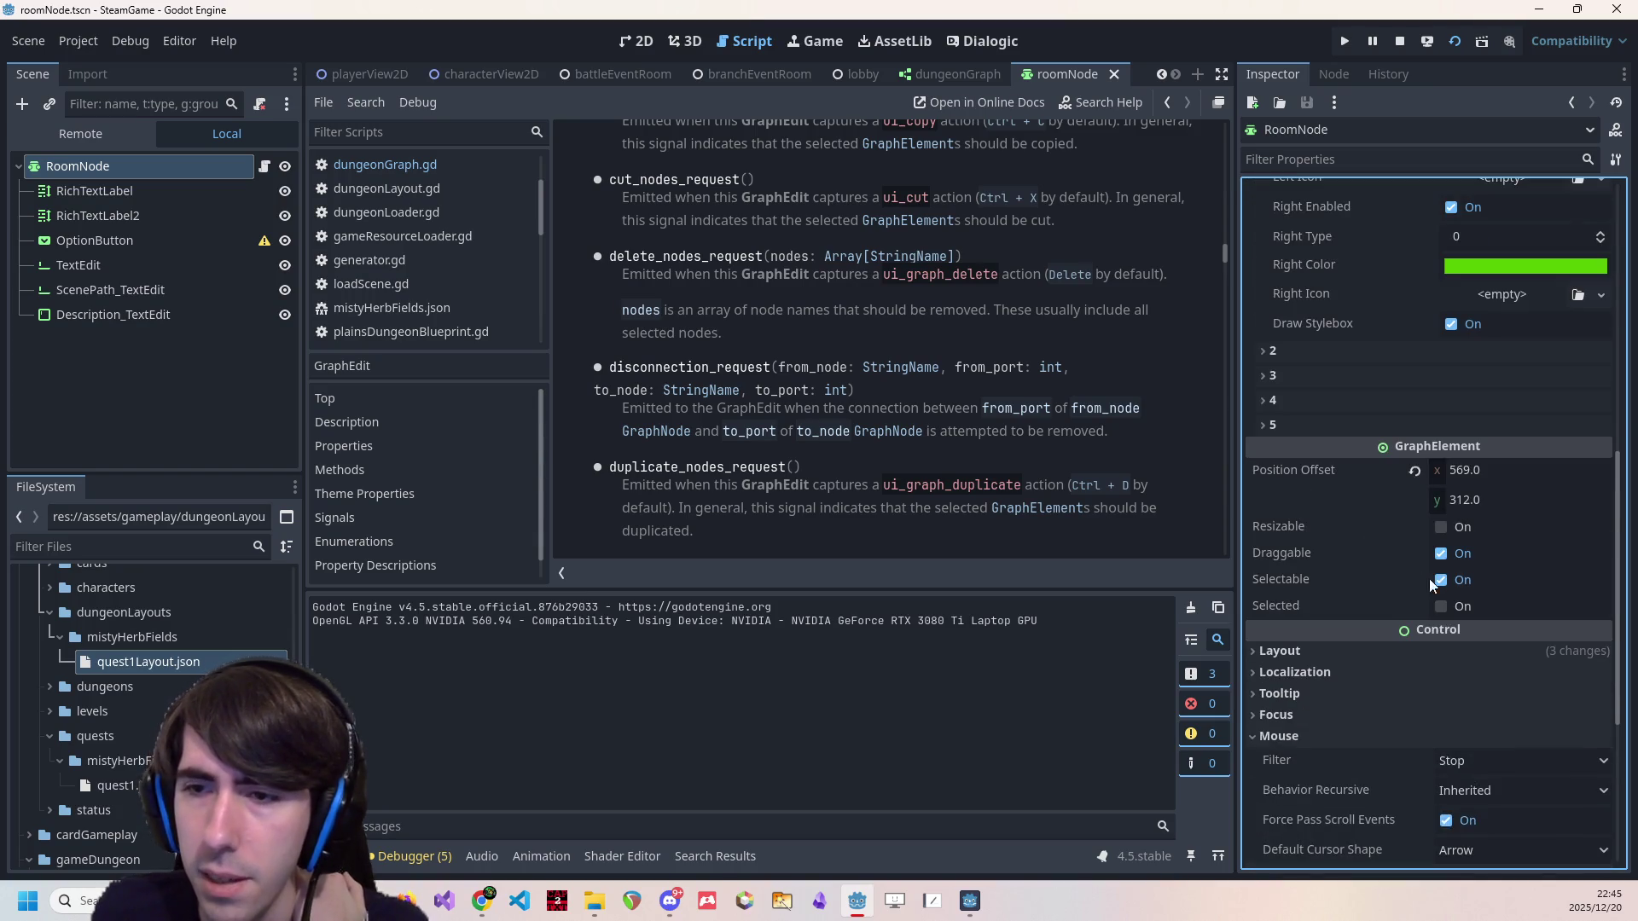
scroll(1328, 678, down, 2)
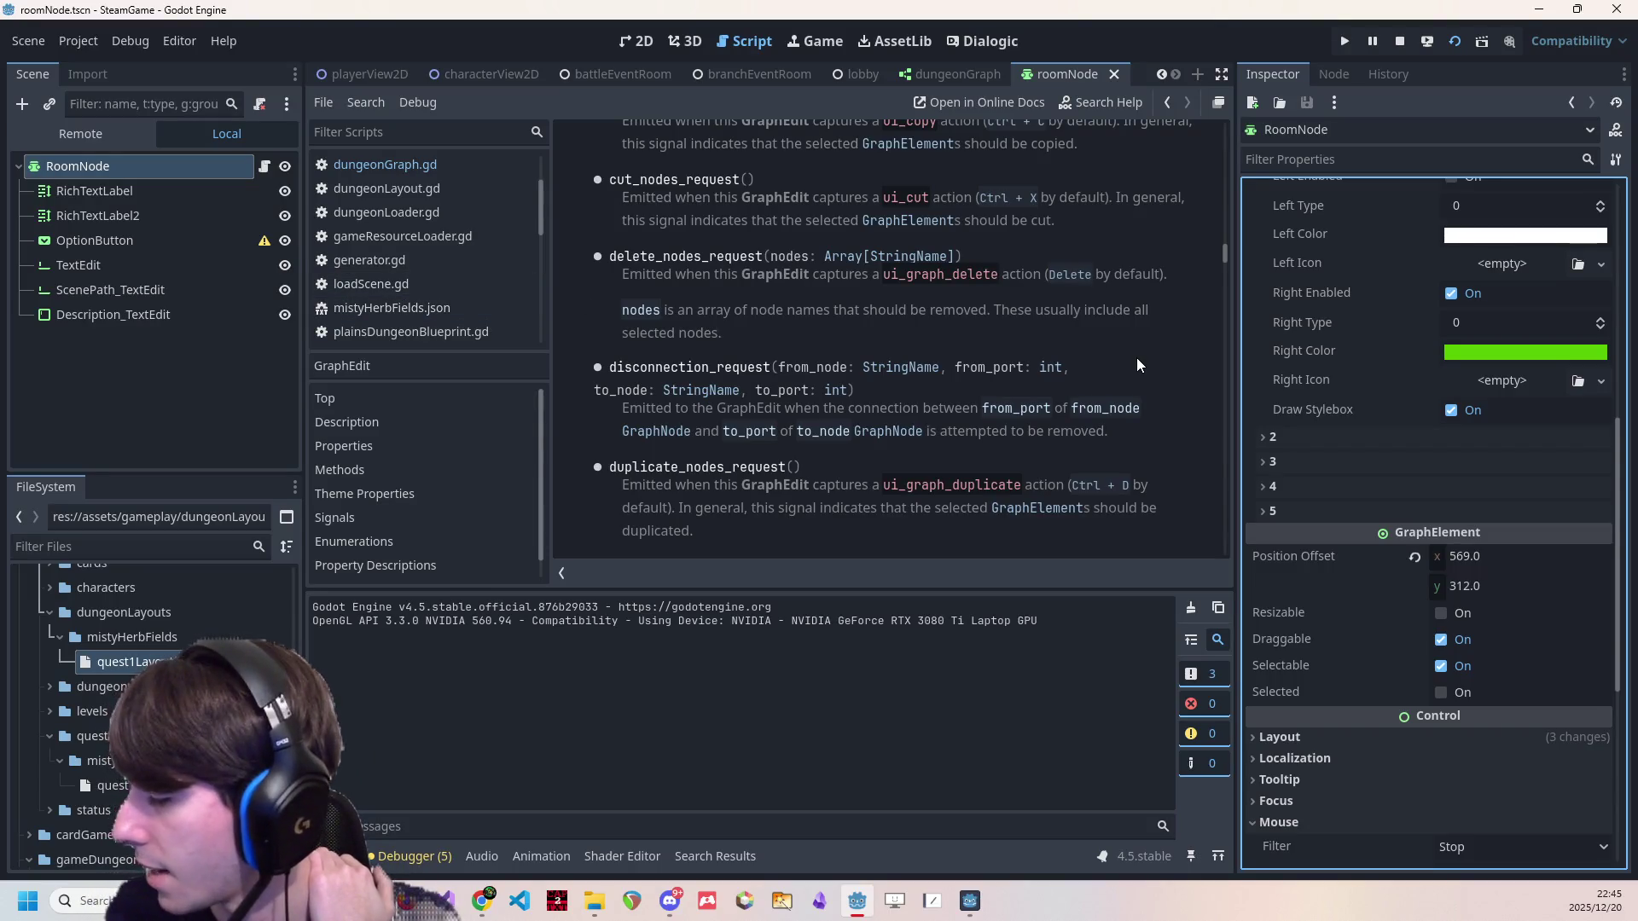
scroll(601, 323, down, 2)
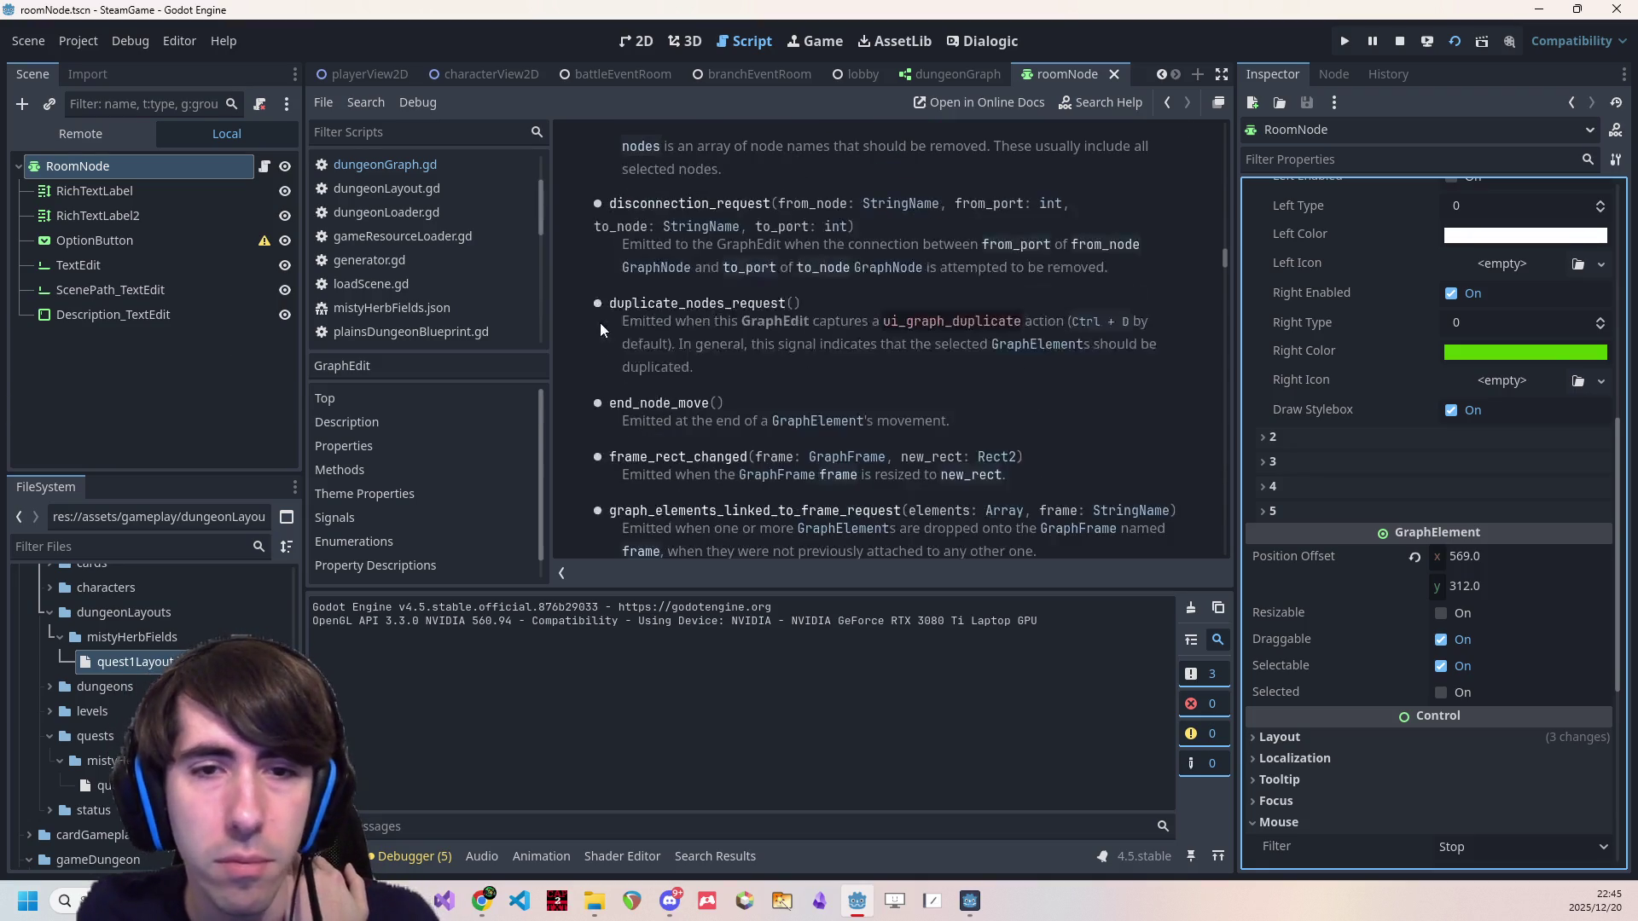
scroll(1310, 480, down, 5)
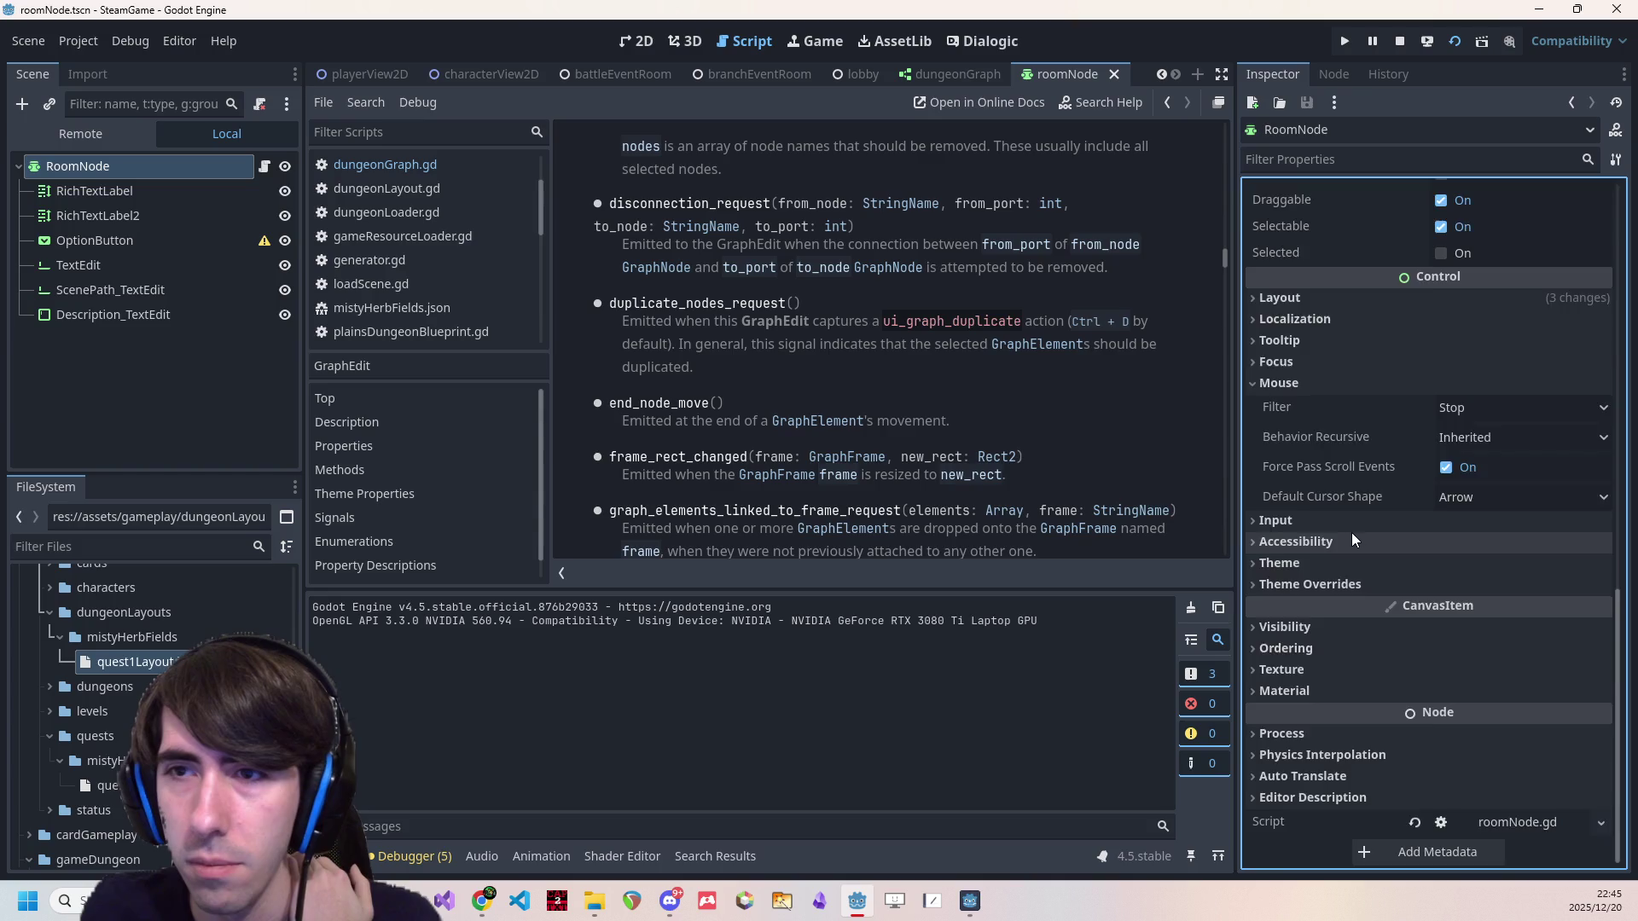
scroll(1353, 535, up, 2)
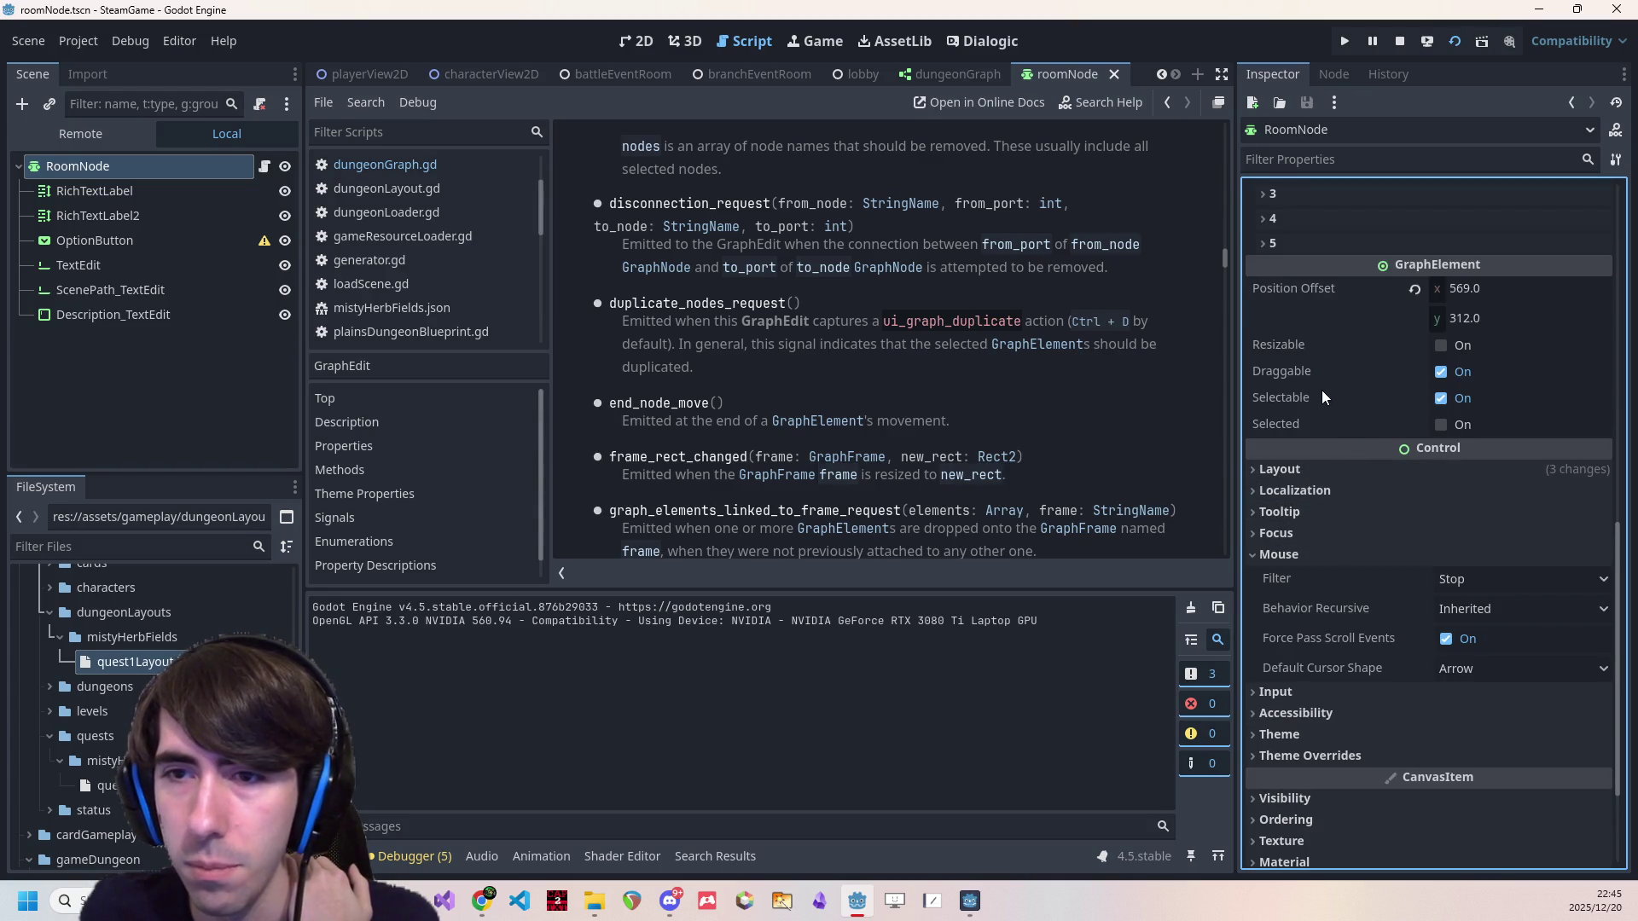
mouse_move(1308, 389)
scroll(813, 413, up, 3)
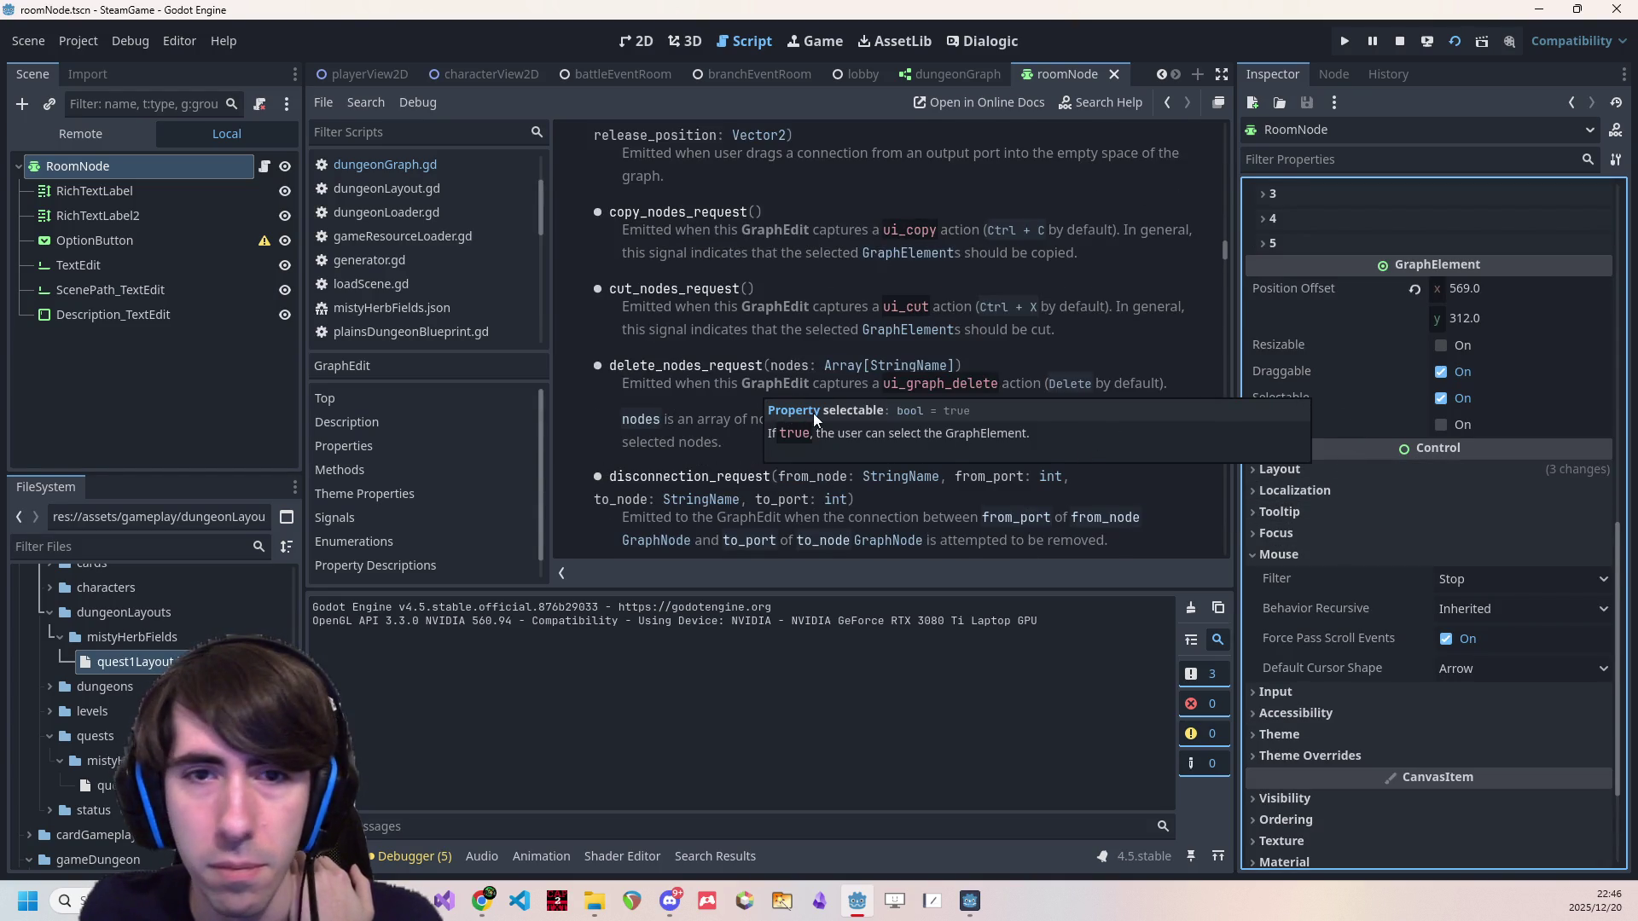
Return to dungeonGraph.gd with the caret on the disconnection_request hookup at line 15
key(alt+Left)
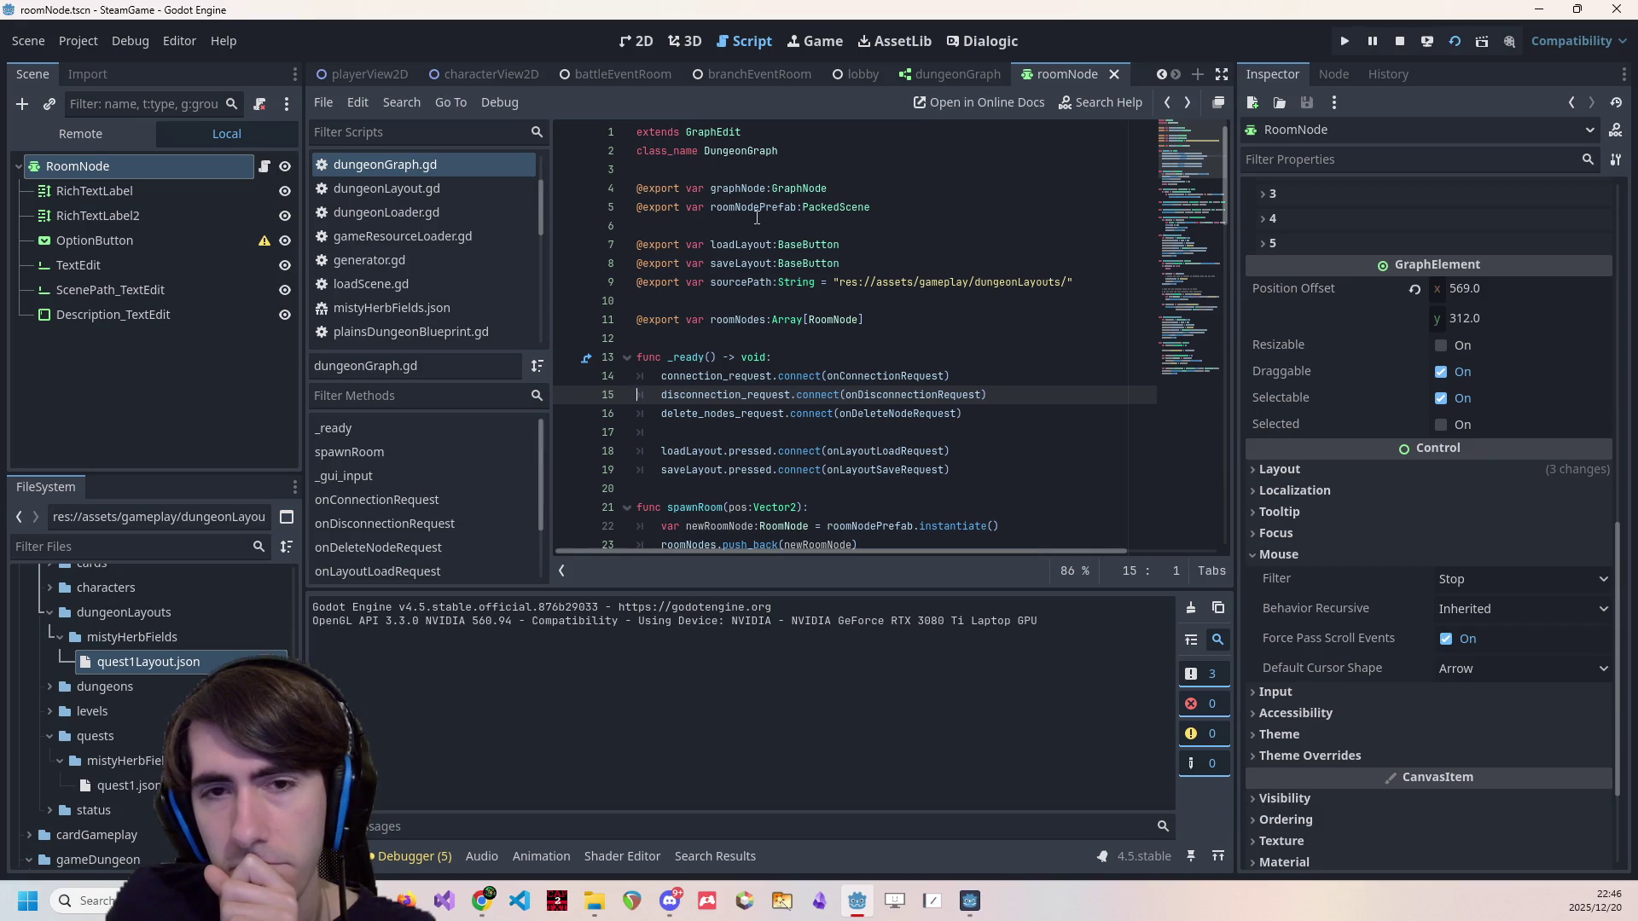
click(755, 394)
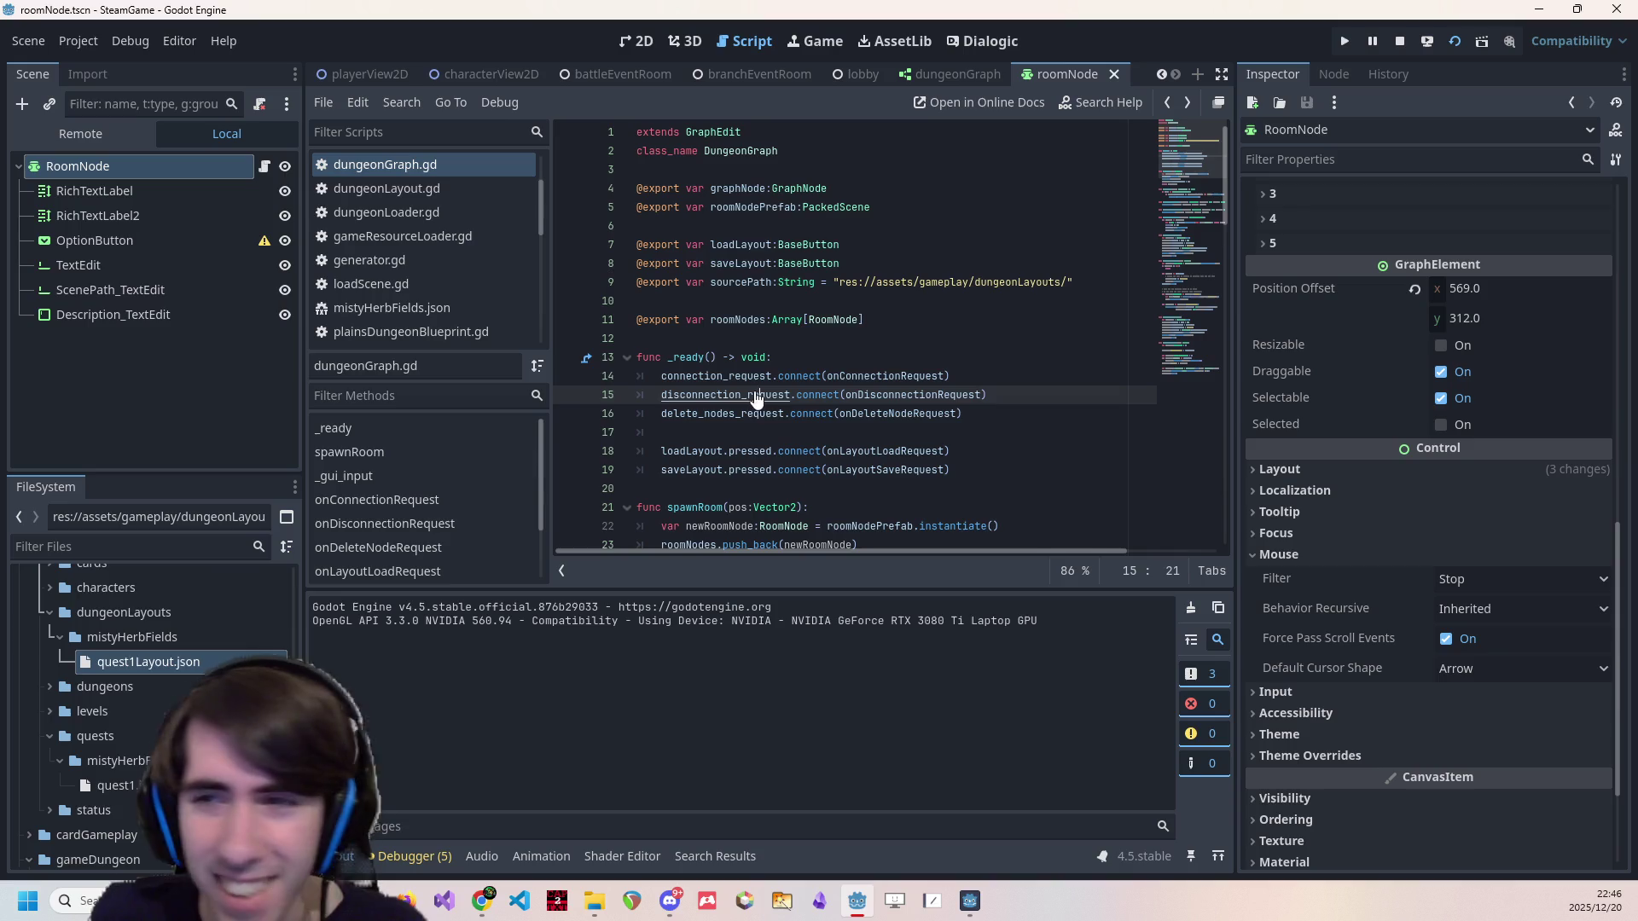
key(alt+Tab)
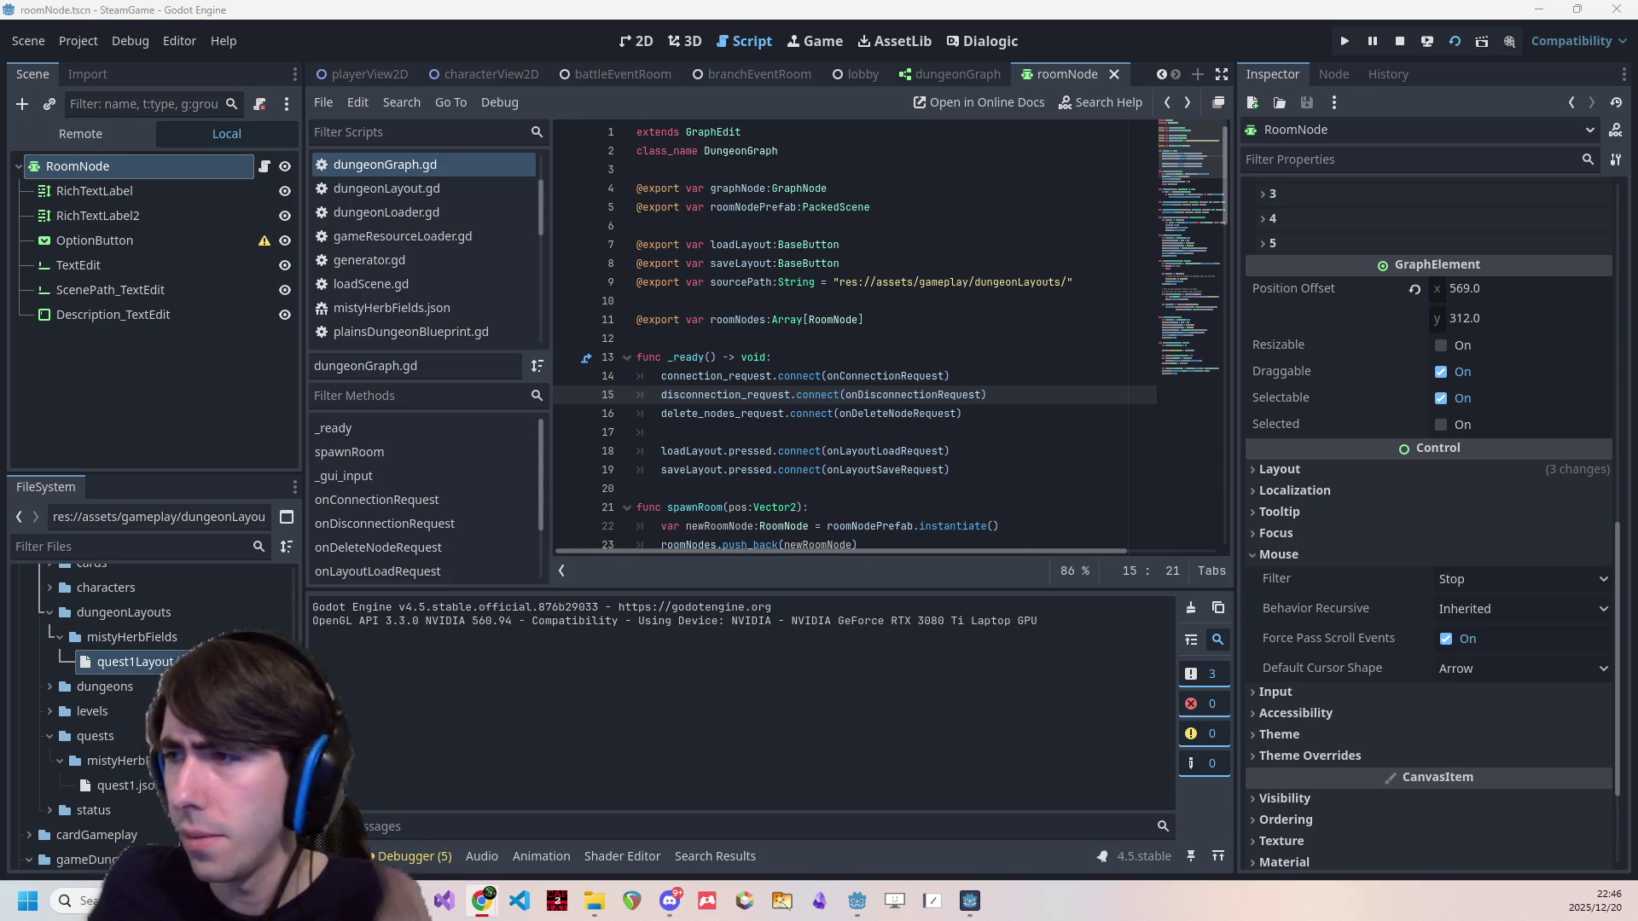
Expand and read the AI overview for 'godot 4 disconnection graphedit' results
key(alt+Tab)
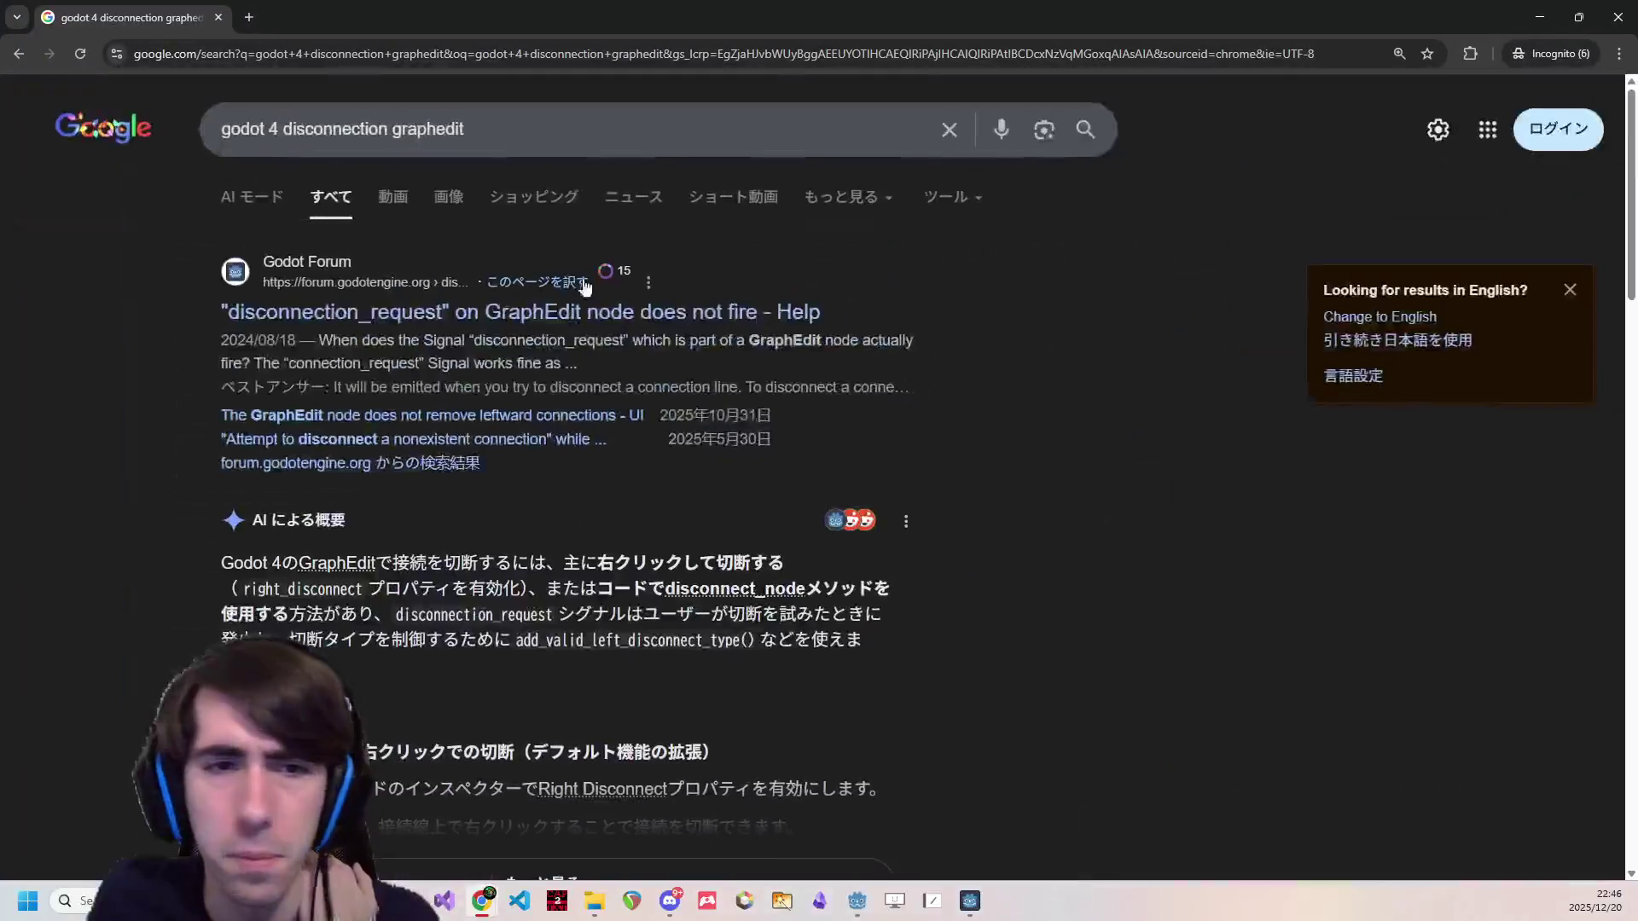
scroll(528, 466, down, 3)
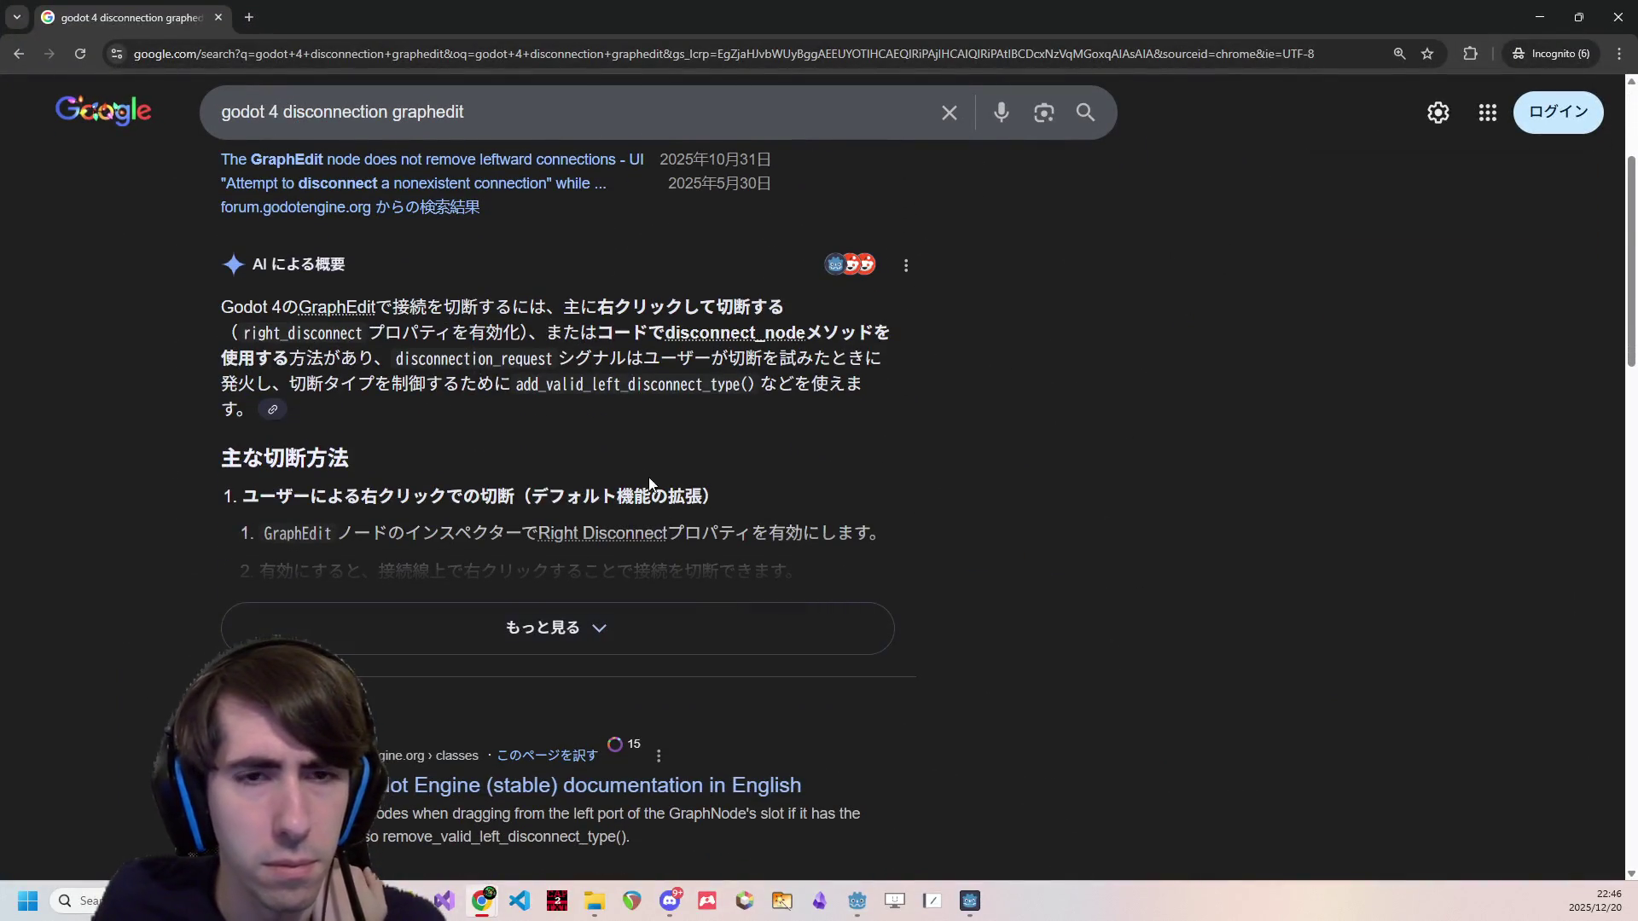
click(630, 629)
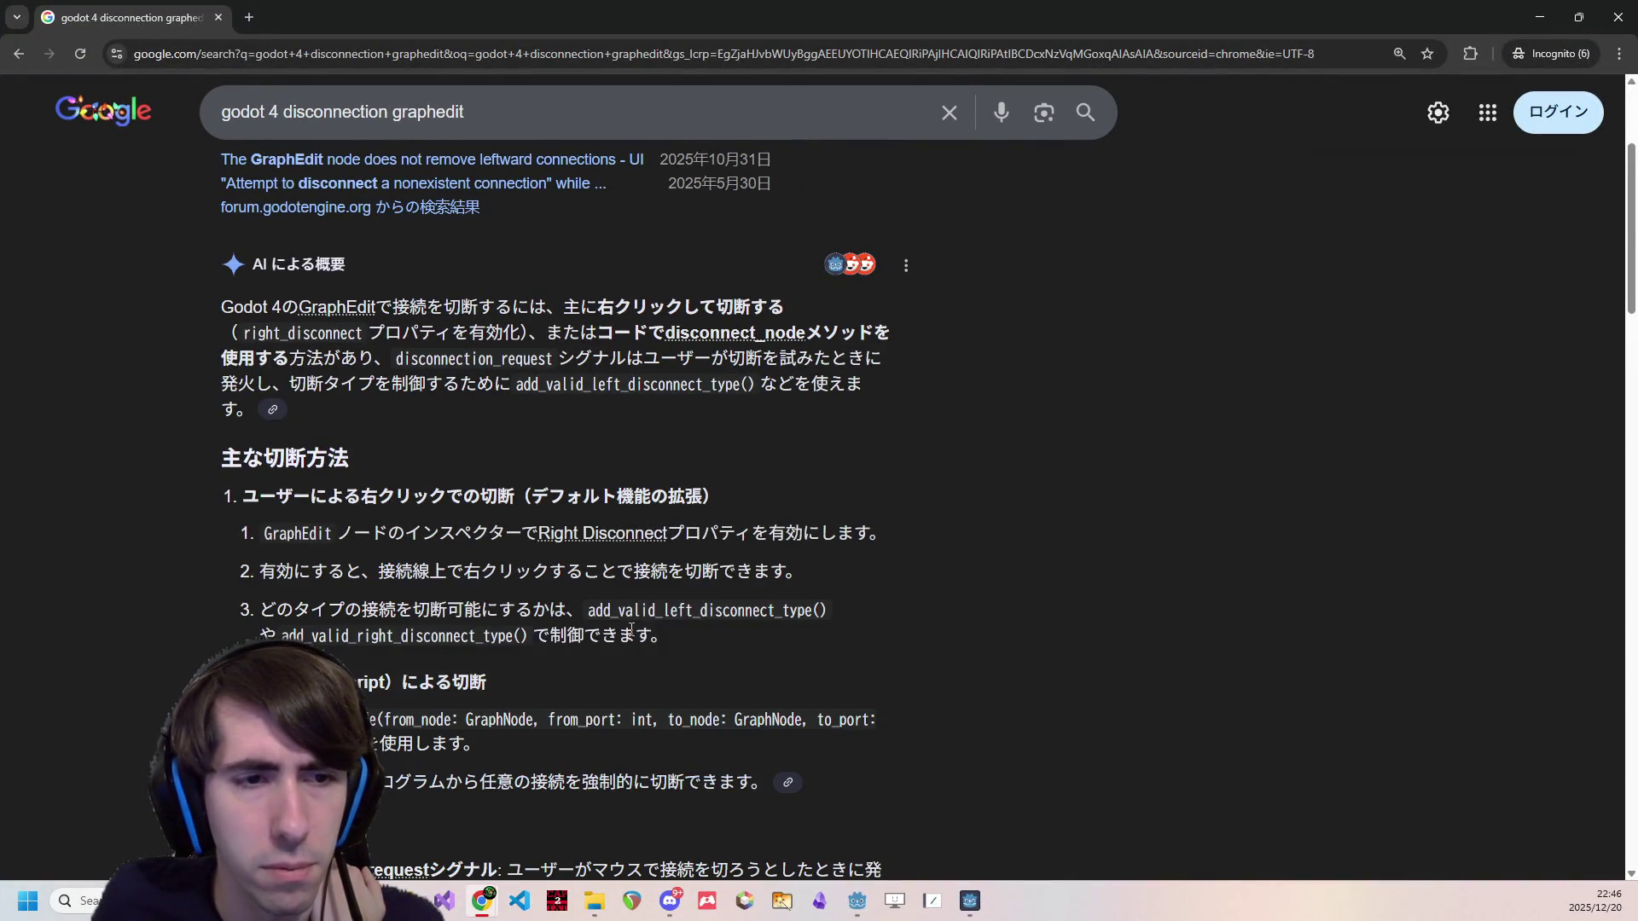
scroll(632, 630, down, 1)
scroll(632, 631, down, 3)
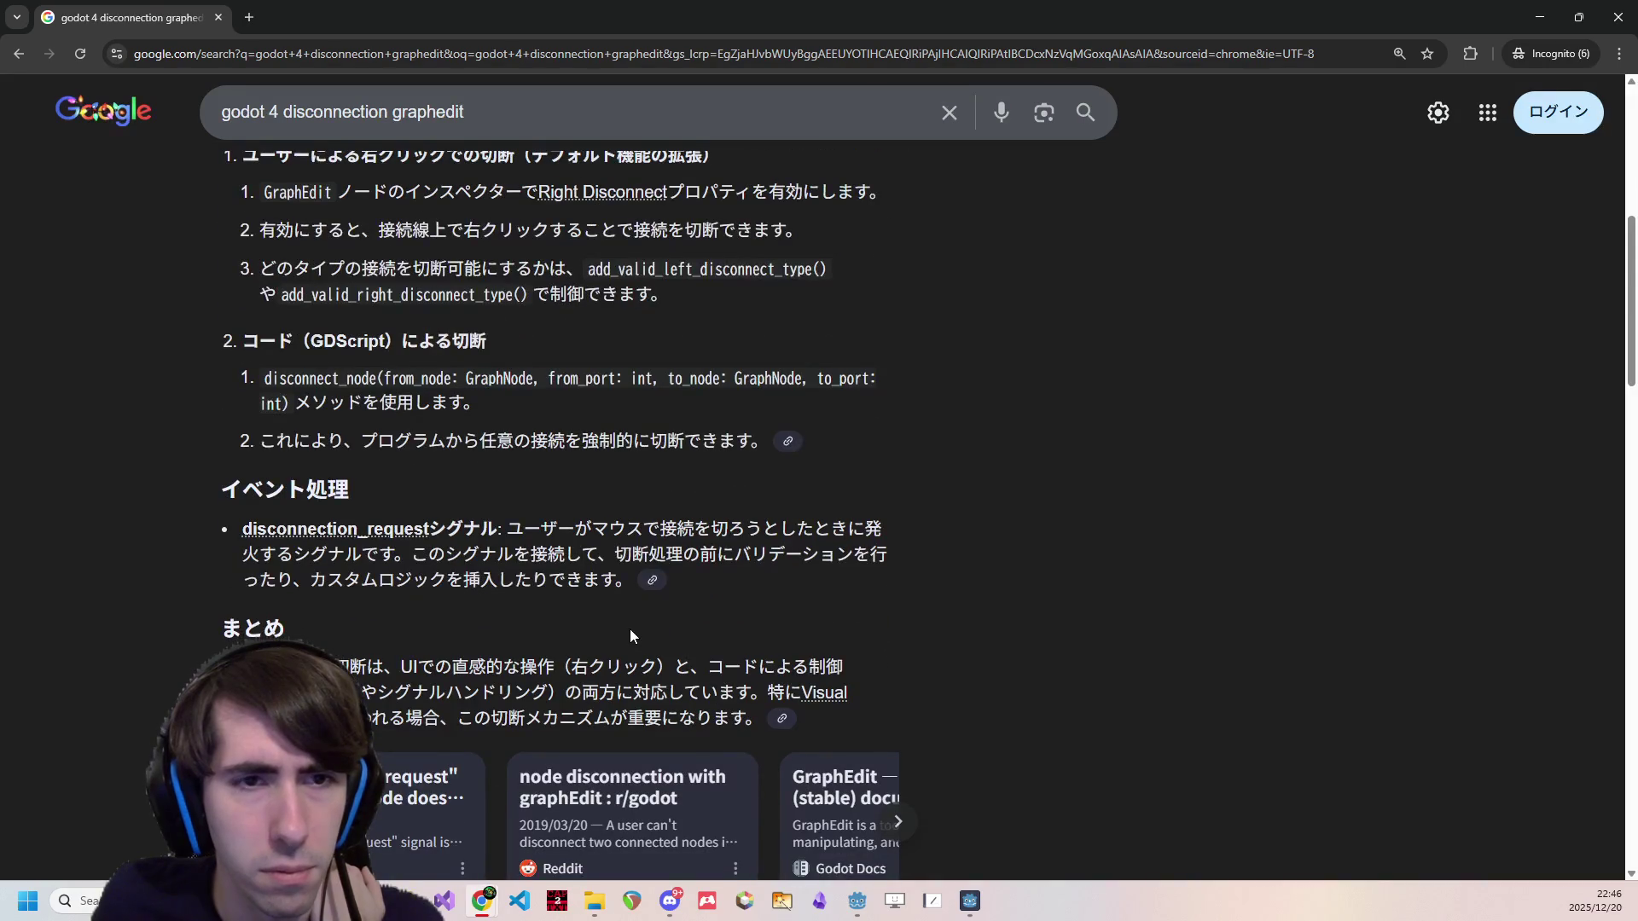
scroll(630, 628, down, 12)
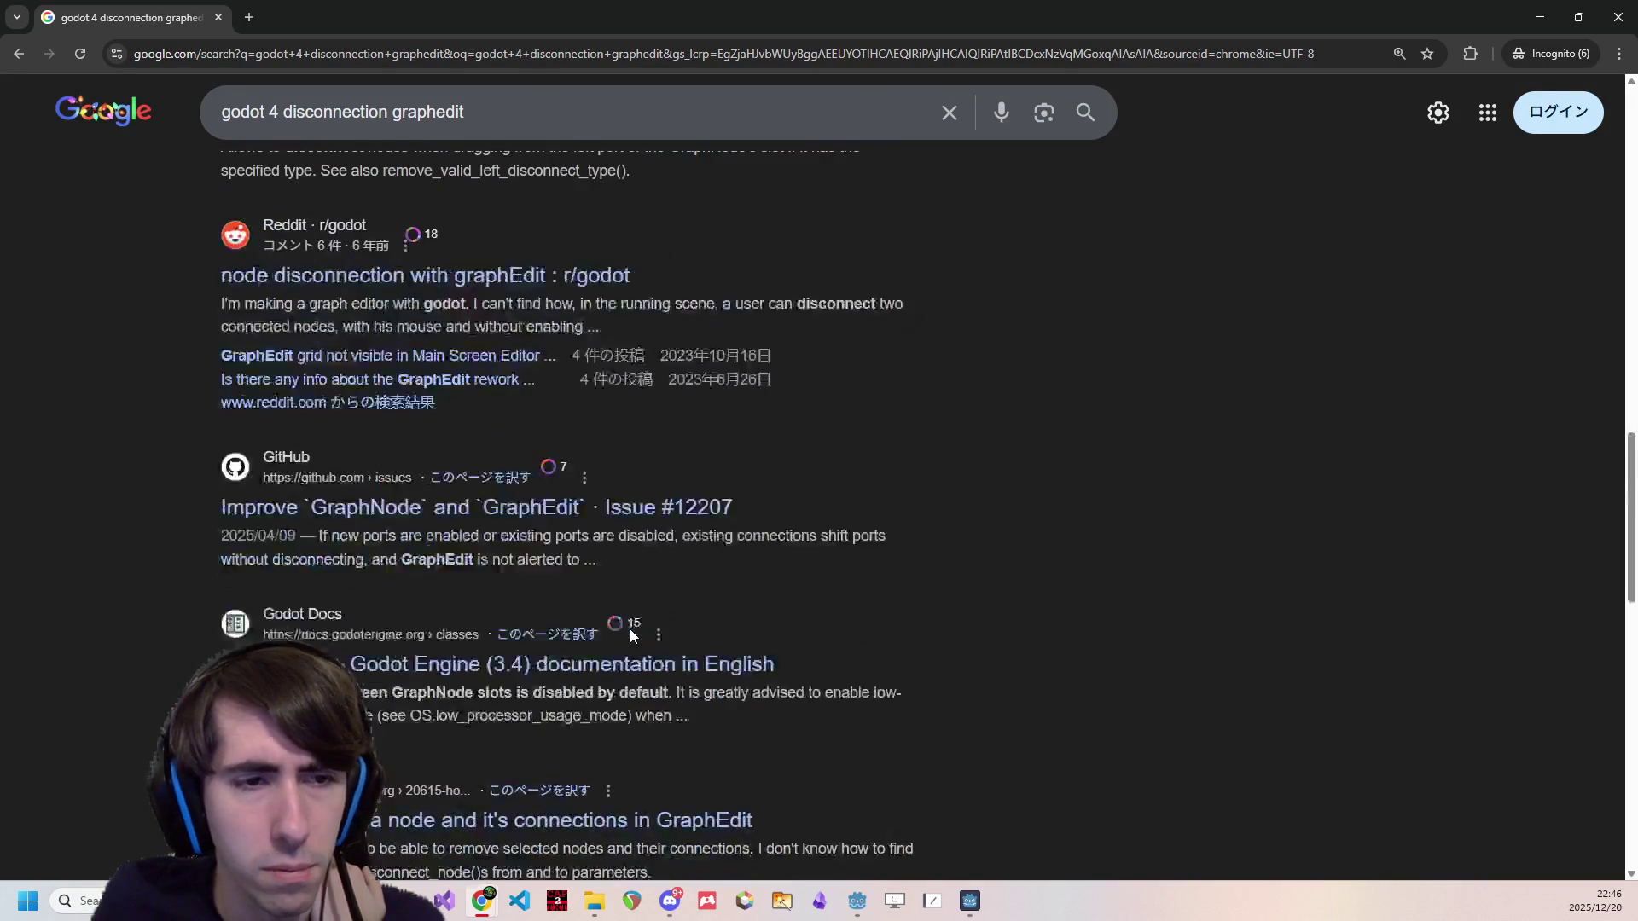
scroll(629, 628, up, 5)
scroll(624, 635, down, 1)
scroll(623, 635, down, 3)
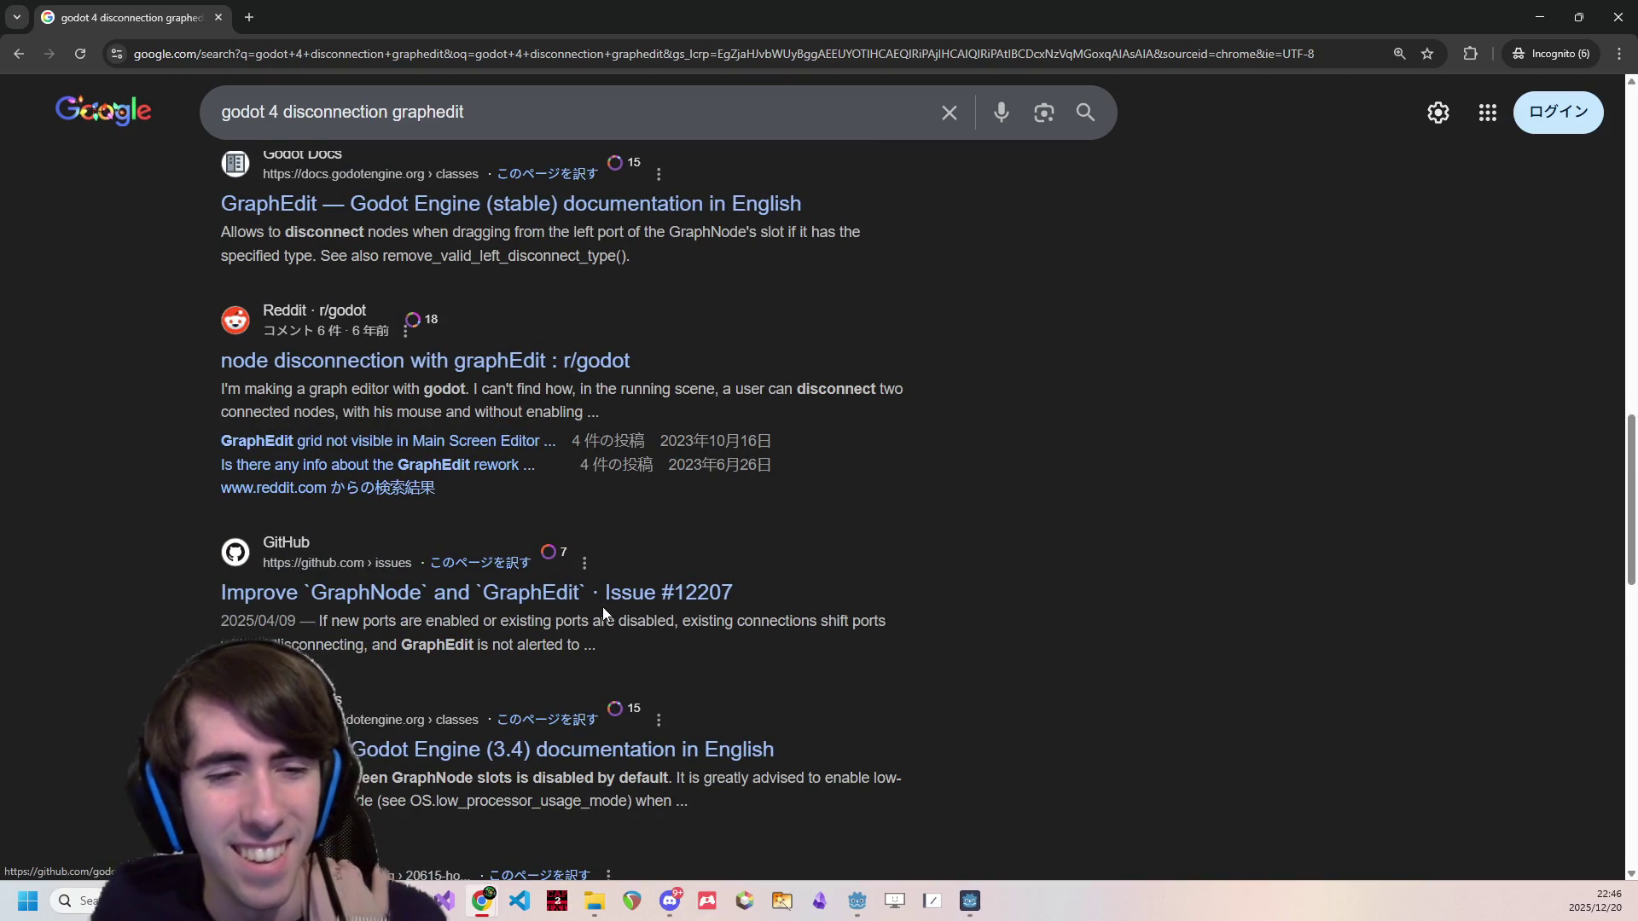
Read through the GitHub issue snippet in the search results
drag(501, 622, 579, 627)
click(633, 630)
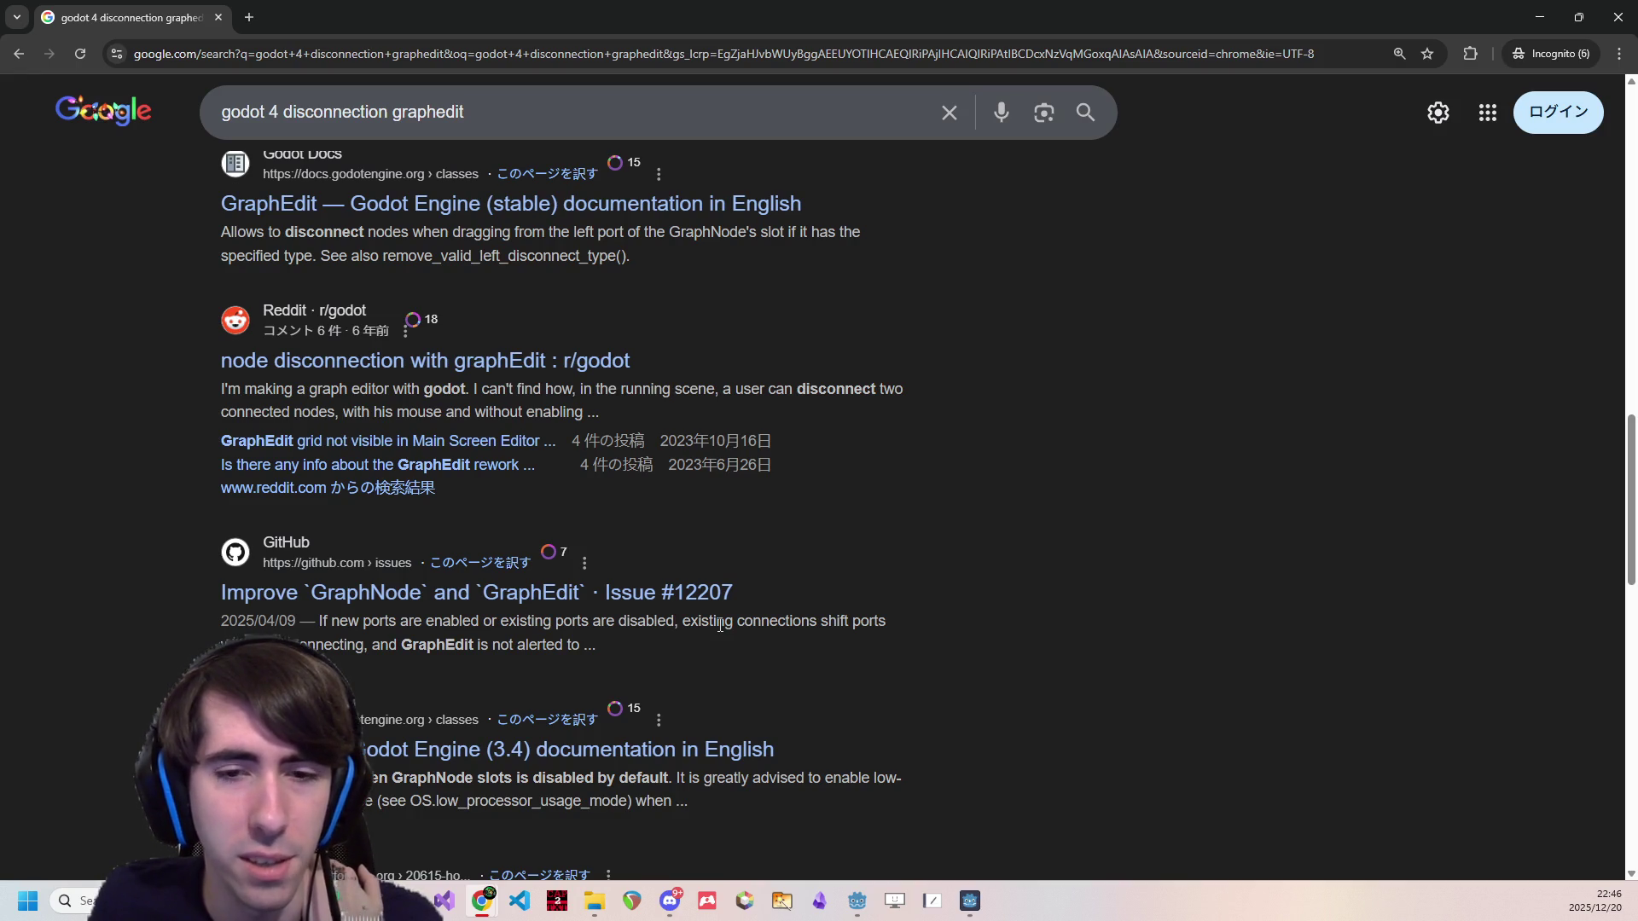
scroll(720, 625, down, 2)
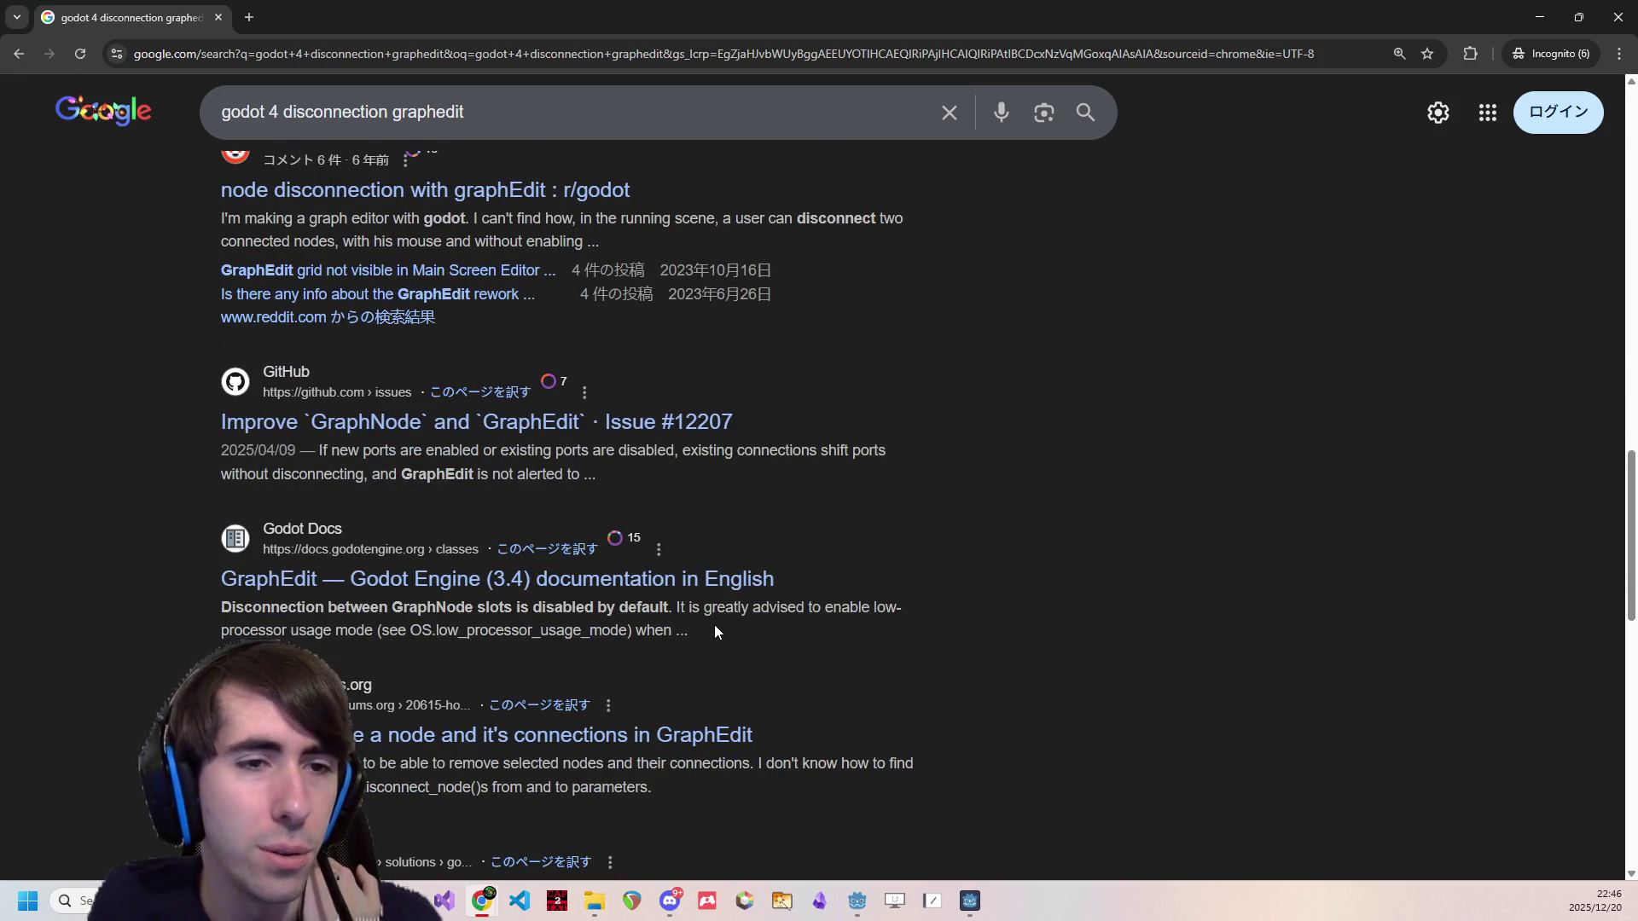
drag(483, 450, 602, 475)
mouse_move(319, 450)
mouse_down()
mouse_move(493, 484)
mouse_move(597, 476)
mouse_up()
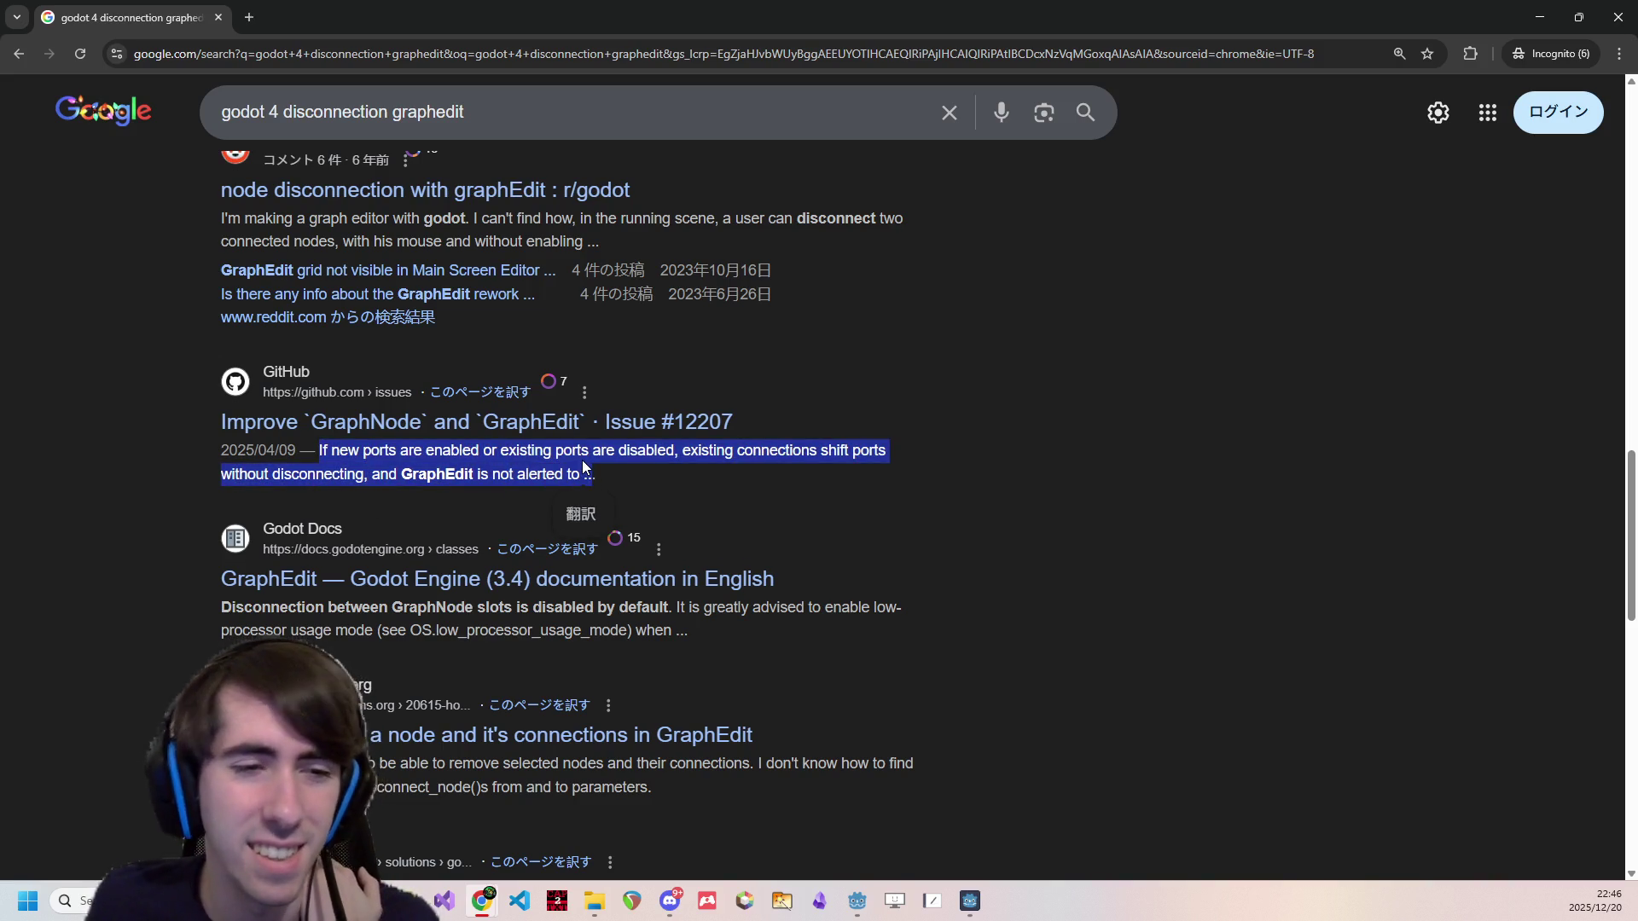
click(585, 467)
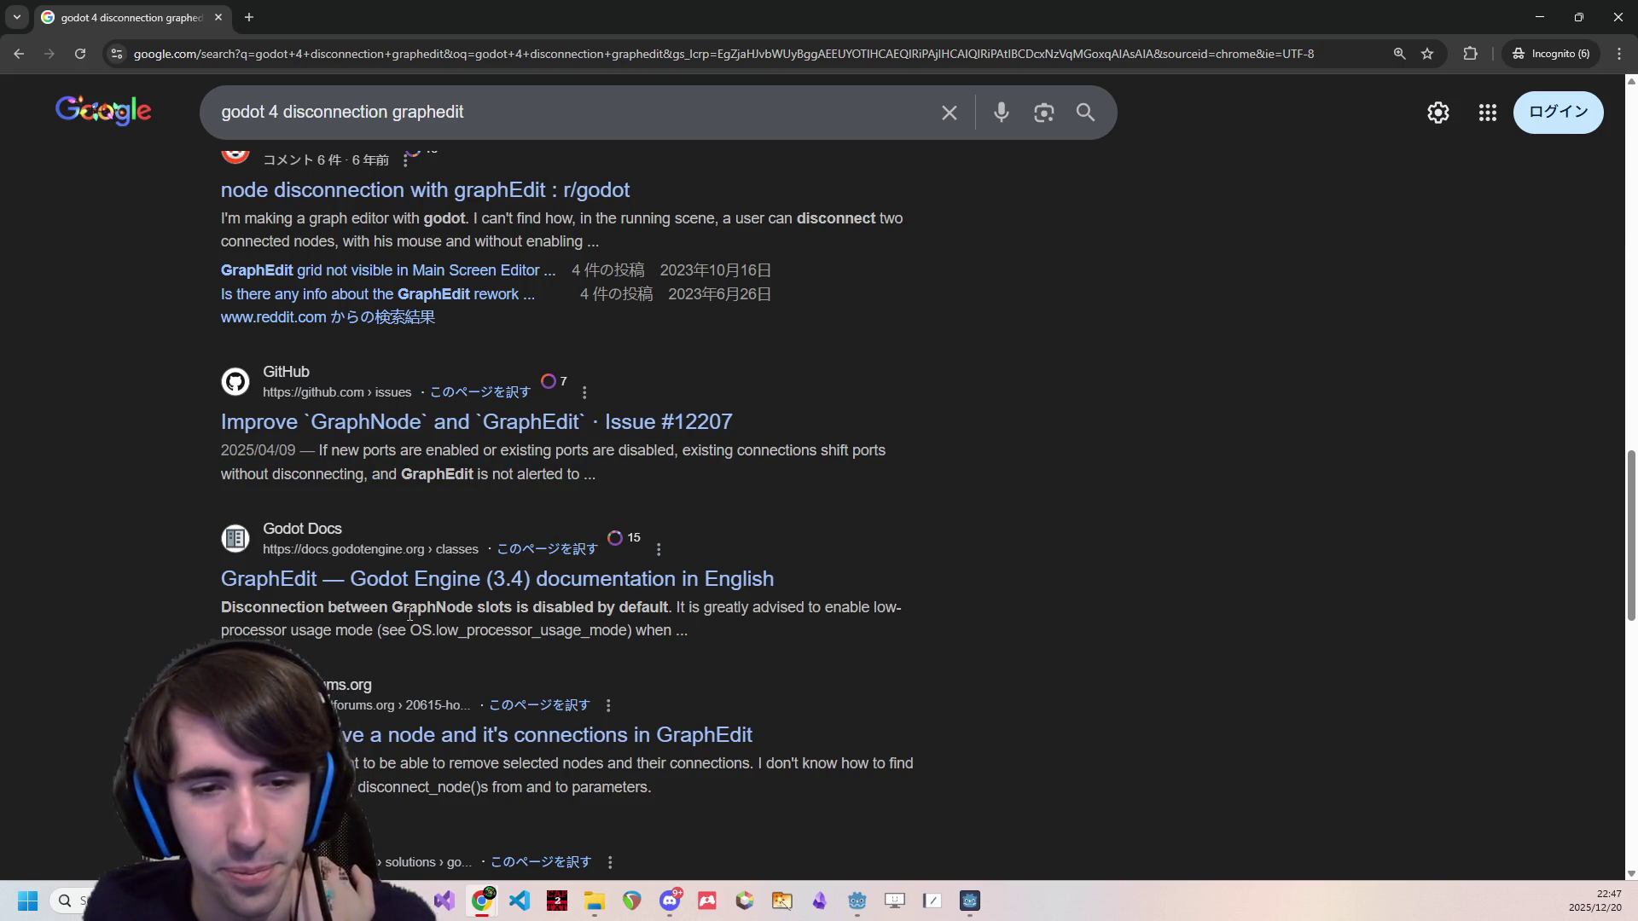
Read the GraphEdit docs snippet and open GraphEdit — Godot Engine (3.4) in a new tab
drag(231, 607, 529, 608)
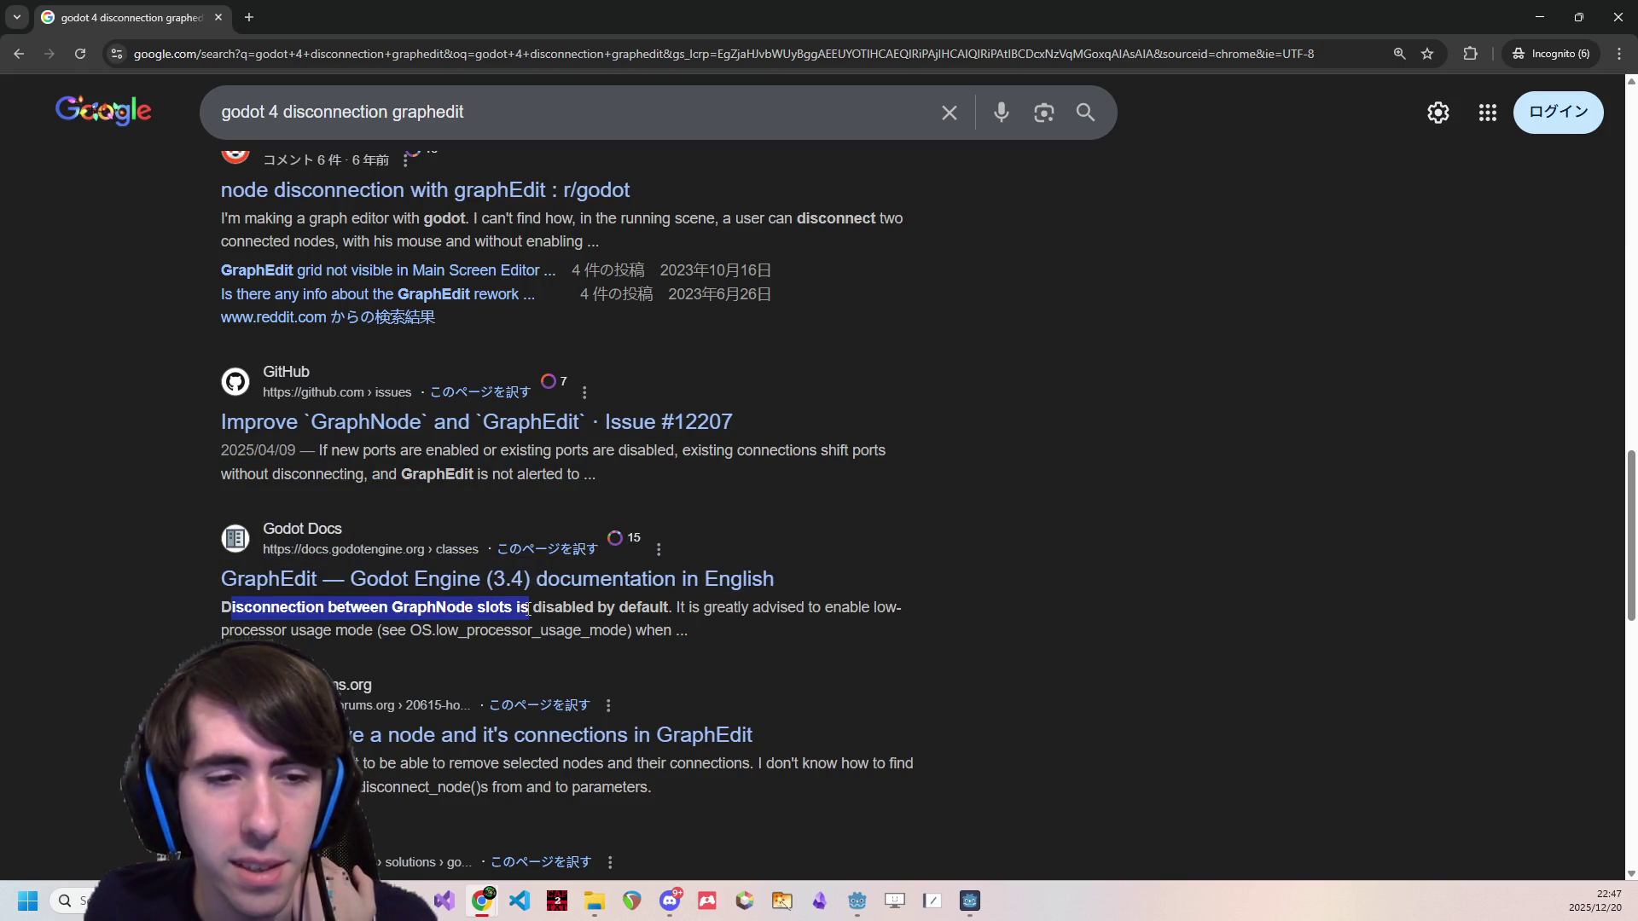
click(427, 616)
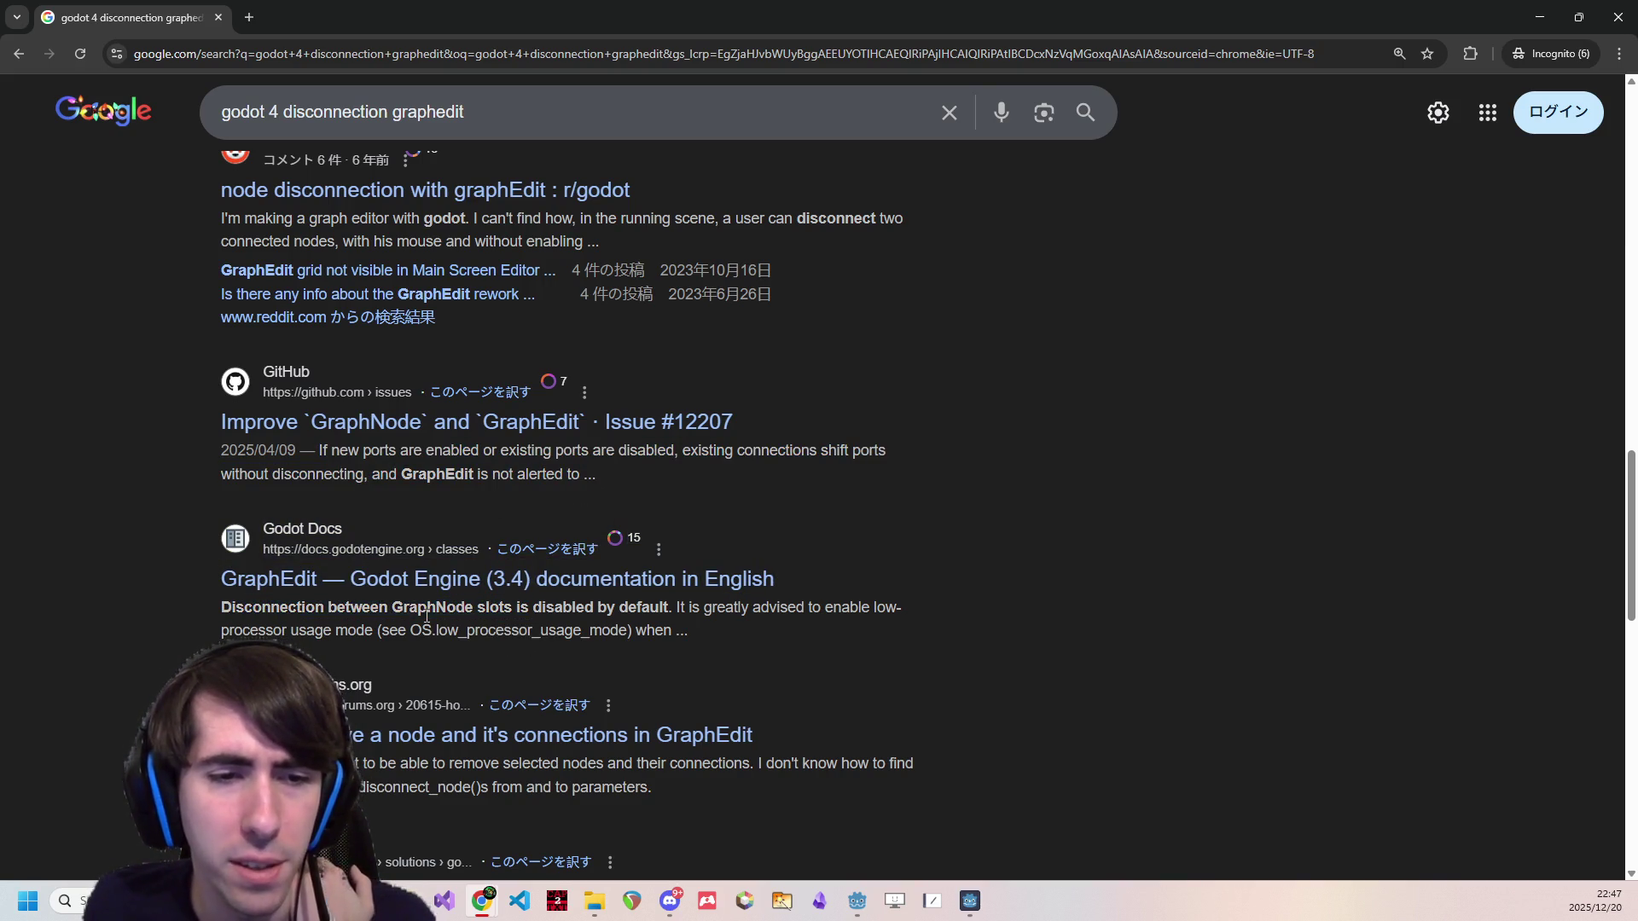
mouse_move(427, 616)
mouse_down()
mouse_move(680, 608)
mouse_move(687, 633)
mouse_up()
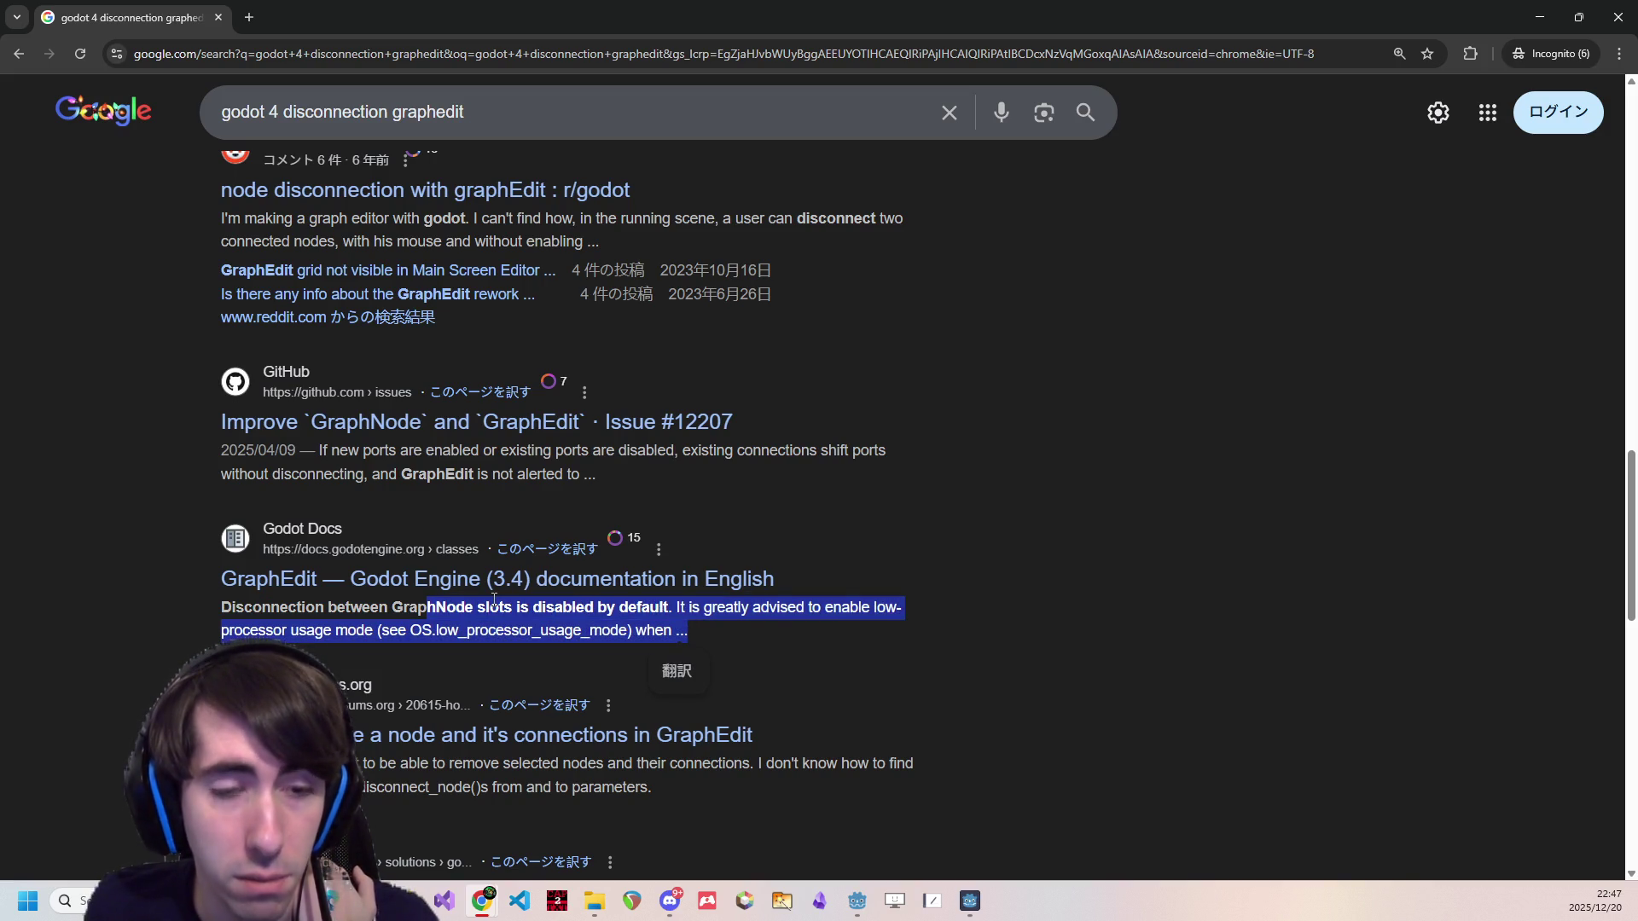
middle_click(440, 589)
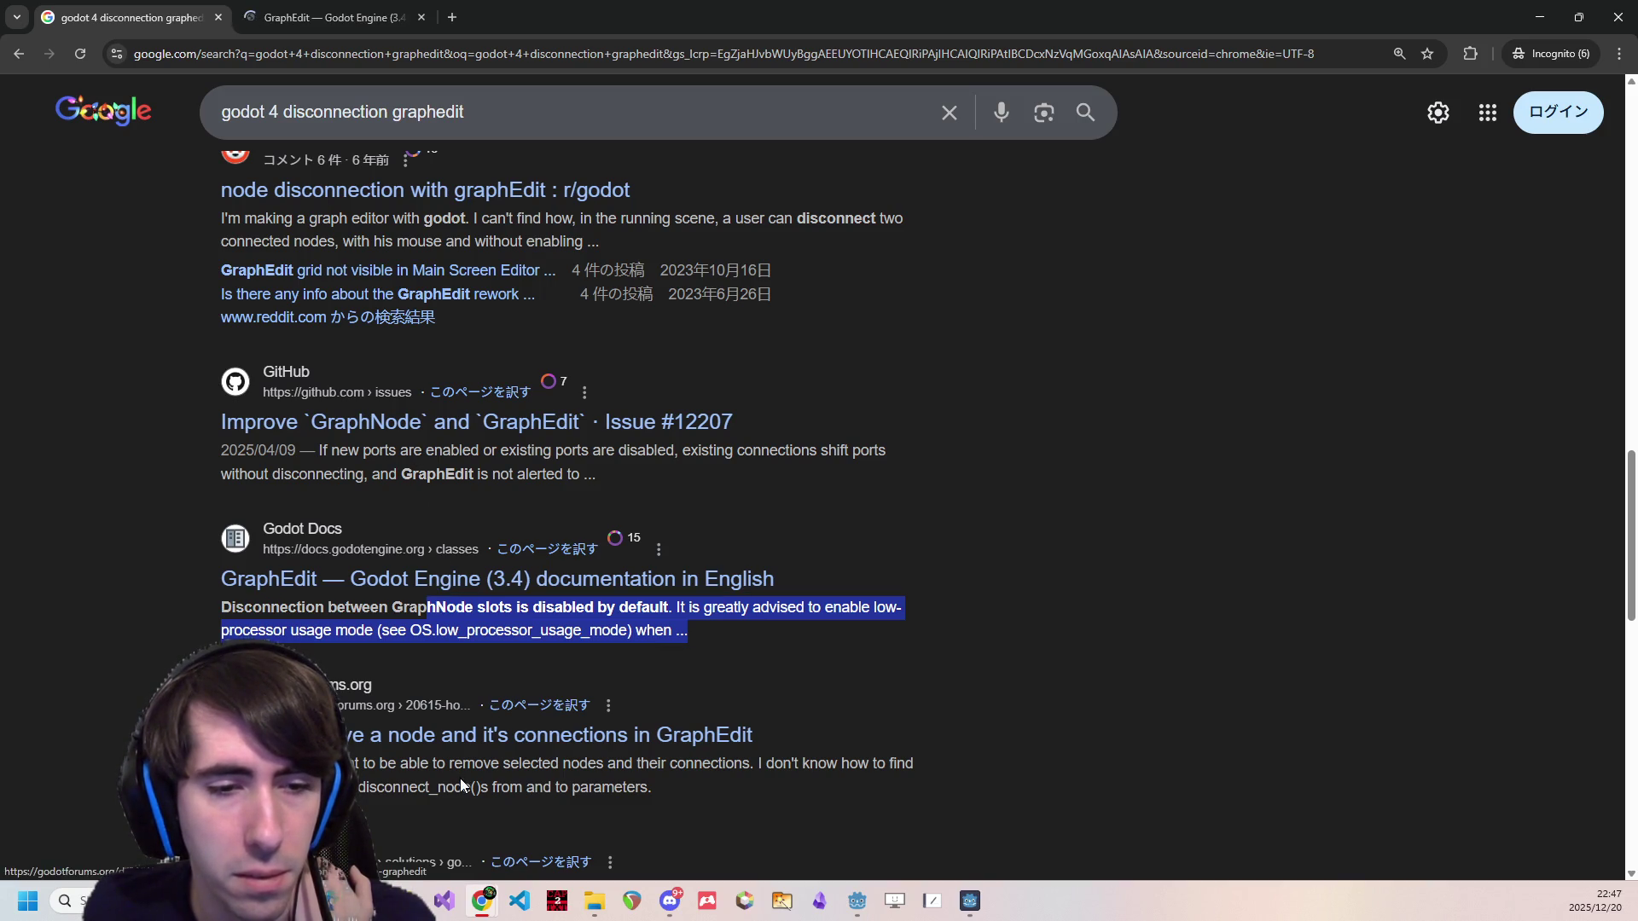
click(328, 17)
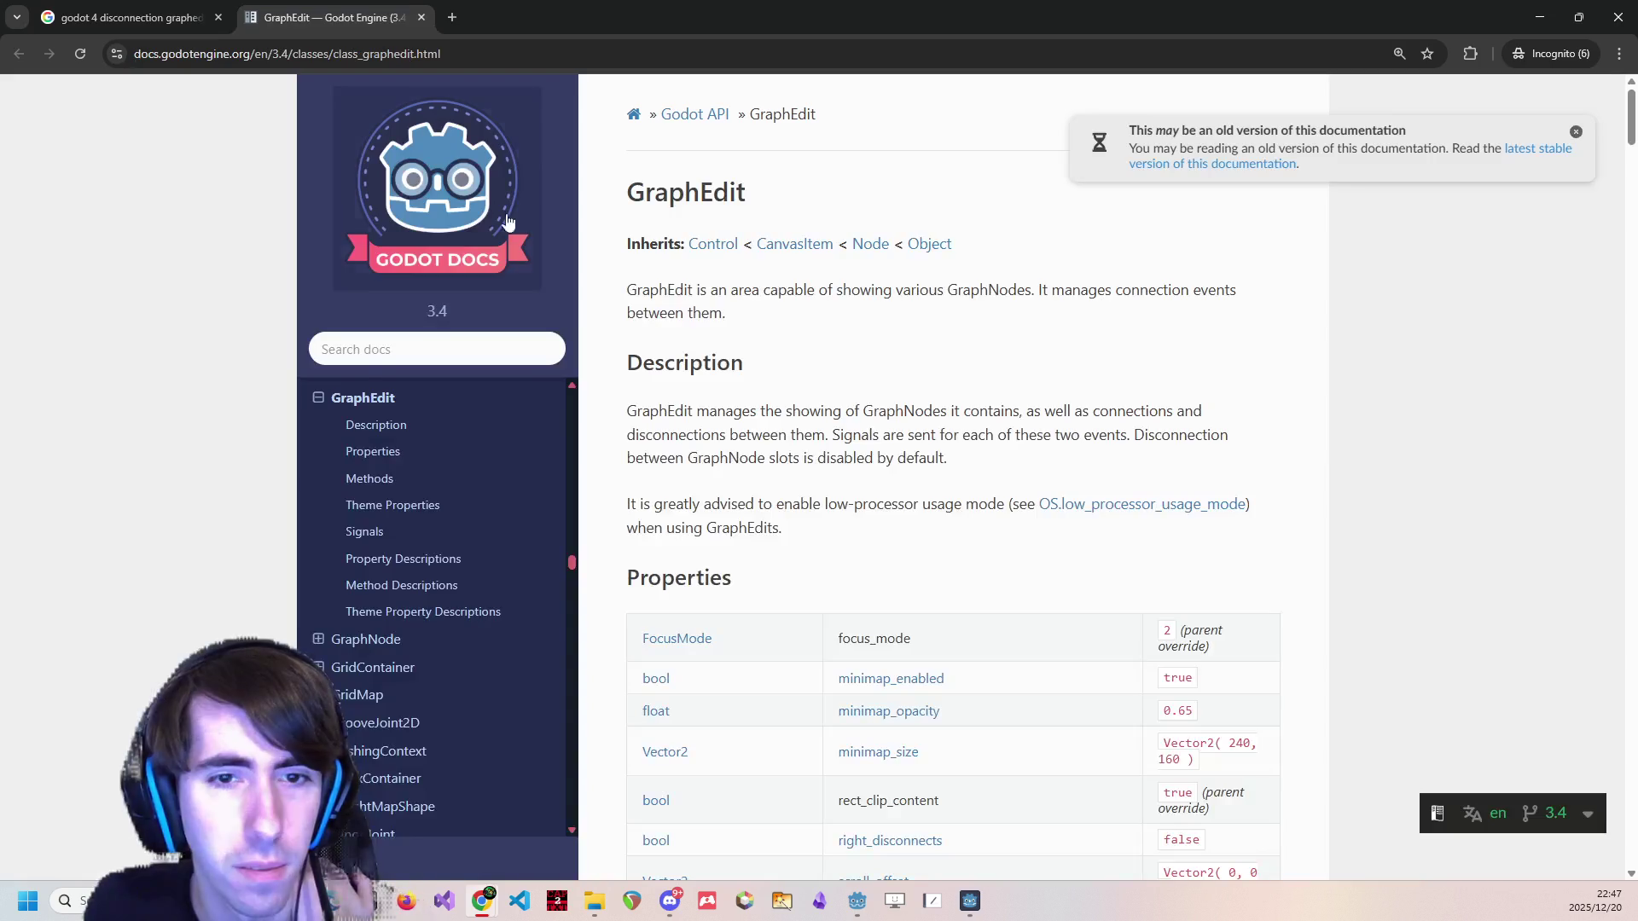
Search the GraphEdit docs for 'disabled' and read that slot disconnection is disabled by default
key(ctrl+f)
text(disab)
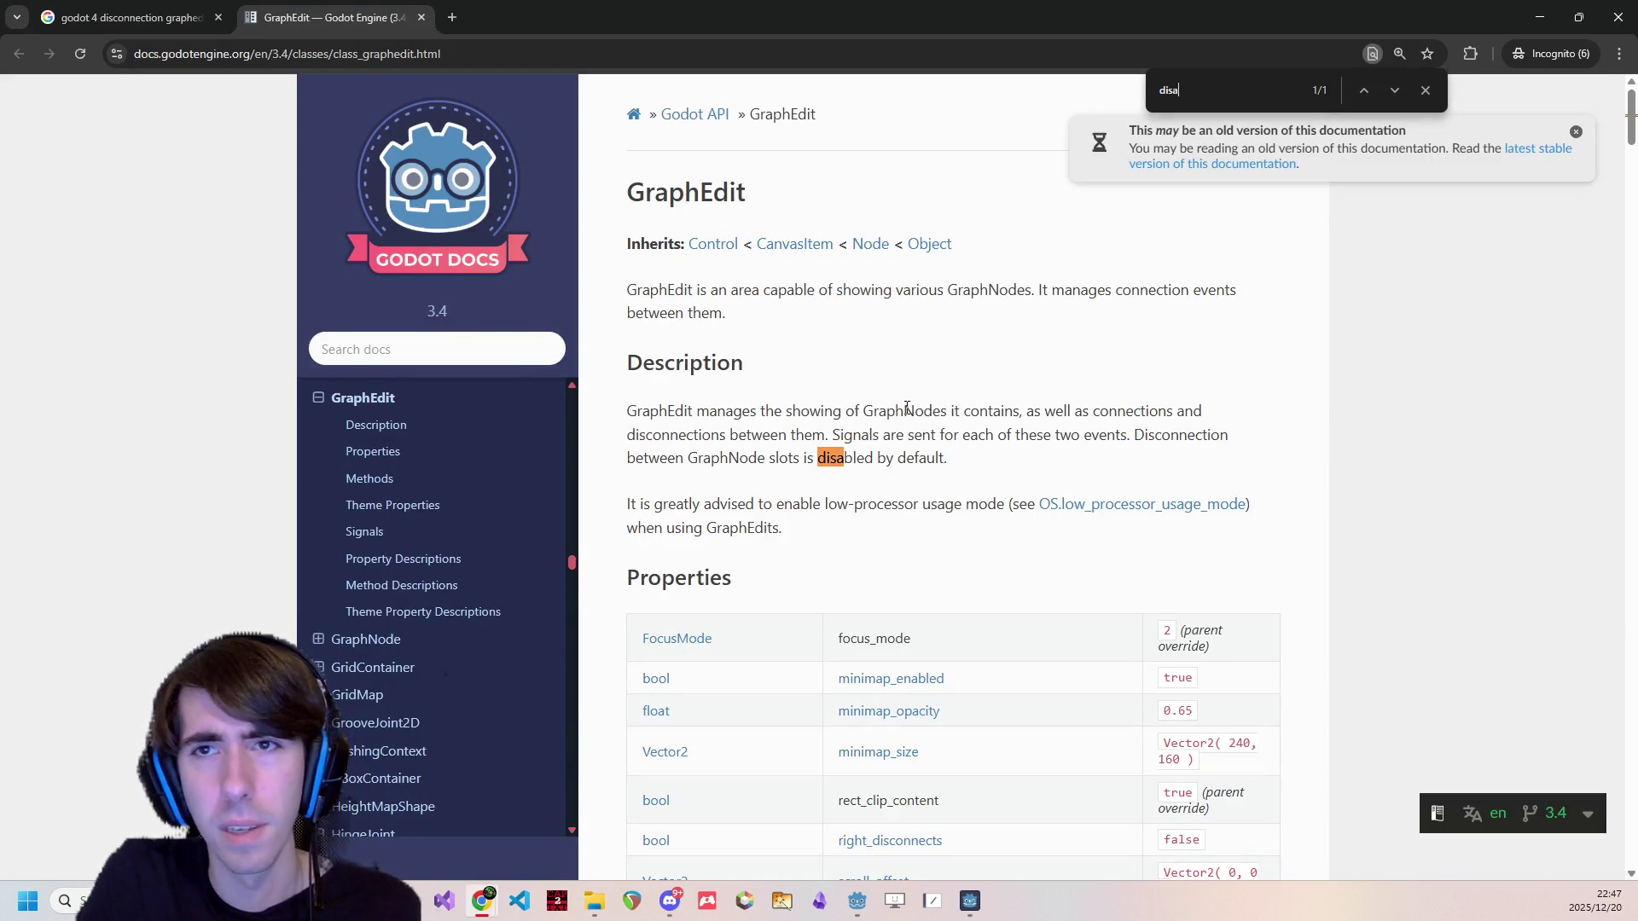
text(led)
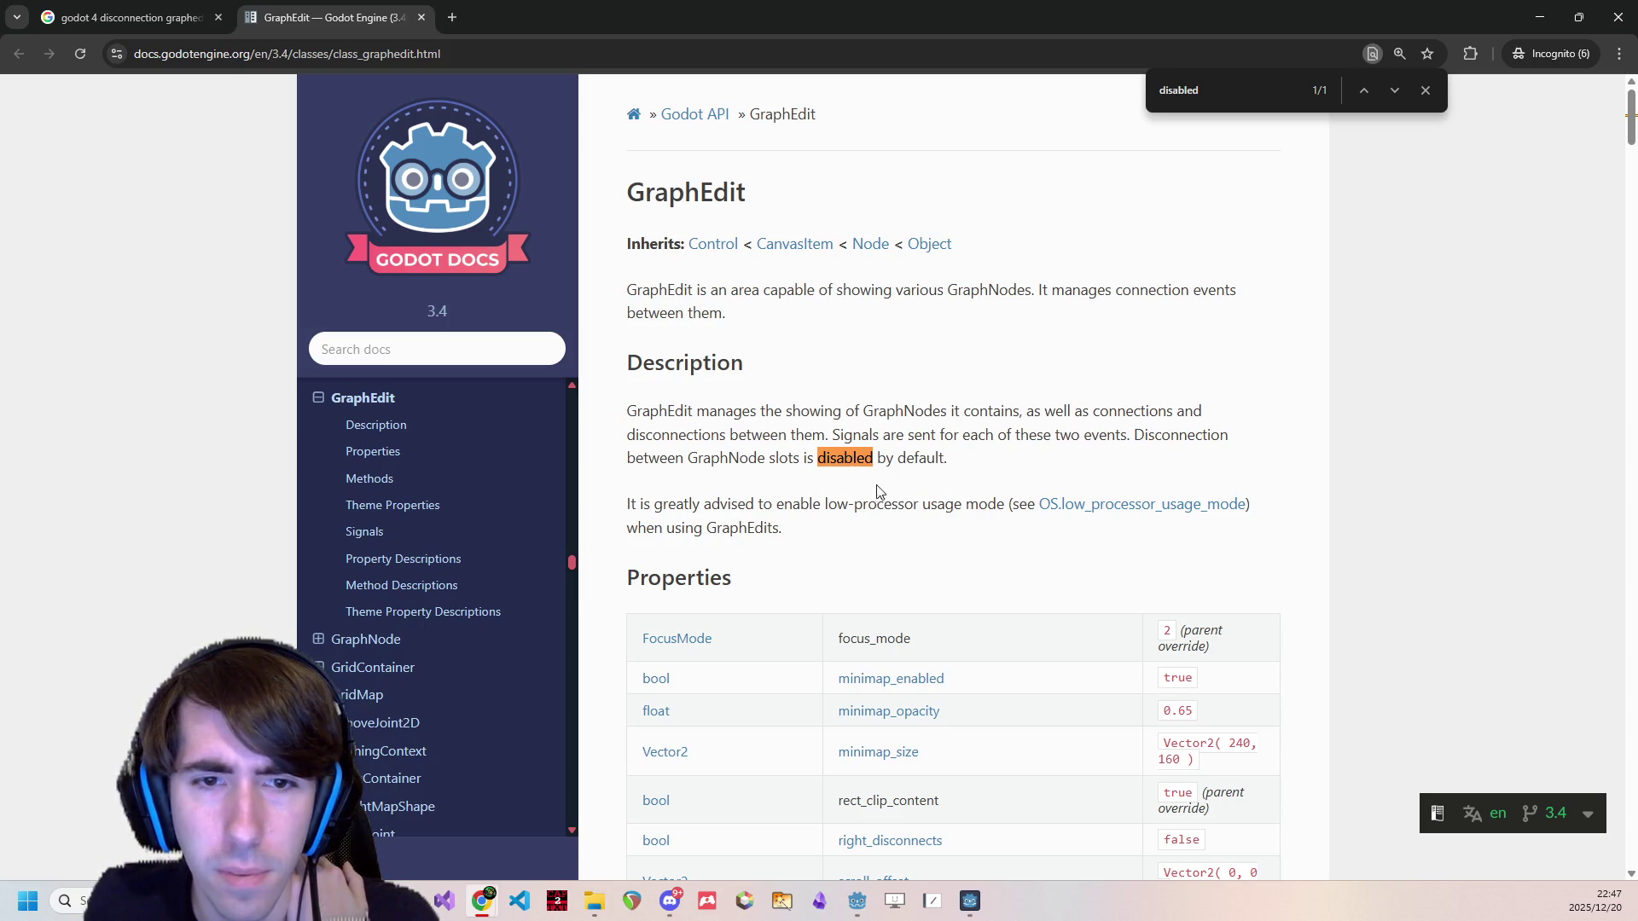
drag(730, 504, 976, 536)
click(979, 538)
mouse_move(684, 410)
mouse_down()
mouse_move(947, 431)
mouse_move(939, 410)
mouse_move(843, 434)
mouse_move(994, 436)
mouse_move(896, 457)
mouse_move(947, 458)
mouse_up()
scroll(942, 503, down, 8)
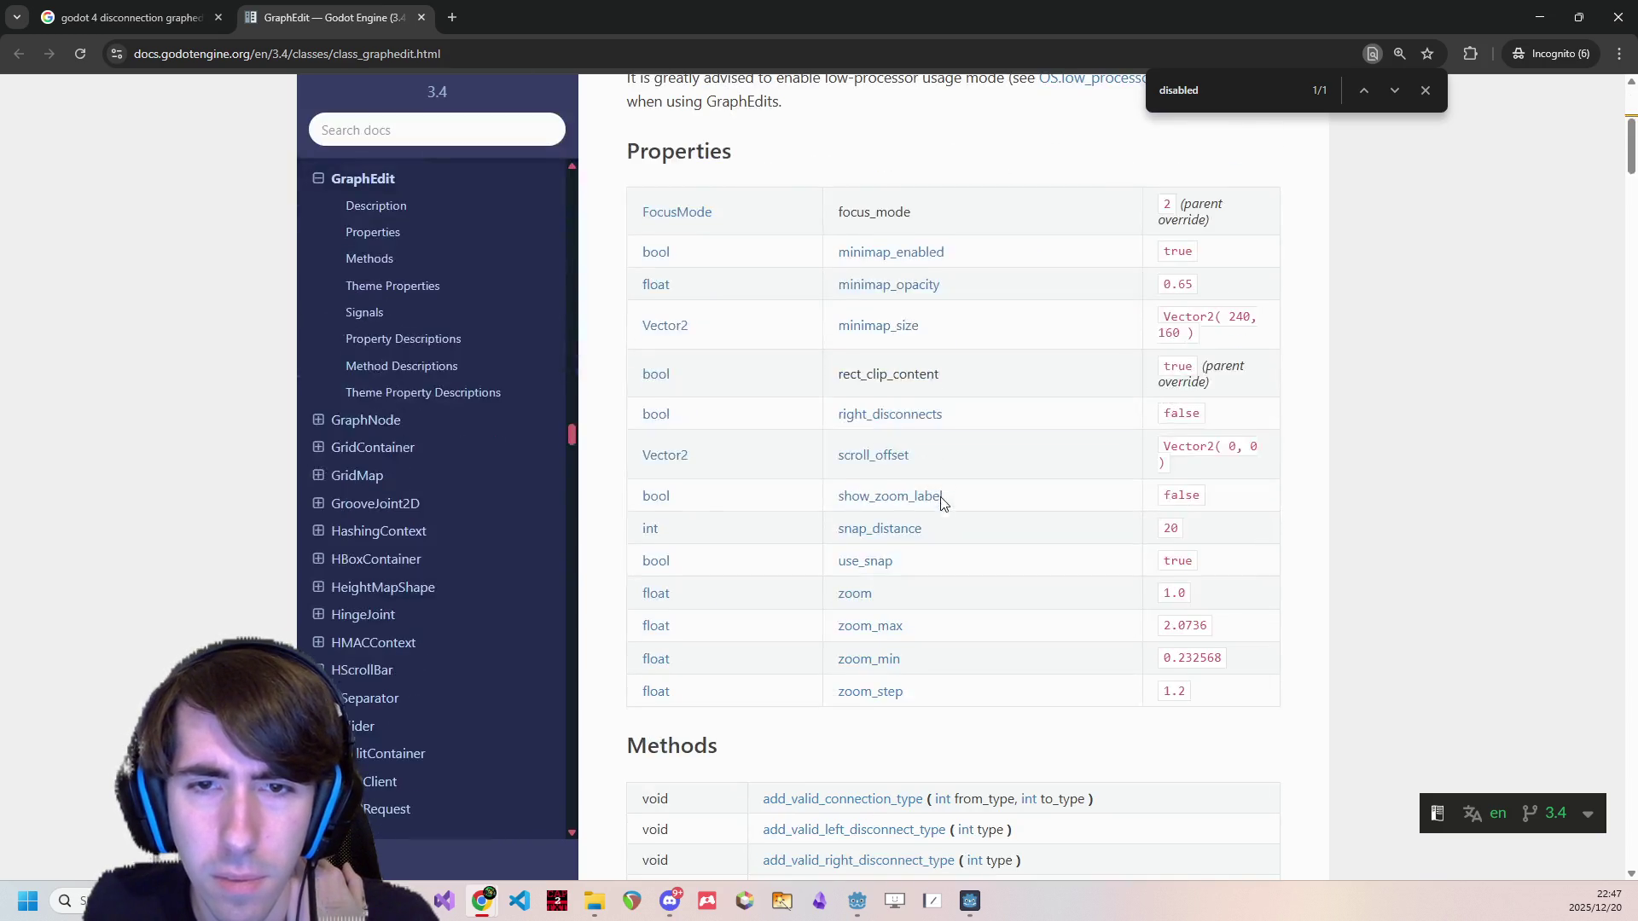
scroll(947, 538, down, 8)
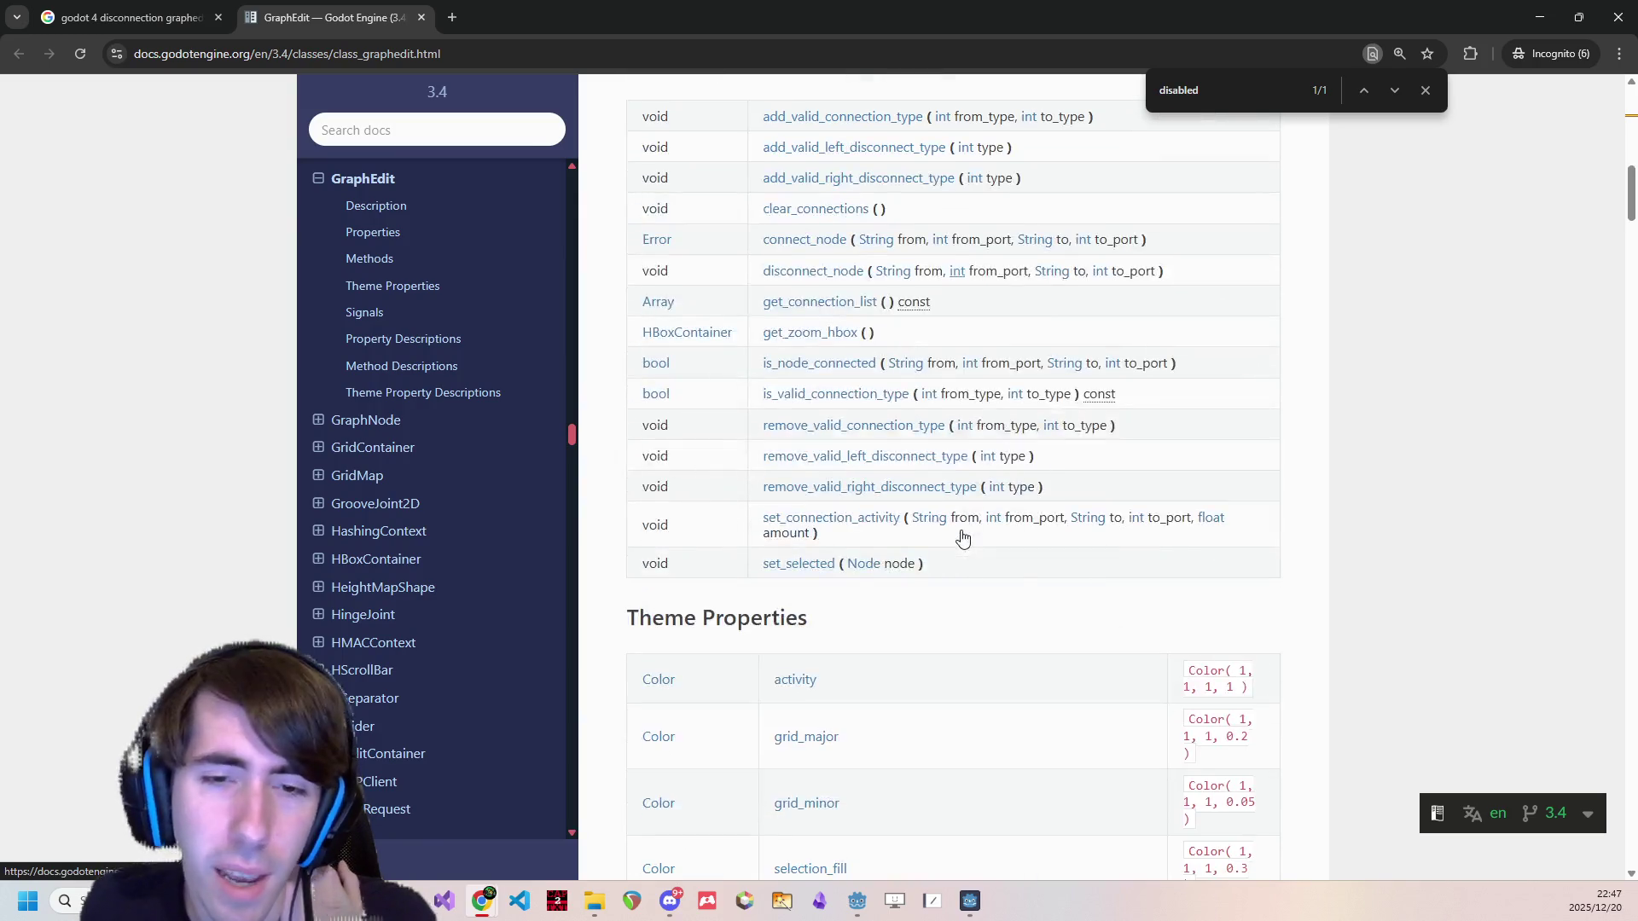
key(alt+Tab)
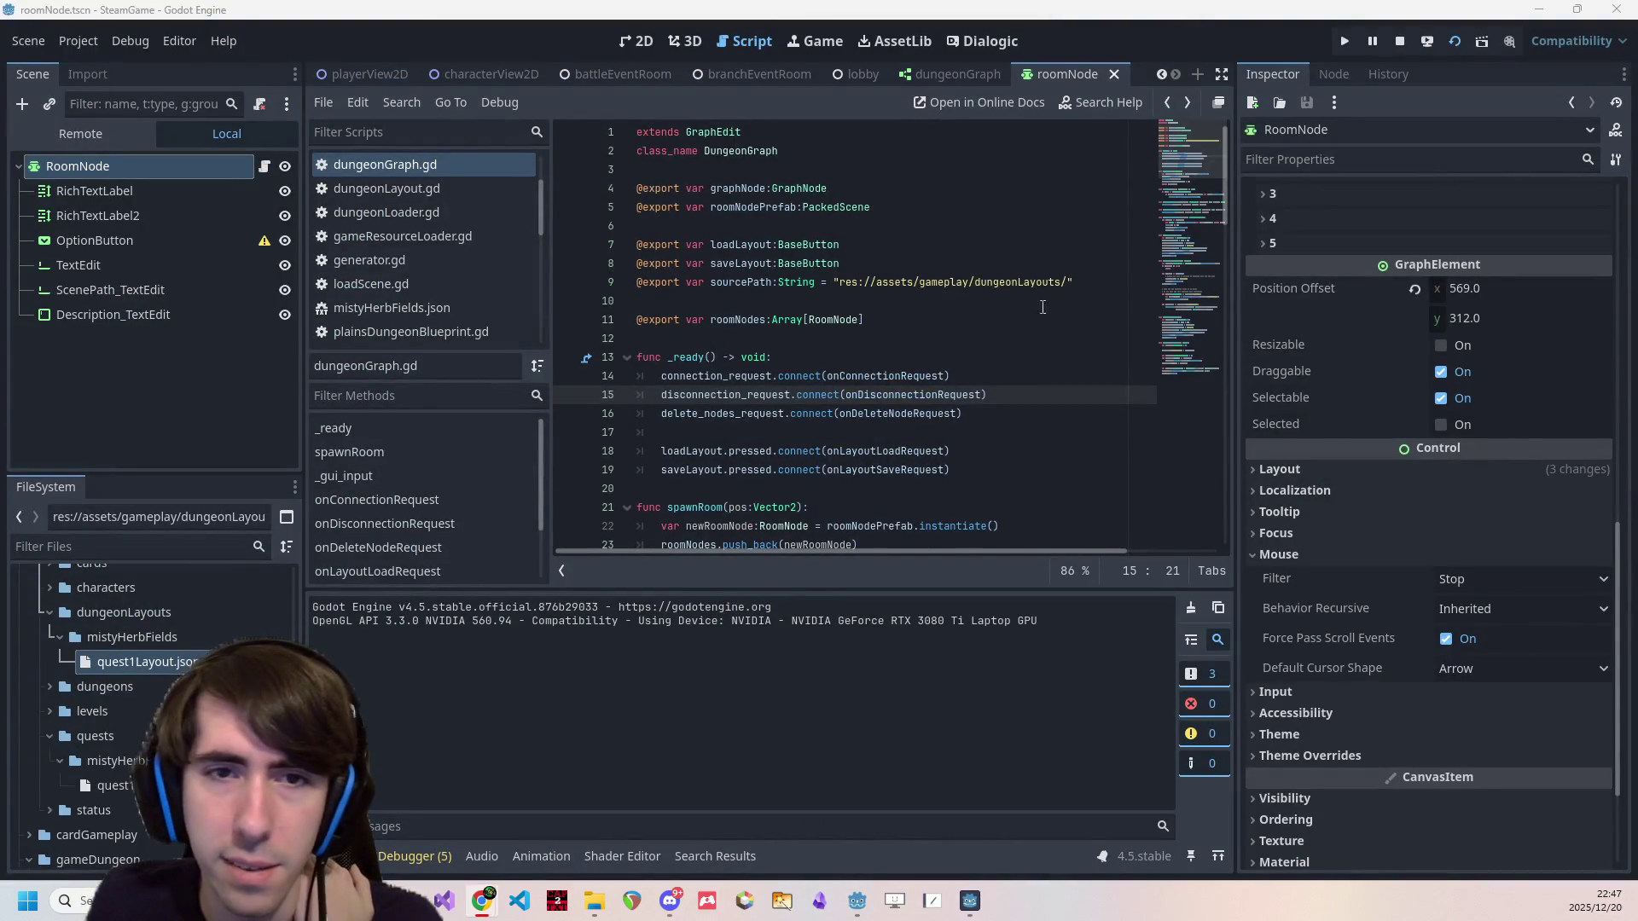
Switch to the dungeonGraph scene's script and select the onDisconnectionRequest handler
click(791, 413)
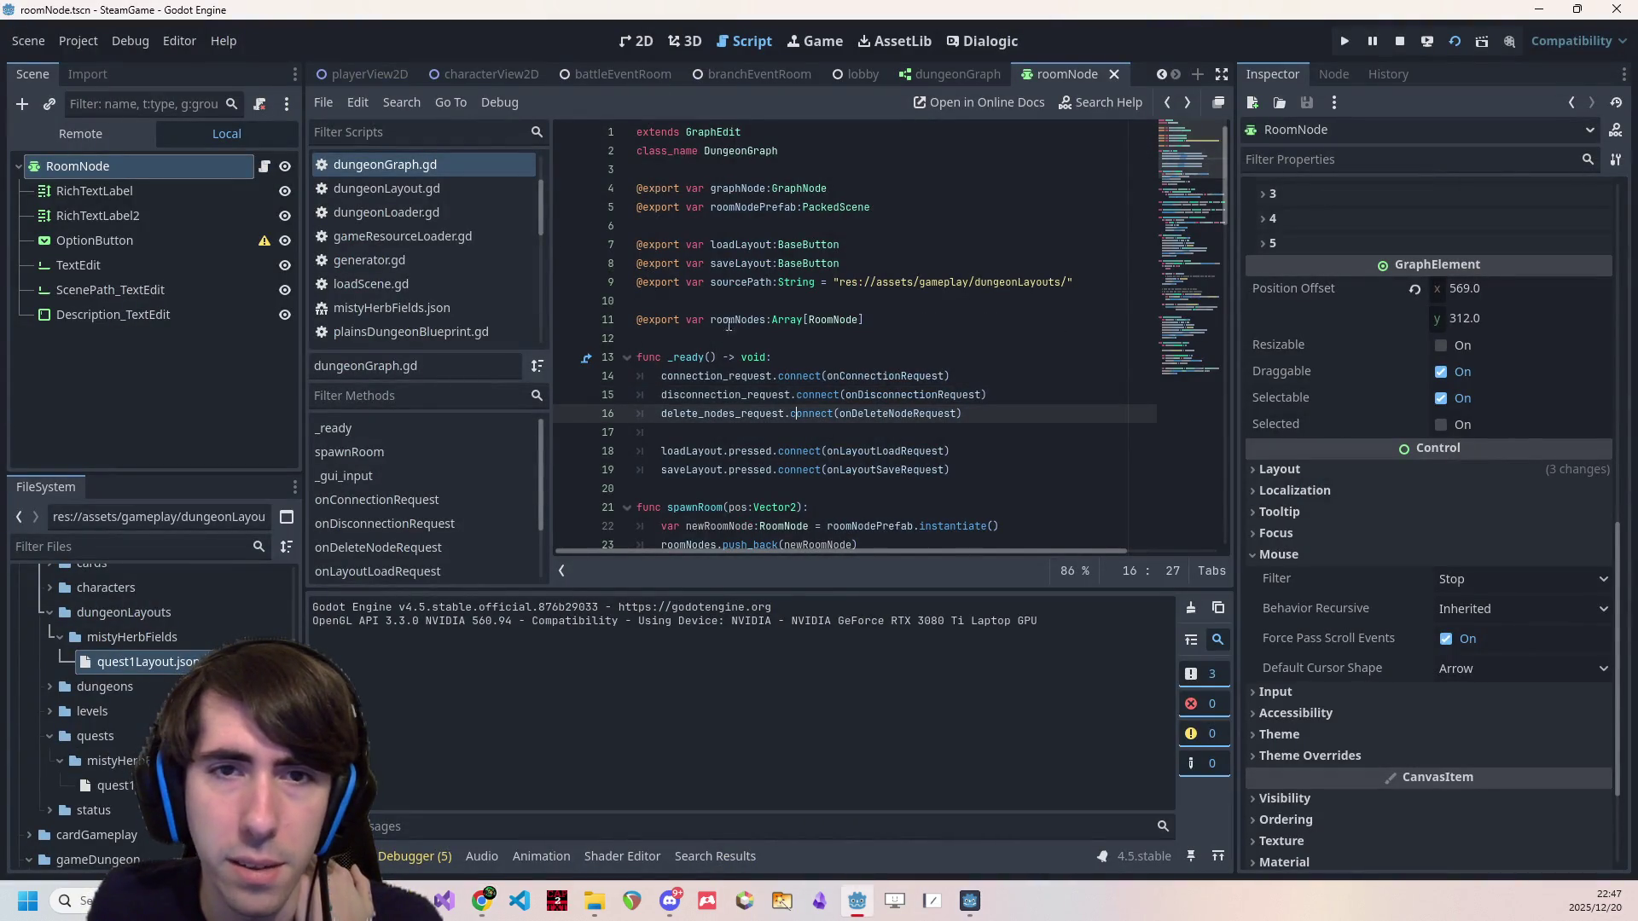
click(265, 166)
scroll(851, 427, down, 4)
scroll(851, 427, up, 3)
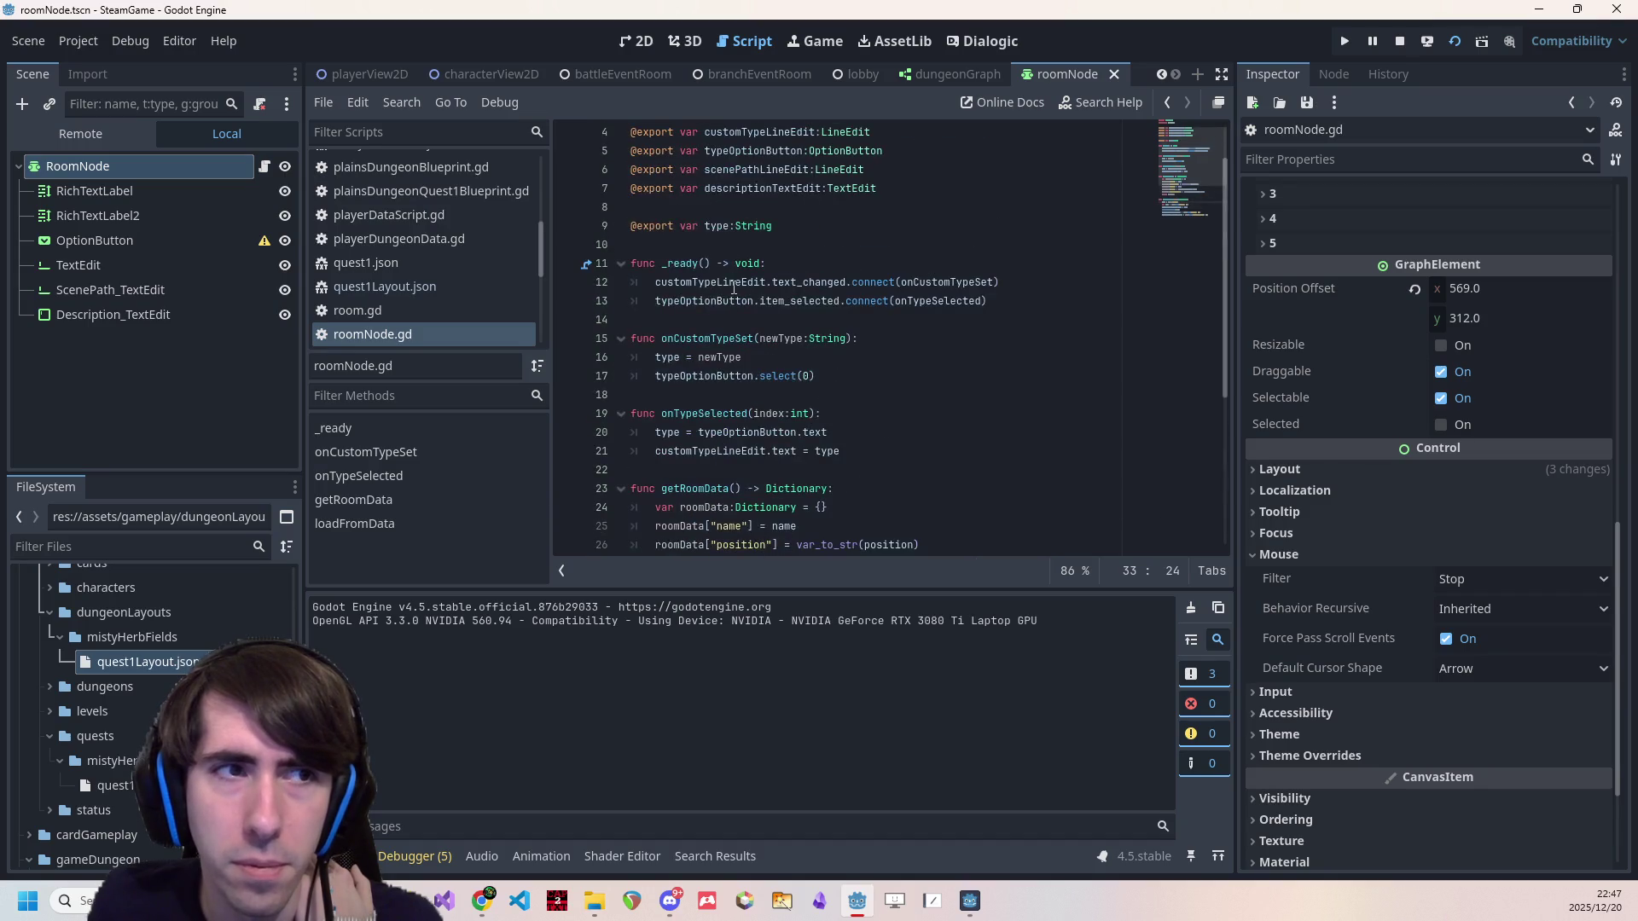
click(951, 75)
click(265, 166)
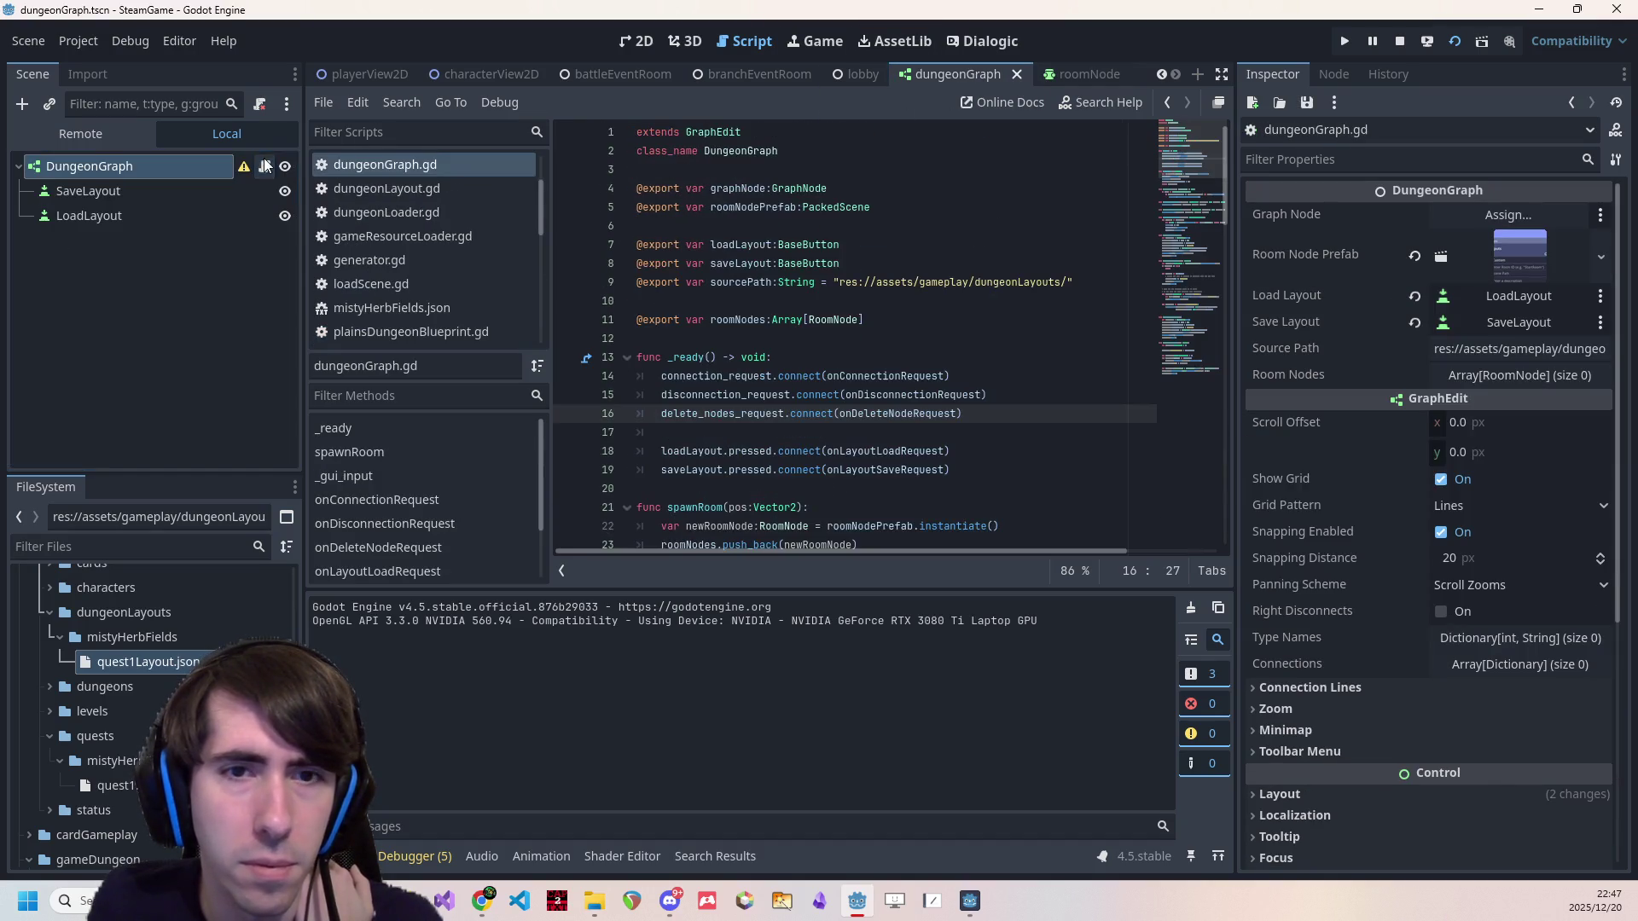
scroll(871, 443, down, 4)
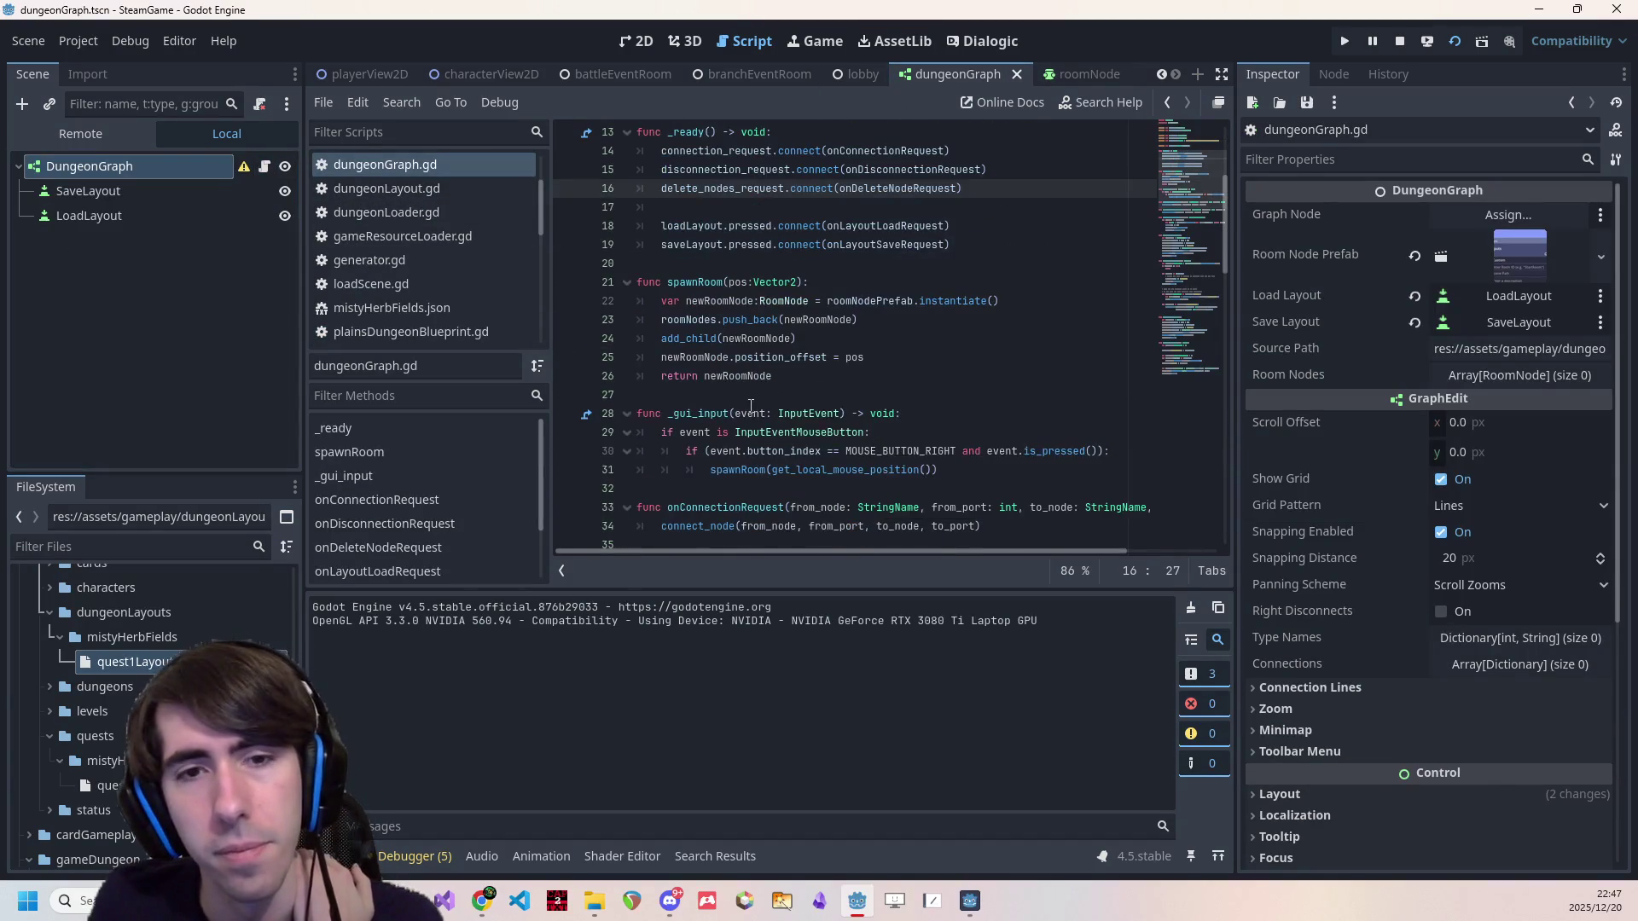
scroll(750, 407, down, 4)
double_click(731, 338)
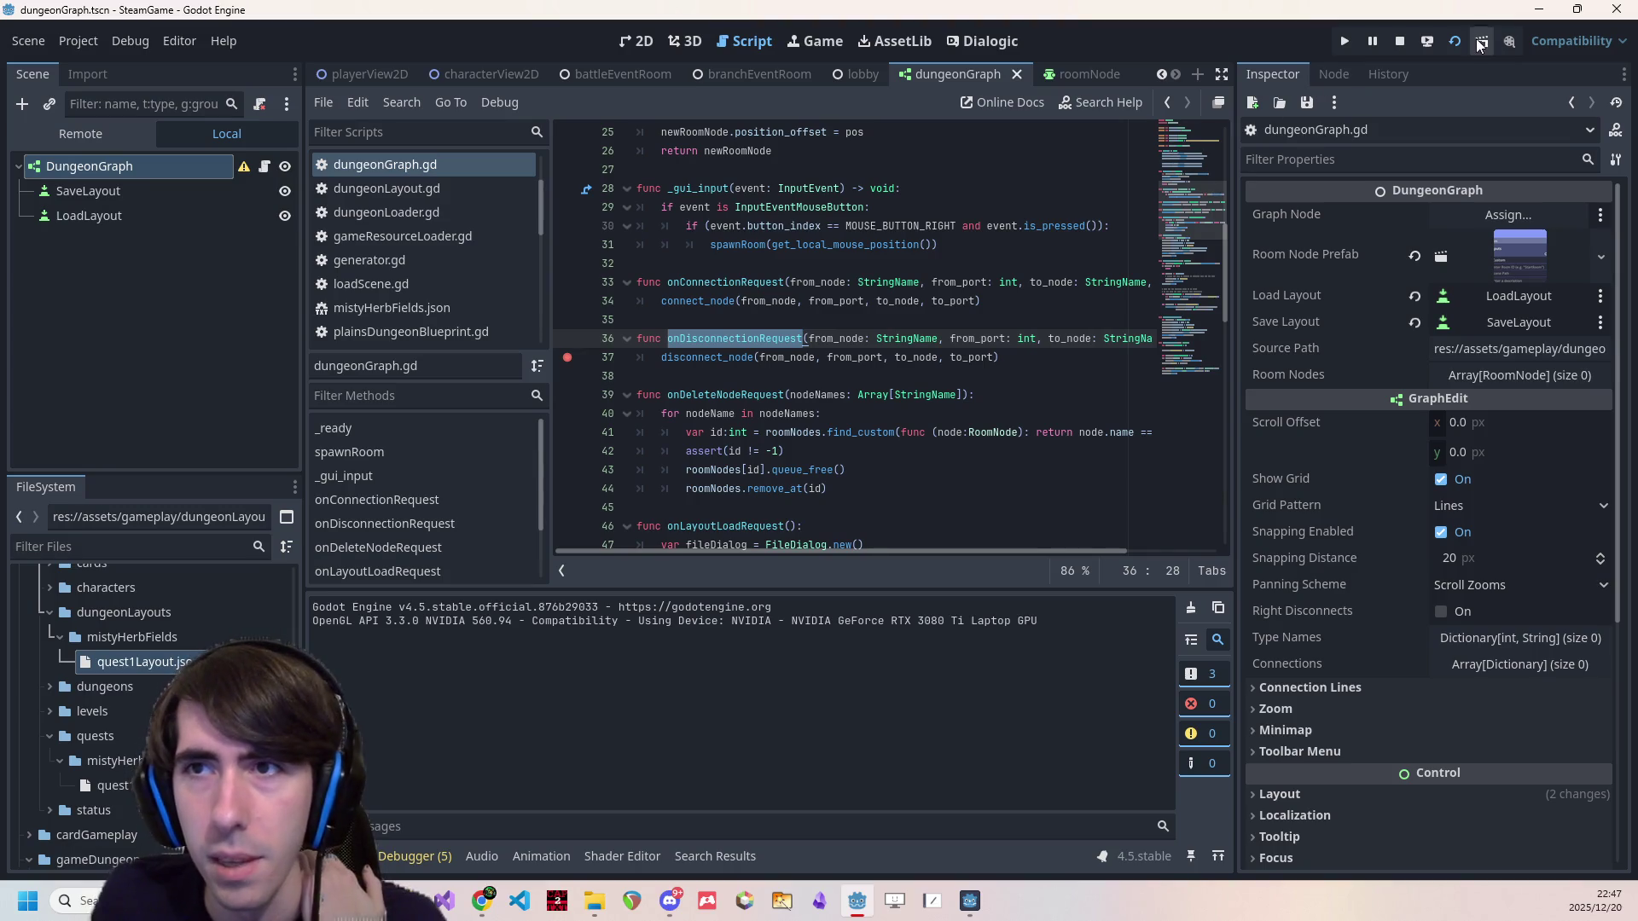
Stop the running game, rerun the current scene, then stop it again
click(1400, 41)
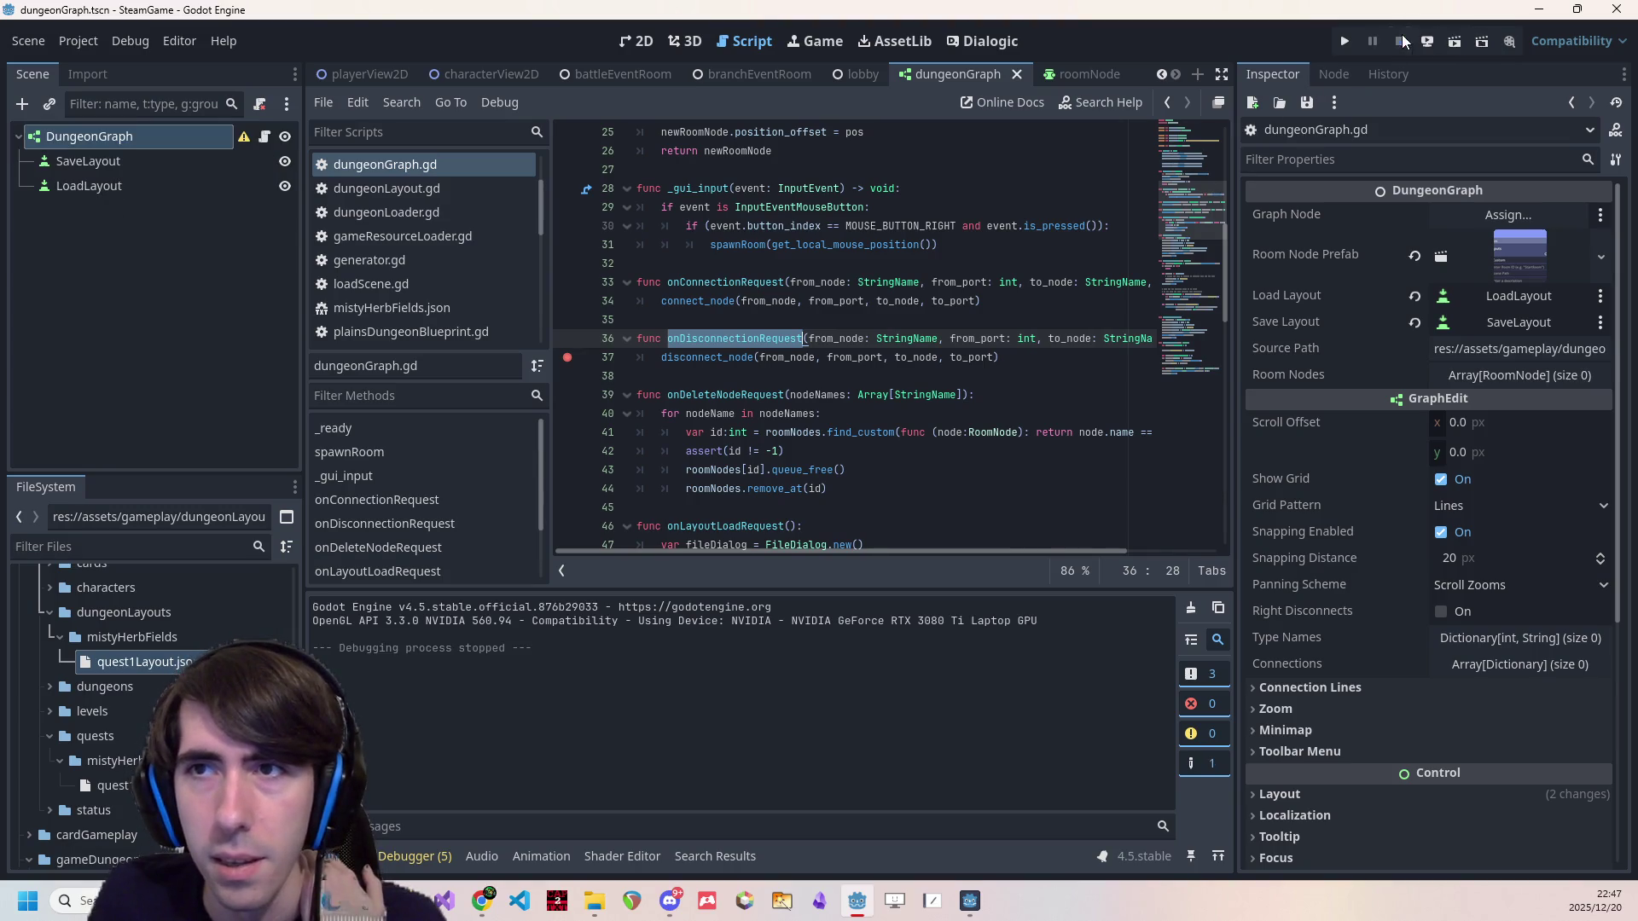
click(1456, 42)
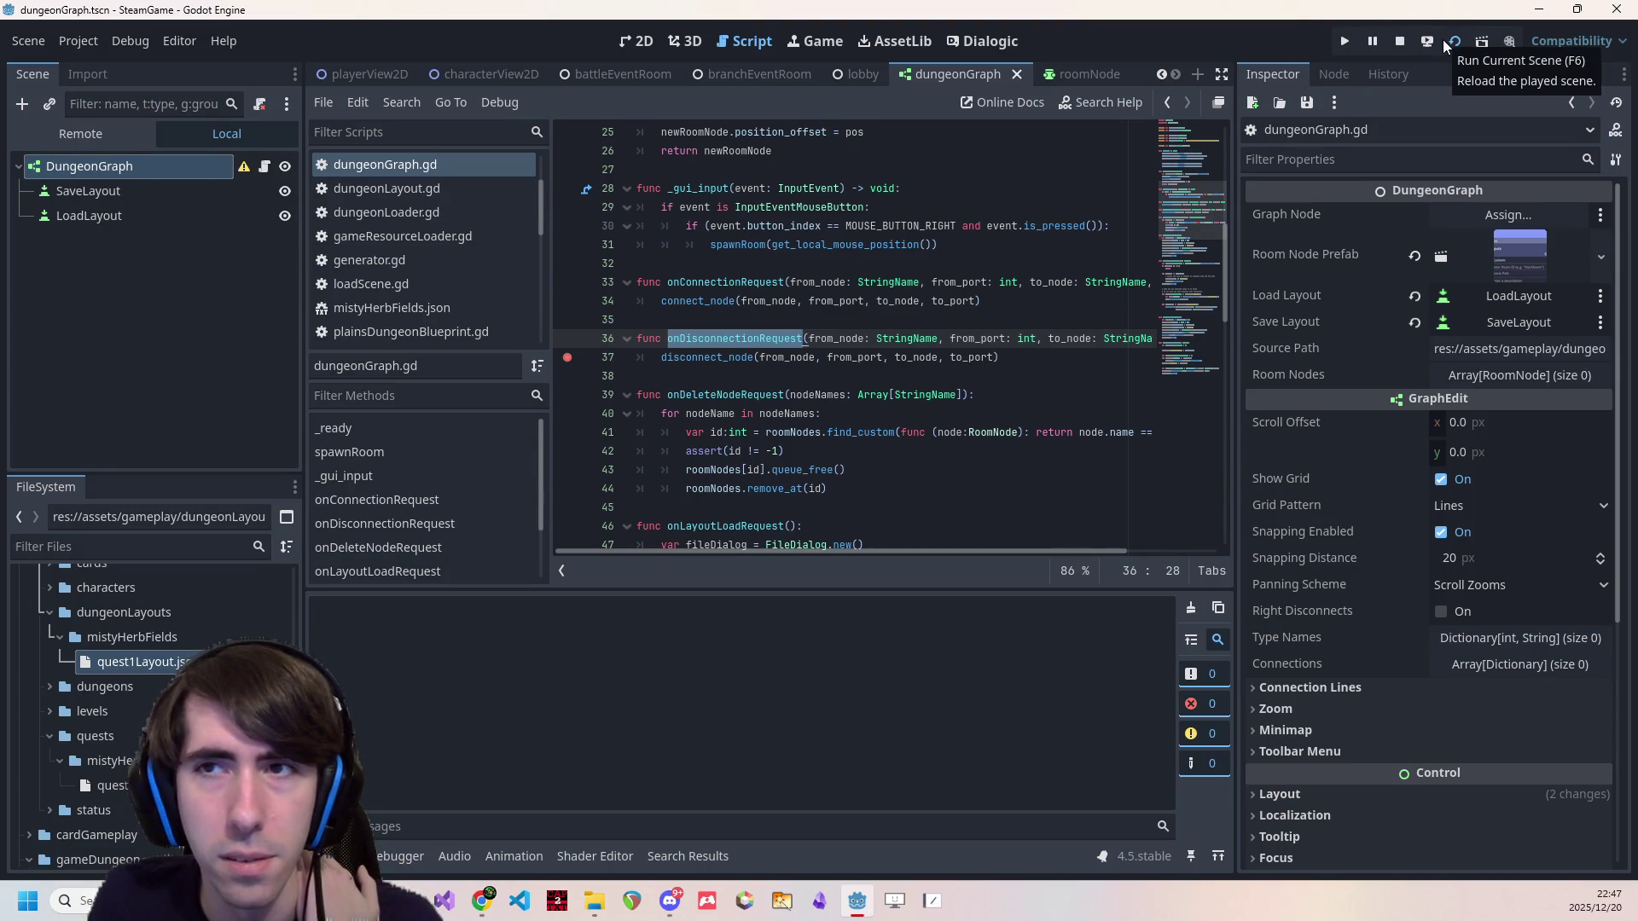
click(1400, 41)
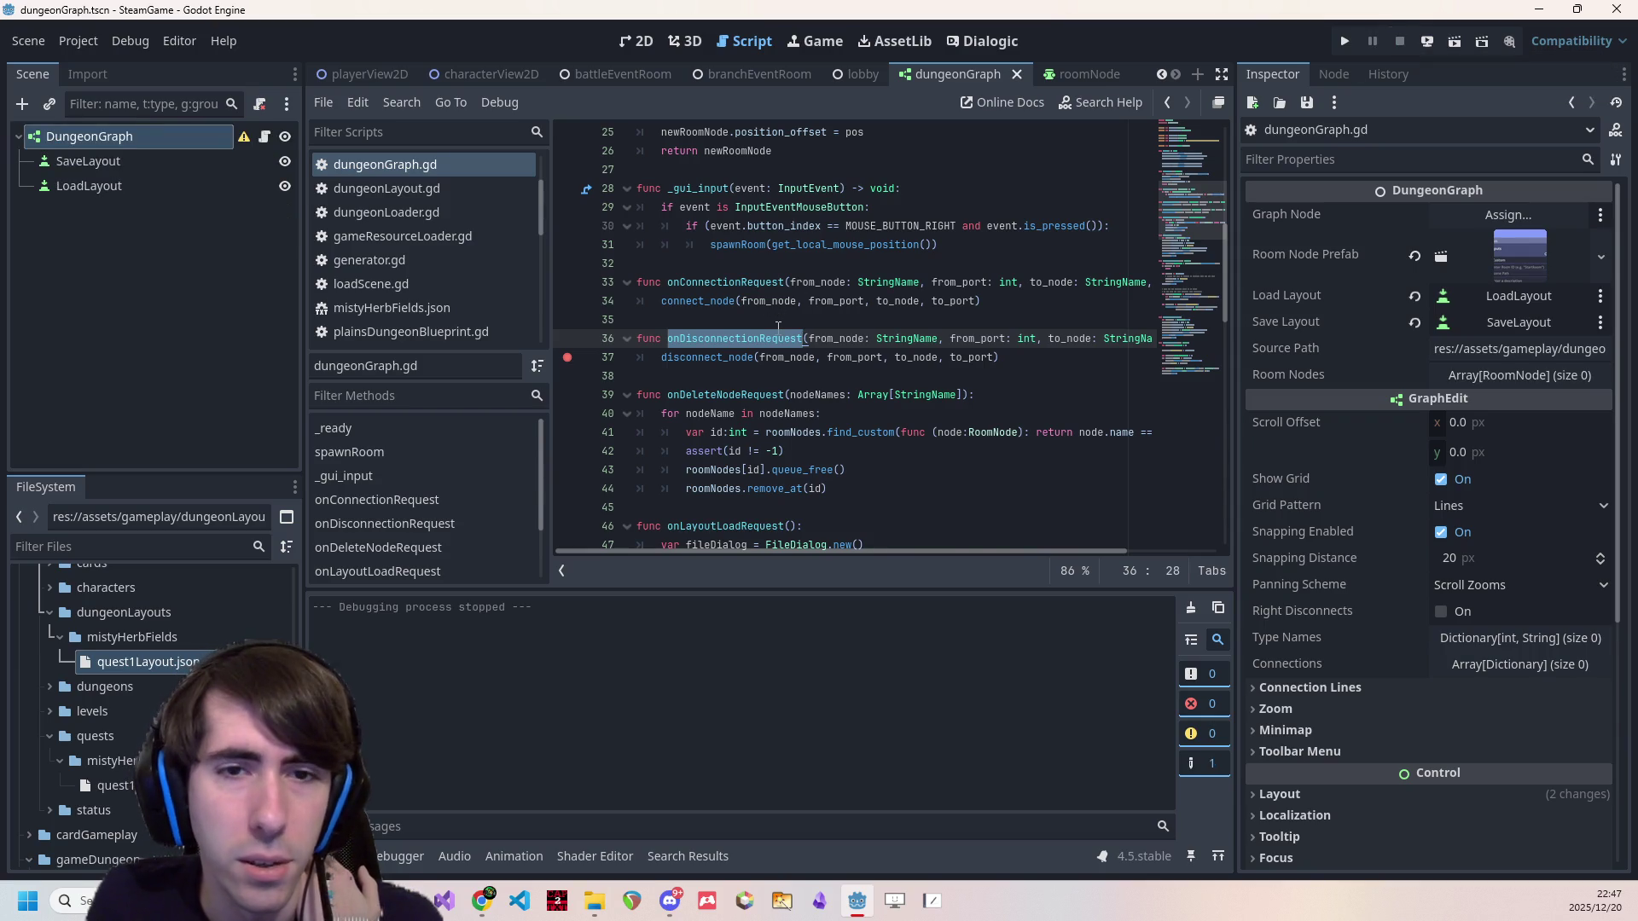
Comment out the _gui_input body on lines 28–31 and save
scroll(778, 327, up, 2)
mouse_move(938, 357)
mouse_down()
mouse_move(768, 340)
mouse_move(636, 301)
mouse_up()
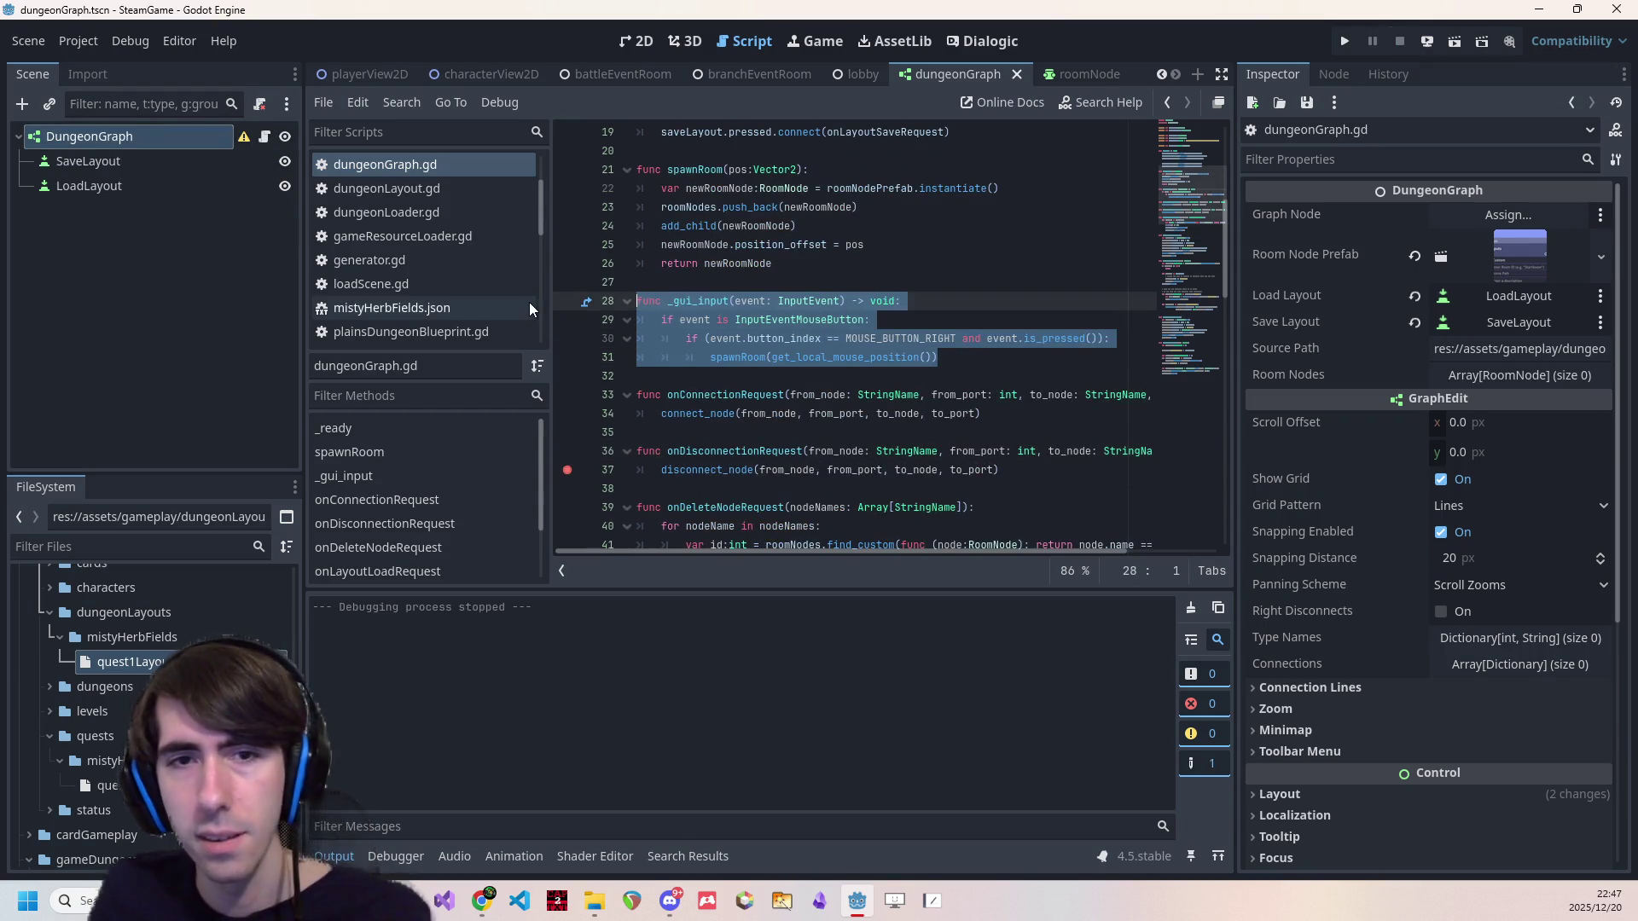
key(ctrl+k)
key(ctrl+s)
Run the dungeon graph scene and load mistyHerbFields/quest1Layout.json
click(1457, 39)
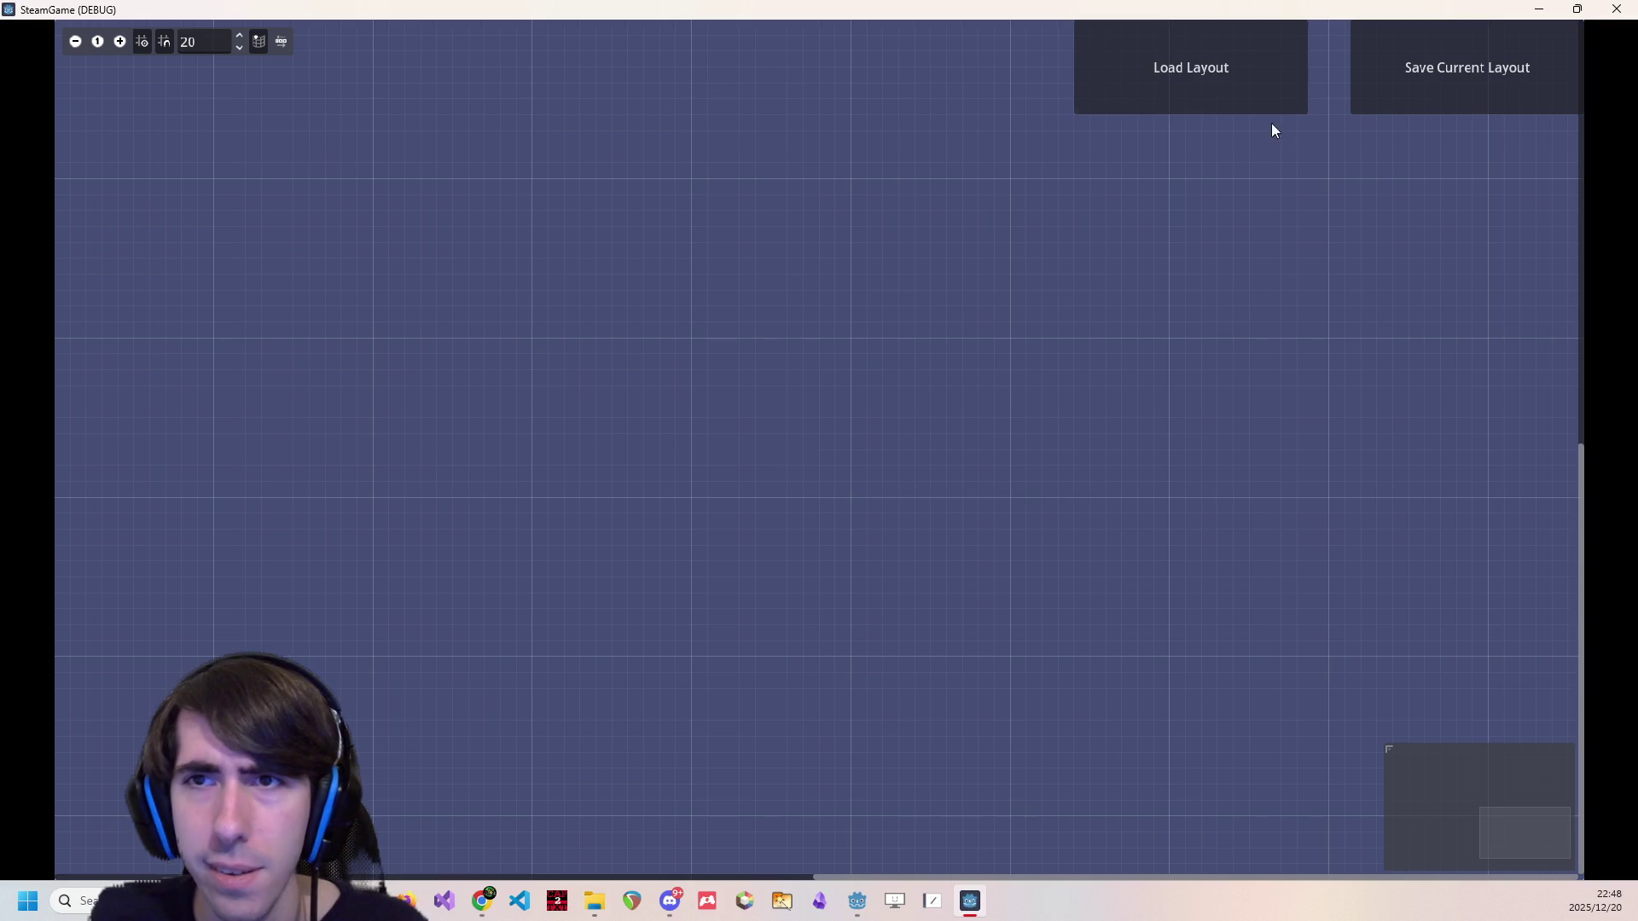
click(1262, 98)
double_click(981, 334)
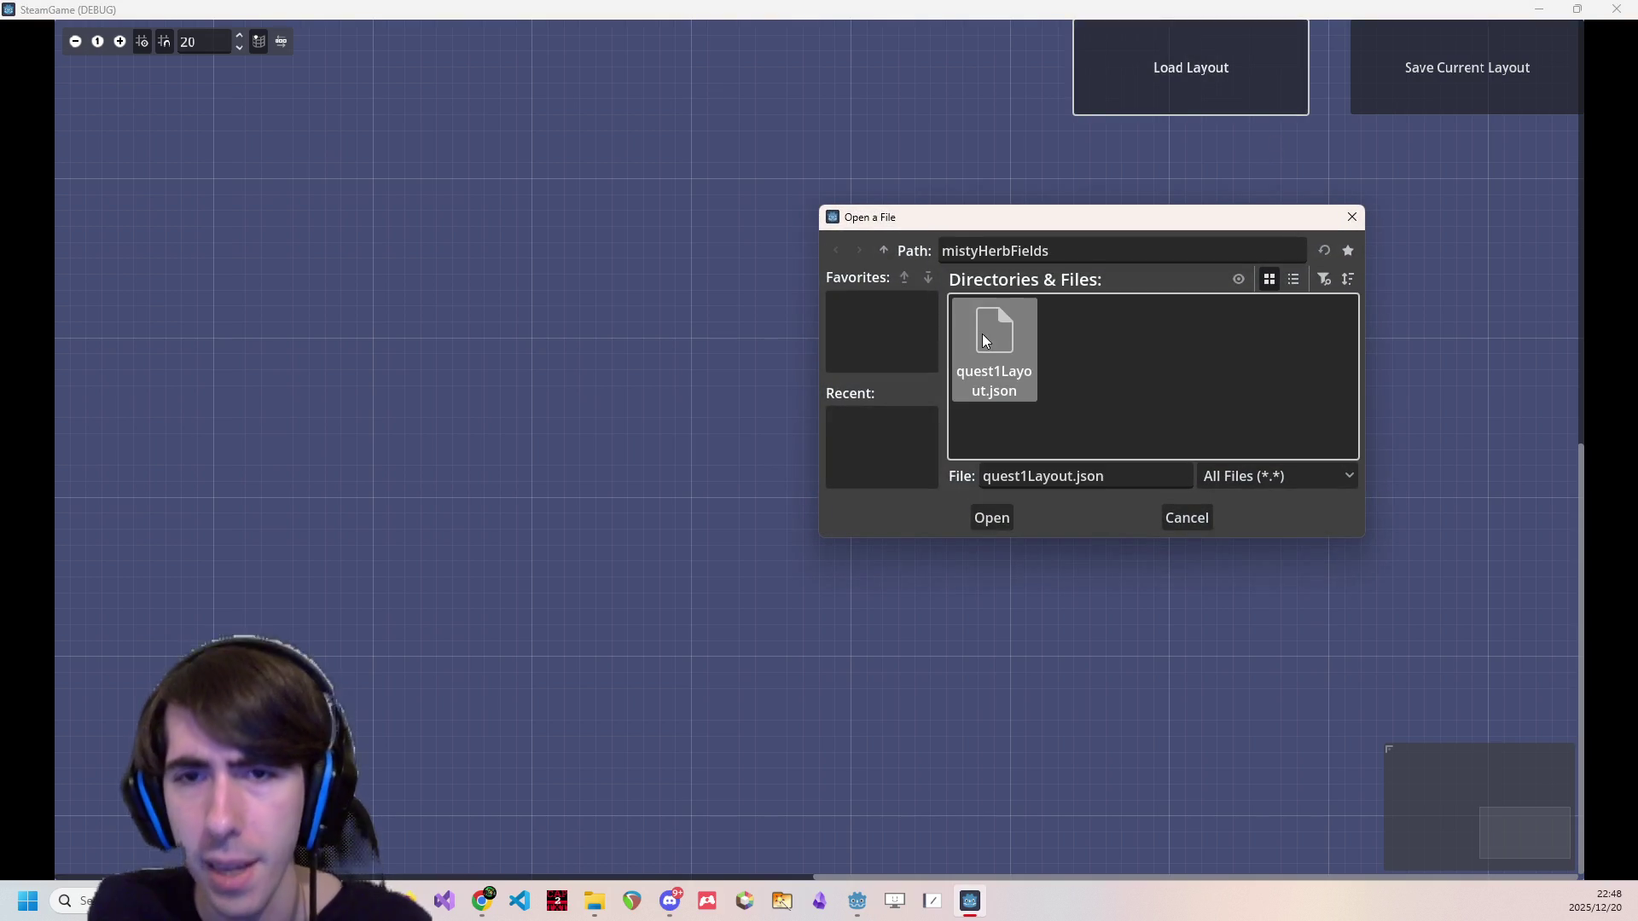
double_click(982, 335)
click(931, 284)
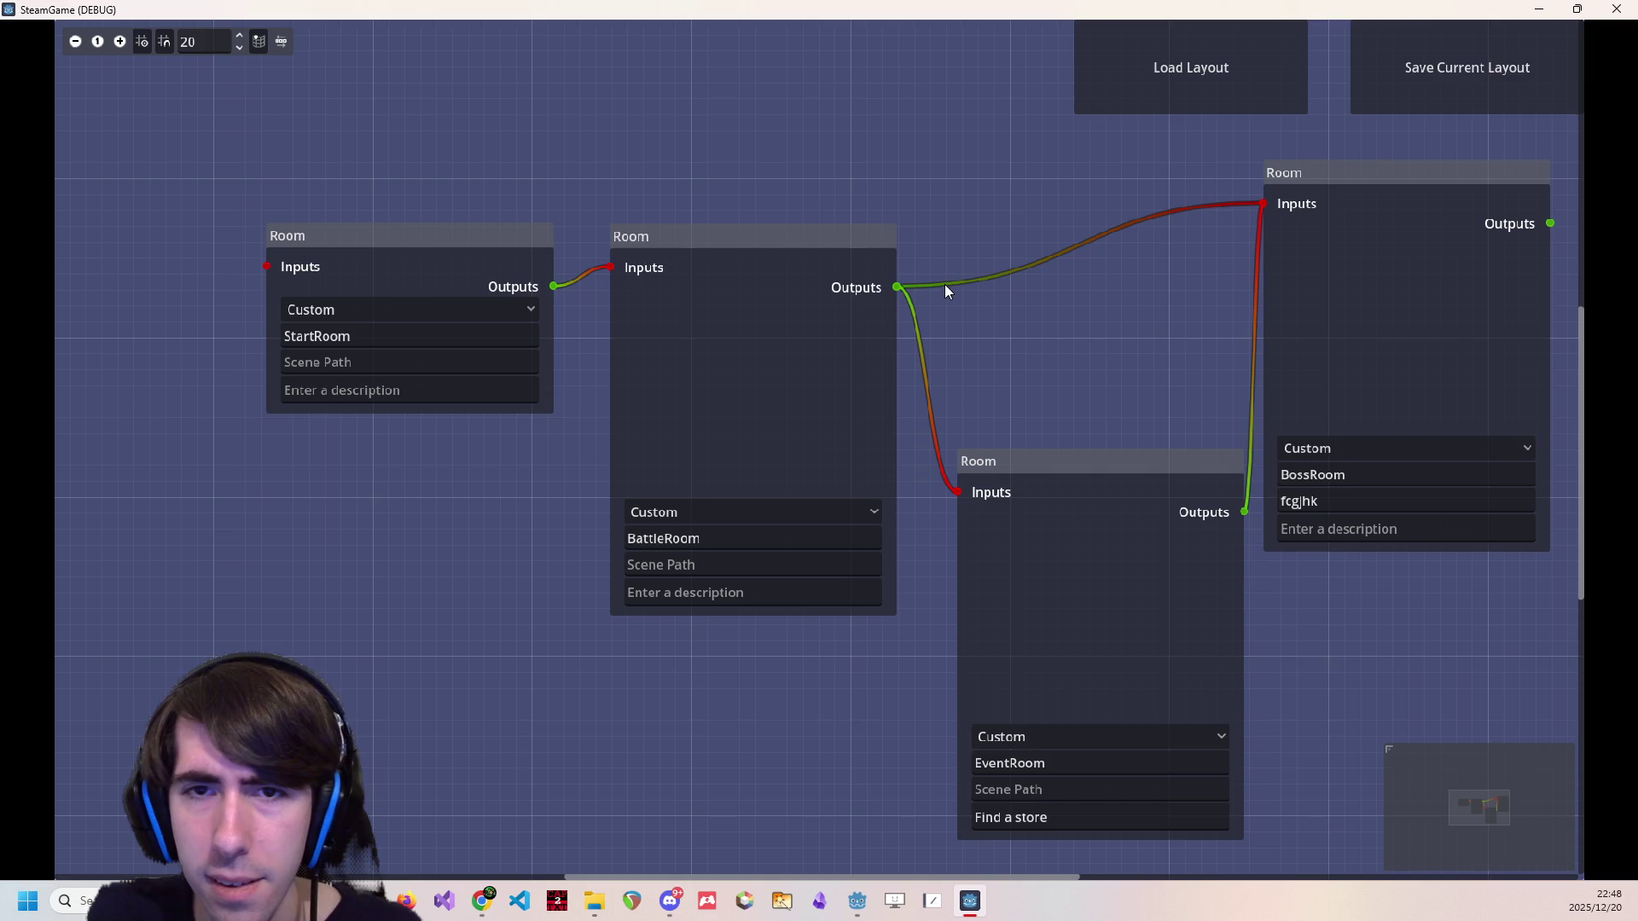
Try dragging the BattleRoom–BossRoom connection off, then return to the Godot editor
click(901, 291)
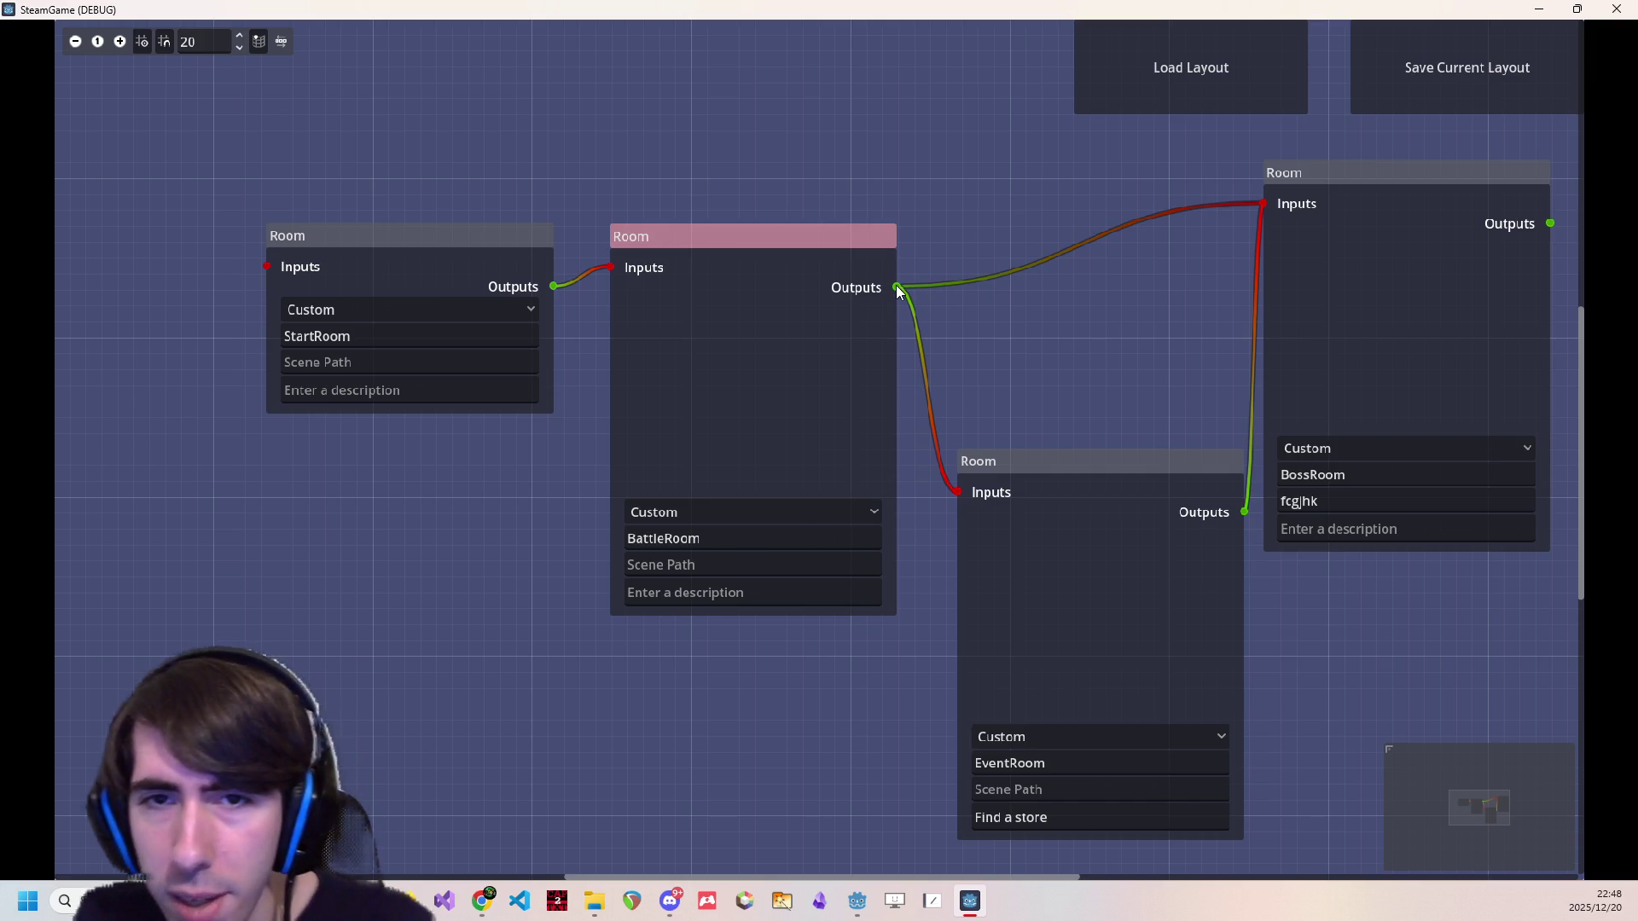
drag(902, 292, 1264, 209)
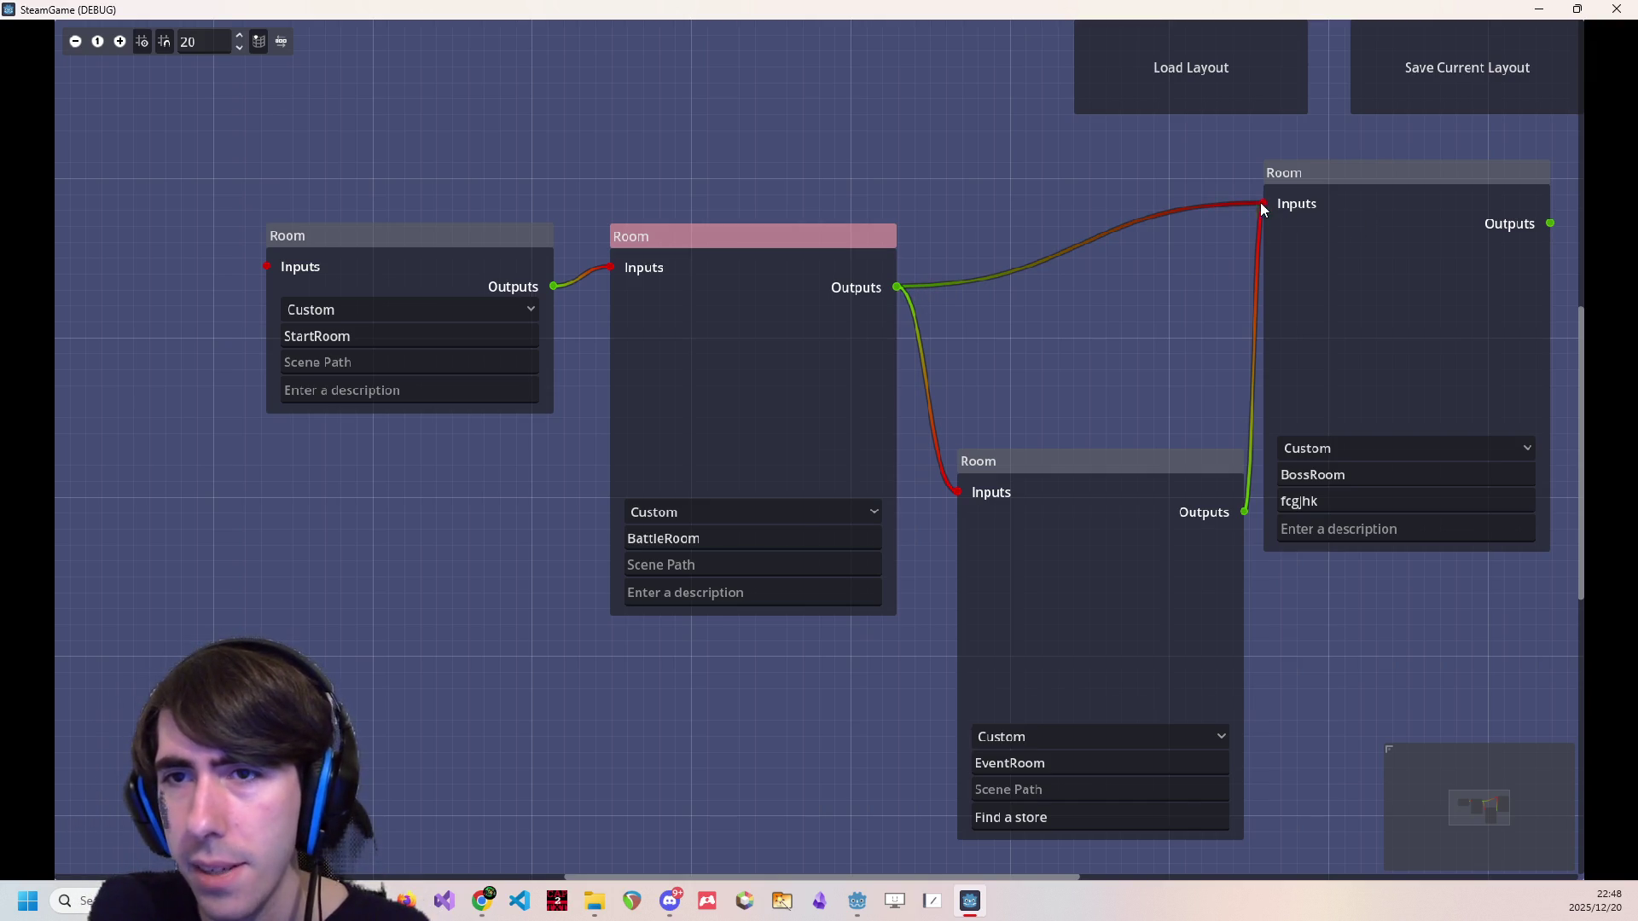
click(1261, 203)
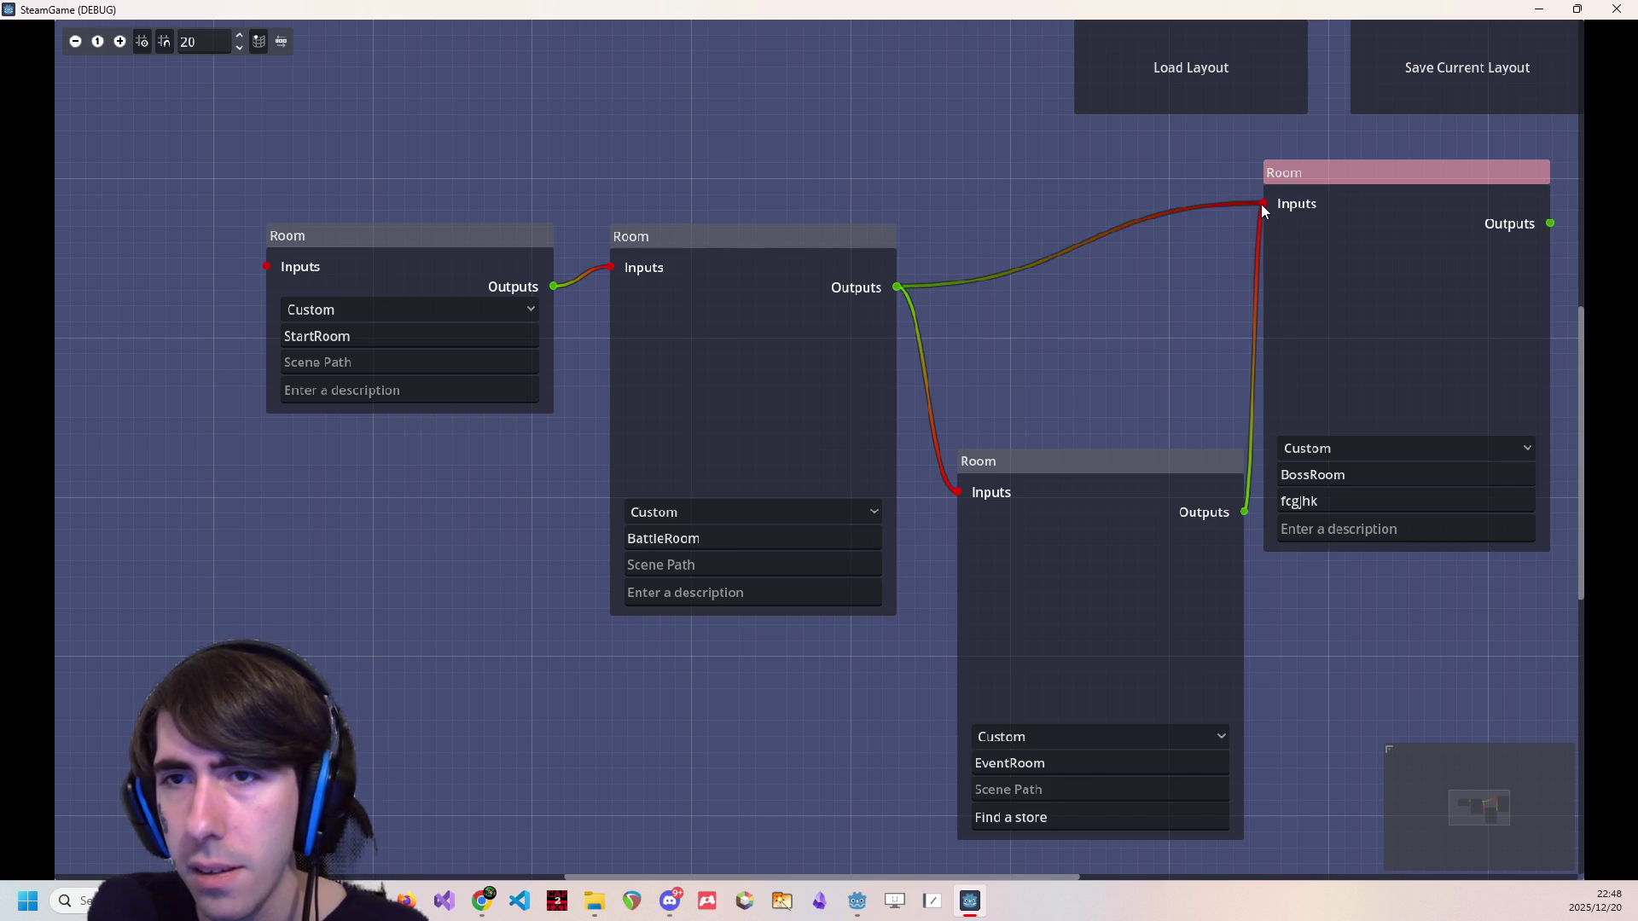
click(1211, 206)
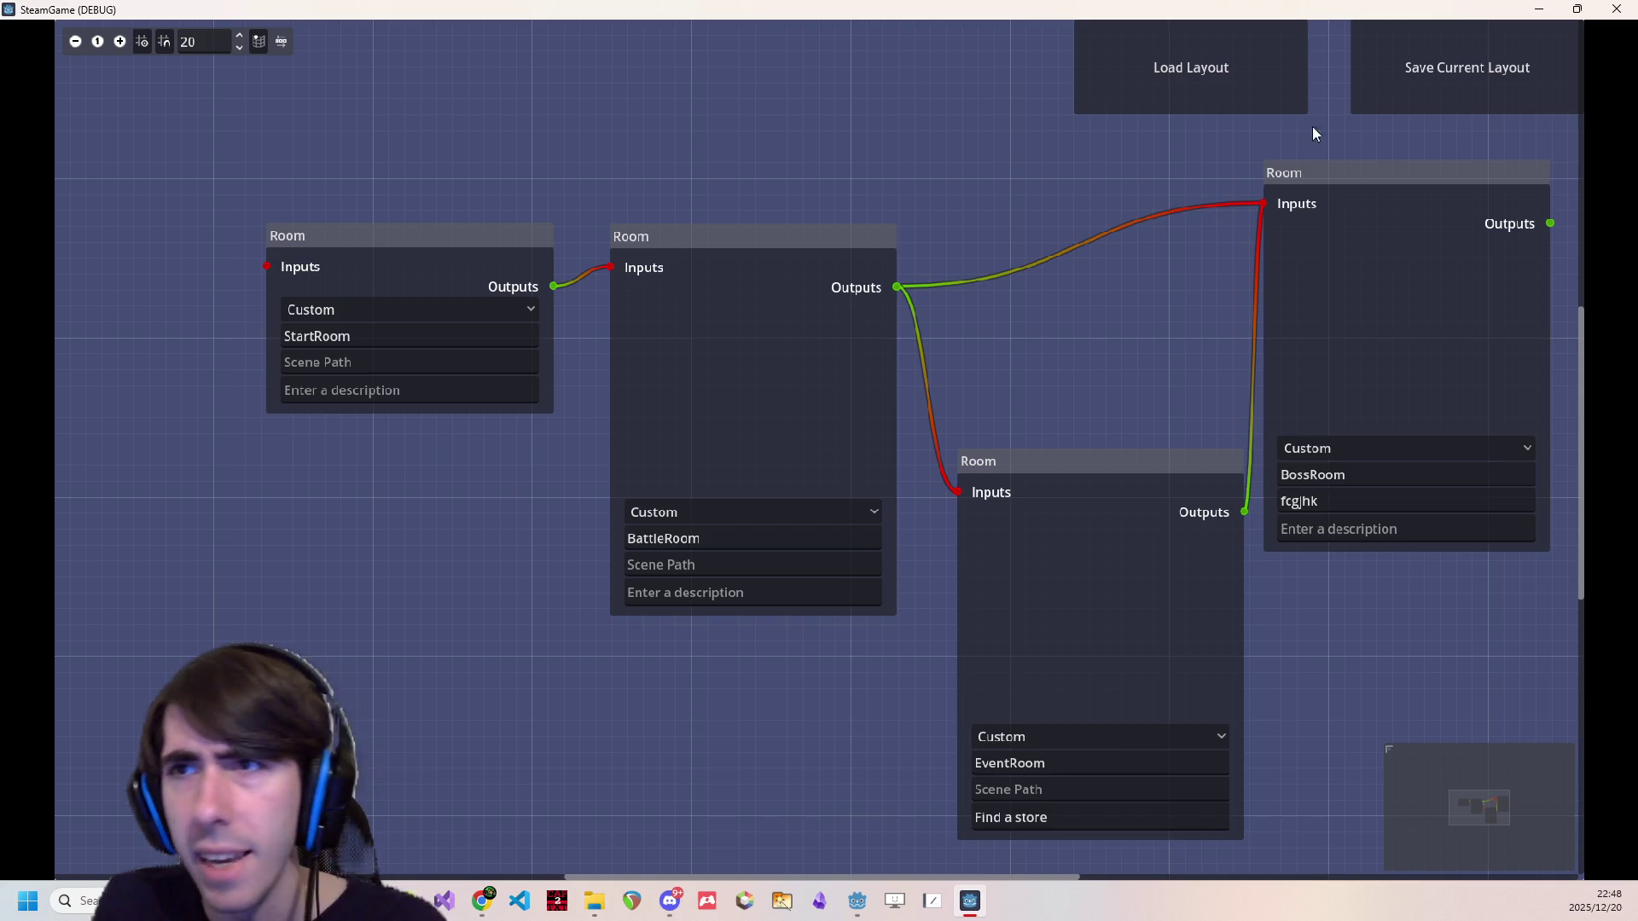
click(1538, 8)
Open the disconnection_request signal's help entry and select the signal name
scroll(870, 432, up, 4)
scroll(895, 462, down, 2)
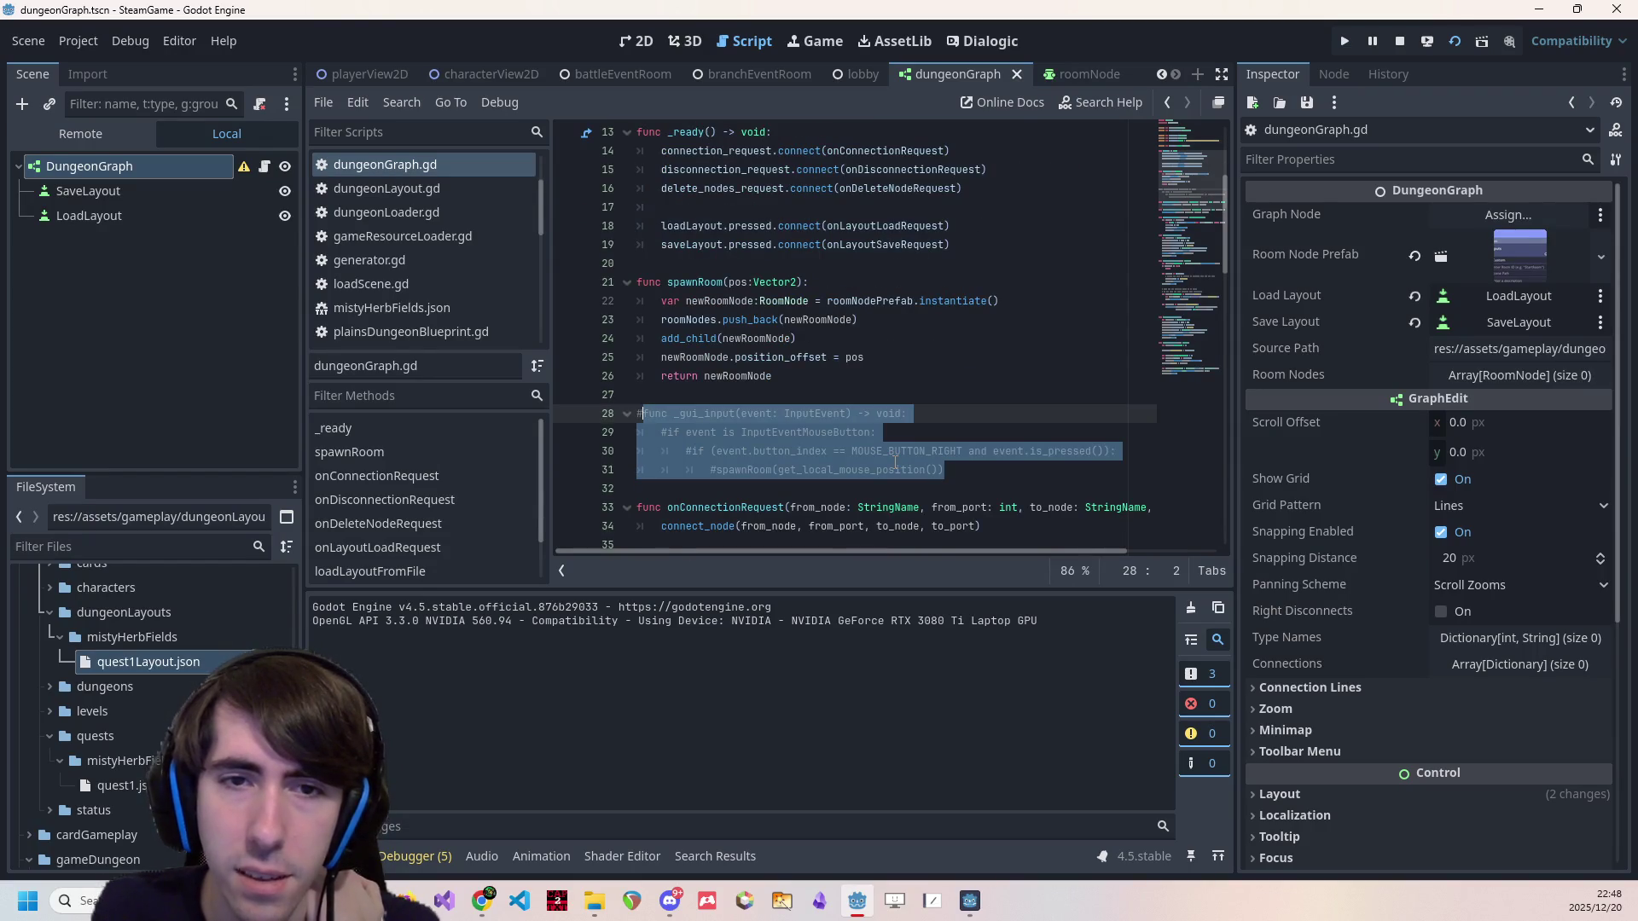
scroll(895, 462, up, 1)
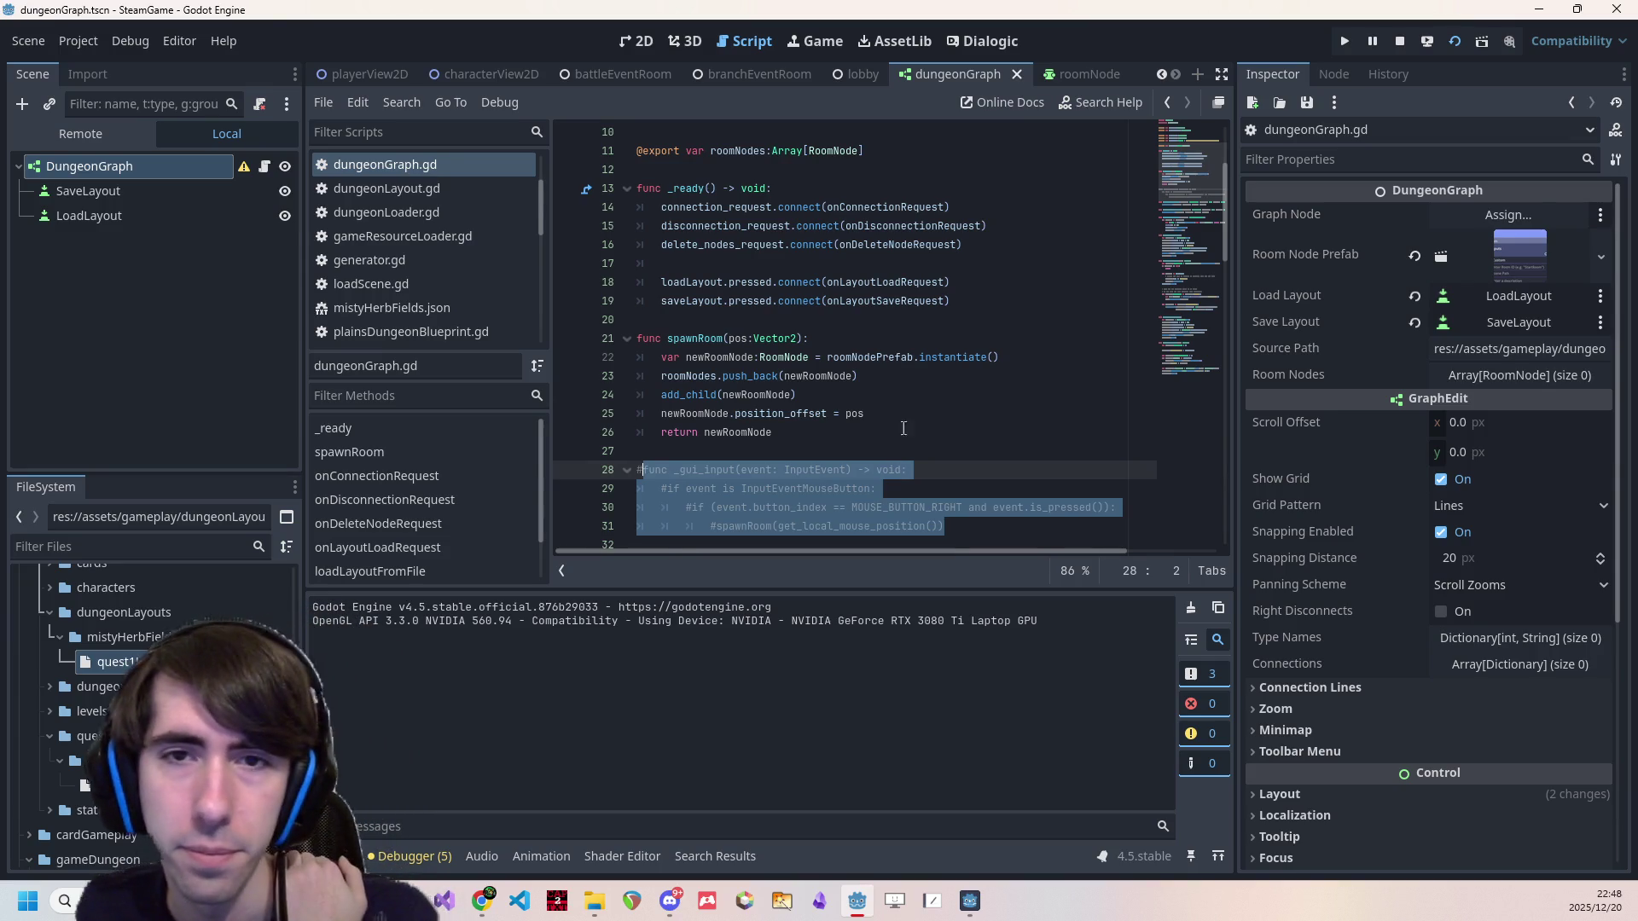
mouse_move(899, 226)
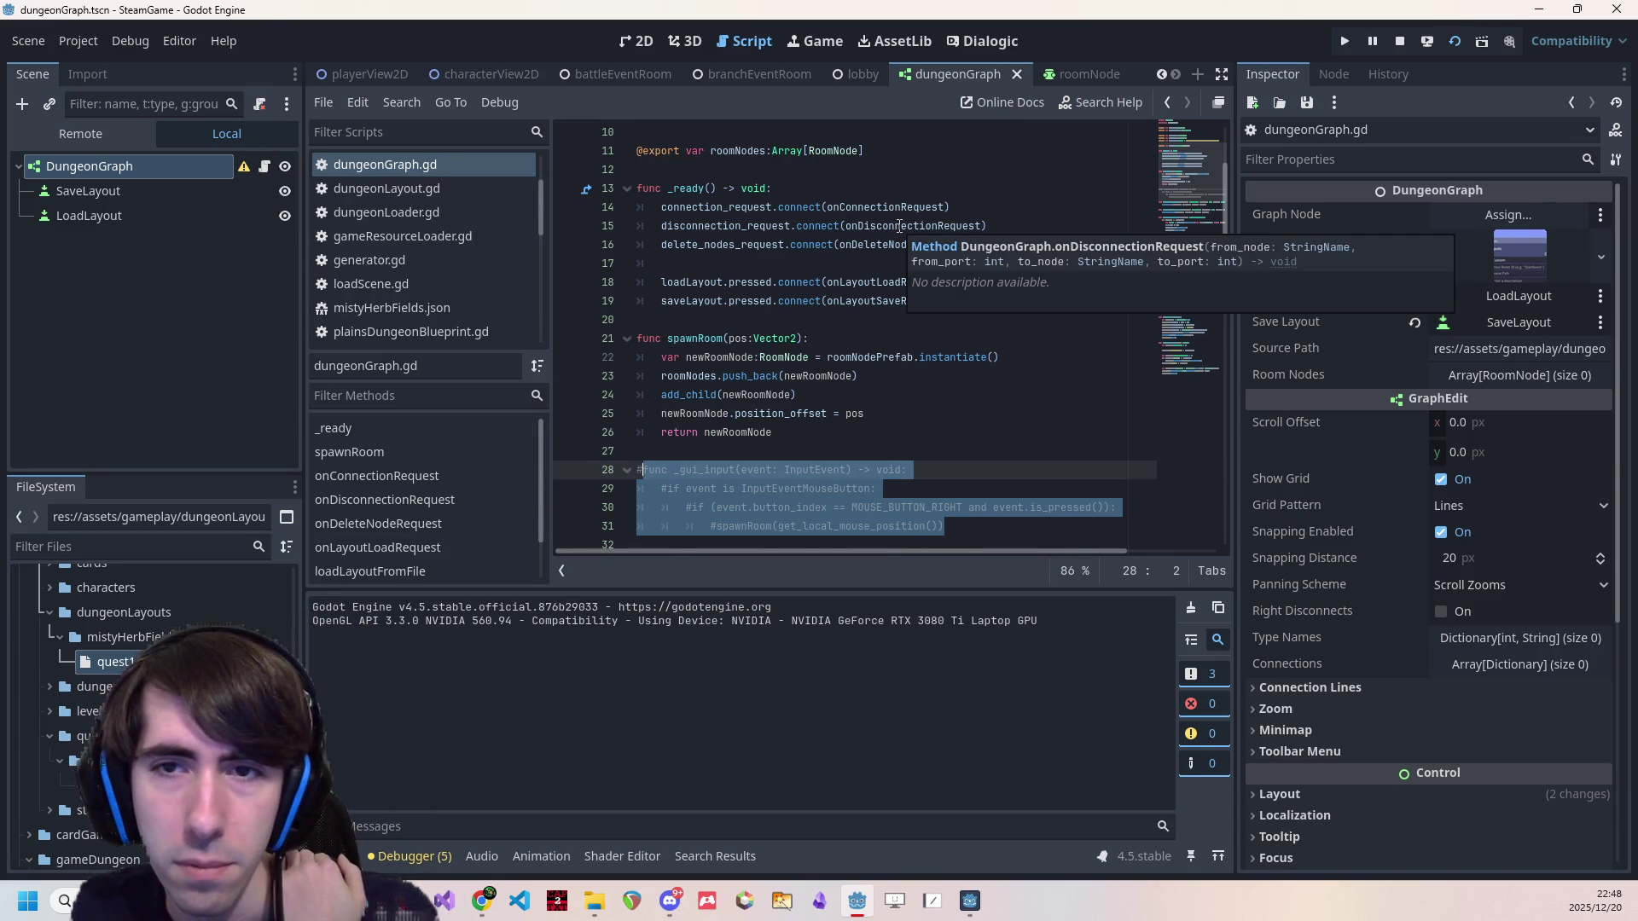
ctrl+click(764, 225)
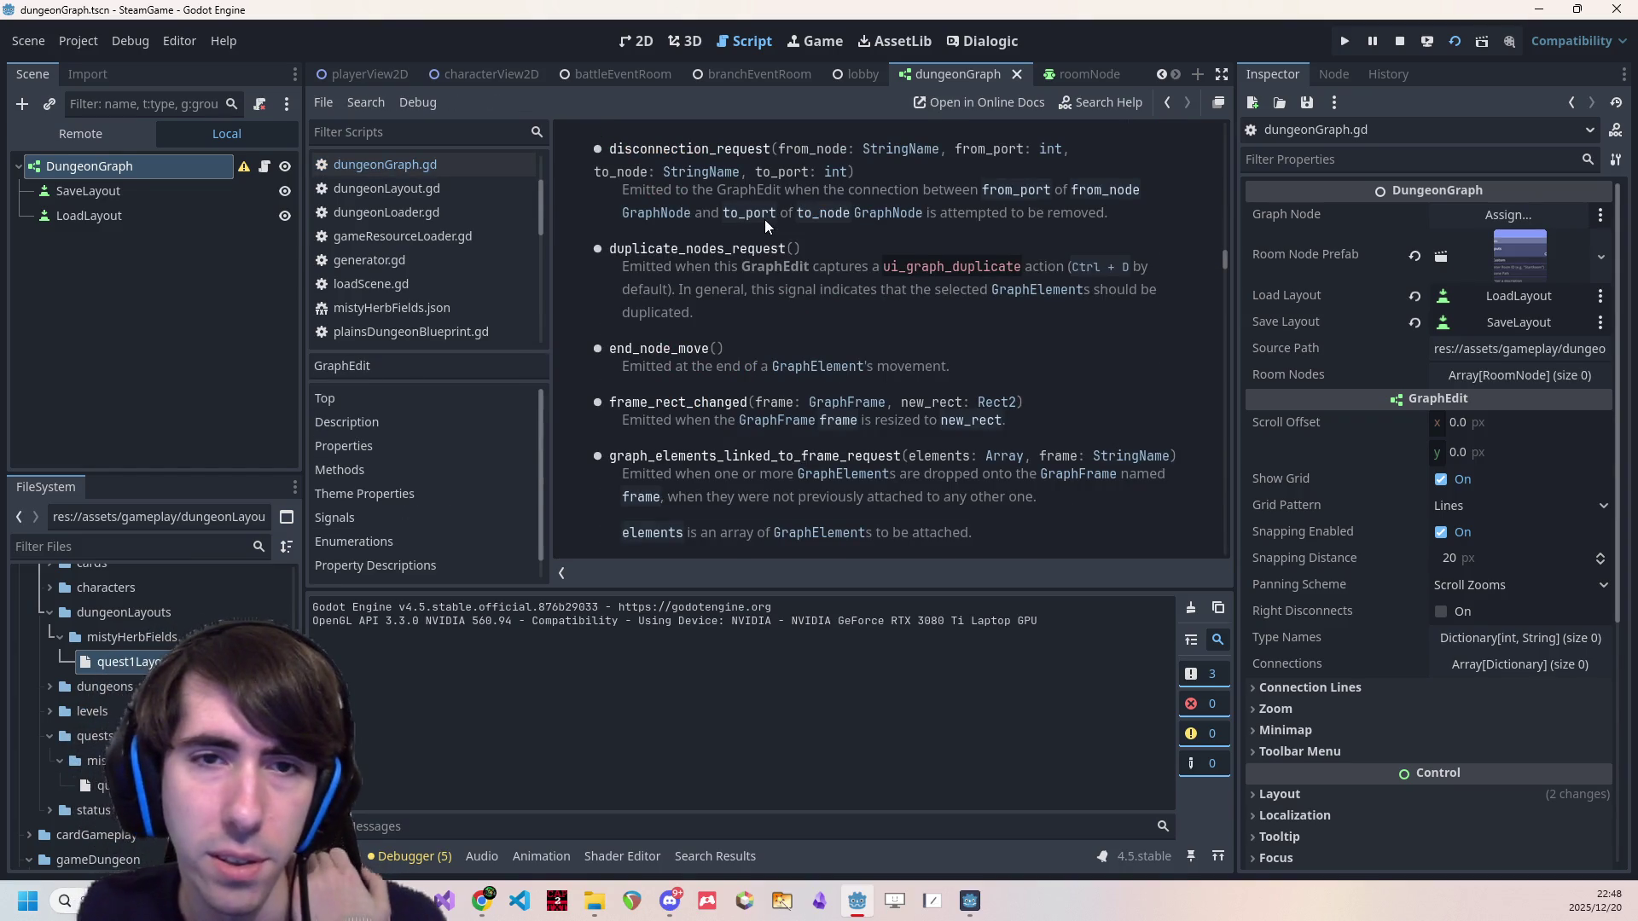
scroll(766, 224, up, 1)
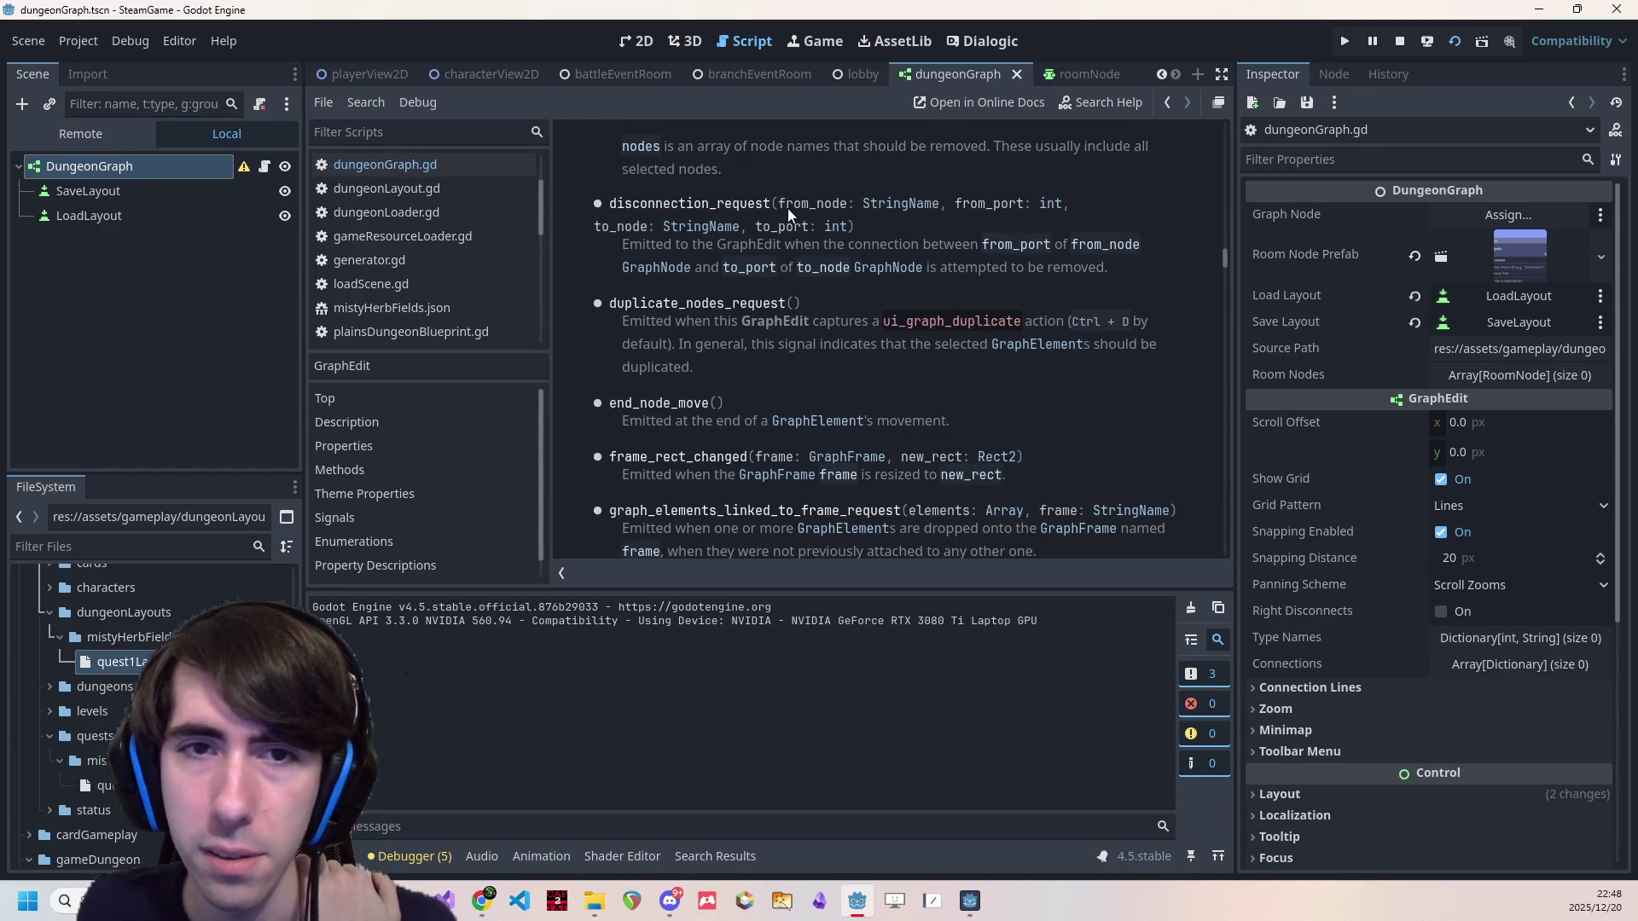
double_click(719, 202)
Copy disconnection_request and search for it in the Godot repository on GitHub
key(alt+Tab)
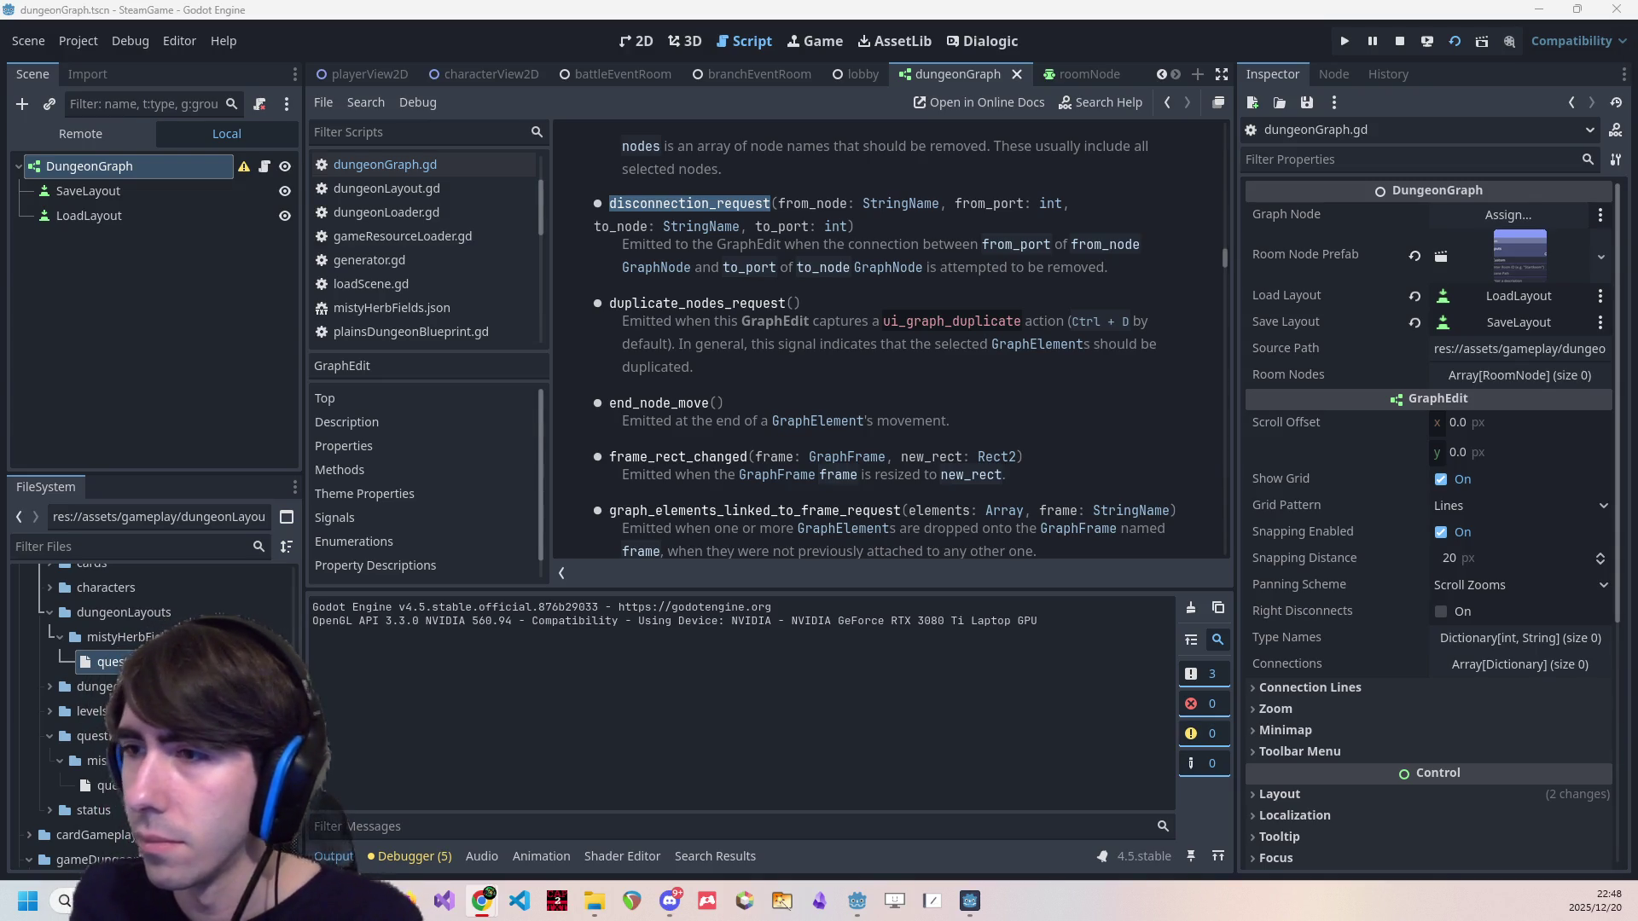
key(ctrl+c)
key(alt+Tab)
key(slash)
key(ctrl+v)
key(Return)
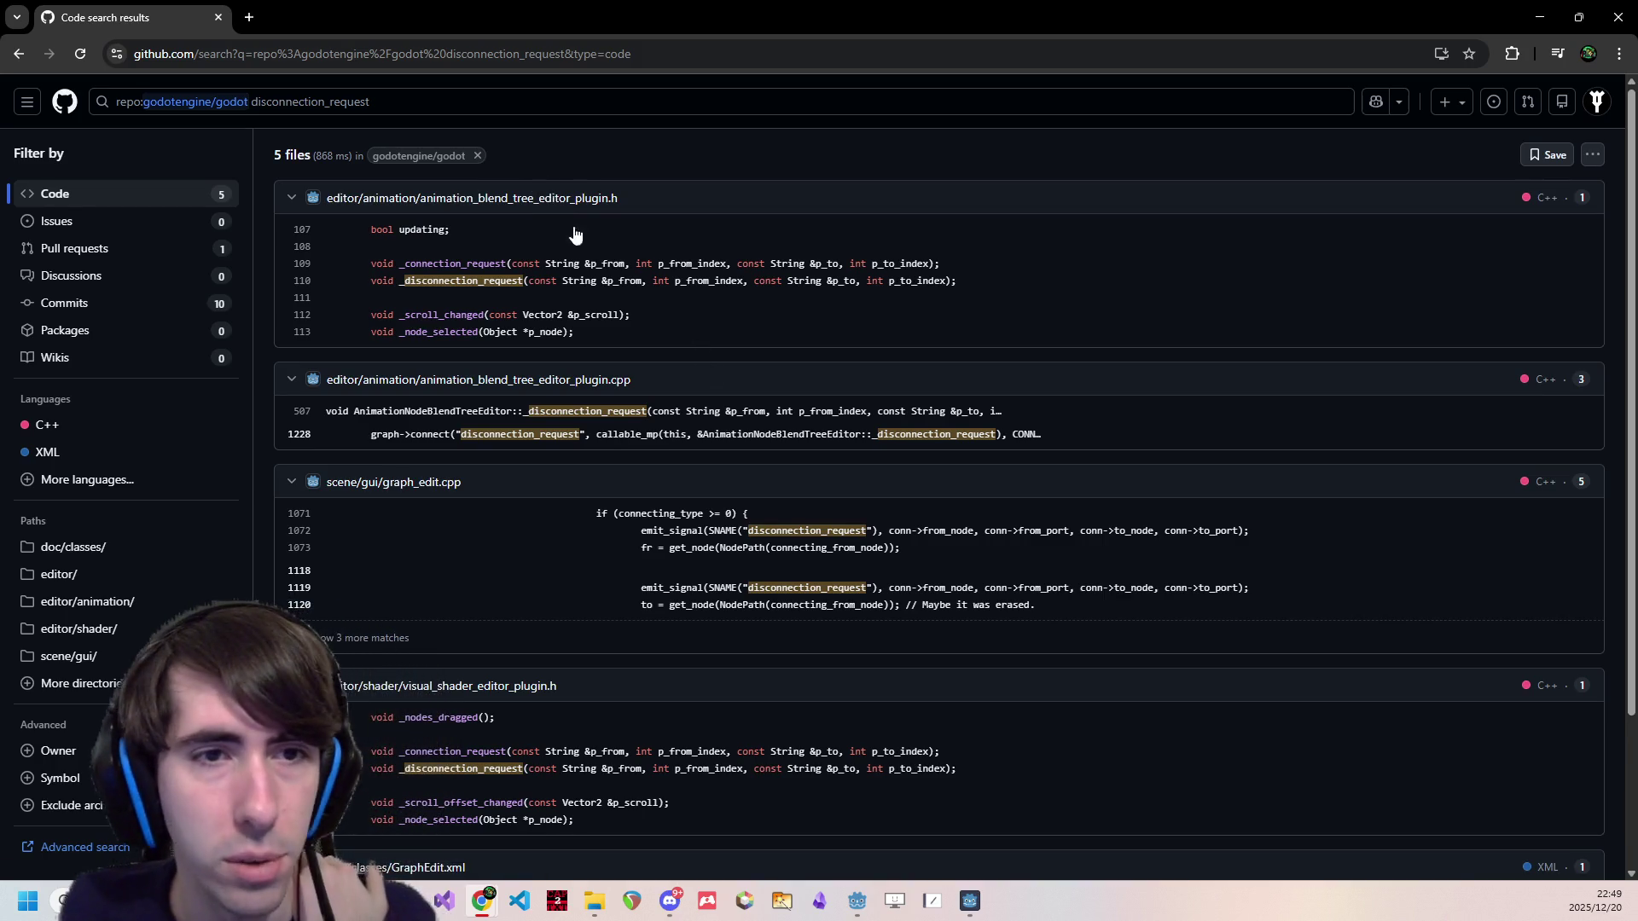
Open the scene/gui/graph_edit.cpp code result in a new tab and switch to it
scroll(511, 297, down, 2)
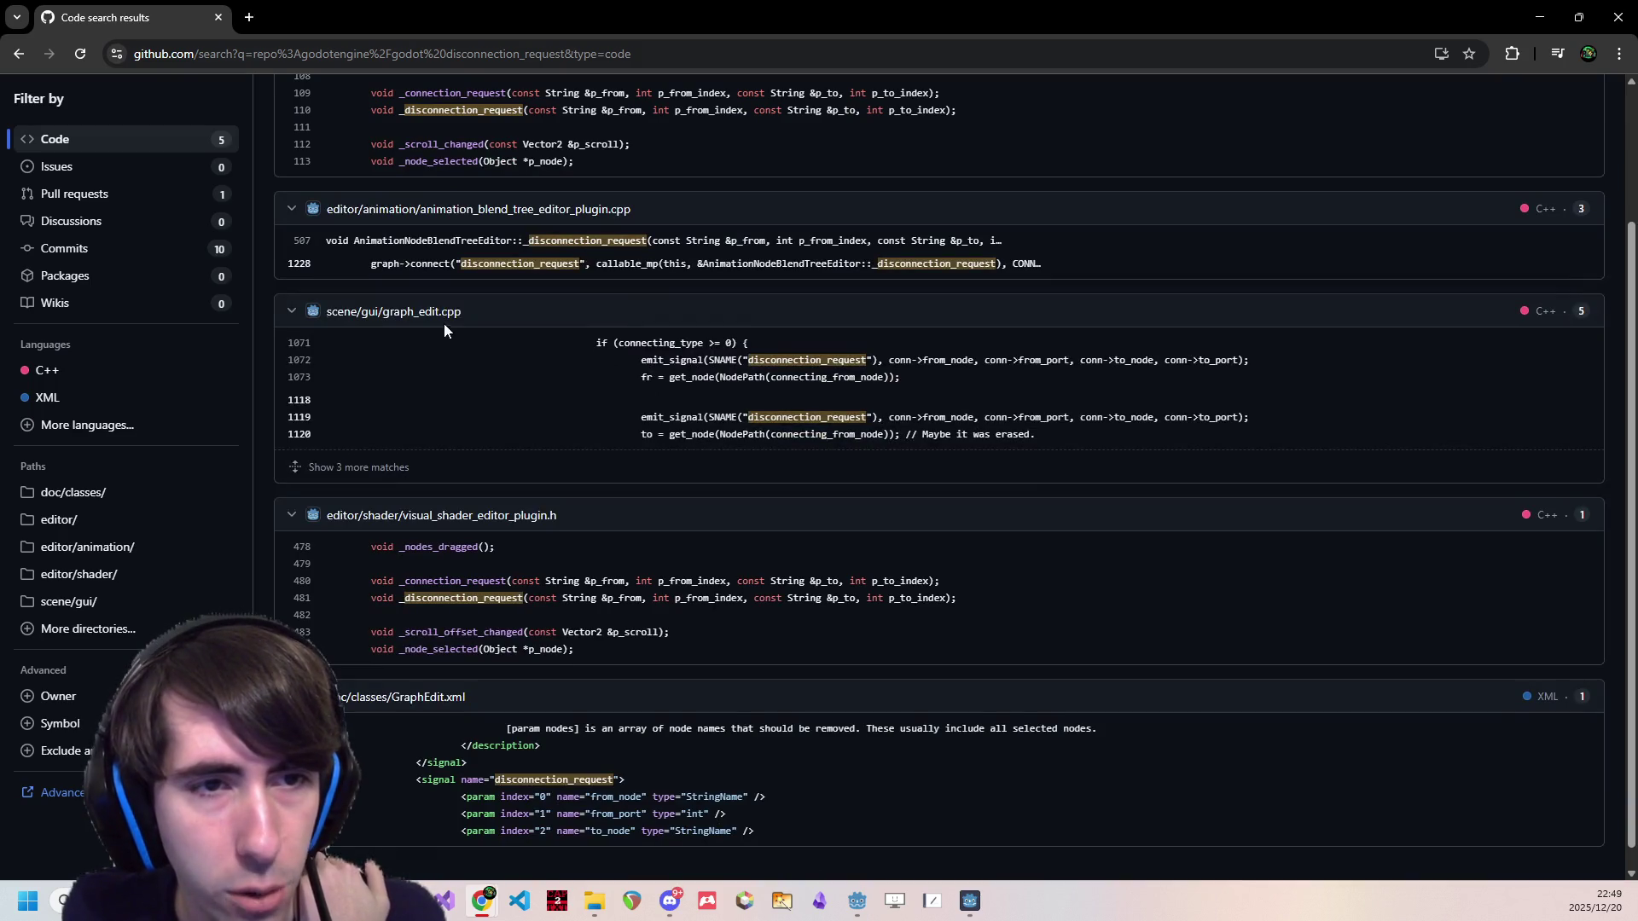
middle_click(442, 313)
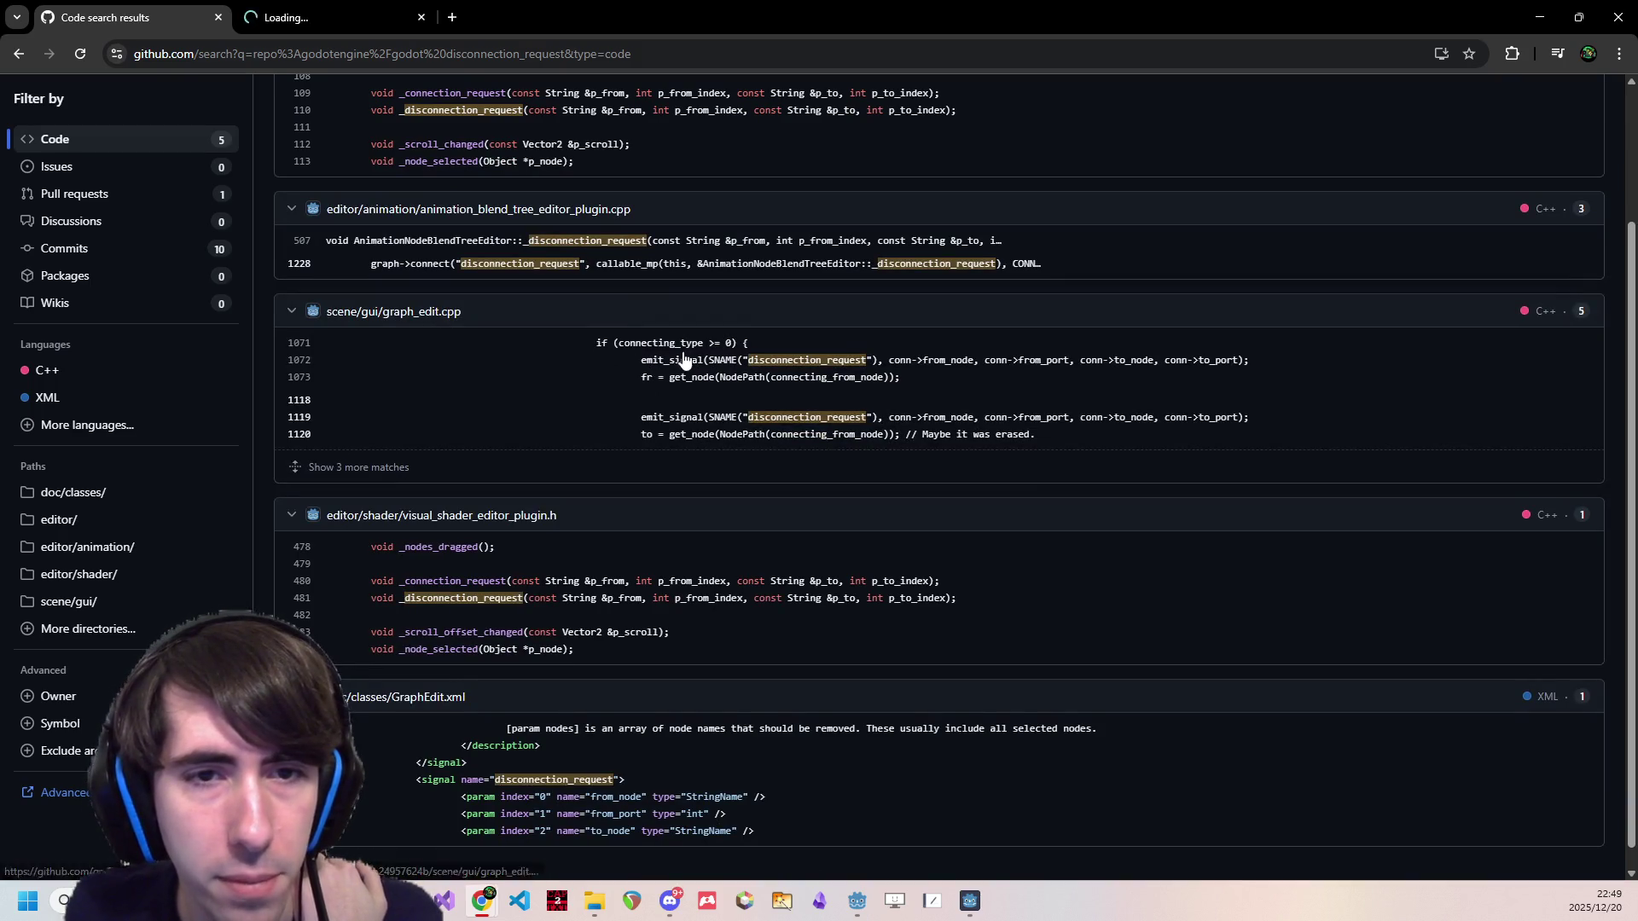
scroll(631, 418, down, 1)
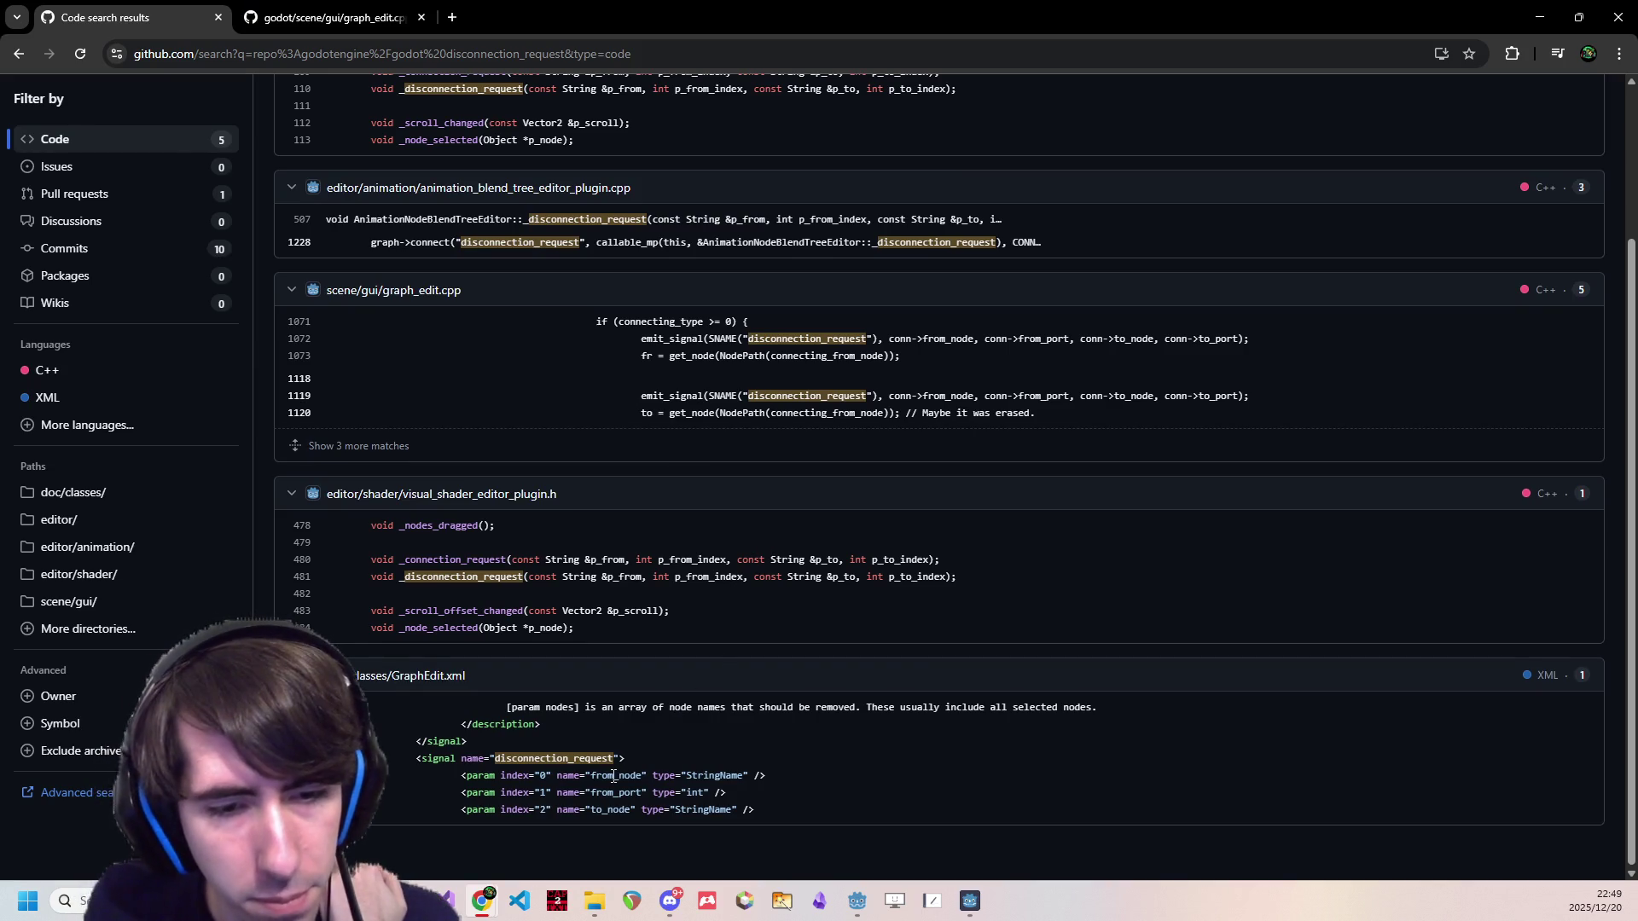
scroll(557, 608, up, 2)
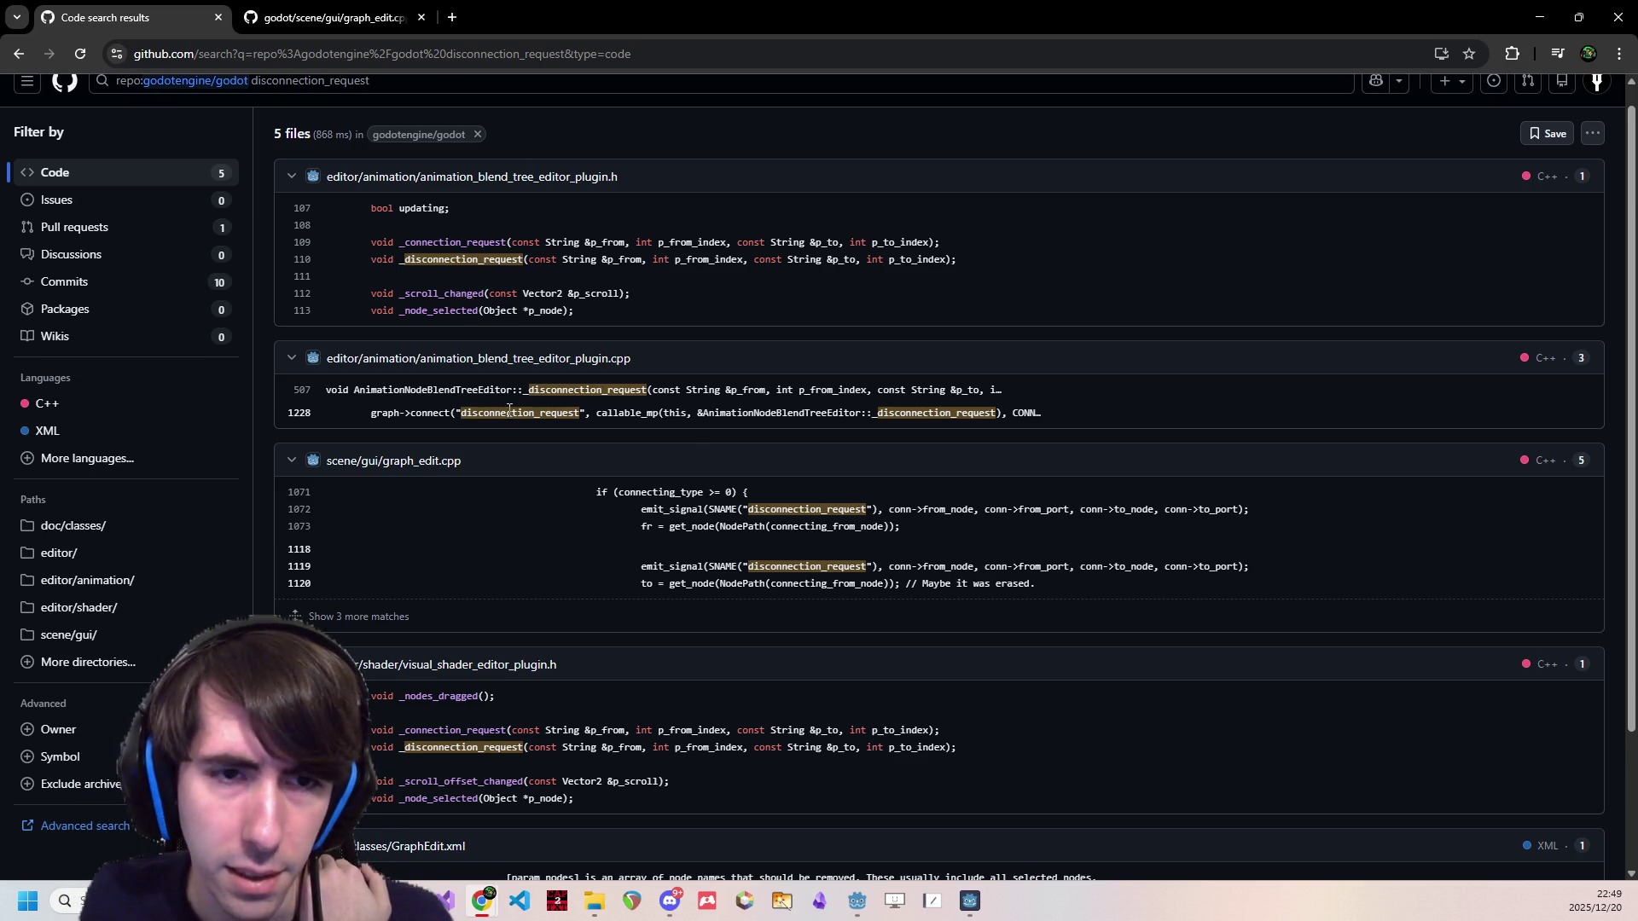
scroll(569, 414, up, 1)
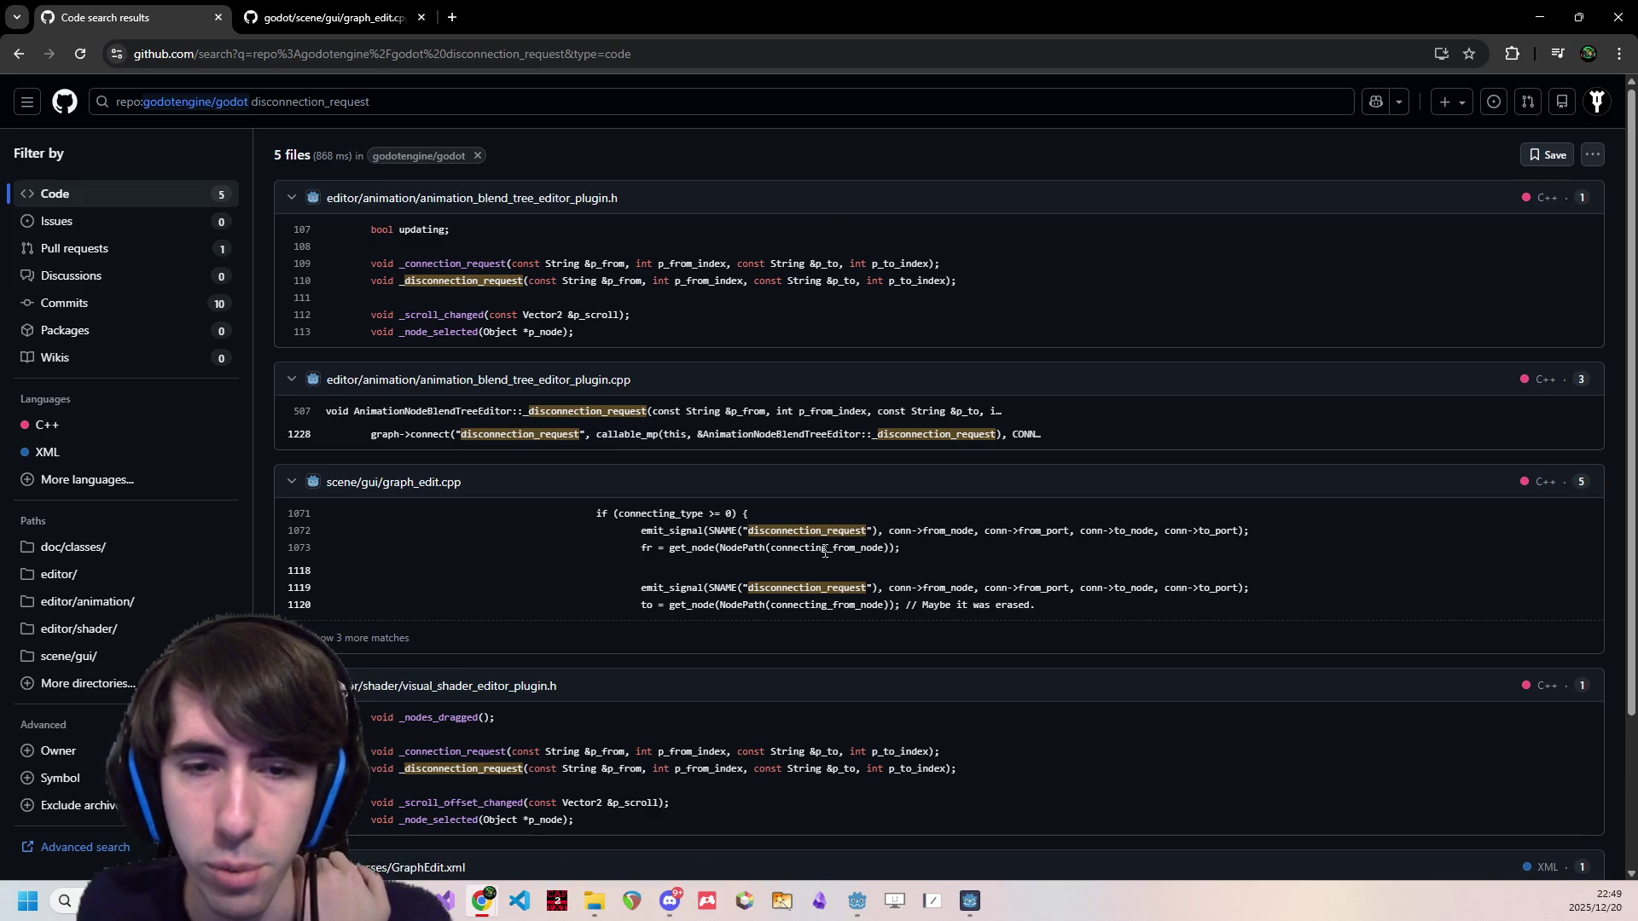
scroll(439, 170, down, 1)
key(ctrl+Tab)
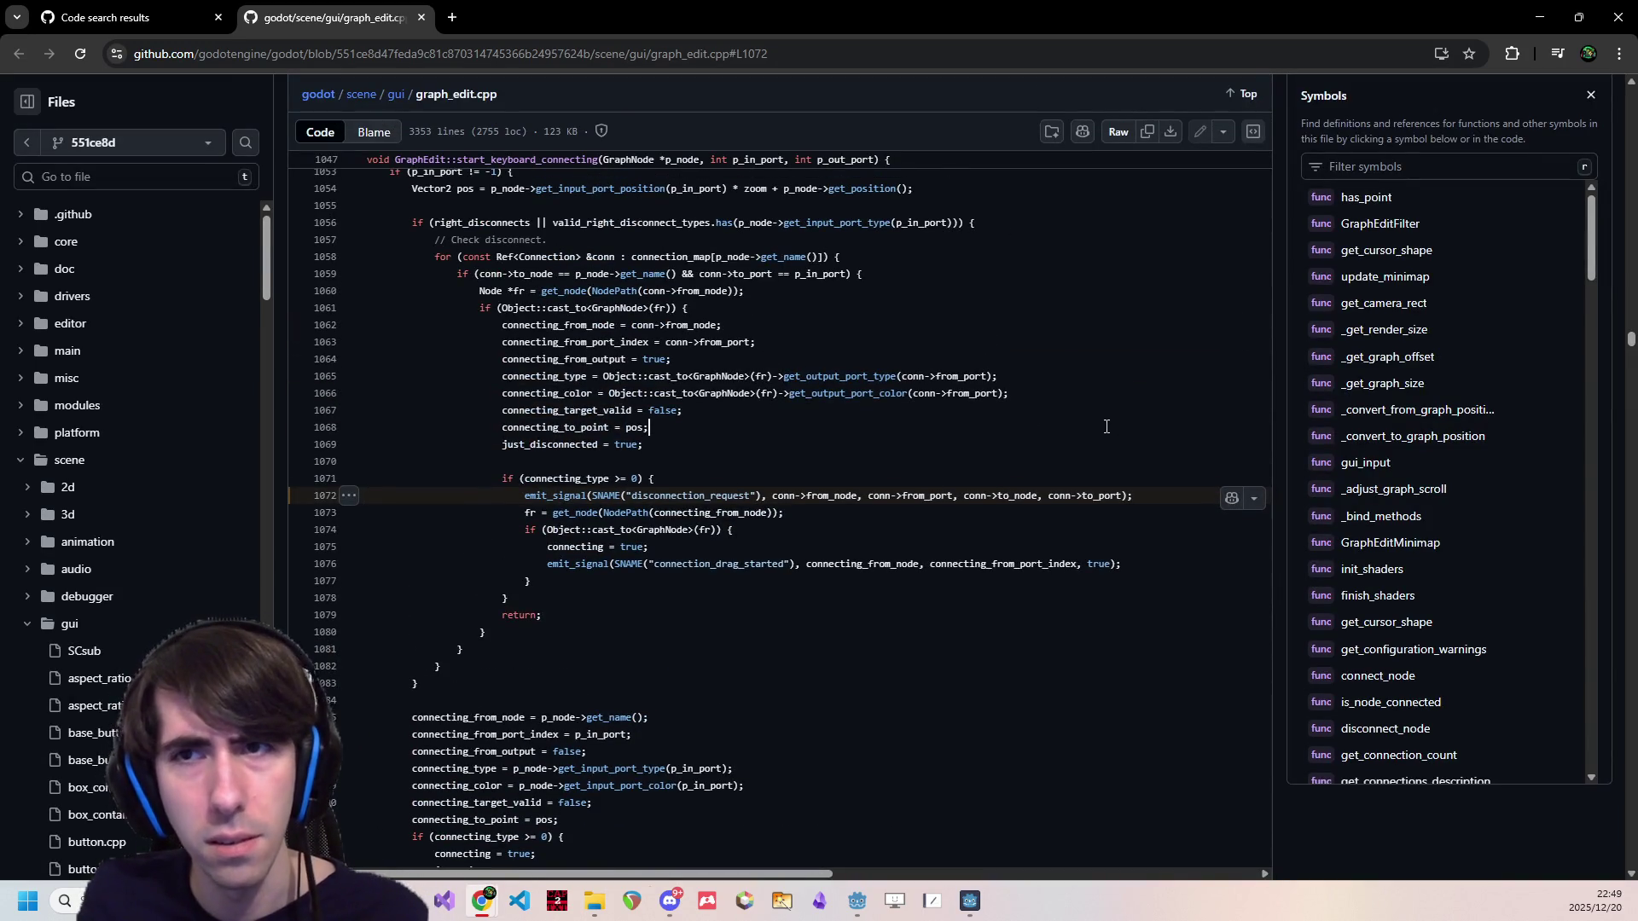
Search graph_edit.cpp for disconnection_request, step through its matches, and zoom the page to 110%
key(ctrl+f)
key(Return)
key(Return)
key(Return)
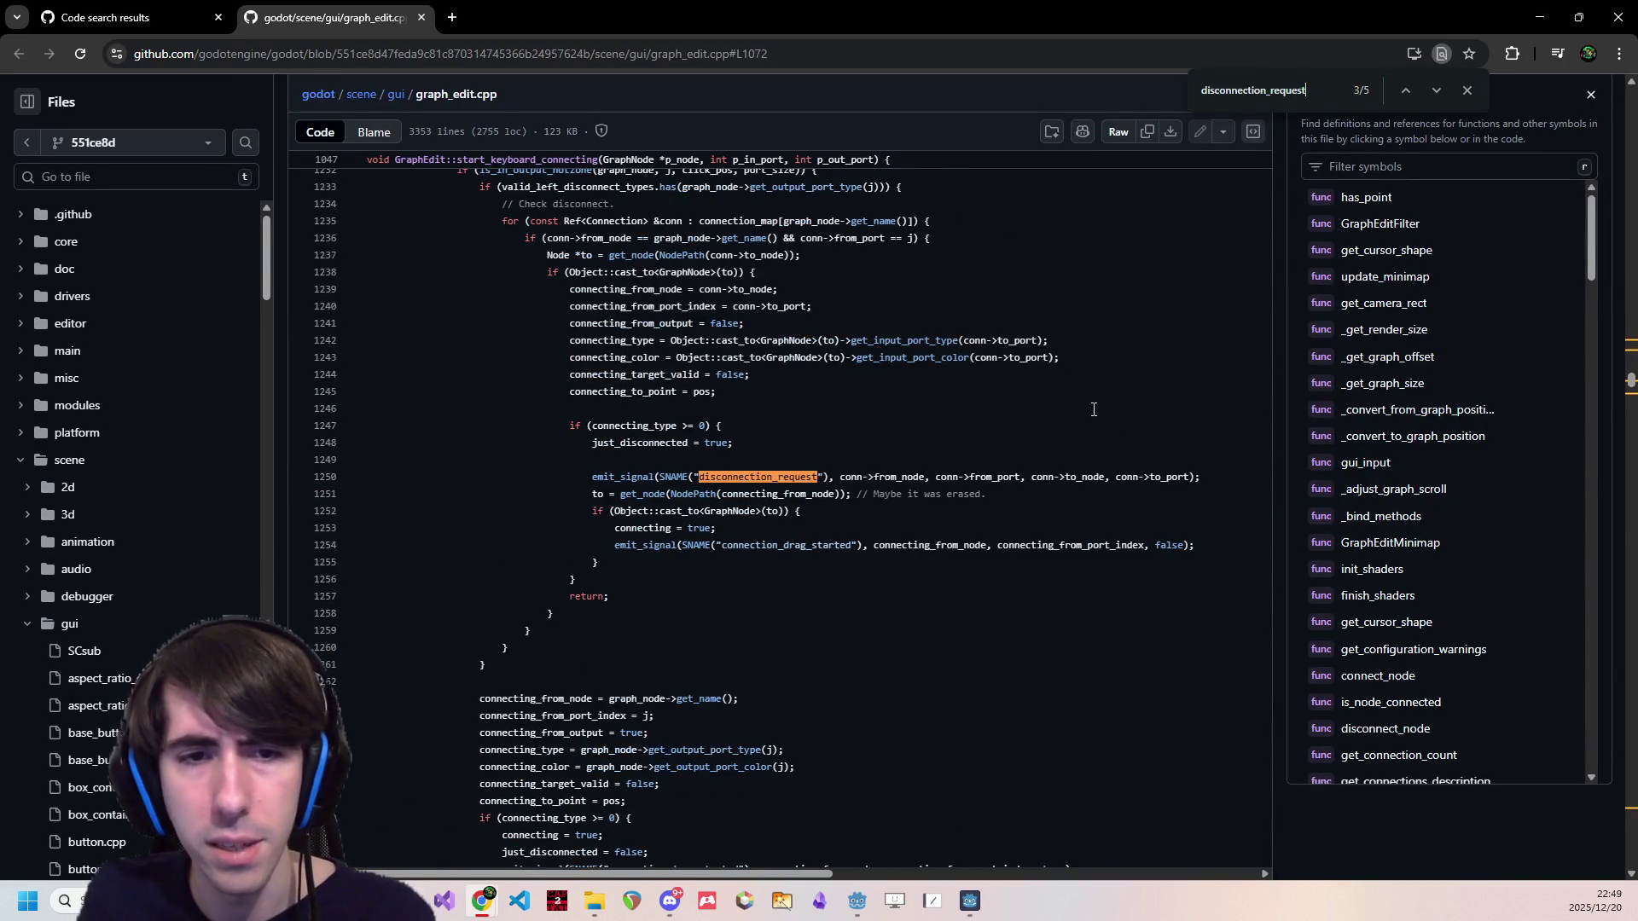
key(Return)
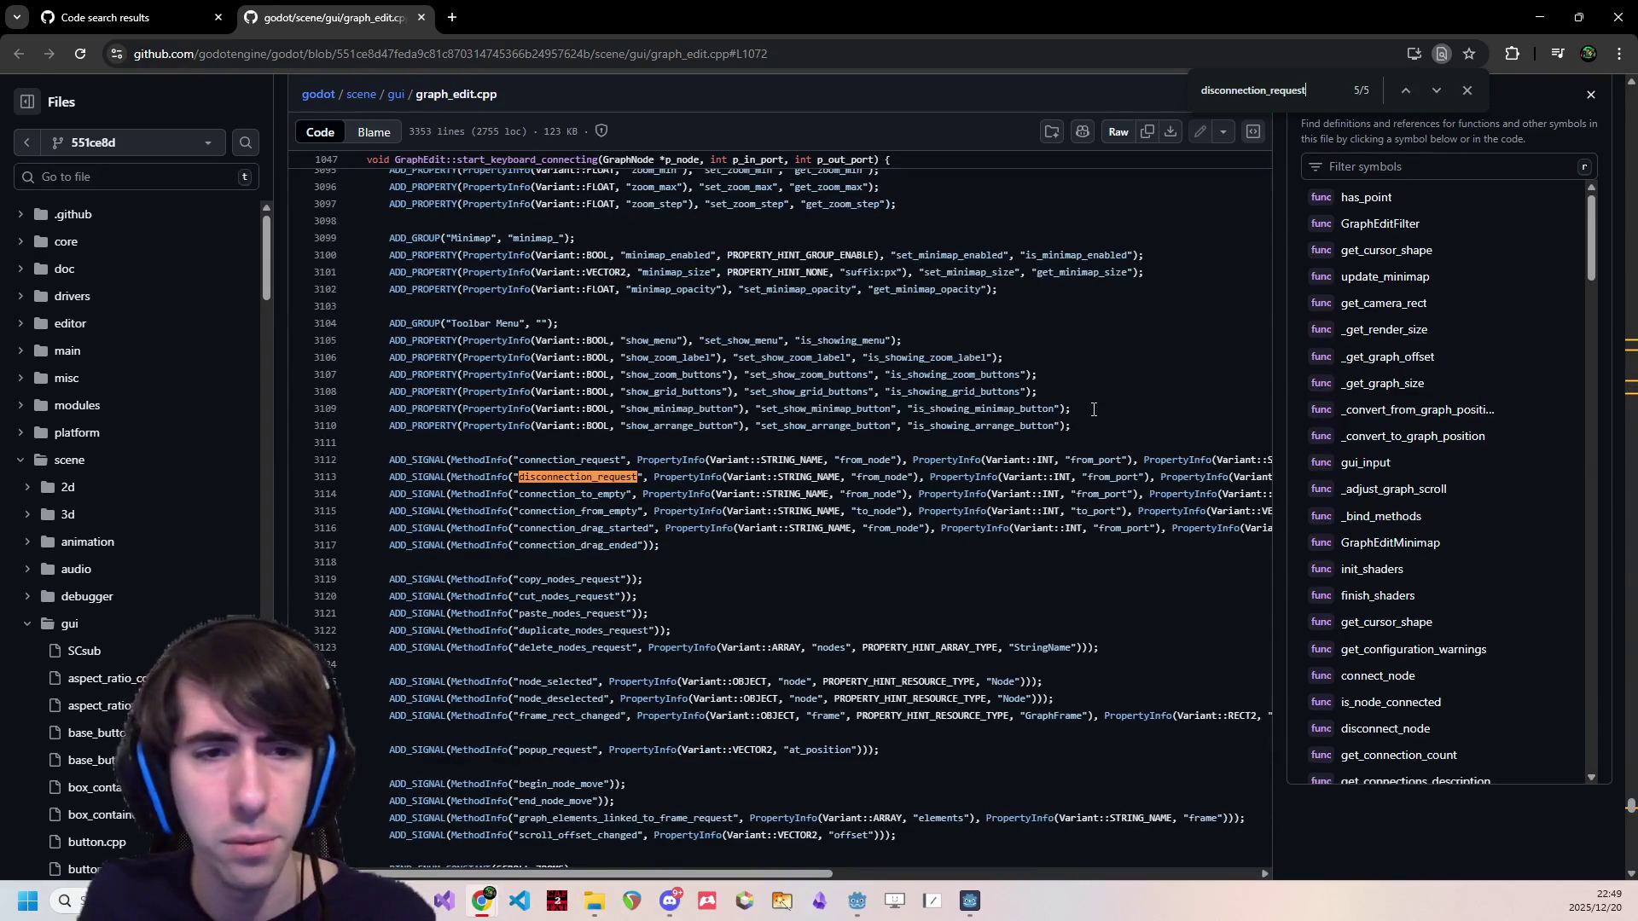
key(Return)
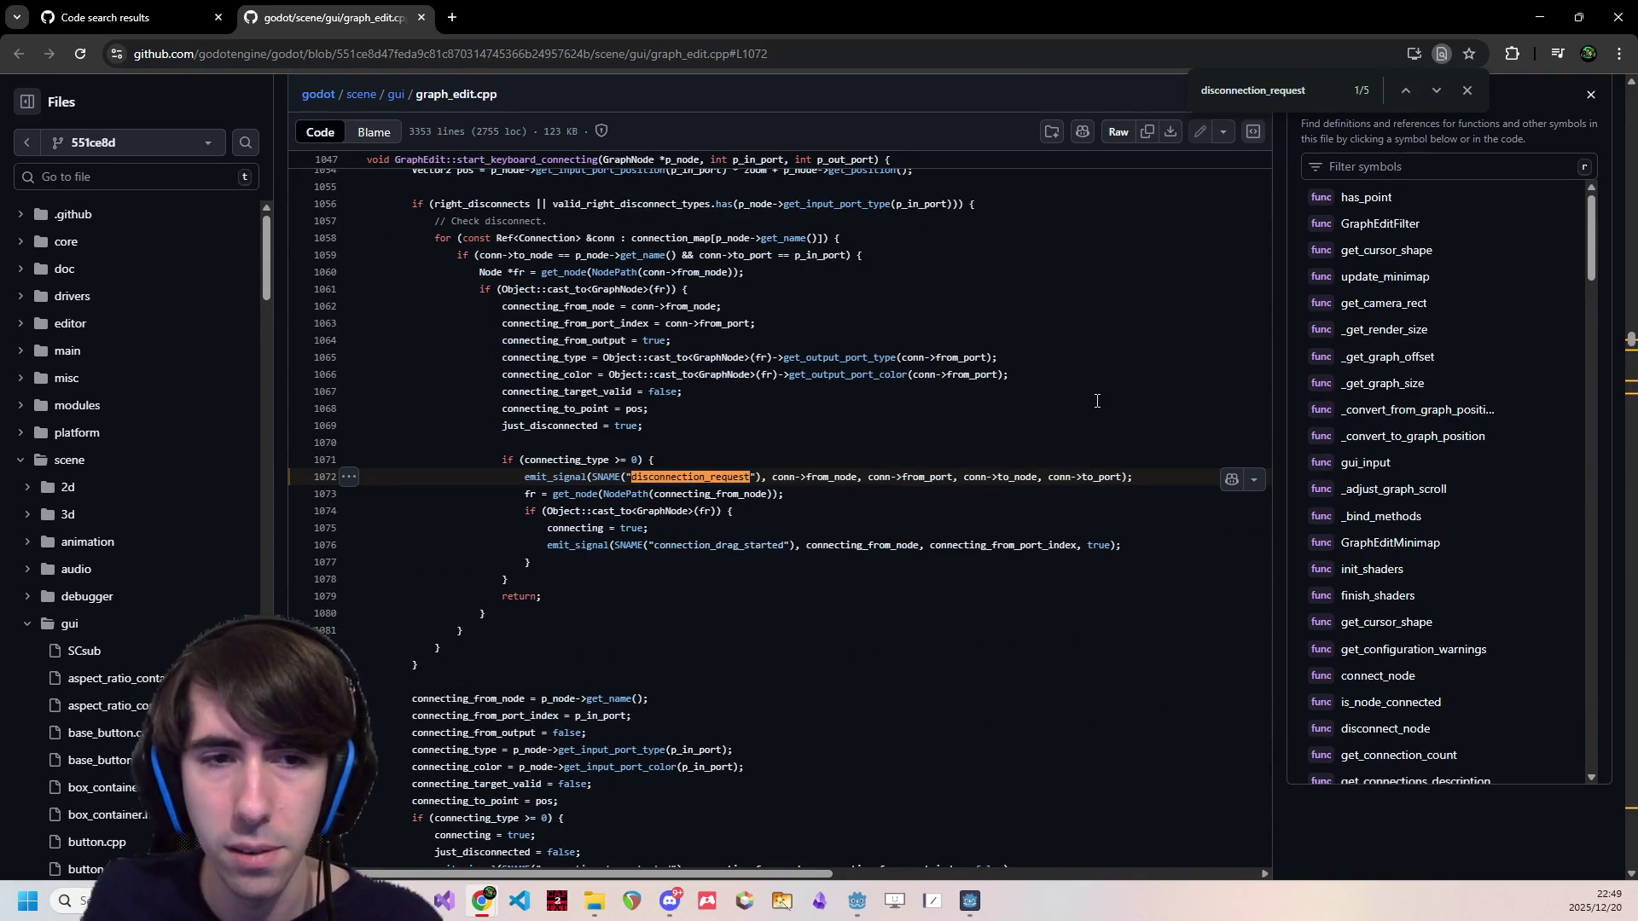
key(Return)
key(Return)
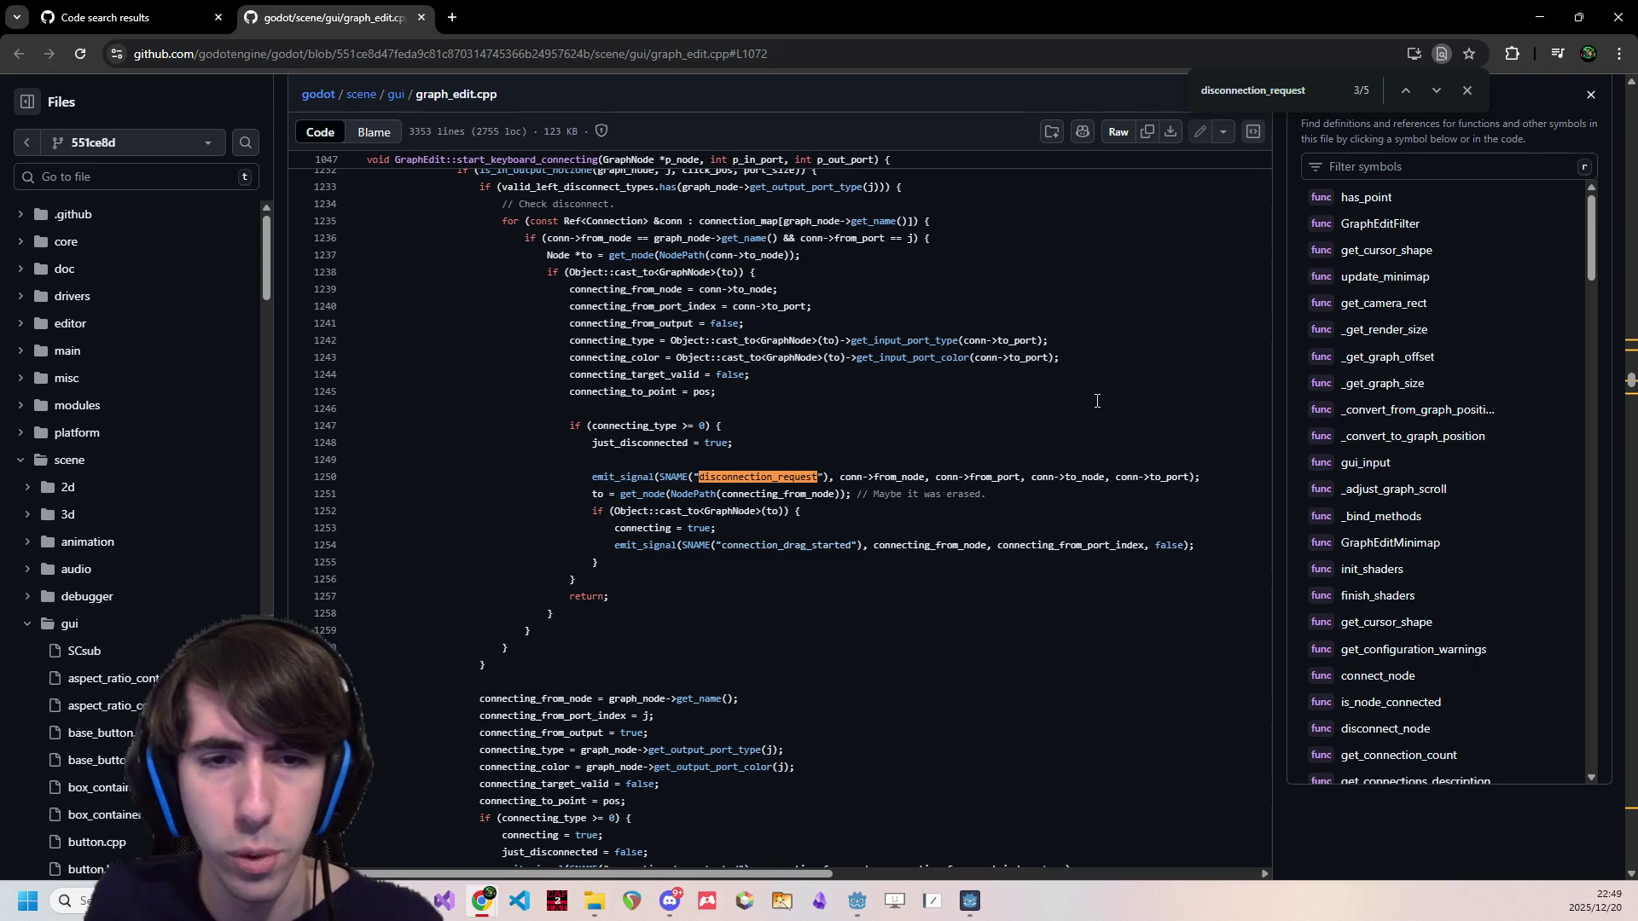
key(Return)
key(Return)
key(Return)
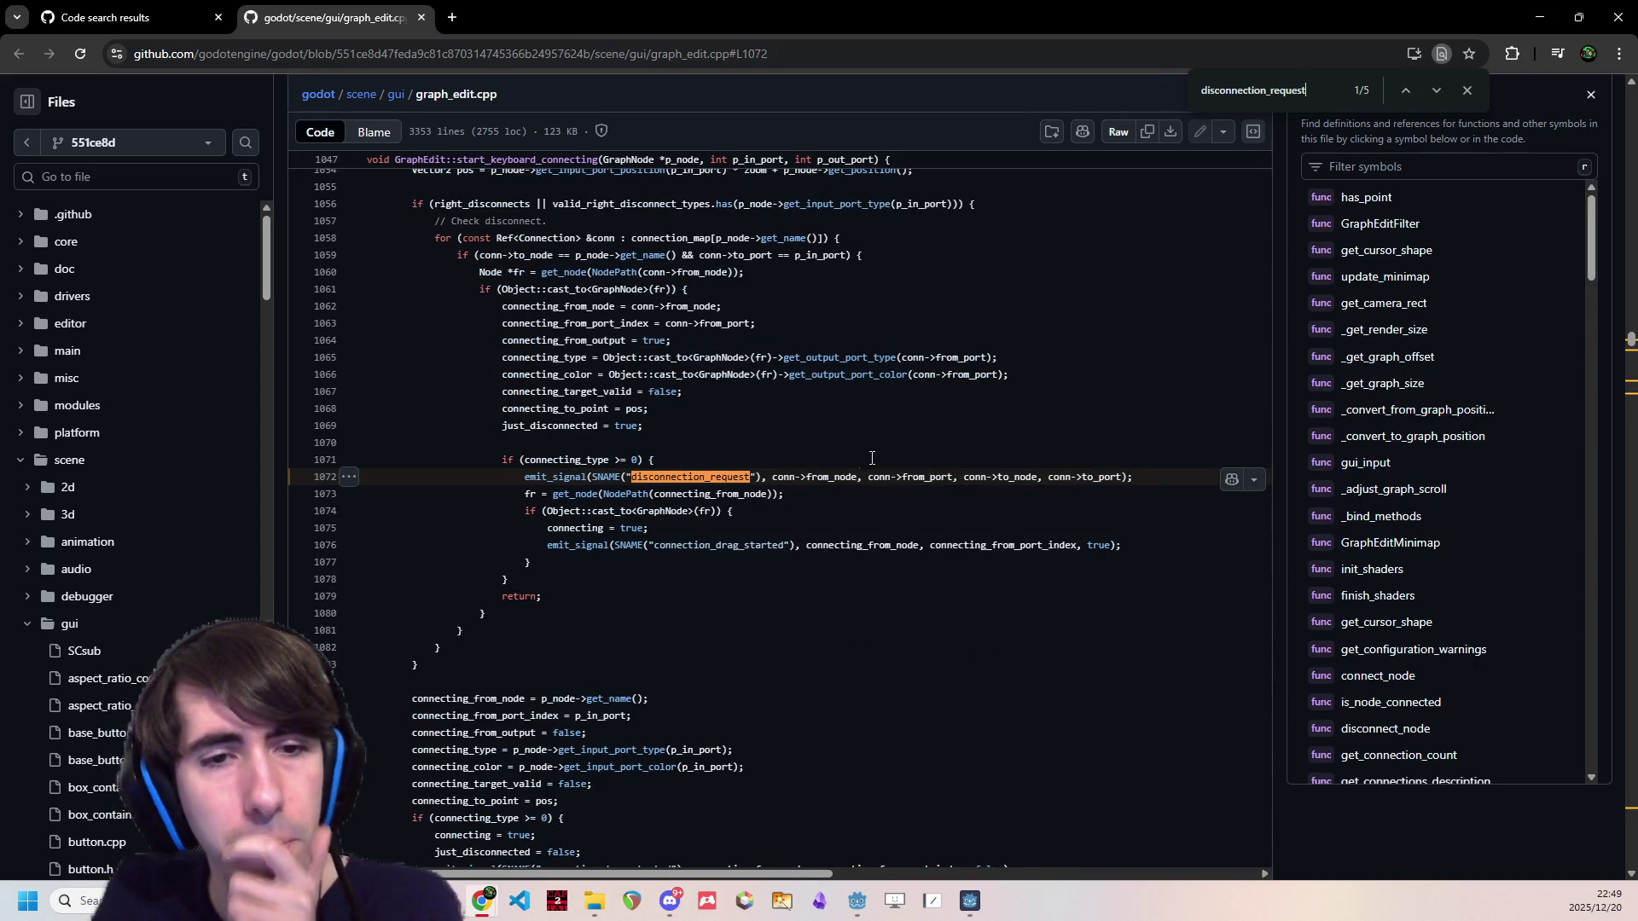
scroll(627, 483, up, 2)
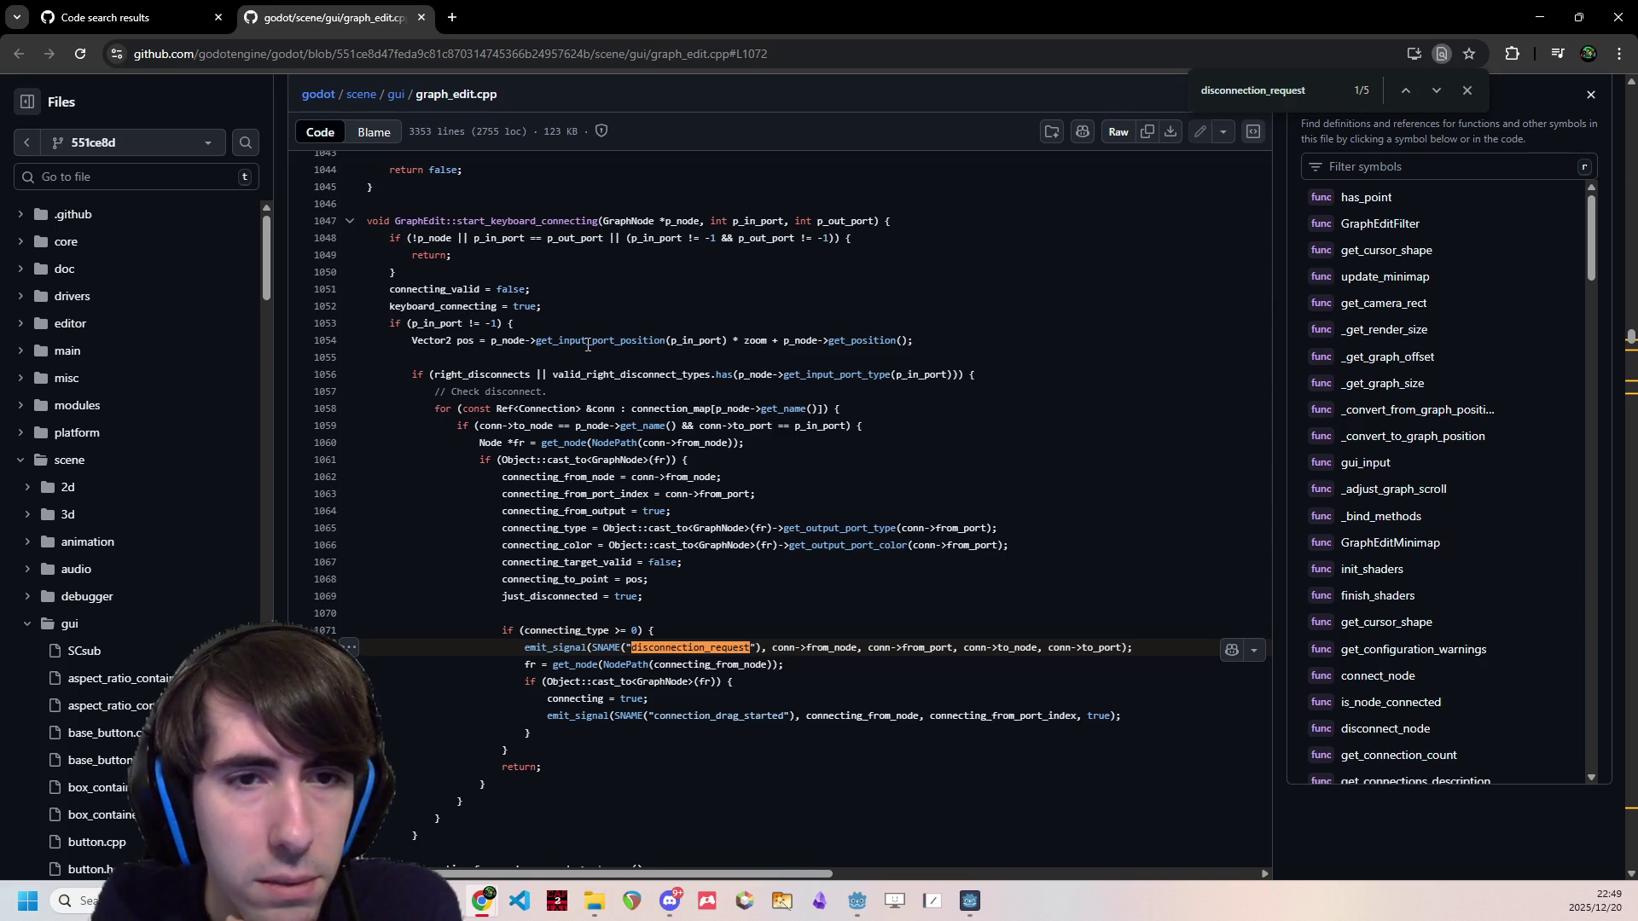
key(ctrl+plus)
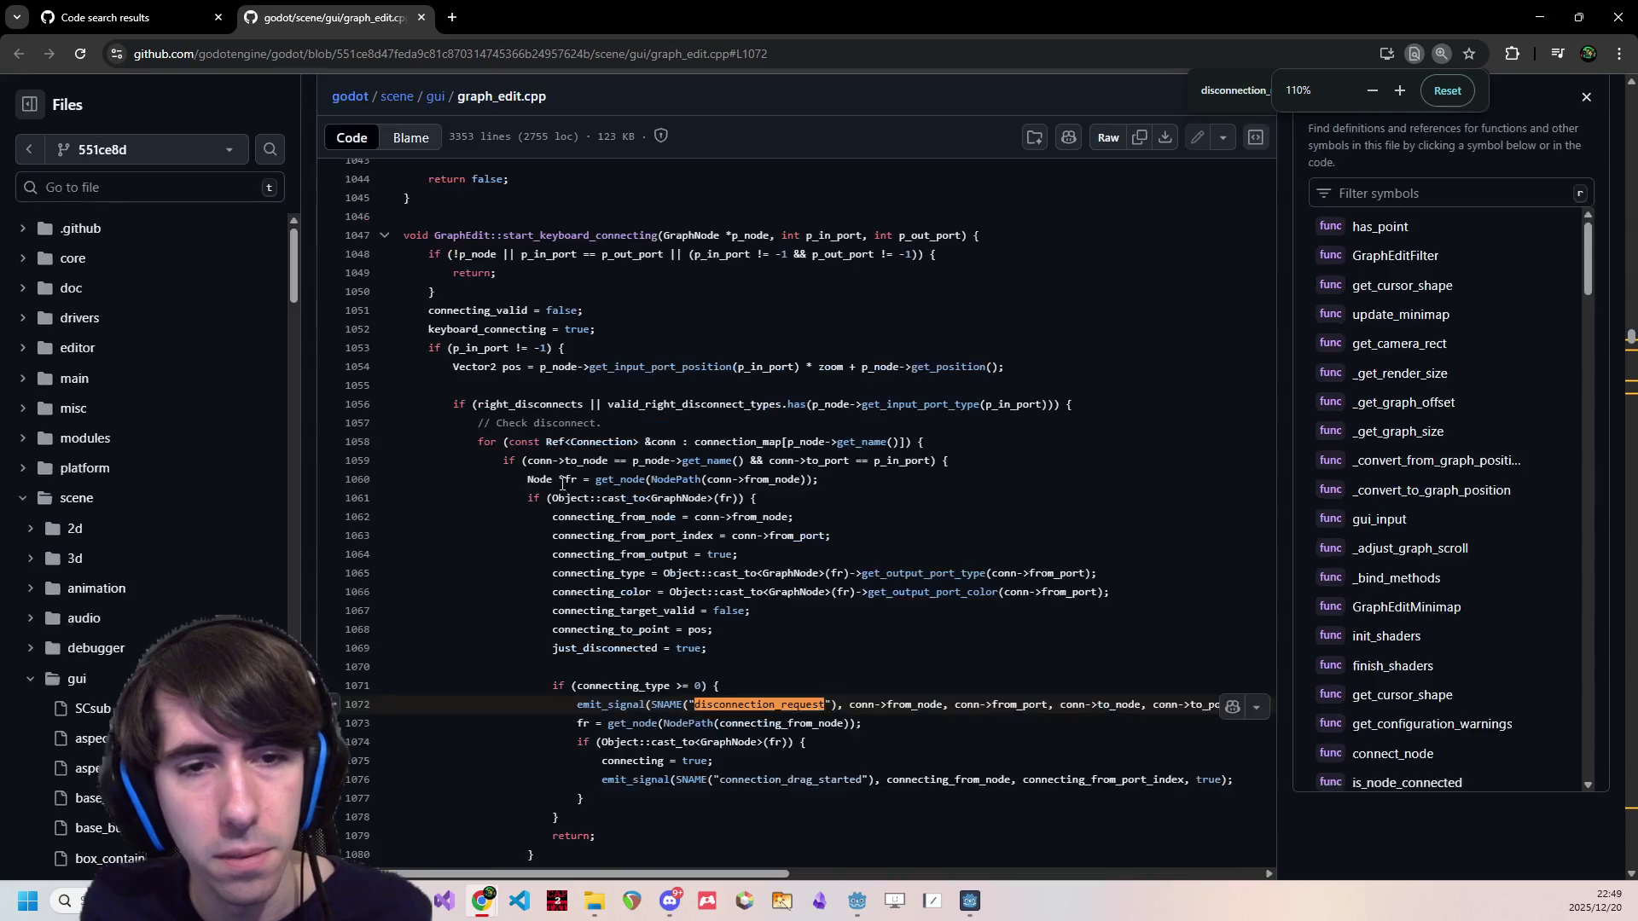
scroll(562, 484, down, 1)
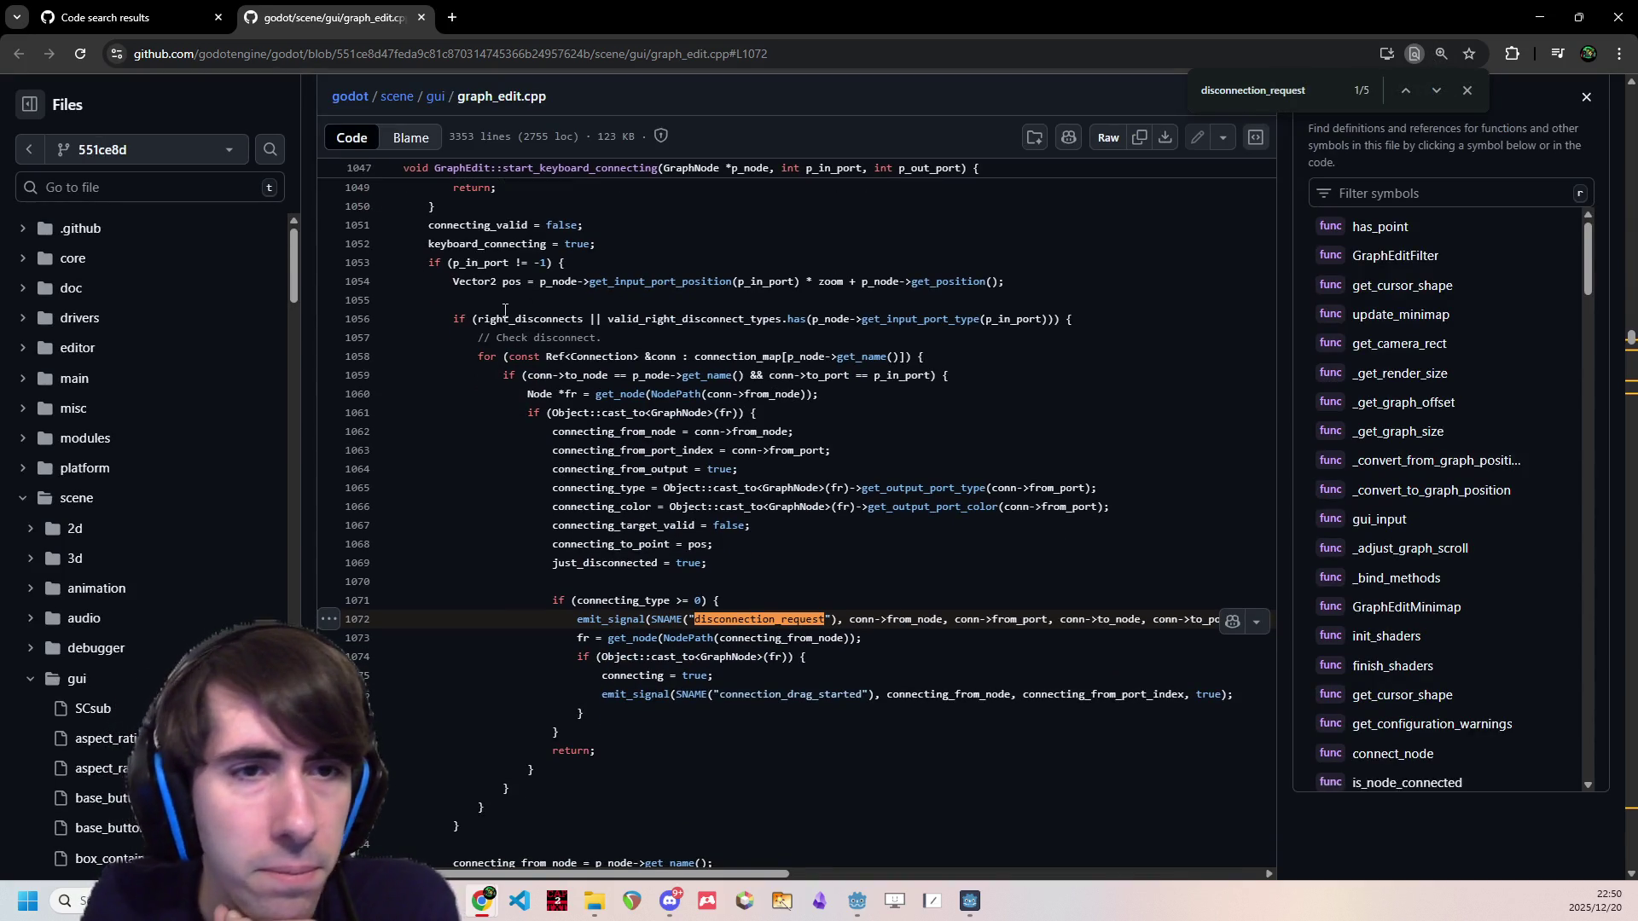
scroll(646, 282, up, 1)
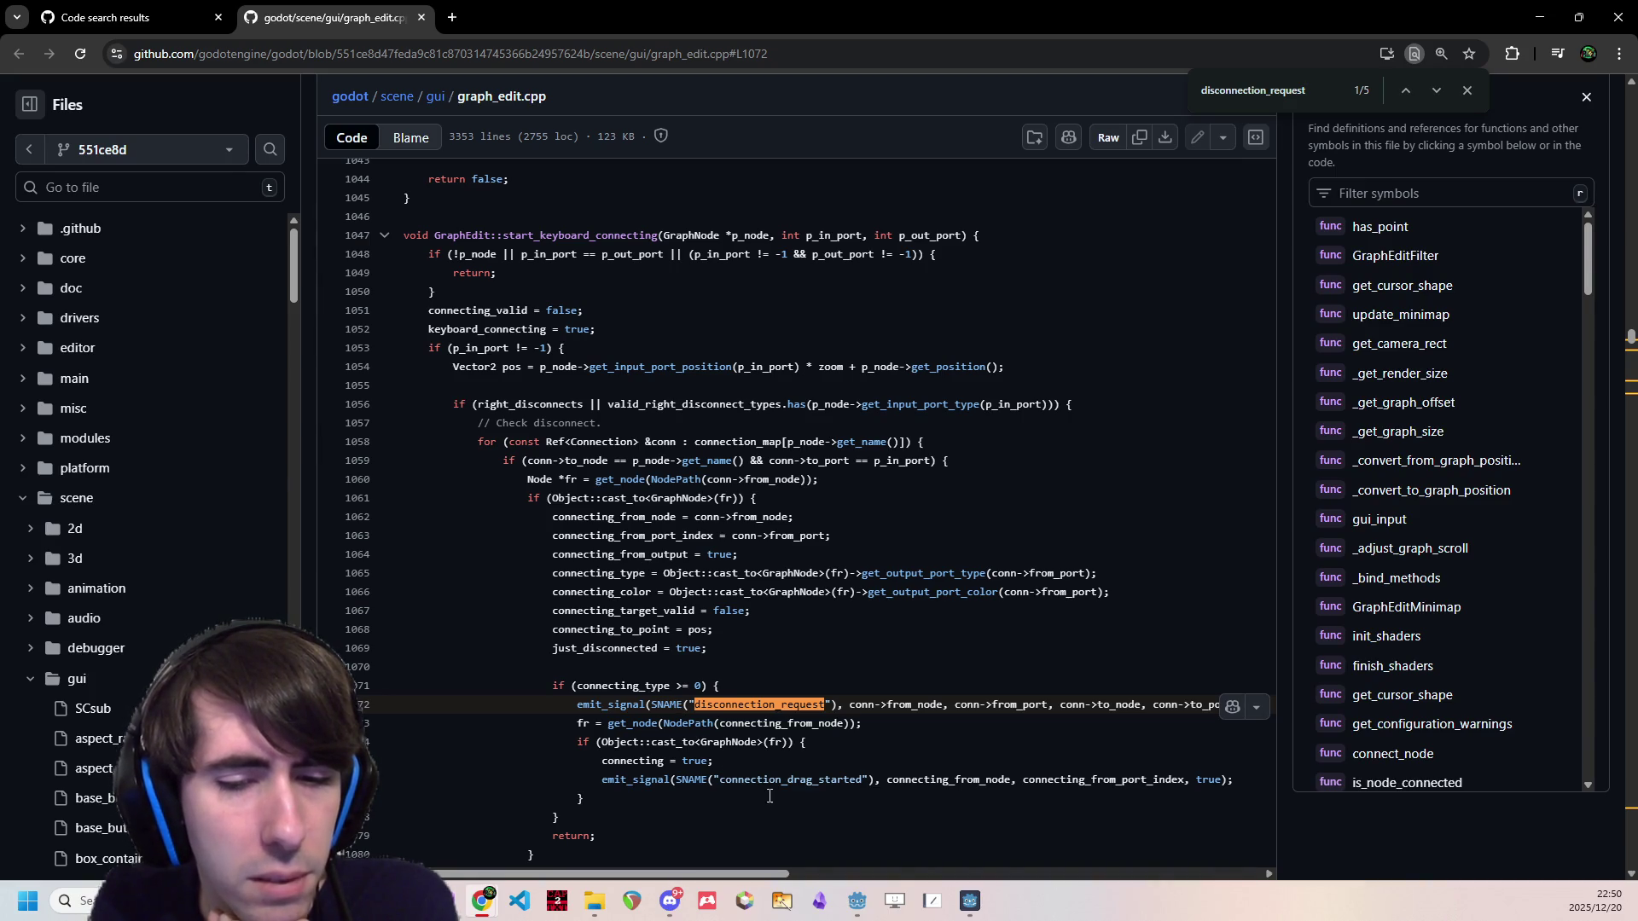
scroll(828, 789, down, 1)
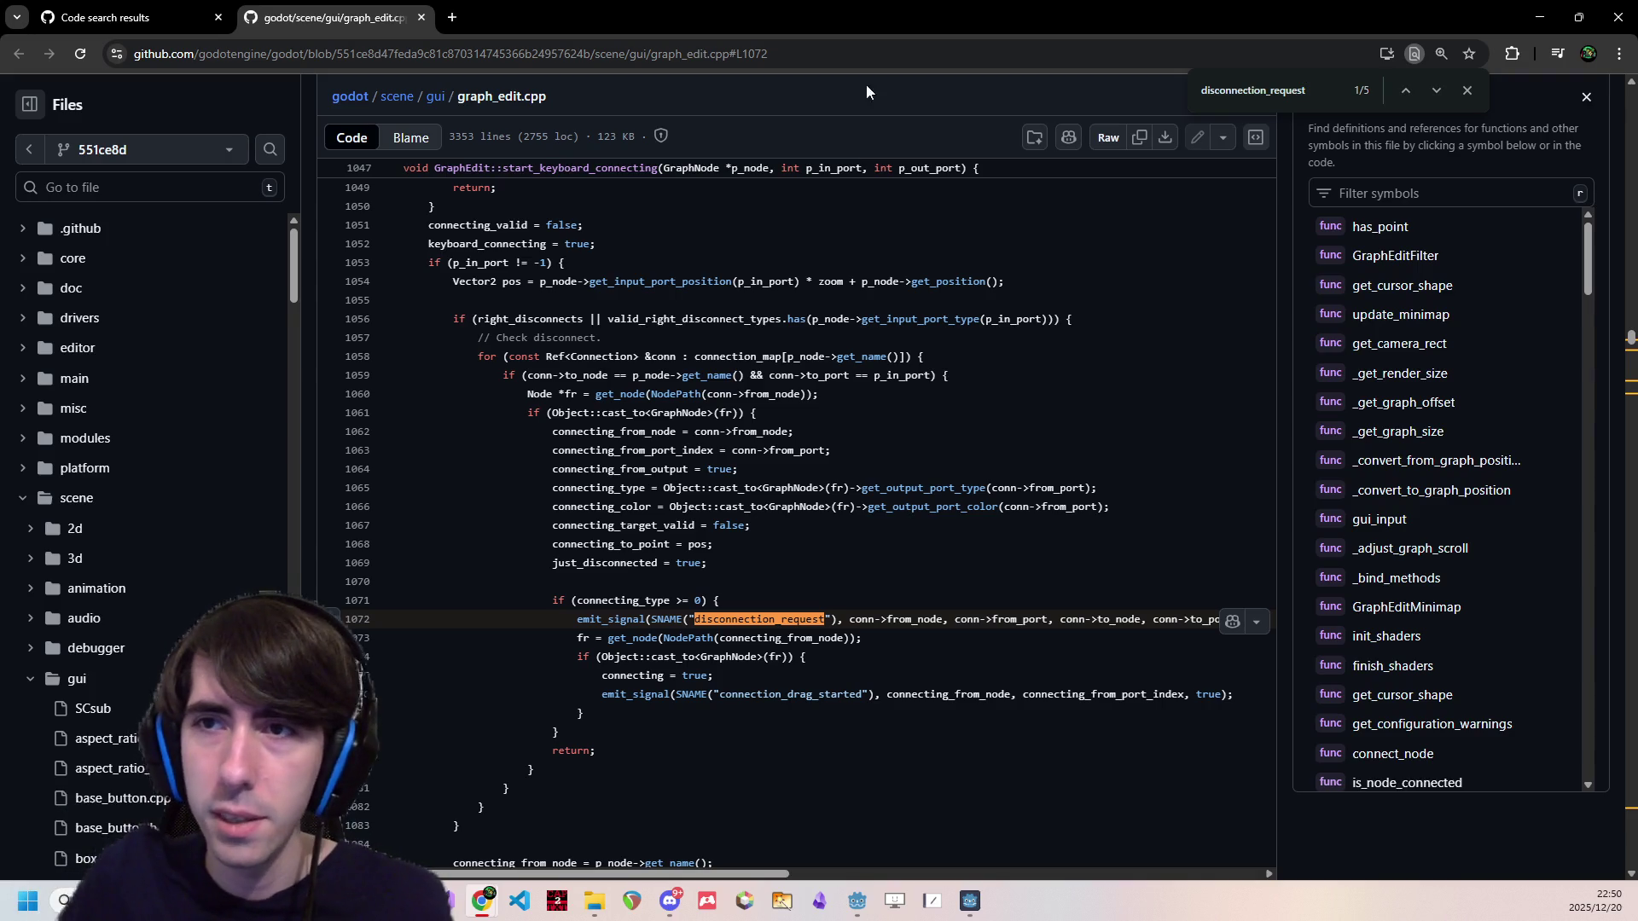
Cycle through the matches on lines 1072, 1119, 1250, 1306 and 3113, wrapping back to 1072
click(1438, 89)
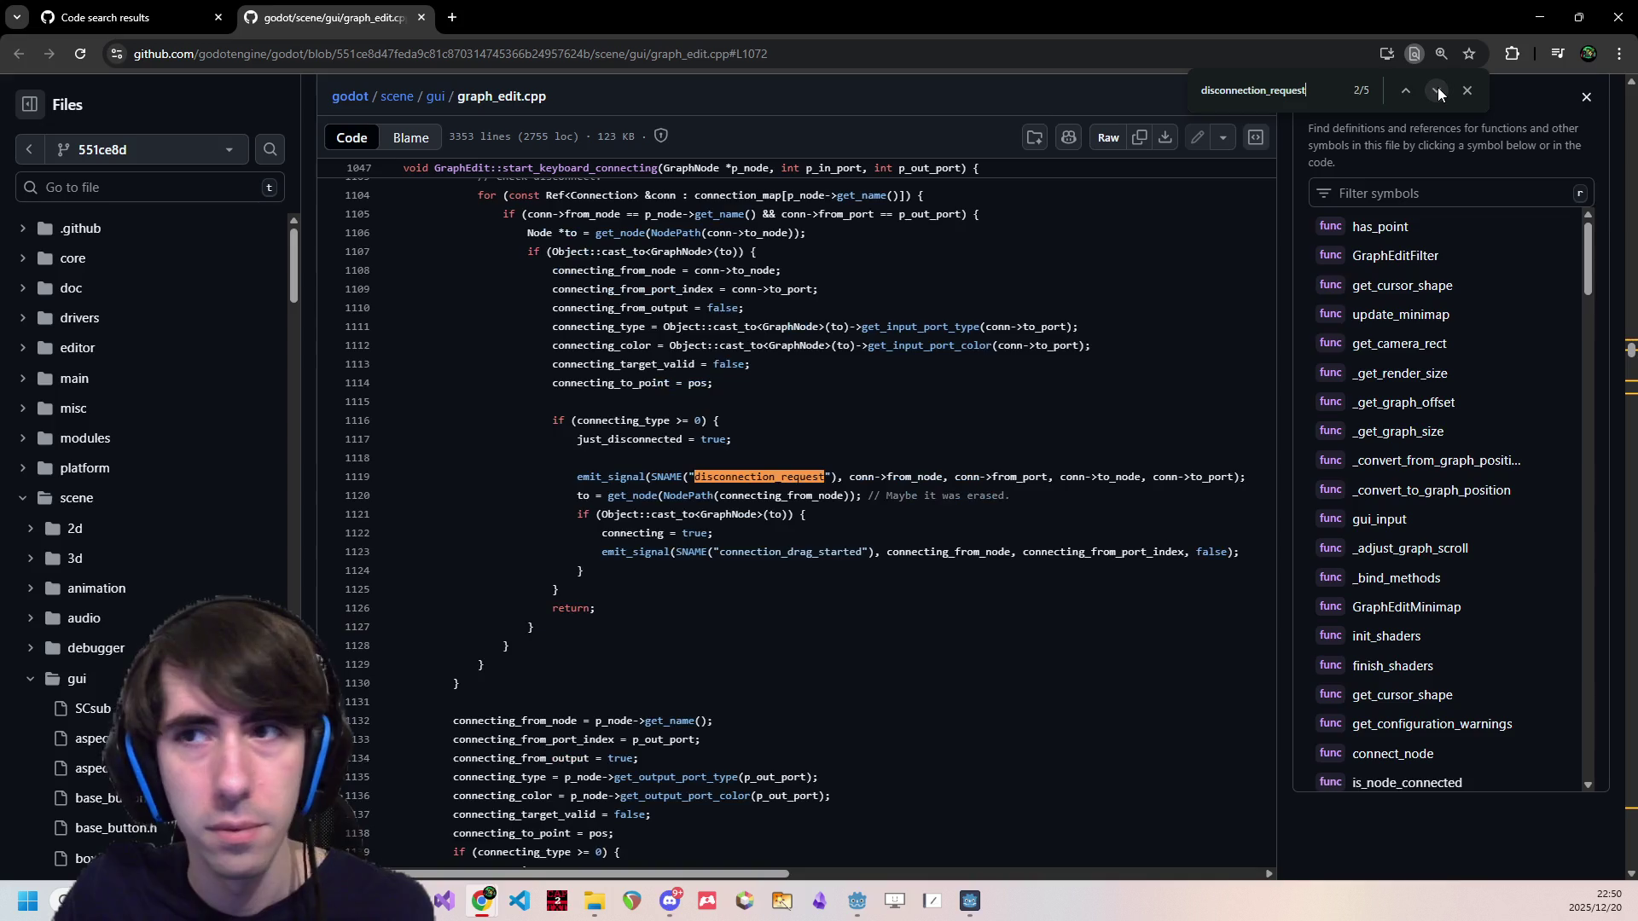
click(1402, 88)
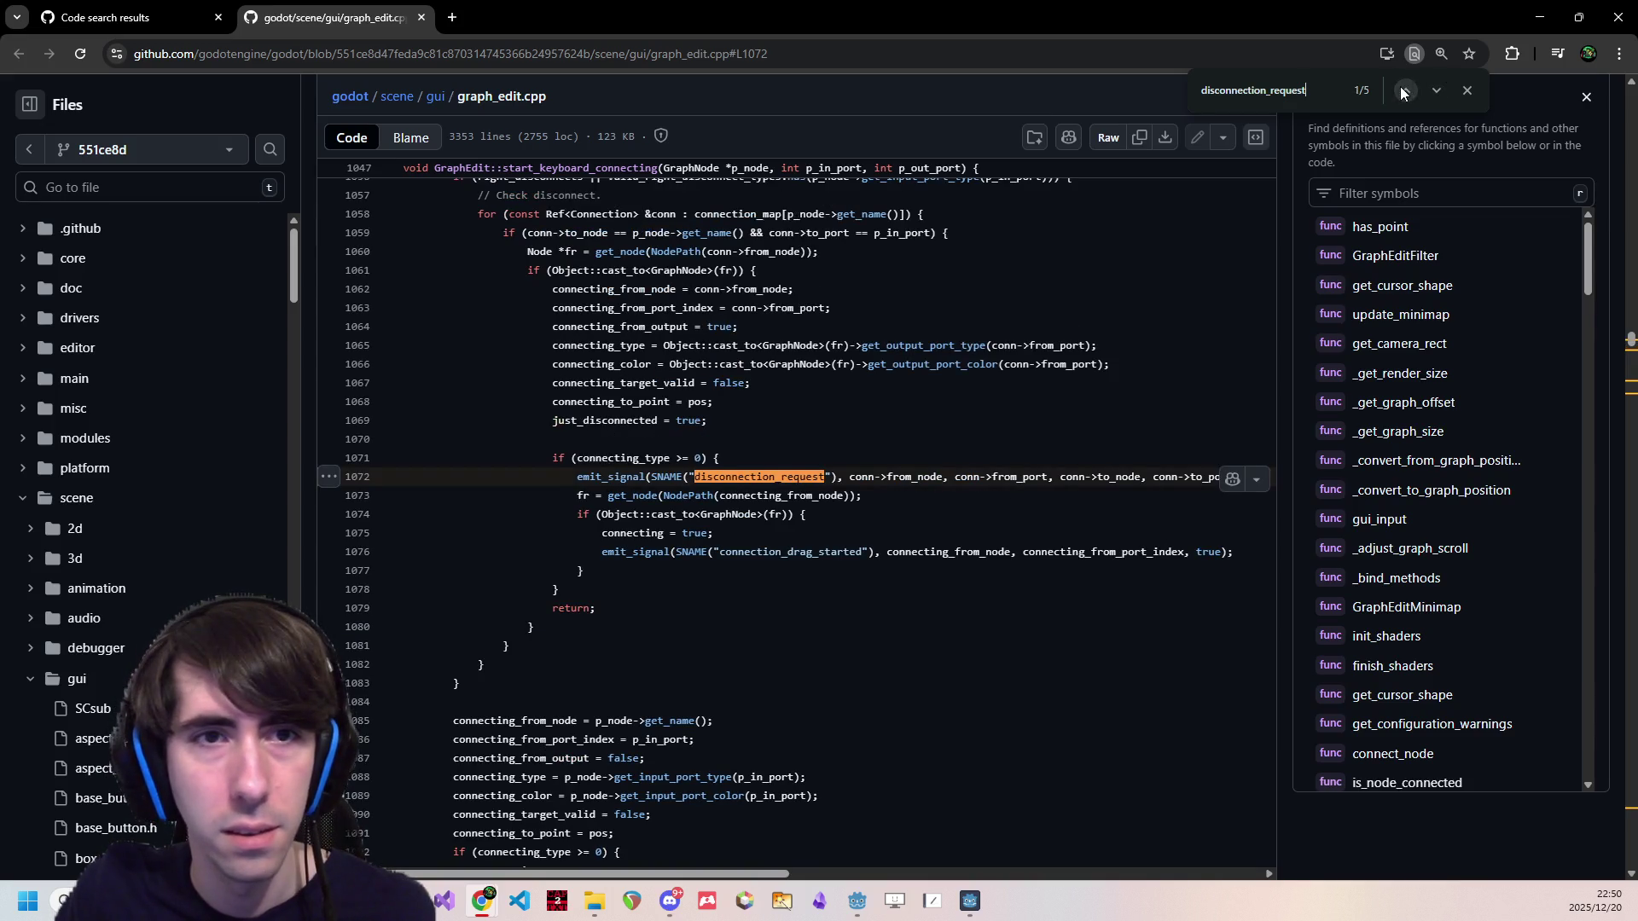
click(1435, 90)
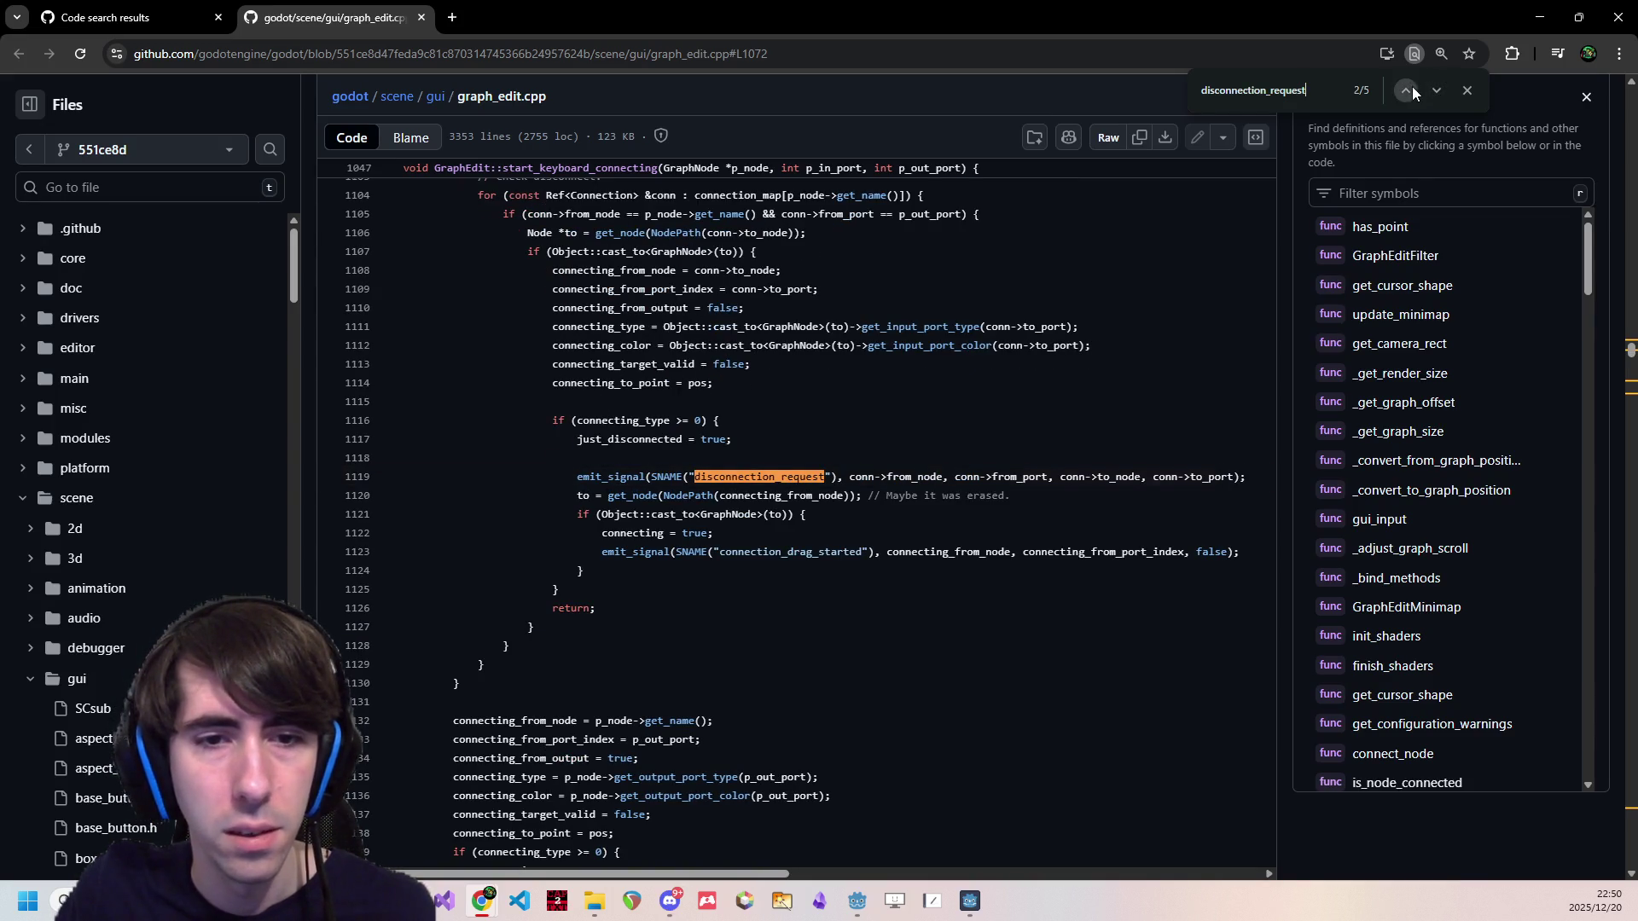
click(1411, 88)
scroll(610, 469, down, 3)
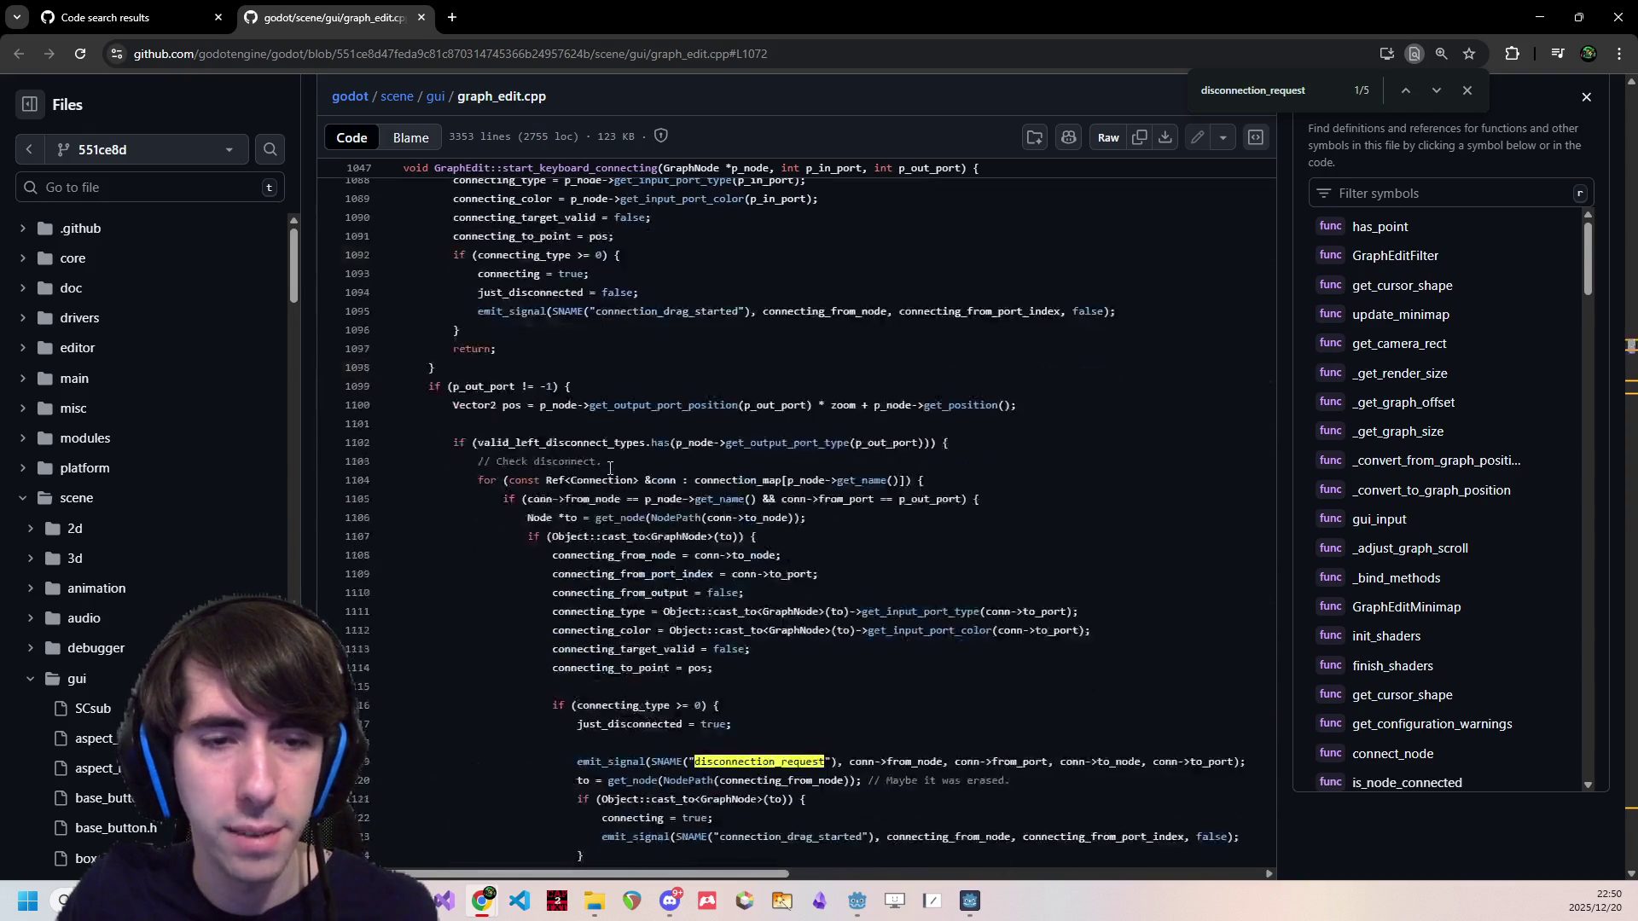
scroll(610, 469, down, 4)
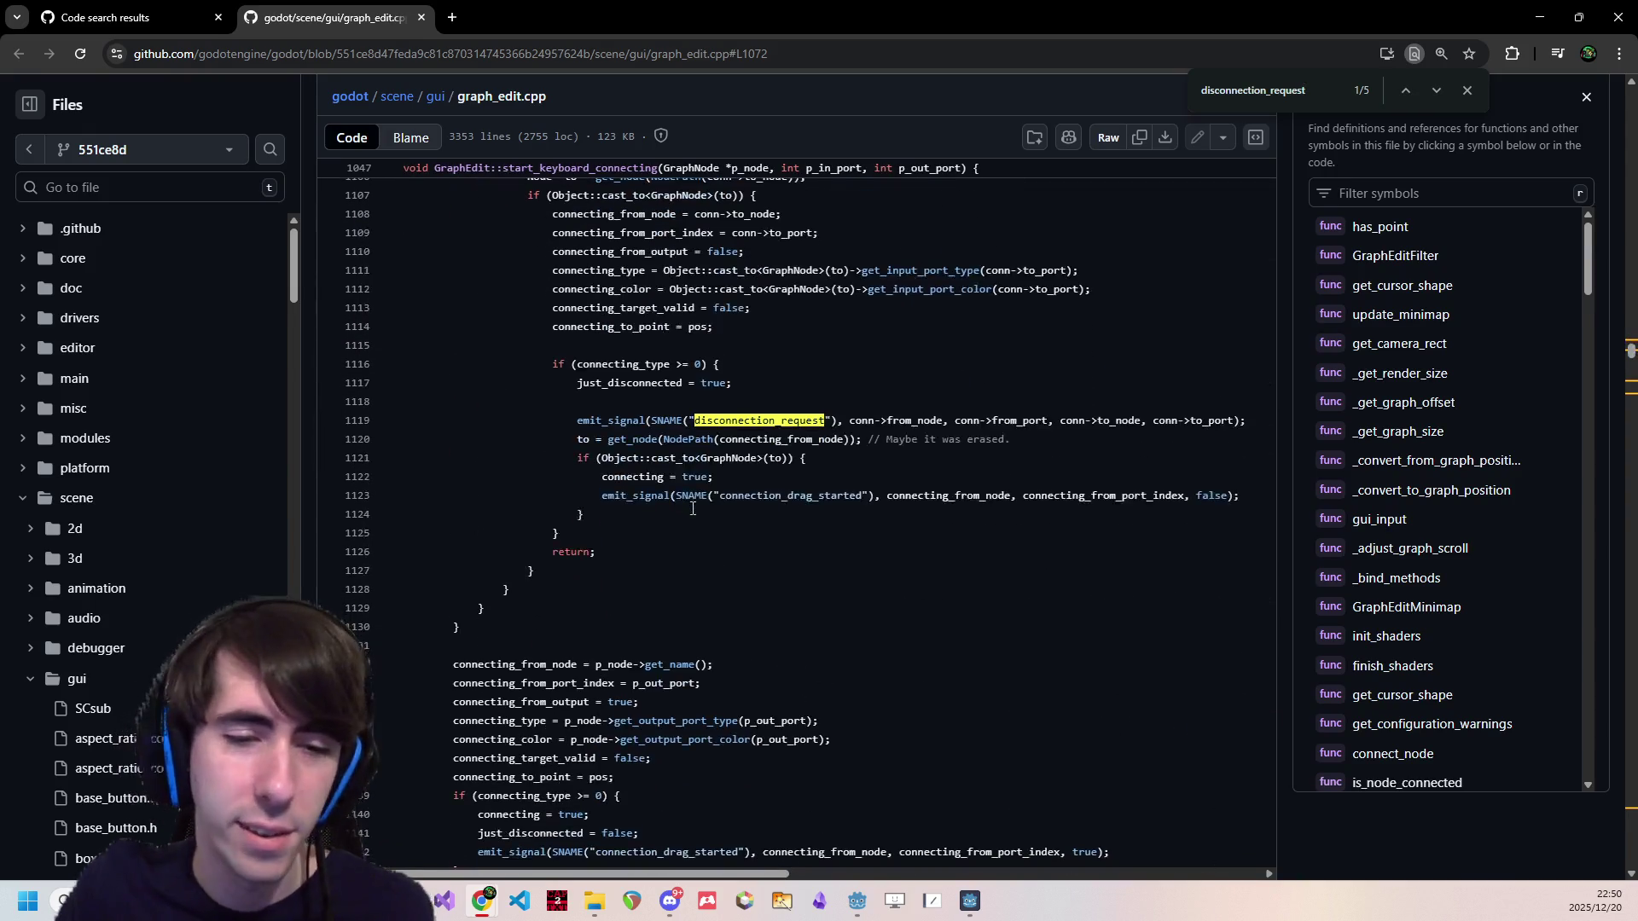
scroll(691, 495, up, 3)
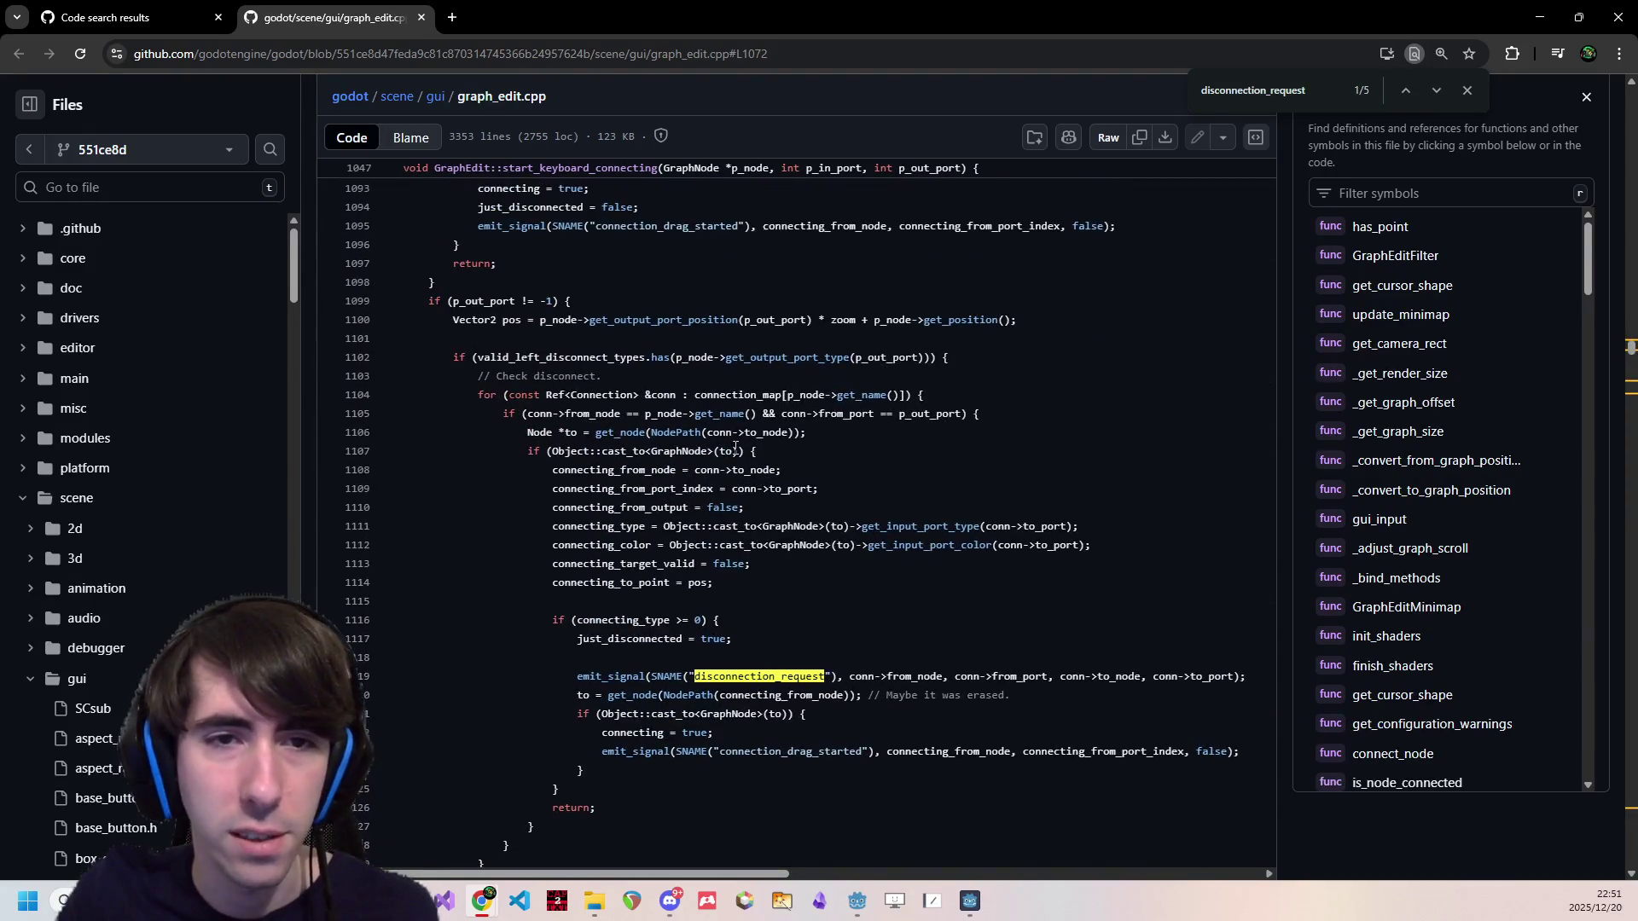
click(1434, 96)
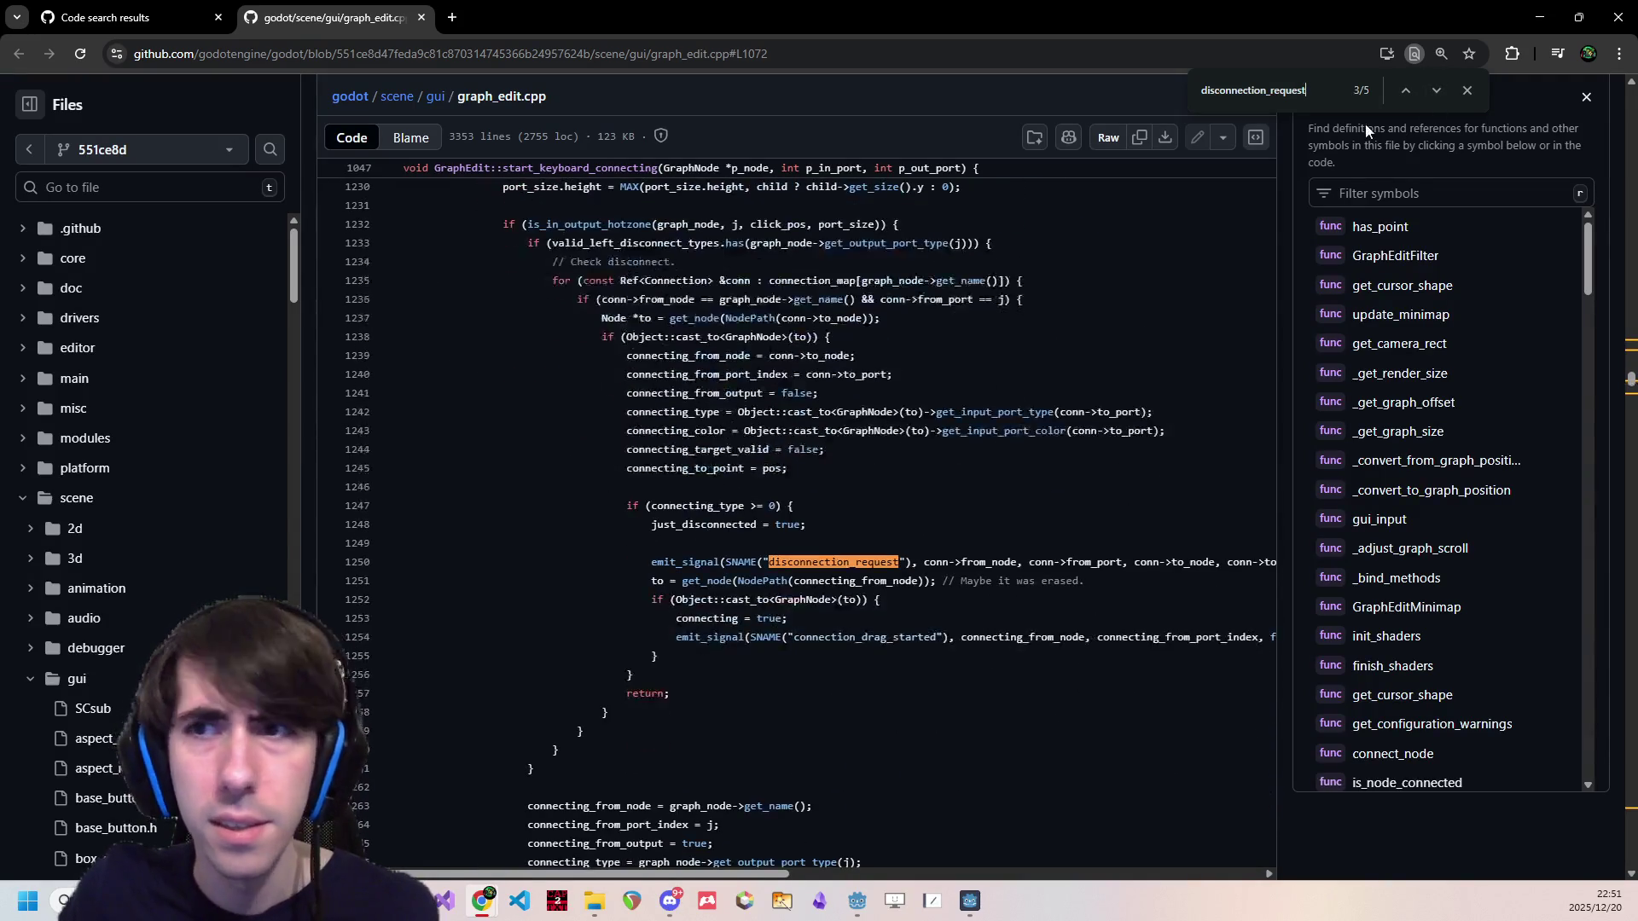
click(1435, 101)
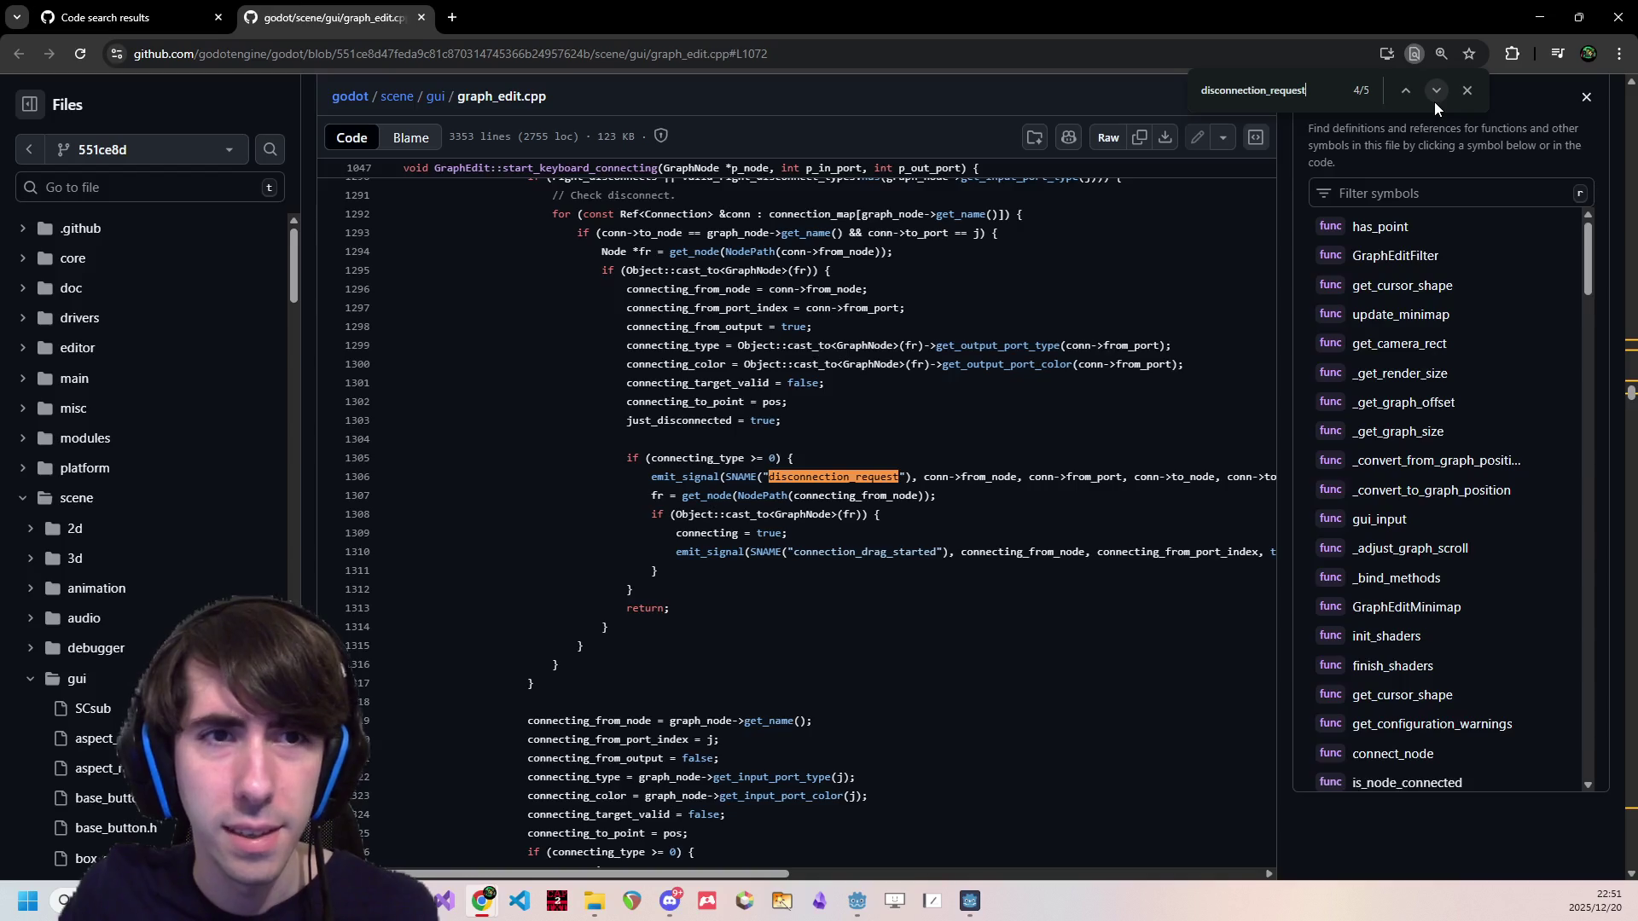
click(1435, 101)
click(1435, 100)
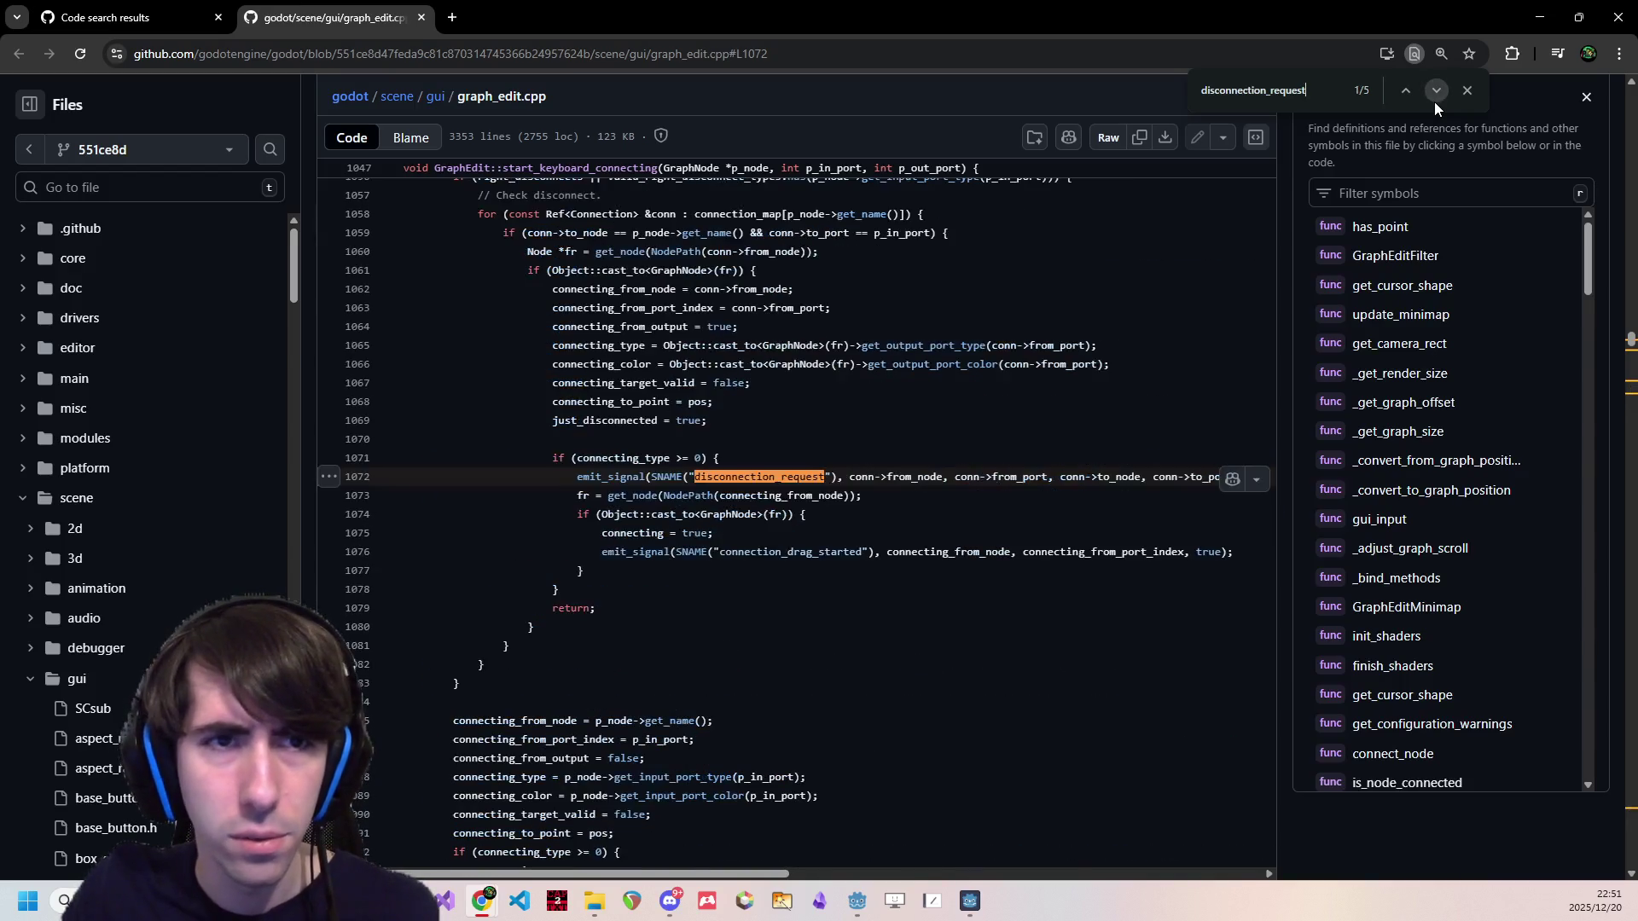
scroll(592, 407, up, 5)
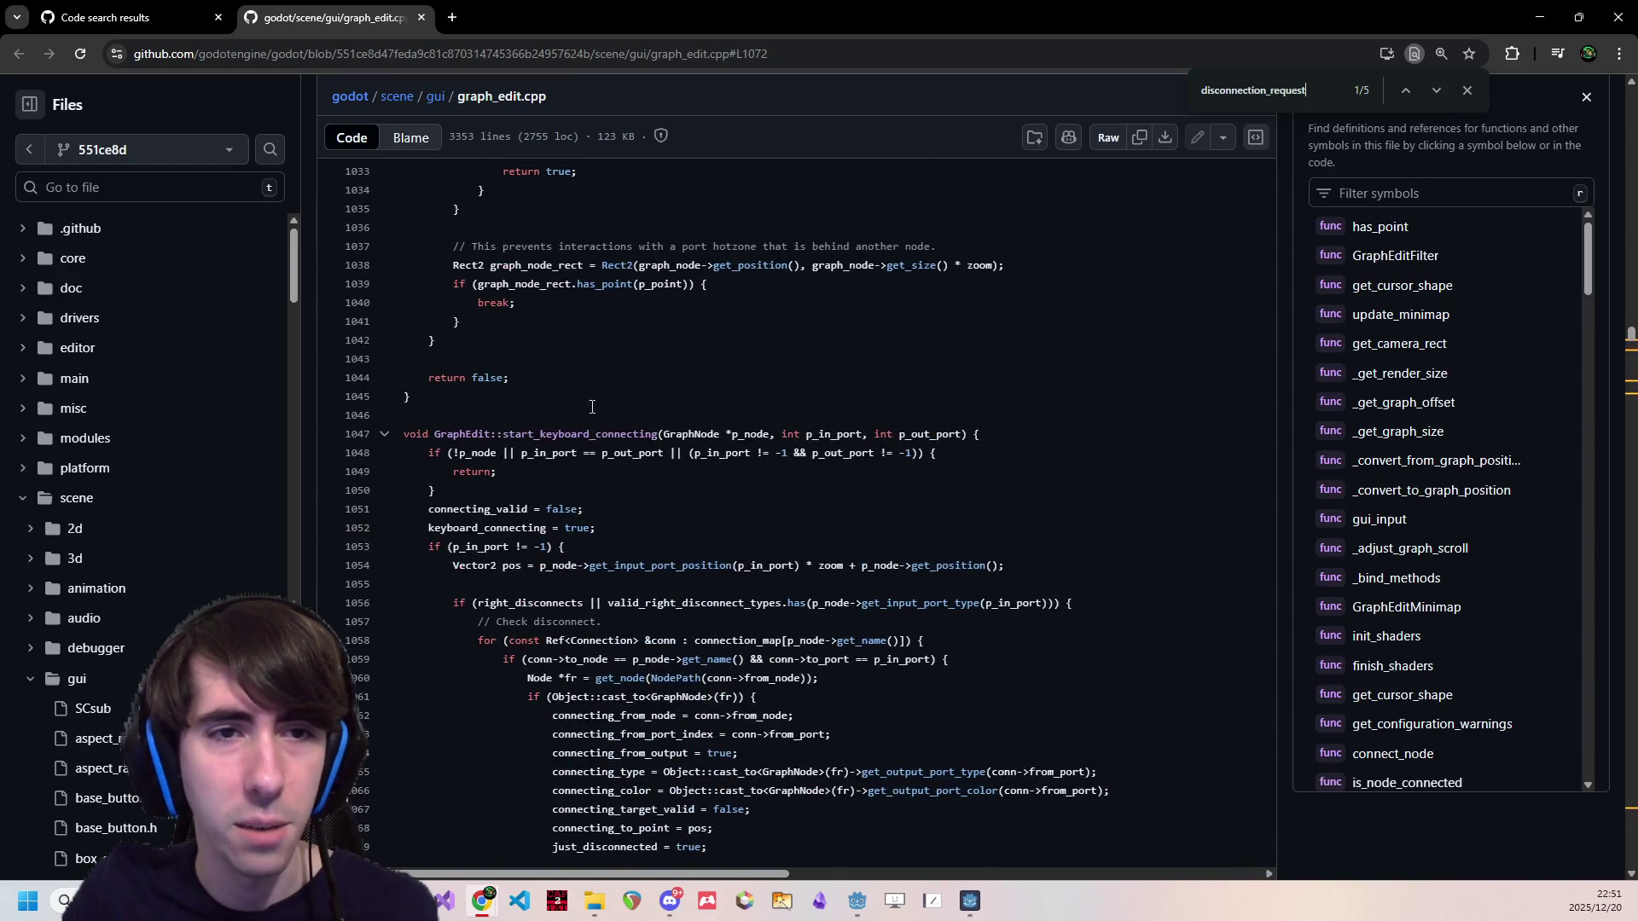
scroll(592, 407, down, 12)
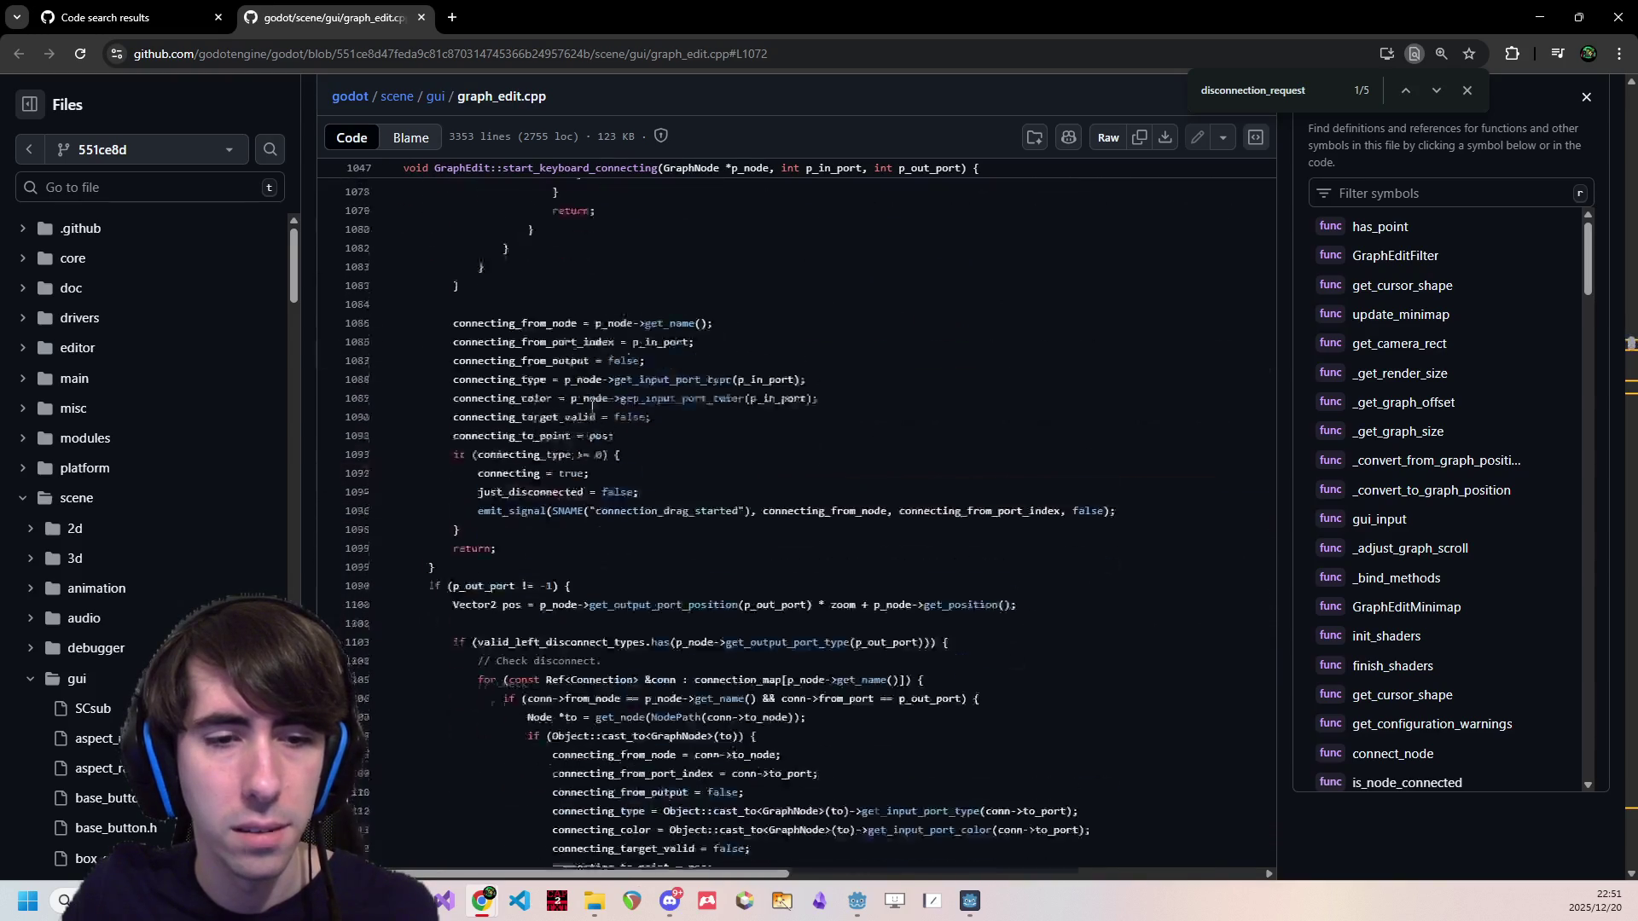
scroll(592, 407, down, 7)
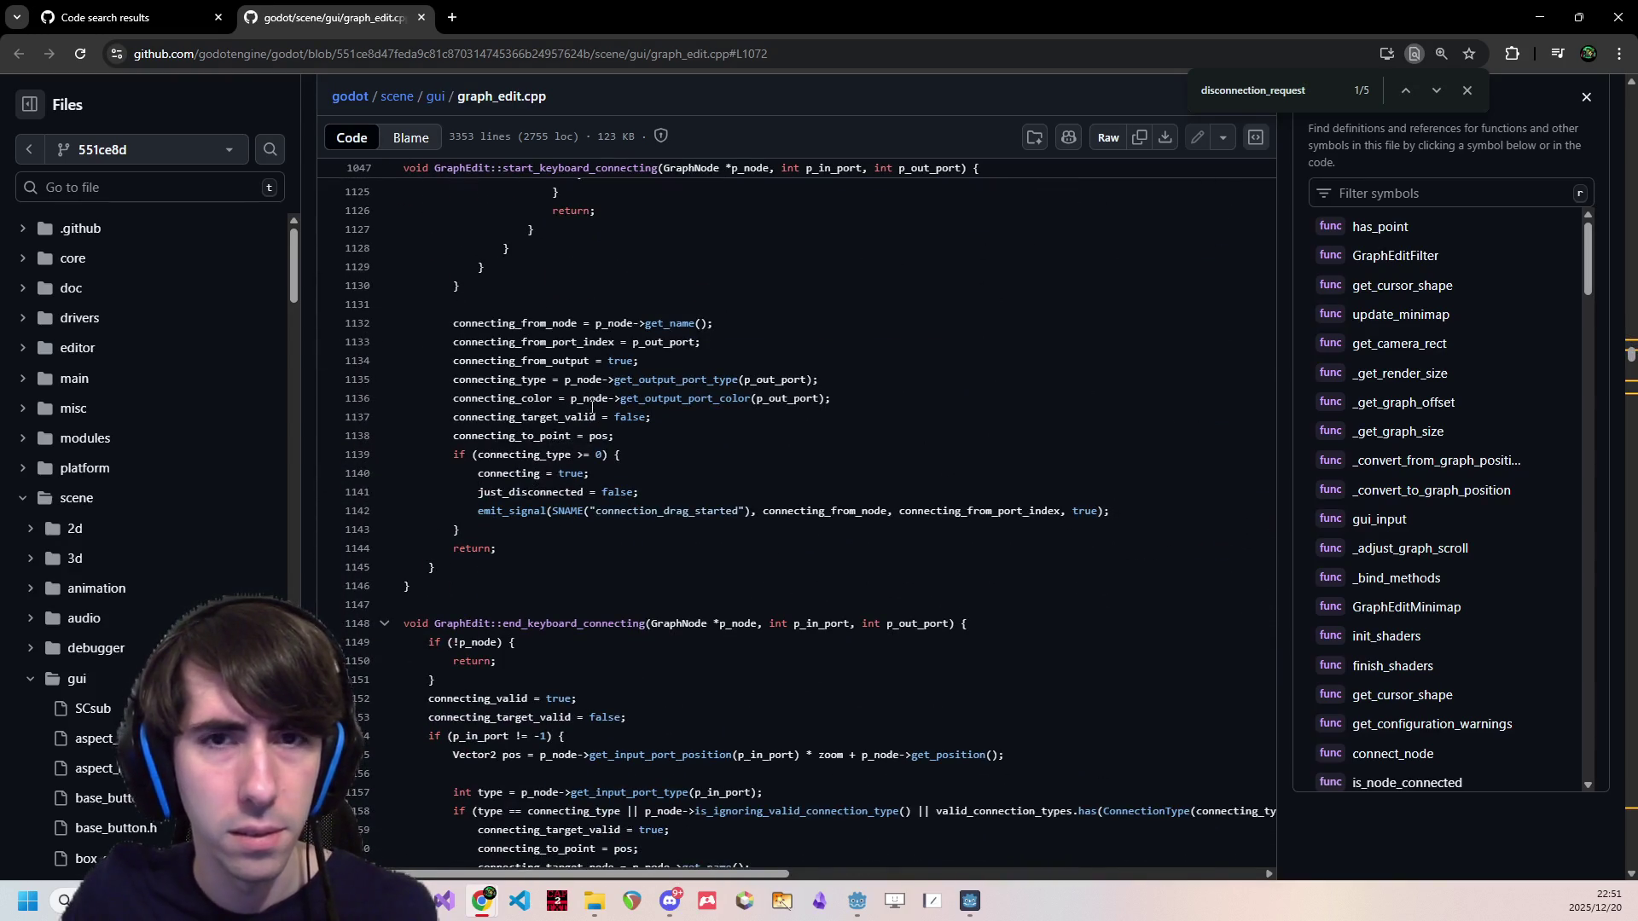
Re-read each match from line 1119 to the last one, then minimize Chrome to return to Godot
click(1282, 89)
click(1432, 89)
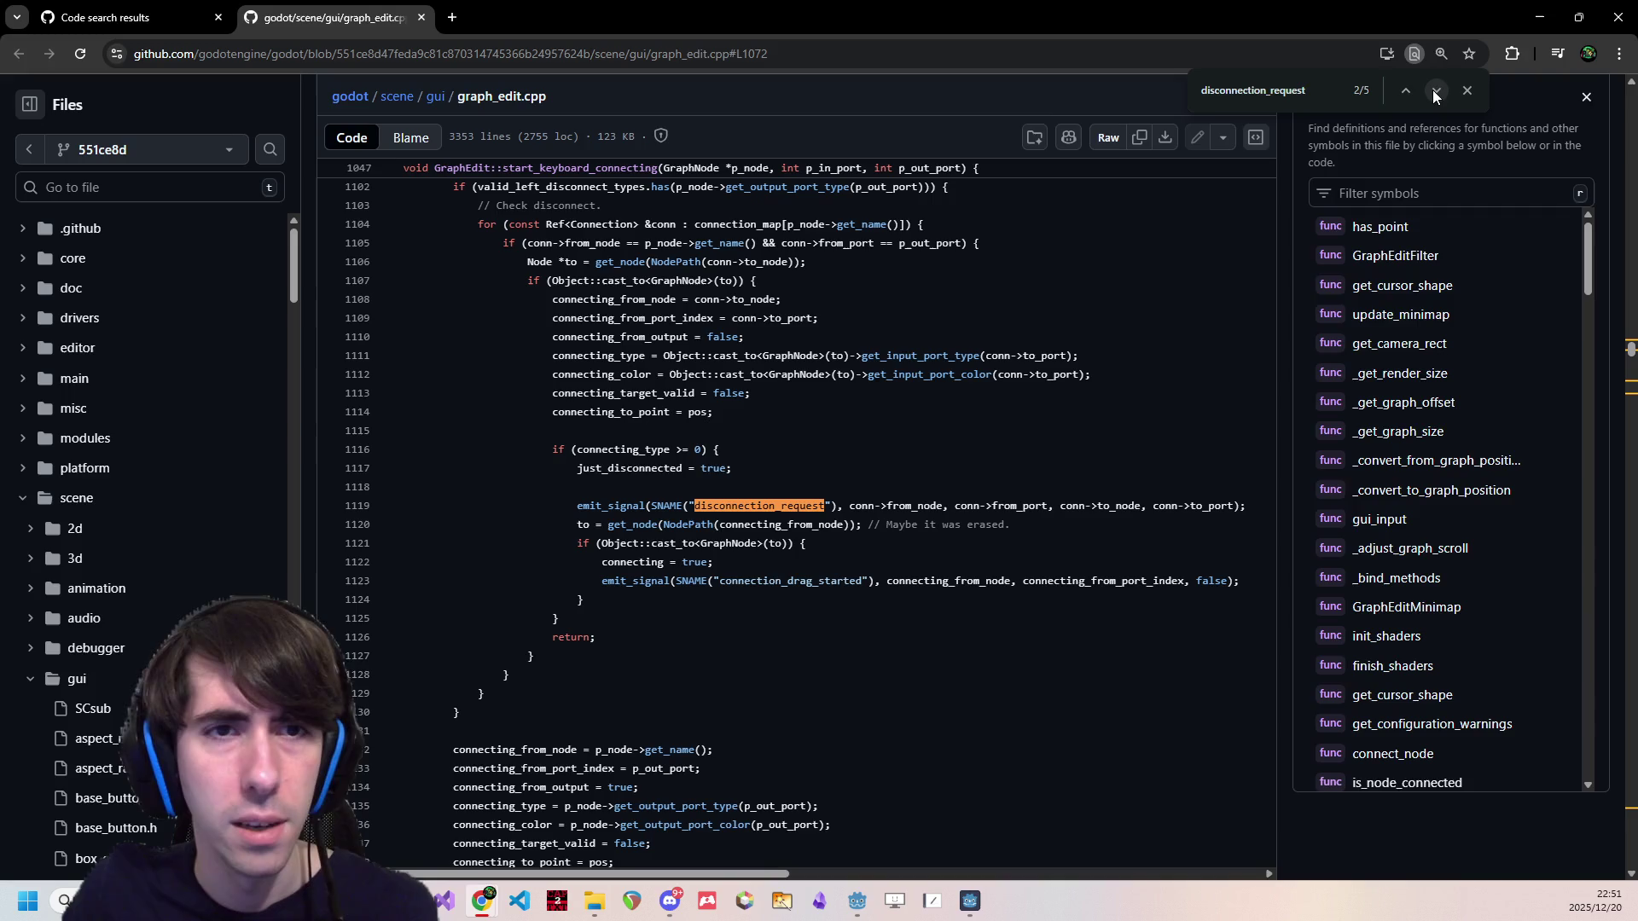
click(1431, 90)
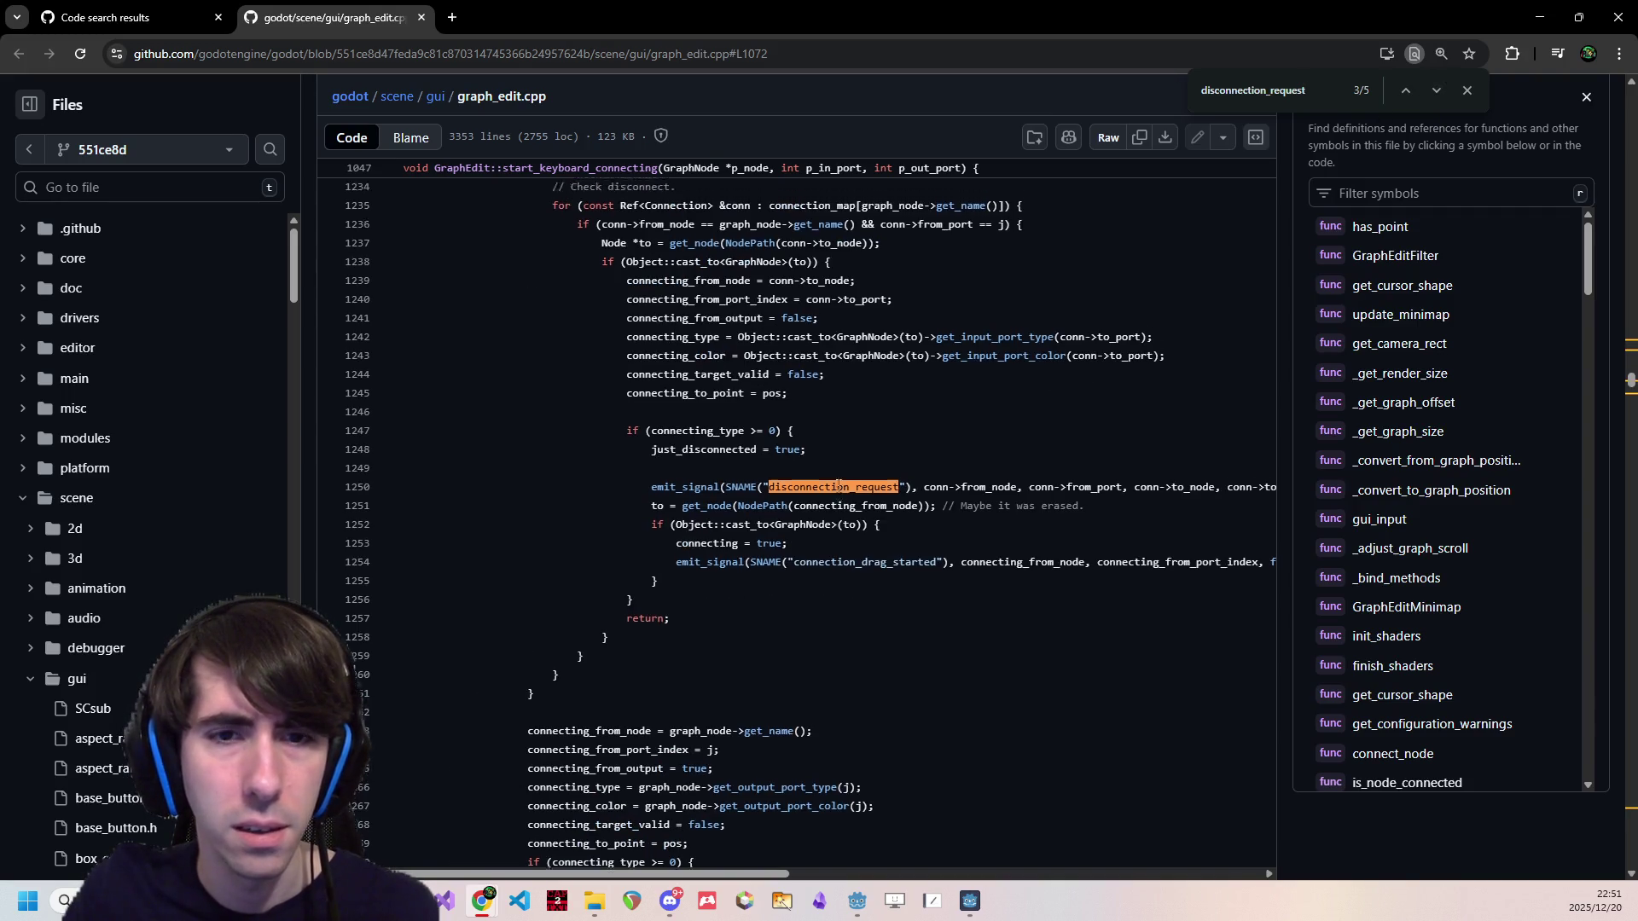
scroll(838, 487, down, 10)
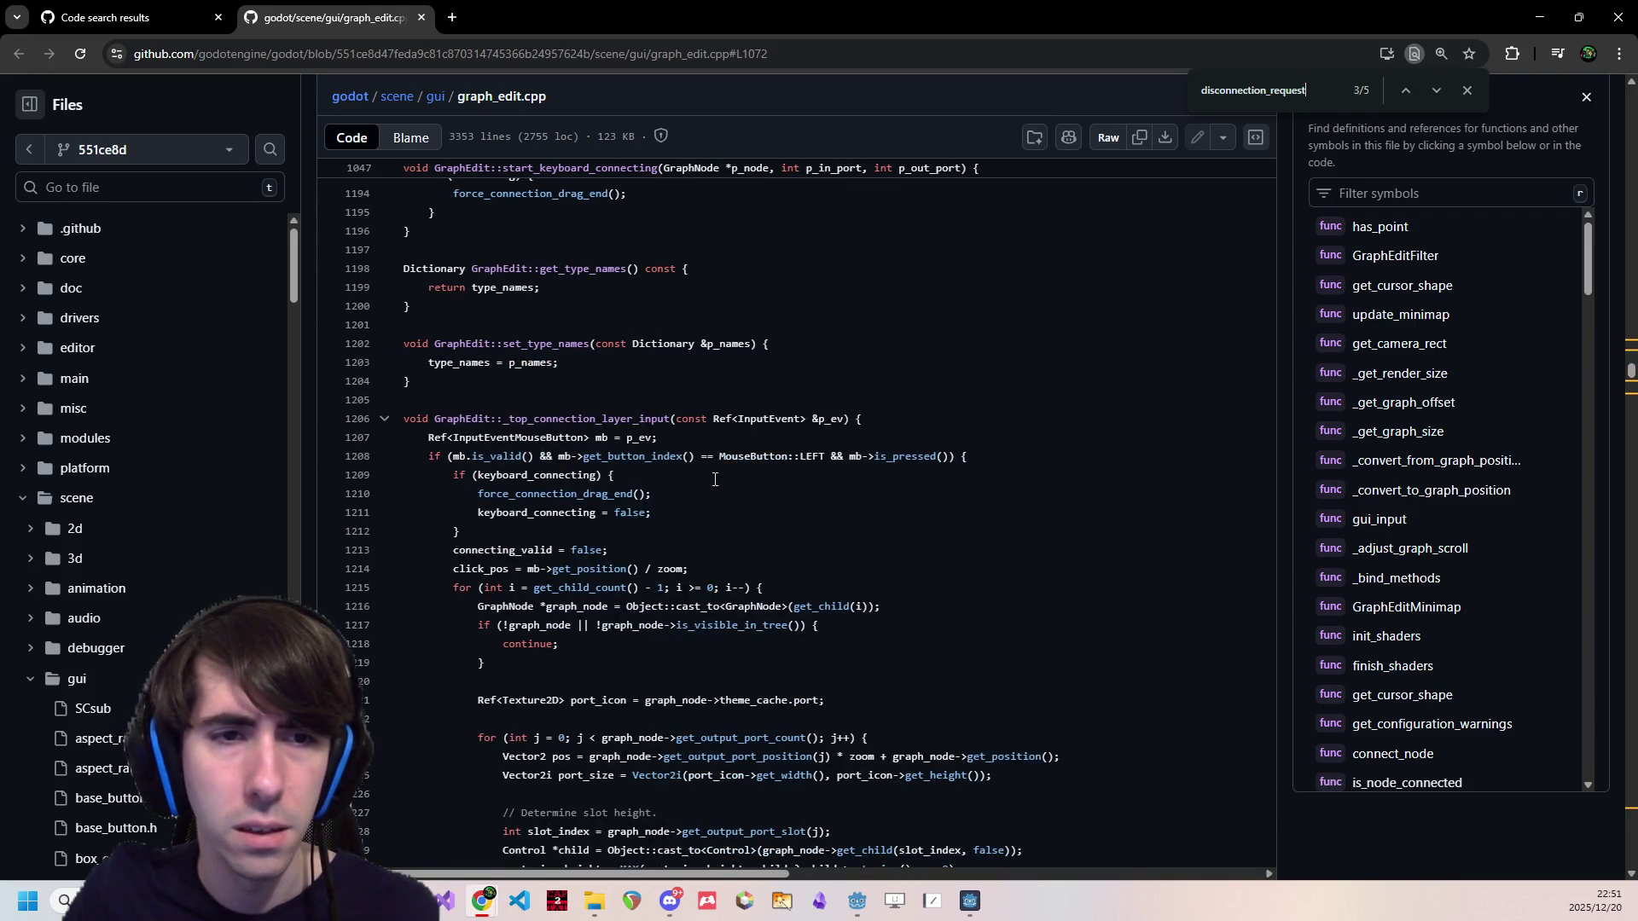
scroll(715, 480, down, 5)
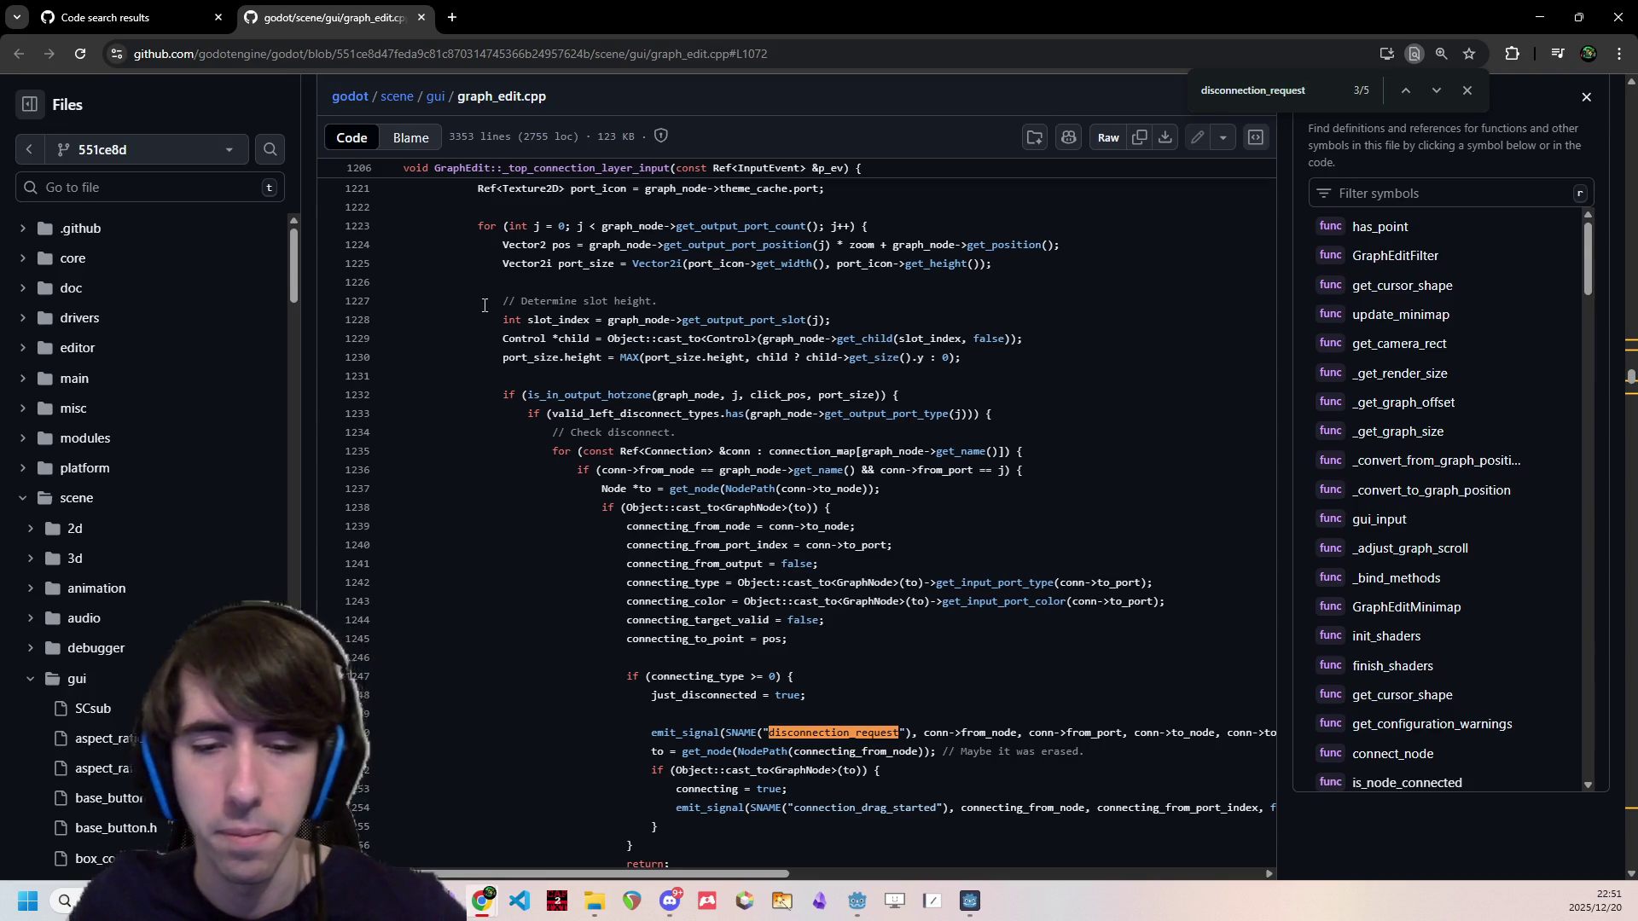
scroll(518, 247, up, 5)
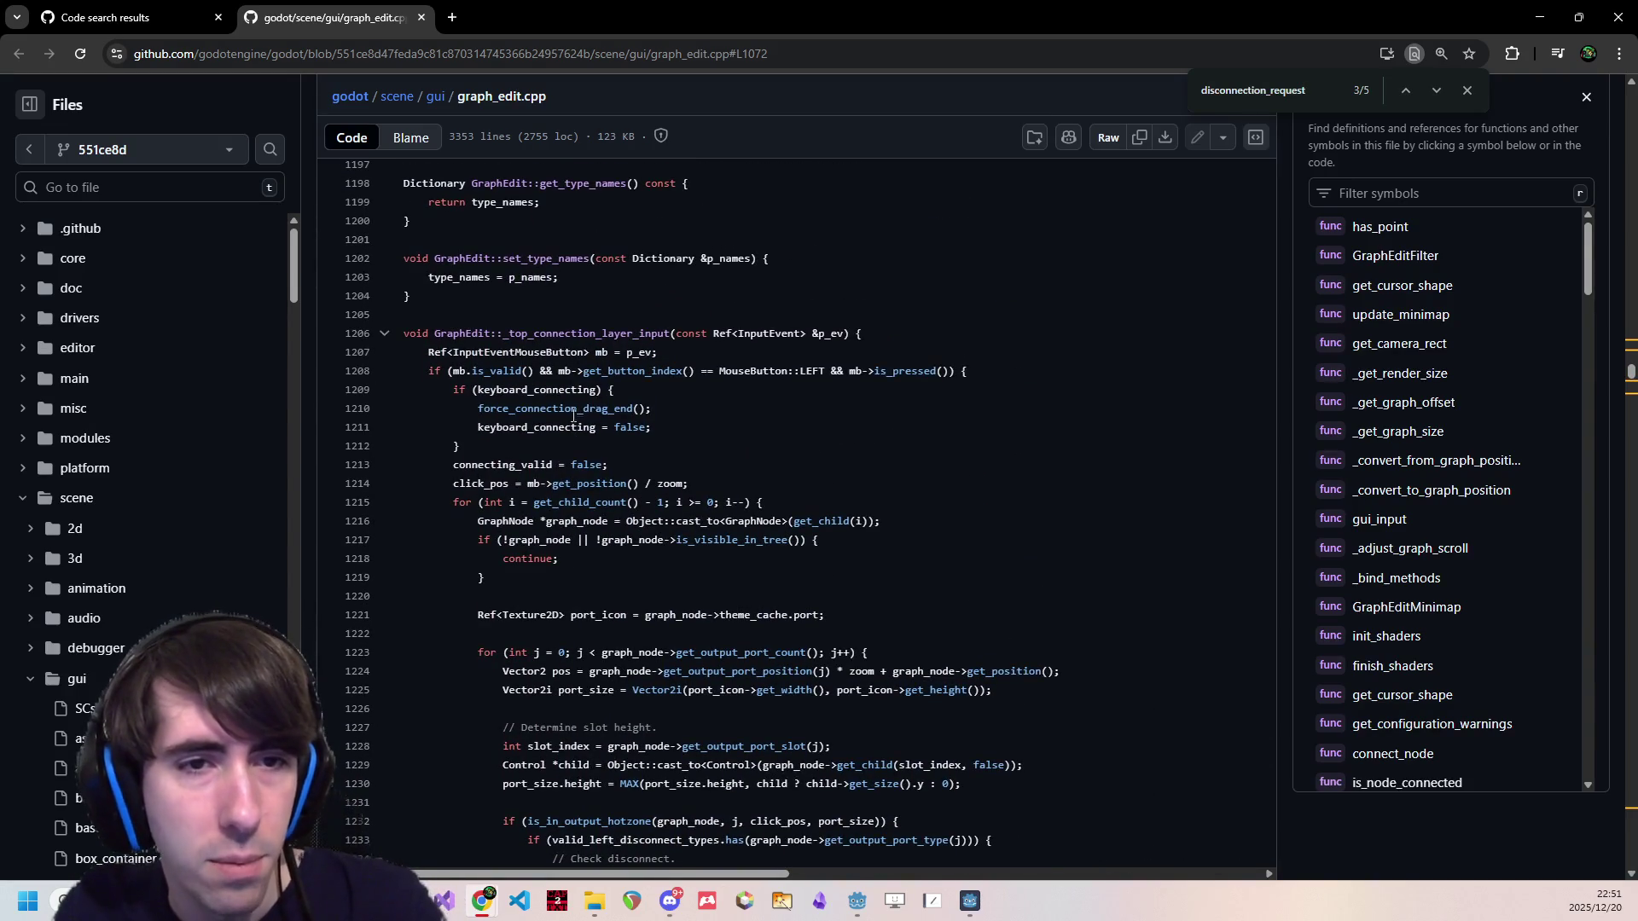
click(1437, 90)
scroll(1008, 280, up, 15)
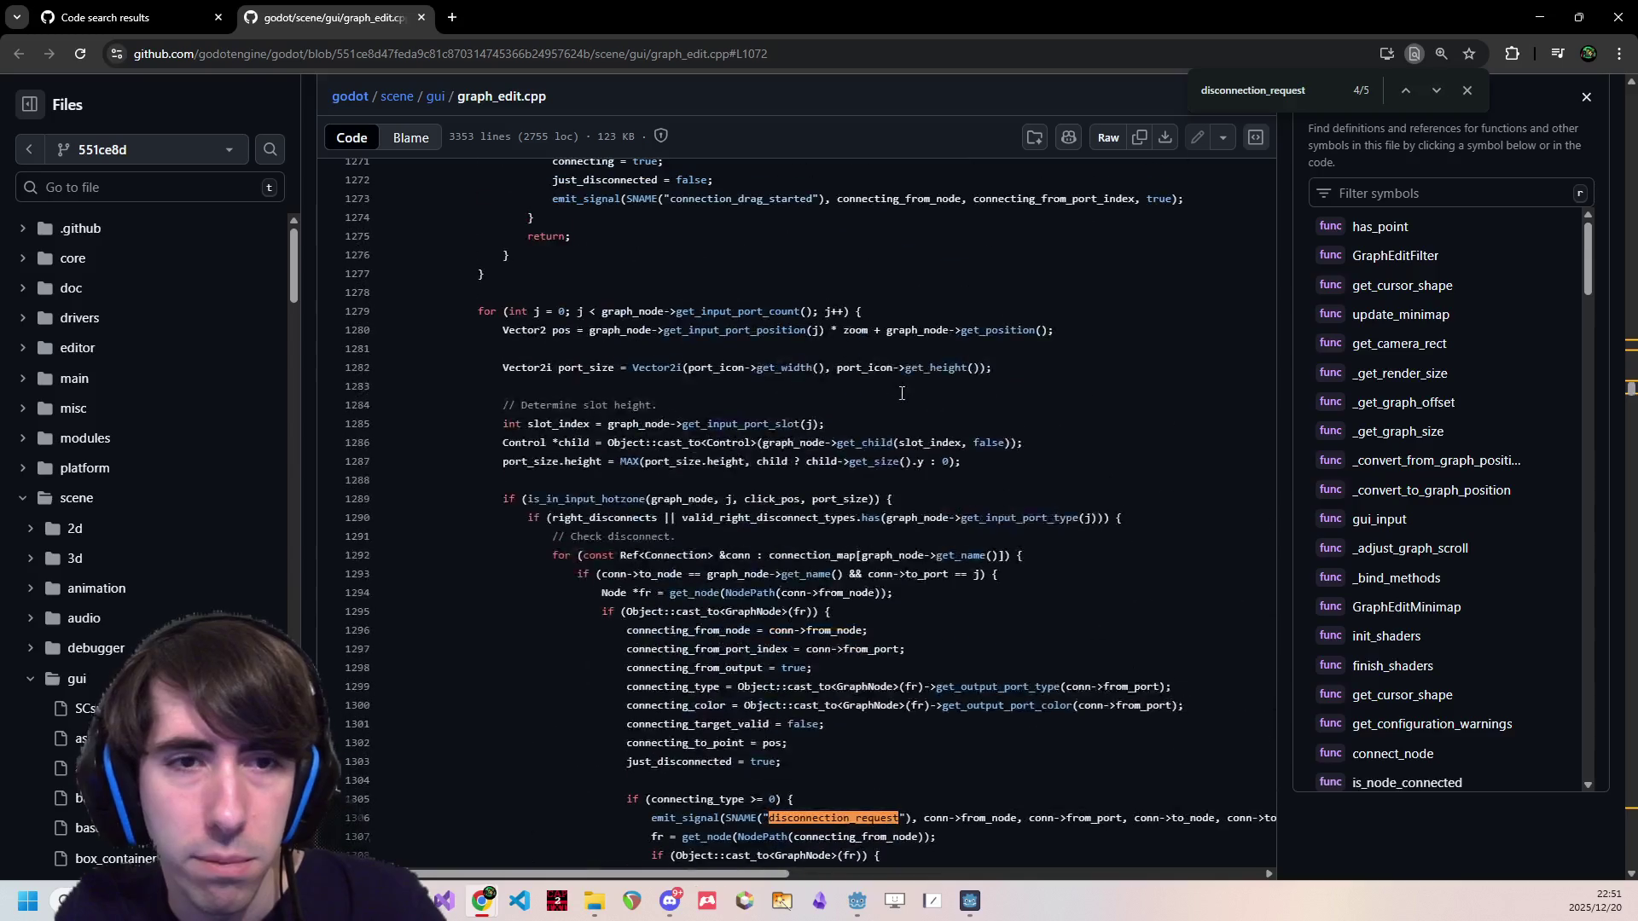
scroll(900, 400, up, 6)
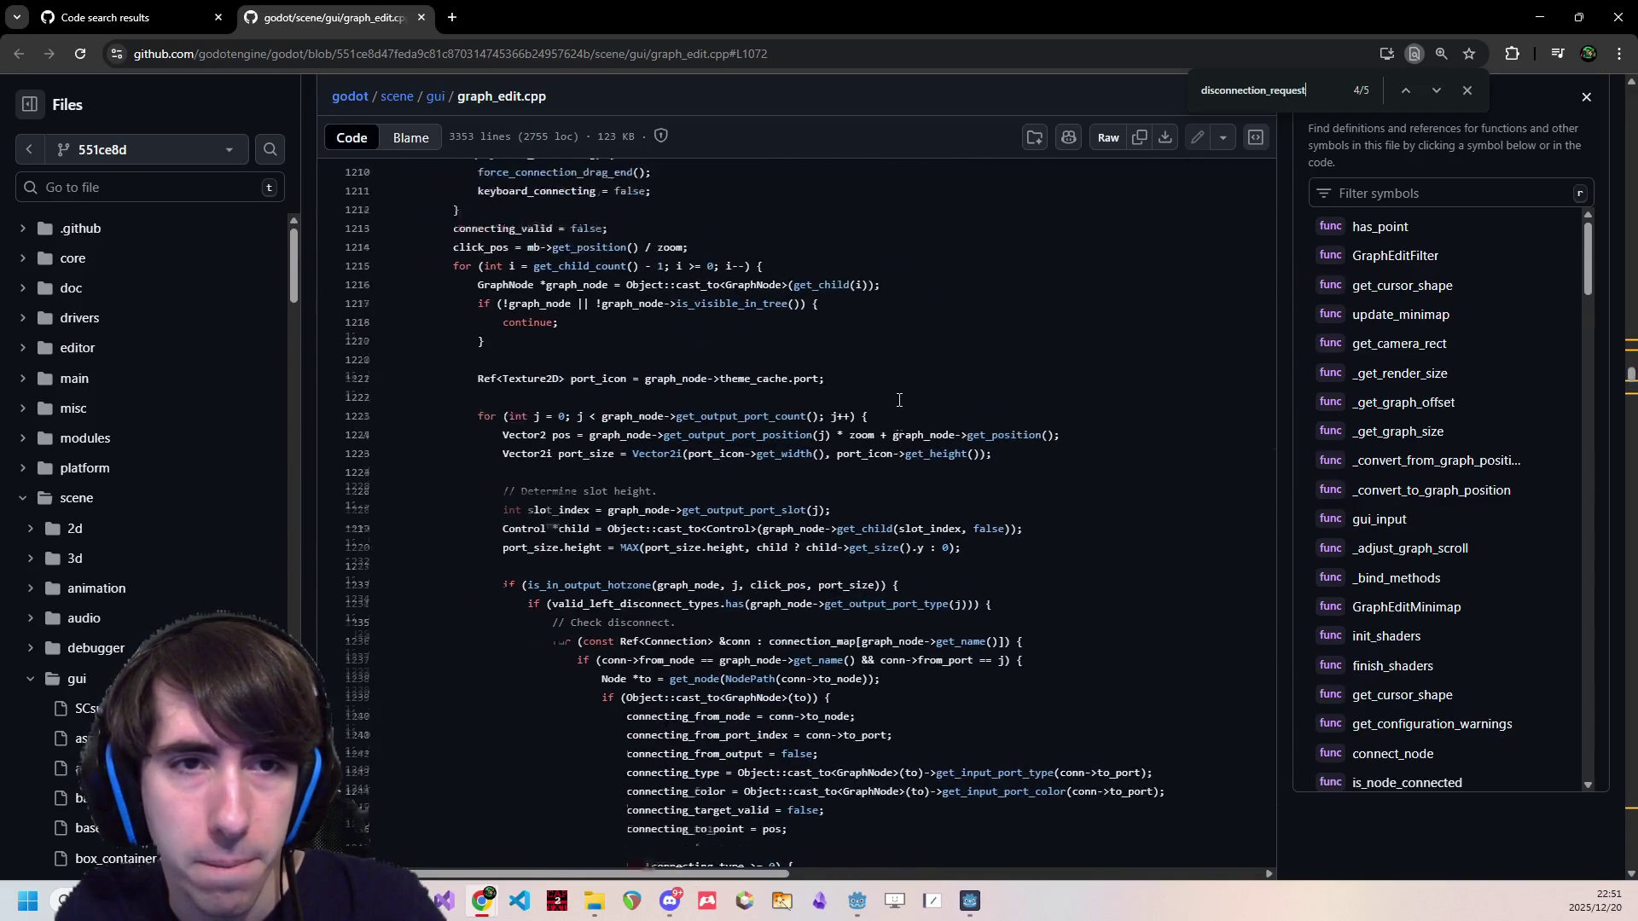
scroll(899, 400, down, 16)
click(1437, 90)
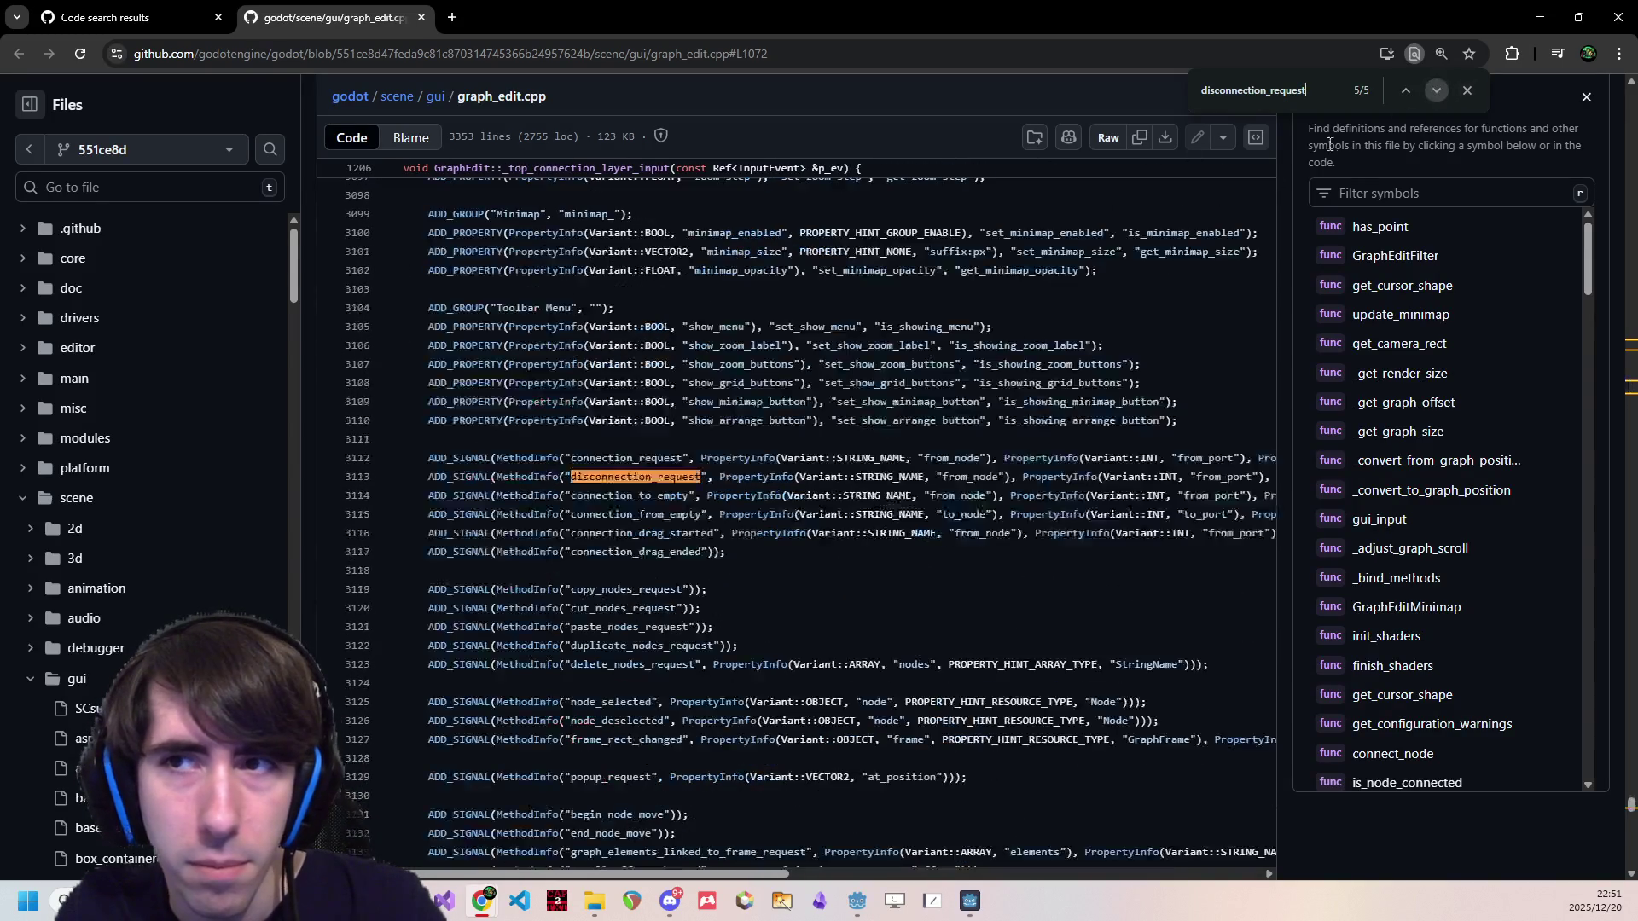
scroll(885, 362, up, 3)
scroll(882, 361, down, 8)
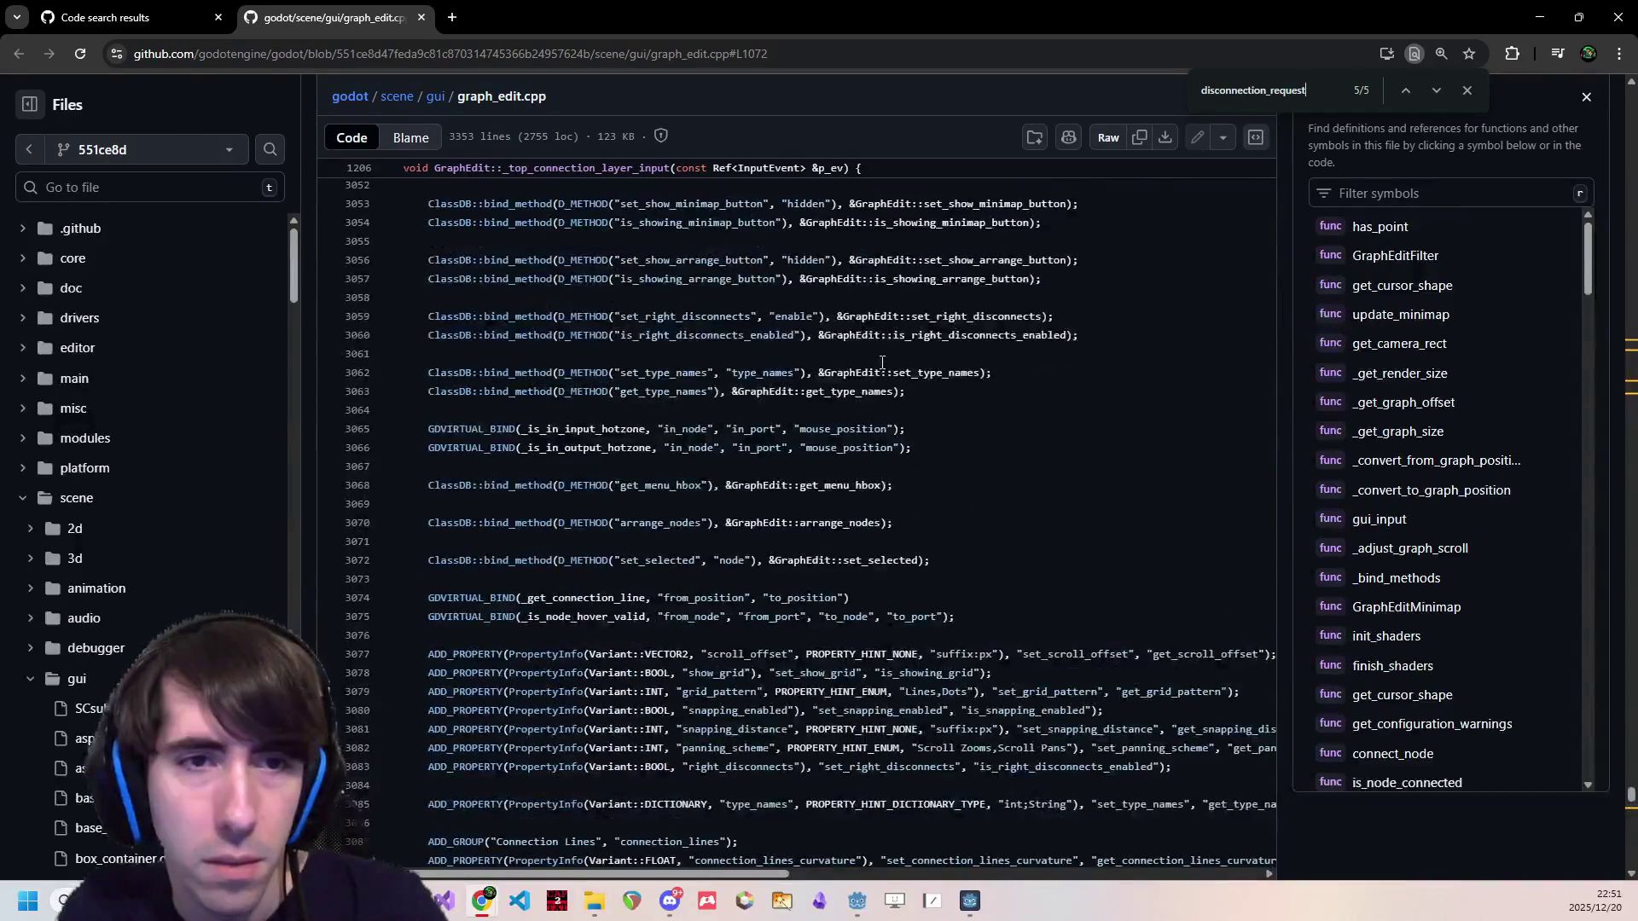
click(1540, 18)
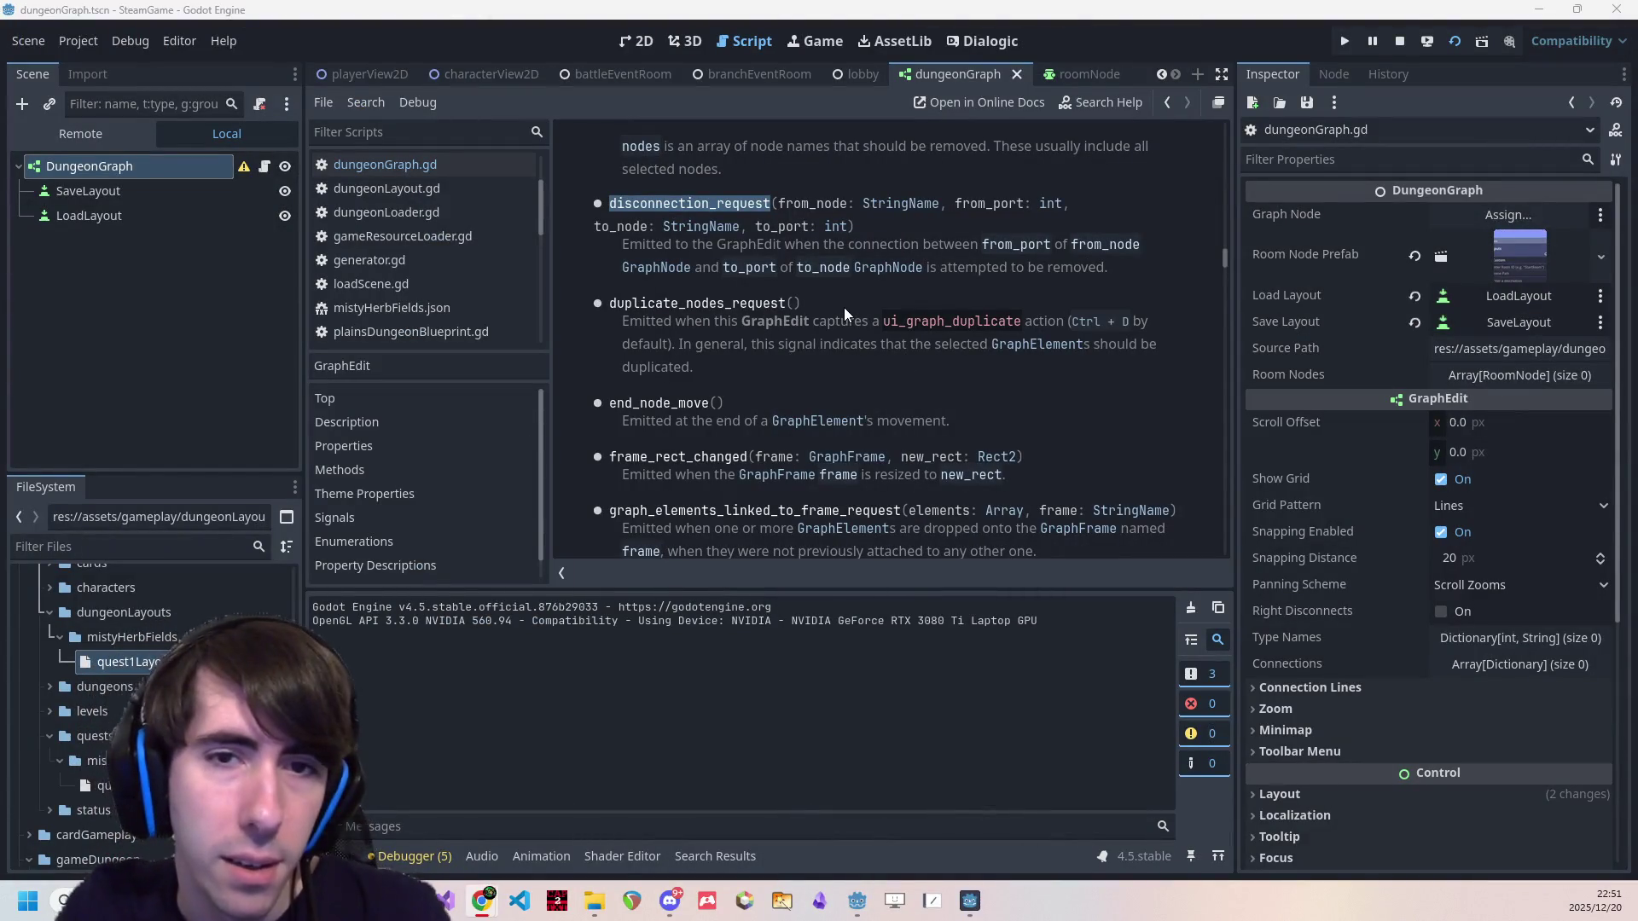
Bring up the roomNode scene's Room node in the 2D workspace
click(1090, 75)
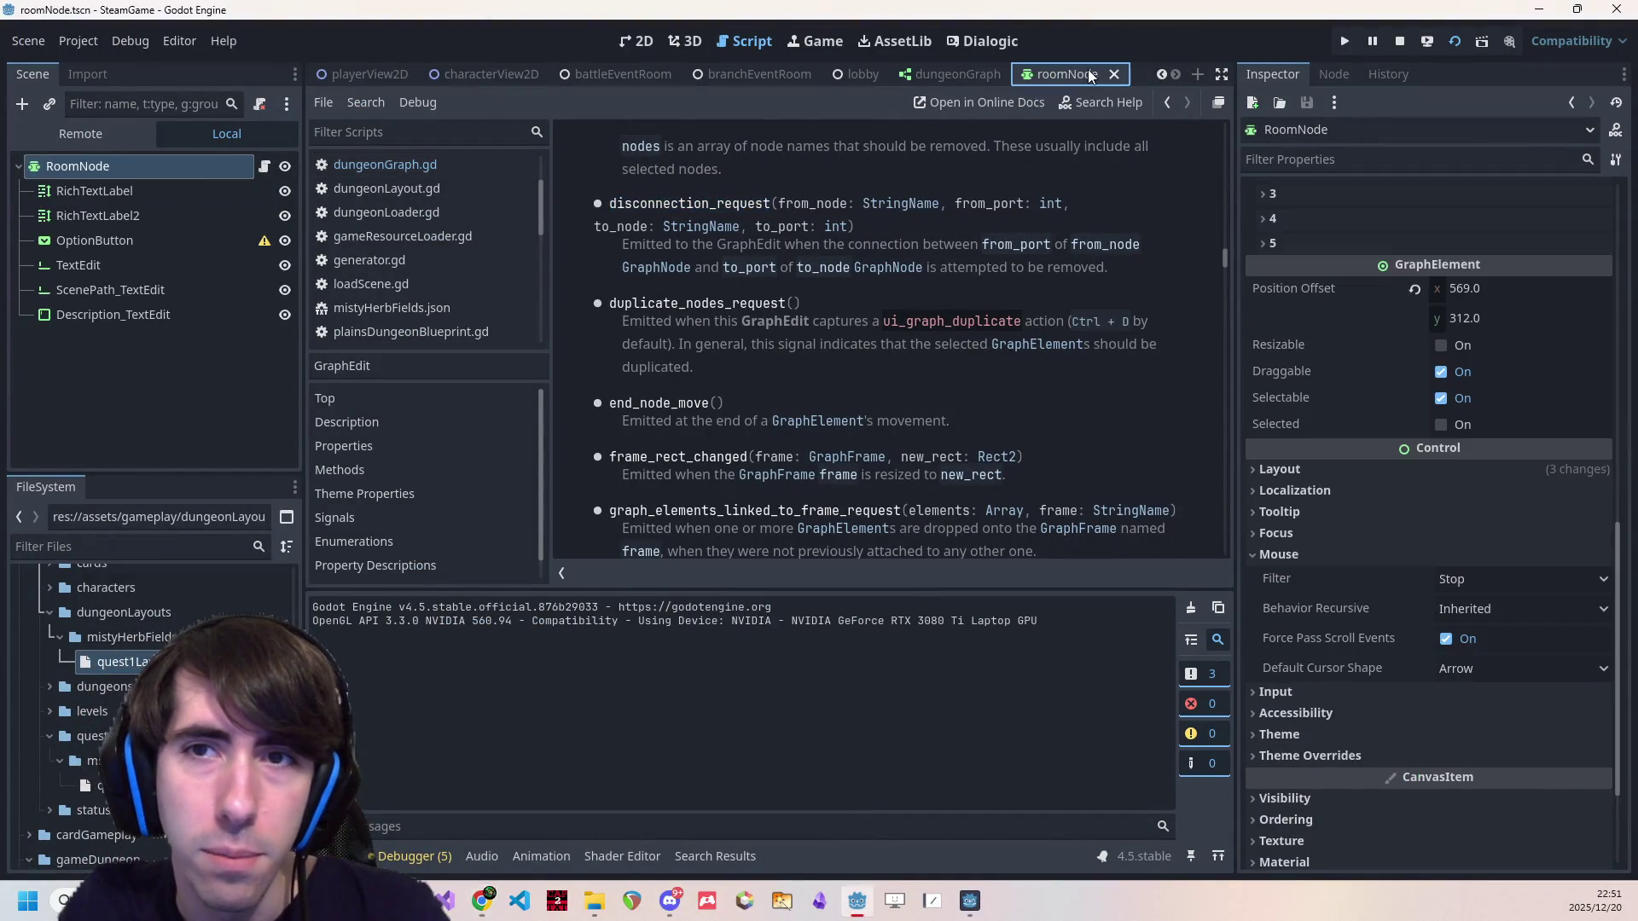
click(635, 41)
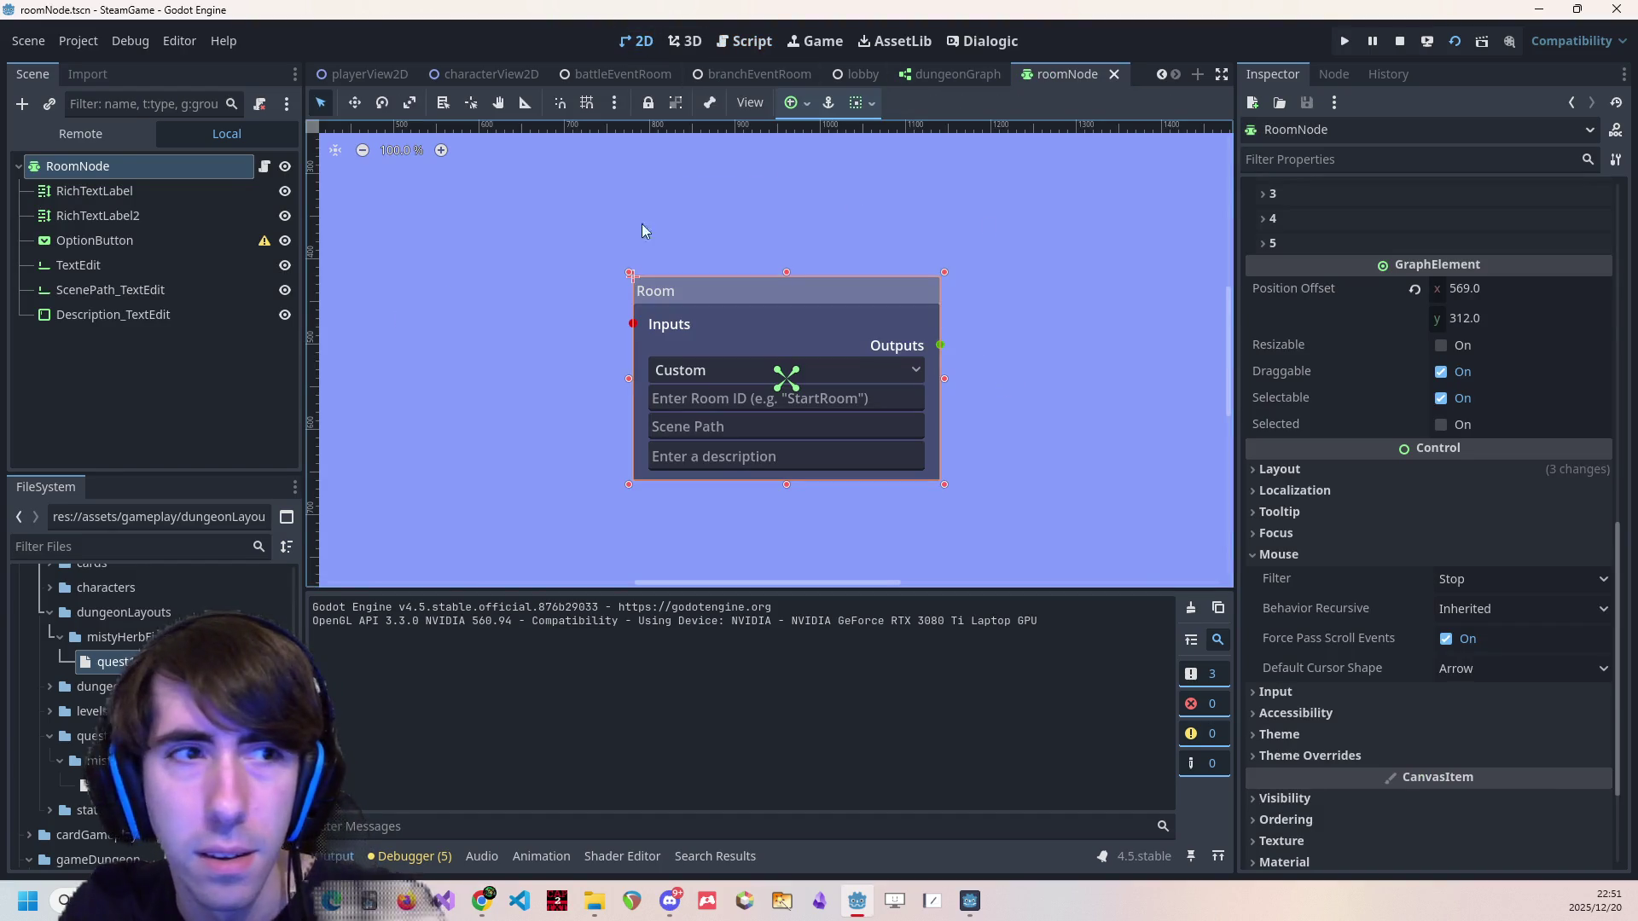
scroll(1276, 349, up, 10)
scroll(1326, 389, down, 2)
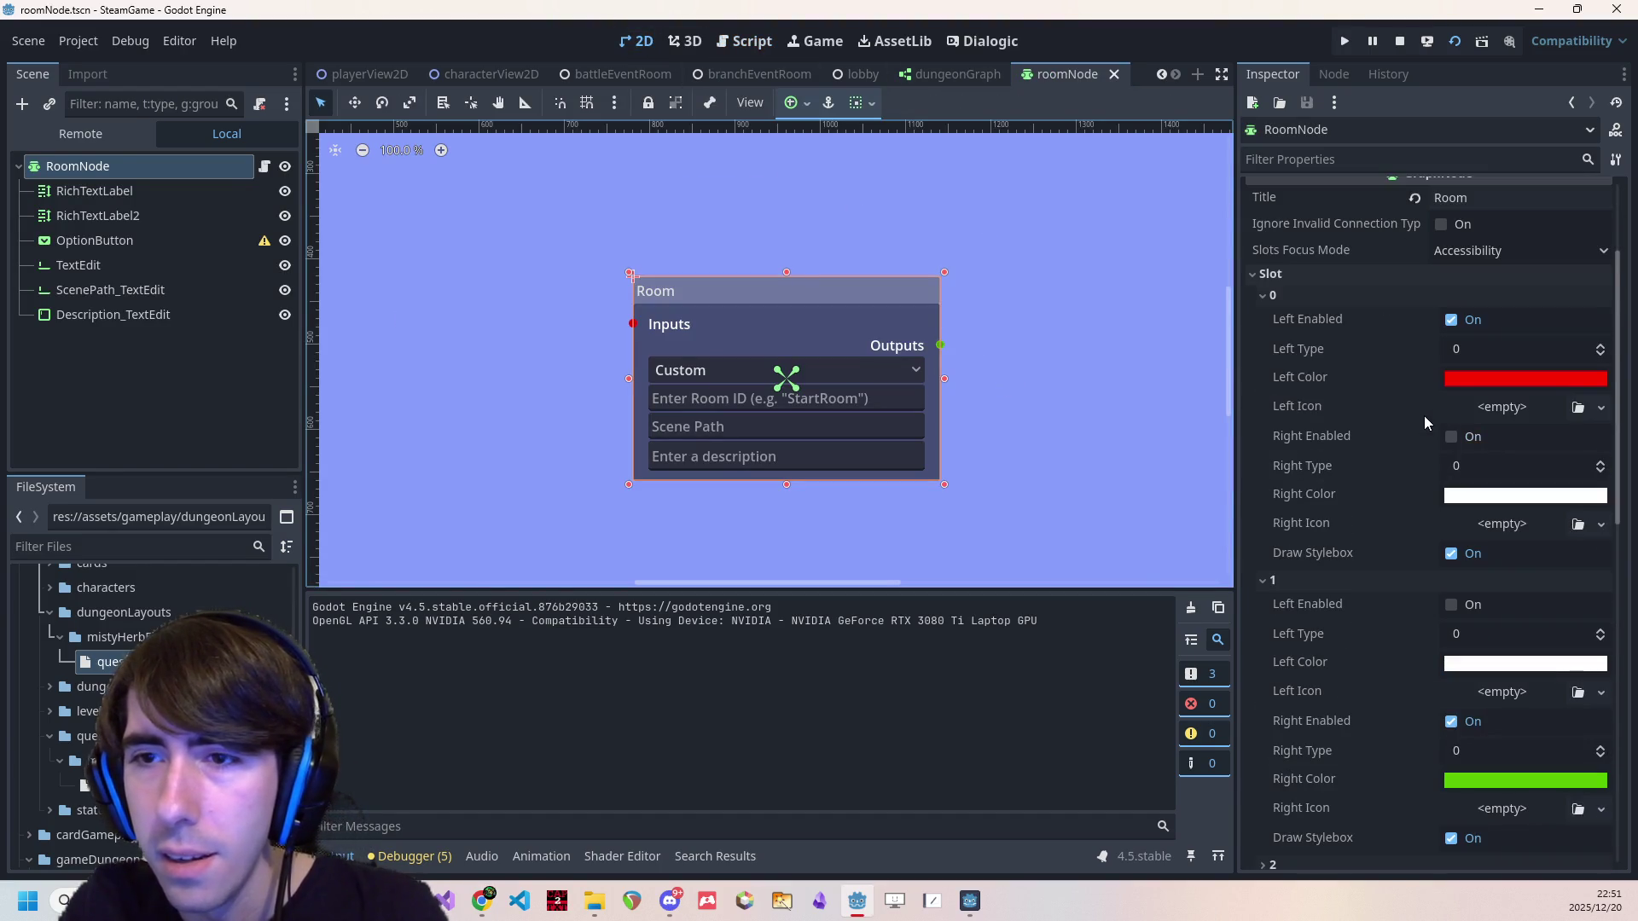
drag(1133, 510, 1072, 500)
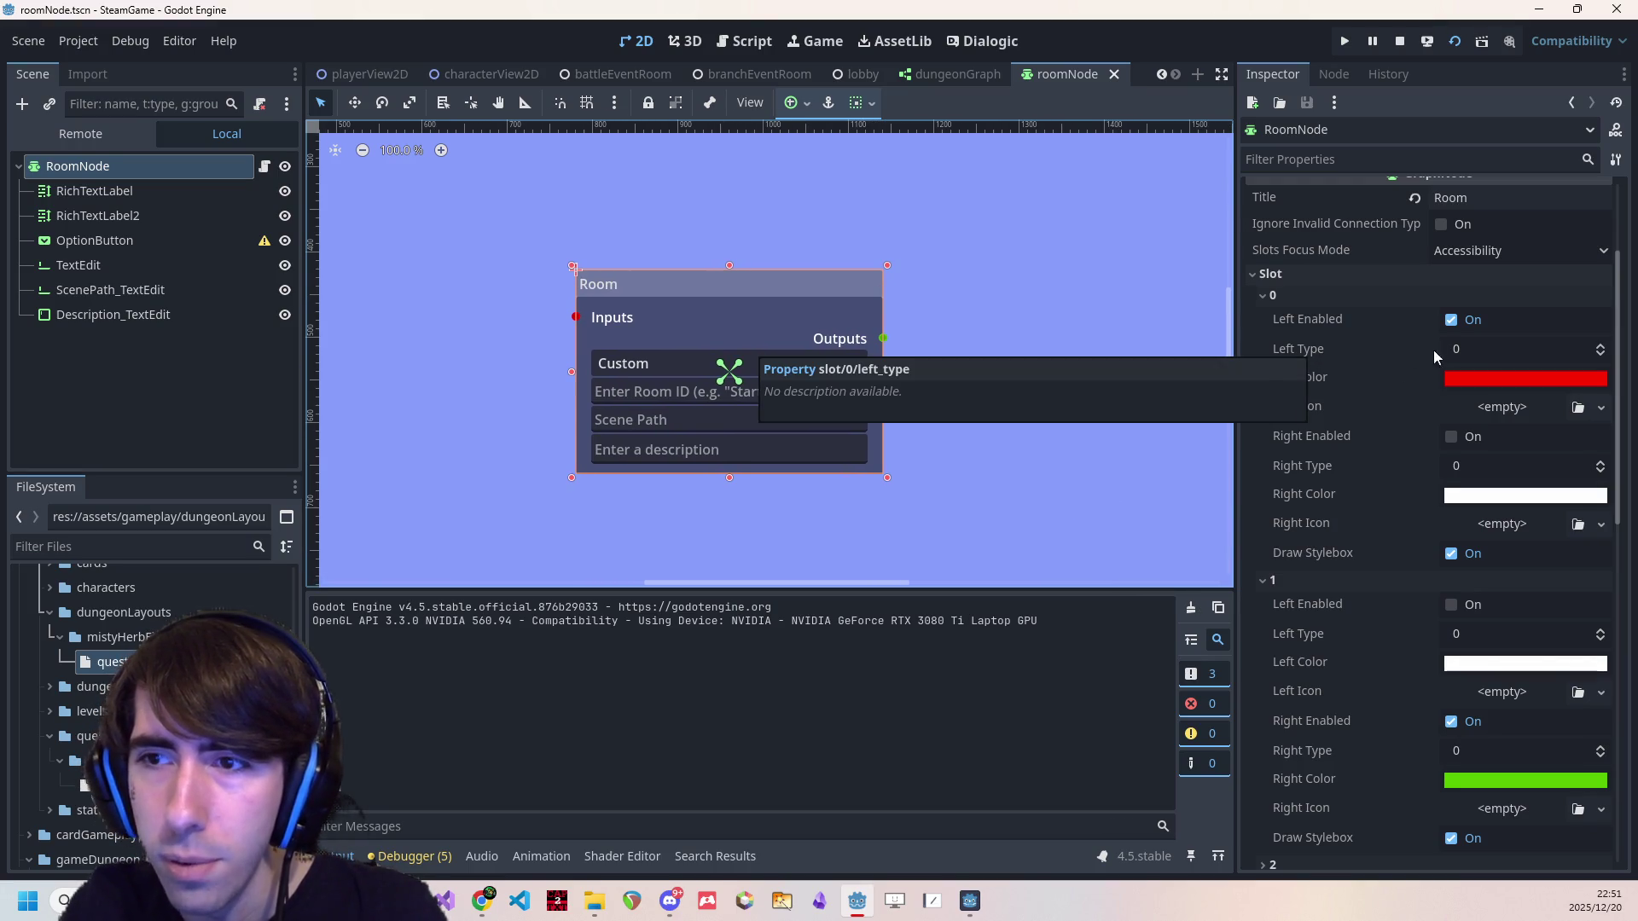
Set slot 0 input/output types to 1 and 2 and slot 1 input/output types to 2 and 1, then save
click(1462, 351)
text(1)
click(1509, 466)
text(2)
click(1495, 634)
text(2)
click(1495, 751)
text(1)
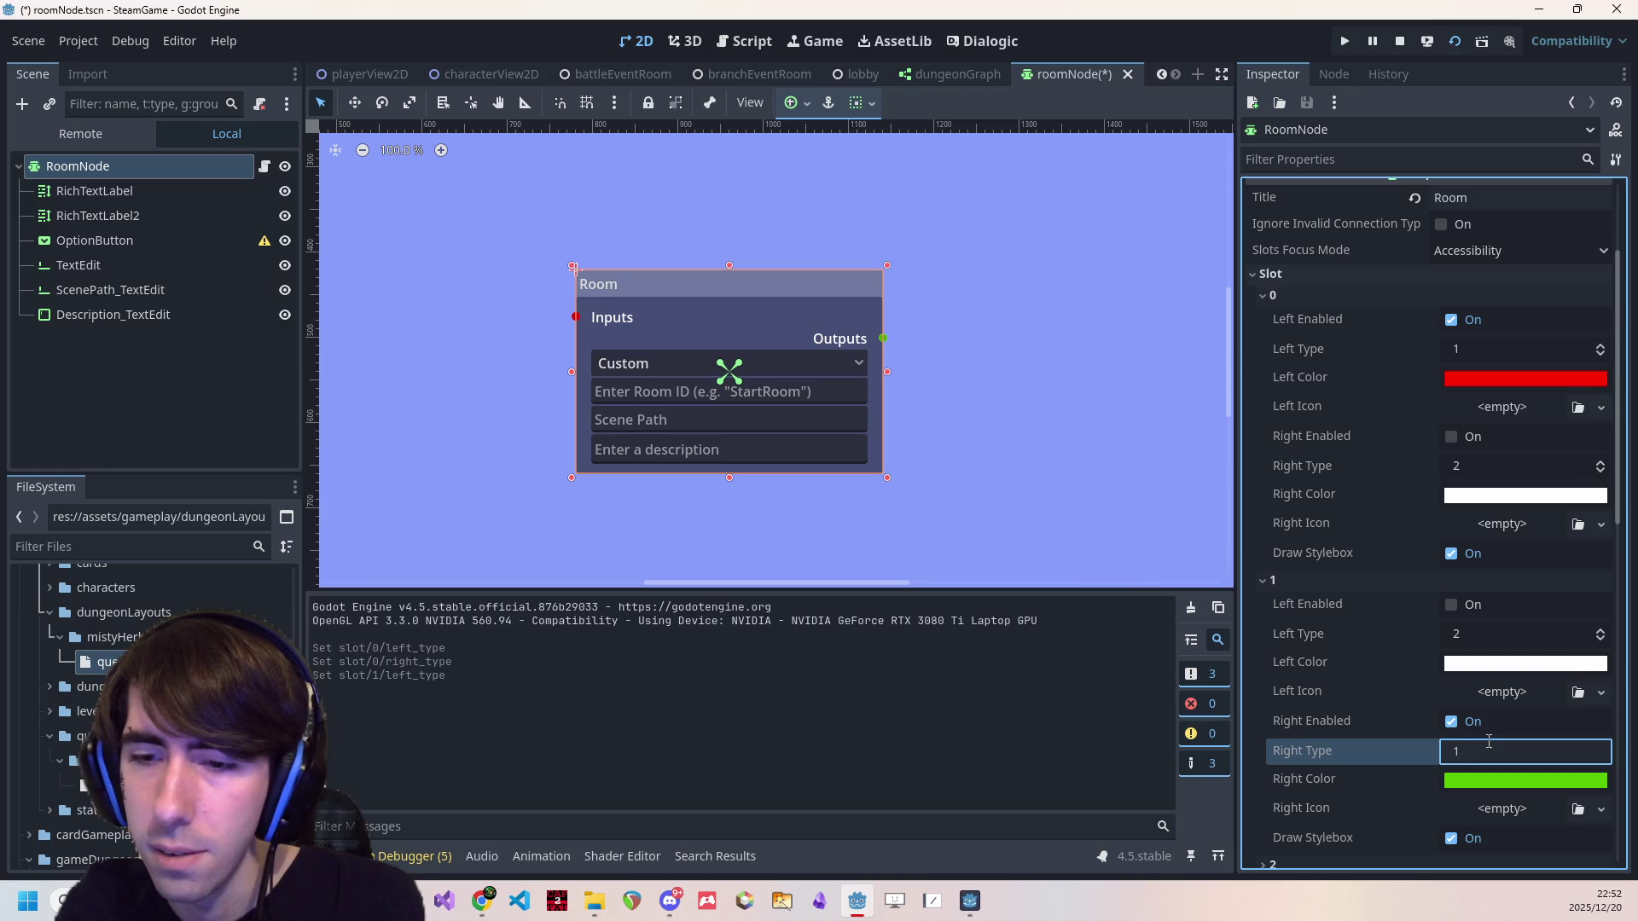
scroll(1033, 471, left, 2)
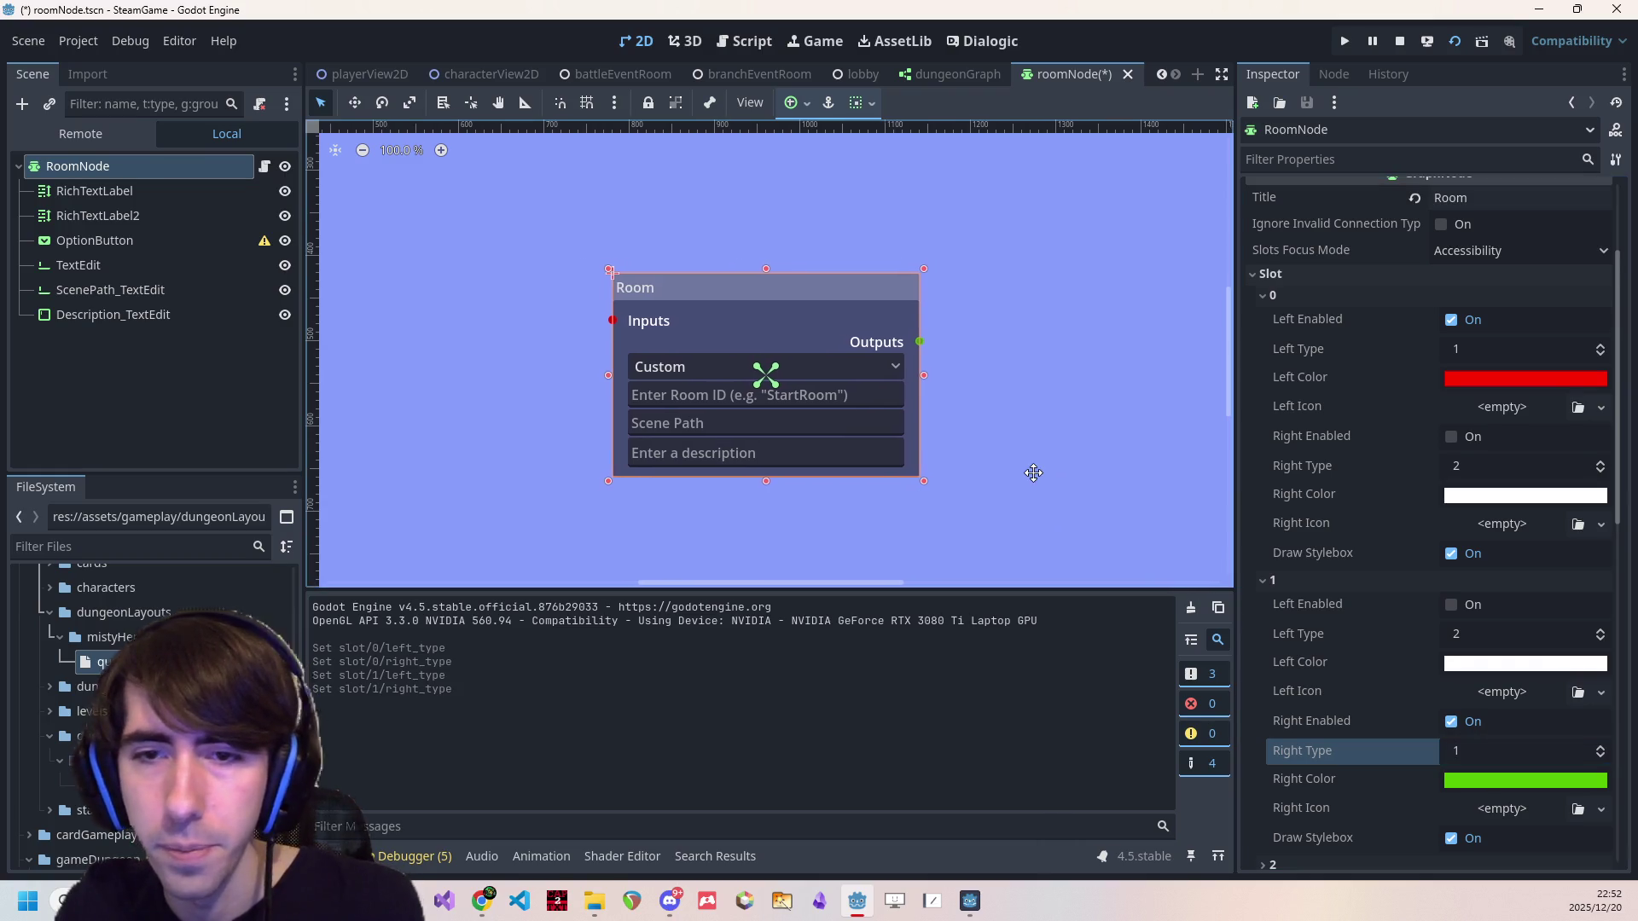
drag(1031, 472, 993, 468)
key(ctrl+s)
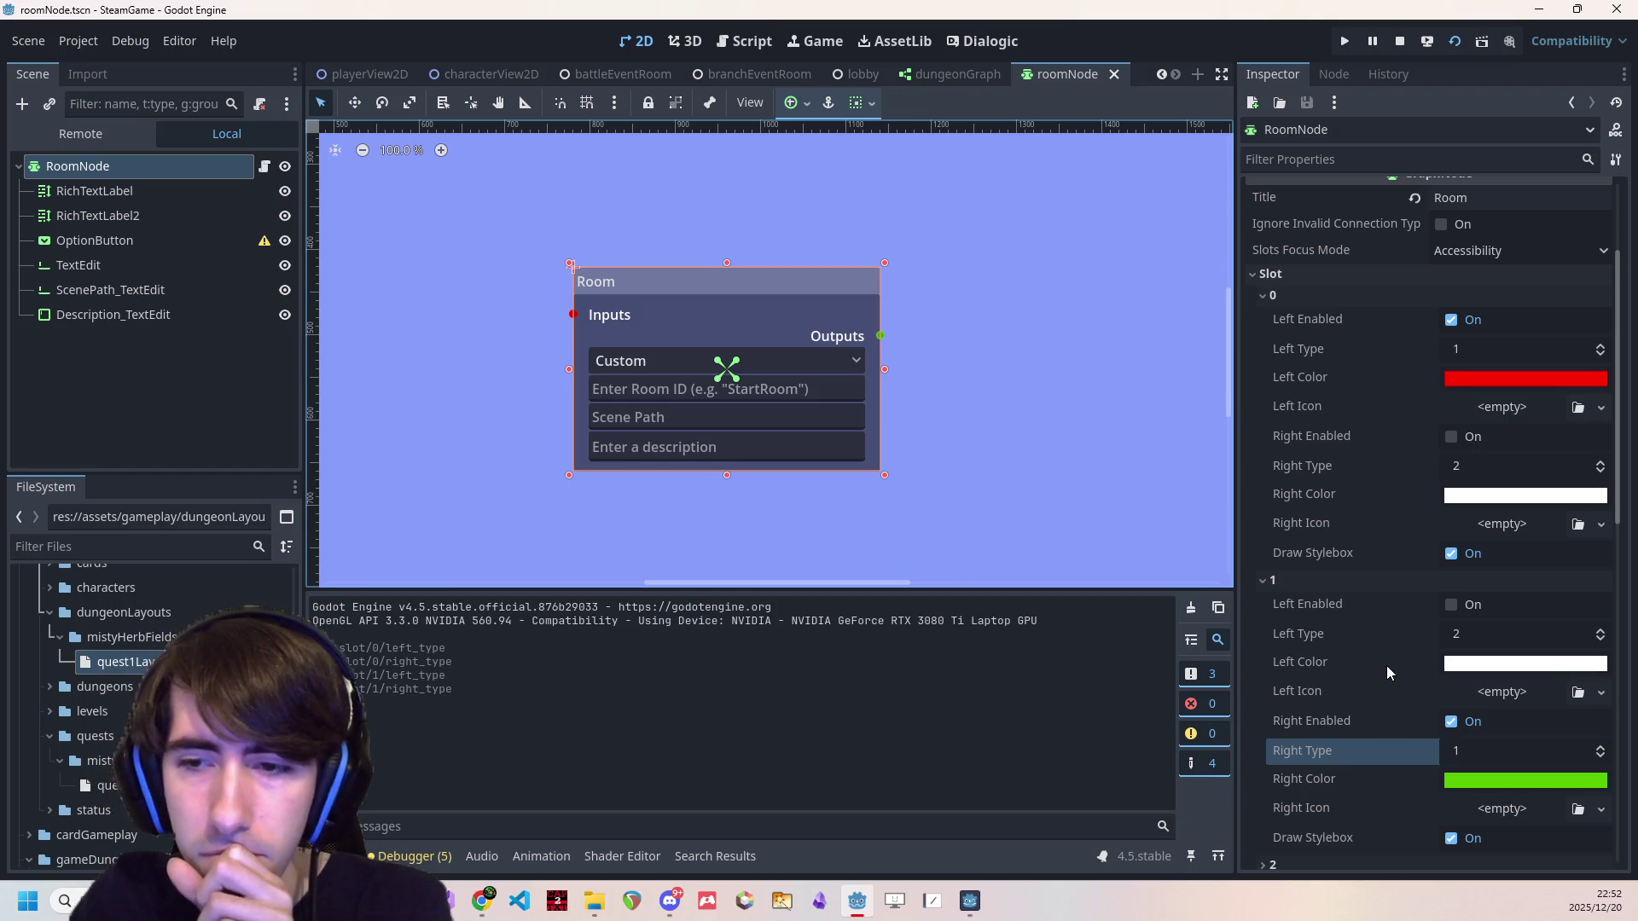
Change slot 1 input and slot 0 output types to 0, save roomNode, and run the project
click(1464, 636)
text(0)
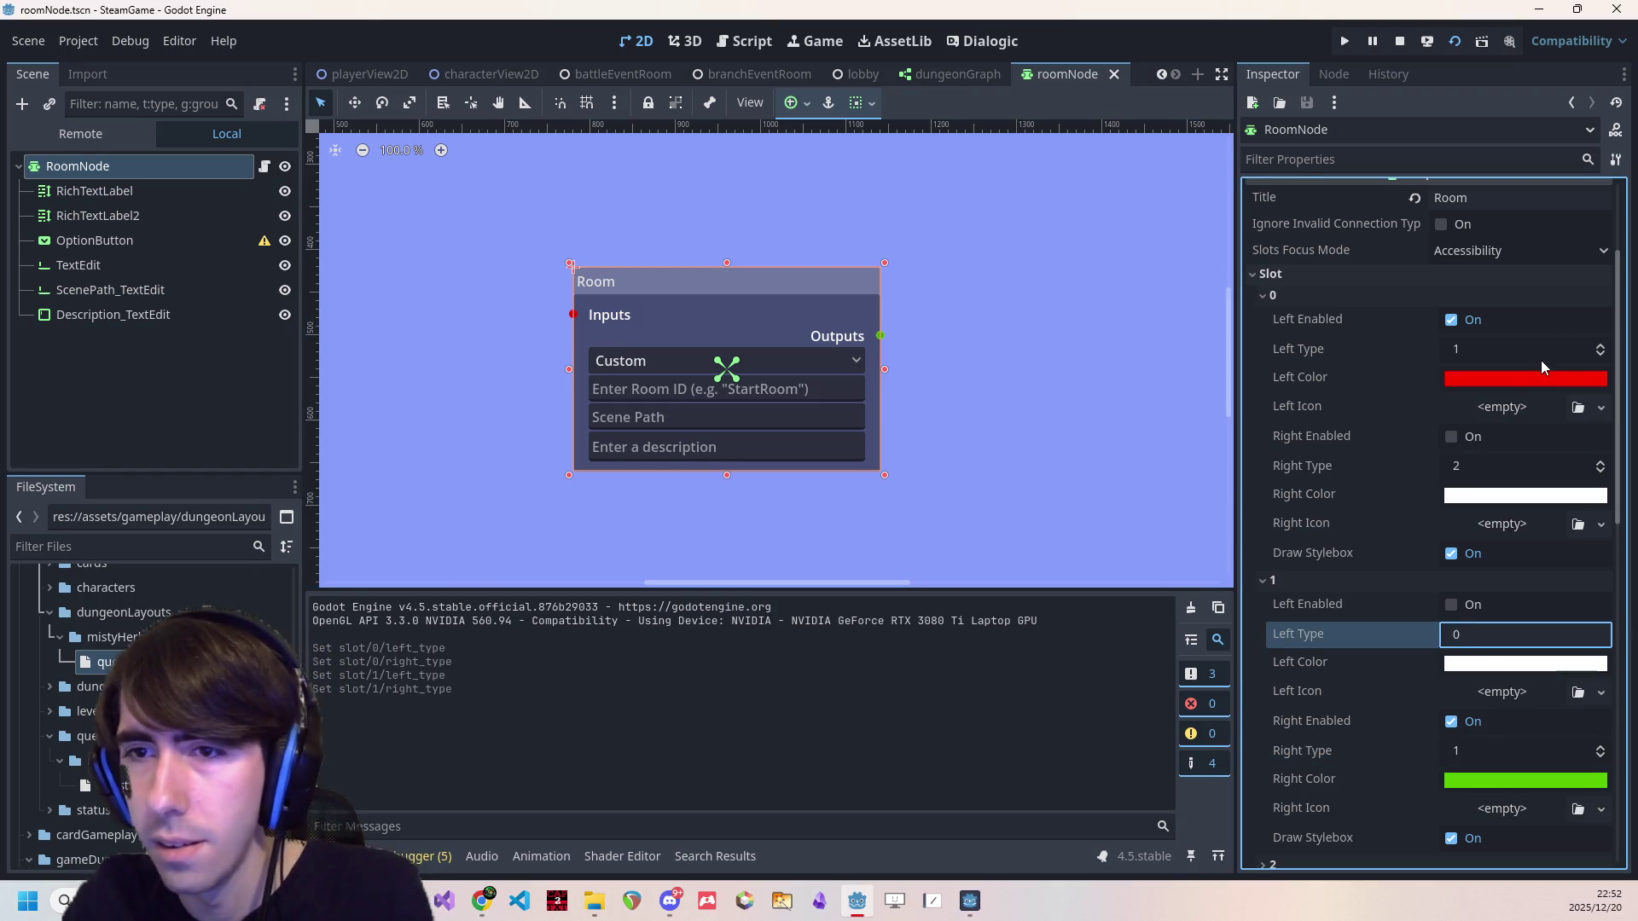
click(1512, 466)
text(0)
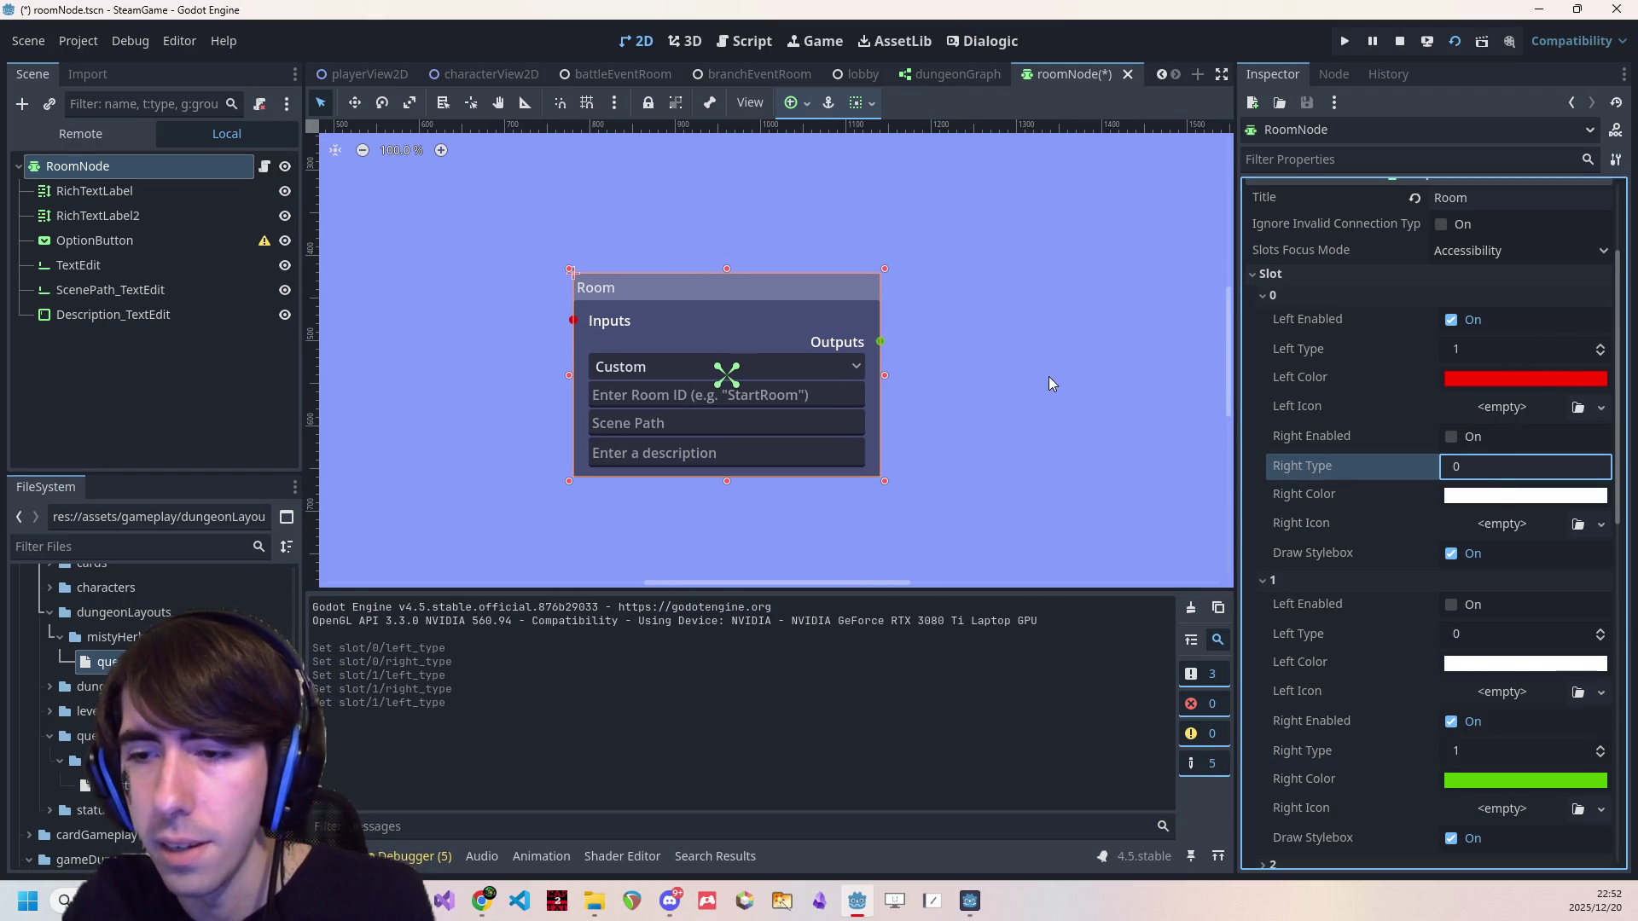
click(1026, 376)
click(78, 166)
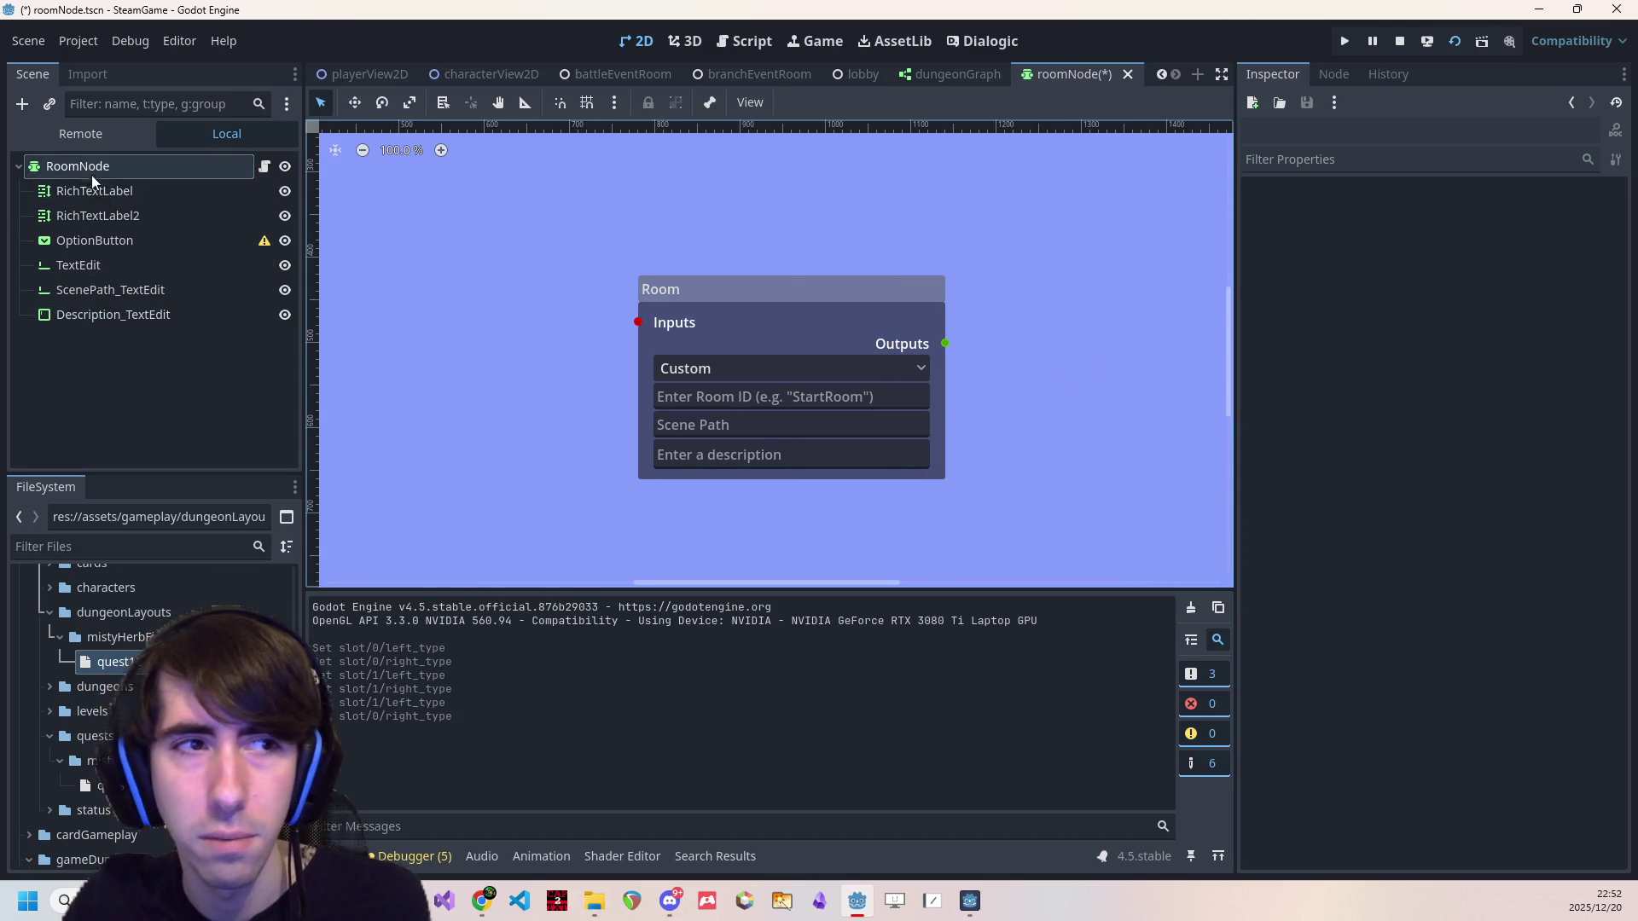
scroll(490, 267, right, 3)
key(ctrl+s)
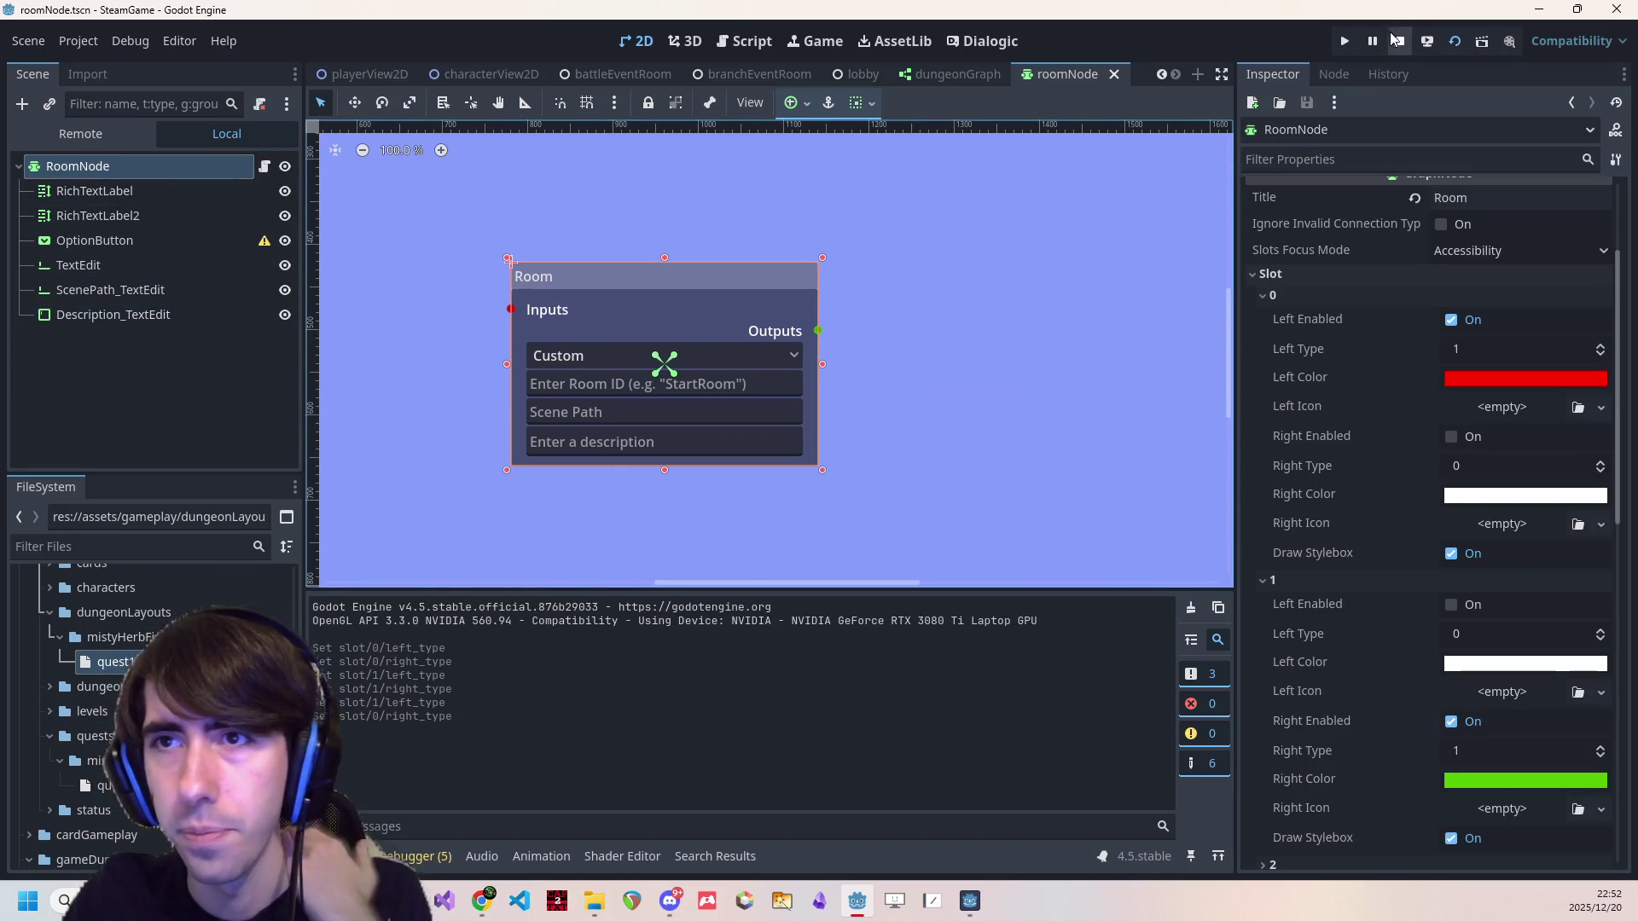
click(1454, 41)
click(952, 74)
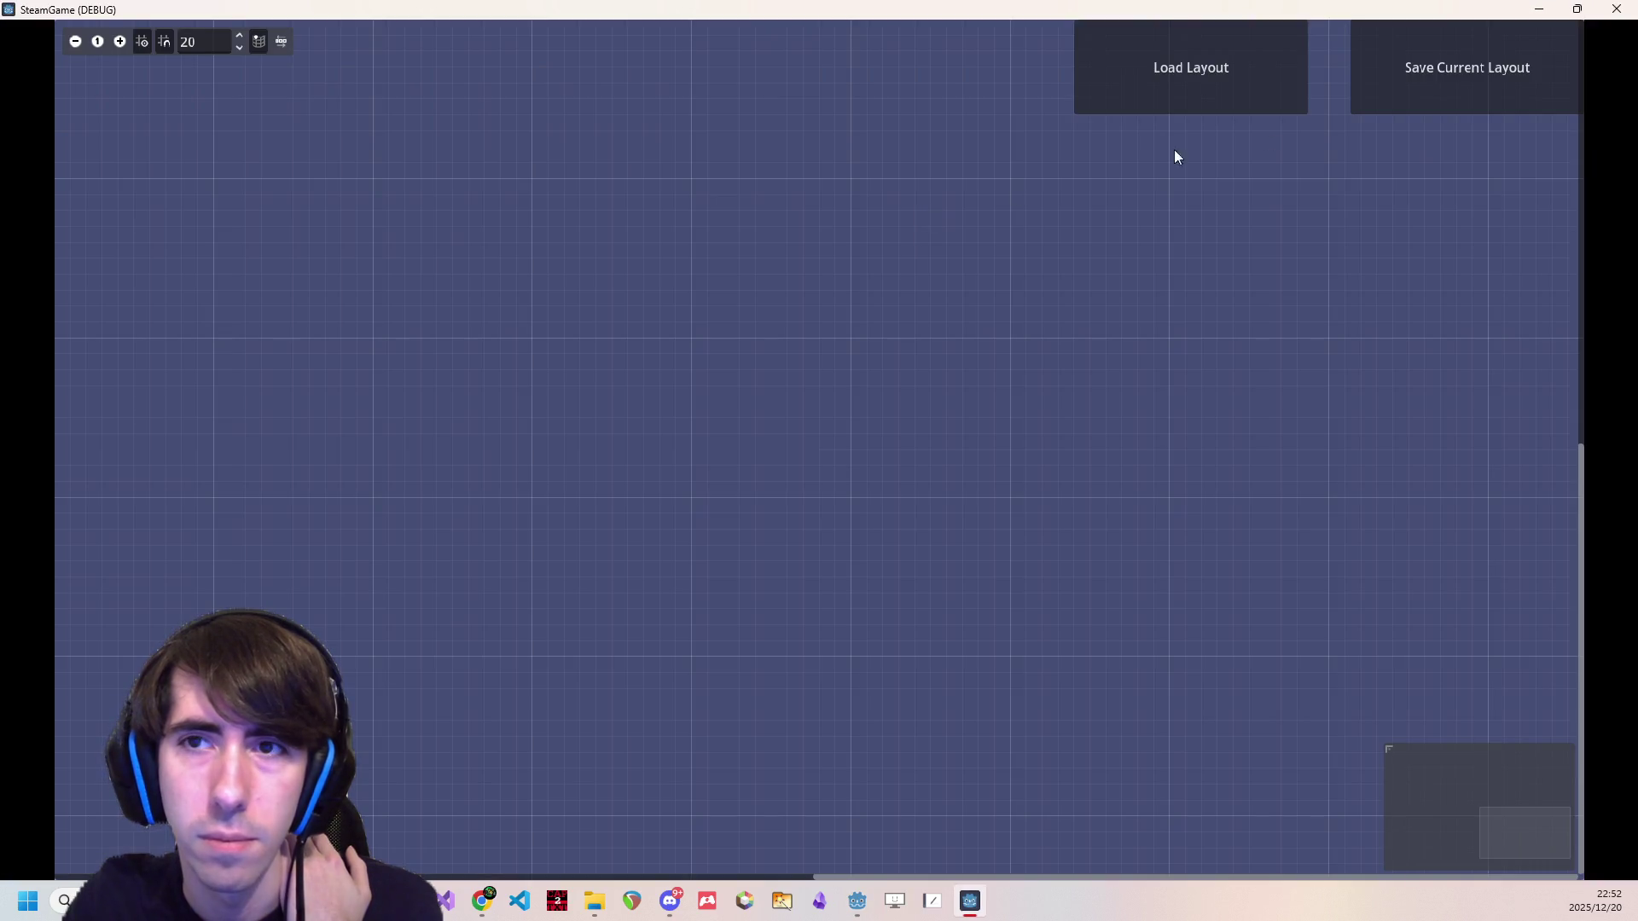
Load quest1Layout.json into the running layout editor via Load Layout
click(1237, 89)
click(983, 334)
double_click(983, 334)
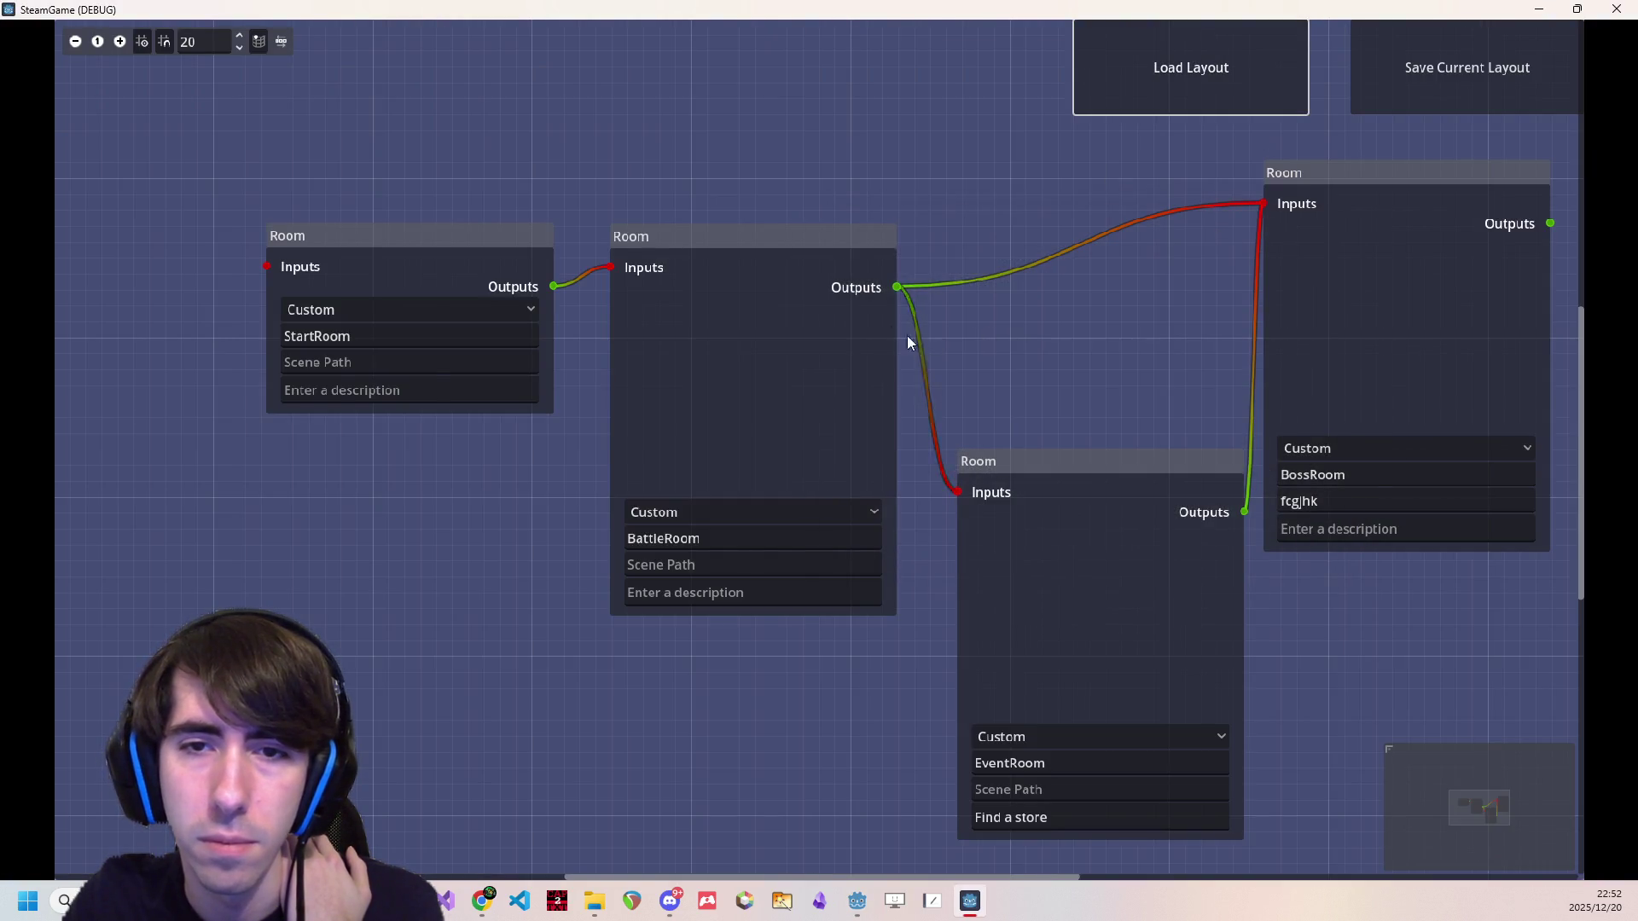
Connect BattleRoom's output to BossRoom's input, try a StartRoom connection, move StartRoom, then close the game
mouse_move(897, 289)
mouse_down()
mouse_move(1283, 225)
mouse_move(1256, 203)
mouse_up()
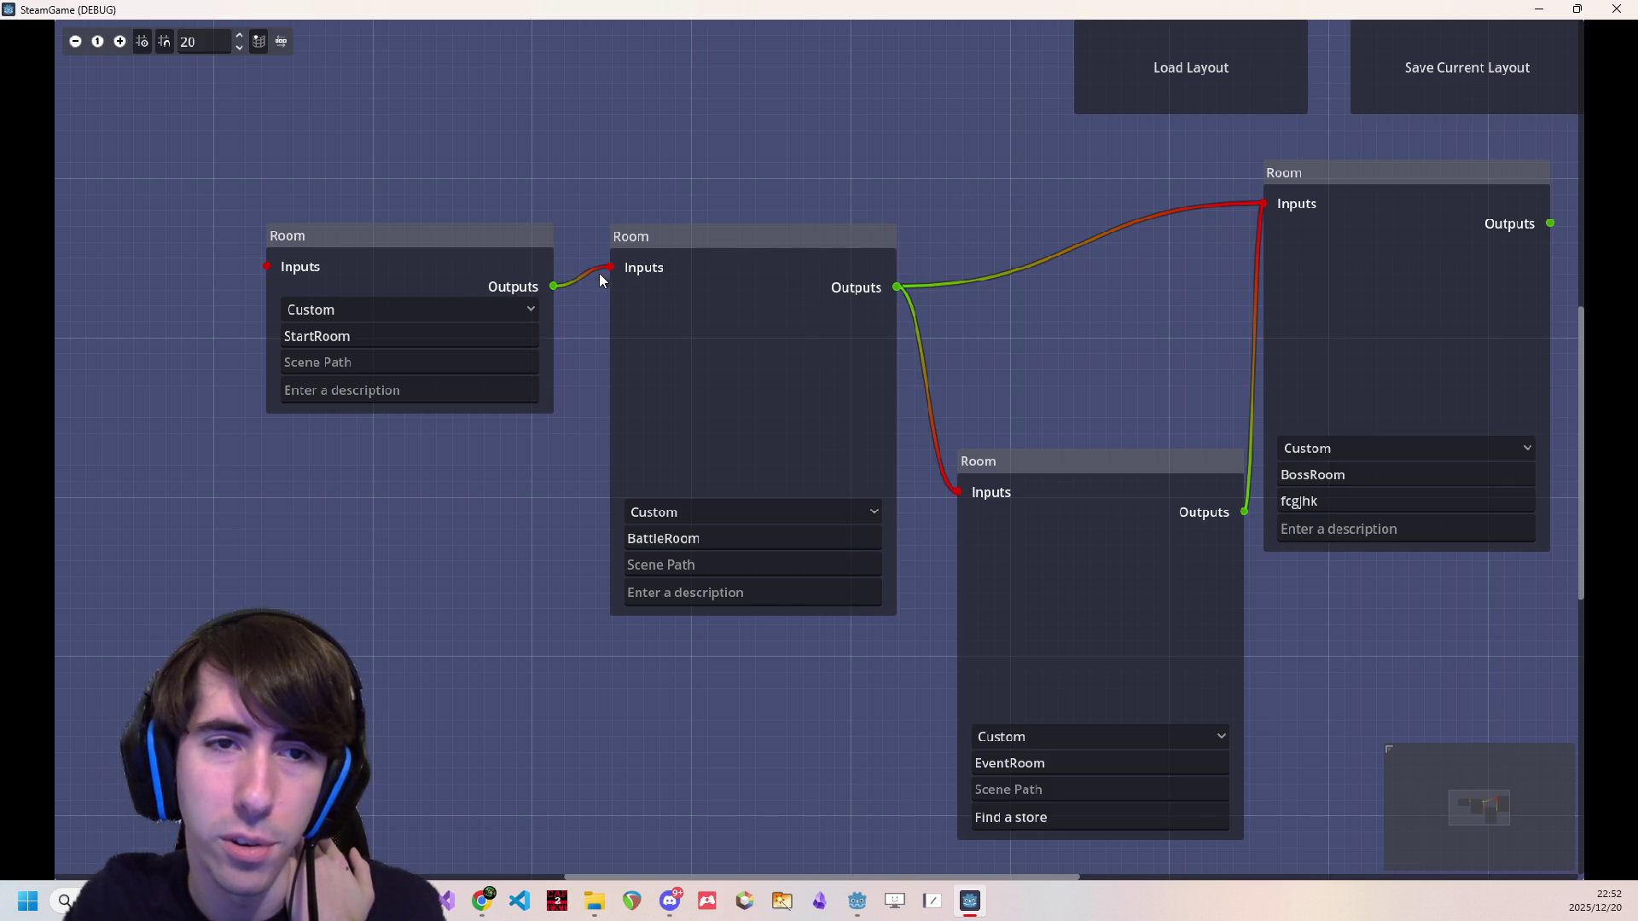
mouse_move(555, 285)
mouse_down()
mouse_move(149, 290)
mouse_move(266, 266)
mouse_up()
mouse_move(394, 231)
mouse_down()
mouse_move(407, 158)
mouse_move(376, 318)
mouse_up()
click(1616, 9)
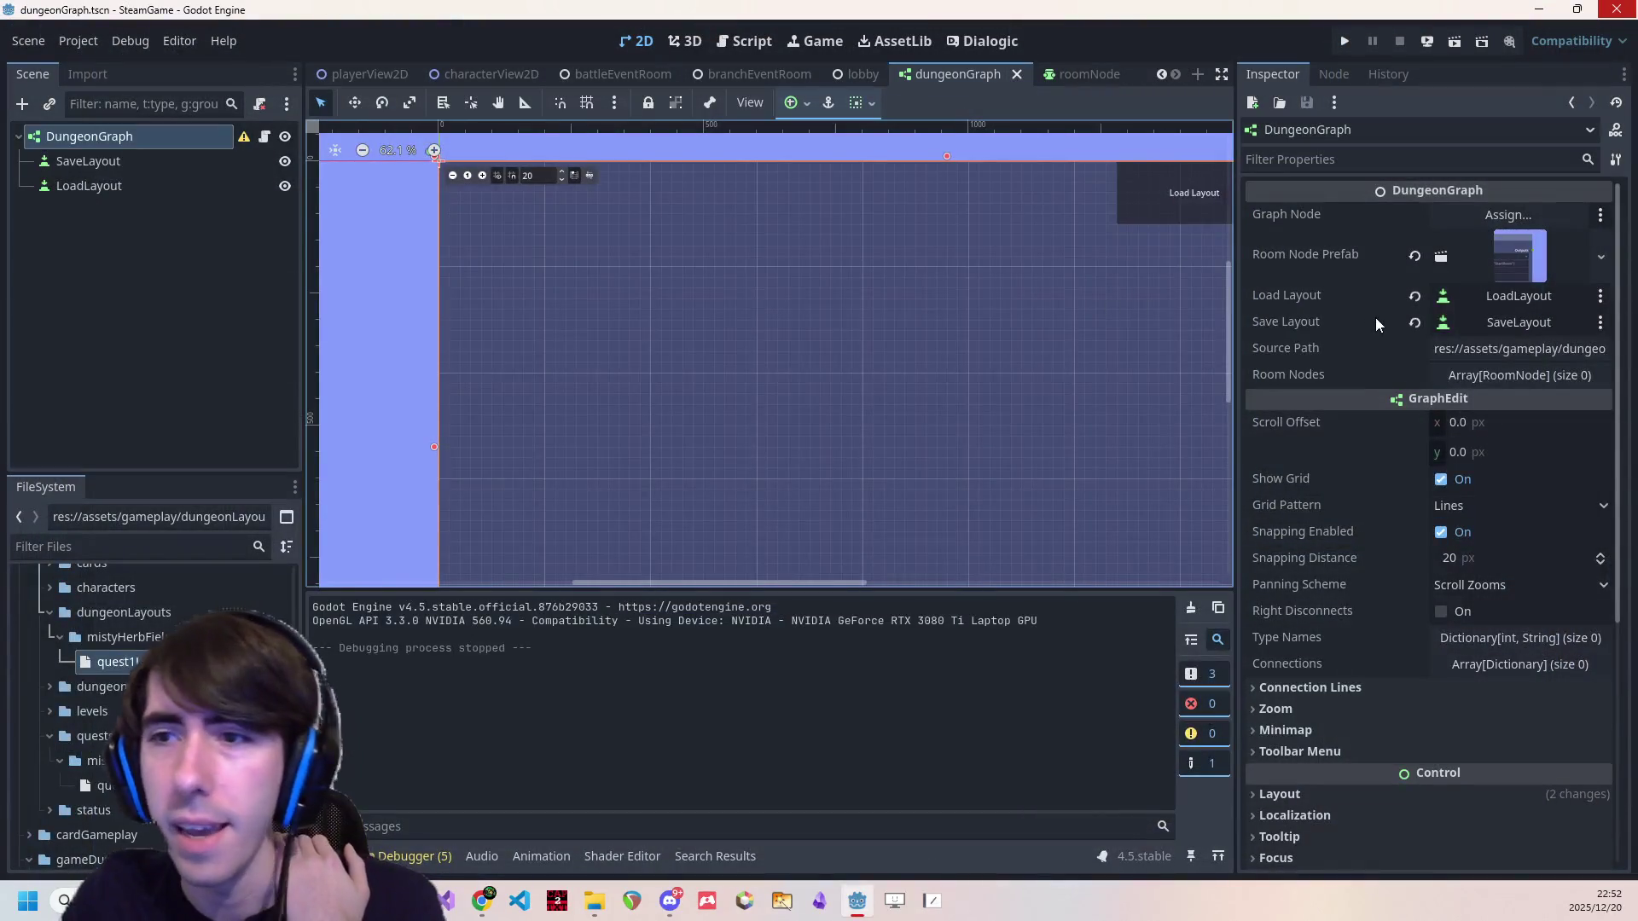
Switch to the roomNode scene in the 2D view
click(826, 43)
click(636, 43)
click(1099, 85)
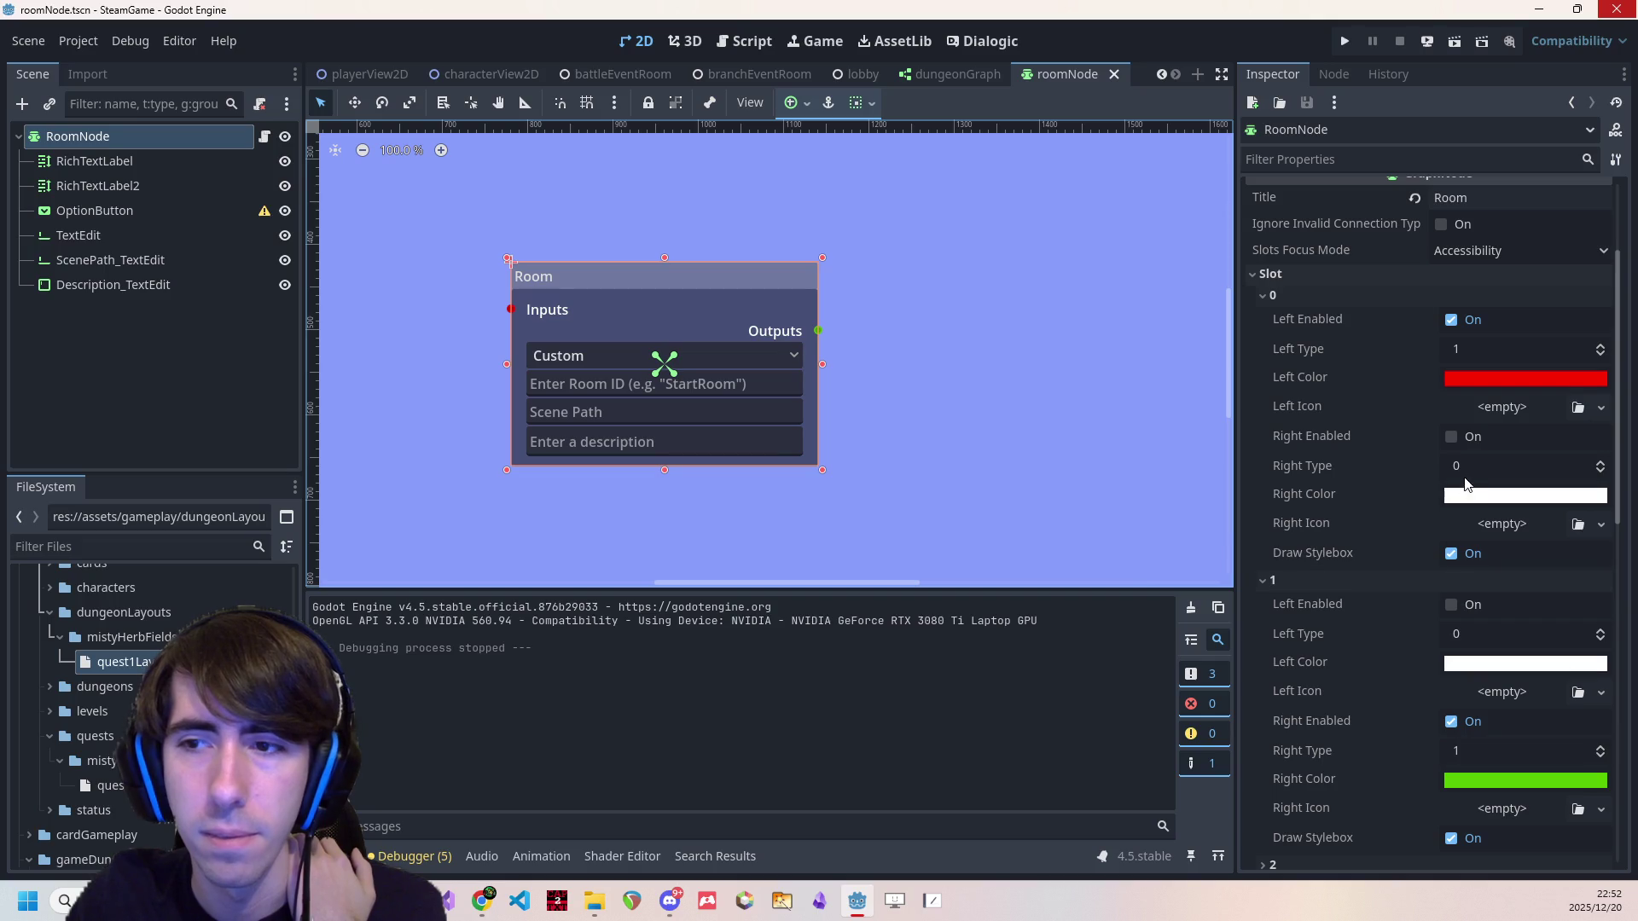
Set slot 0 input and slot 1 output types to 0, save, and open roomNode.gd
click(1519, 345)
text(0)
click(1473, 750)
text(0)
key(Return)
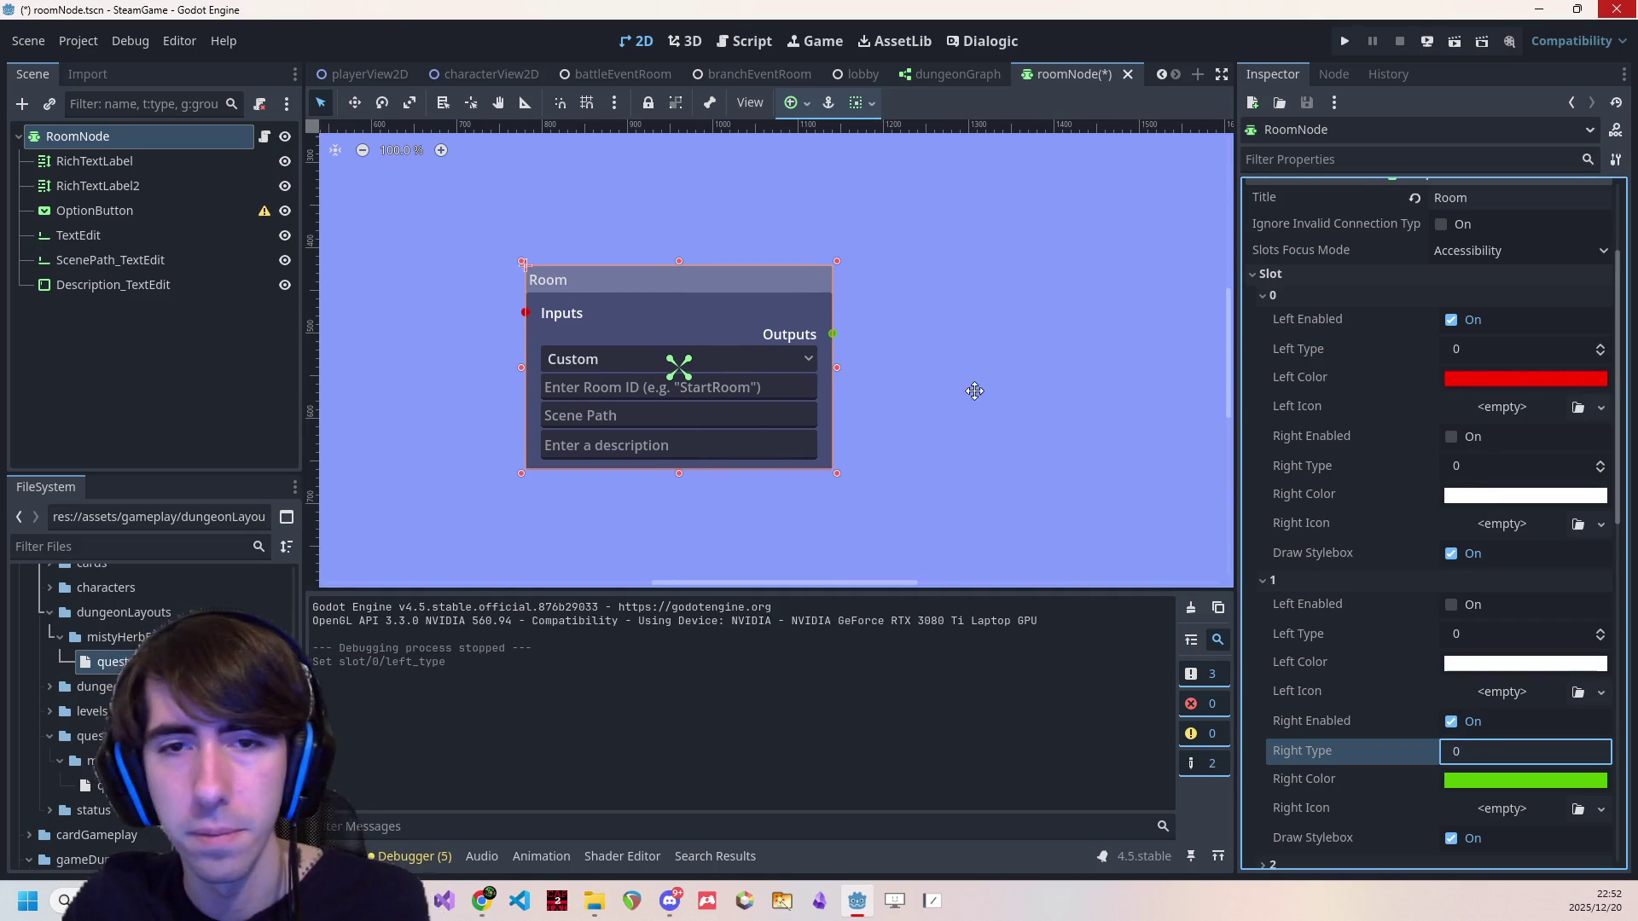
click(939, 422)
key(ctrl+s)
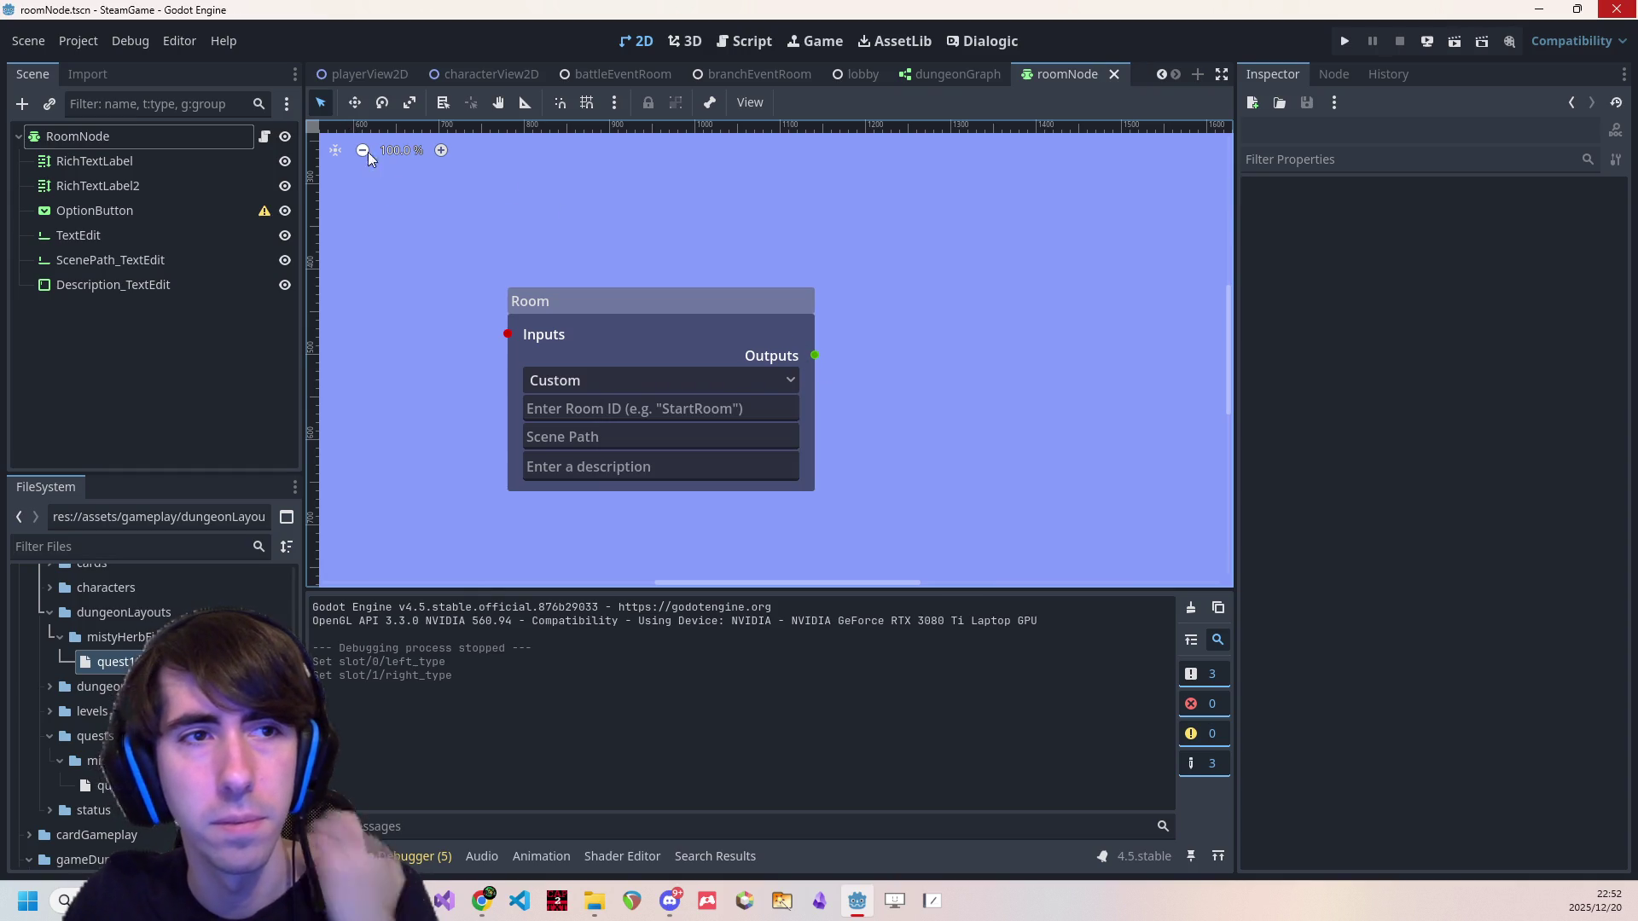
click(264, 137)
scroll(952, 522, down, 5)
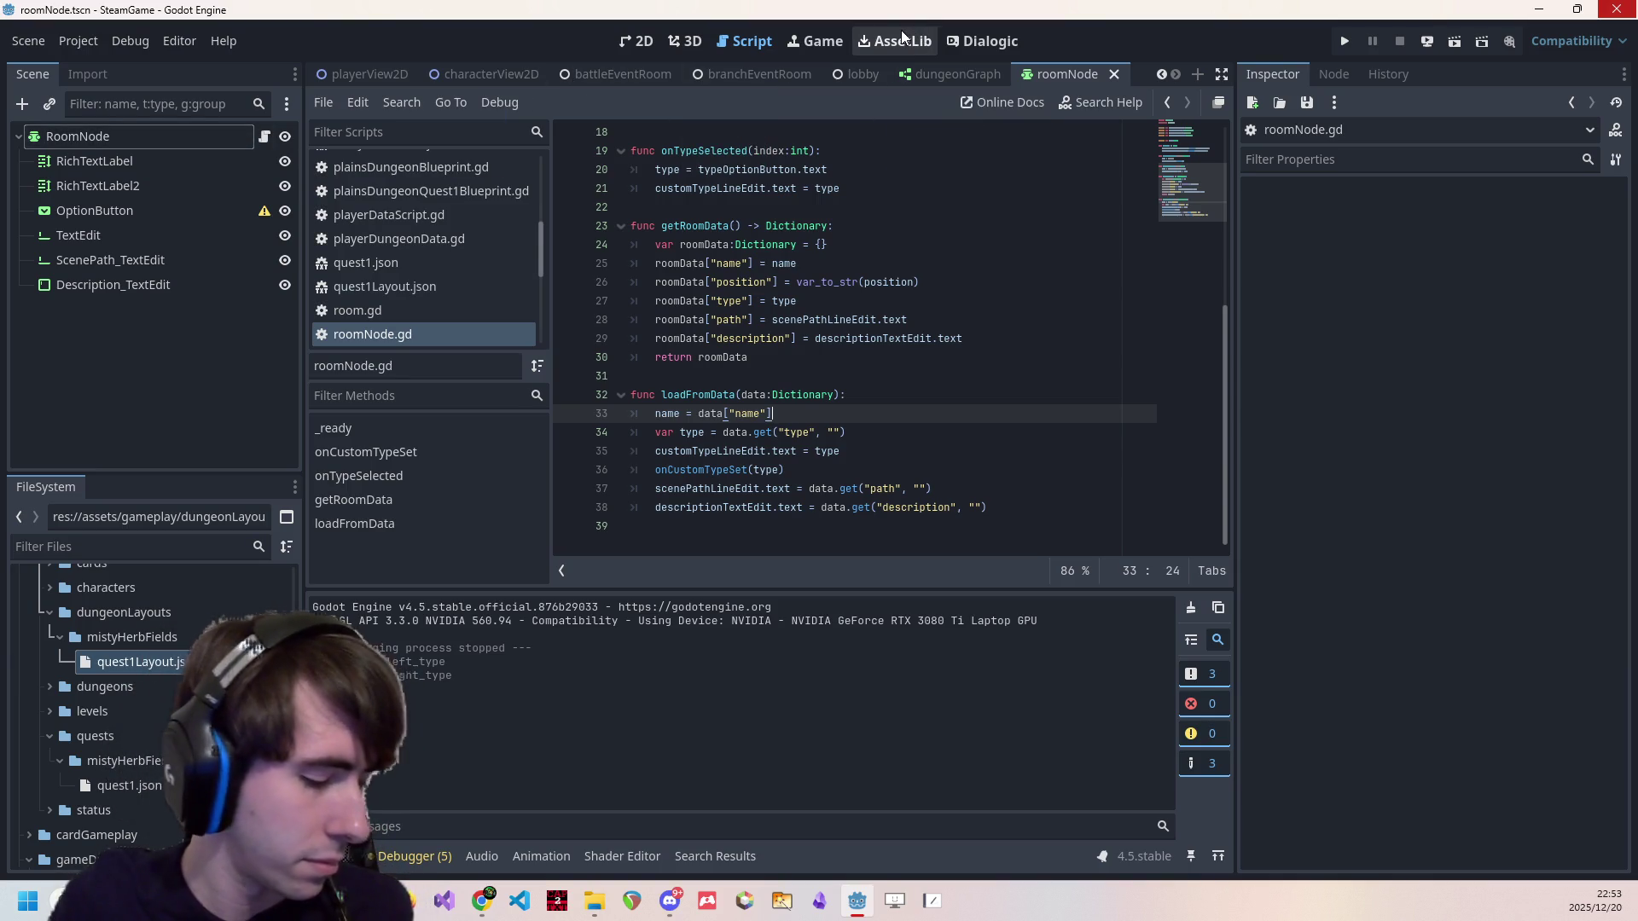
click(943, 75)
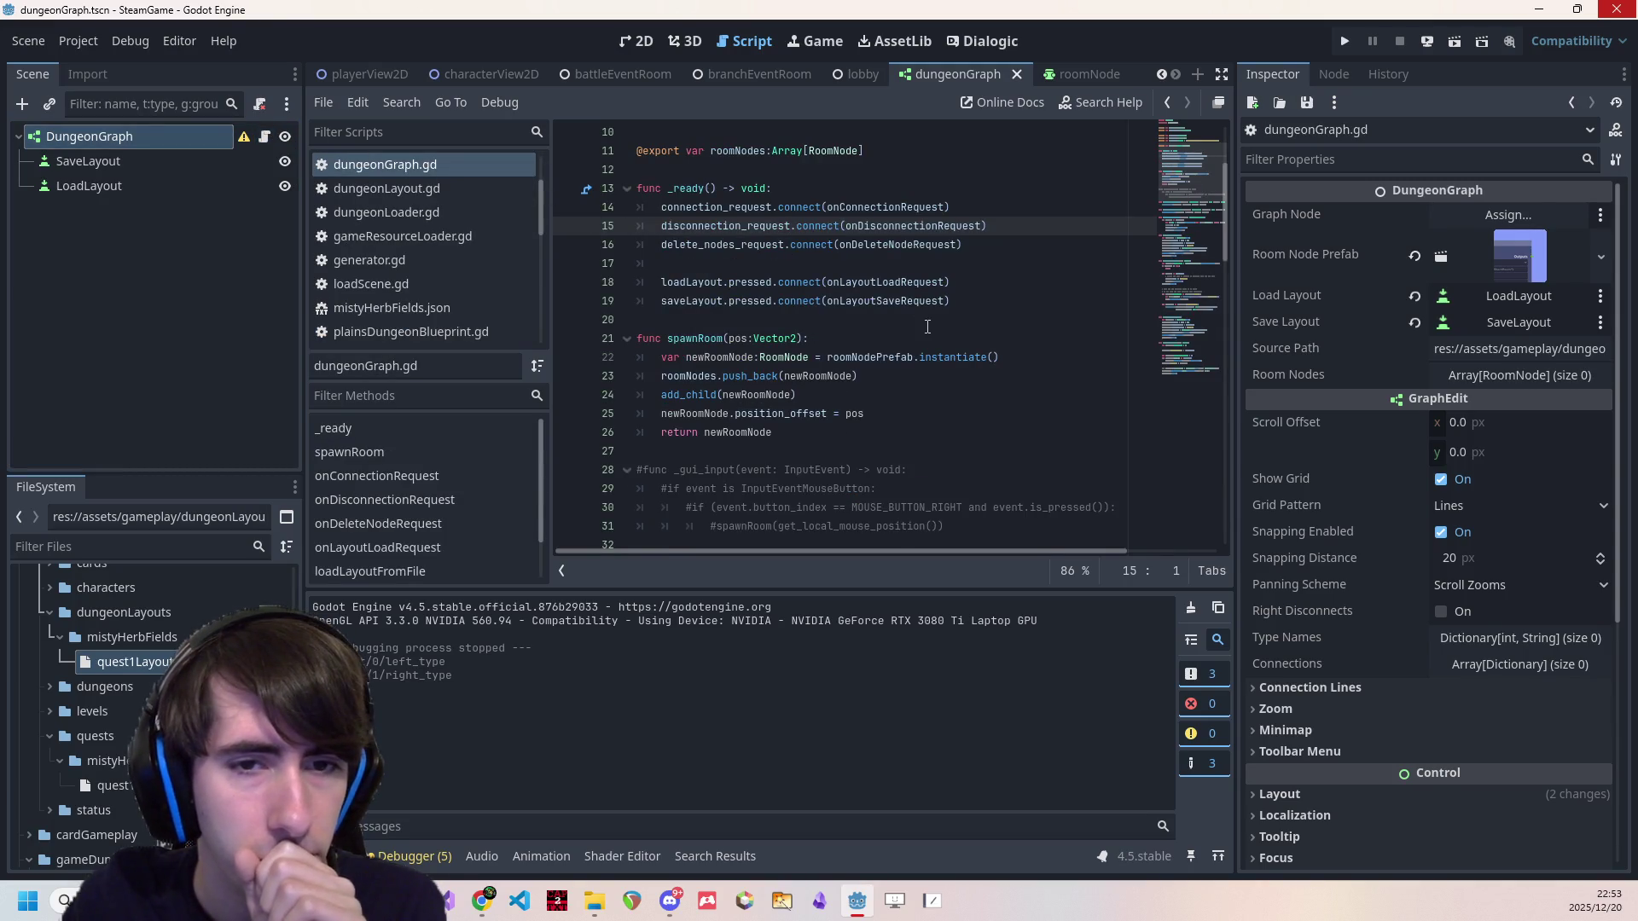
click(887, 446)
scroll(887, 445, down, 5)
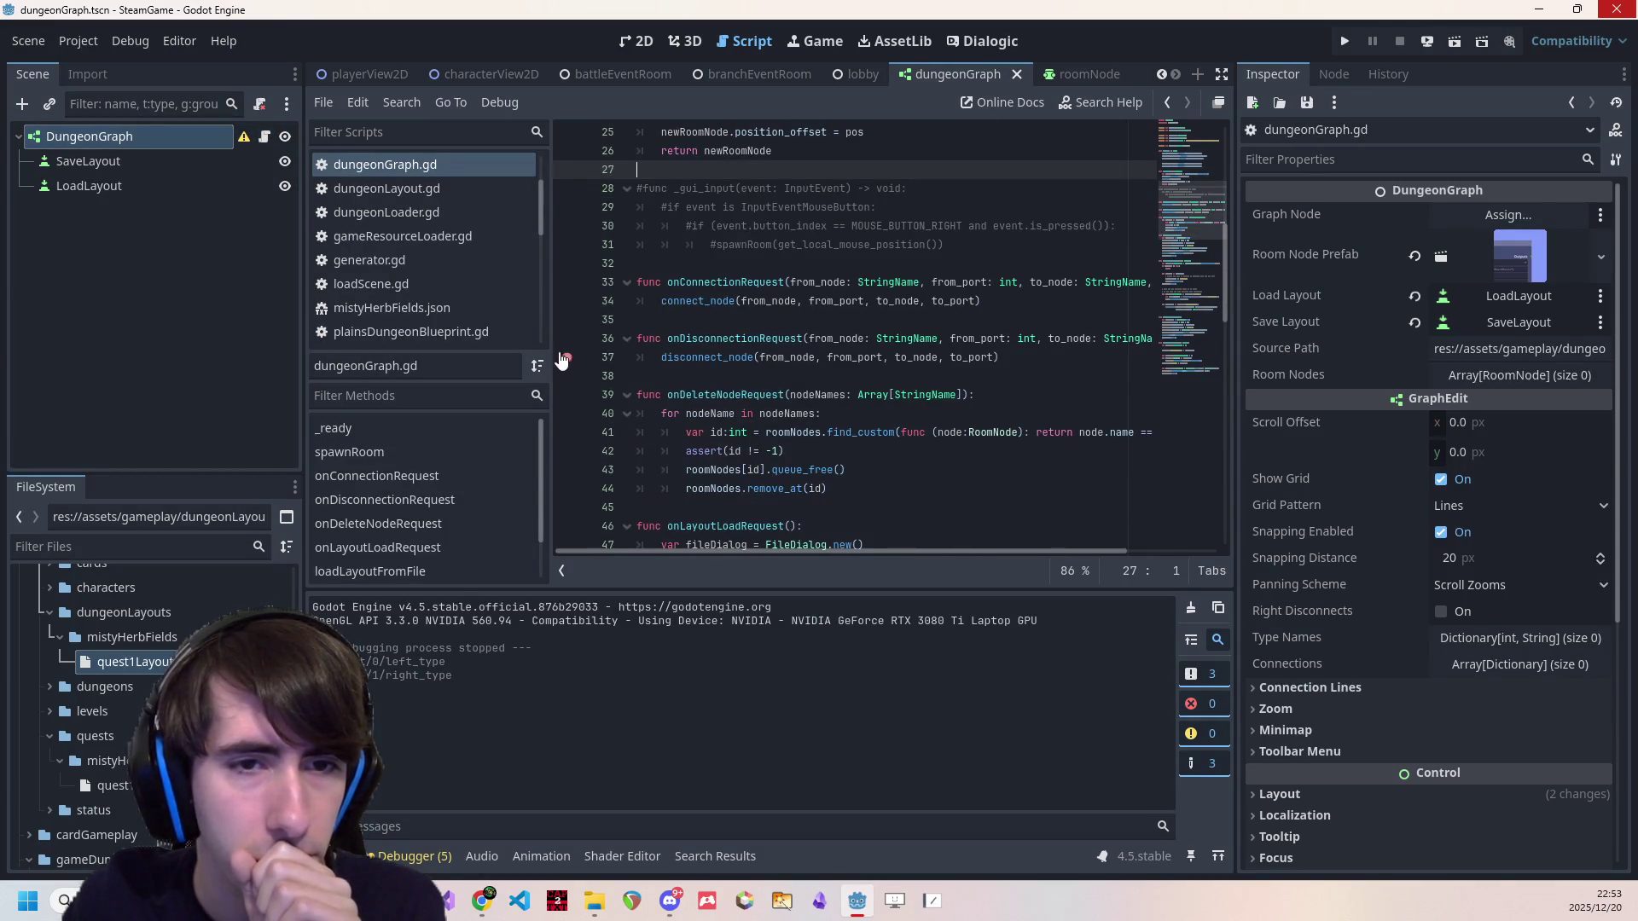
double_click(744, 351)
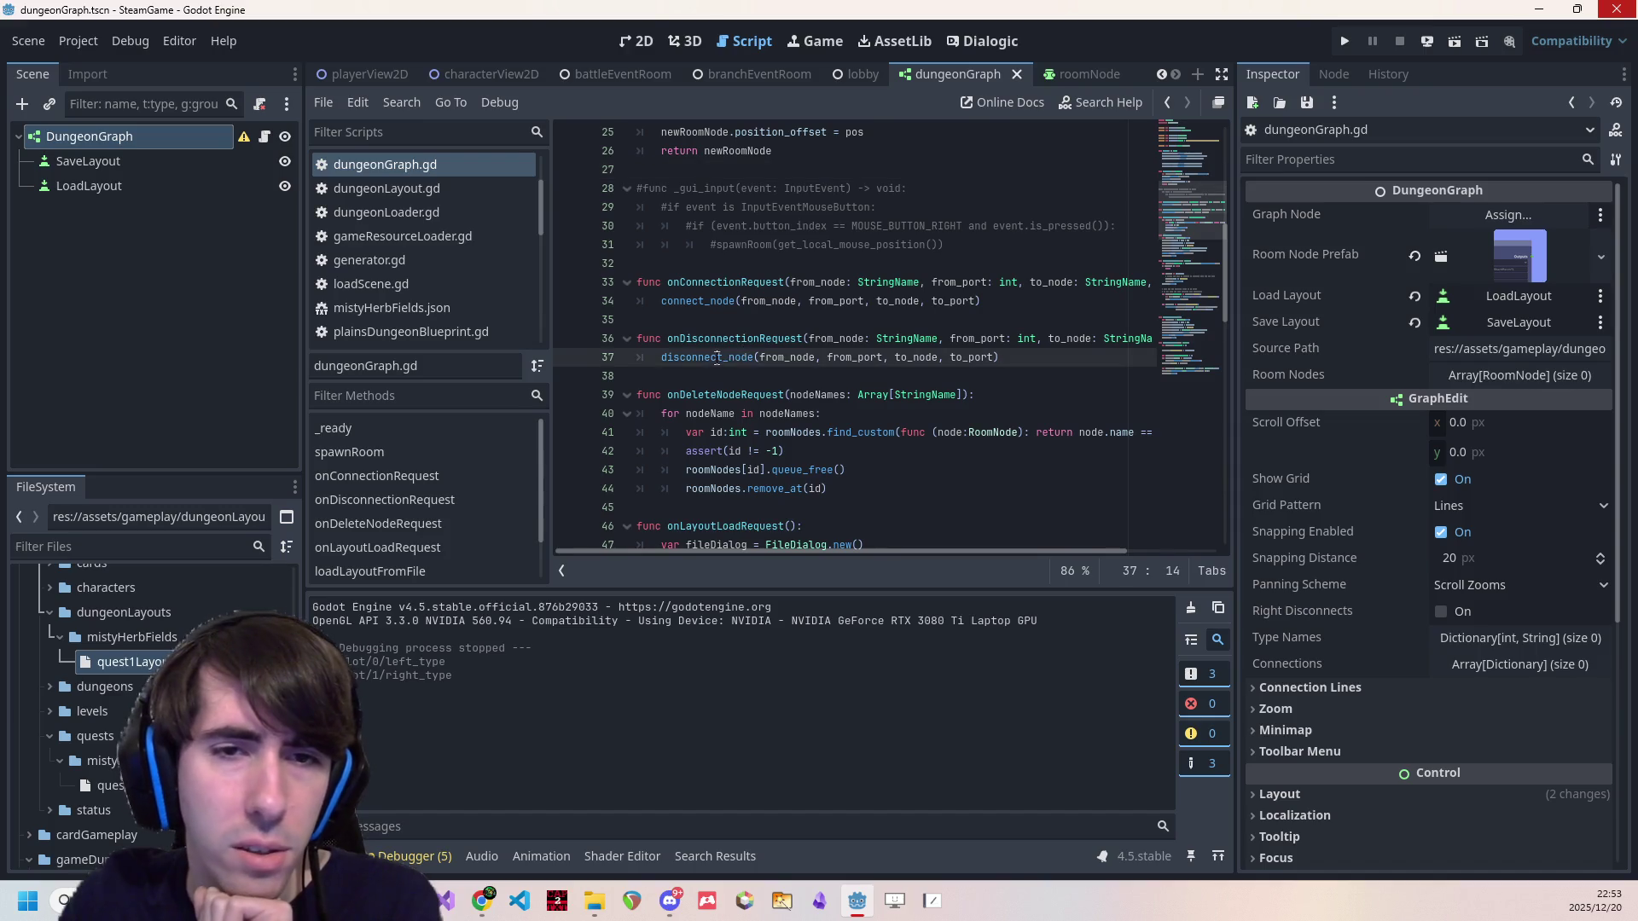
scroll(715, 358, up, 2)
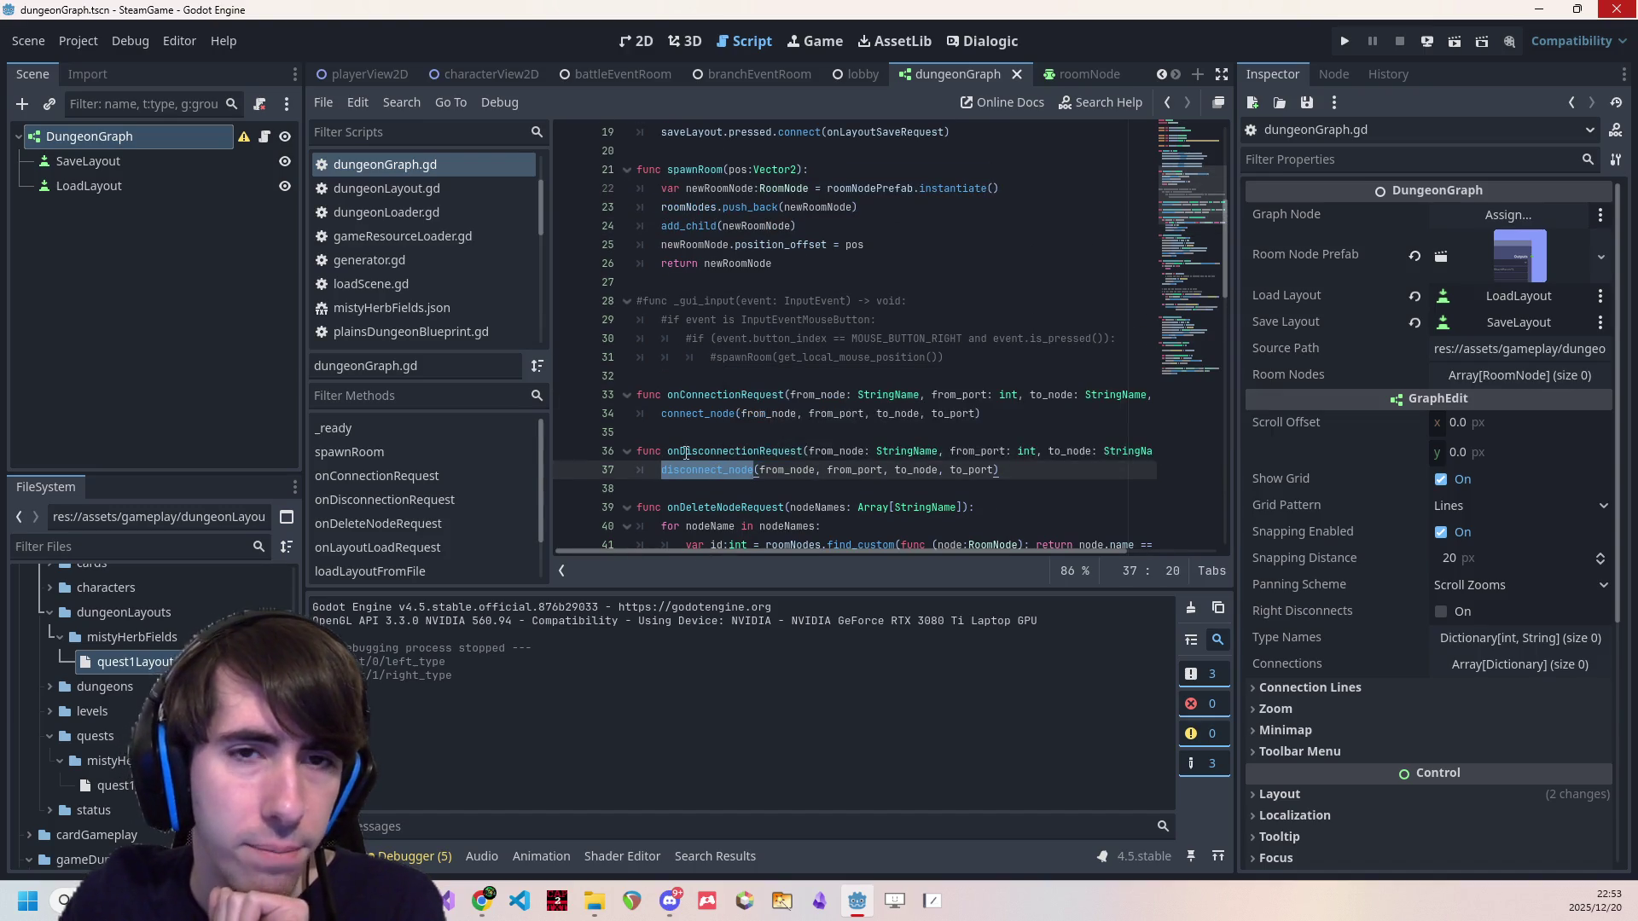
scroll(674, 440, up, 4)
scroll(679, 452, down, 2)
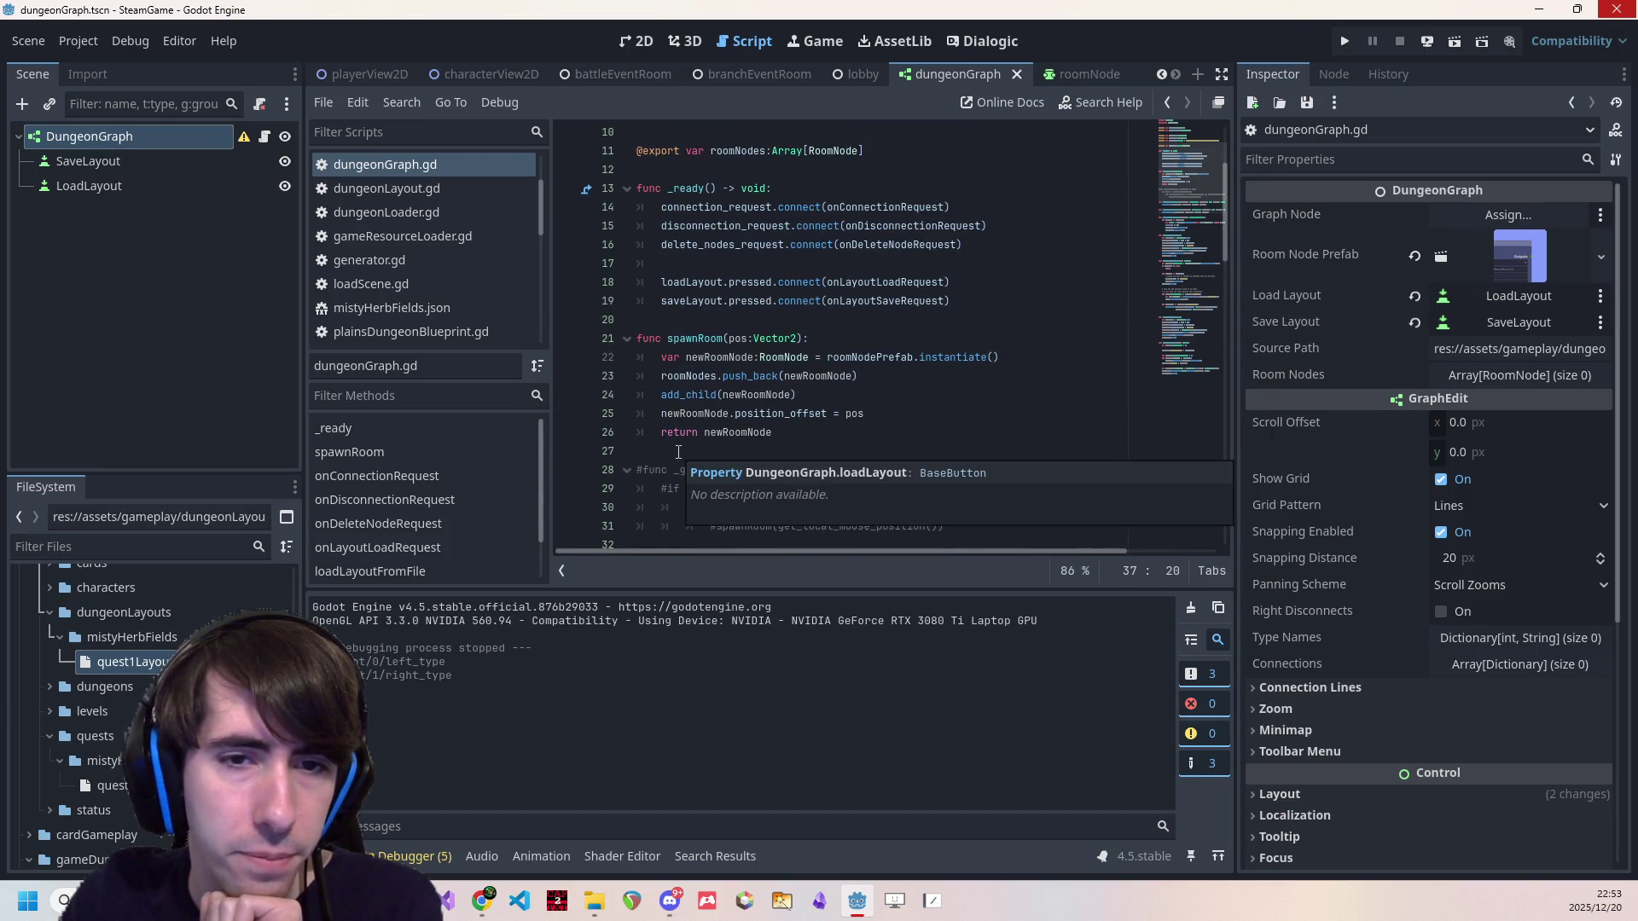
scroll(679, 452, down, 7)
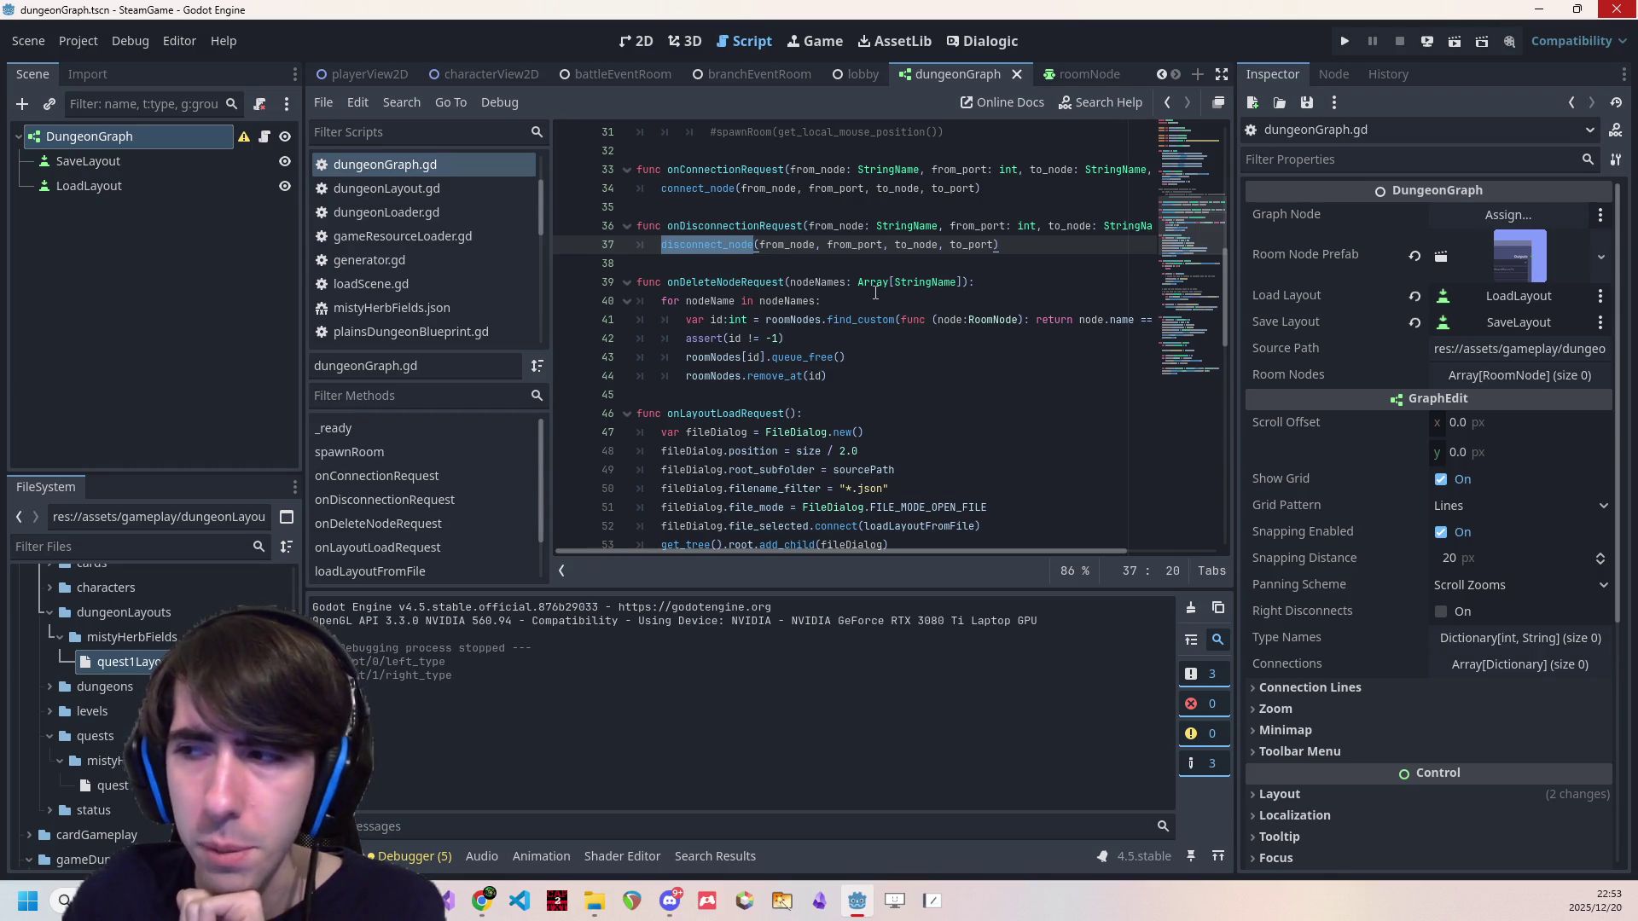
scroll(869, 289, down, 3)
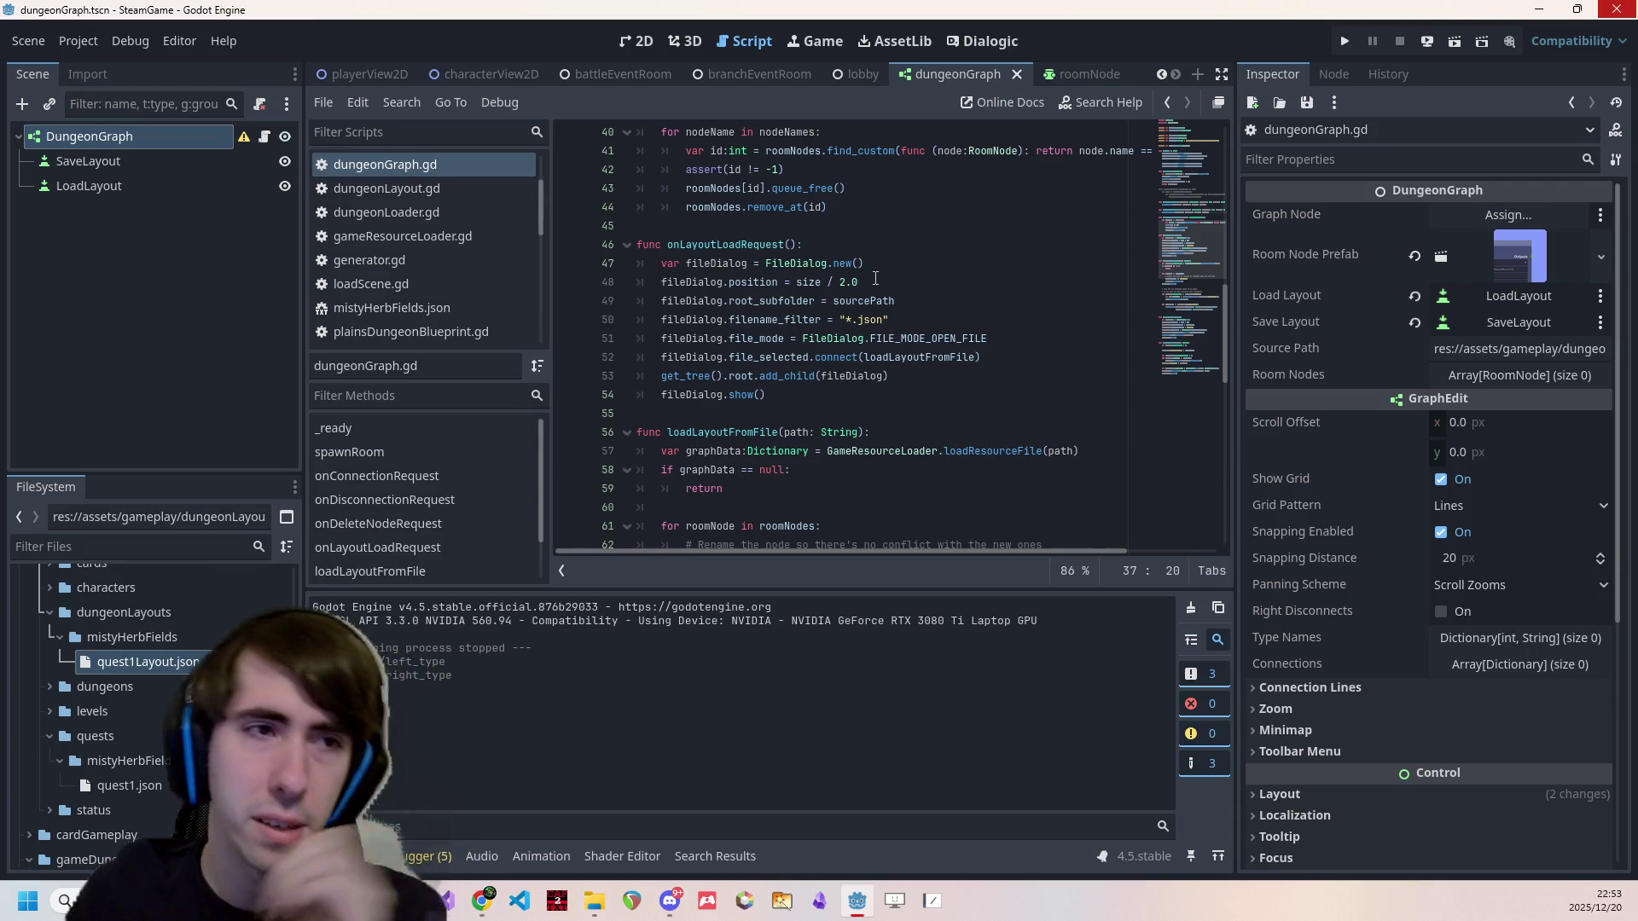
scroll(875, 279, down, 5)
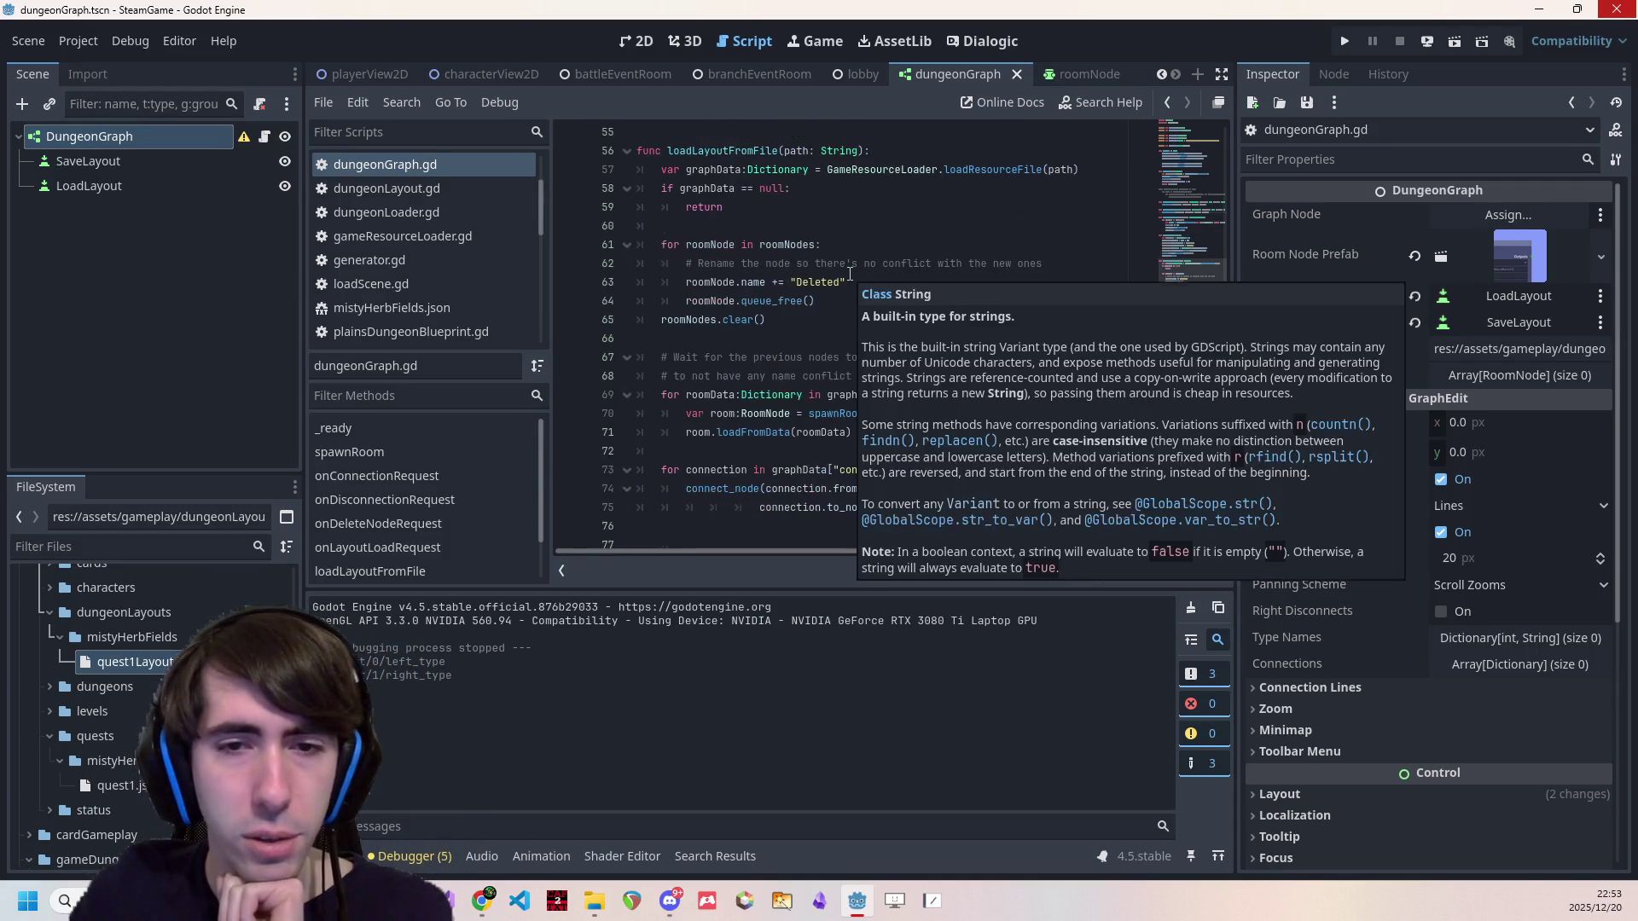
scroll(850, 275, down, 2)
scroll(850, 275, up, 2)
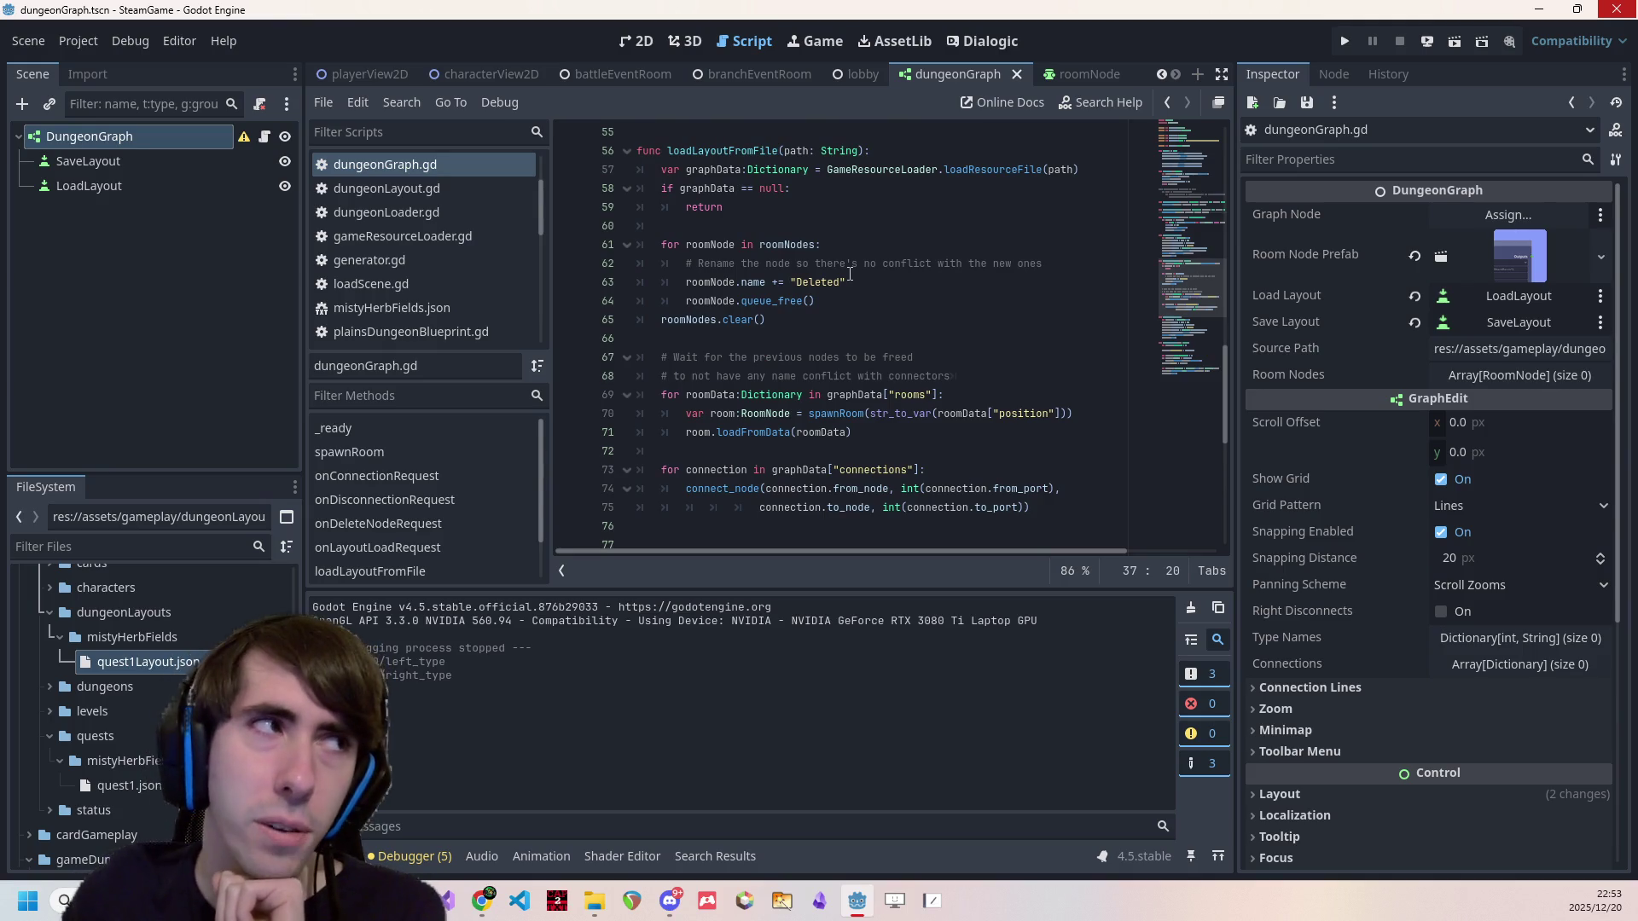
scroll(850, 274, up, 4)
scroll(836, 299, down, 9)
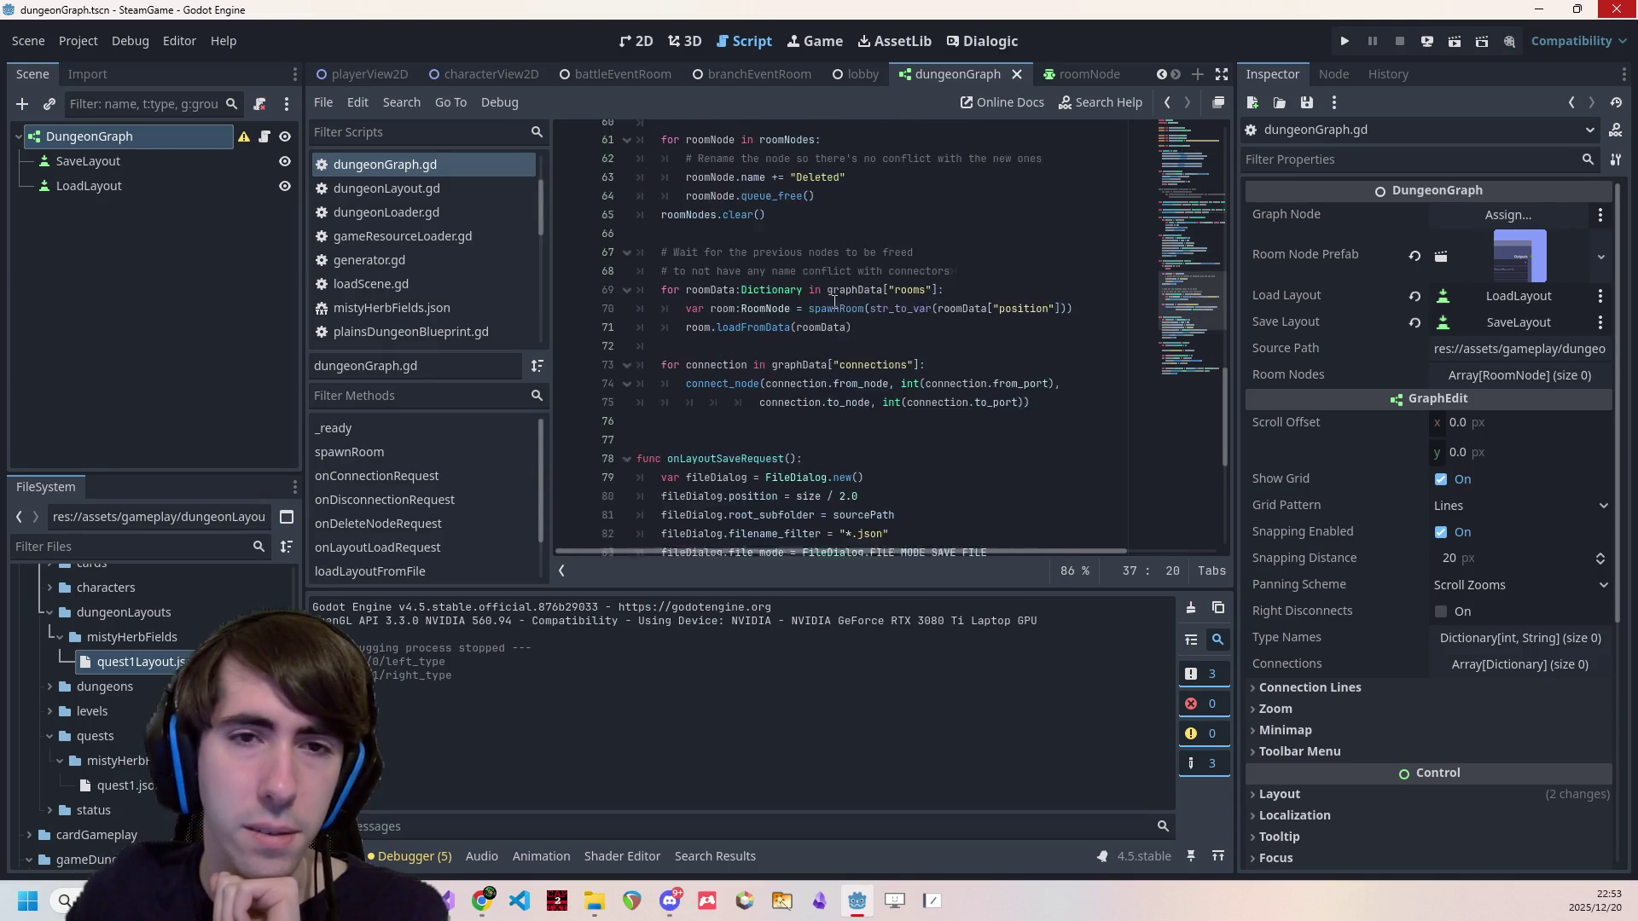
scroll(836, 301, up, 9)
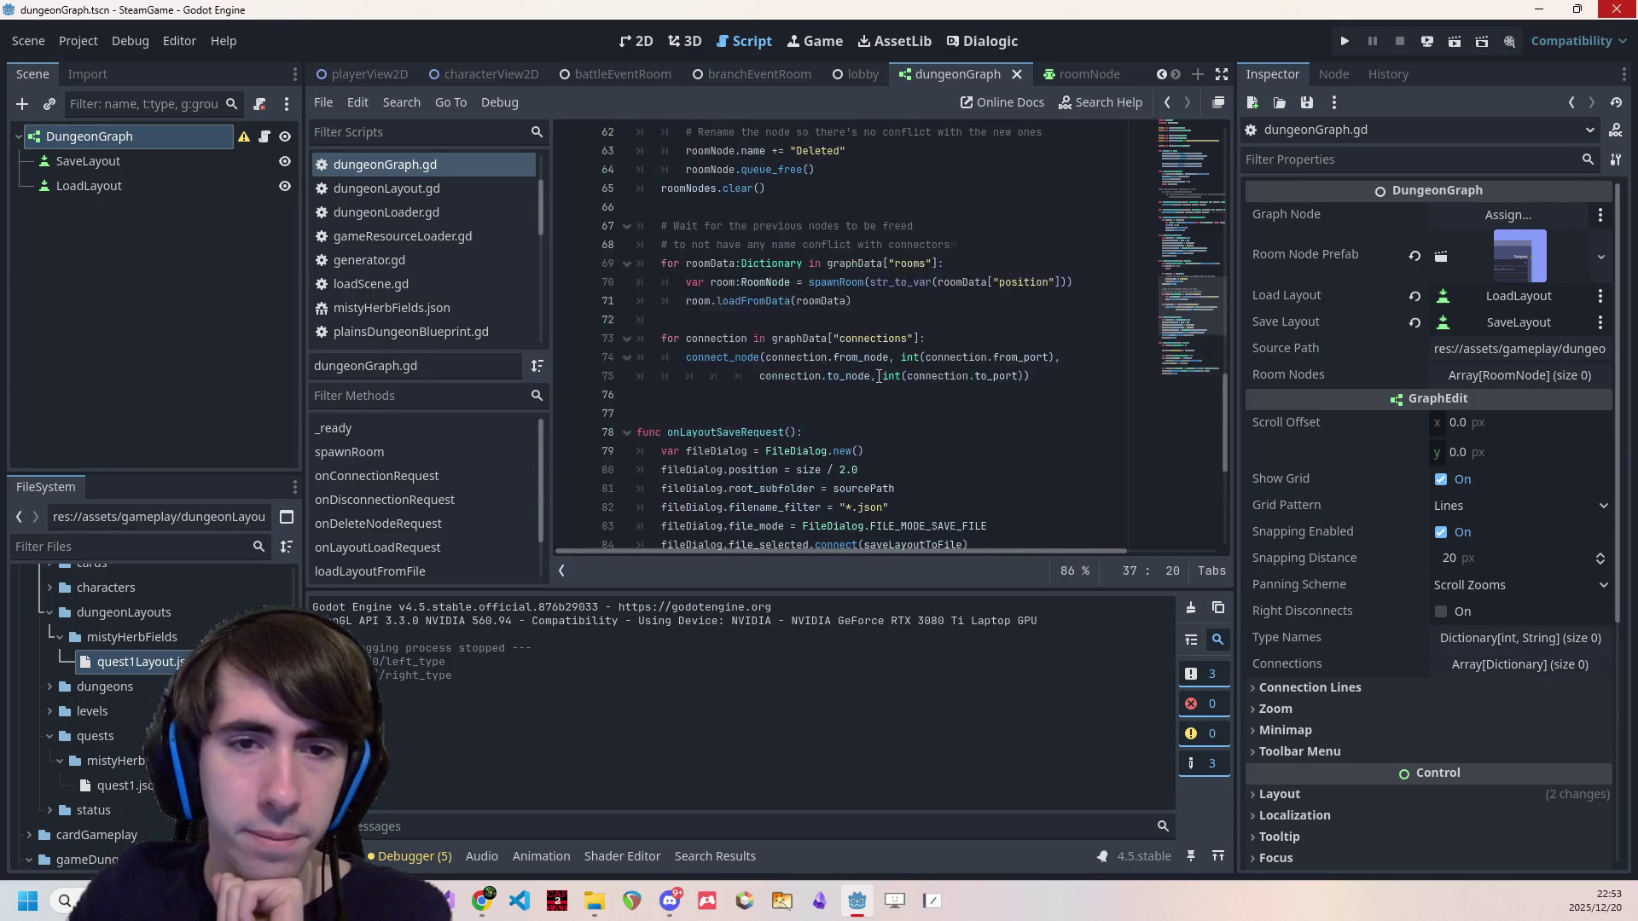
scroll(895, 341, up, 5)
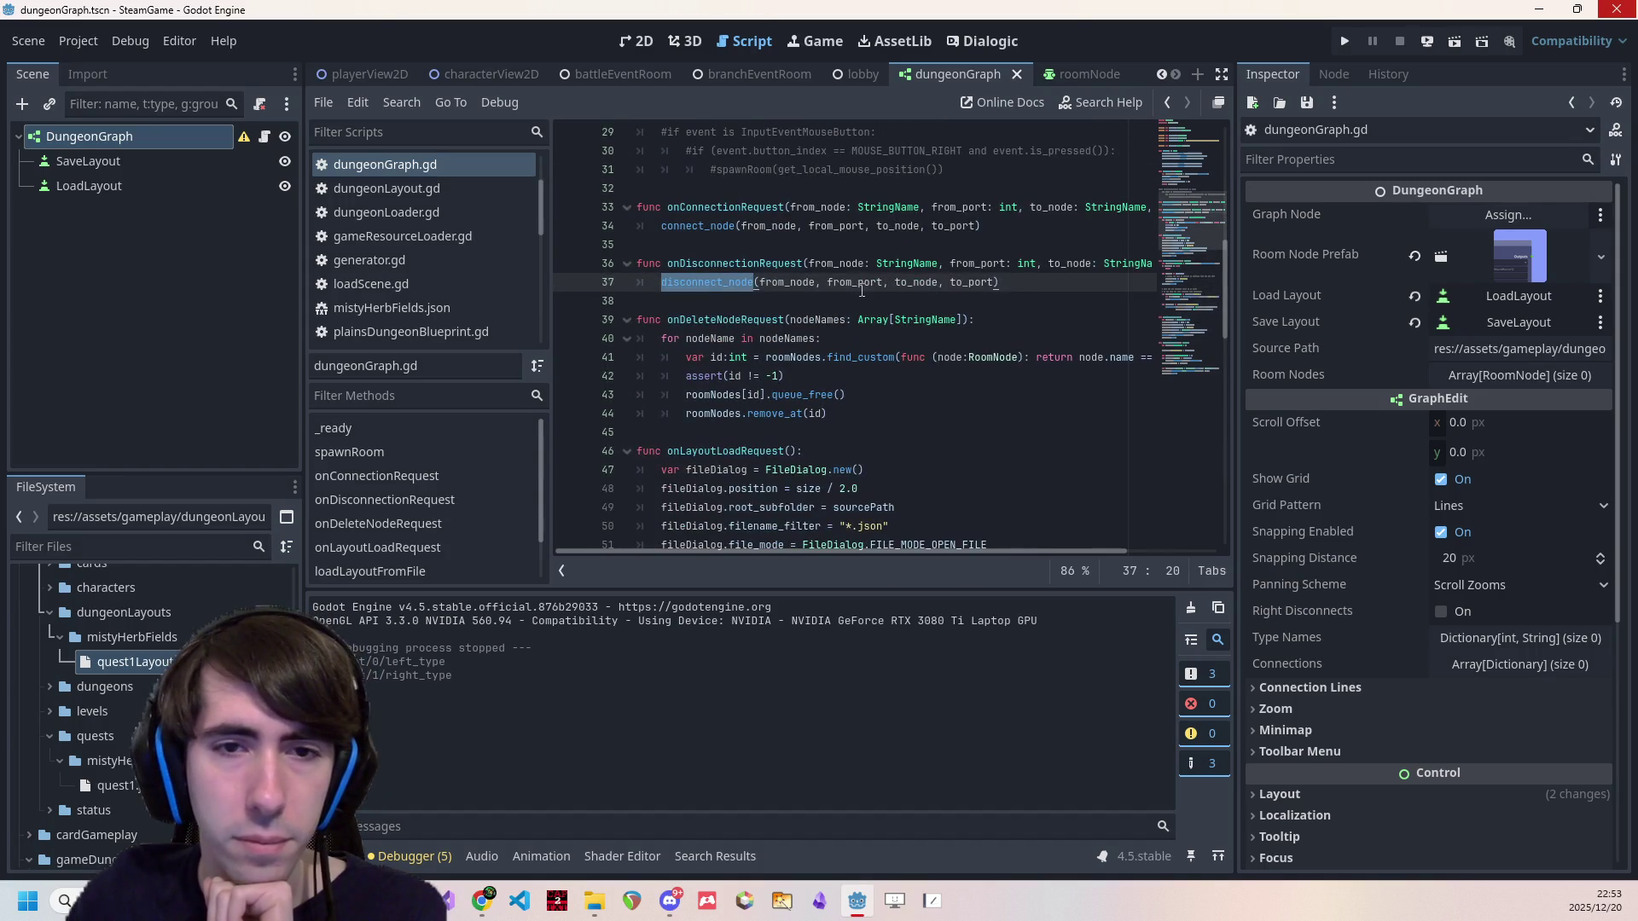
scroll(863, 290, up, 8)
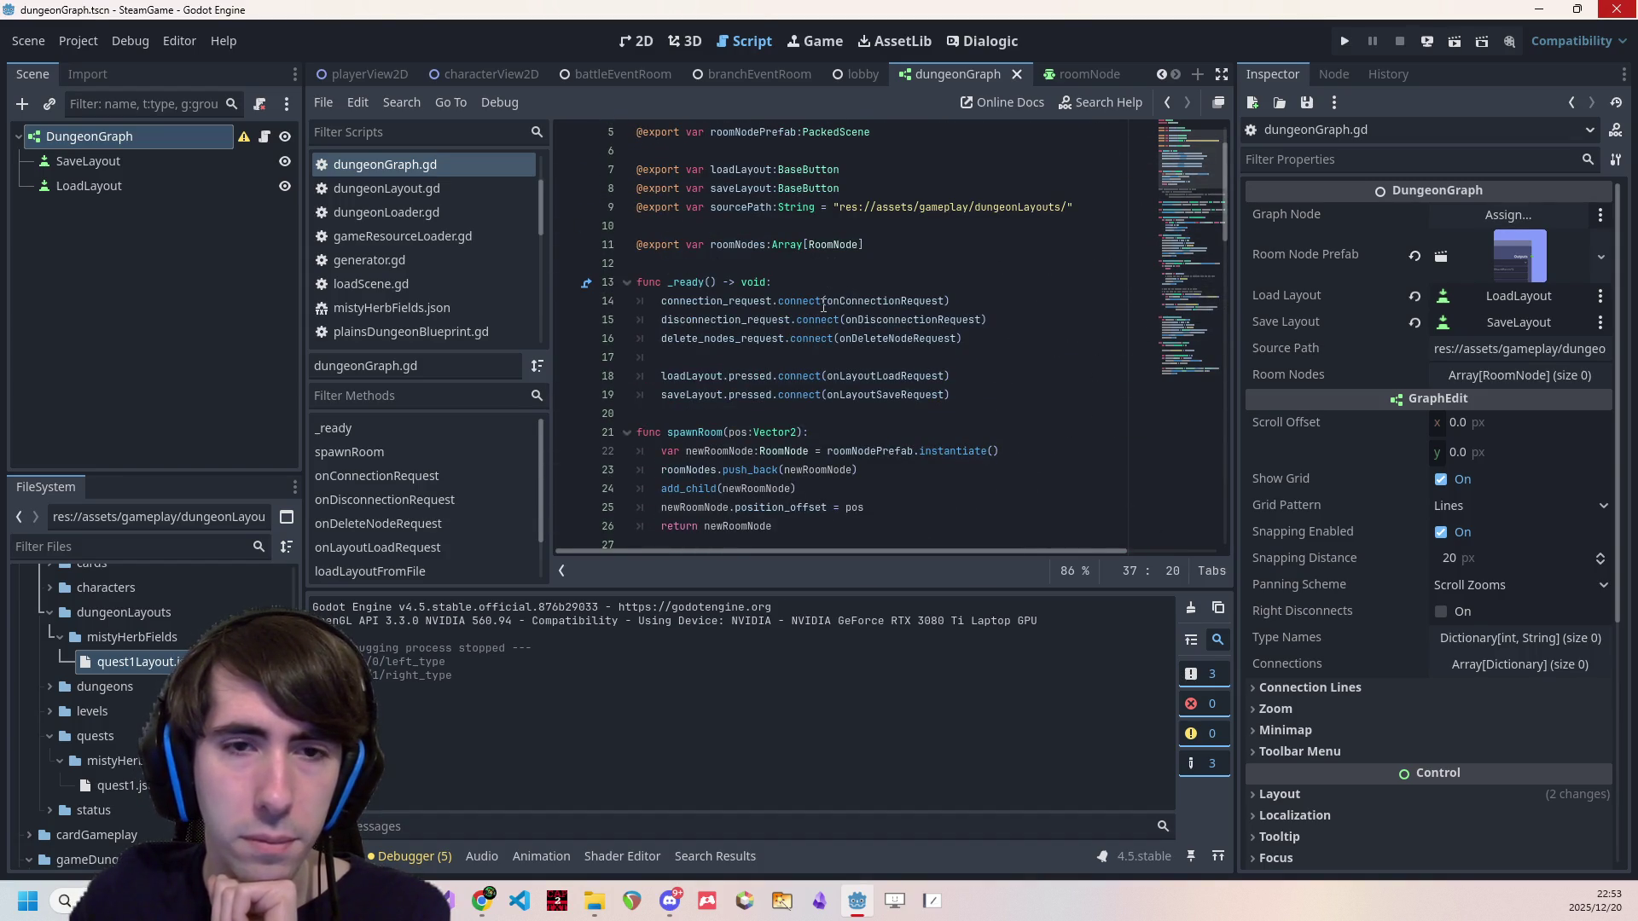
scroll(824, 306, down, 6)
click(708, 339)
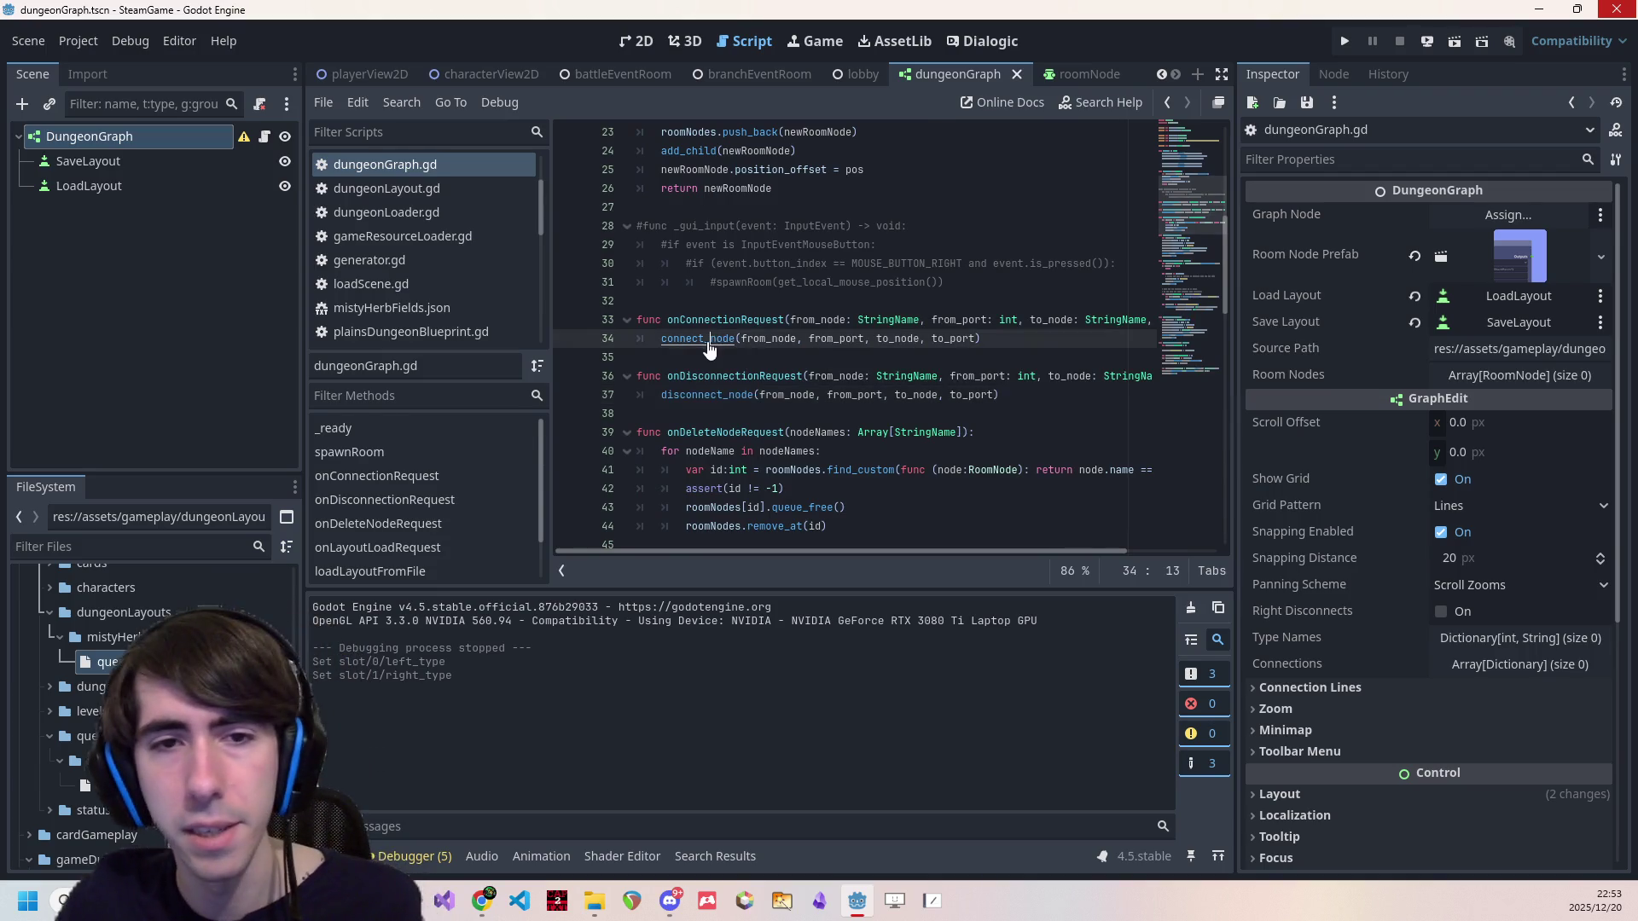
Open the GraphEdit reference for connect_node and read that duplicate connections are not created
ctrl+click(708, 340)
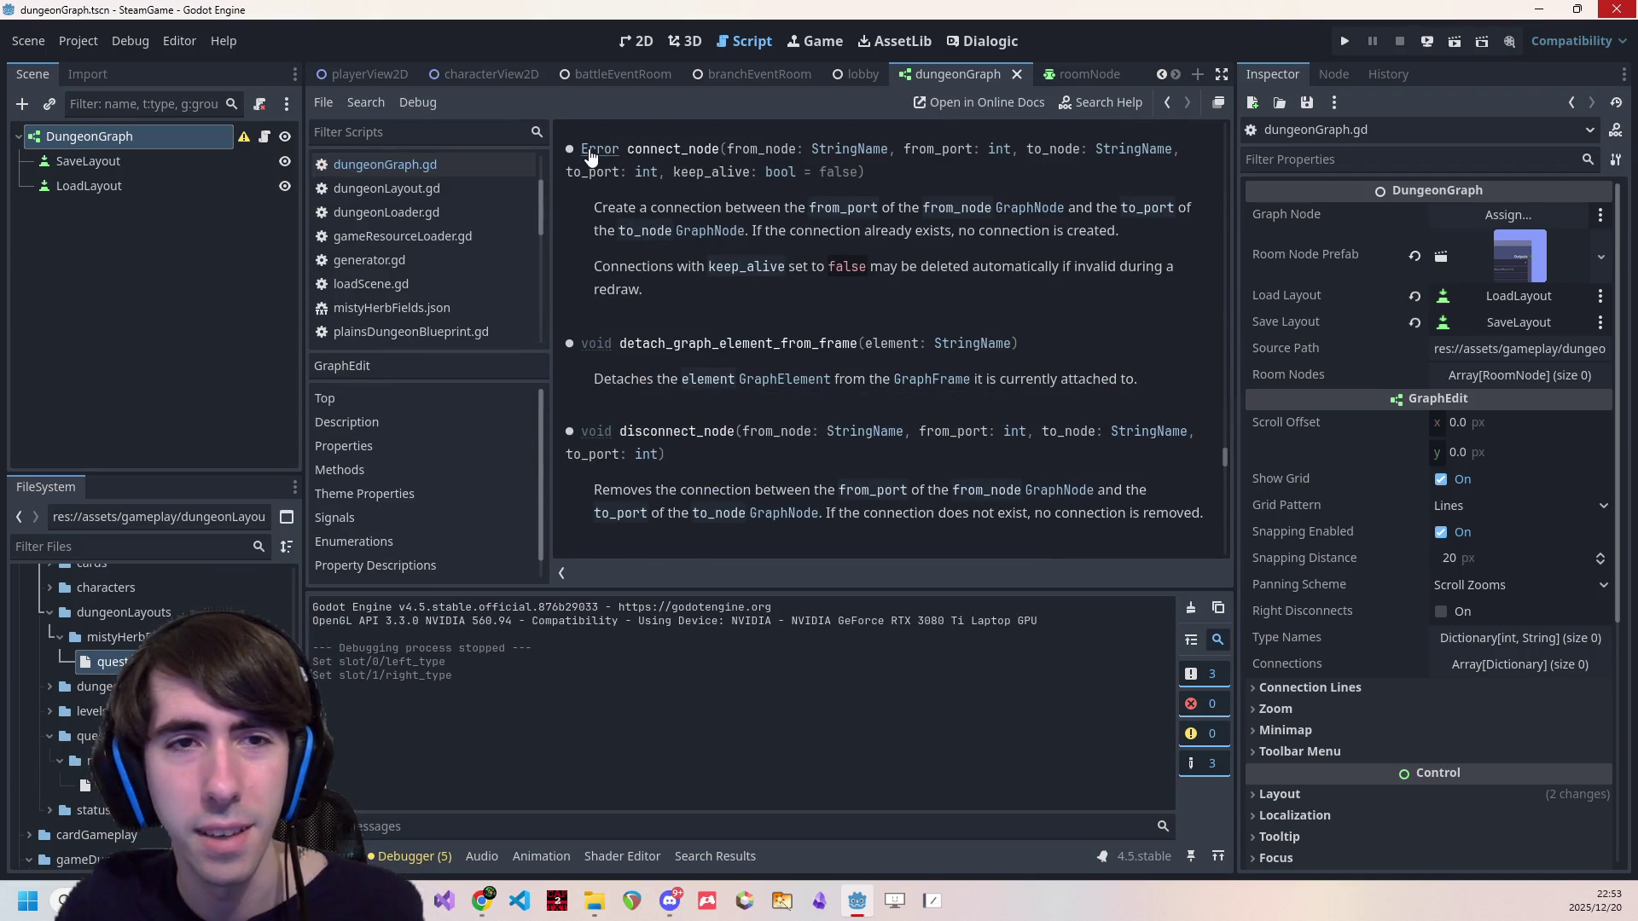
drag(708, 208, 923, 207)
click(923, 207)
drag(778, 230, 1000, 228)
click(1000, 228)
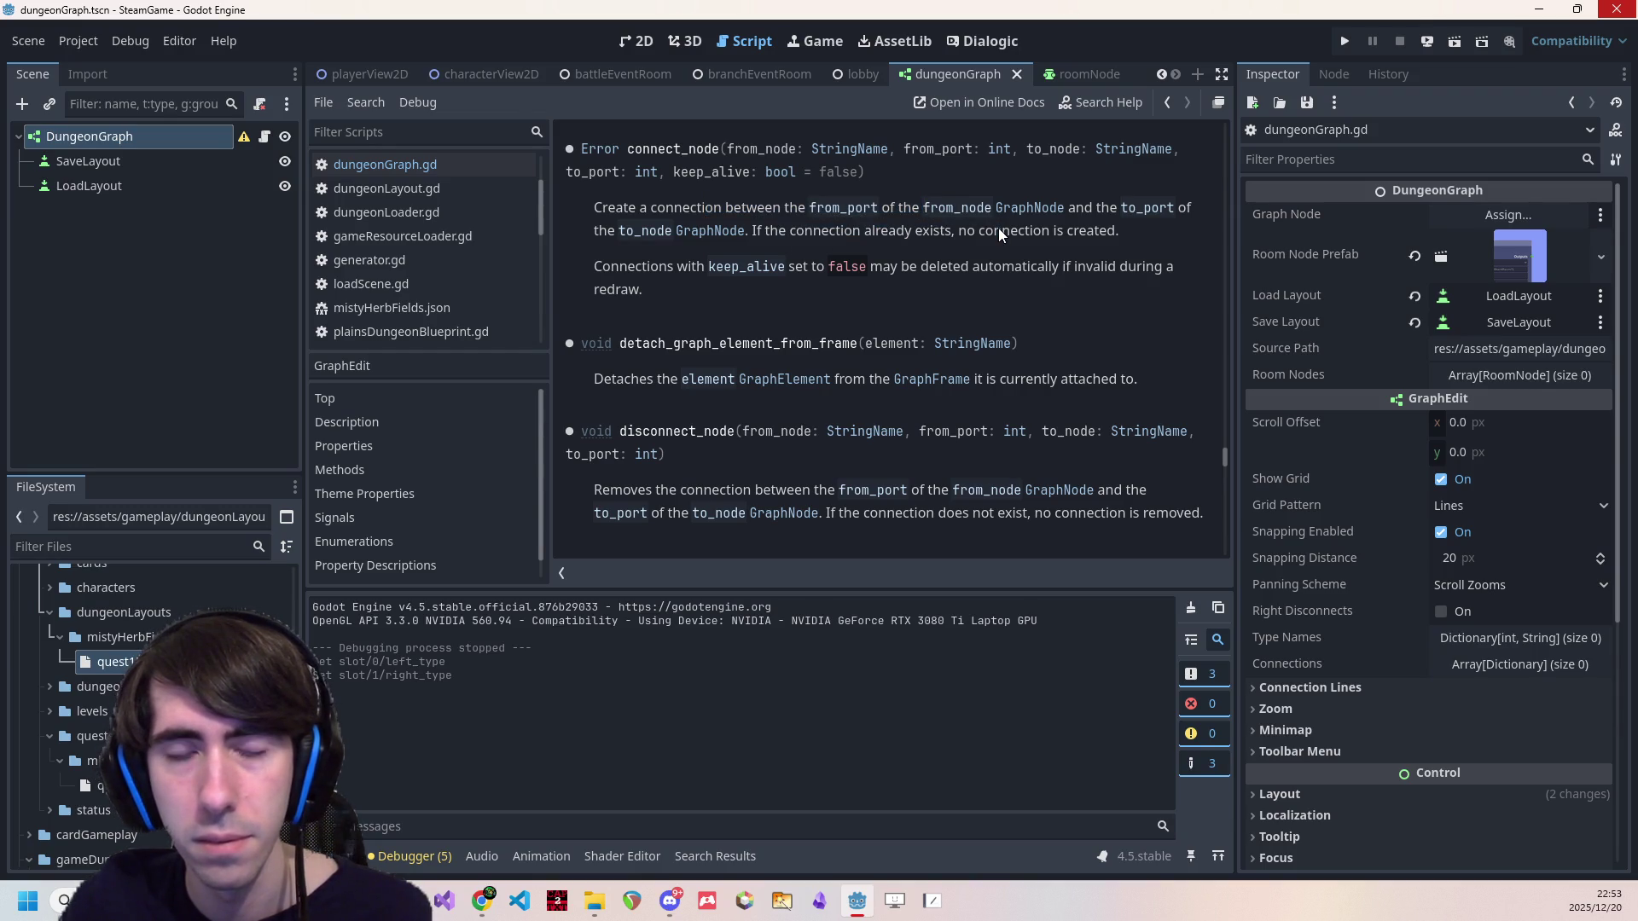
mouse_move(795, 229)
mouse_down()
mouse_move(1116, 232)
mouse_move(1078, 238)
mouse_up()
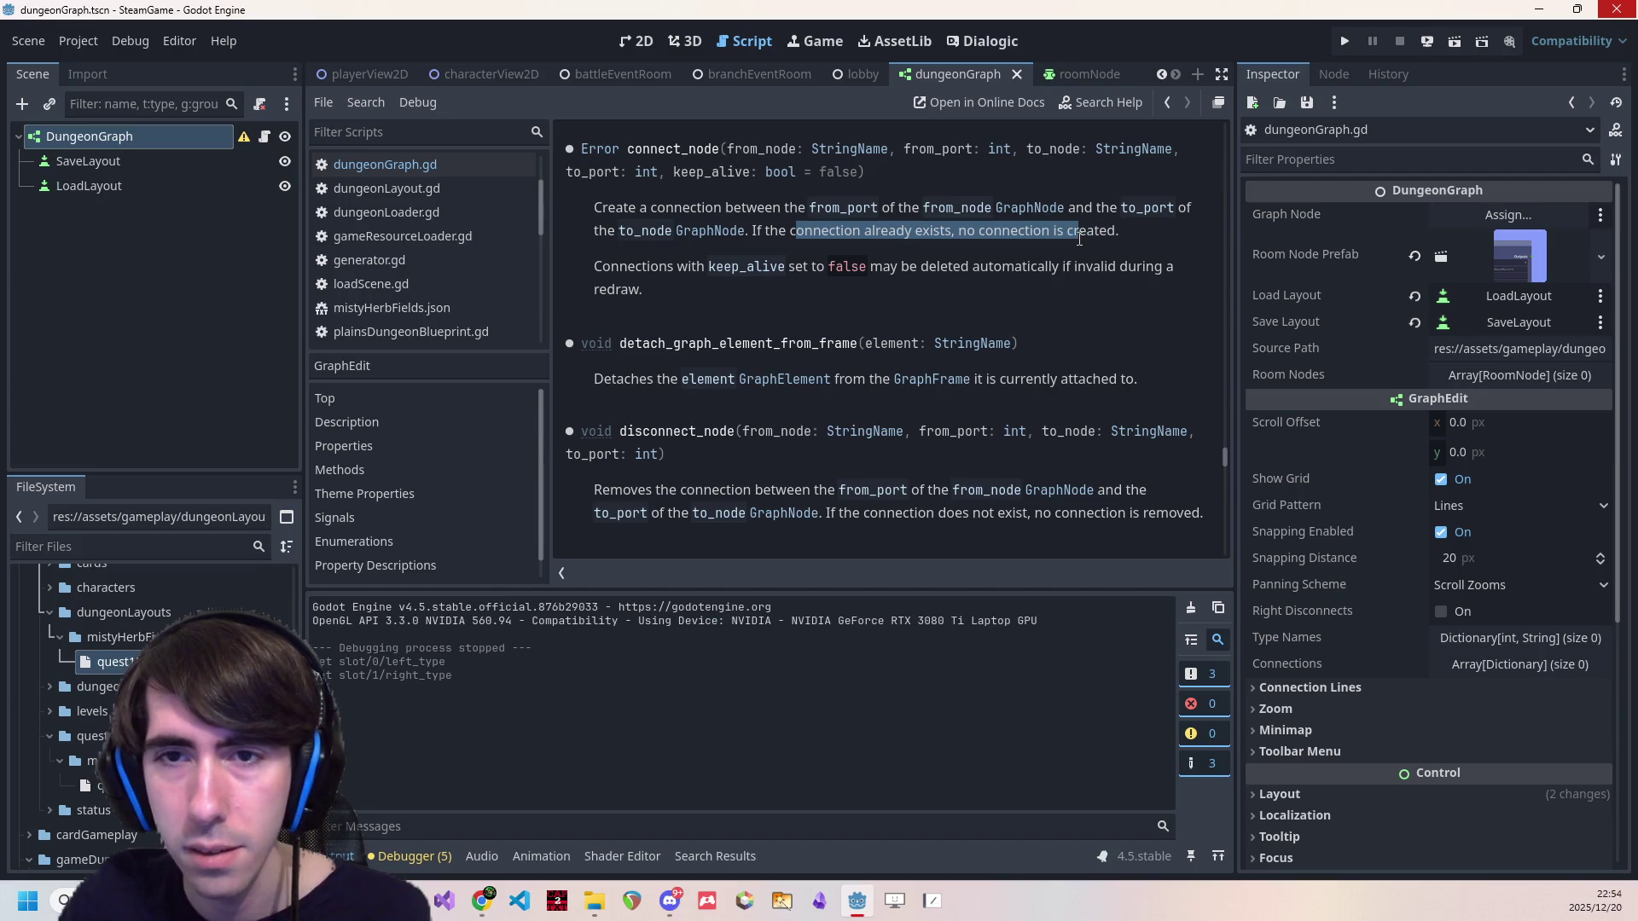
click(1077, 239)
Scroll down the method list and study the get_connection_line method
scroll(744, 331, down, 3)
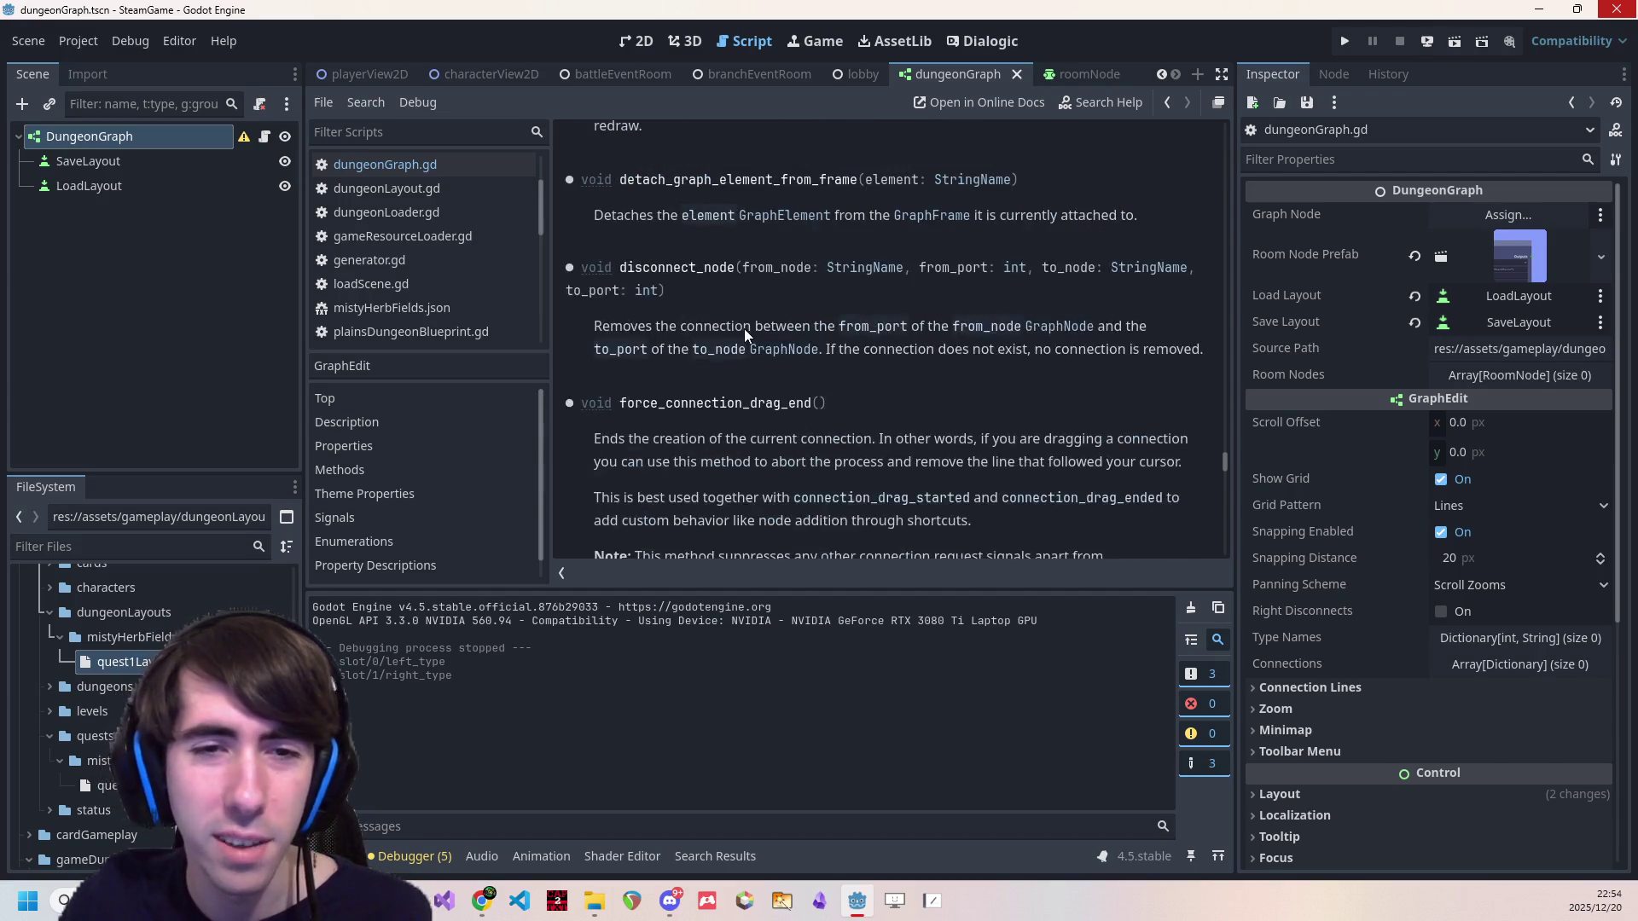
scroll(744, 329, down, 5)
scroll(744, 329, down, 2)
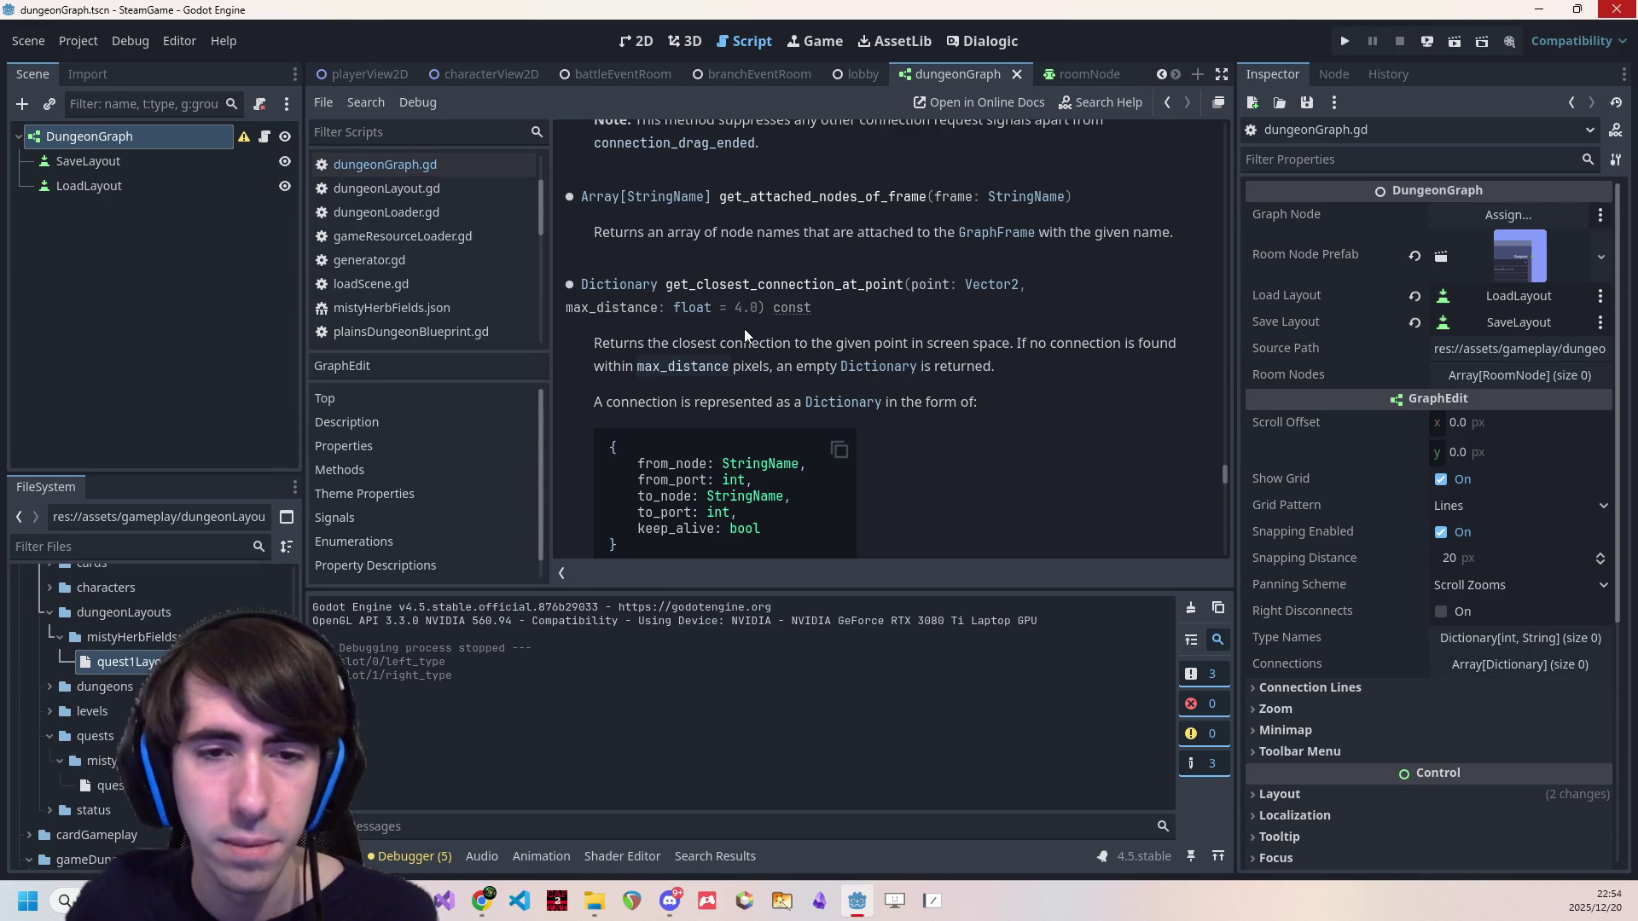
scroll(744, 329, down, 6)
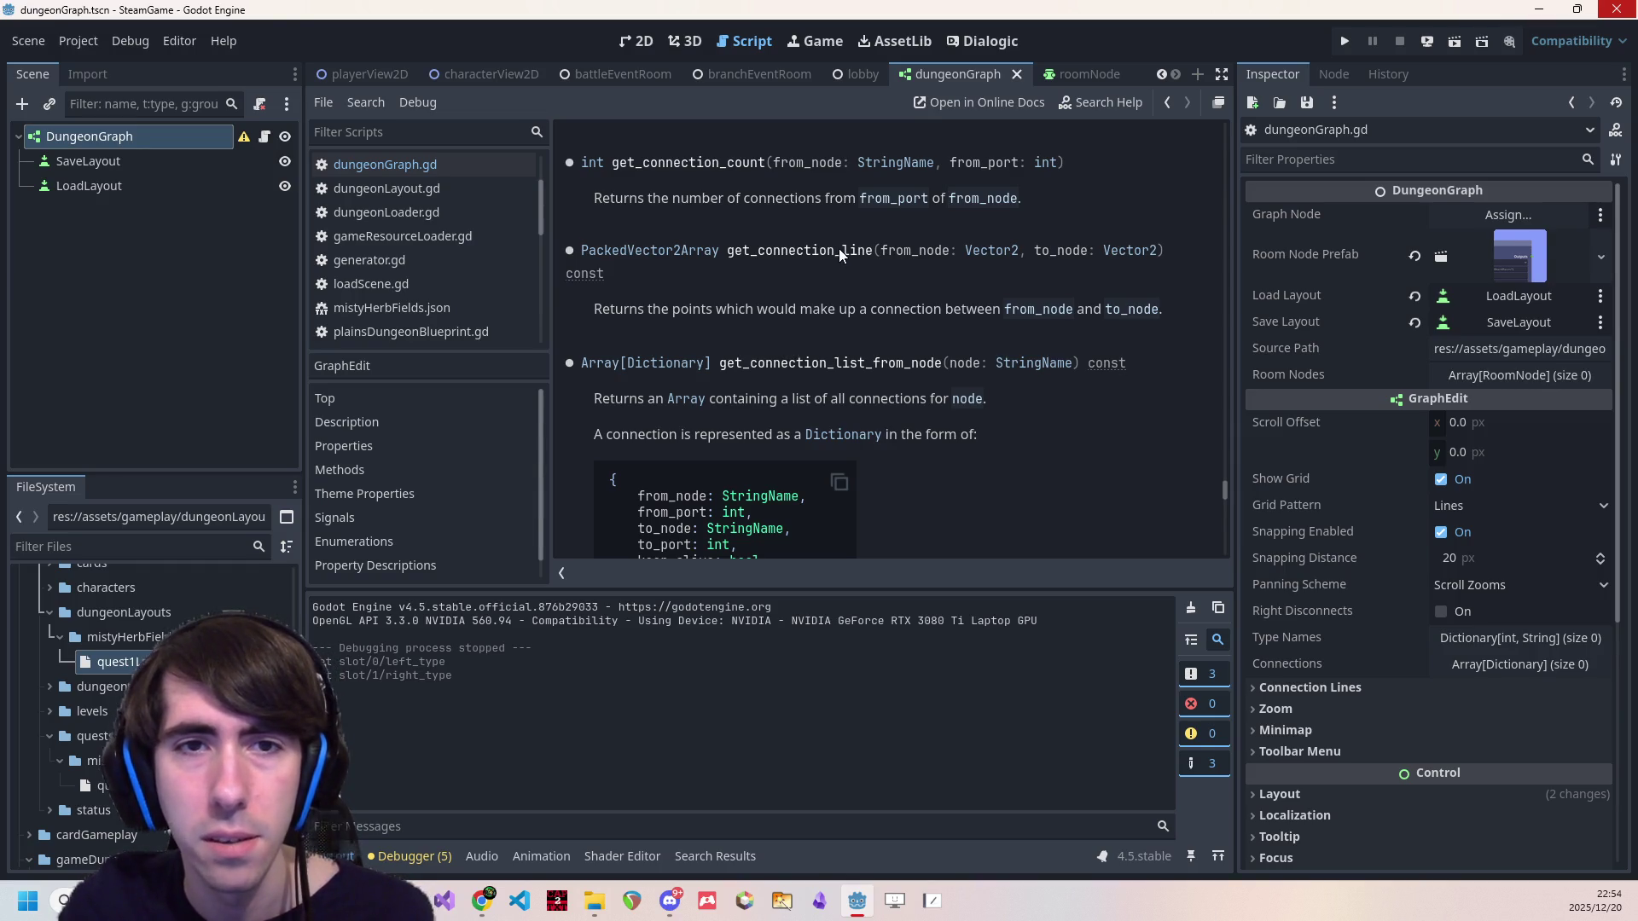
scroll(737, 229, down, 3)
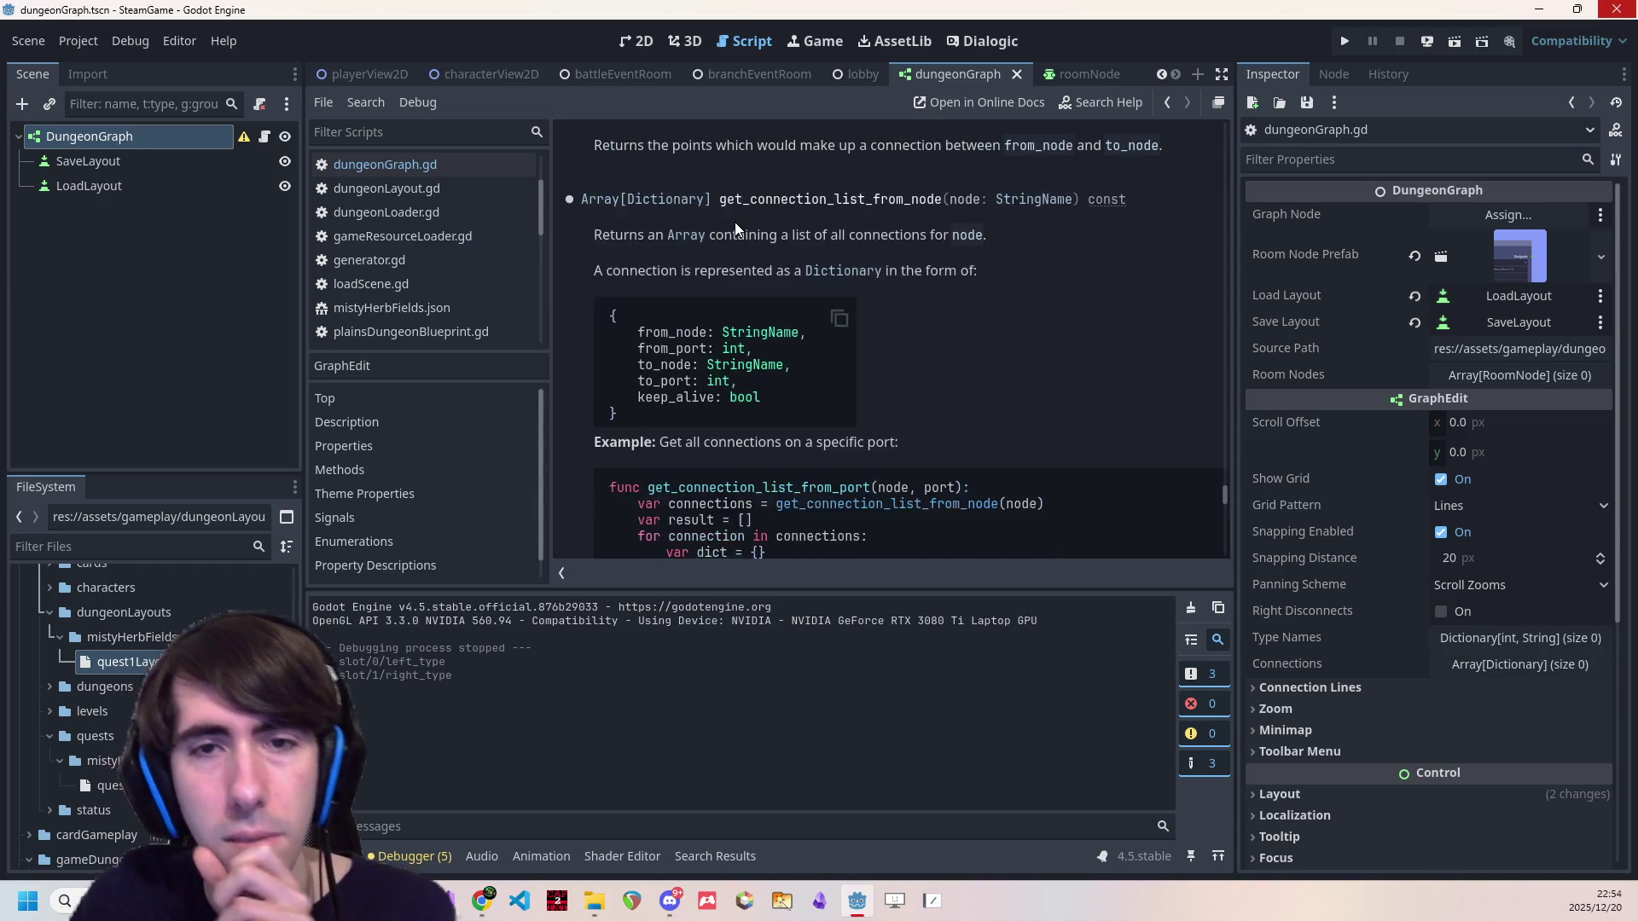
scroll(737, 228, up, 2)
double_click(761, 201)
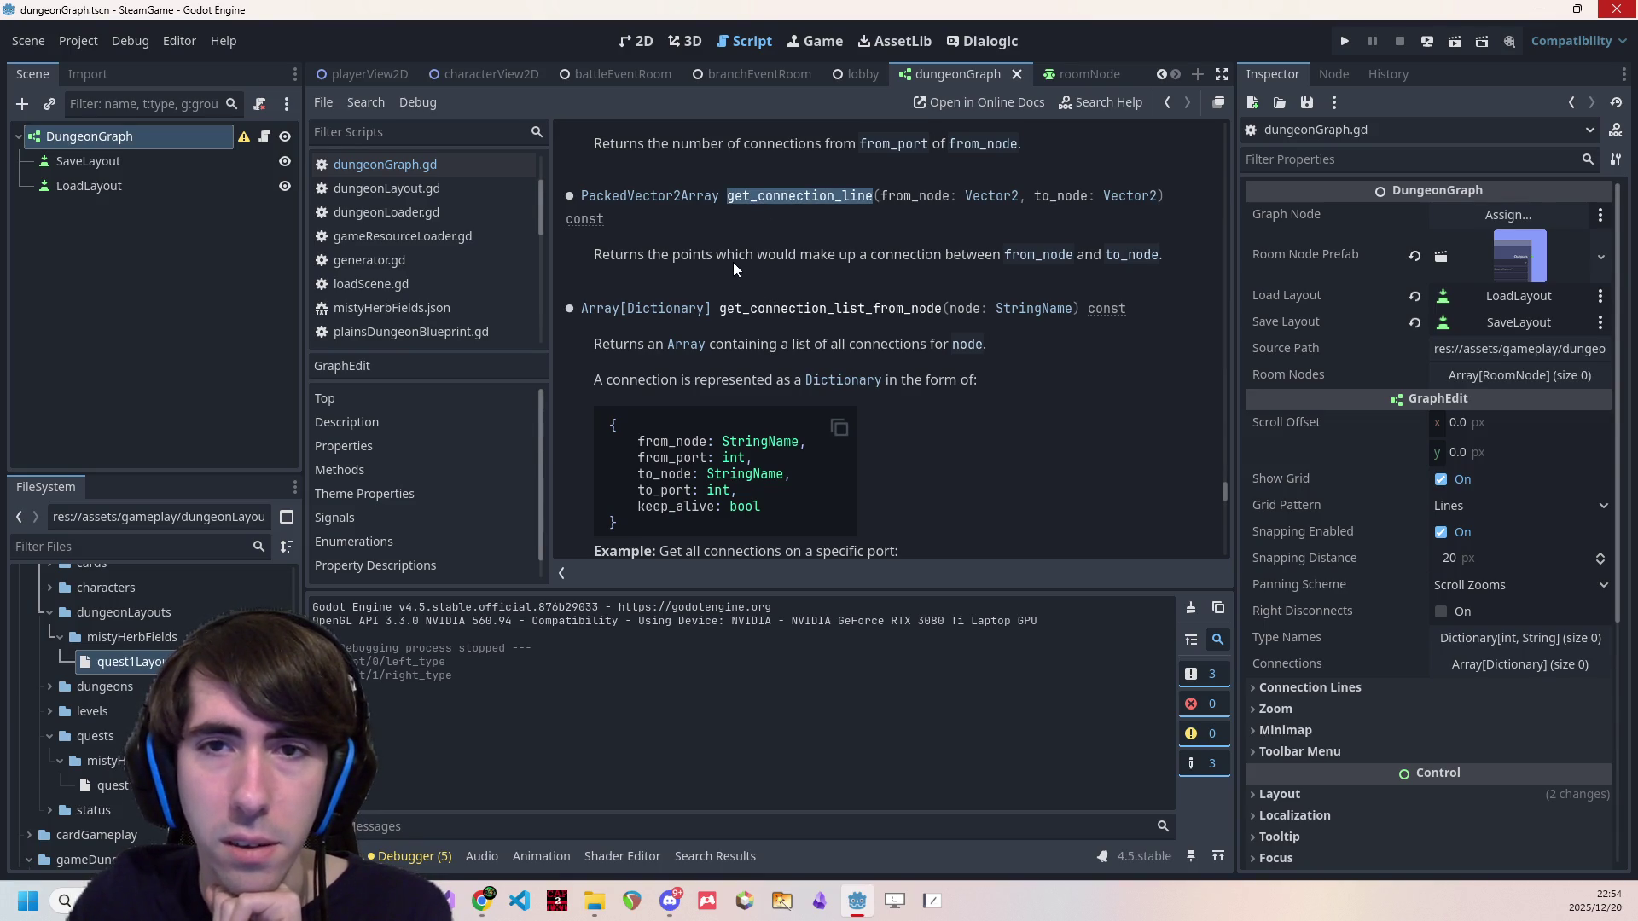
click(821, 248)
scroll(821, 254, down, 5)
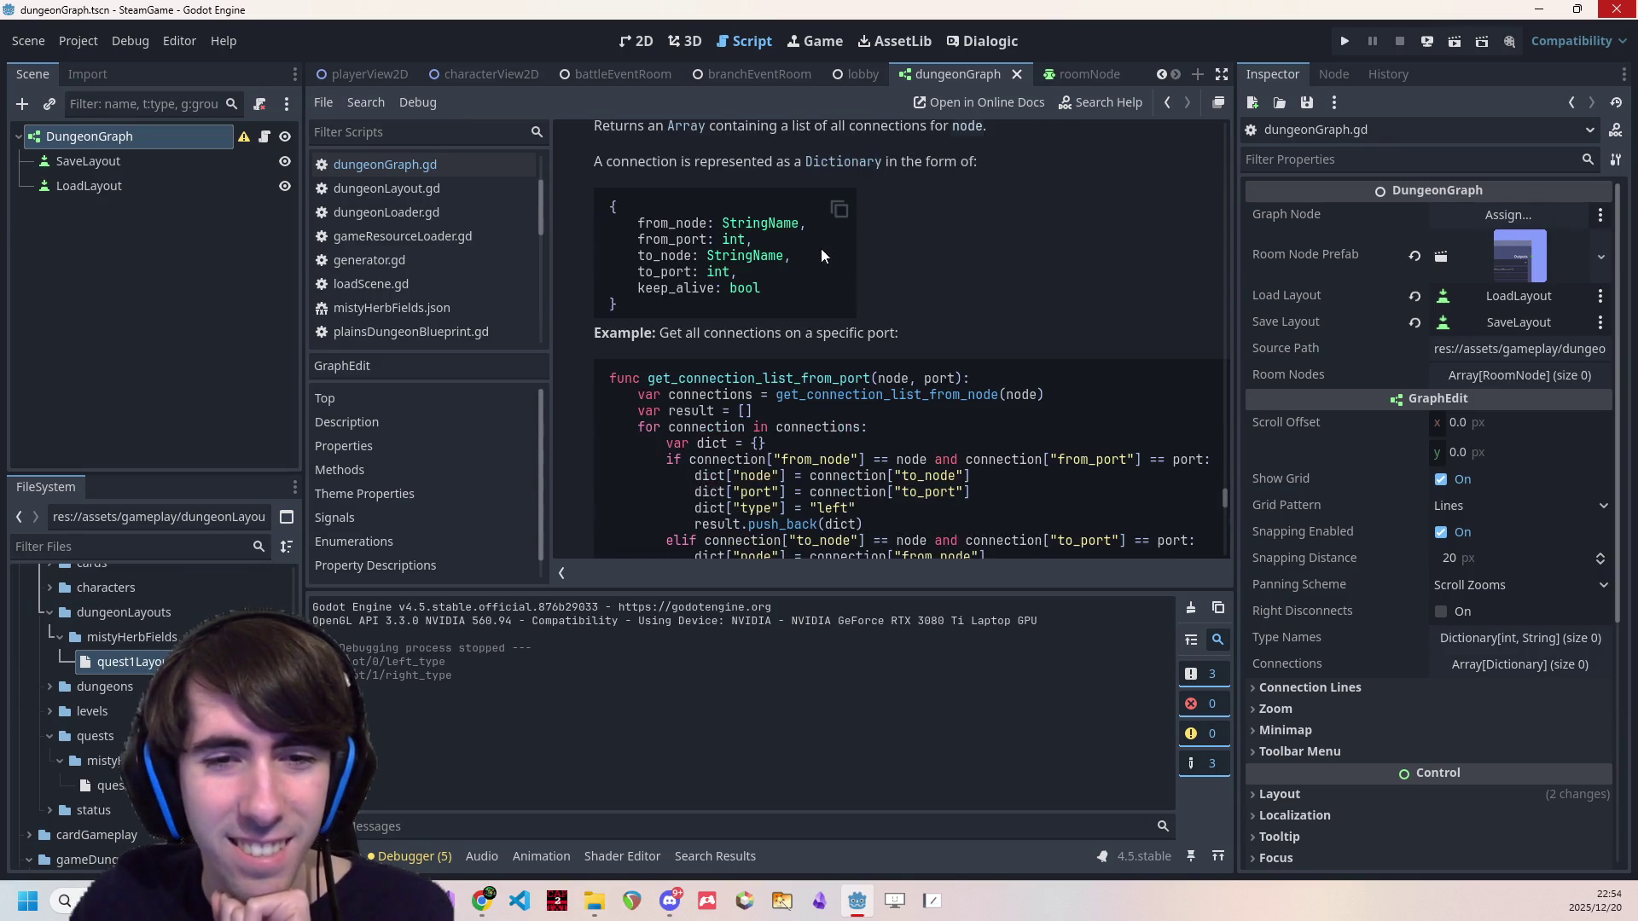
scroll(821, 250, up, 3)
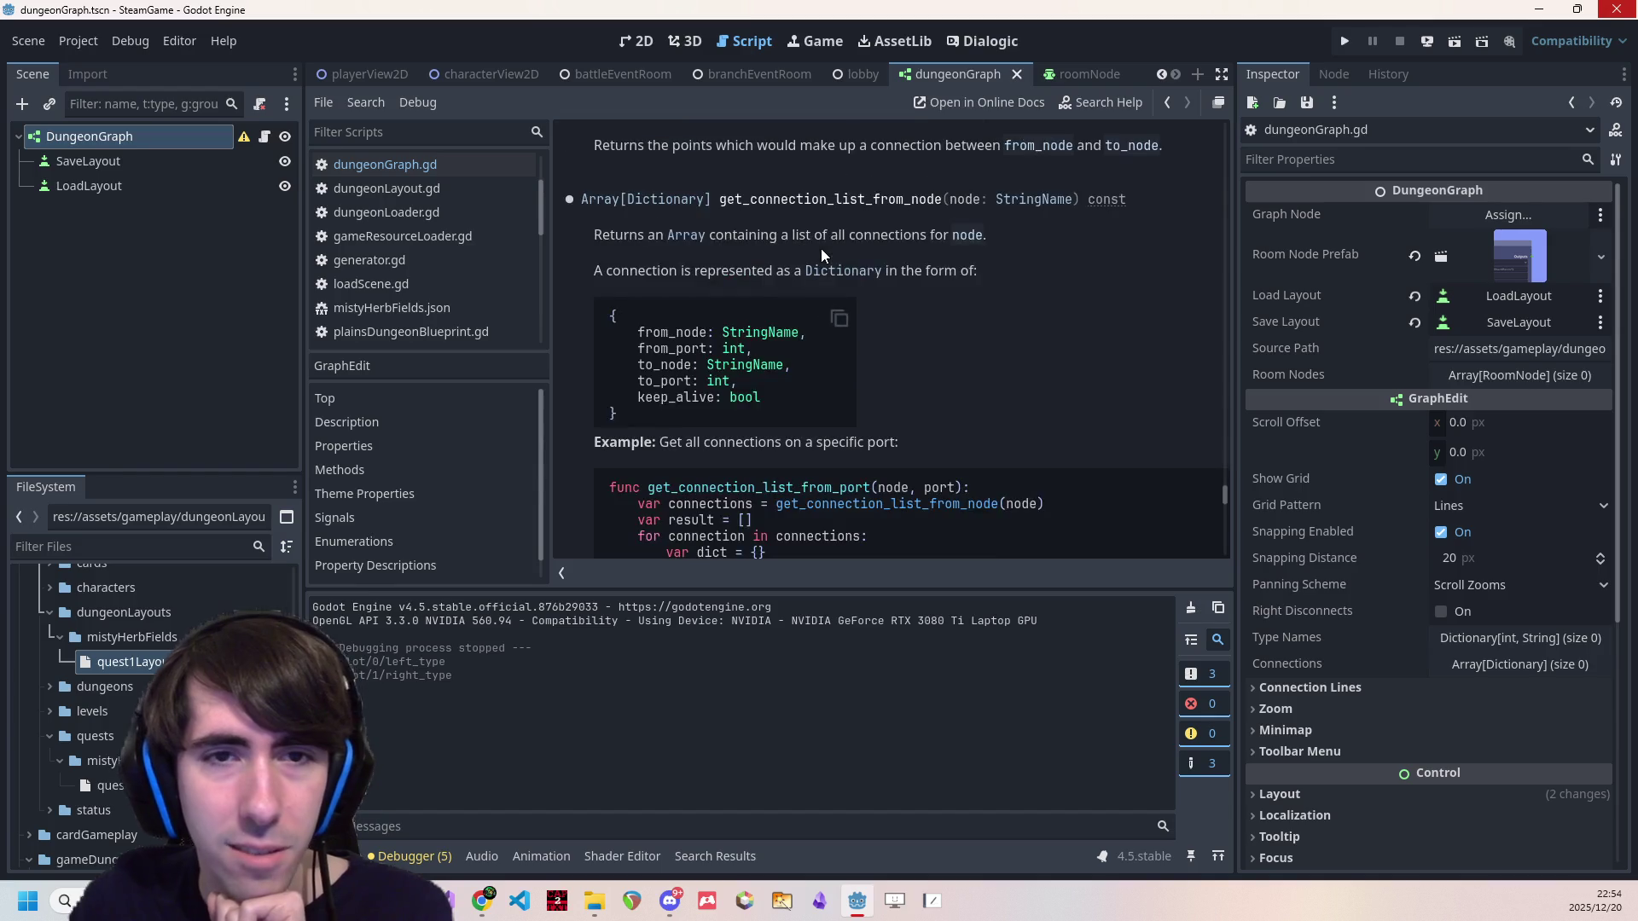
scroll(821, 254, down, 7)
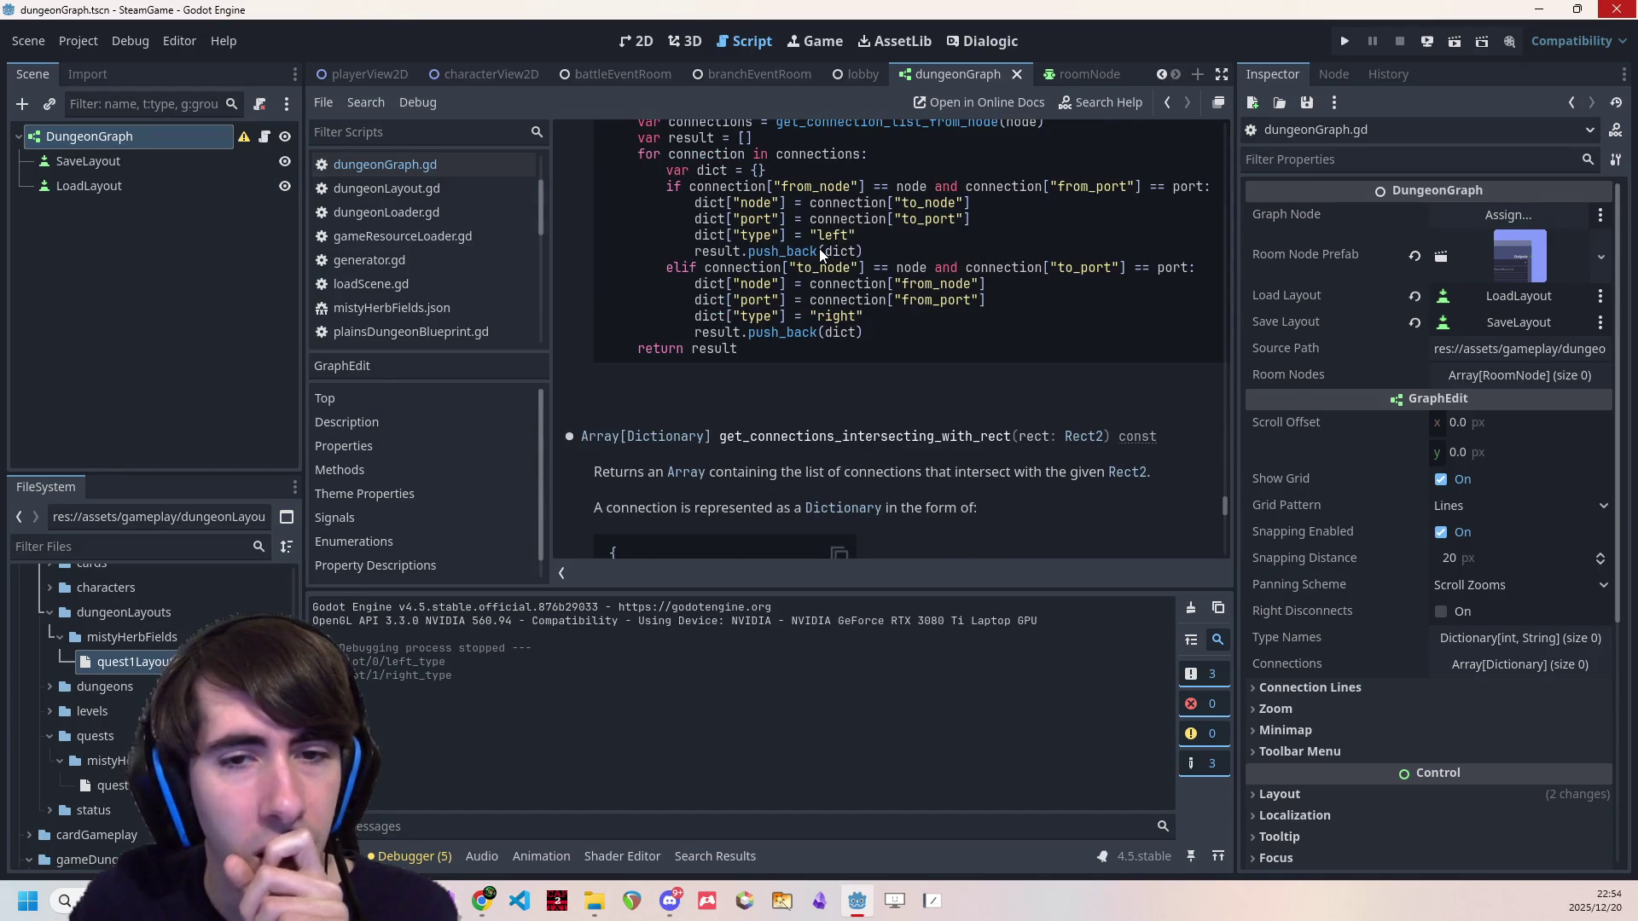
scroll(819, 248, down, 4)
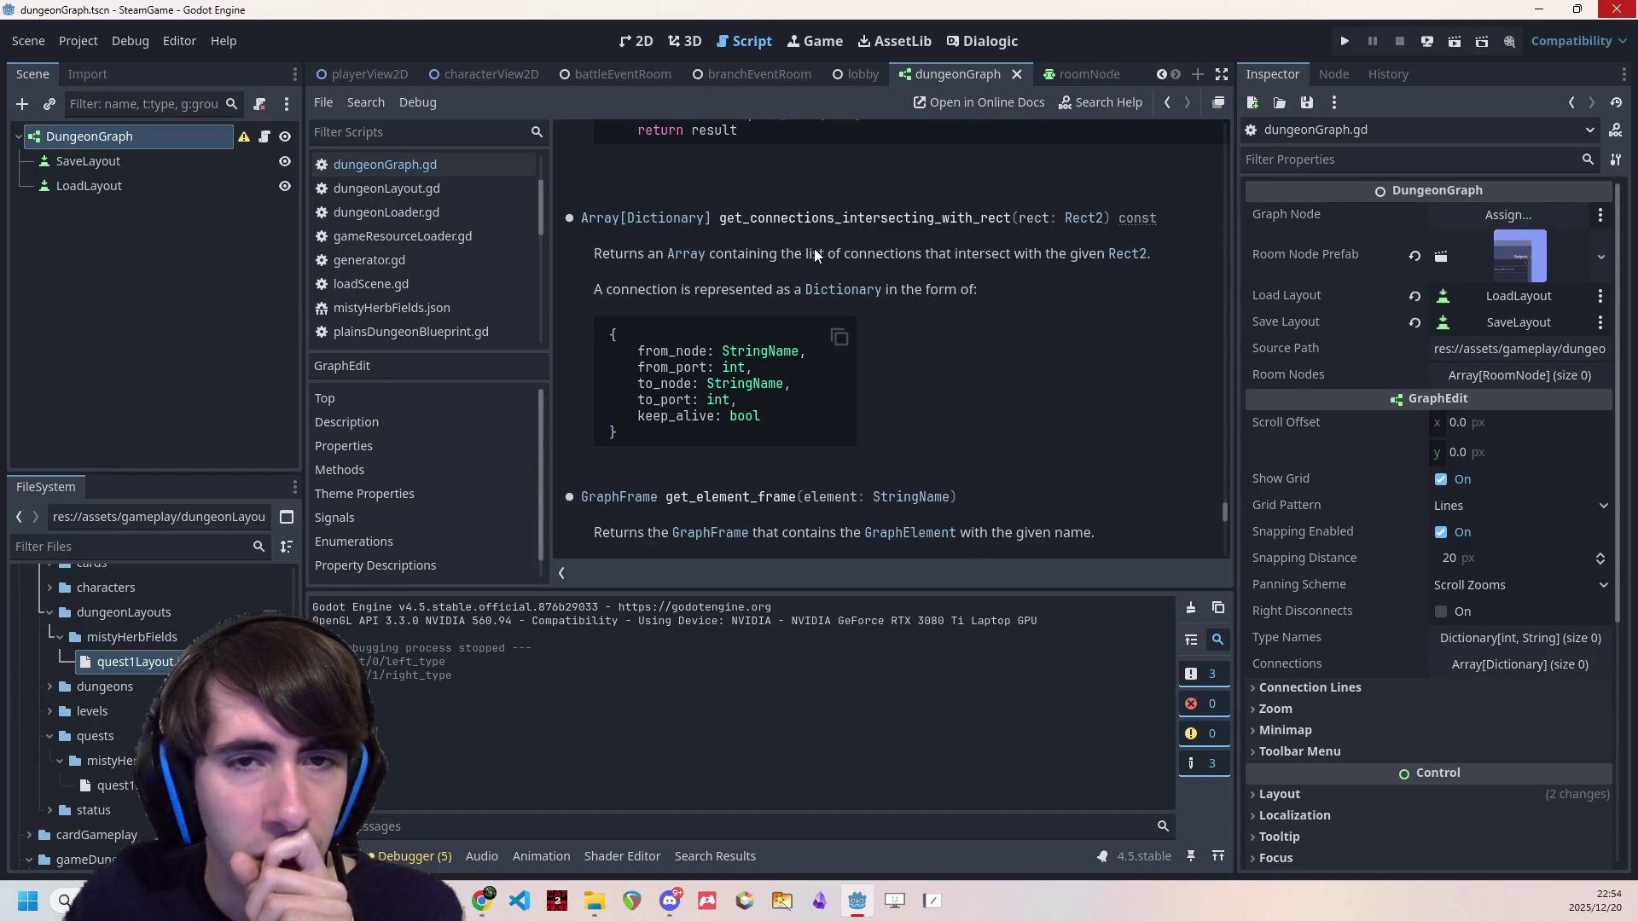
drag(781, 220, 983, 218)
click(985, 217)
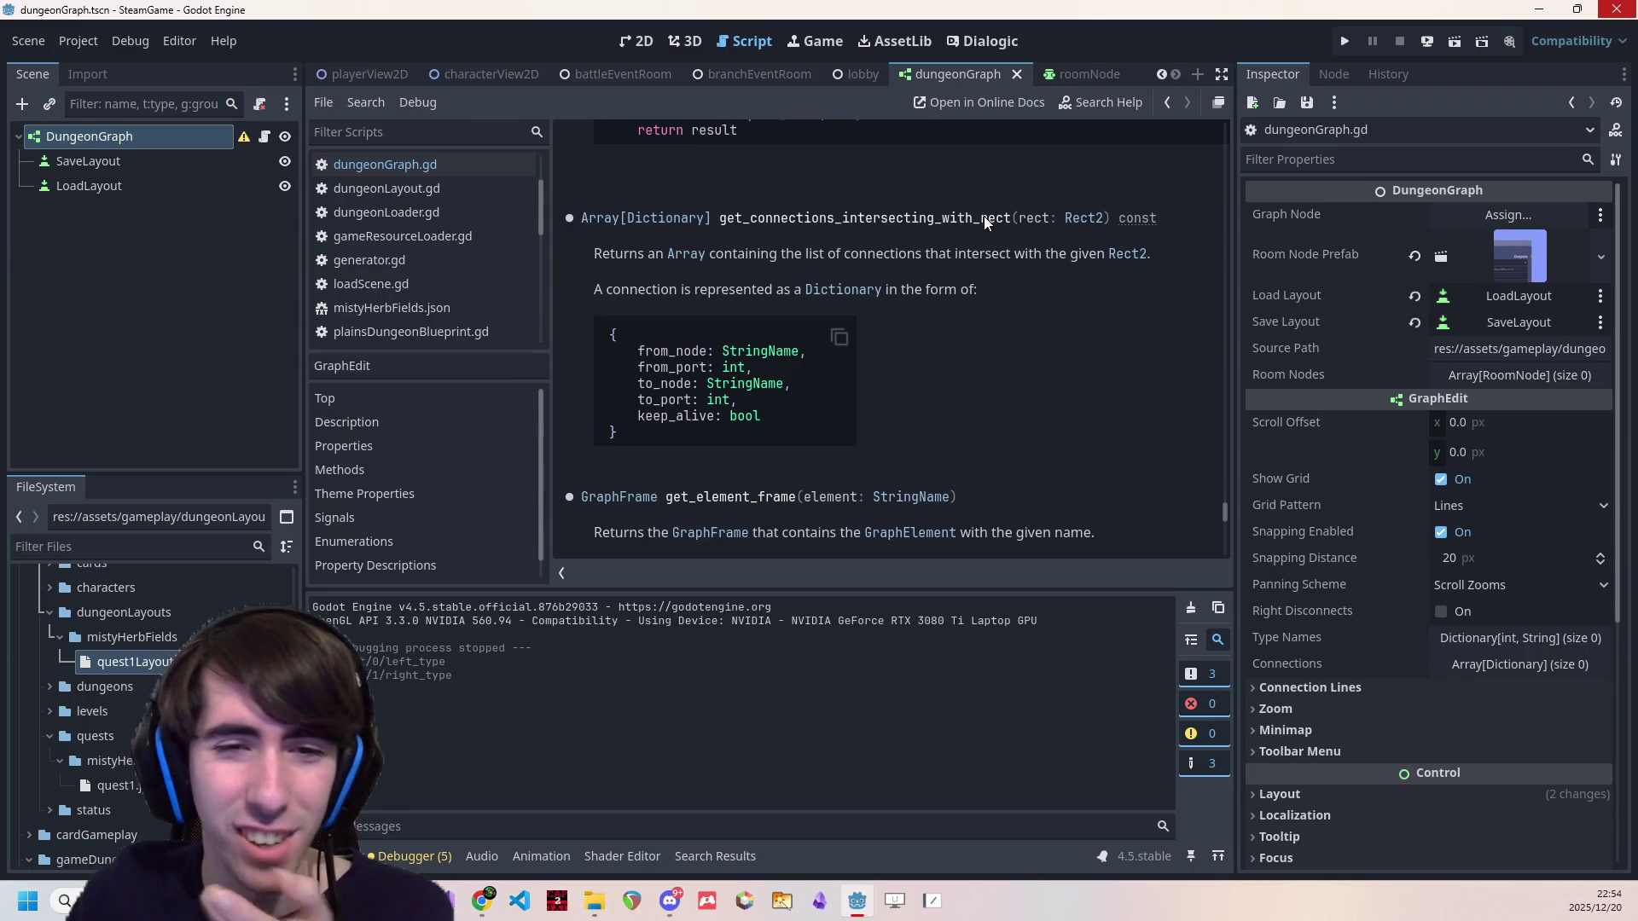
Read the get_menu_hbox, zooming/grid snap and get_element_frame descriptions, then return to the 2D view
scroll(973, 220, down, 1)
scroll(967, 227, down, 4)
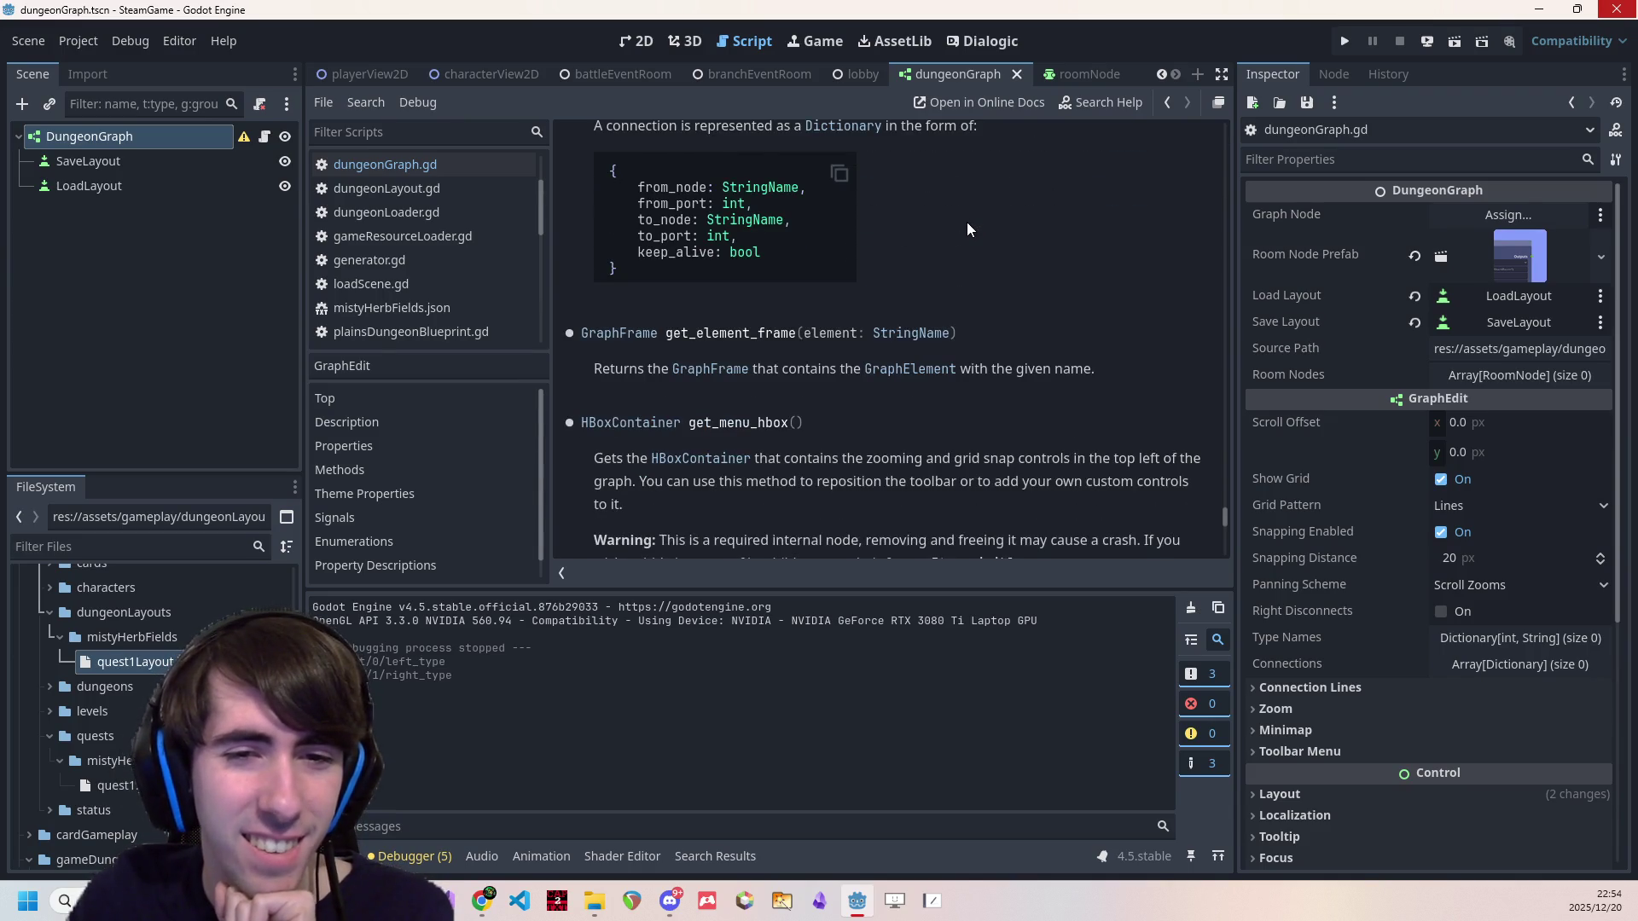
scroll(755, 301, down, 1)
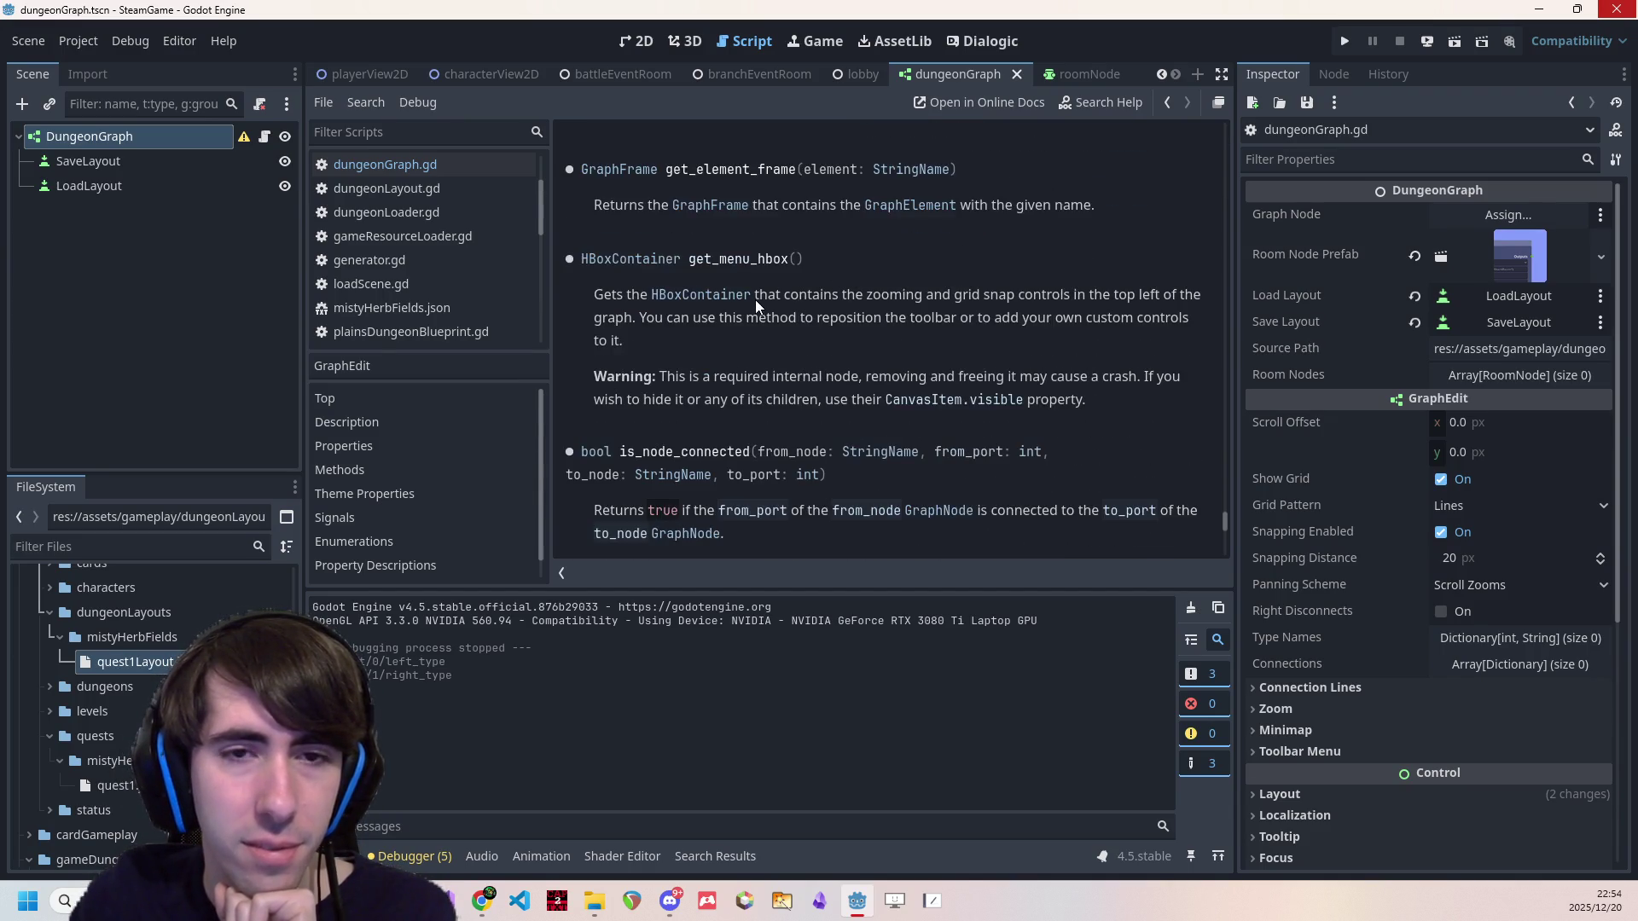
scroll(755, 301, down, 4)
scroll(756, 299, down, 12)
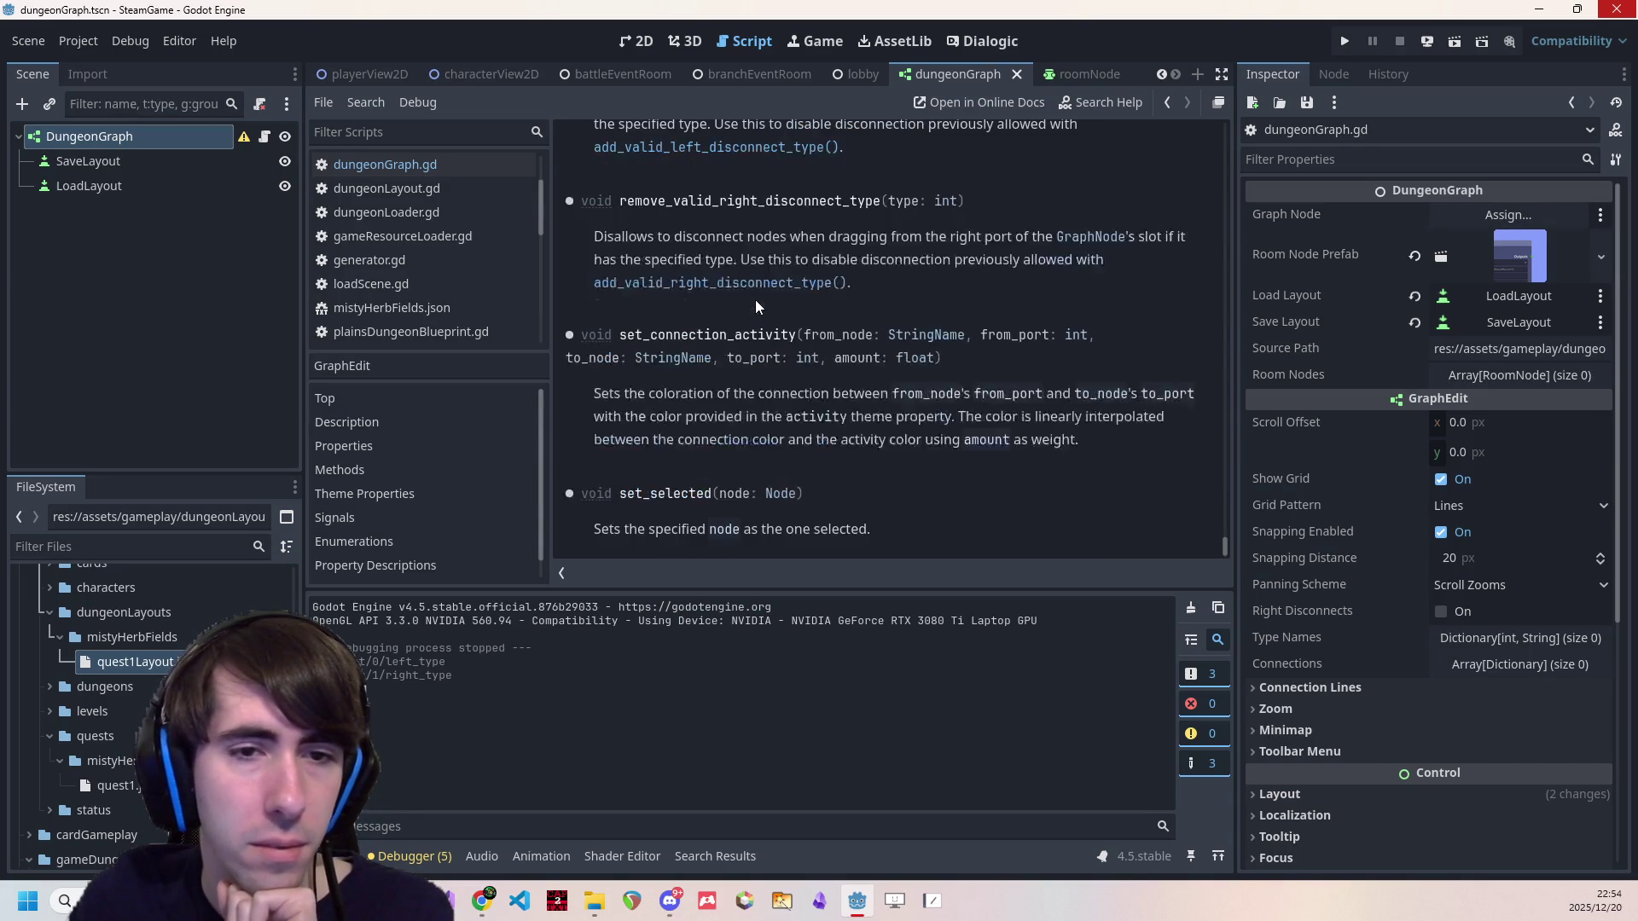
scroll(788, 402, up, 20)
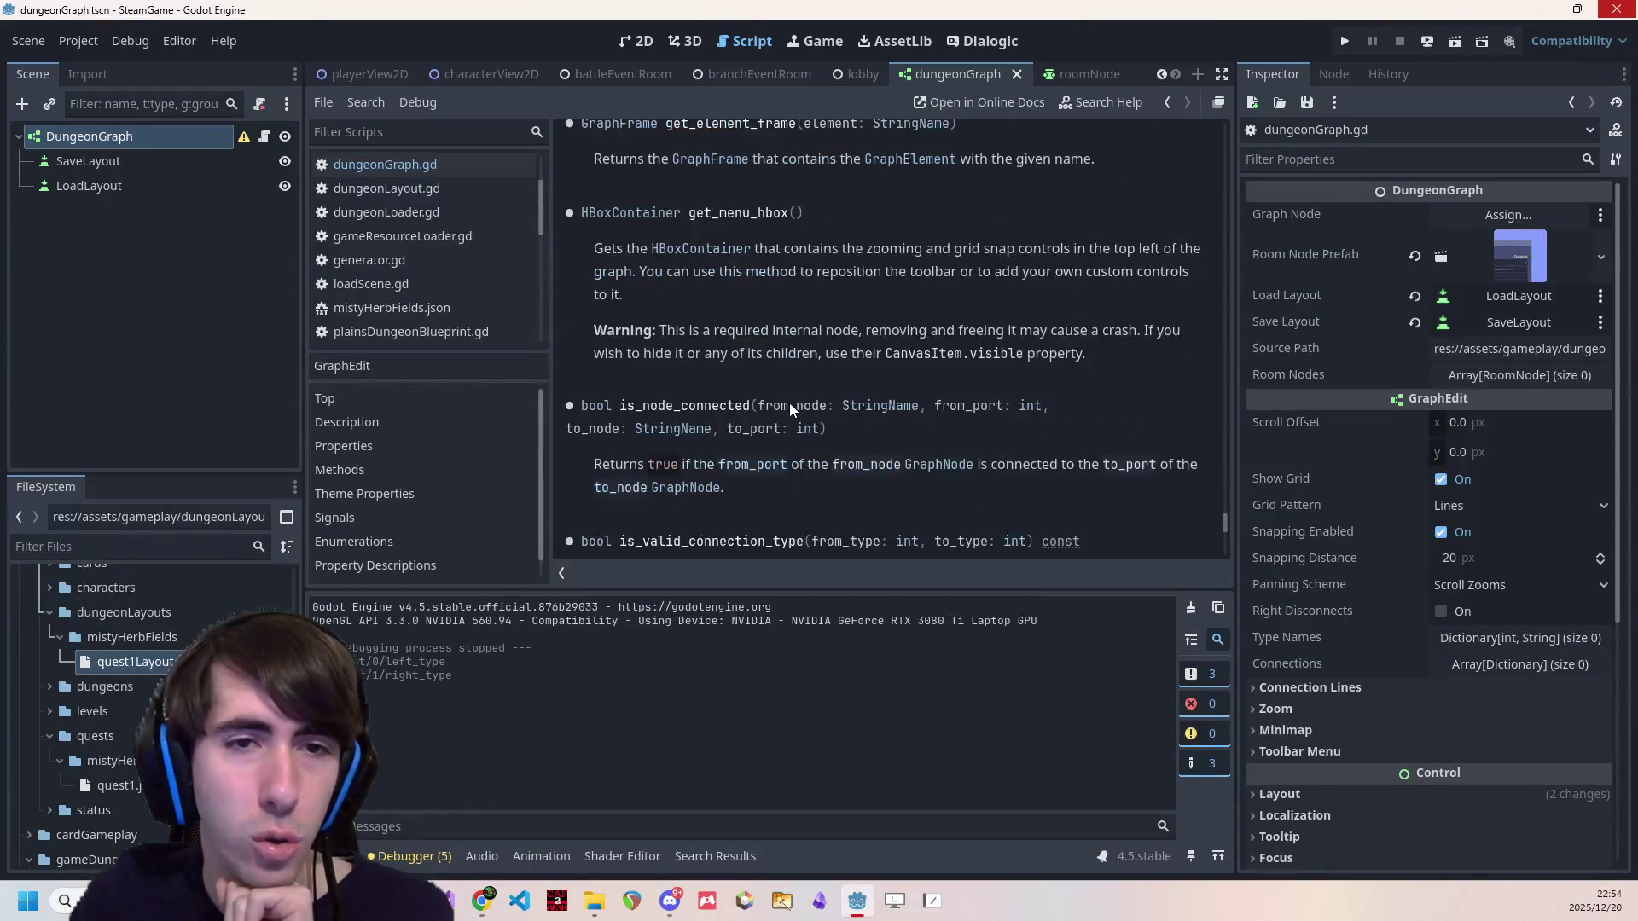
scroll(786, 399, down, 4)
double_click(727, 378)
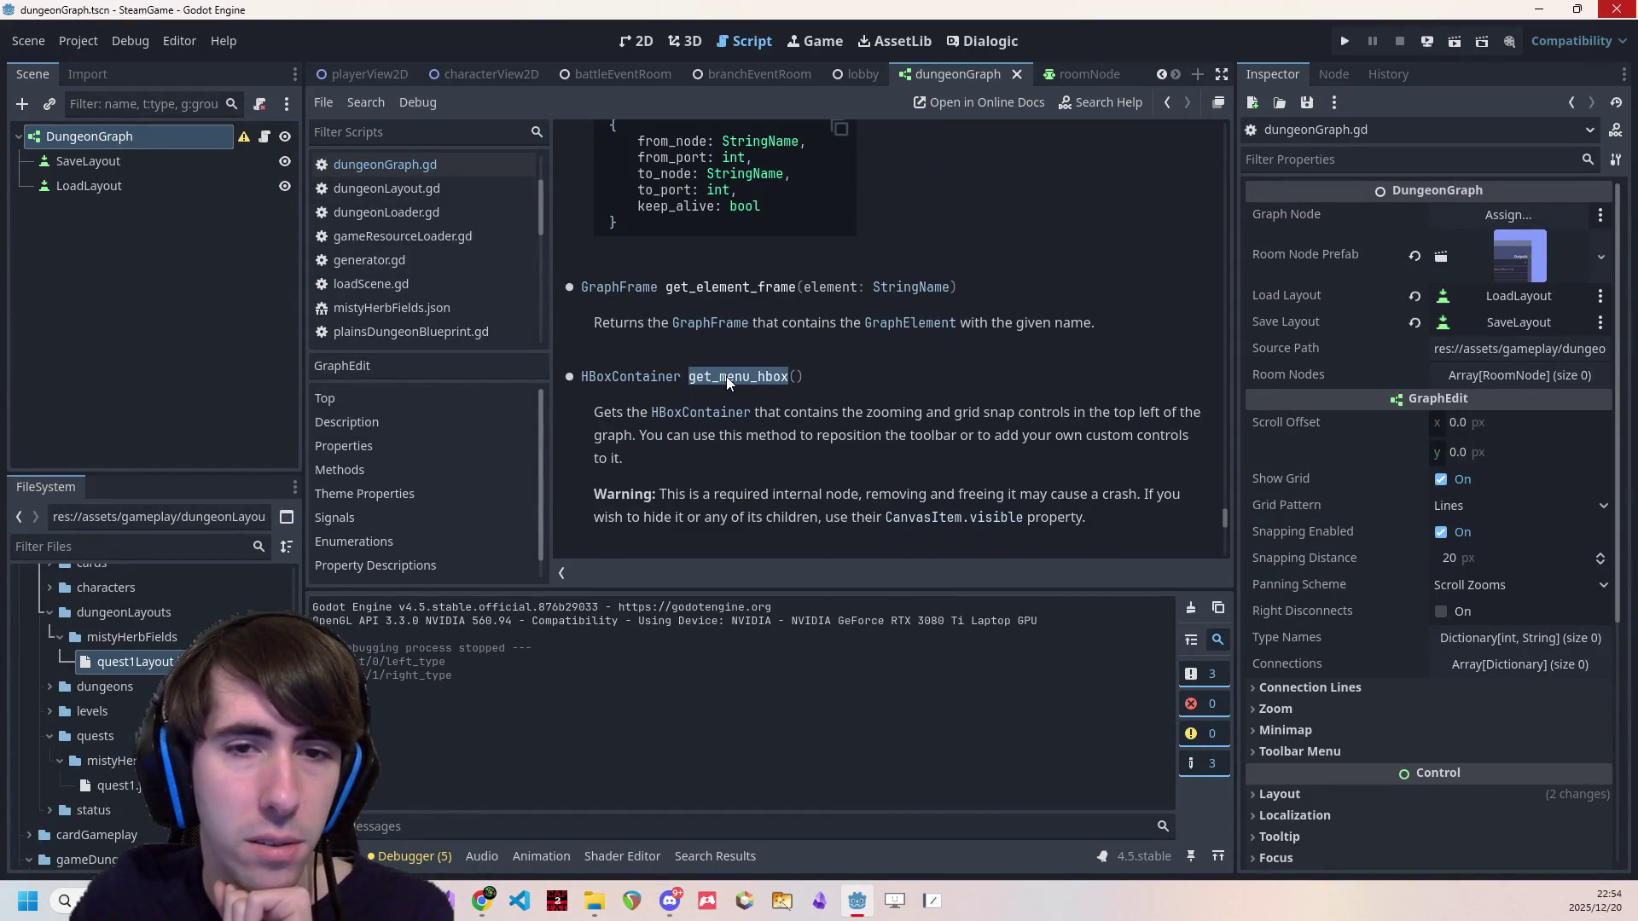
drag(842, 417, 998, 422)
scroll(783, 443, down, 2)
scroll(783, 443, up, 4)
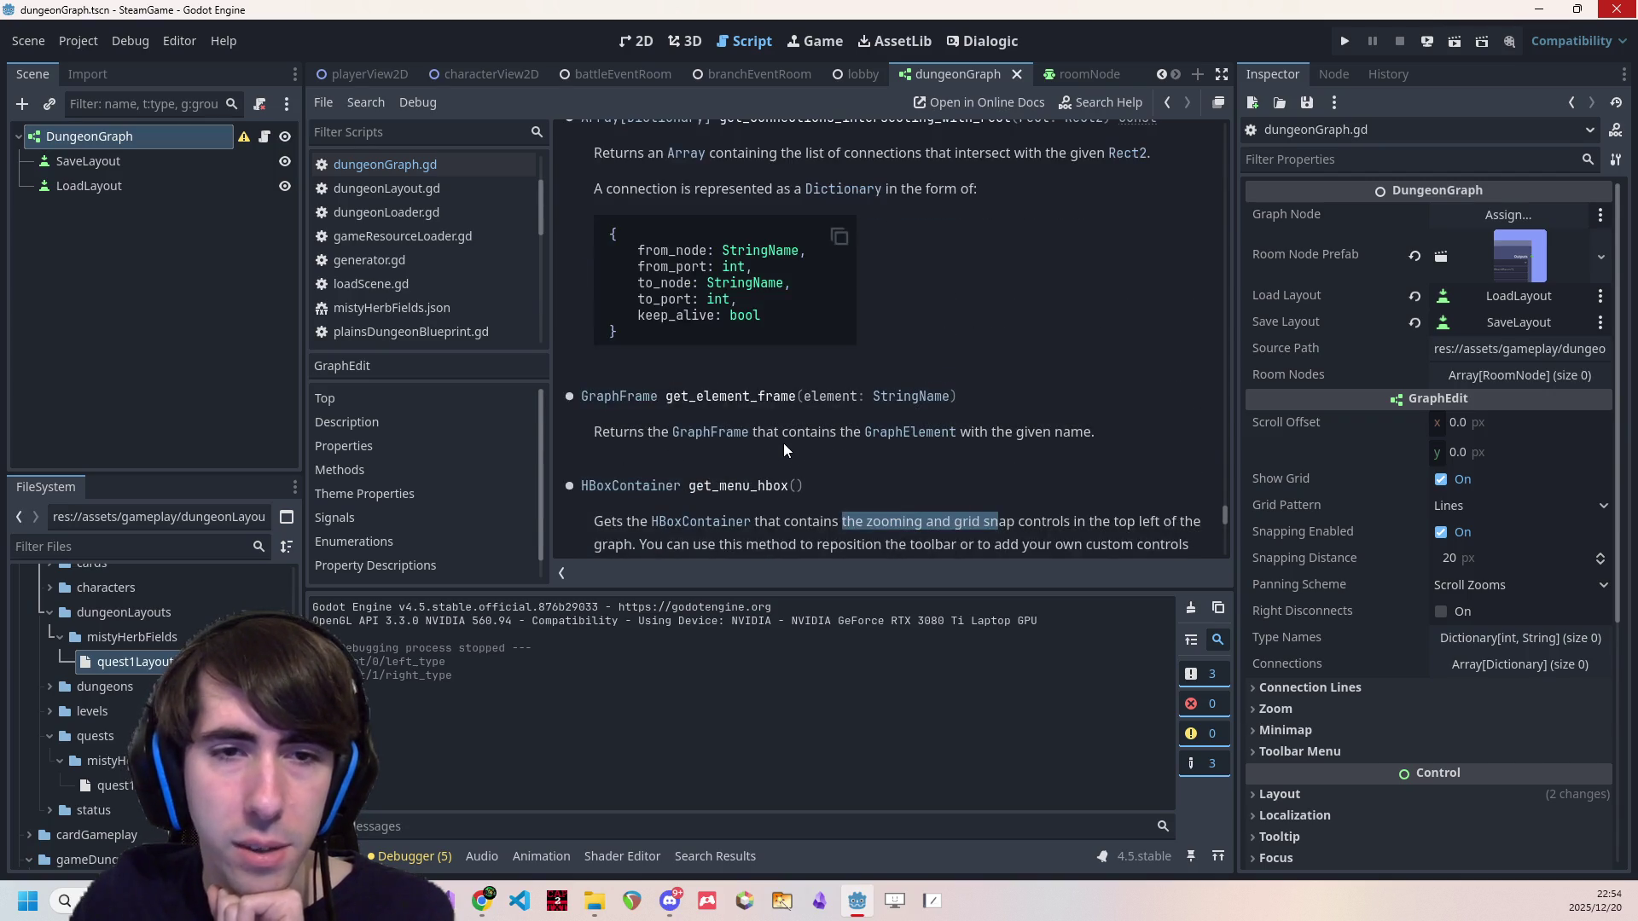
double_click(751, 397)
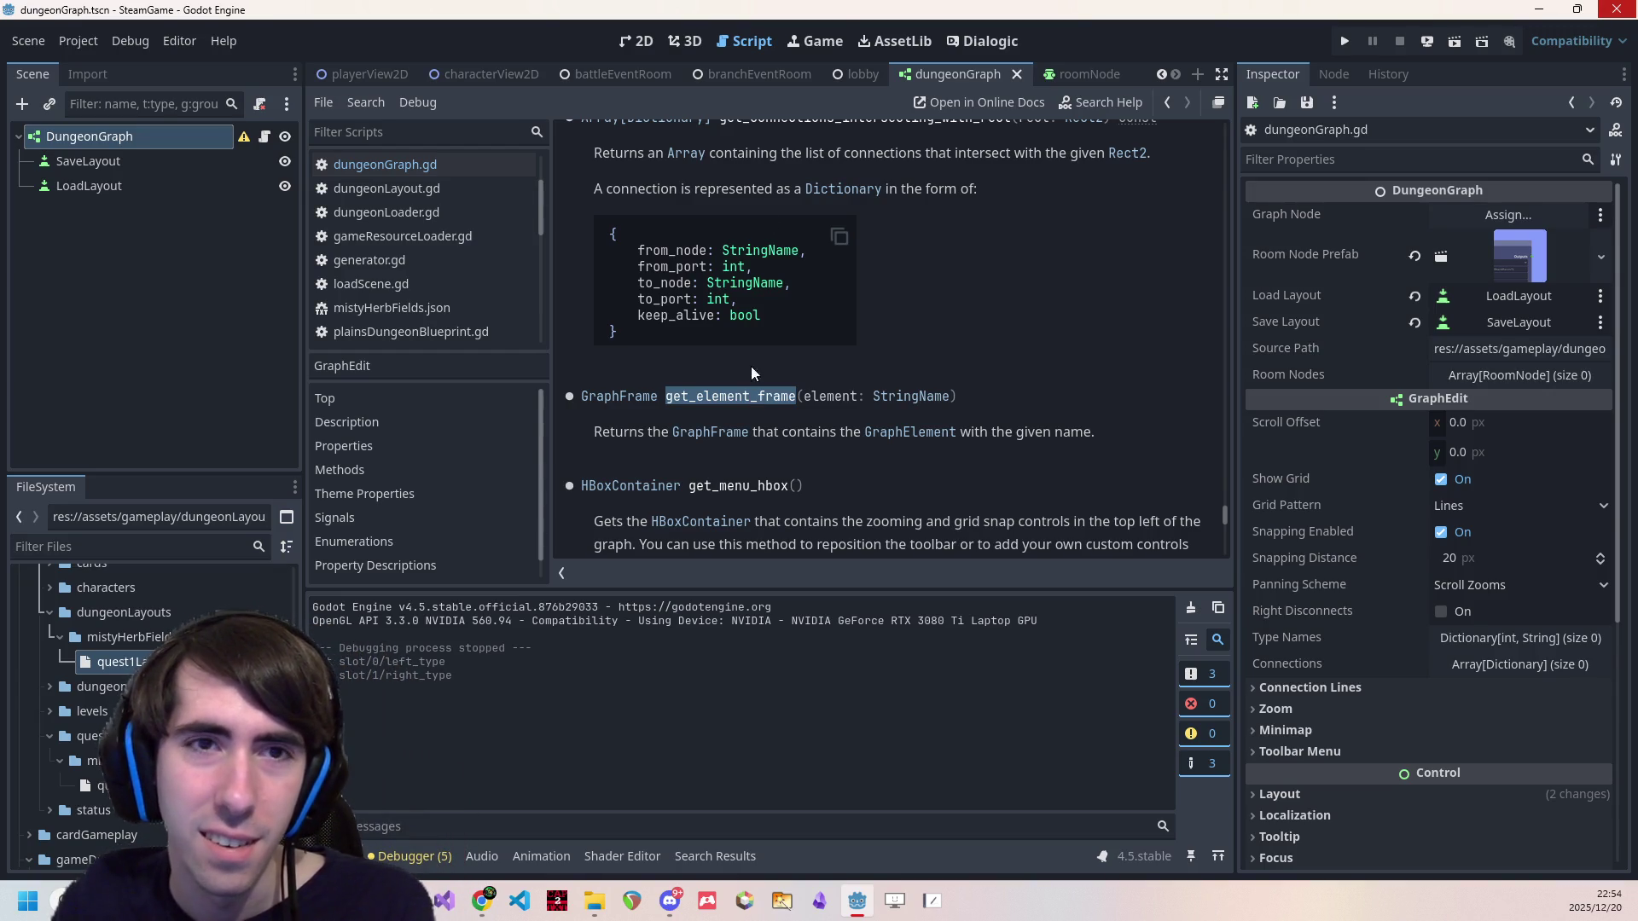
click(638, 41)
Select the DungeonGraph node in the dungeonGraph scene and run the current scene with F6
click(802, 77)
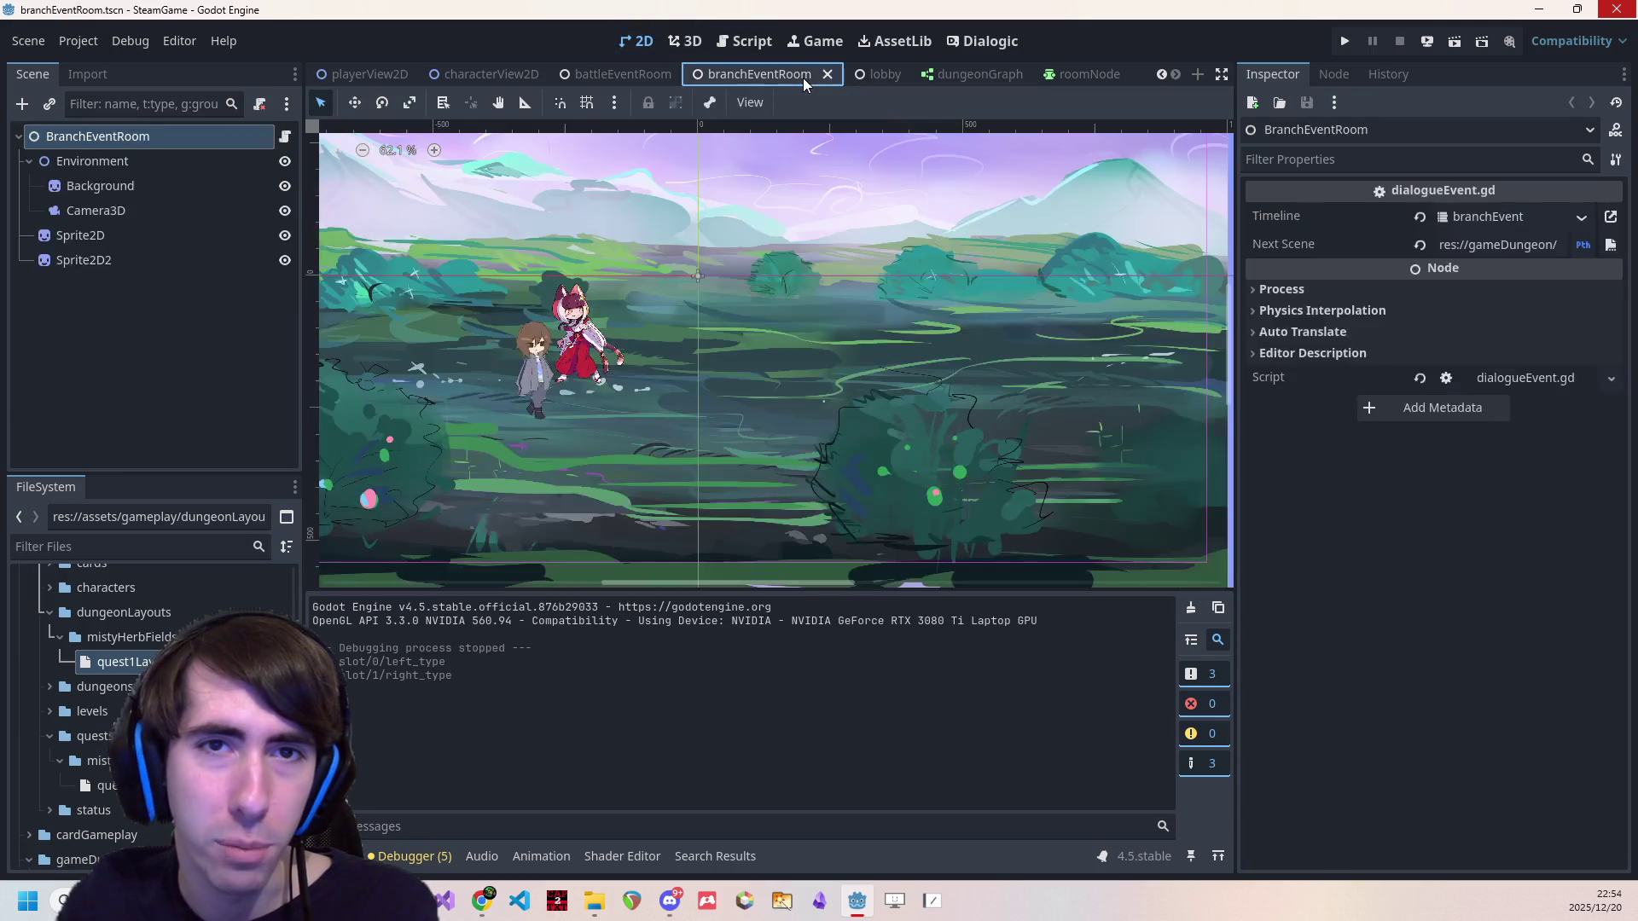
click(957, 74)
click(744, 41)
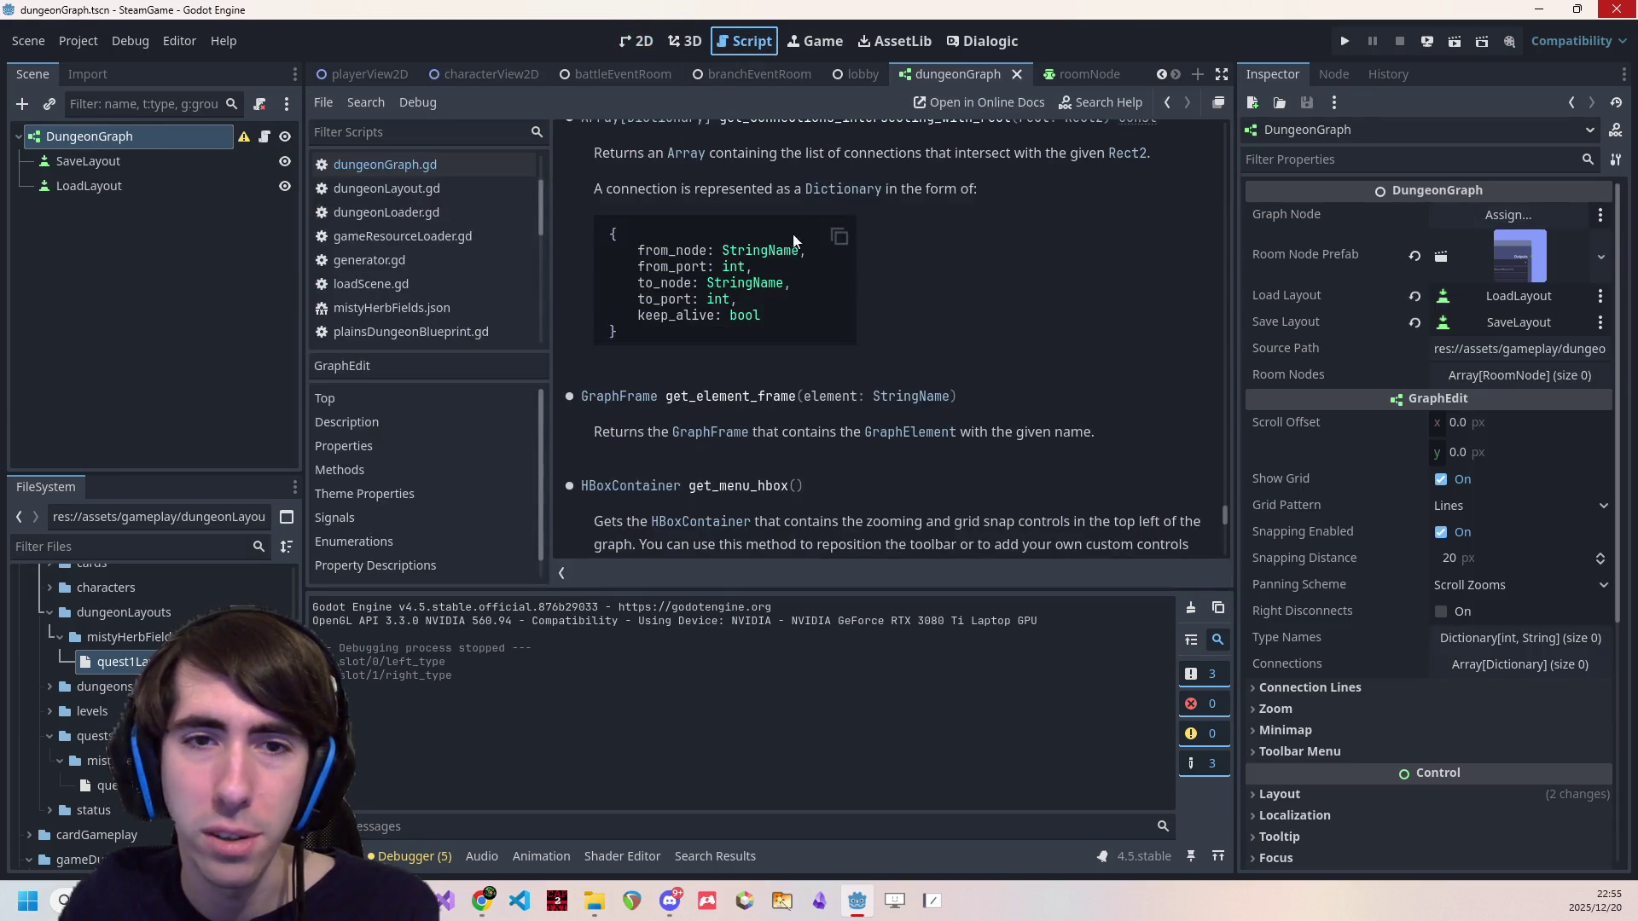
click(471, 162)
click(263, 138)
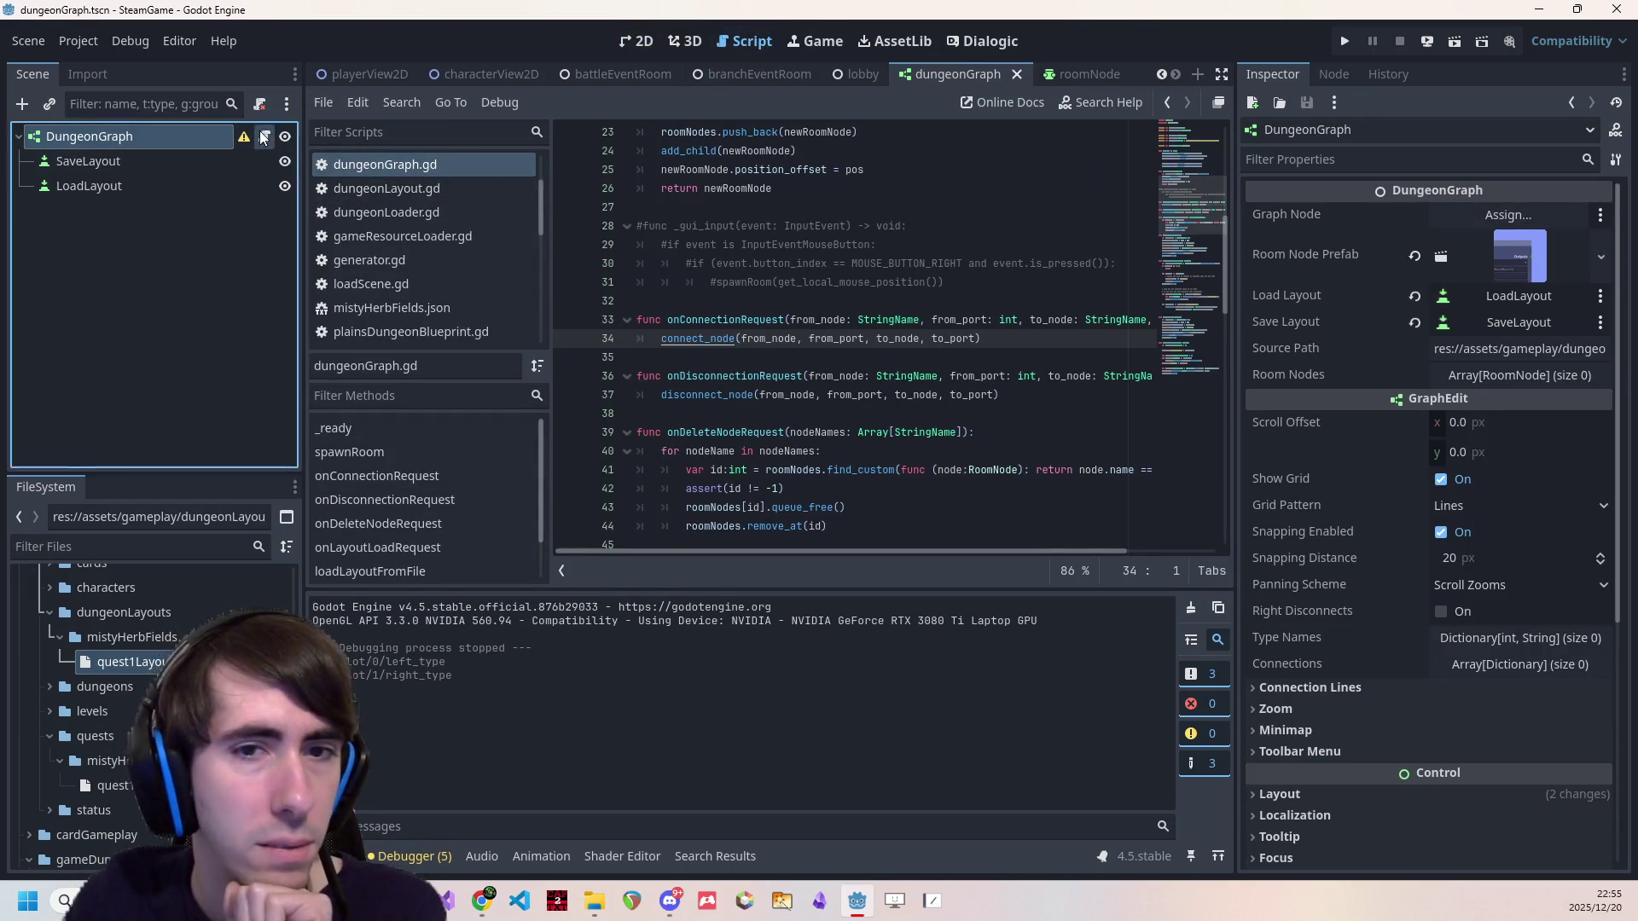
key(F6)
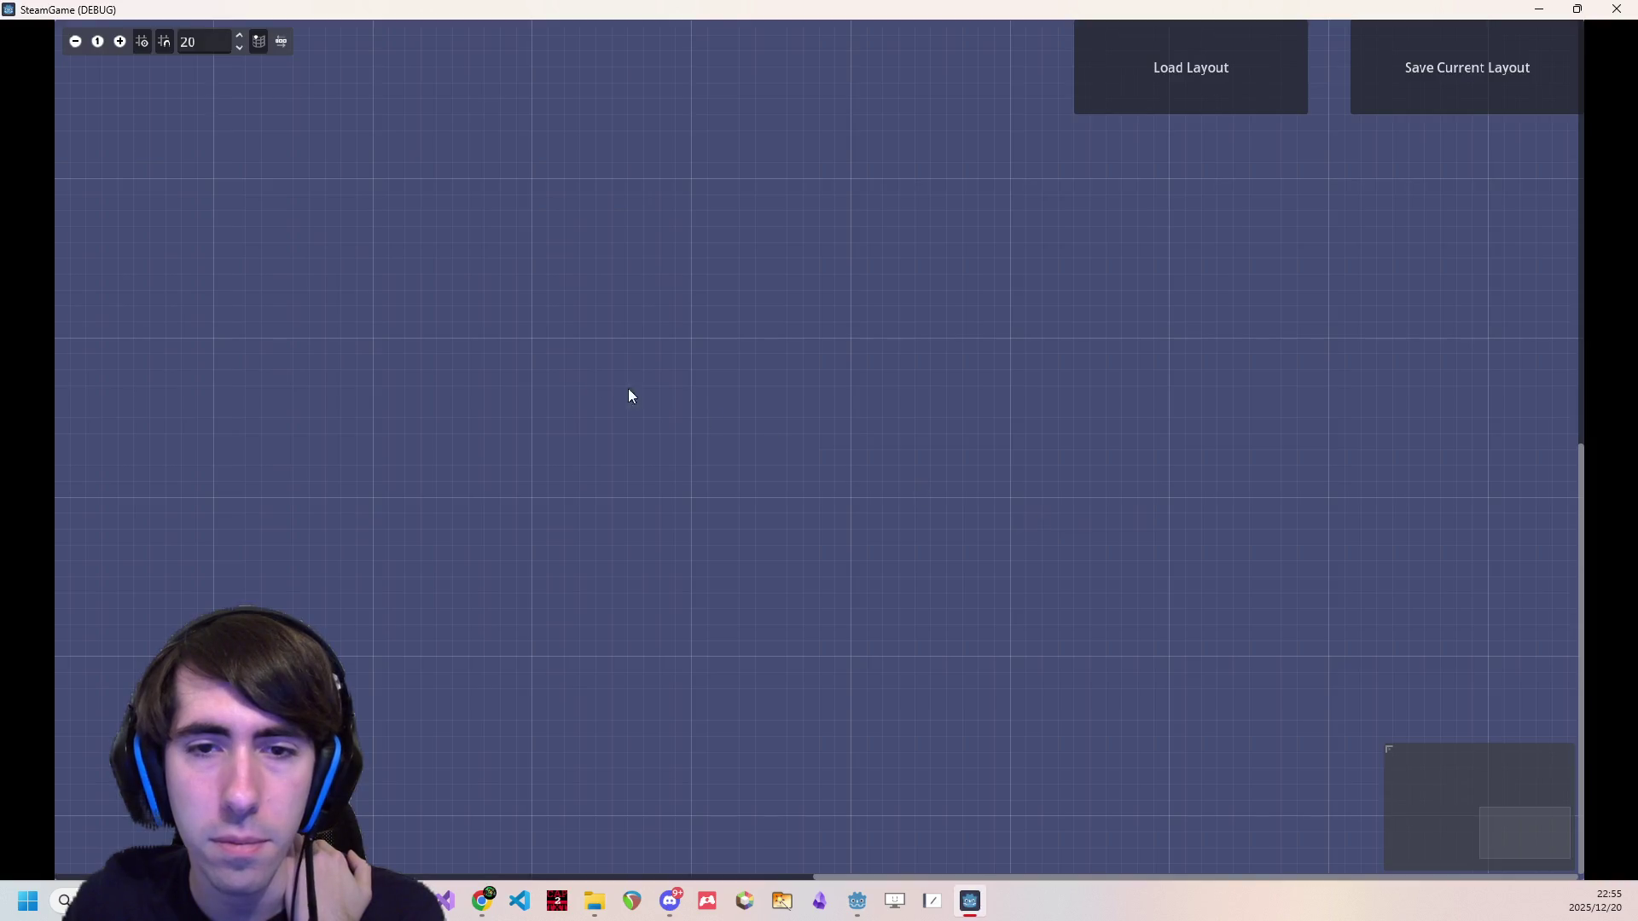
Load questLayout.json from the layouts folder, then switch back to the Godot editor
click(1140, 105)
double_click(1007, 361)
double_click(1006, 361)
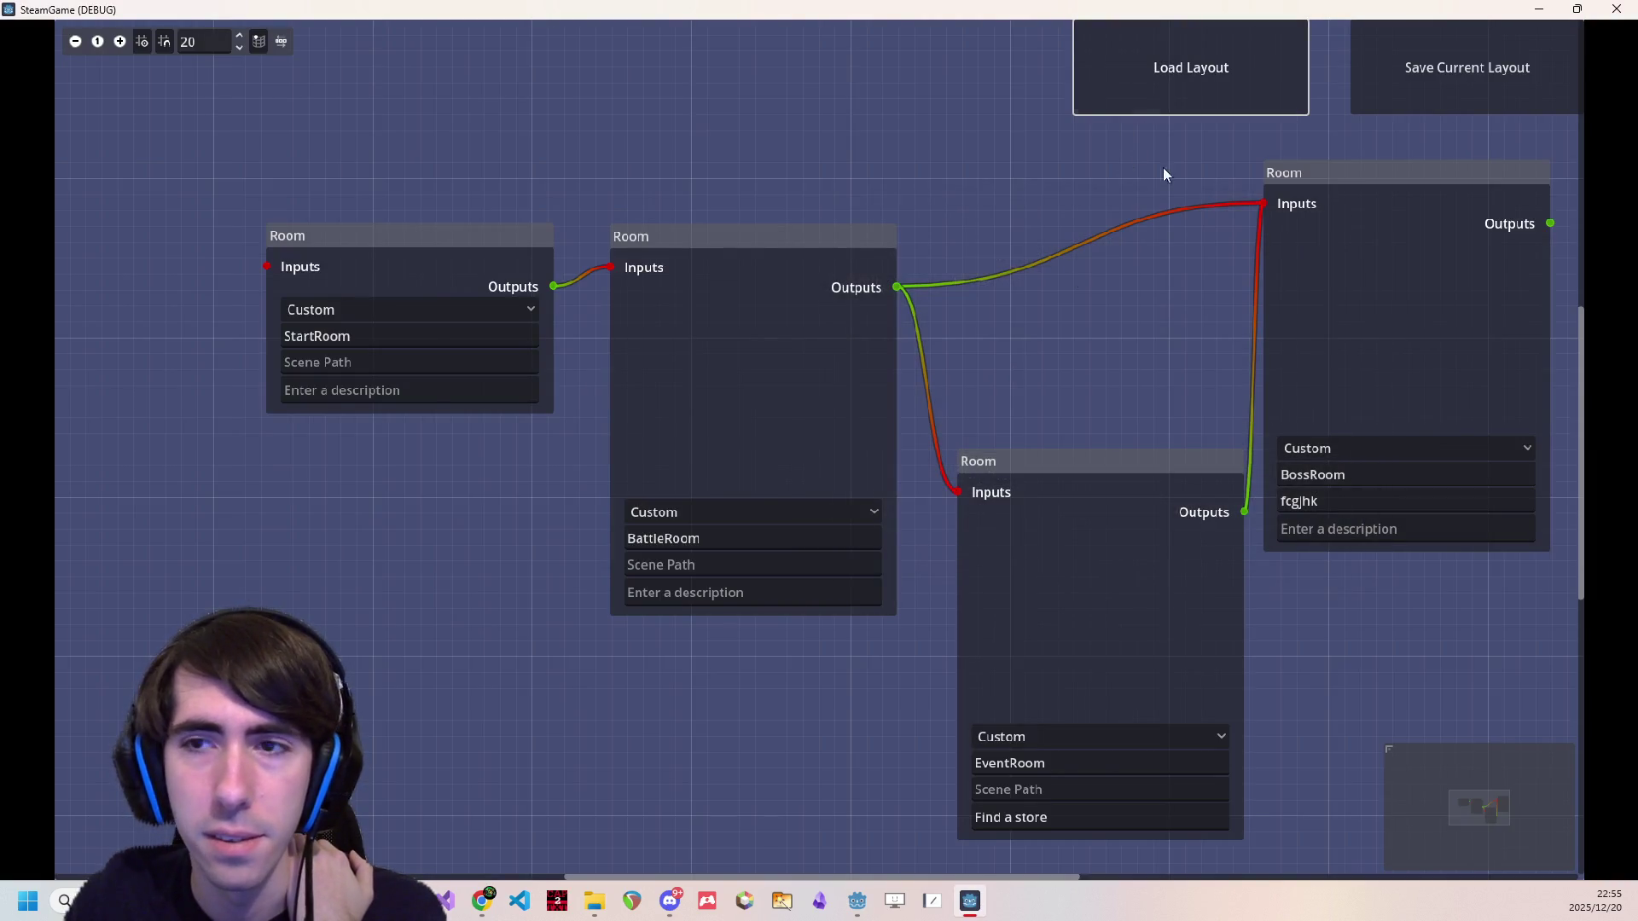
key(alt+Tab)
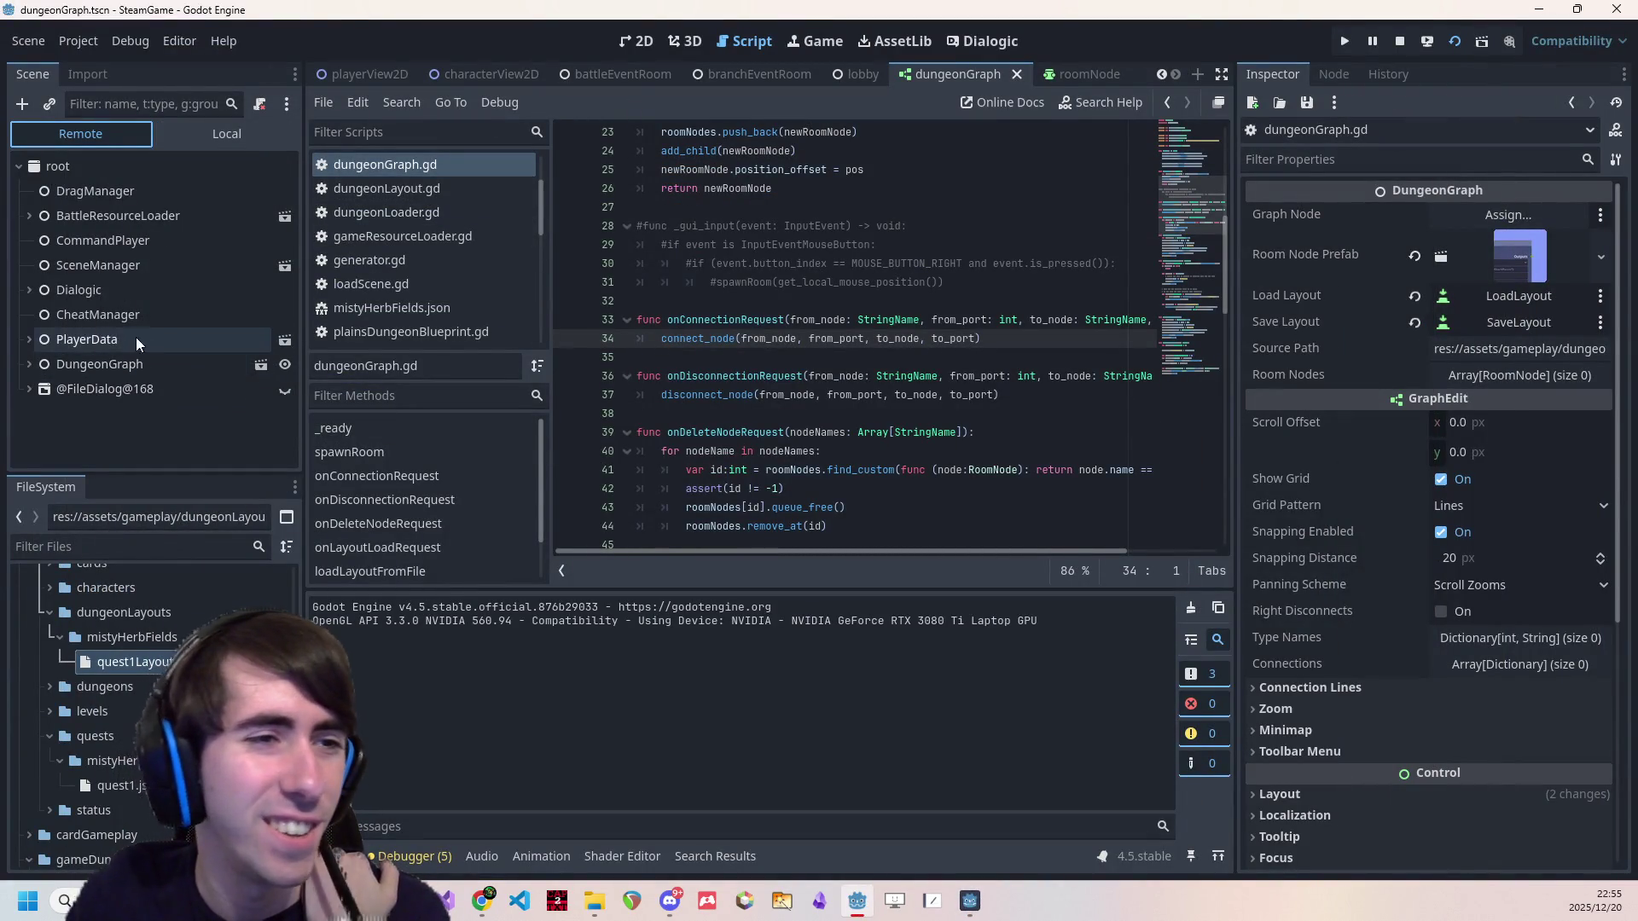
click(918, 282)
scroll(828, 323, down, 5)
scroll(827, 324, down, 3)
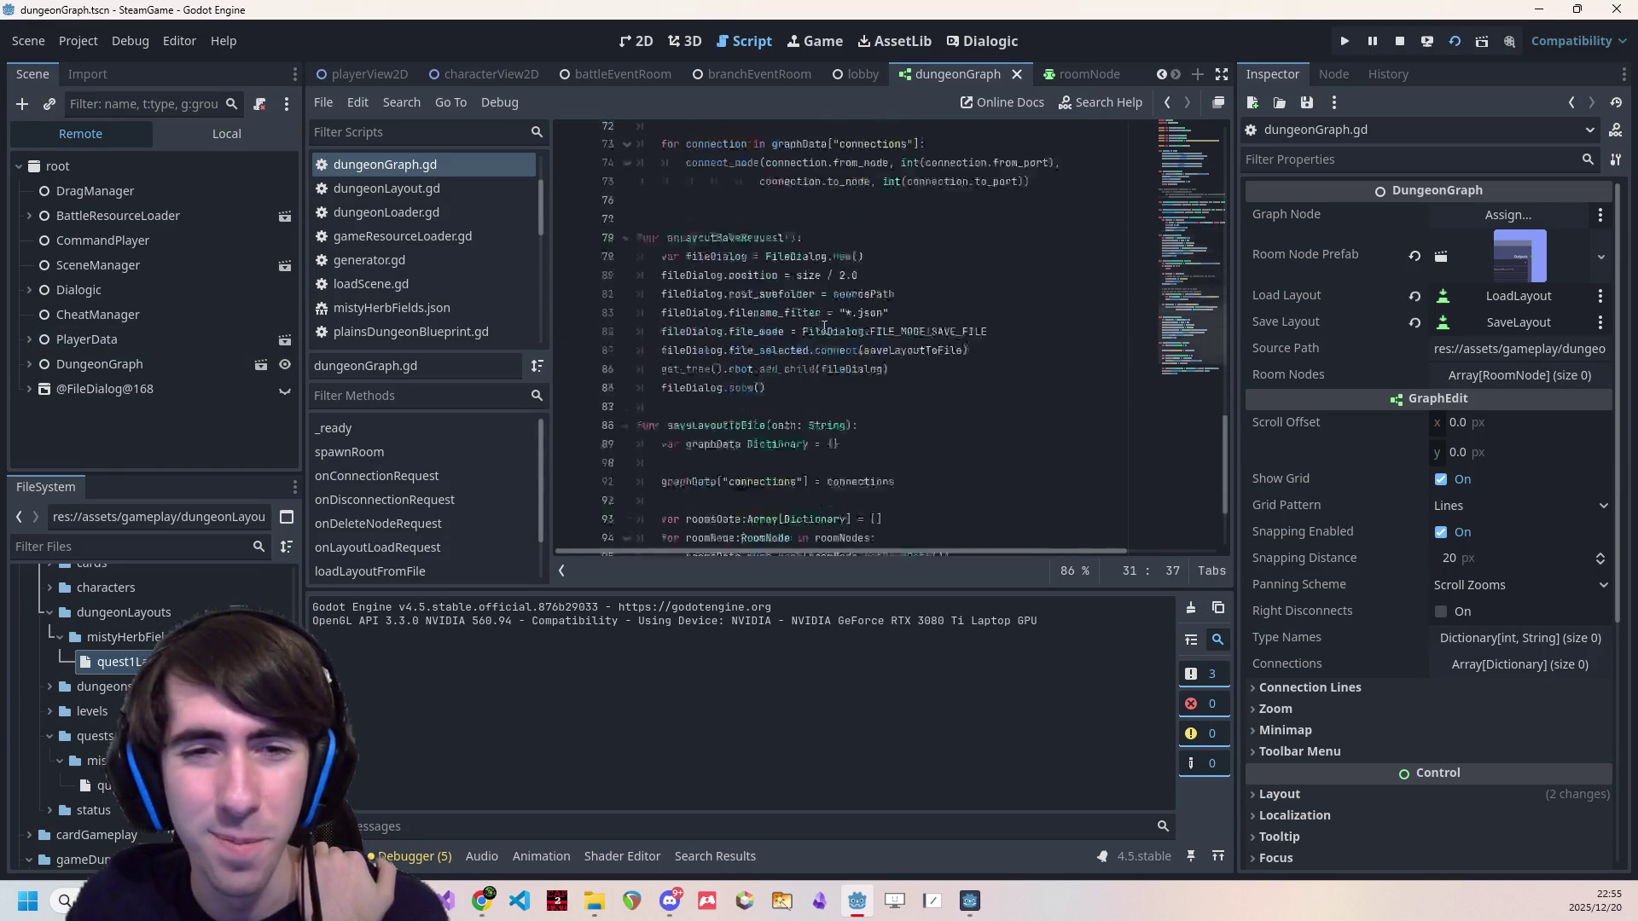
click(717, 209)
double_click(718, 209)
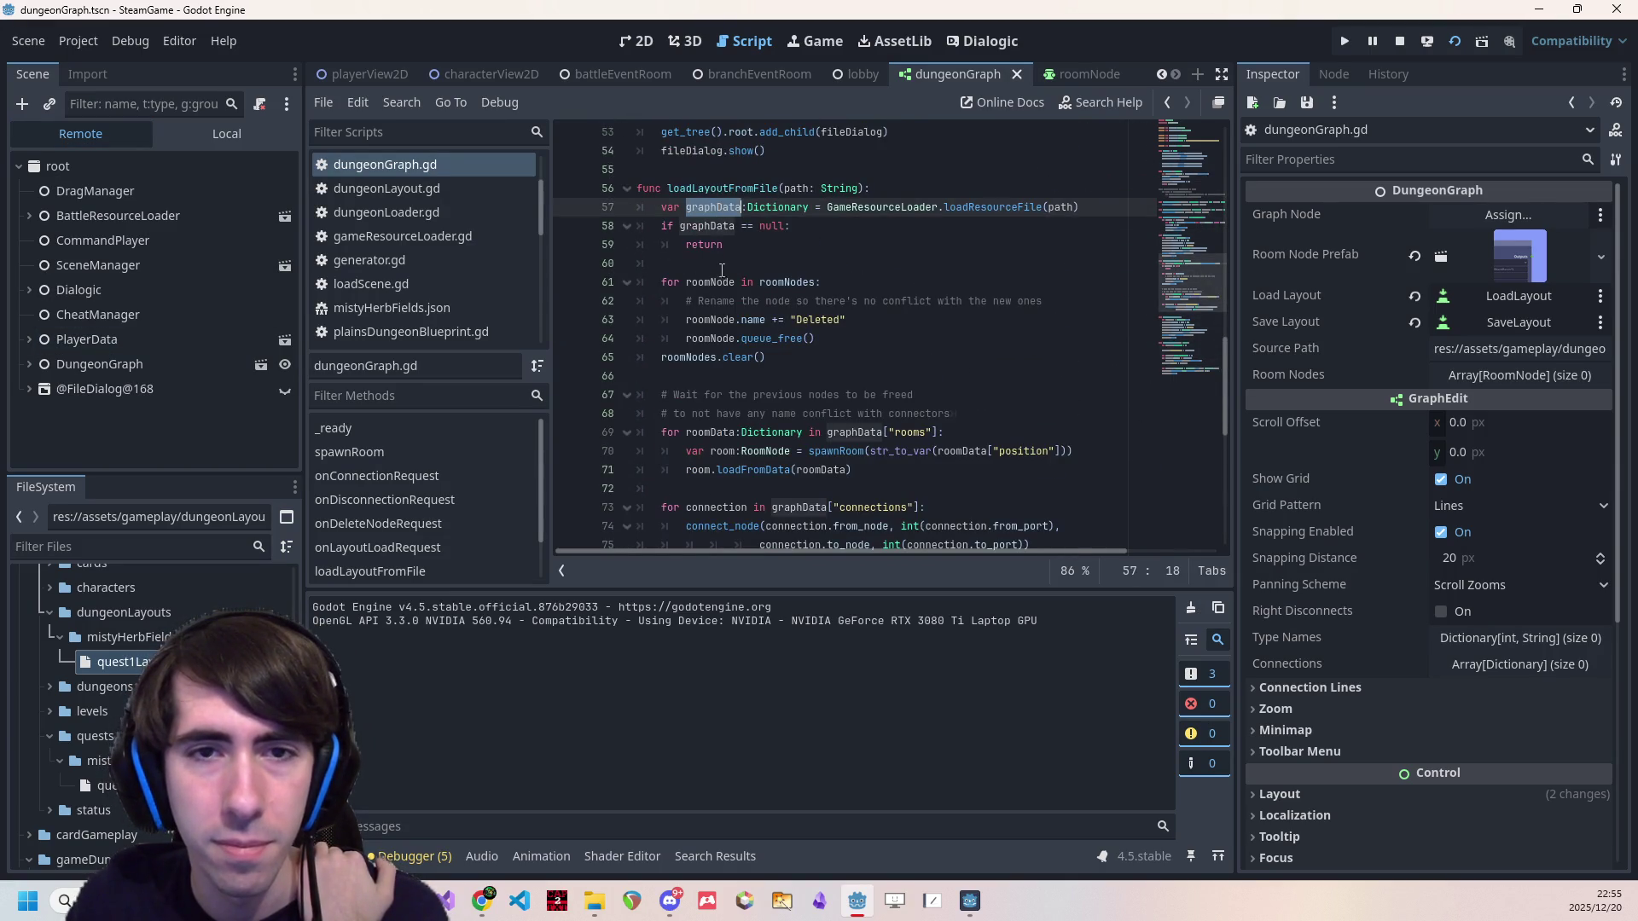
scroll(717, 302, down, 1)
scroll(716, 302, up, 1)
scroll(717, 302, down, 7)
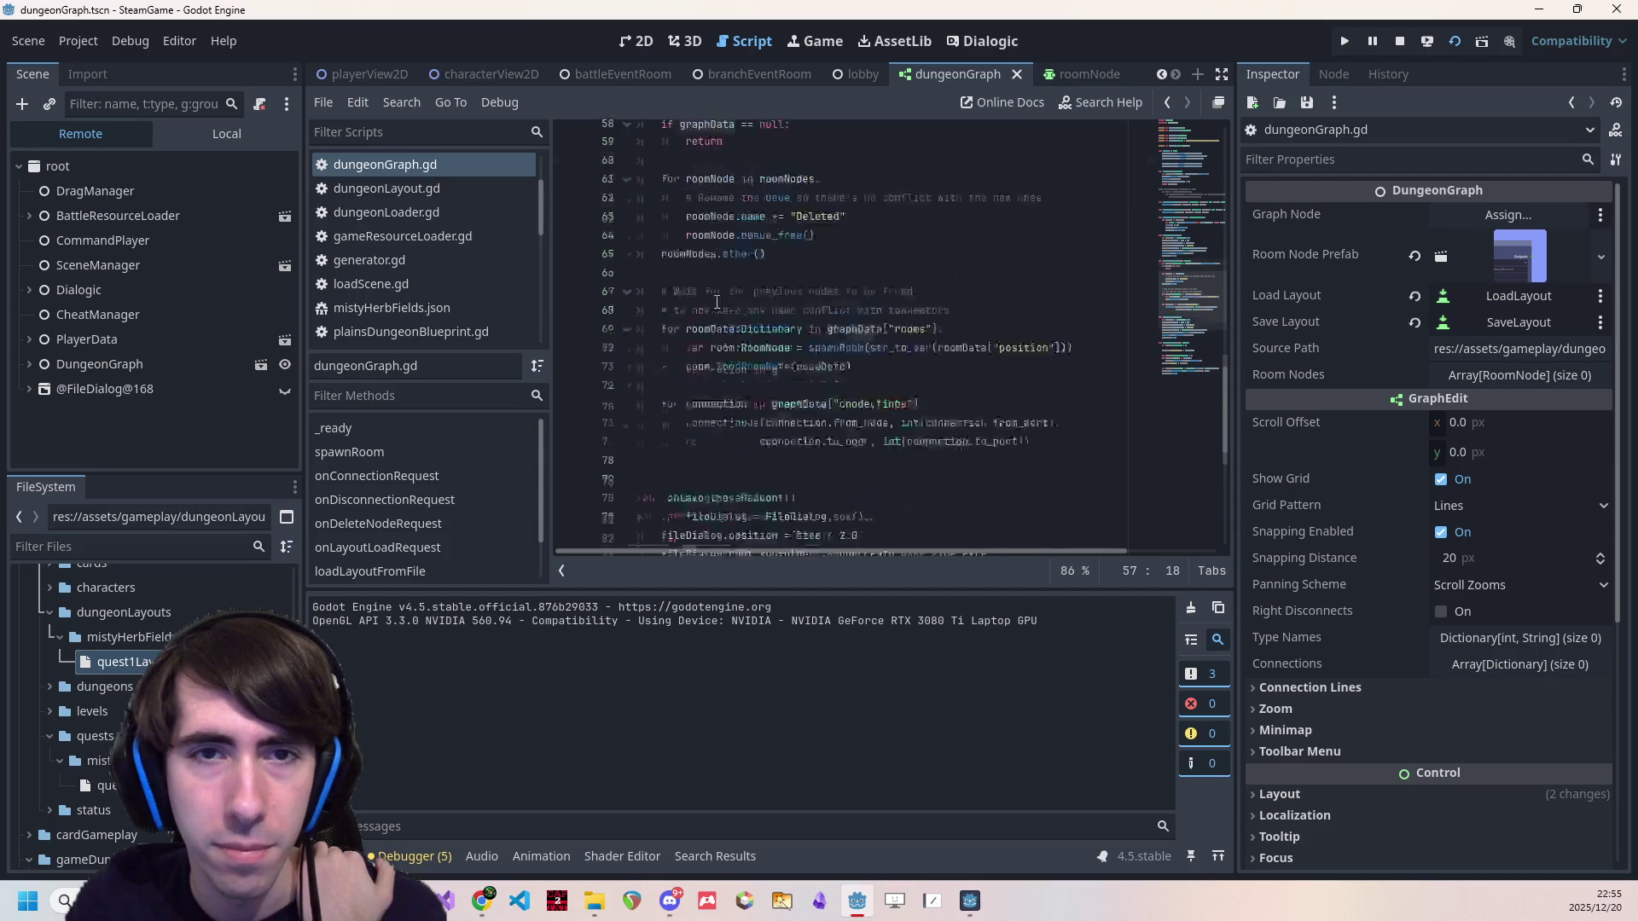
double_click(729, 226)
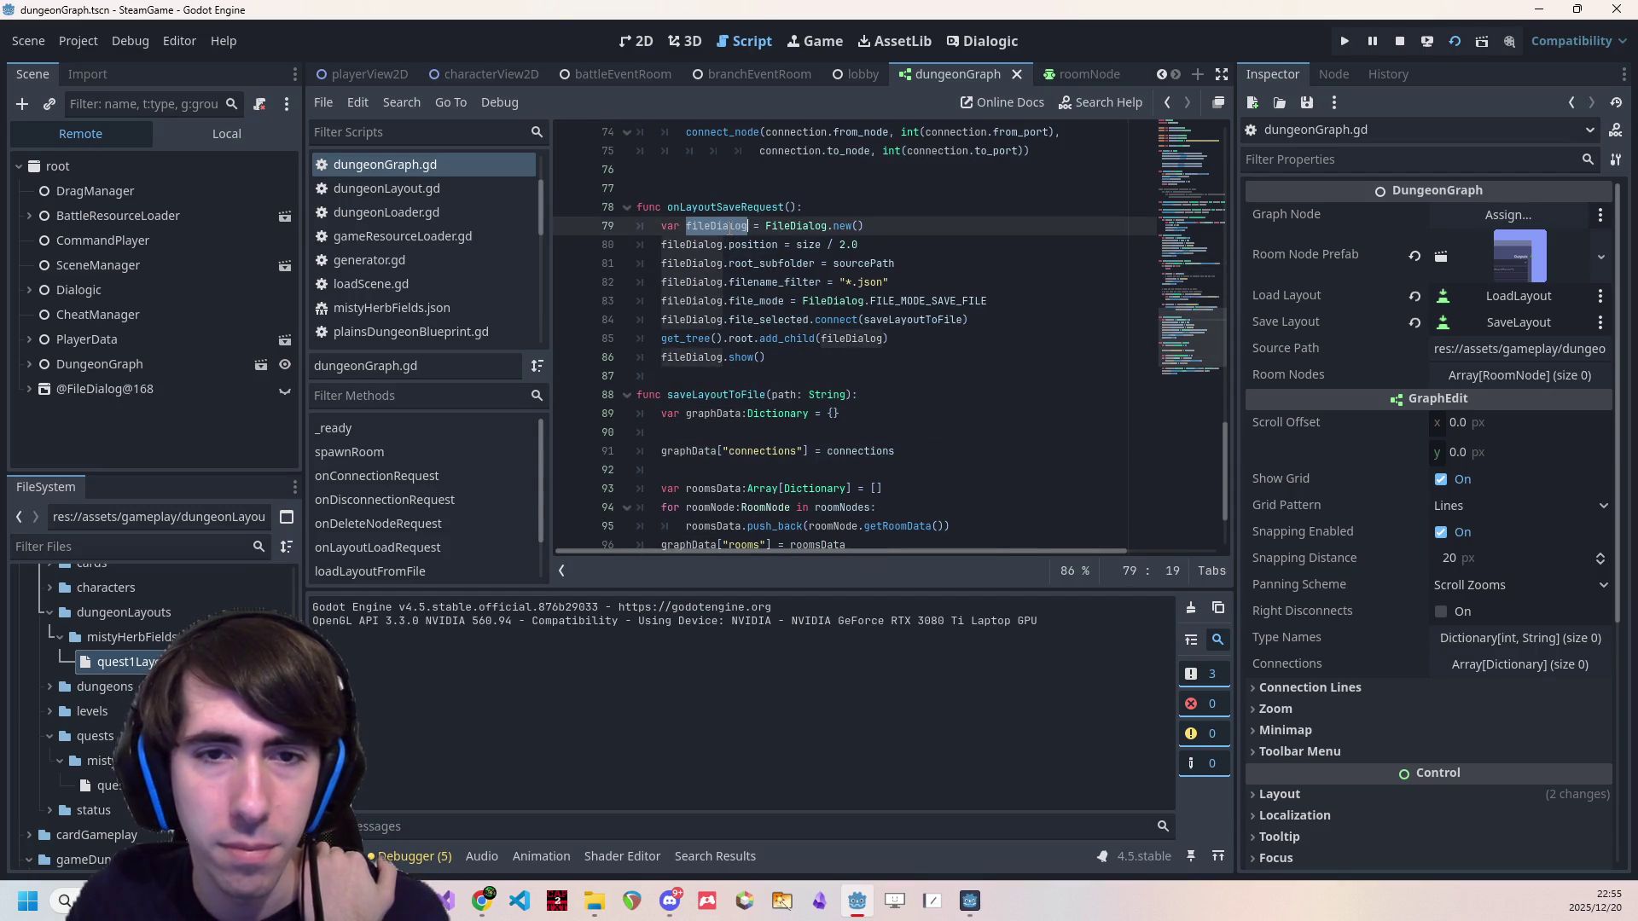
scroll(730, 229, down, 1)
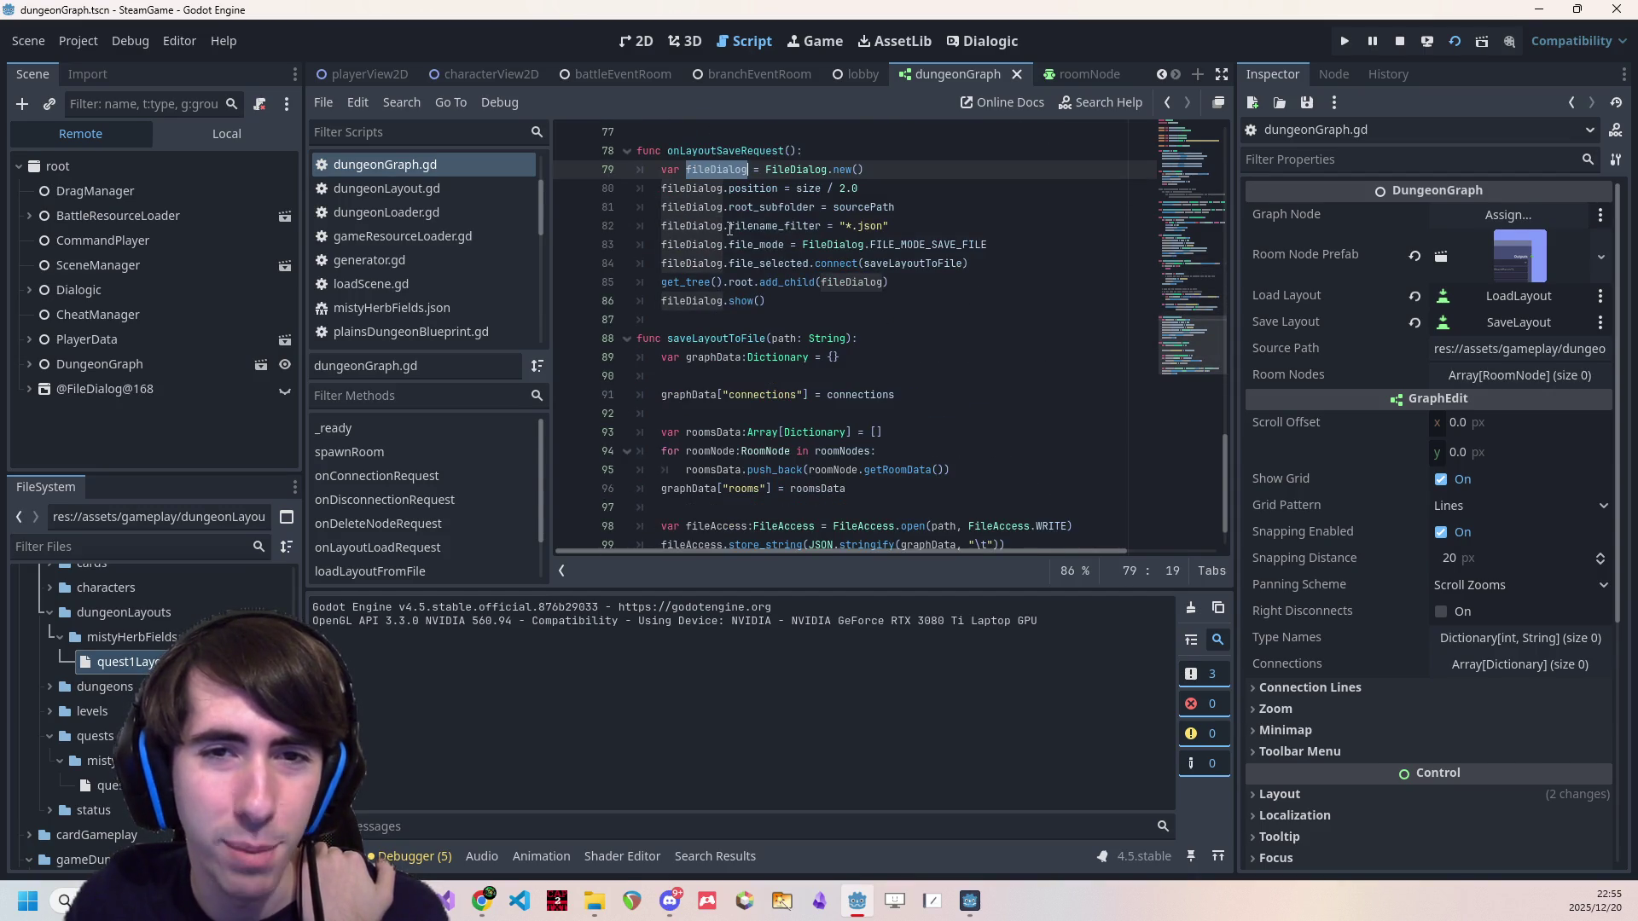
scroll(729, 228, down, 1)
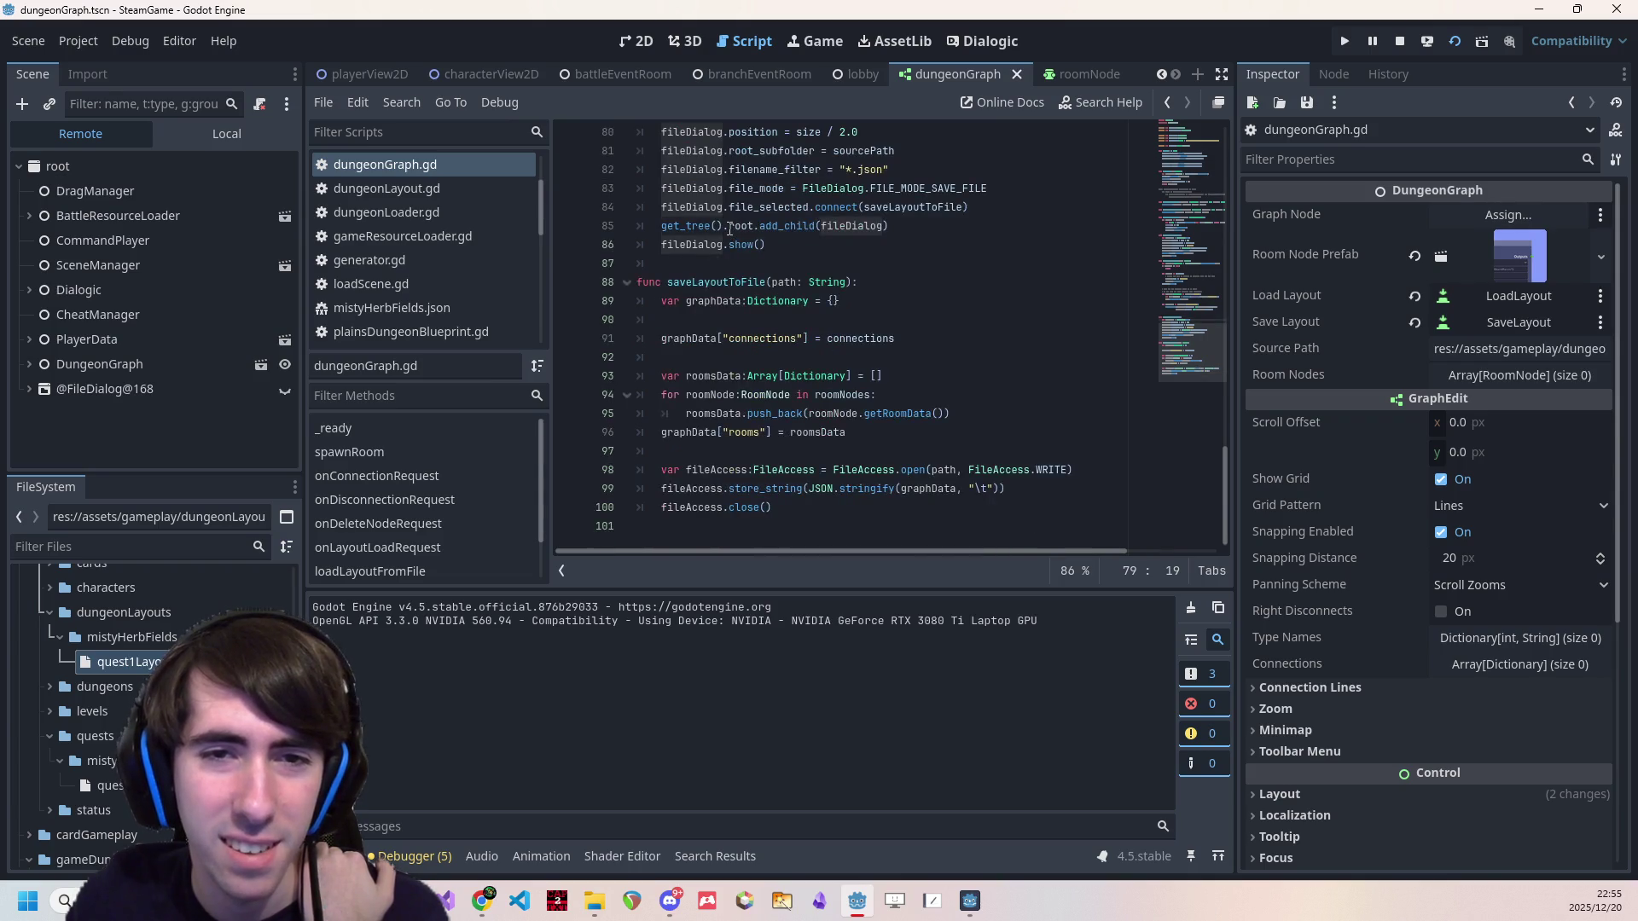
scroll(729, 229, up, 3)
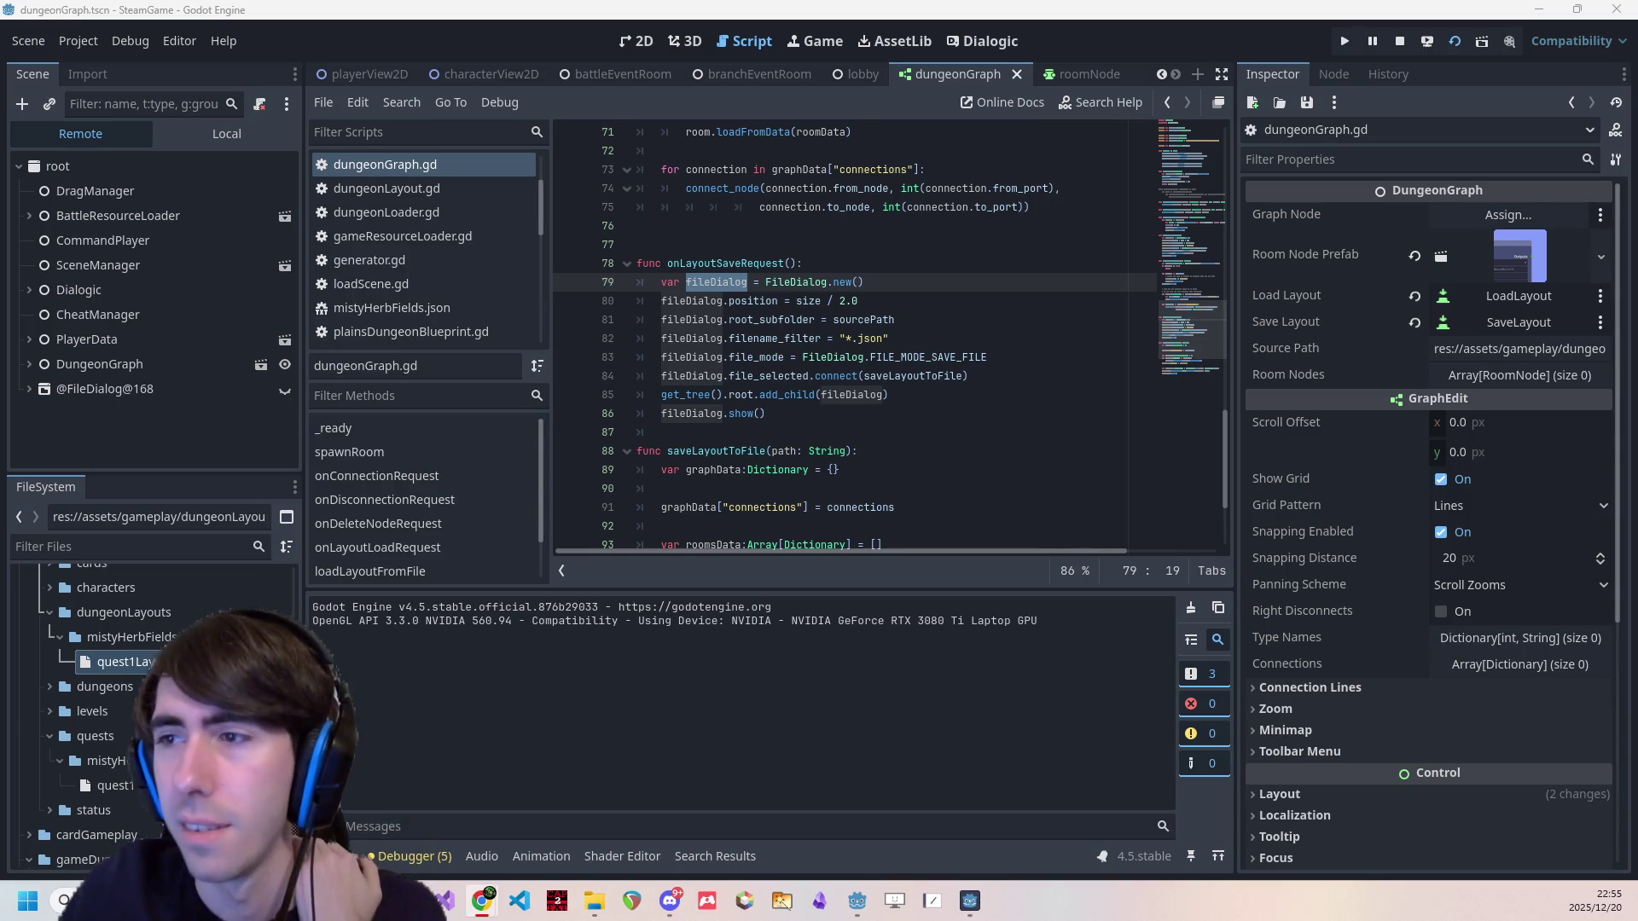
key(alt+Tab)
Maximize the browser, expand and read the AI overview on FileDialog, then return to Godot
drag(1254, 9, 629, 7)
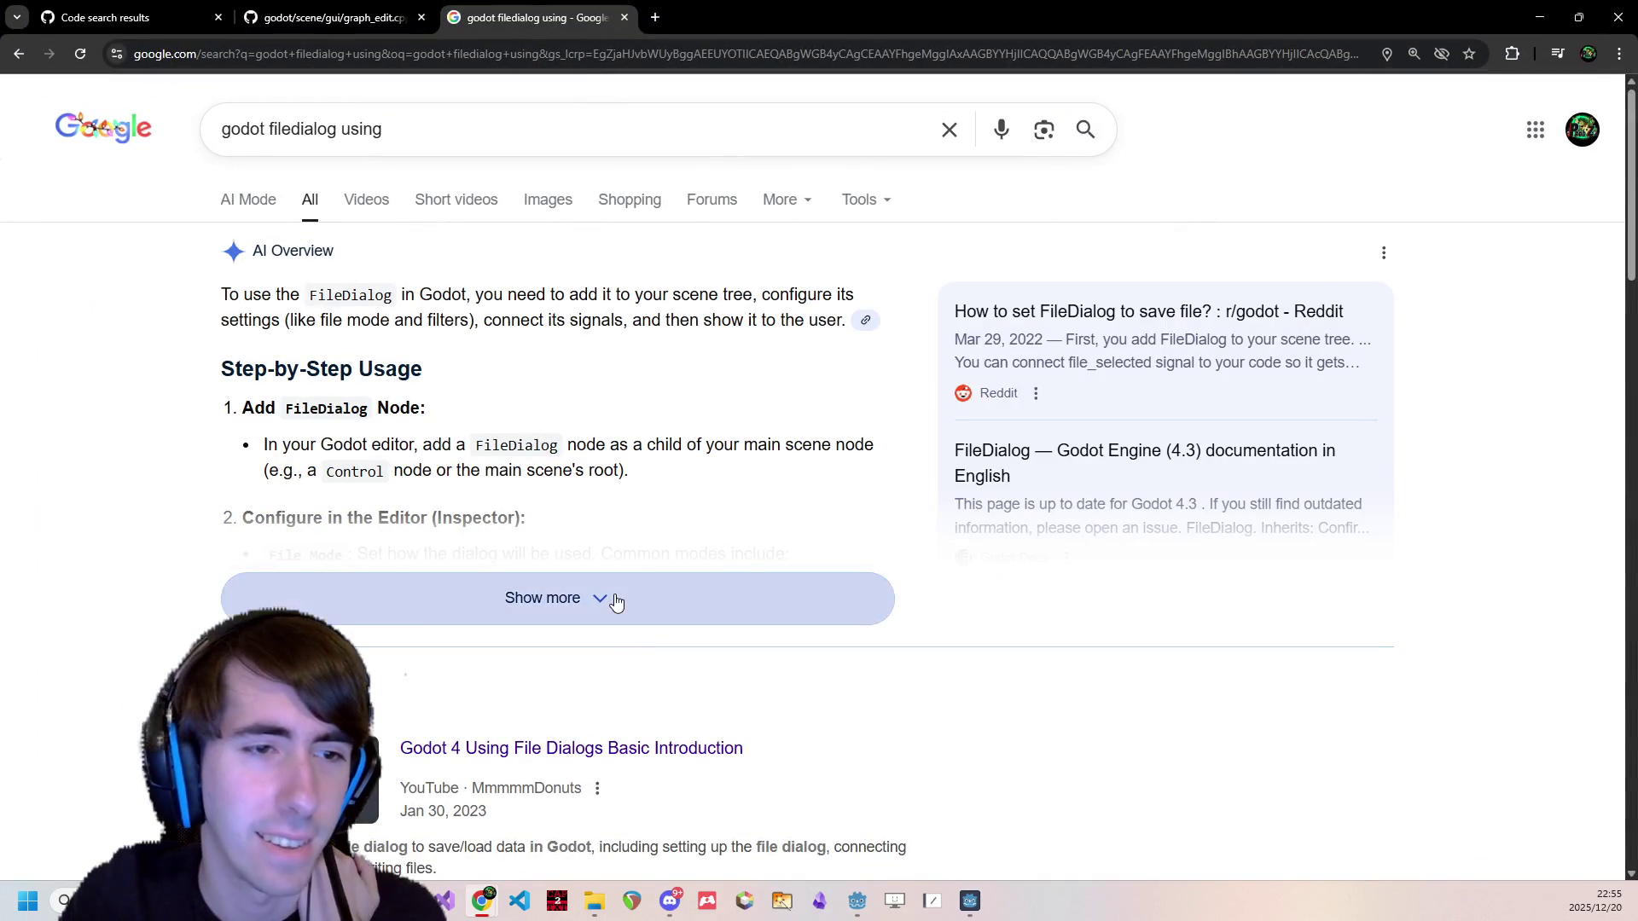
click(614, 599)
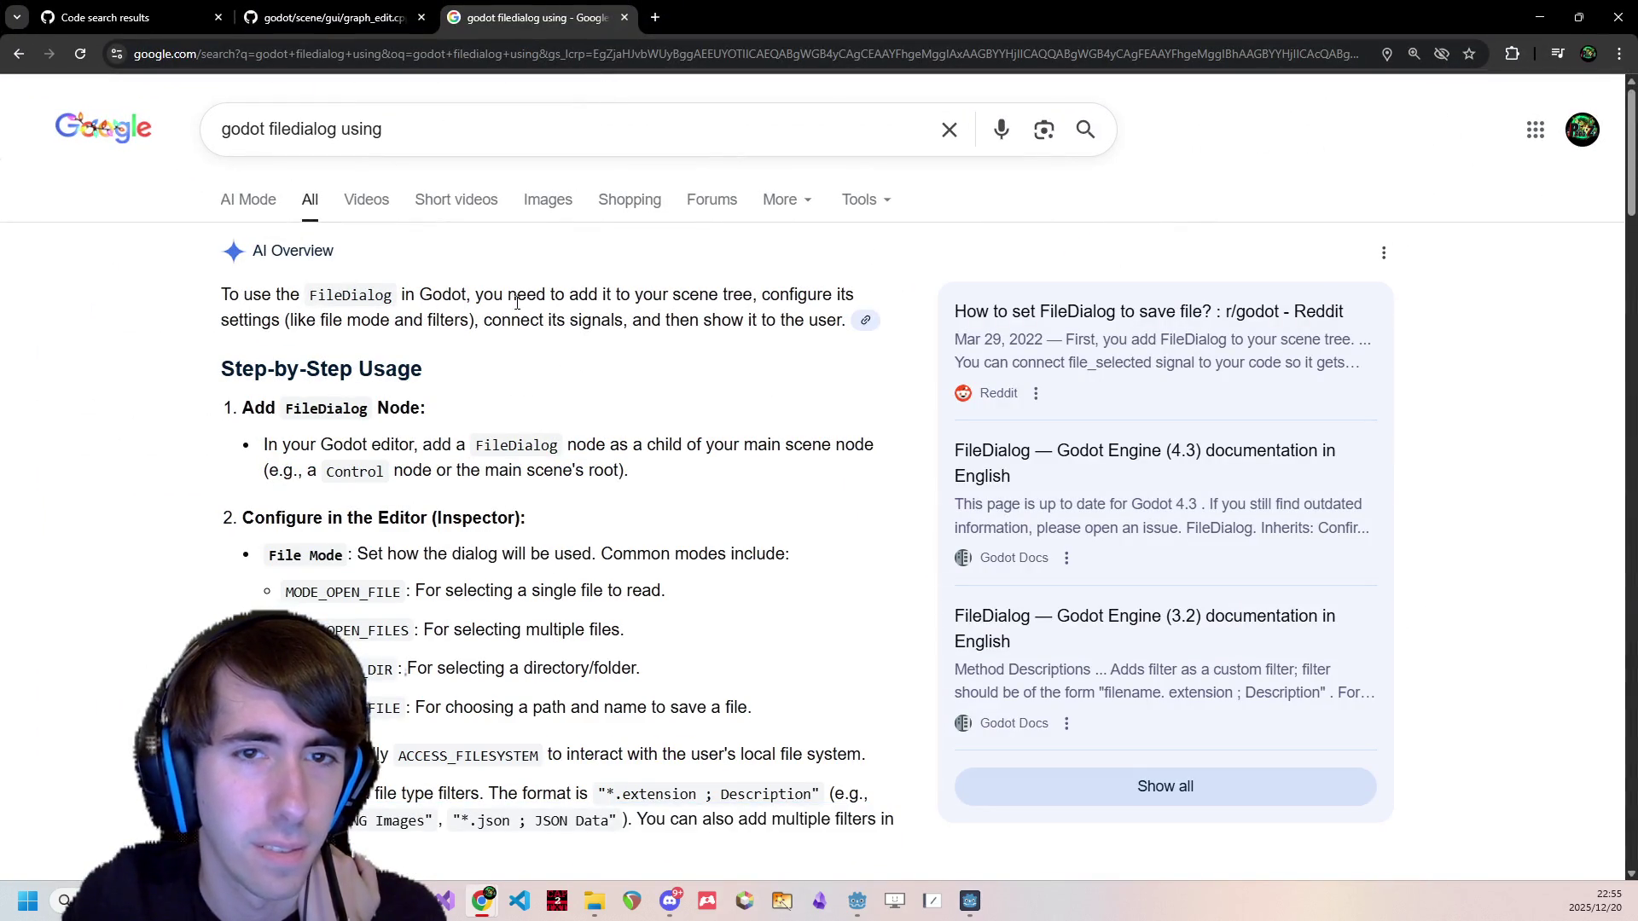
scroll(528, 301, down, 6)
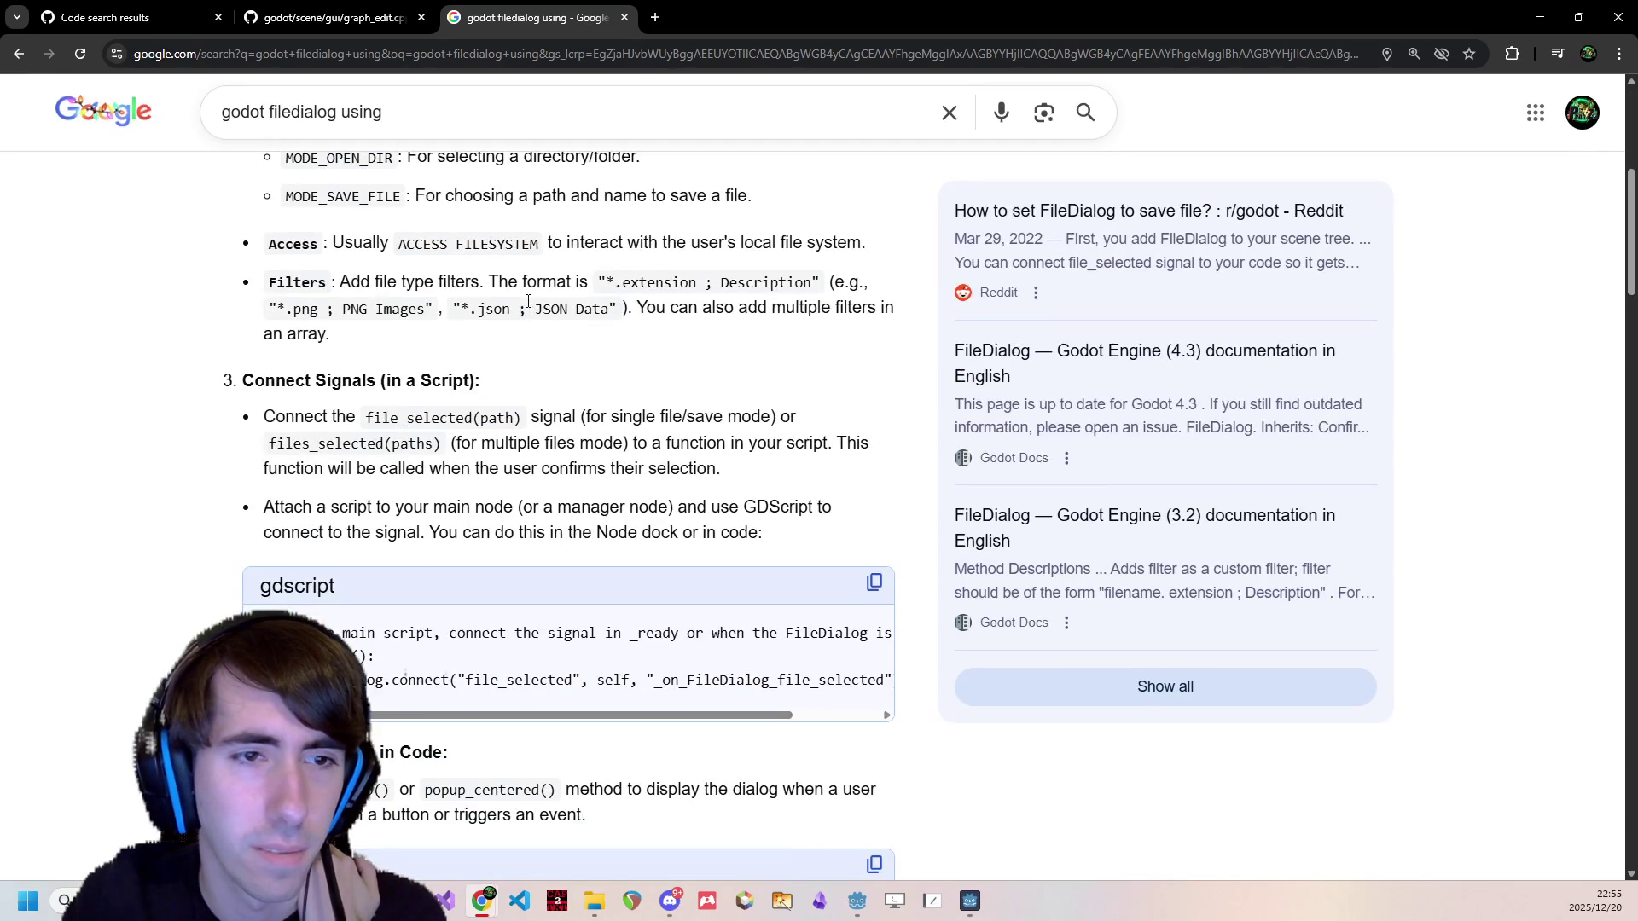
scroll(527, 298, down, 2)
scroll(527, 299, down, 4)
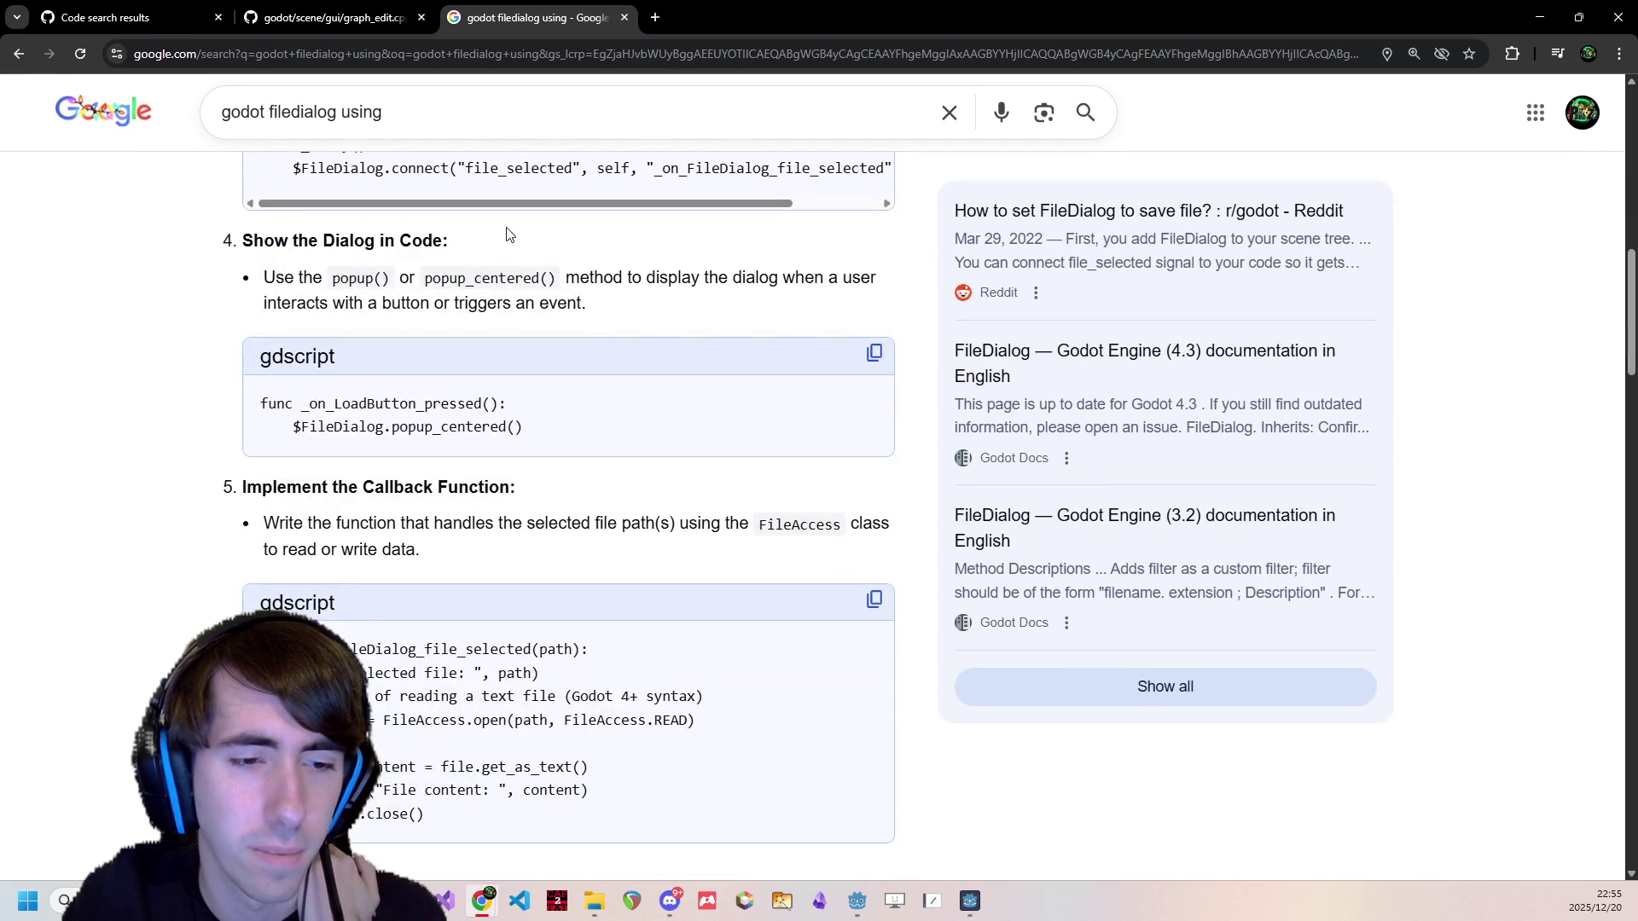
scroll(402, 695, down, 2)
scroll(398, 685, down, 2)
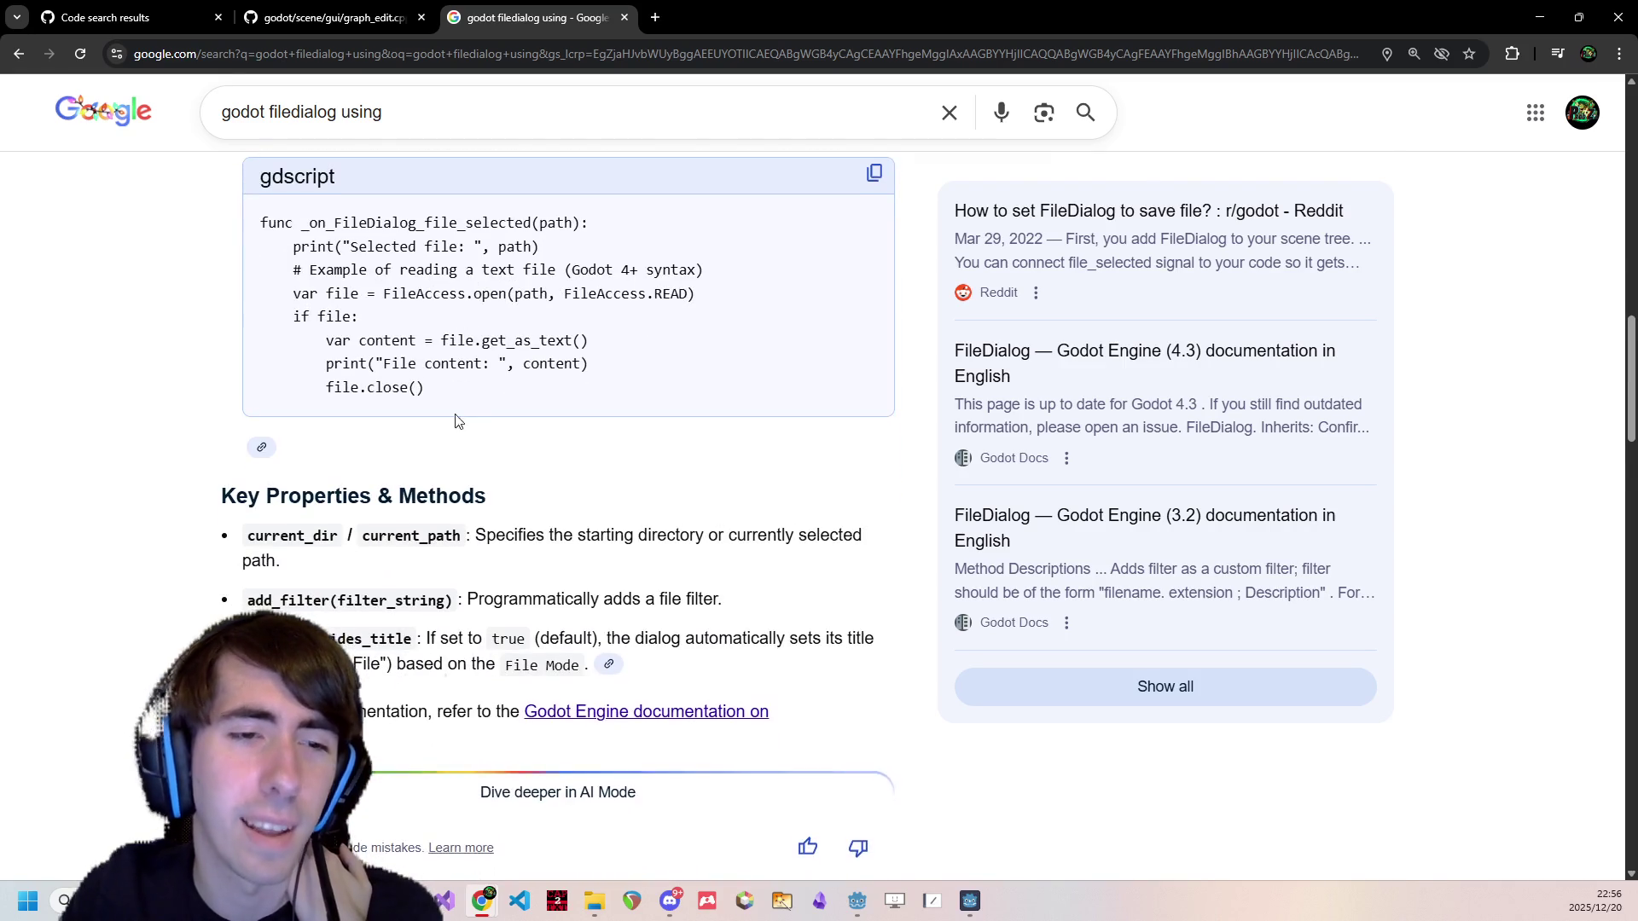
scroll(457, 406, down, 5)
key(alt+Tab)
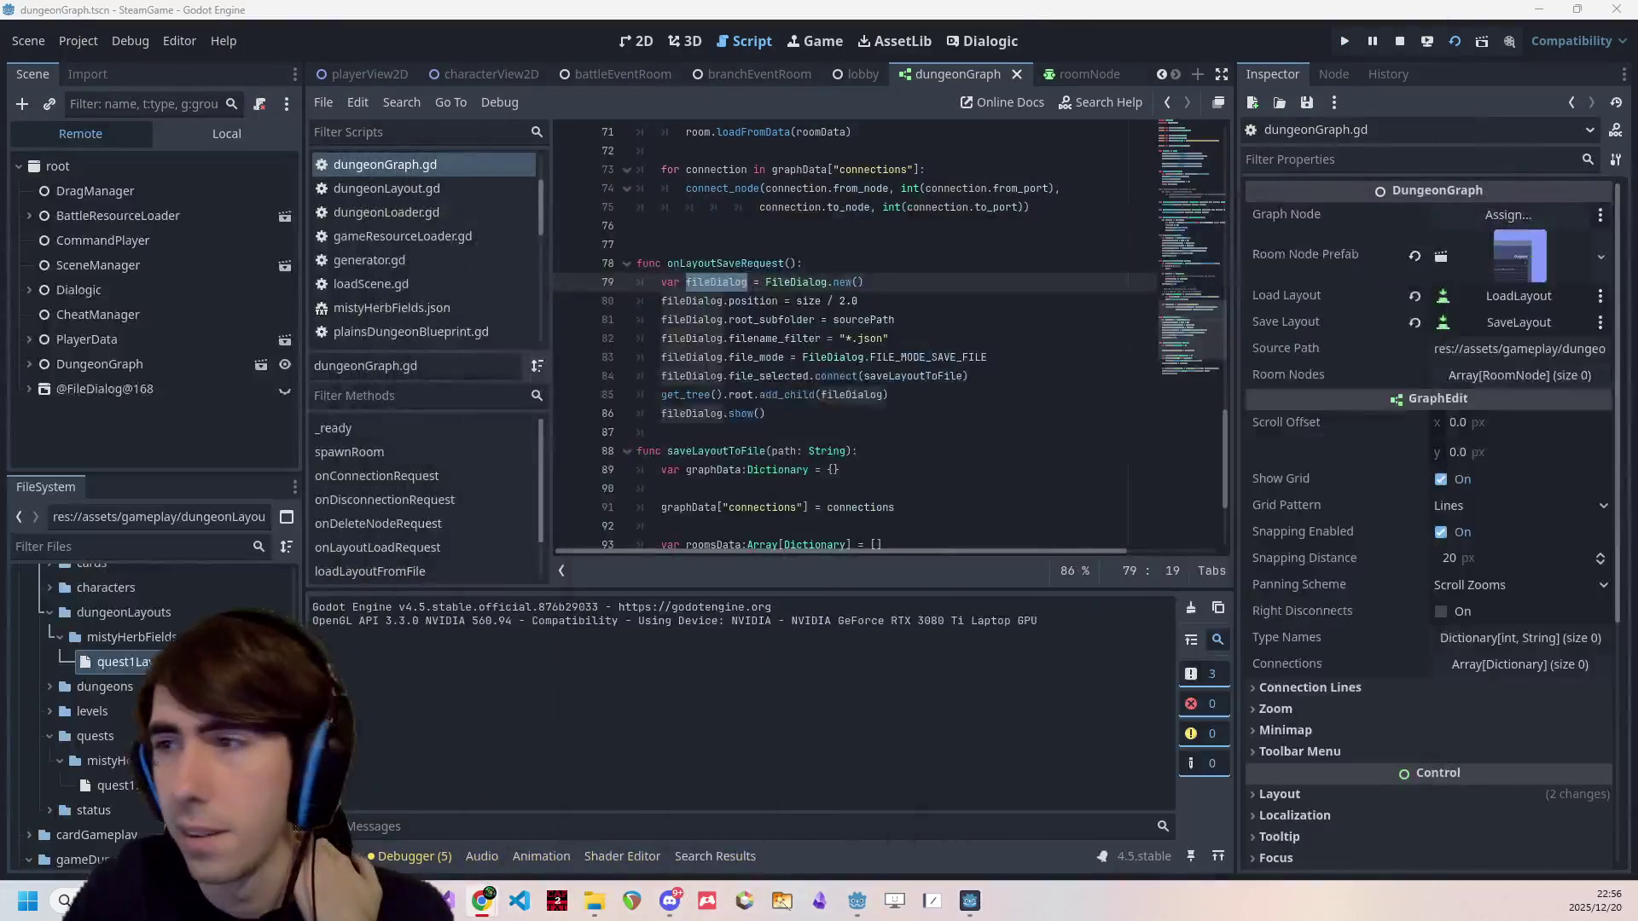
Add '# TODO : destroy fileDialog' after fileDialog.show() in onLayoutSaveRequest
click(960, 409)
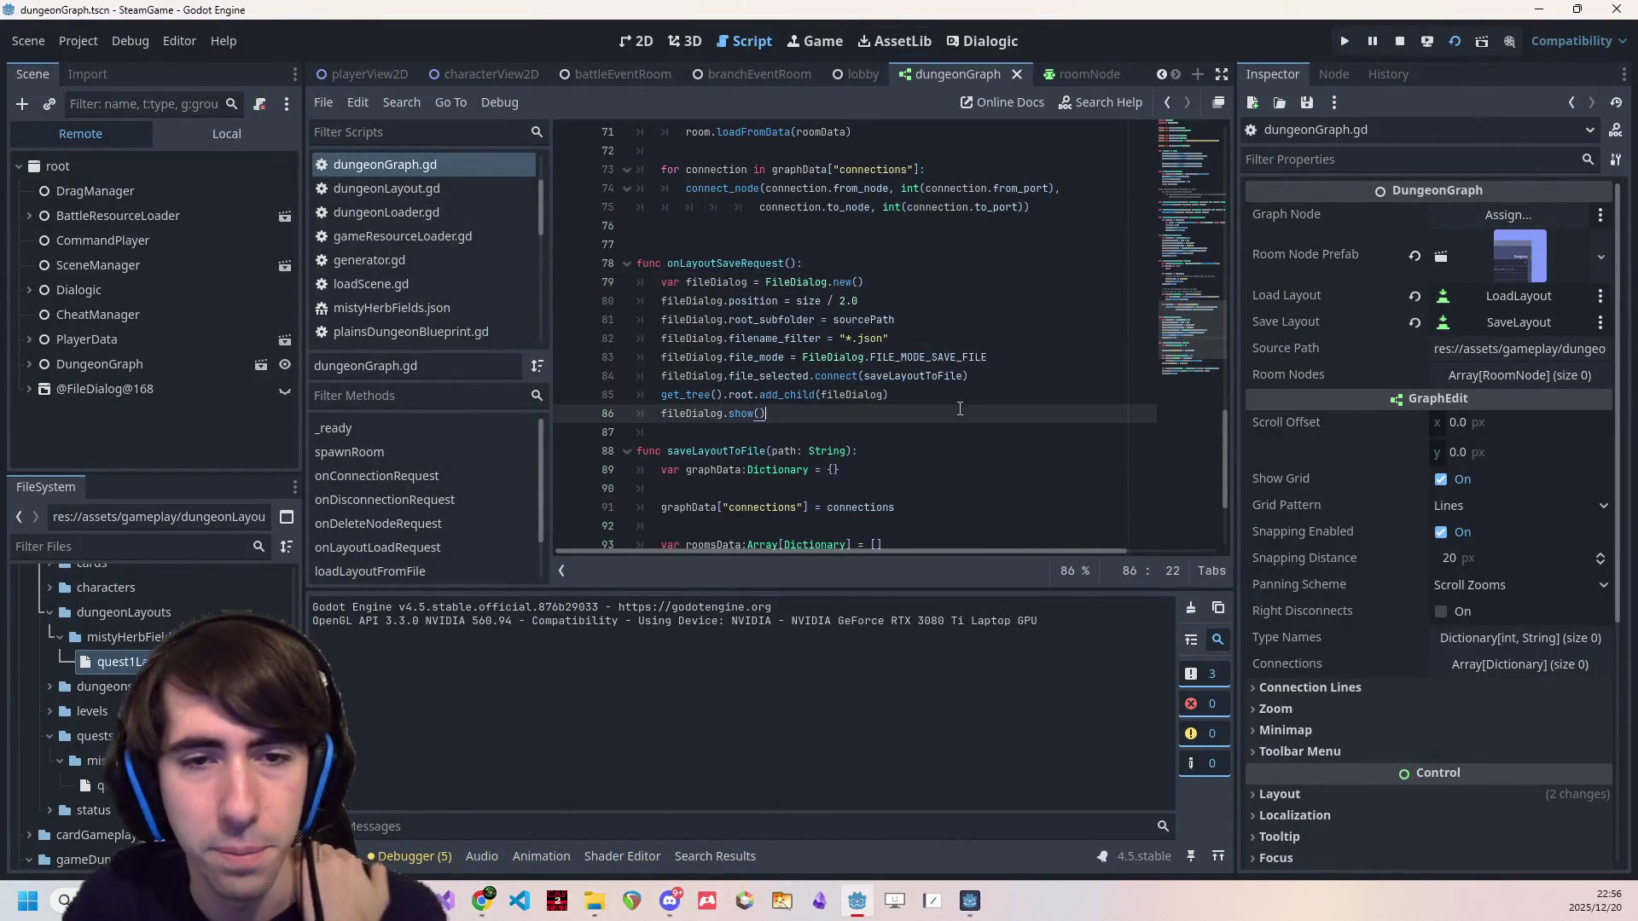
key(Return)
text(# TODO : destroy fileDialog)
key(ctrl+shift+Left)
key(ctrl+shift+Left)
key(ctrl+shift+Left)
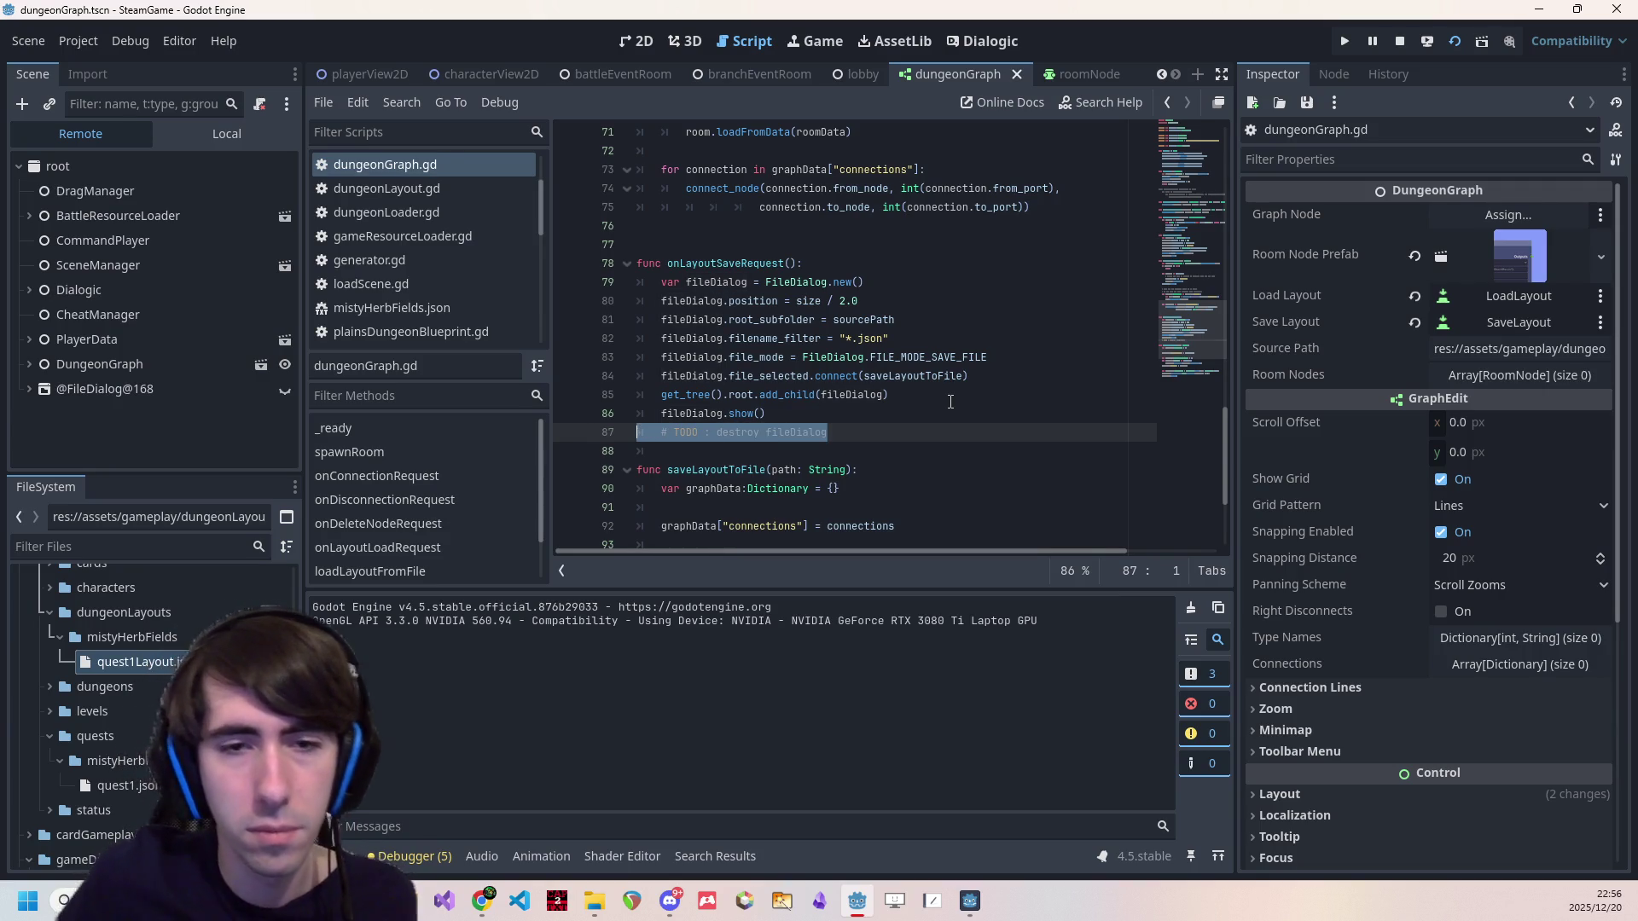
scroll(934, 358, down, 3)
scroll(917, 304, up, 3)
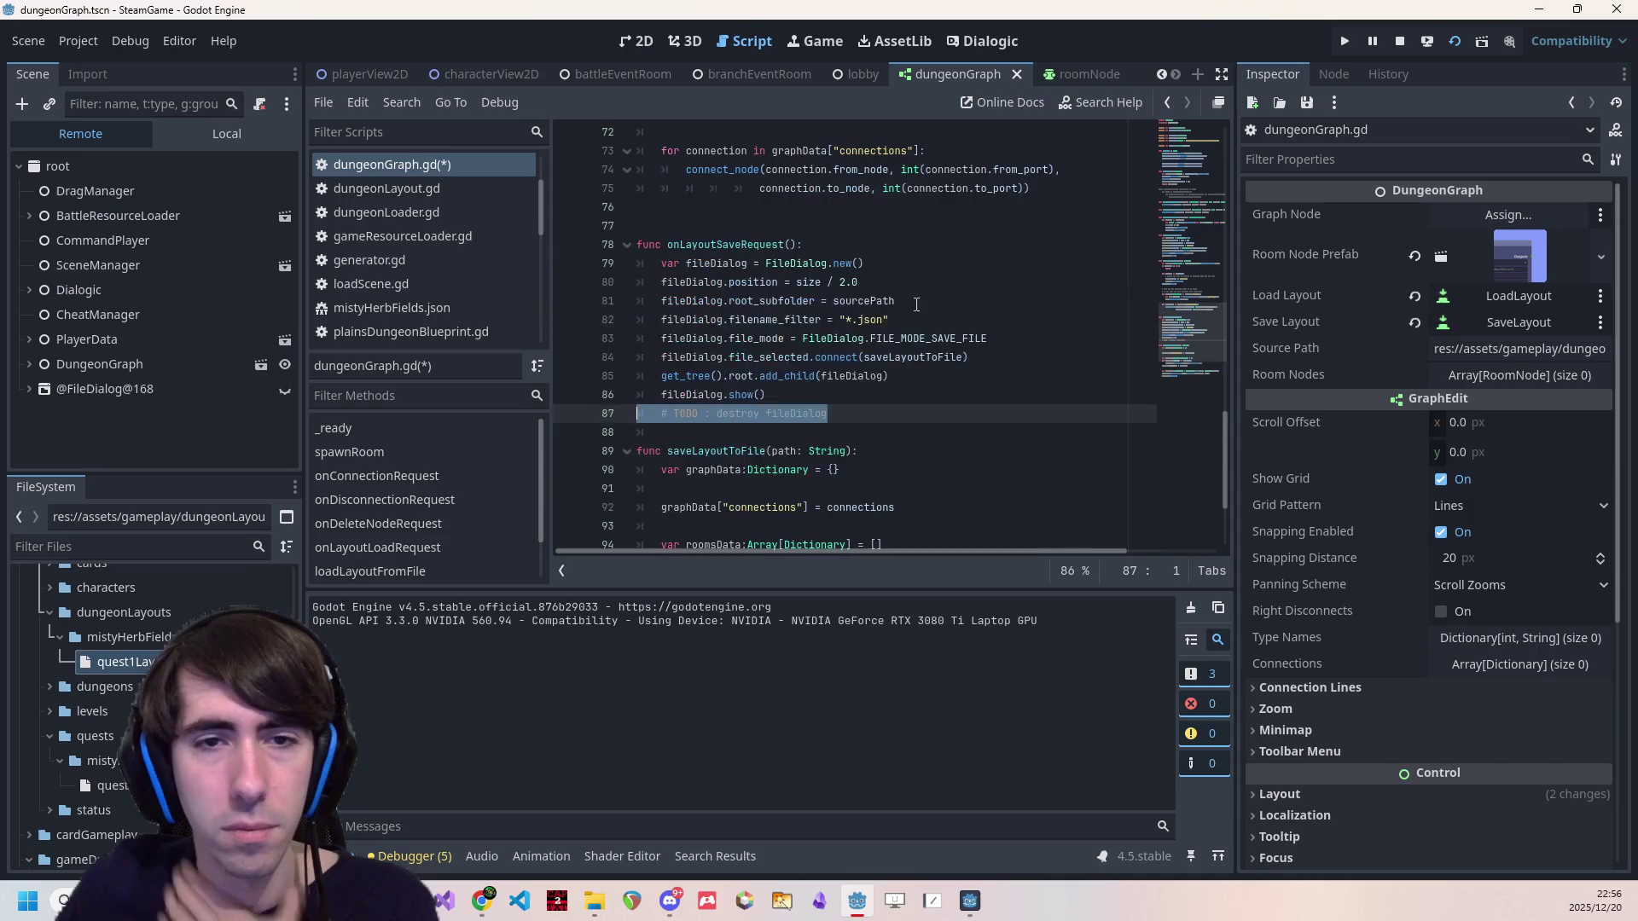
scroll(916, 305, up, 10)
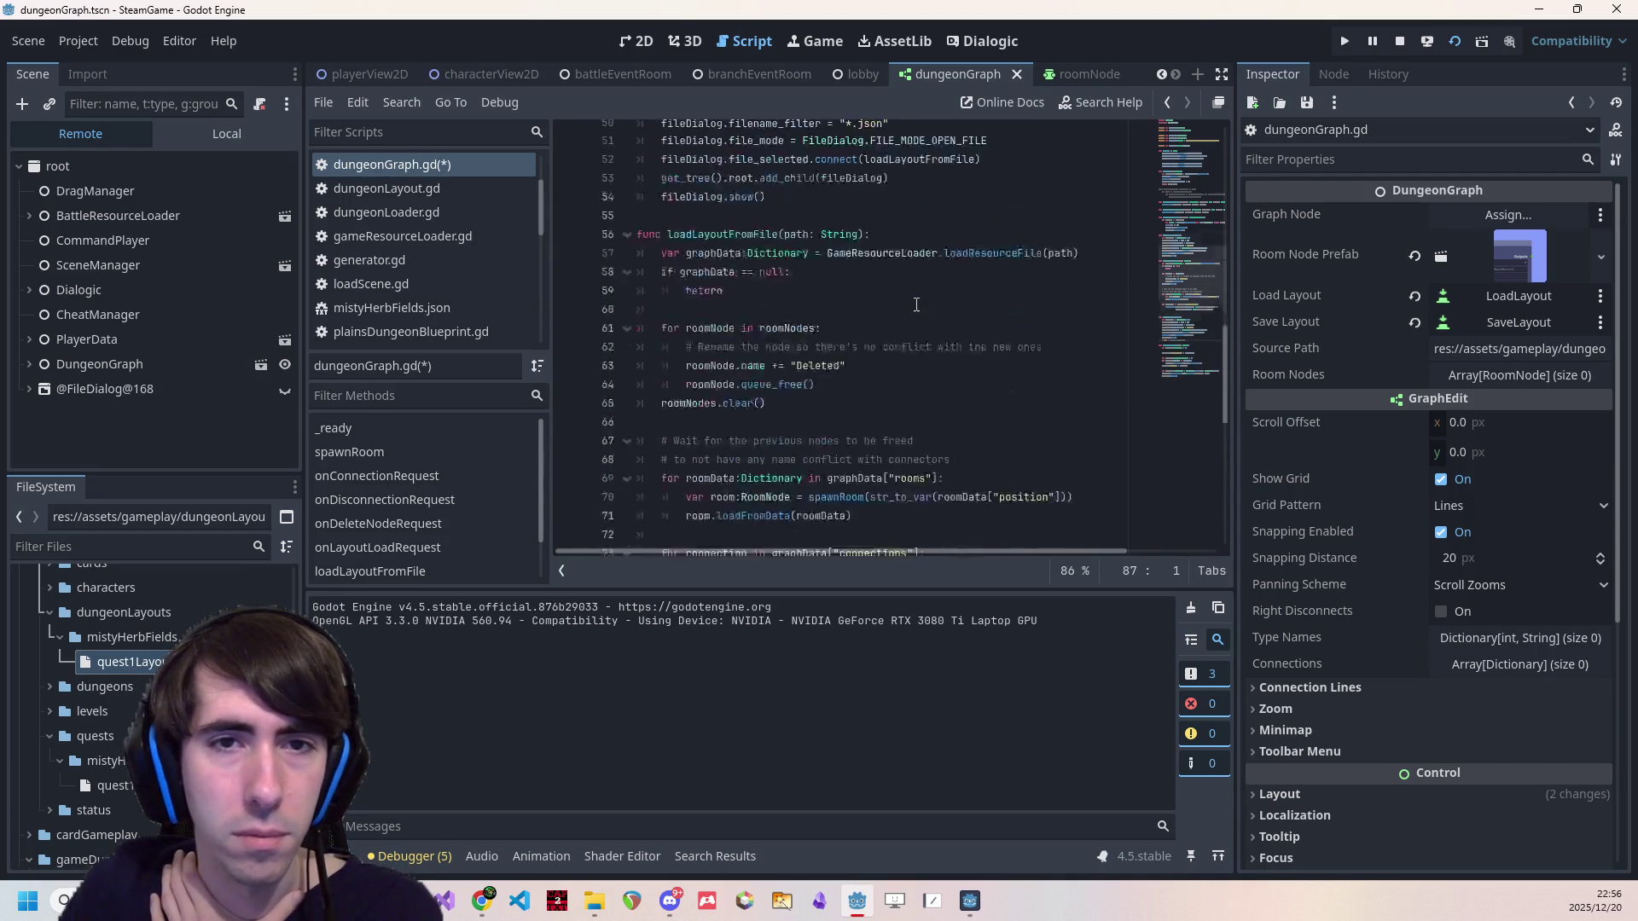
scroll(917, 304, down, 1)
Add the same TODO comment in onLayoutLoadRequest and save dungeonGraph.gd
click(888, 365)
key(Return)
text(# TODO : destroy fileDialog)
key(ctrl+s)
click(969, 904)
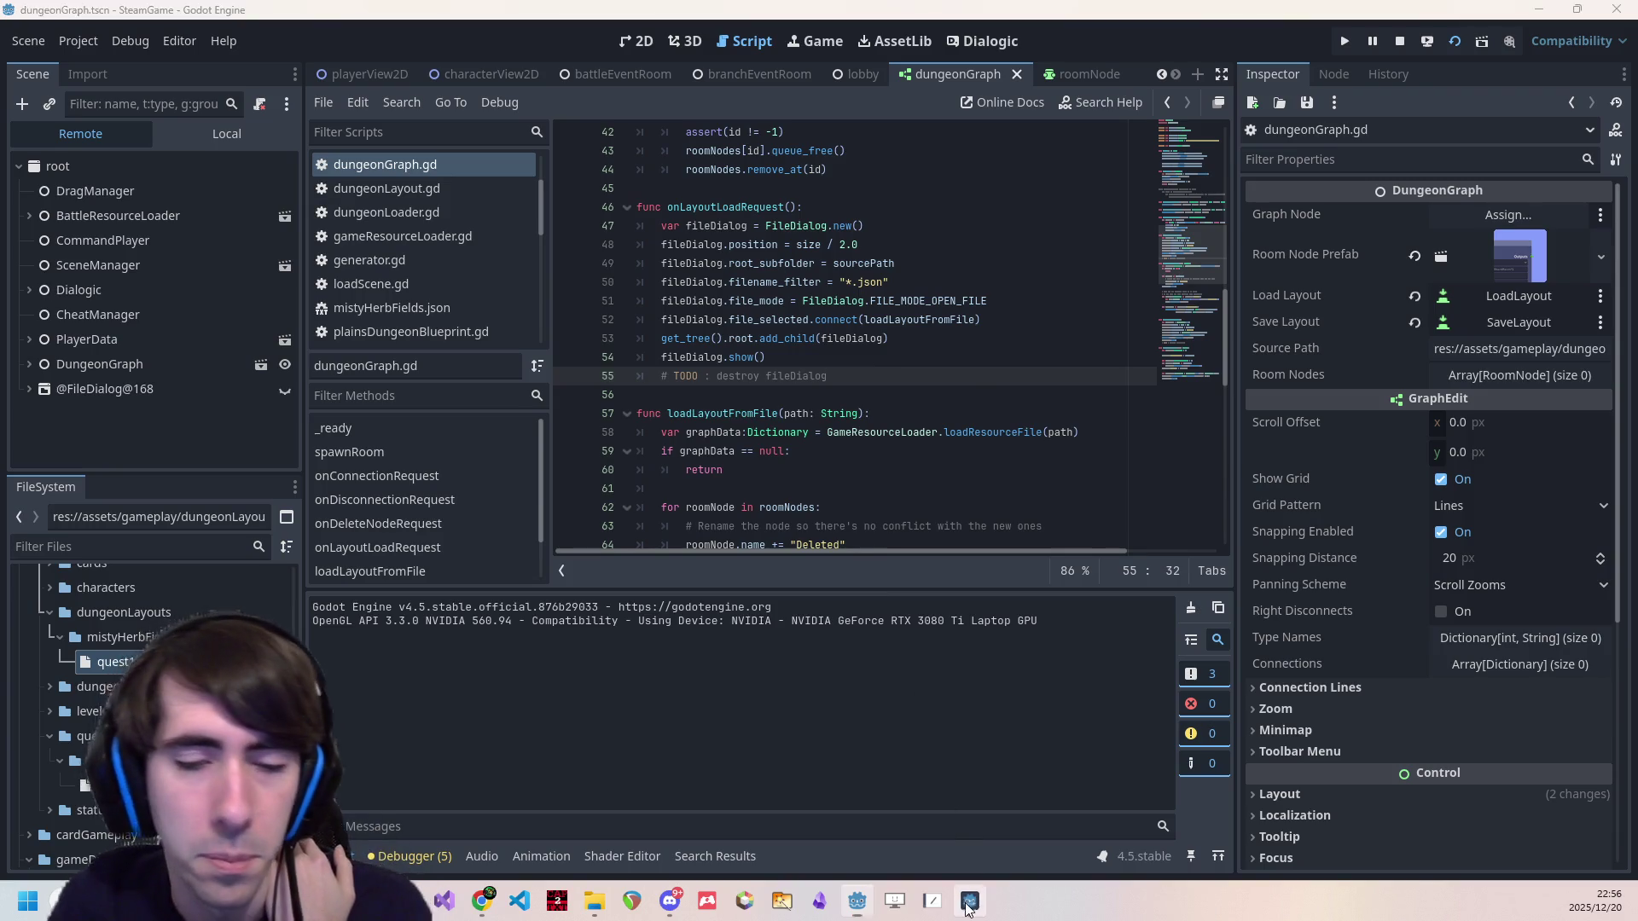
click(968, 904)
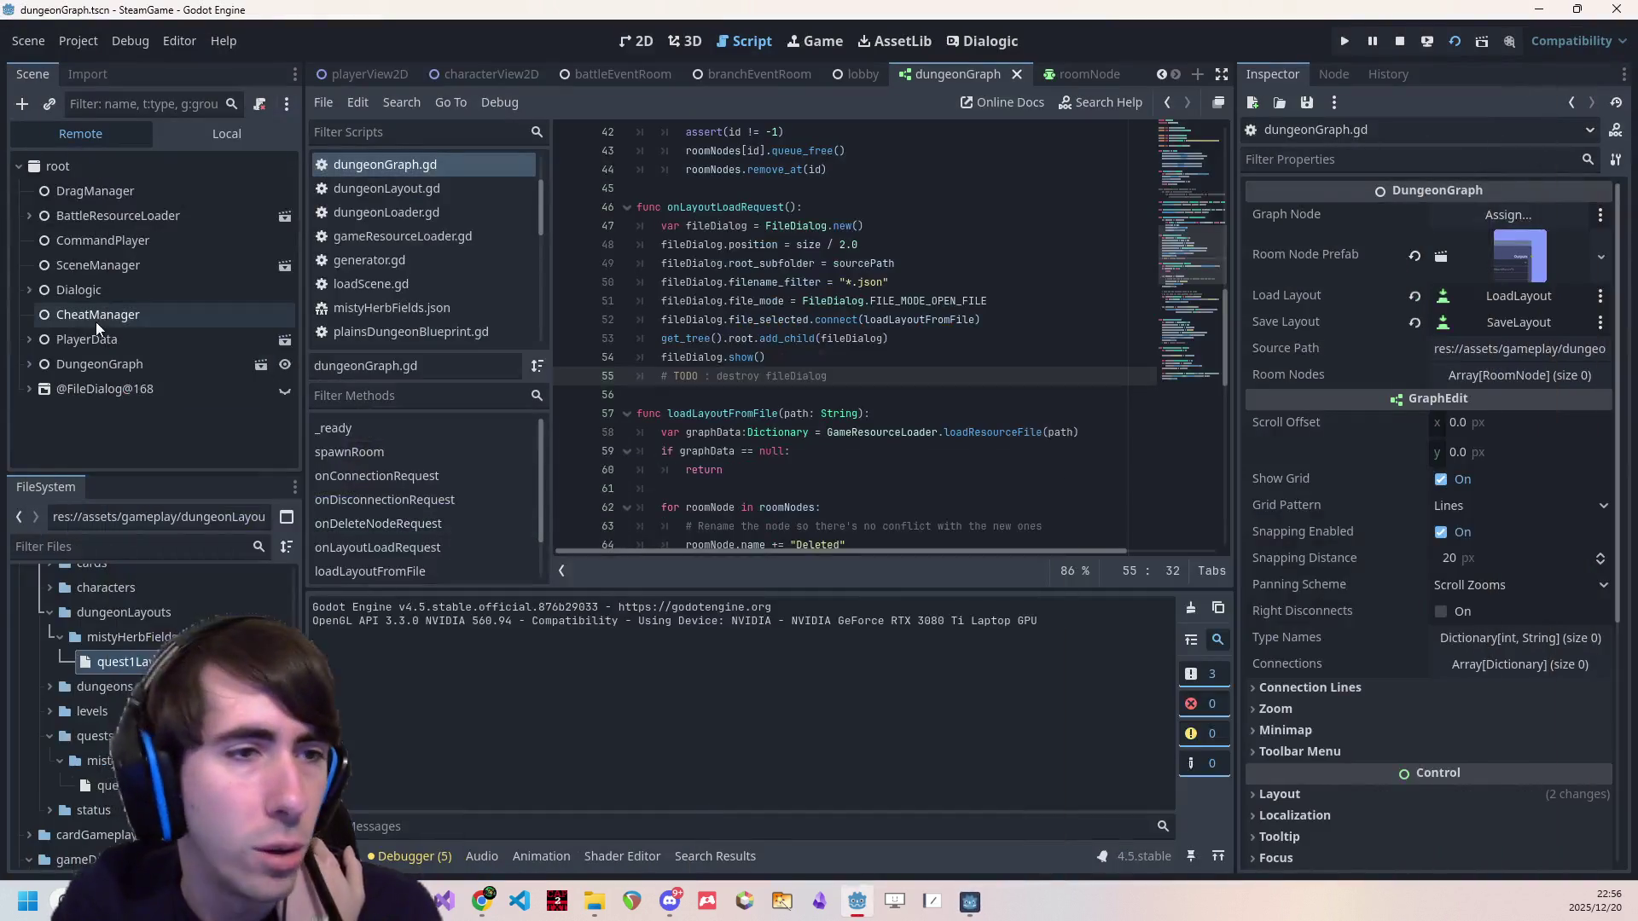
click(29, 366)
scroll(85, 349, down, 3)
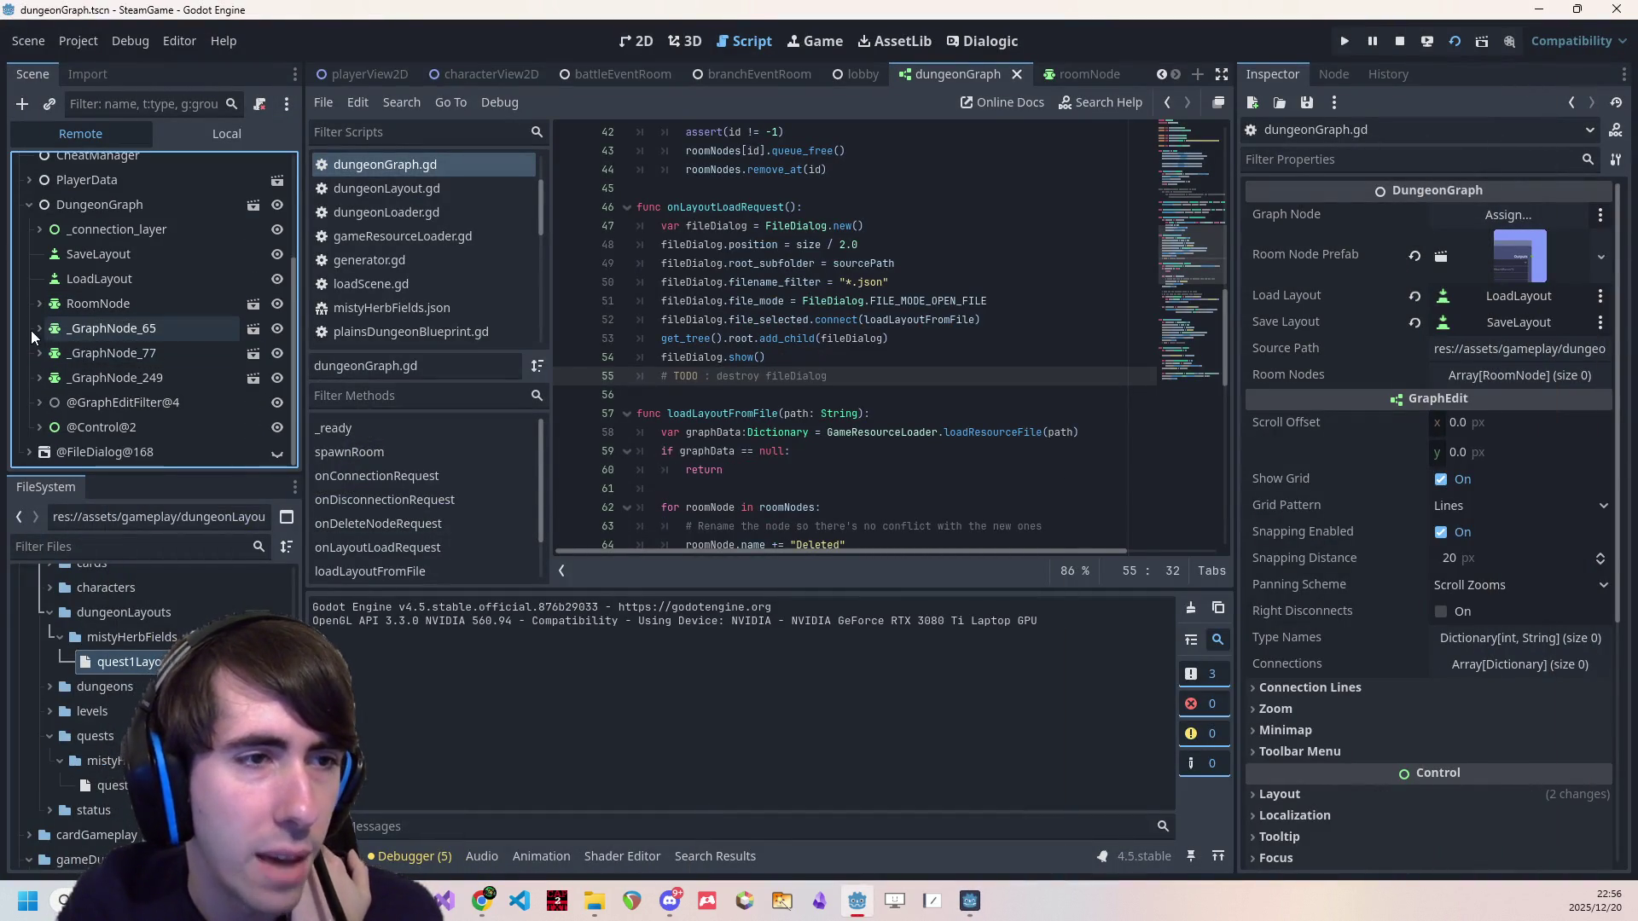
click(37, 330)
scroll(93, 316, down, 3)
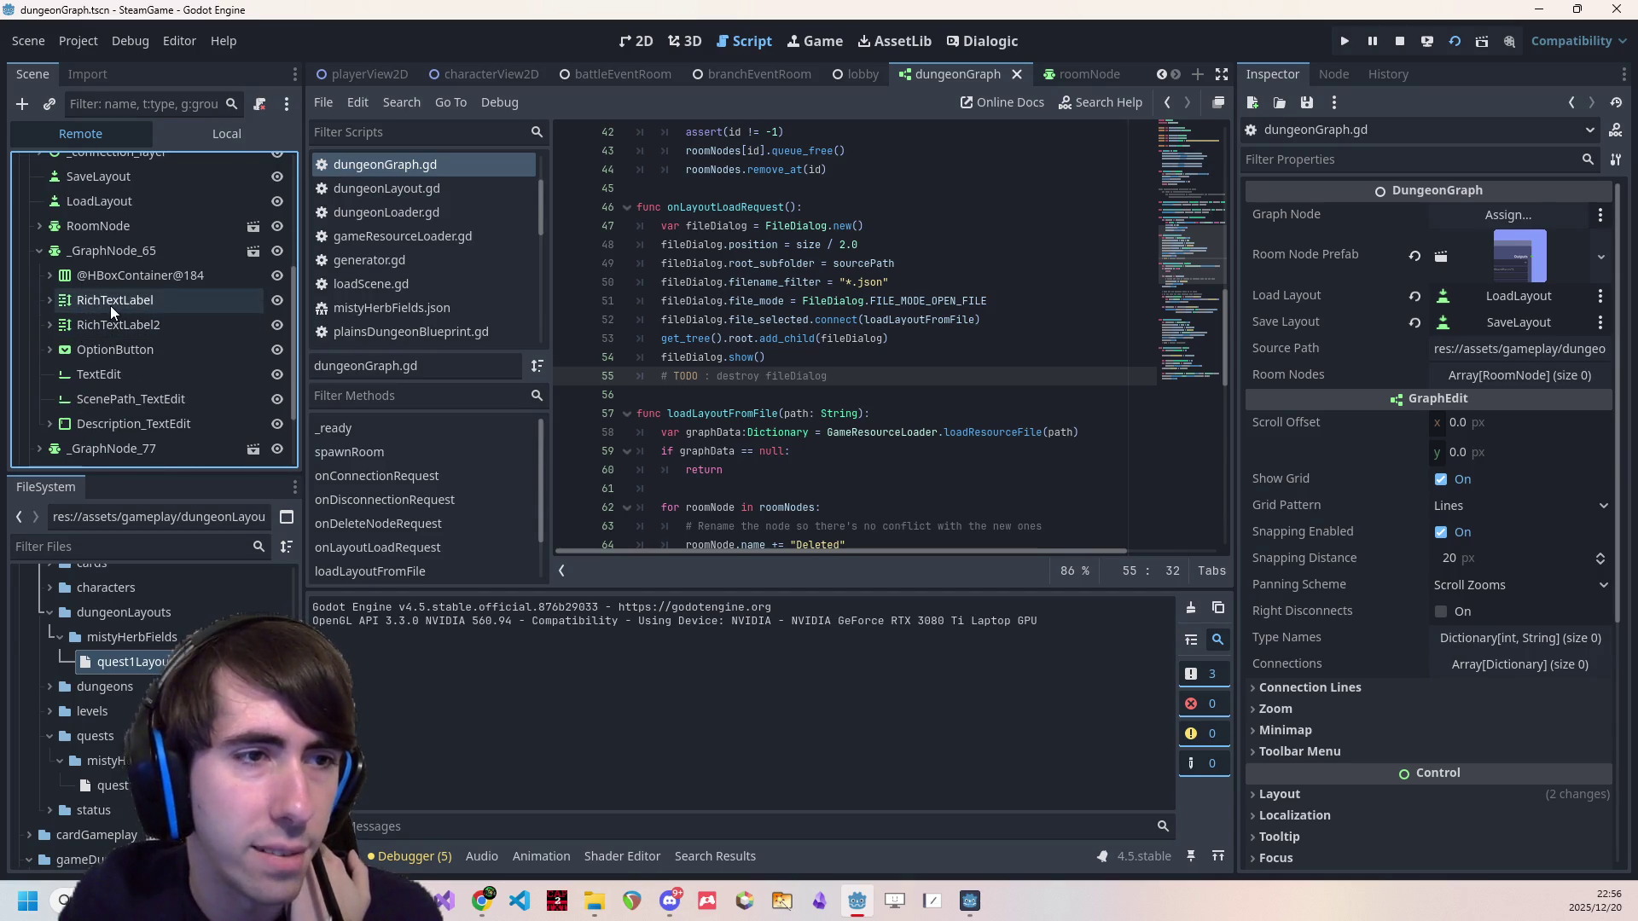
click(40, 250)
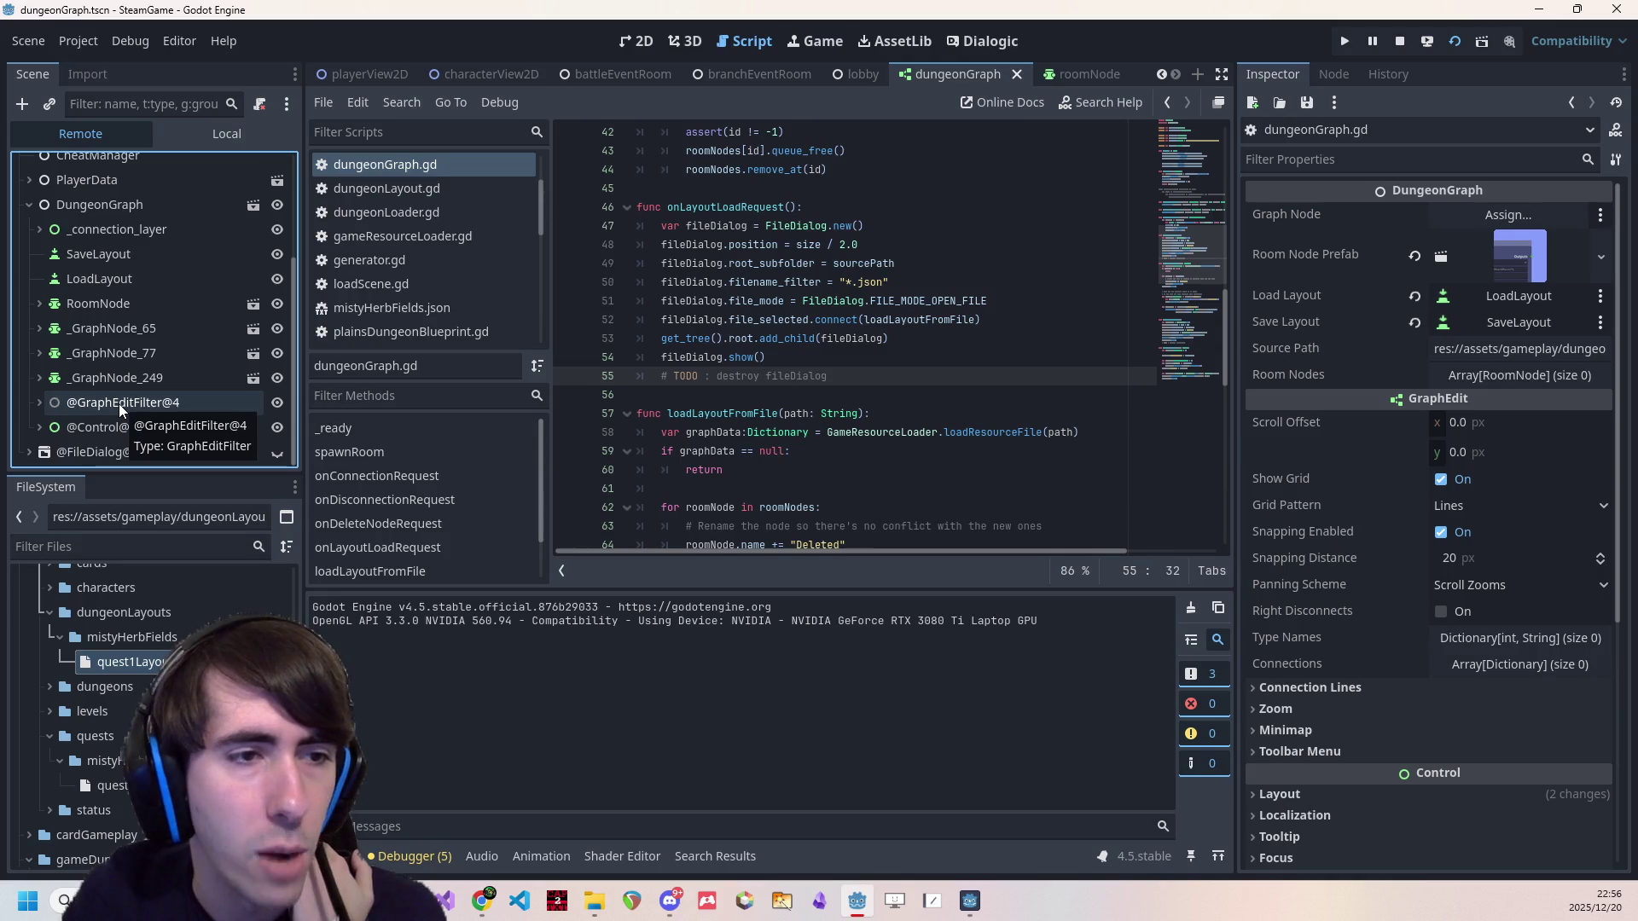
click(39, 427)
scroll(121, 397, down, 3)
click(38, 349)
click(39, 402)
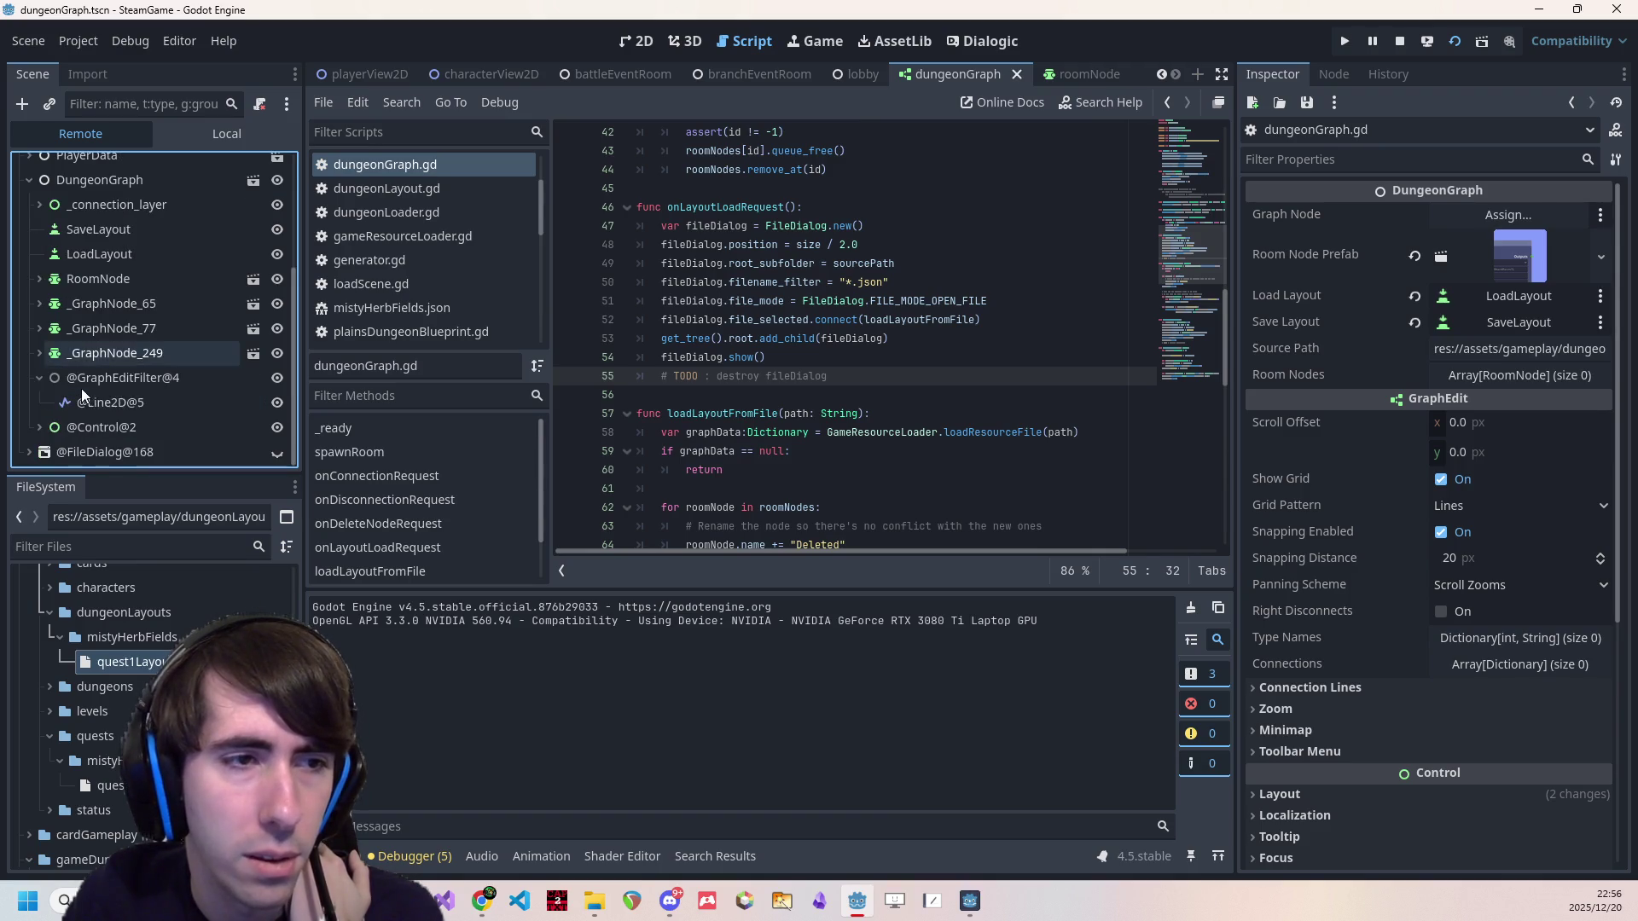
click(635, 41)
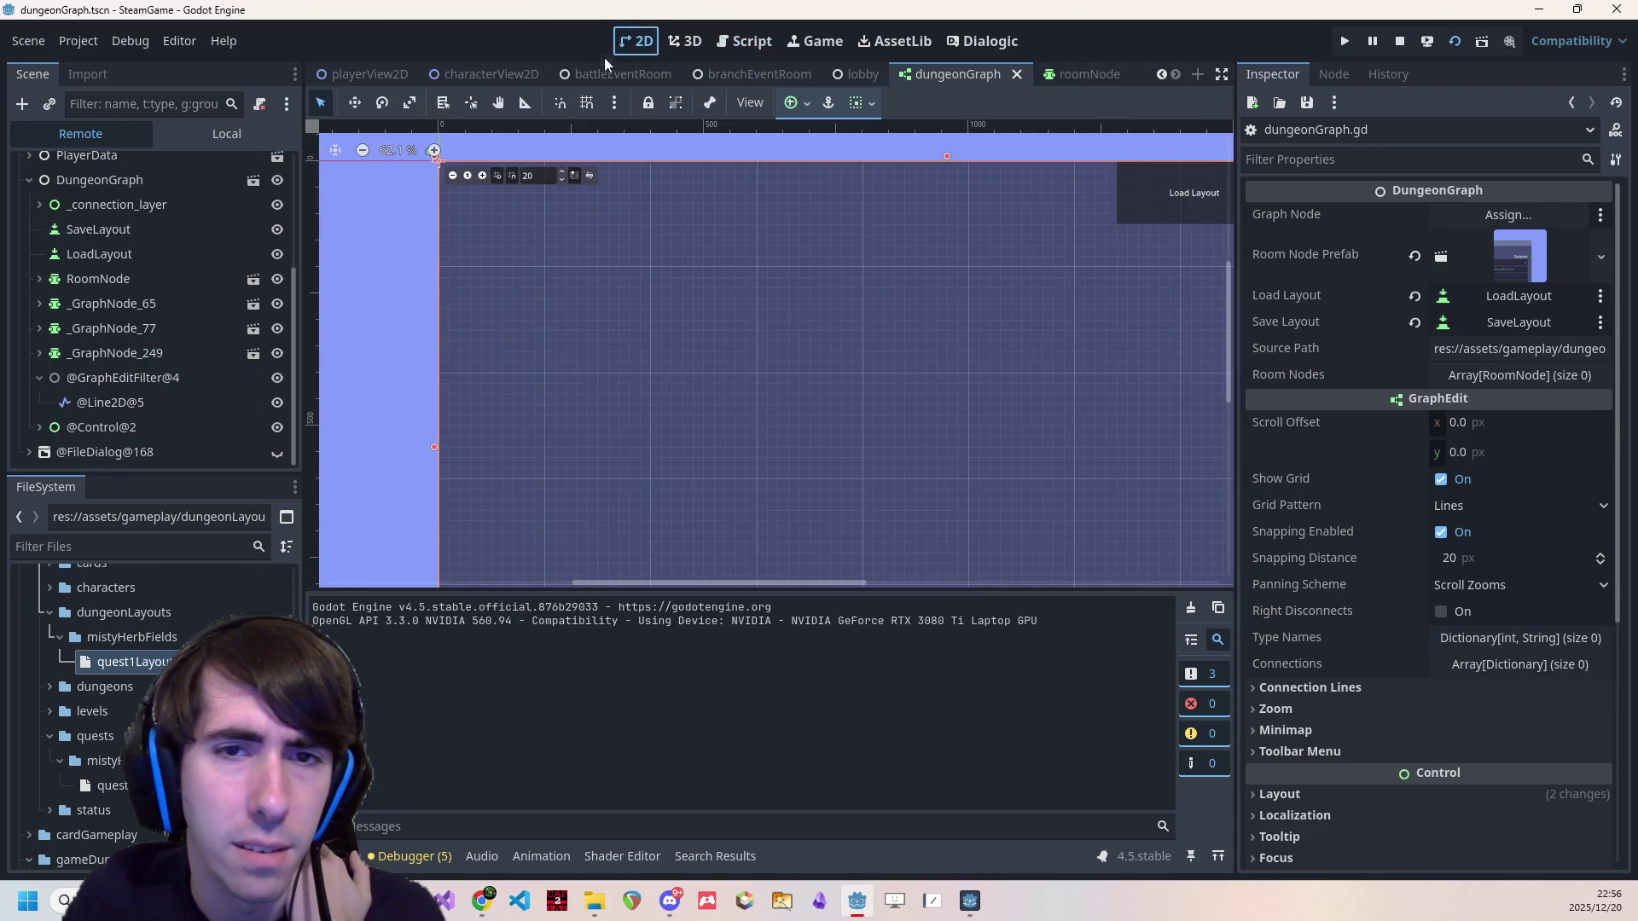
click(978, 909)
click(973, 904)
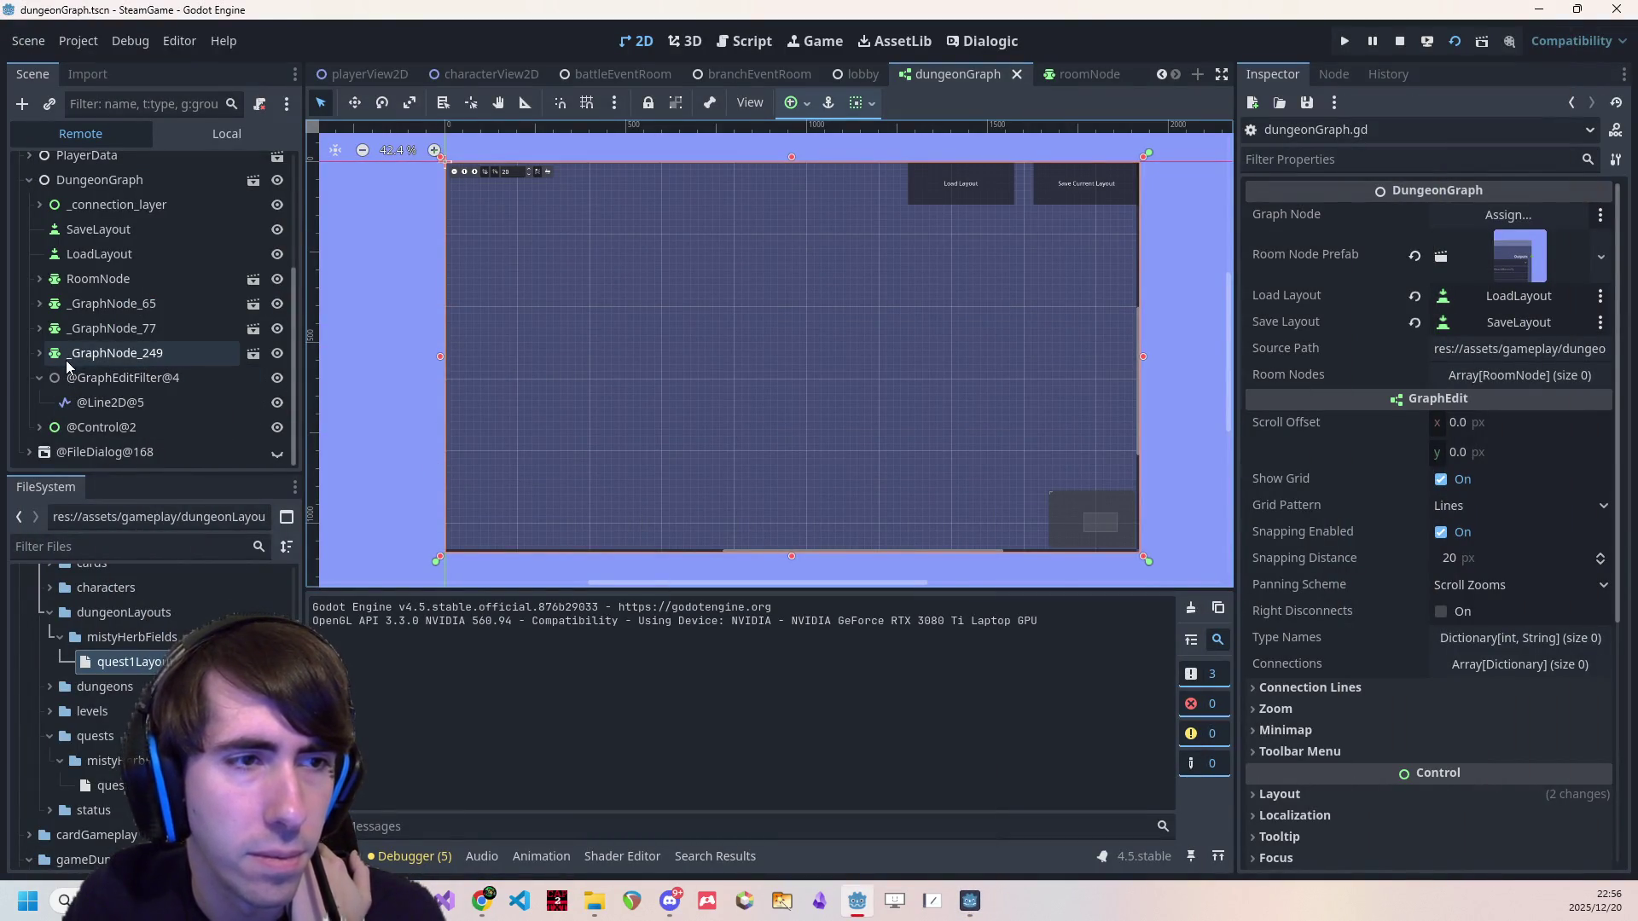
click(40, 356)
scroll(43, 365, down, 3)
click(49, 300)
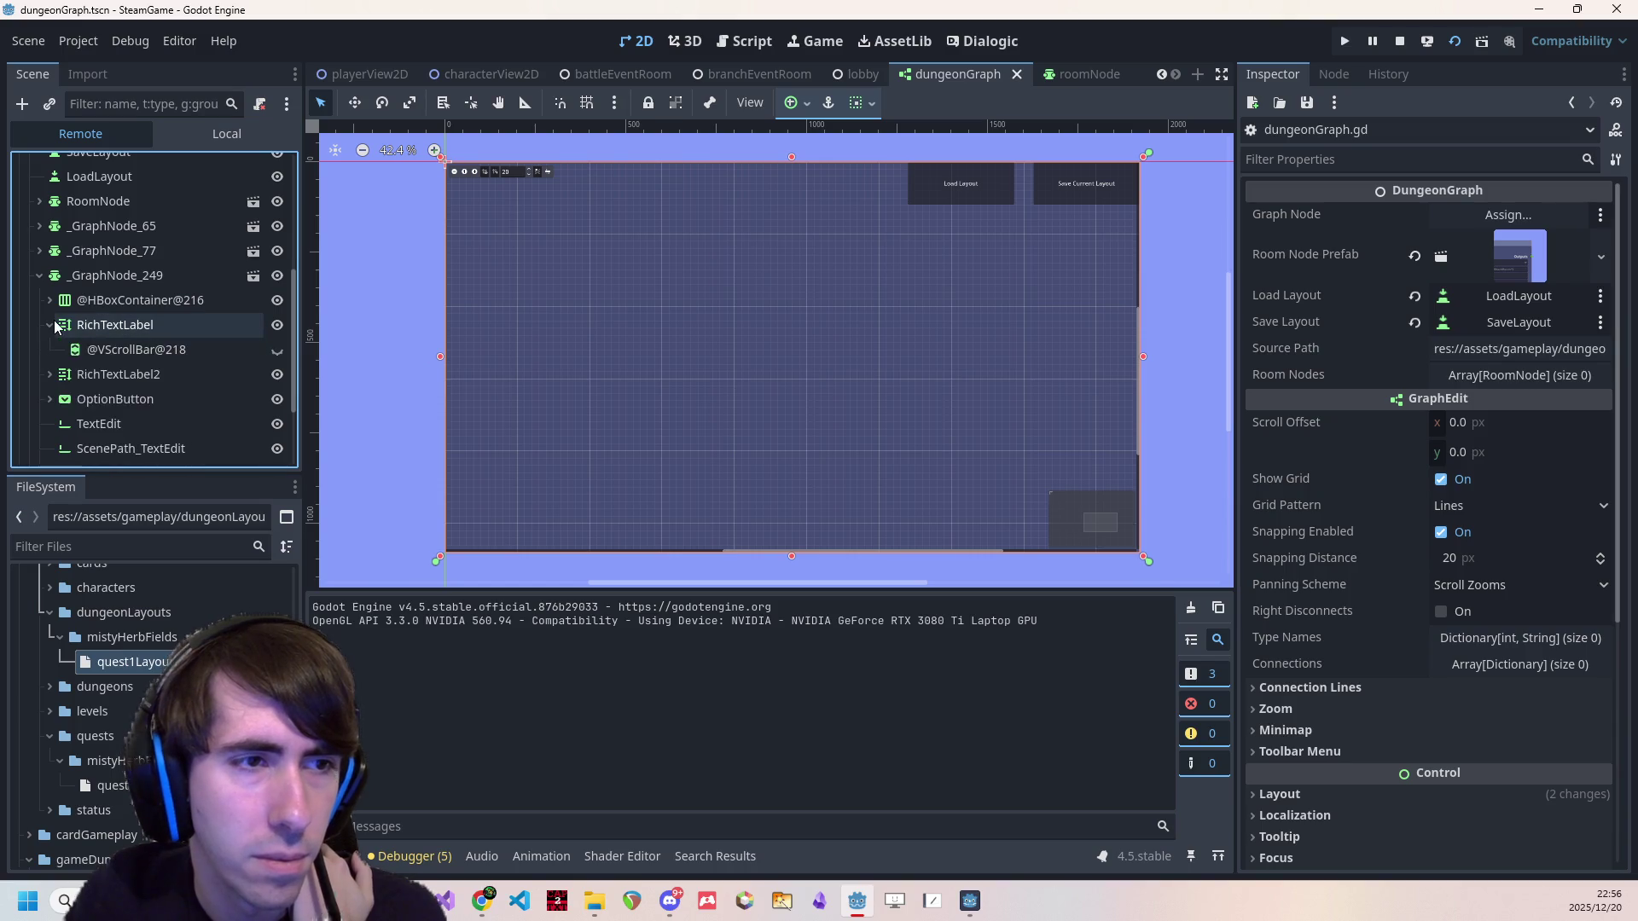
click(57, 305)
click(49, 300)
scroll(51, 369, down, 3)
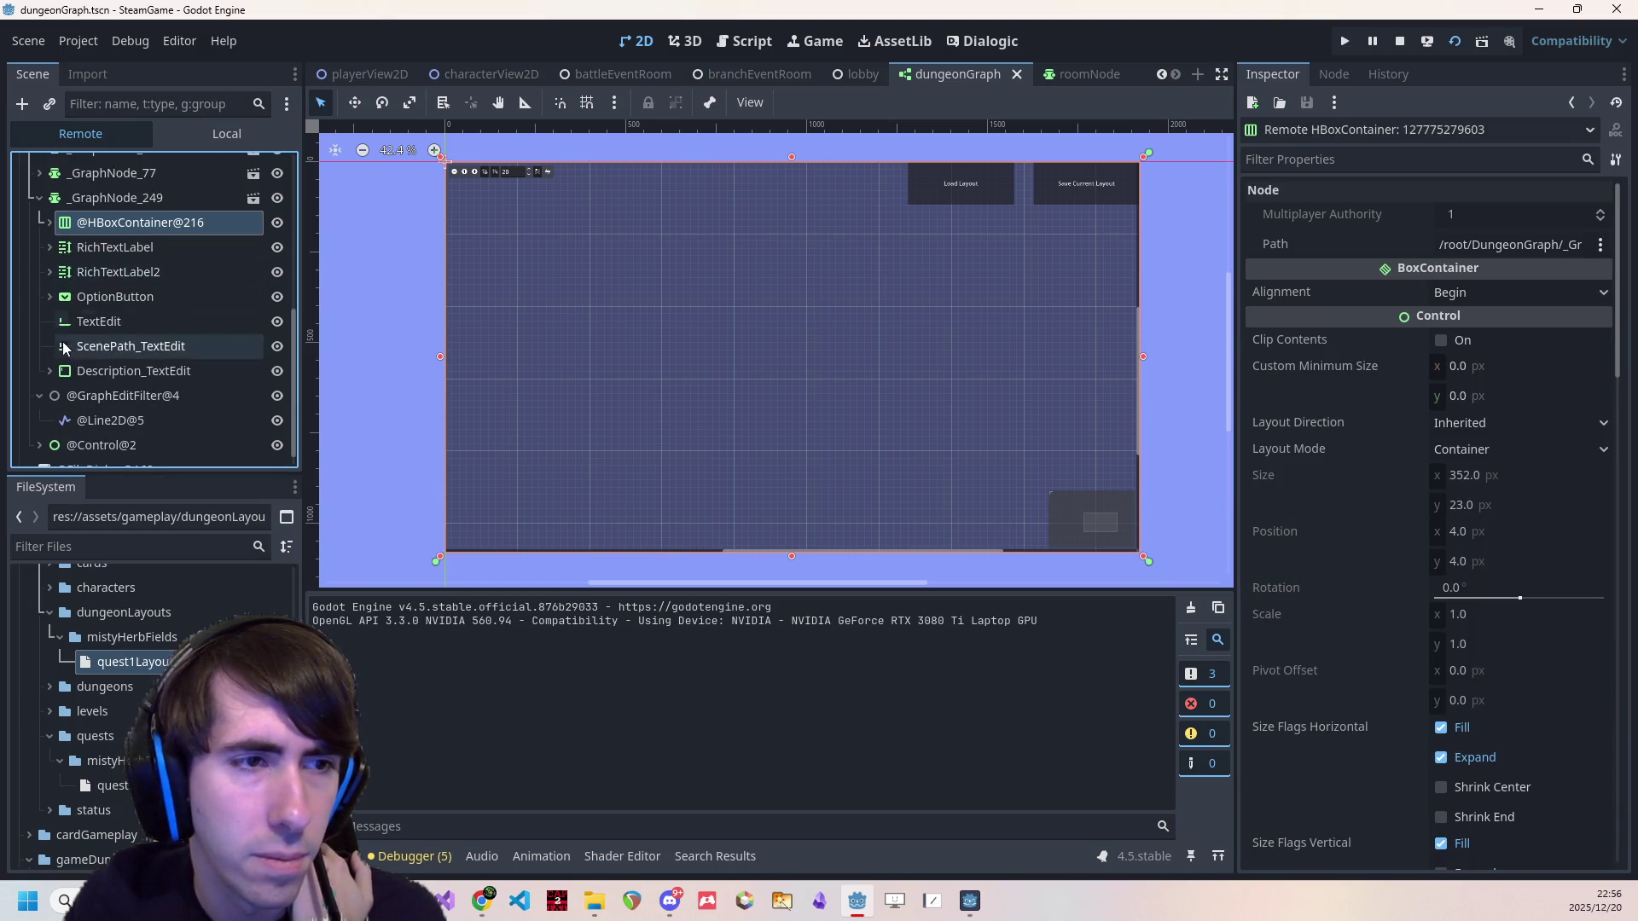
click(52, 368)
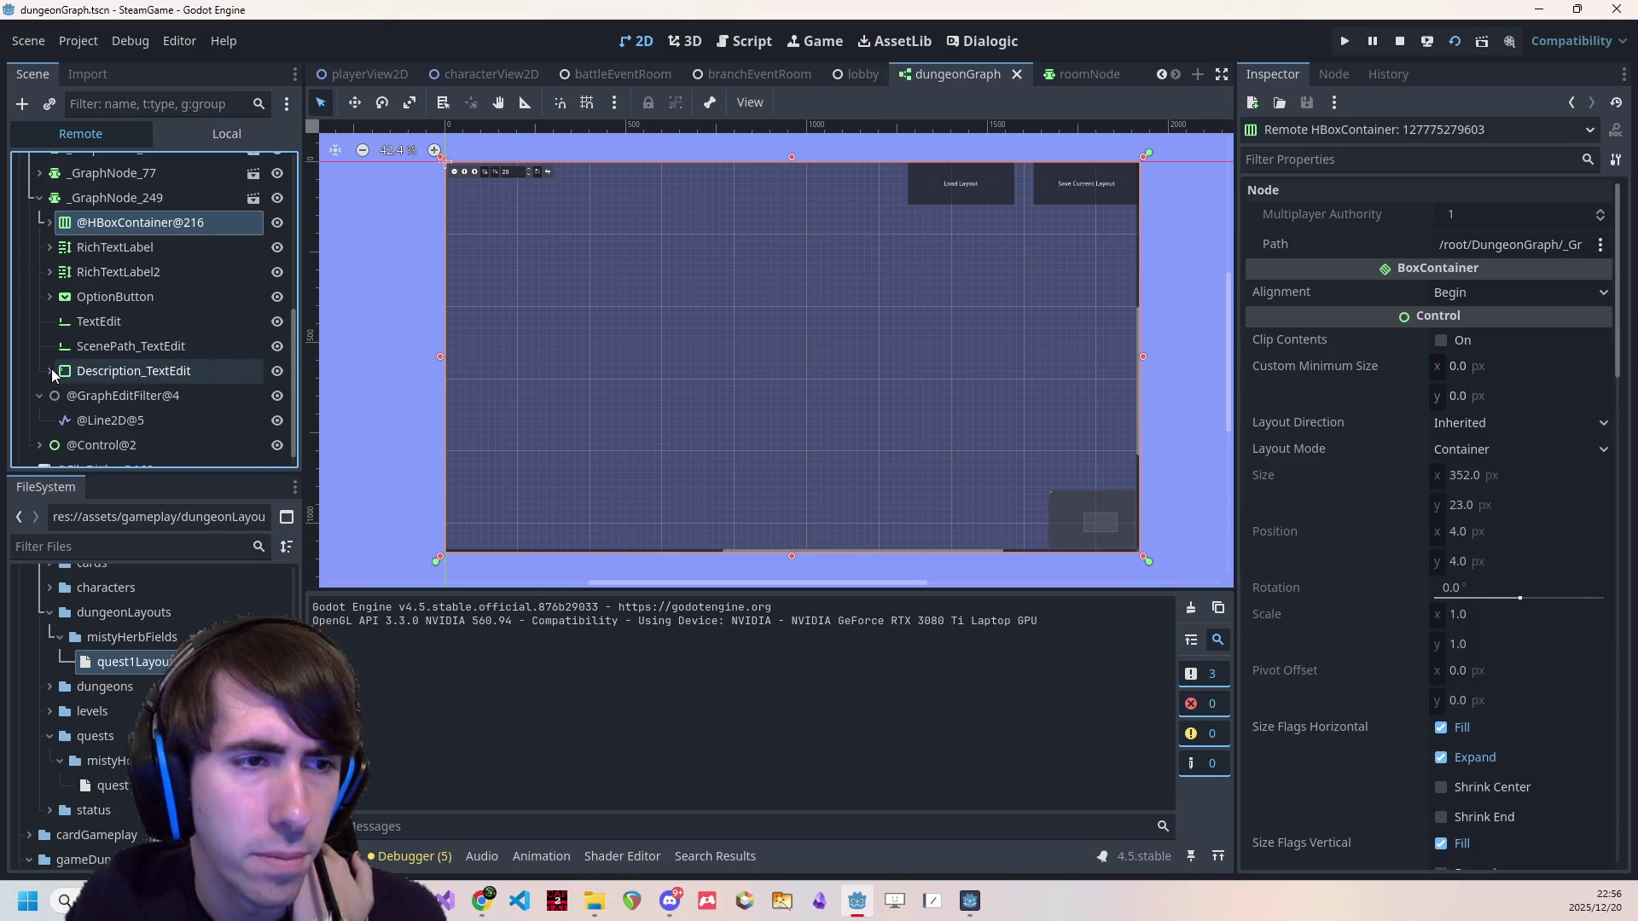
scroll(51, 368, down, 4)
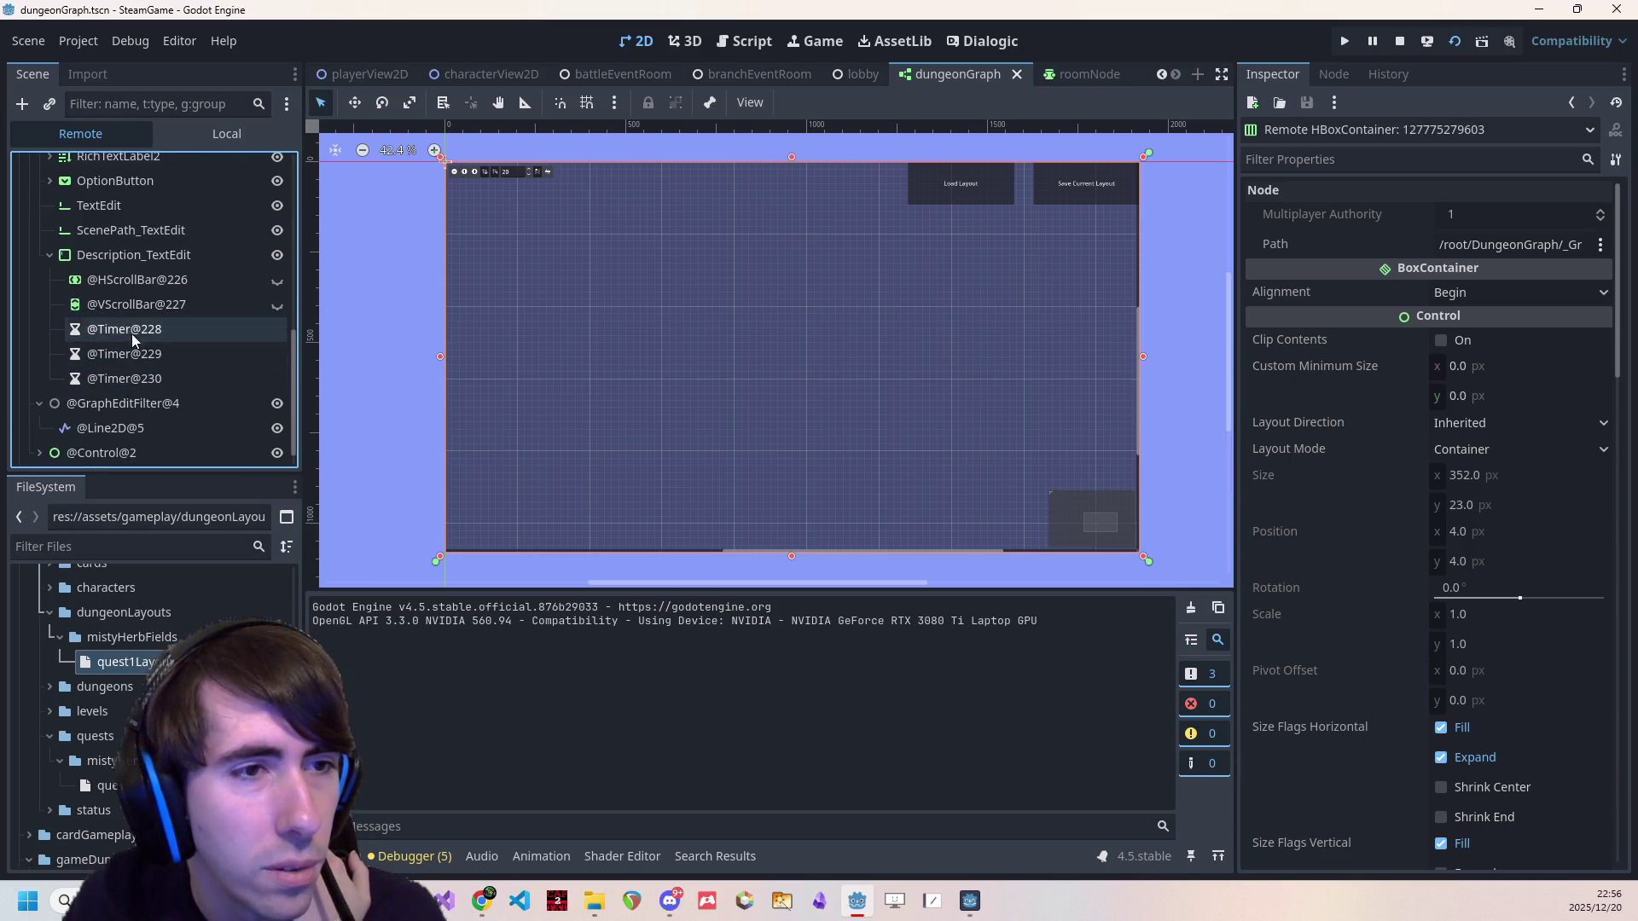
click(49, 254)
scroll(52, 265, up, 3)
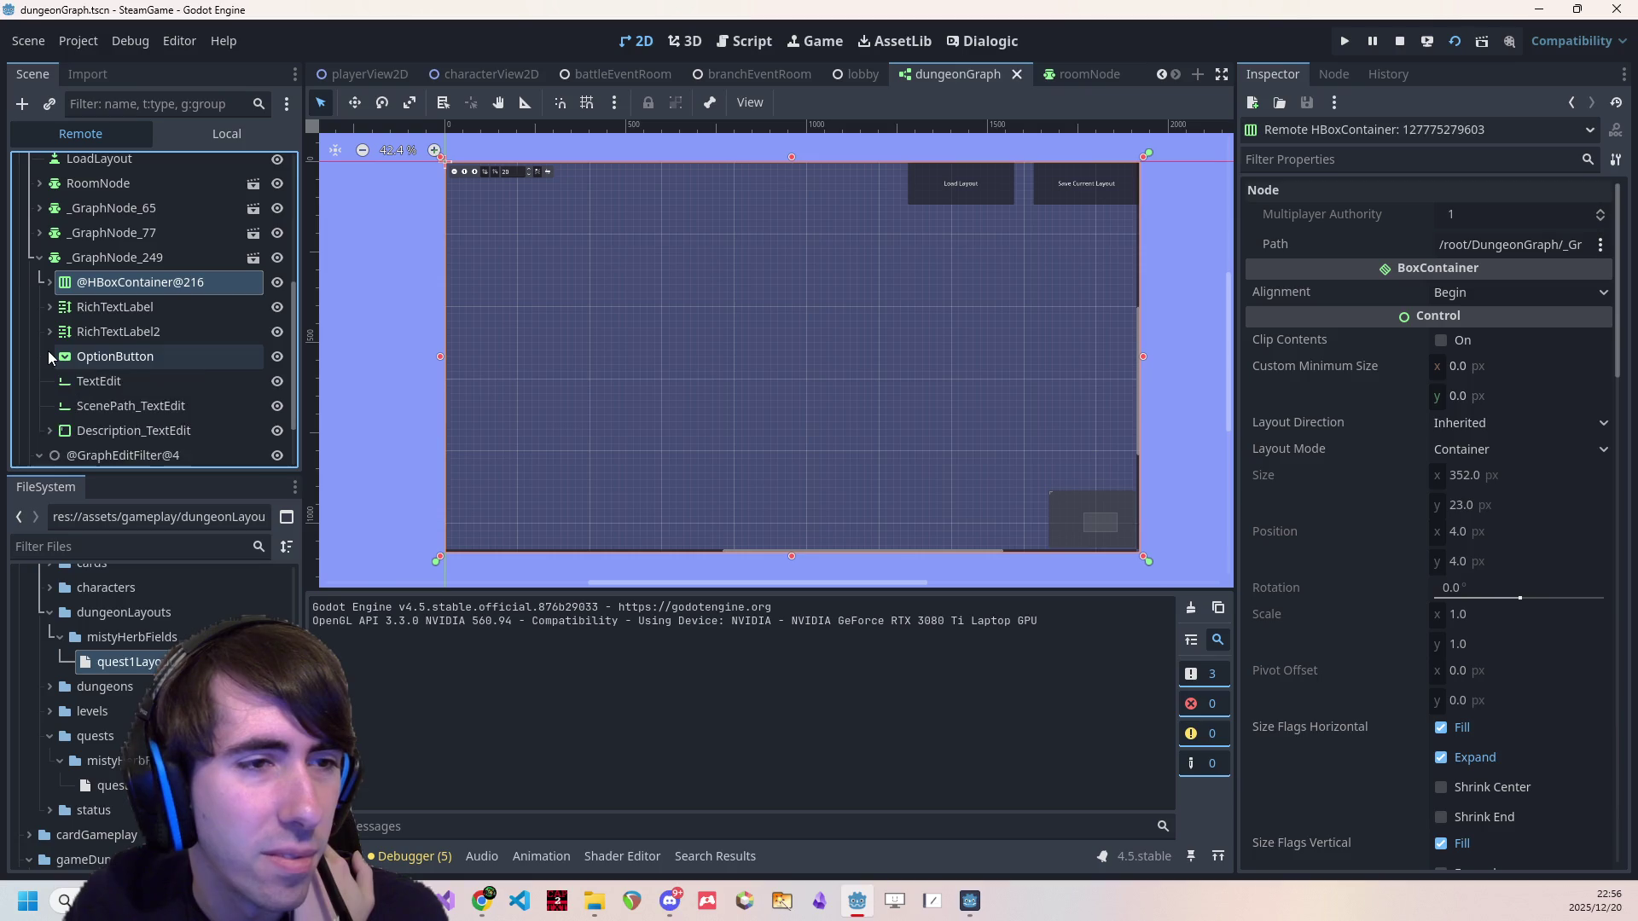
click(49, 282)
scroll(60, 290, up, 3)
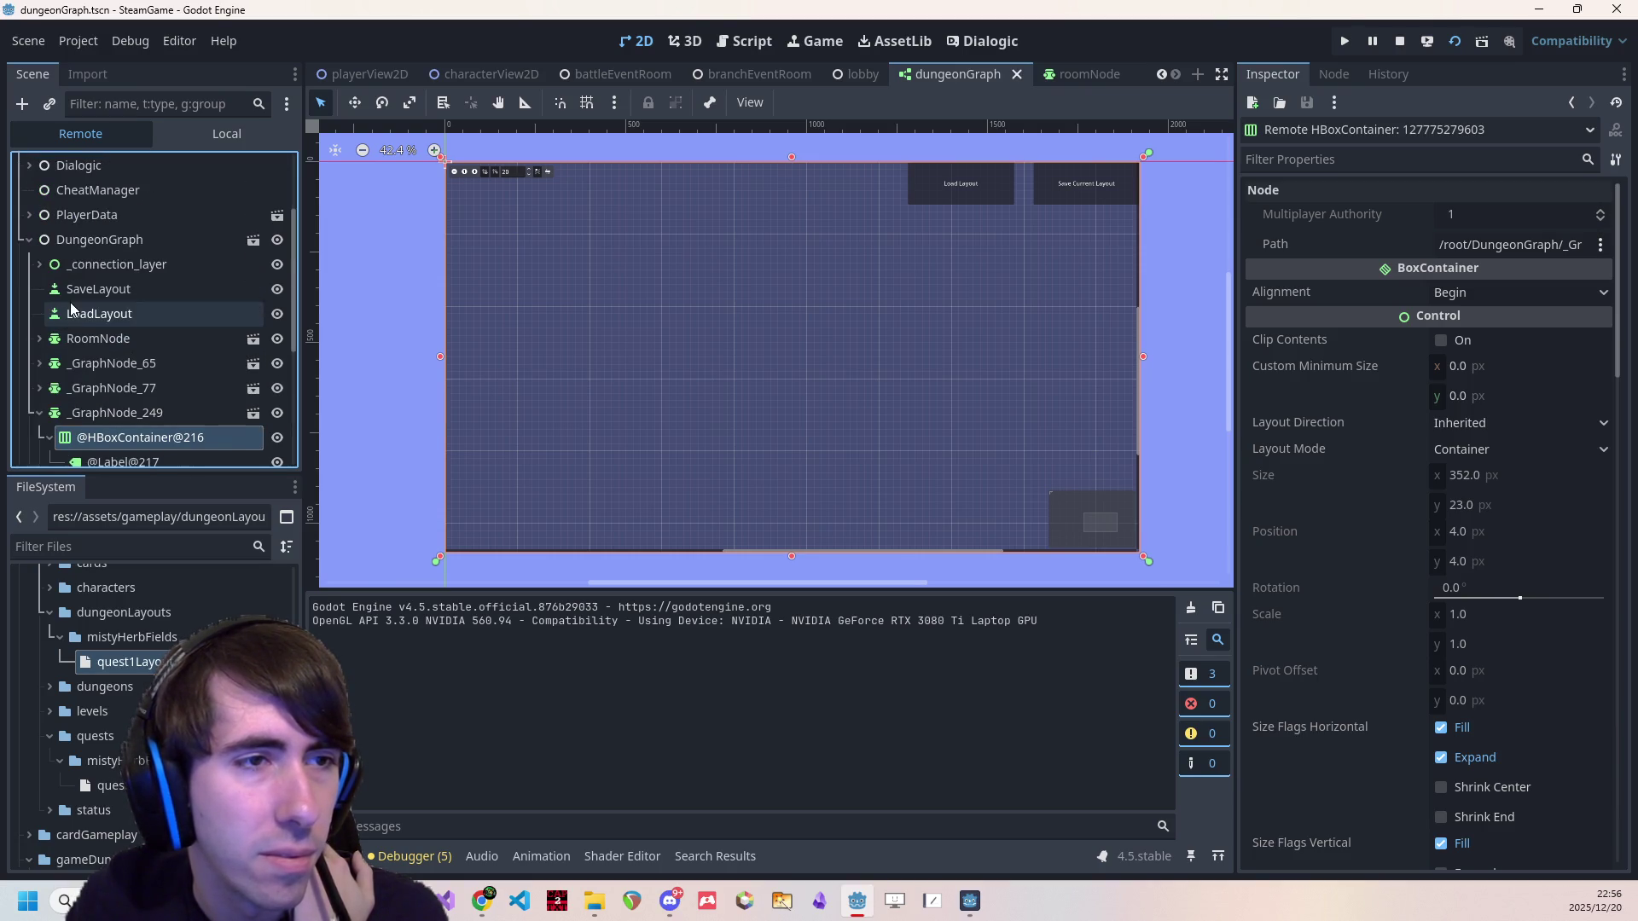
click(40, 264)
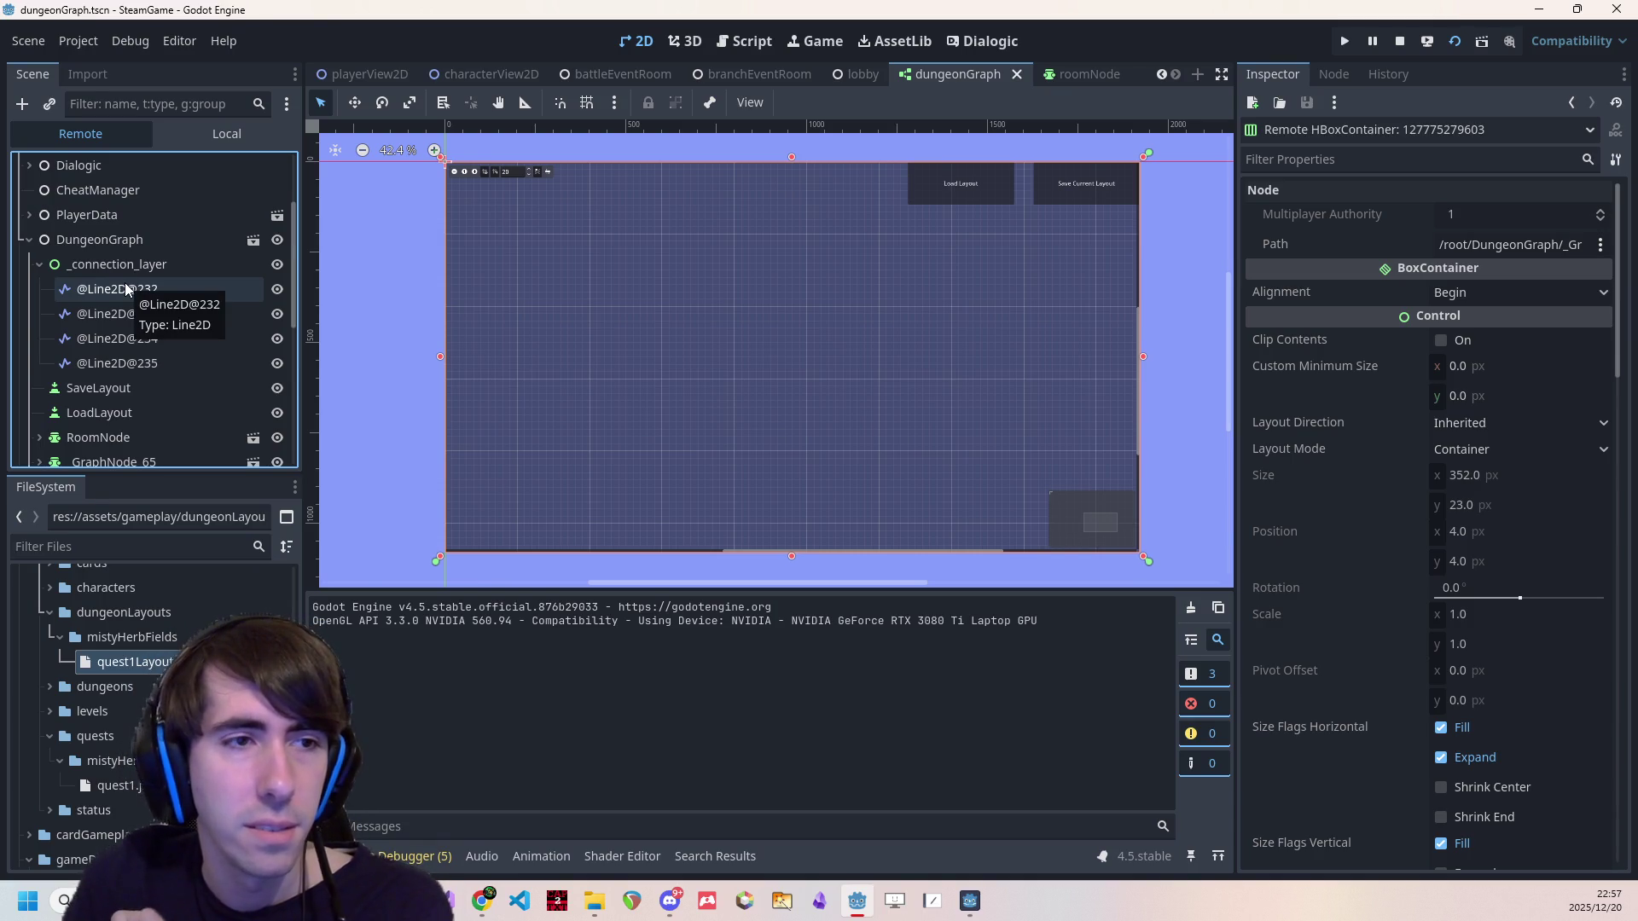
click(124, 288)
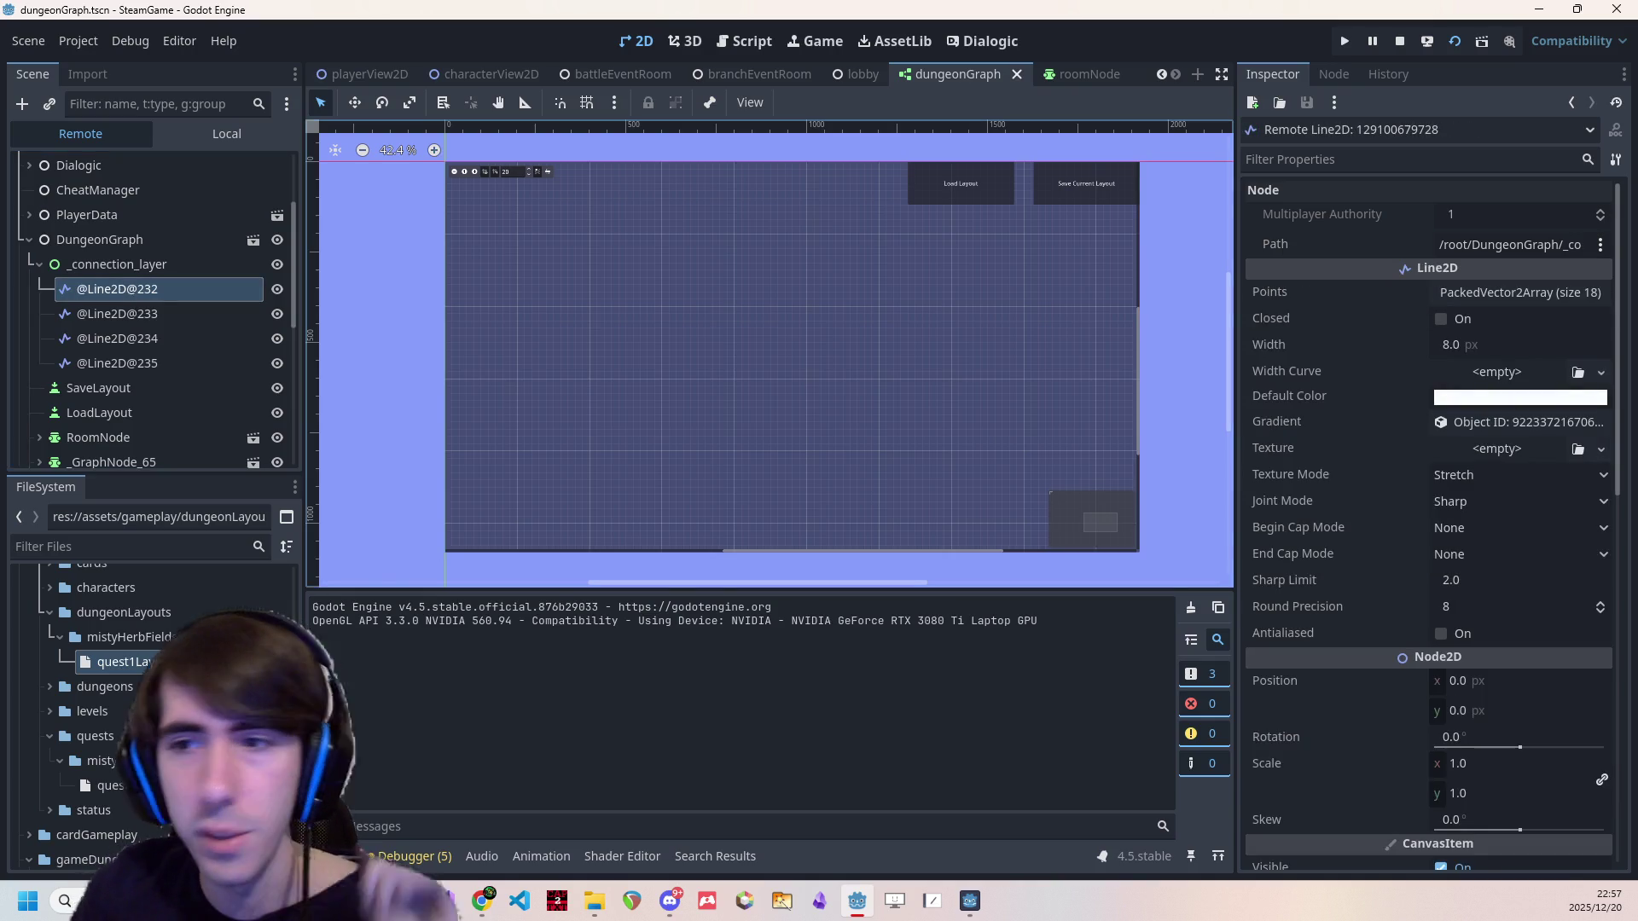
click(1333, 74)
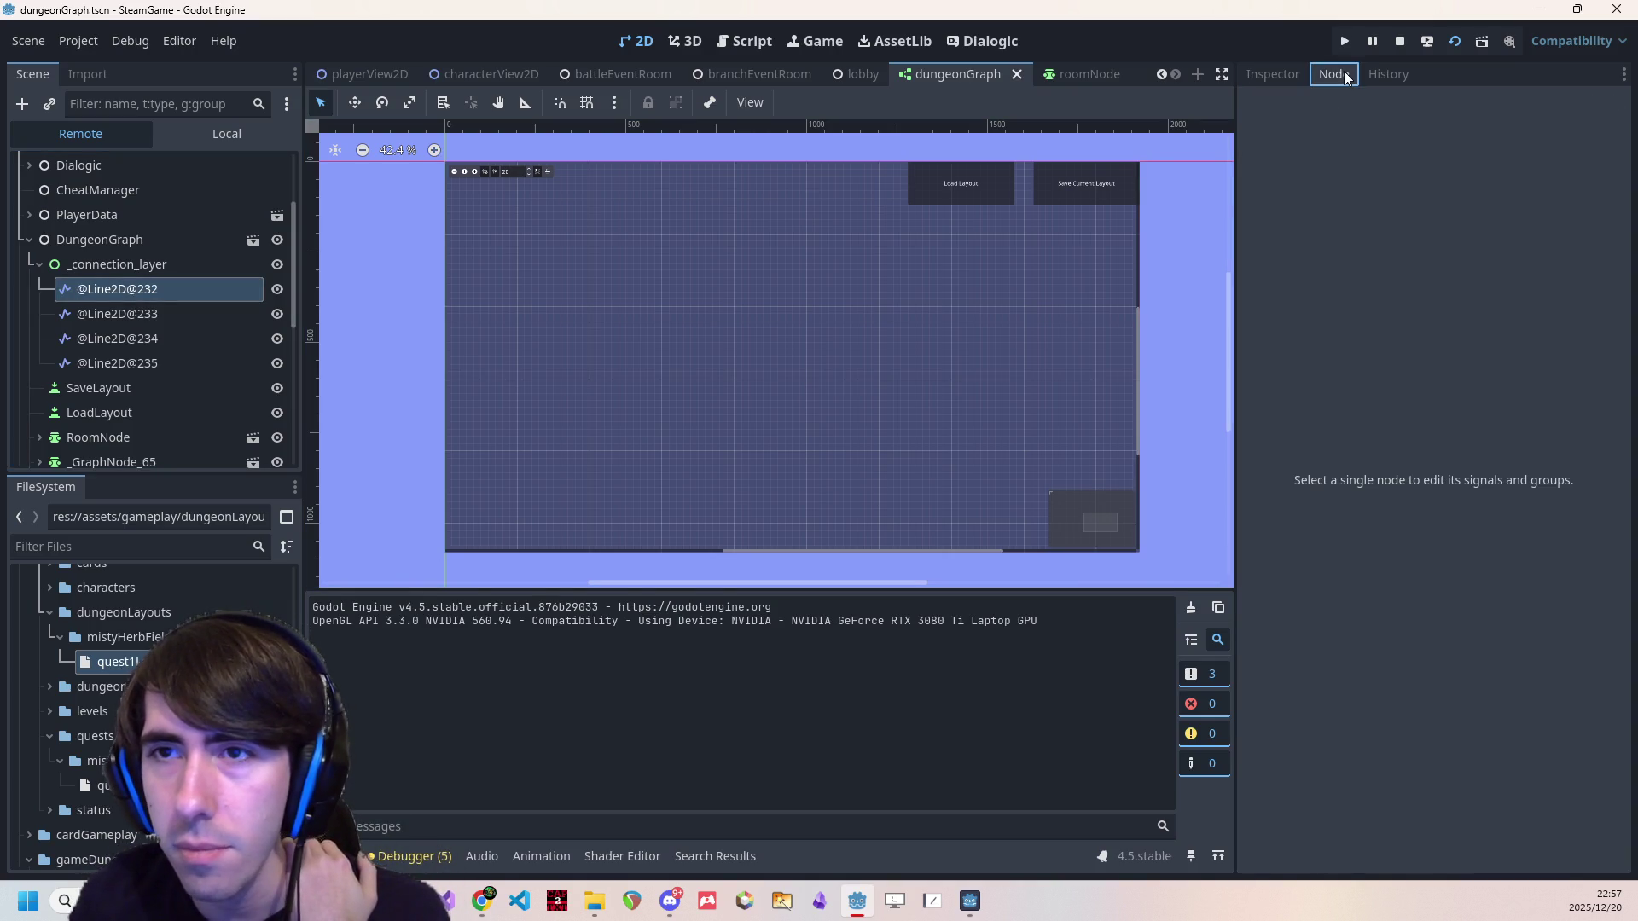
click(111, 413)
click(161, 287)
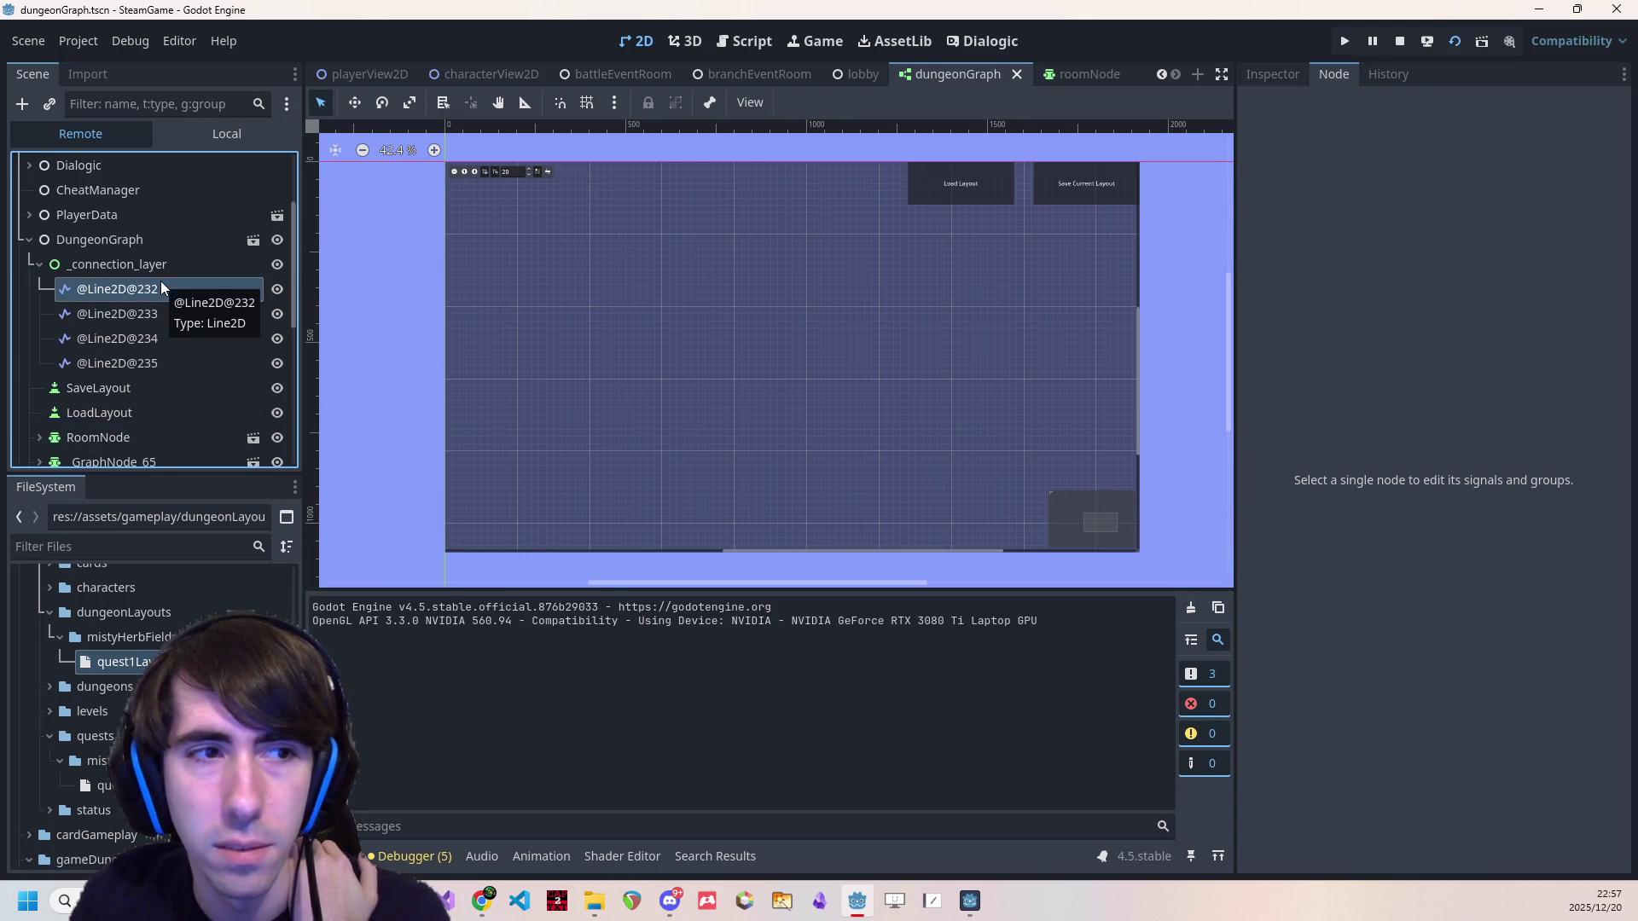
scroll(165, 312, up, 1)
scroll(165, 300, down, 1)
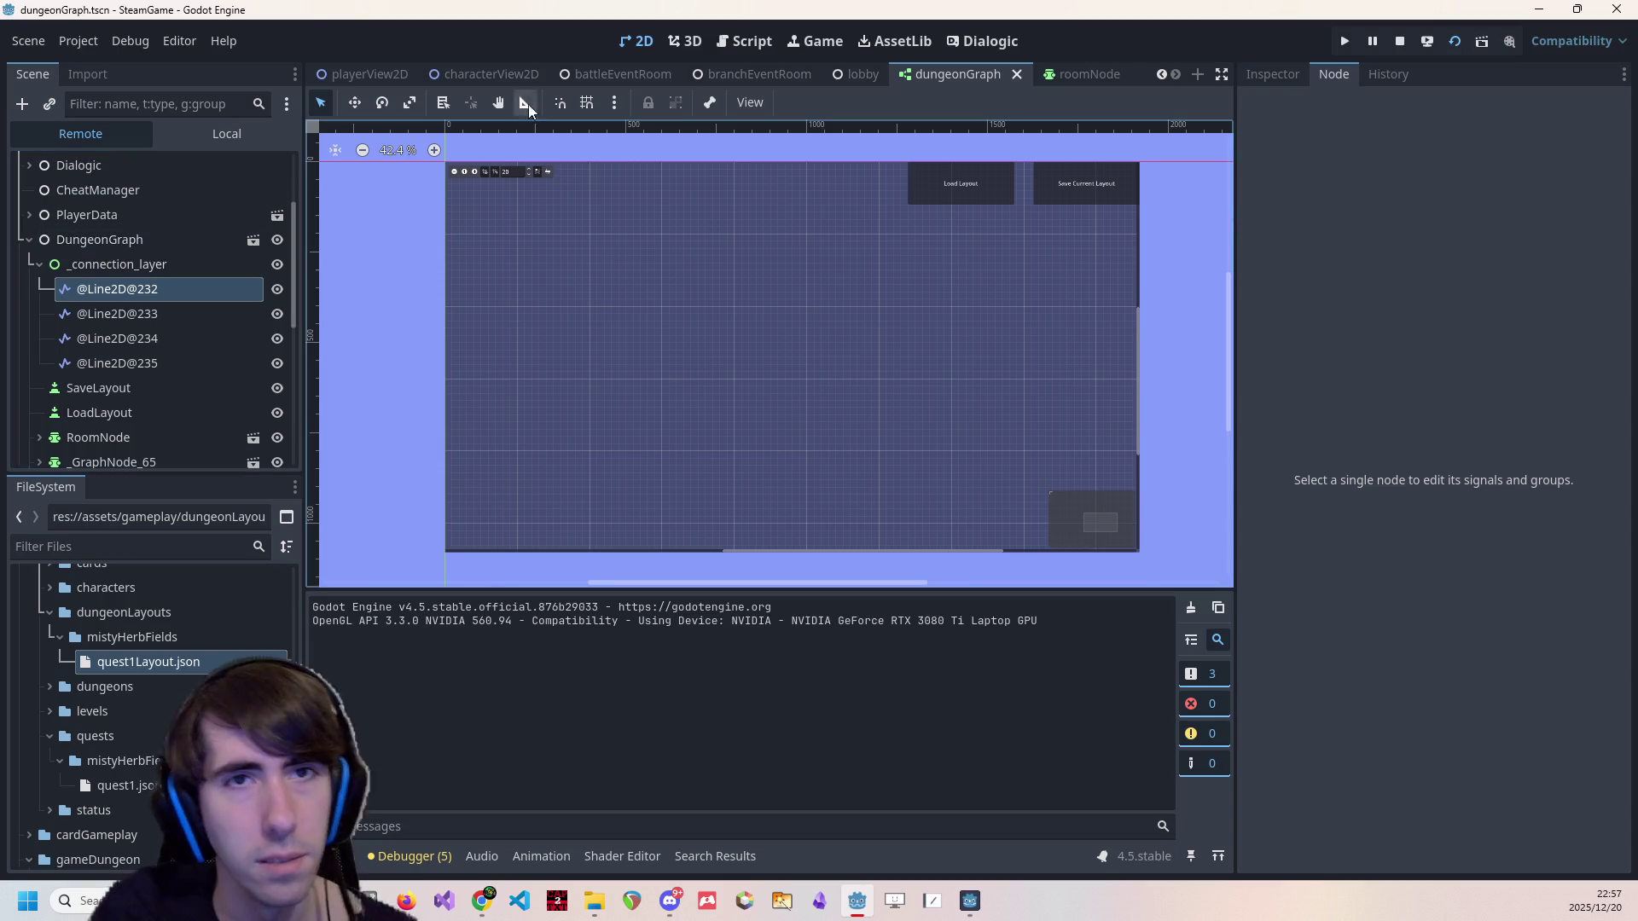
click(738, 41)
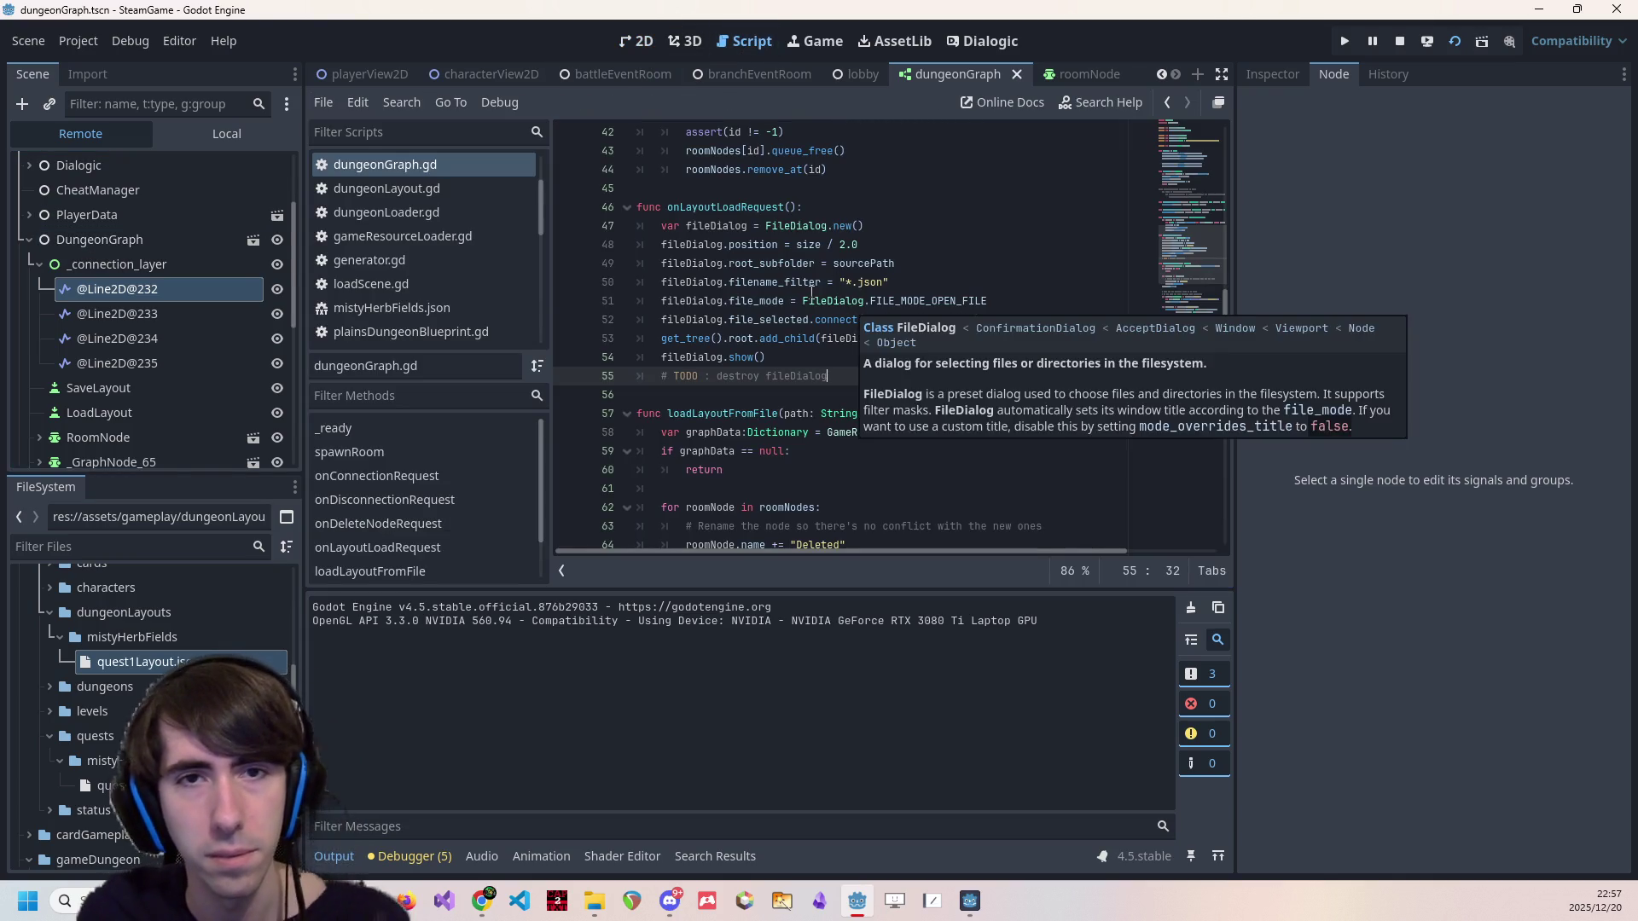
Jump from connect_node in onConnectionRequest to its GraphEdit reference entry
scroll(802, 350, down, 5)
scroll(802, 349, up, 14)
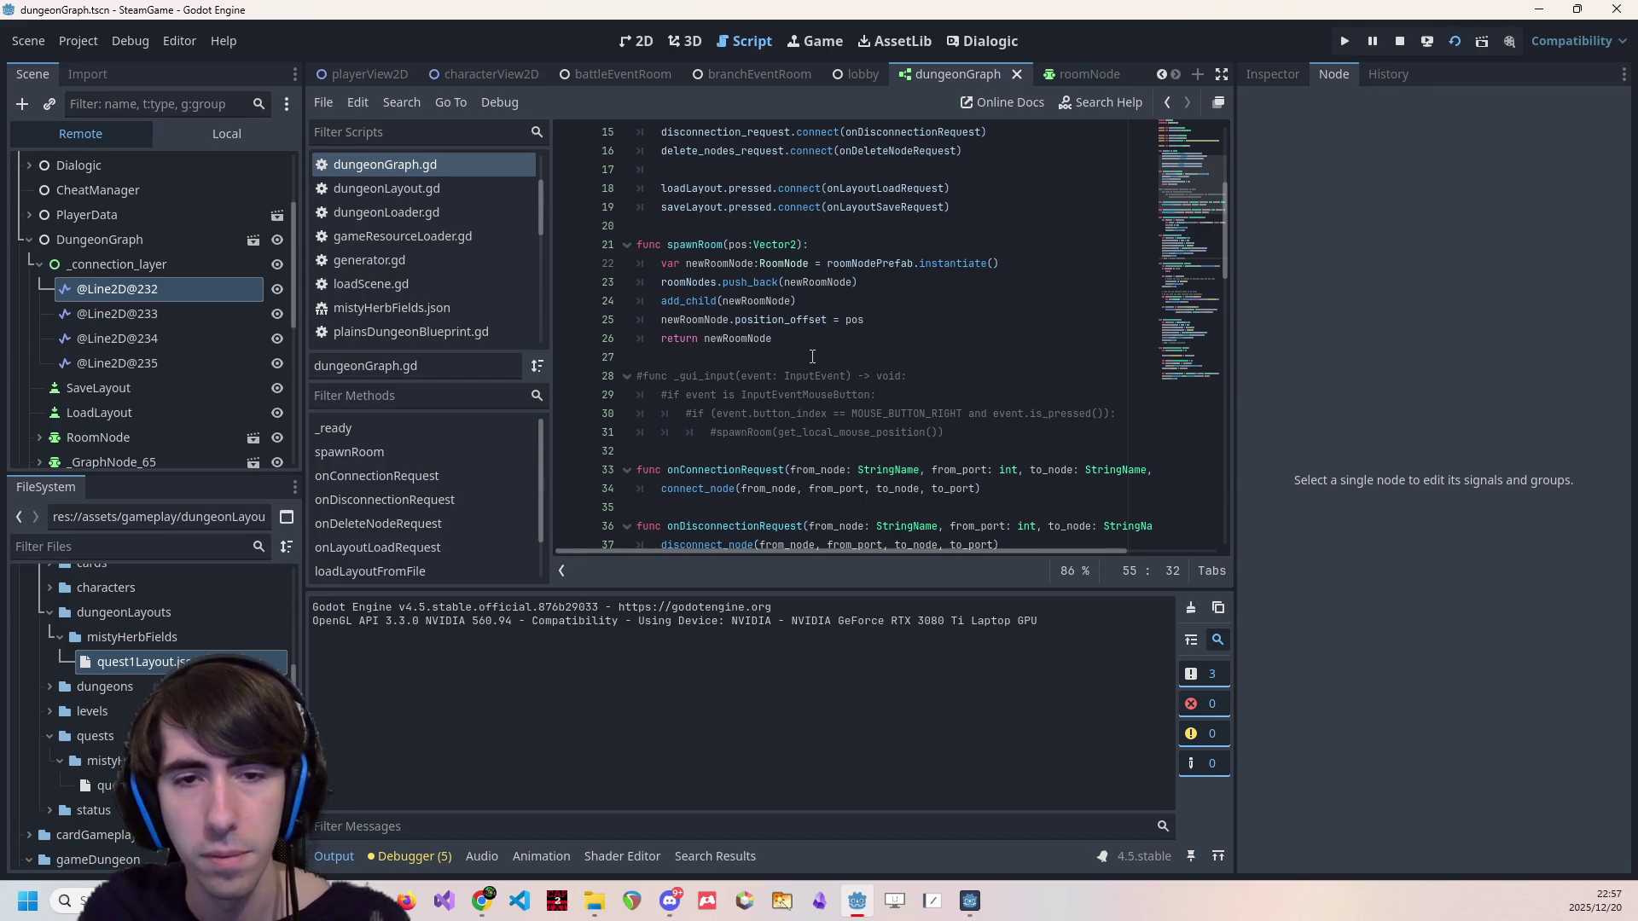
scroll(812, 356, up, 5)
scroll(733, 363, down, 7)
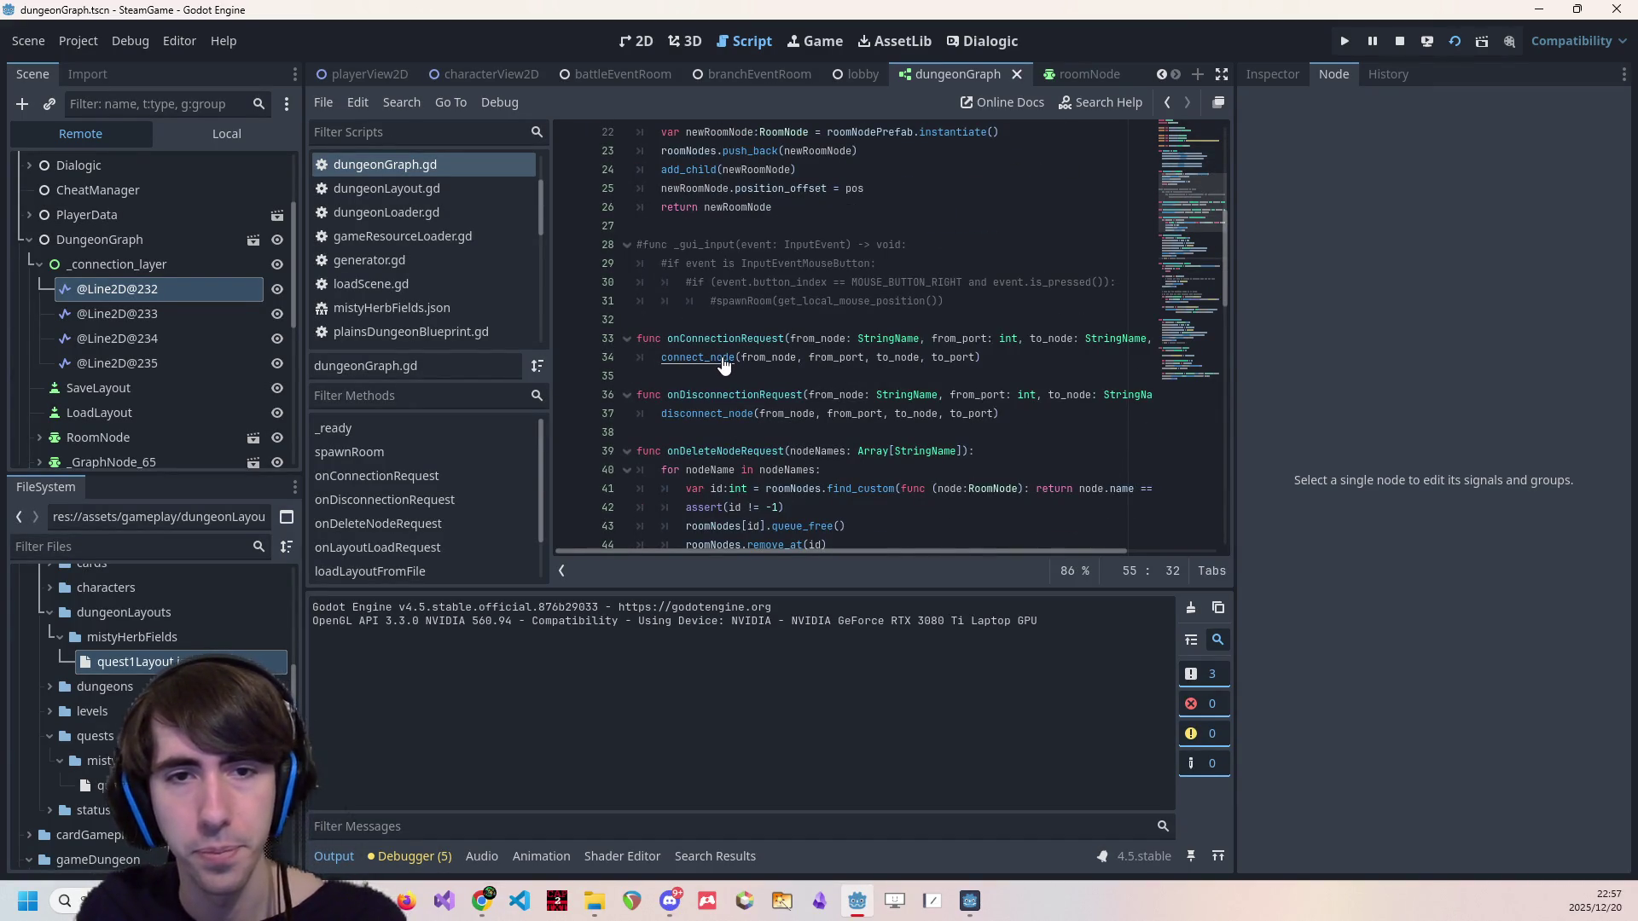
ctrl+click(722, 359)
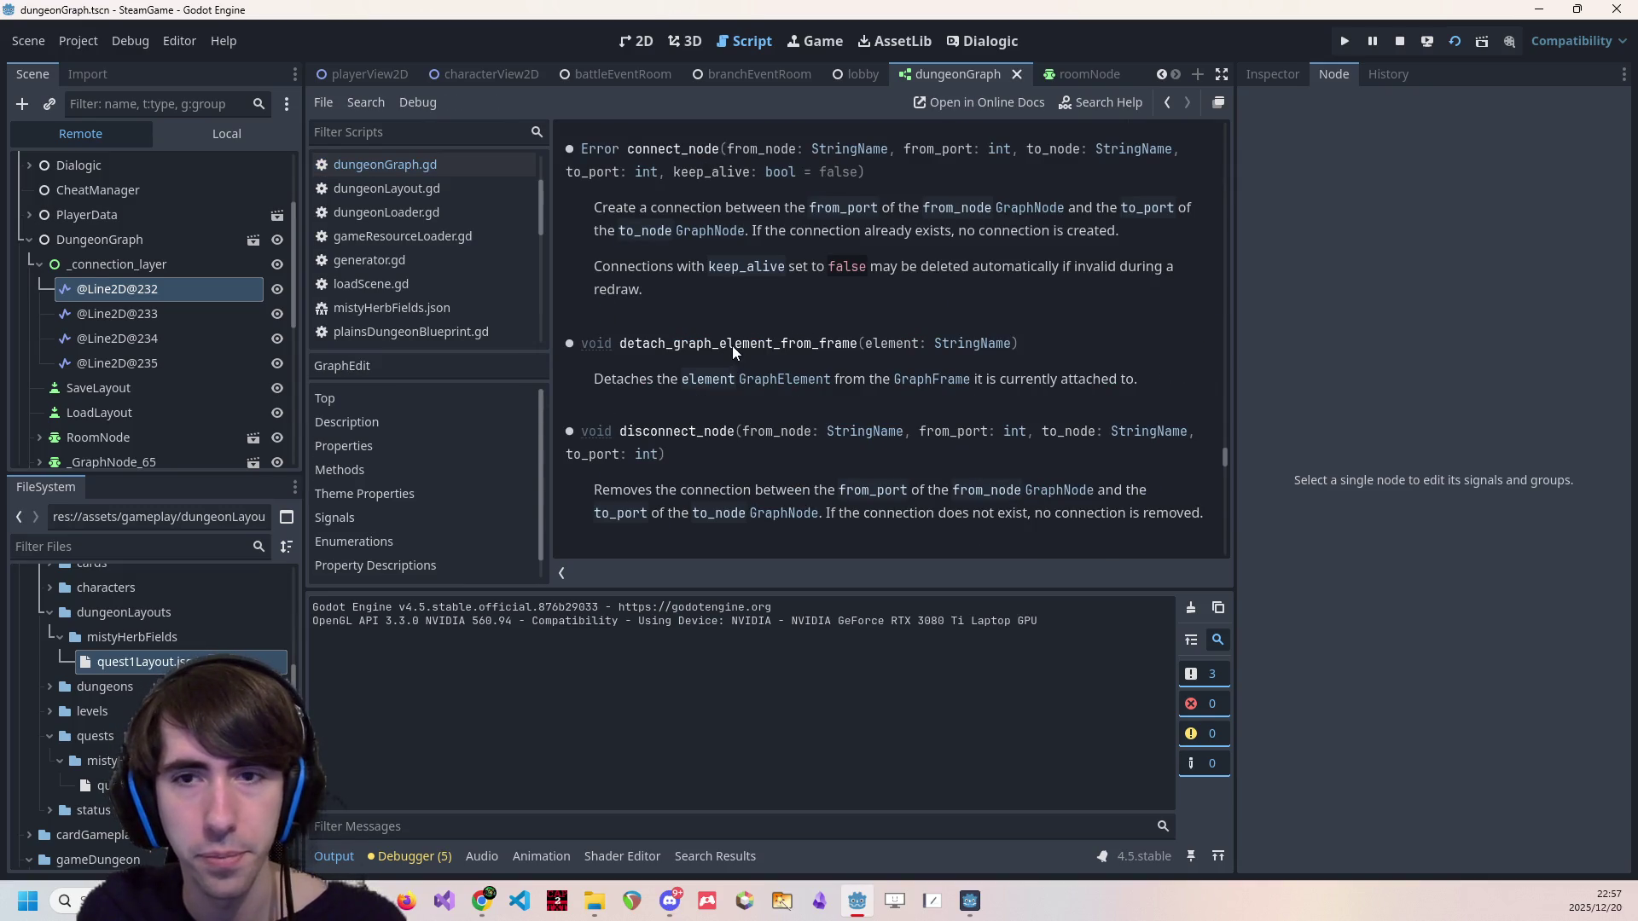
Search the GraphEdit help page for 'lines' and step through the matches
key(ctrl+f)
text(connection_li)
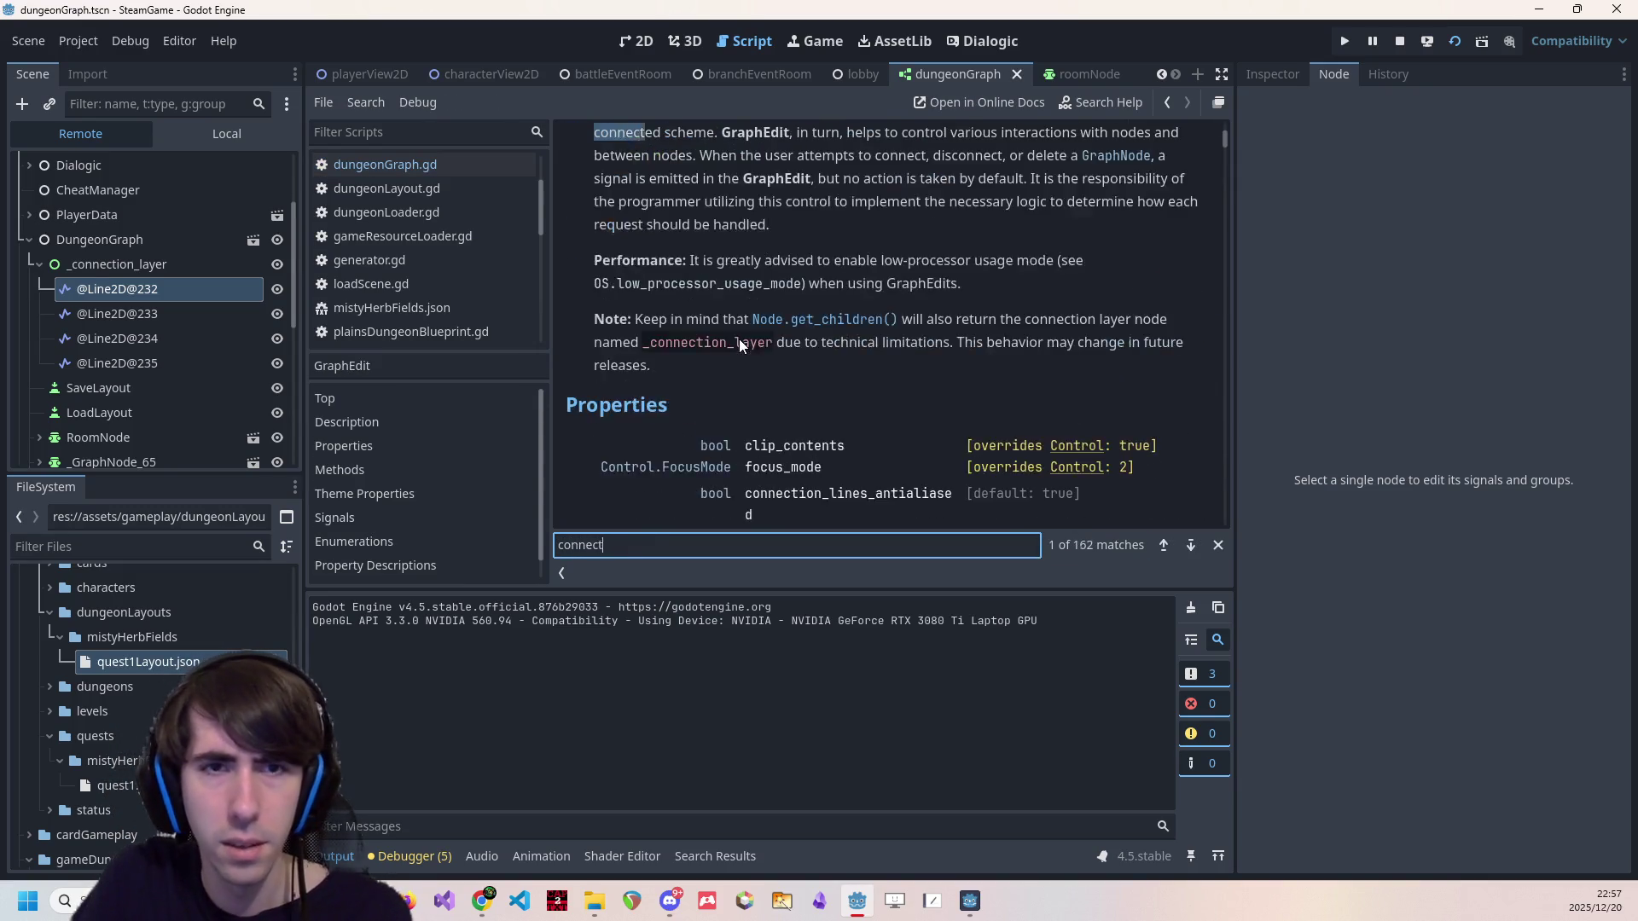
key(ctrl+a)
text(llilnes)
key(BackSpace)
key(BackSpace)
key(BackSpace)
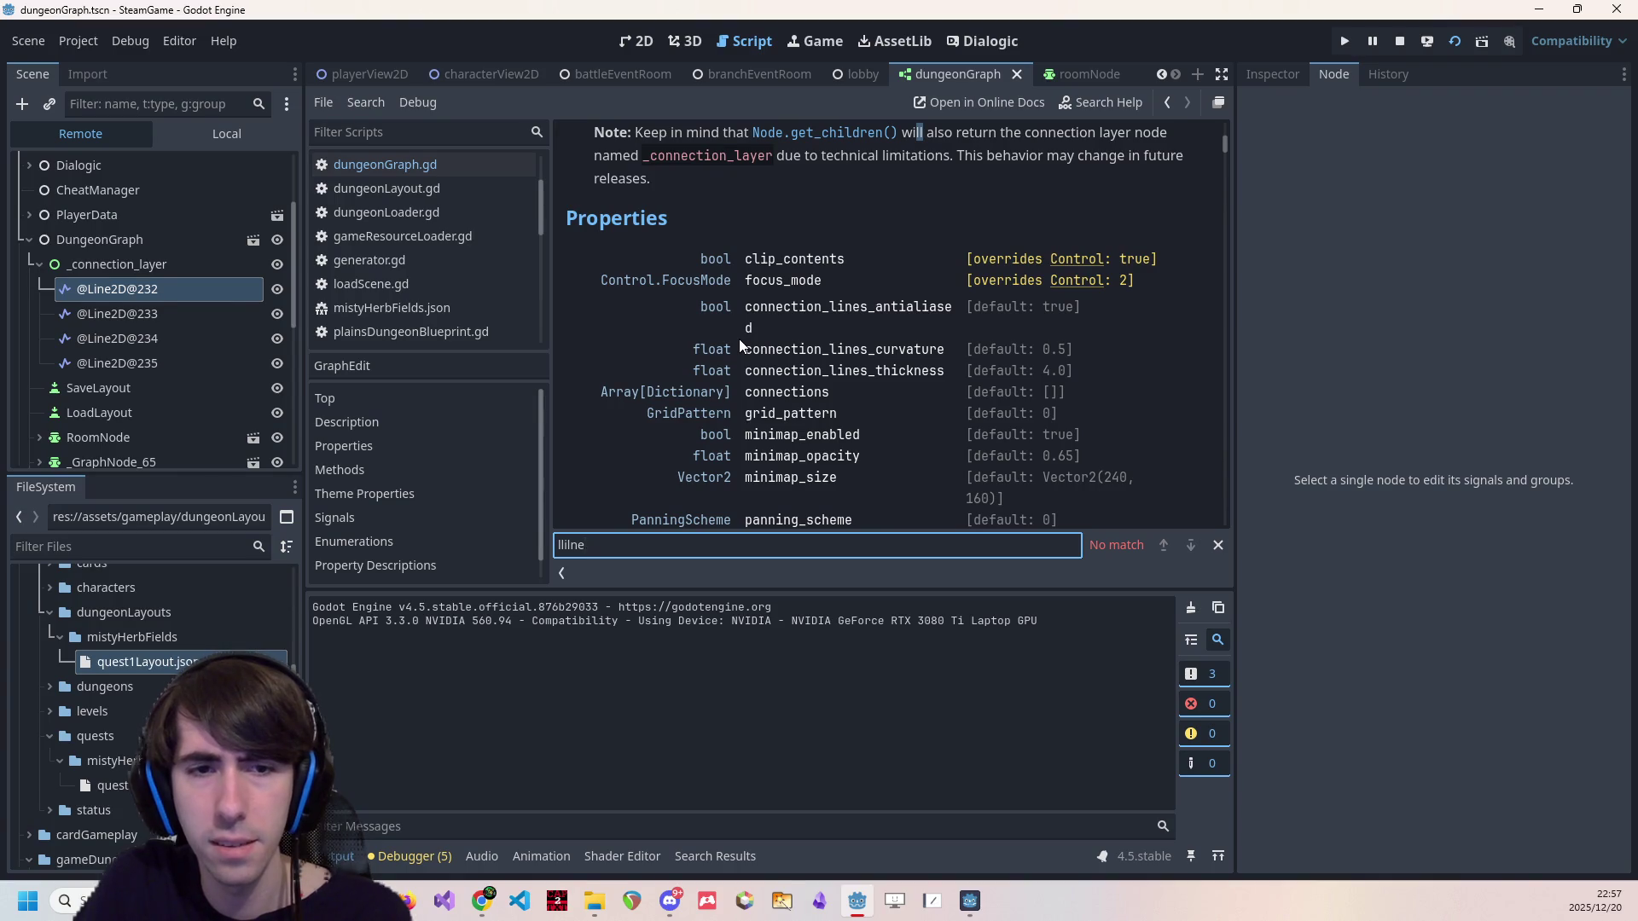
text(lines)
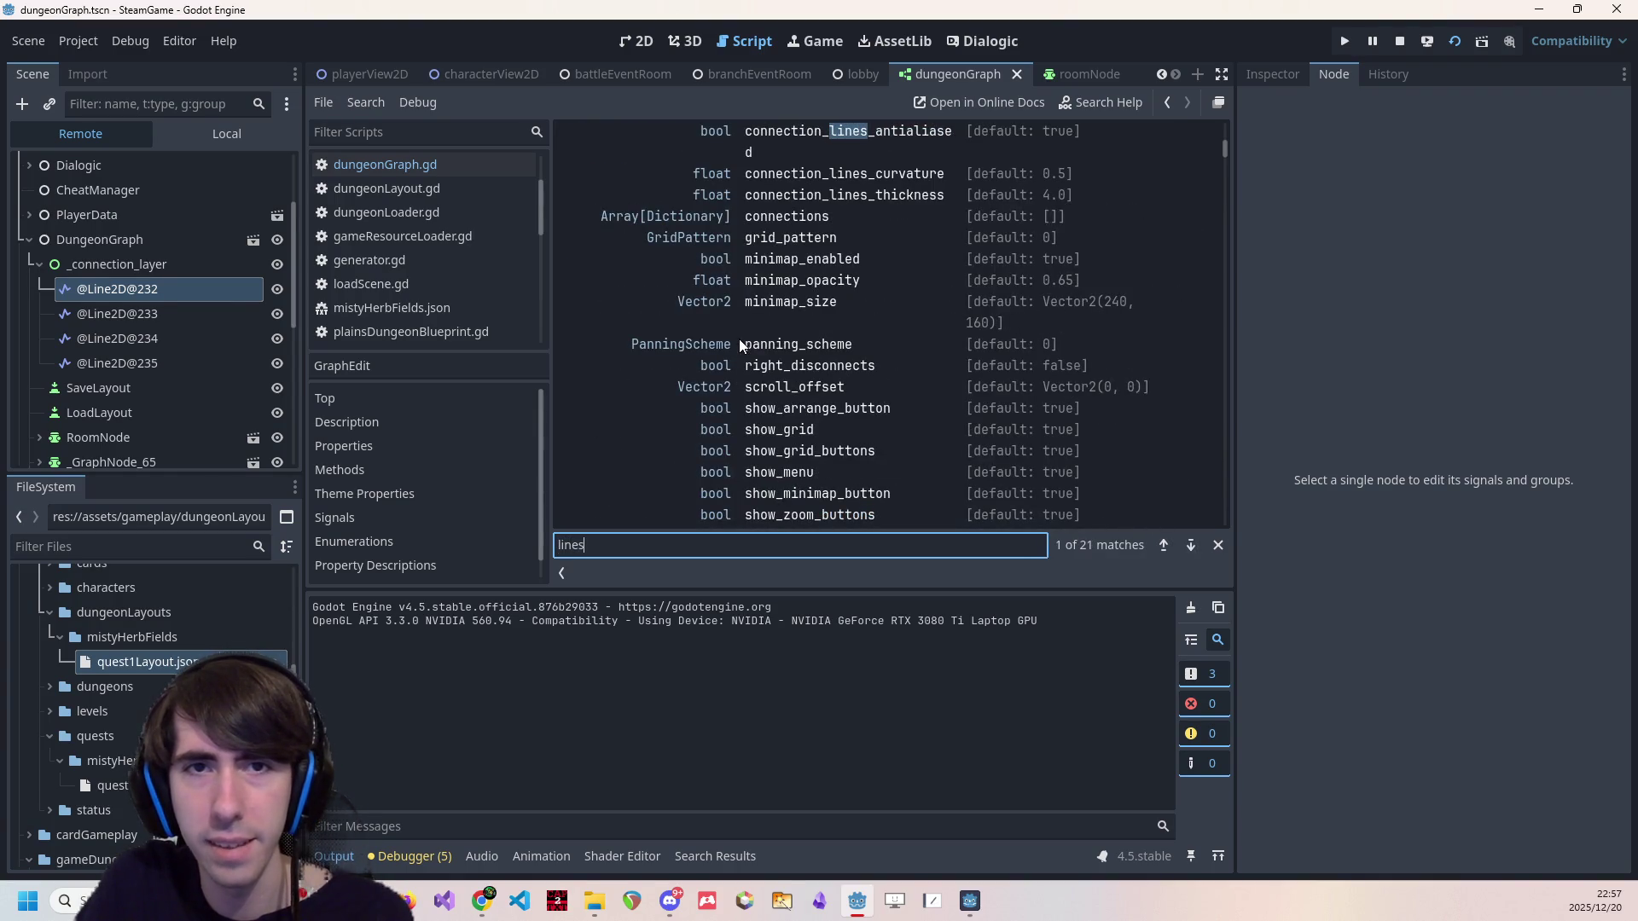
key(Return)
key(Return)
key(Return)
key(Return)
key(Return)
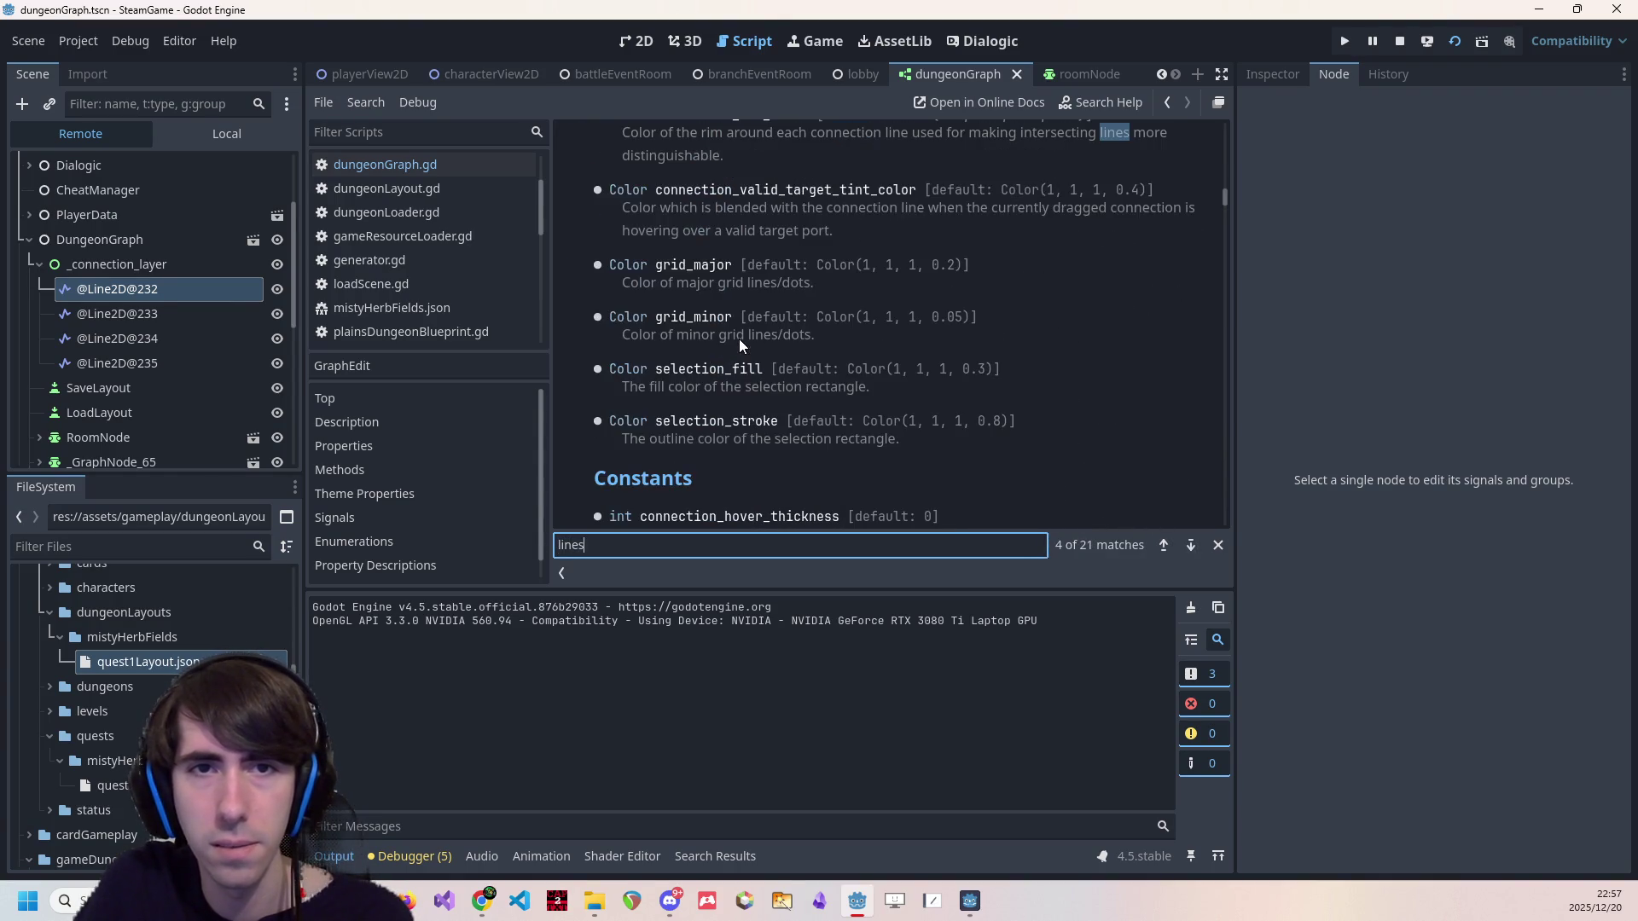
key(Return)
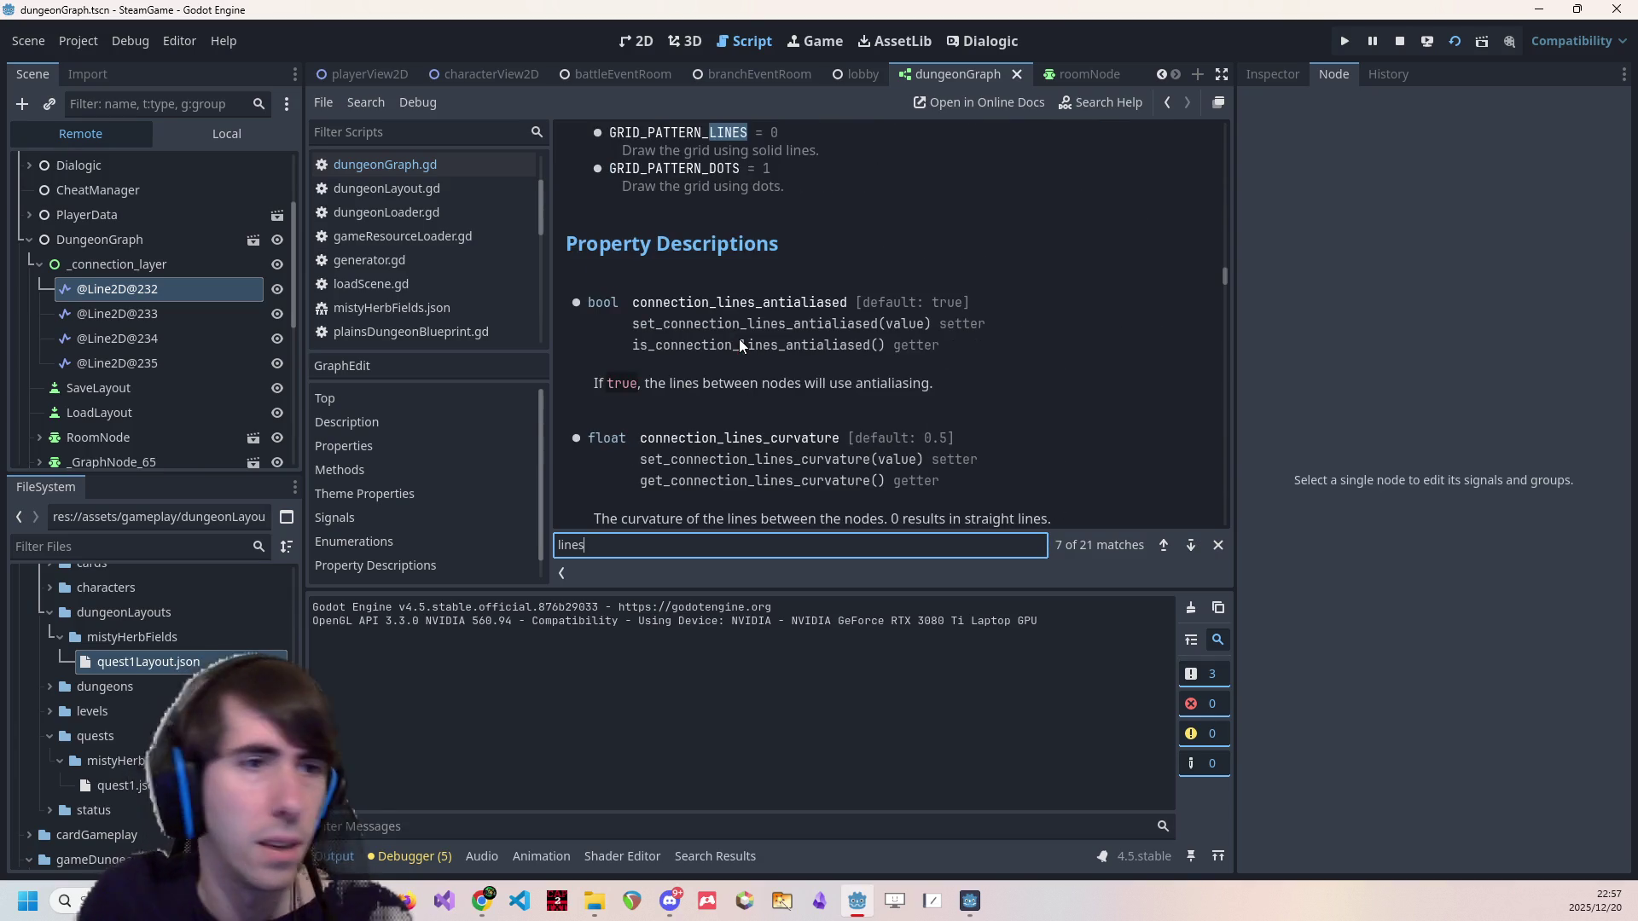
Search the page for 'Line' instead, then leave the search
key(ctrl+a)
text(Line2)
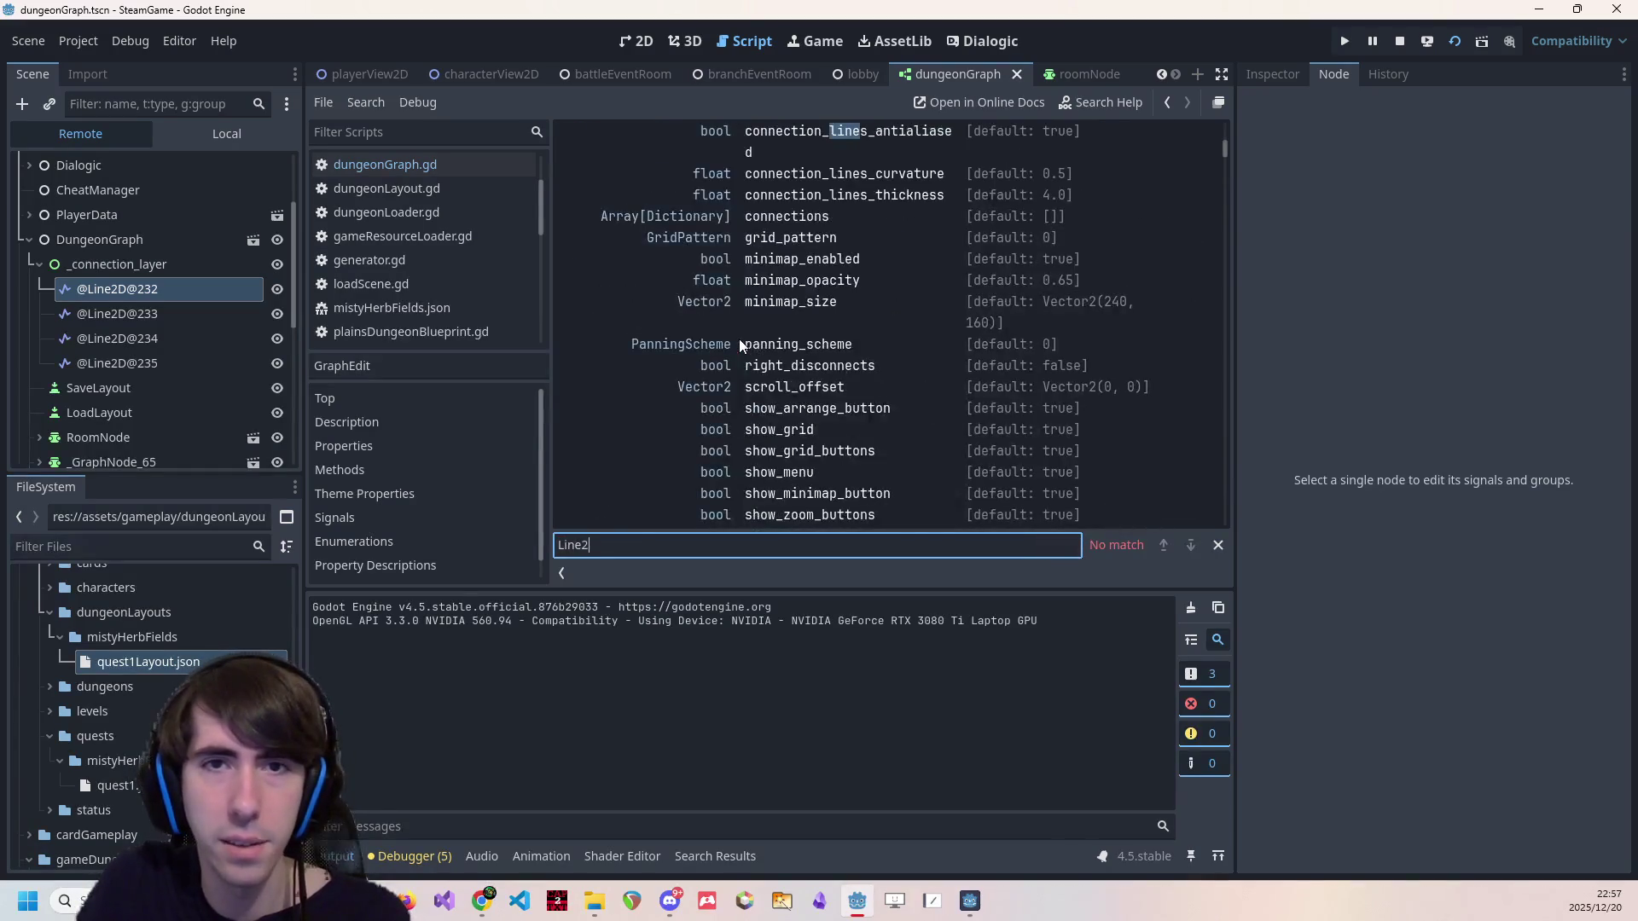
key(BackSpace)
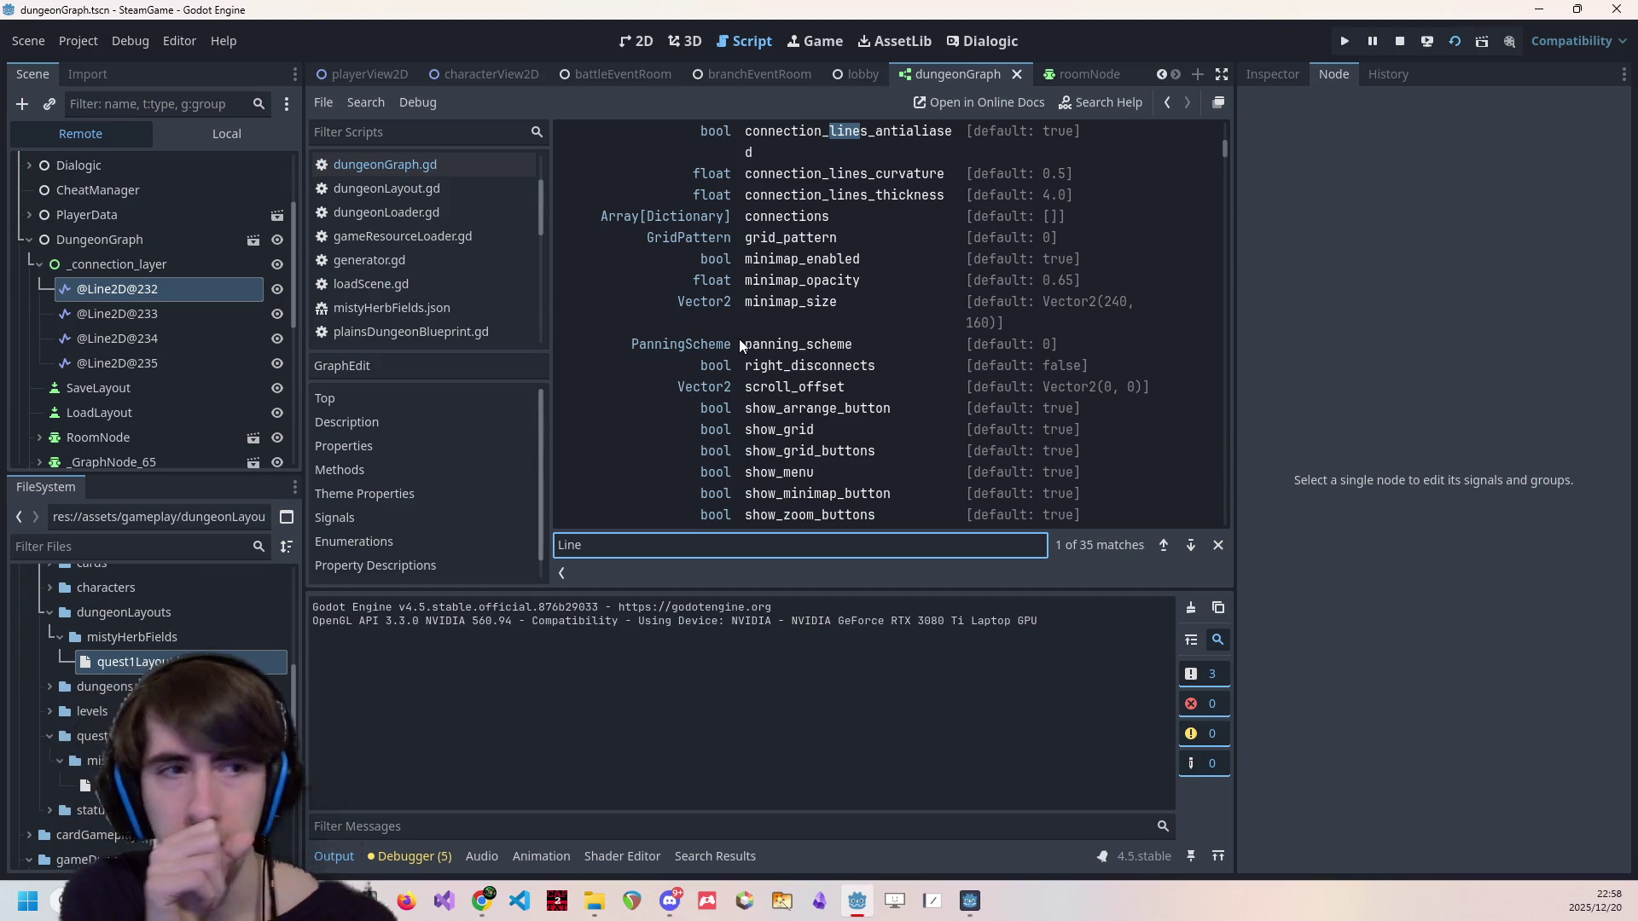
click(873, 298)
Add a find_child("_connection_layer") call on a new line below connect_node and save
key(alt+Left)
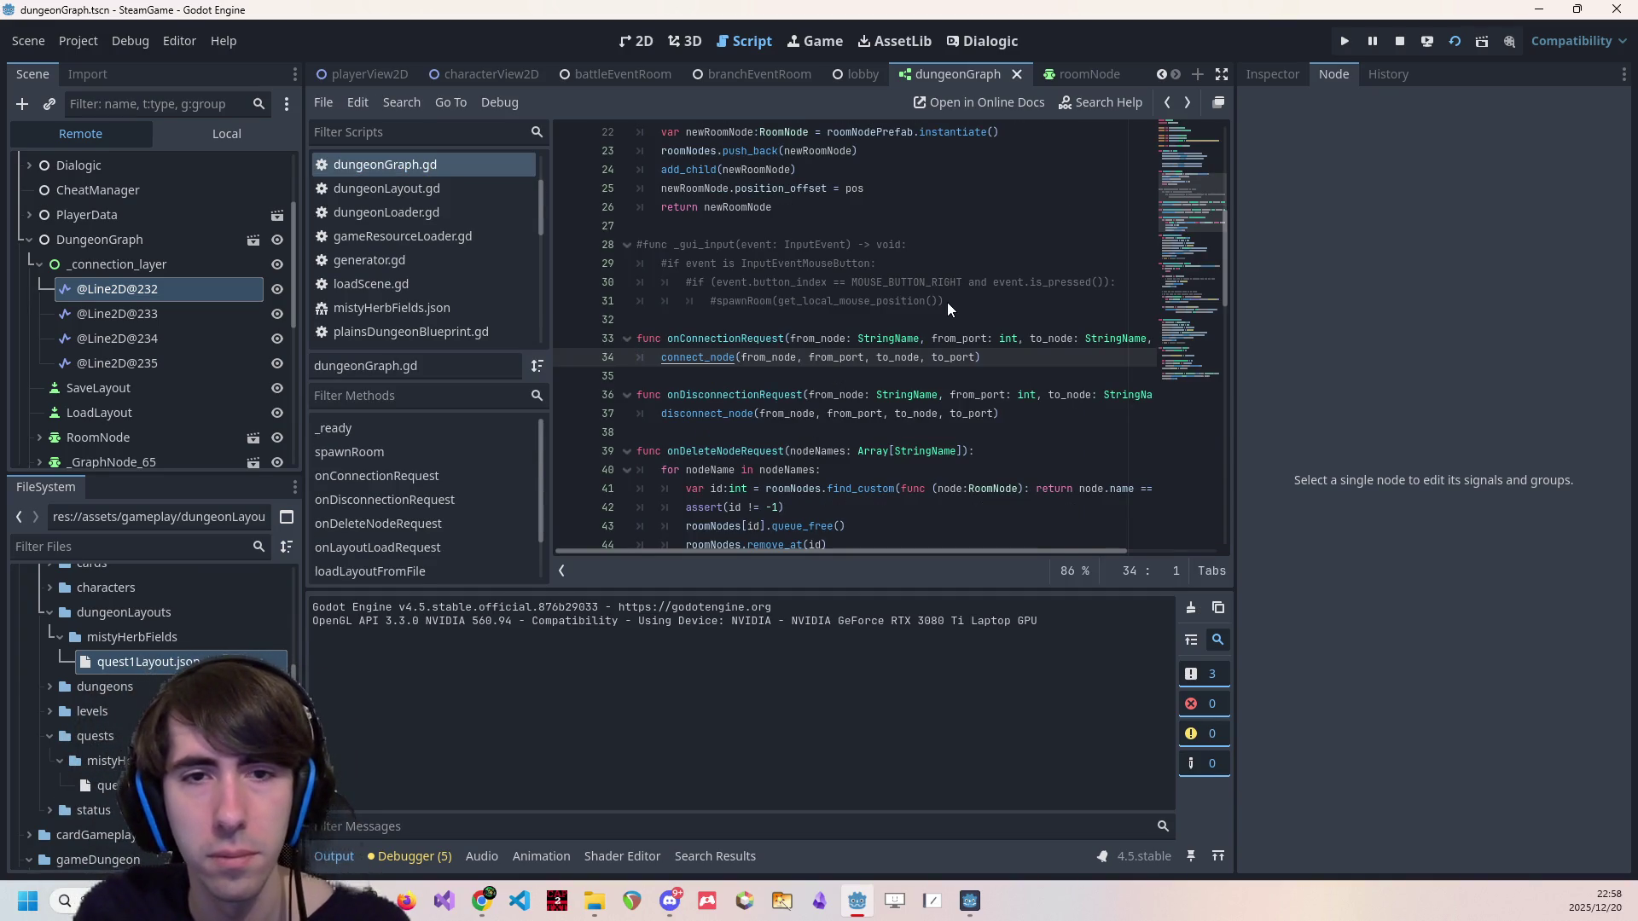
key(End)
key(Return)
key(Return)
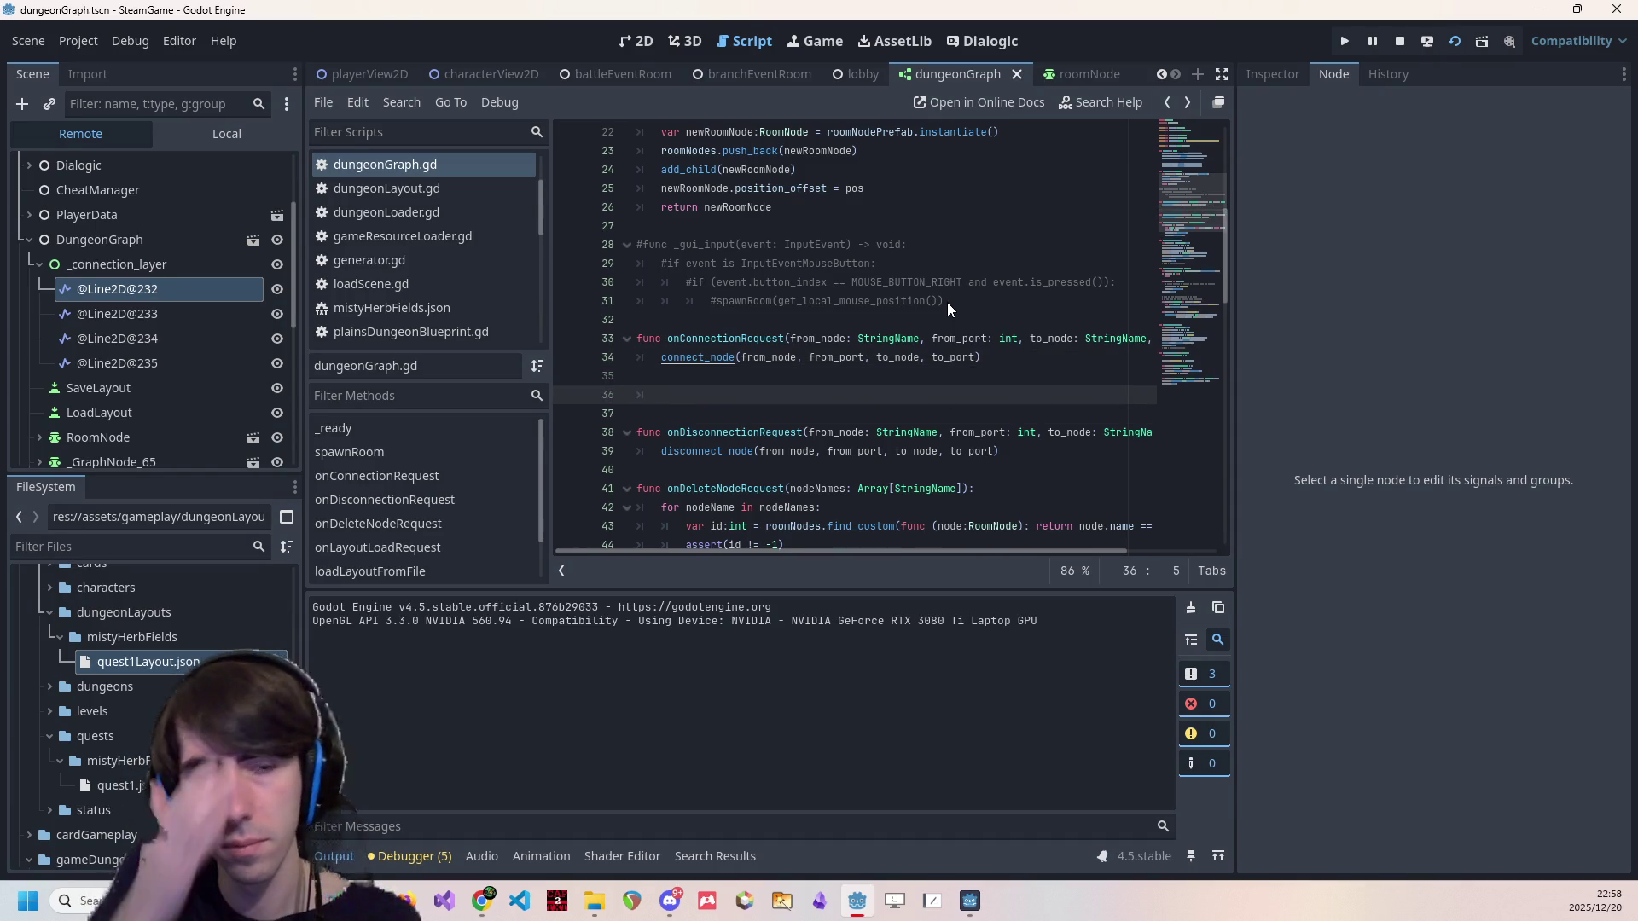
key(Up)
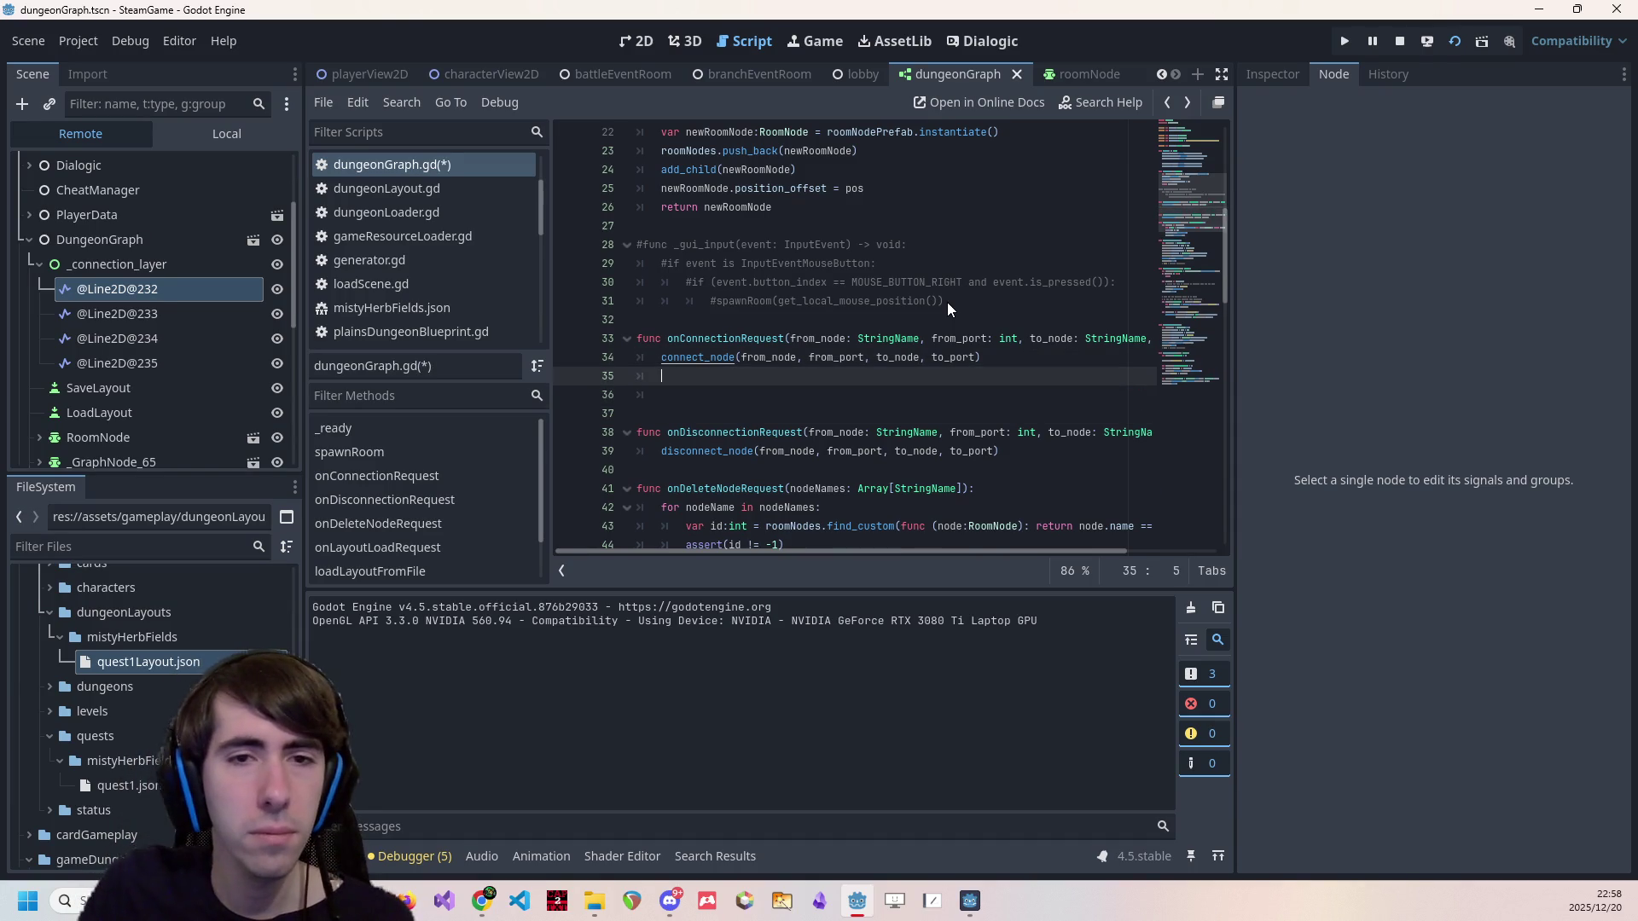
key(Down)
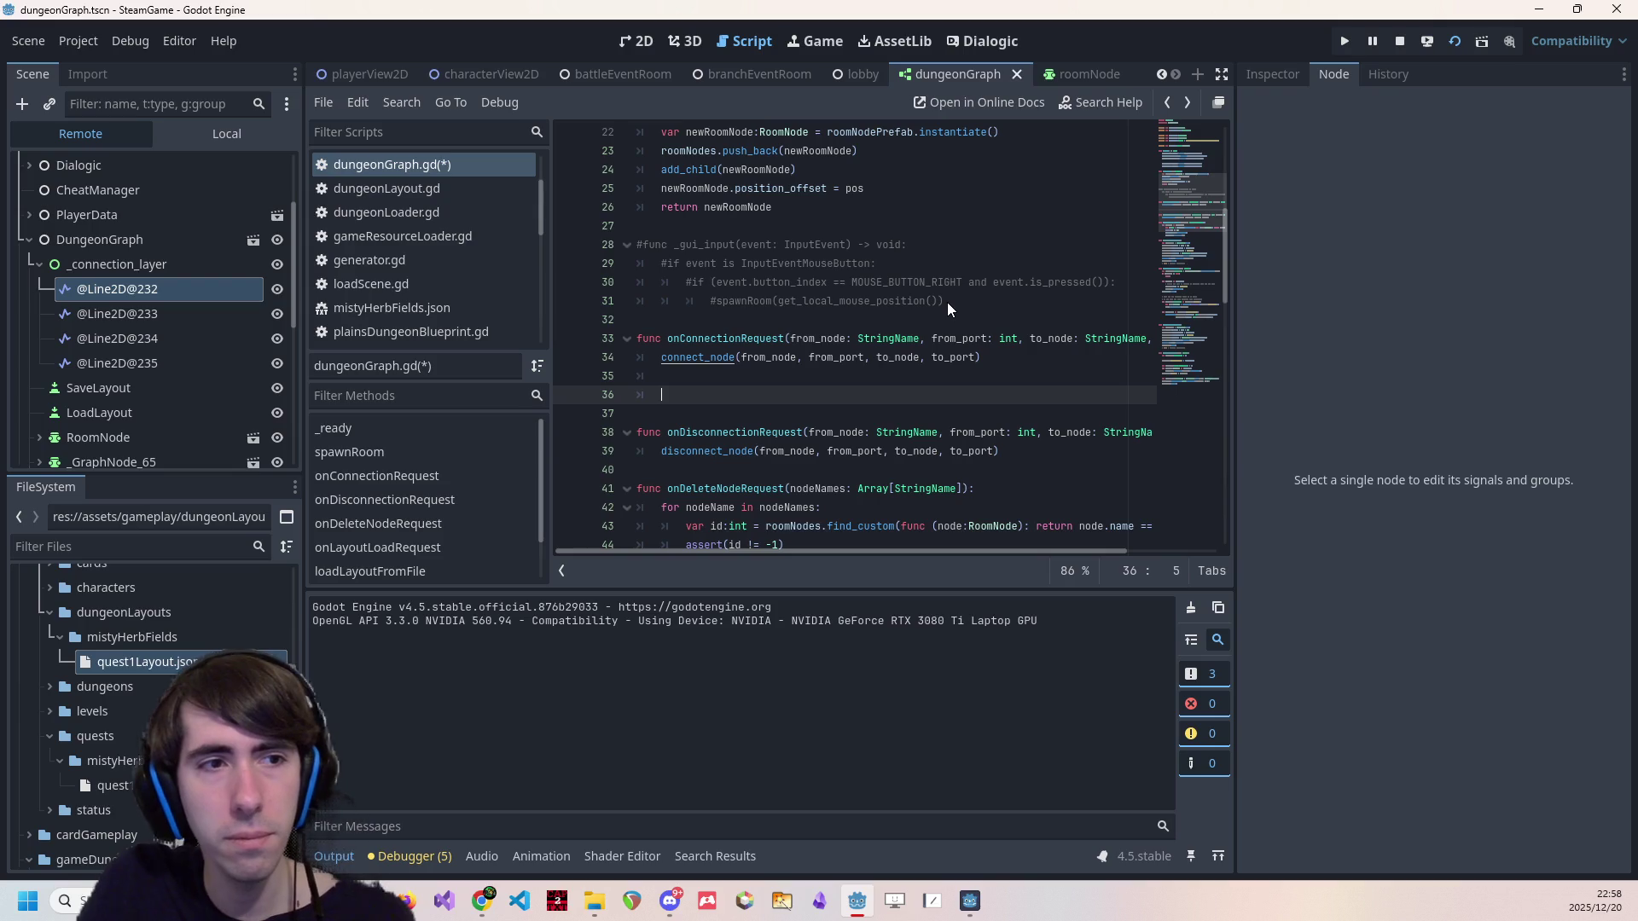
text(findC)
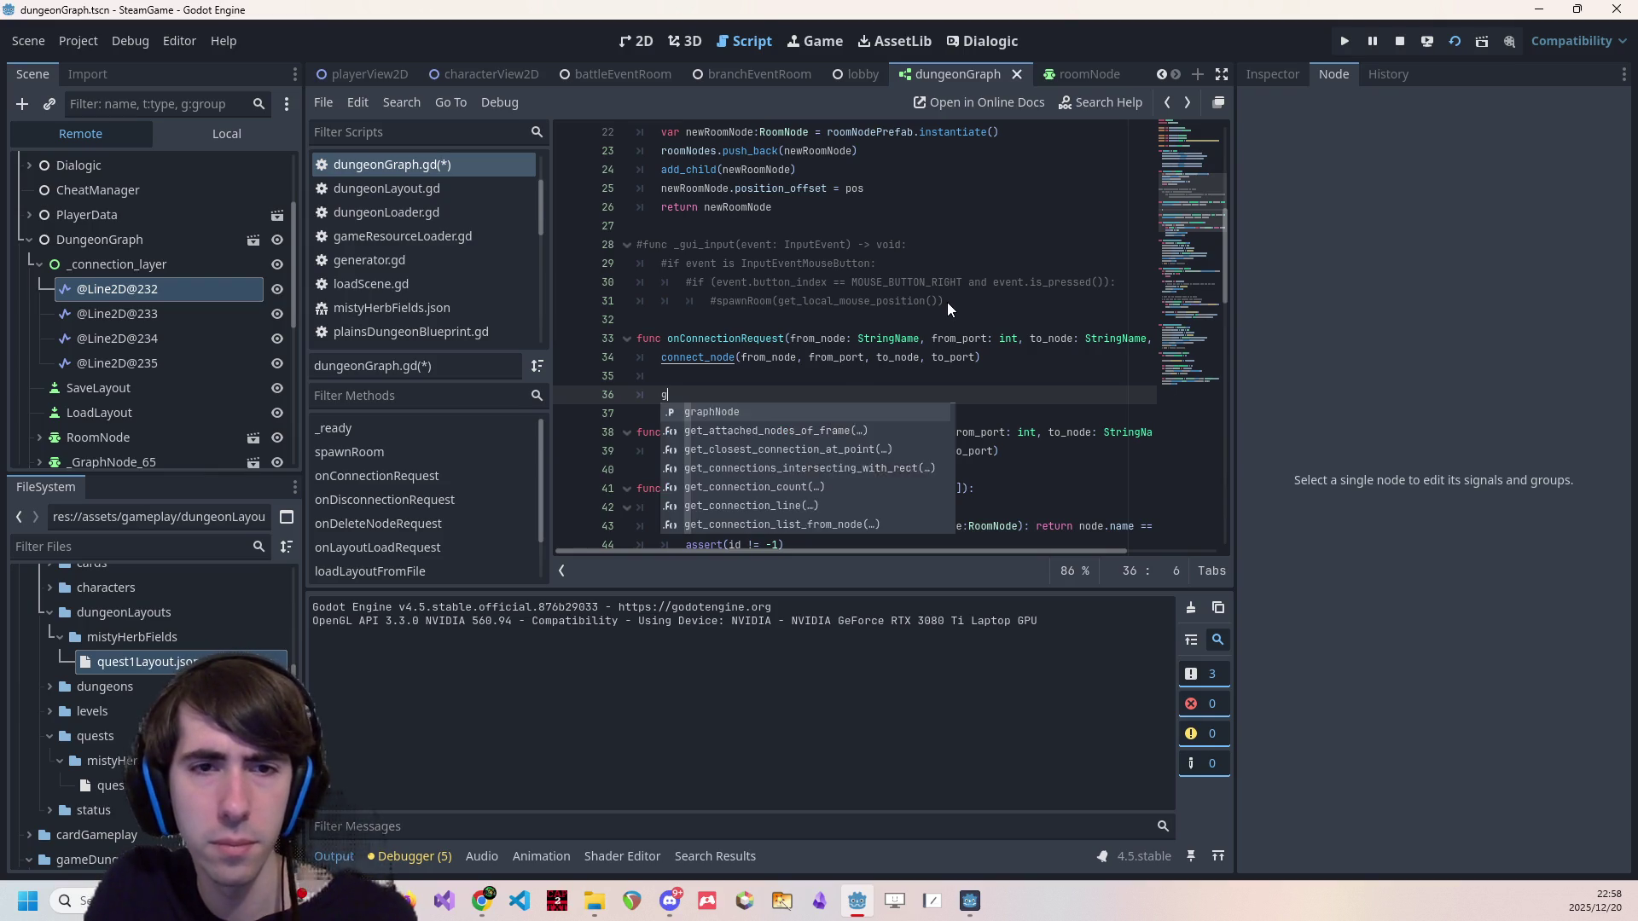
text(hild)
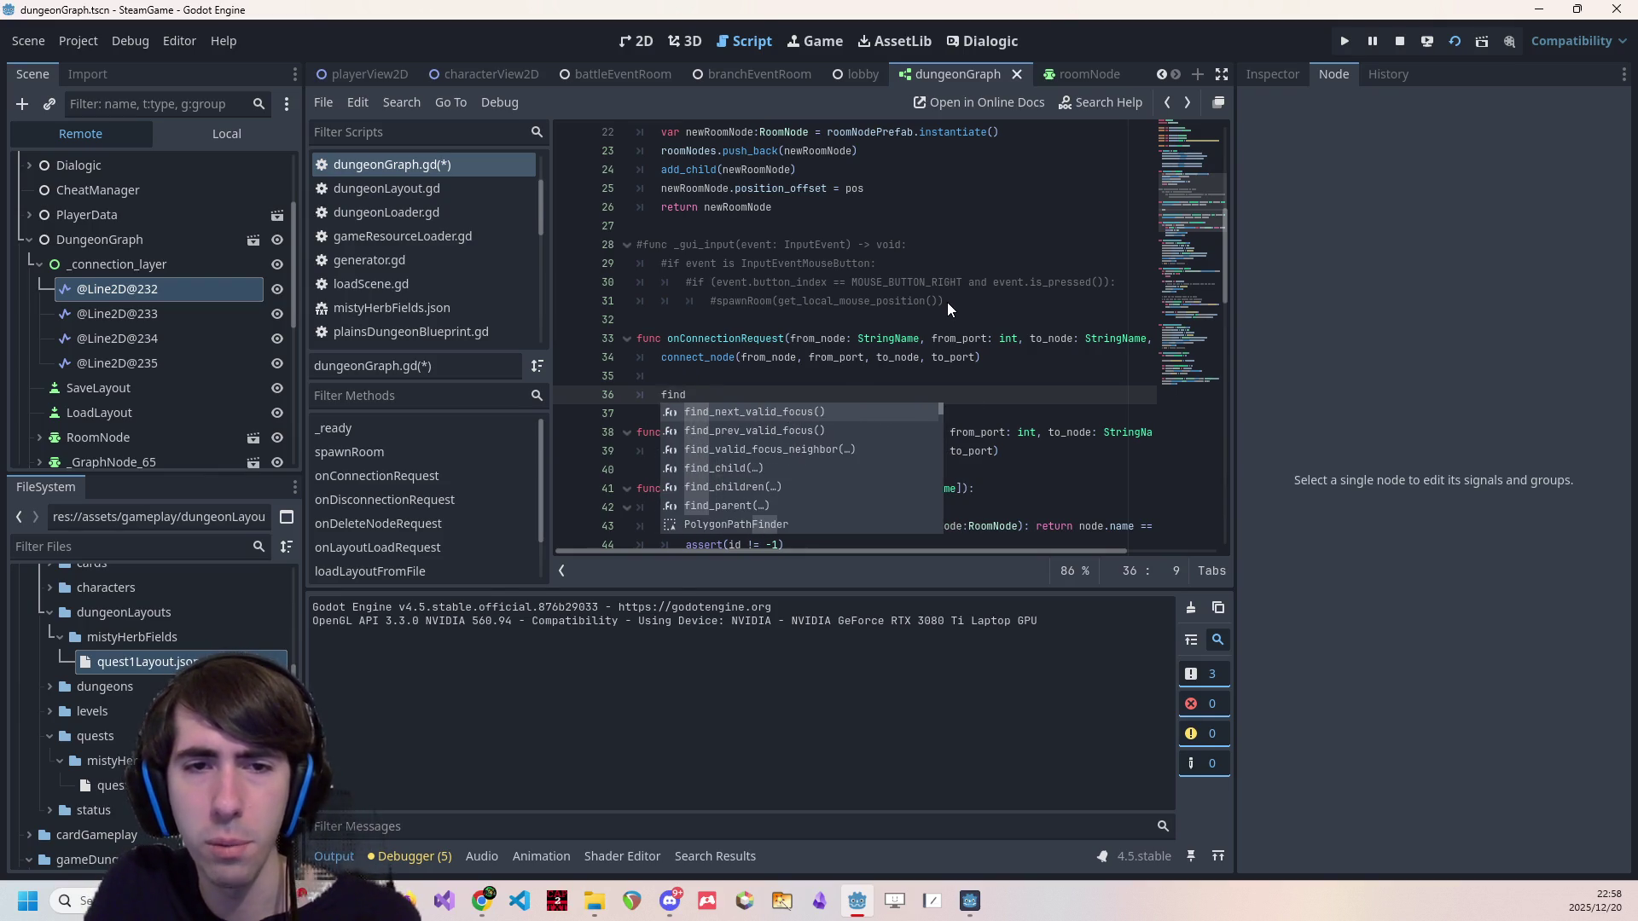
key(Return)
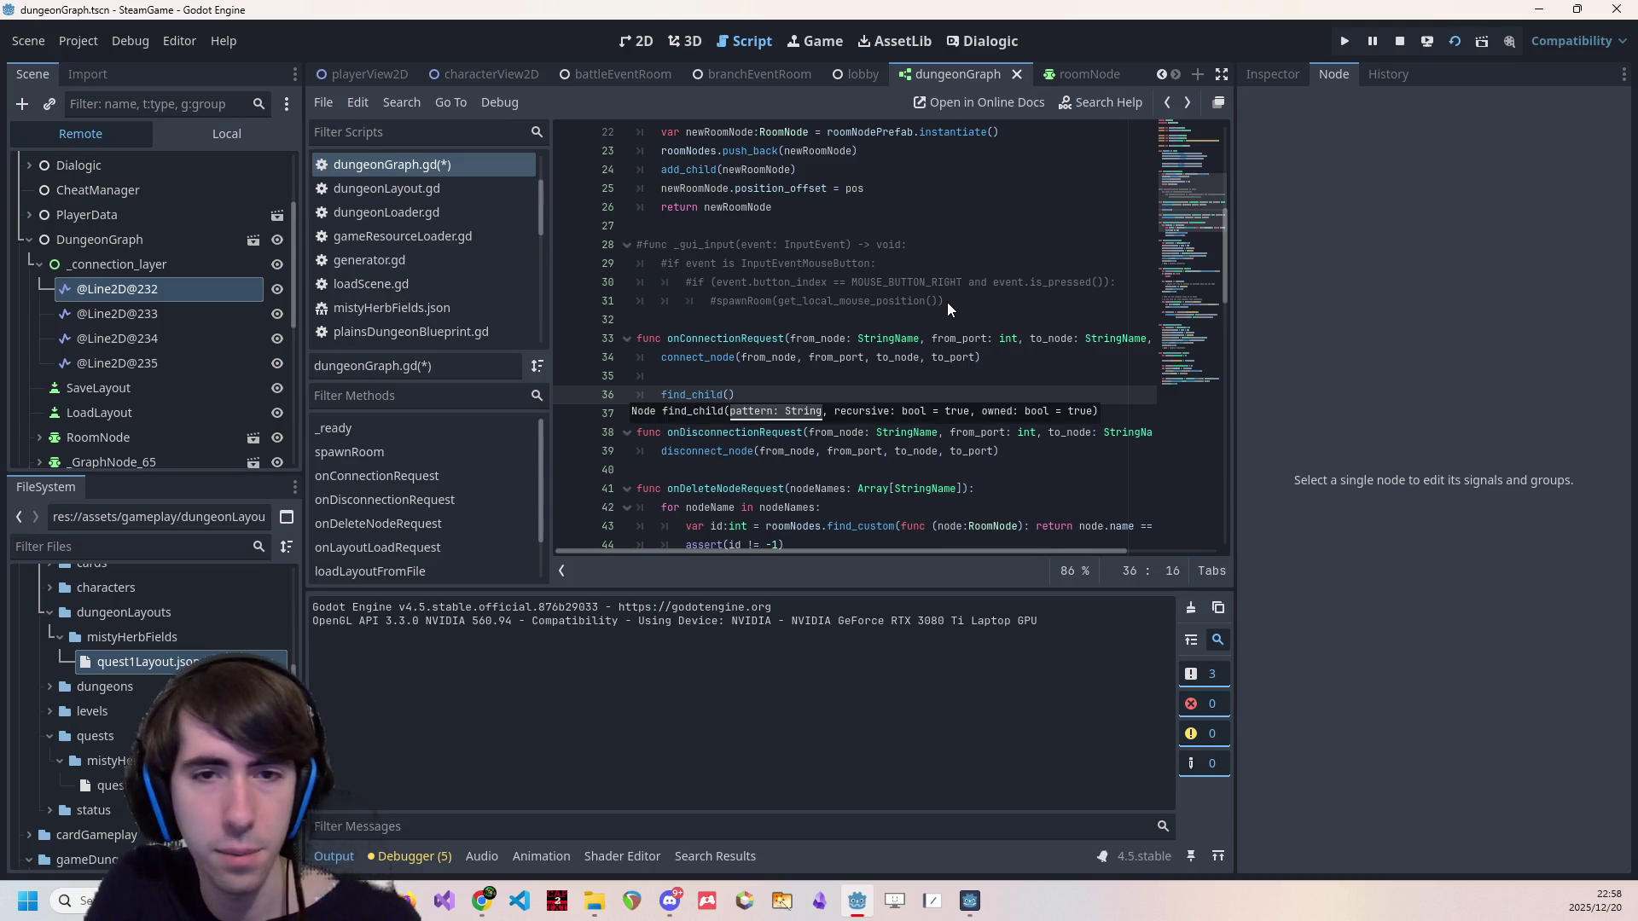
text(")
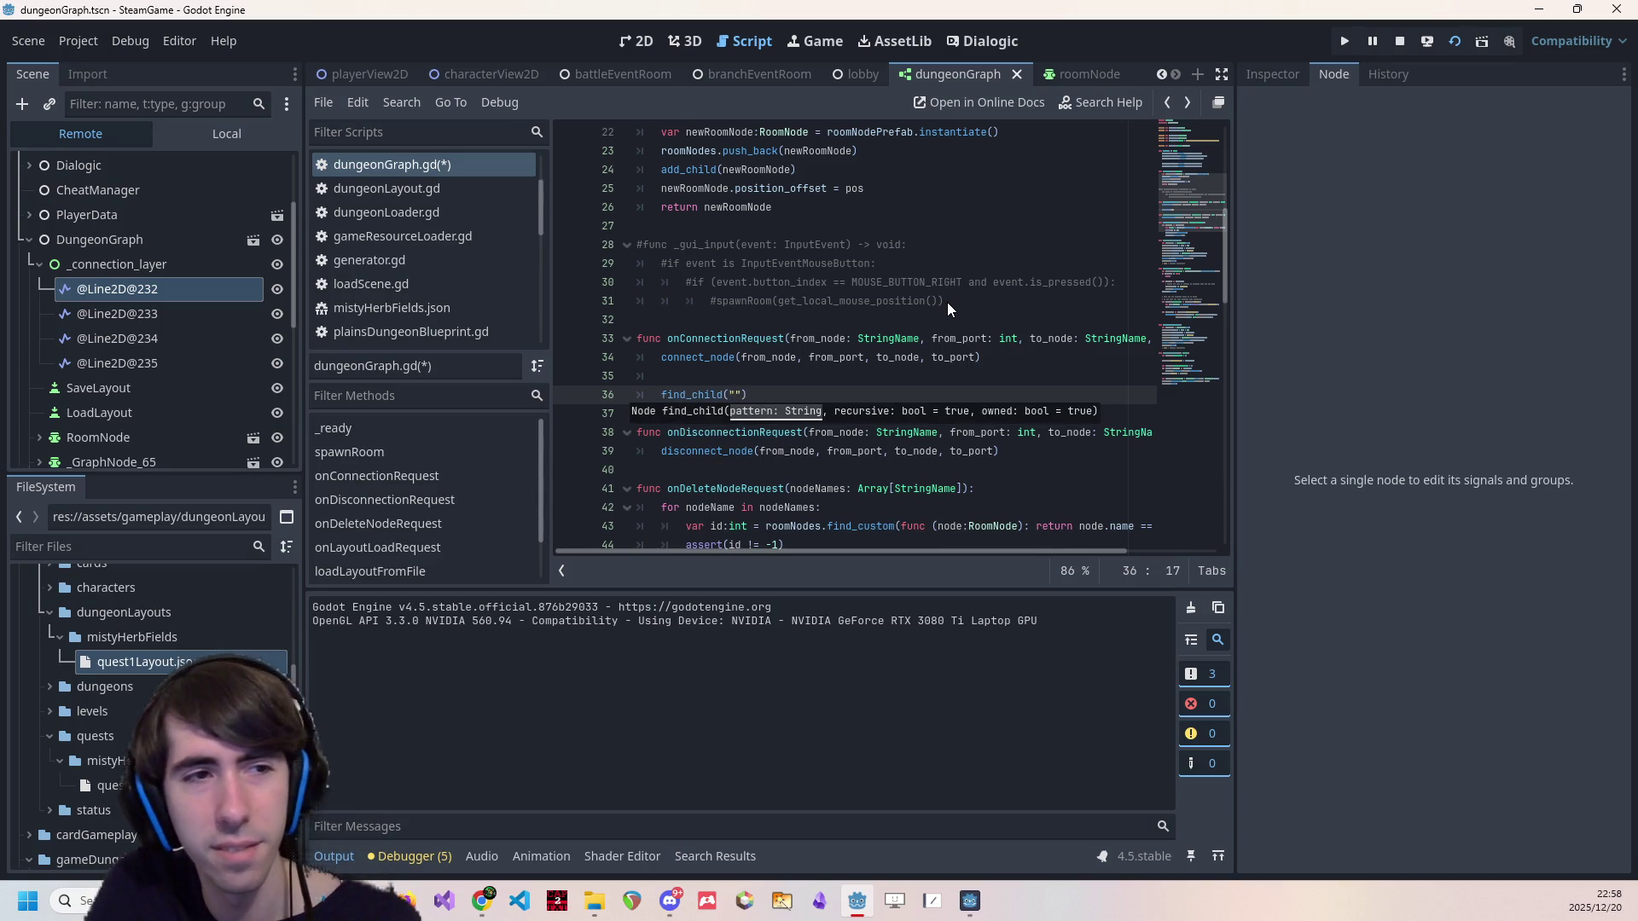
text(@L)
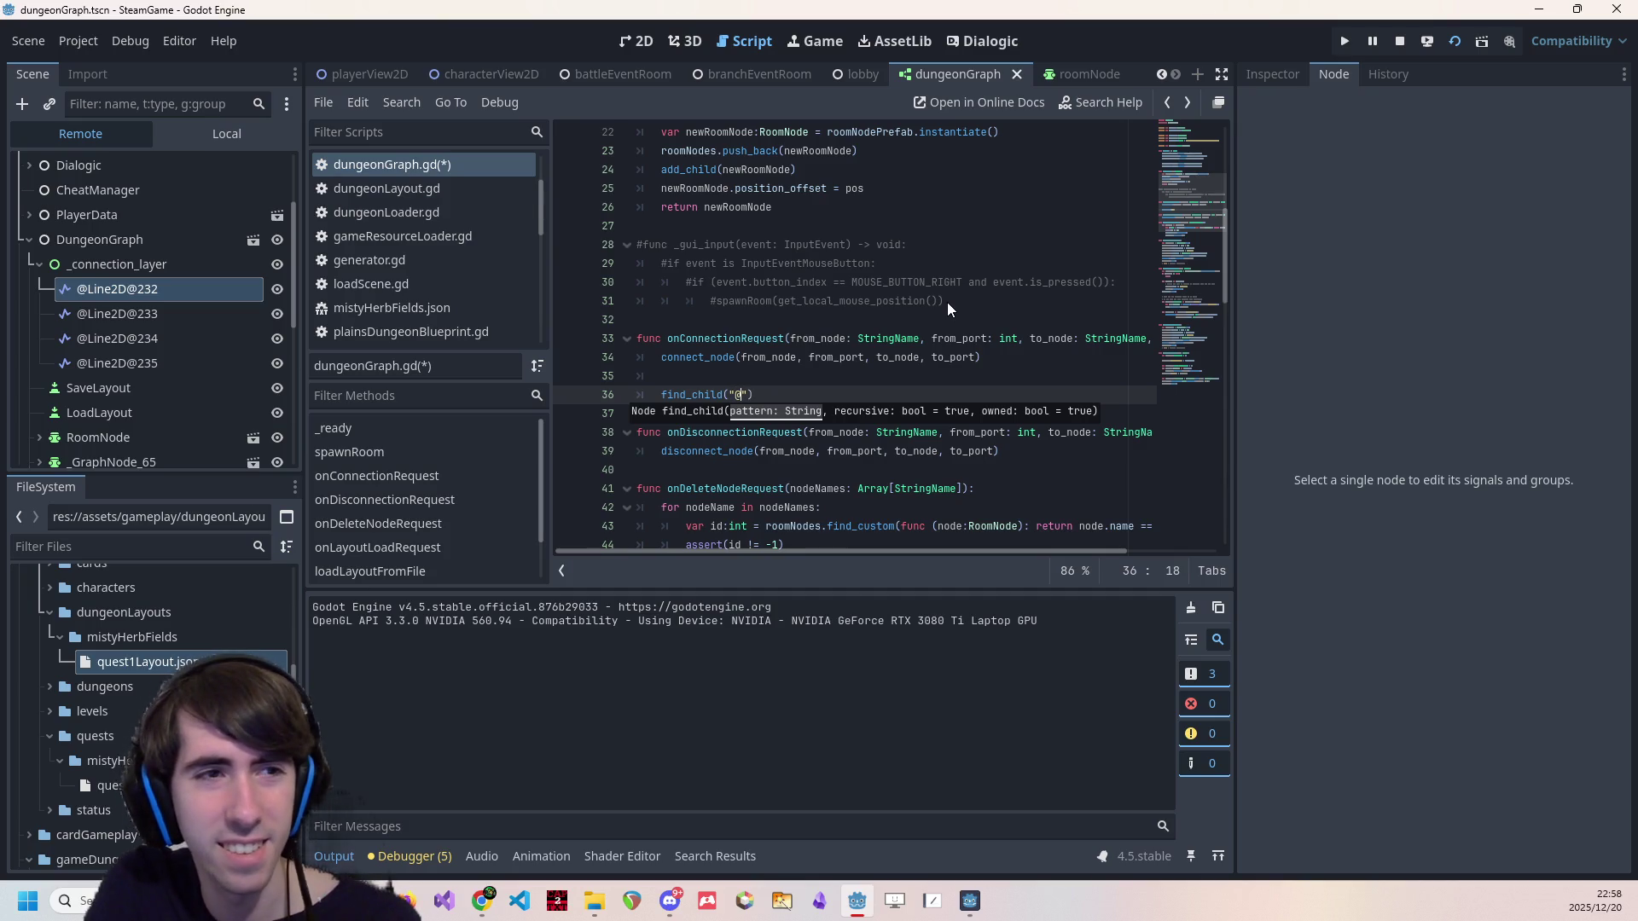
text(ine2D)
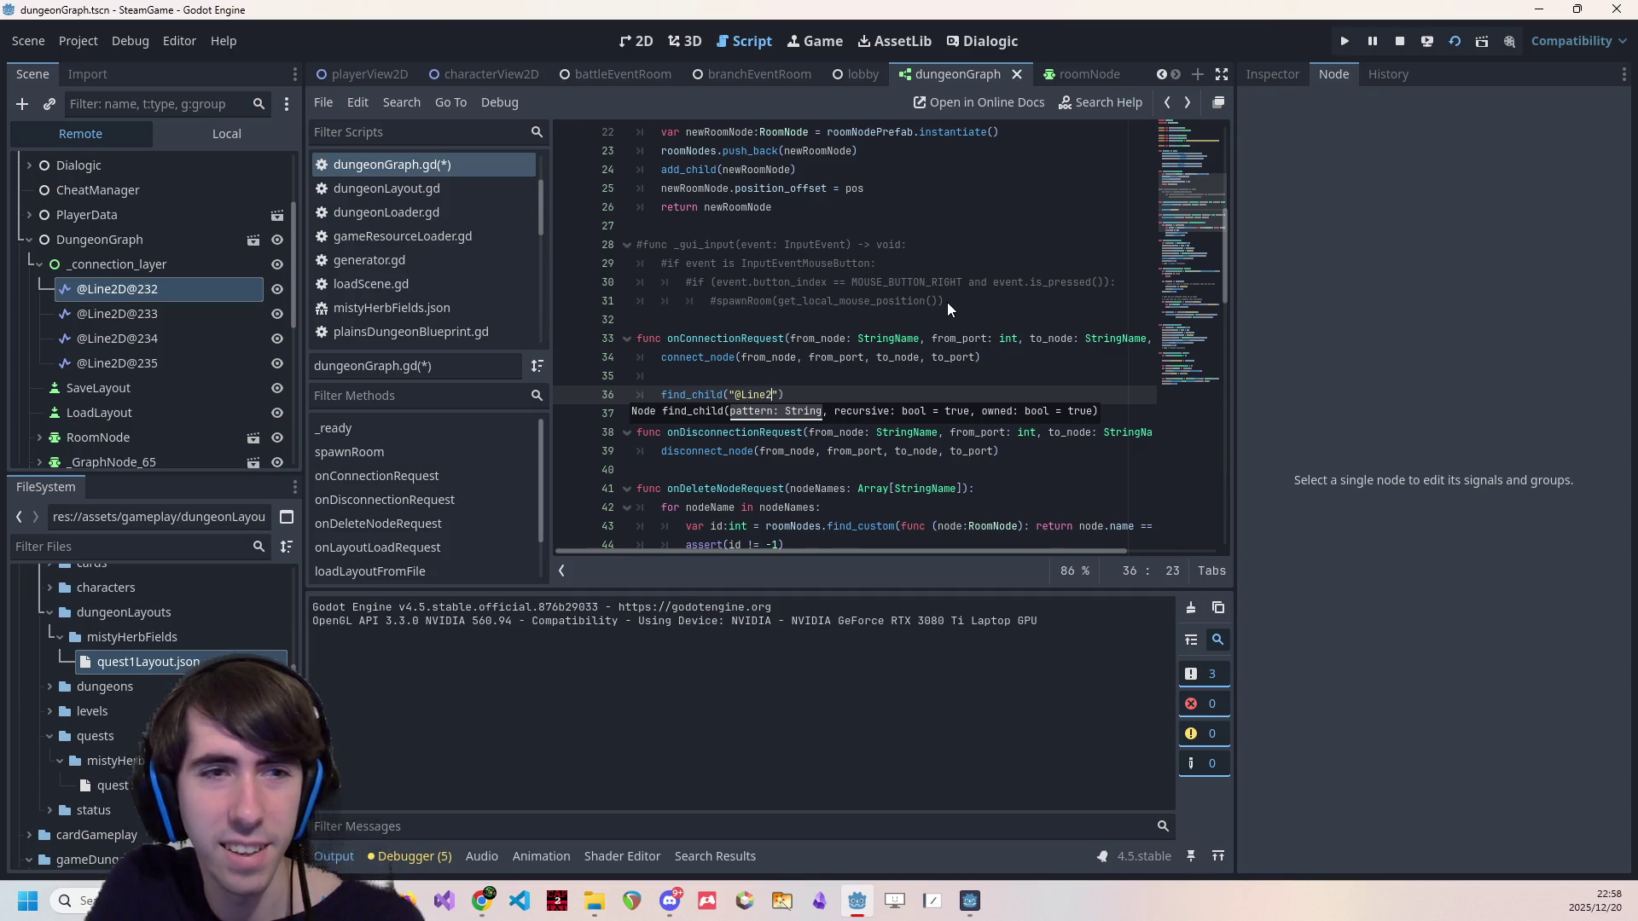
text(@)
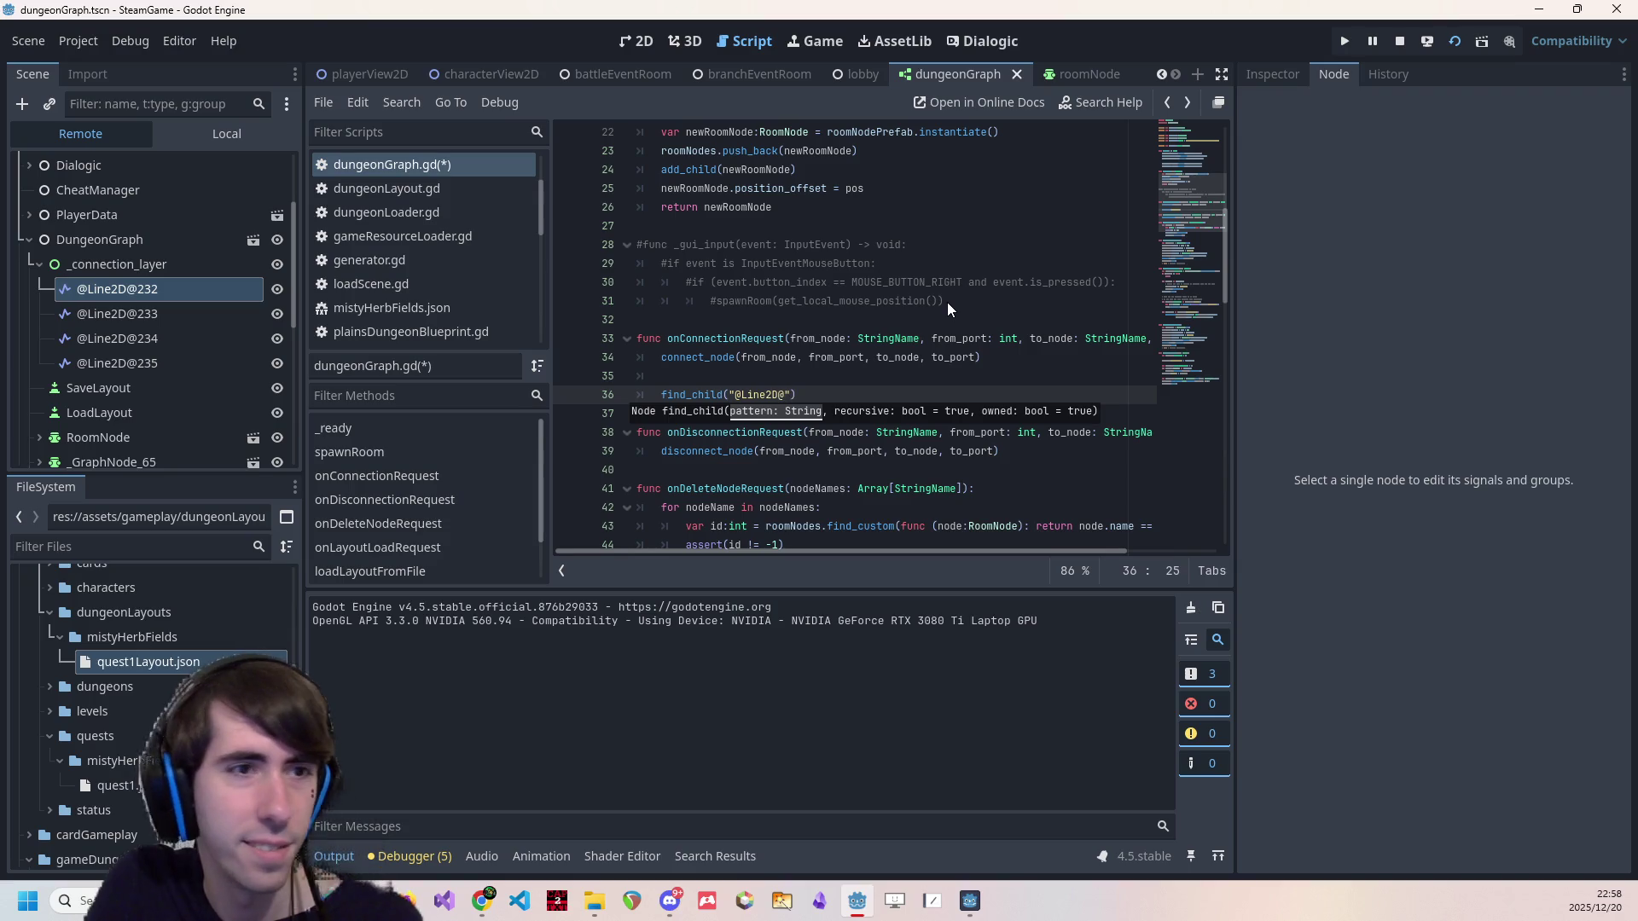
text(2)
key(BackSpace)
key(BackSpace)
key(BackSpace)
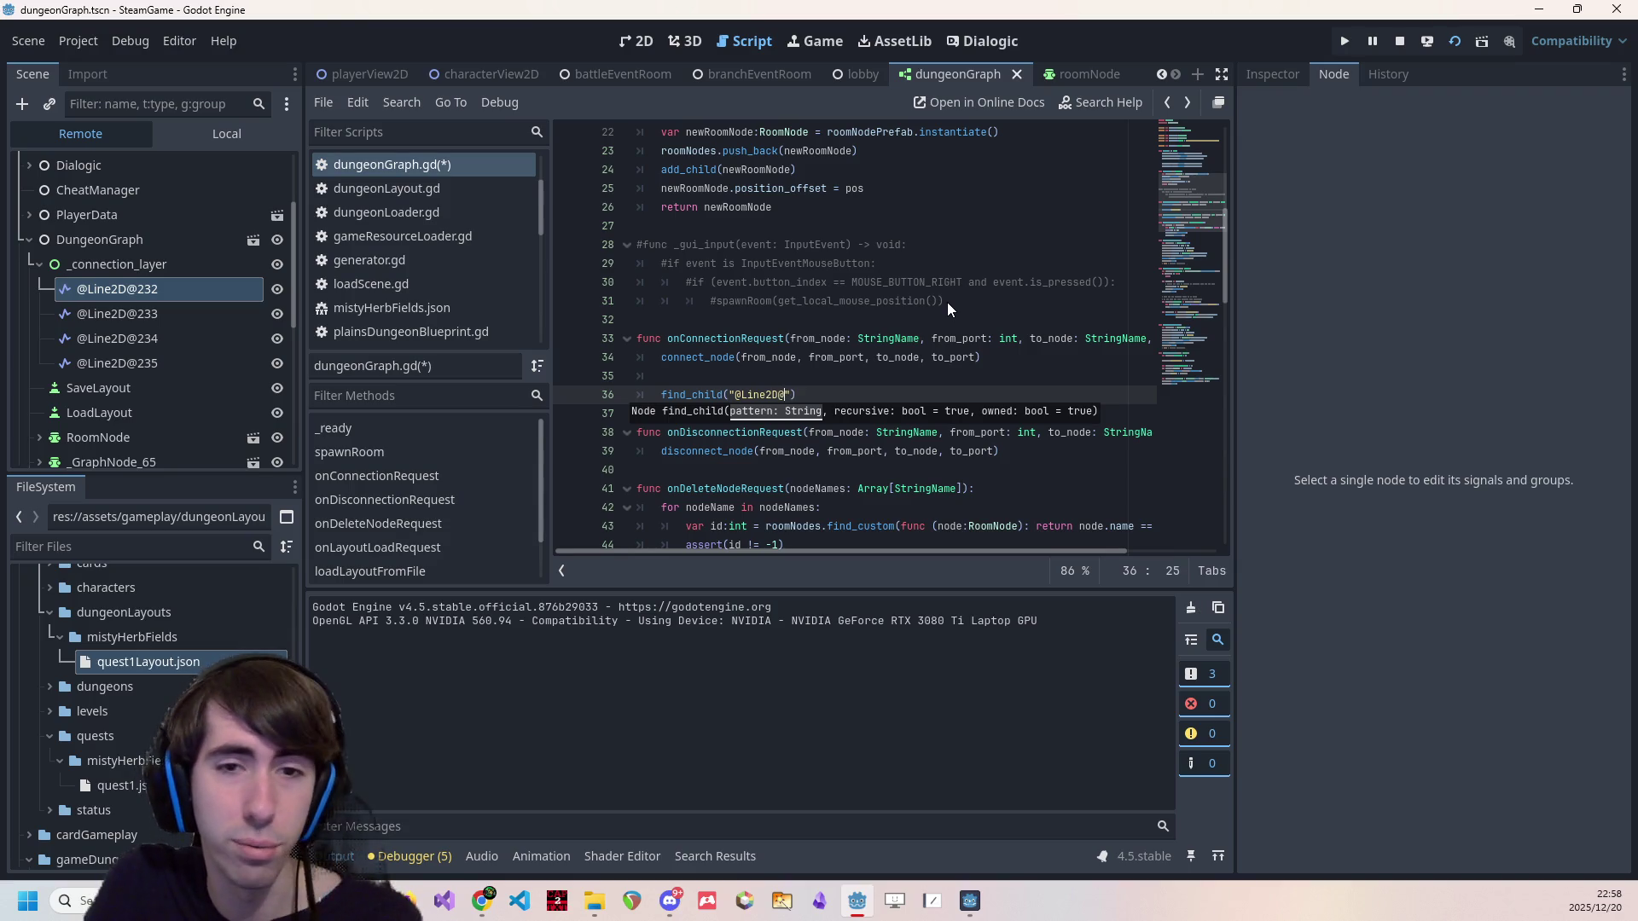
text(_connection_layer)
key(ctrl+s)
Turn it into 'var connectionLayer:Control = ...', removing the blank line above
key(ctrl+Left)
text(var chi)
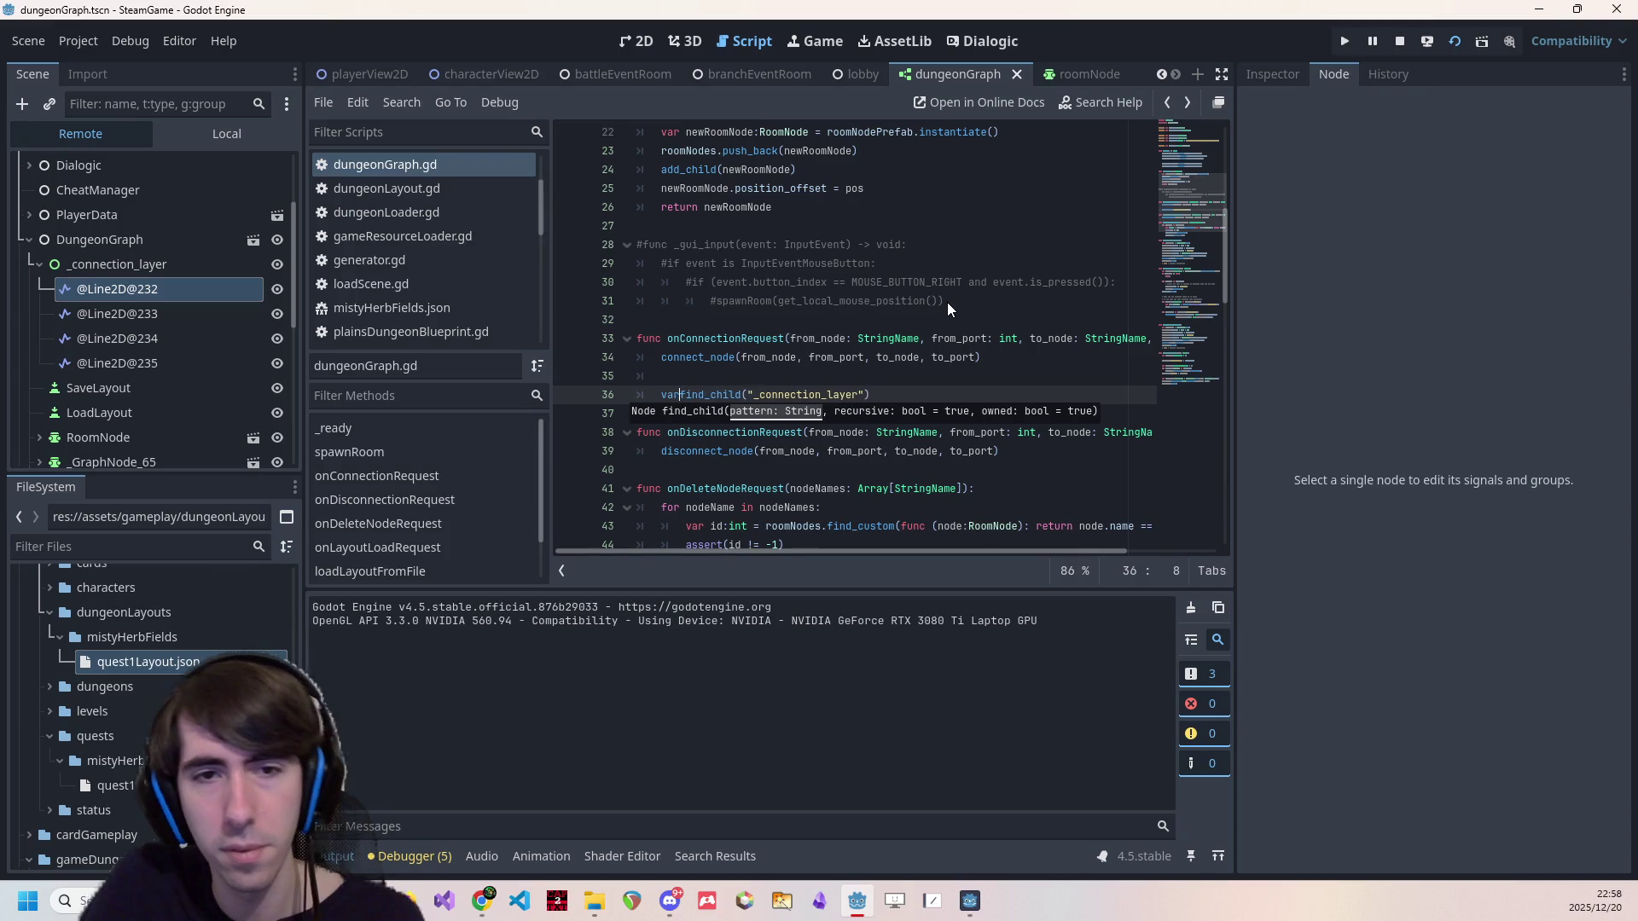
key(BackSpace)
key(BackSpace)
key(BackSpace)
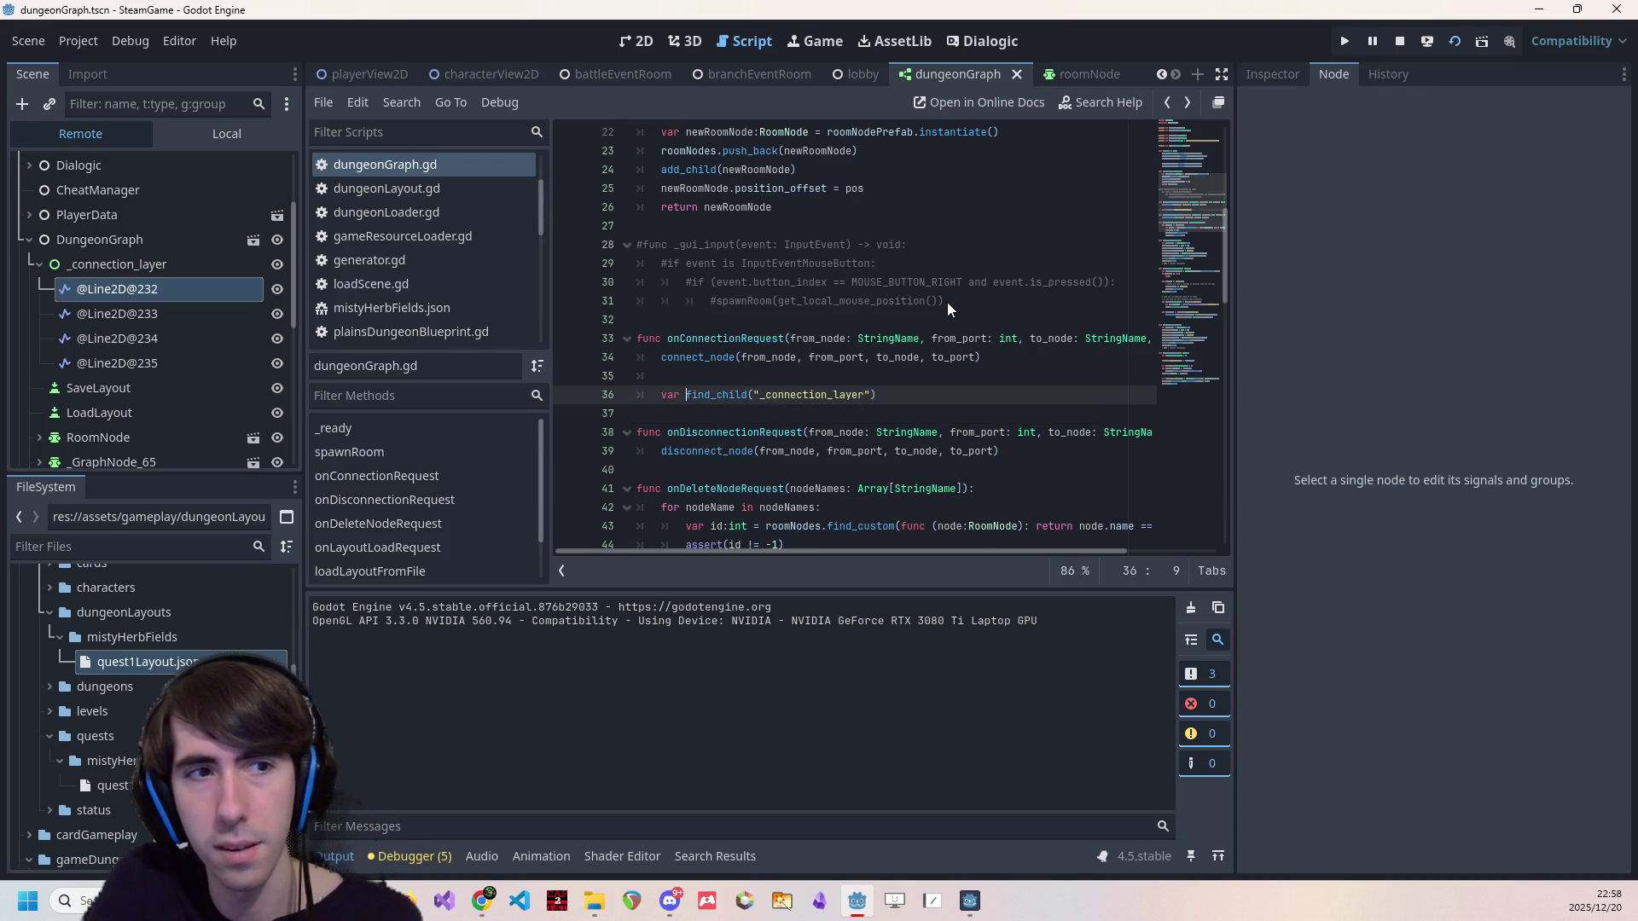
text(connec)
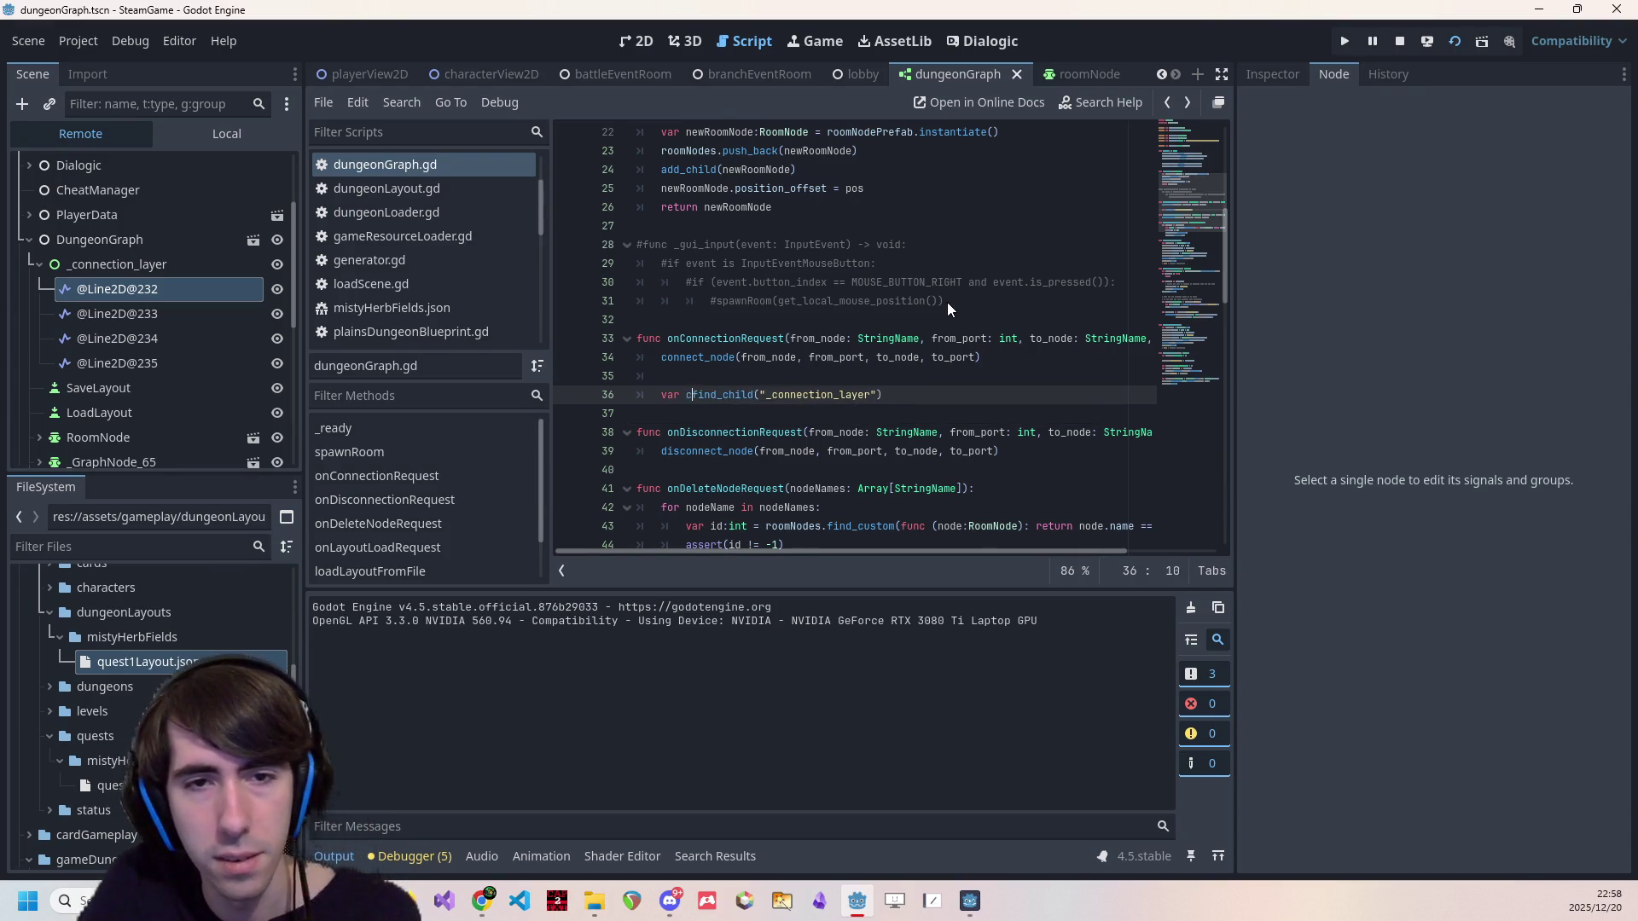
text(tionLayer =)
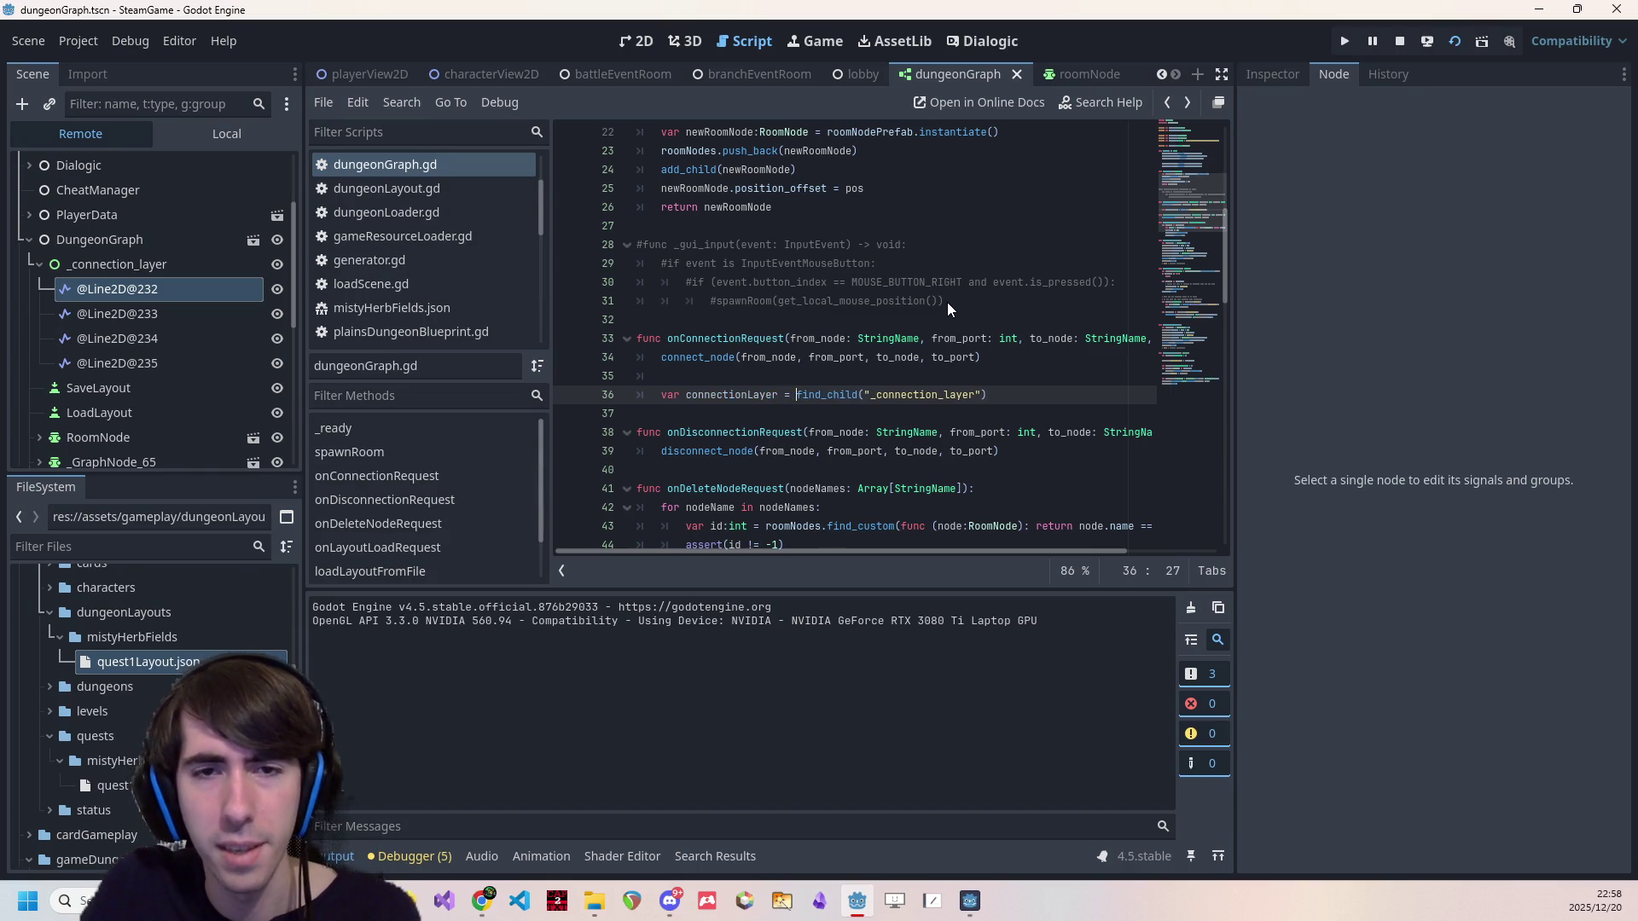
key(Up)
key(Delete)
key(ctrl+Right)
key(ctrl+Right)
text(:Control)
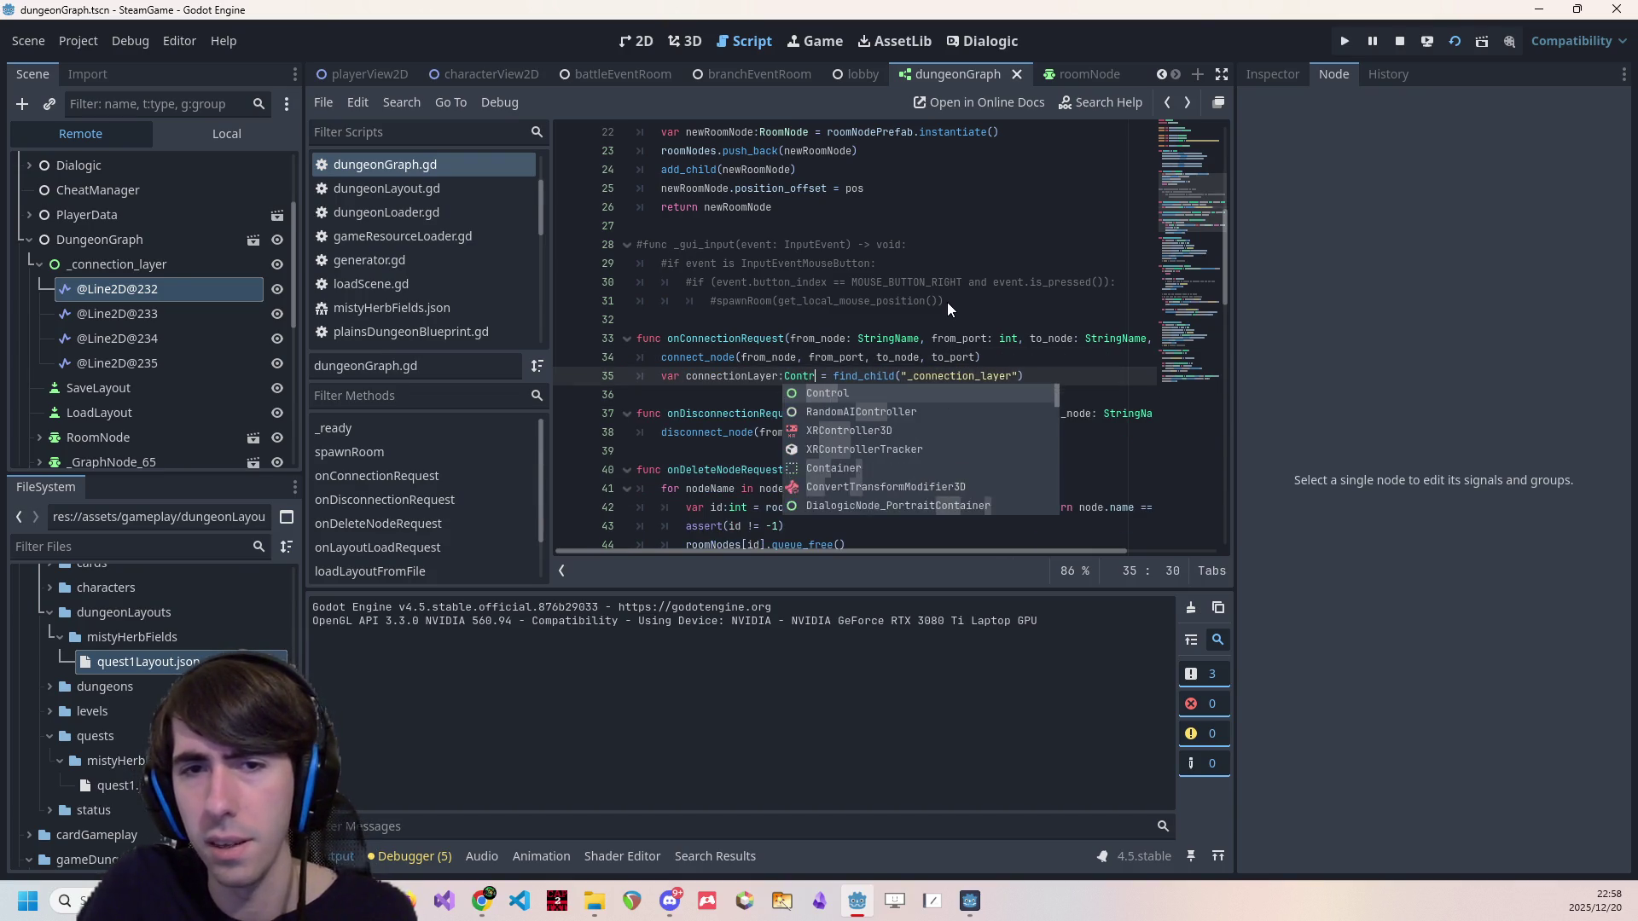
Begin a new line calling connectionLayer.get_children(), replacing an abandoned for-loop start
key(Escape)
key(End)
key(Return)
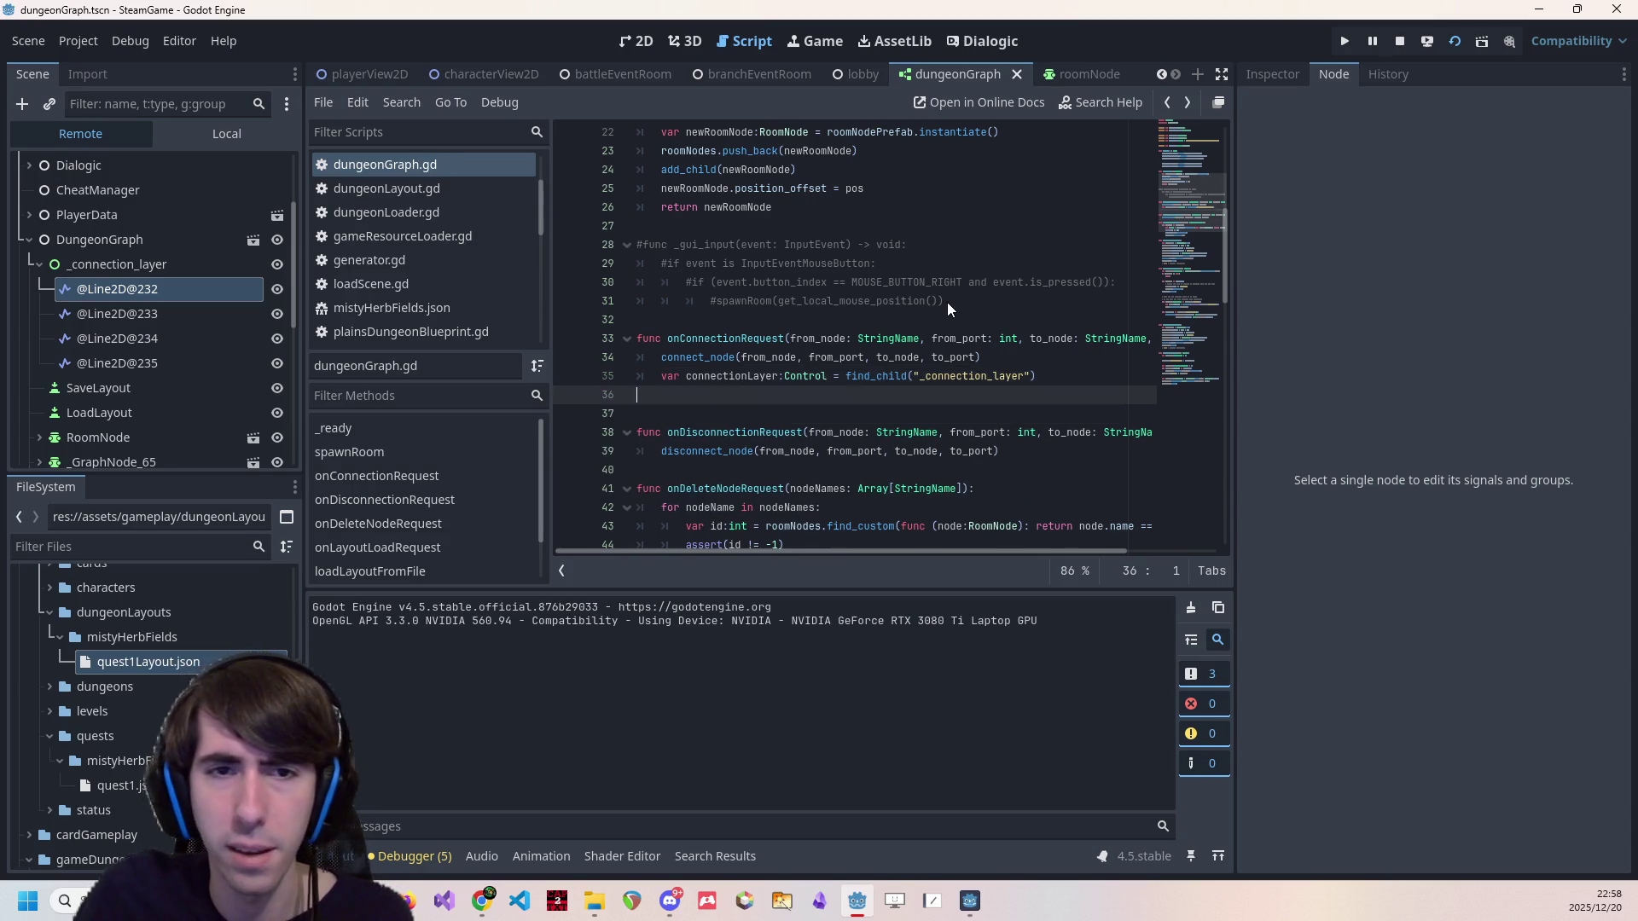
text(for )
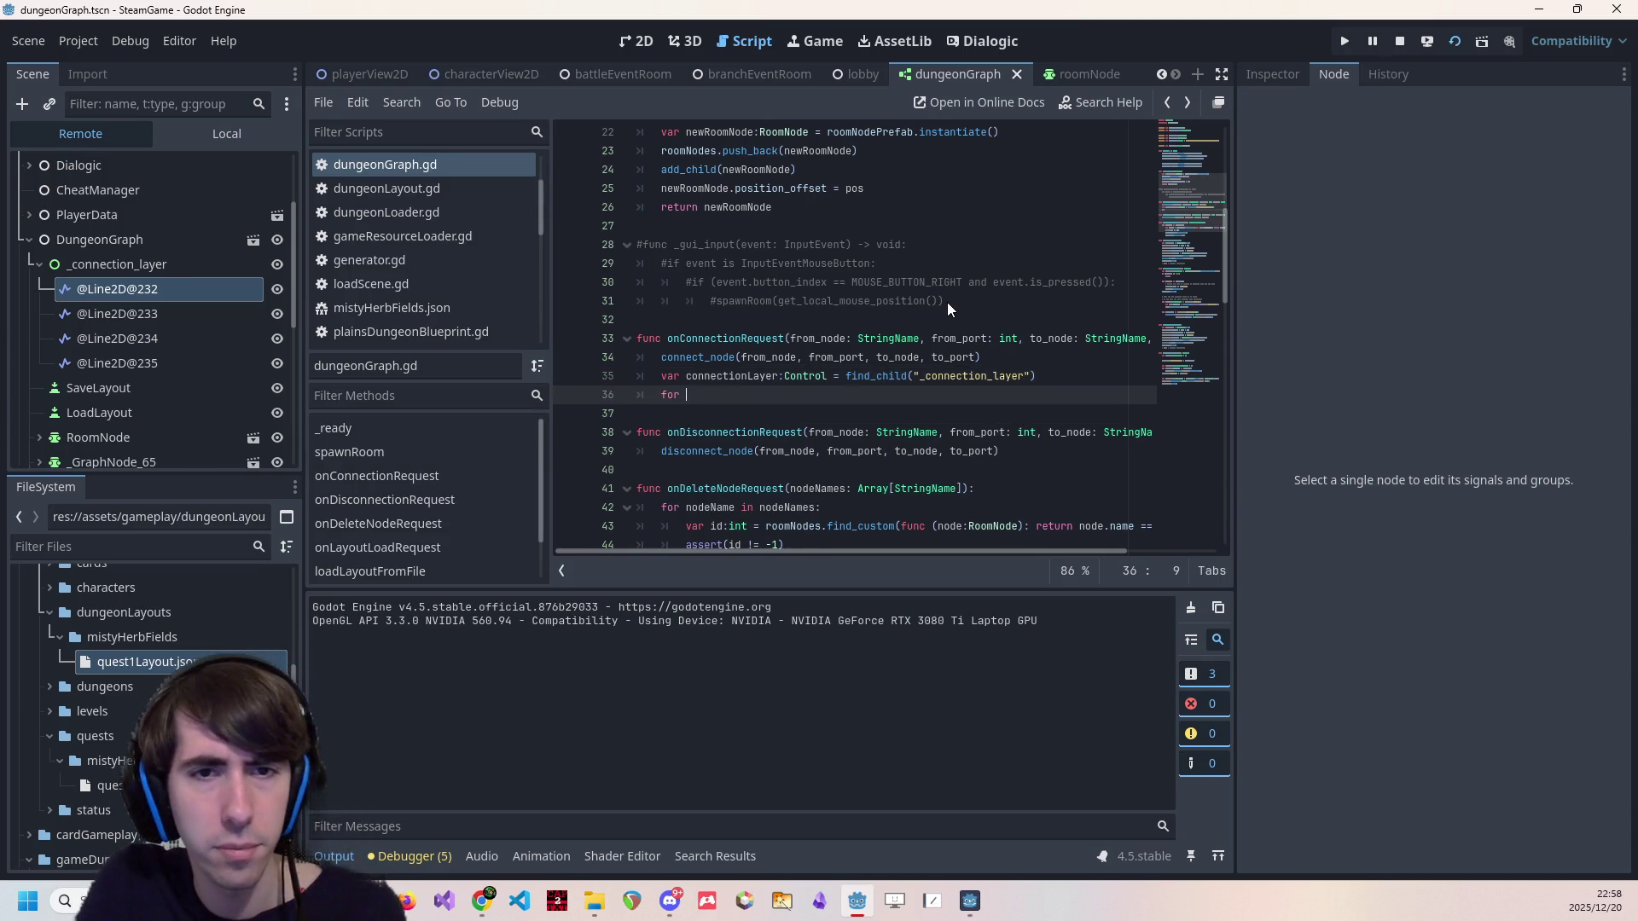
text(line in)
key(Up)
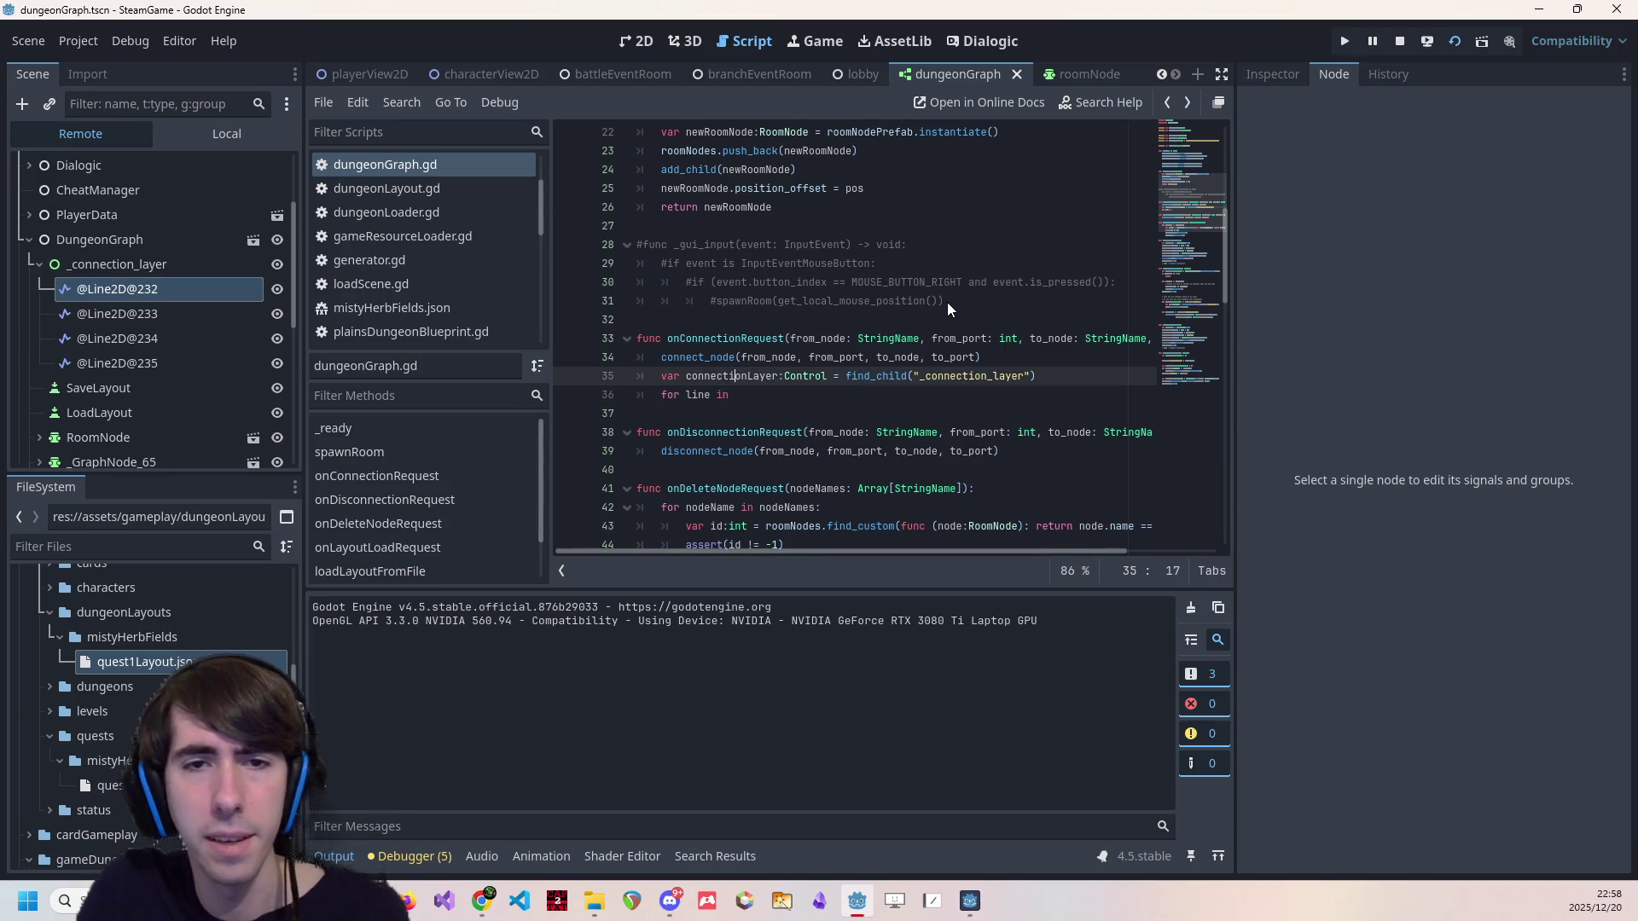
key(ctrl+Left)
key(ctrl+c)
key(Down)
key(End)
key(ctrl+v)
text(.)
key(ctrl+BackSpace)
key(ctrl+BackSpace)
key(ctrl+BackSpace)
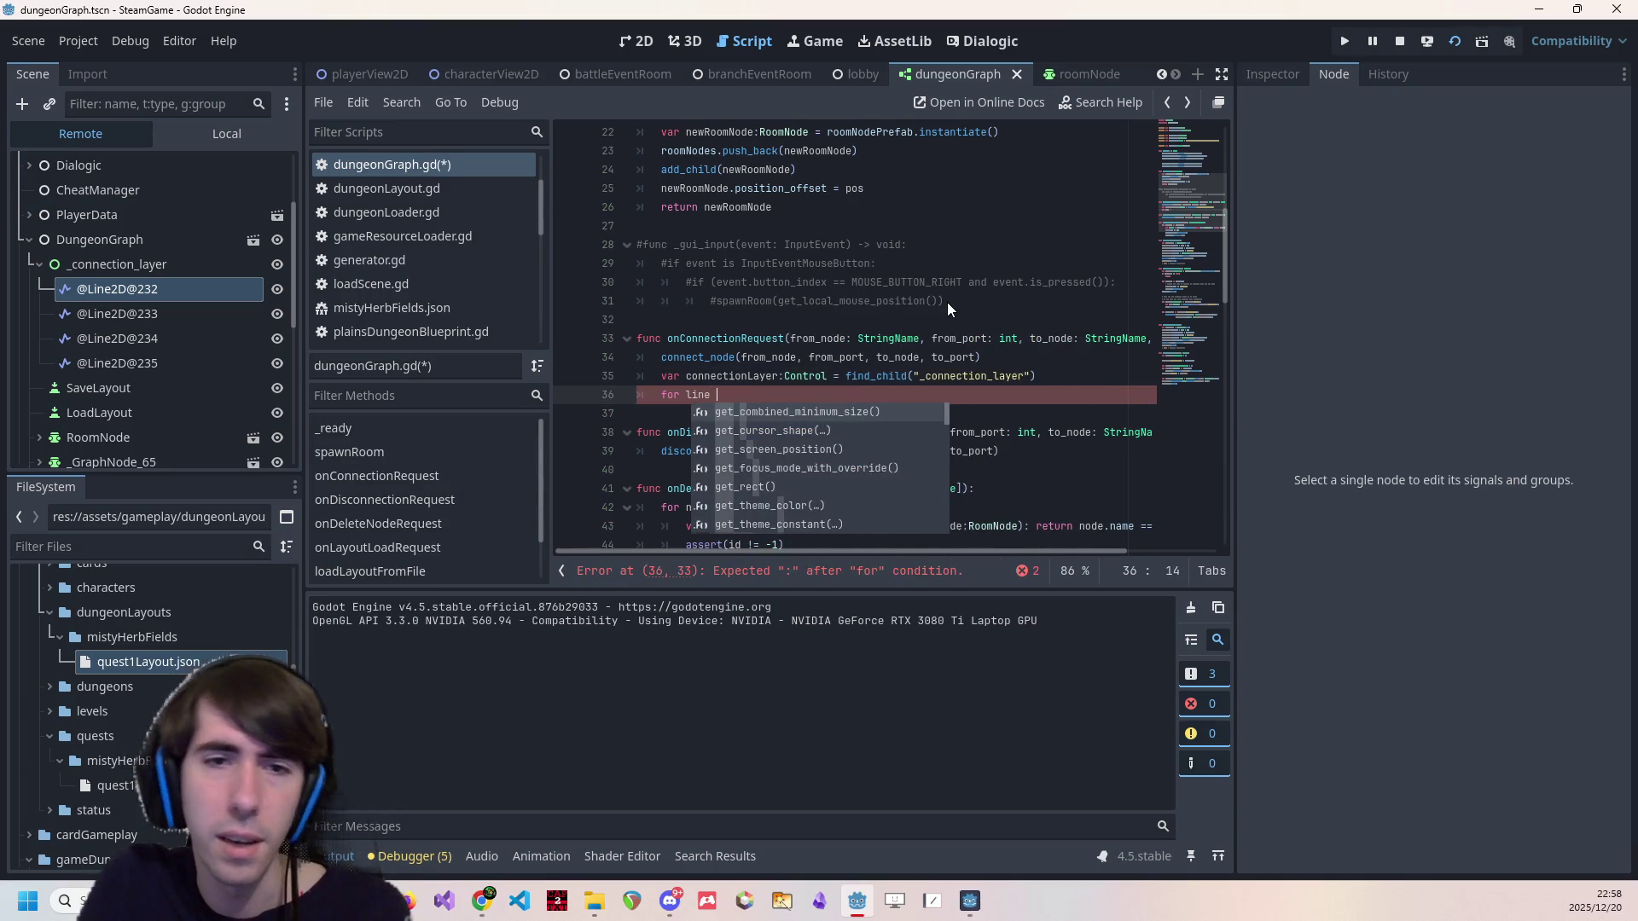
key(ctrl+v)
text(.g)
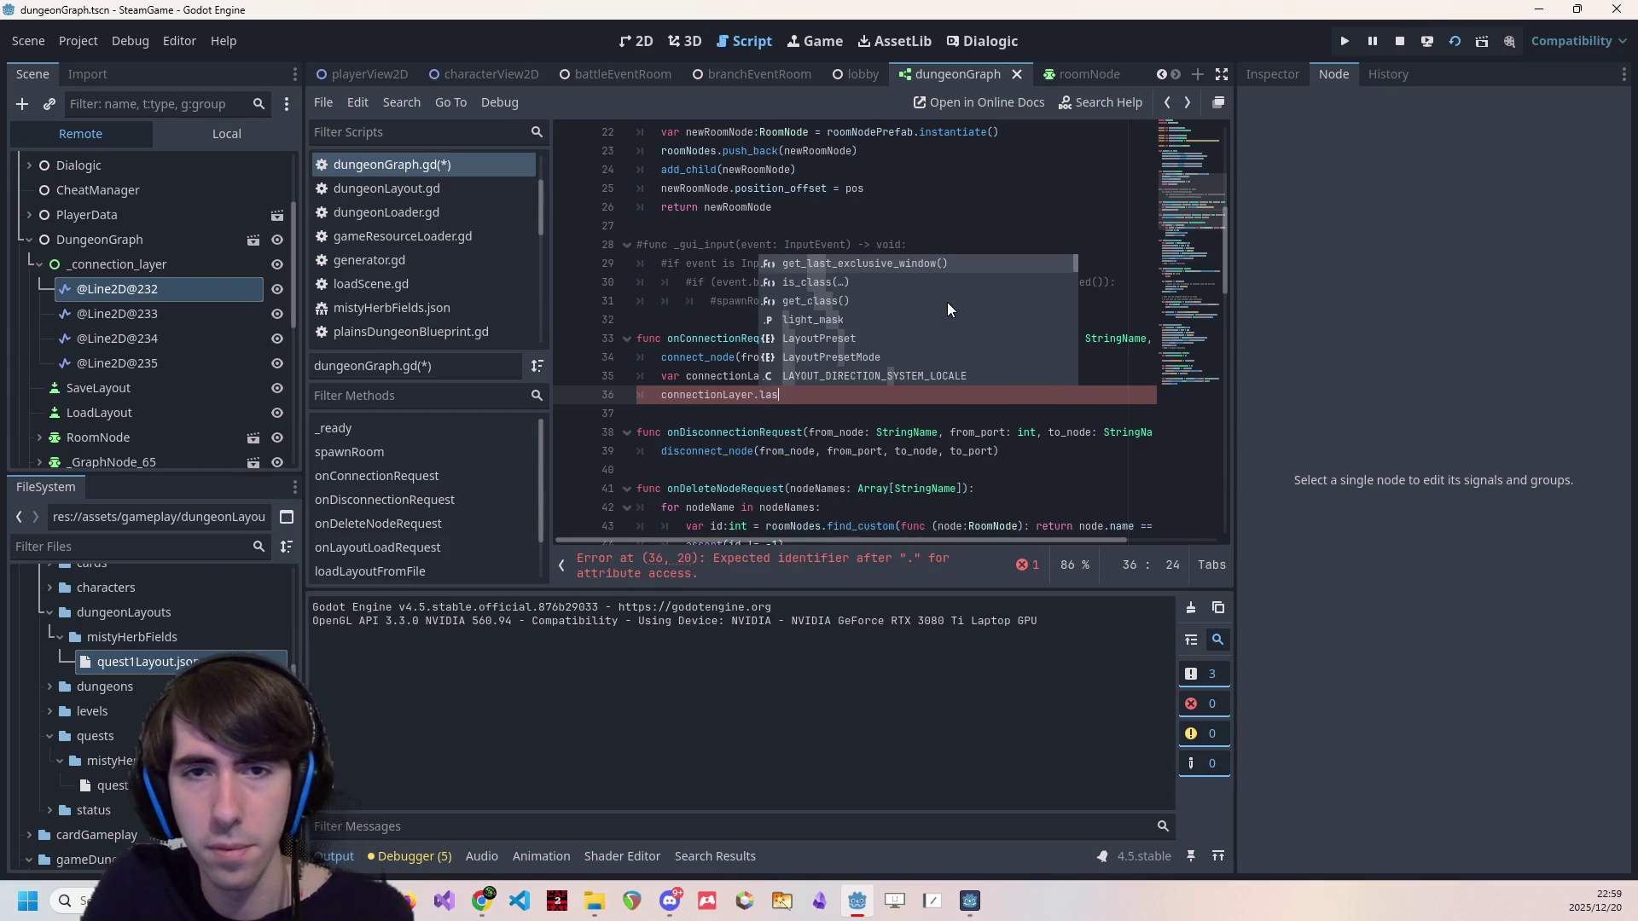
text(et_child)
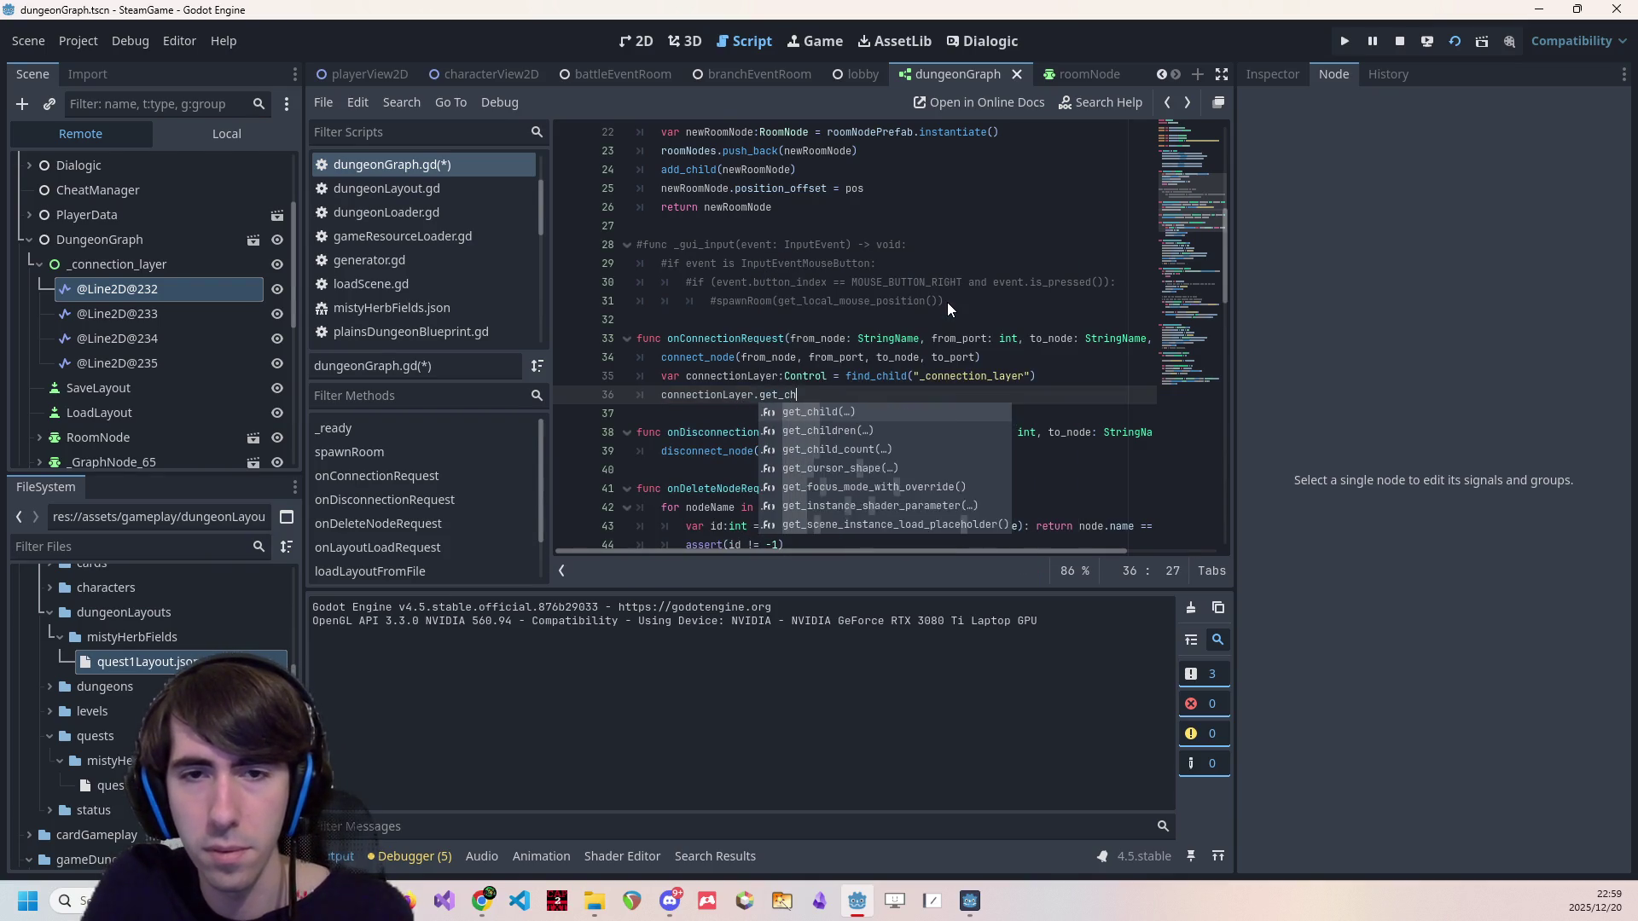
key(Down)
key(Return)
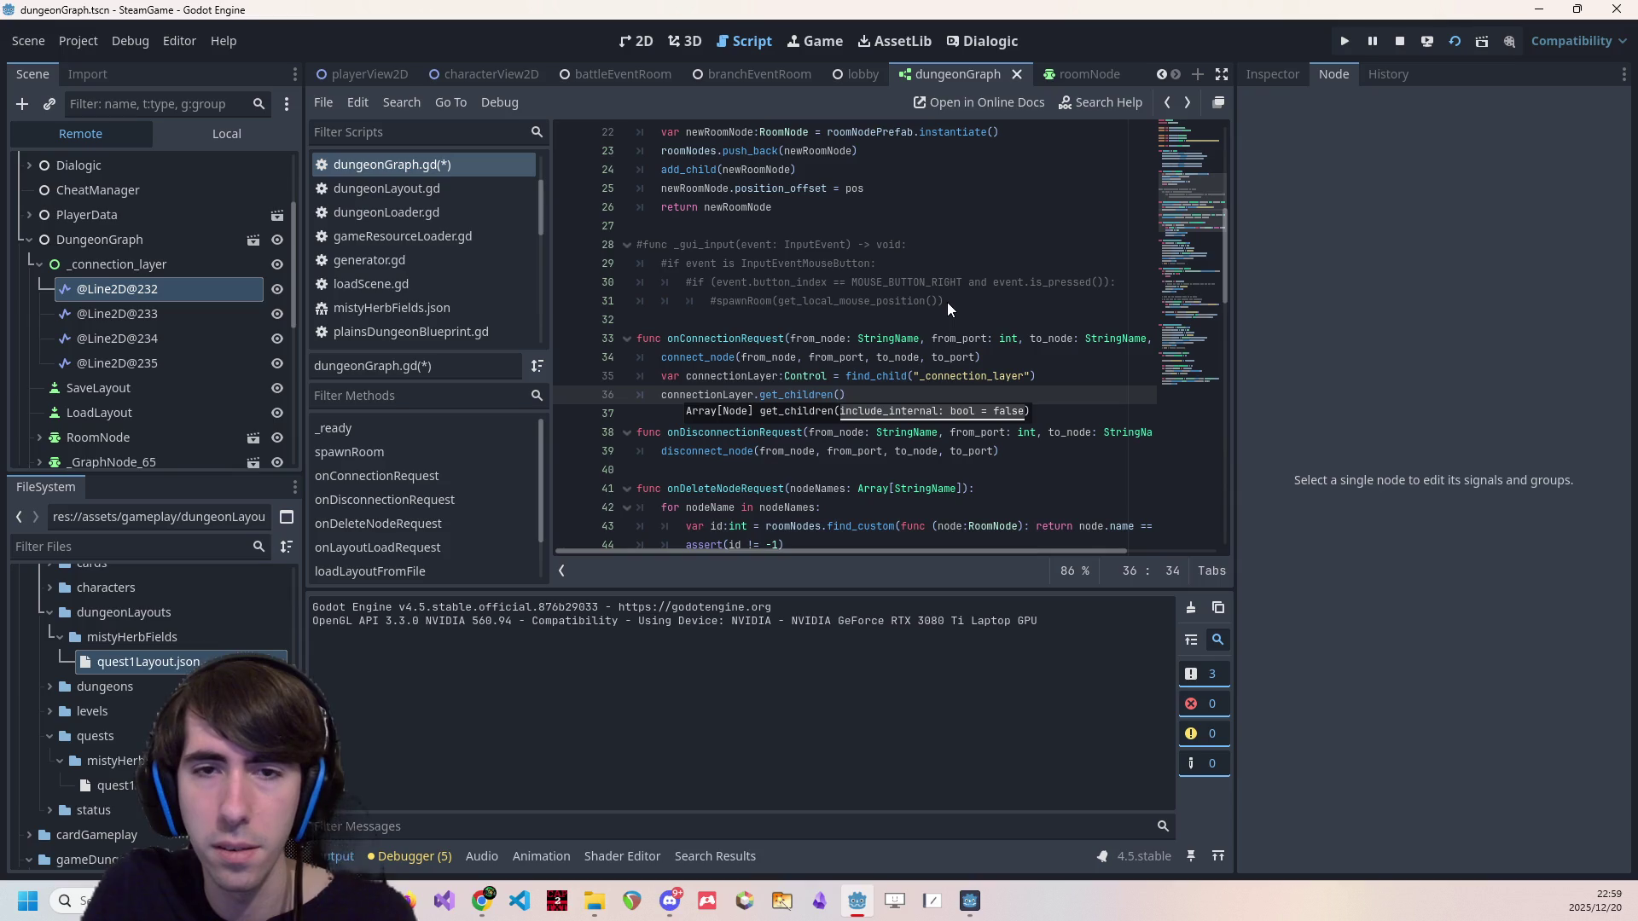
Index the get_children() result with [connectionLayer.get_child_count() - 1]
key(ctrl+BackSpace)
text(chil)
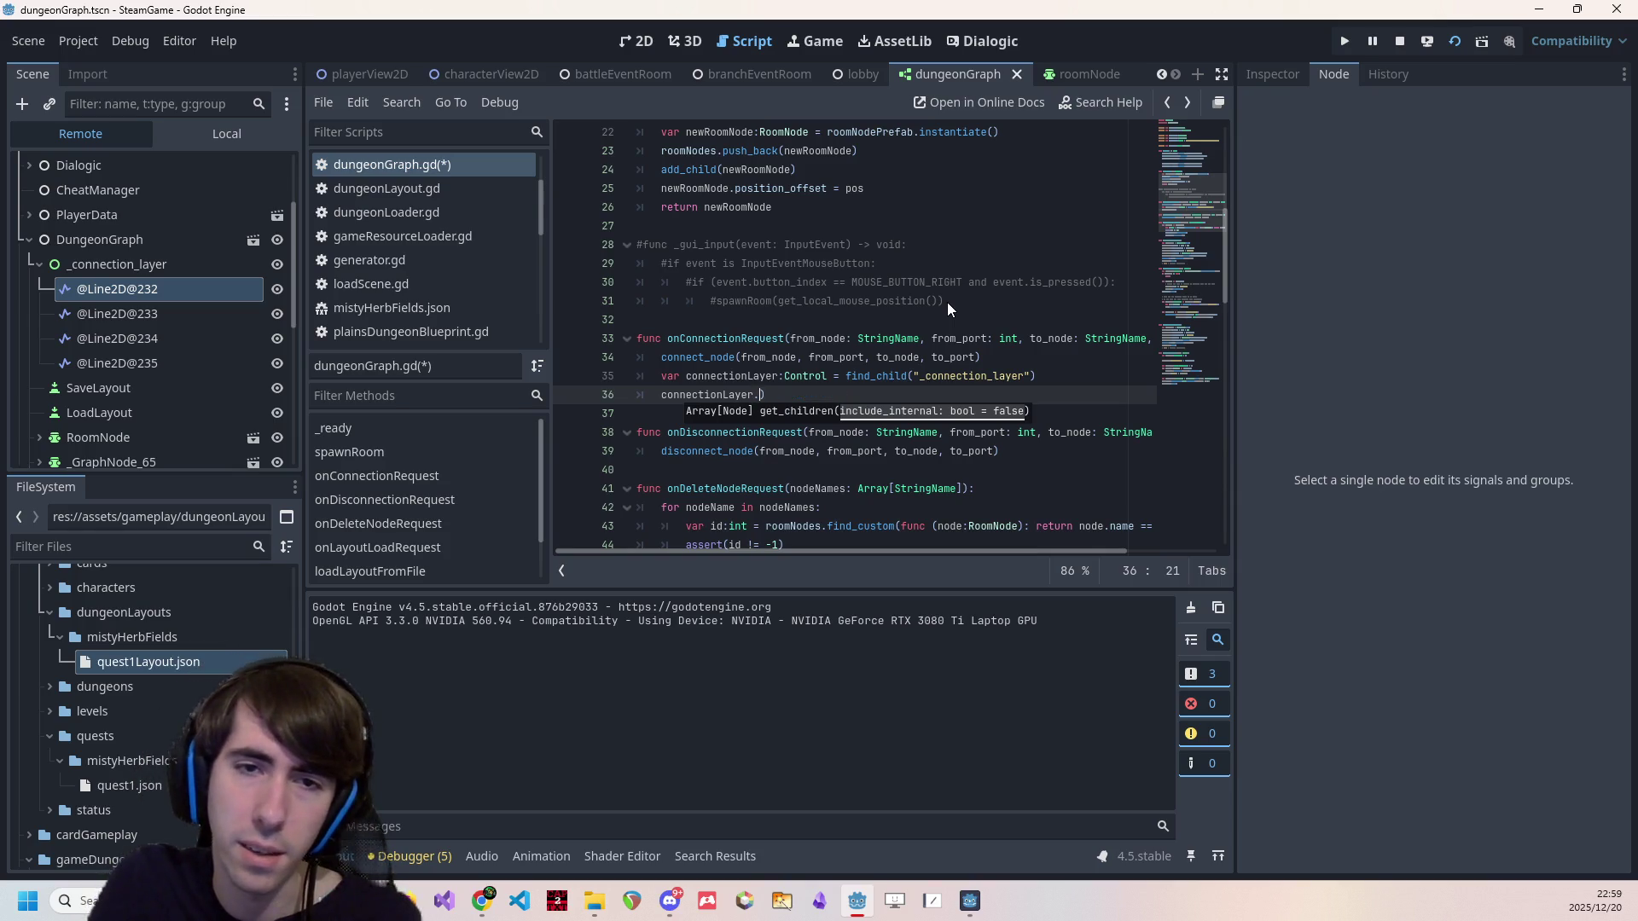
text(dren)
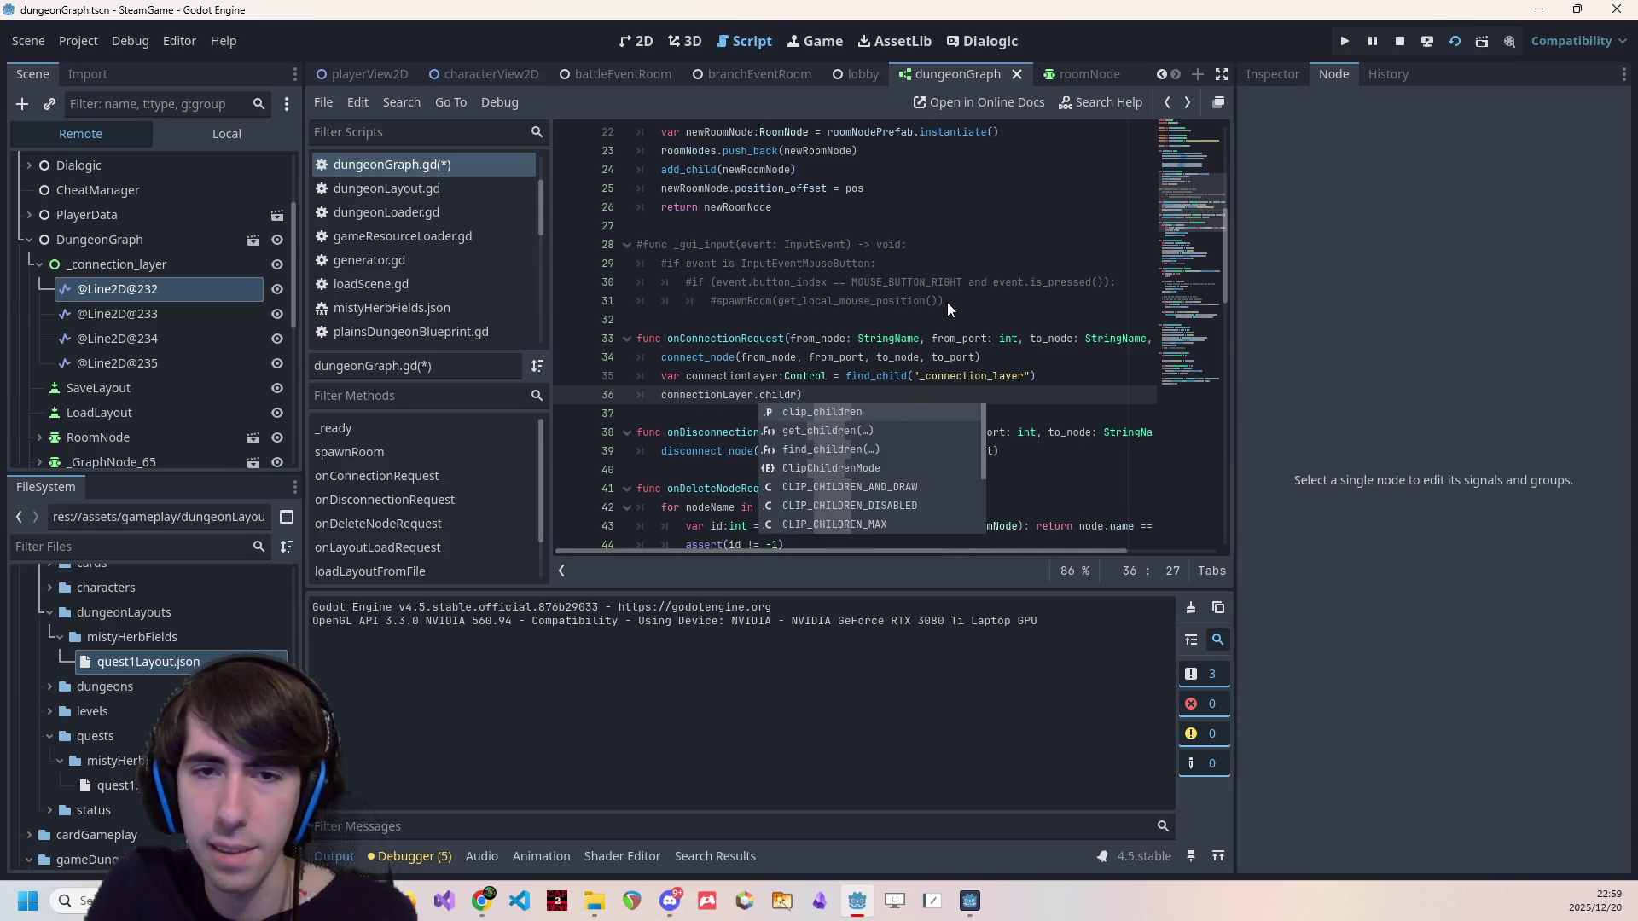
key(Down)
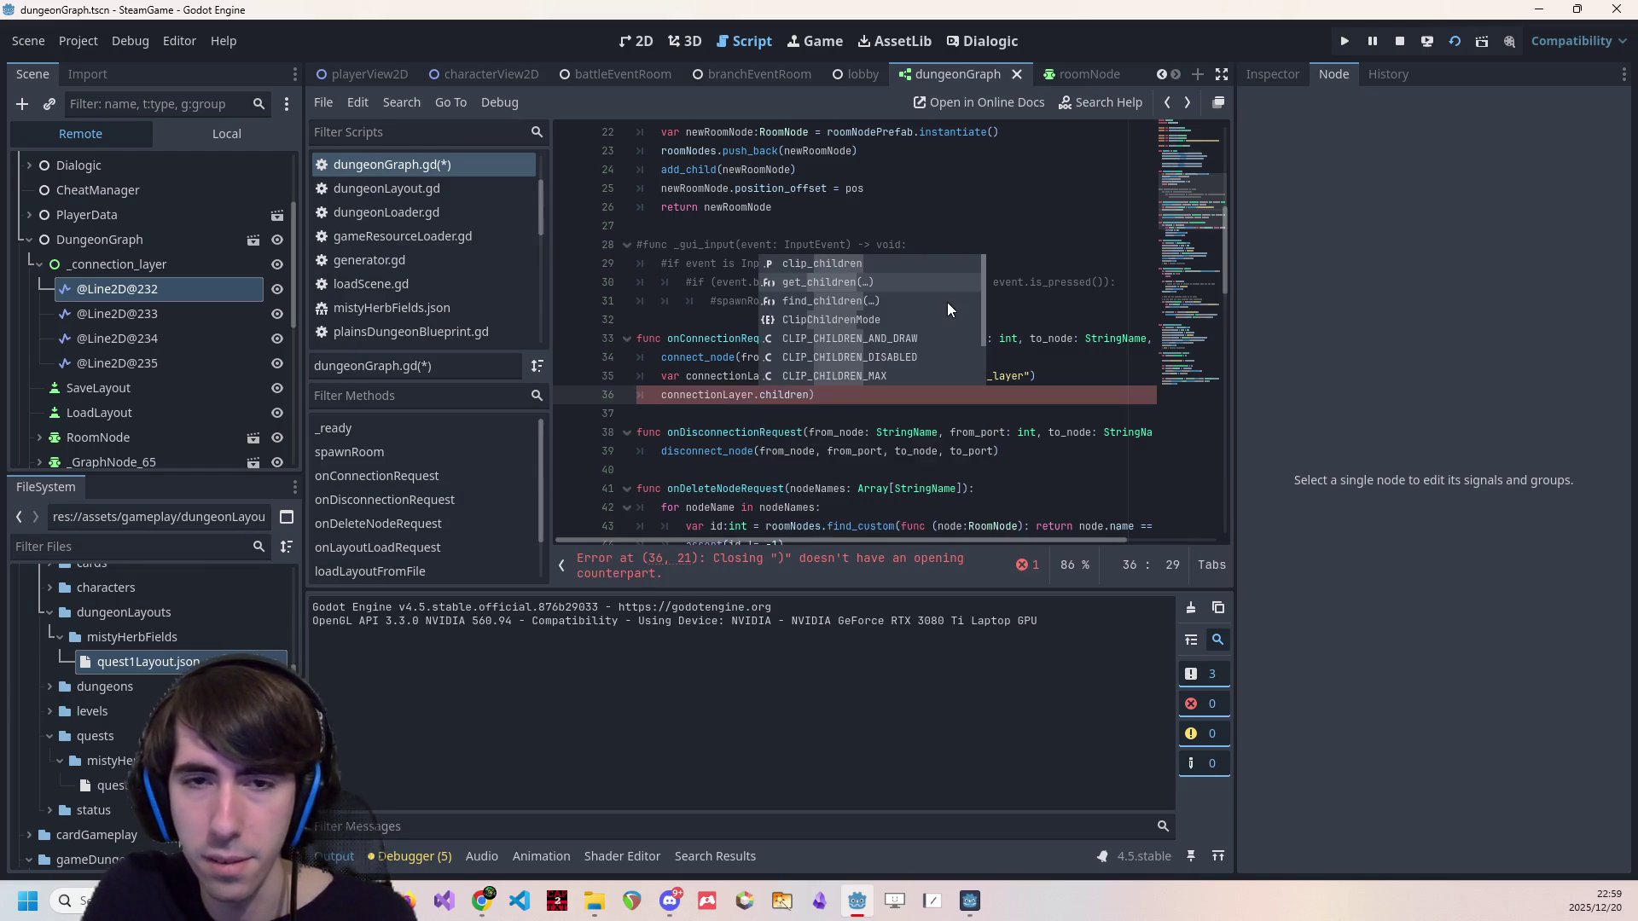
key(Return)
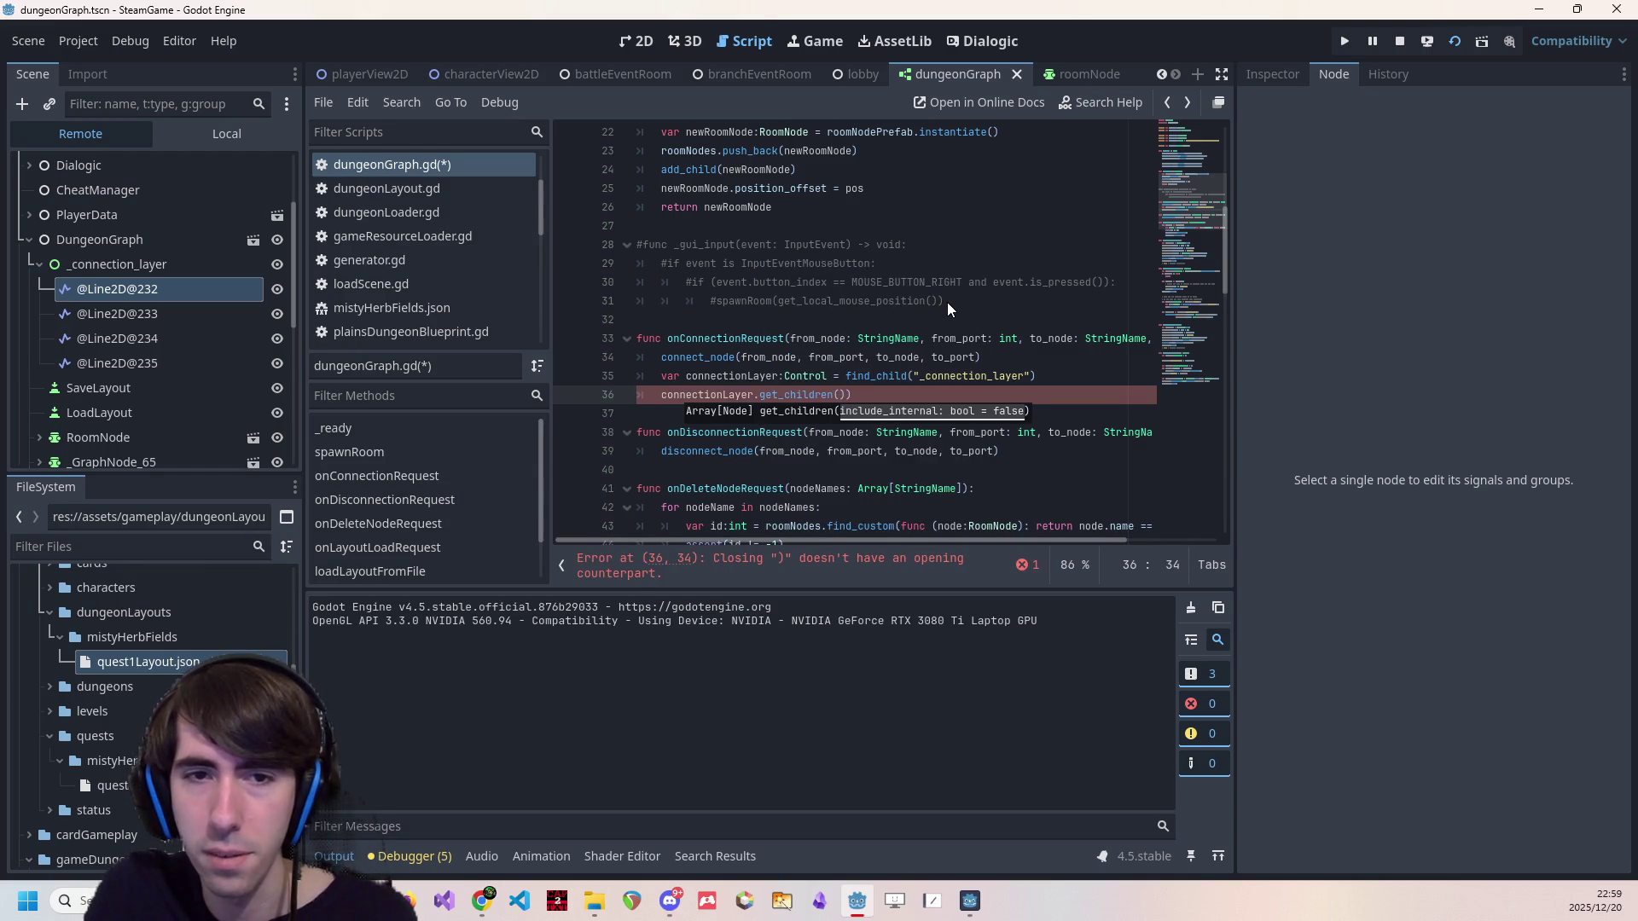
text([])
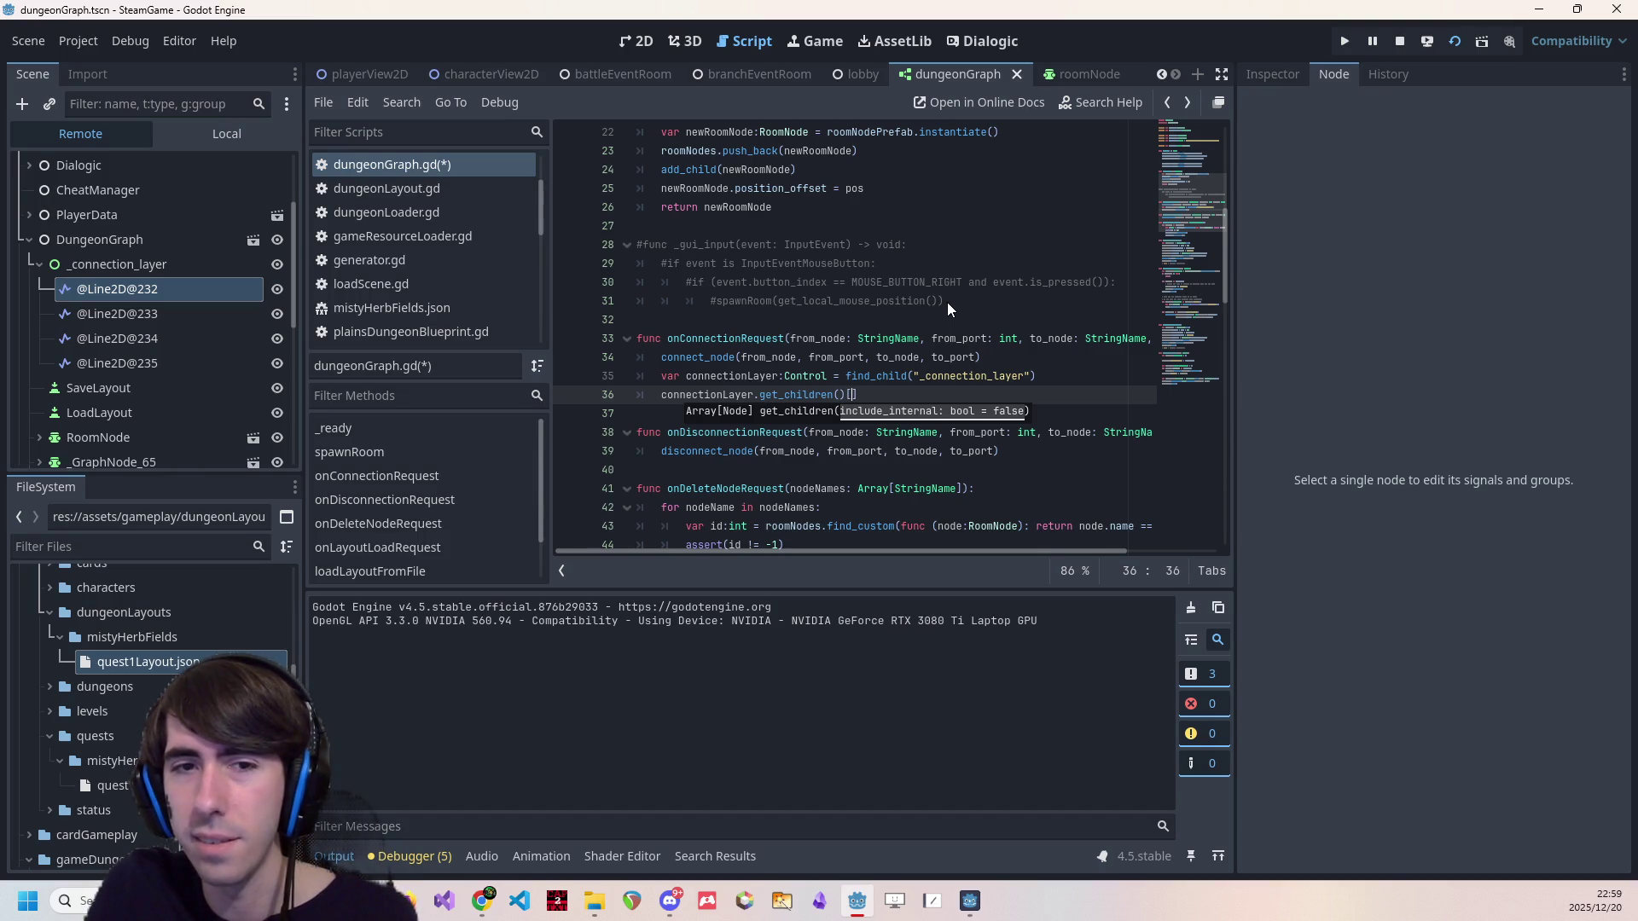
key(BackSpace)
key(Left)
text(connectionLayer.)
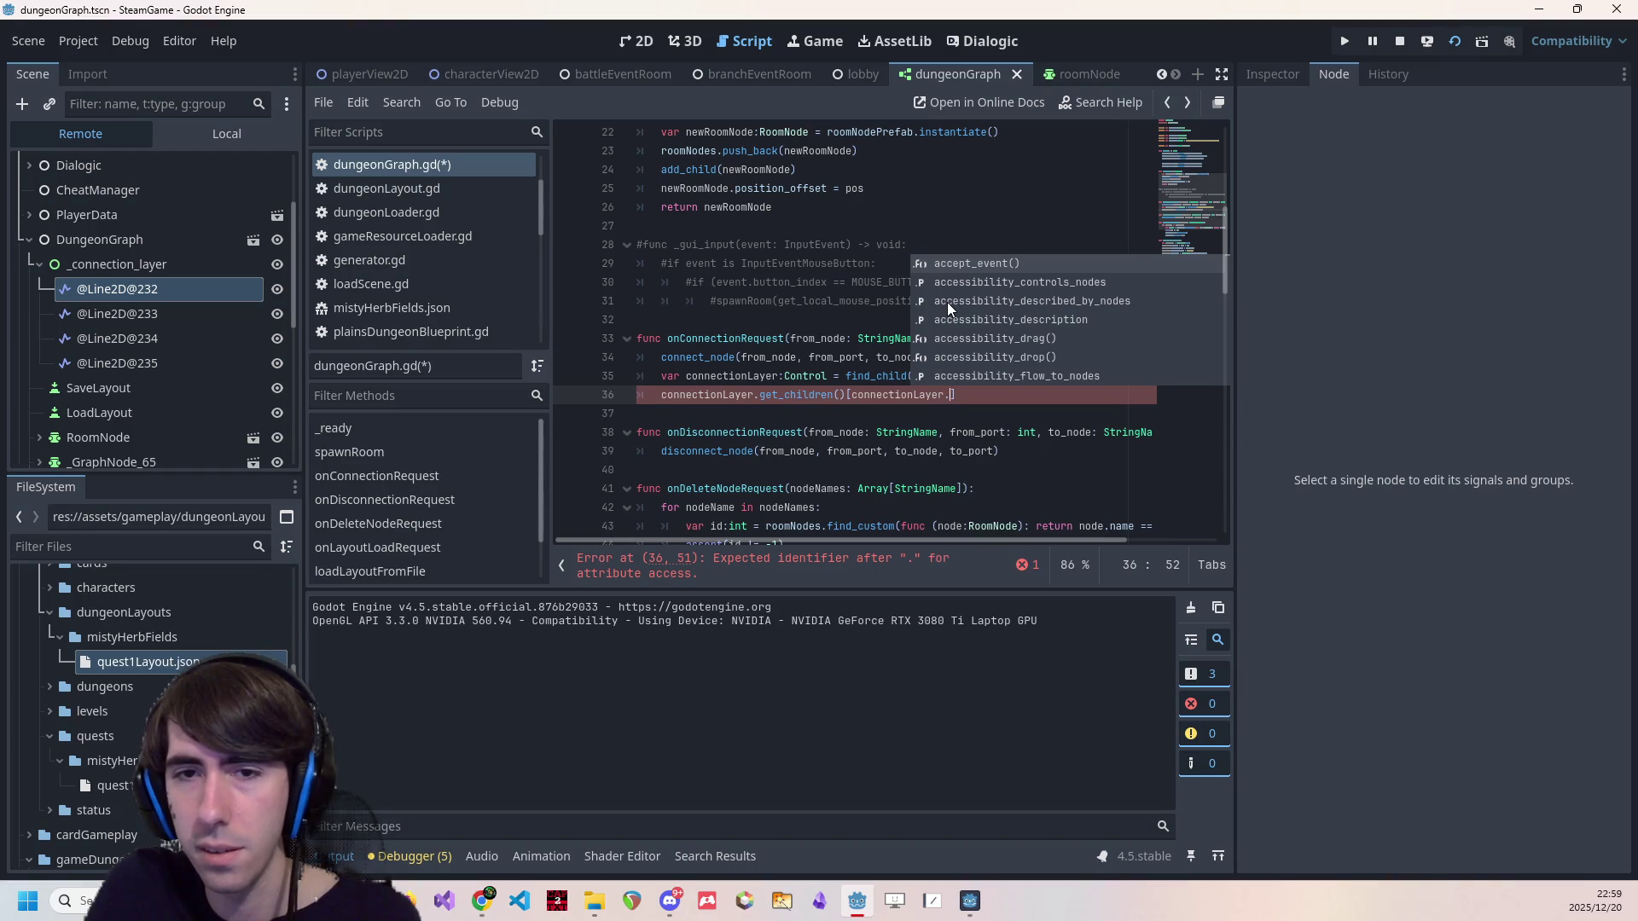
text(get_child)
key(BackSpace)
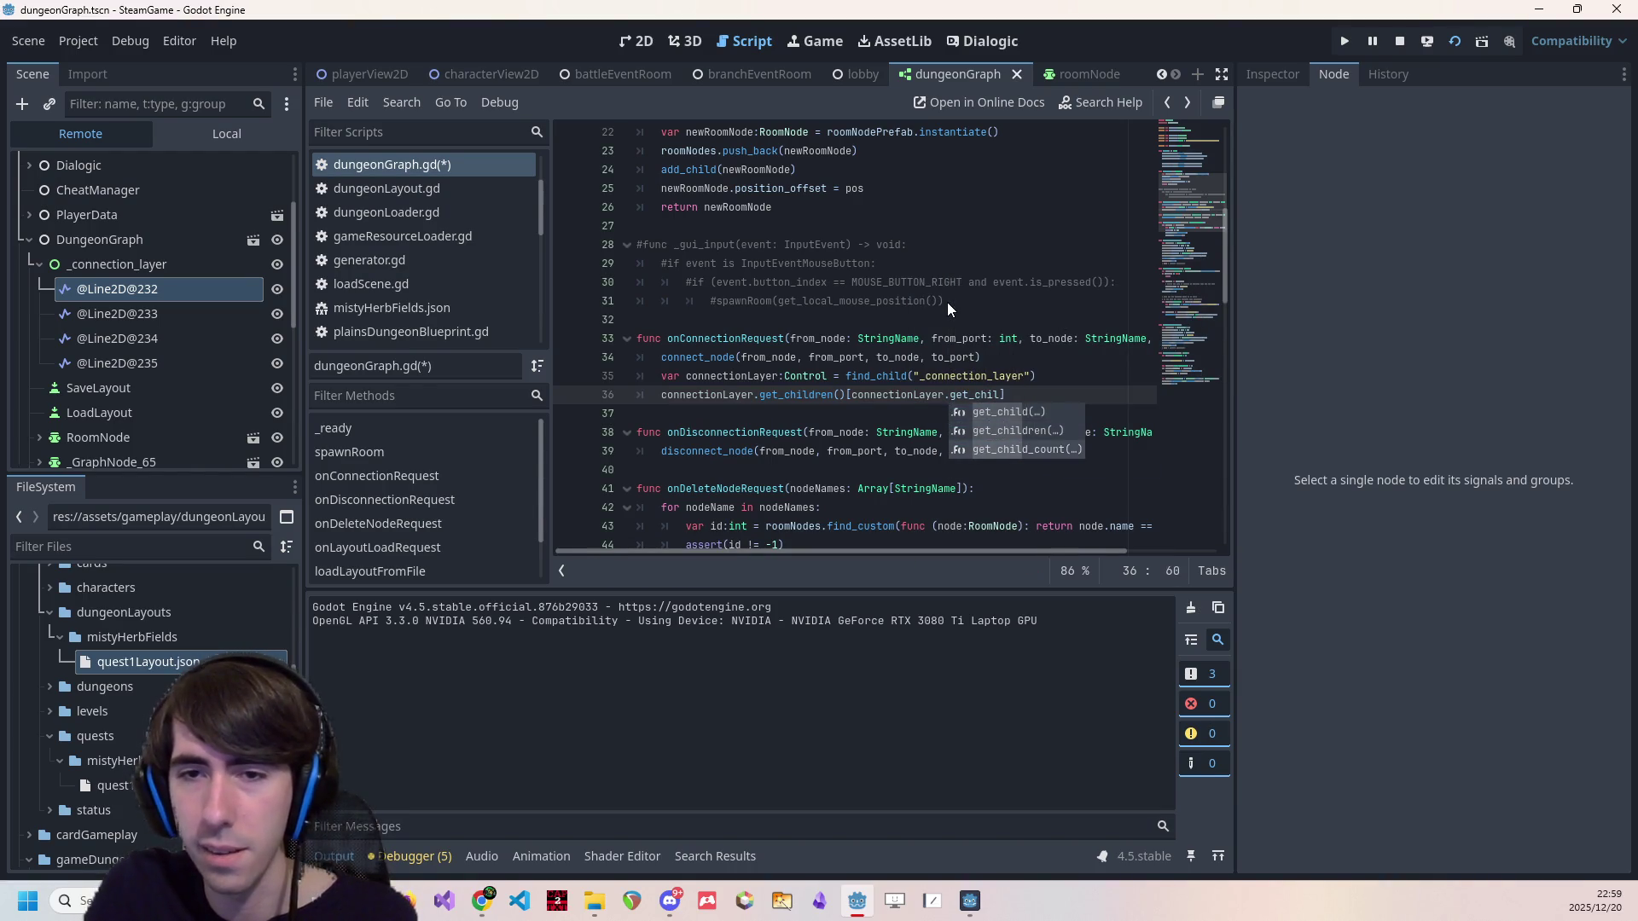
key(Down)
key(Down)
key(Return)
key(Right)
text(- 1)
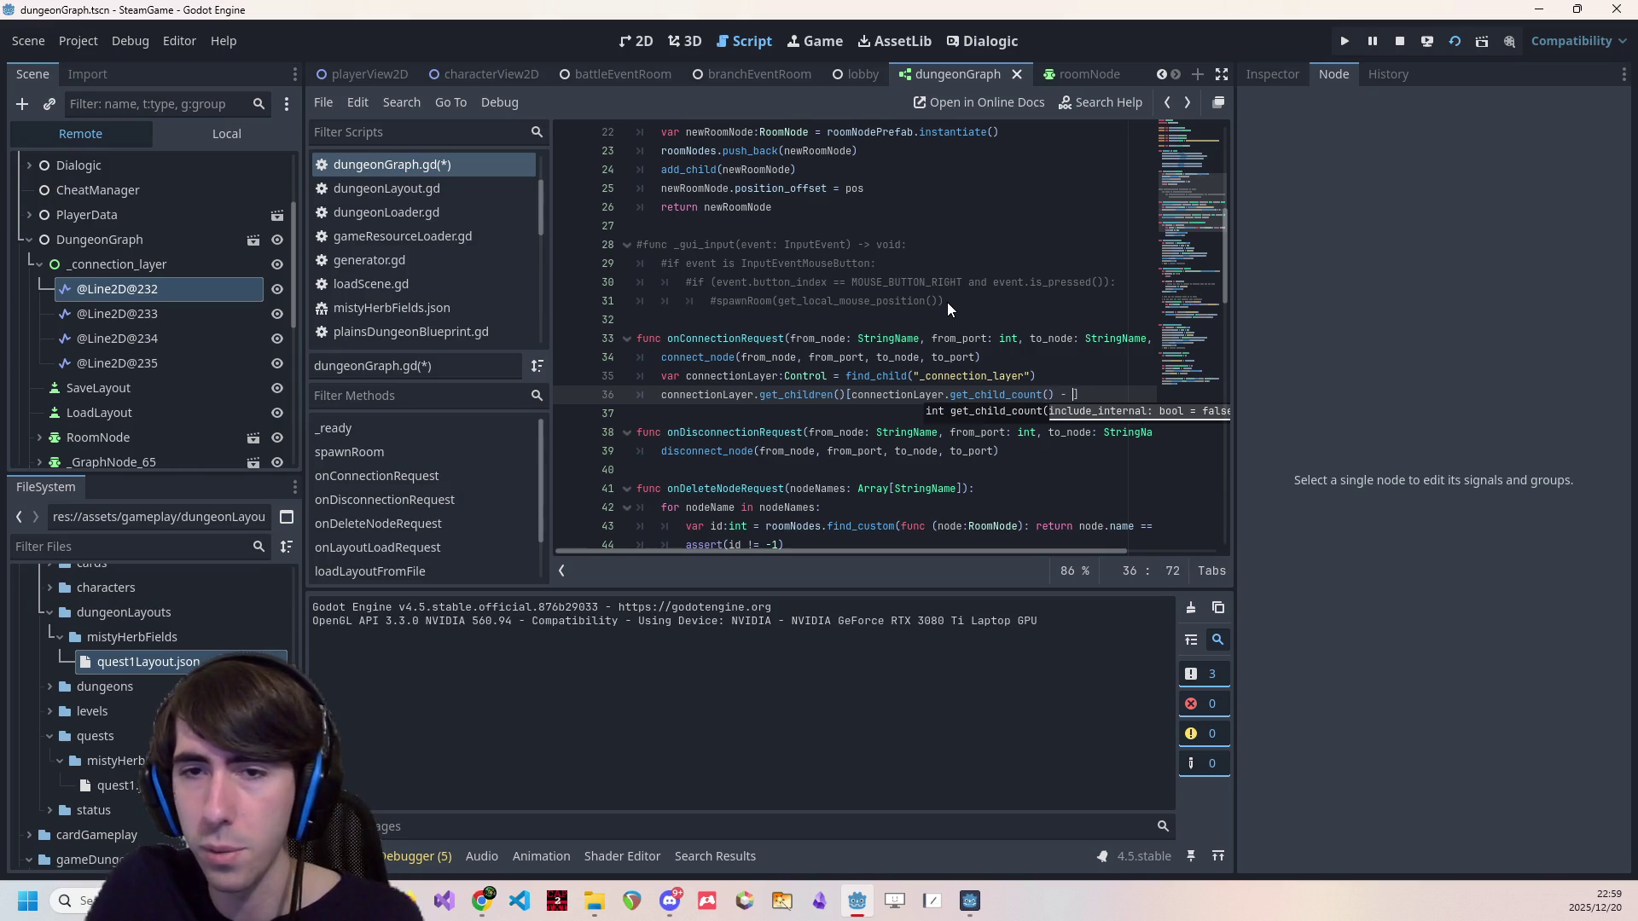
Declare the expression as 'var lastLine:Line2D'
key(End)
key(Return)
key(Up)
text(lastLi)
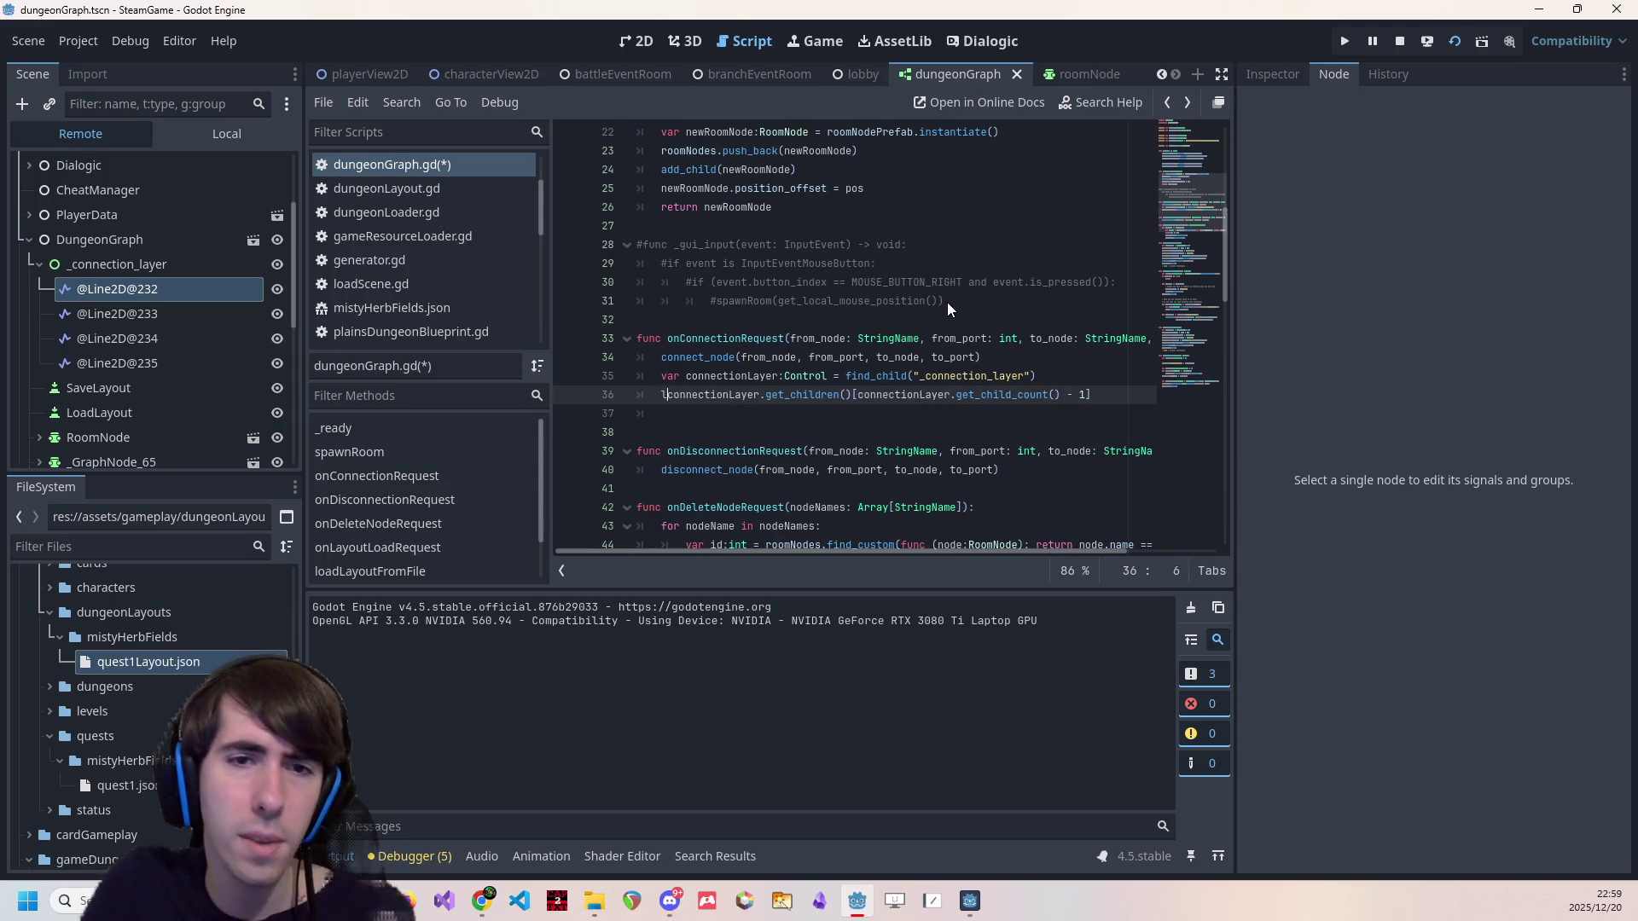
text(ne =)
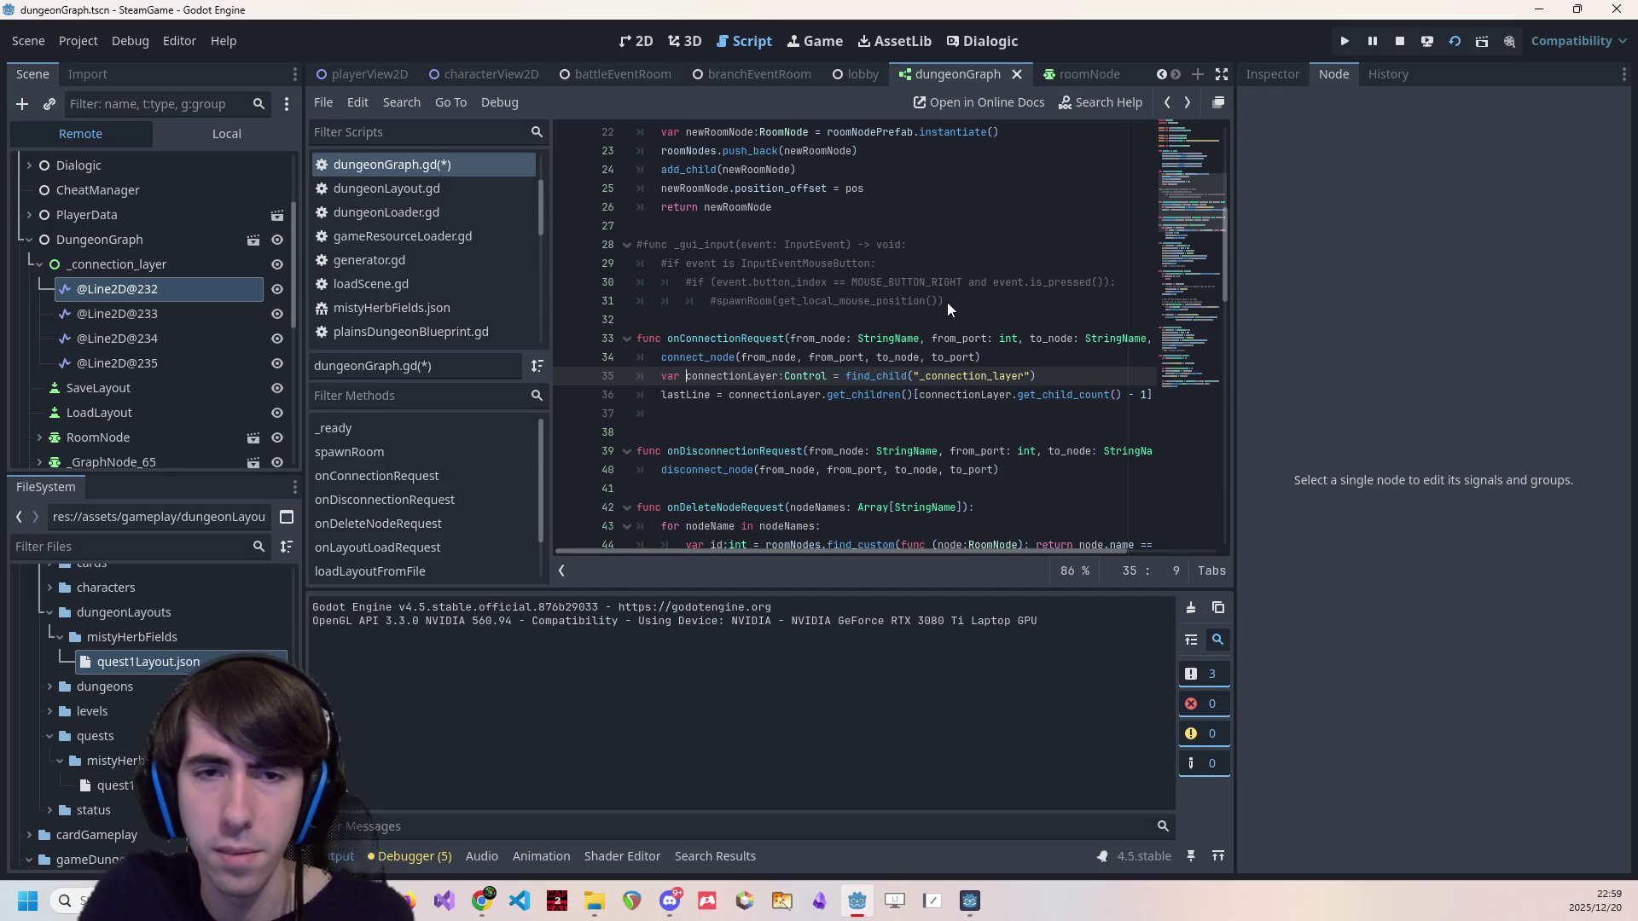
key(Home)
text(var)
key(ctrl+Right)
text(:Line2D)
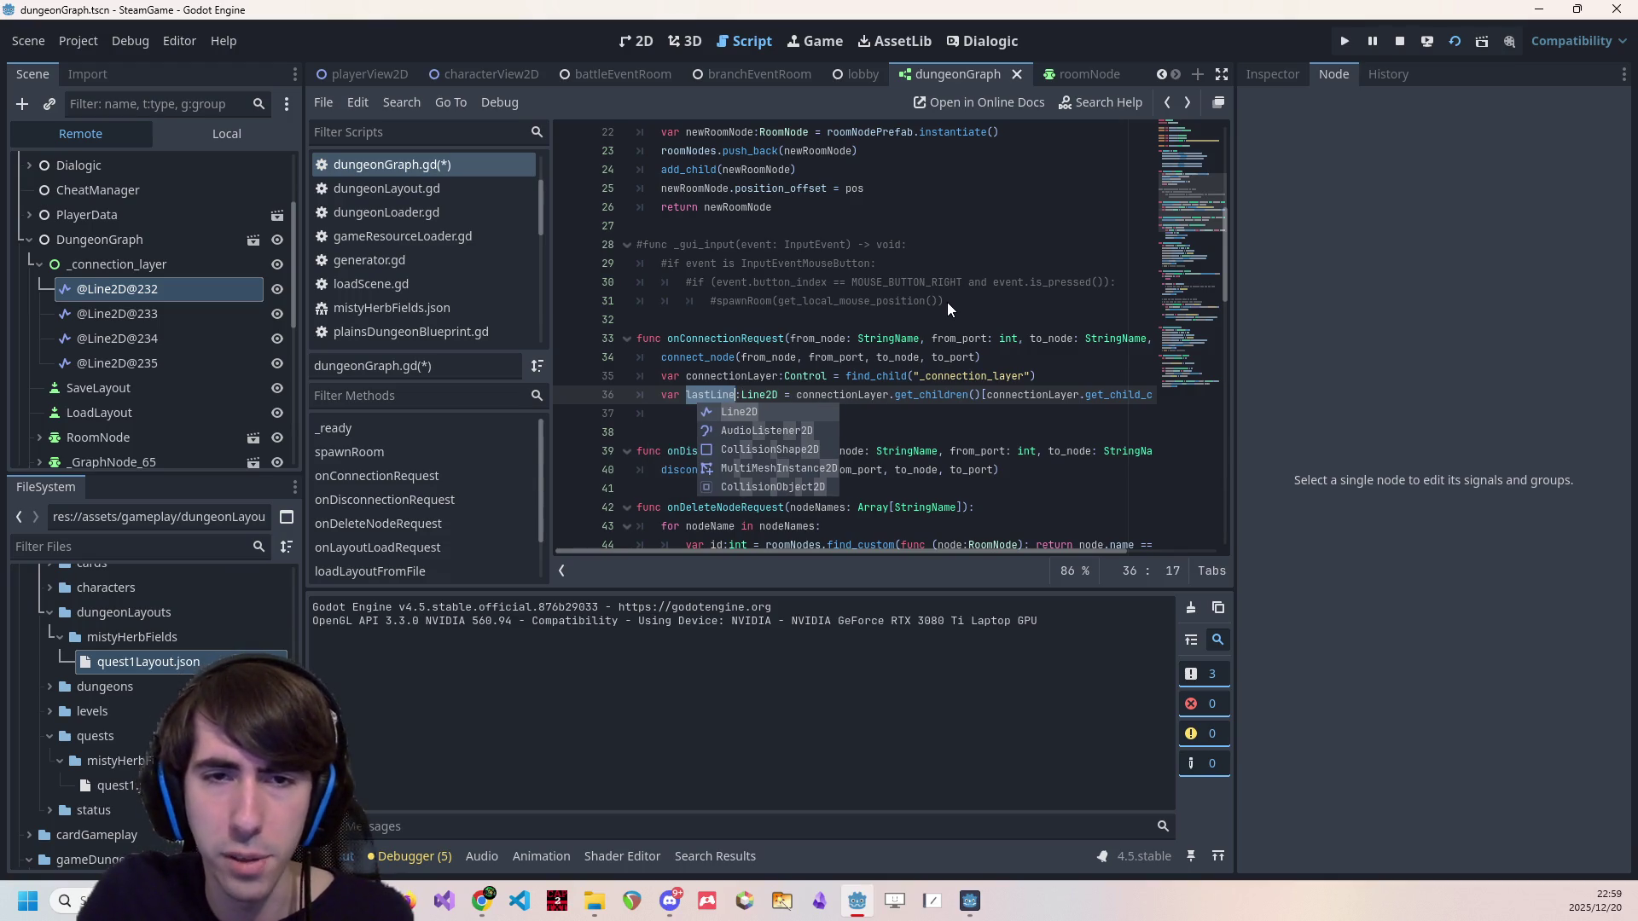
Begin a correctly indented 'lastLine.' line and browse the Line2D member suggestions
key(Escape)
key(Down)
text(lastLine.)
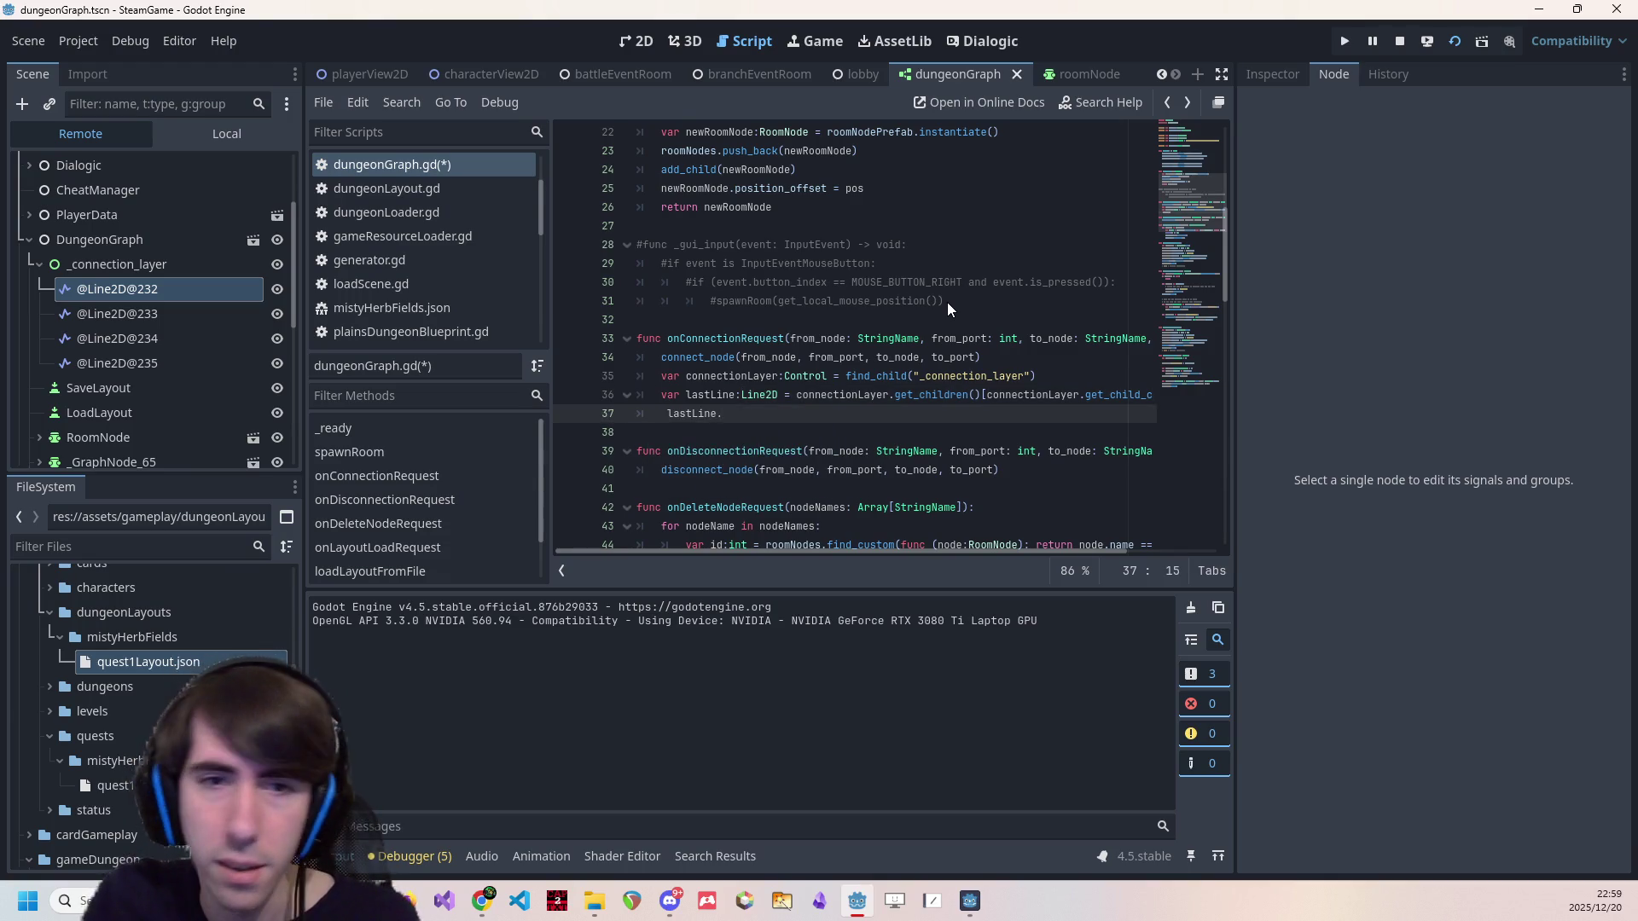
key(Home)
key(BackSpace)
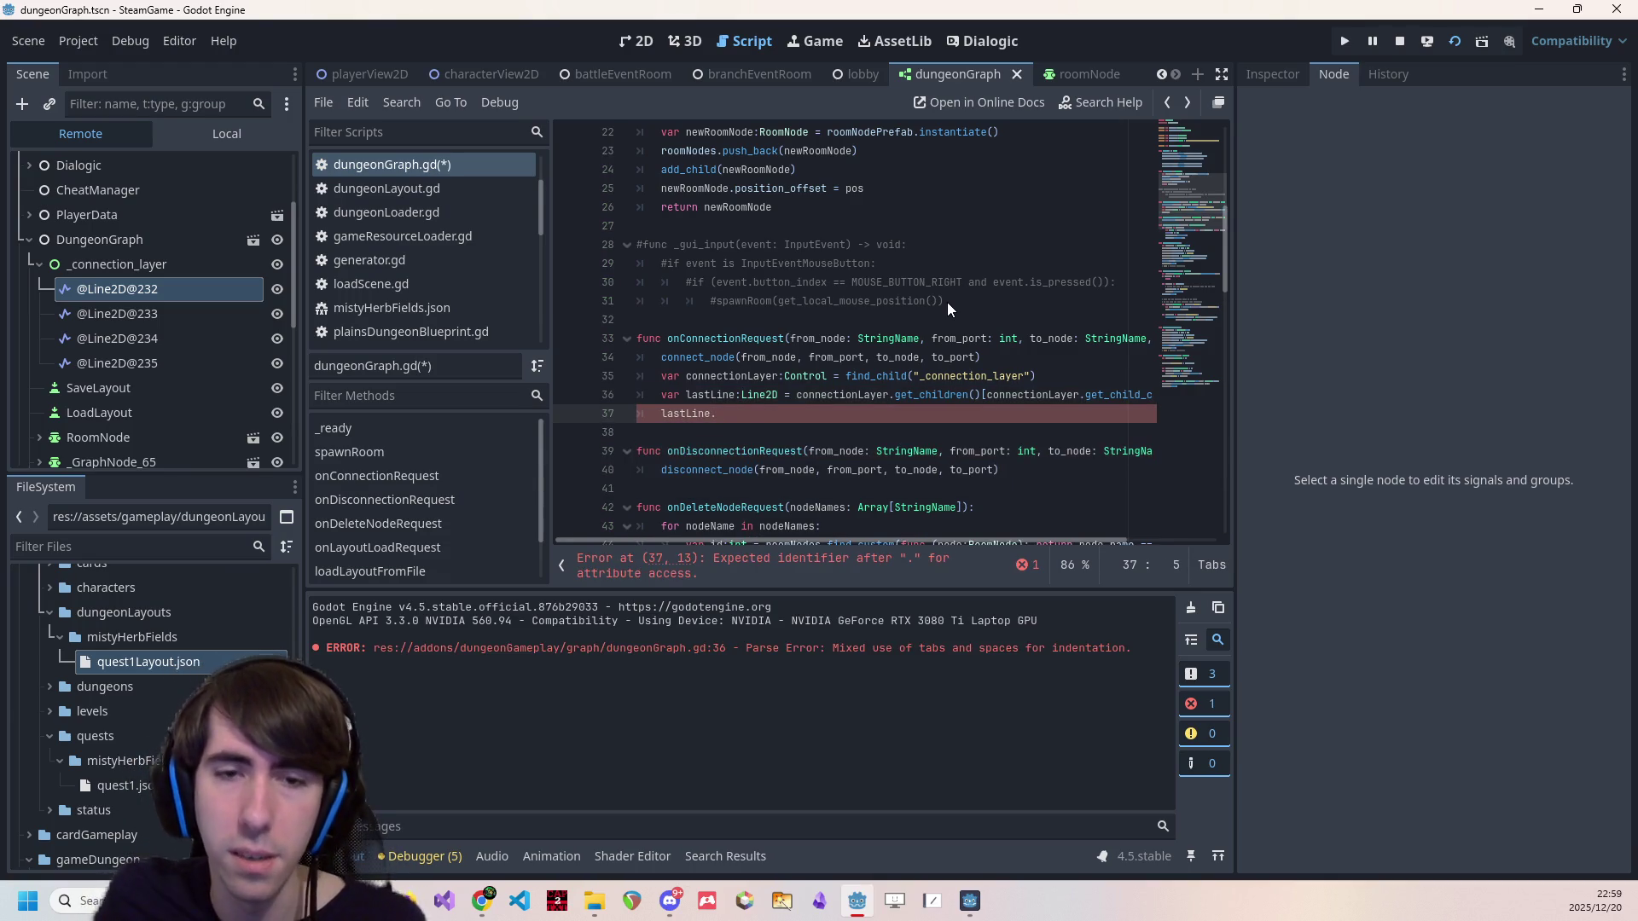
key(End)
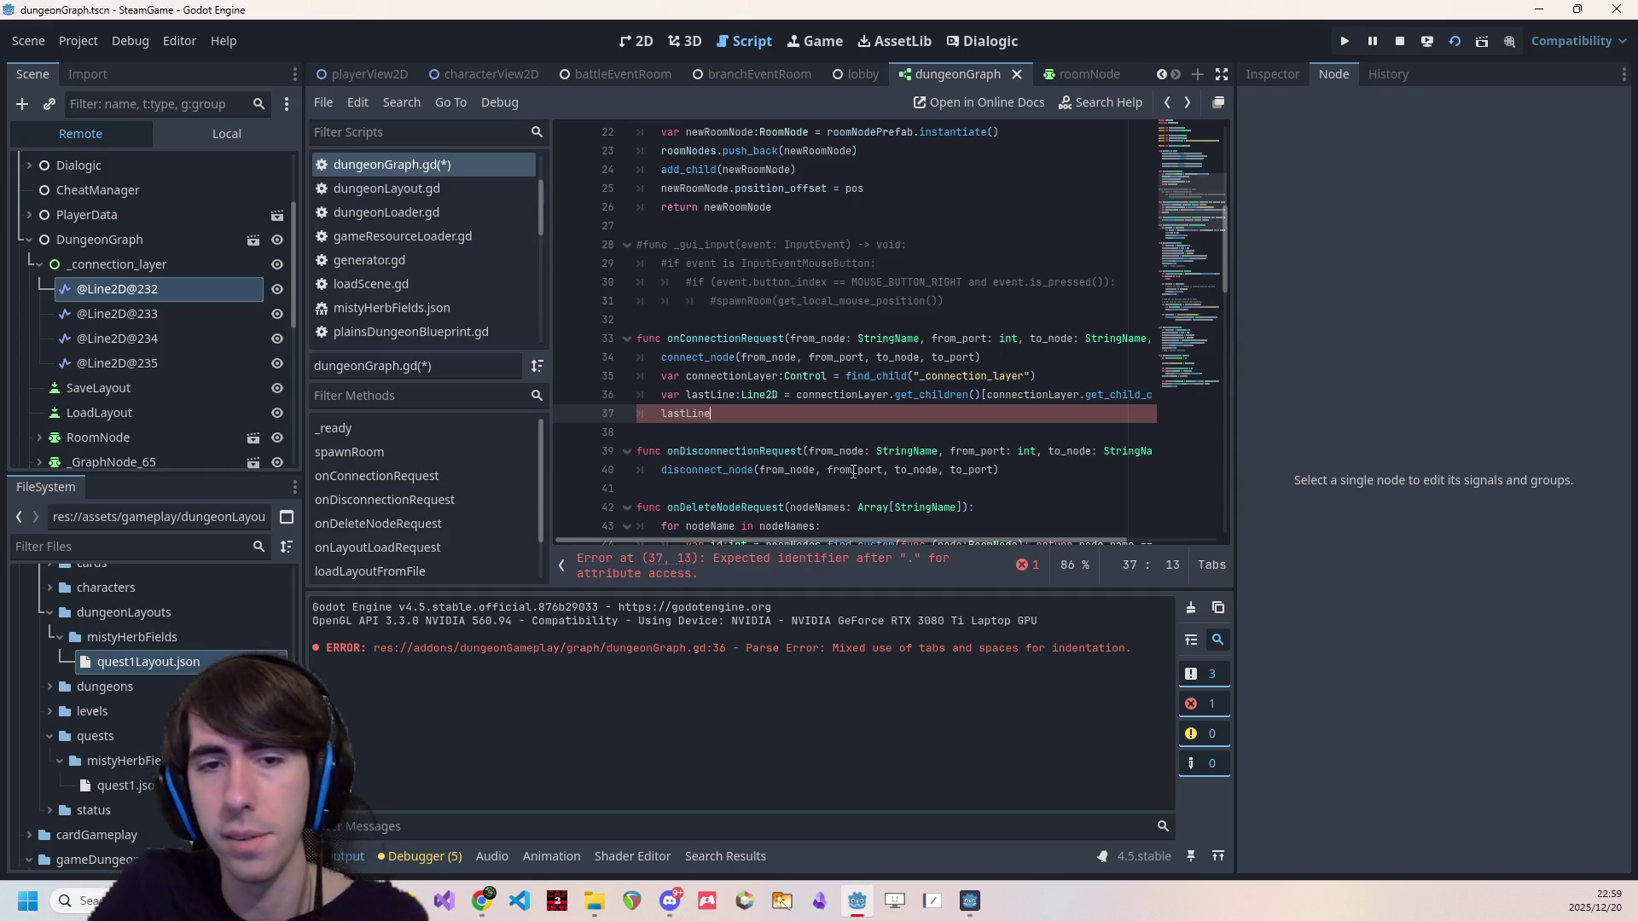
text(.)
key(Down)
key(Down)
key(Down)
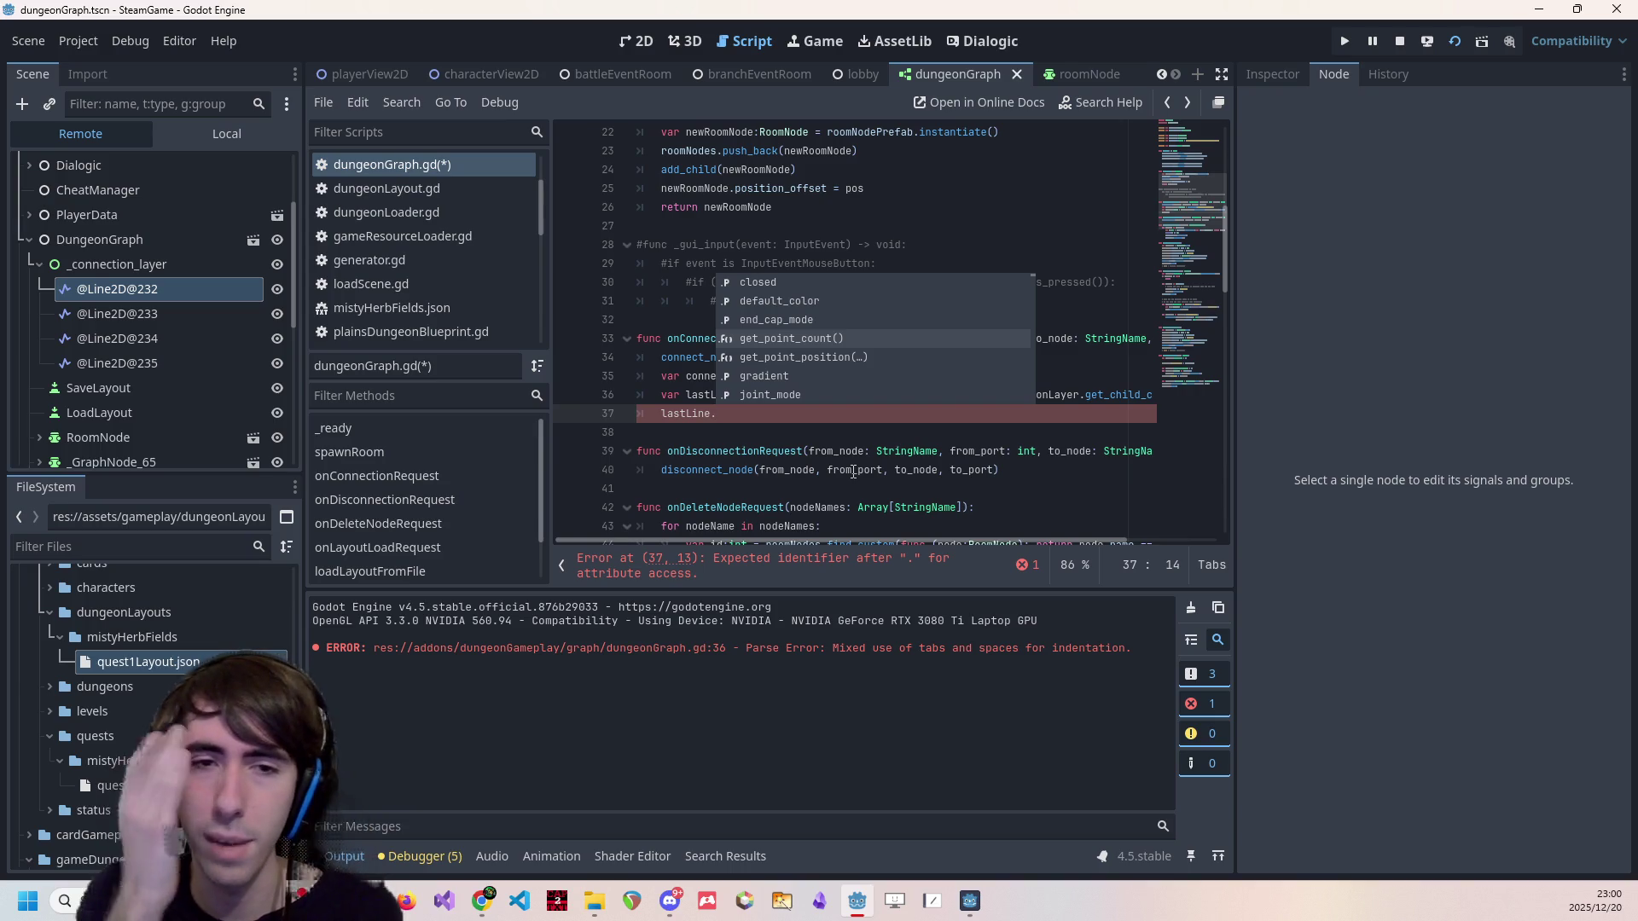
key(Escape)
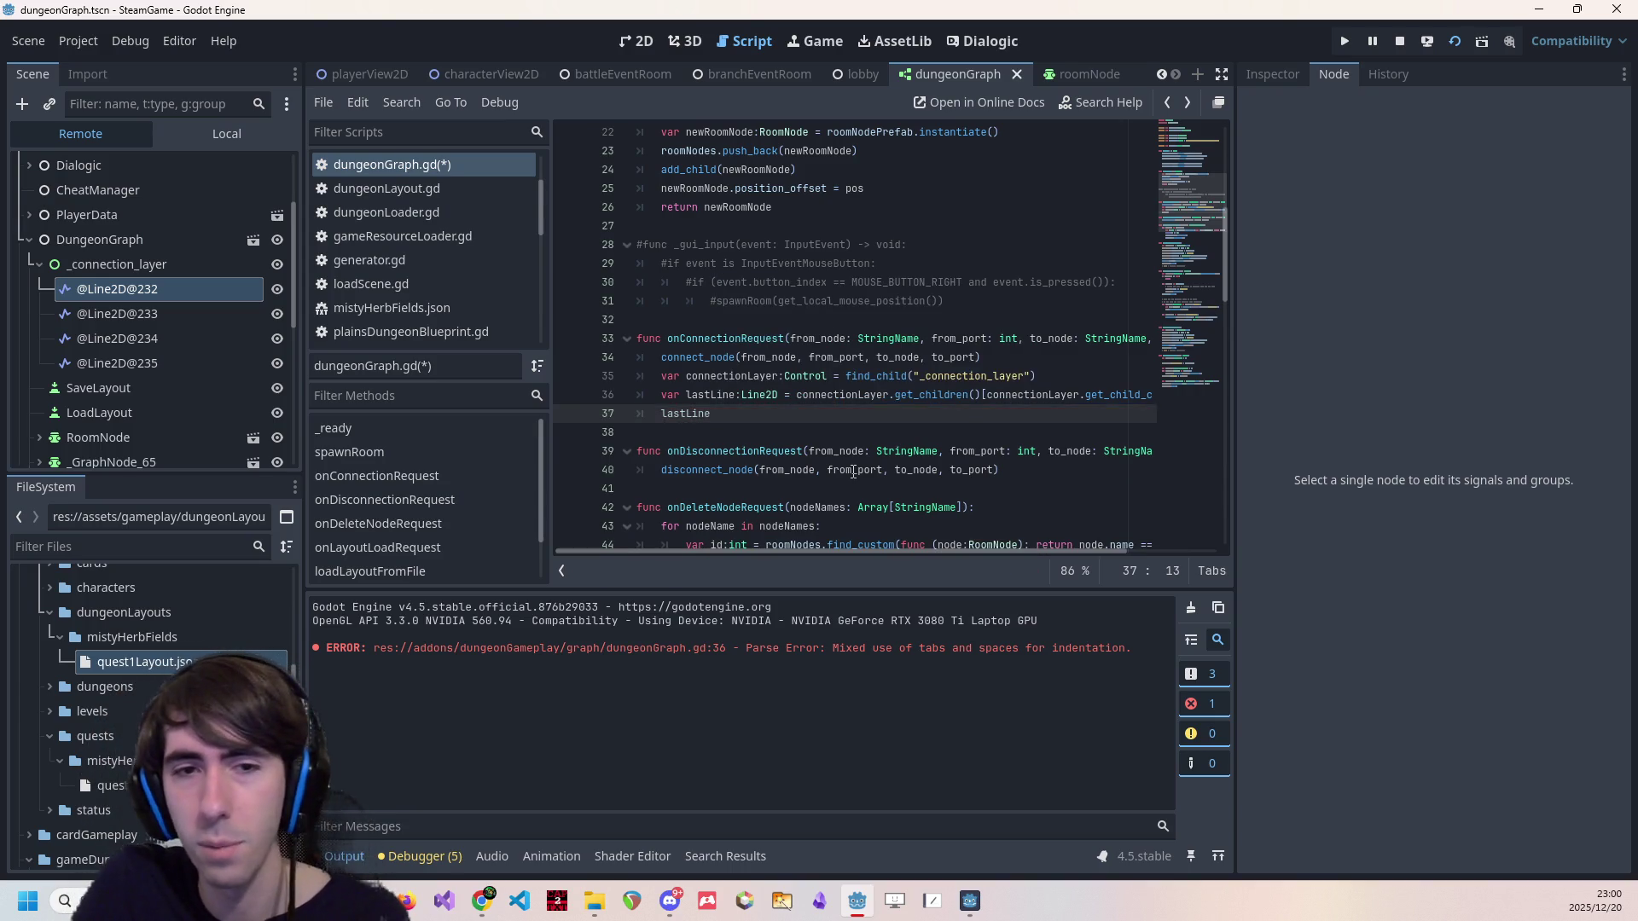
key(ctrl+space)
key(Down)
key(Down)
key(Down)
key(Down)
key(Down)
key(Down)
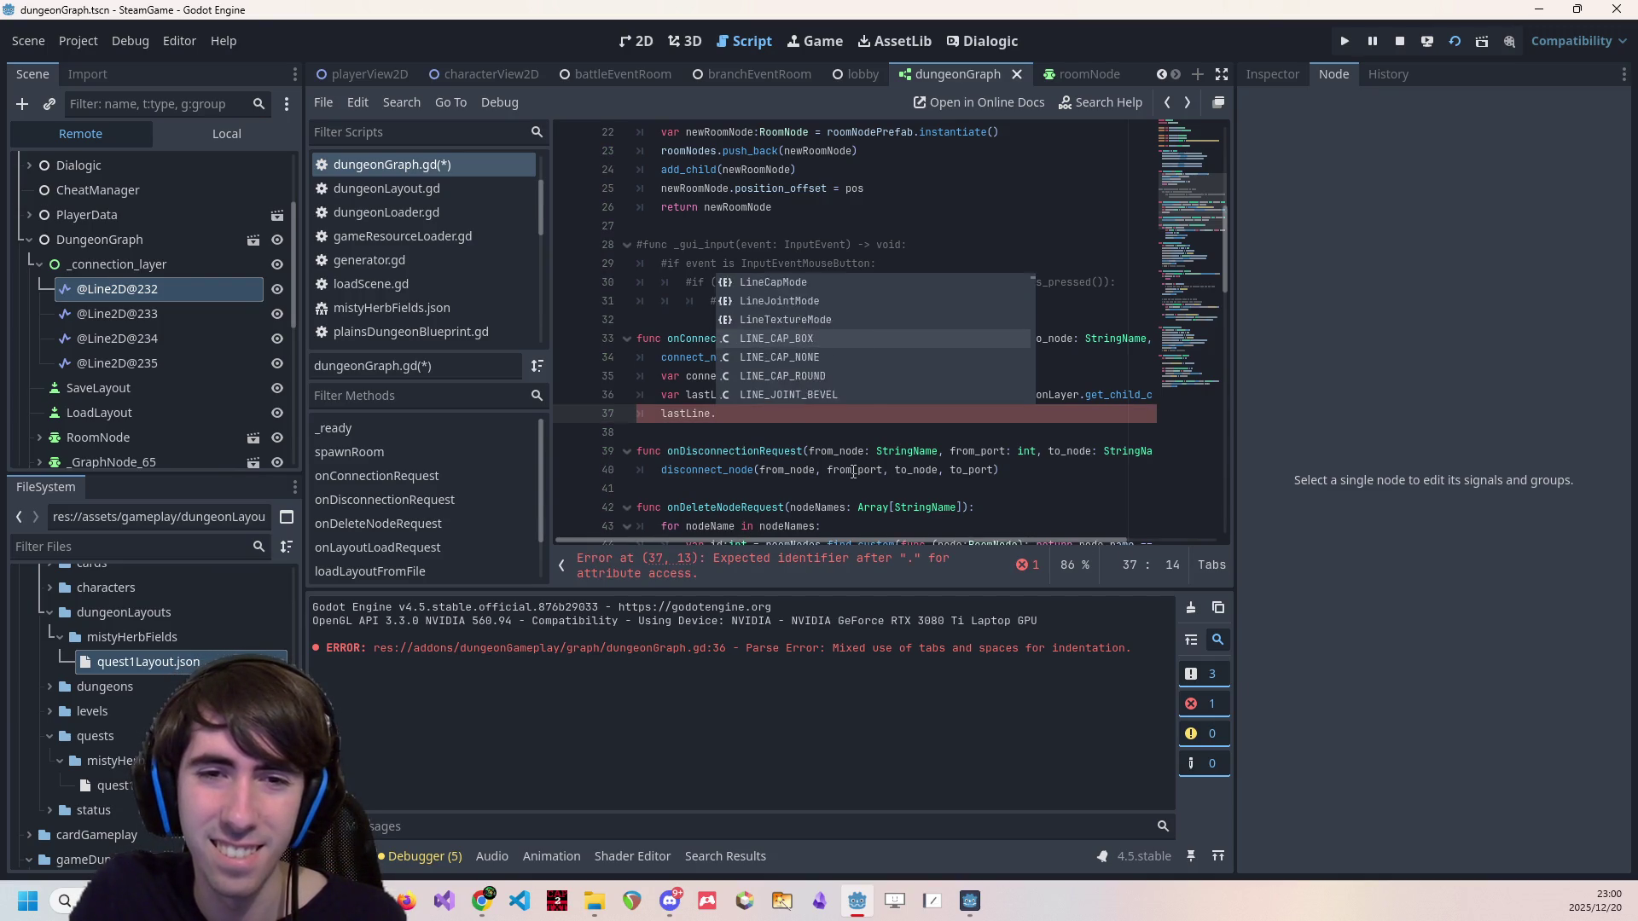
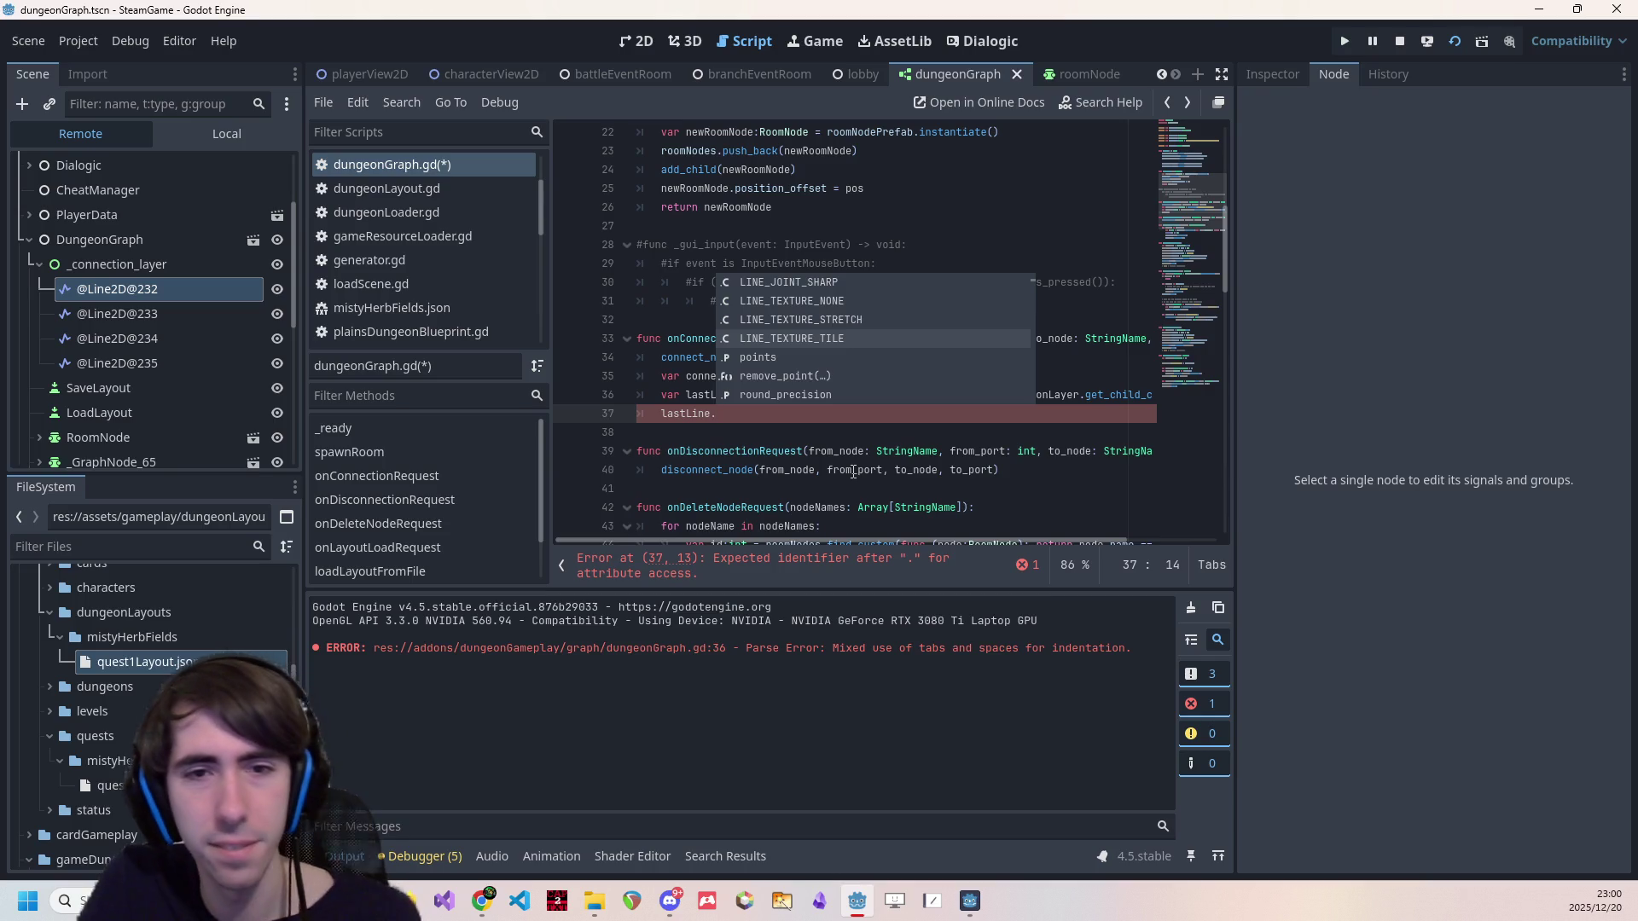
Try and erase the member names 'cl' and 'press', then view the selected Line2D's properties
text(cl)
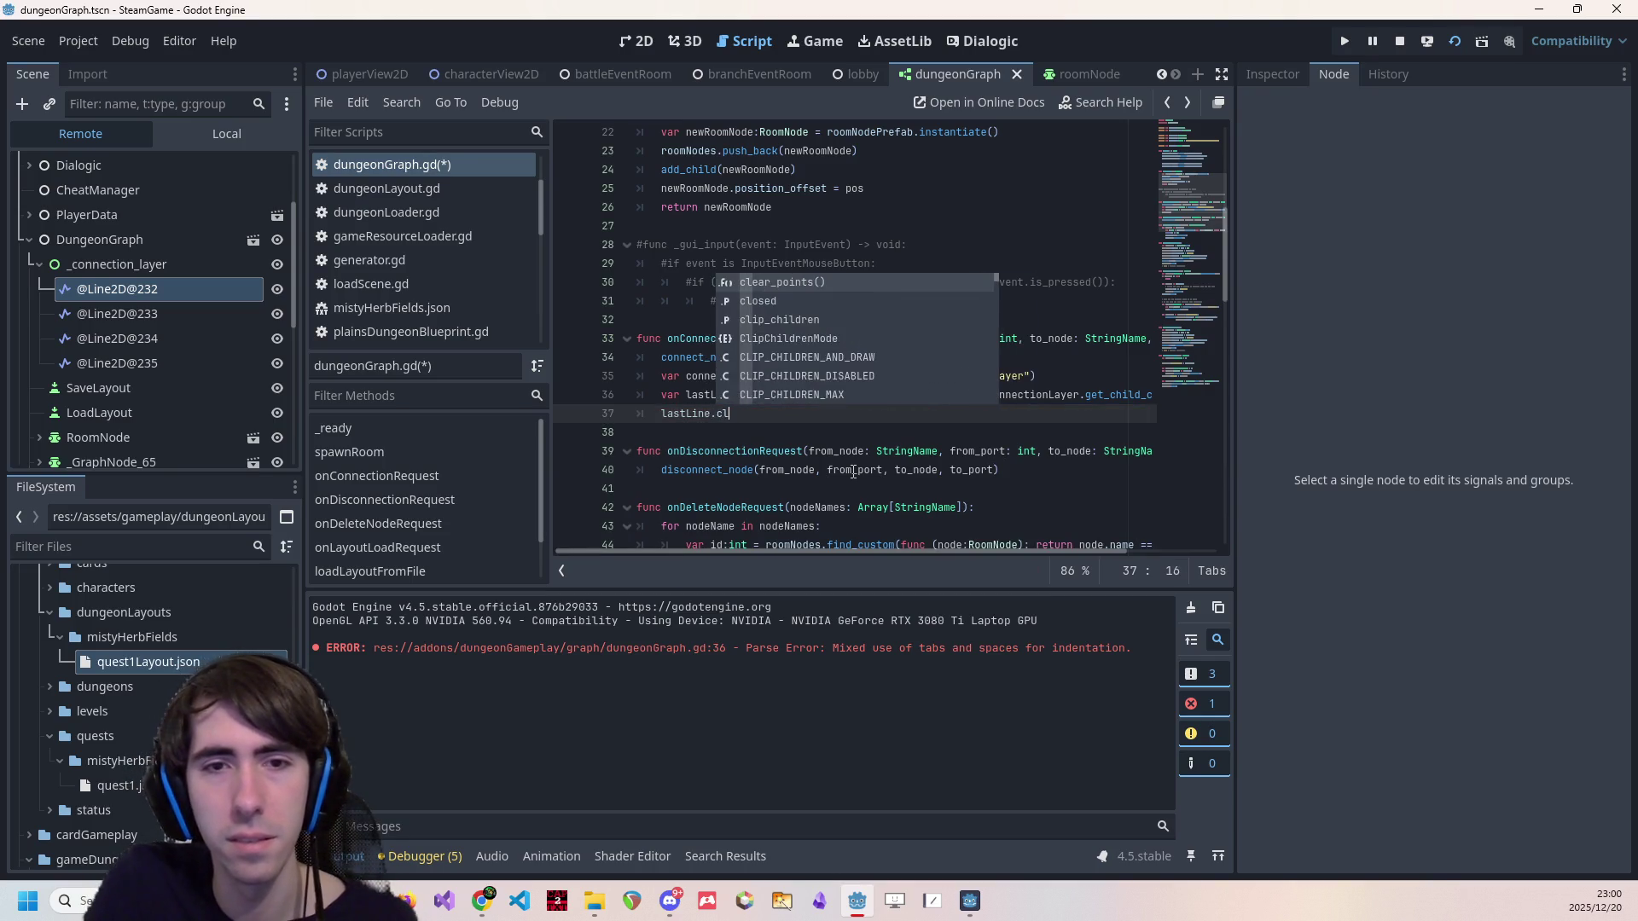
key(BackSpace)
key(BackSpace)
text(press)
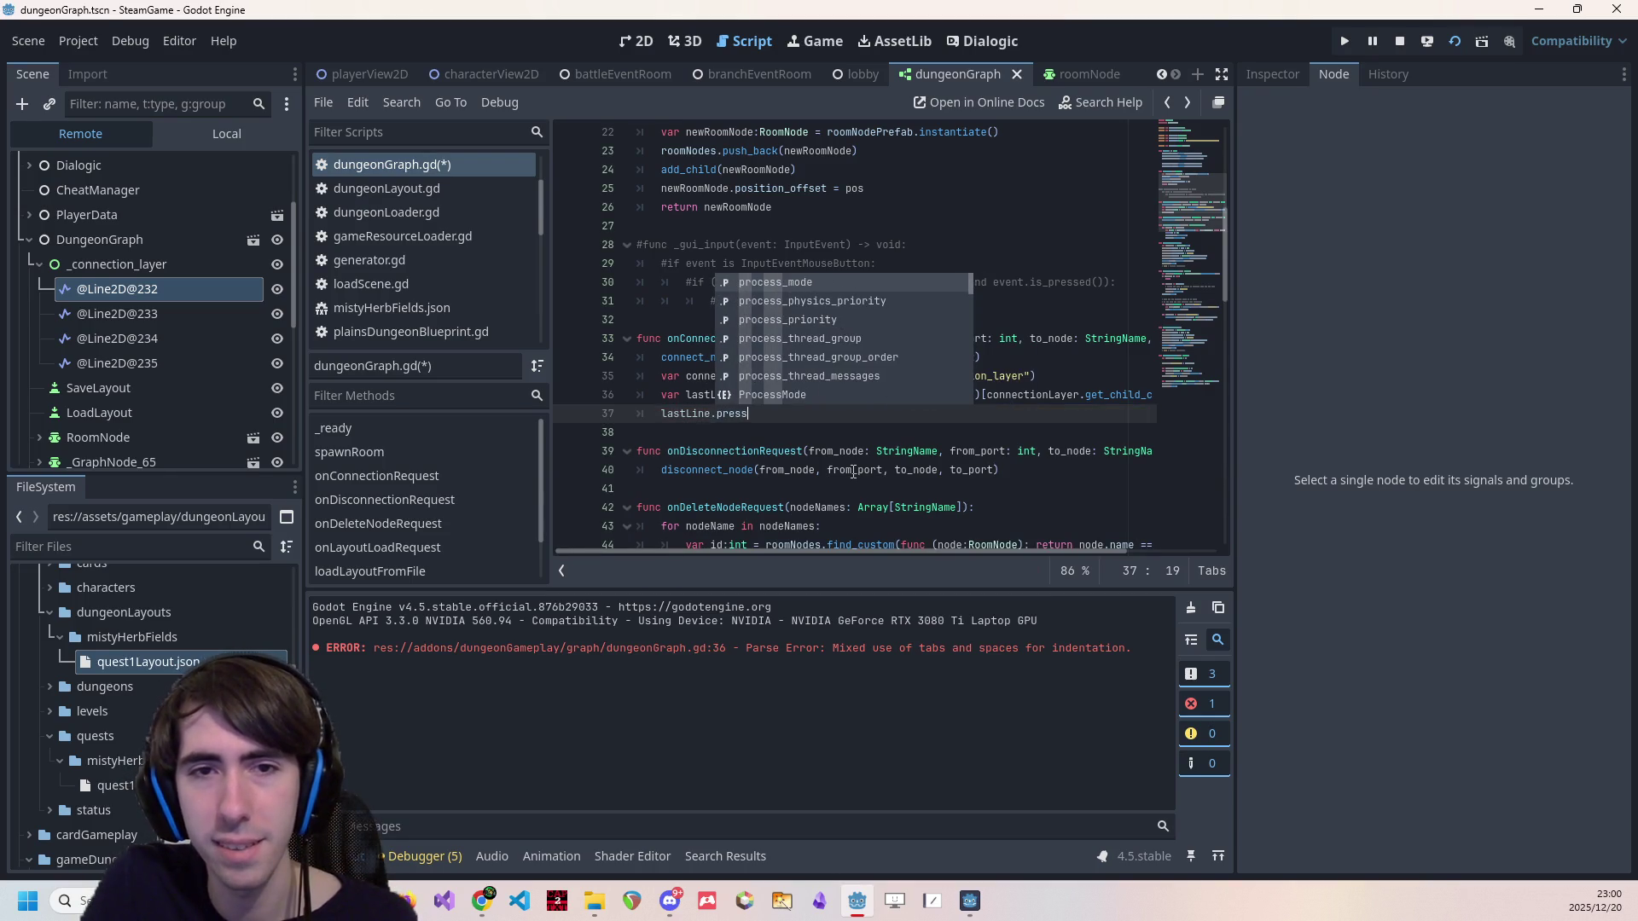
key(BackSpace)
key(BackSpace)
key(BackSpace)
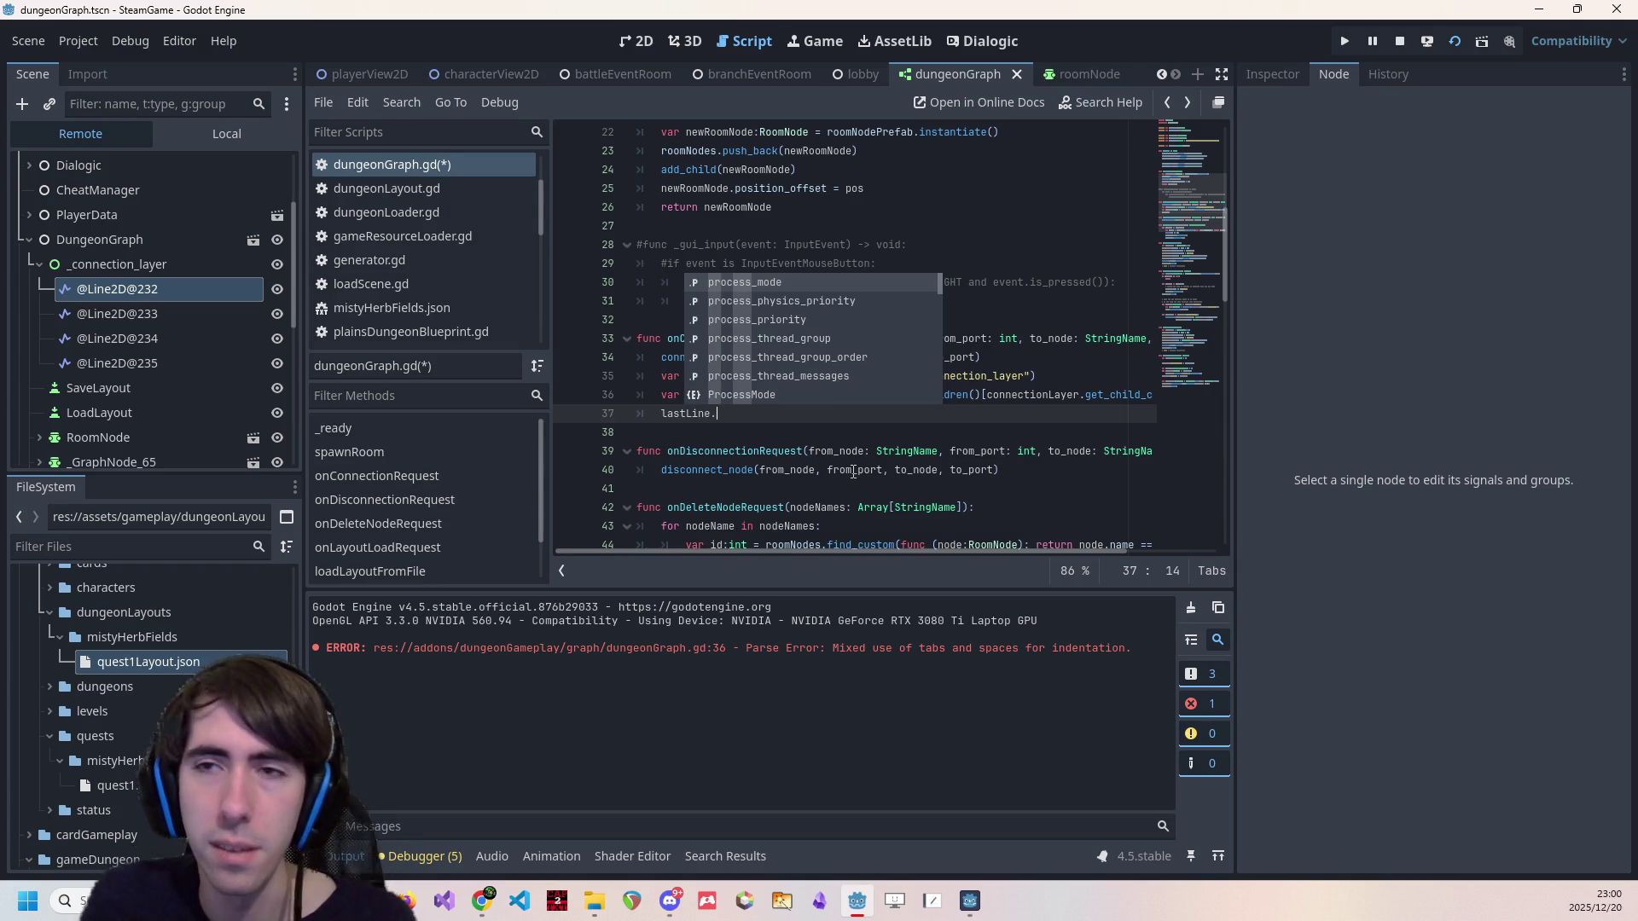
click(1256, 77)
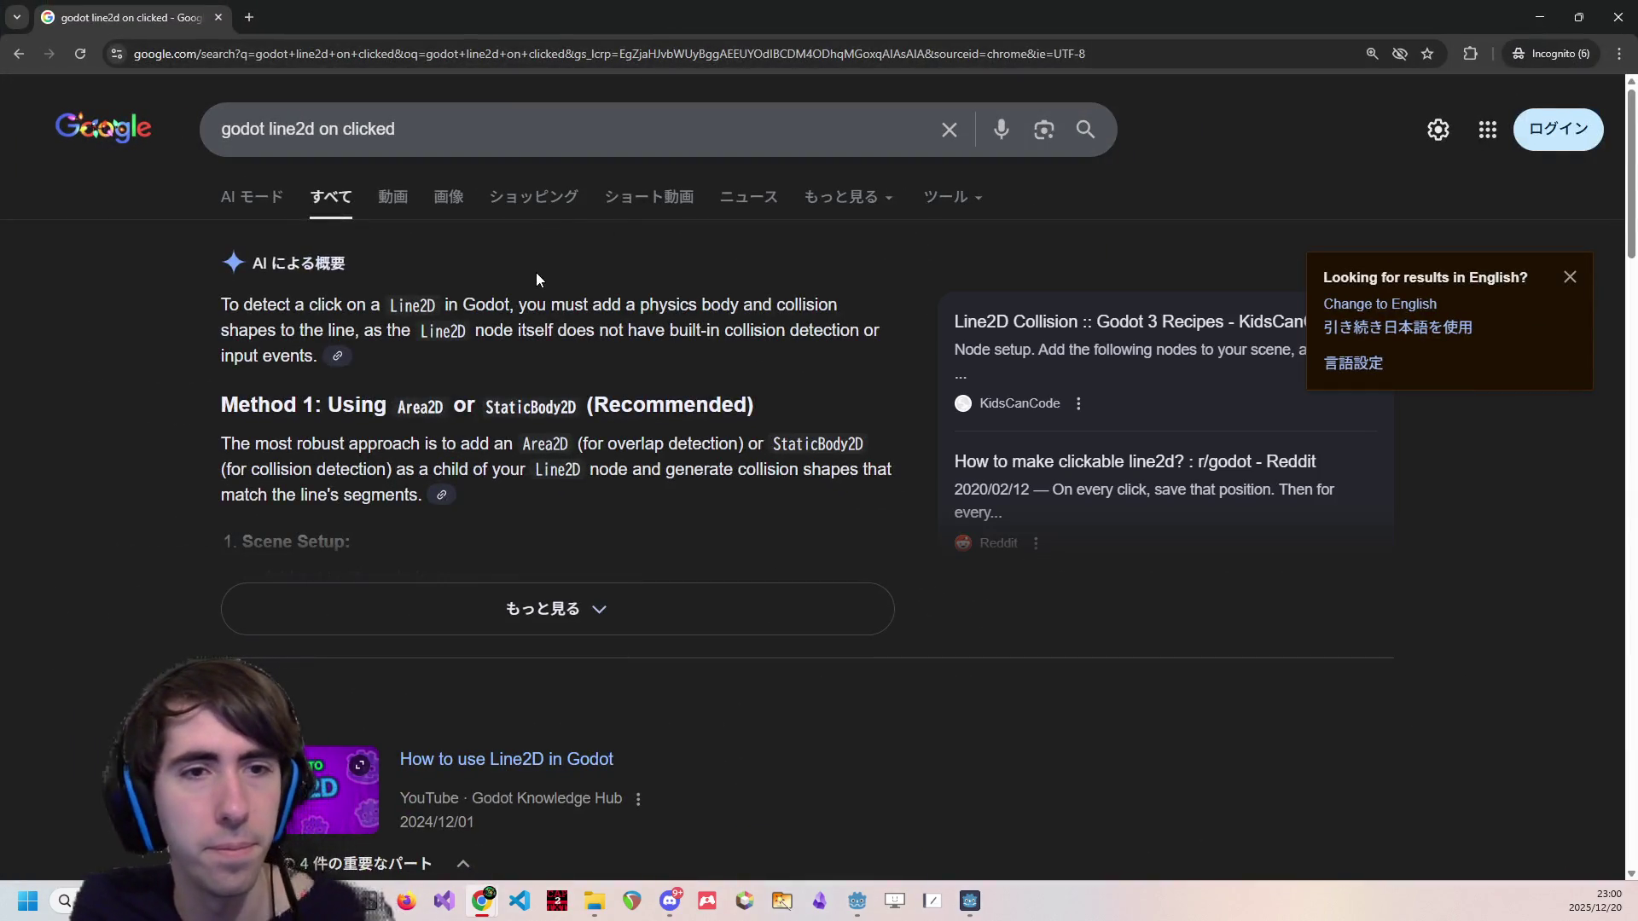
Read up on detecting clicks on a Line2D in the browser's search results
drag(384, 305, 674, 328)
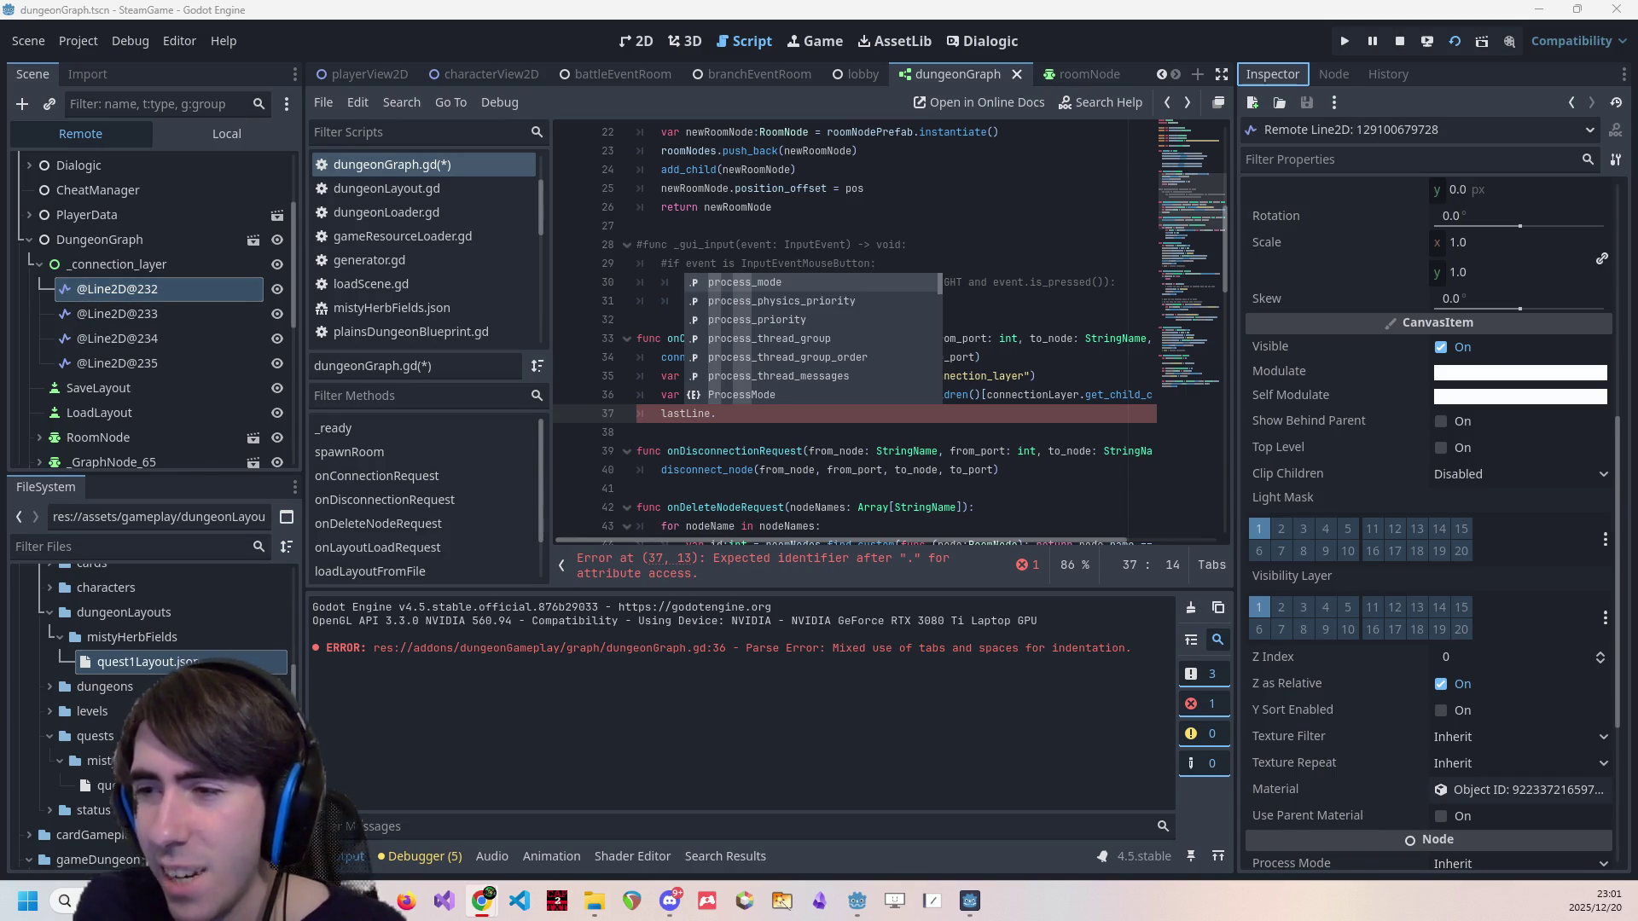
key(alt+Tab)
scroll(525, 592, down, 8)
scroll(525, 591, down, 1)
key(alt+Tab)
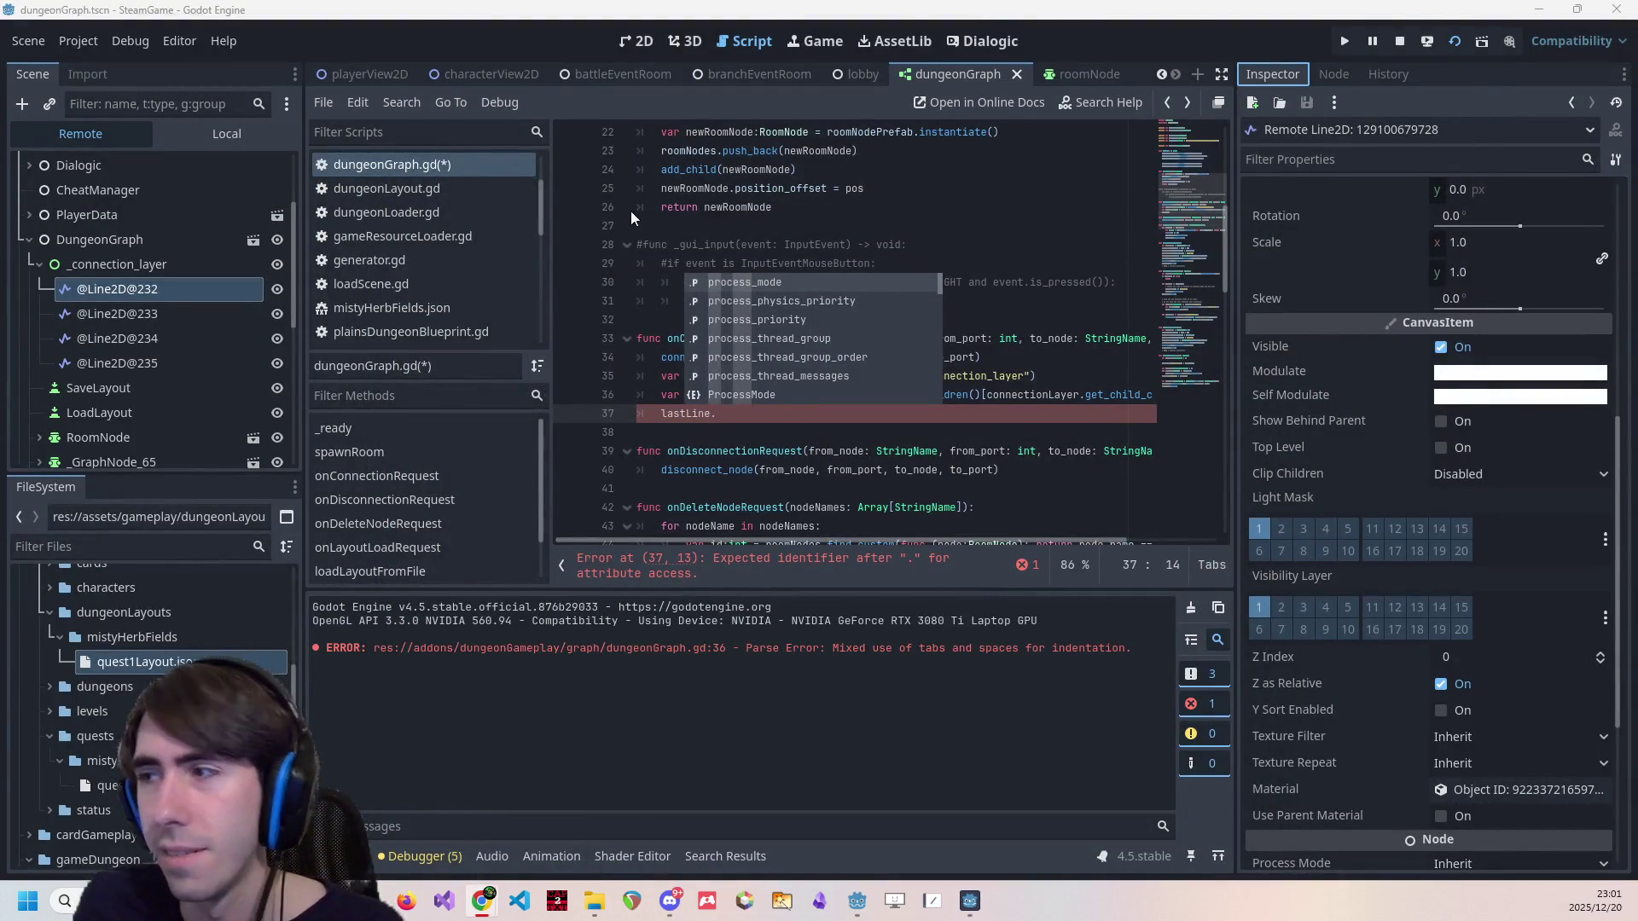
Delete the lastLine line and the connectionLayer/lastLine variables from onConnectionRequest, then save dungeonGraph.gd
drag(717, 413, 540, 422)
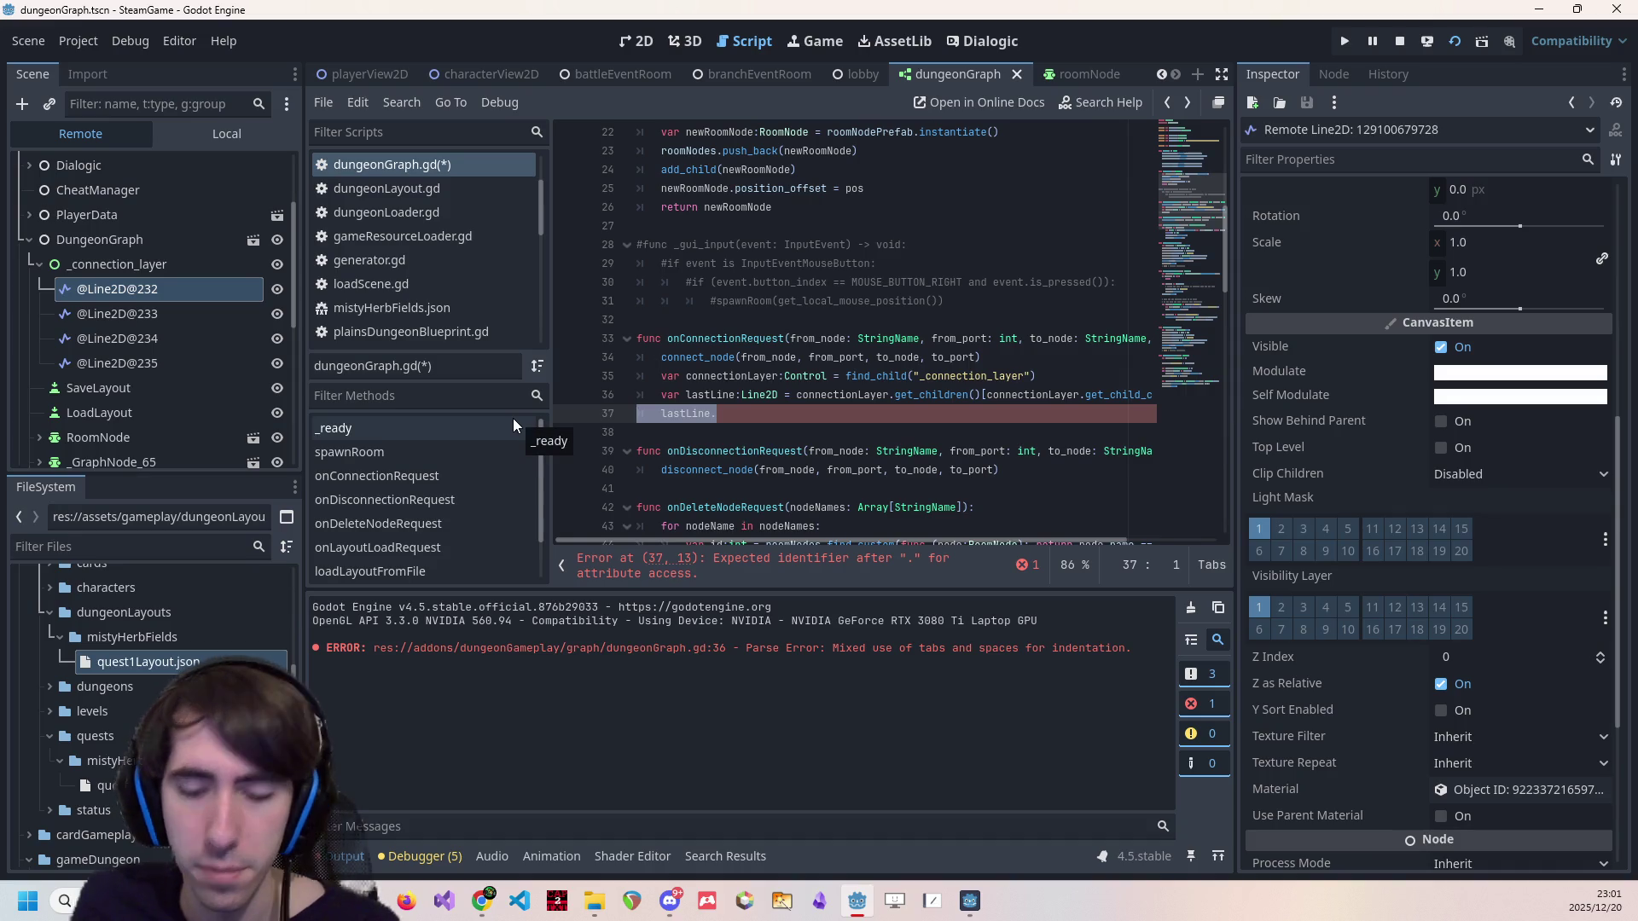
key(BackSpace)
key(BackSpace)
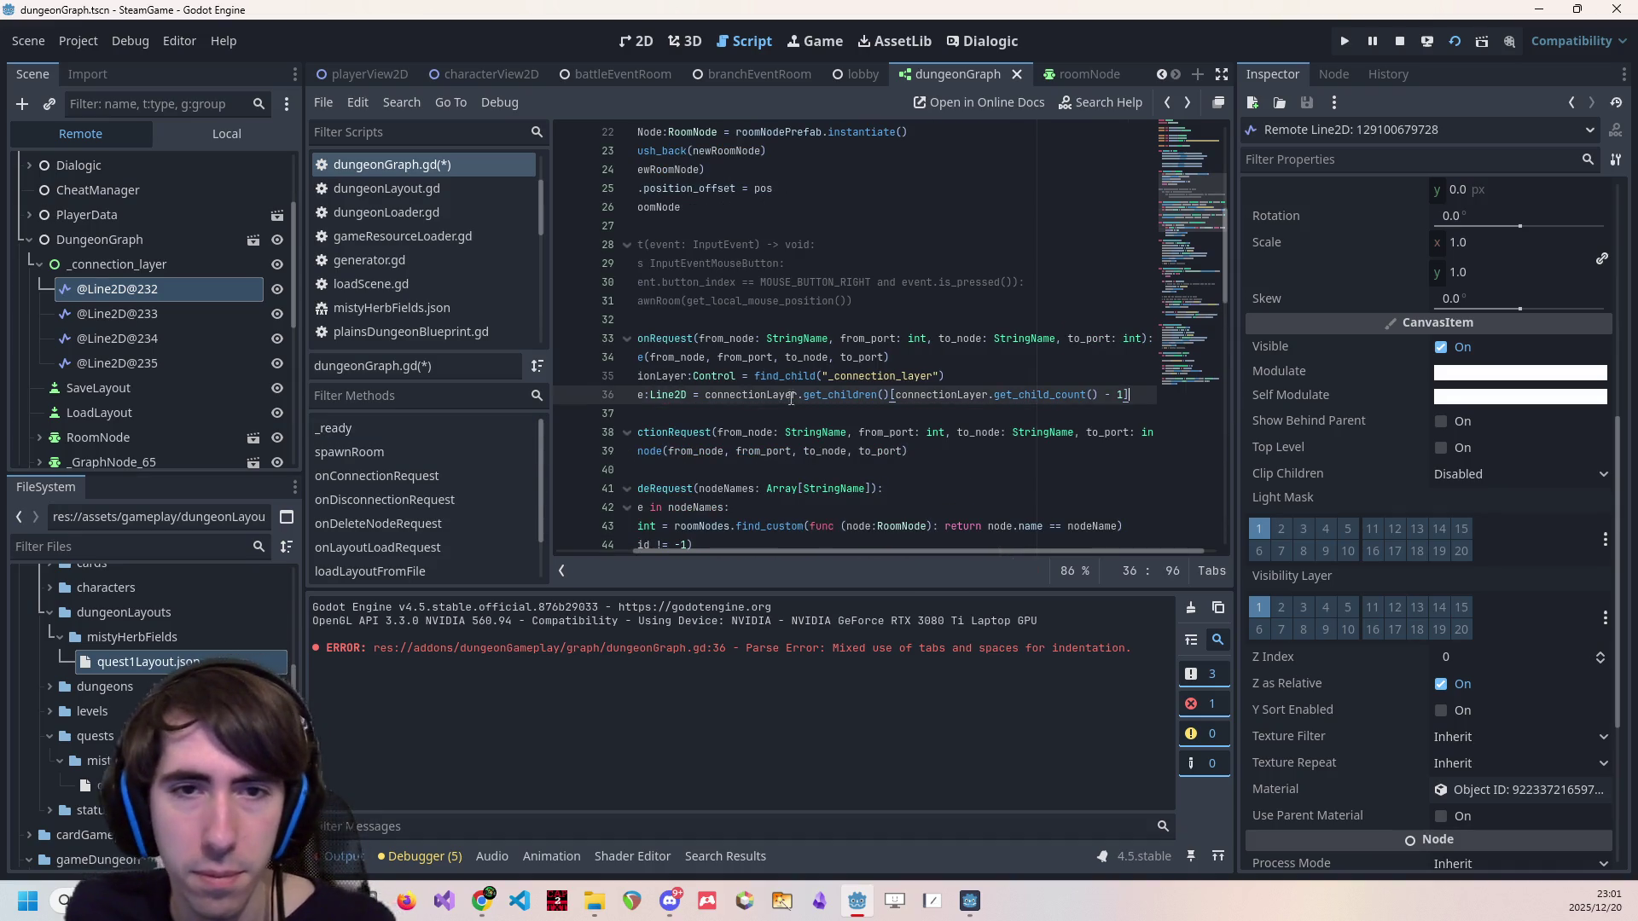
mouse_move(1147, 395)
mouse_down()
mouse_move(597, 395)
mouse_move(533, 363)
mouse_move(508, 401)
mouse_up()
key(shift+Up)
key(Delete)
click(781, 339)
key(ctrl+s)
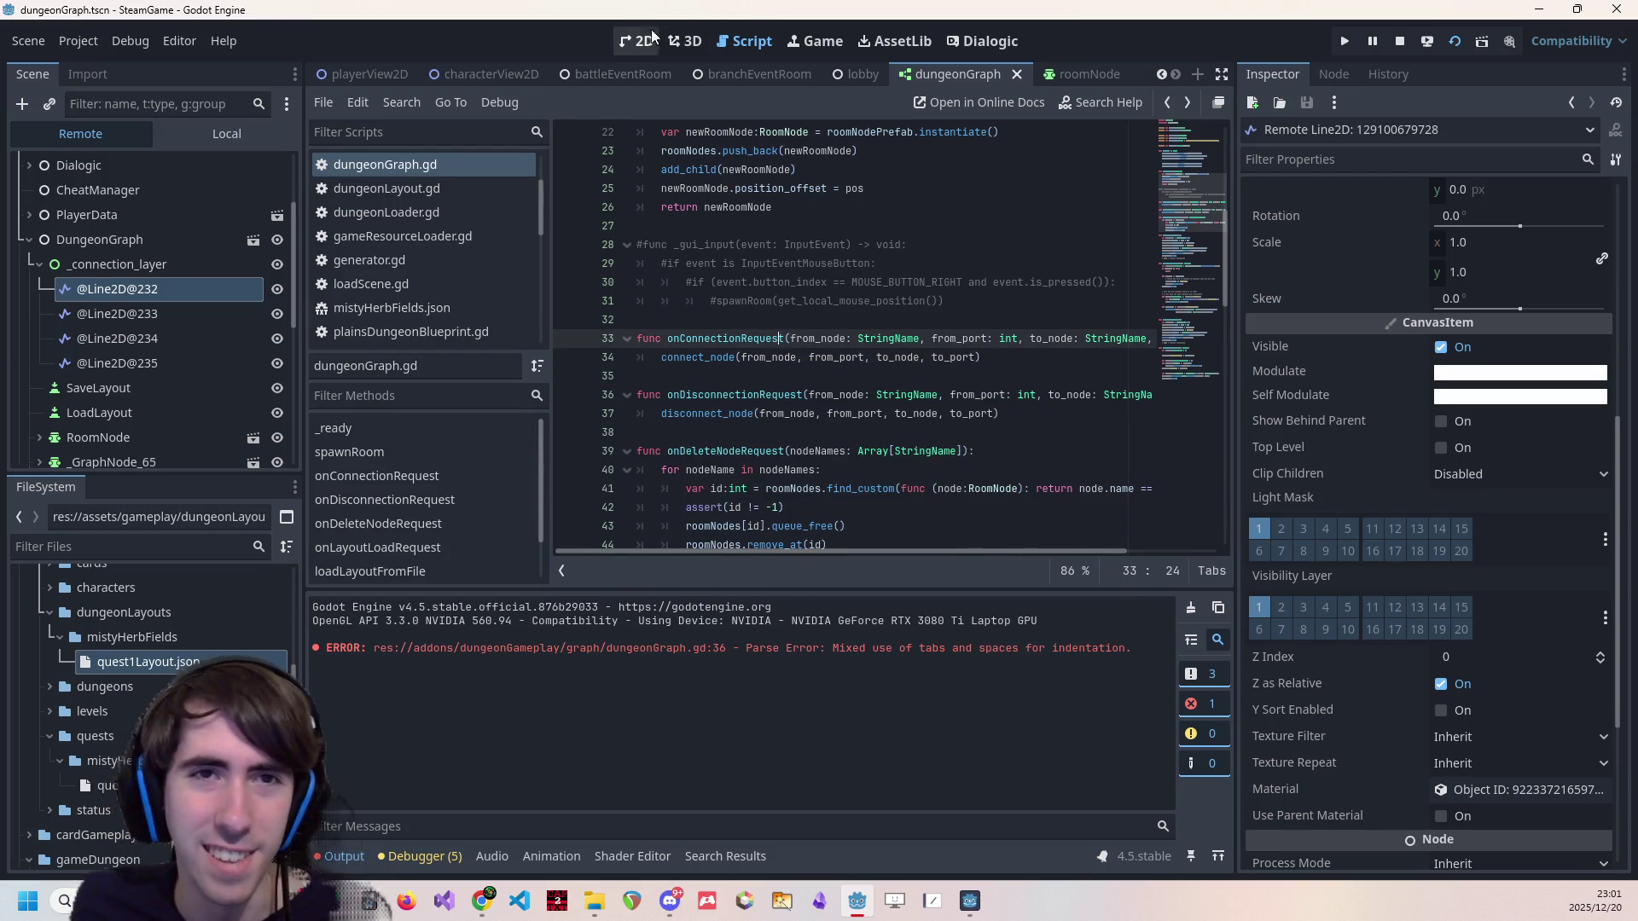
Stop the running game and launch it again from the editor
click(649, 39)
click(745, 41)
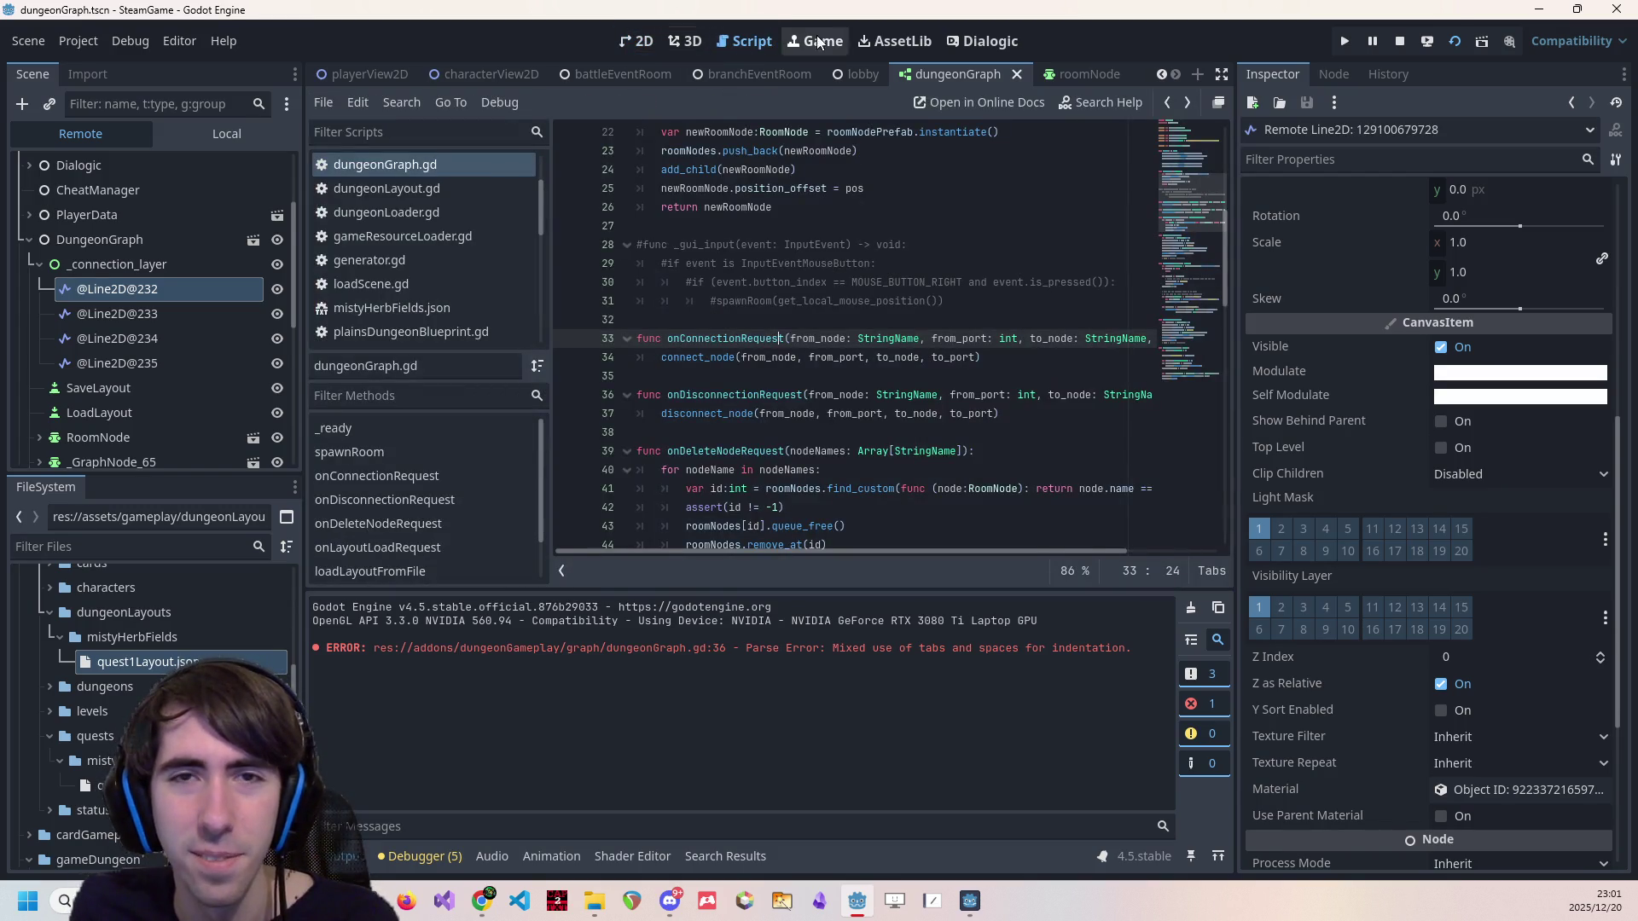
click(1399, 41)
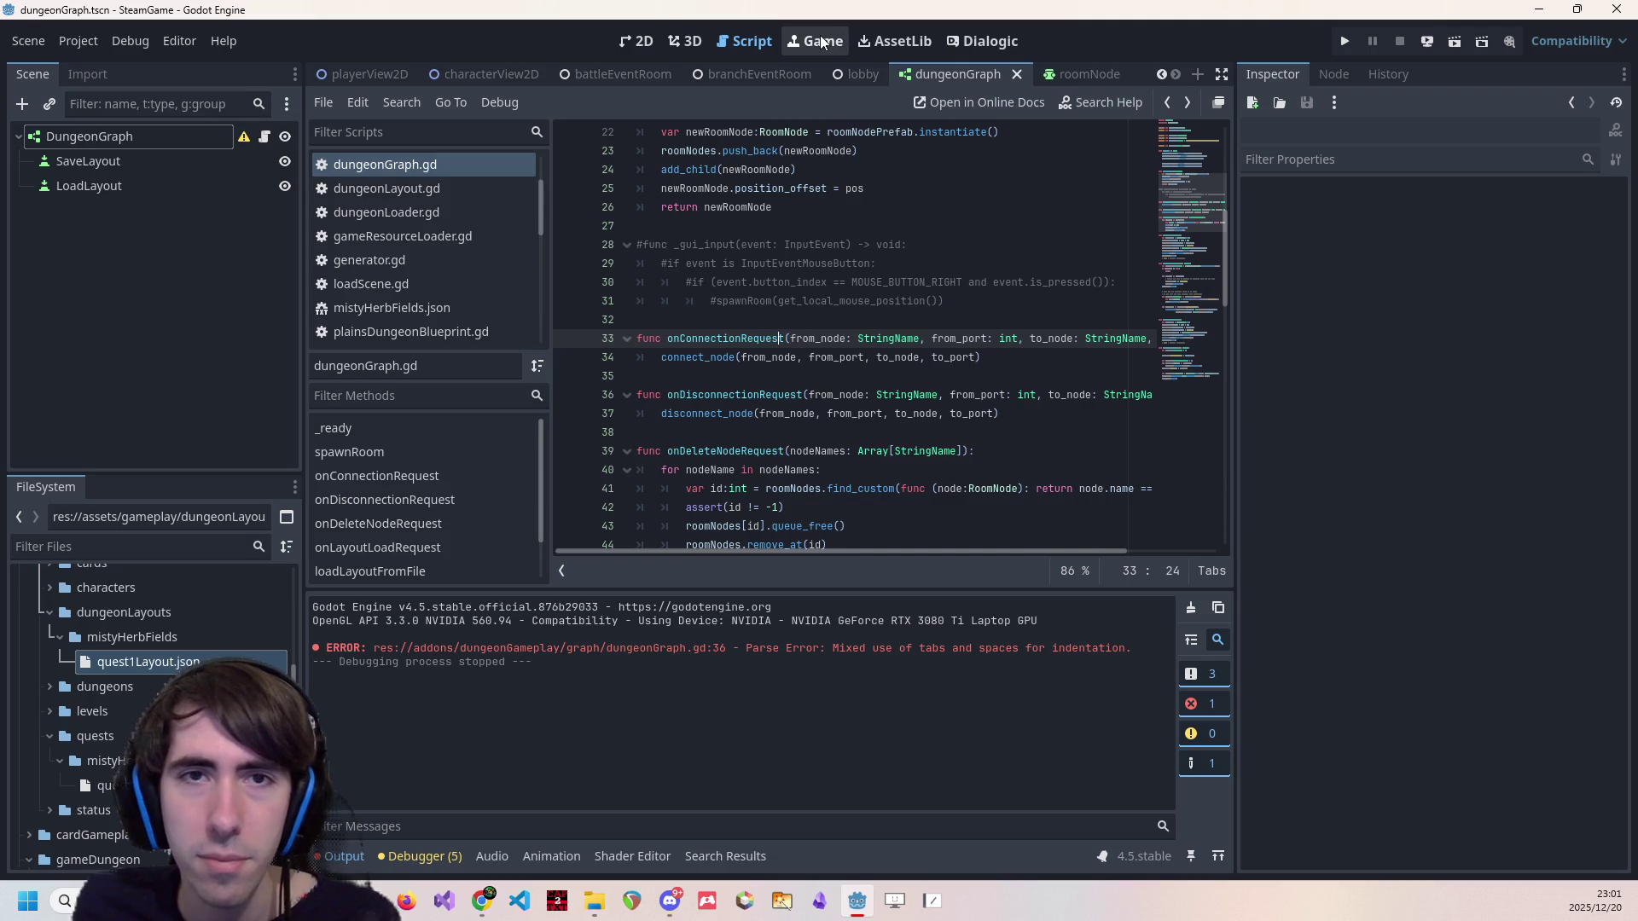
click(821, 43)
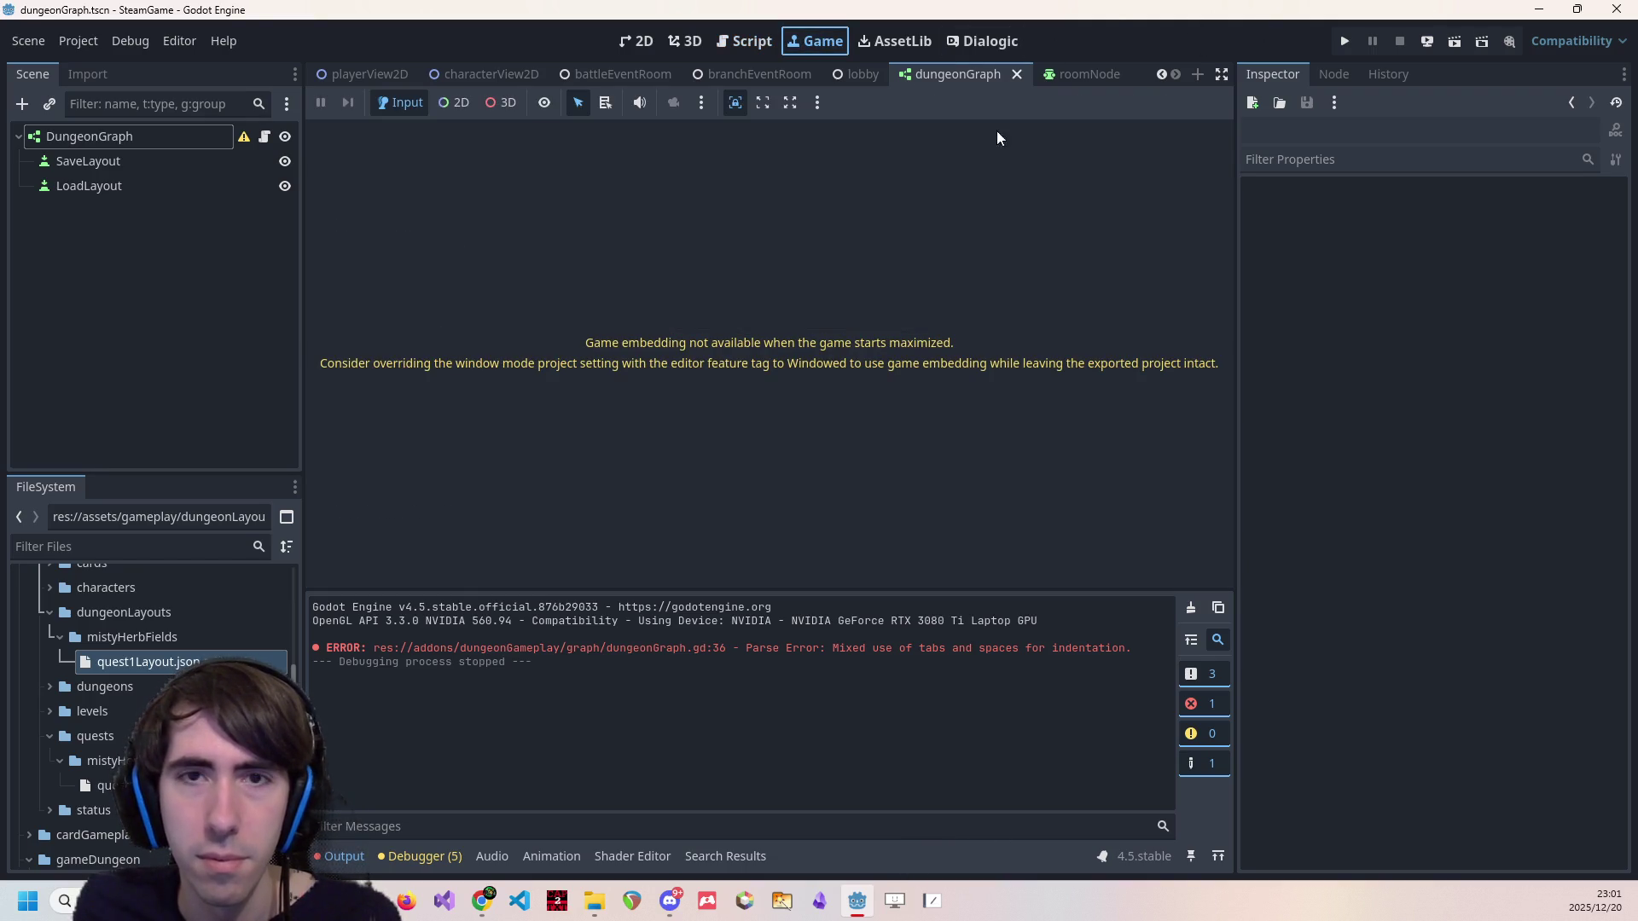
click(1454, 43)
click(764, 44)
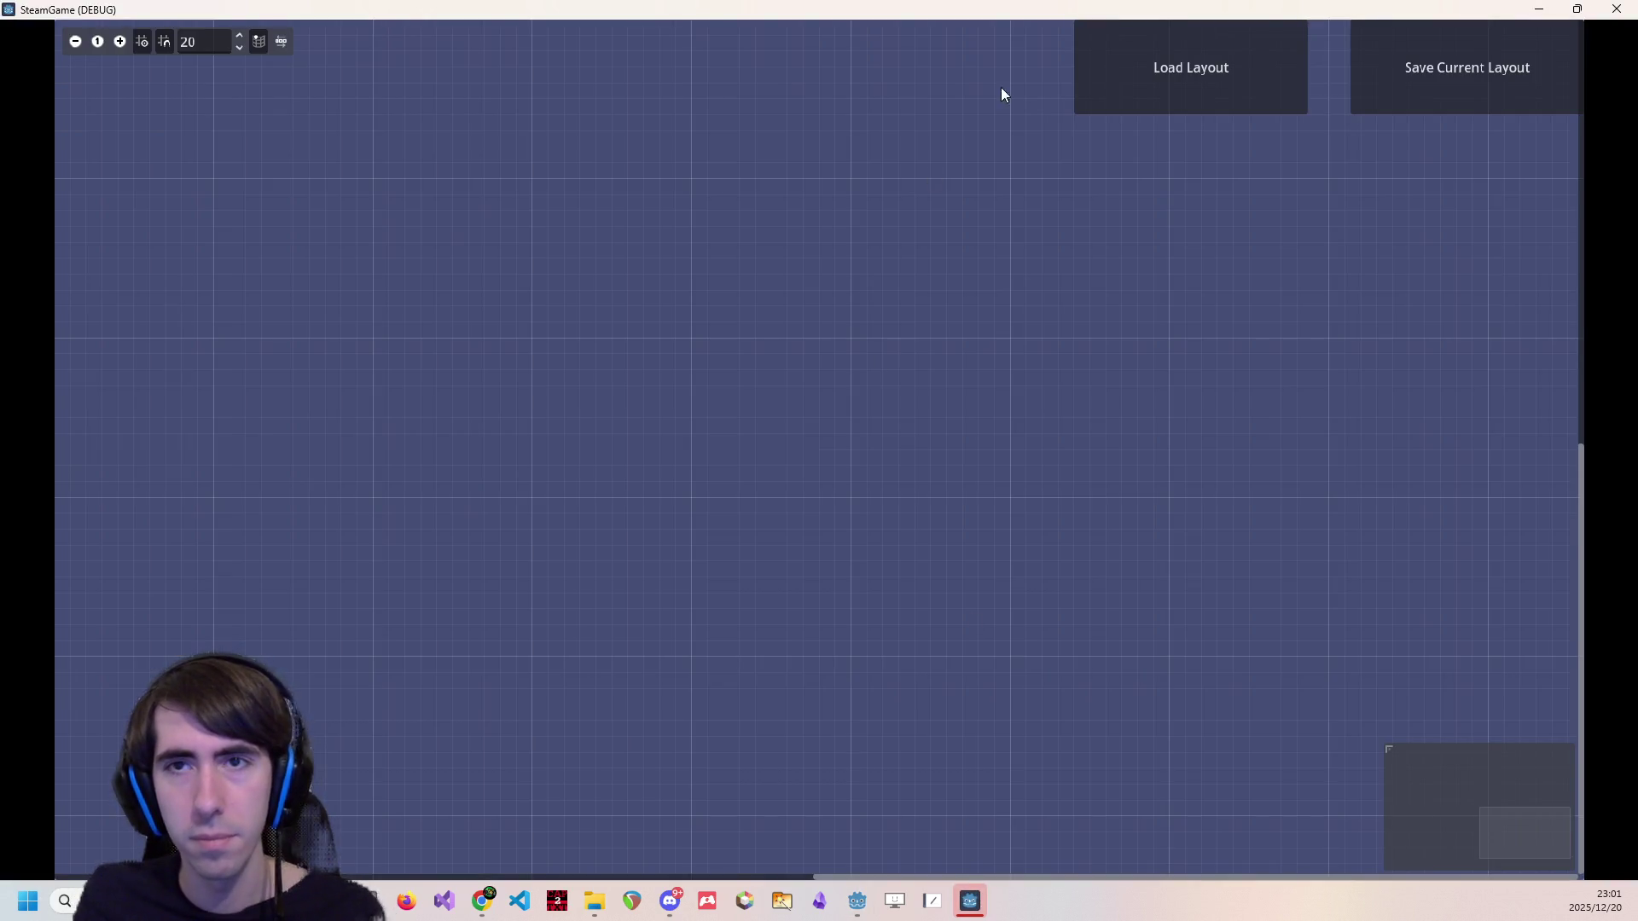
Load mistyHerbFields/quest1Layout.json into the graph and minimize the game window
click(1168, 51)
double_click(1002, 333)
double_click(1001, 326)
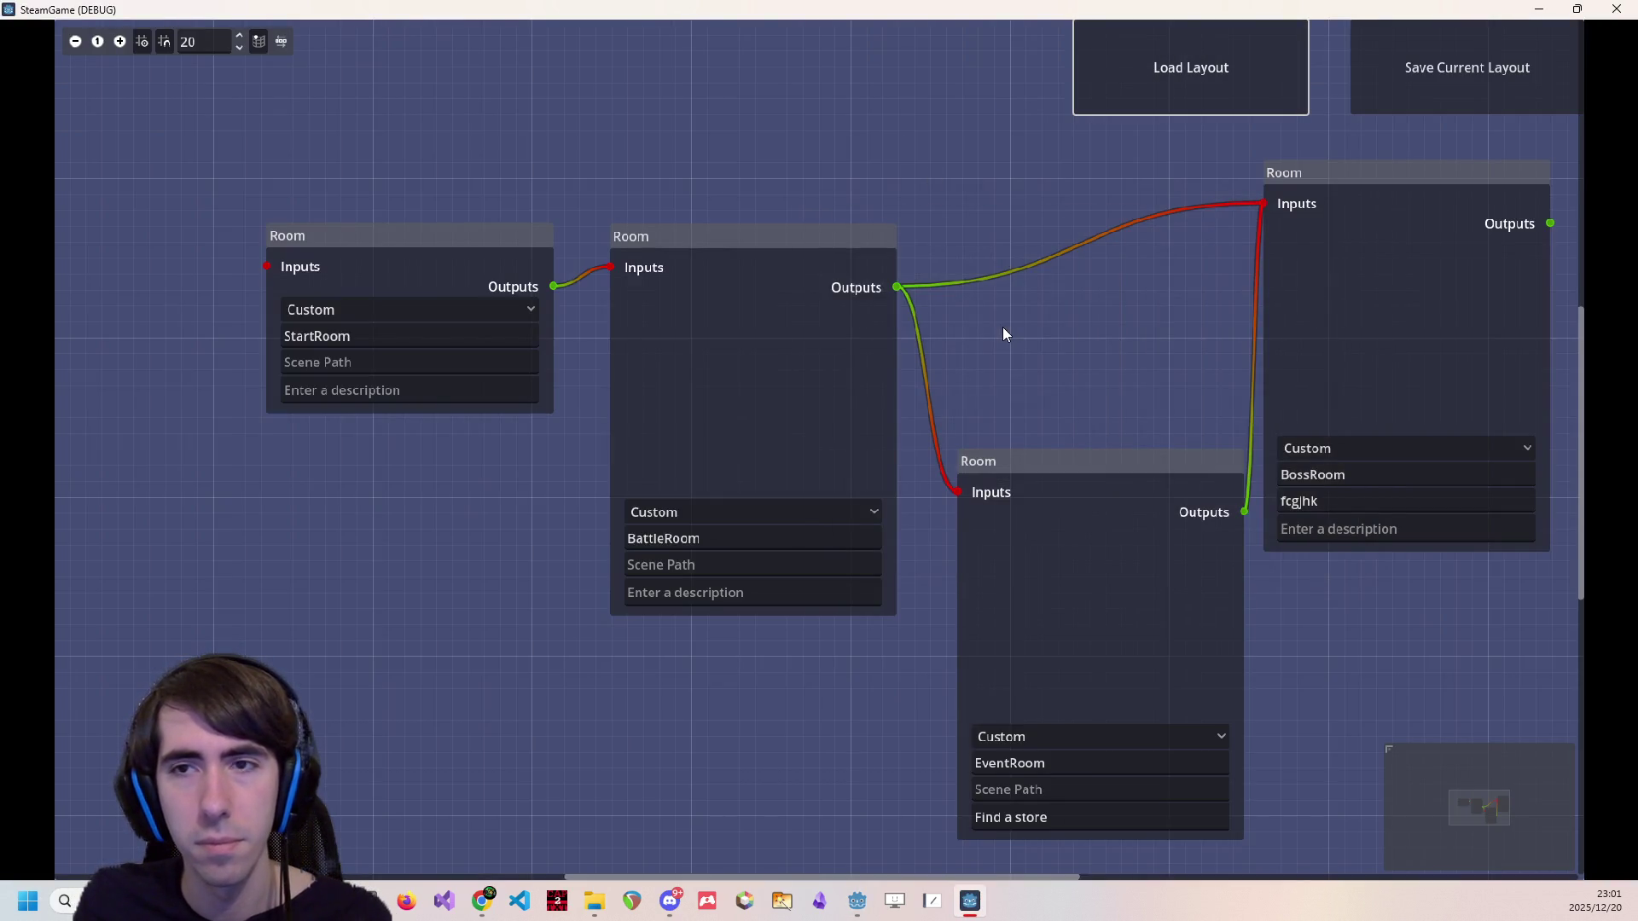
click(1125, 227)
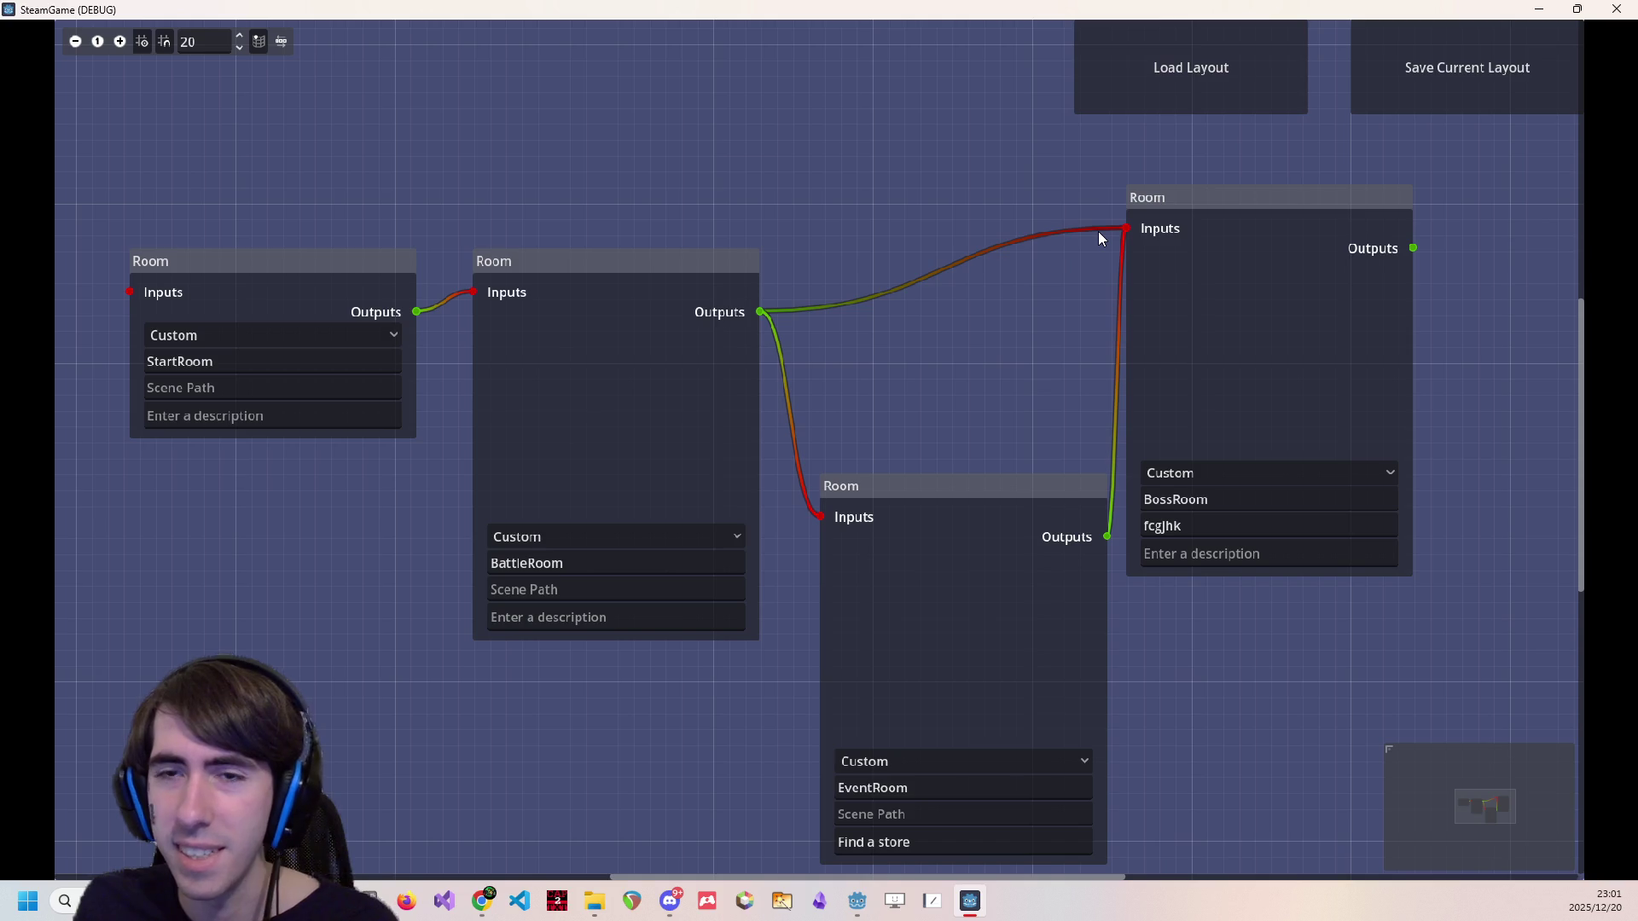
click(1540, 9)
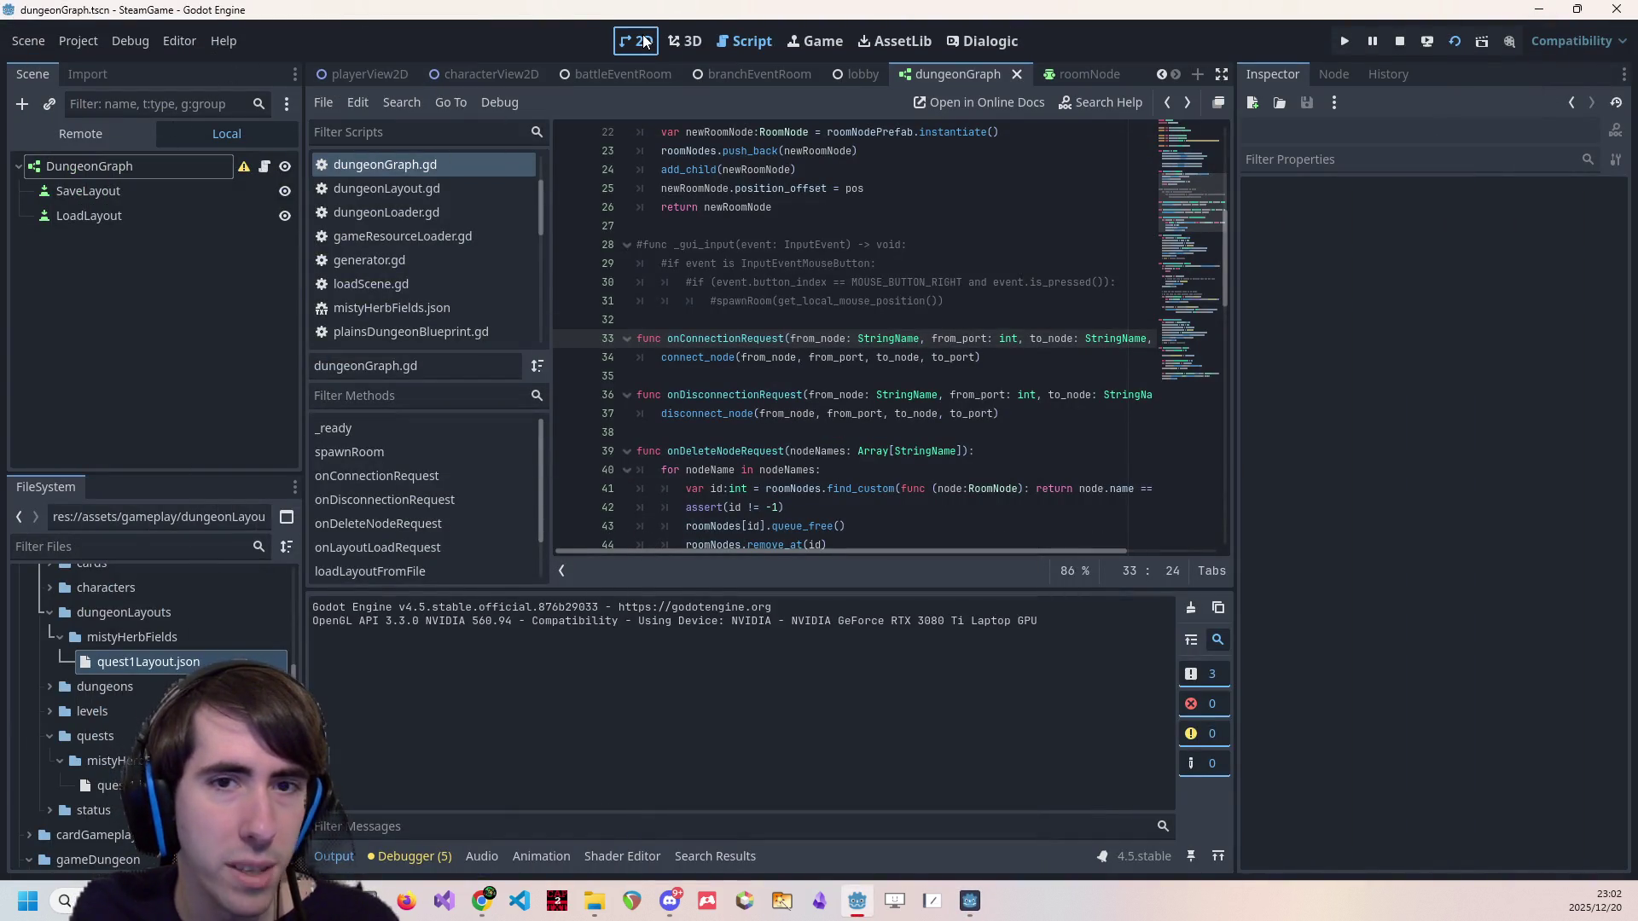
click(644, 40)
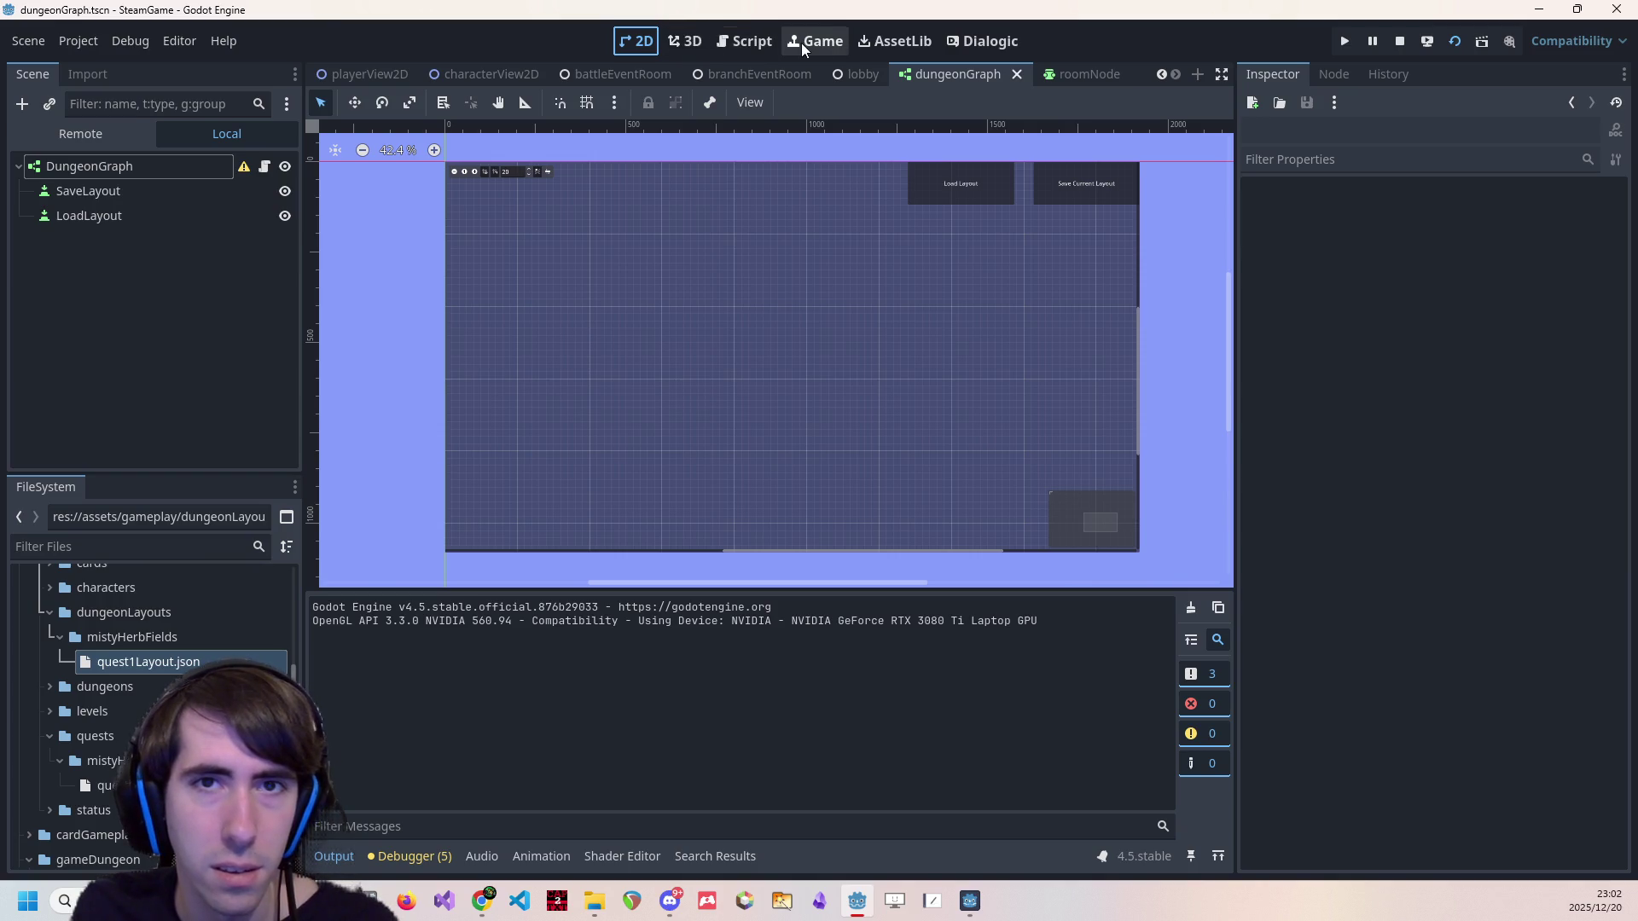
click(745, 41)
click(81, 134)
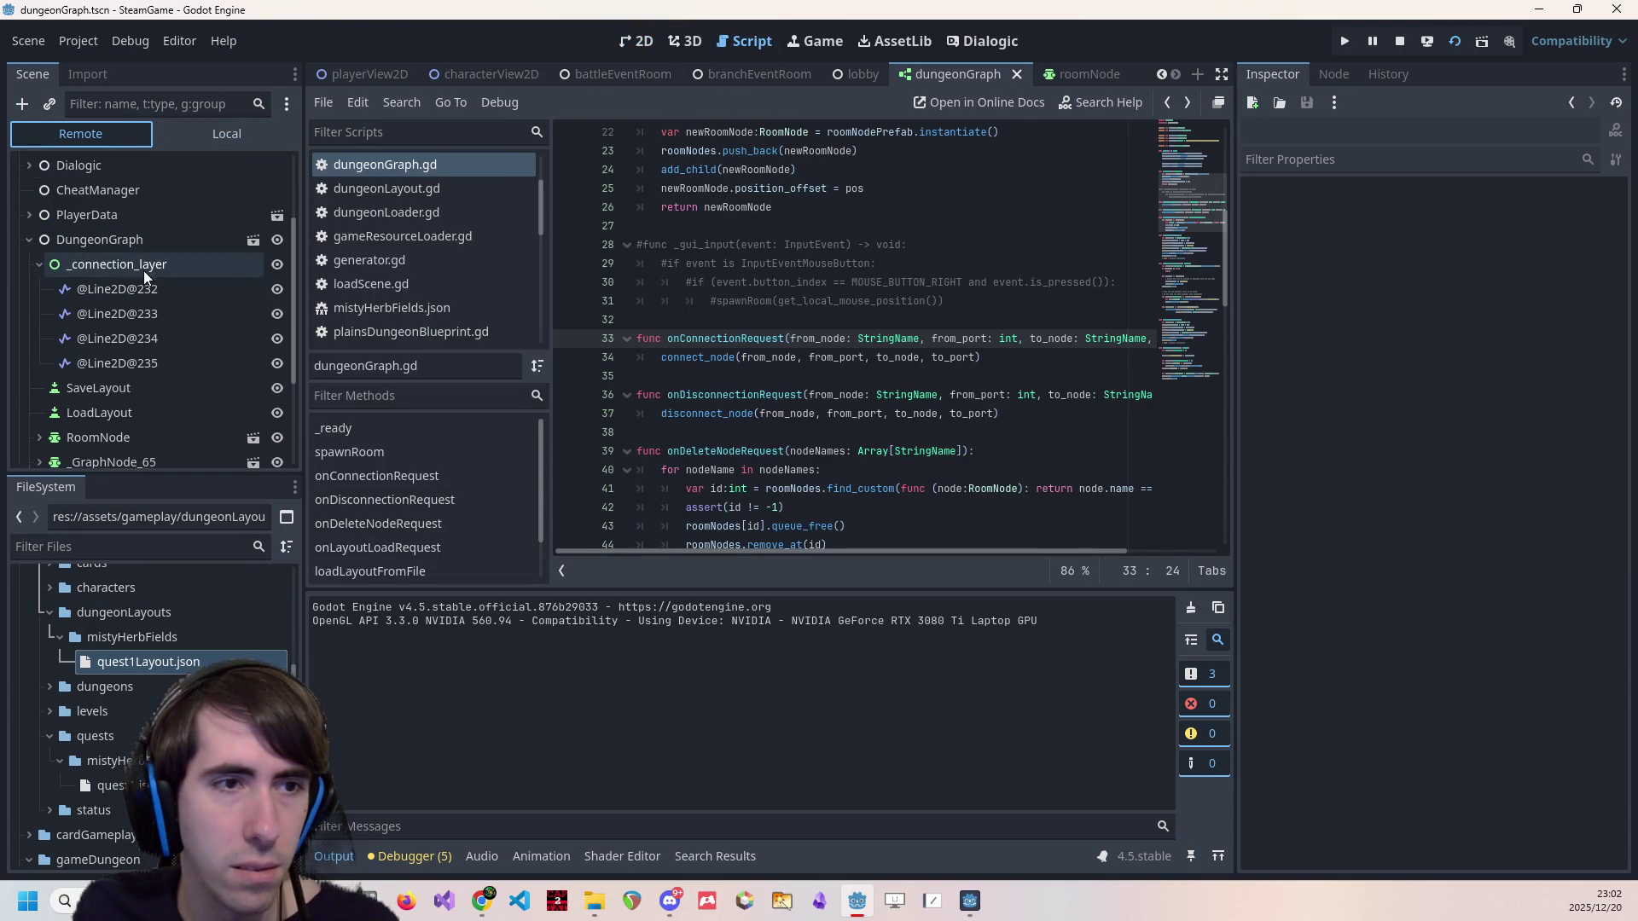
click(154, 295)
click(1336, 74)
click(1273, 75)
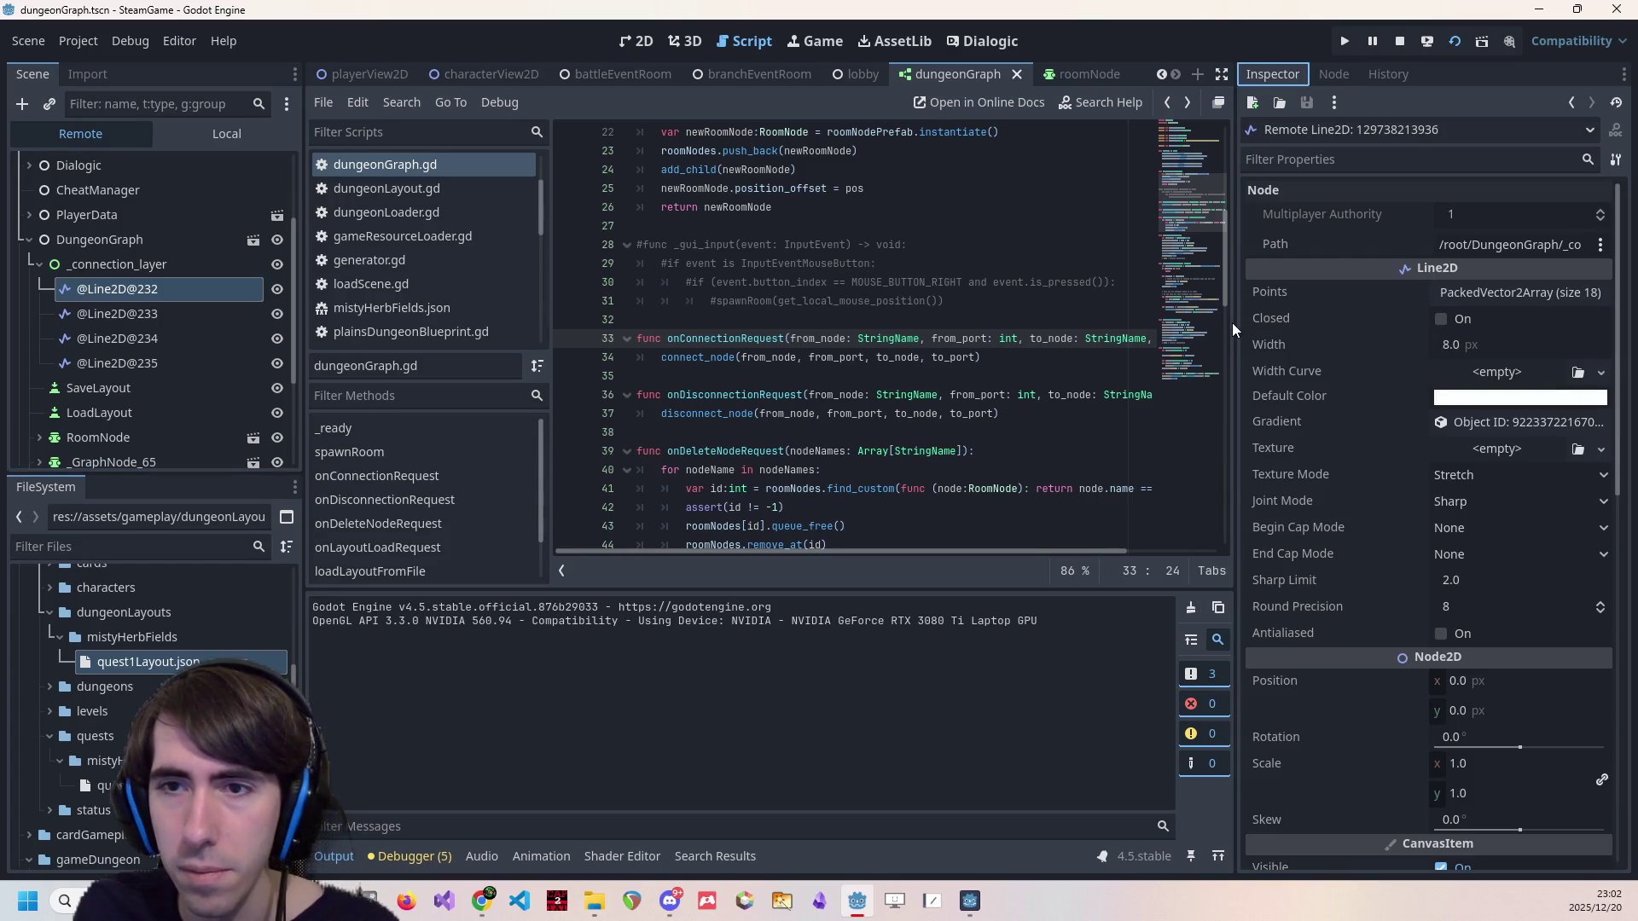
drag(1234, 327, 1086, 345)
scroll(1271, 369, down, 4)
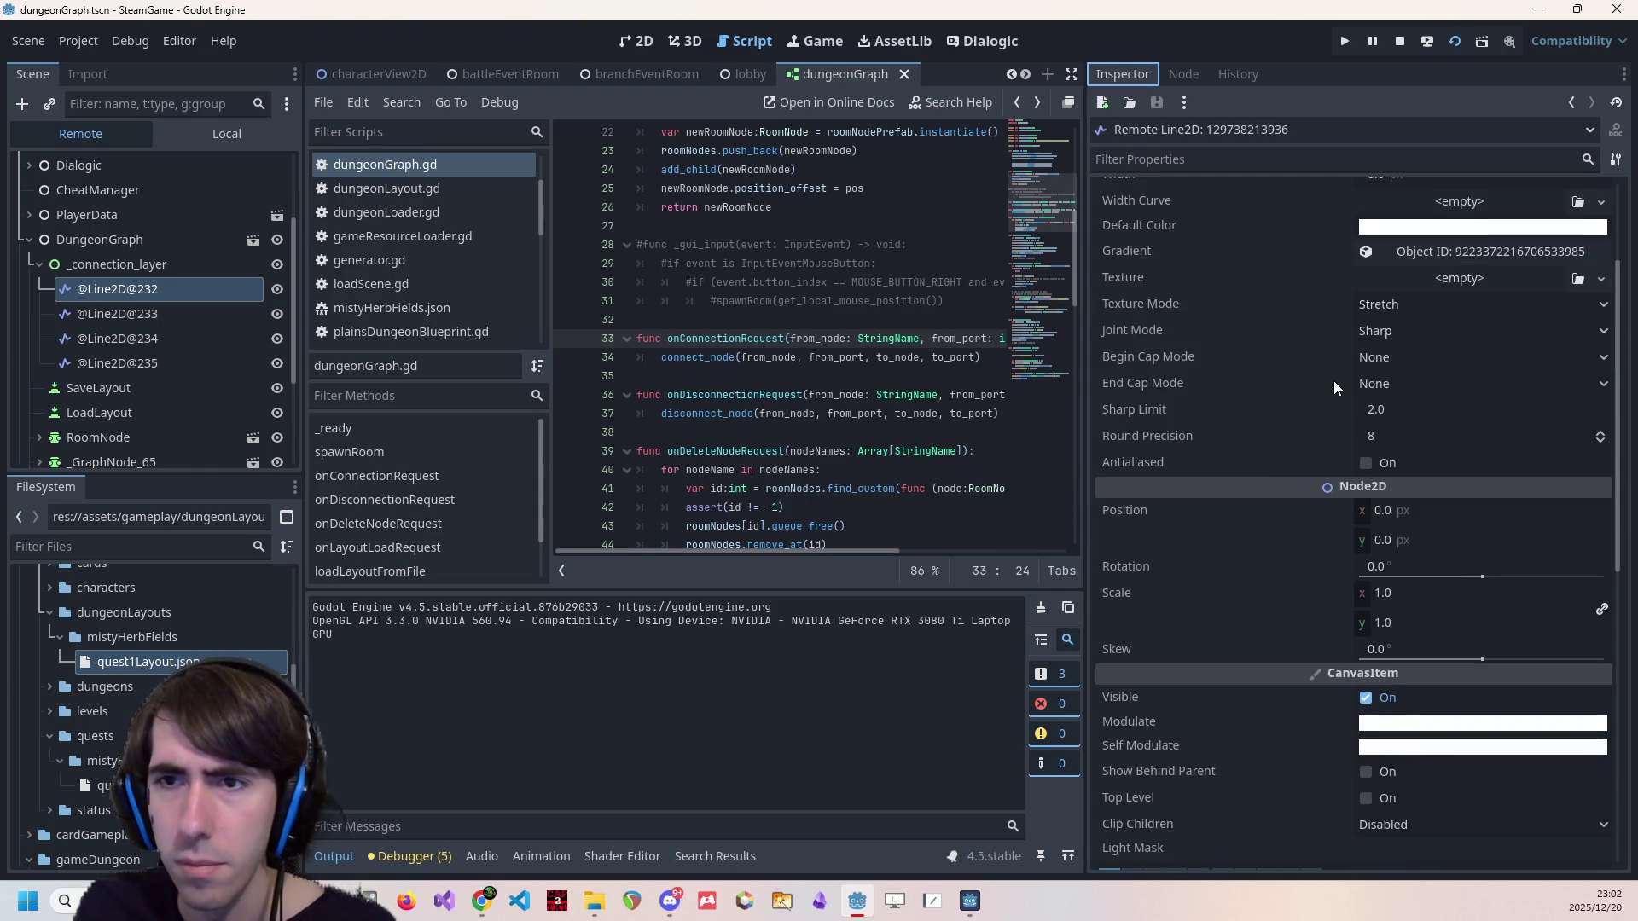
scroll(1338, 297, down, 2)
scroll(1338, 295, down, 13)
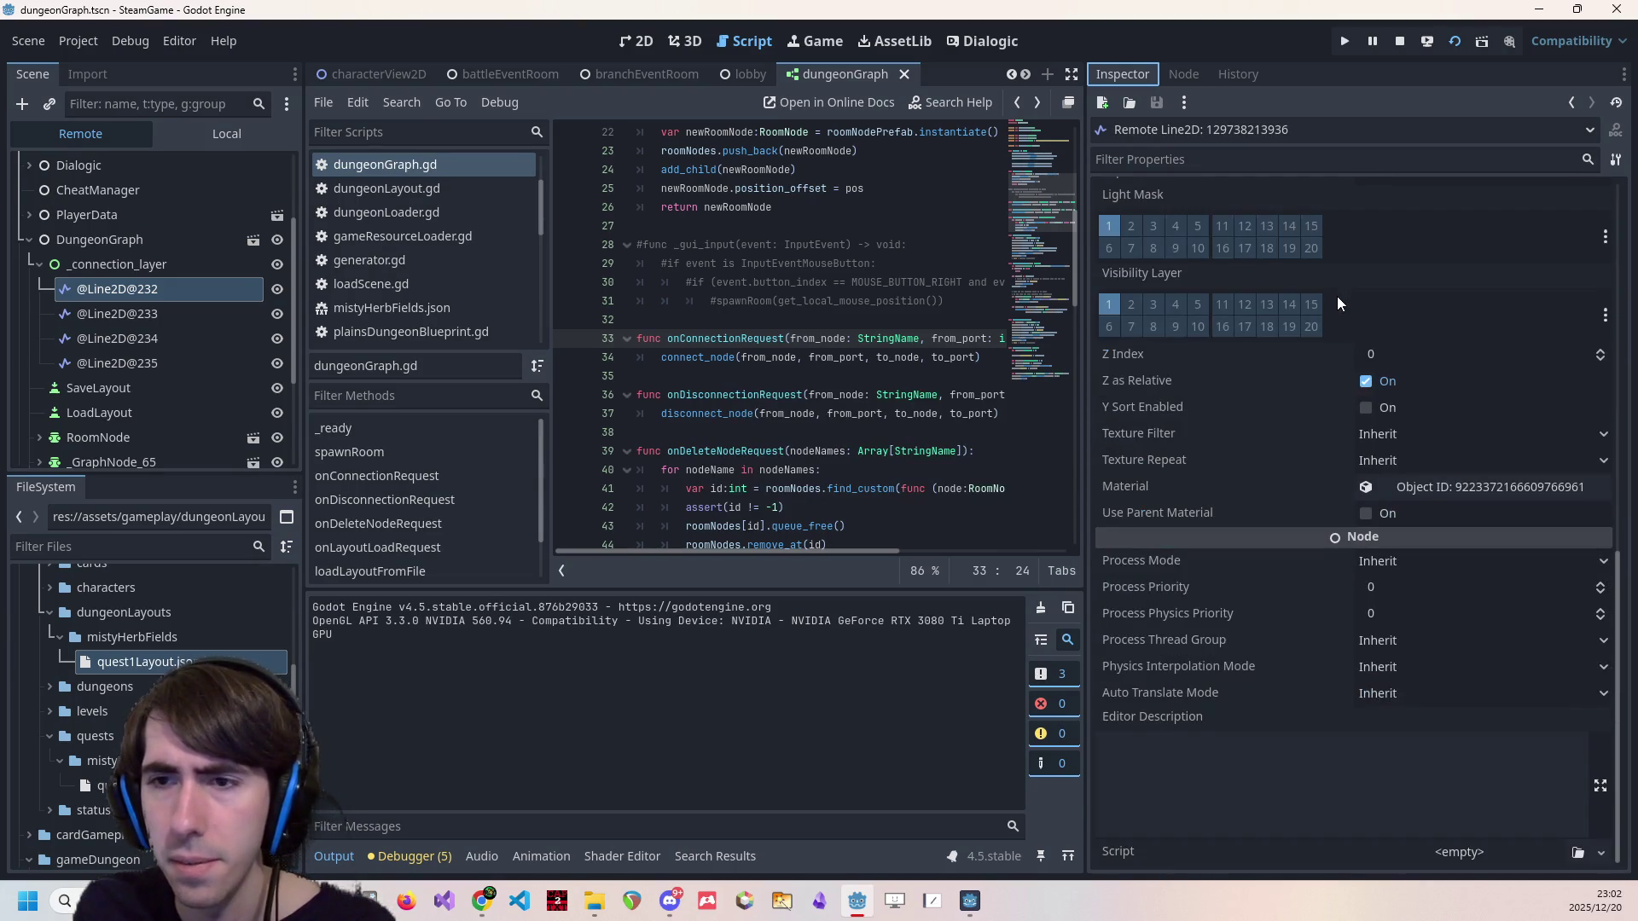
click(1375, 484)
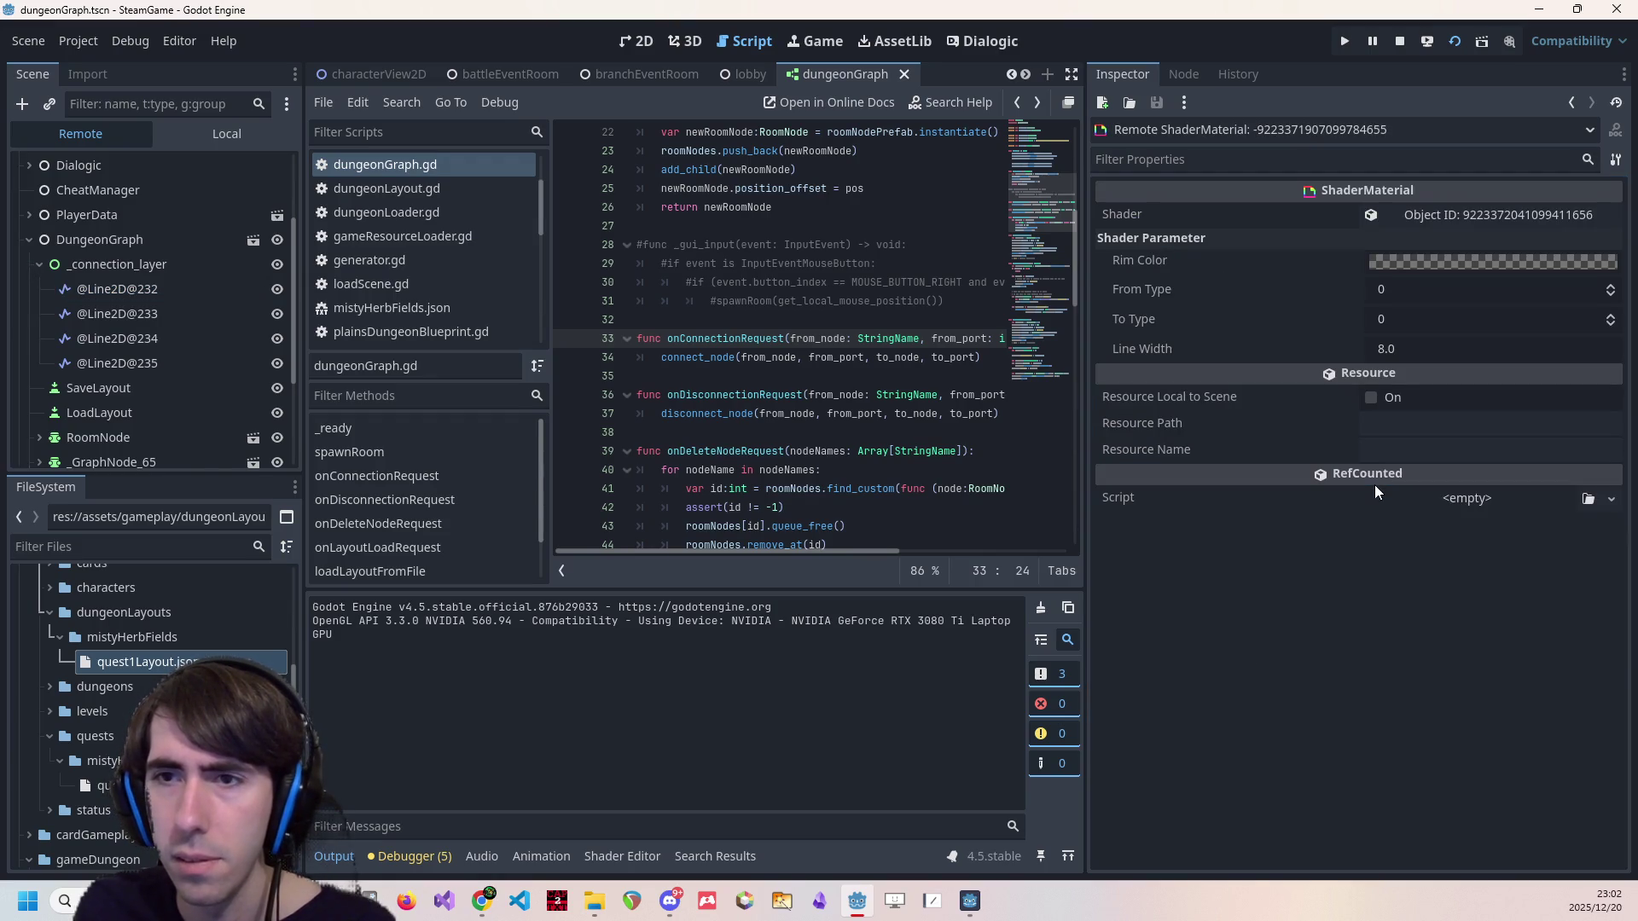
click(1374, 220)
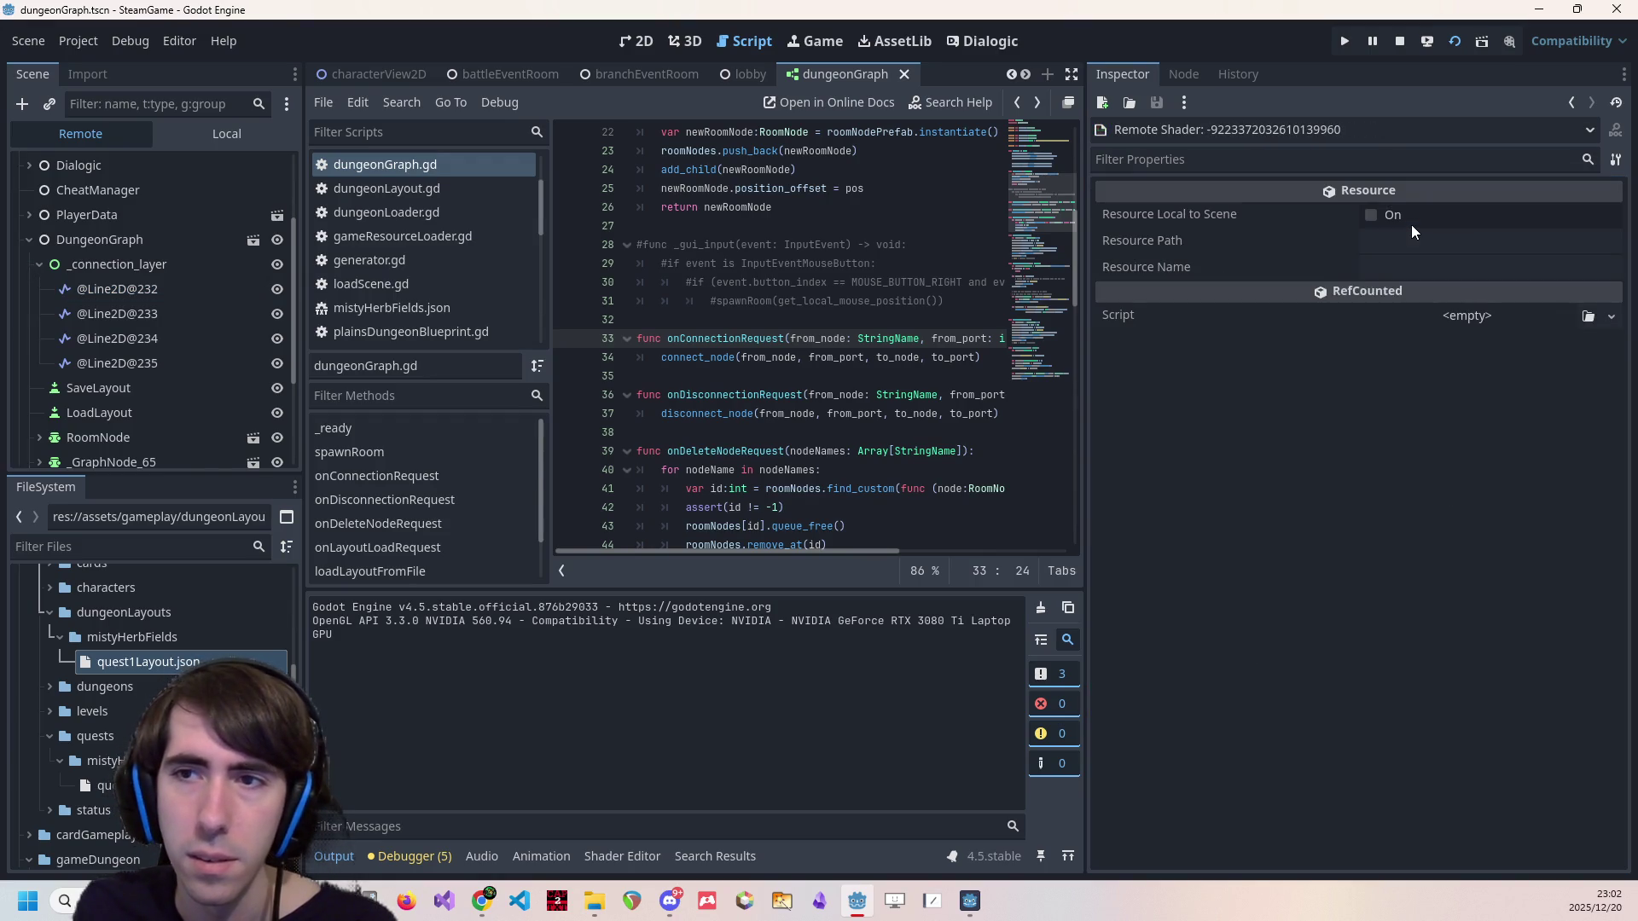
click(116, 313)
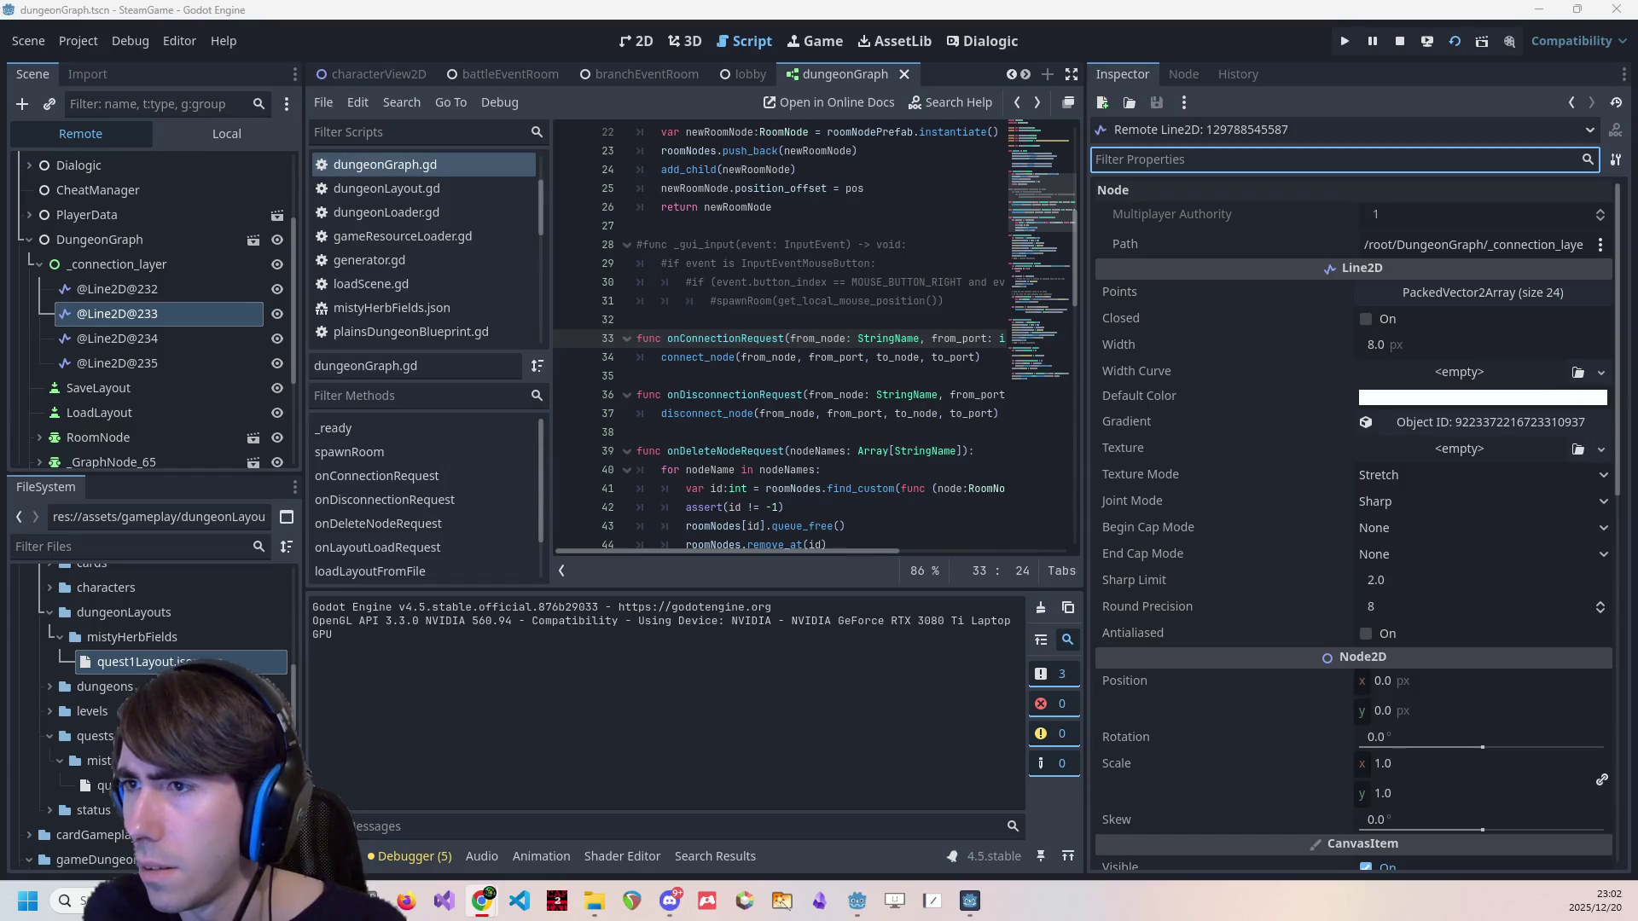
key(alt+Tab)
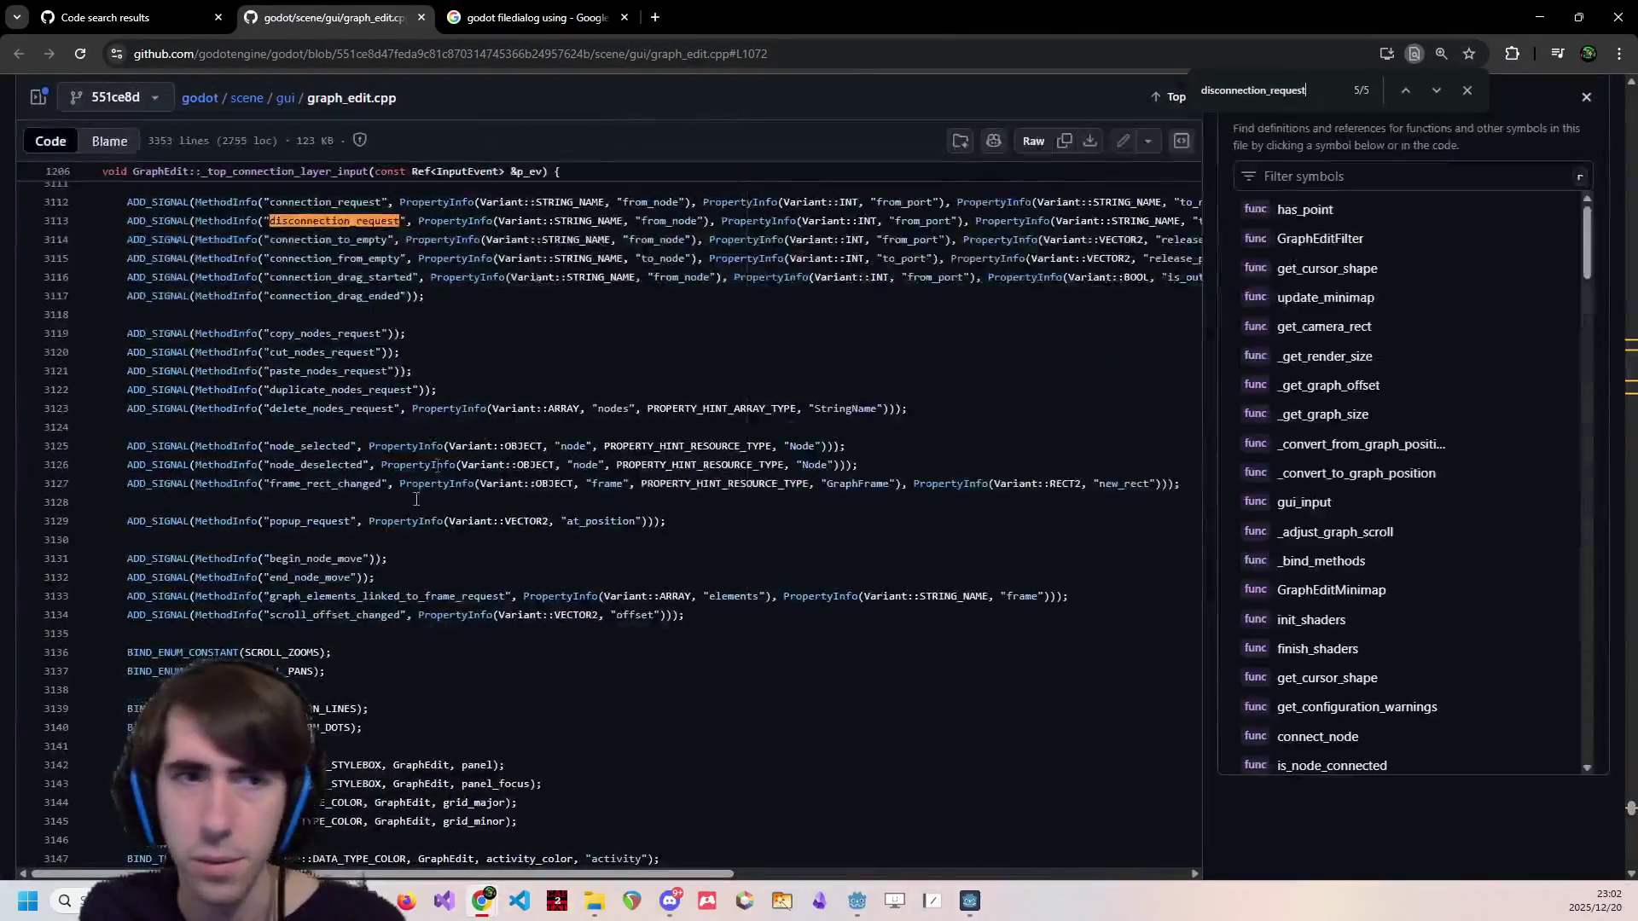
key(alt+Tab)
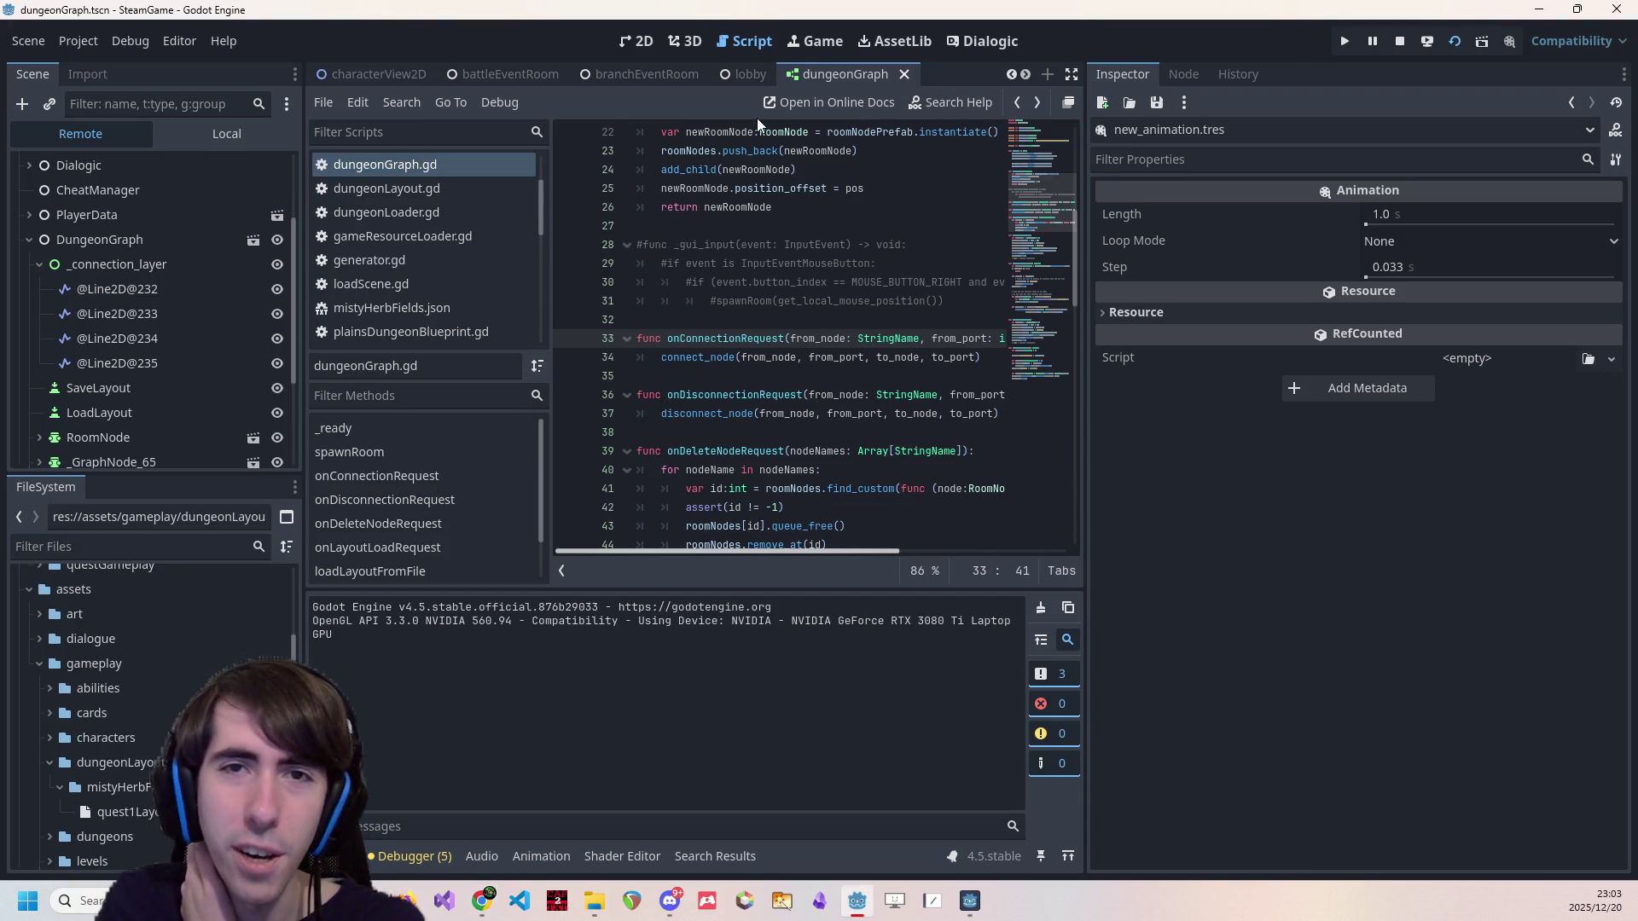
click(1399, 39)
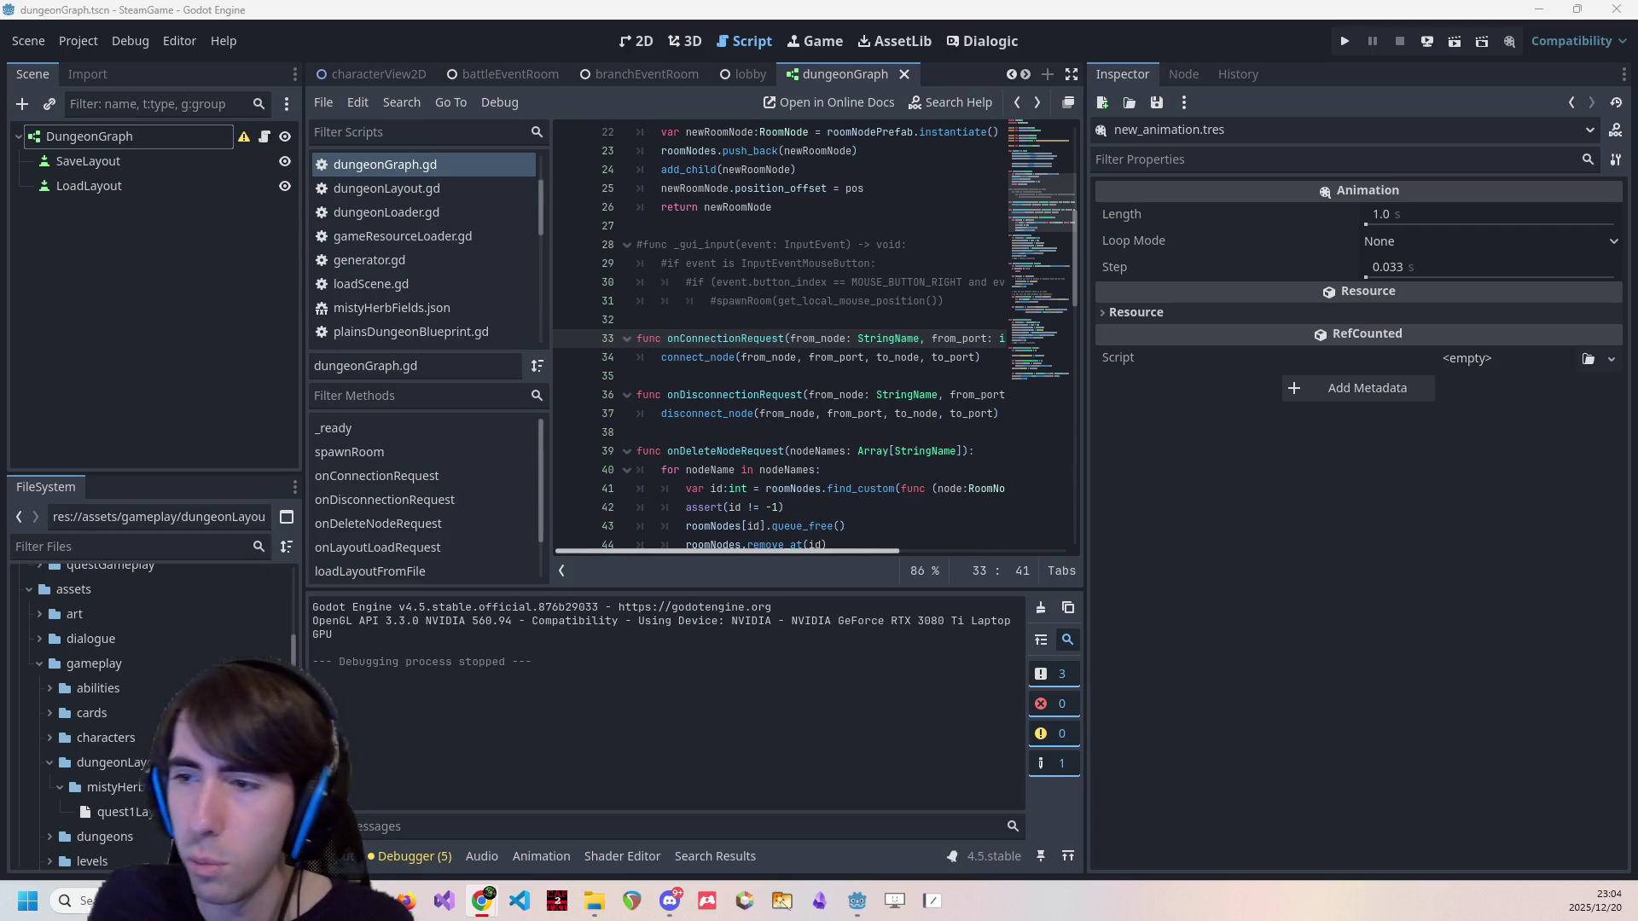
key(alt+Tab)
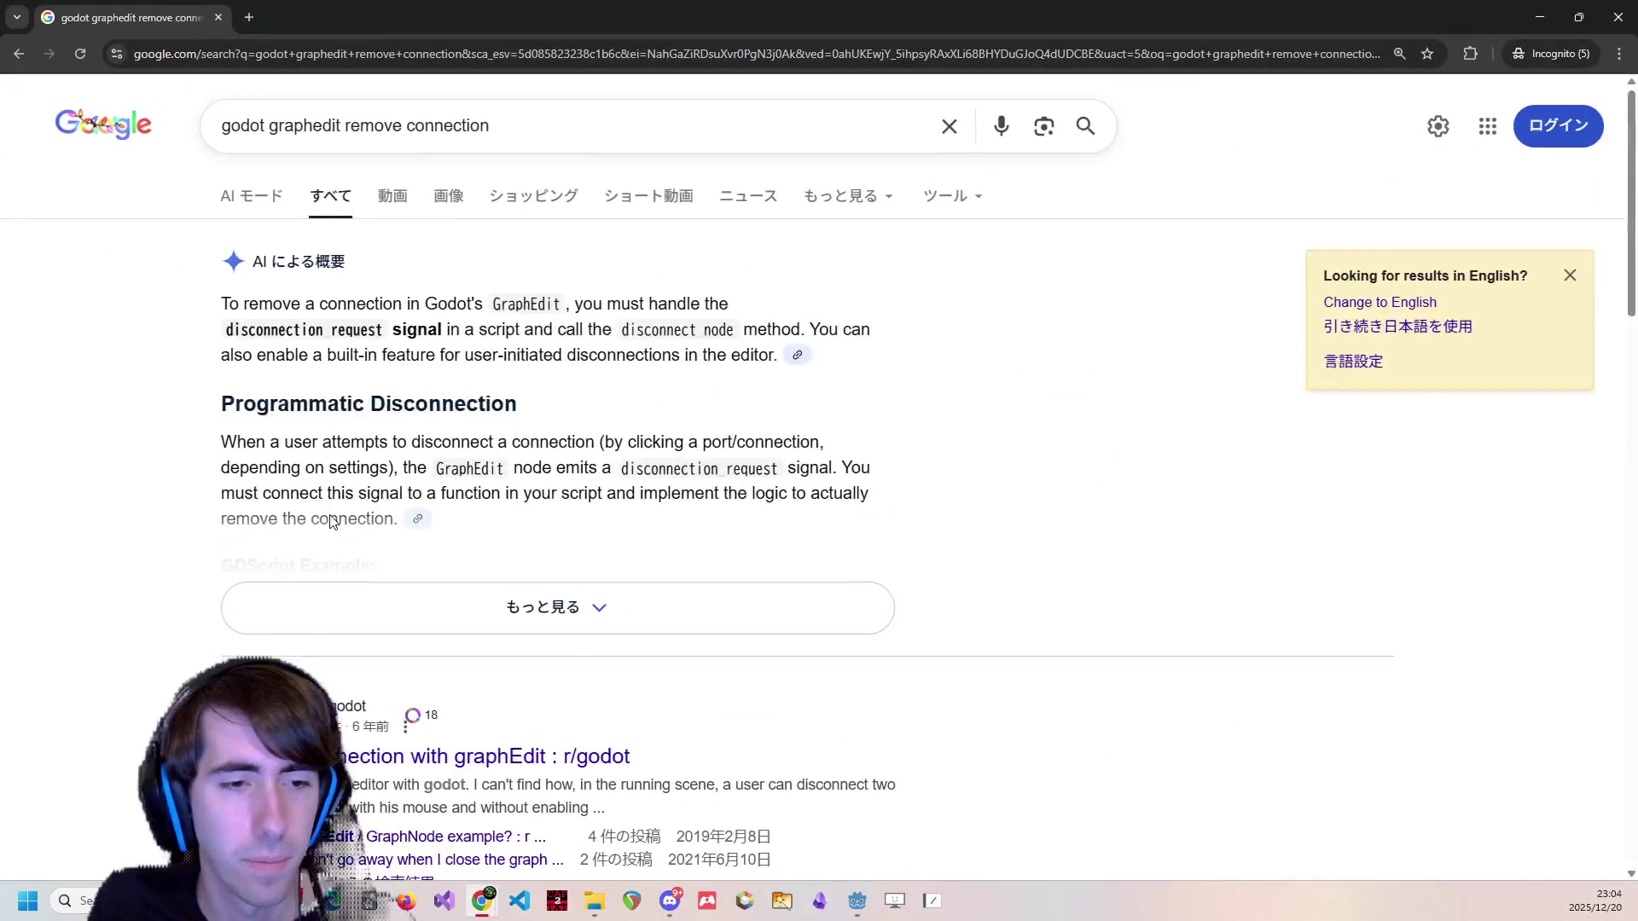
Open the Reddit node-disconnection result in a new tab and expand Google's AI overview
scroll(341, 546, down, 2)
middle_click(366, 587)
scroll(375, 512, up, 2)
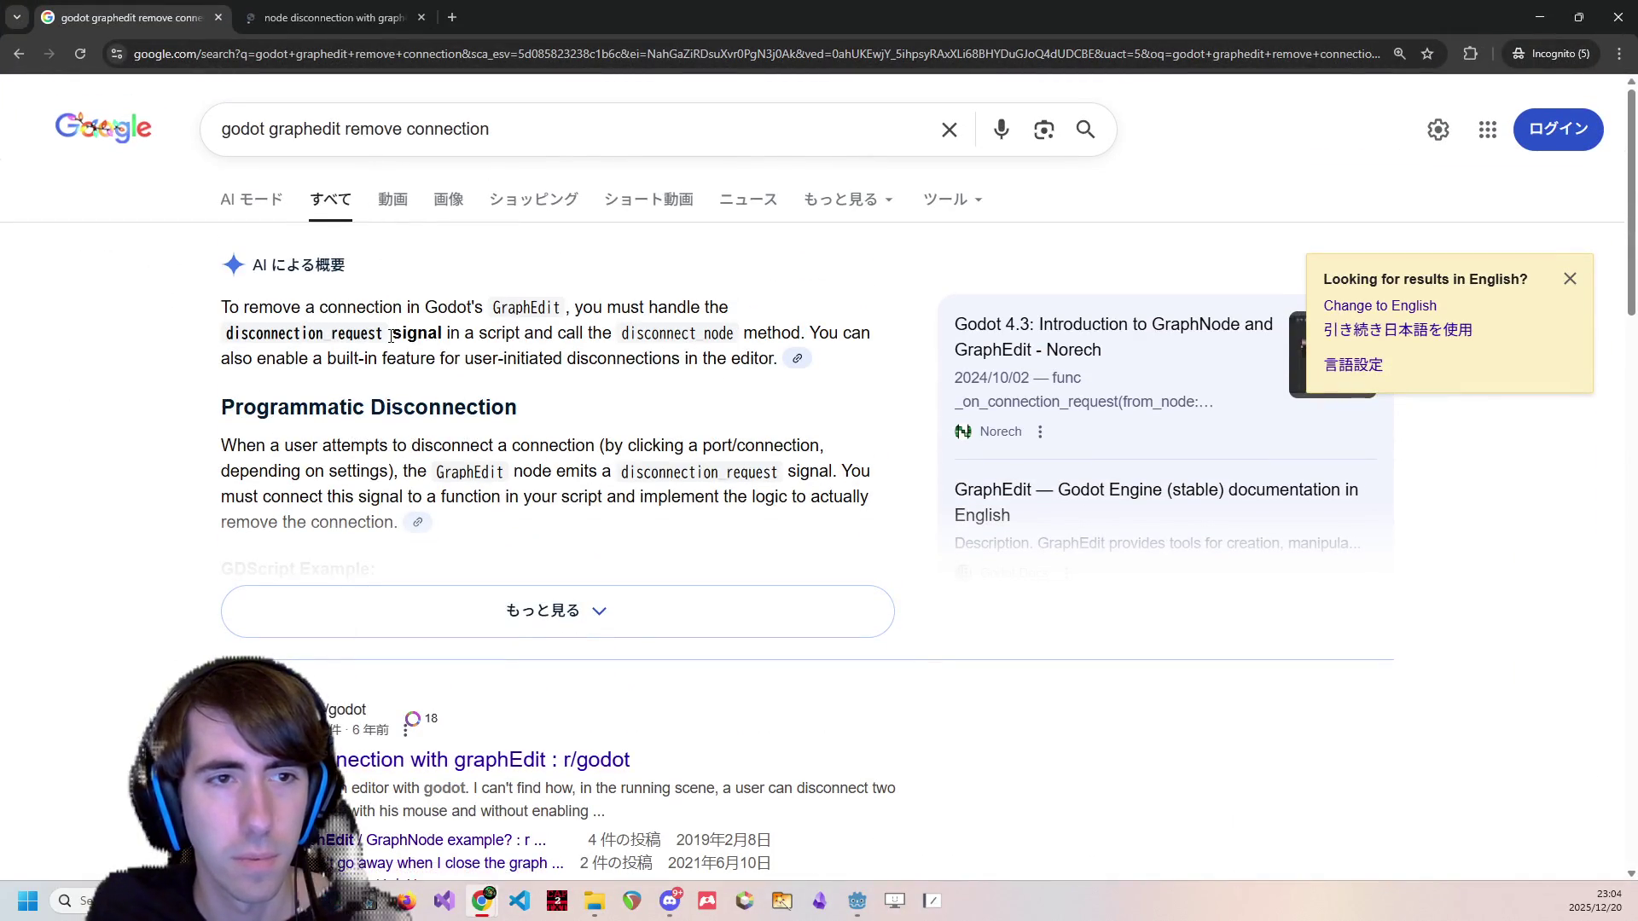
click(486, 611)
click(379, 8)
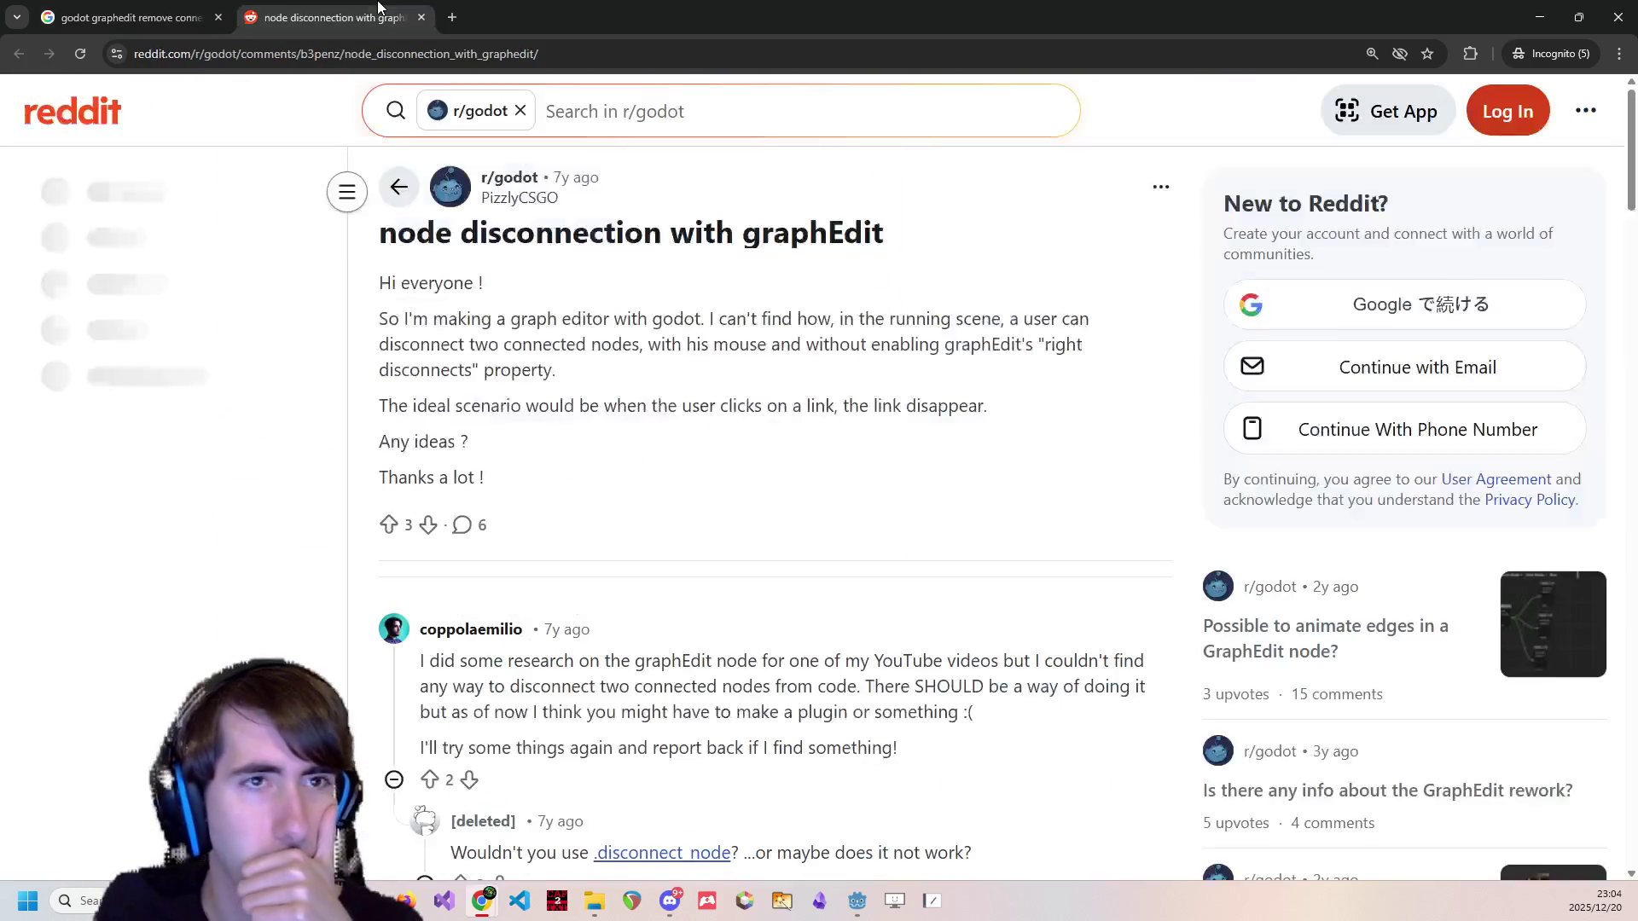
Read the Reddit comments and expand the two hidden replies
scroll(898, 325, down, 4)
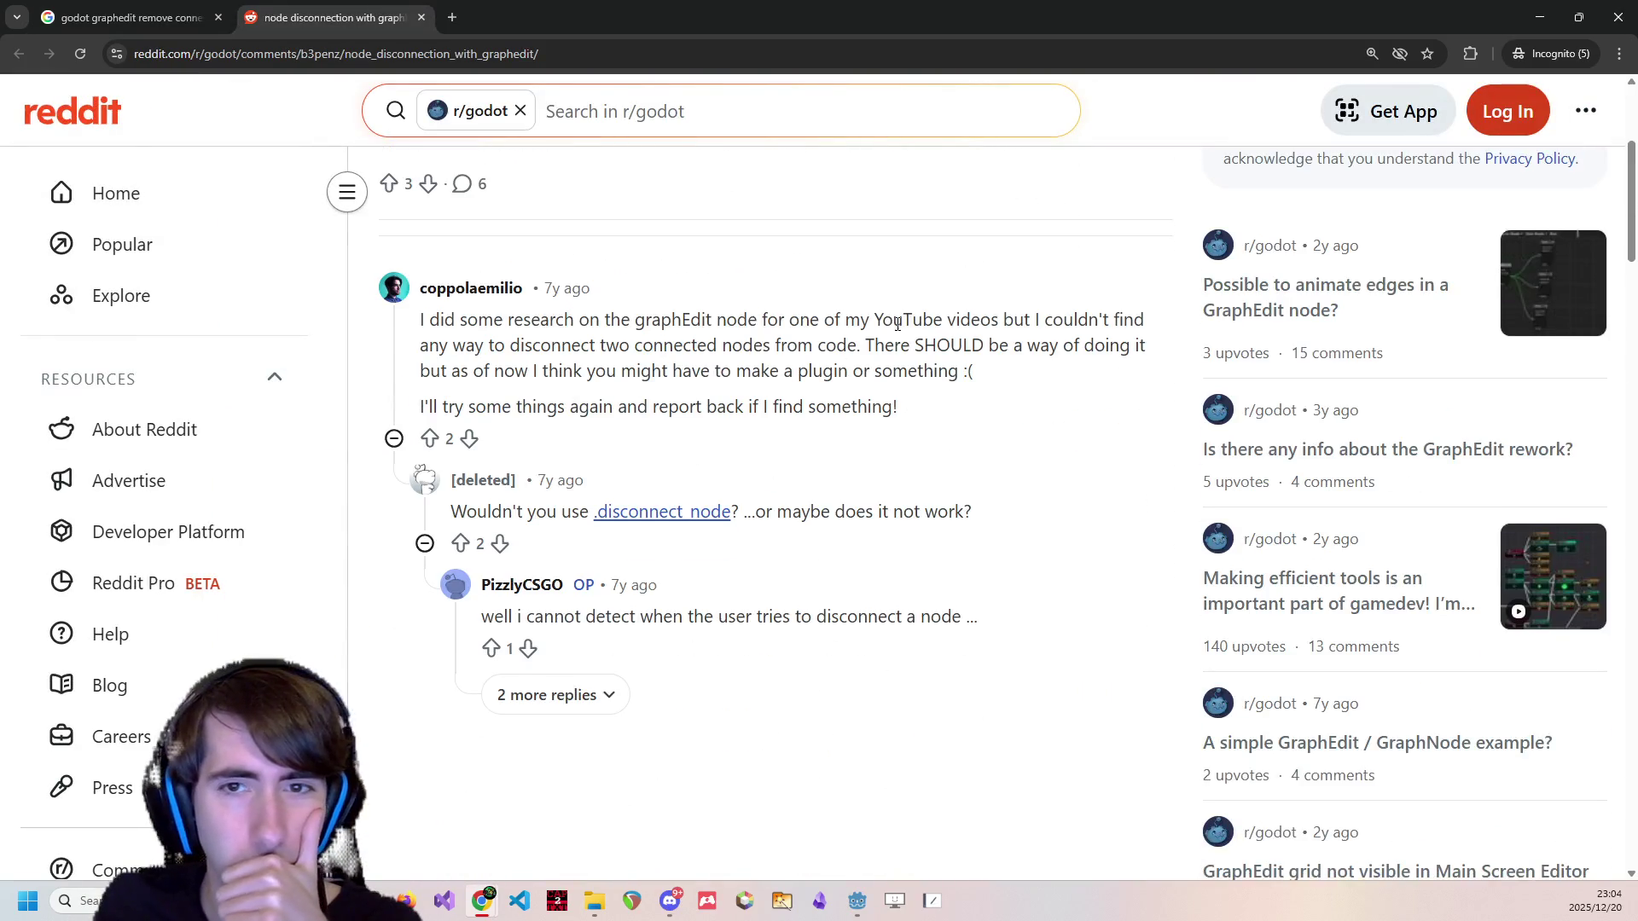
drag(877, 311, 982, 372)
click(987, 366)
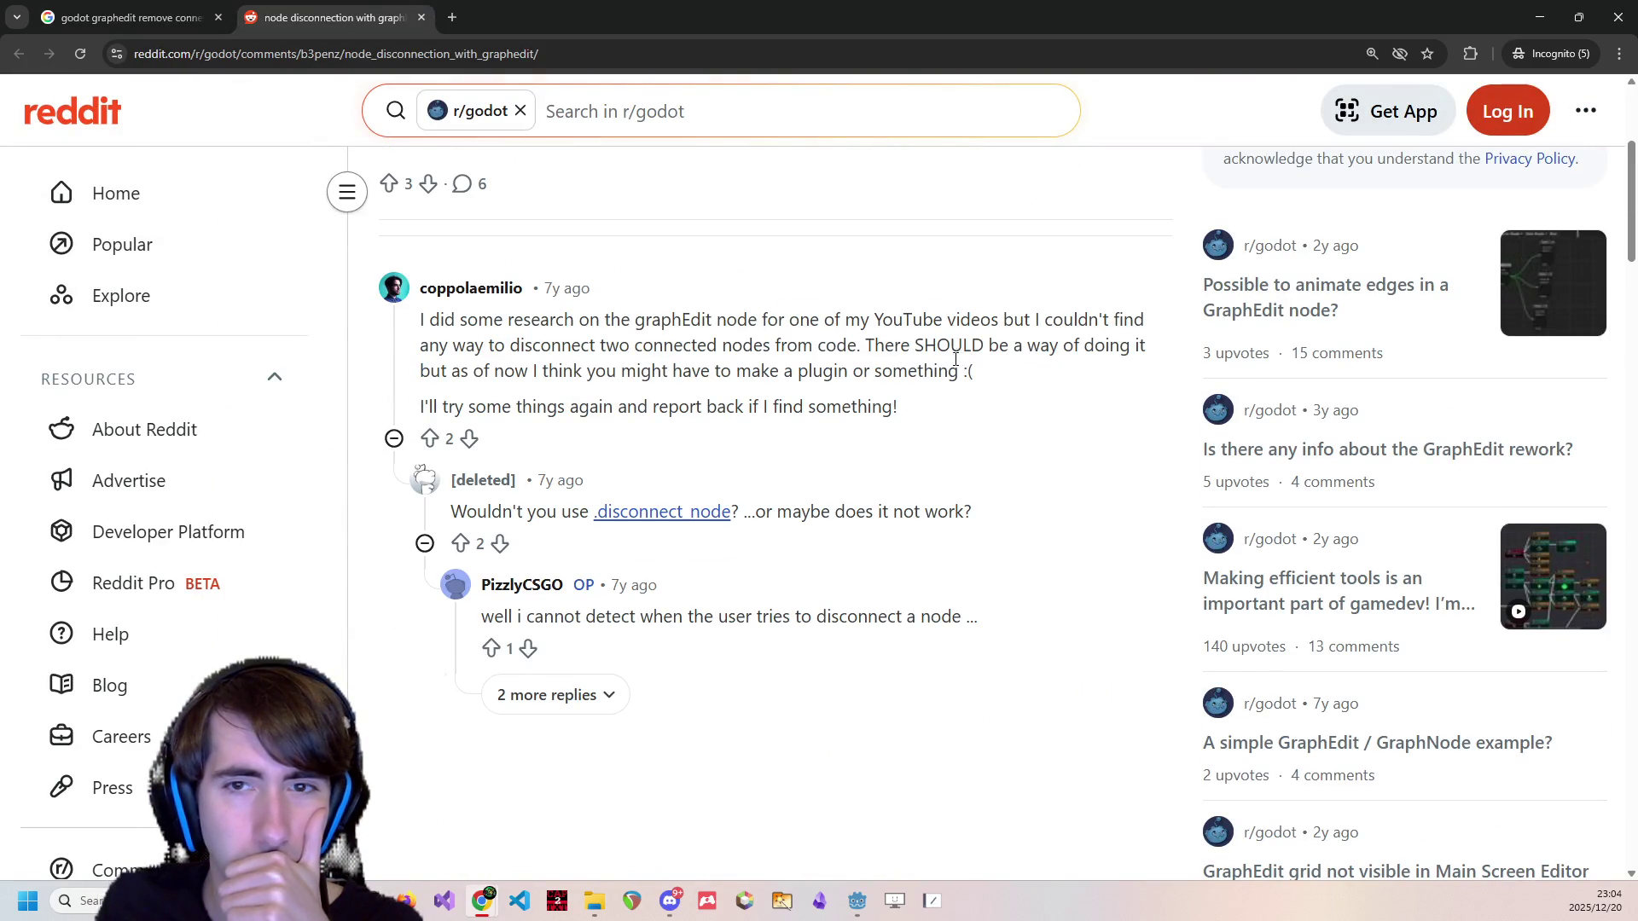
middle_click(671, 512)
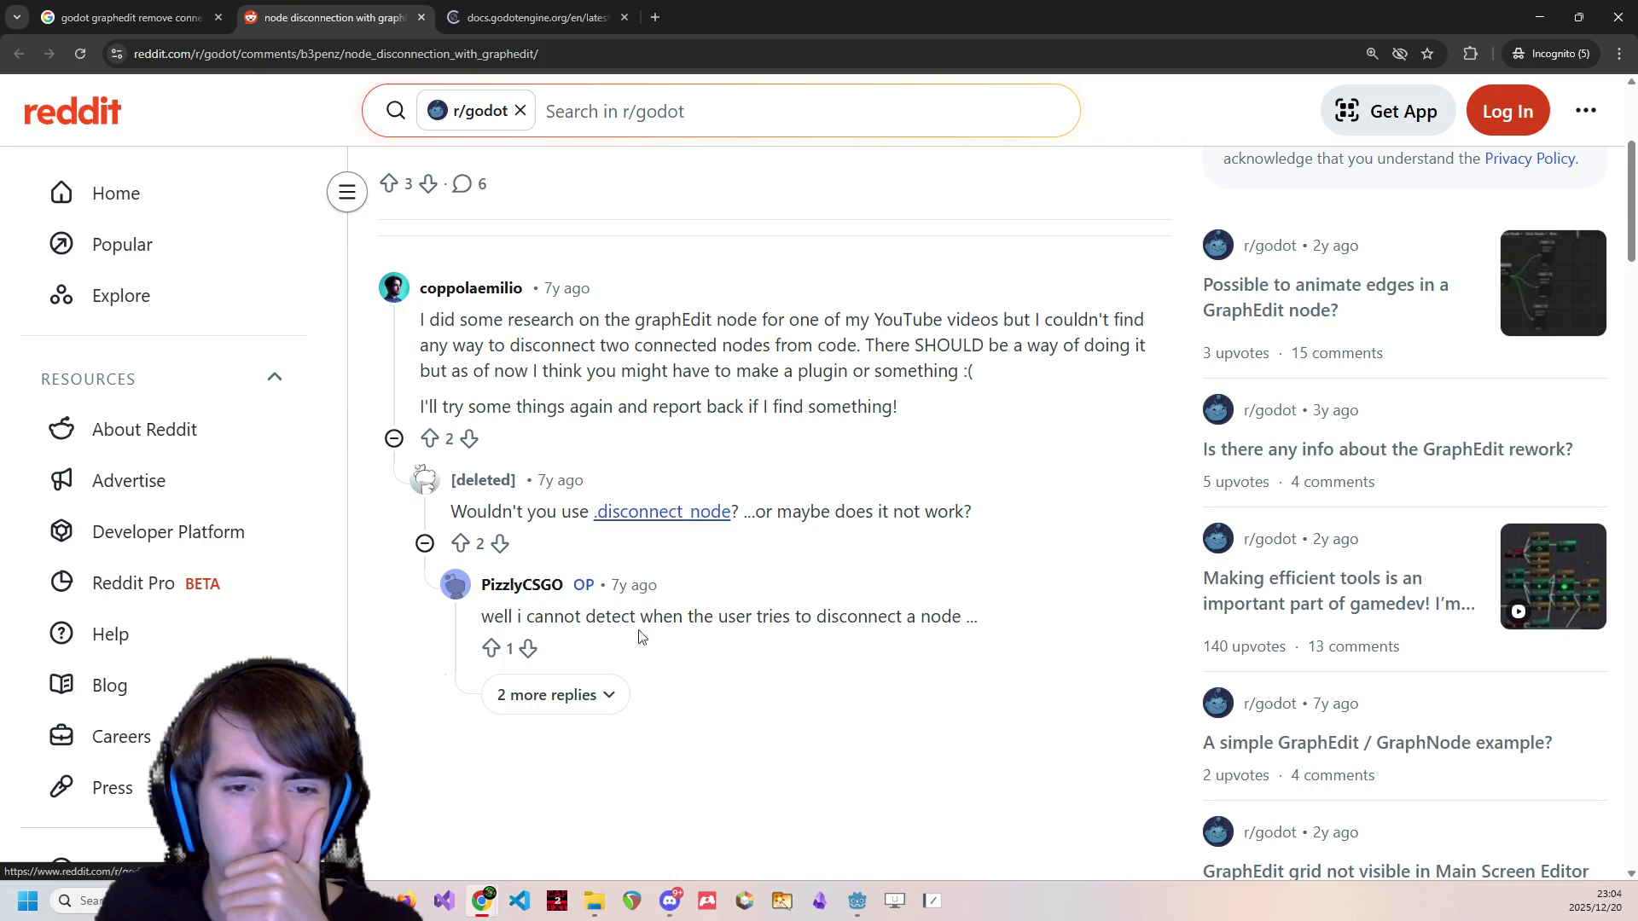
click(609, 693)
scroll(609, 693, down, 3)
click(625, 17)
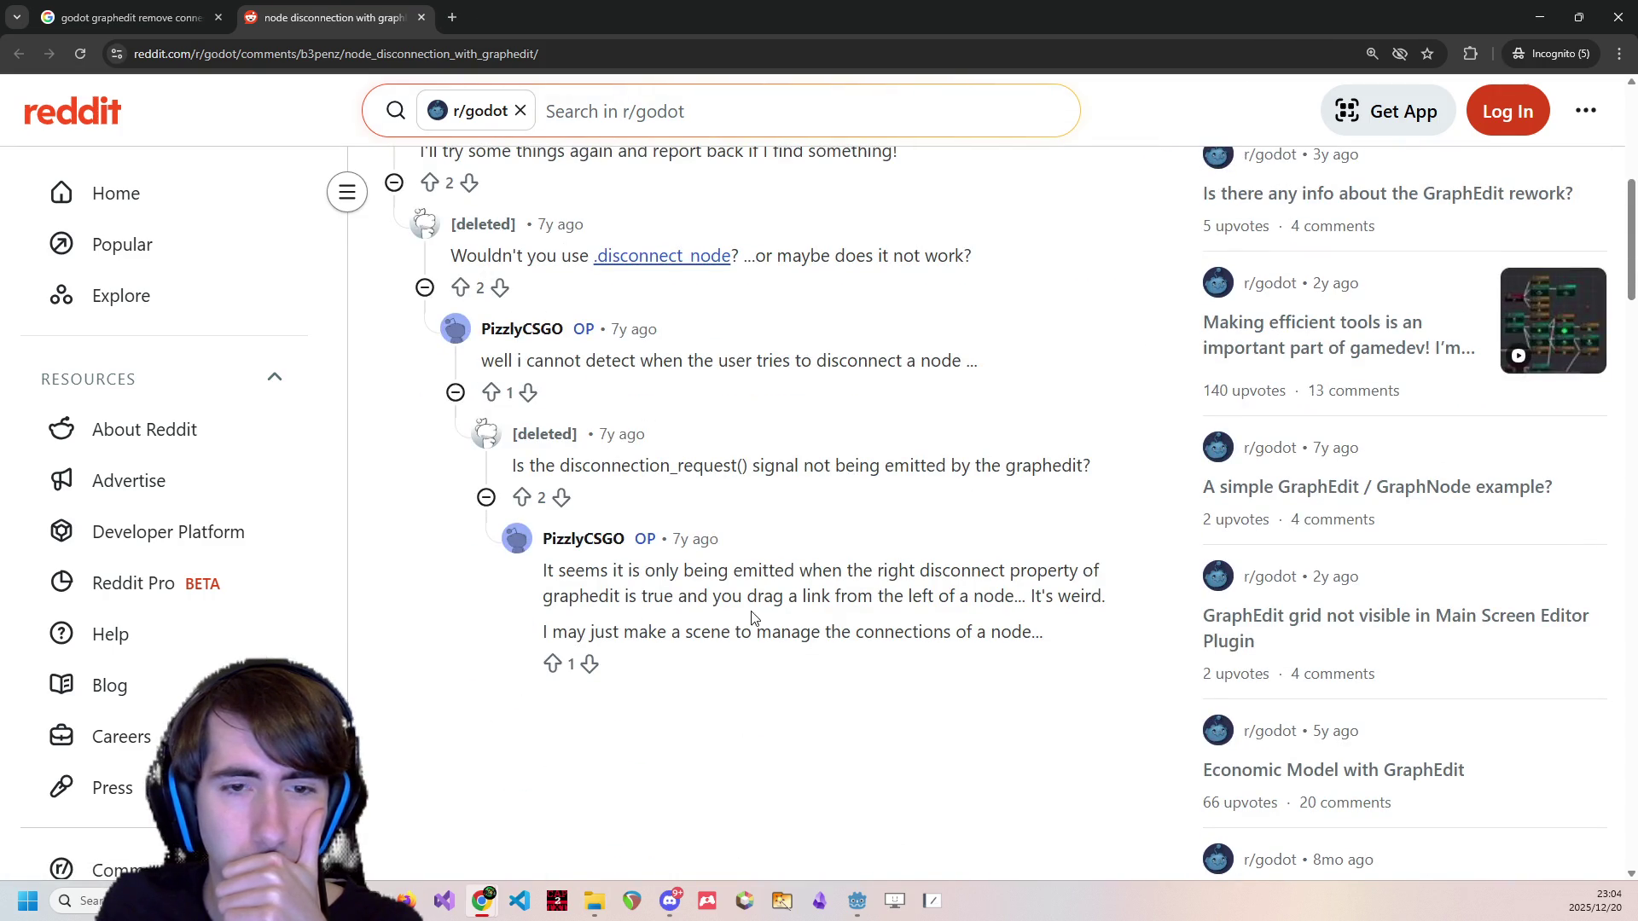
Read the replies on disconnection_request and dragging a link away, then return to Google
drag(724, 575, 863, 597)
click(863, 599)
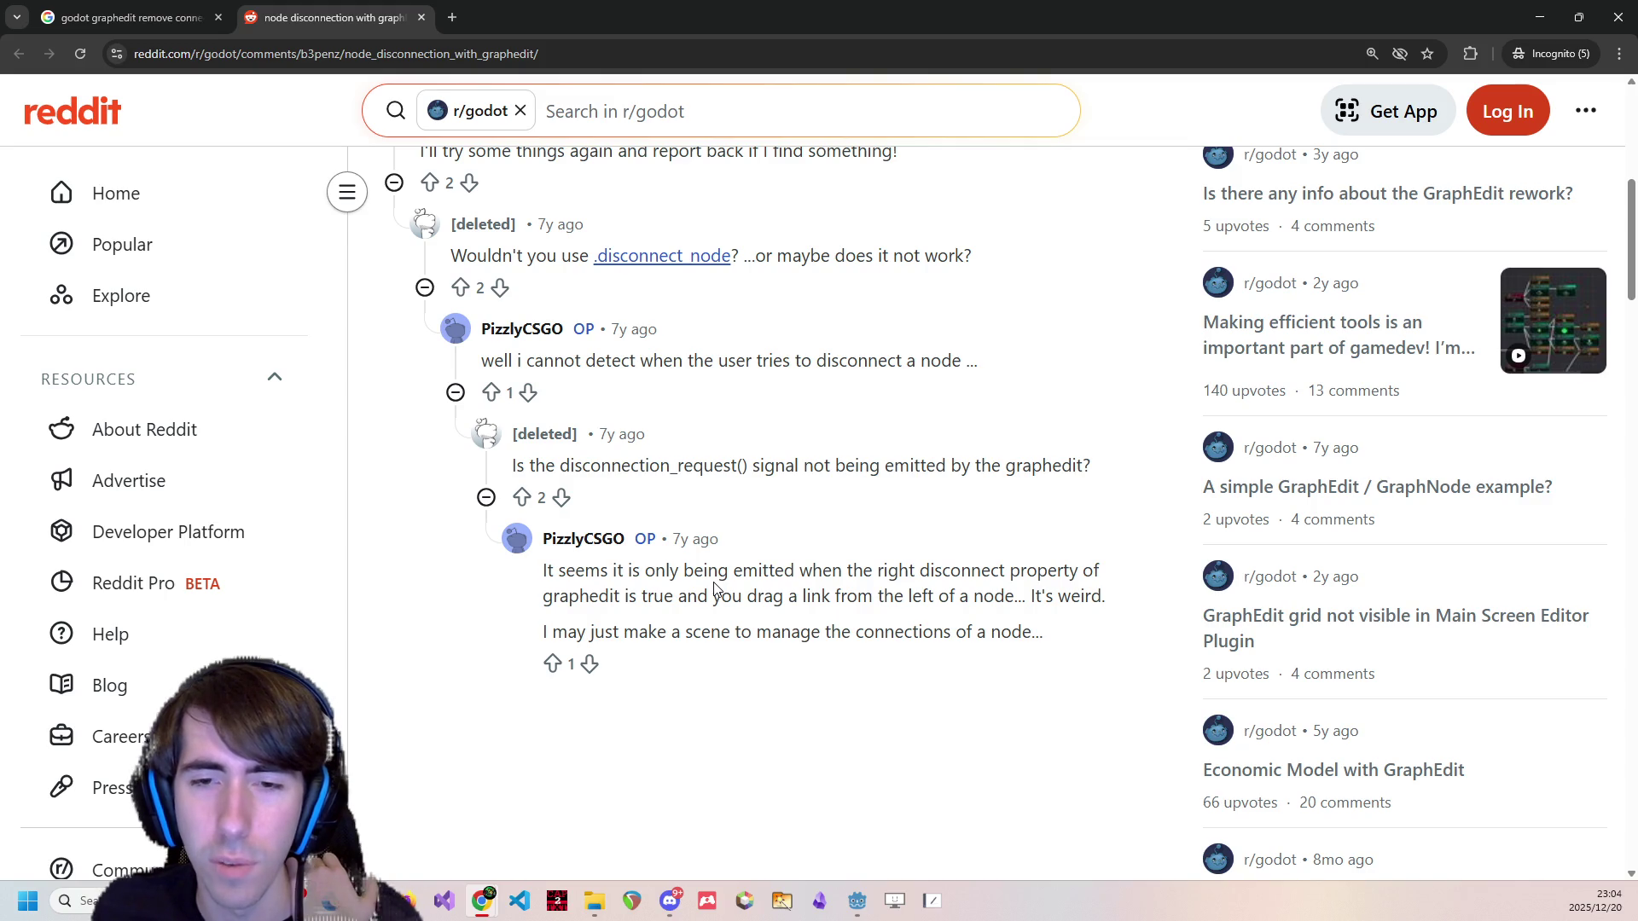
mouse_move(715, 590)
mouse_down()
mouse_move(852, 662)
mouse_move(837, 629)
mouse_up()
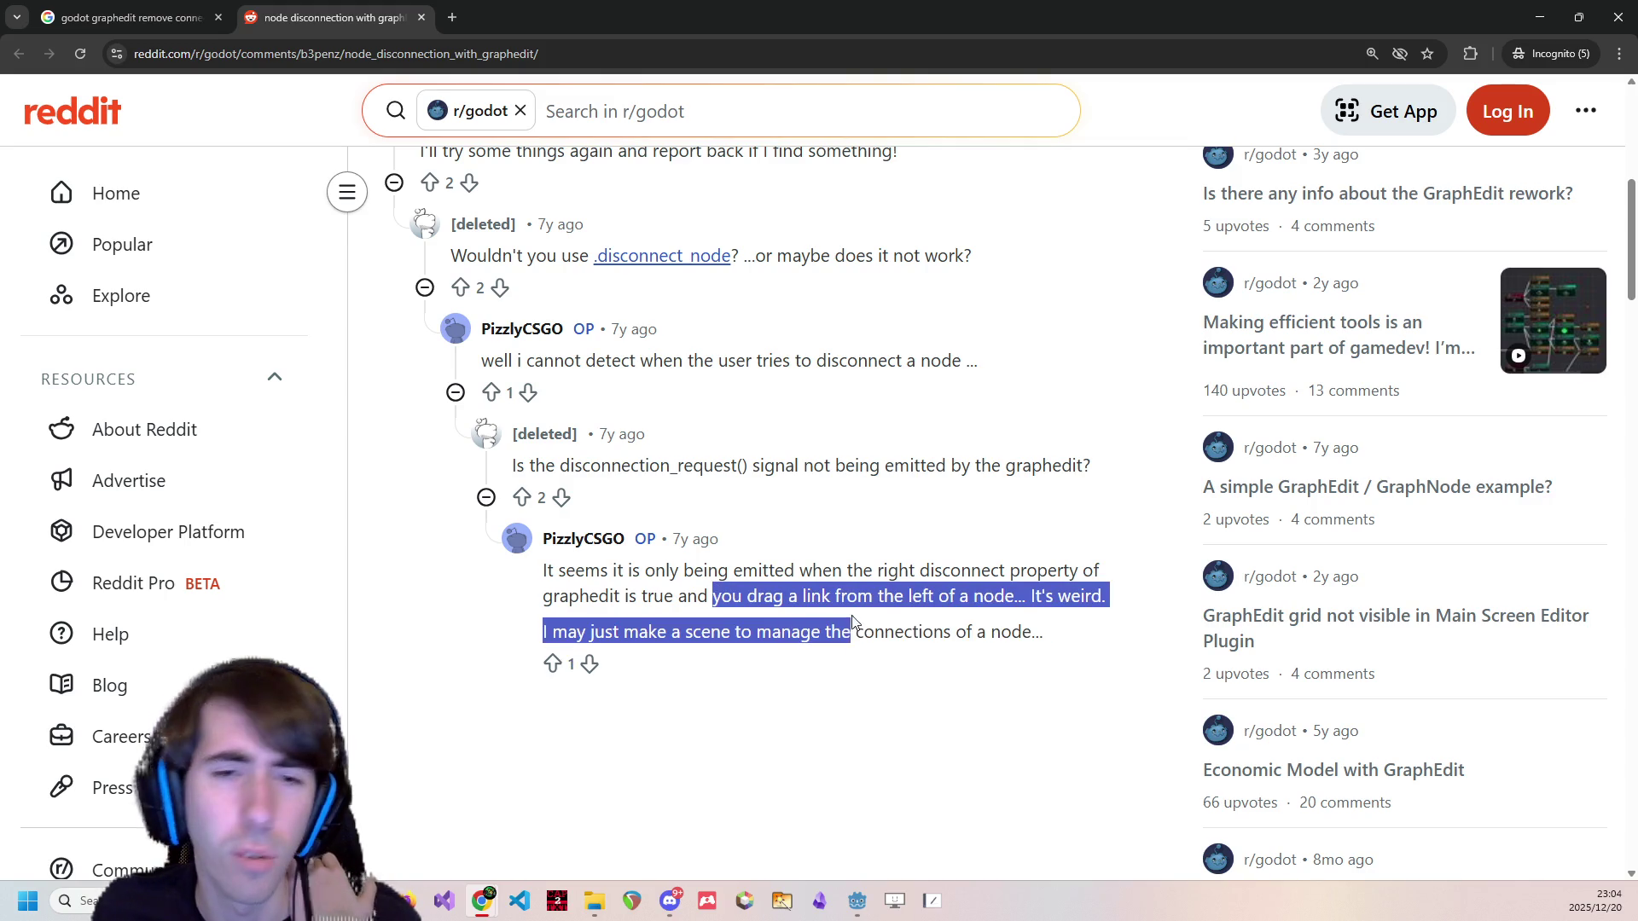
click(845, 597)
drag(822, 572, 842, 581)
click(866, 621)
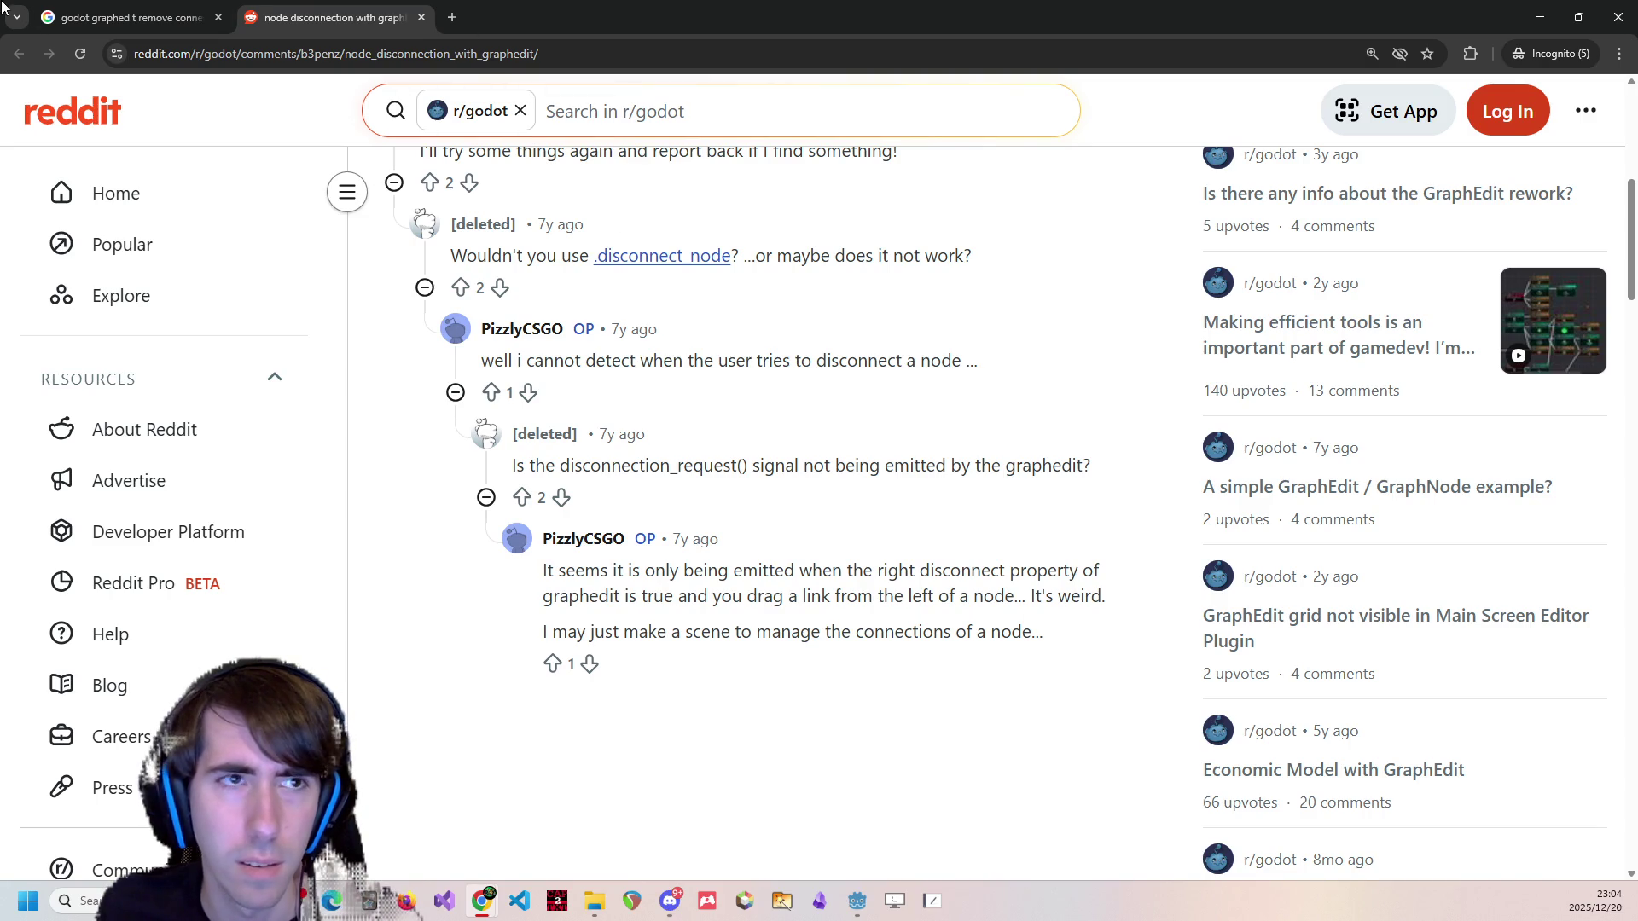
click(128, 17)
scroll(592, 538, down, 3)
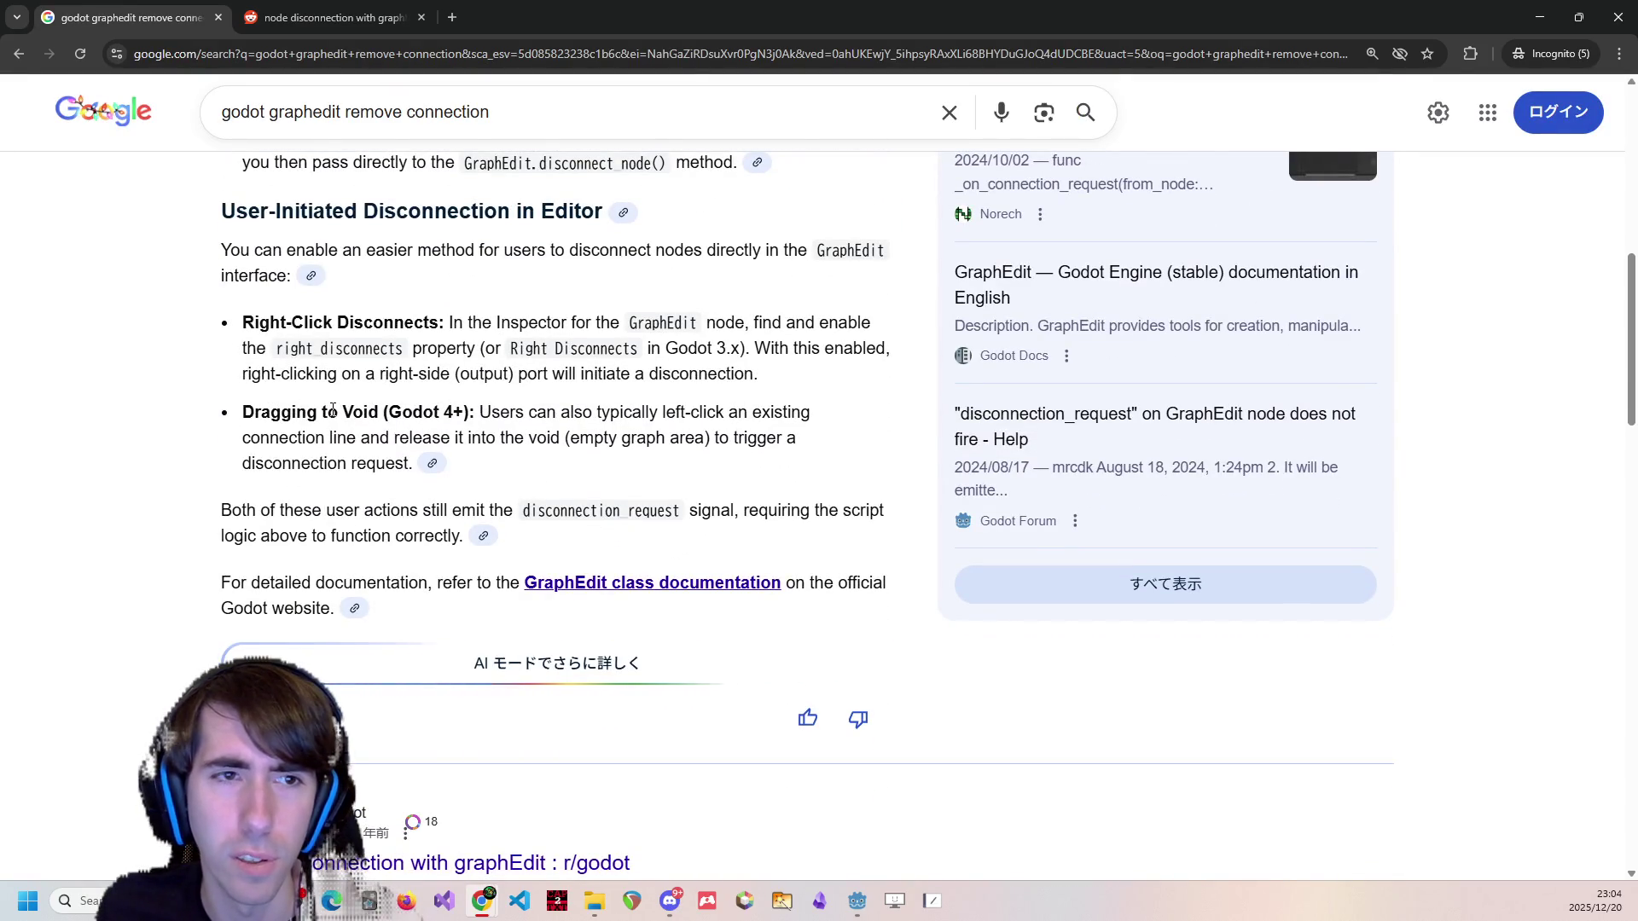
Read the 'User-Initiated Disconnection in Editor' advice to enable right_disconnects, then return to Godot
scroll(309, 399, up, 2)
scroll(285, 387, up, 4)
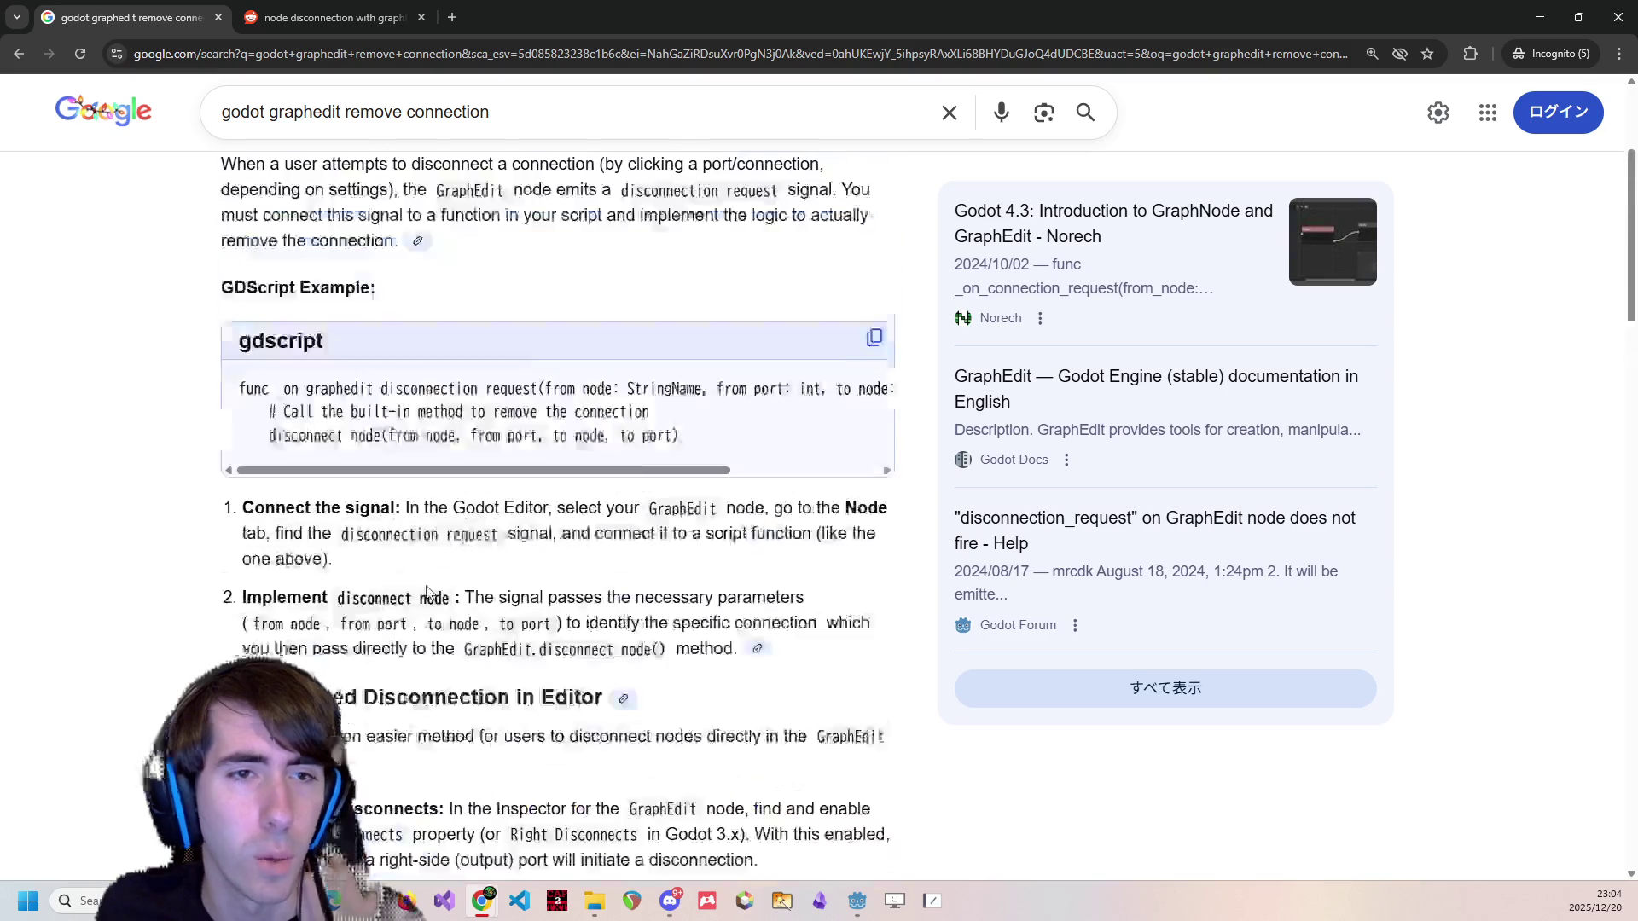
scroll(256, 546, down, 2)
drag(248, 552, 453, 555)
scroll(456, 556, up, 5)
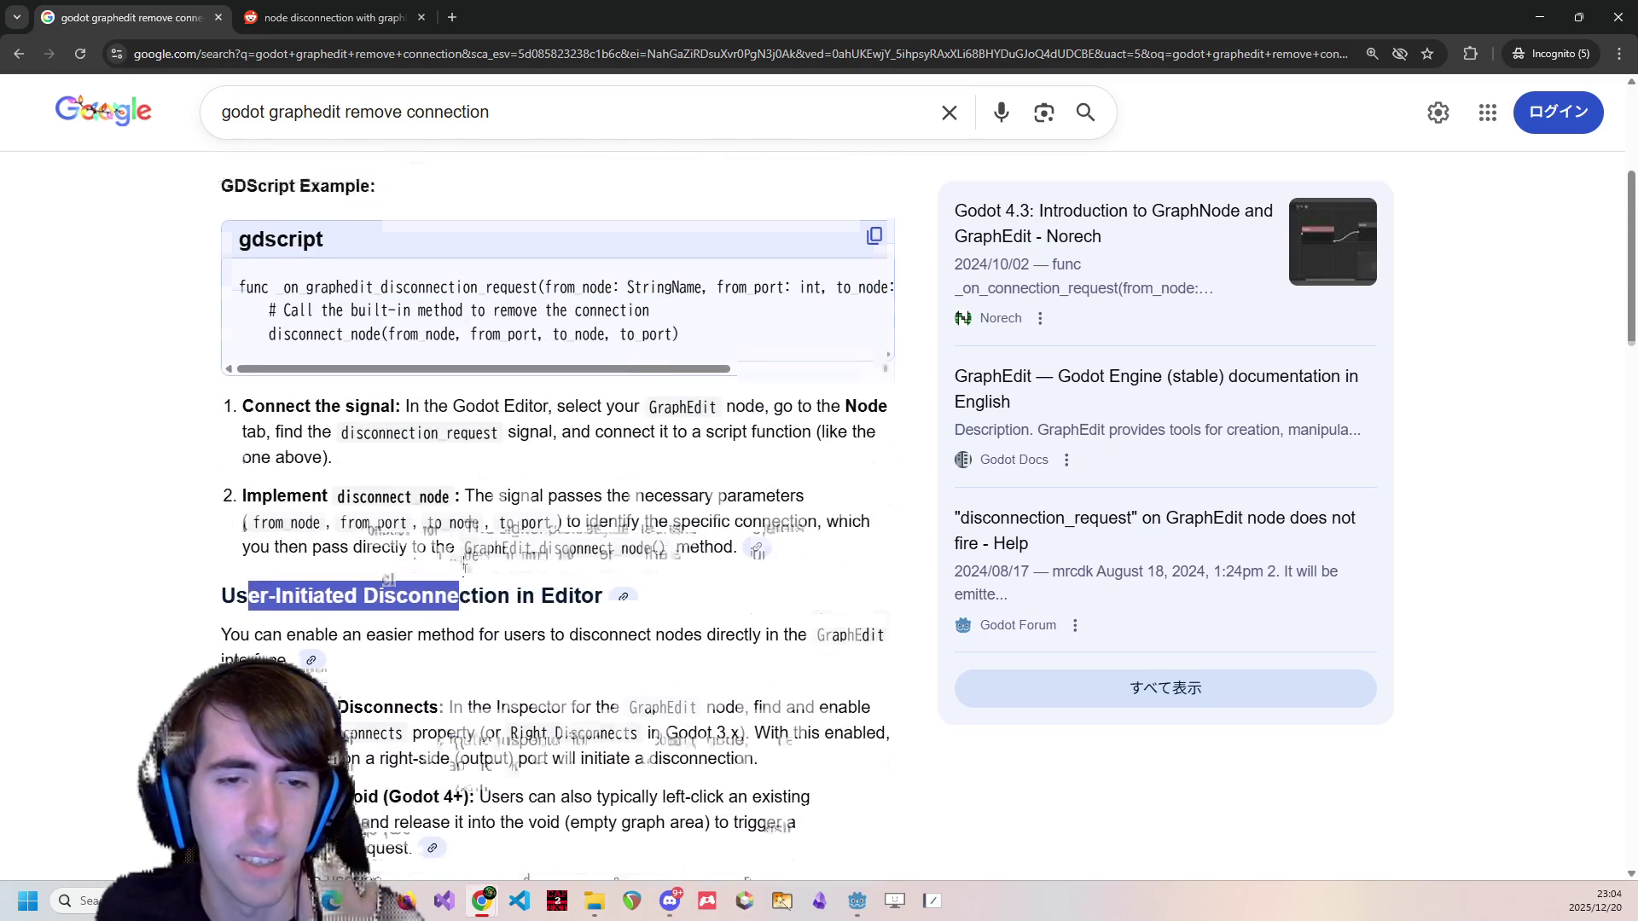
scroll(467, 564, down, 8)
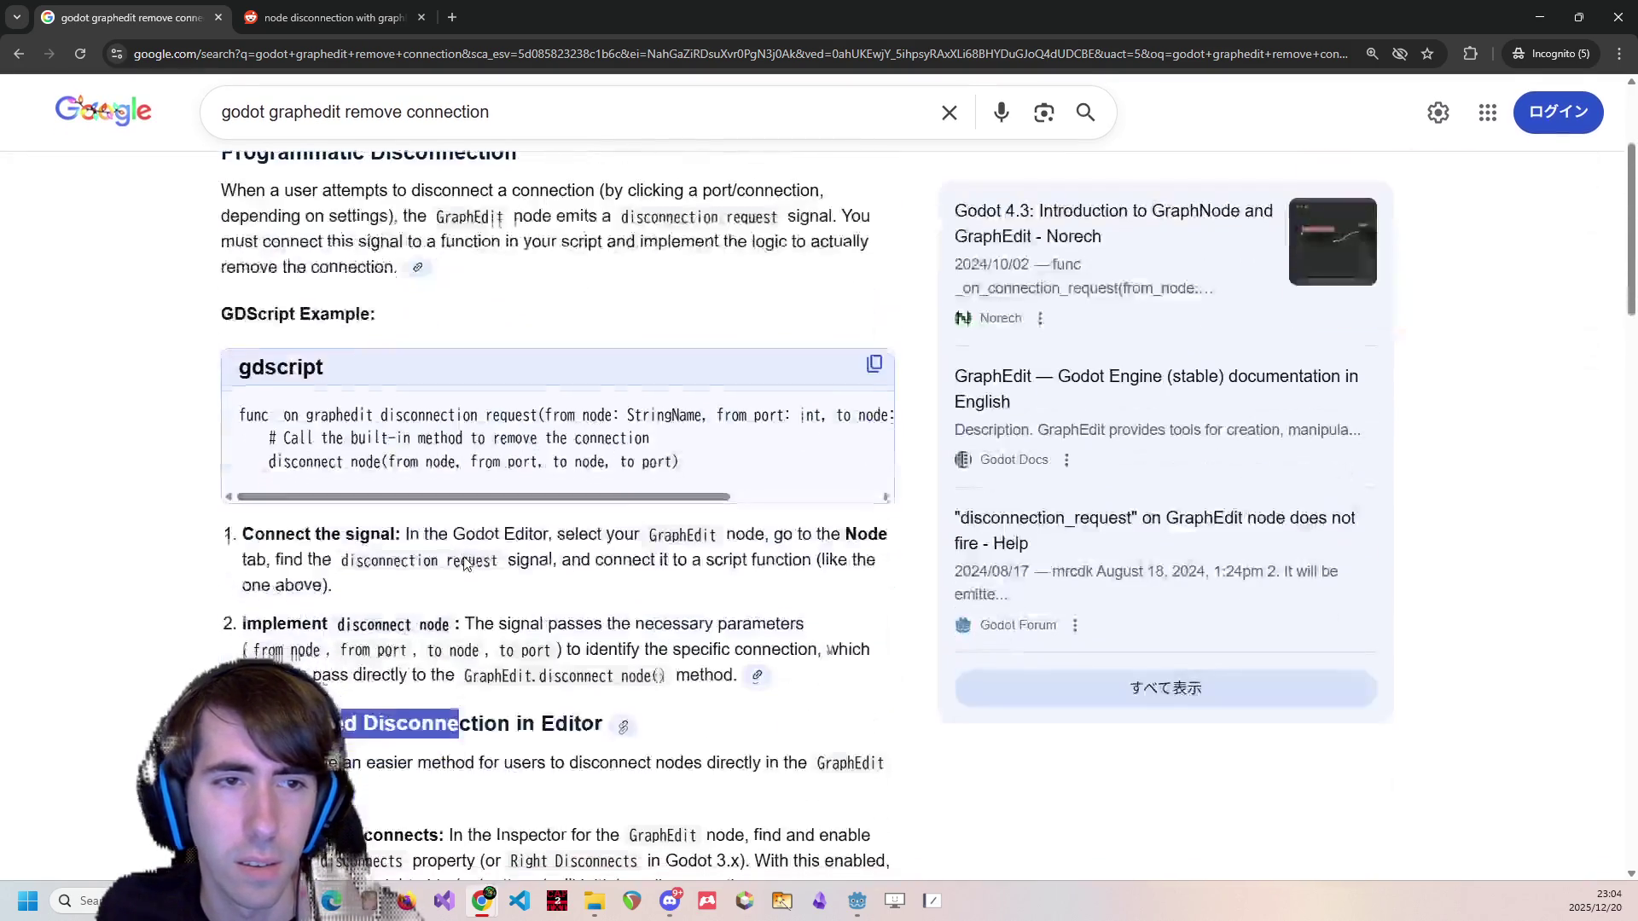
scroll(309, 461, up, 1)
drag(315, 420, 416, 420)
click(419, 418)
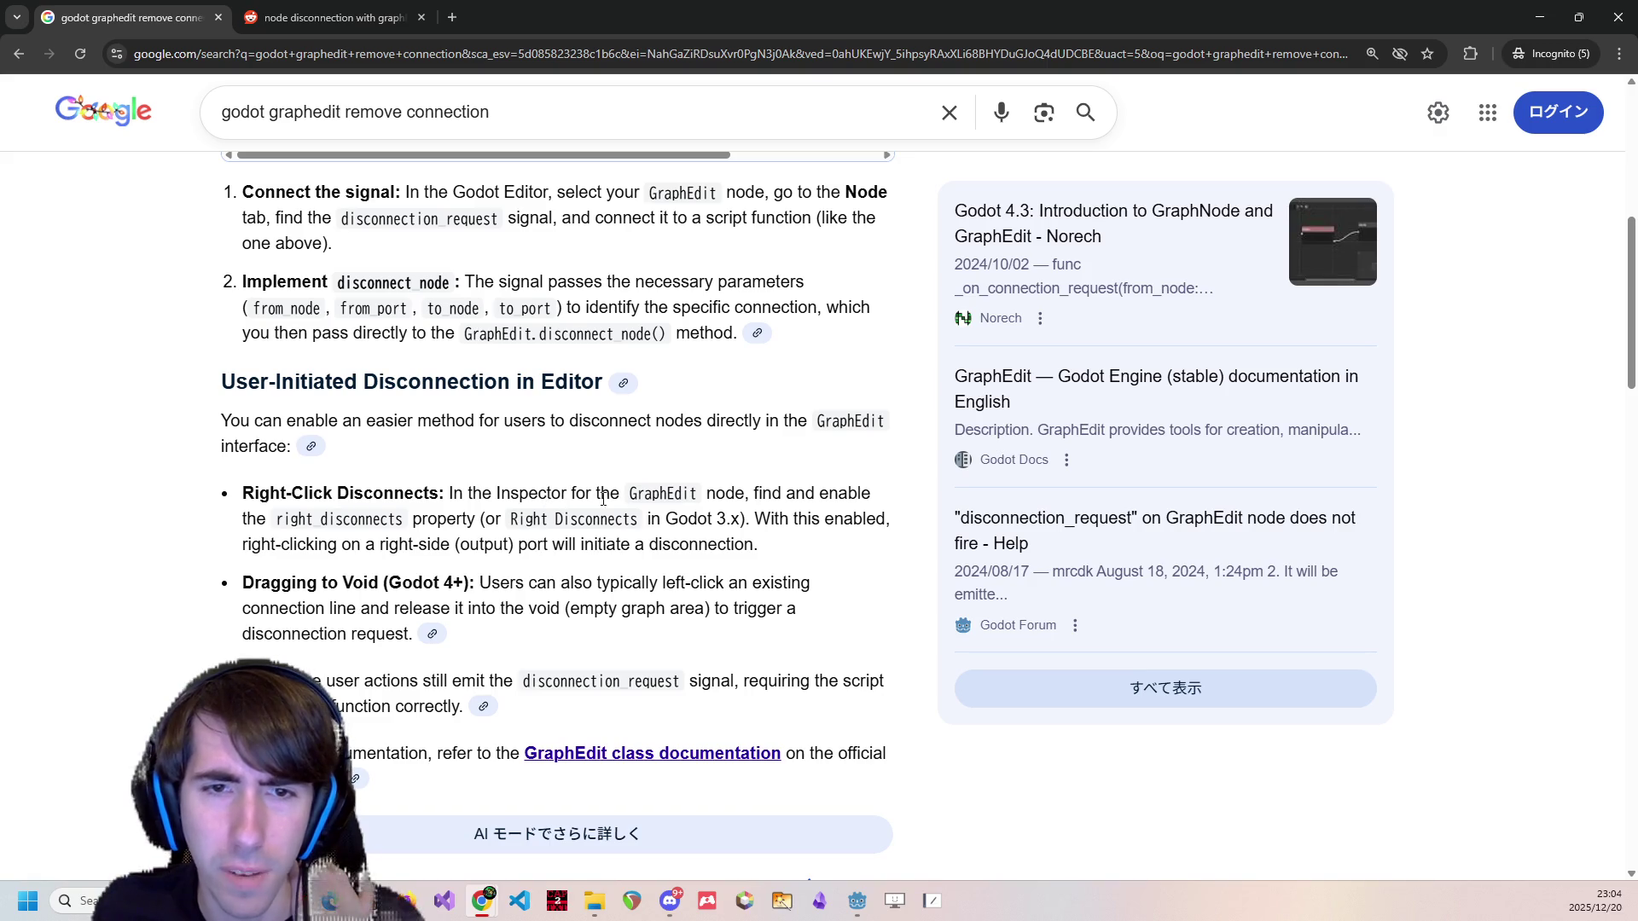
mouse_move(690, 520)
mouse_down()
mouse_move(806, 495)
mouse_move(460, 520)
mouse_move(364, 507)
mouse_move(461, 523)
mouse_up()
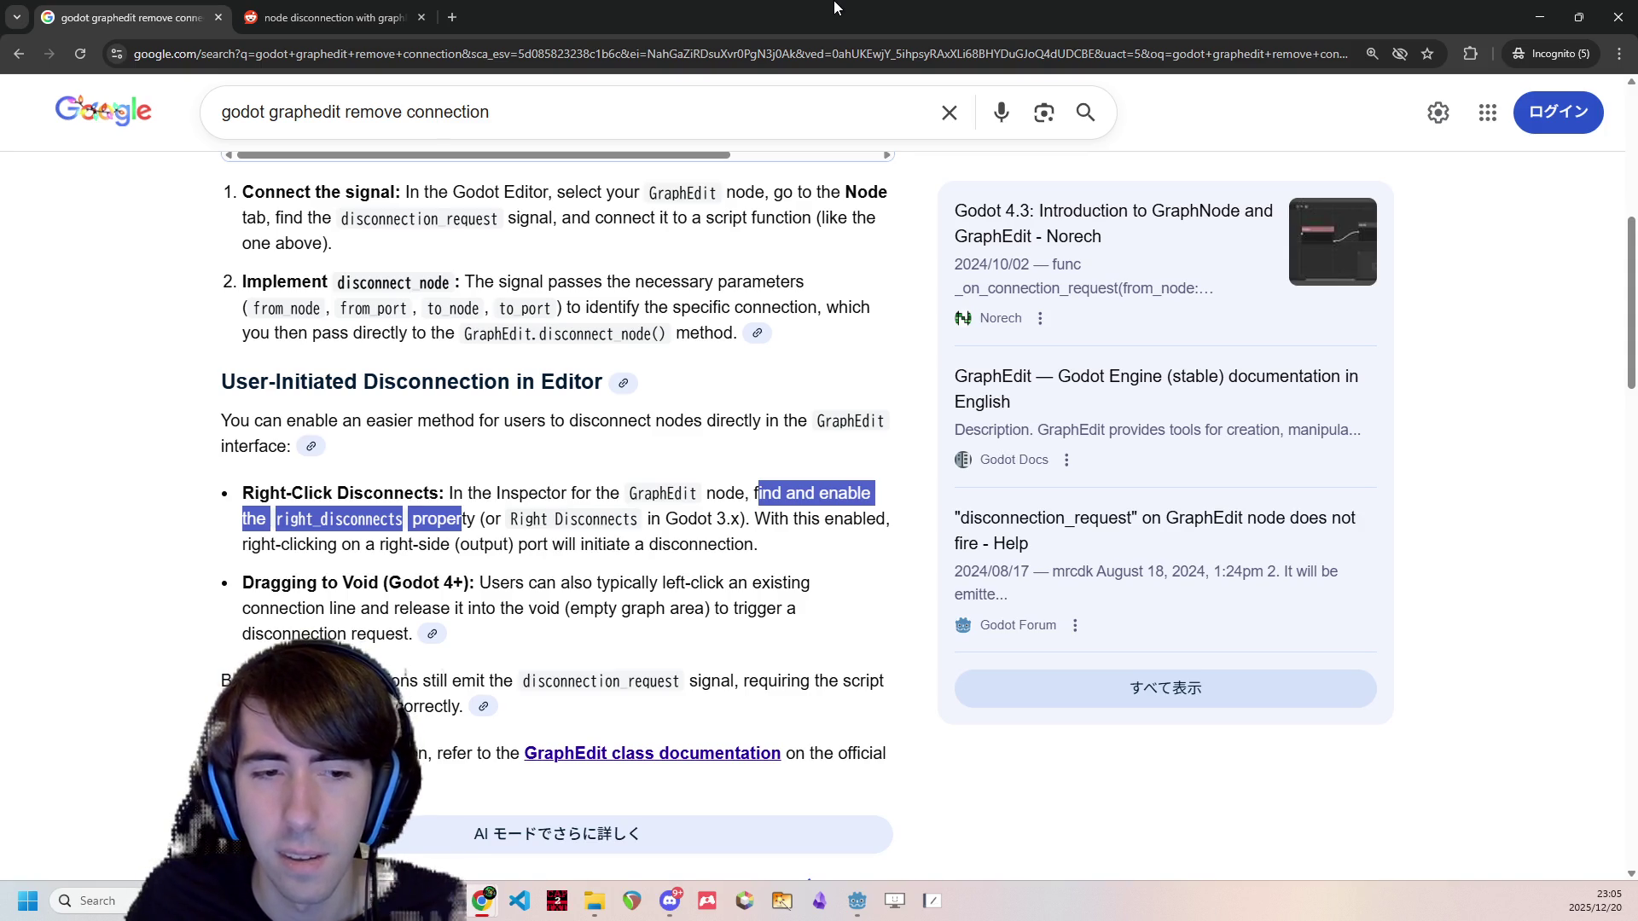
key(alt+Tab)
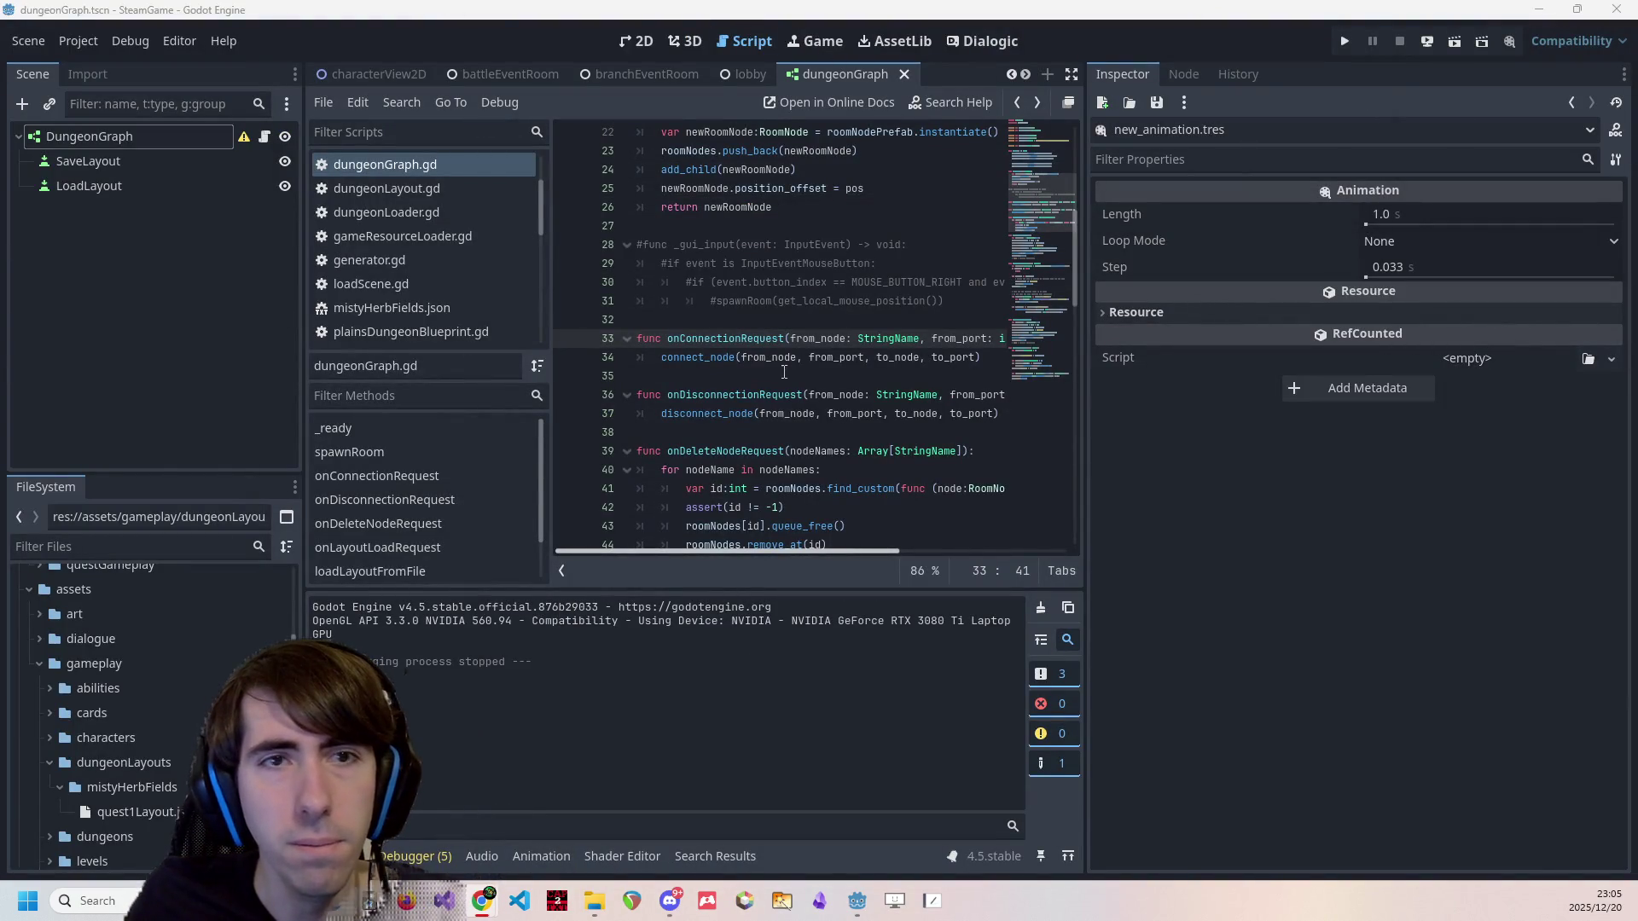
Open the roomNode scene, select RoomNode, and filter its properties for 'disco'
key(Down)
key(Down)
ctrl+click(807, 130)
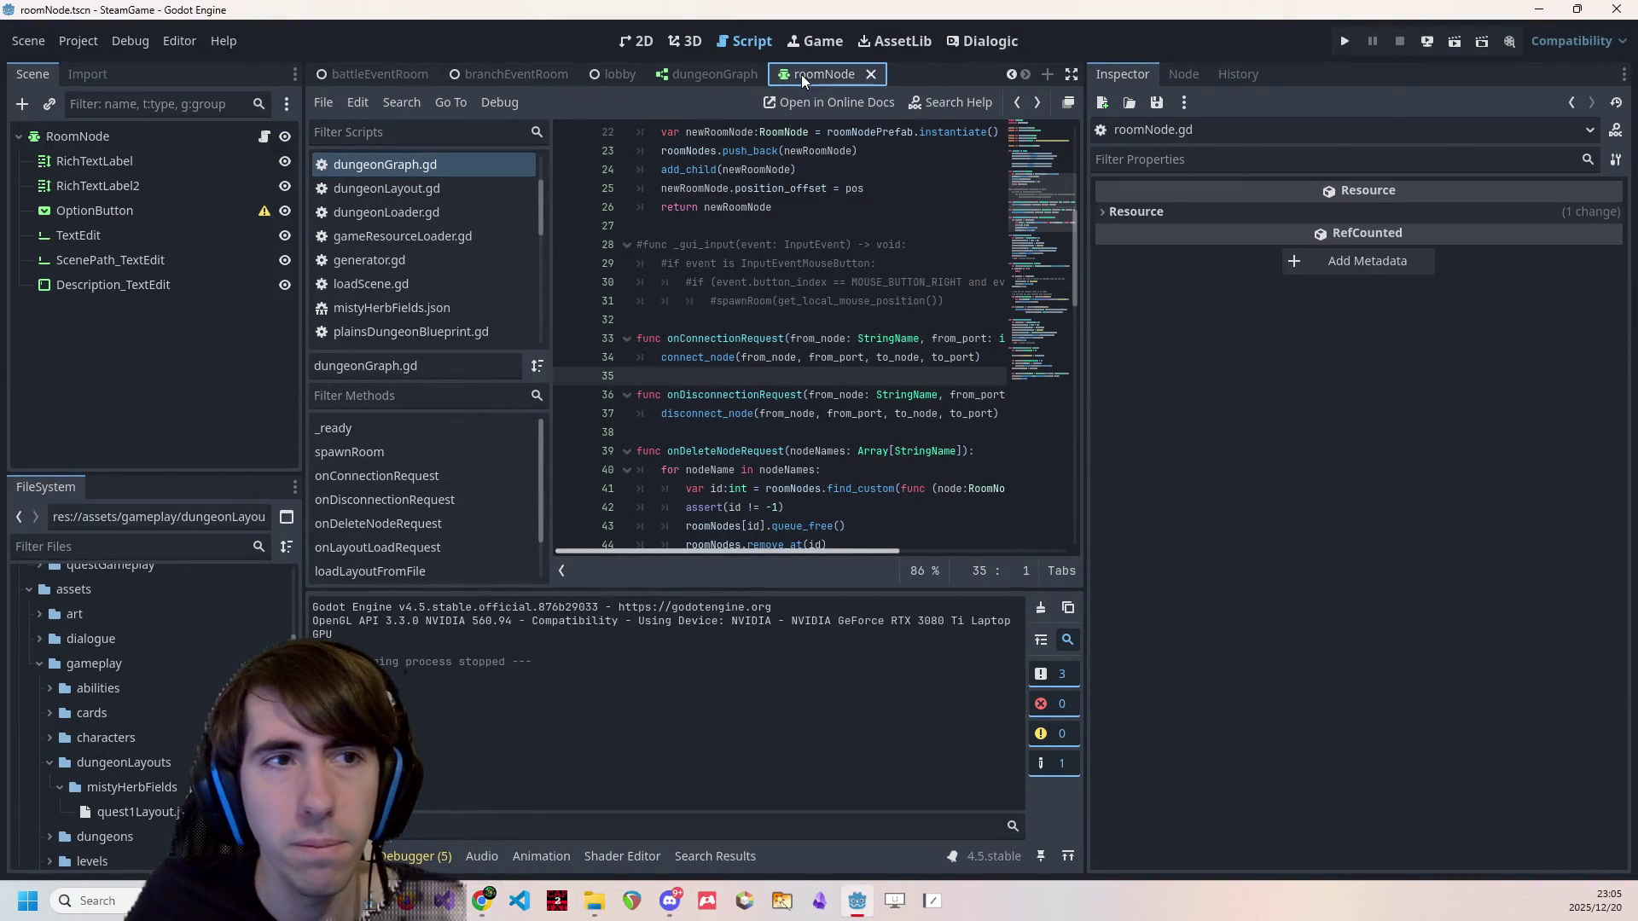
click(115, 141)
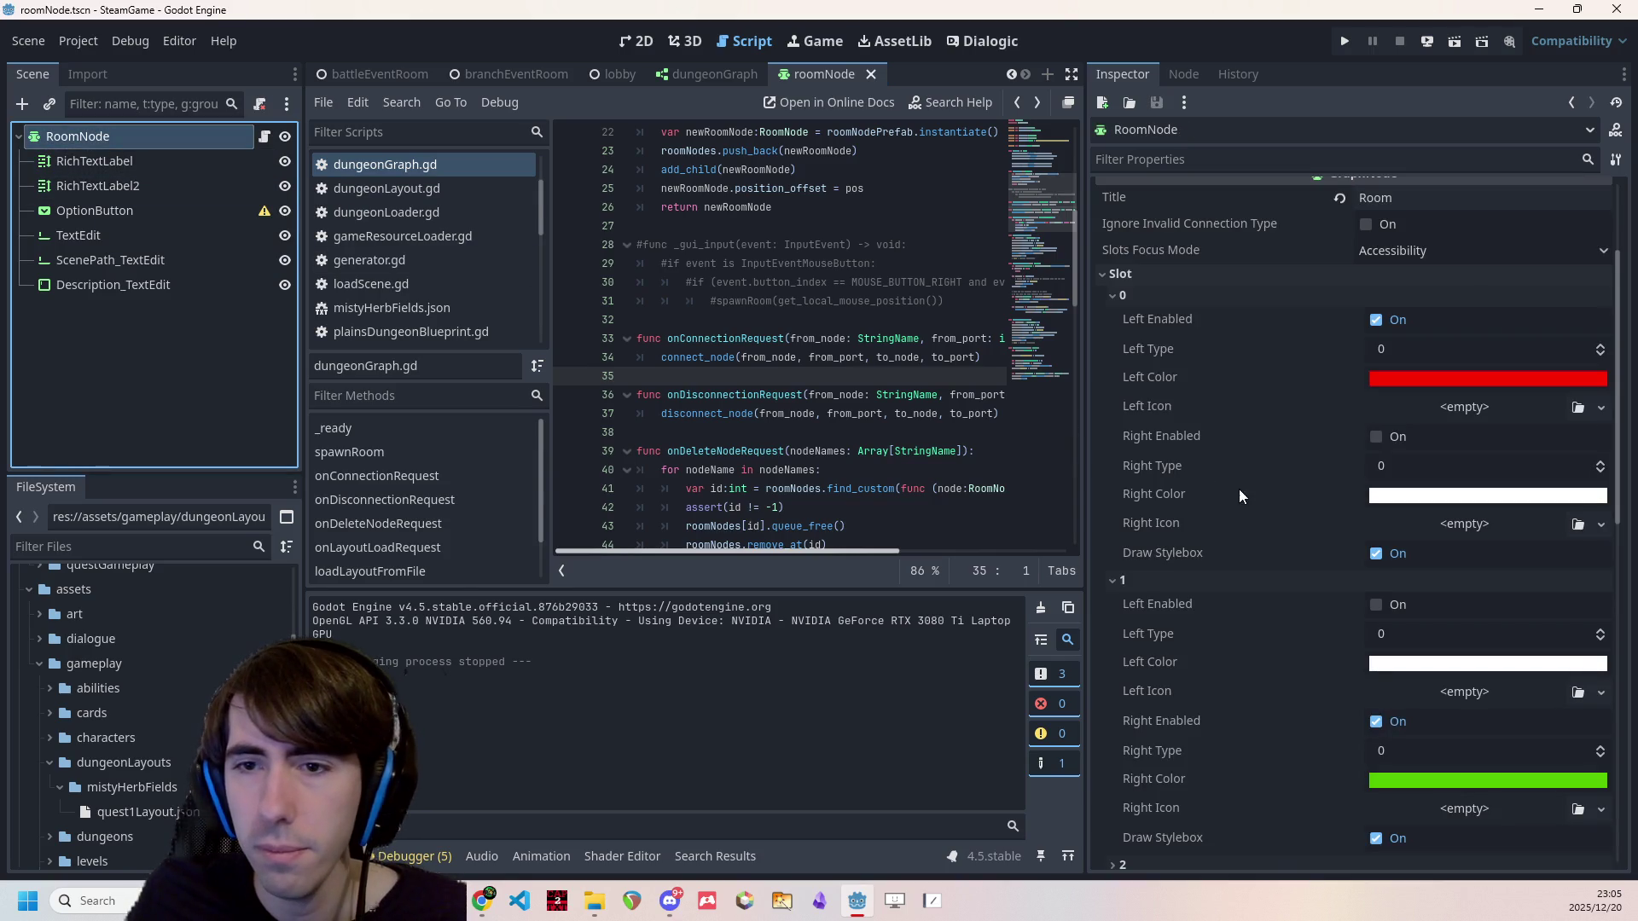
click(1197, 159)
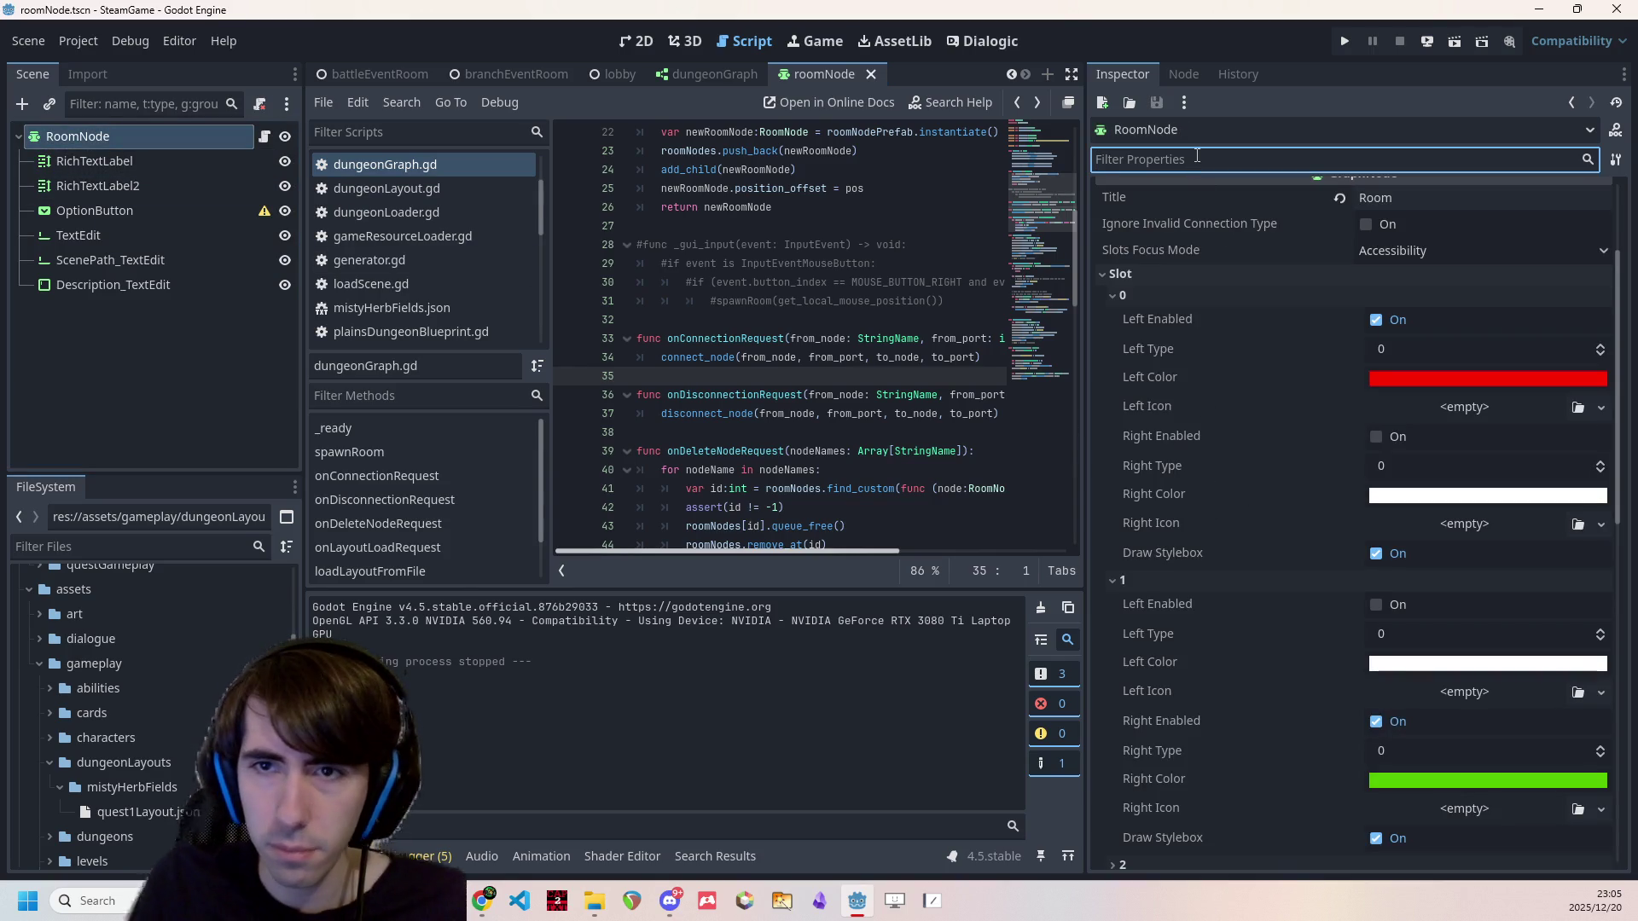
text(di)
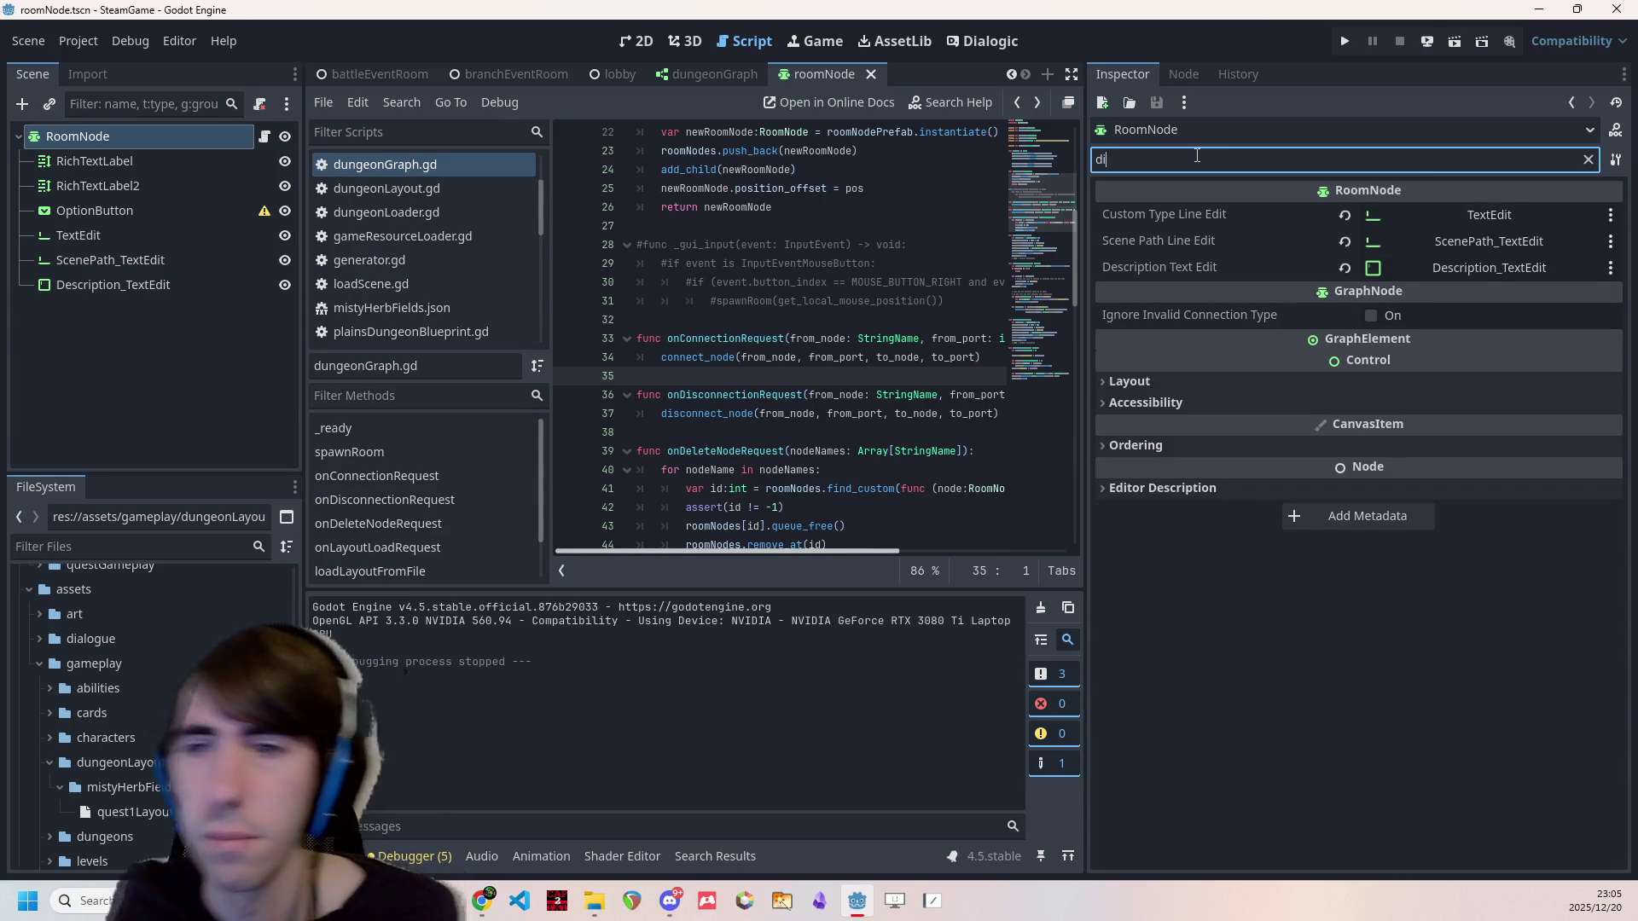
text(sco)
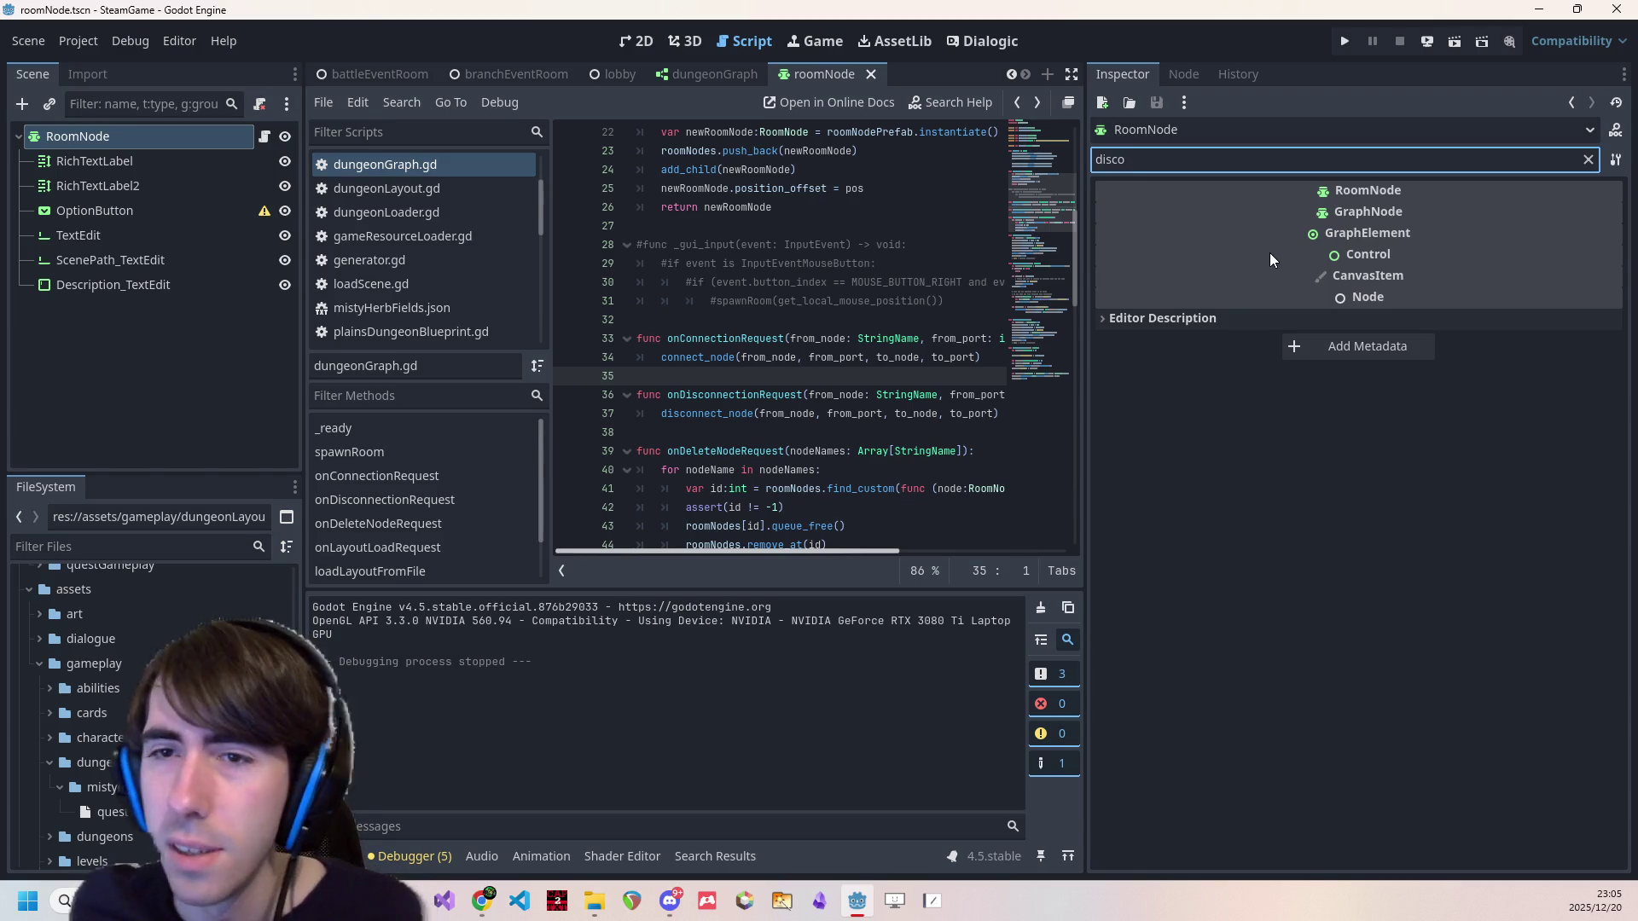
click(1278, 305)
click(1342, 152)
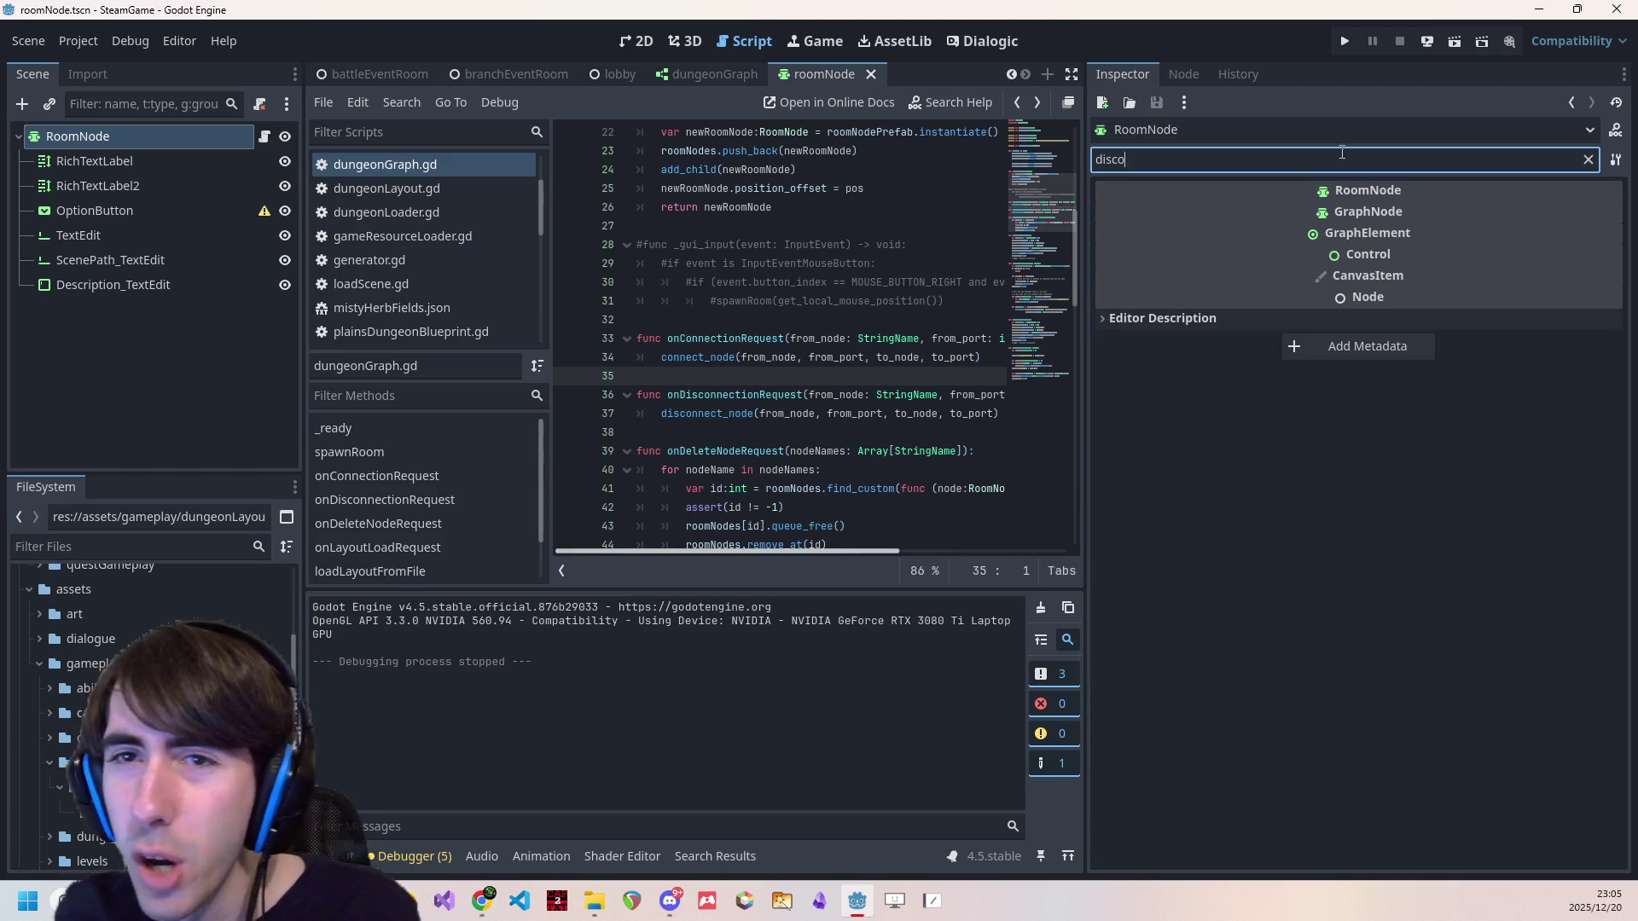
key(ctrl+a)
key(BackSpace)
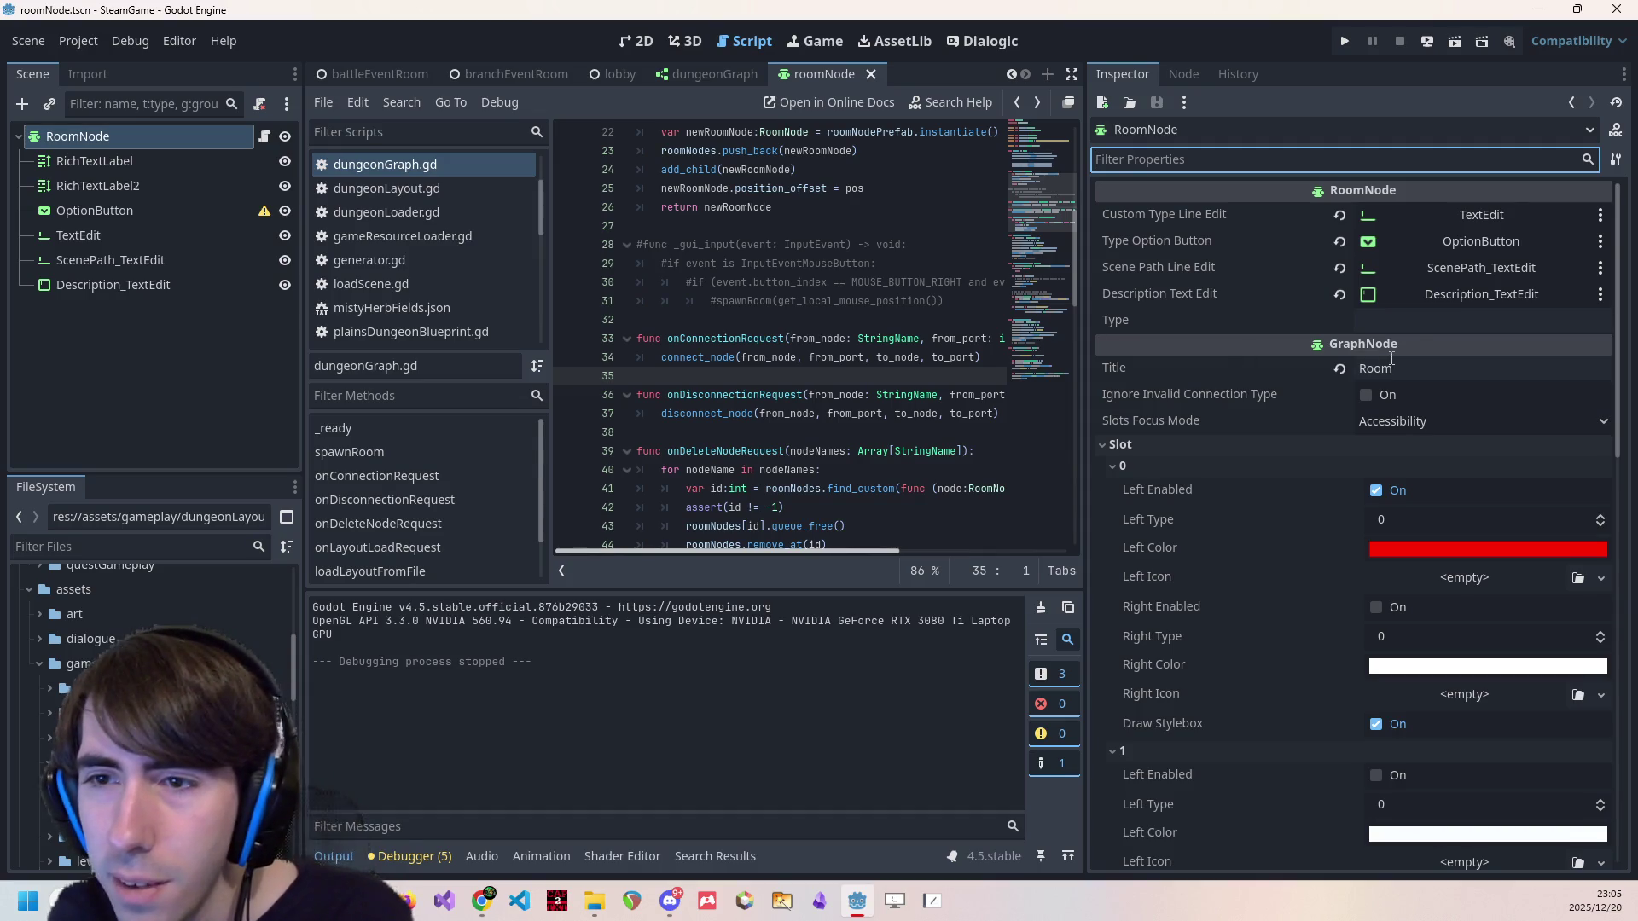
Filter RoomNode's properties for 'right', check slot 2's right-side settings, then run the scene
scroll(1396, 341, down, 2)
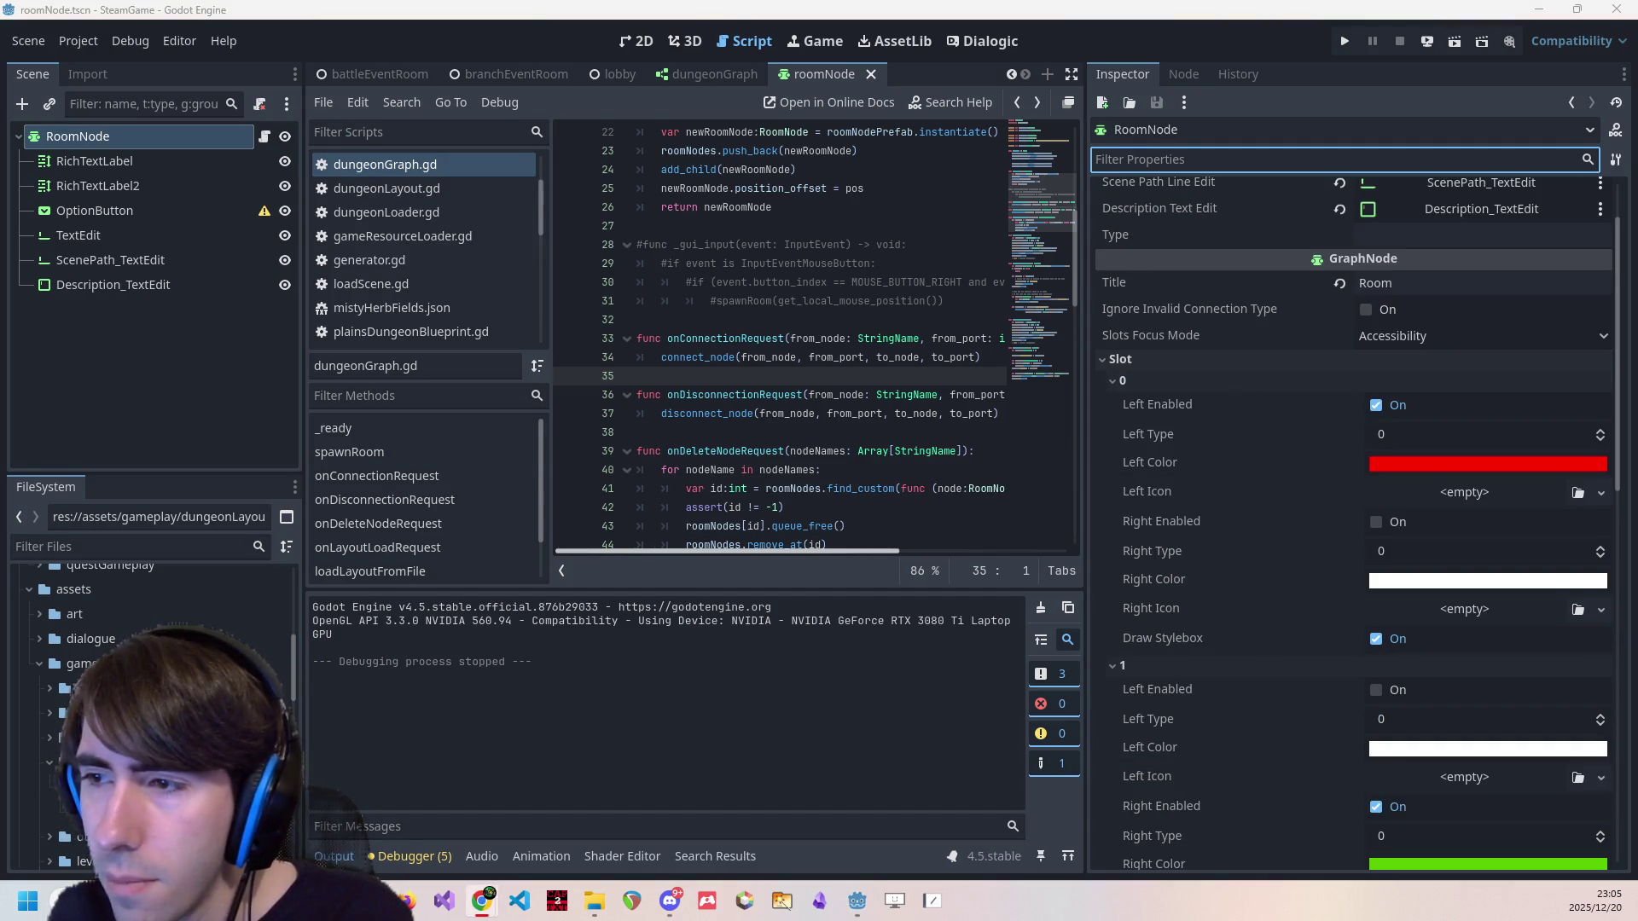
scroll(1261, 585, down, 2)
click(1194, 159)
text(right)
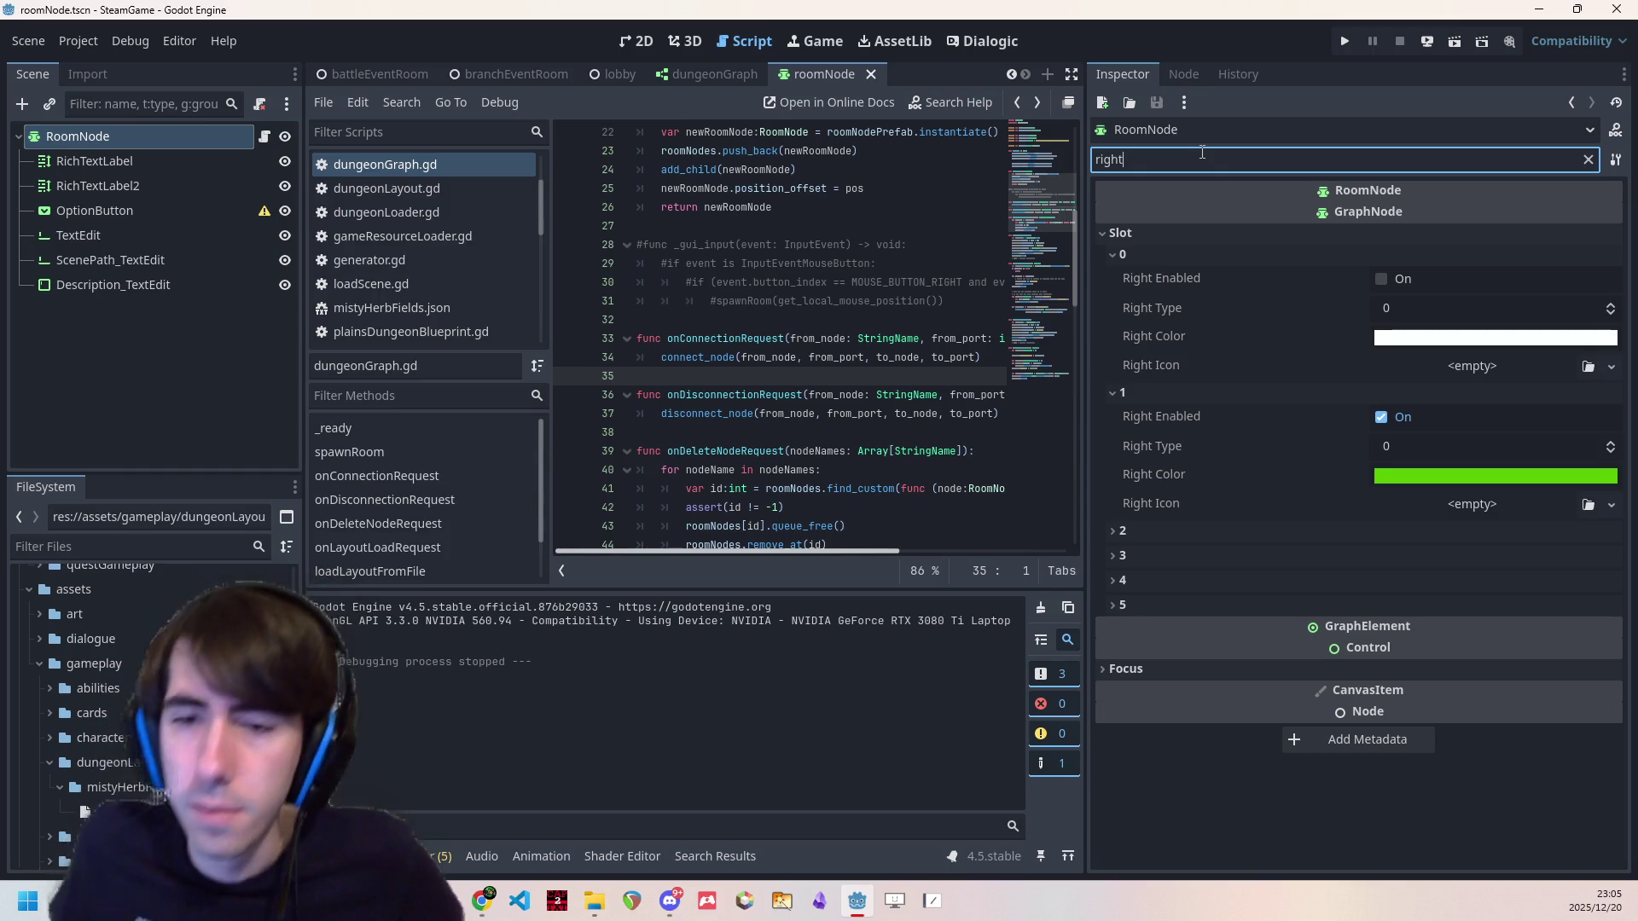
click(1227, 668)
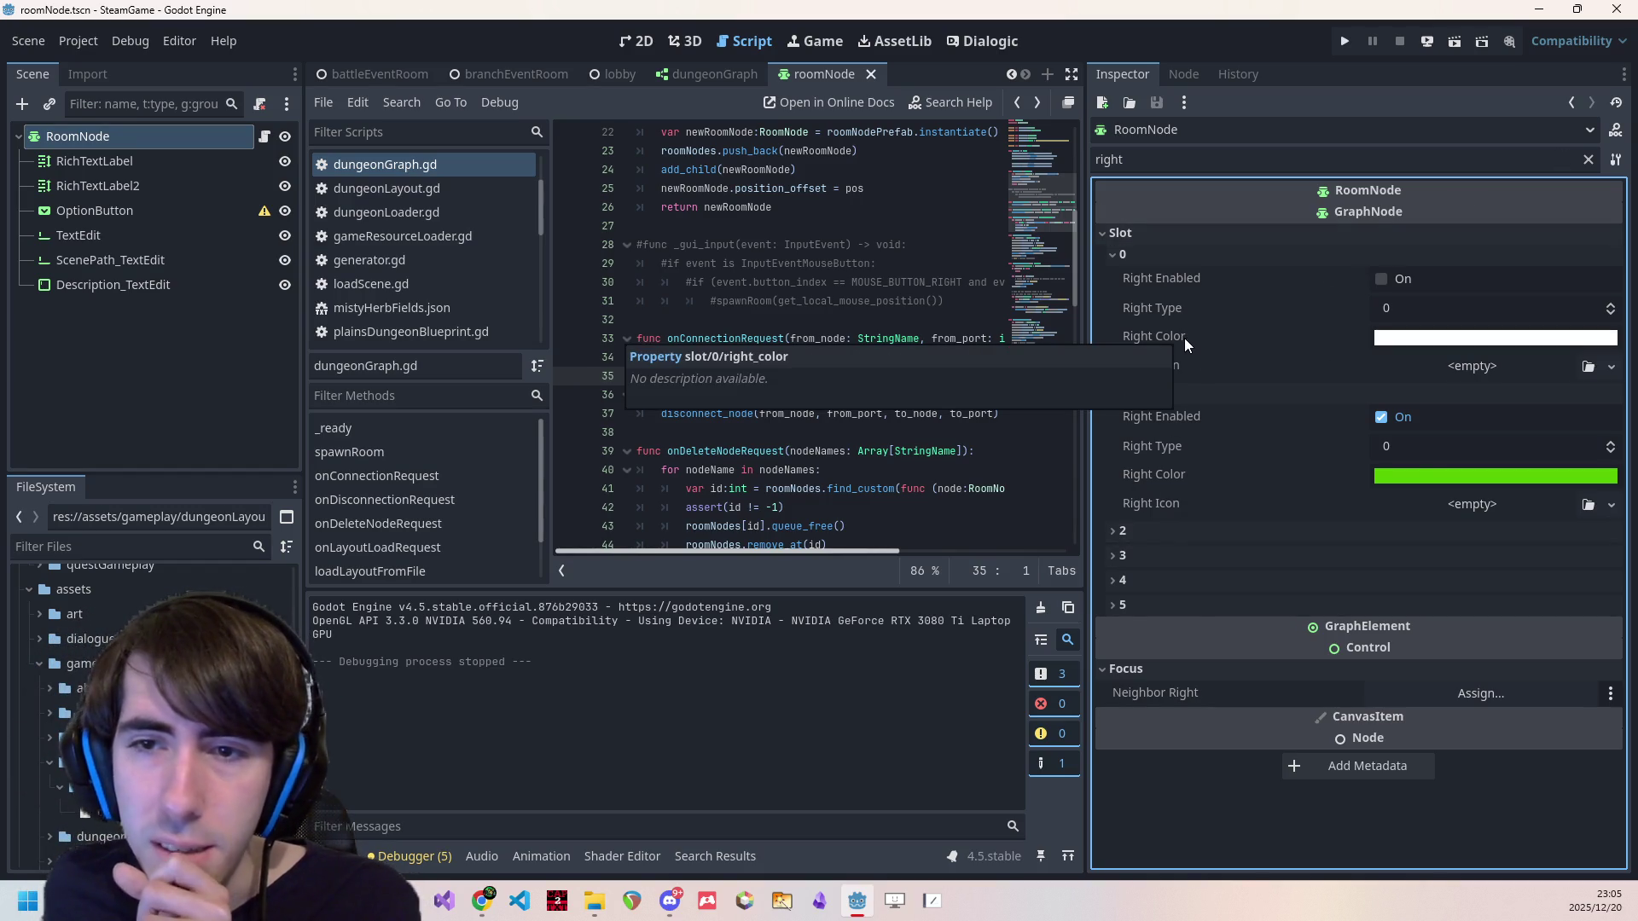
click(1156, 536)
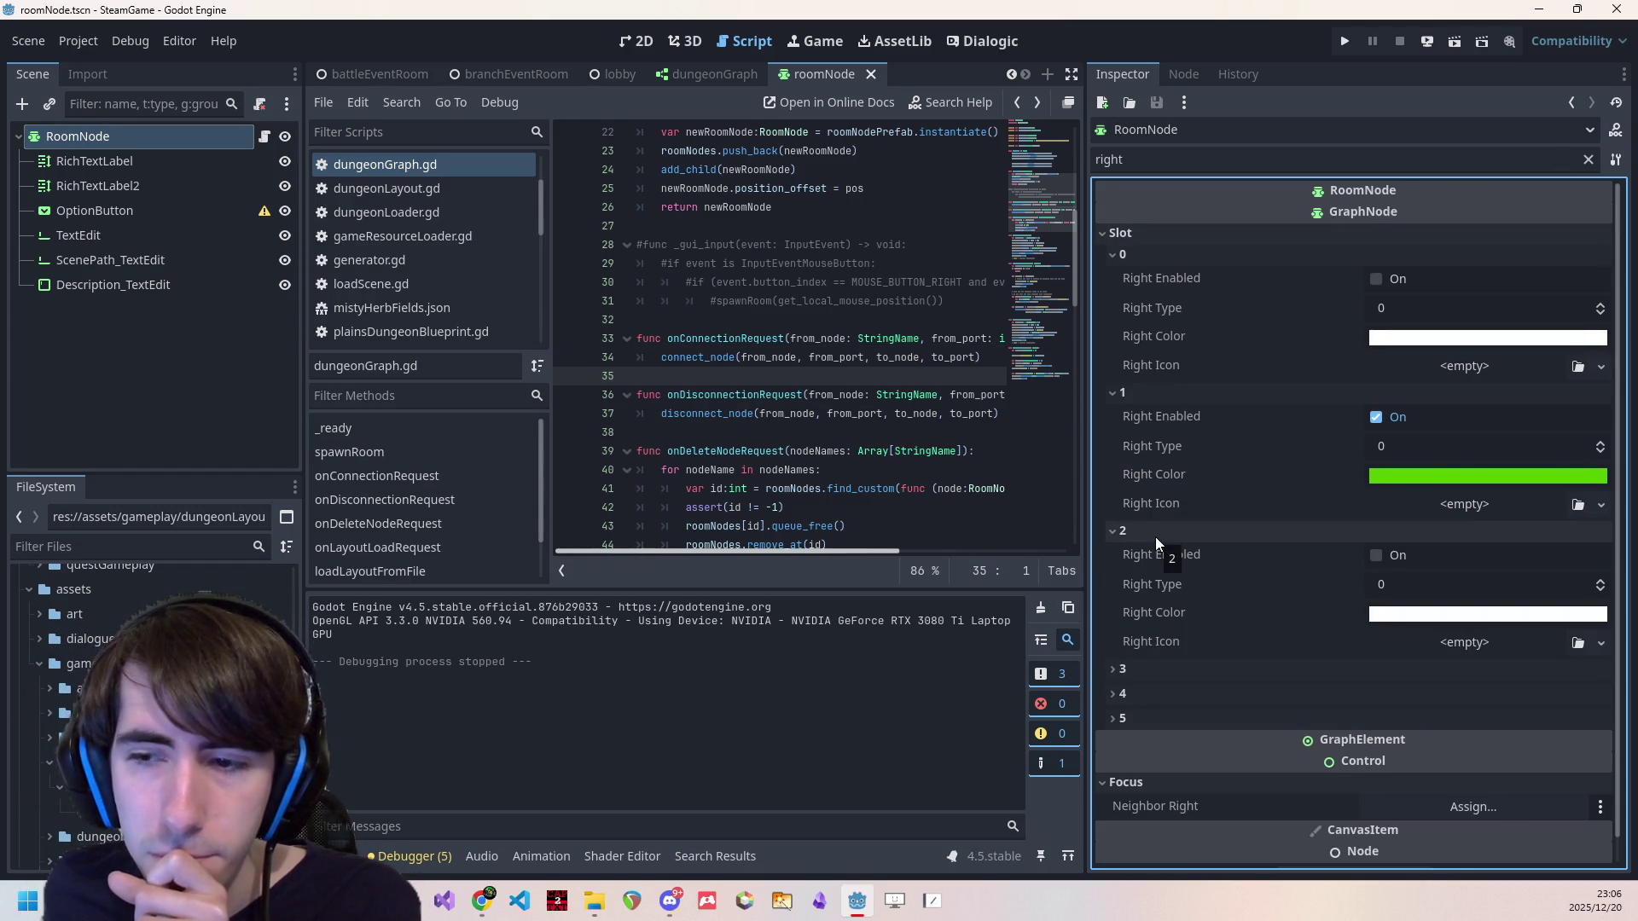
click(1156, 535)
click(1594, 165)
click(1588, 161)
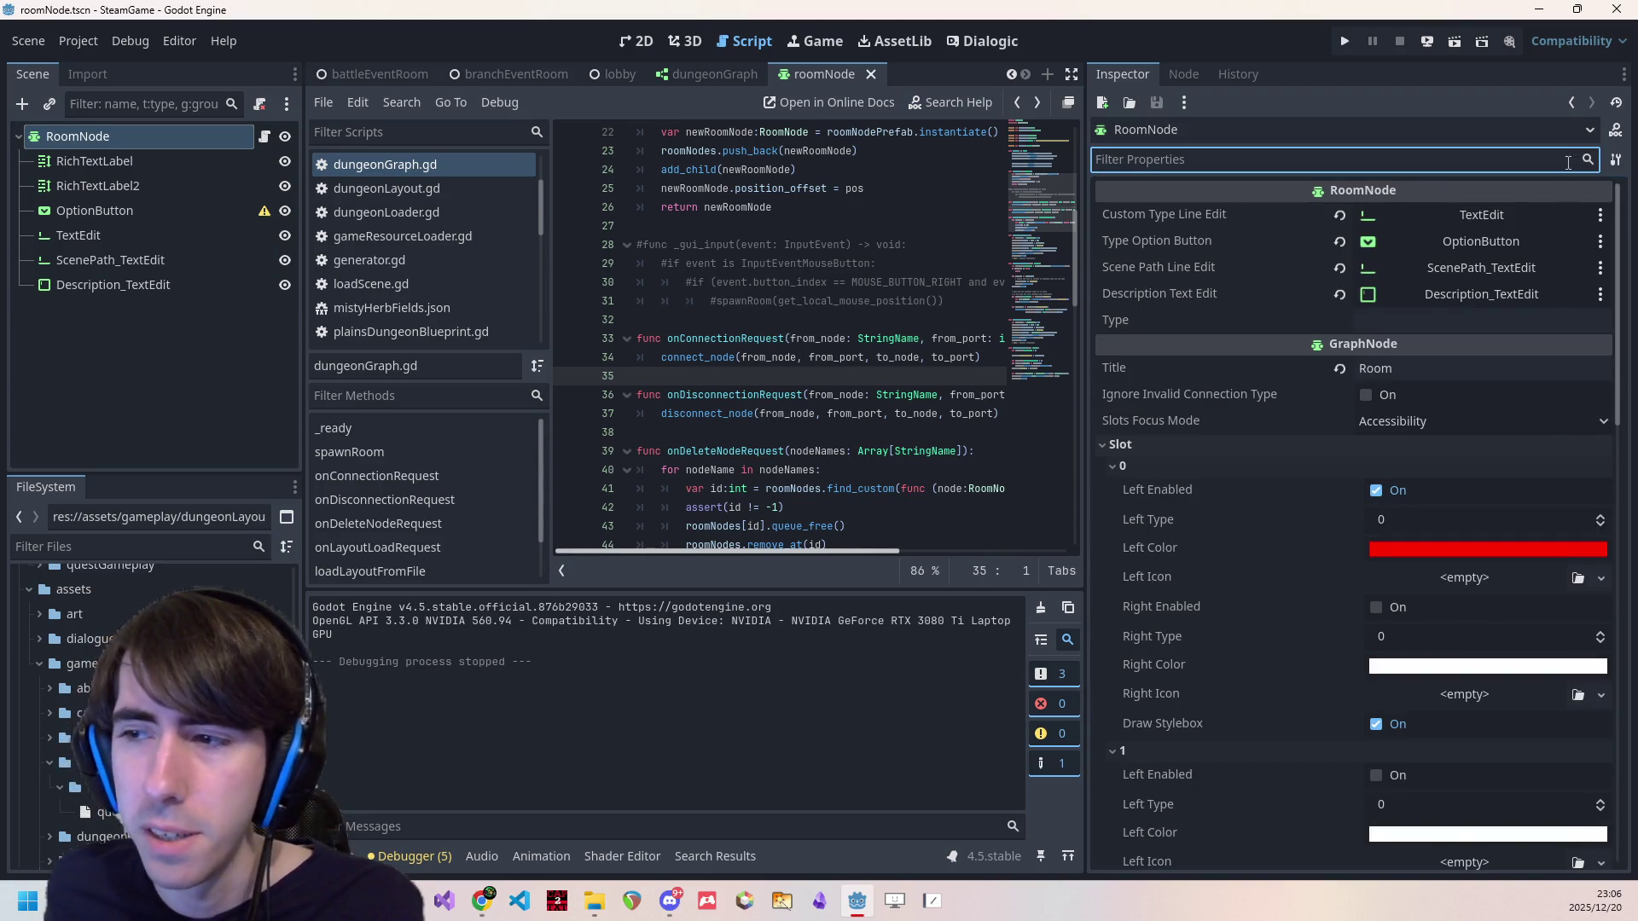
click(1451, 44)
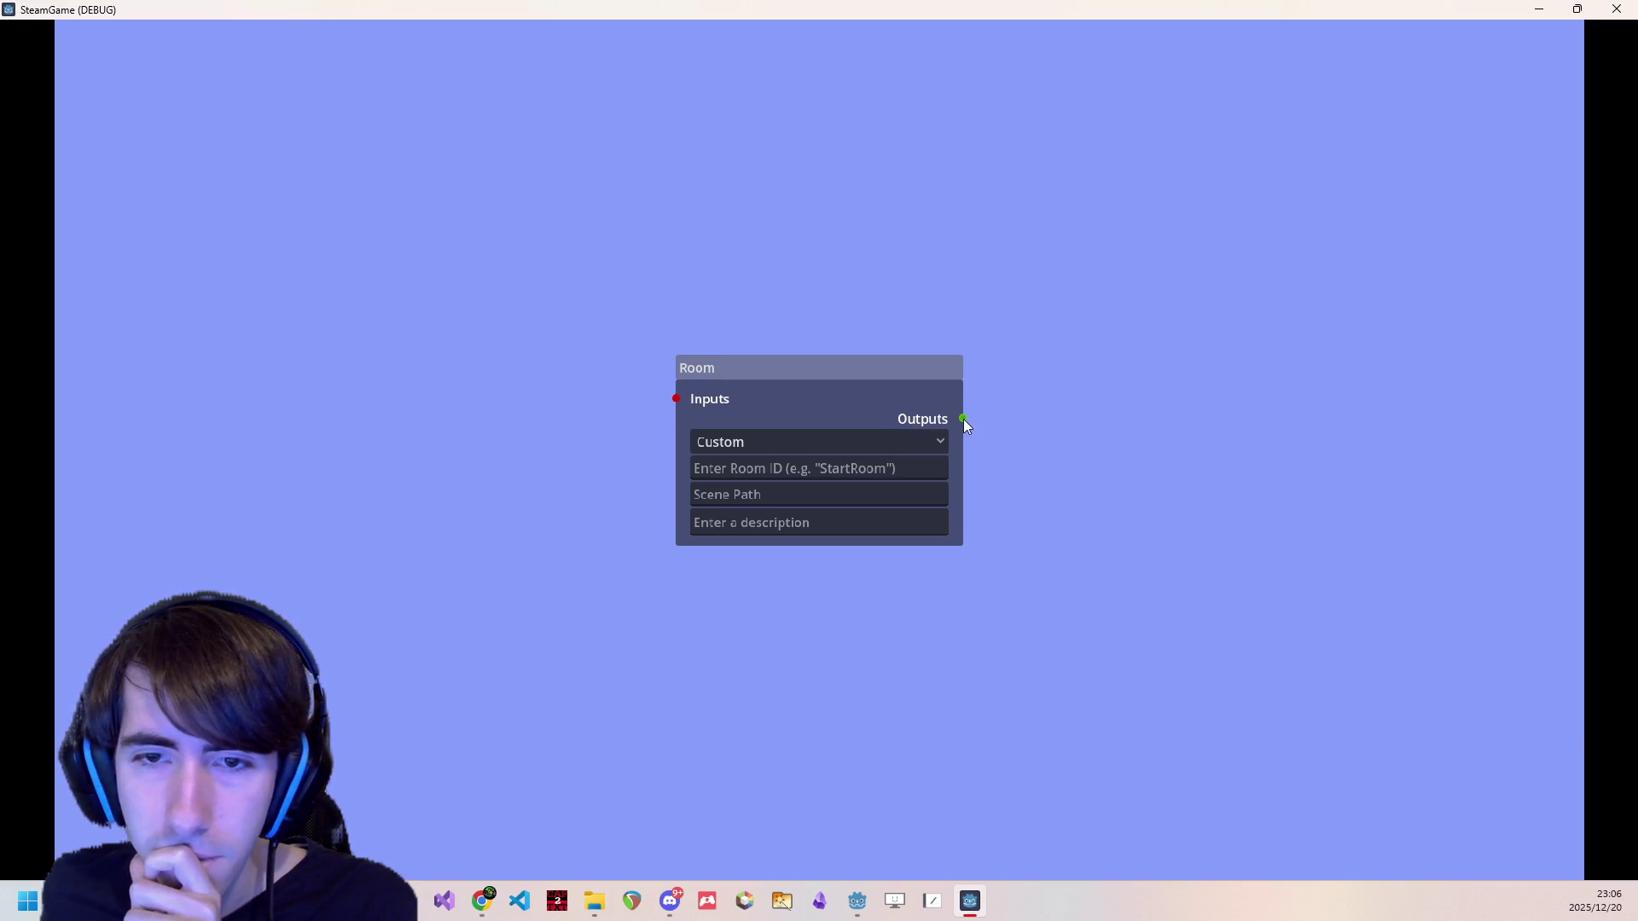
Close the roomNode game window and run the dungeonGraph scene instead
click(1617, 8)
click(725, 77)
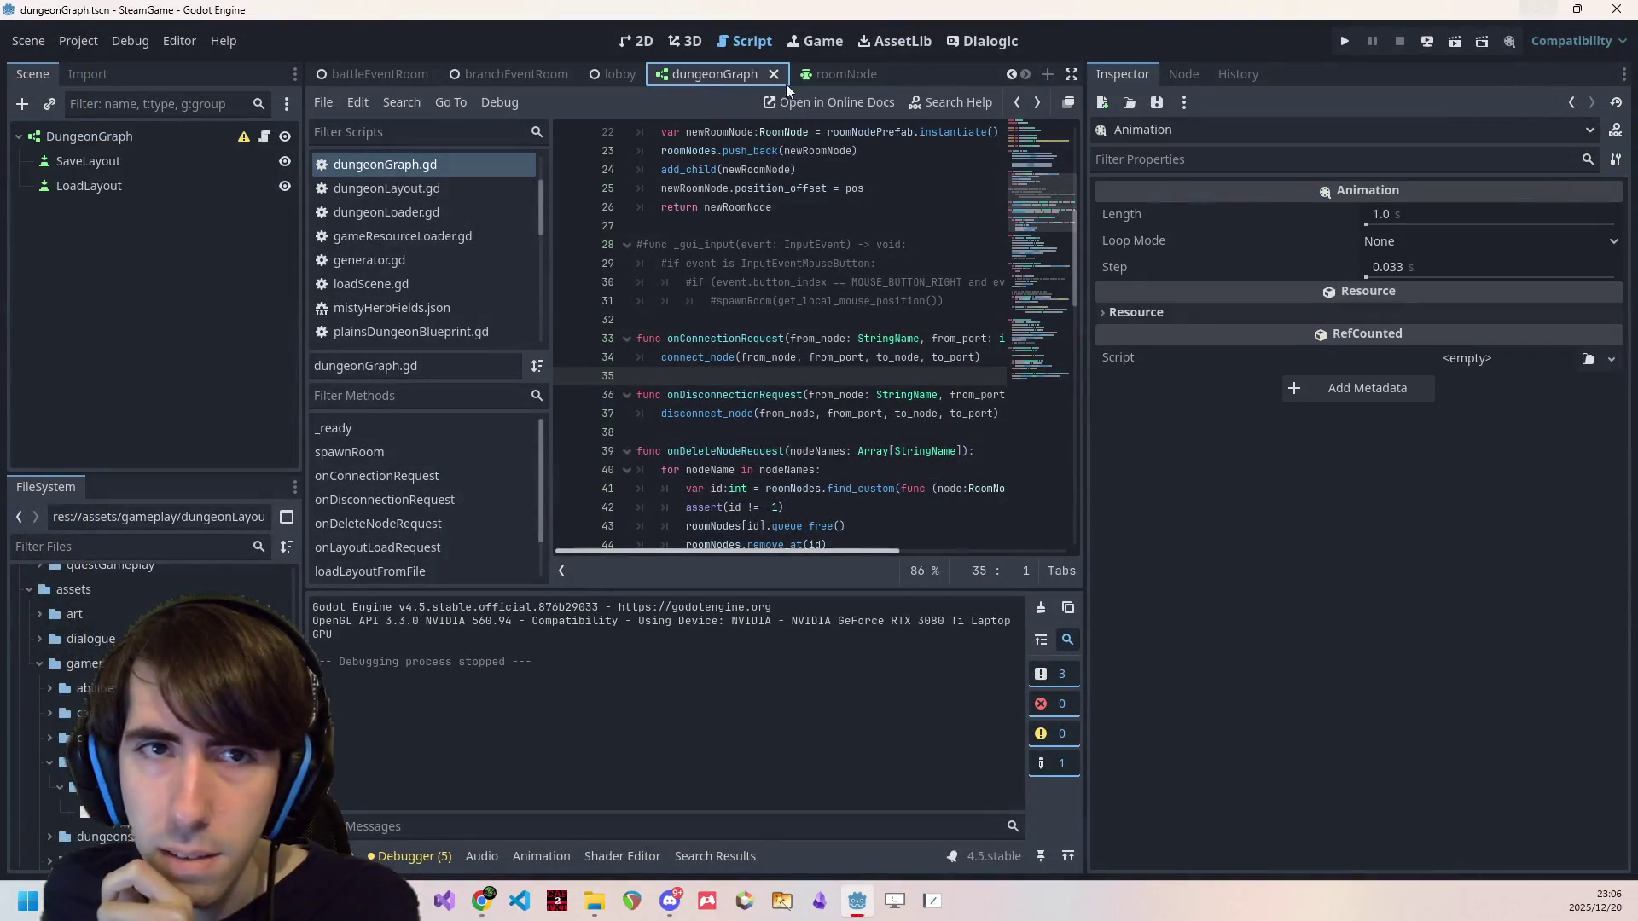
click(1455, 40)
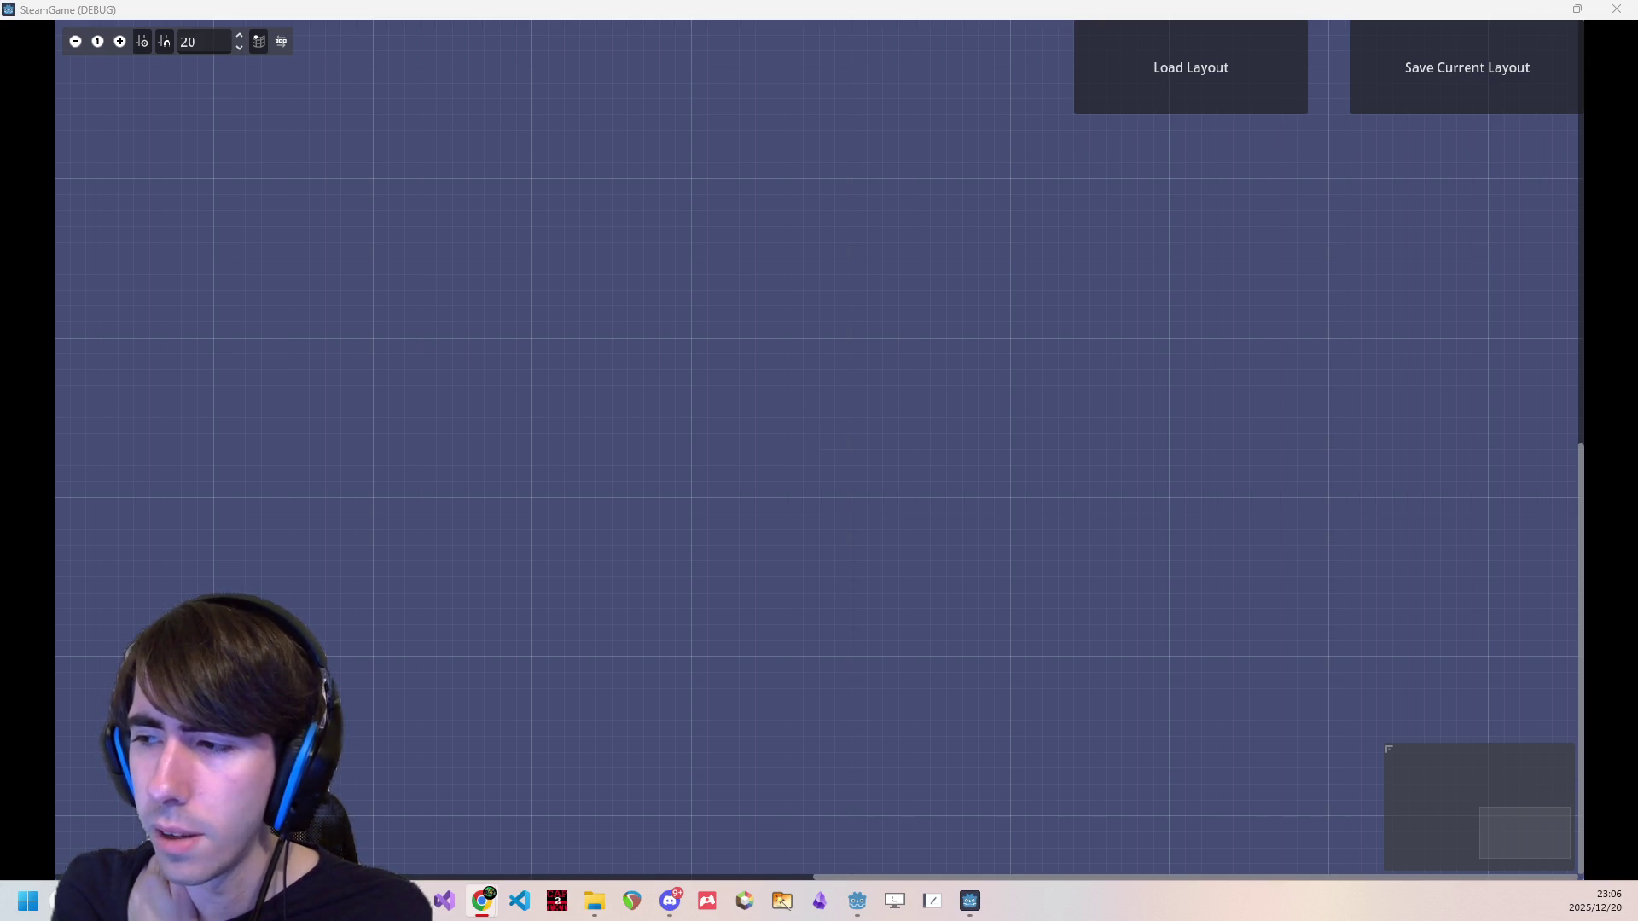
Read the forum answer about enabling right_disconnect on GraphEdit
key(alt+Tab)
scroll(998, 632, down, 4)
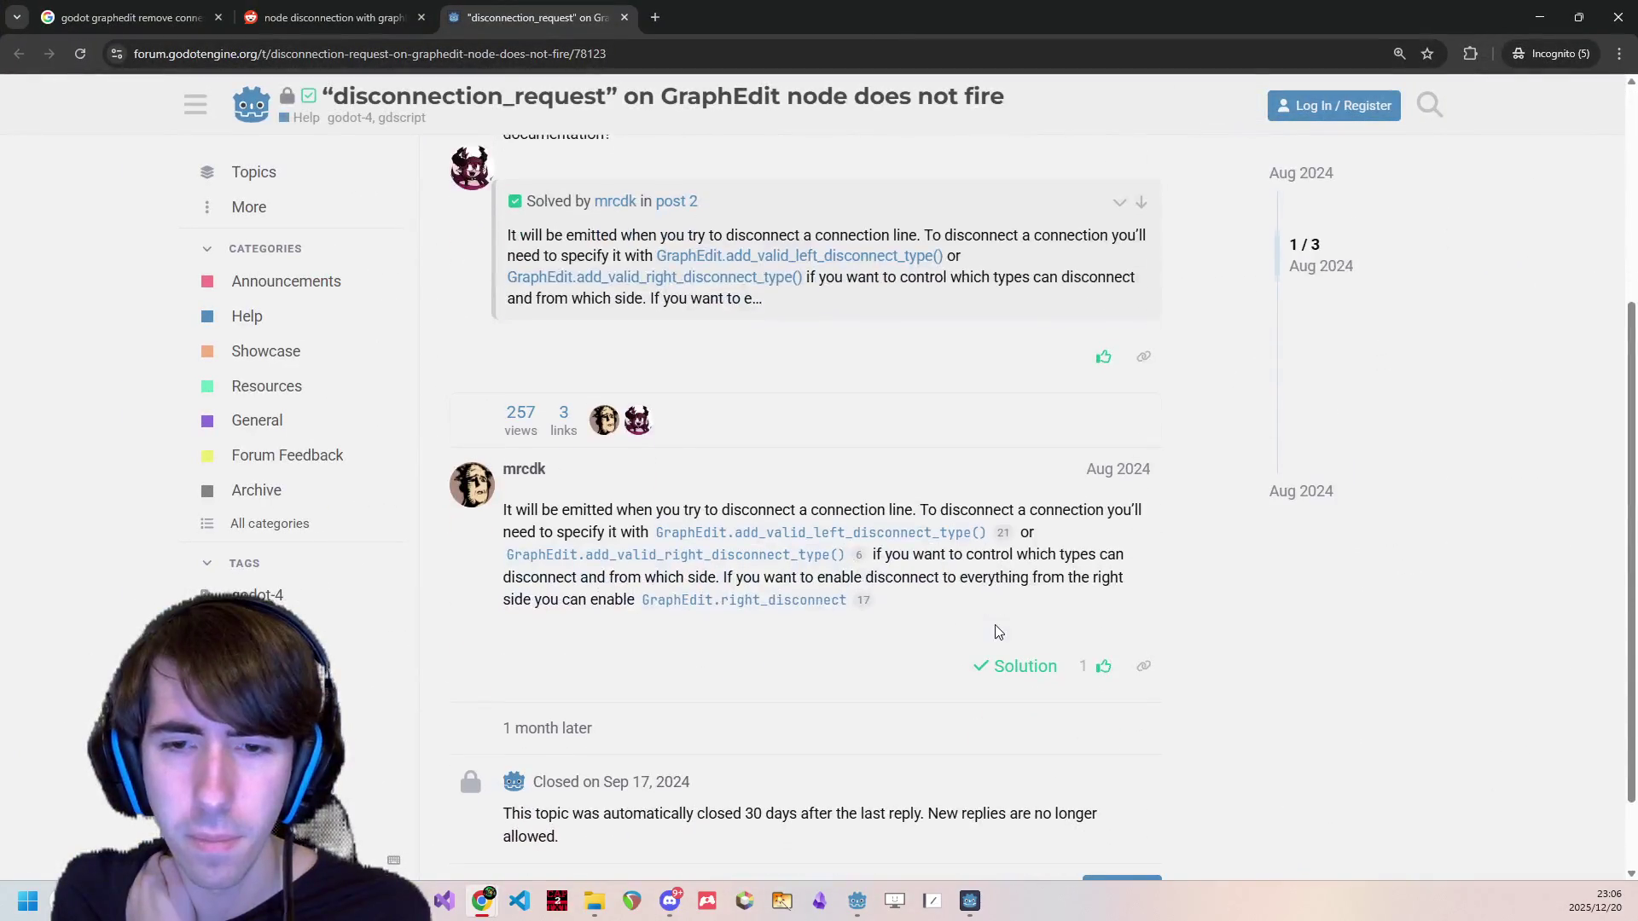
mouse_move(872, 578)
mouse_down()
mouse_move(1037, 578)
mouse_move(1068, 589)
mouse_move(1073, 612)
mouse_up()
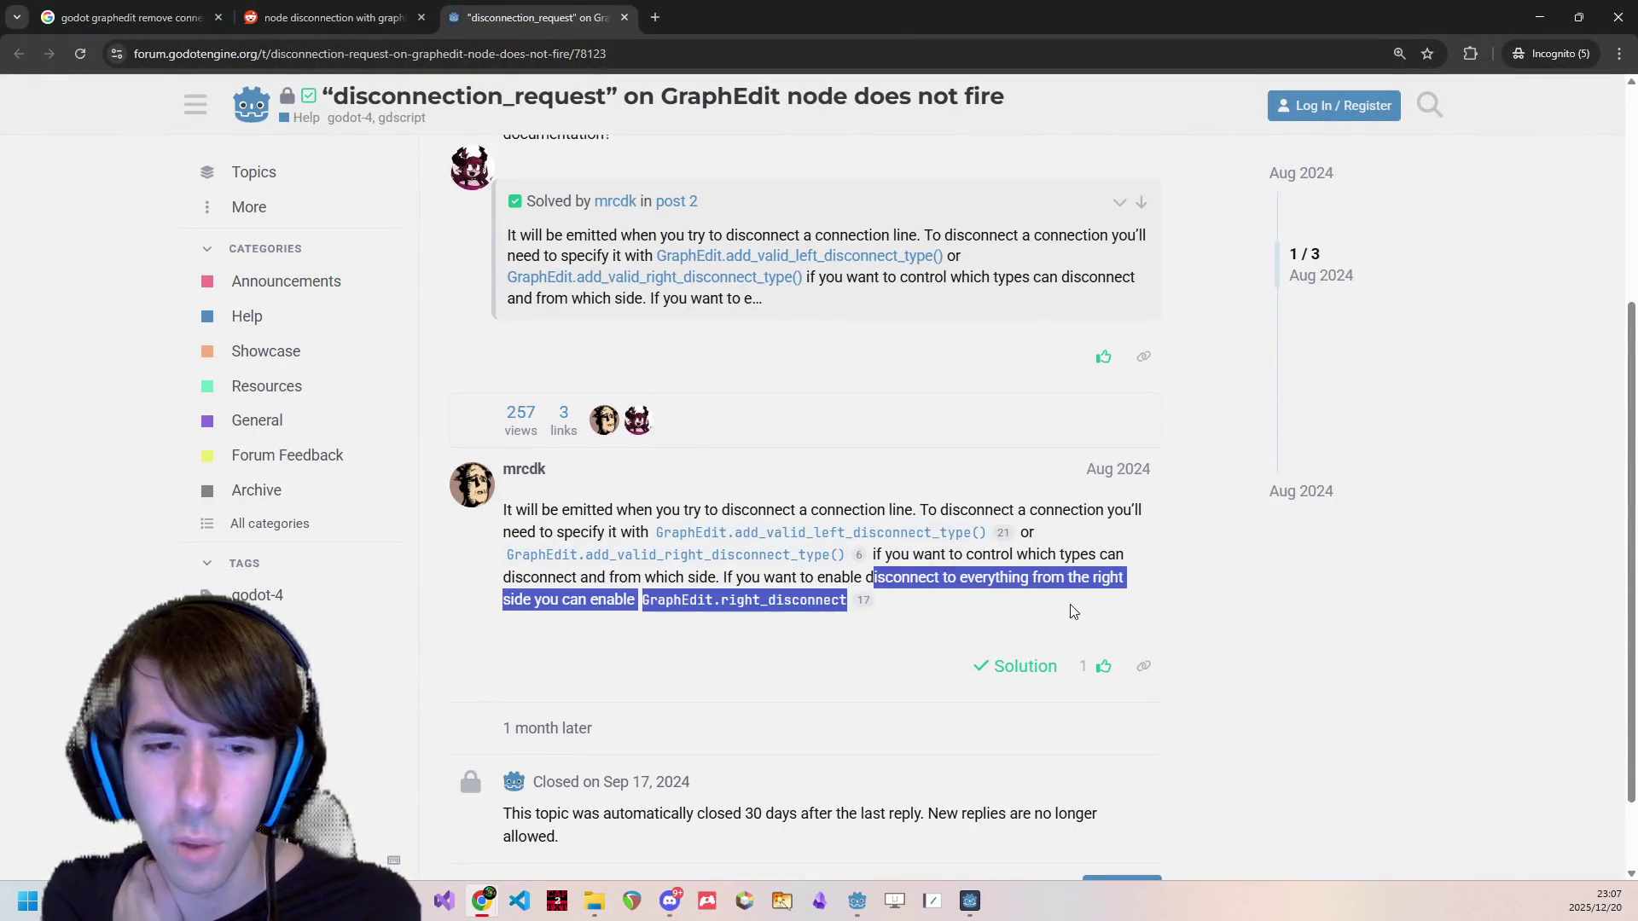
click(1074, 612)
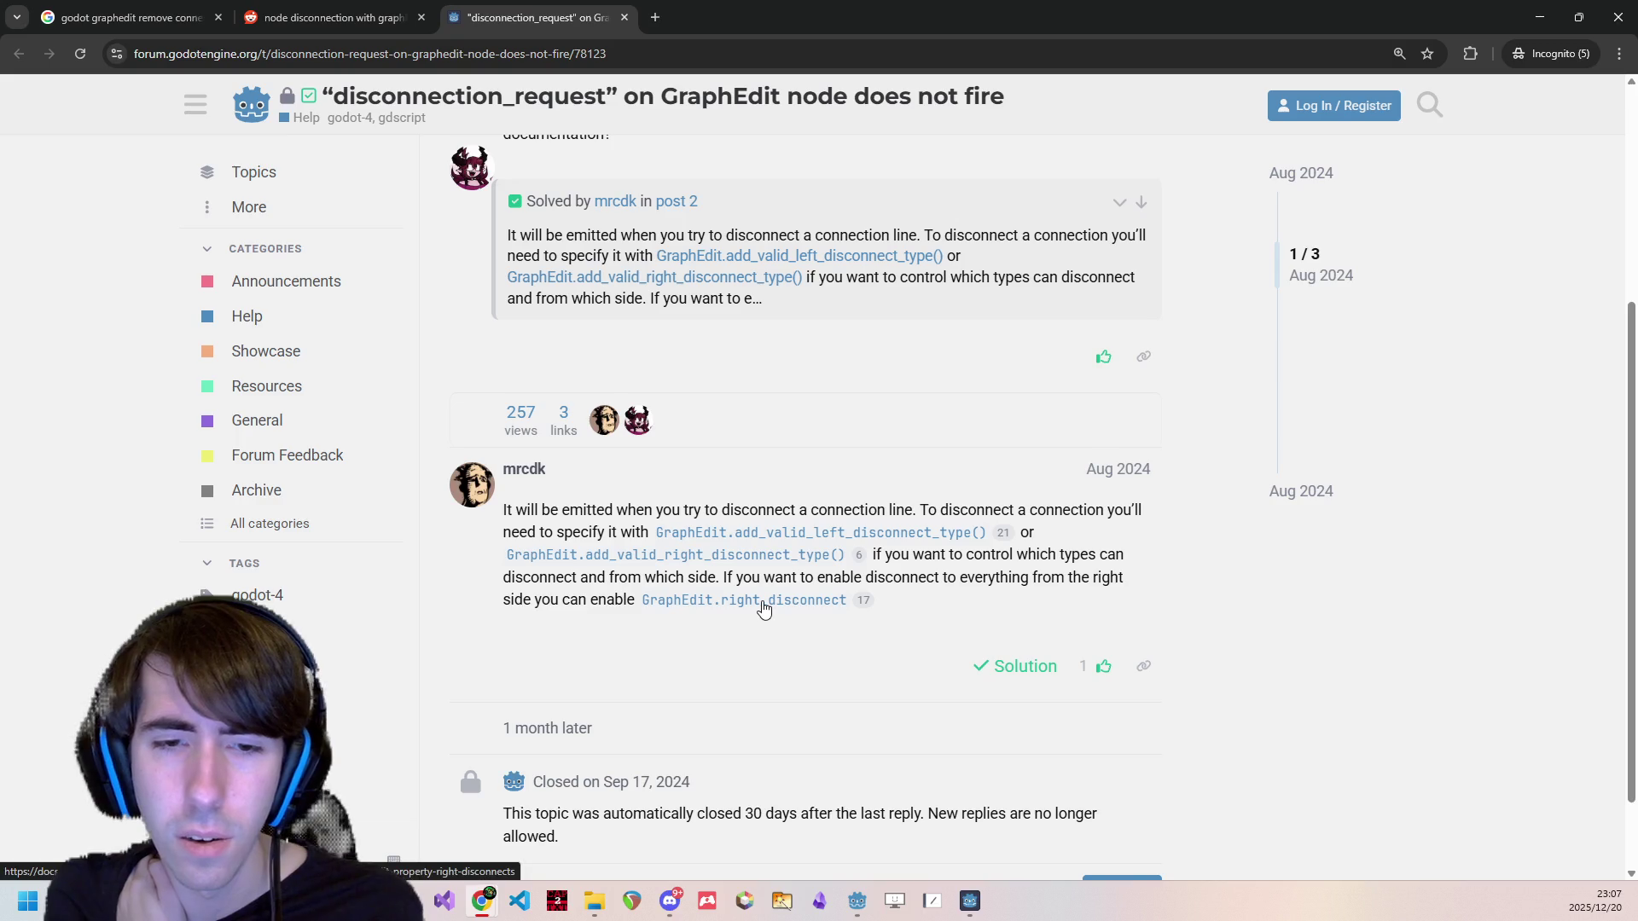
Minimize the browser, close the game window, and scroll back to dungeonGraph.gd's _ready function
click(1540, 17)
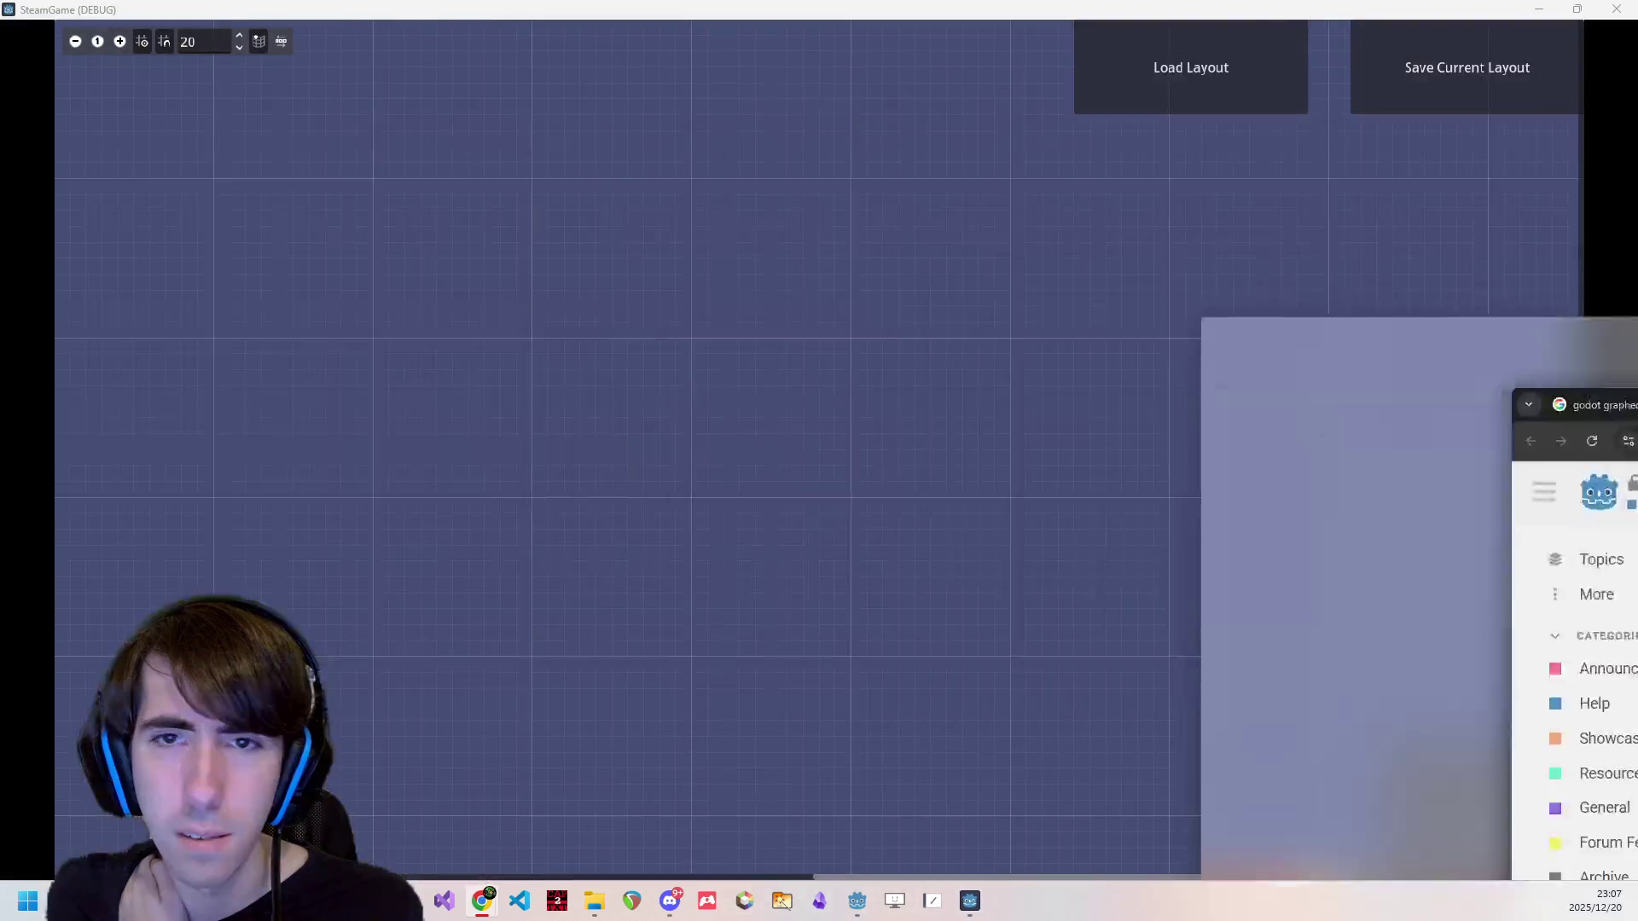
click(1617, 10)
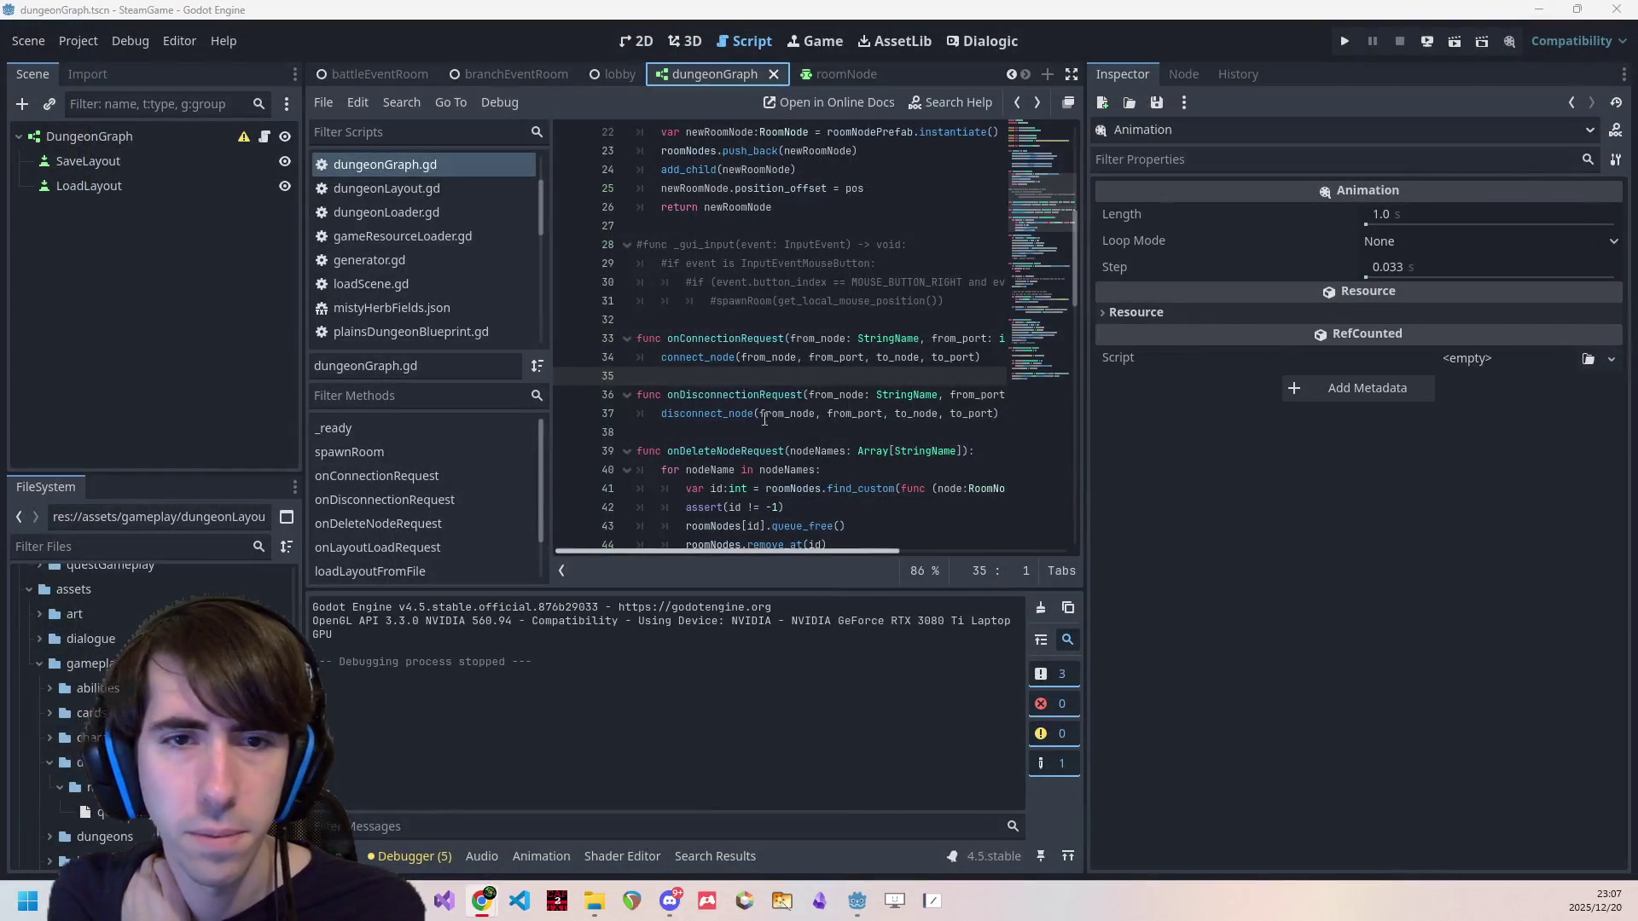
drag(1088, 371, 1382, 371)
scroll(974, 445, up, 2)
scroll(975, 445, up, 8)
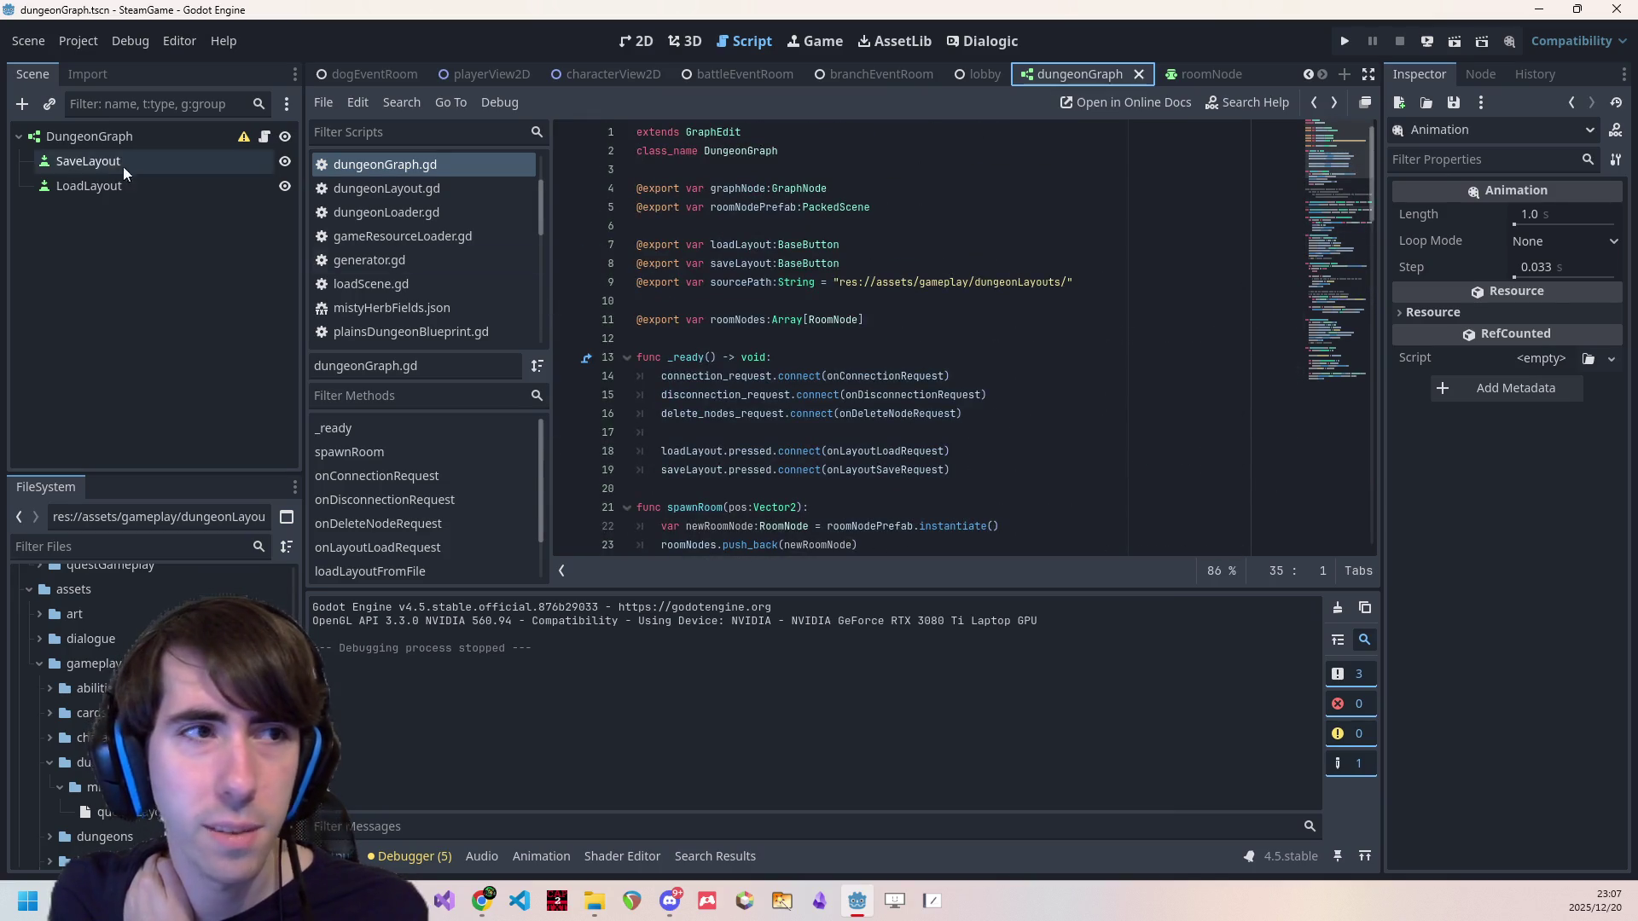
Enable Right Disconnects on the DungeonGraph node and save the scene
click(86, 136)
drag(1383, 289, 1022, 282)
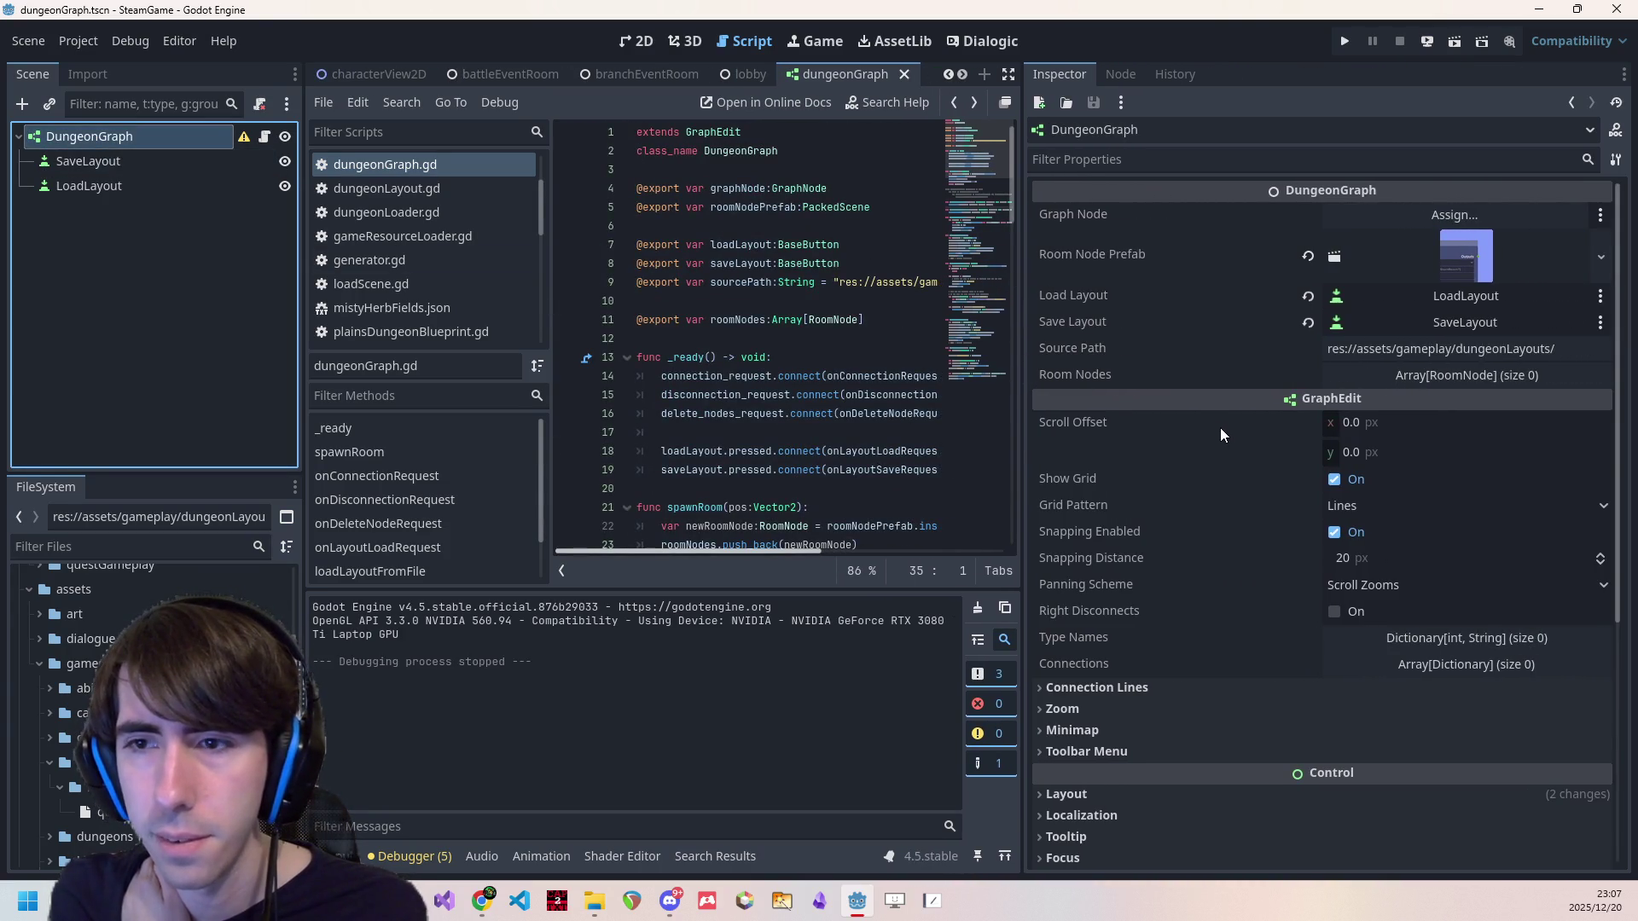
scroll(1220, 427, down, 2)
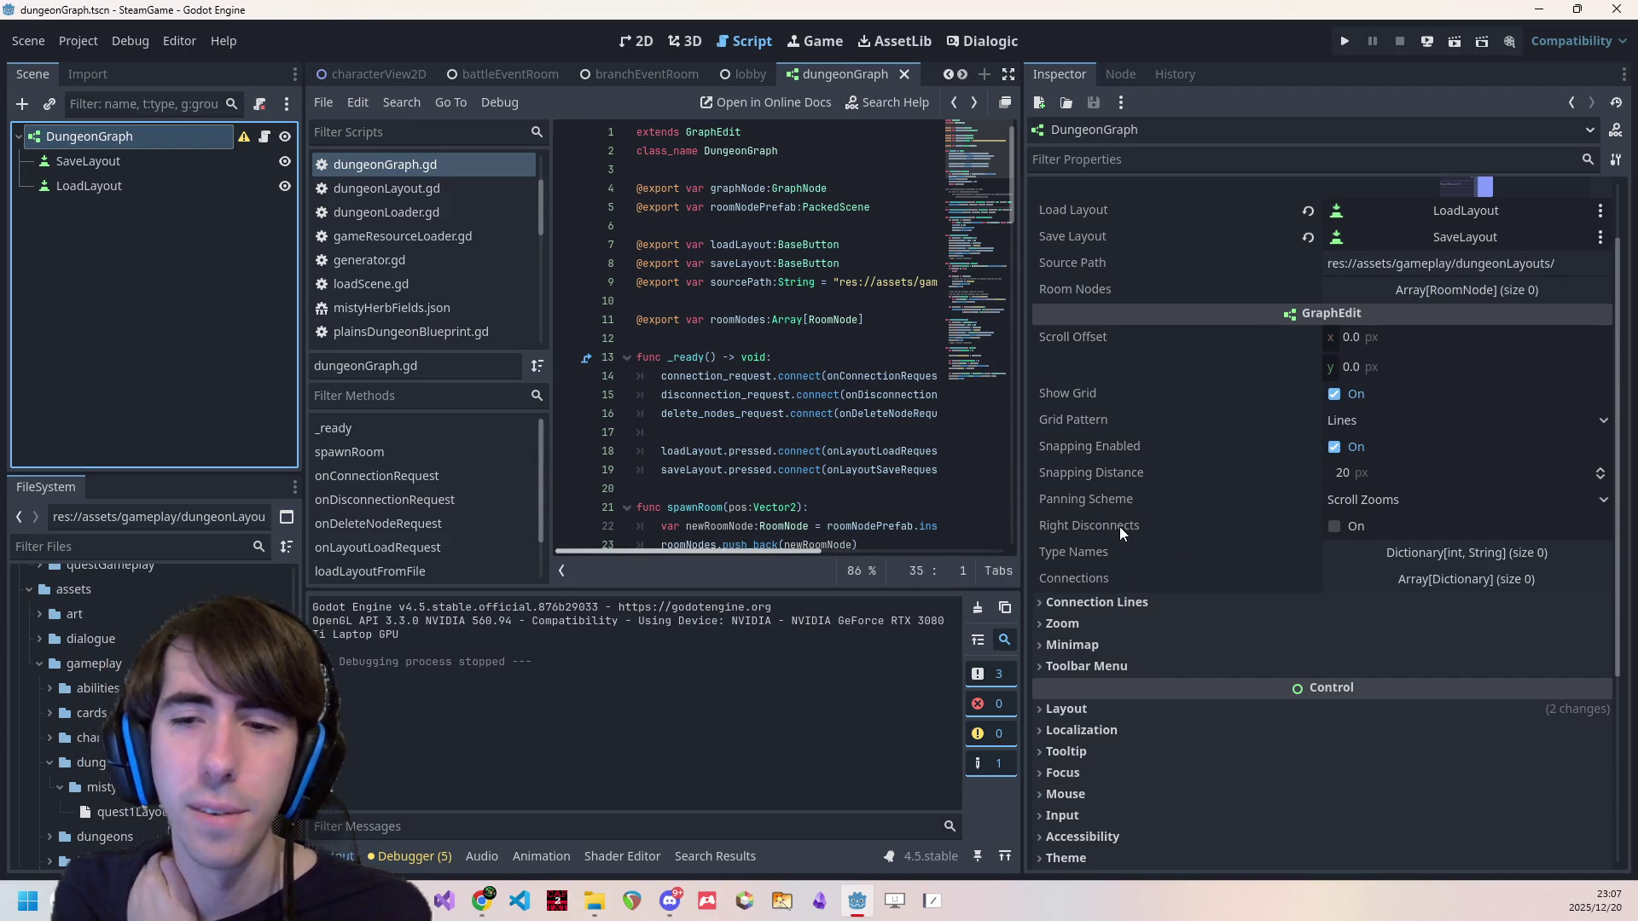
mouse_move(1122, 521)
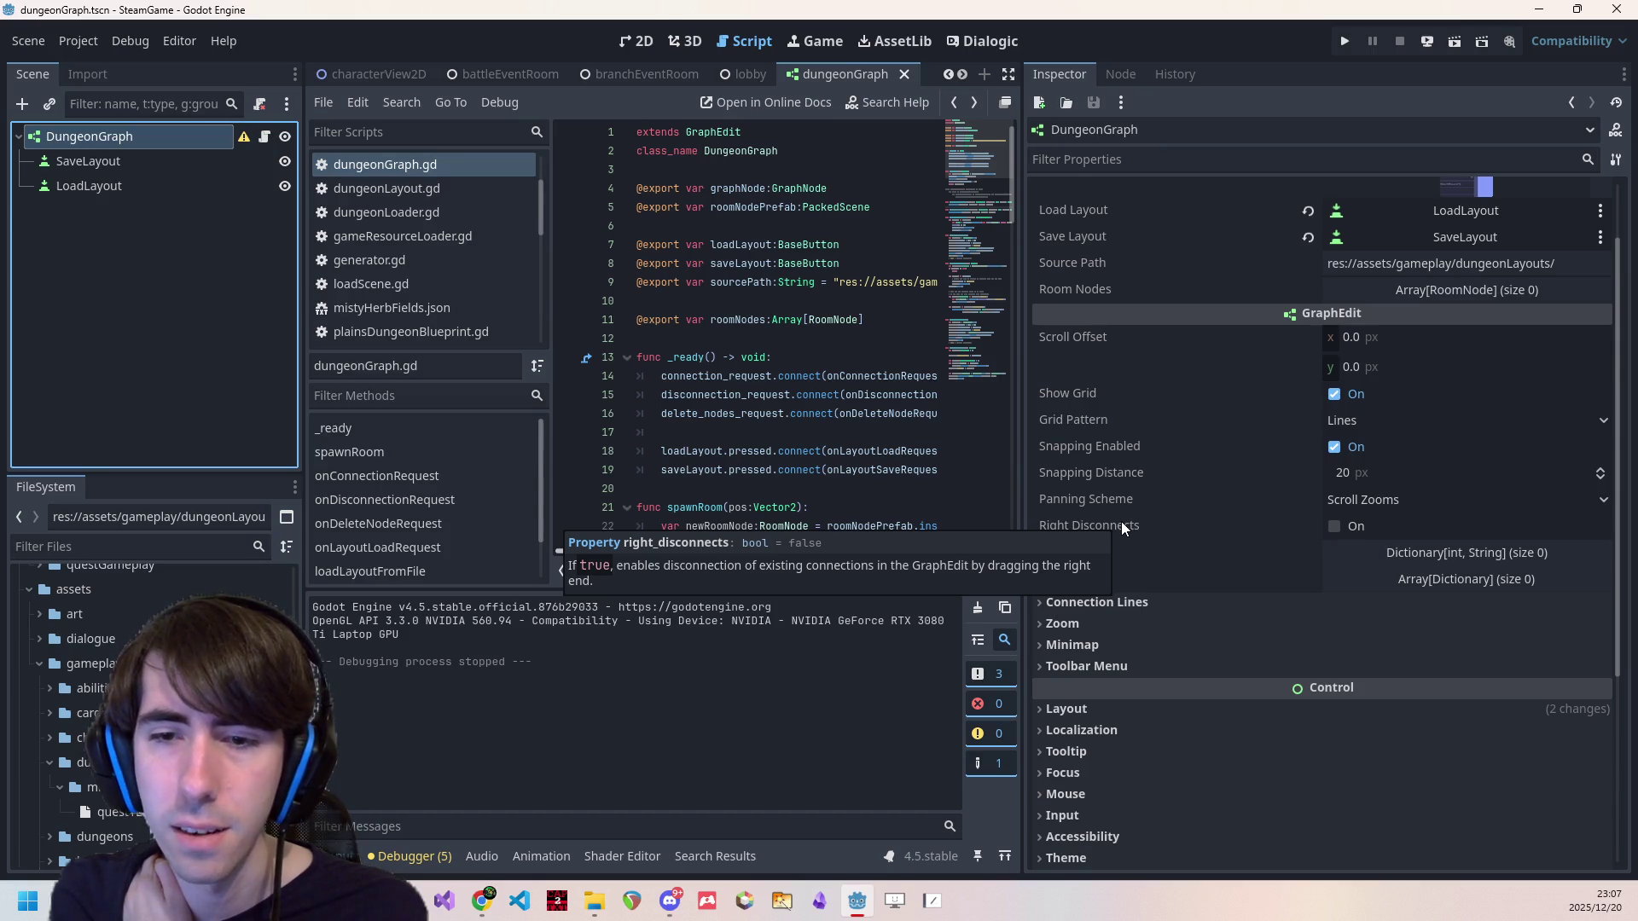
click(1337, 527)
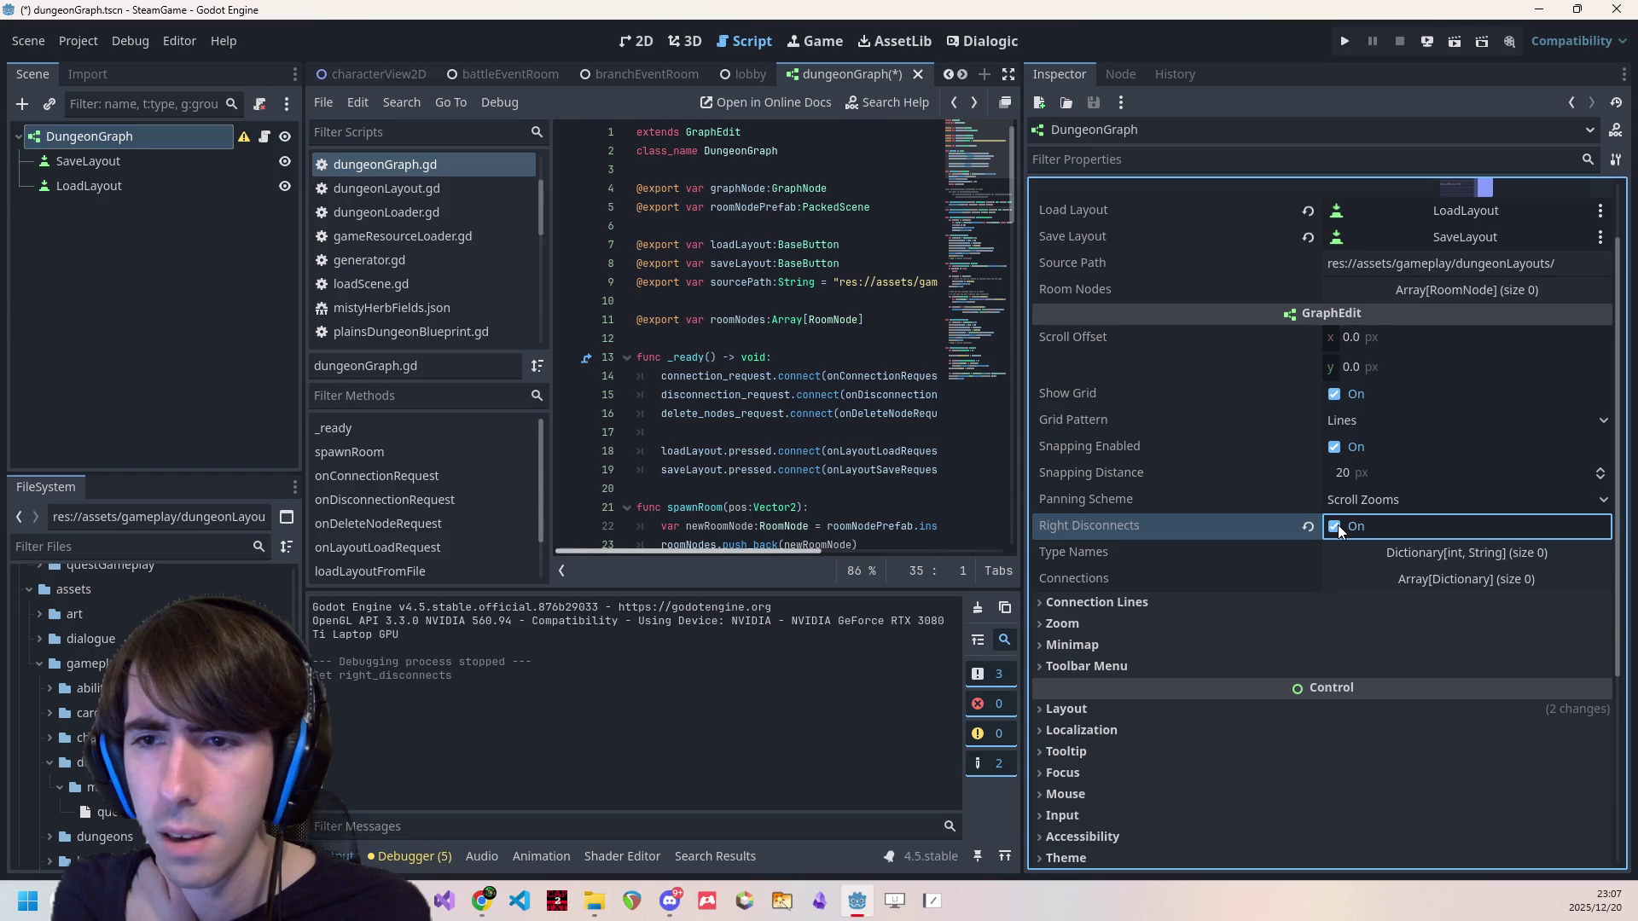
click(1221, 164)
text(discon)
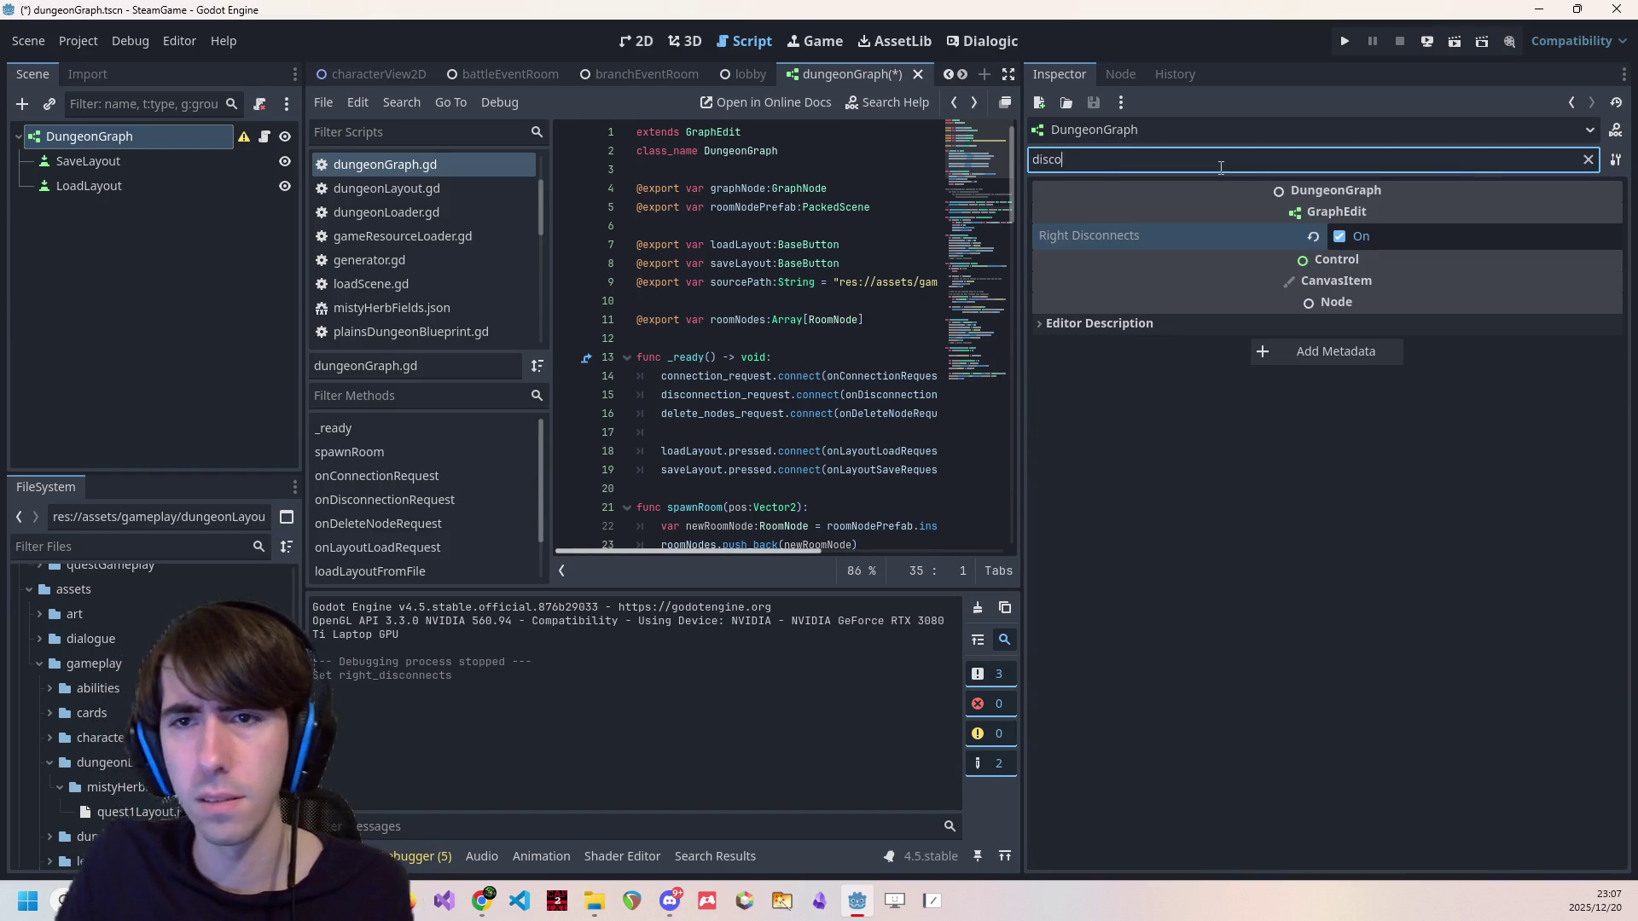
key(ctrl+s)
key(ctrl+a)
key(BackSpace)
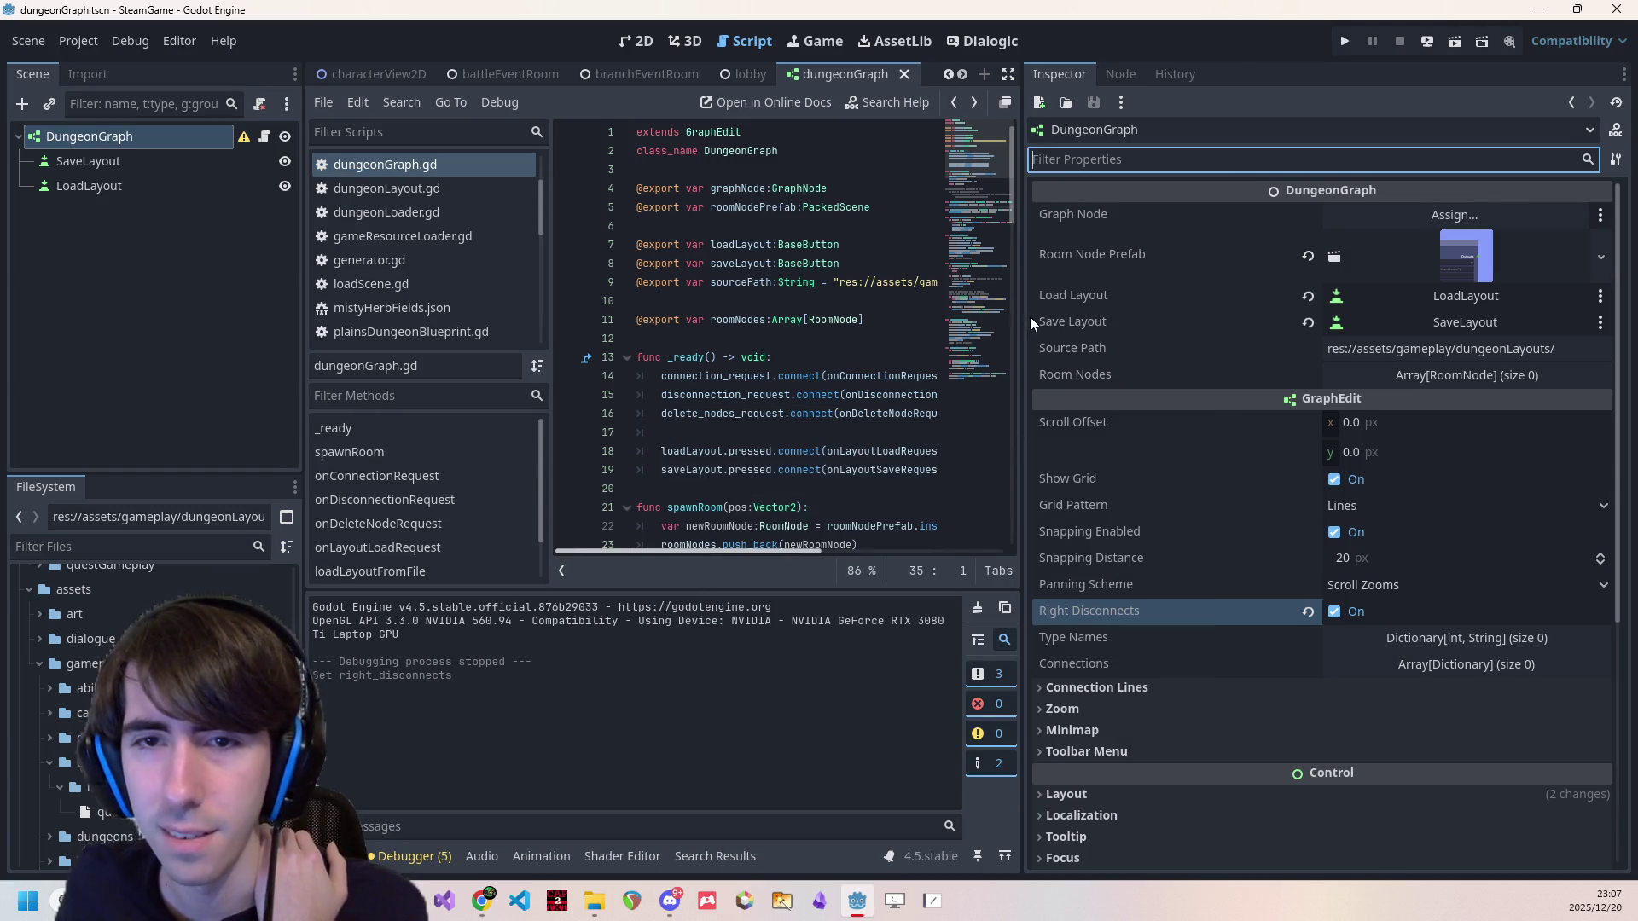
Keep the grid pattern as Lines, run the dungeonGraph scene again, and bring up its window
drag(1025, 317, 1114, 321)
click(1436, 505)
click(1434, 491)
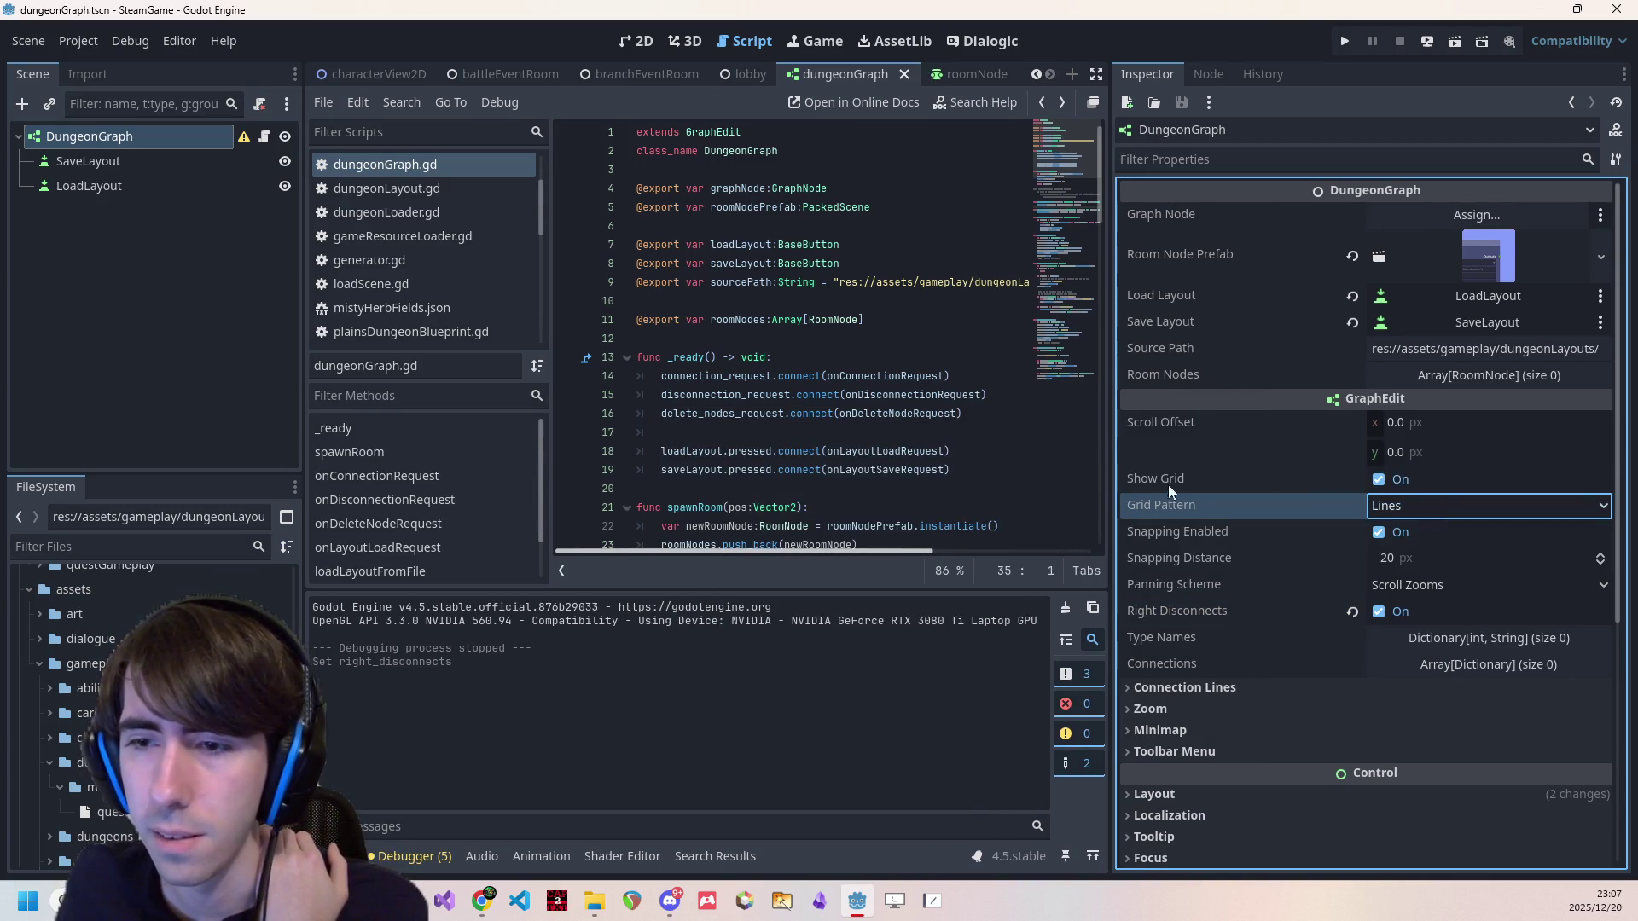
click(1448, 44)
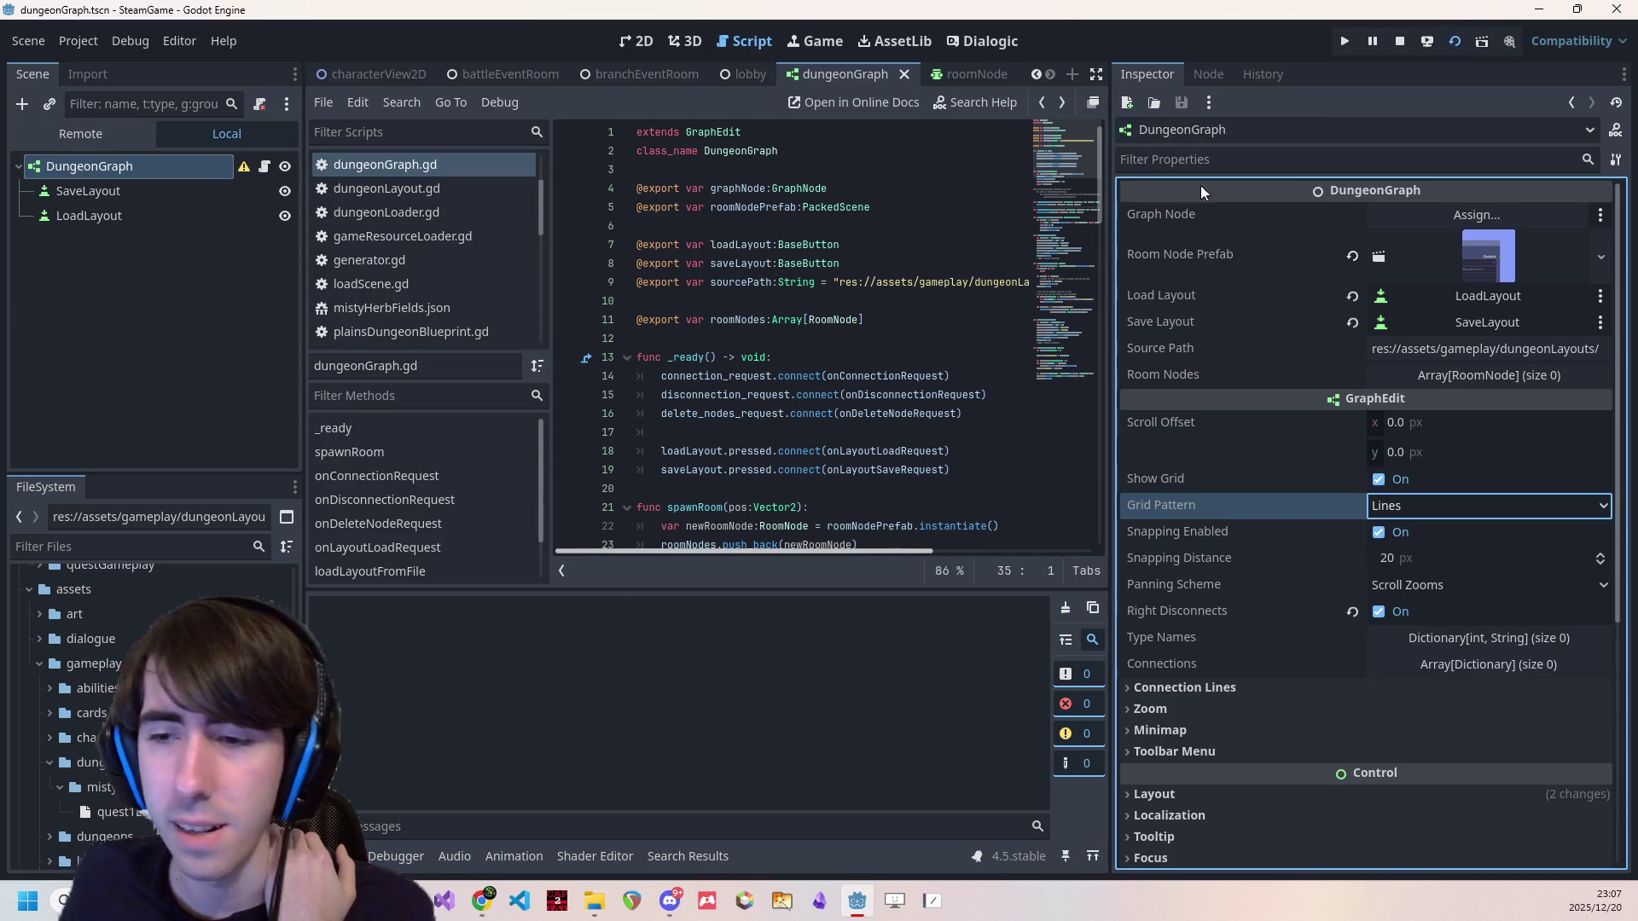
click(1285, 686)
click(1257, 687)
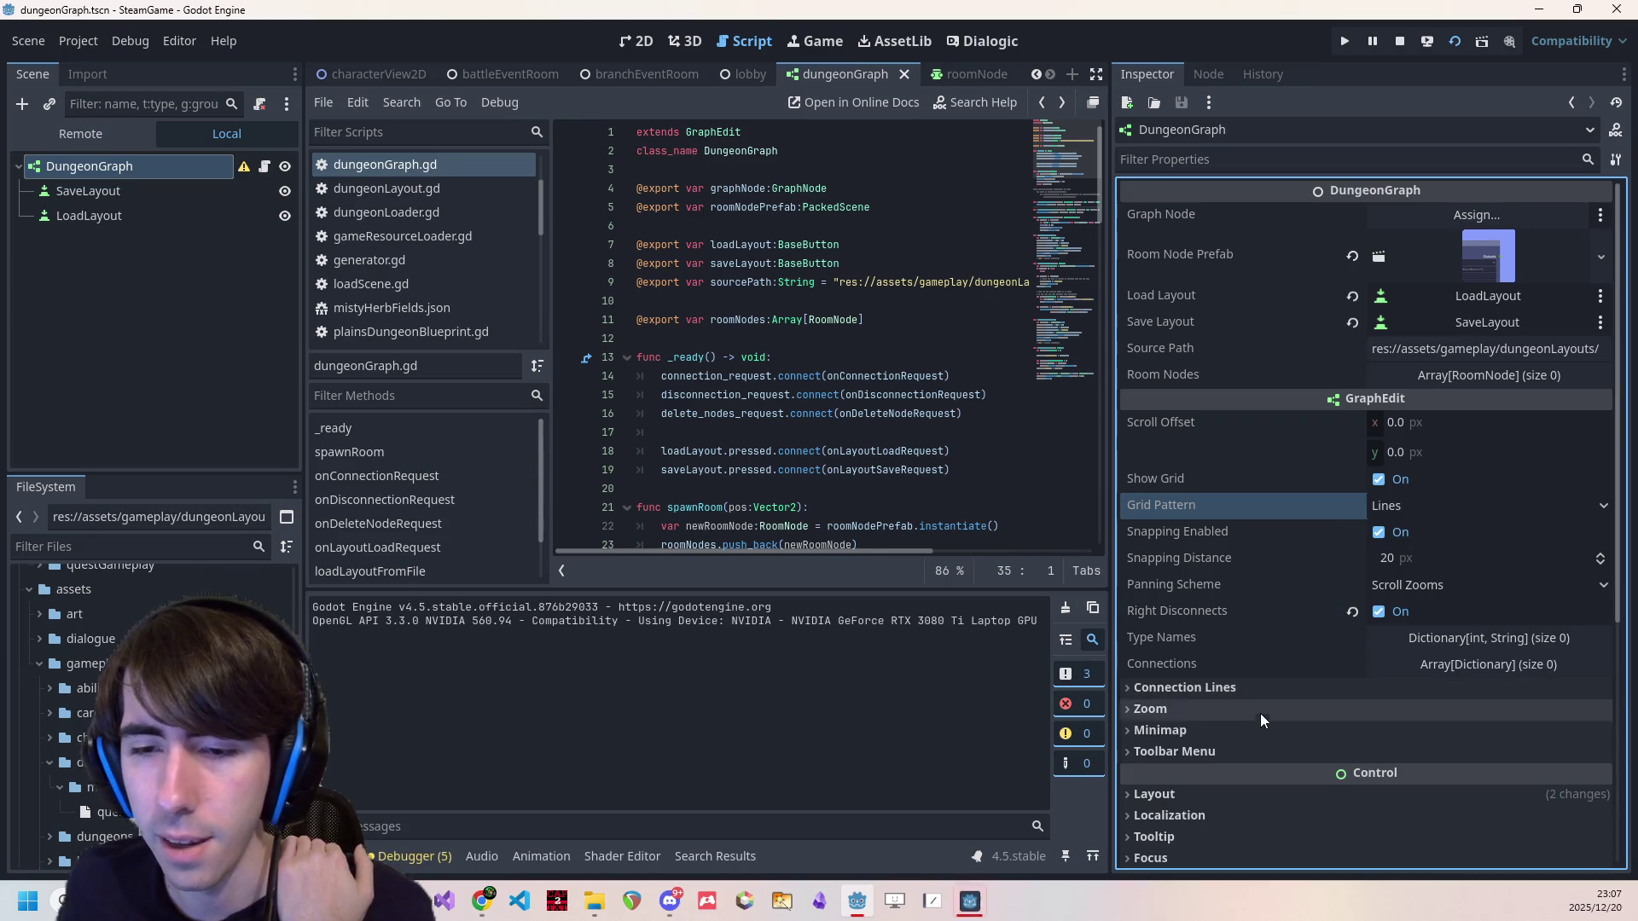
click(1262, 731)
click(1261, 730)
click(971, 904)
click(971, 904)
click(971, 904)
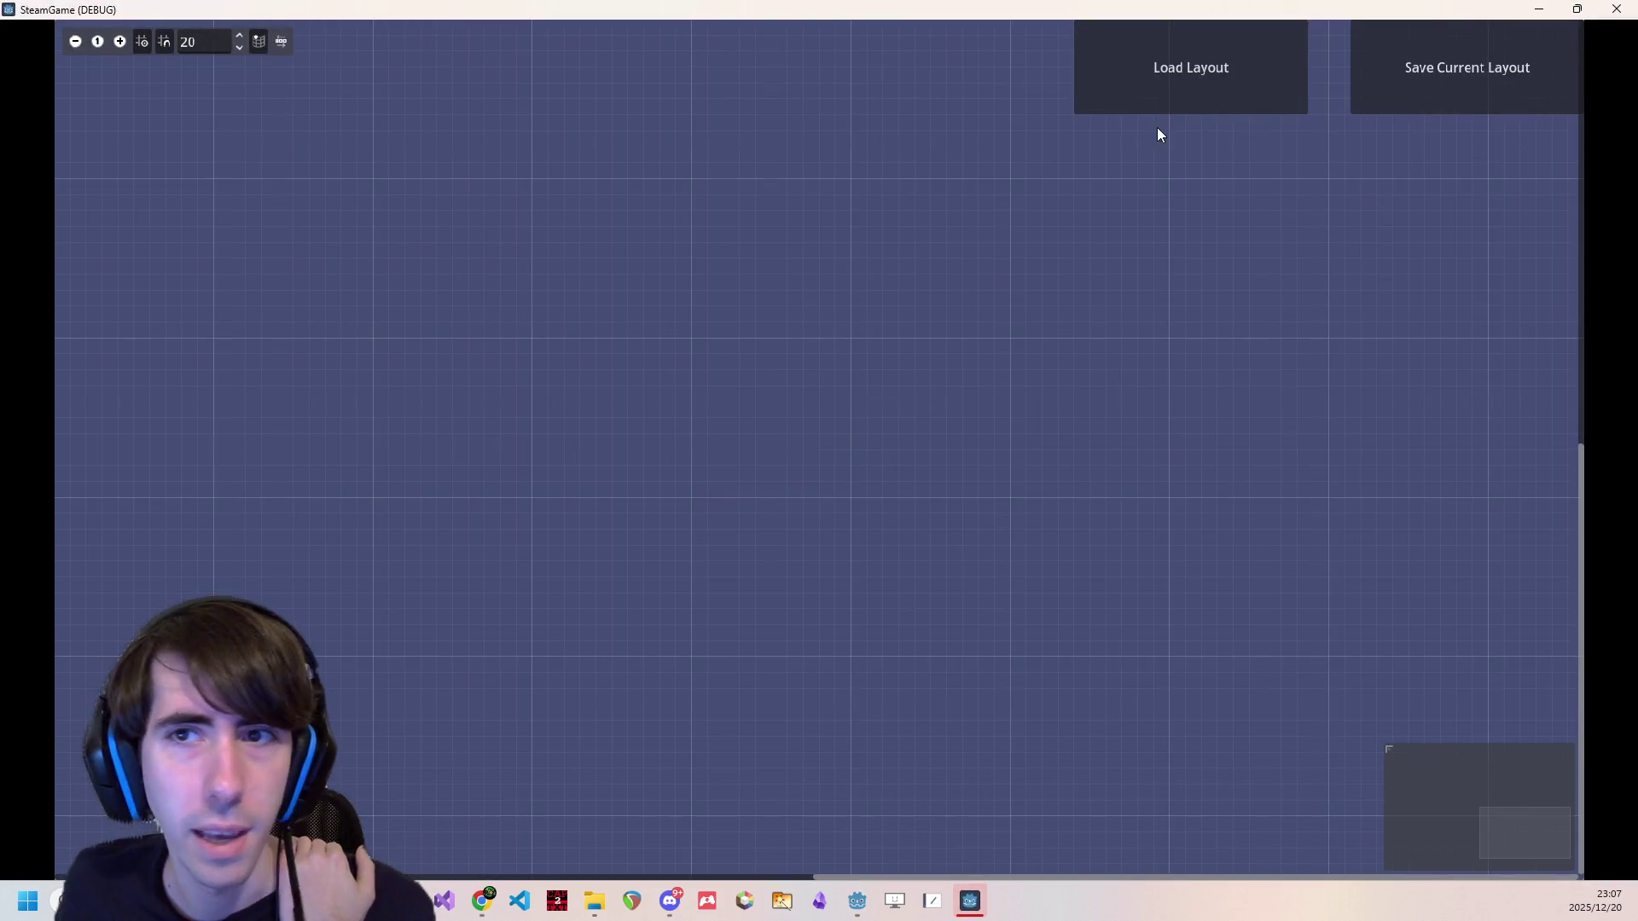
Load the quest1Layout room graph and pull a wire off BossRoom's Inputs
click(1133, 104)
double_click(992, 339)
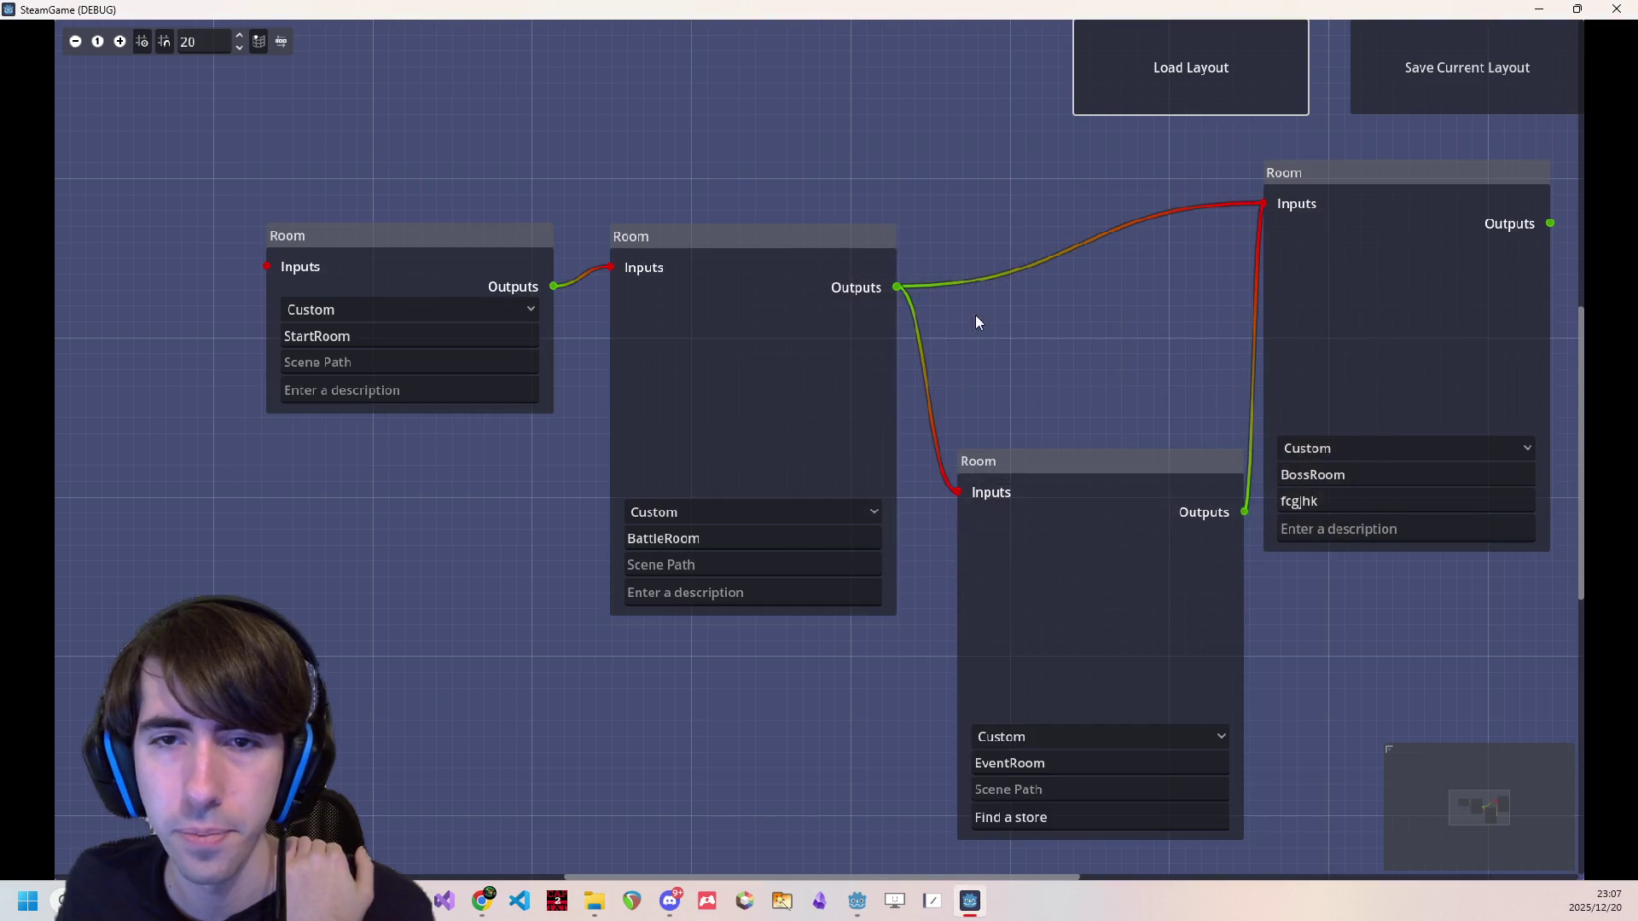
drag(1235, 203, 1154, 192)
mouse_move(1258, 199)
mouse_down()
mouse_move(1191, 192)
mouse_move(1265, 196)
mouse_move(1067, 136)
mouse_move(1262, 204)
mouse_up()
Detach BossRoom's input wires and reconnect BattleRoom's and EventRoom's Outputs to BossRoom's Inputs
mouse_move(1245, 512)
mouse_down()
mouse_move(1149, 190)
mouse_move(1256, 202)
mouse_move(1185, 255)
mouse_up()
drag(1264, 203, 1216, 220)
mouse_move(898, 286)
mouse_down()
mouse_move(1156, 244)
mouse_move(1266, 203)
mouse_up()
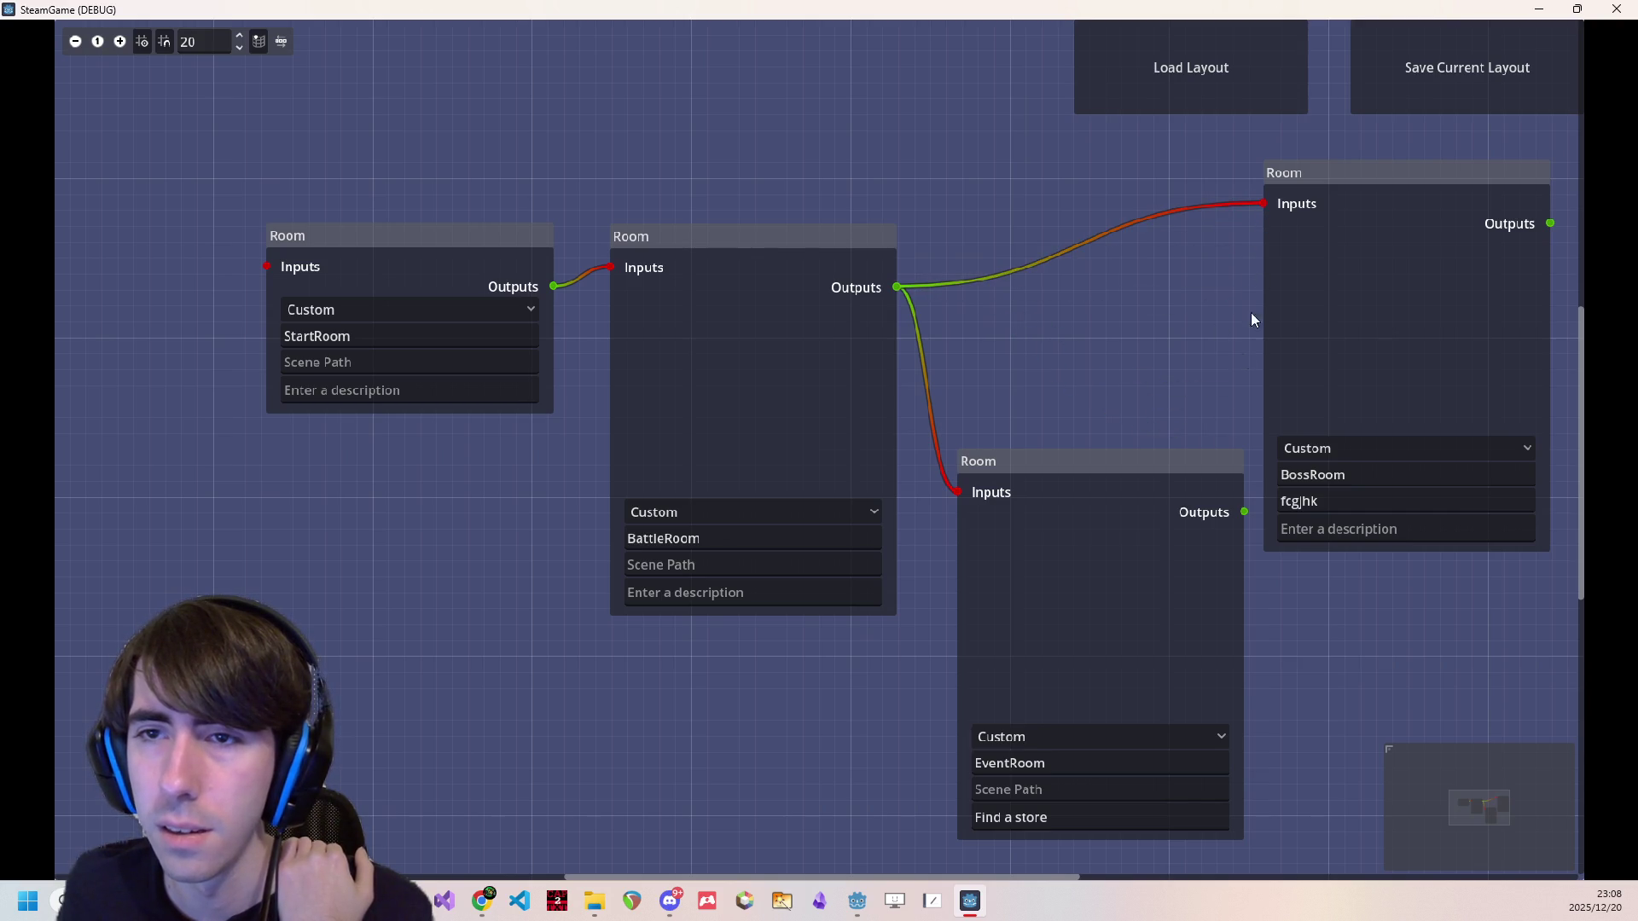
mouse_move(1245, 505)
mouse_down()
mouse_move(1283, 241)
mouse_move(1262, 202)
mouse_up()
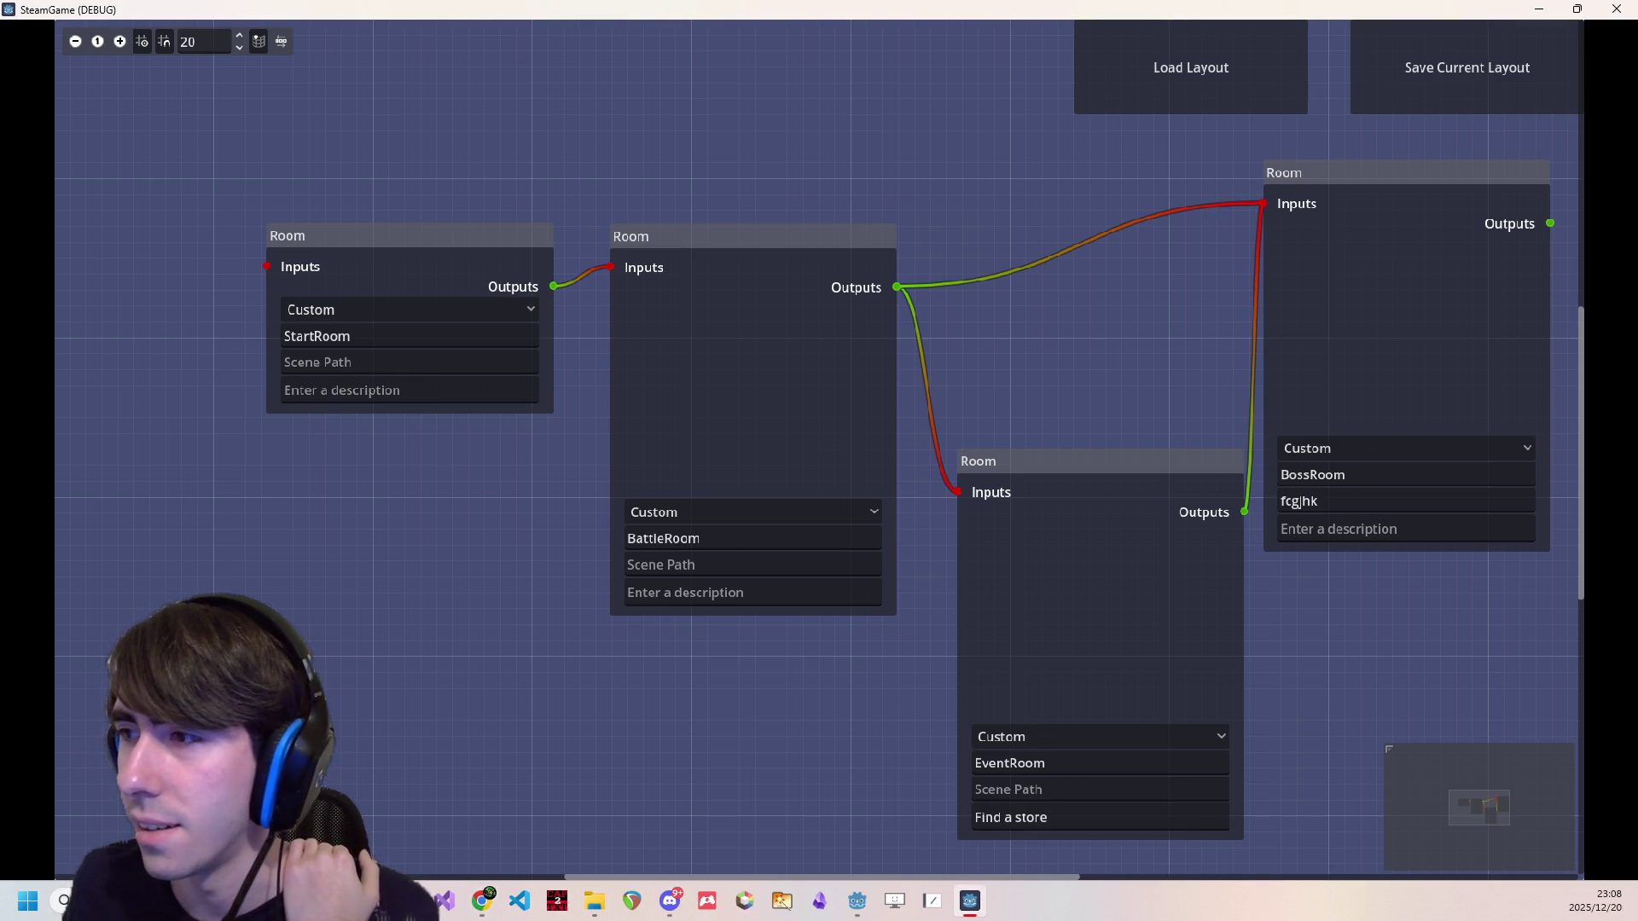
Remove and reconnect the BattleRoom-to-BossRoom wire, then close the game window
scroll(900, 371, down, 1)
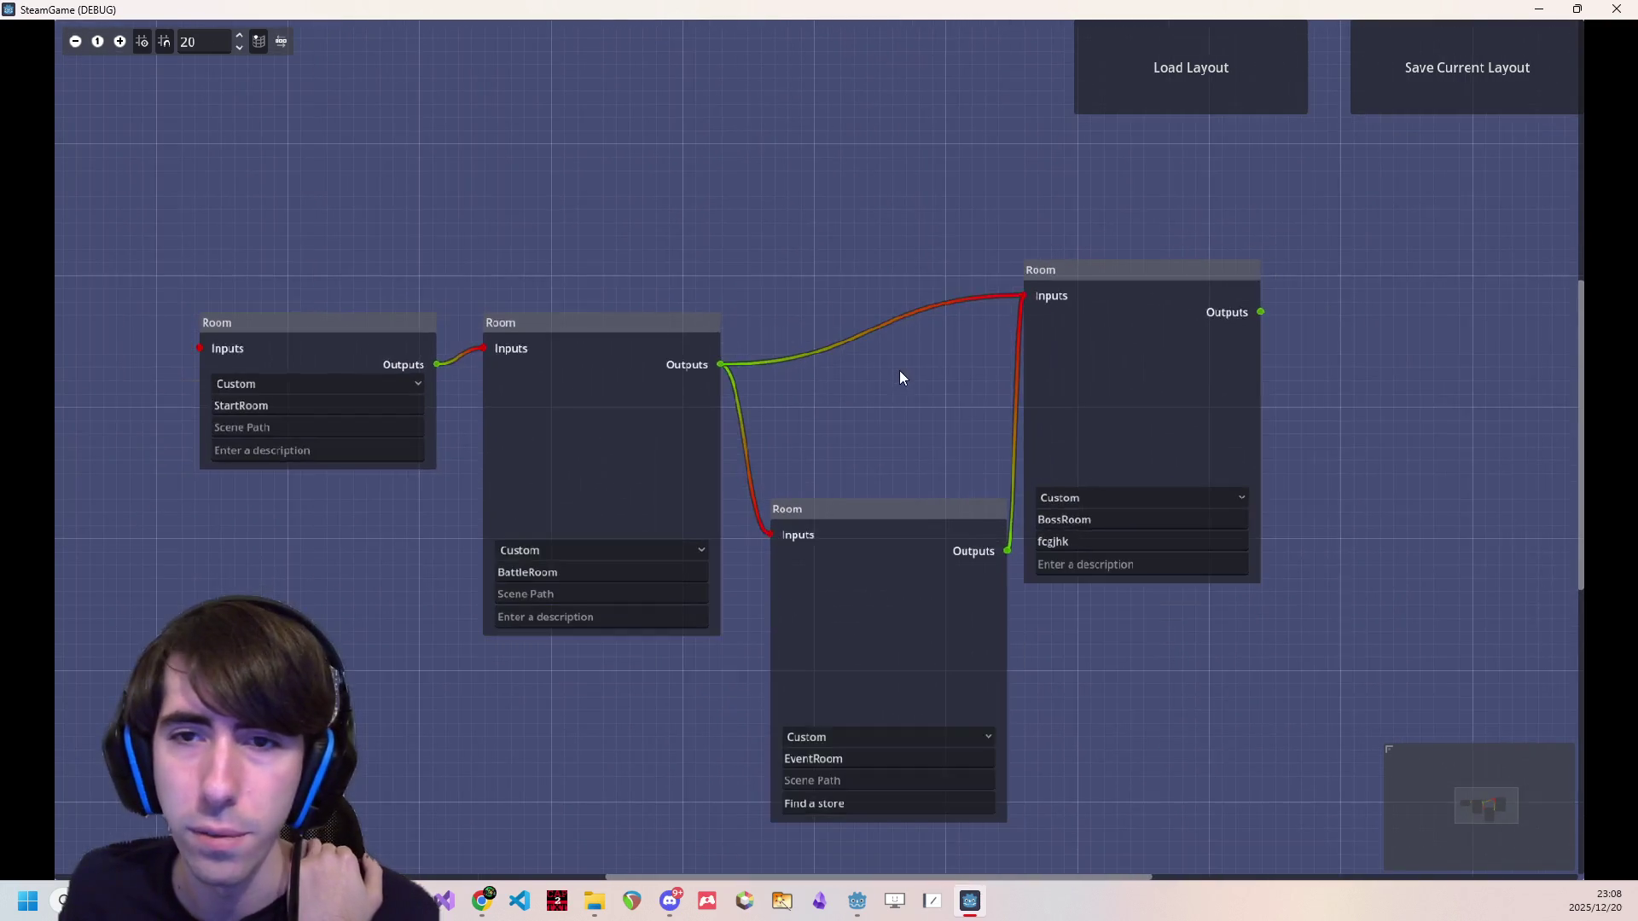
scroll(887, 281, down, 1)
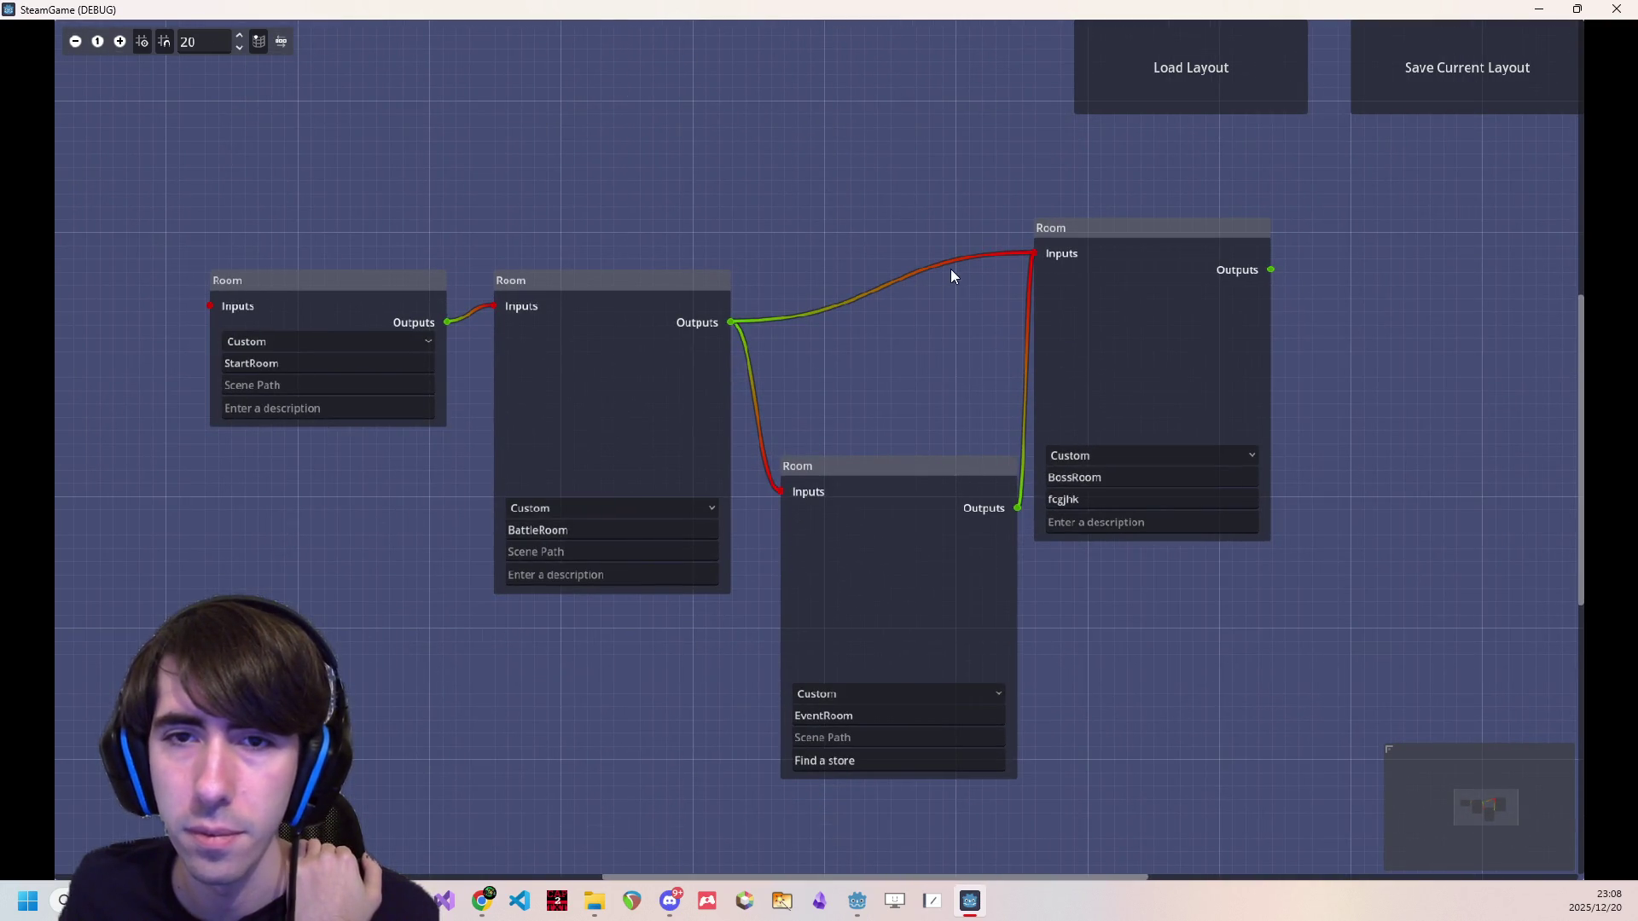
click(1033, 254)
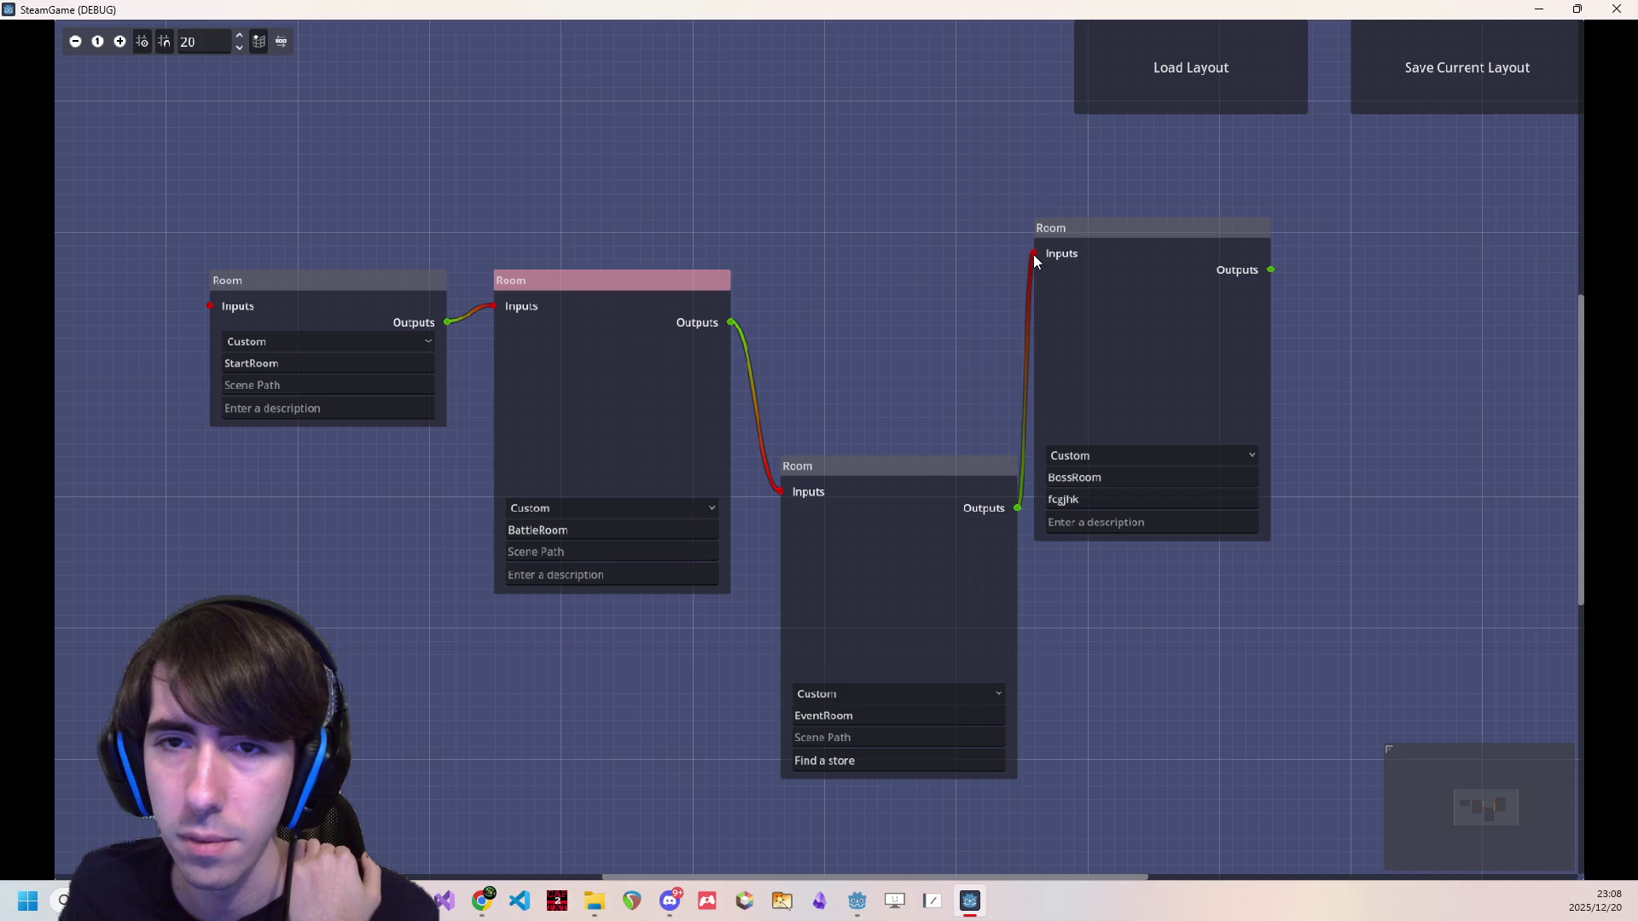
mouse_move(732, 322)
mouse_down()
mouse_move(1036, 252)
mouse_move(1008, 260)
mouse_move(898, 164)
mouse_move(965, 187)
mouse_move(1045, 254)
mouse_up()
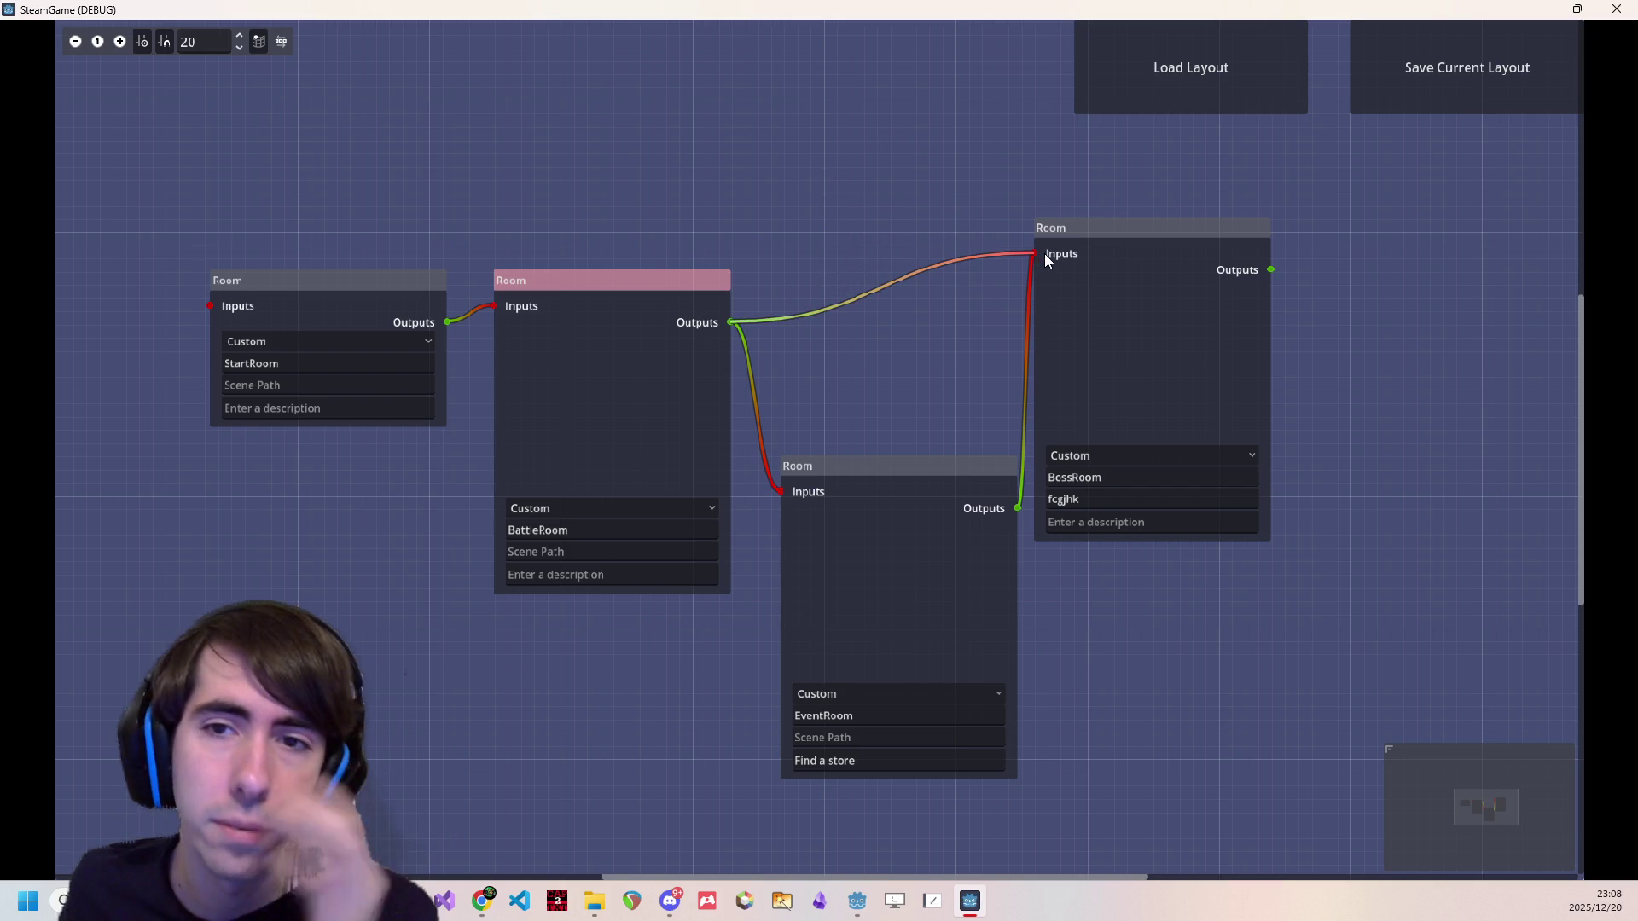
click(1619, 8)
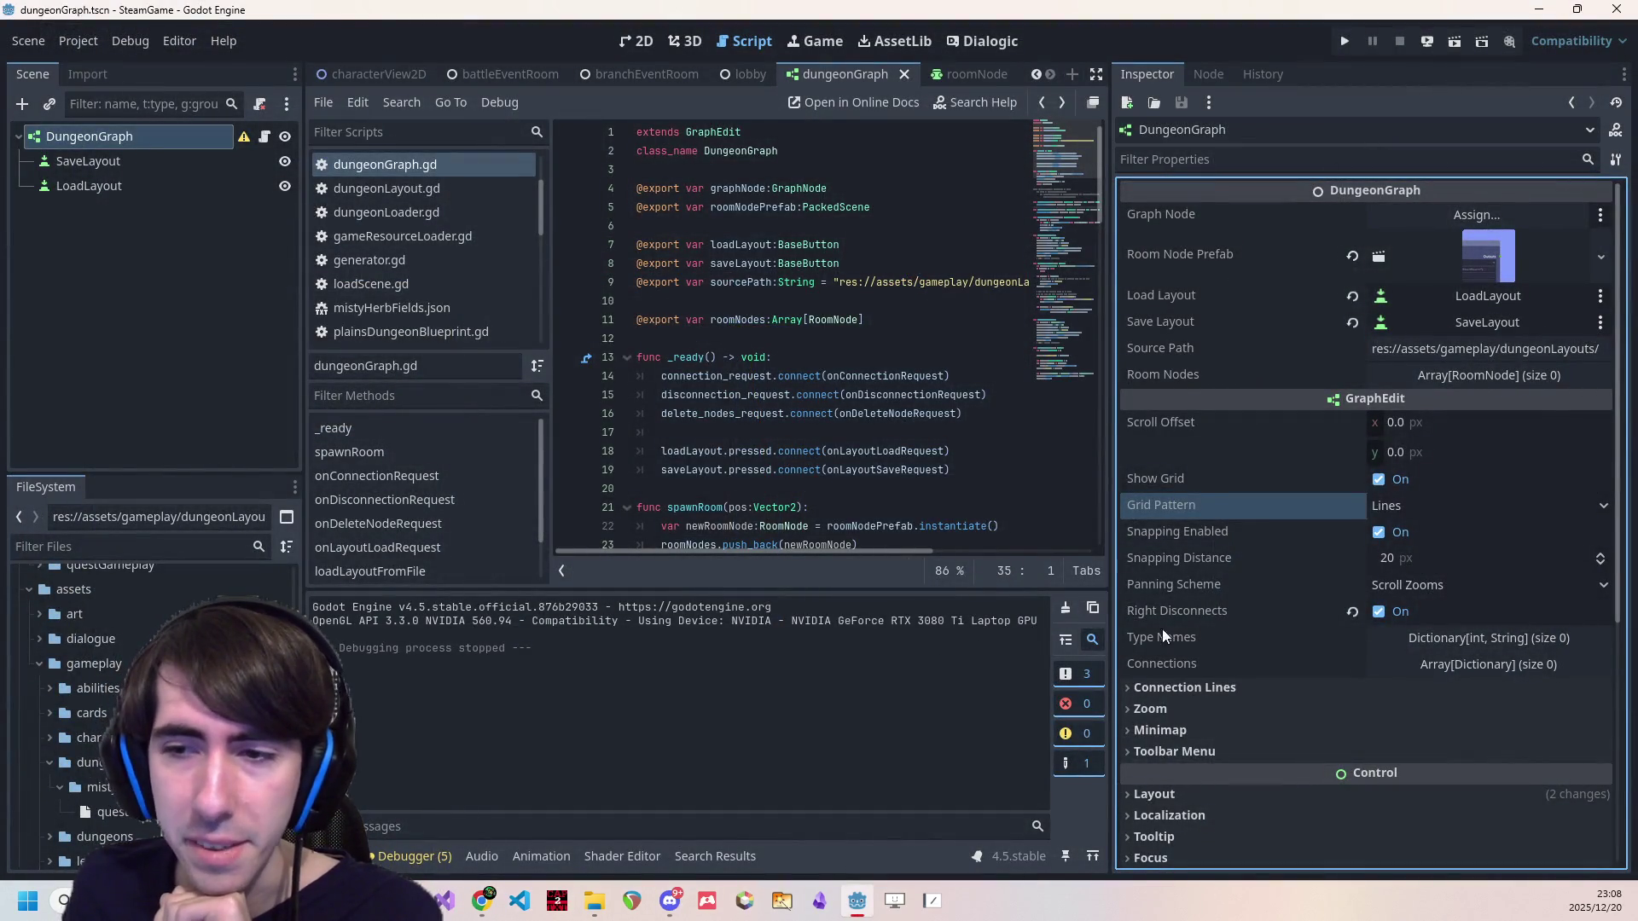
Inspect the graph's Right Disconnects, Type Names, Connections, connection-line and toolbar menu settings
mouse_move(1200, 614)
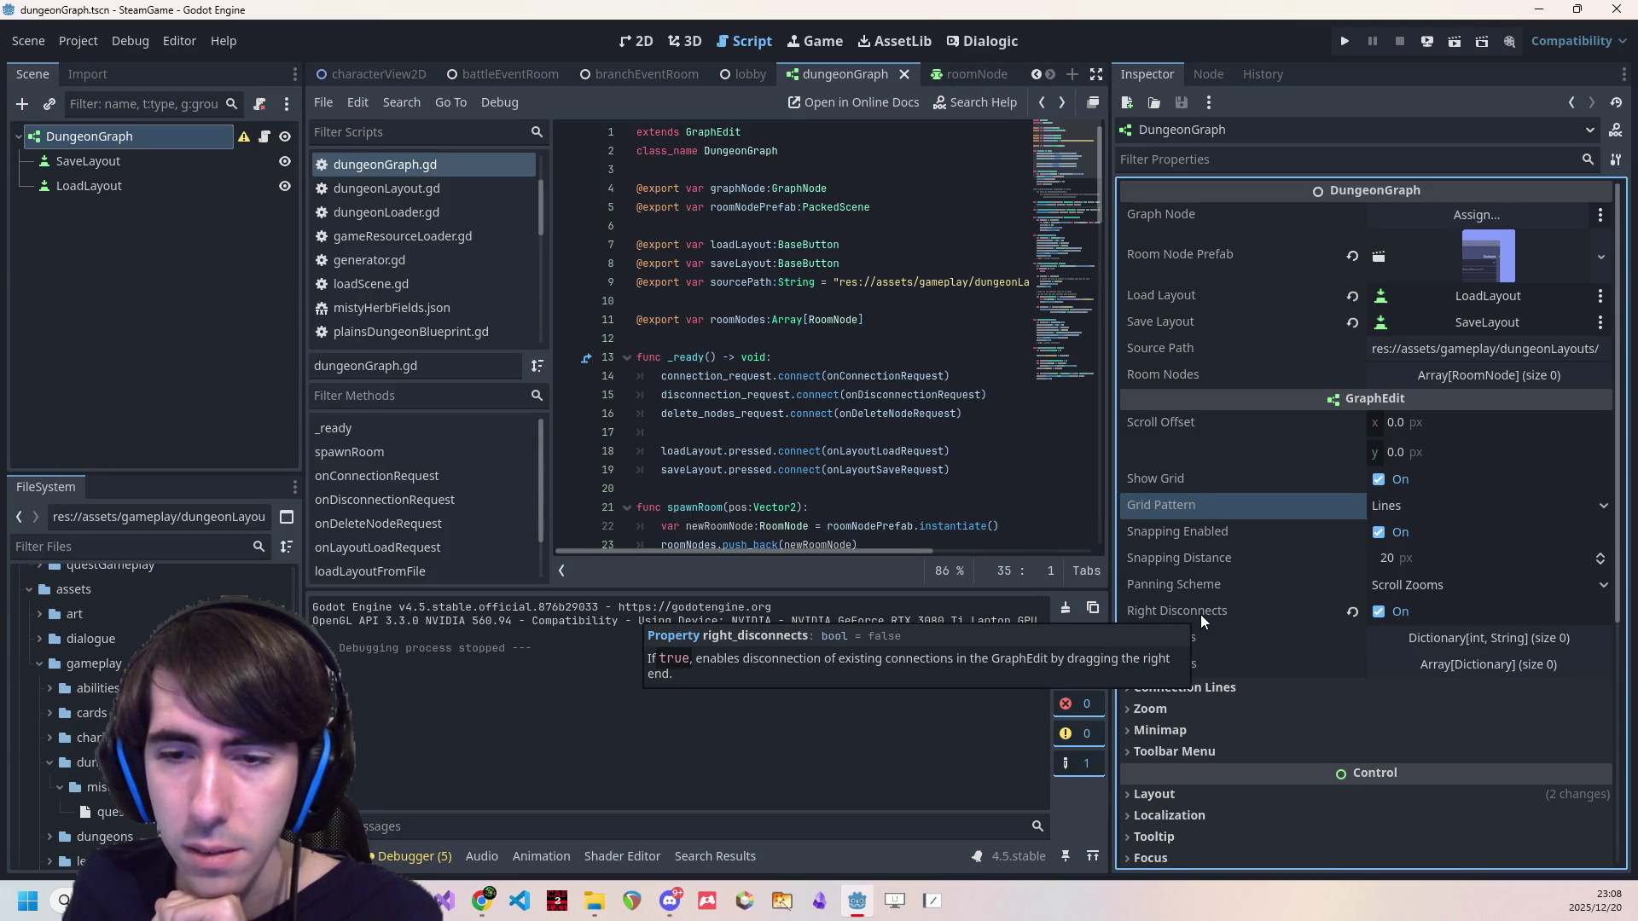
click(1200, 614)
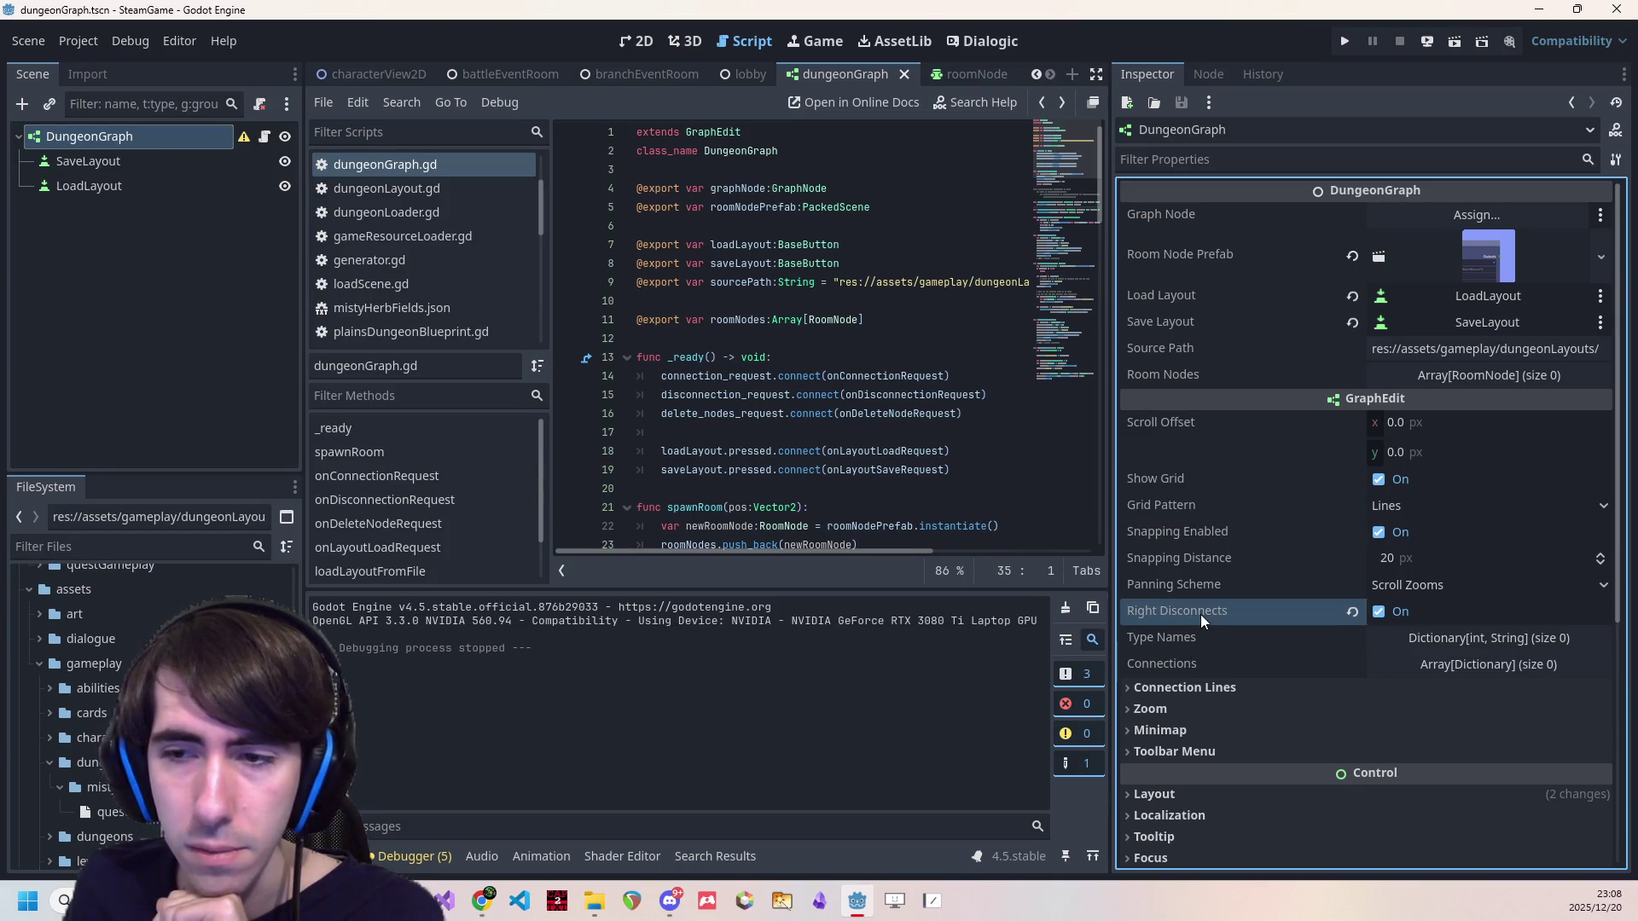
scroll(1200, 614, down, 3)
click(1435, 472)
click(1435, 473)
click(1435, 507)
click(1435, 507)
click(1319, 524)
click(1319, 523)
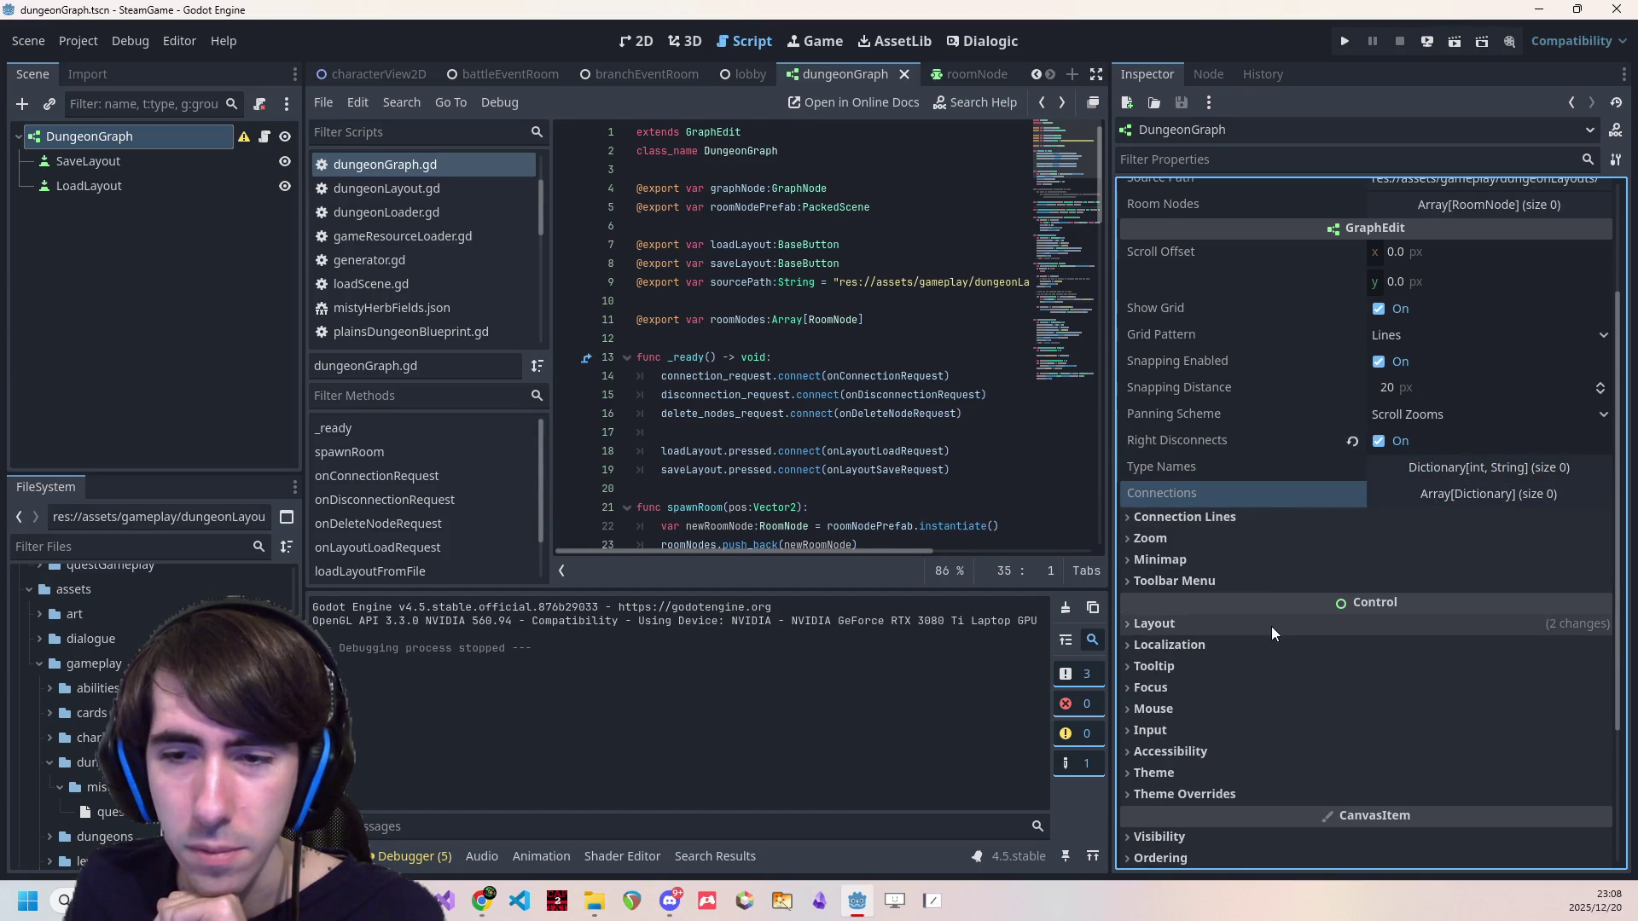
click(1237, 582)
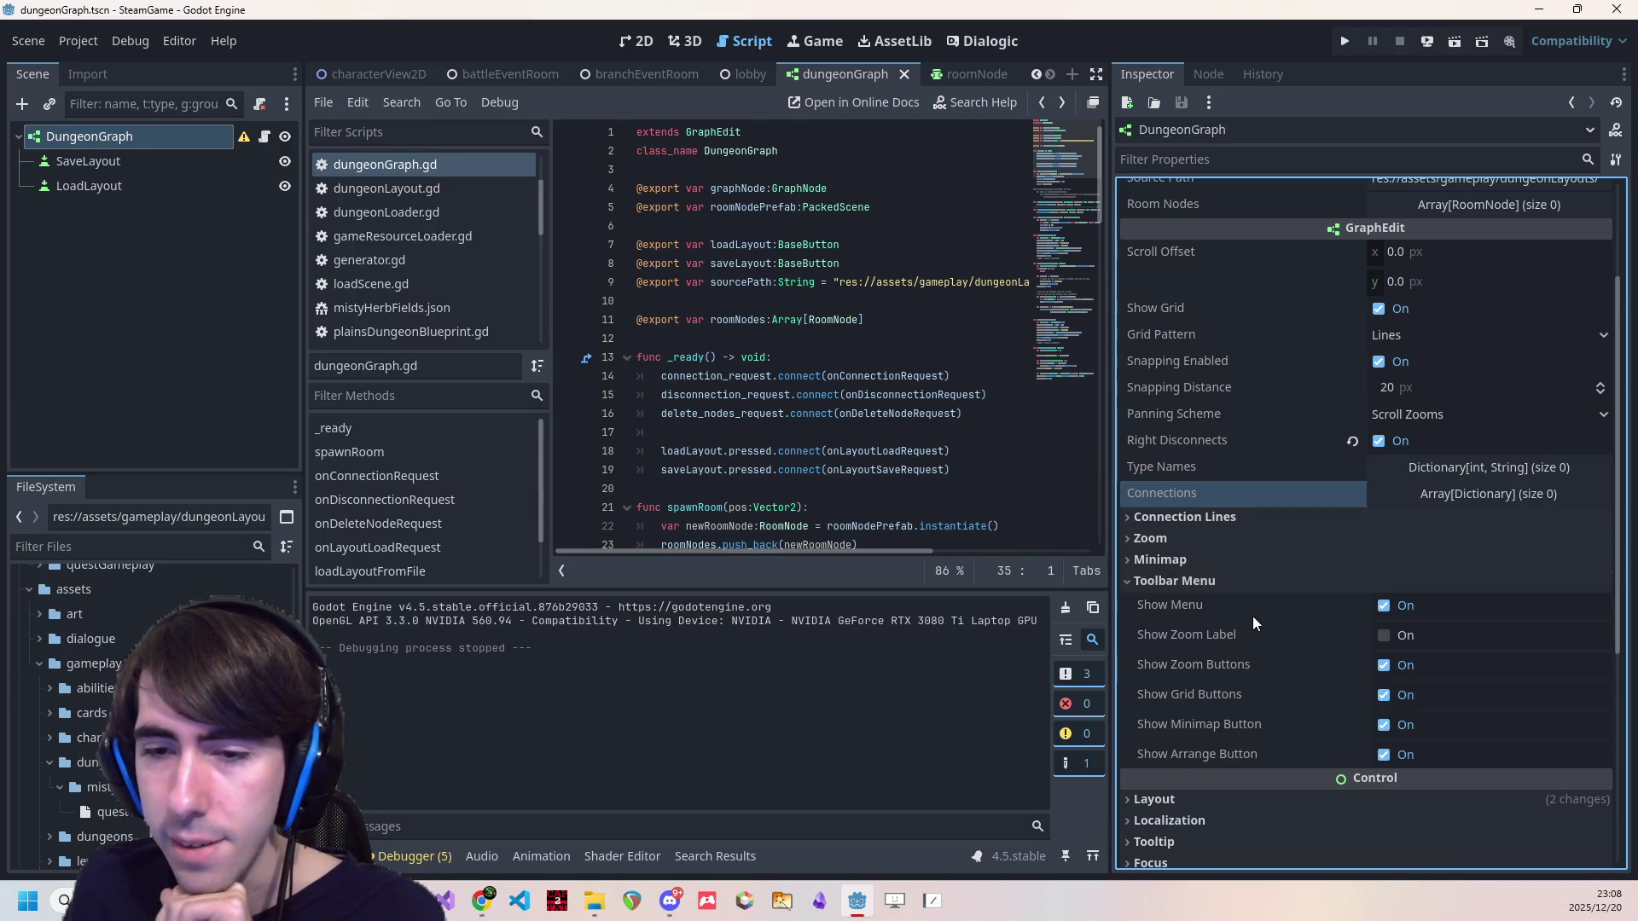
Uncomment the _gui_input function in dungeonGraph.gd with Ctrl+K and save the script
click(909, 395)
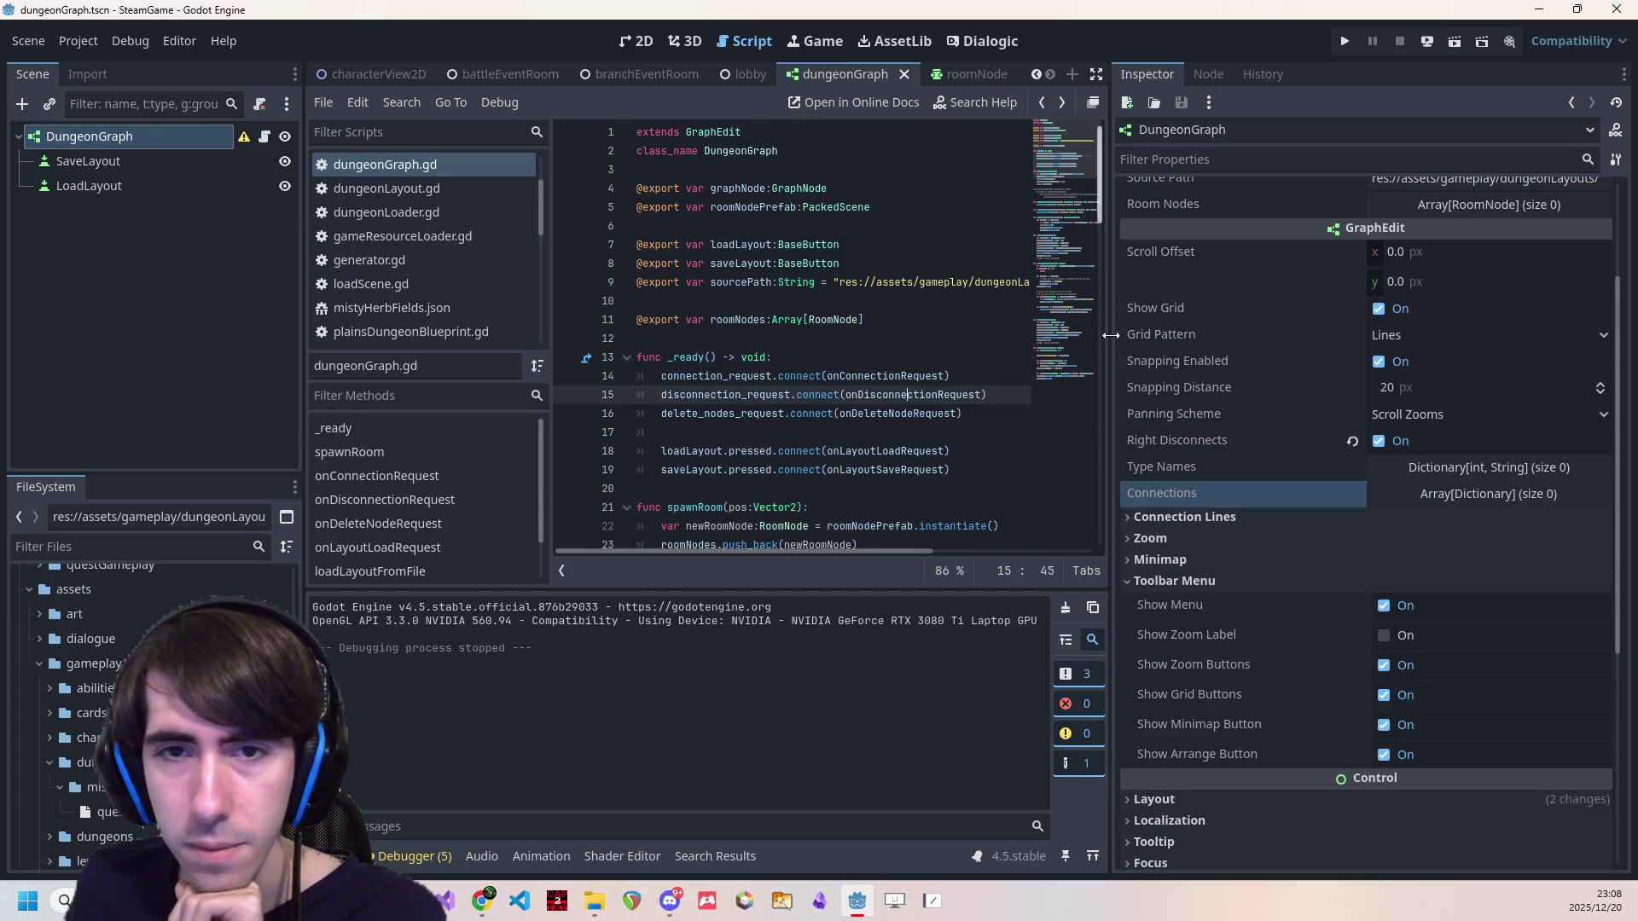
mouse_move(1111, 335)
mouse_down()
mouse_move(1326, 336)
mouse_move(1294, 335)
mouse_up()
scroll(800, 376, down, 3)
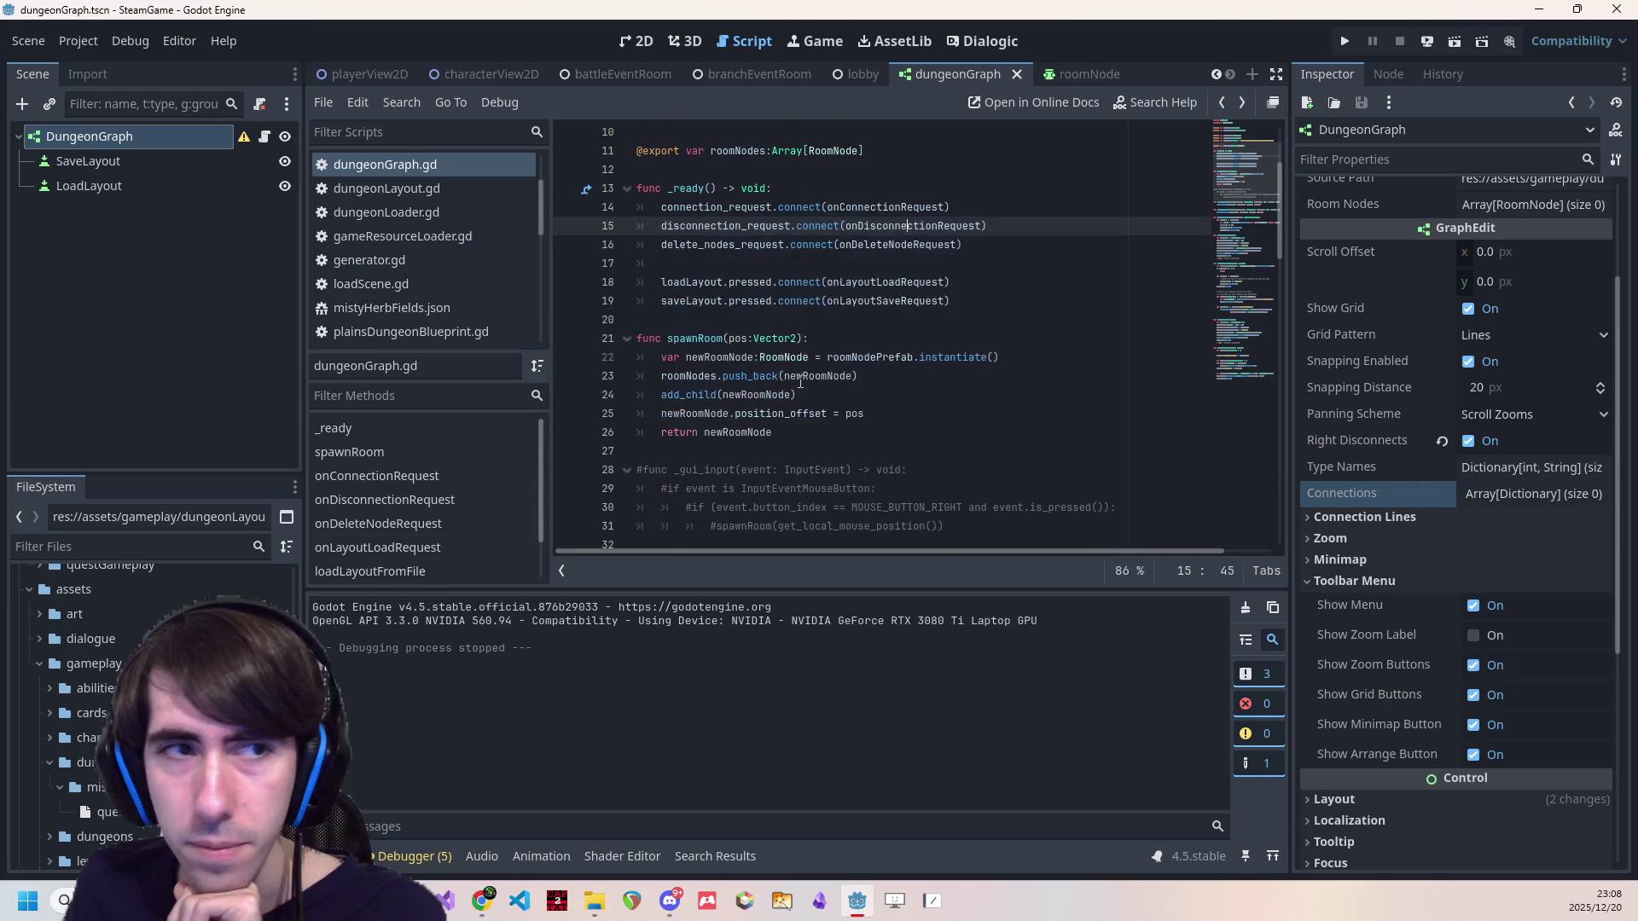
scroll(766, 317, down, 3)
drag(973, 352, 542, 298)
key(ctrl+k)
key(Up)
key(ctrl+s)
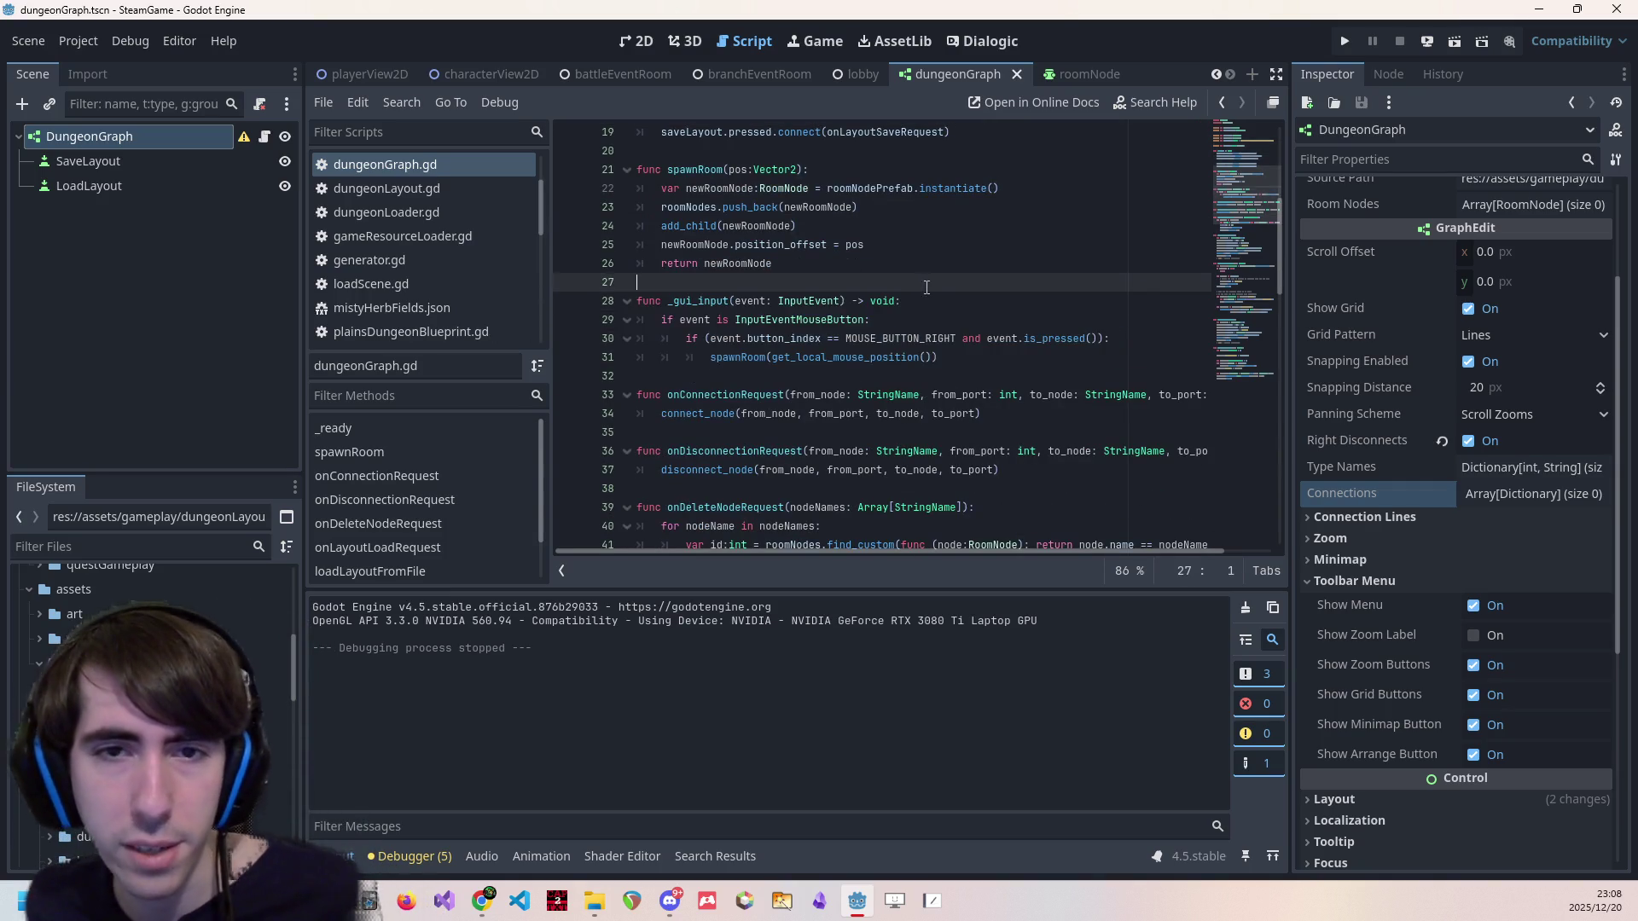
click(1448, 42)
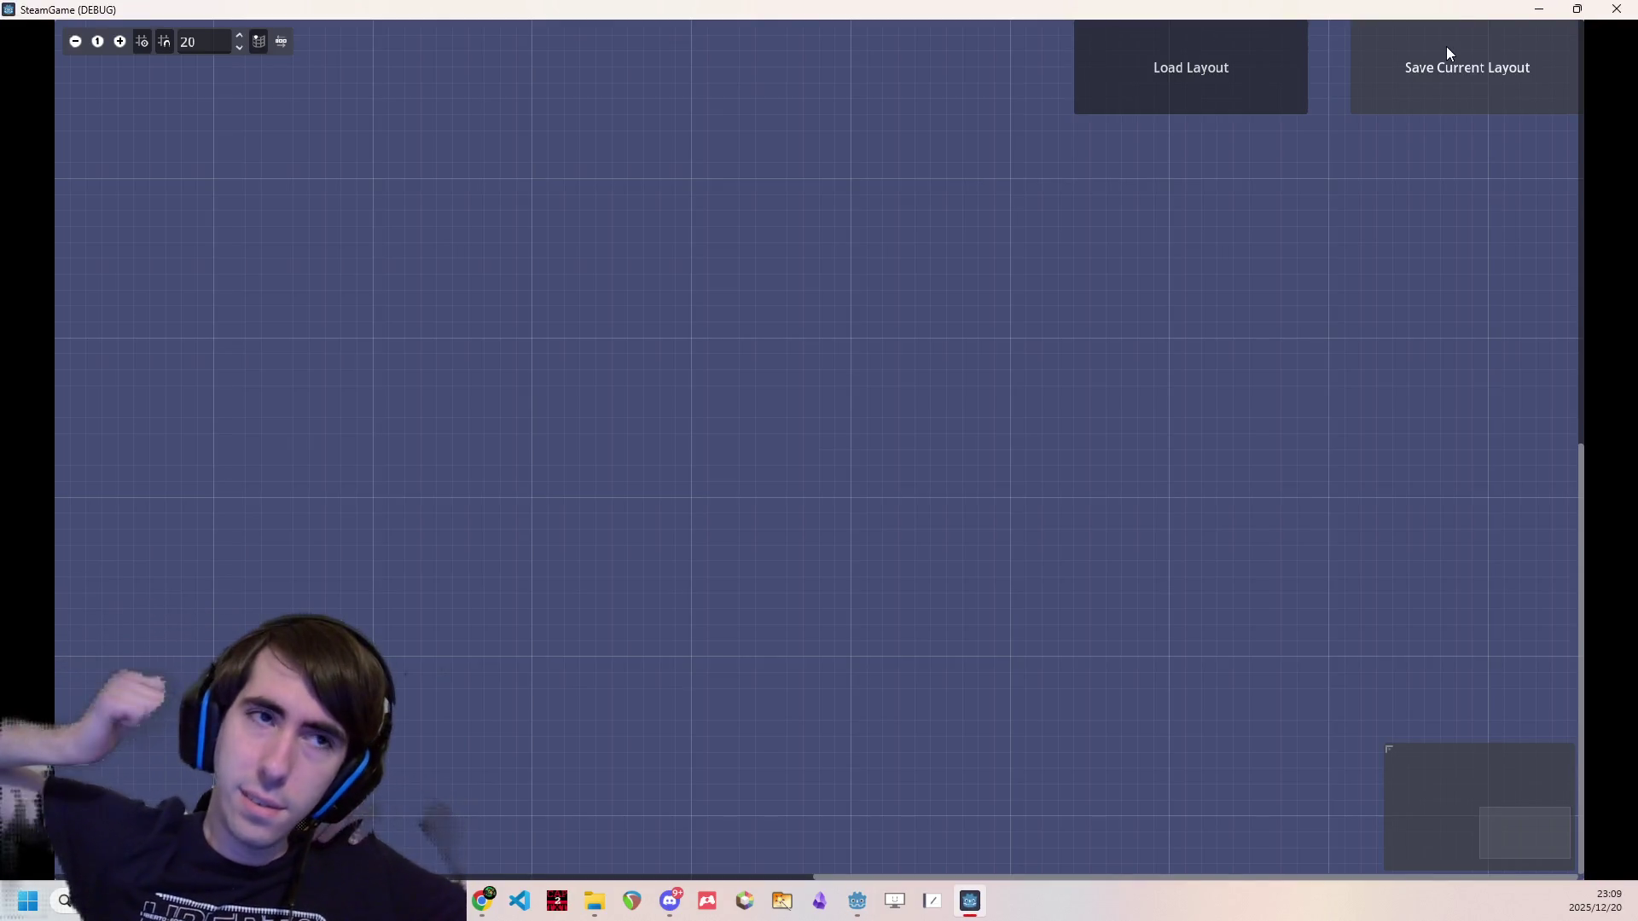
Load quest1Layout.json and remove the BattleRoom-to-BossRoom connection
click(1206, 73)
click(1005, 339)
double_click(1005, 338)
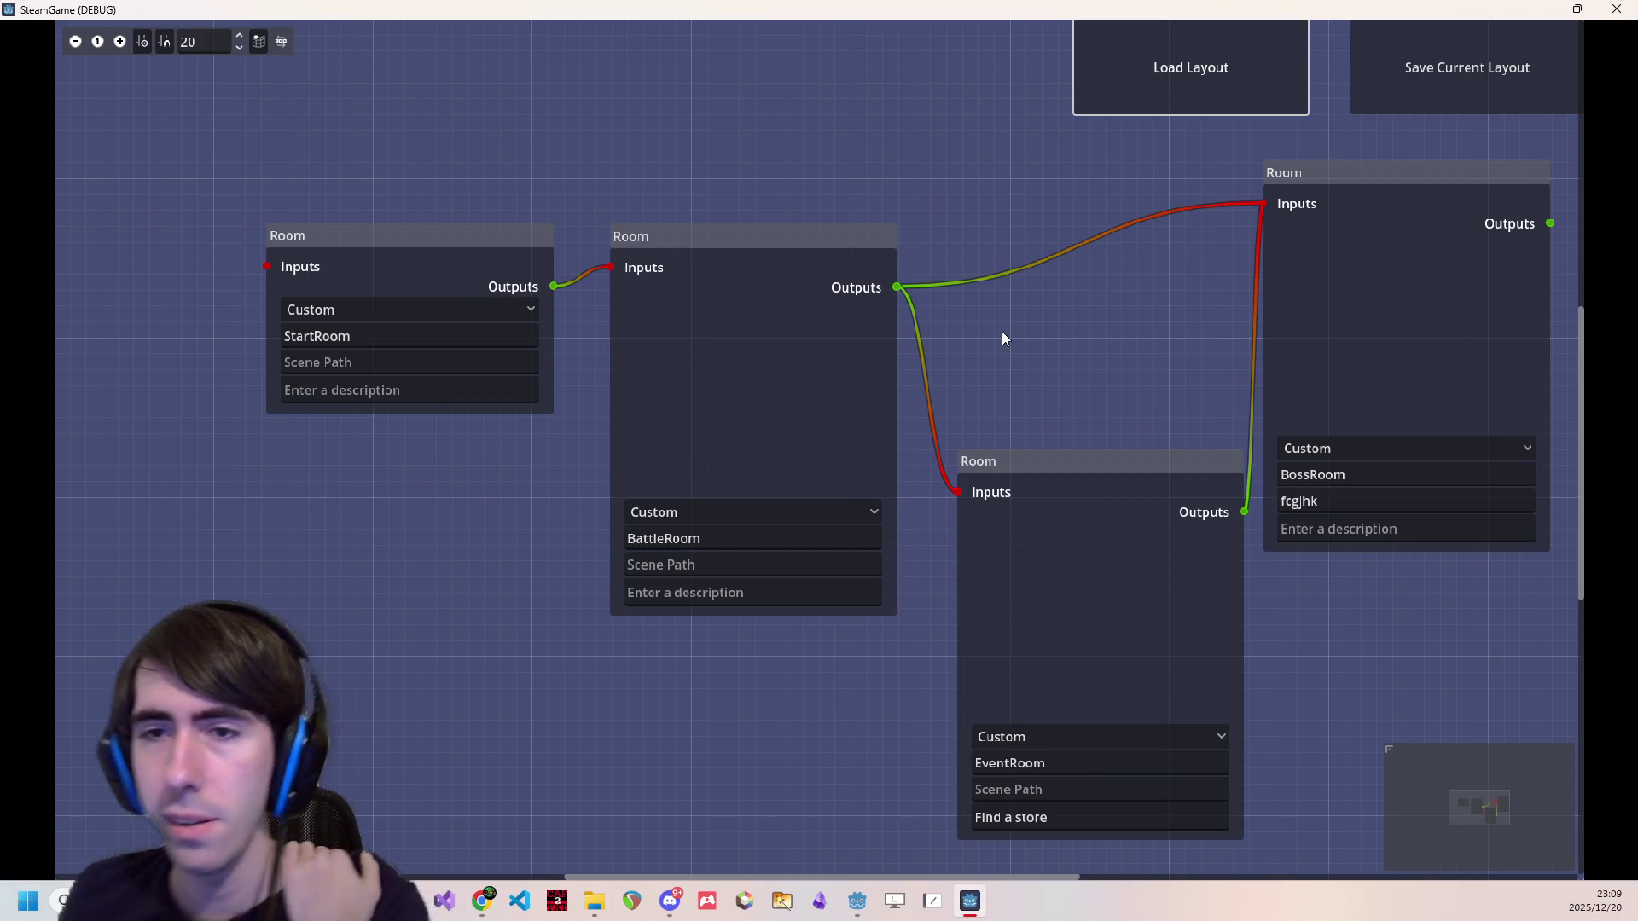
click(1266, 201)
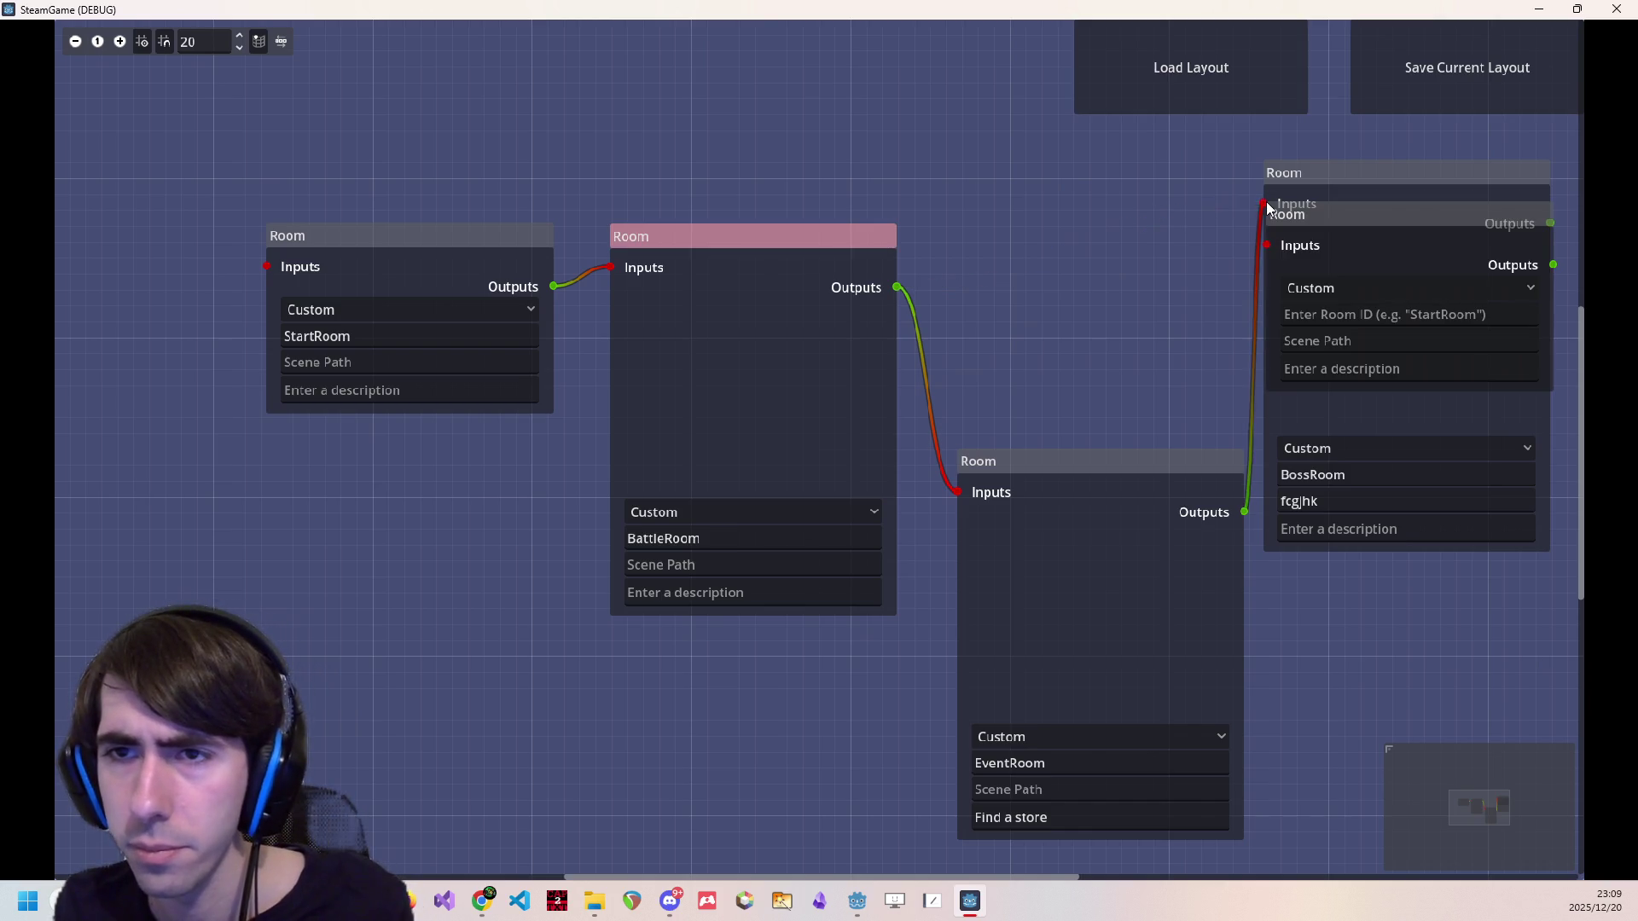
mouse_move(1375, 211)
mouse_down()
mouse_move(1396, 329)
mouse_move(1362, 601)
mouse_up()
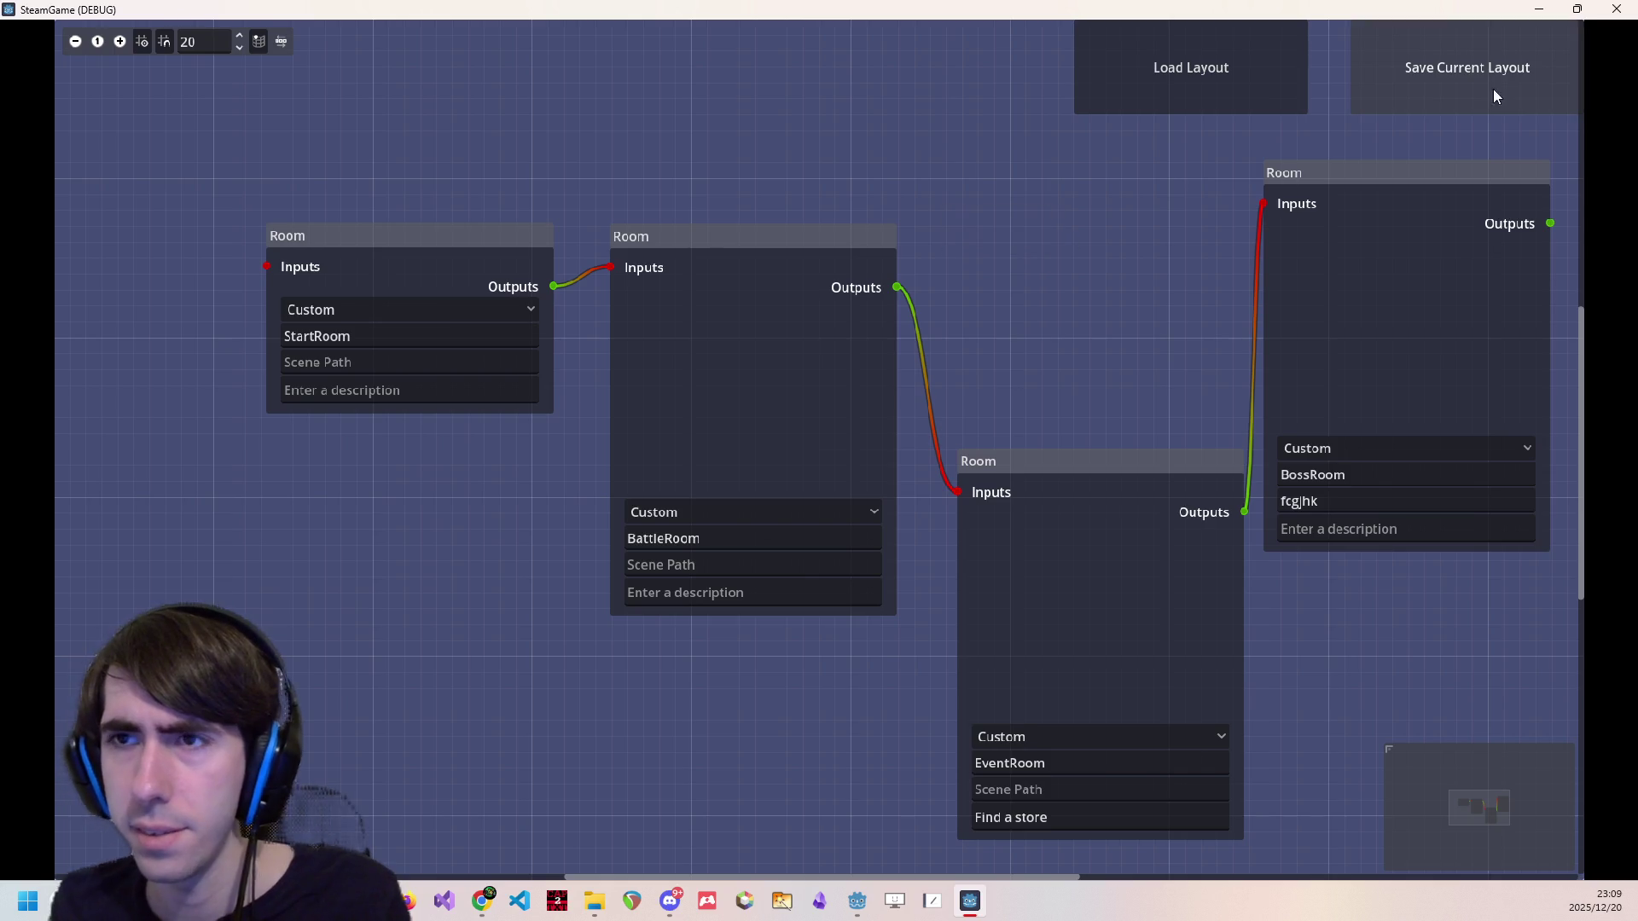
Save the layout over mistyHerbFields/quest1Layout.json, confirm overwriting, and close the game
click(1436, 79)
double_click(996, 345)
click(1000, 351)
click(991, 518)
click(693, 486)
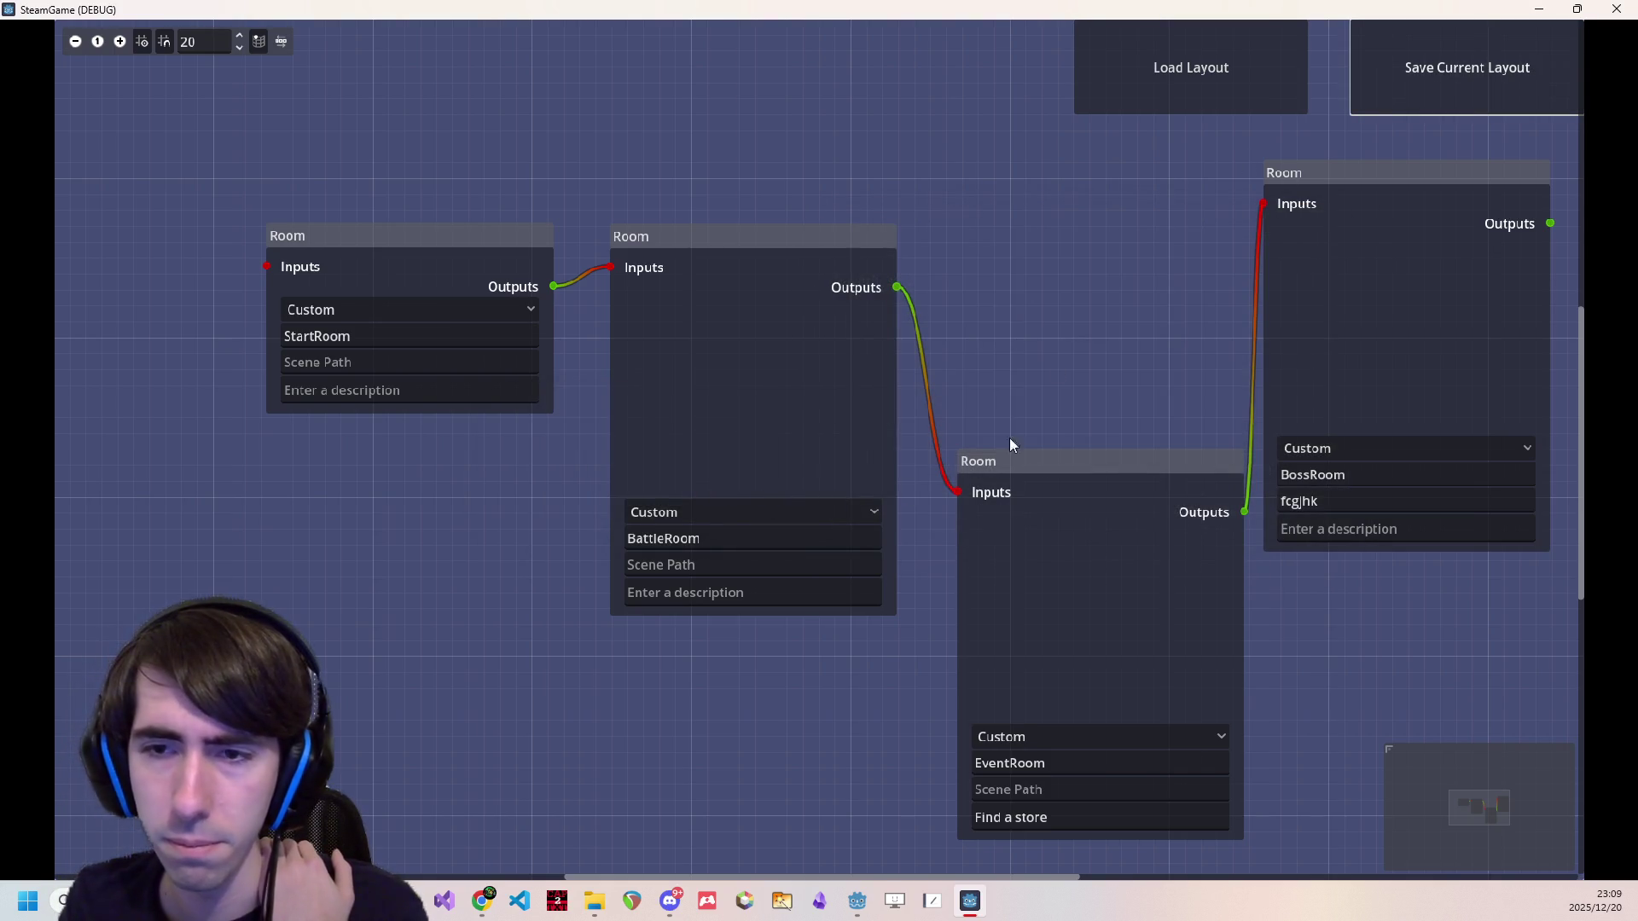
click(1615, 9)
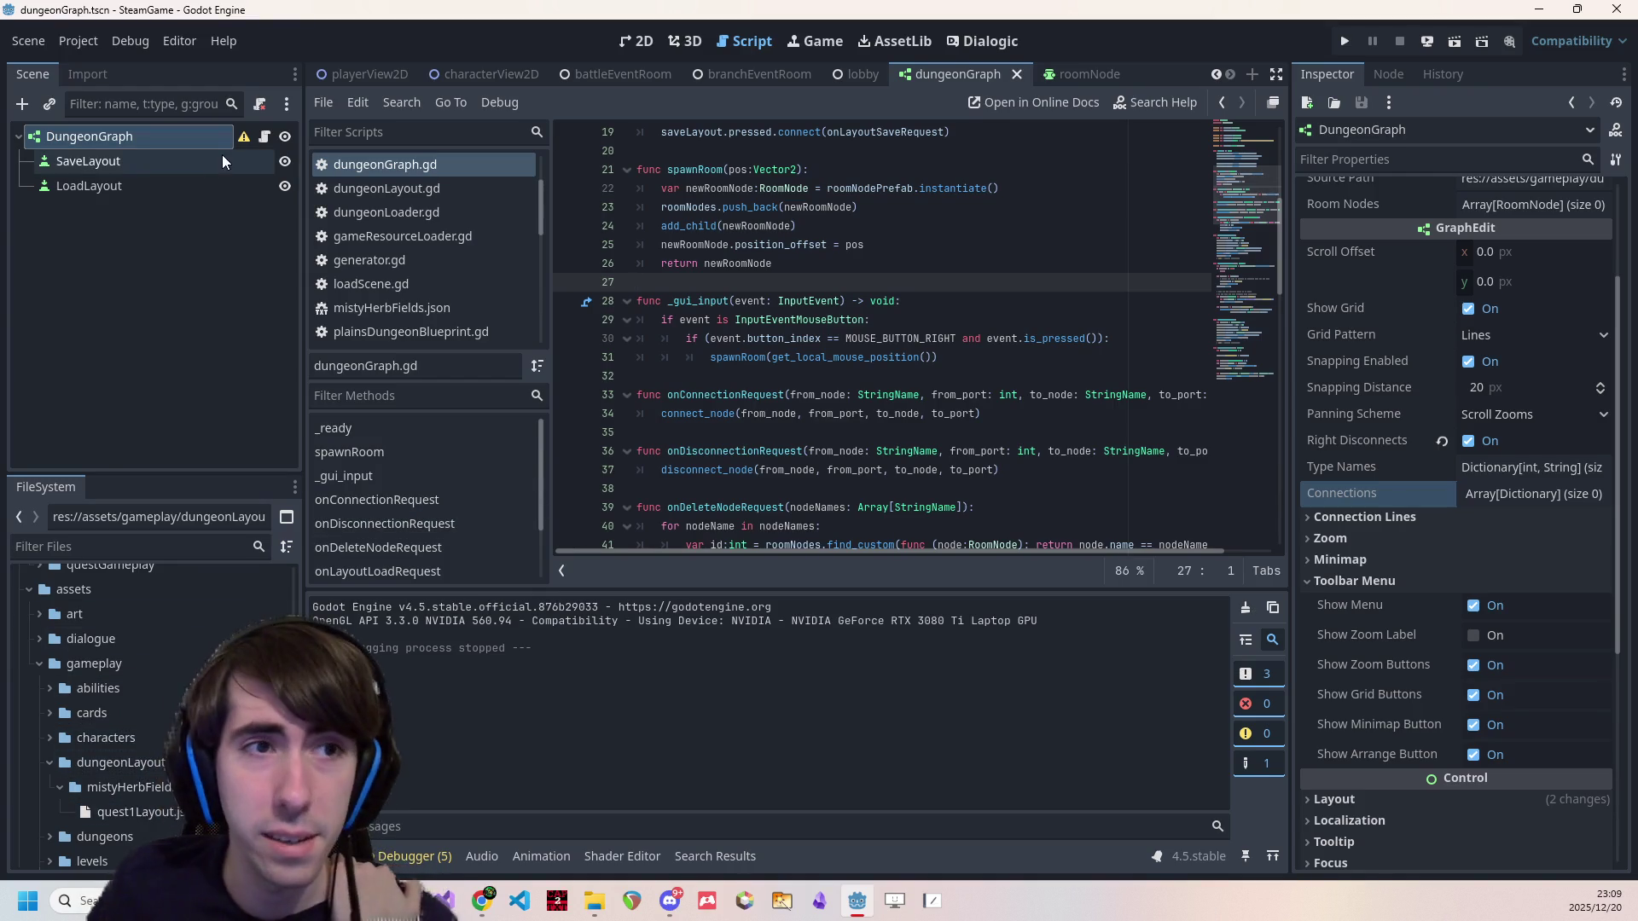
Scroll through the scene tabs and switch to the levelSelectionMenu scene
mouse_move(243, 146)
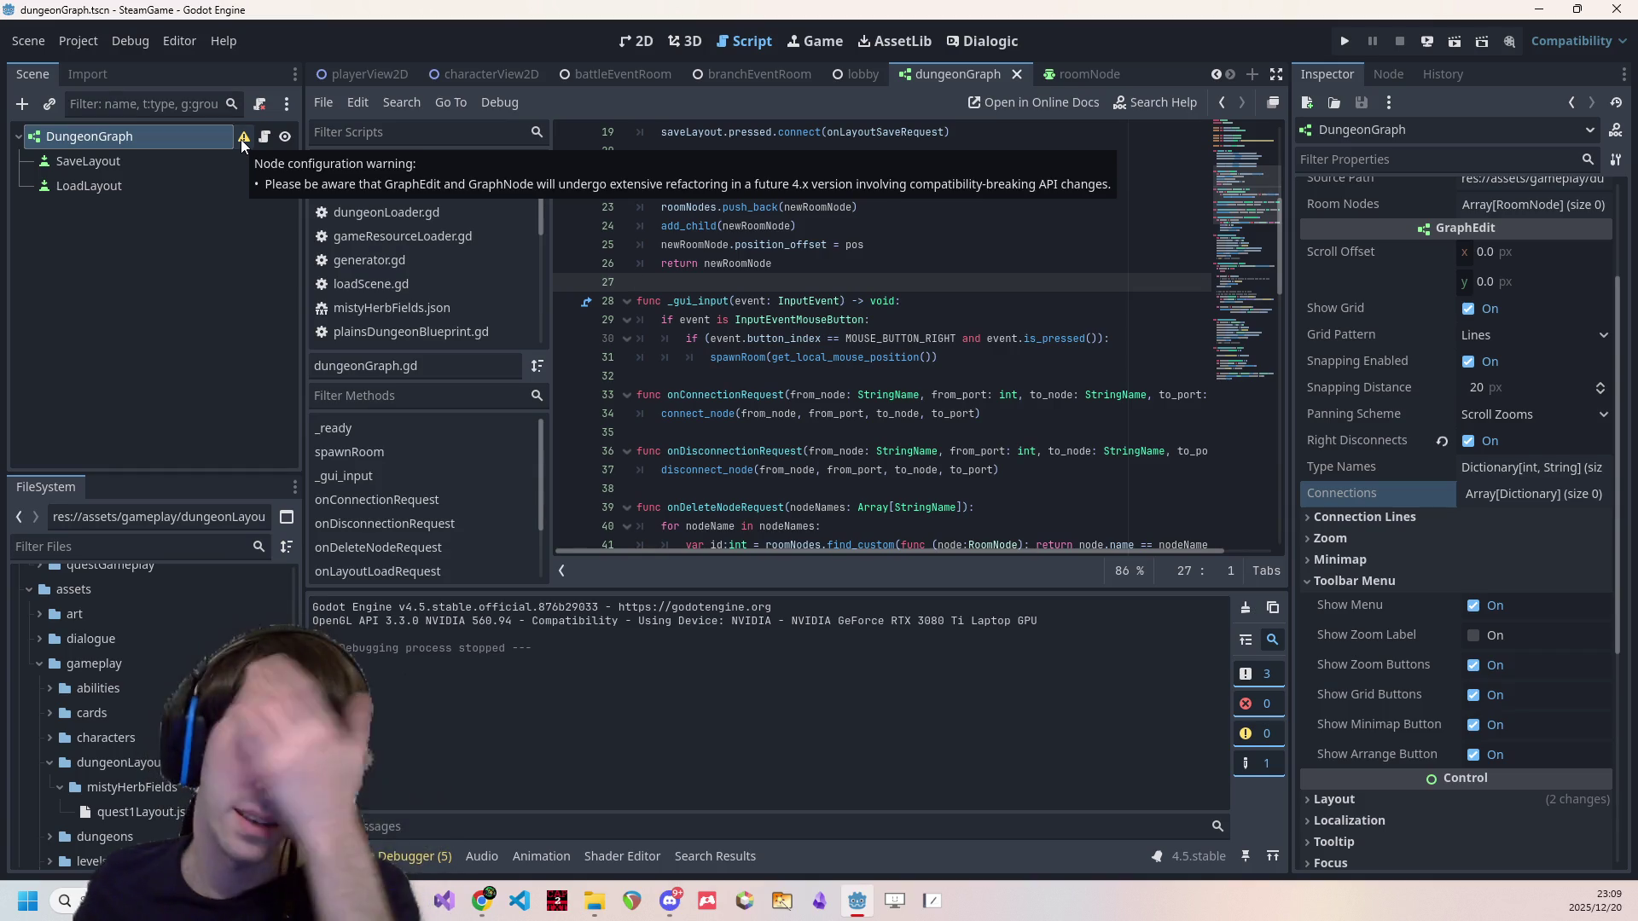
scroll(662, 279, down, 7)
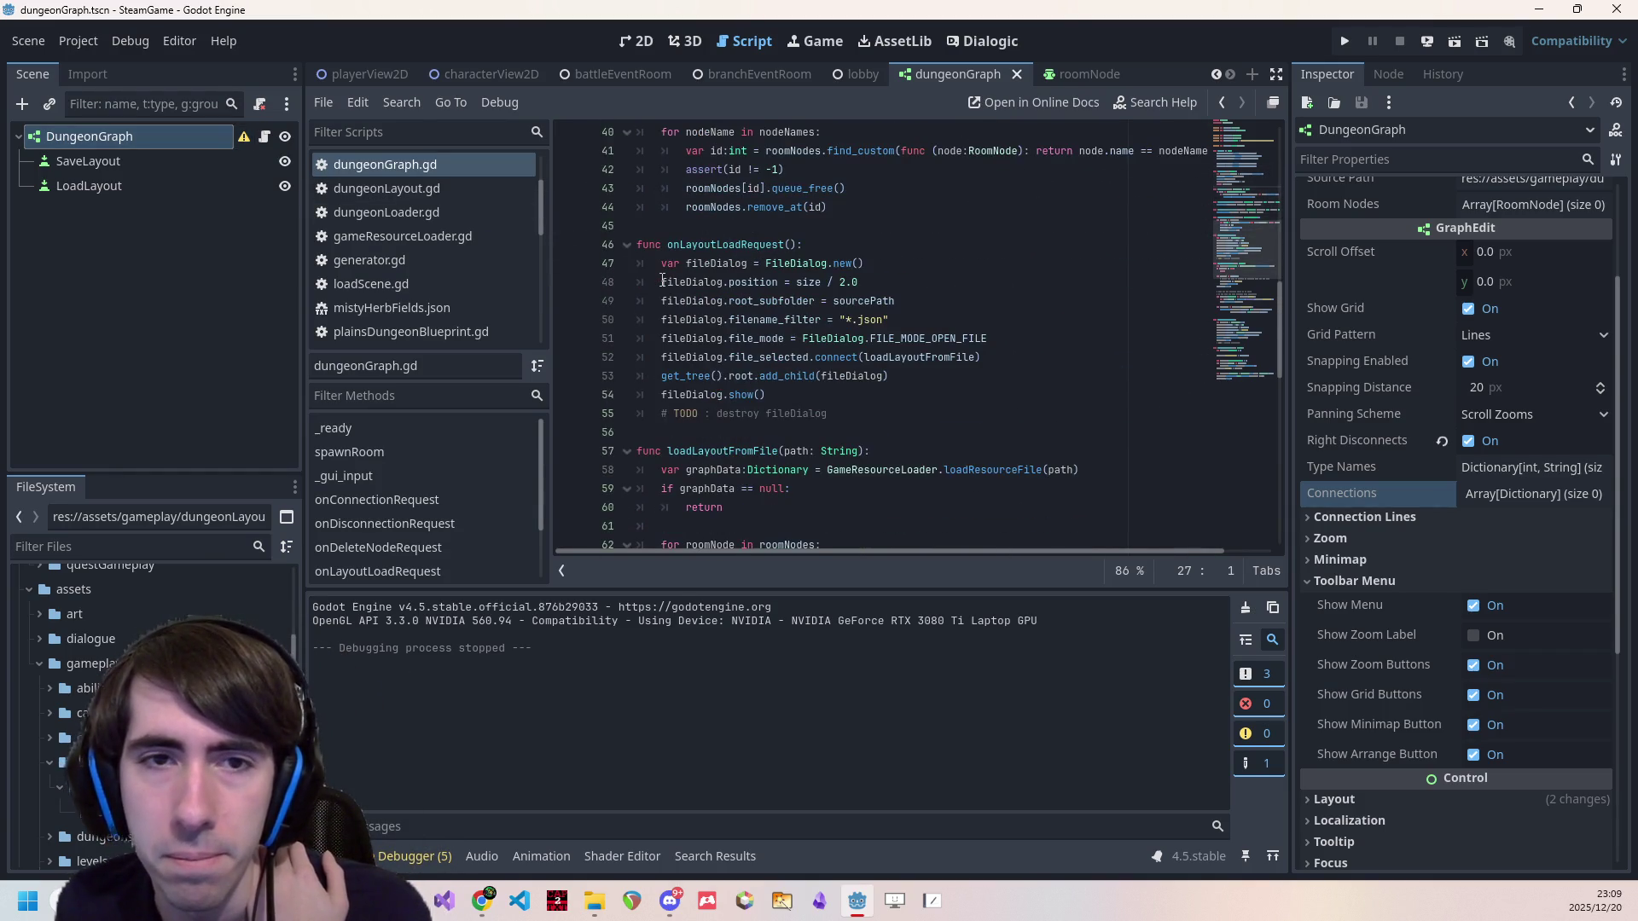
scroll(662, 279, down, 1)
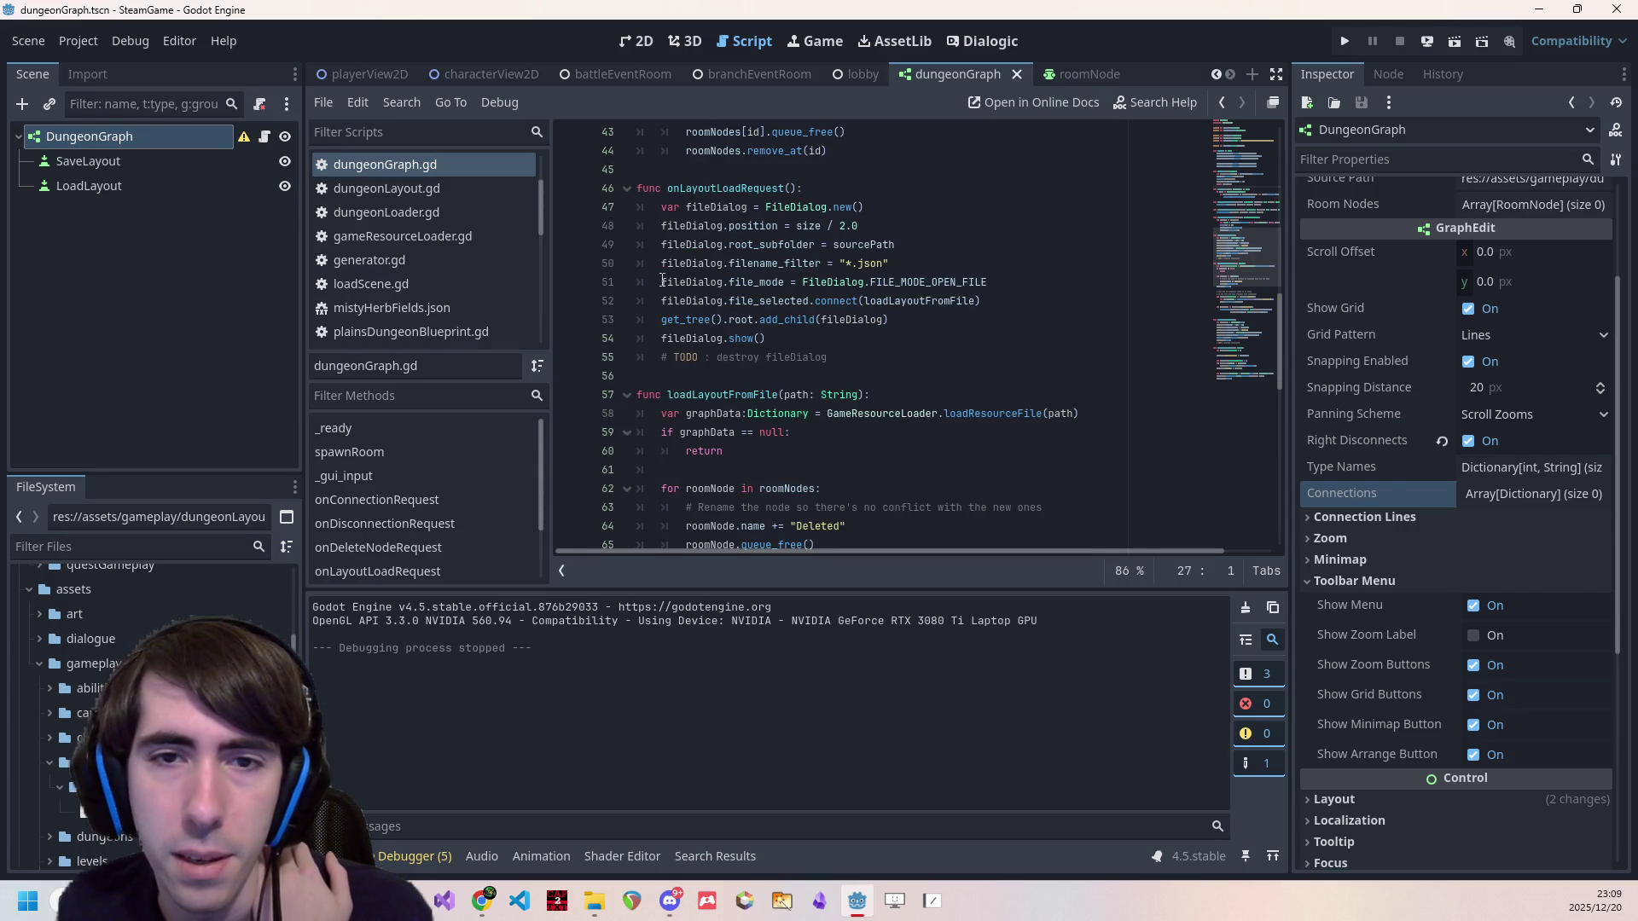
scroll(662, 280, down, 1)
scroll(662, 280, up, 6)
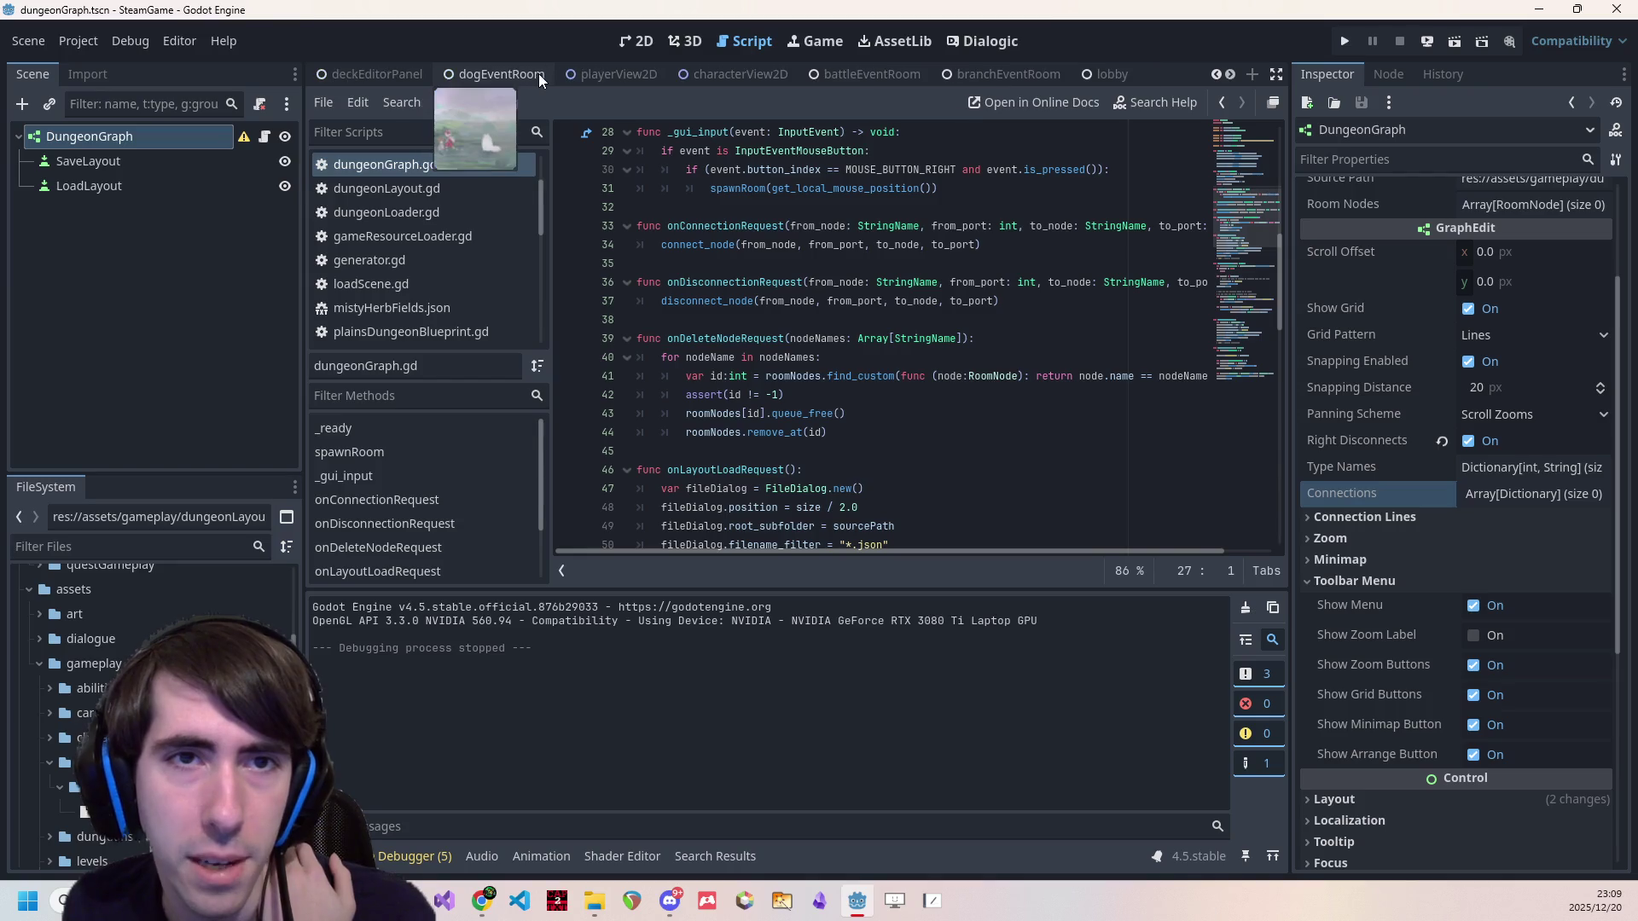
scroll(539, 73, up, 5)
scroll(674, 73, up, 3)
click(490, 75)
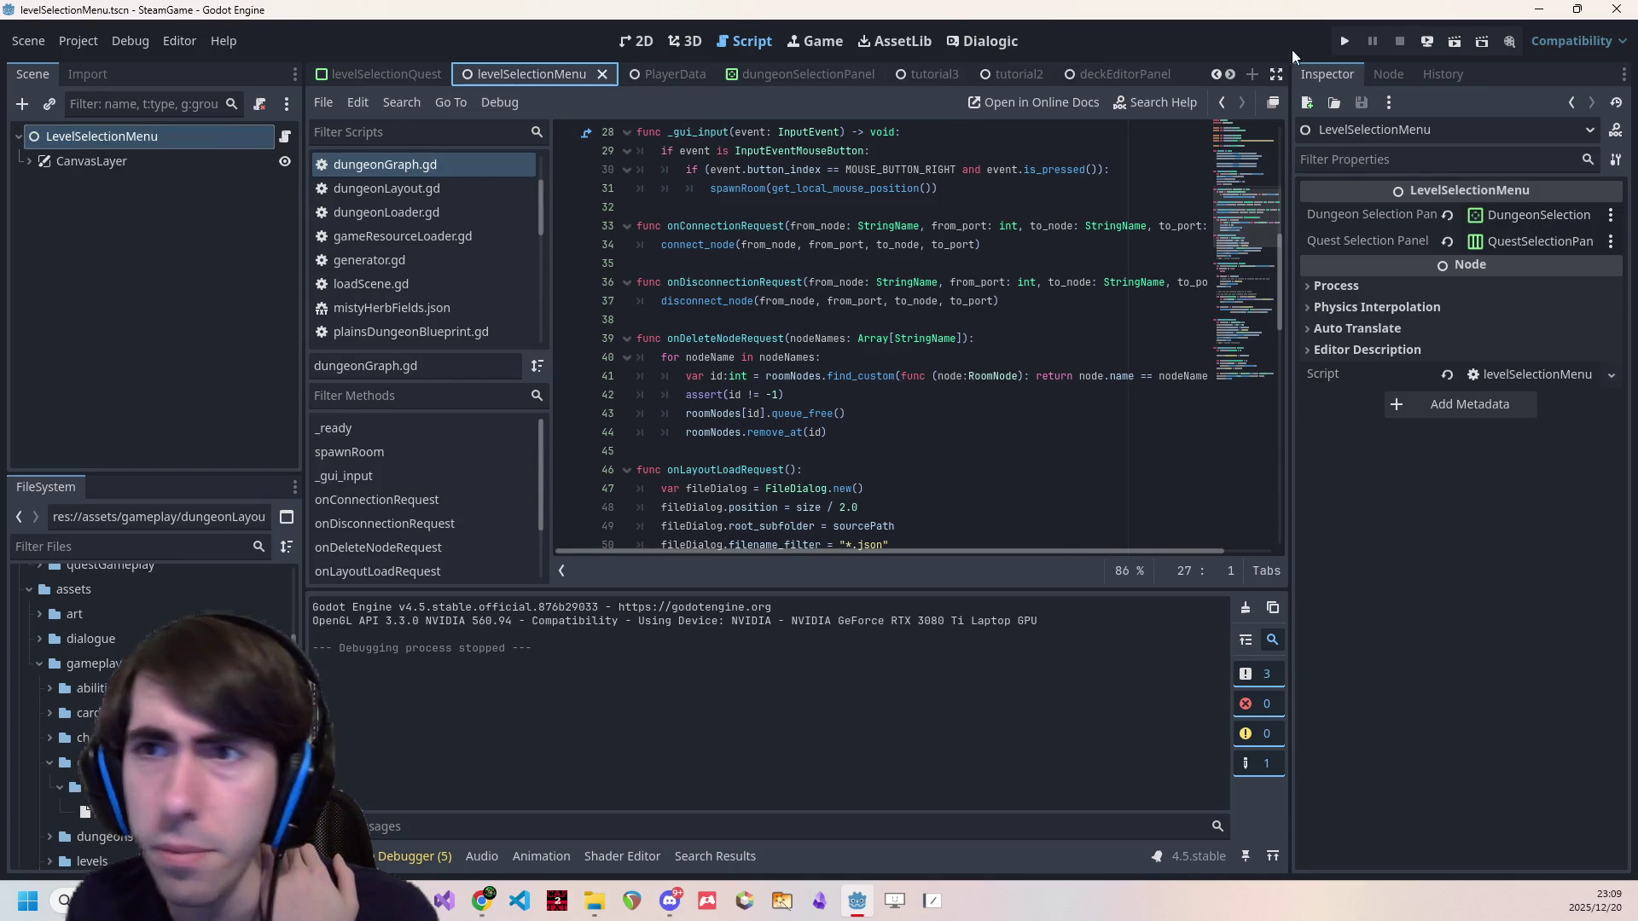
Run the level selection scene and start the Misty Herb Fields quest to trigger the error
click(1456, 41)
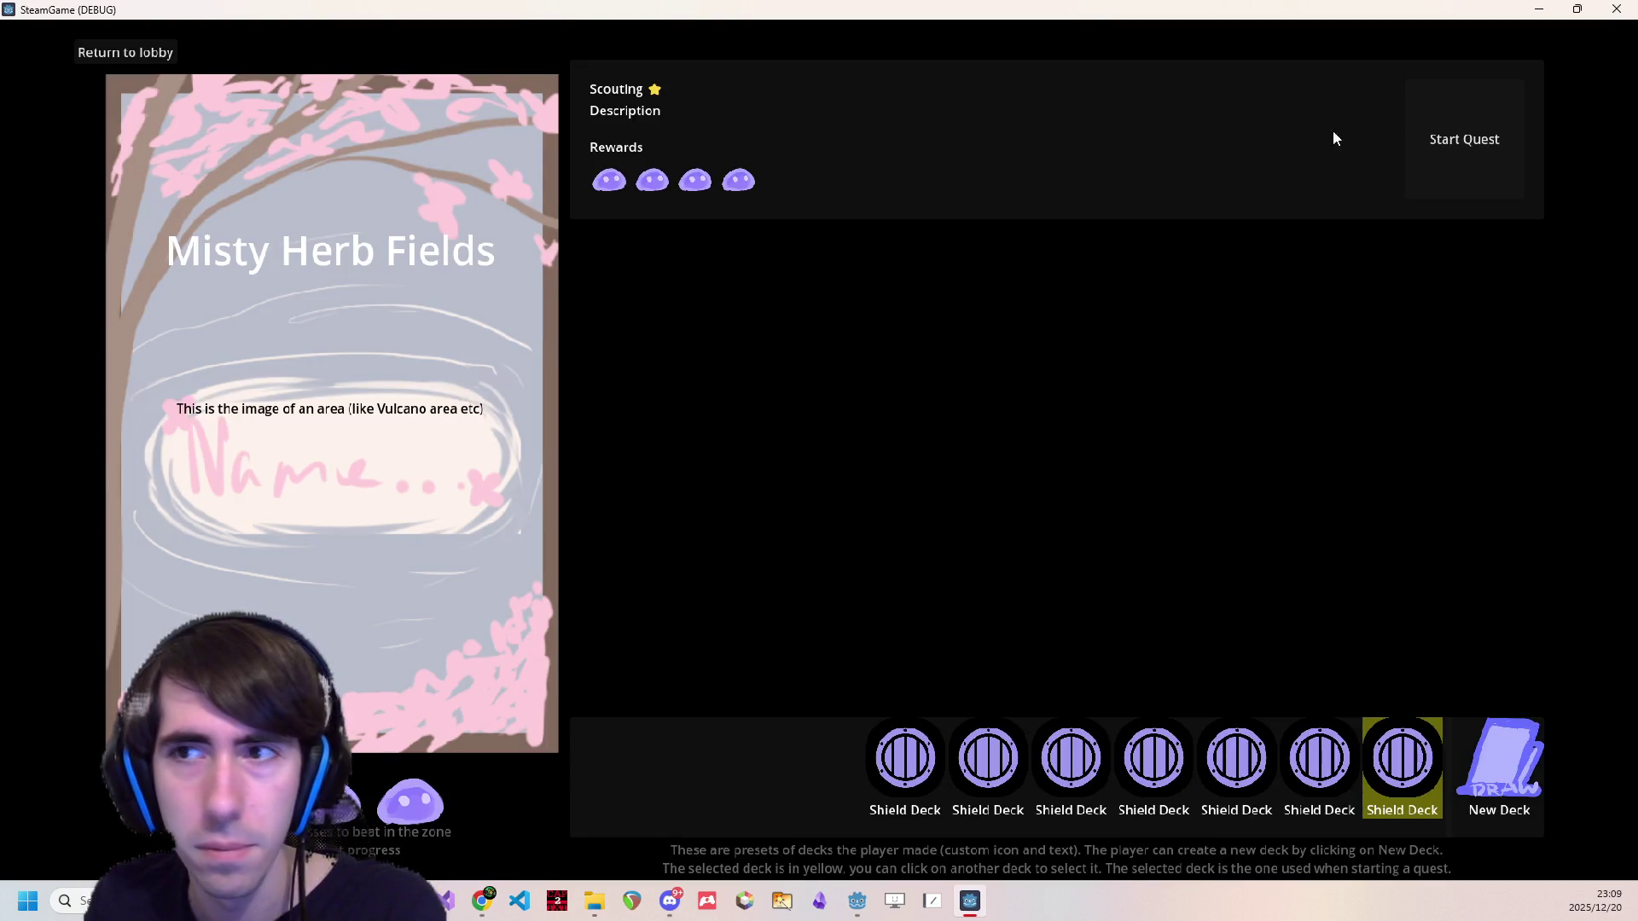
click(1445, 141)
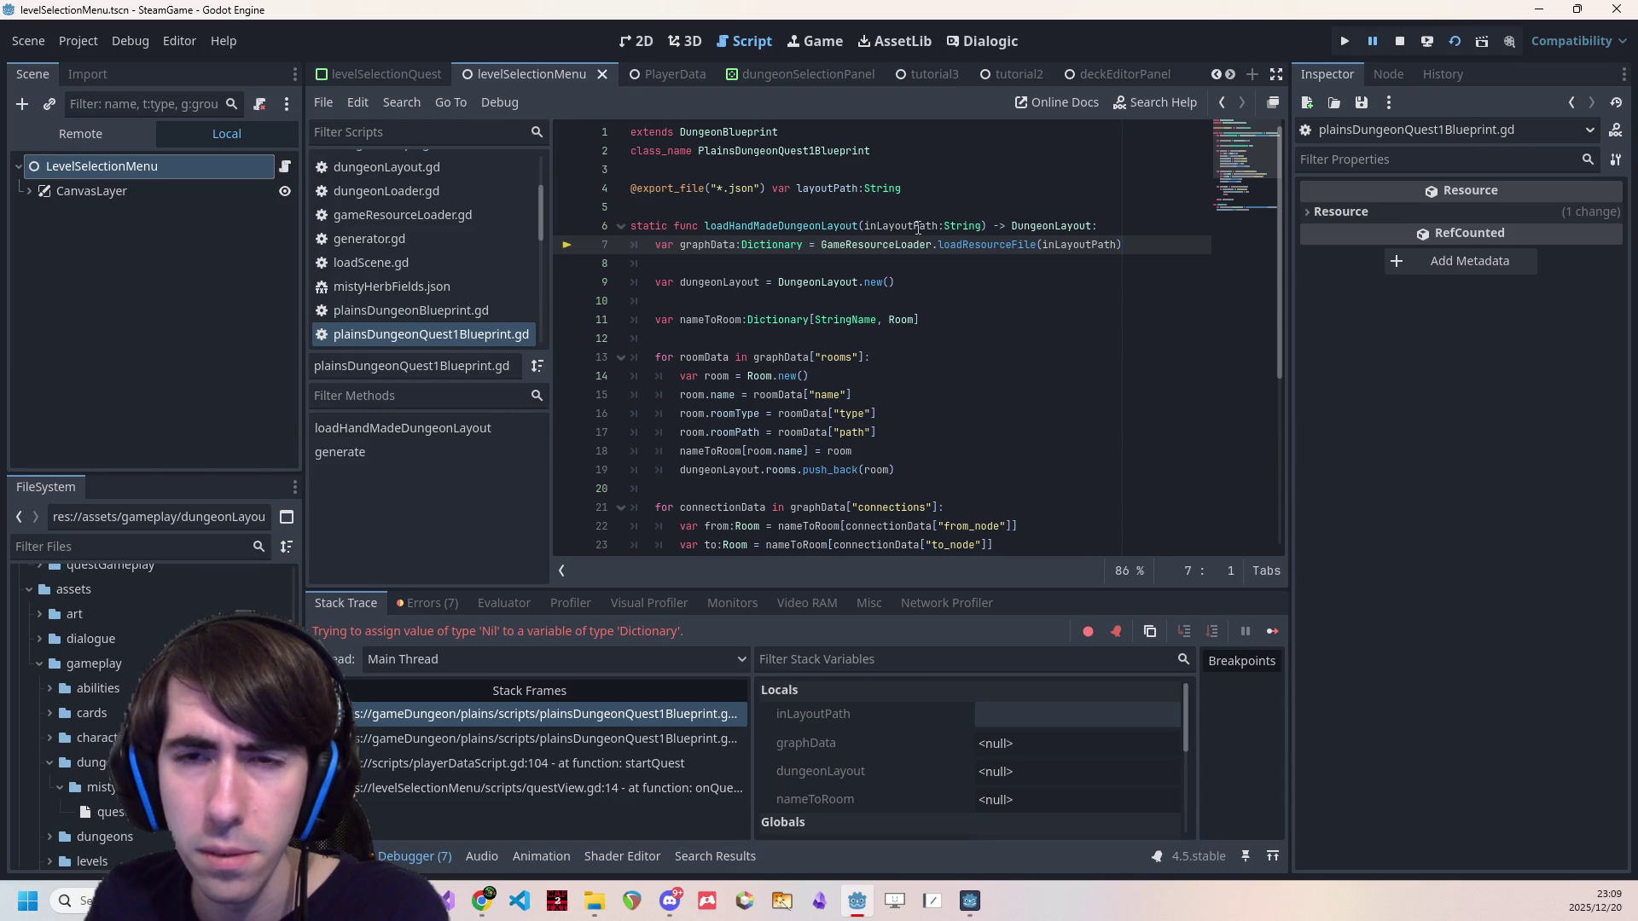
double_click(1079, 245)
click(1022, 712)
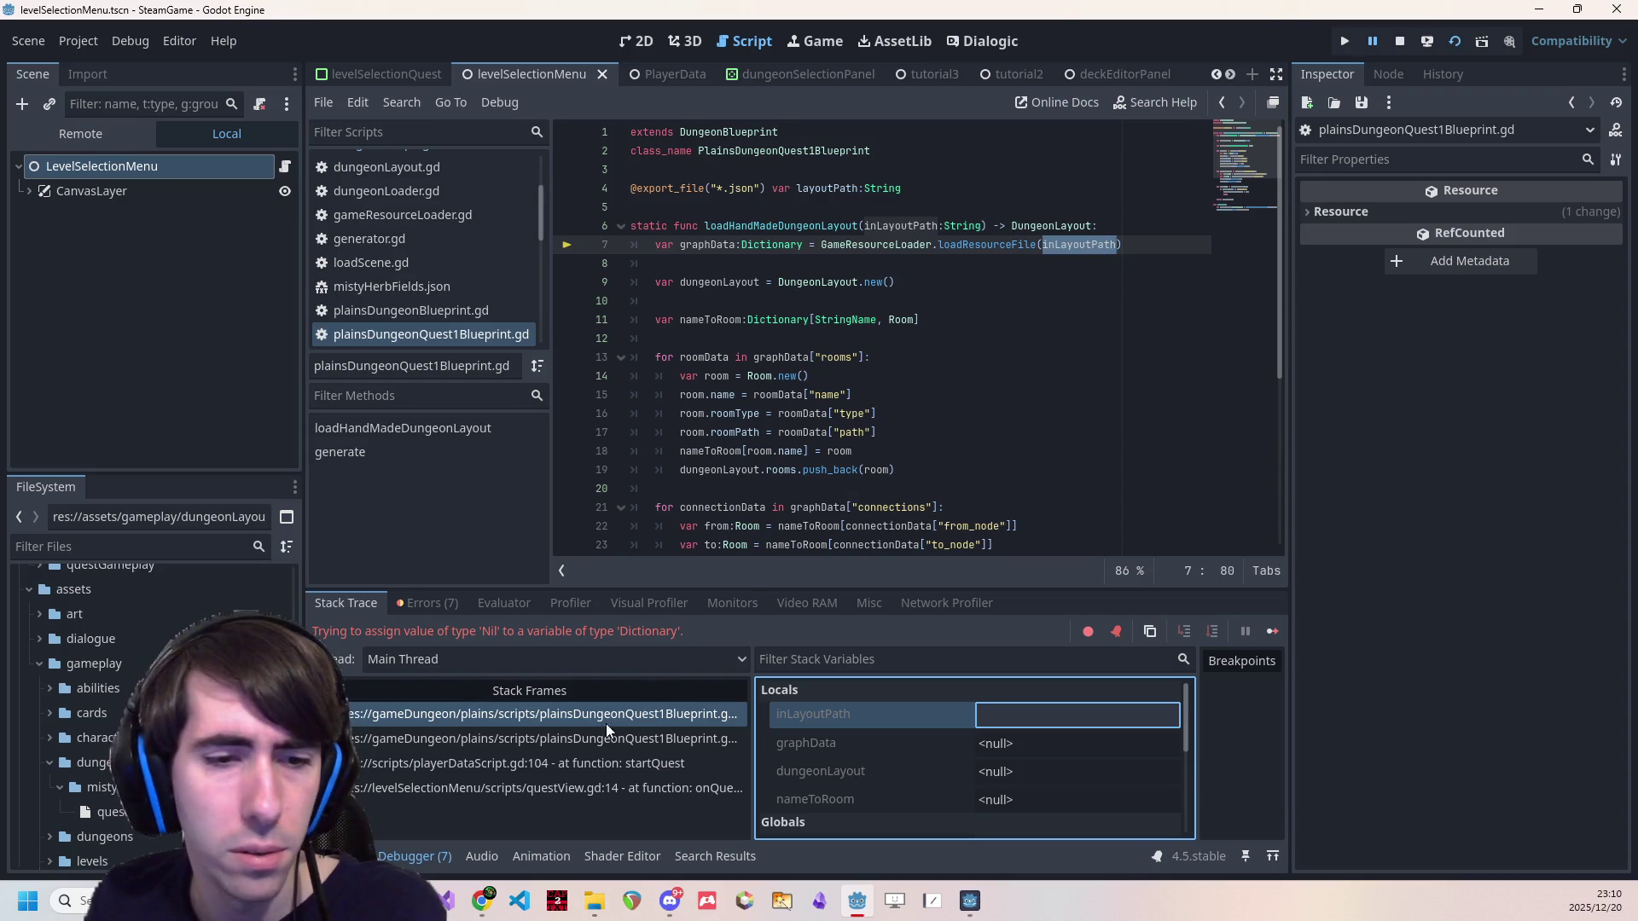
click(600, 739)
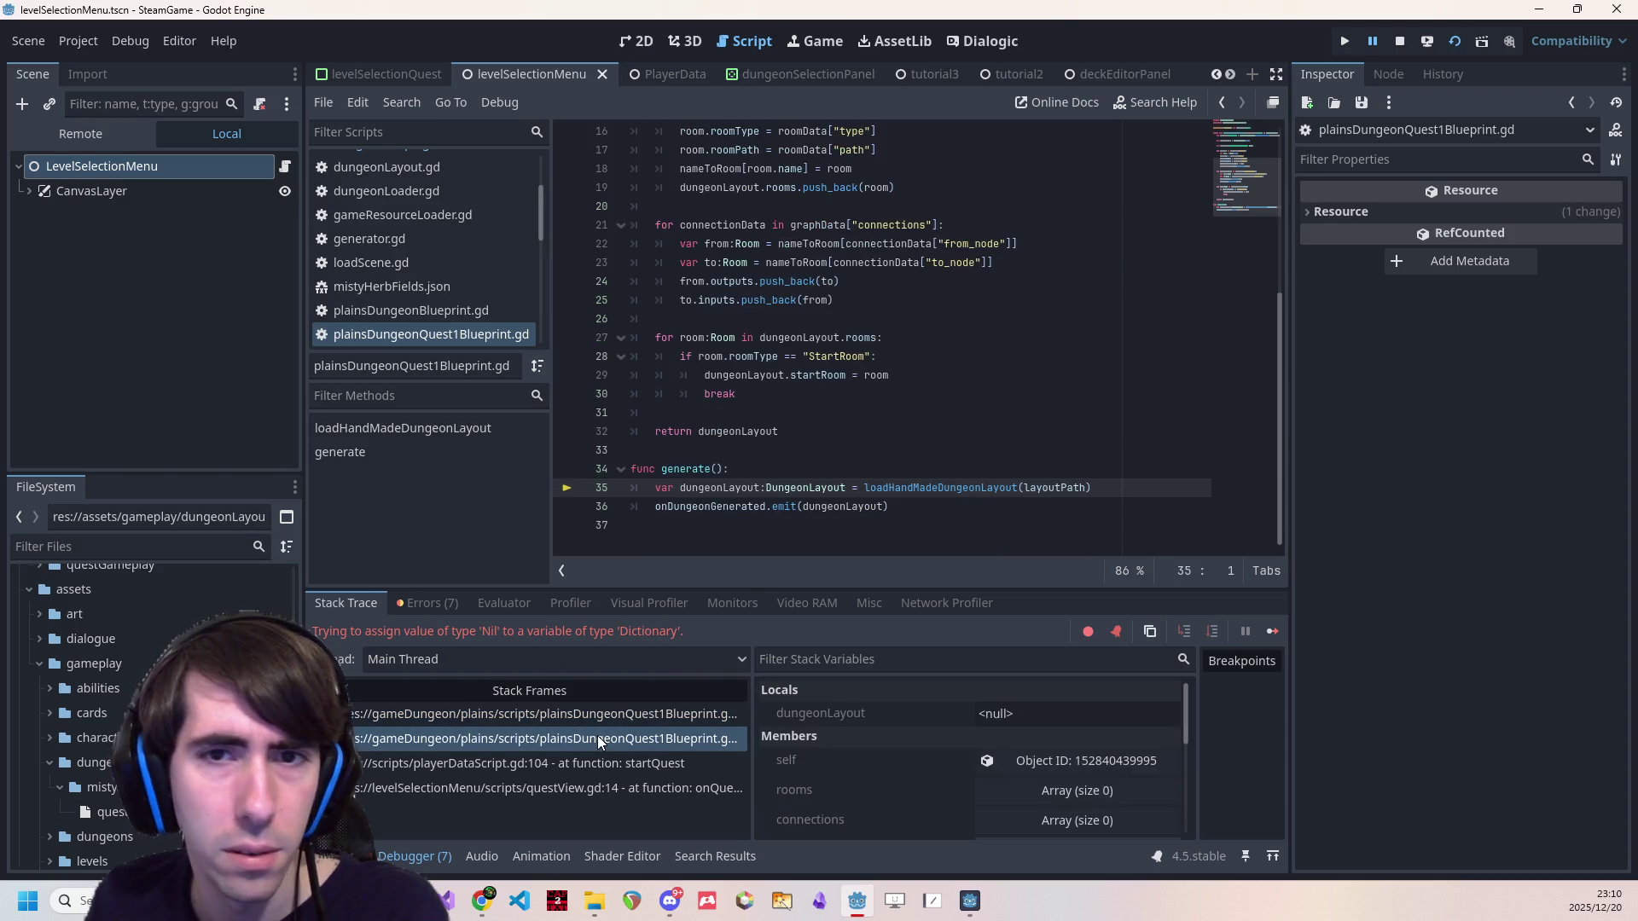
ctrl+click(1057, 489)
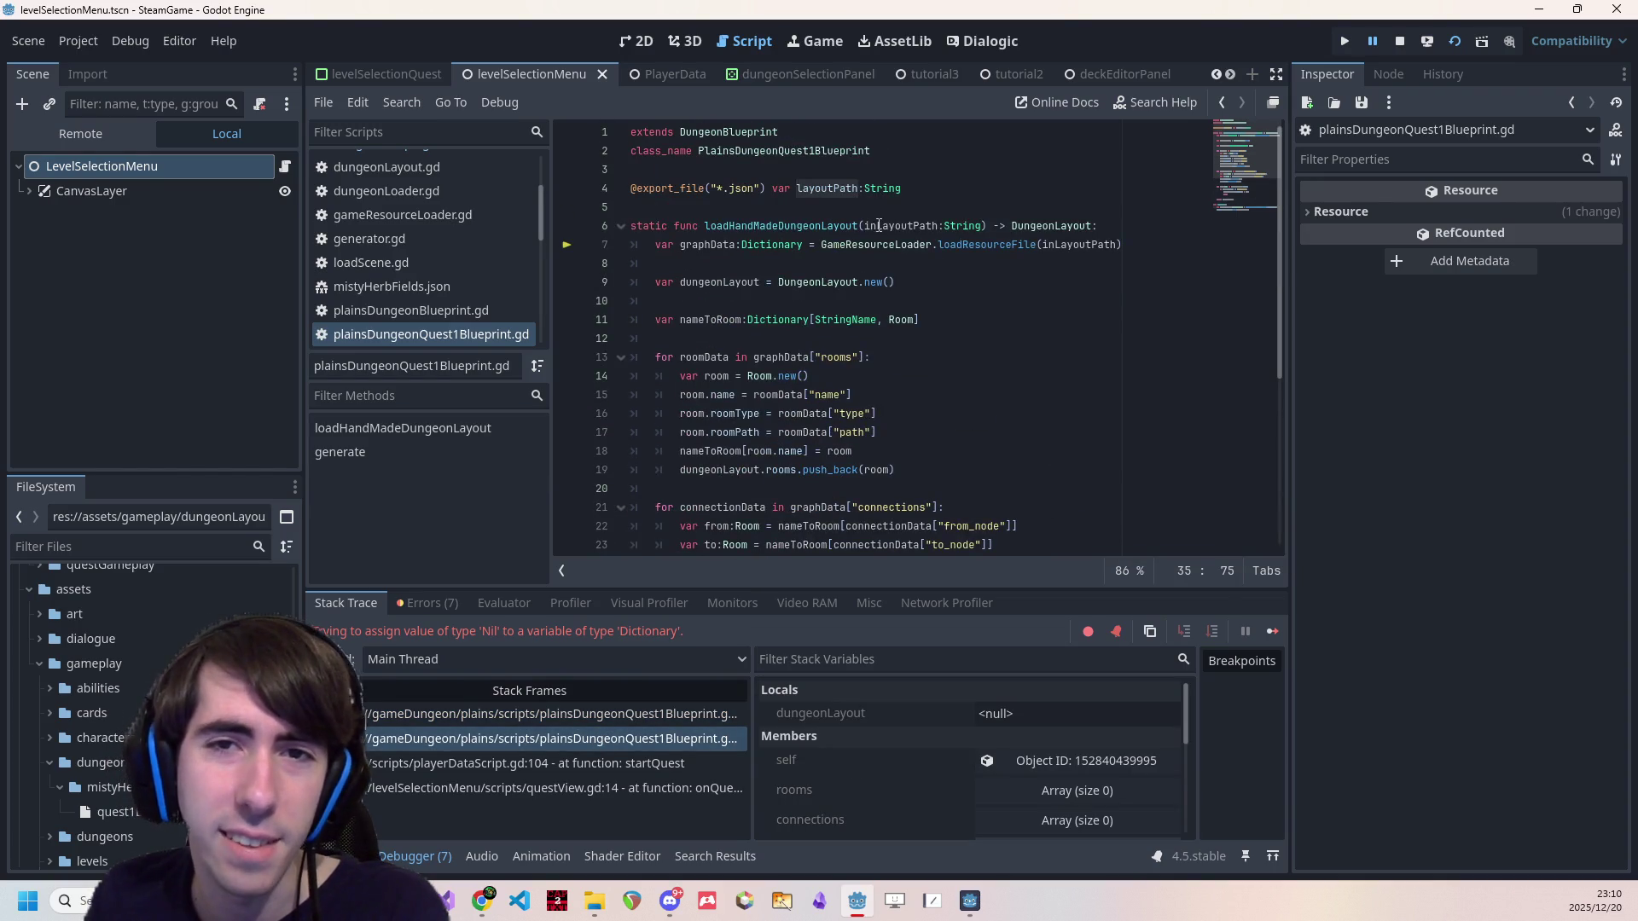
click(940, 189)
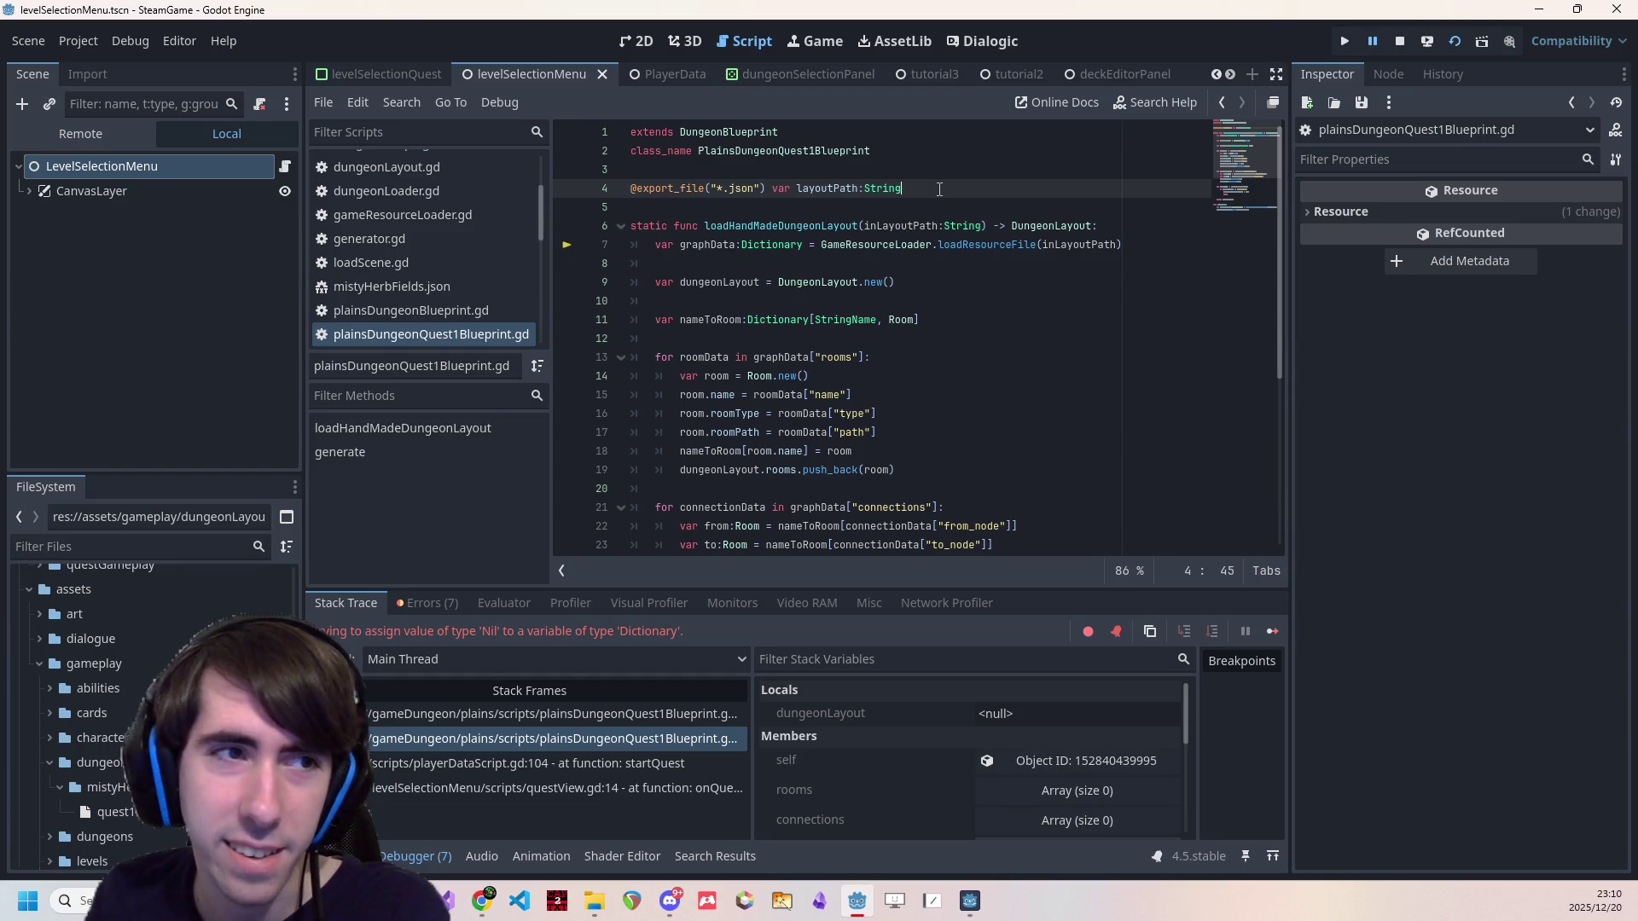
scroll(162, 630, down, 3)
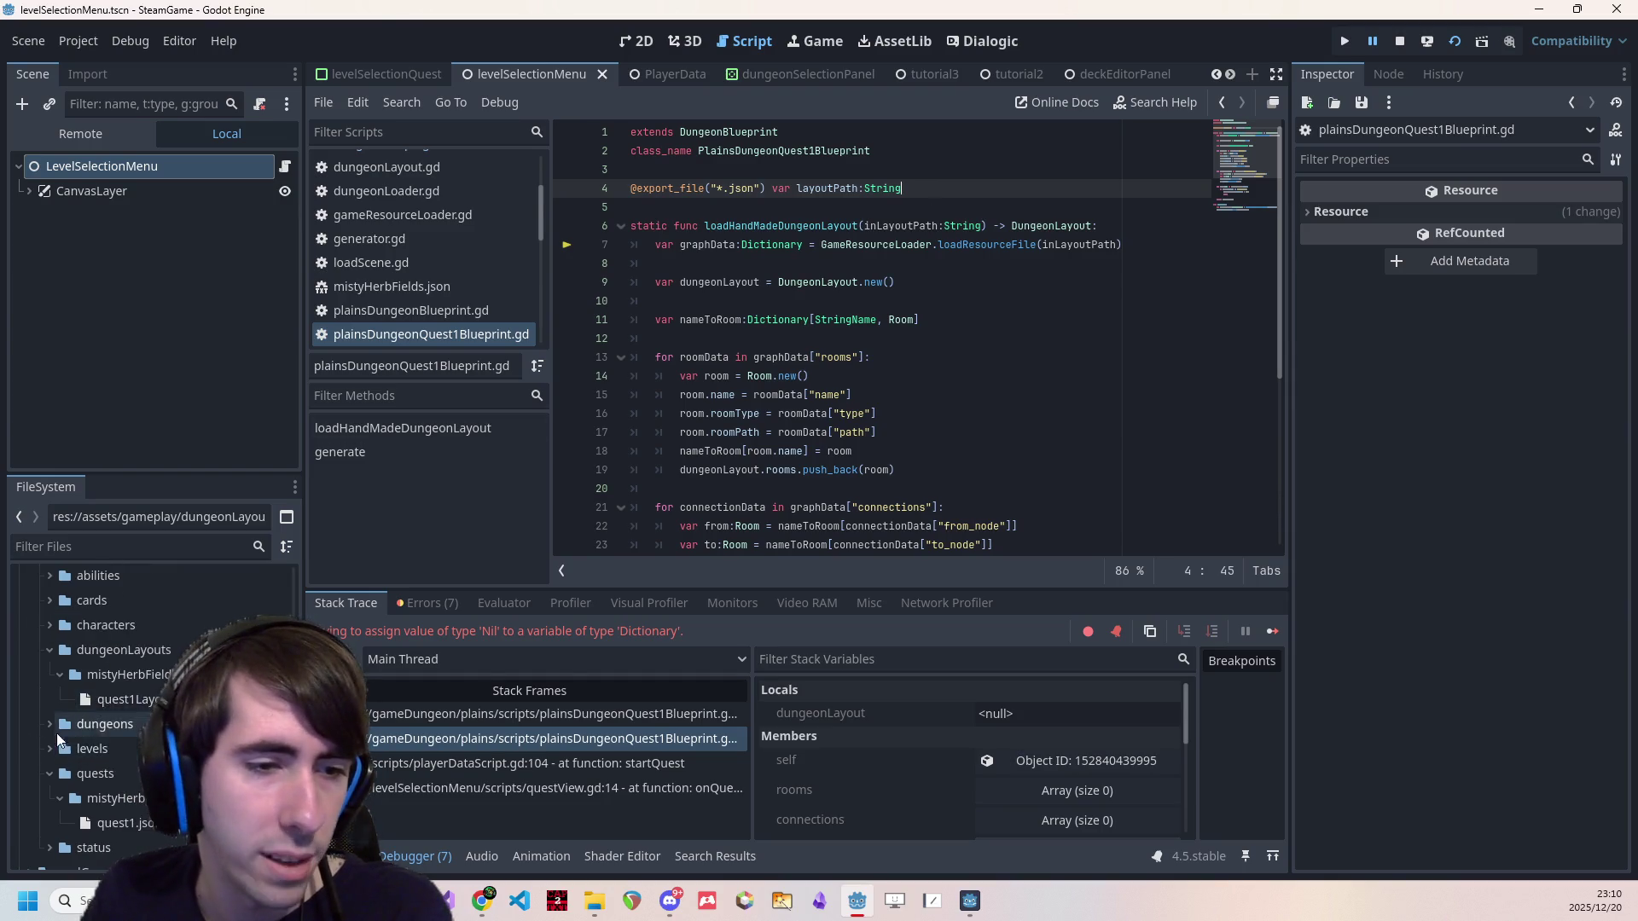
scroll(162, 630, down, 1)
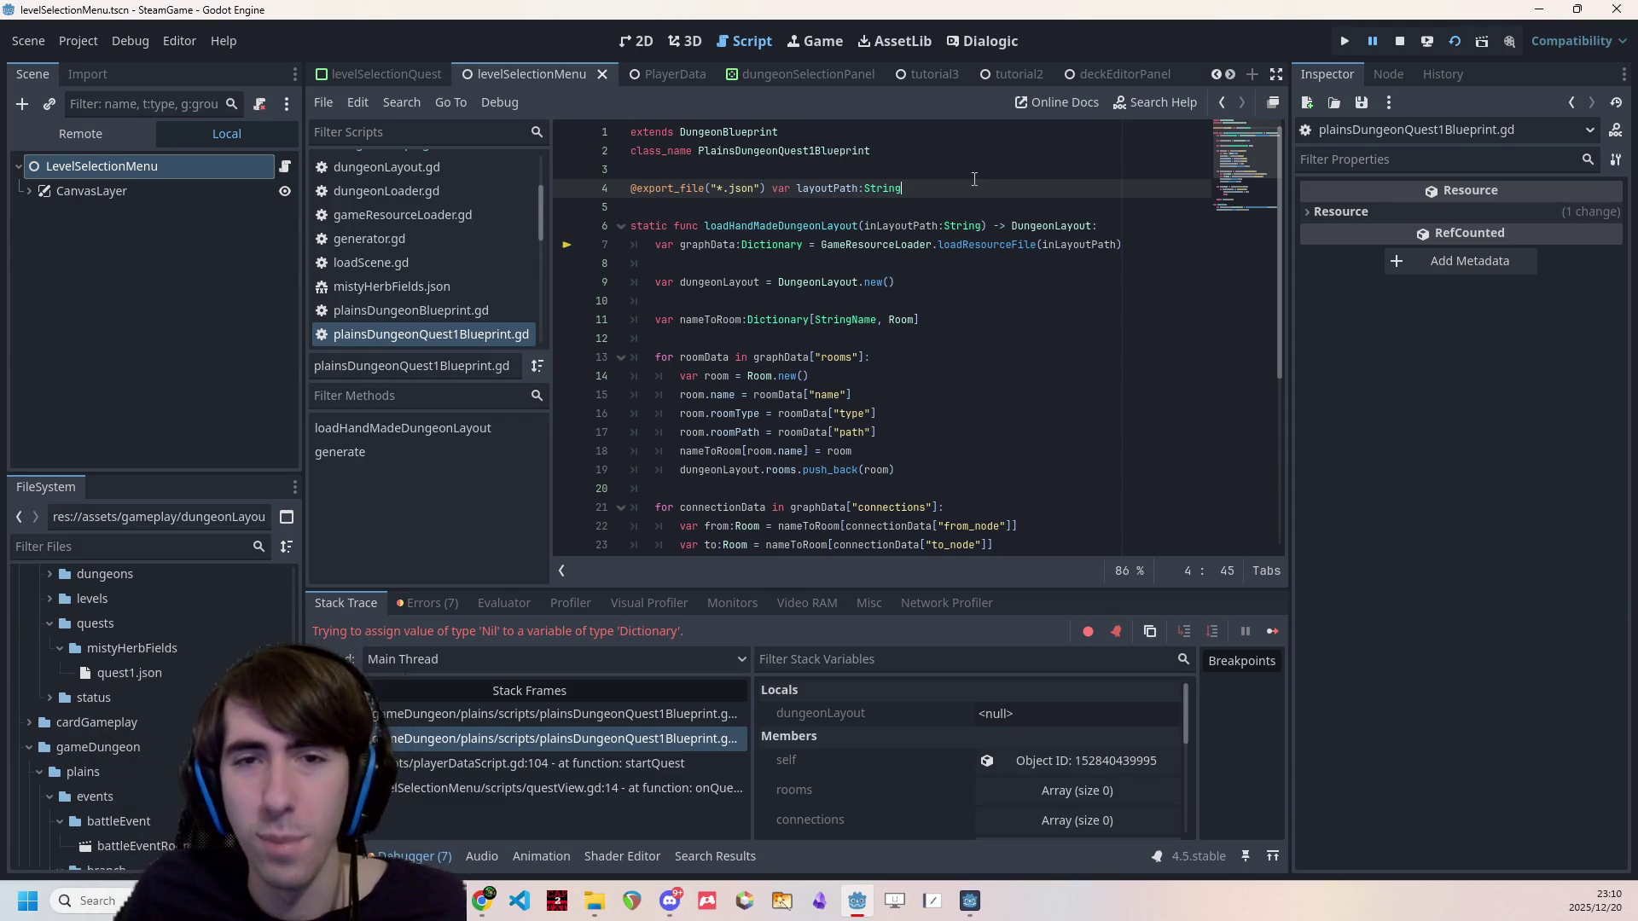
scroll(773, 156, down, 3)
scroll(906, 463, up, 3)
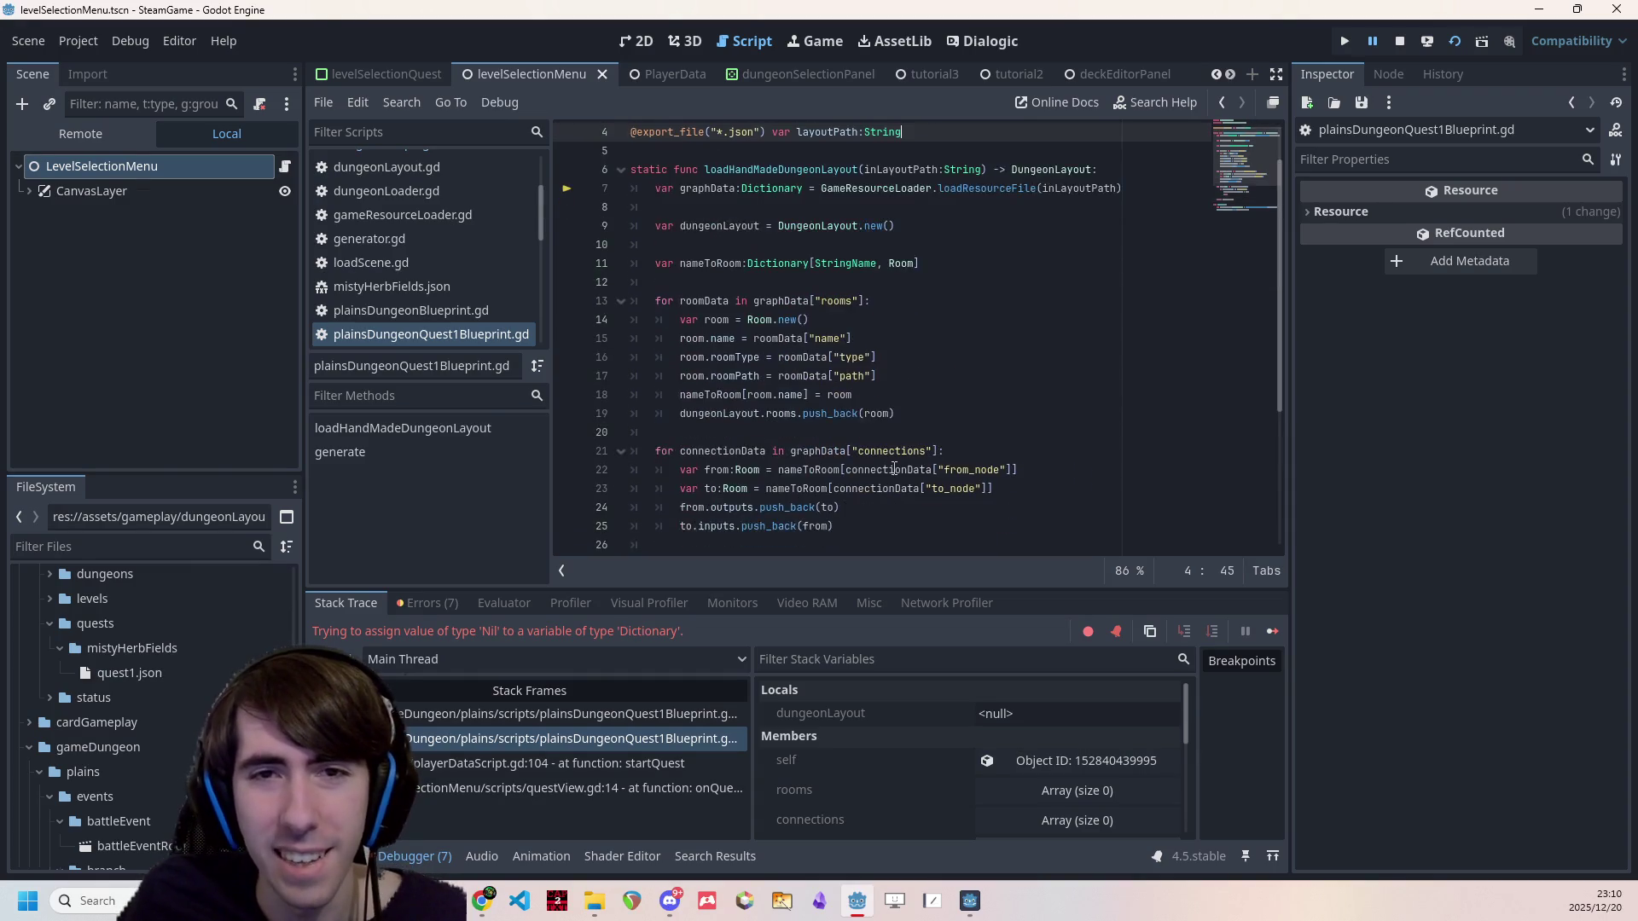
scroll(894, 470, down, 5)
mouse_move(751, 440)
mouse_down()
mouse_move(683, 367)
mouse_move(627, 222)
mouse_up()
key(ctrl+c)
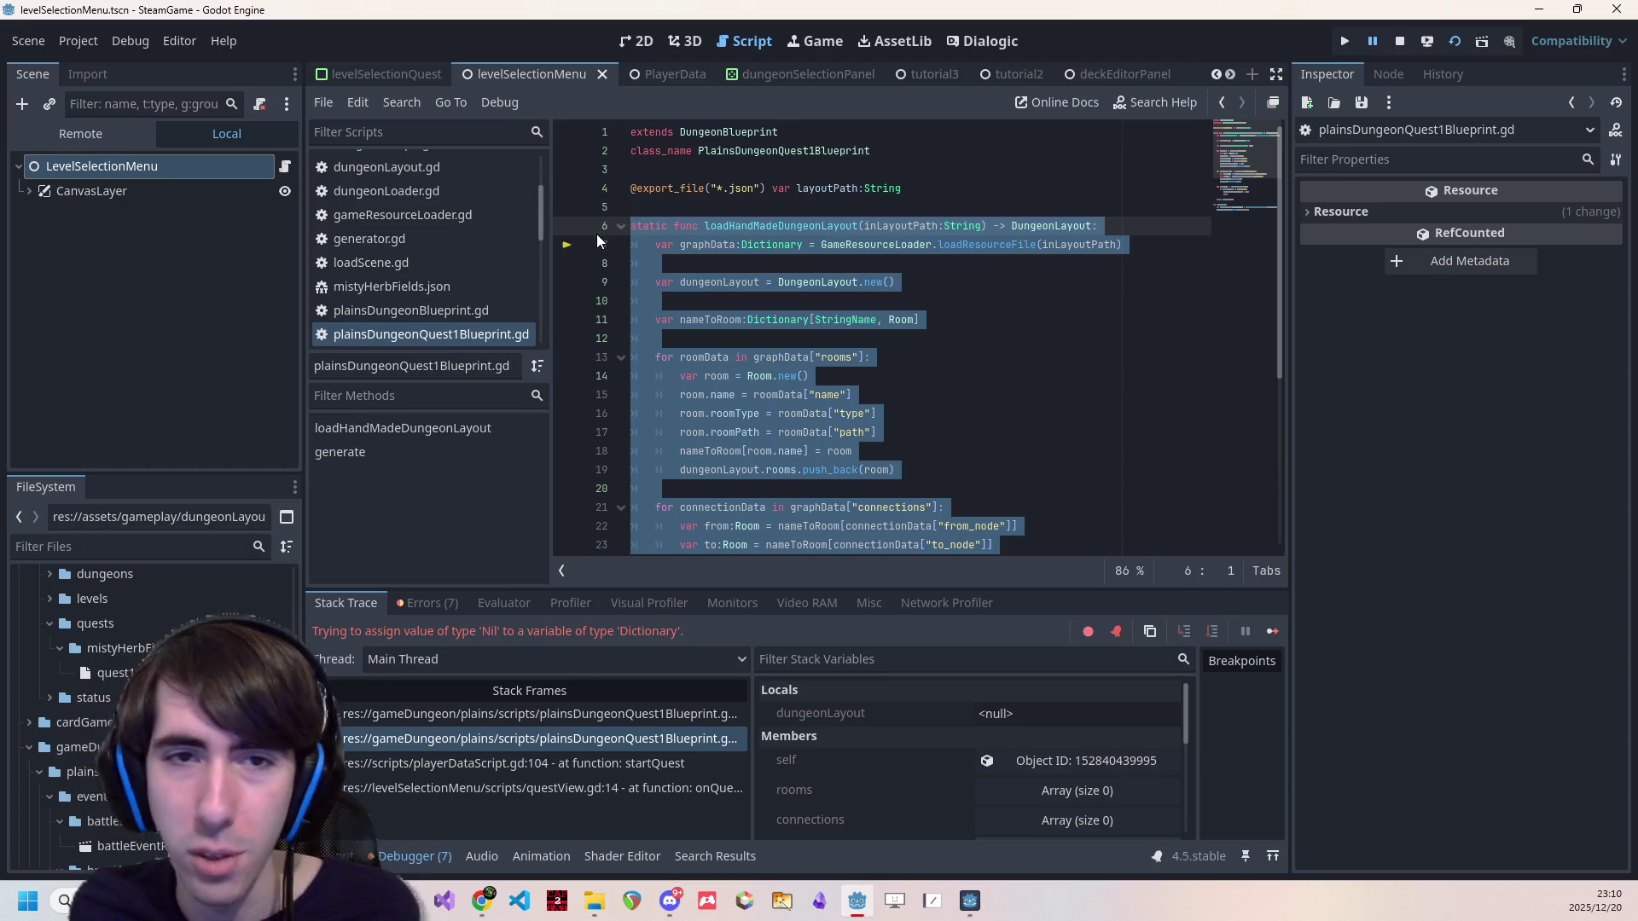
Cut the loadHandMadeDungeonLayout function, try pasting it into DungeonBlueprint, then undo
key(BackSpace)
click(913, 188)
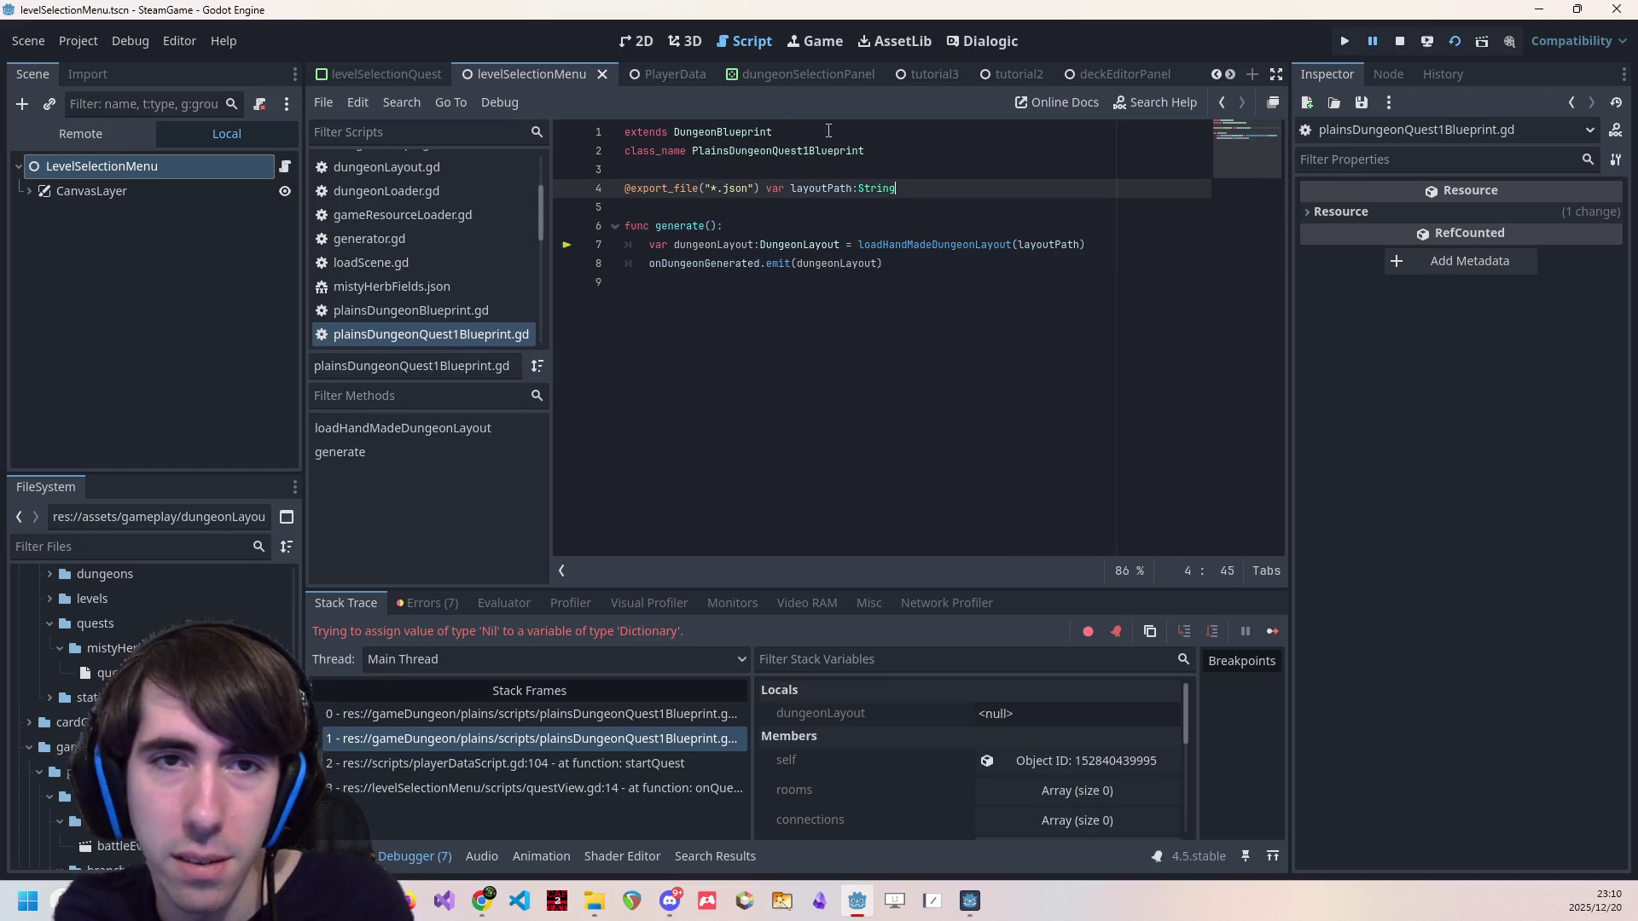
ctrl+click(749, 134)
key(Return)
key(Return)
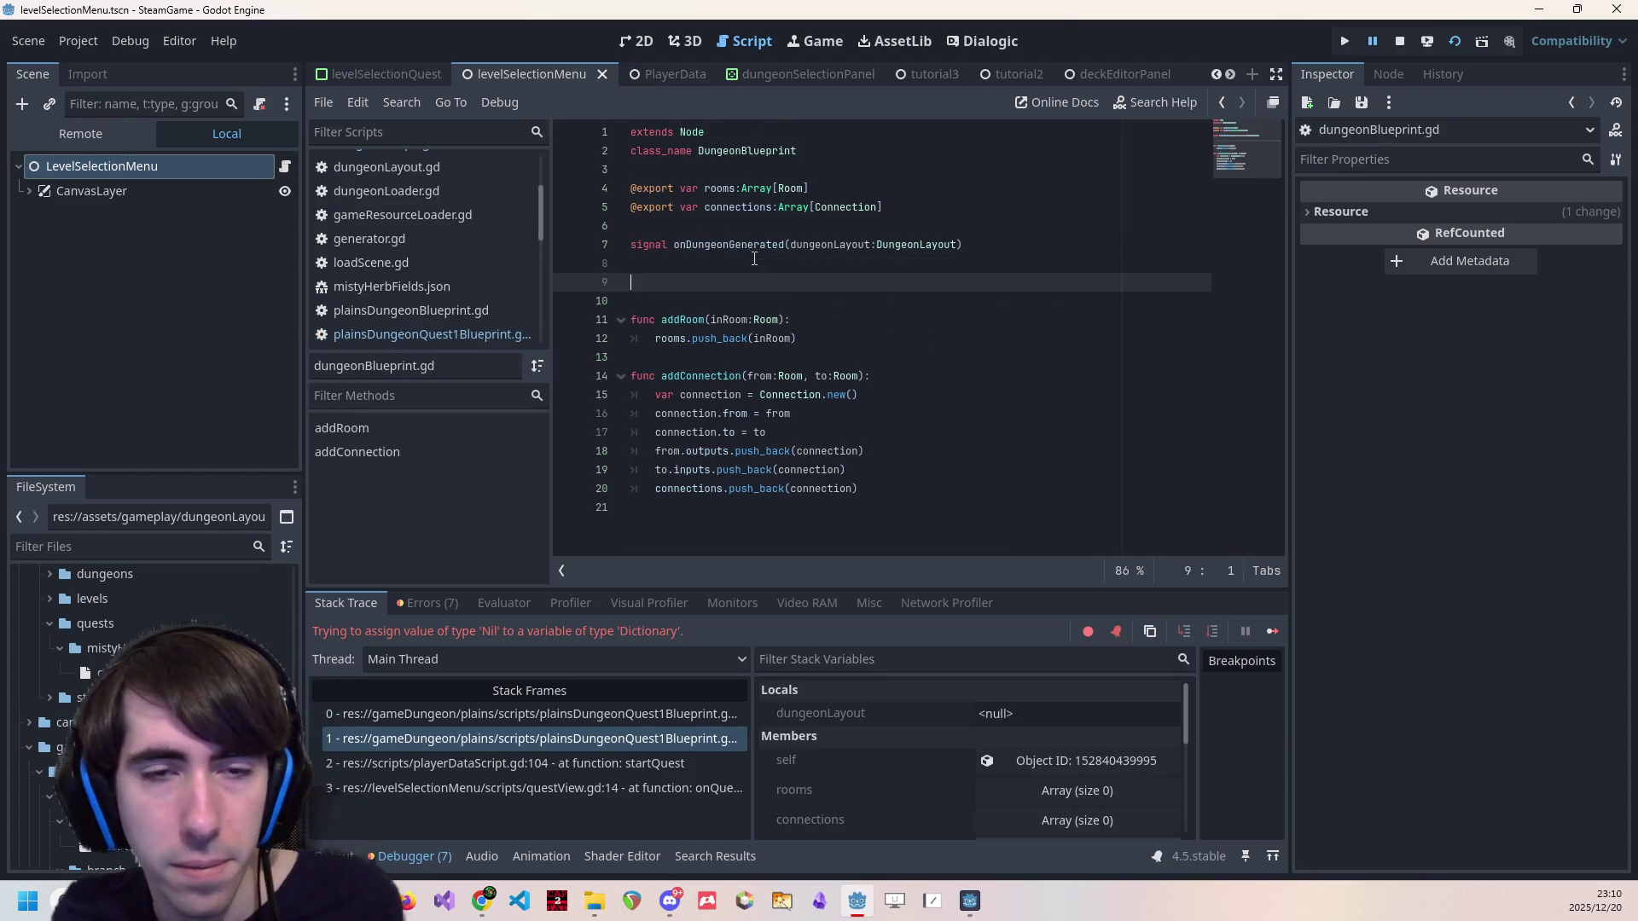
key(ctrl+v)
key(ctrl+s)
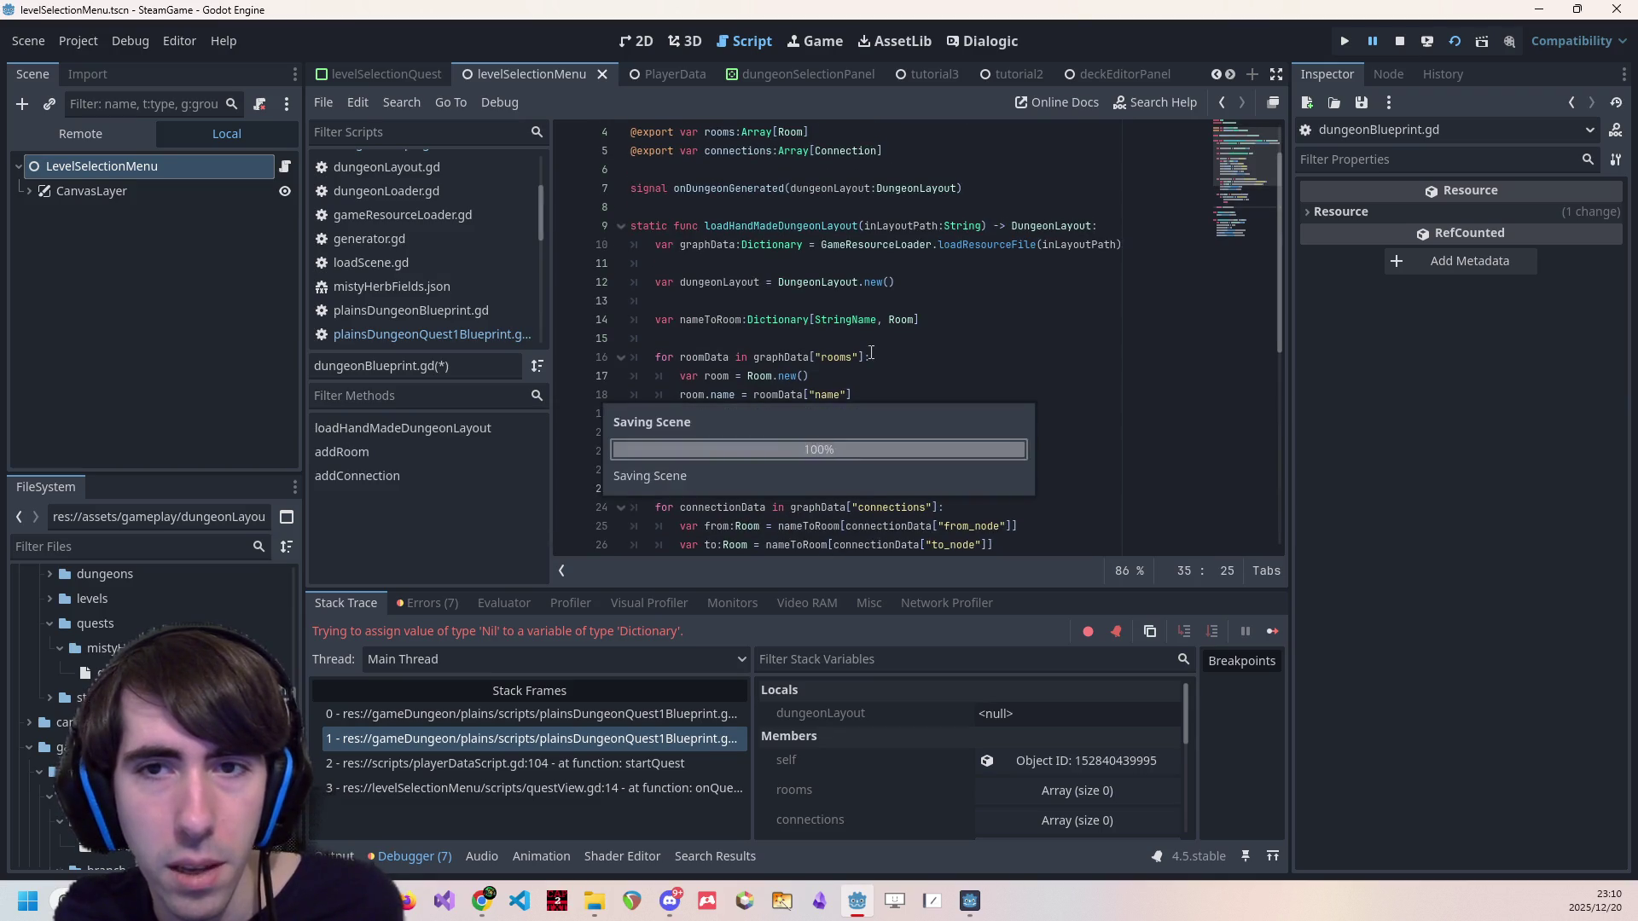
key(ctrl+z)
key(ctrl+z)
key(ctrl+z)
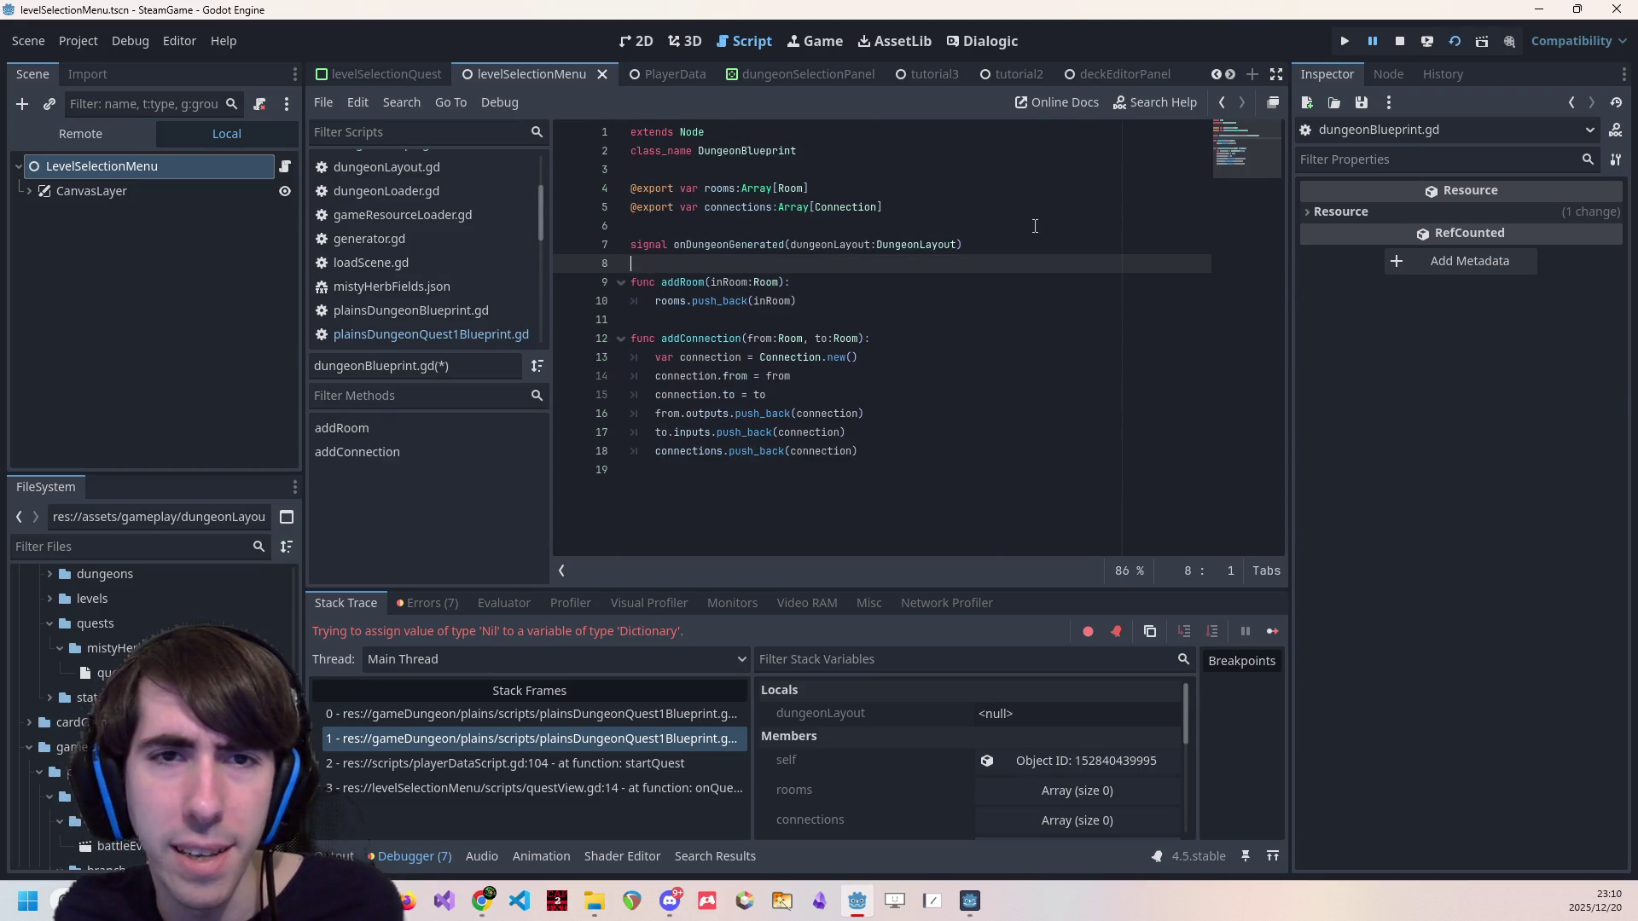
Paste the loader into dungeonLayout.gd, rename it loadFromFile, and save
ctrl+click(947, 247)
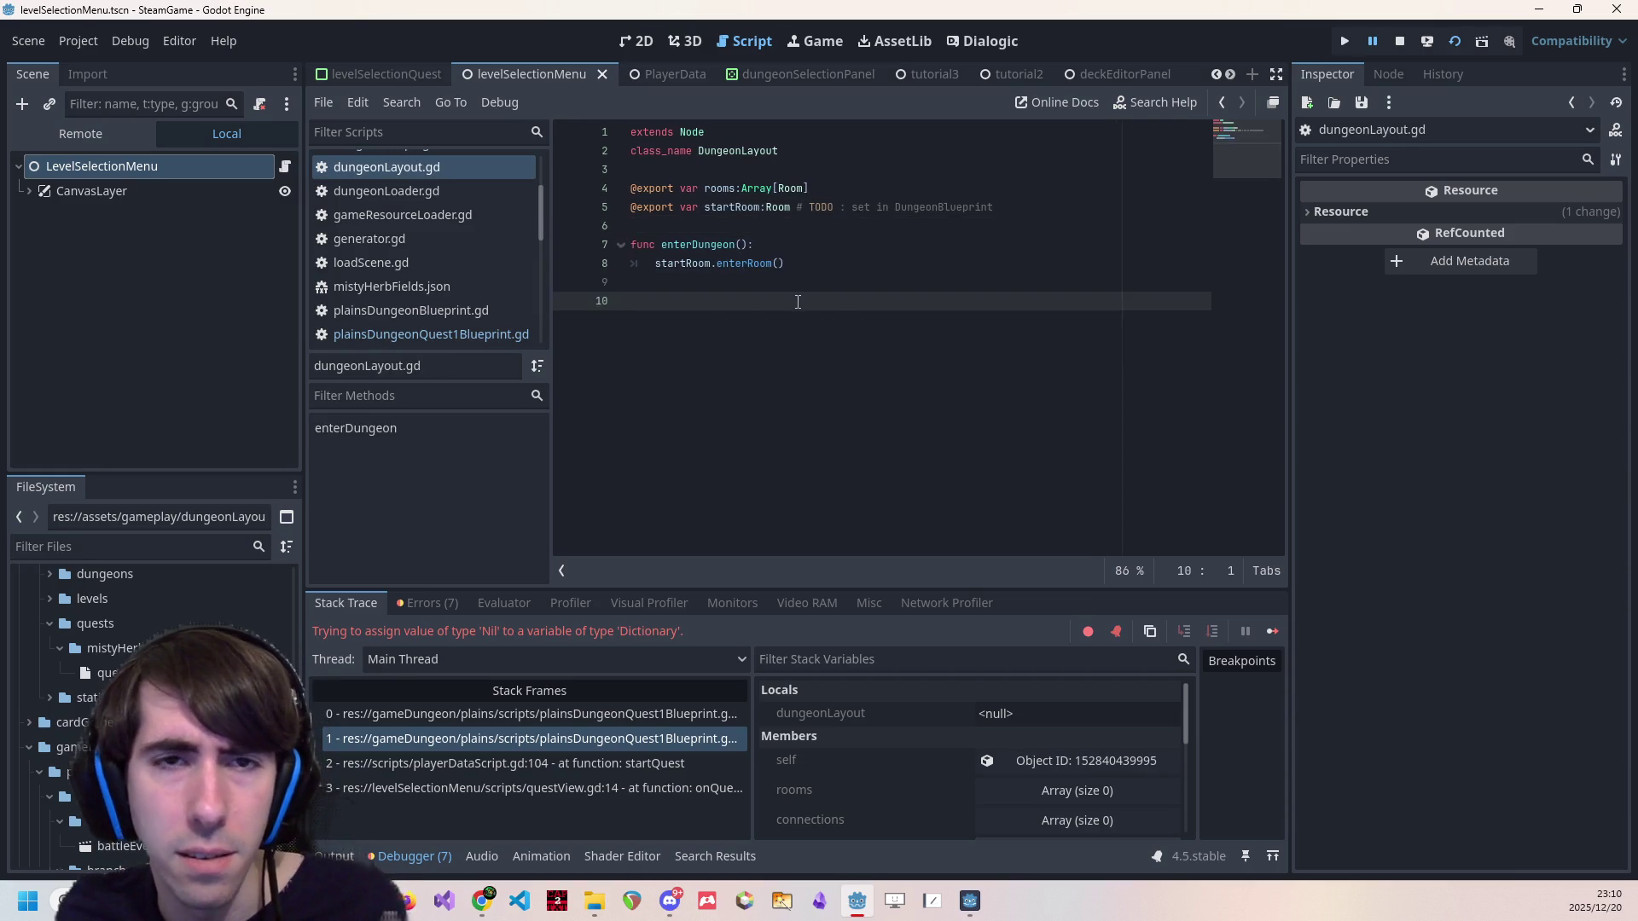
key(ctrl+v)
scroll(804, 278, up, 5)
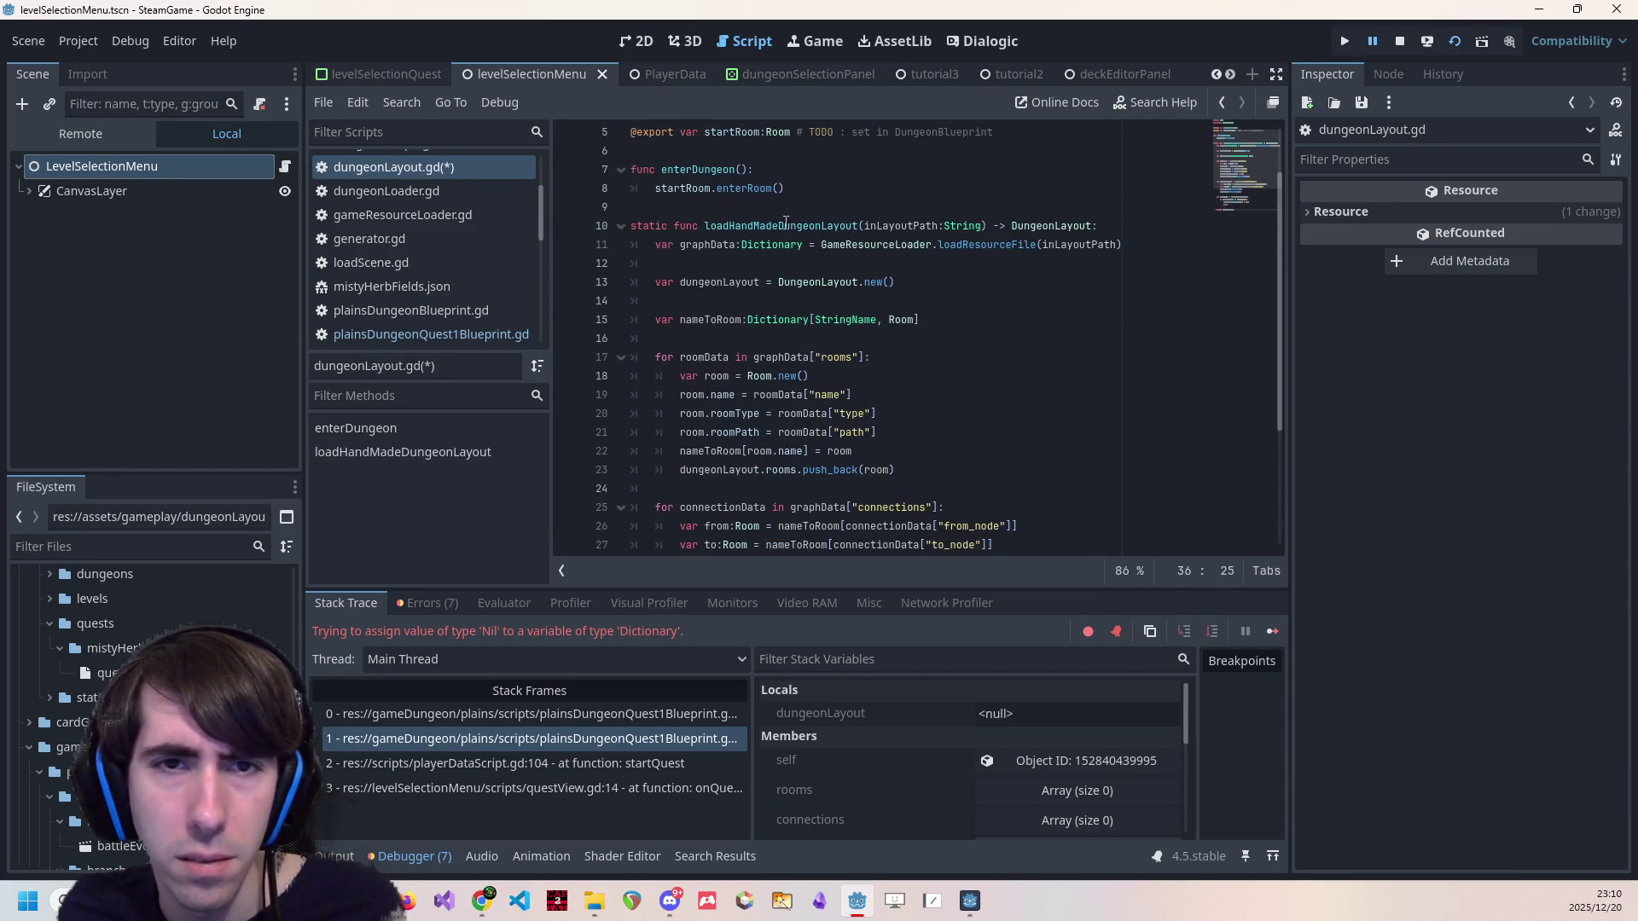
click(741, 226)
drag(781, 226, 858, 223)
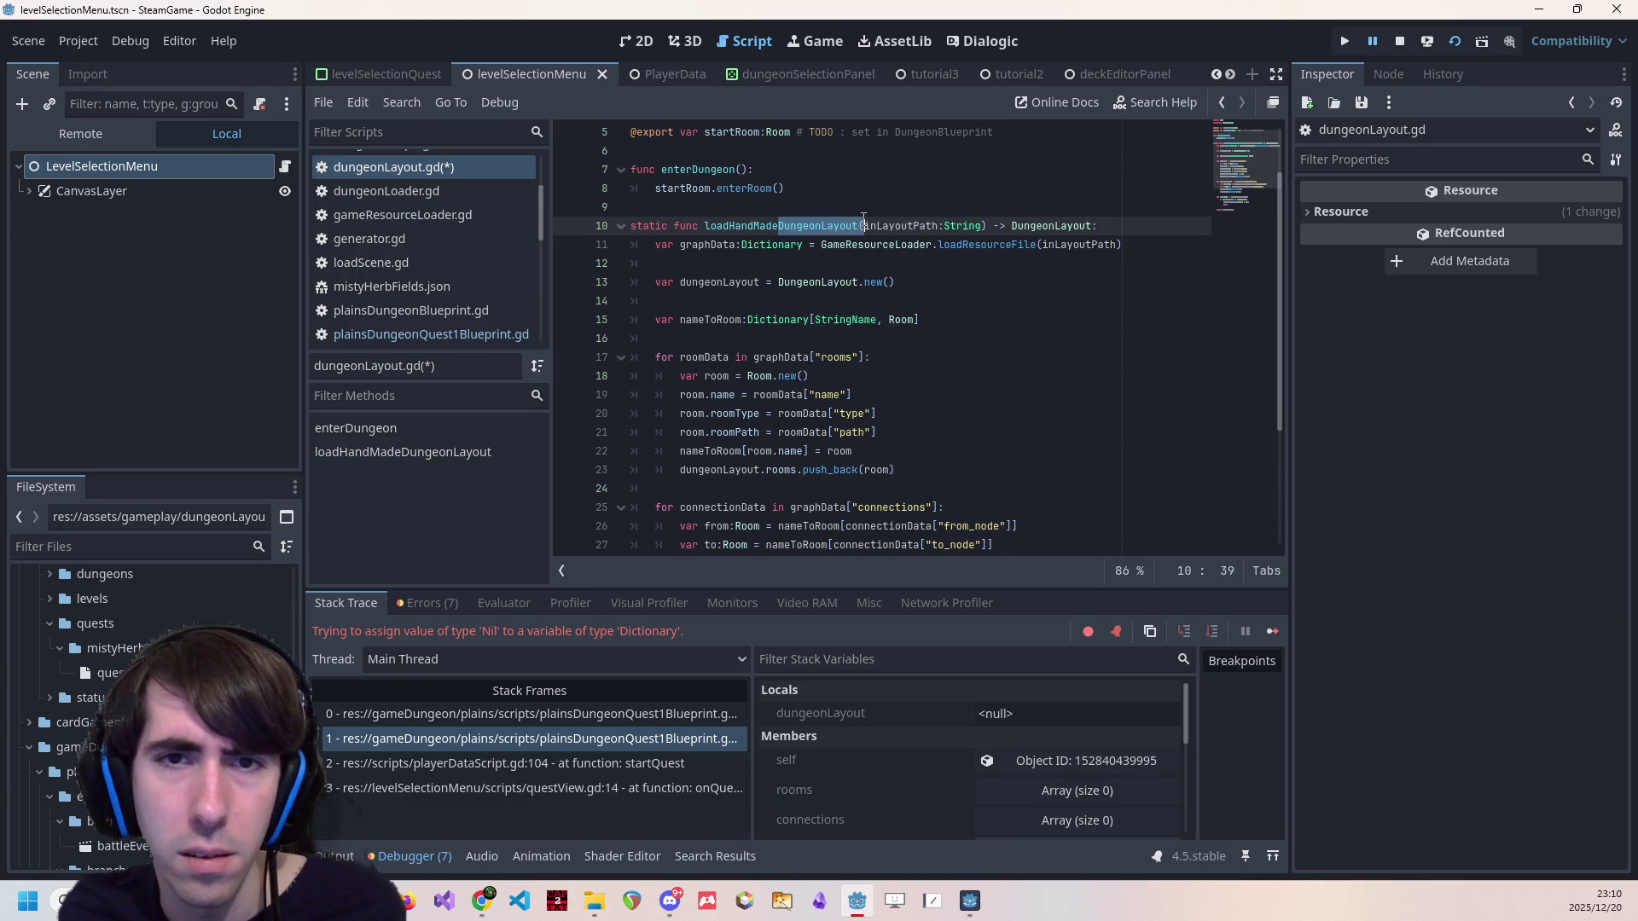
key(BackSpace)
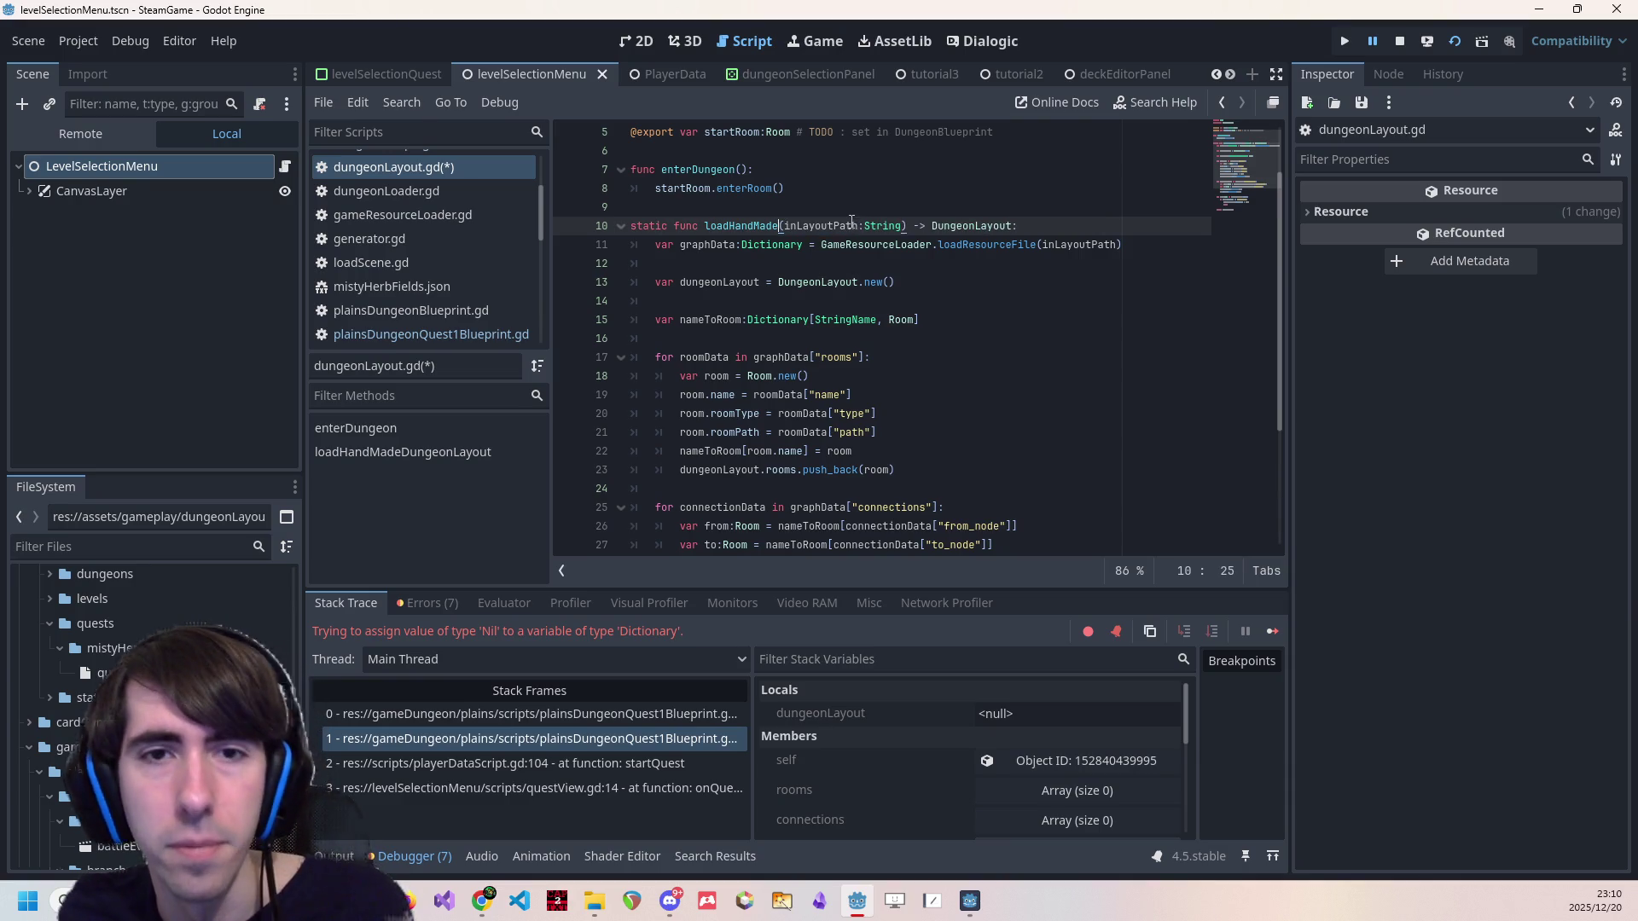
key(BackSpace)
key(BackSpace)
key(BackSpace)
text(FromJ)
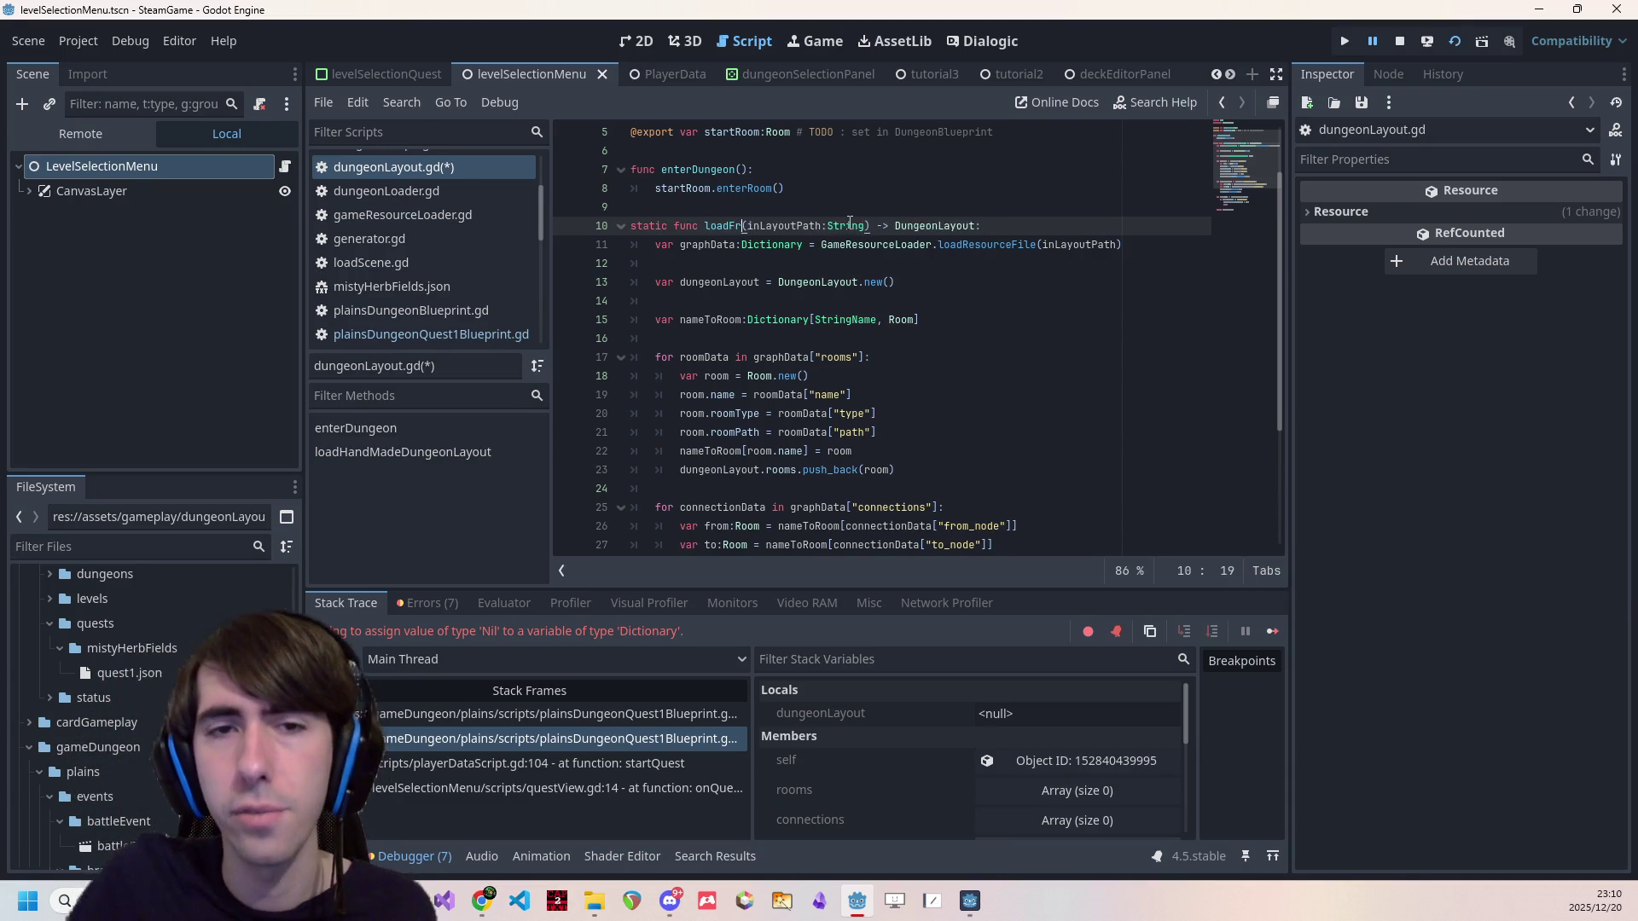
key(BackSpace)
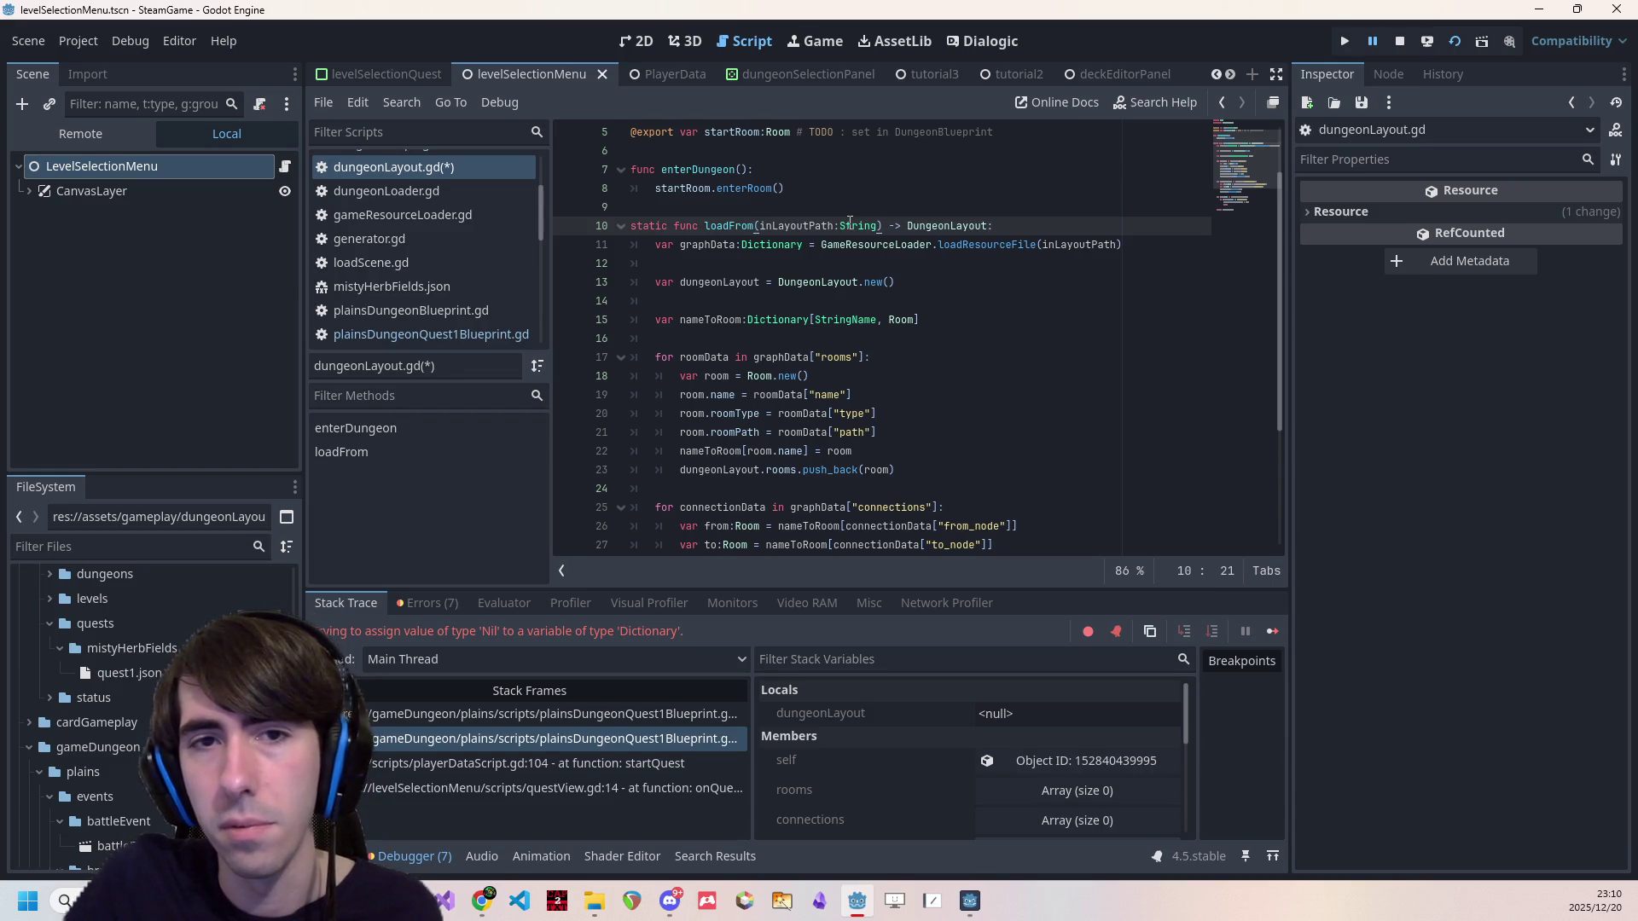
text(File)
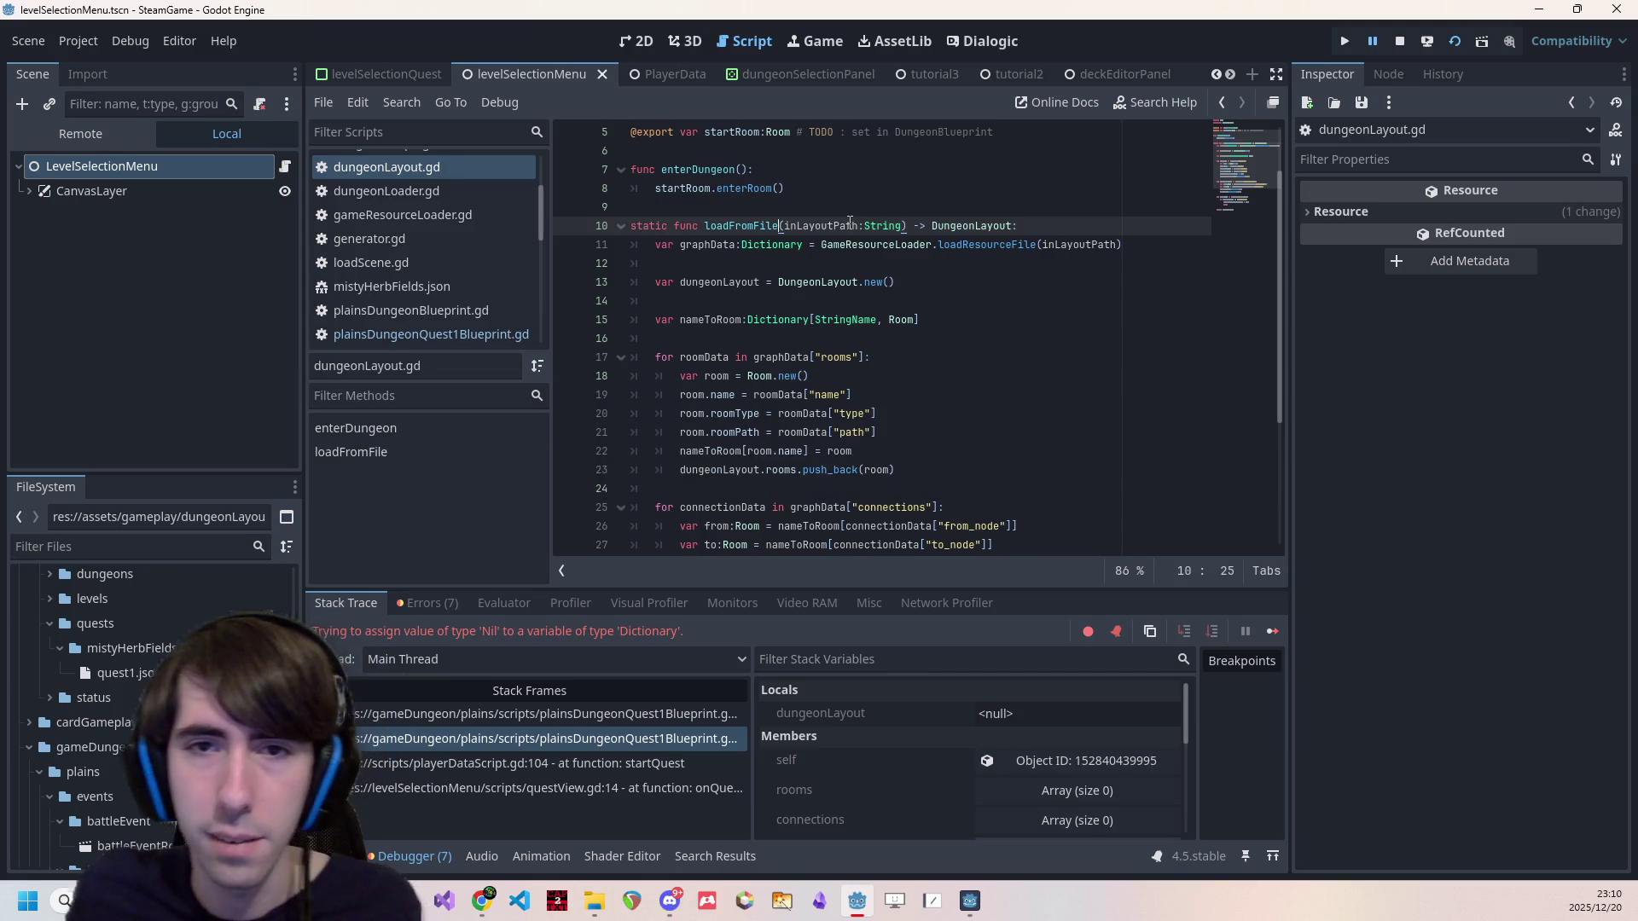
key(ctrl+s)
Add a loadFromDictionary declaration taking graphData:Dictionary below loadFromFile
scroll(862, 286, up, 2)
click(766, 339)
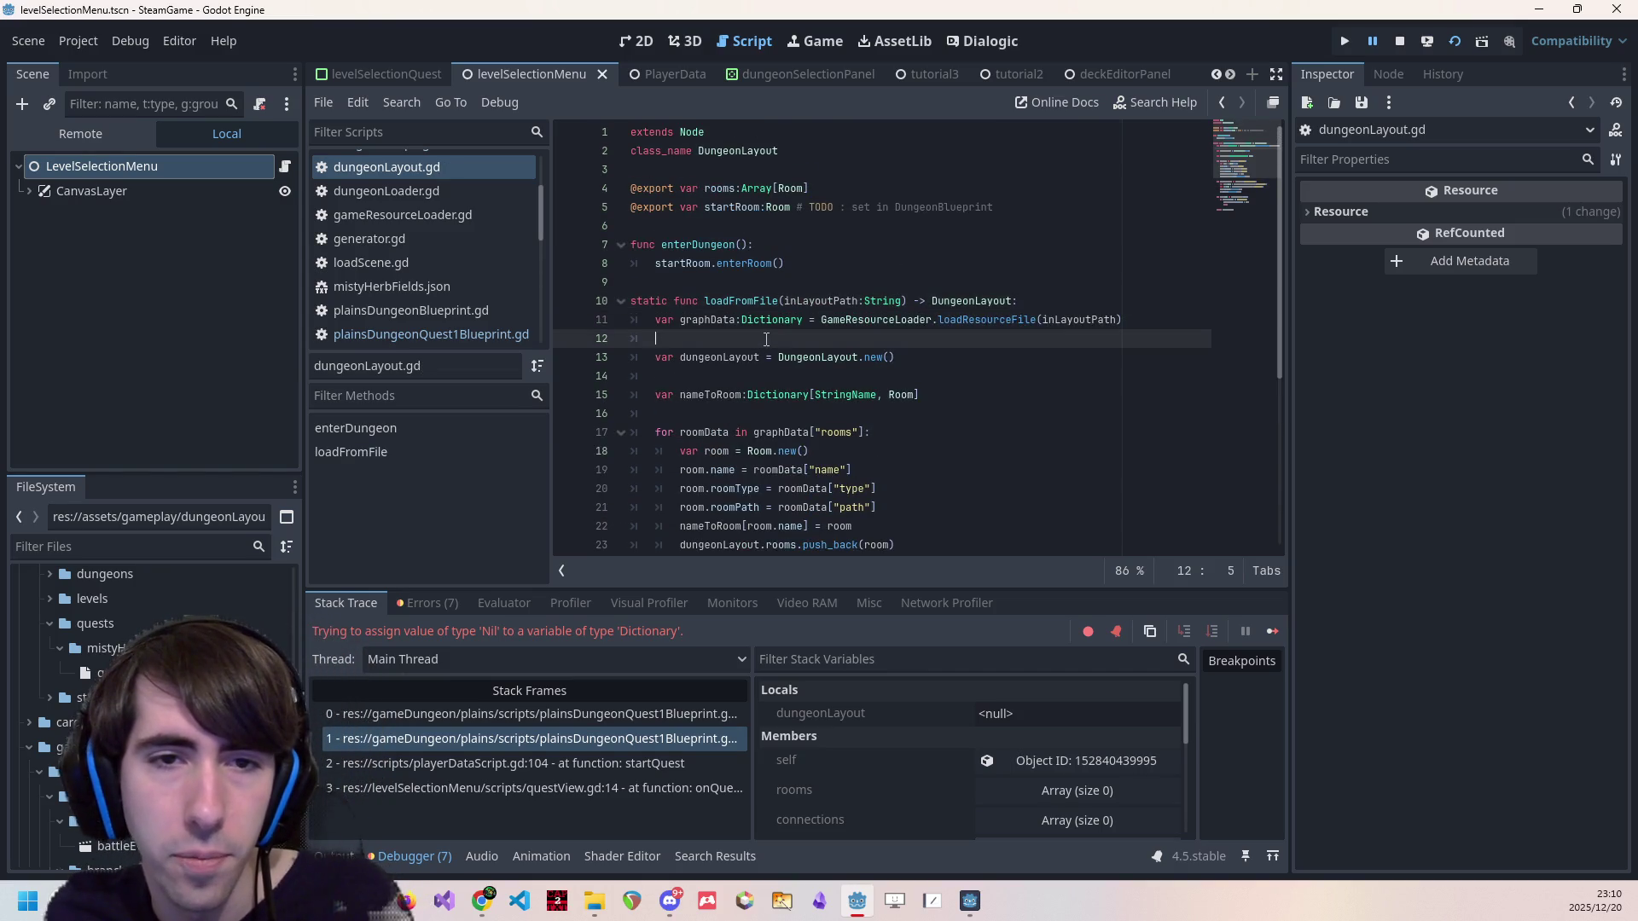
click(1027, 305)
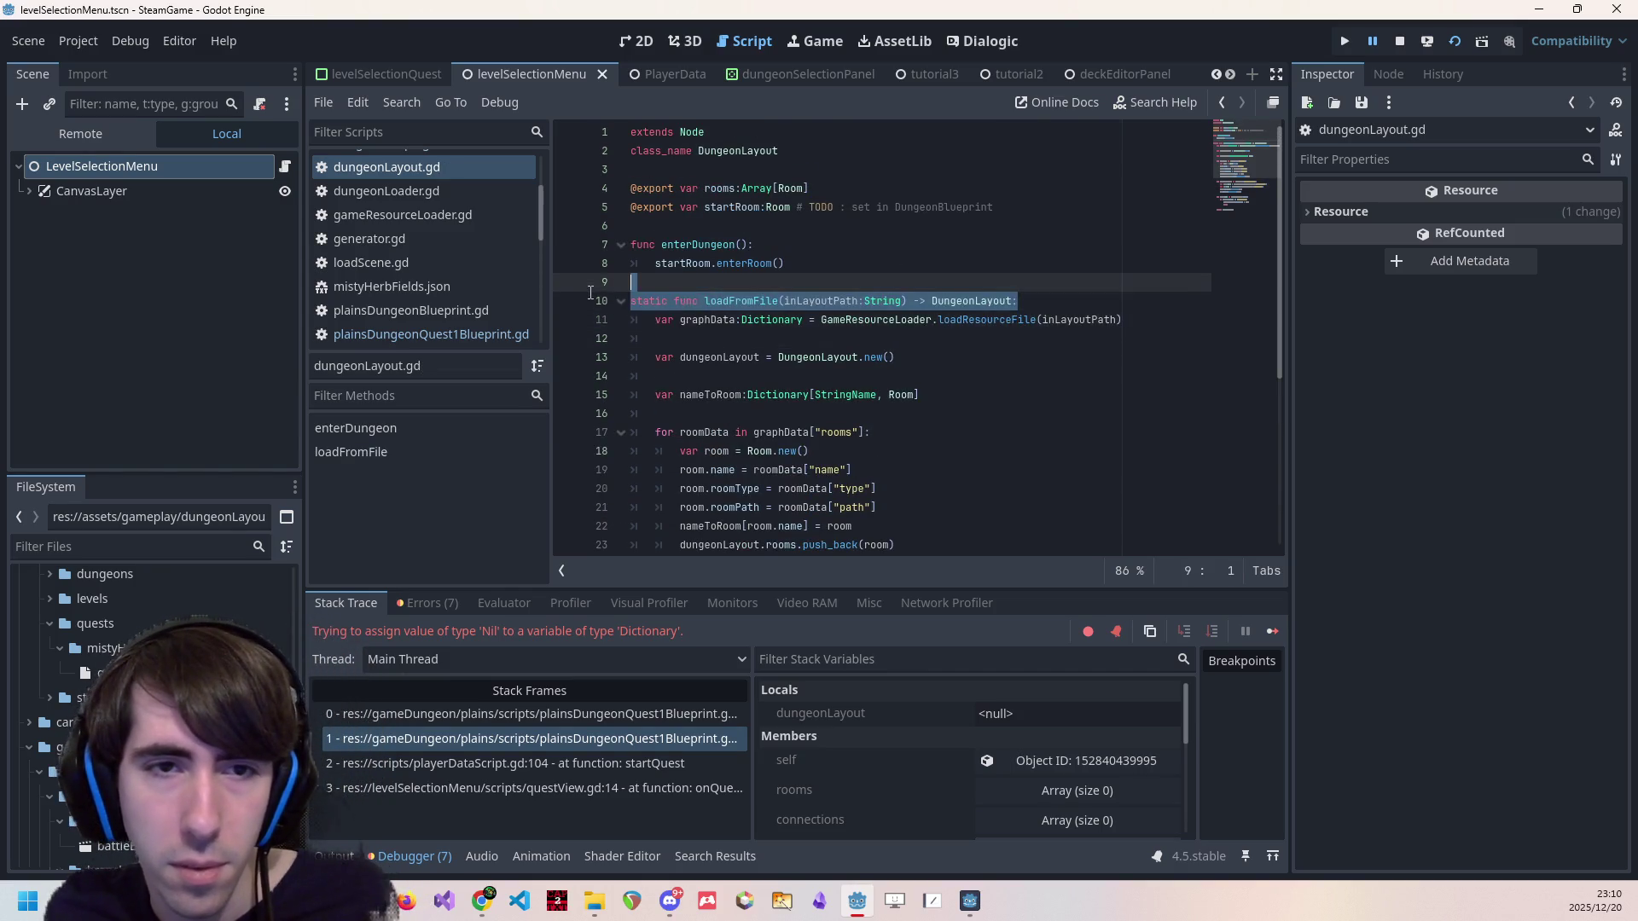
click(711, 338)
key(ctrl+v)
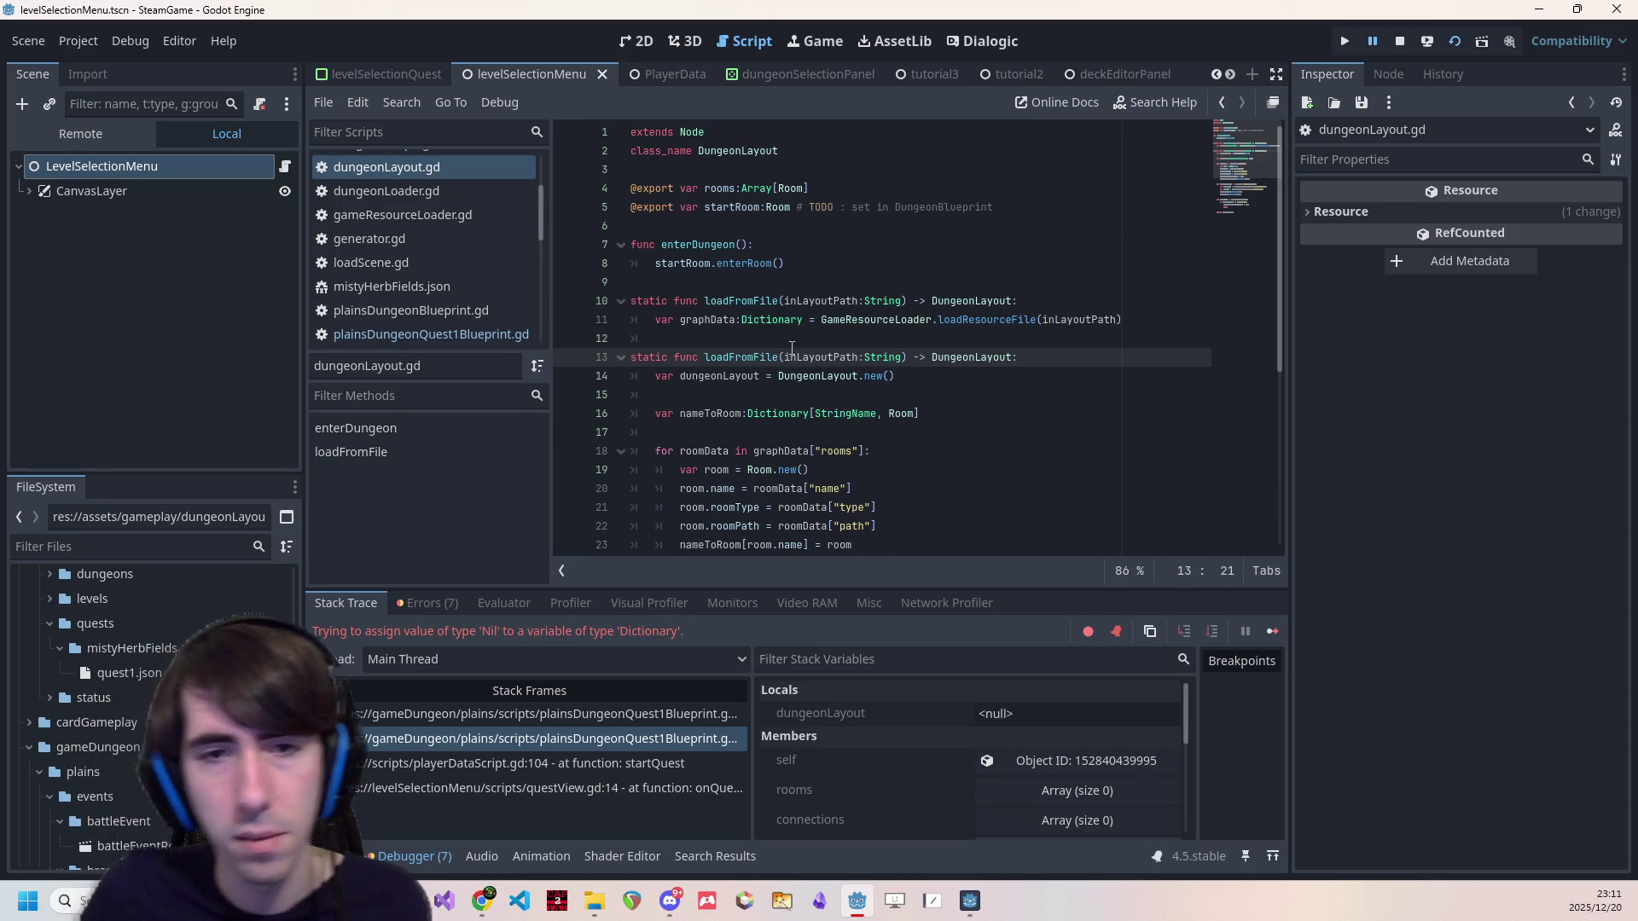
drag(754, 357, 778, 358)
text(Dictionary)
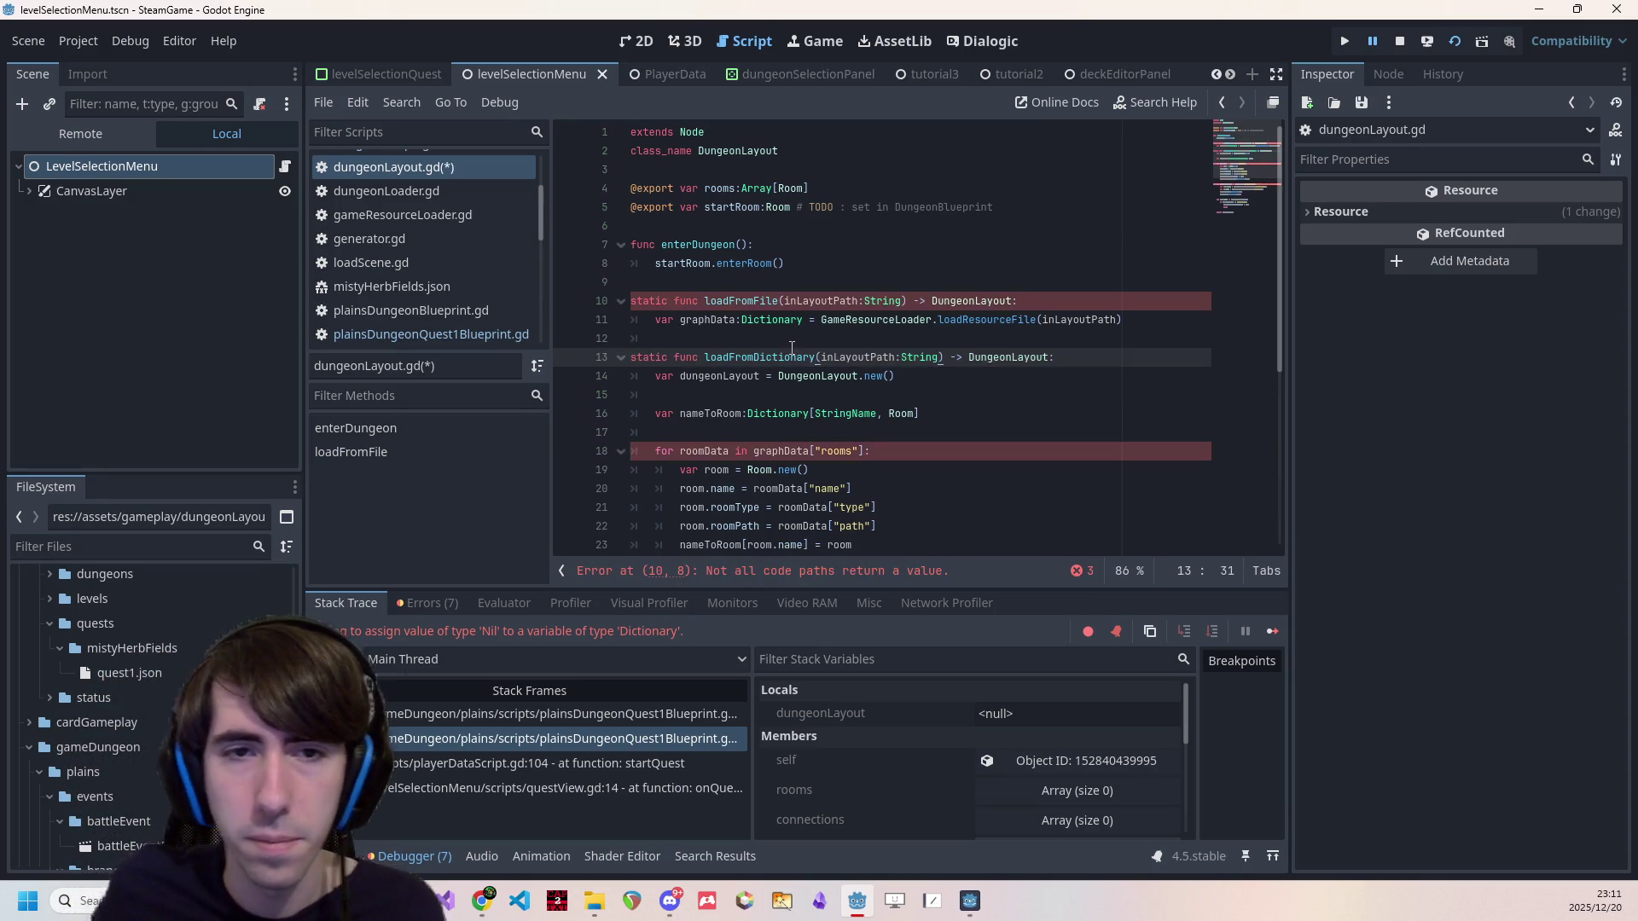
mouse_move(680, 320)
mouse_down()
mouse_move(806, 319)
mouse_move(825, 358)
mouse_move(930, 357)
mouse_up()
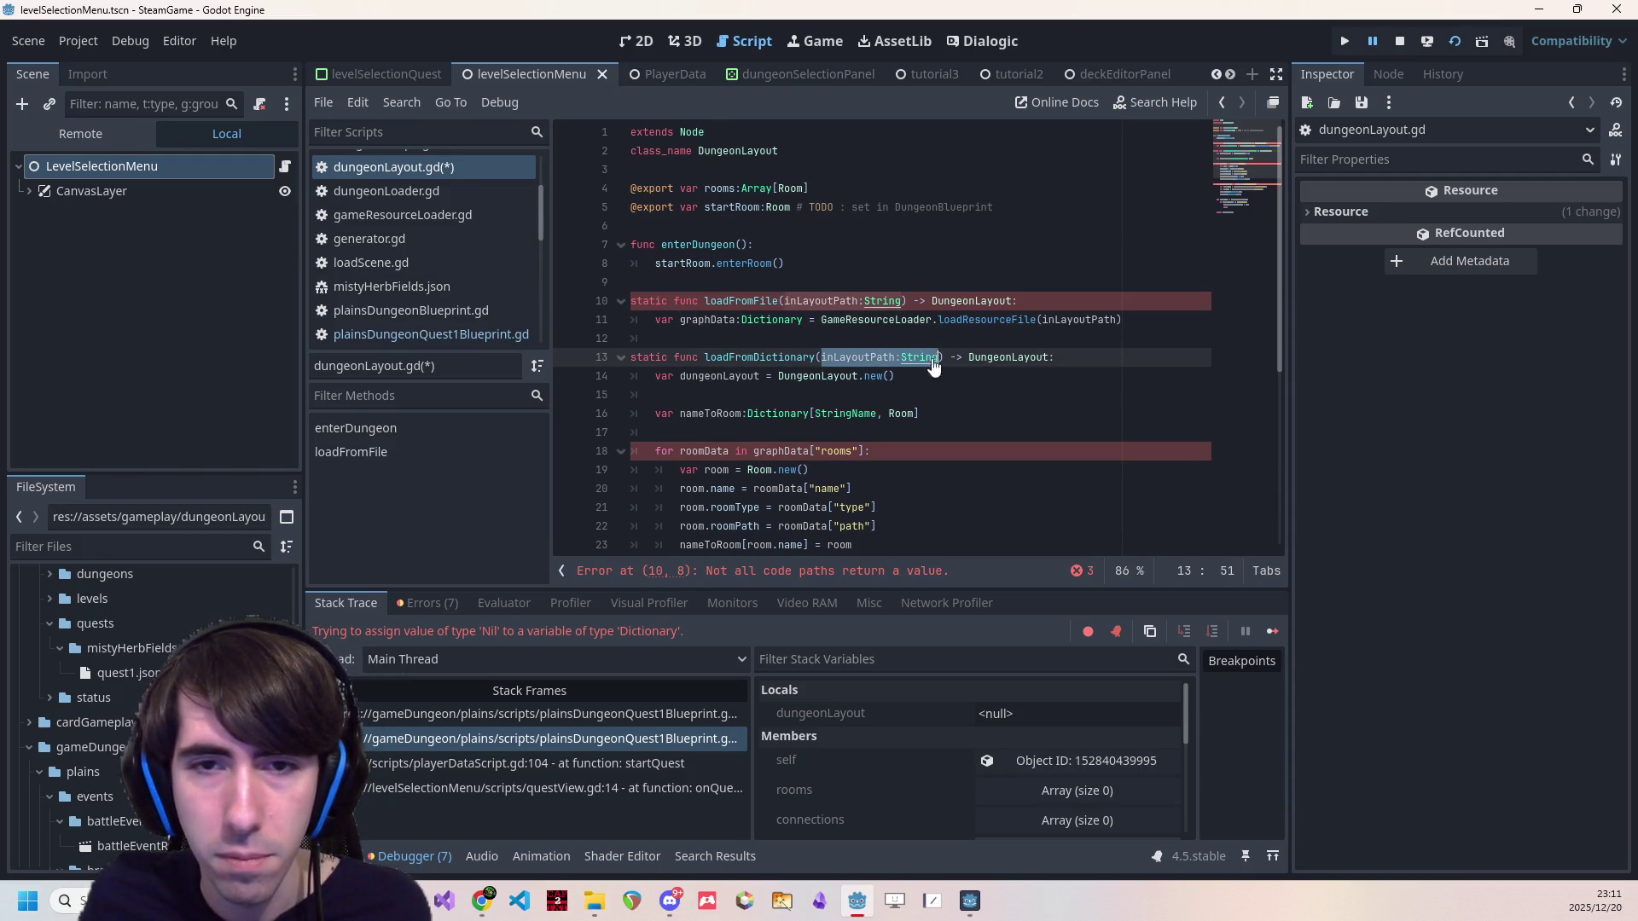
text(graphData:Dictionary)
Make loadFromFile return loadFromDictionary(graphData) and save dungeonLayout.gd
double_click(791, 360)
click(1158, 324)
key(Return)
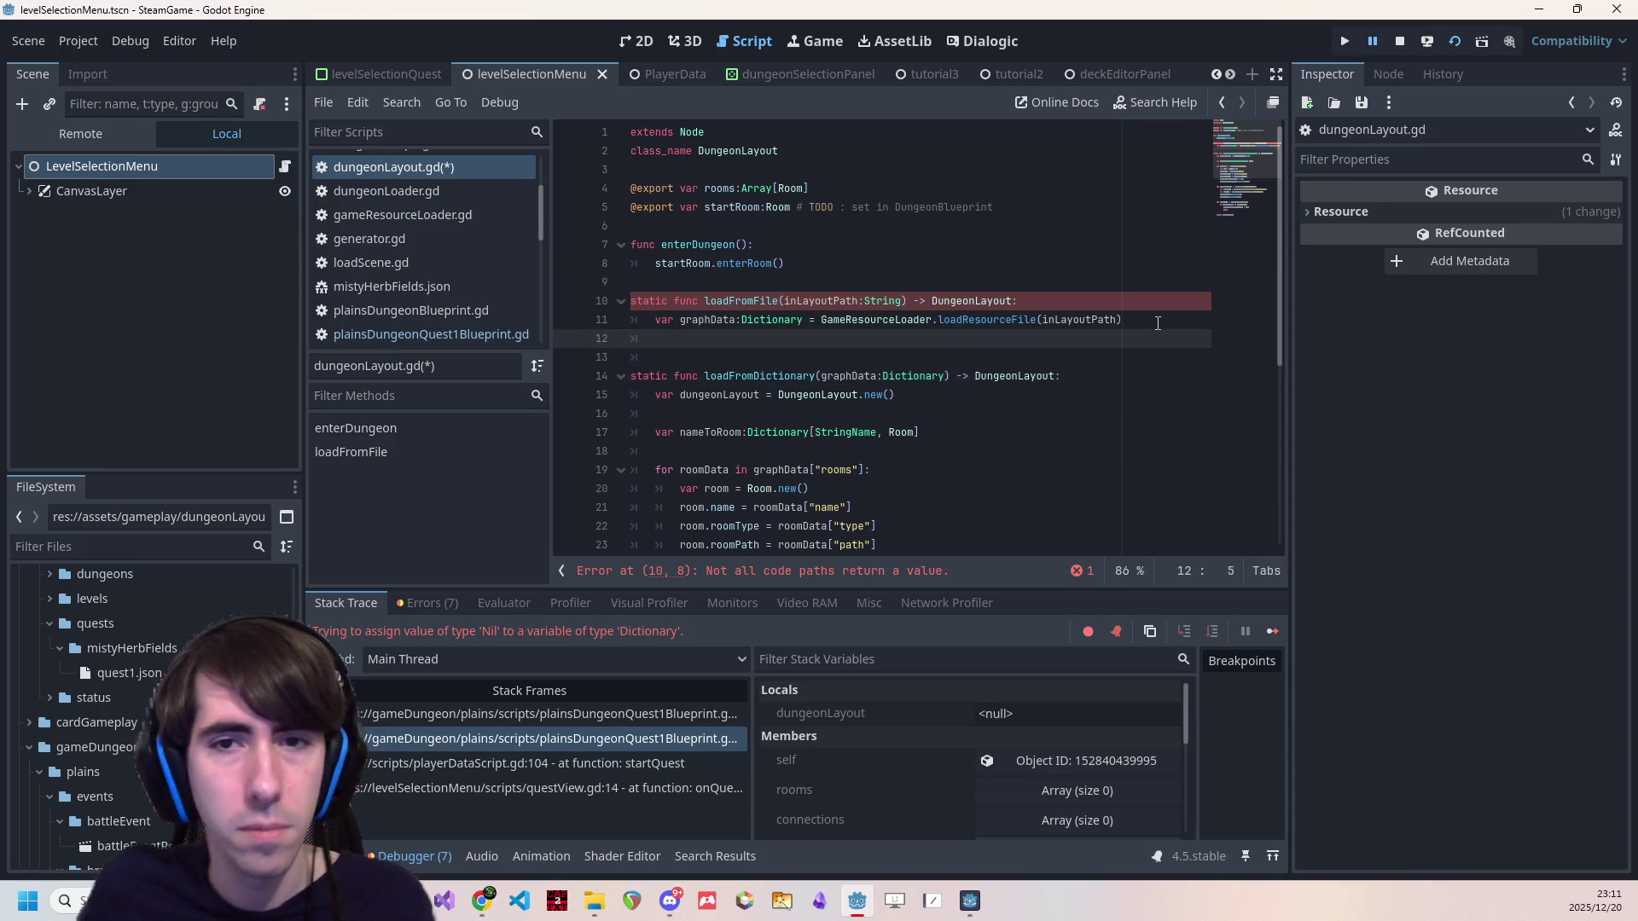
text(return)
text(graphD)
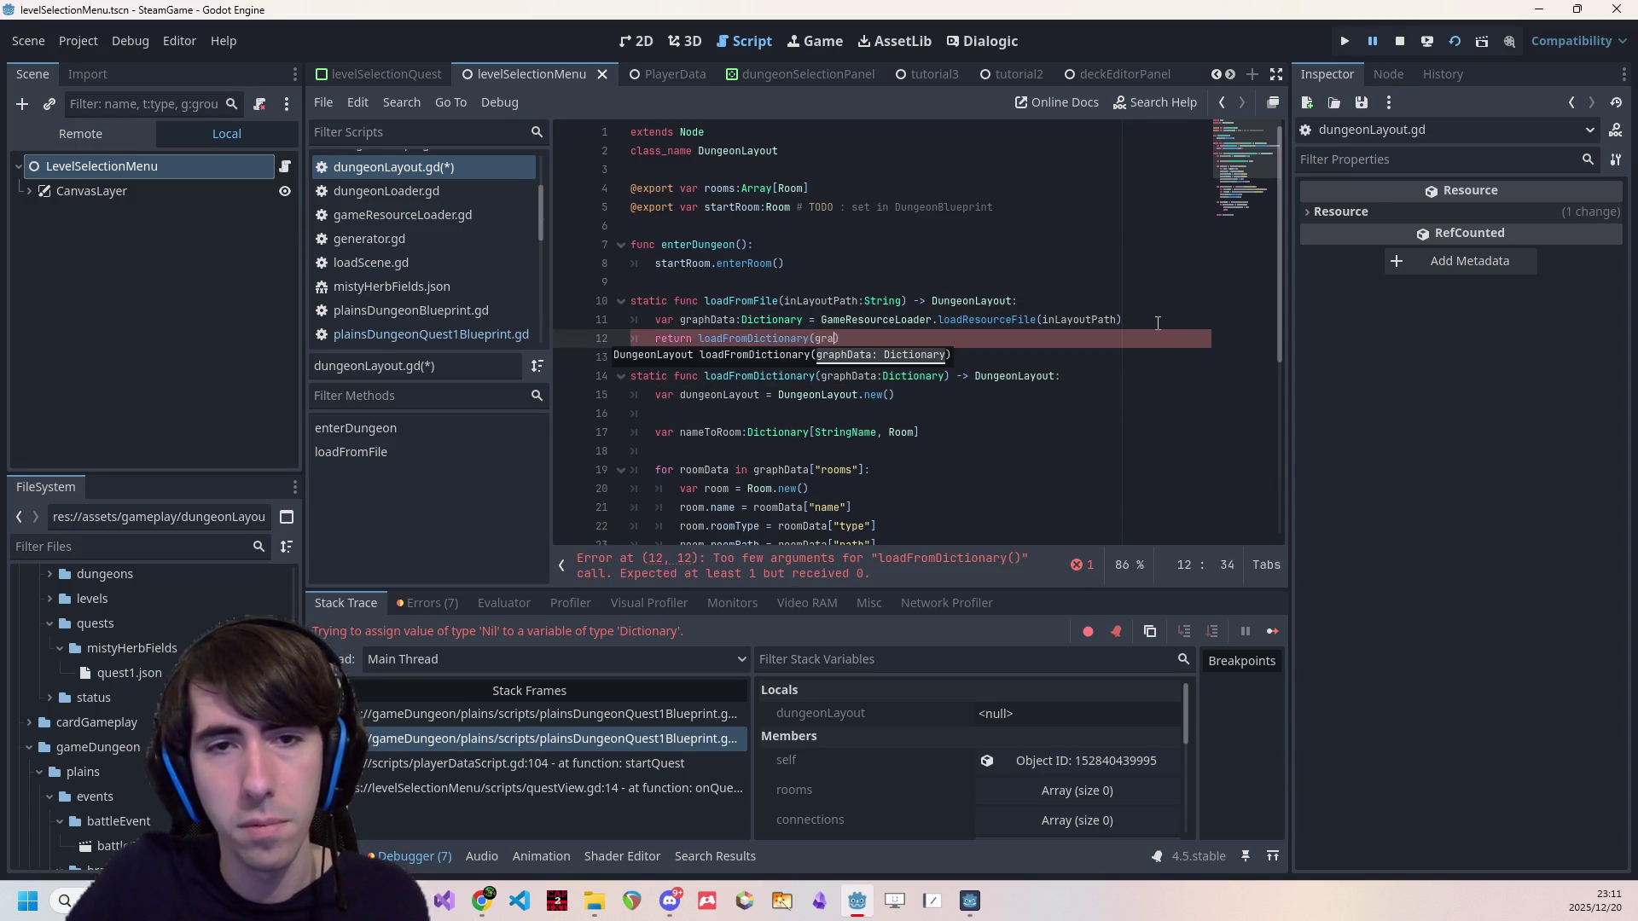
key(ctrl+s)
scroll(1109, 325, down, 5)
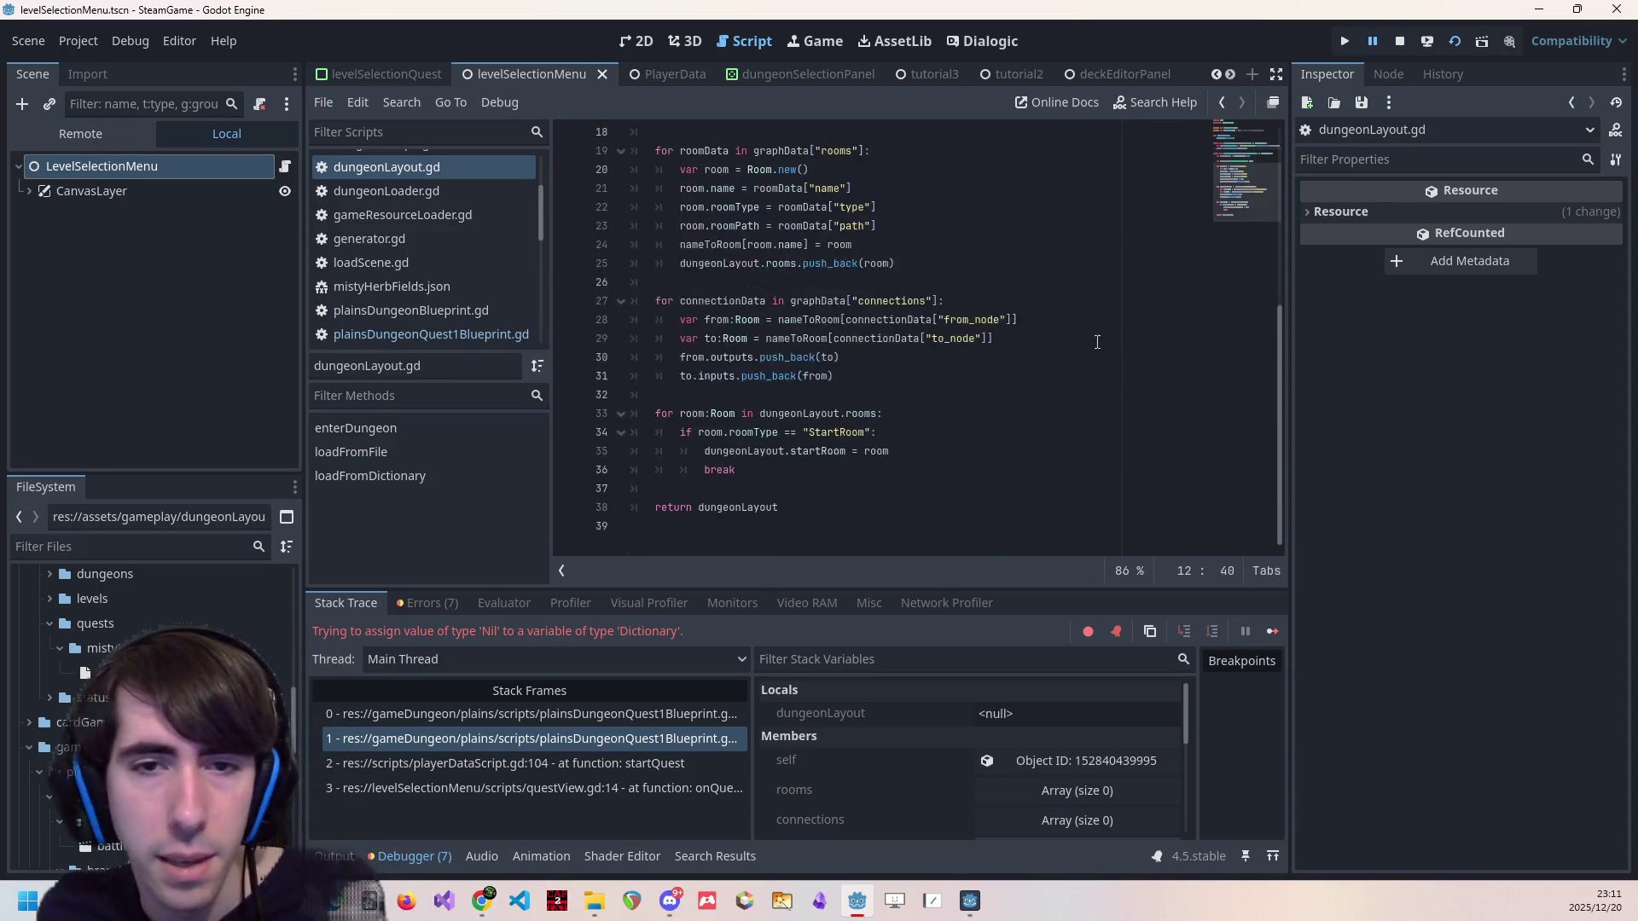
scroll(1023, 324, up, 4)
click(965, 321)
scroll(965, 324, up, 2)
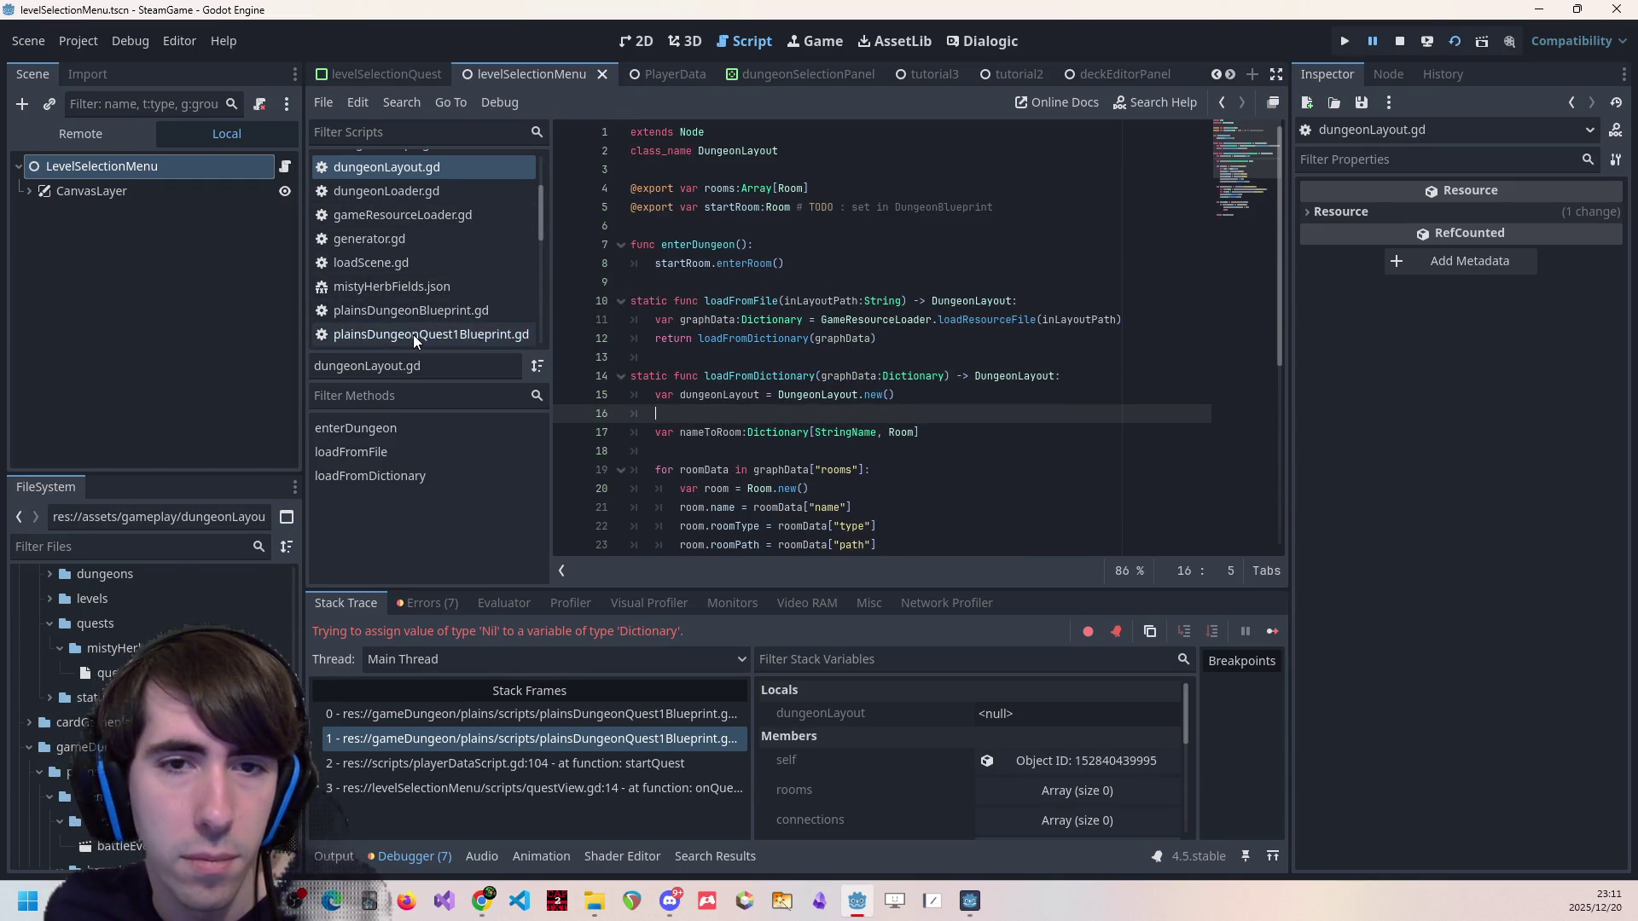
double_click(738, 150)
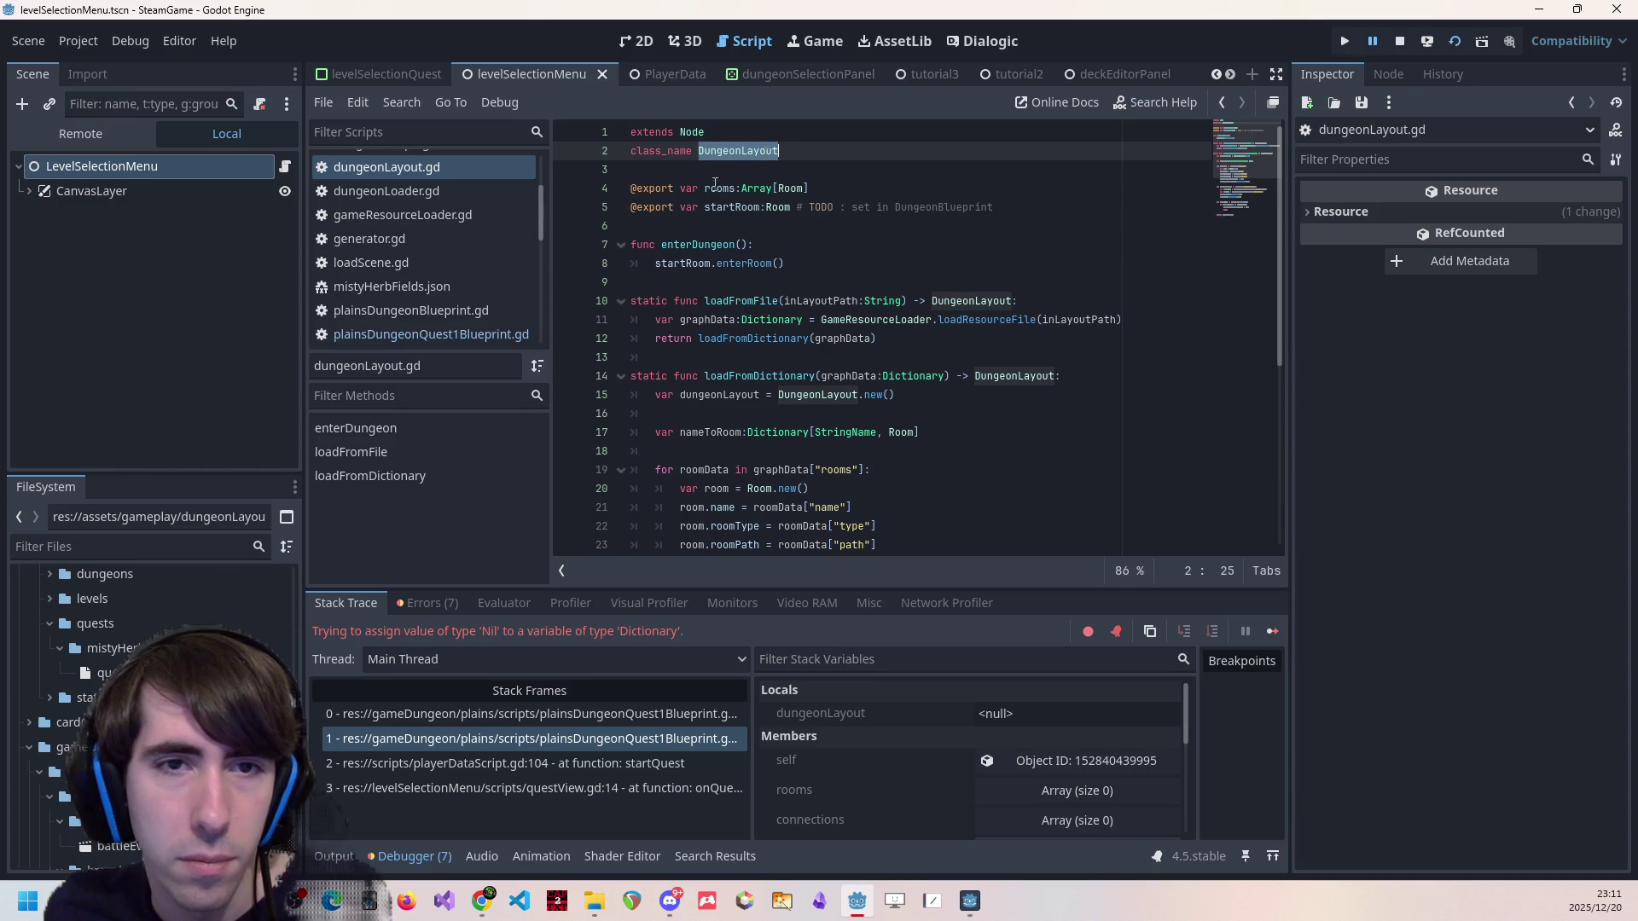
click(425, 333)
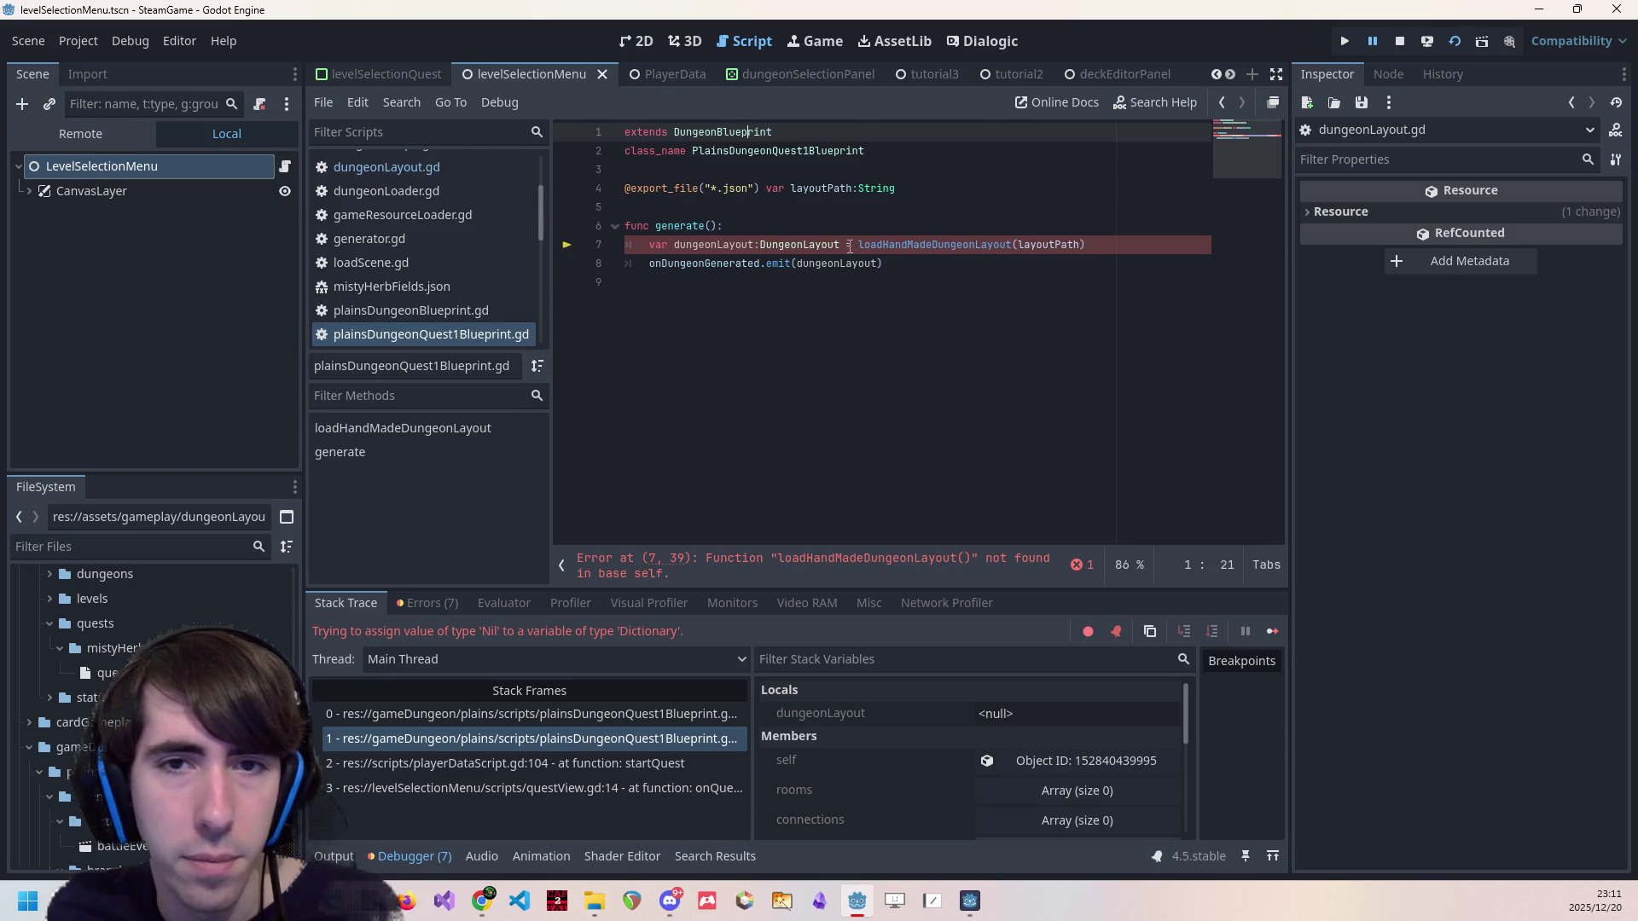
Replace the old loader call on line 7 with DungeonLayout.loadFromFile(layoutPath) and save
click(852, 245)
text(DungeonLayout.loadF)
key(Return)
key(ctrl+shift+Right)
key(ctrl+shift+Right)
key(Delete)
key(Delete)
key(ctrl+s)
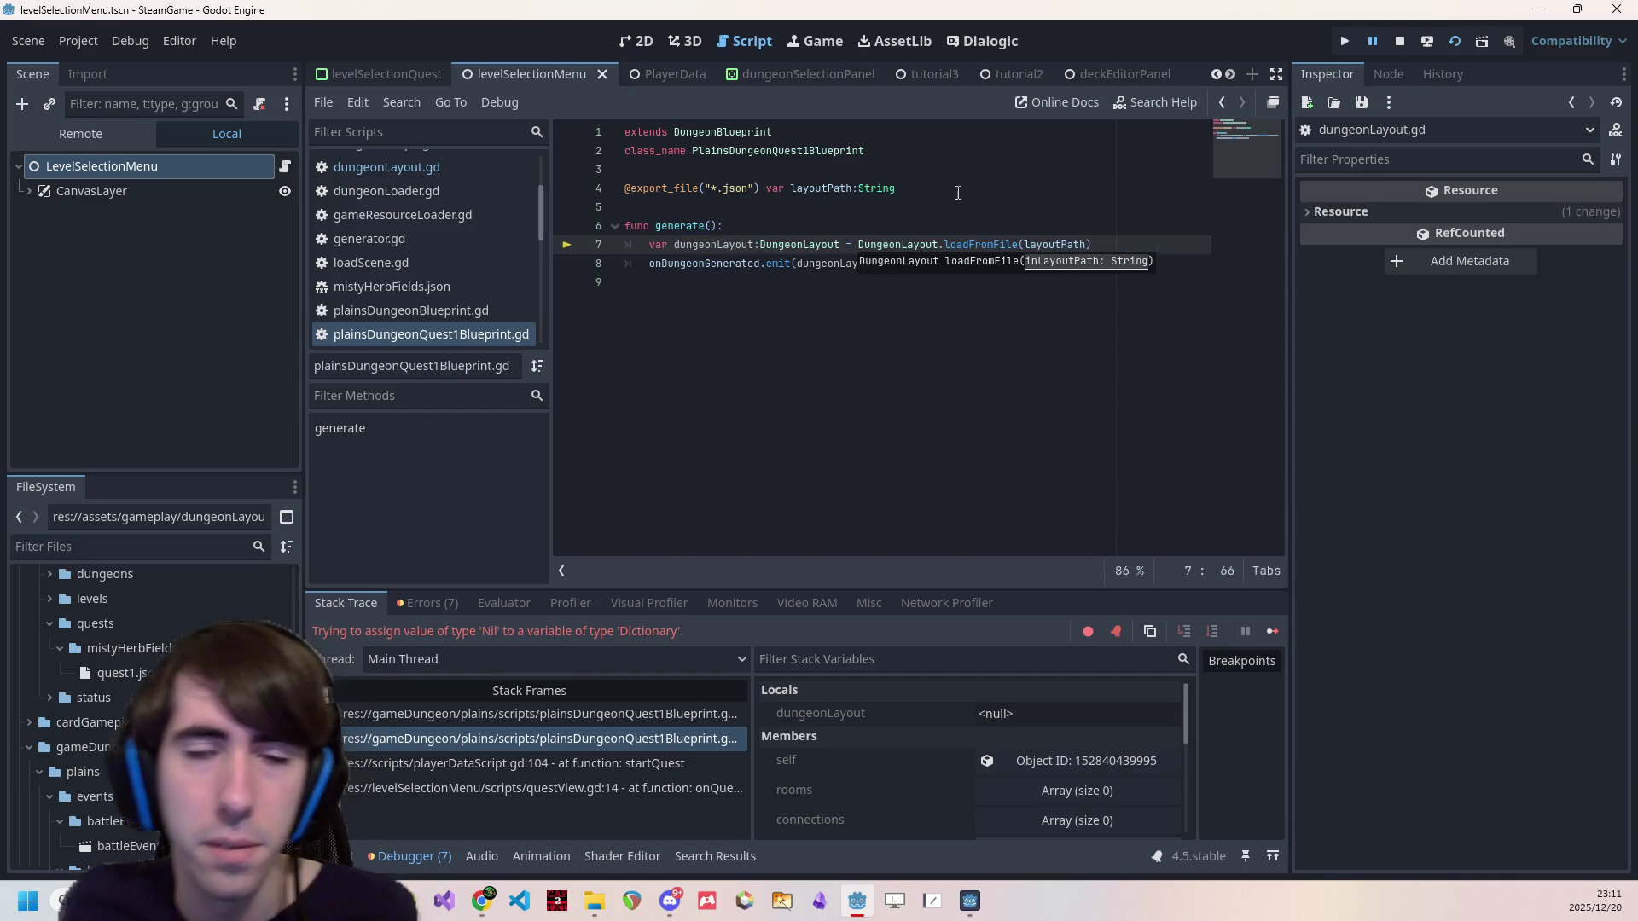
click(968, 366)
key(ctrl+a)
click(1043, 315)
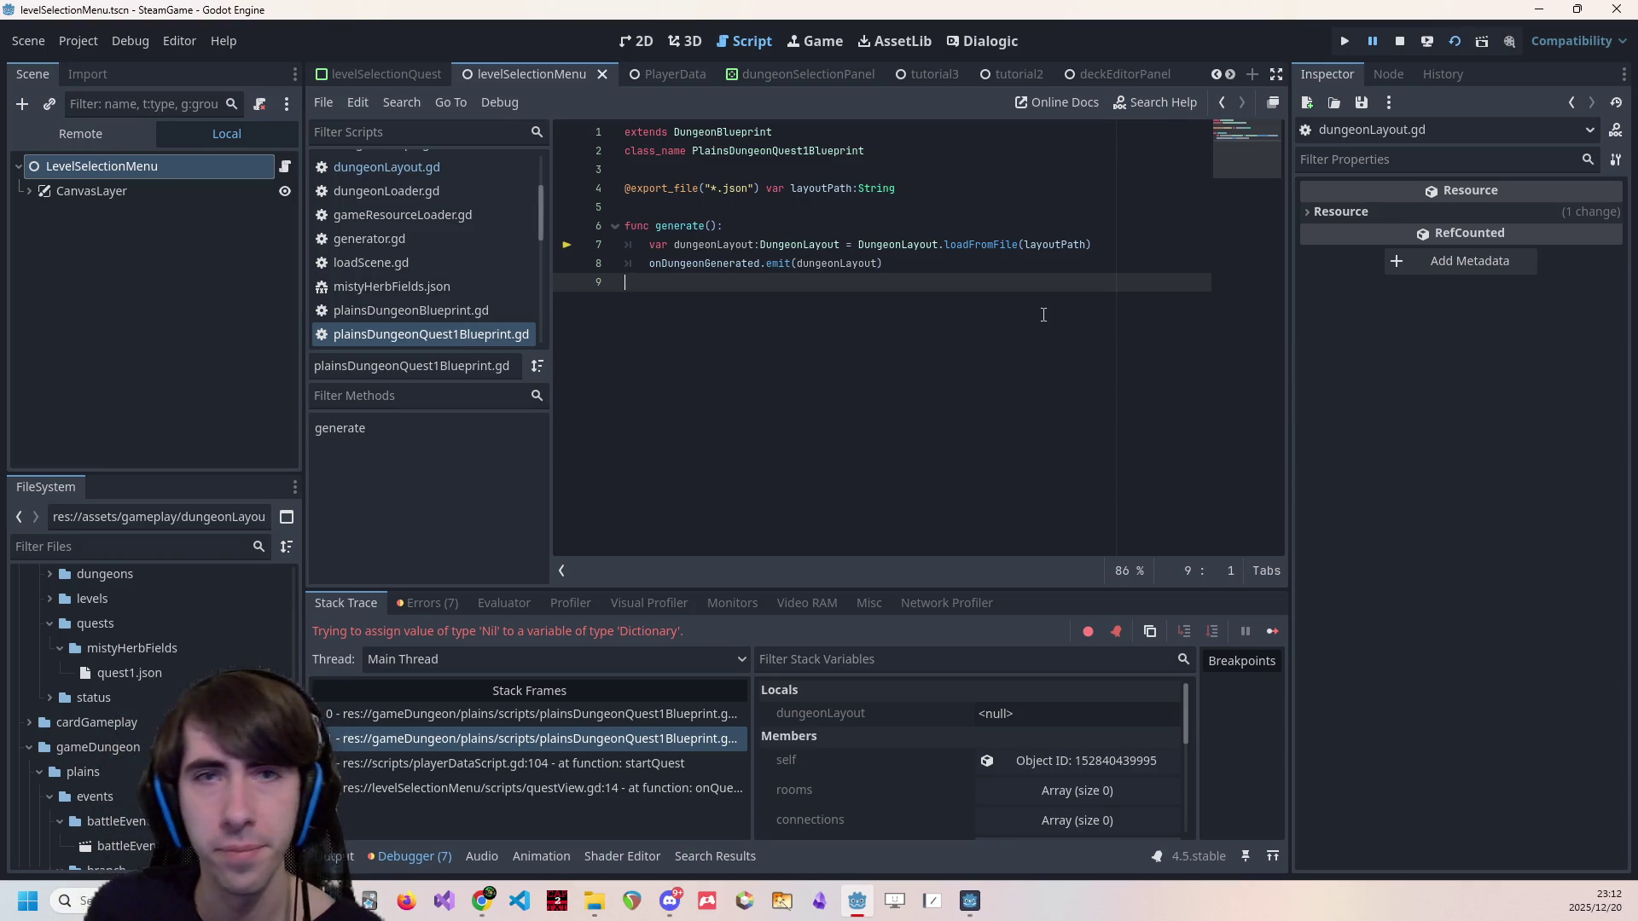
Stop the debug session, rerun the current scene, and bring the game window forward
click(1406, 34)
click(1437, 39)
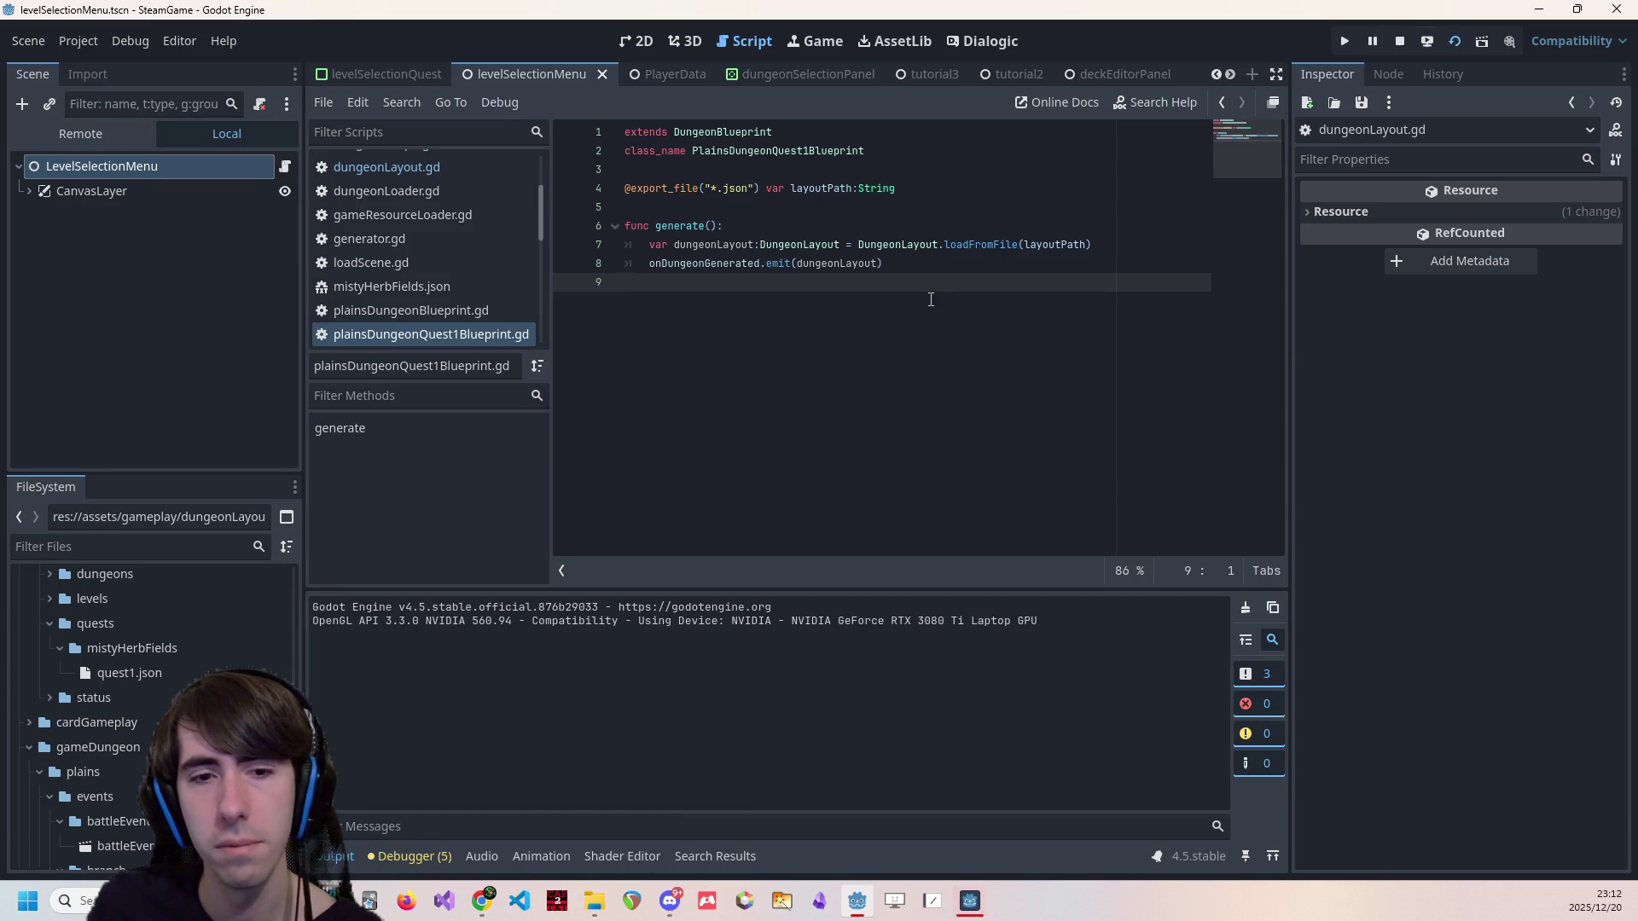
mouse_move(979, 892)
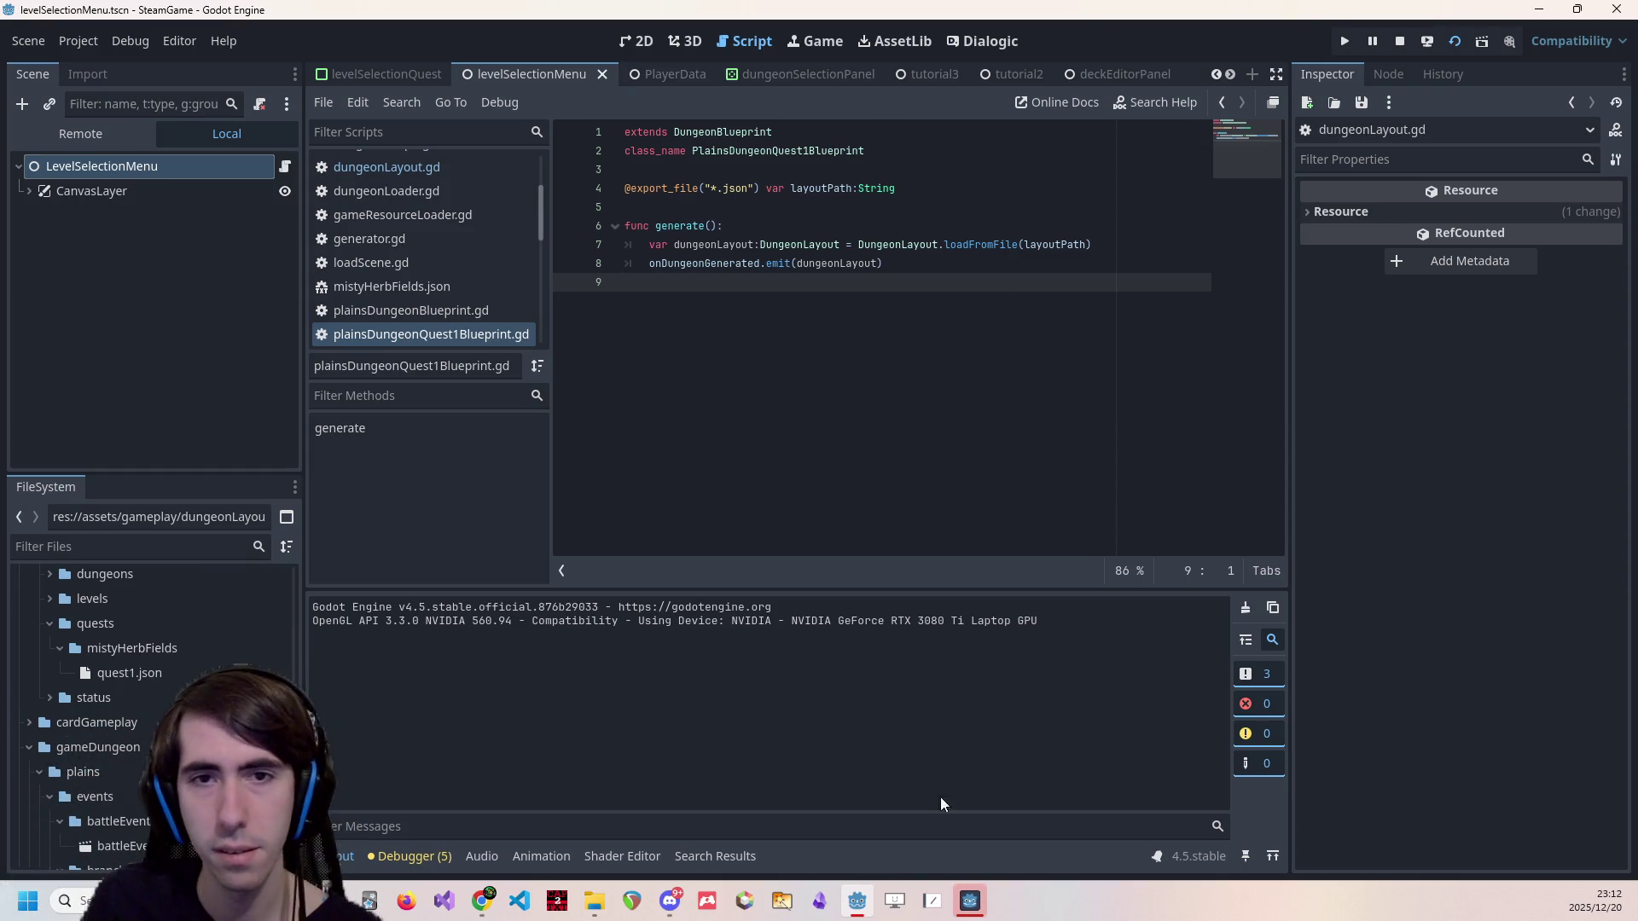
click(980, 911)
Start the Misty Herb Fields quest, check the blueprint's stack frame, and begin a layoutPath default
click(925, 424)
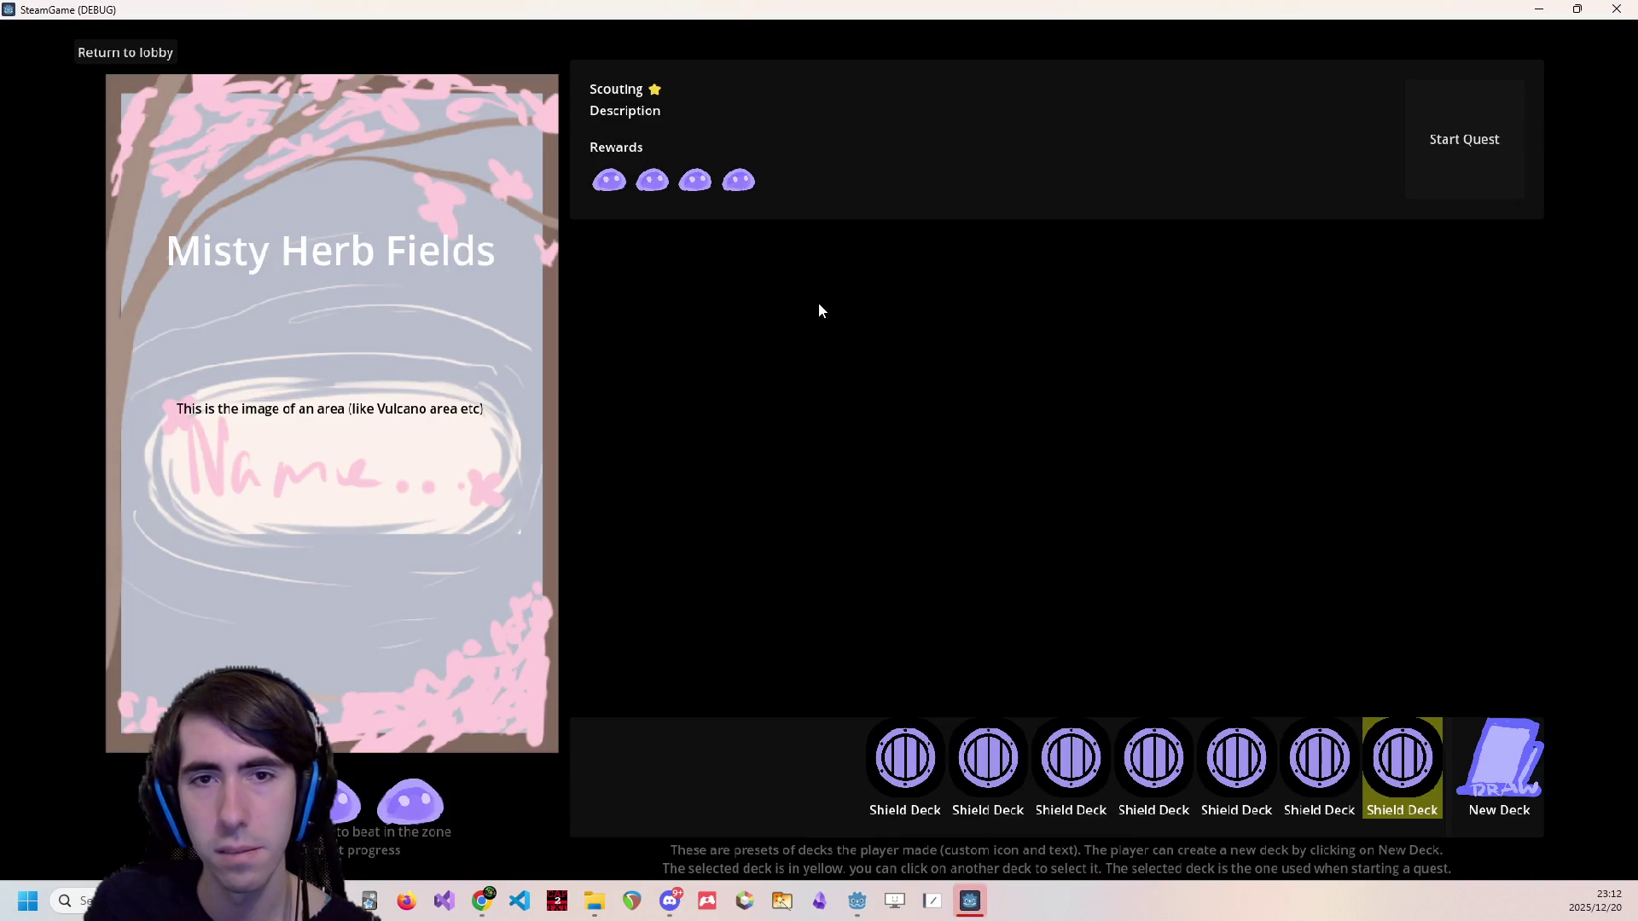
click(1421, 191)
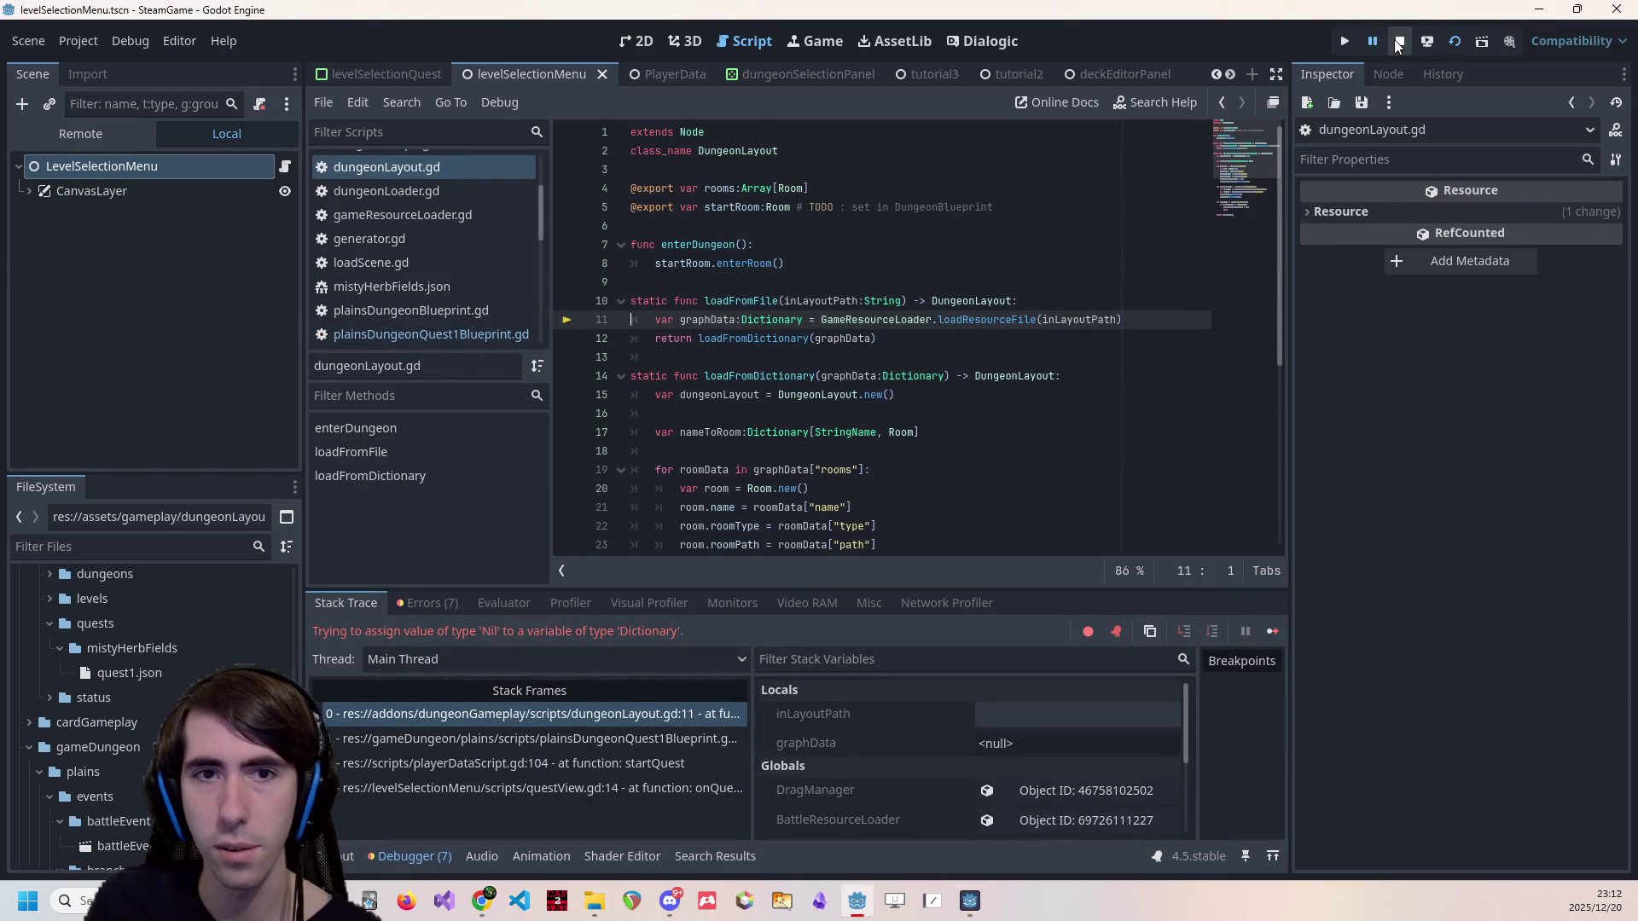
click(586, 739)
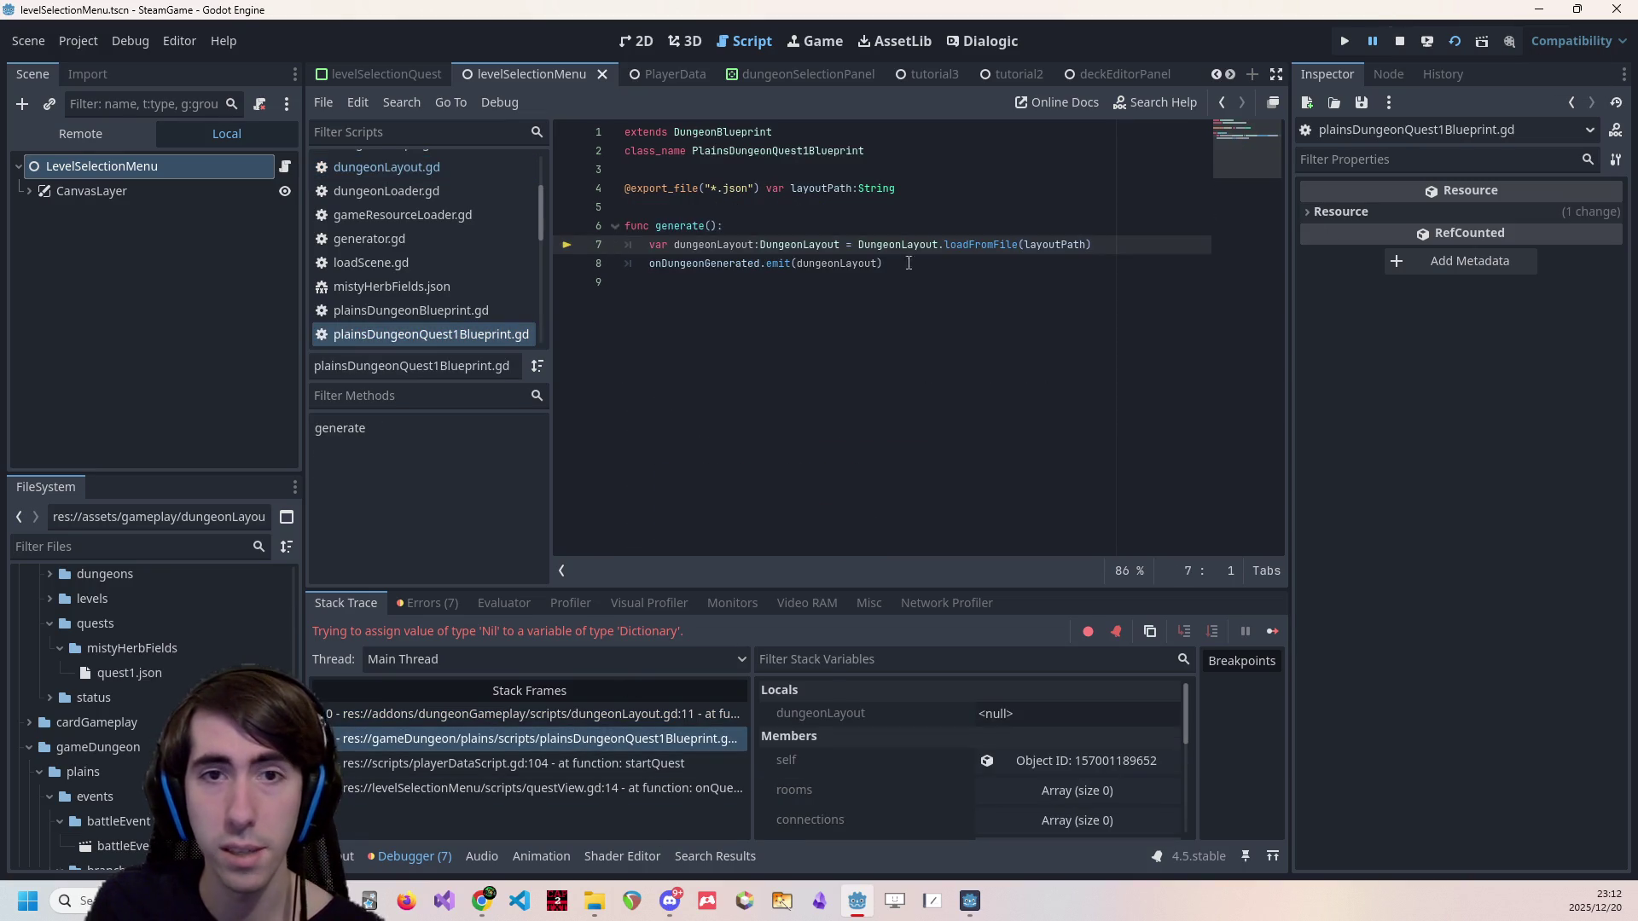
click(926, 189)
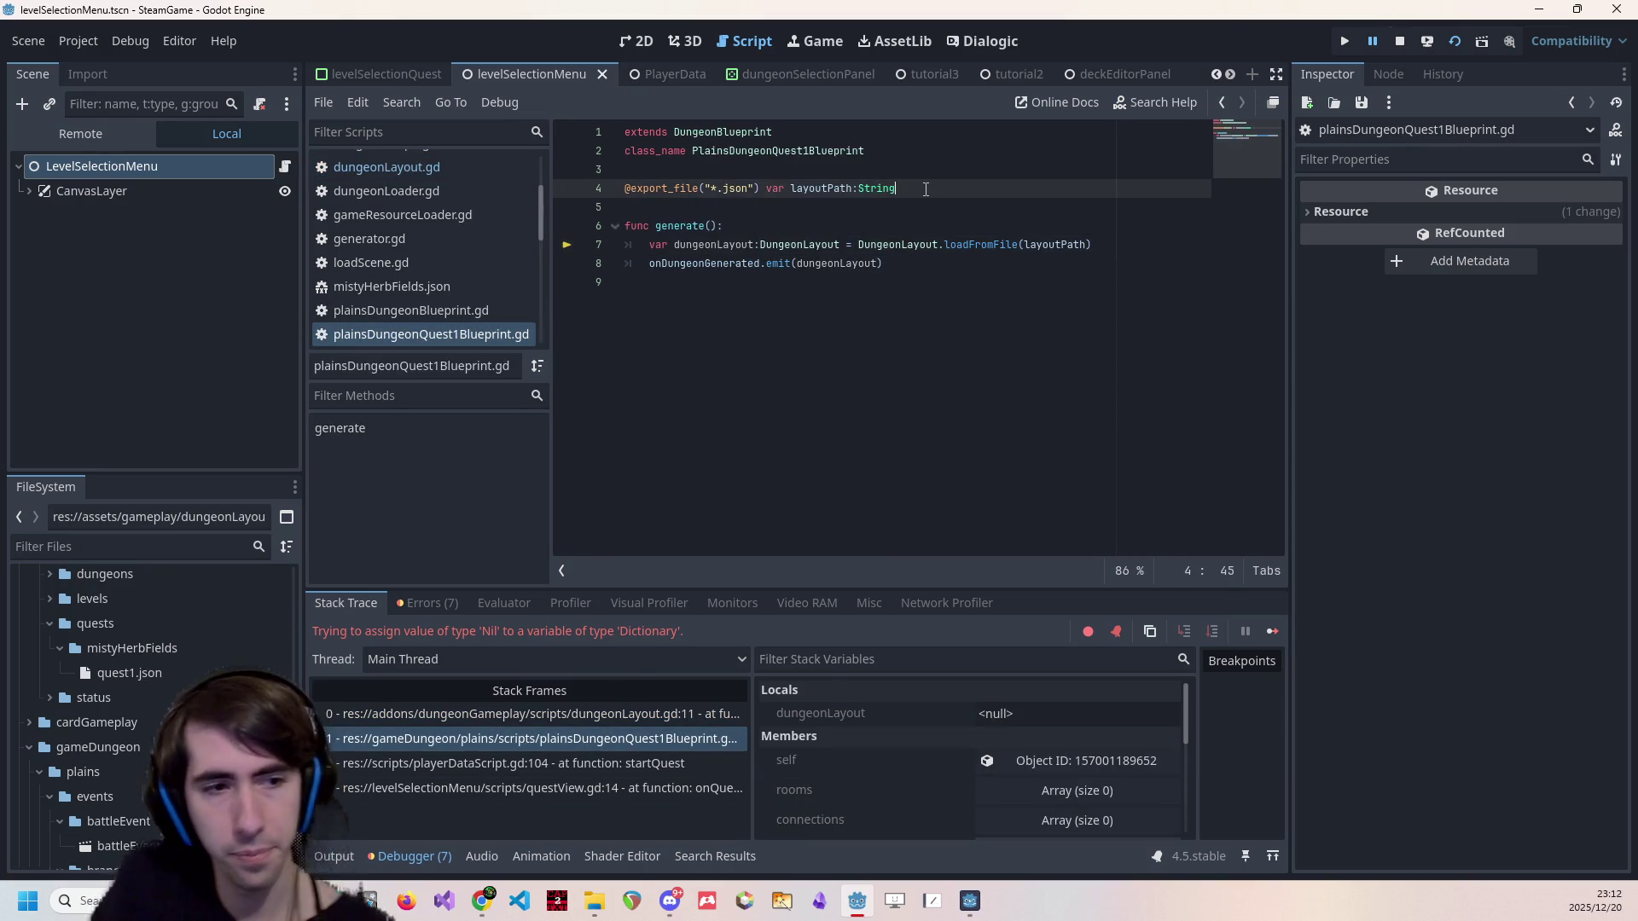
text(=)
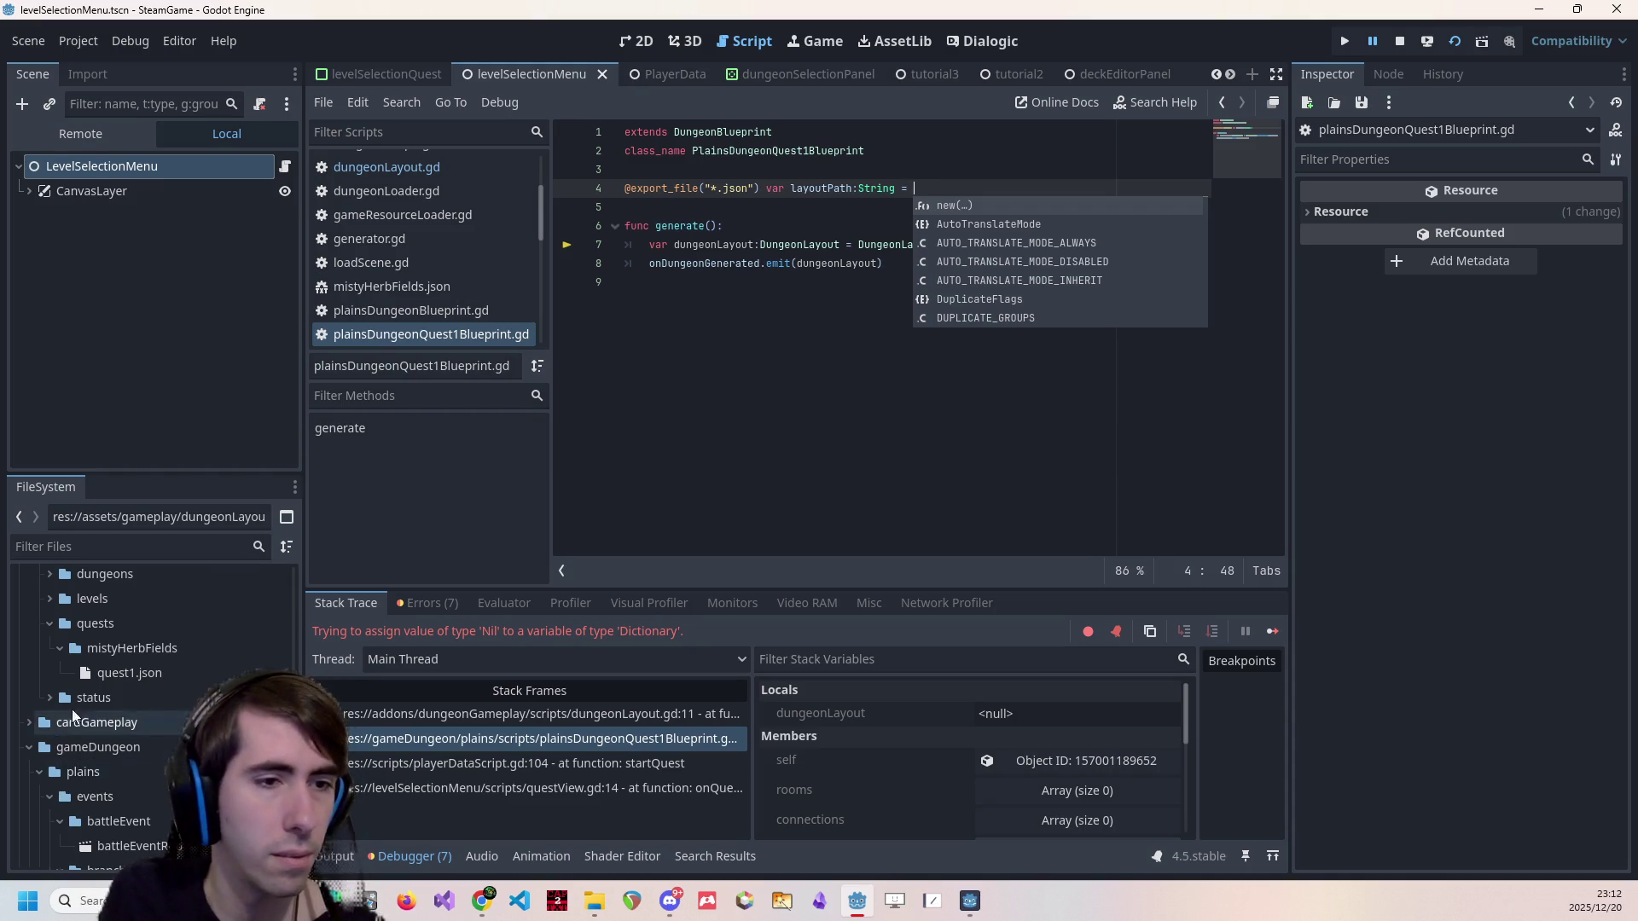
Copy quest1Layout.json's path and paste it in quotes as layoutPath's default on line 4
scroll(150, 670, down, 2)
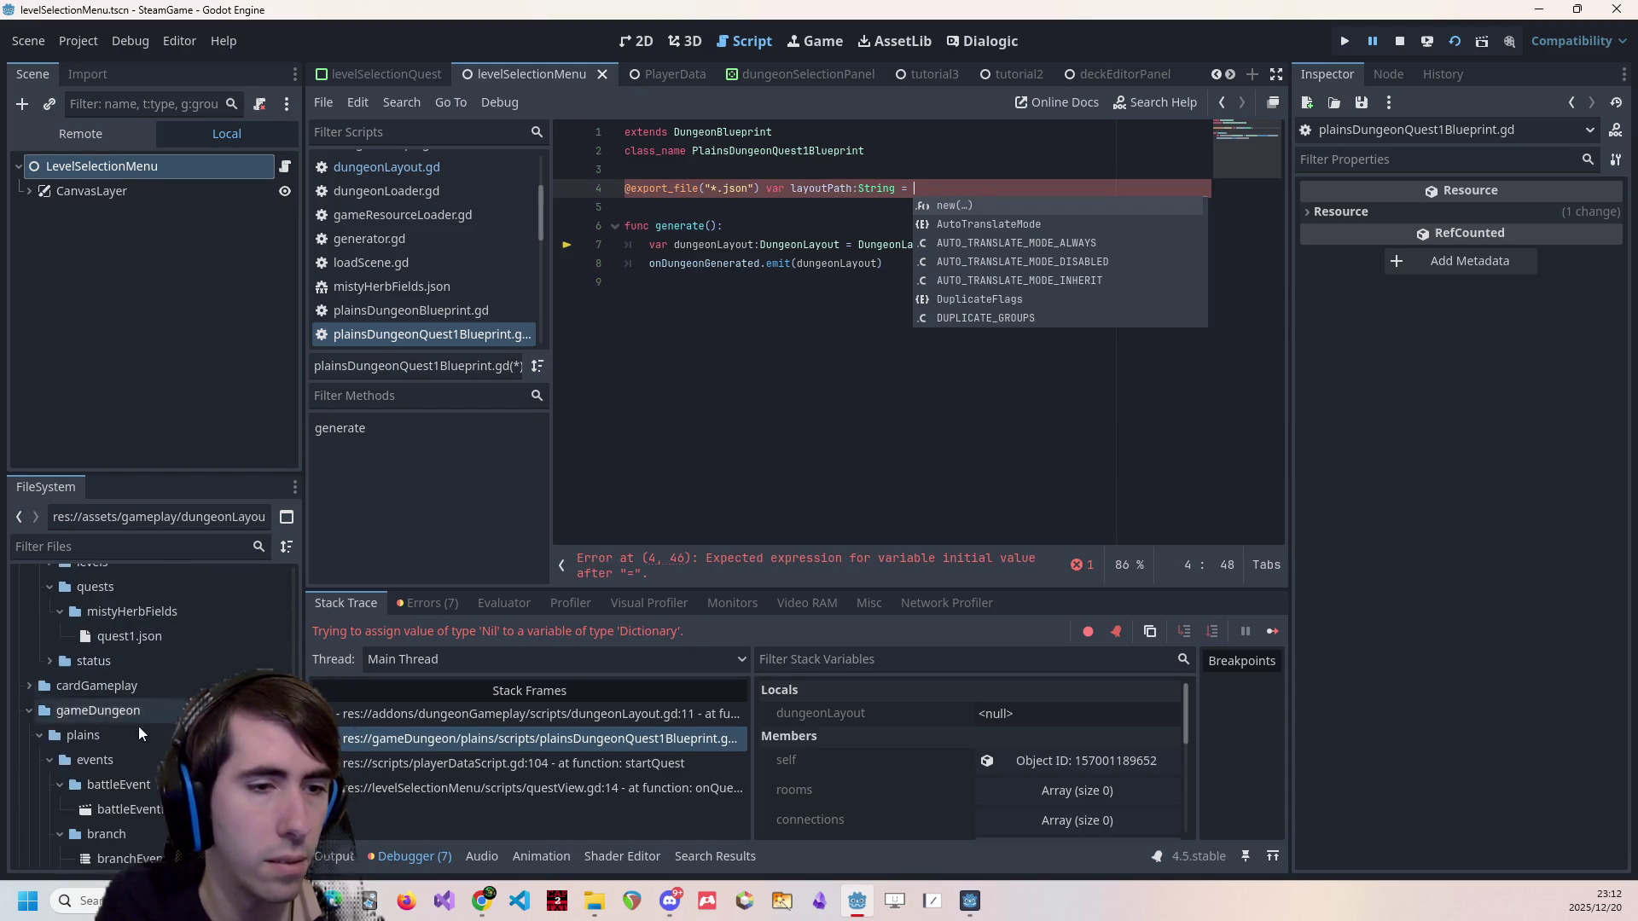
scroll(145, 692, up, 5)
click(183, 699)
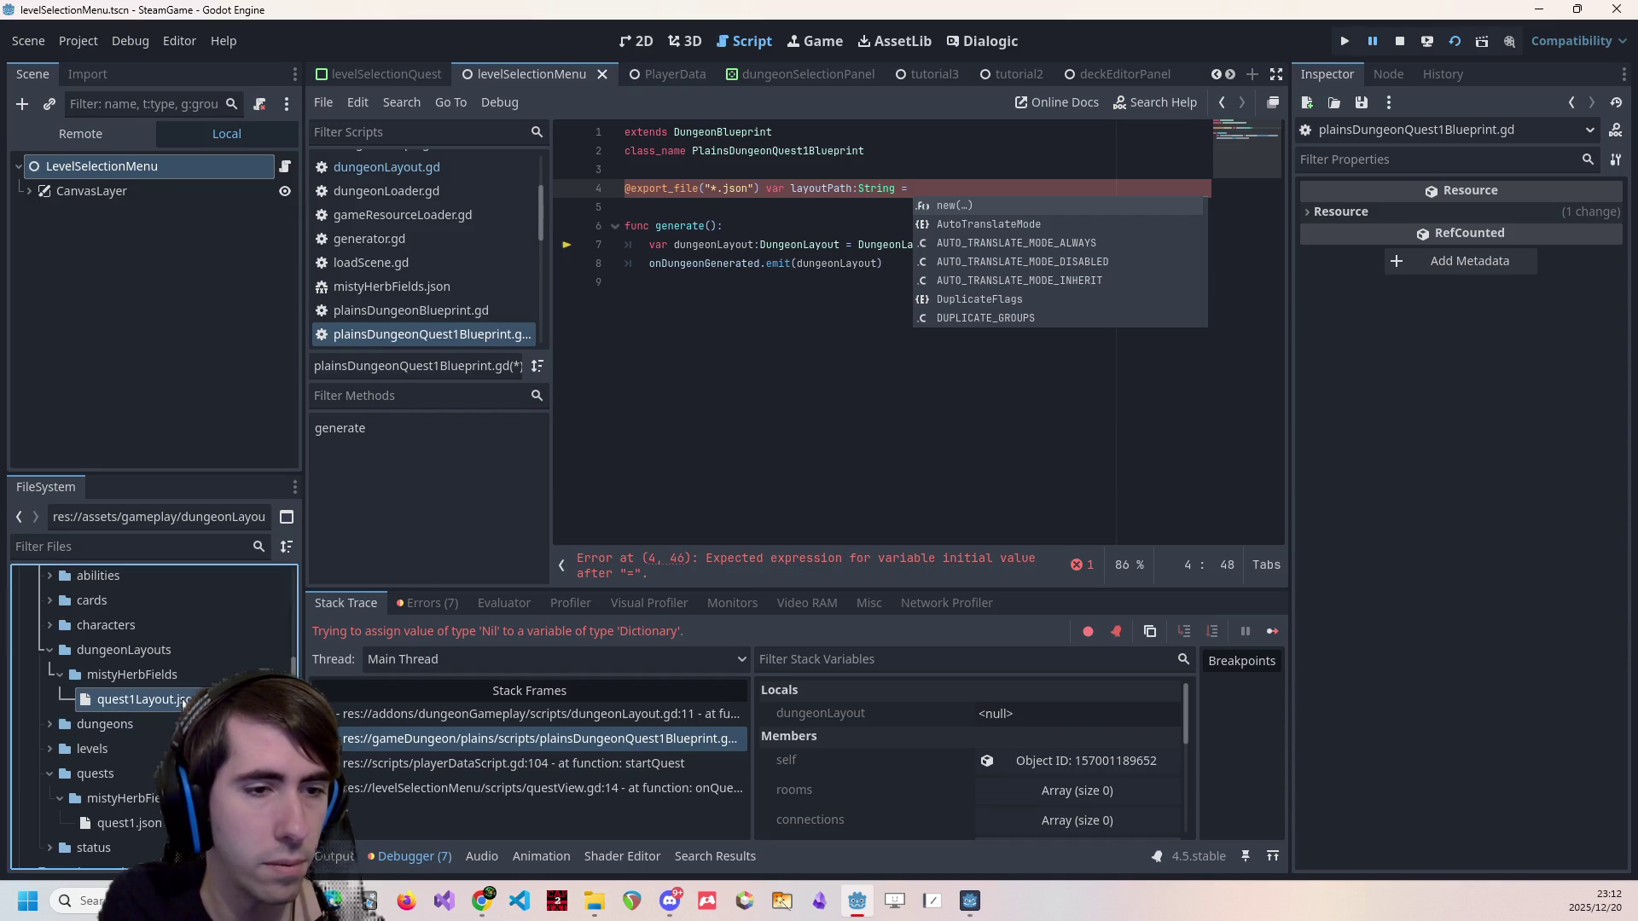
right_click(183, 704)
click(269, 624)
click(937, 196)
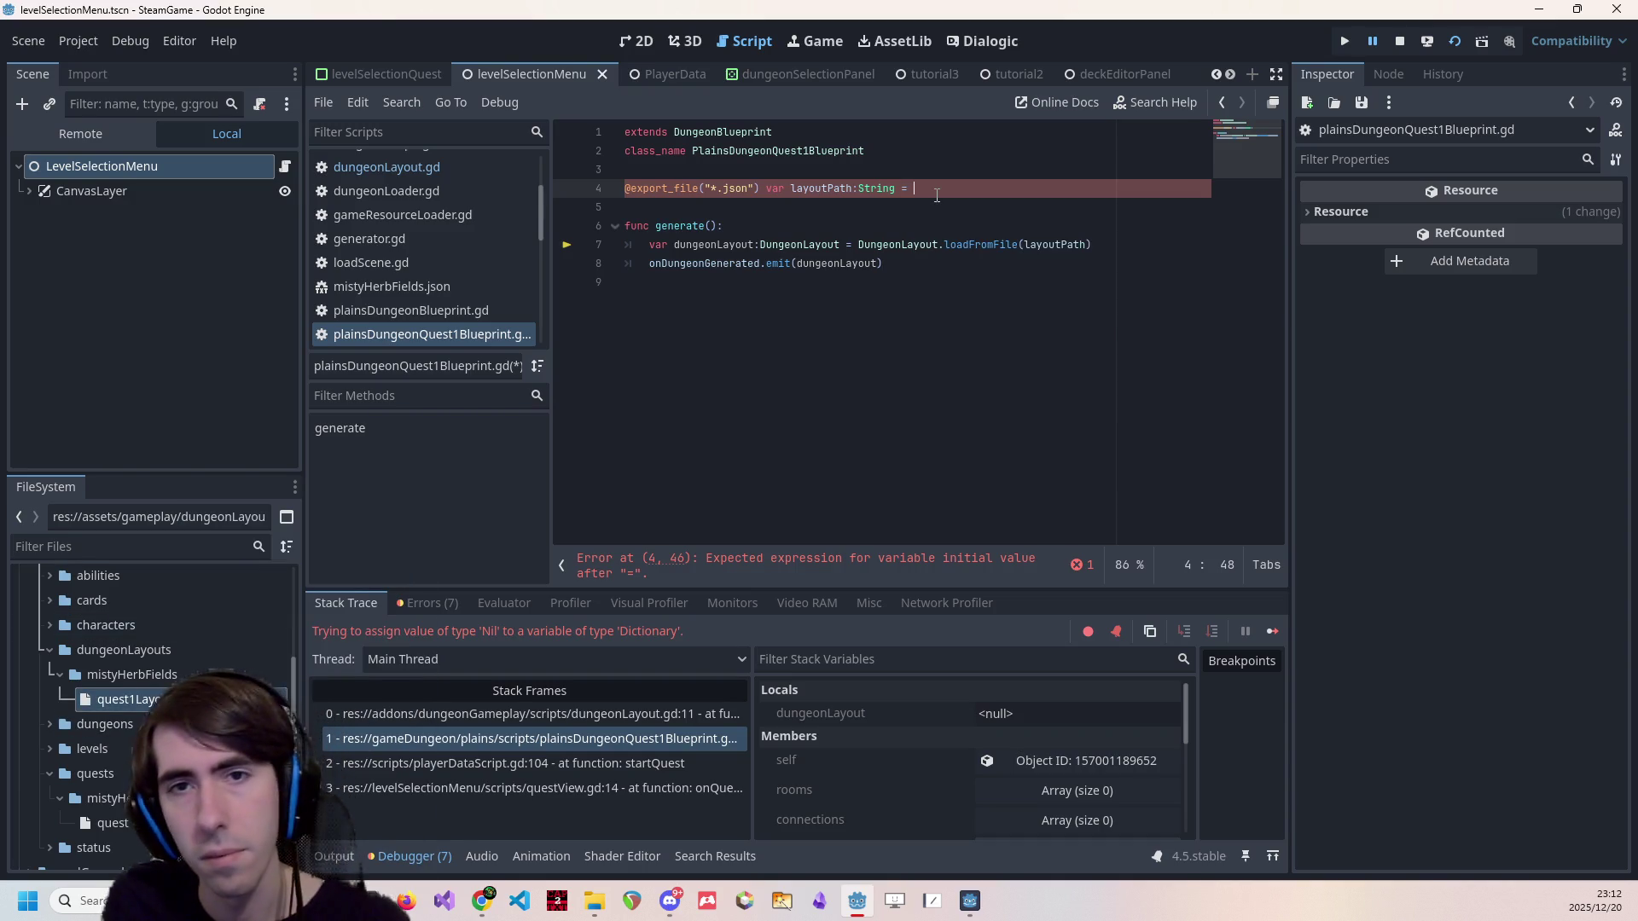
text(")
key(ctrl+v)
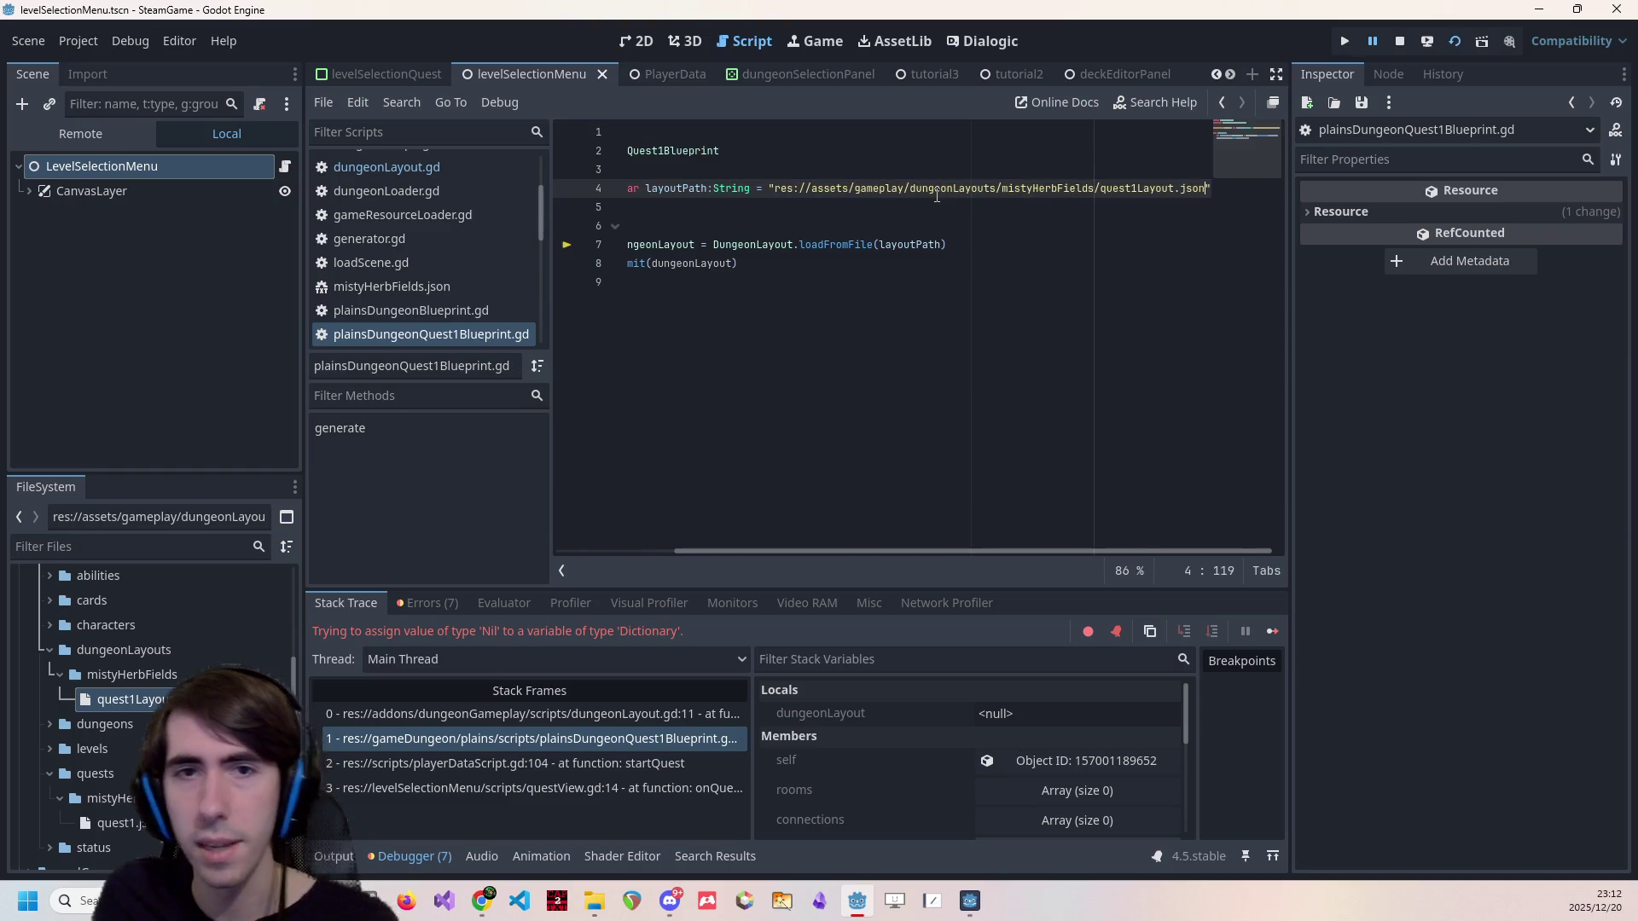
Stop the previous debug session and run the current scene again
click(1400, 41)
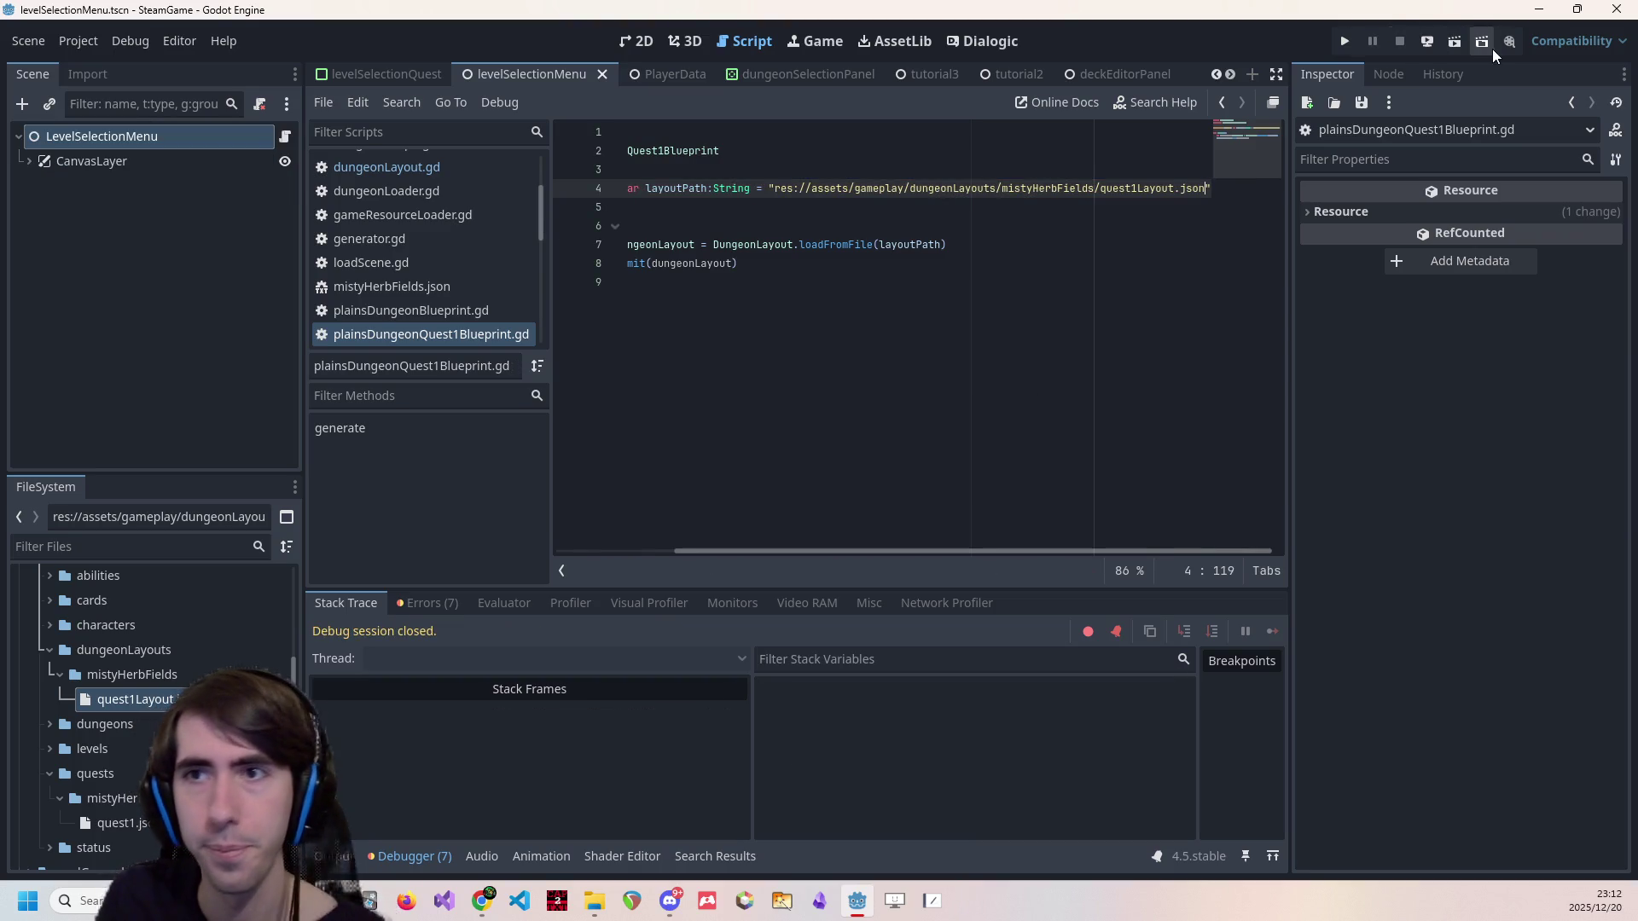
click(1457, 43)
drag(1078, 347, 472, 208)
key(ctrl+a)
click(787, 378)
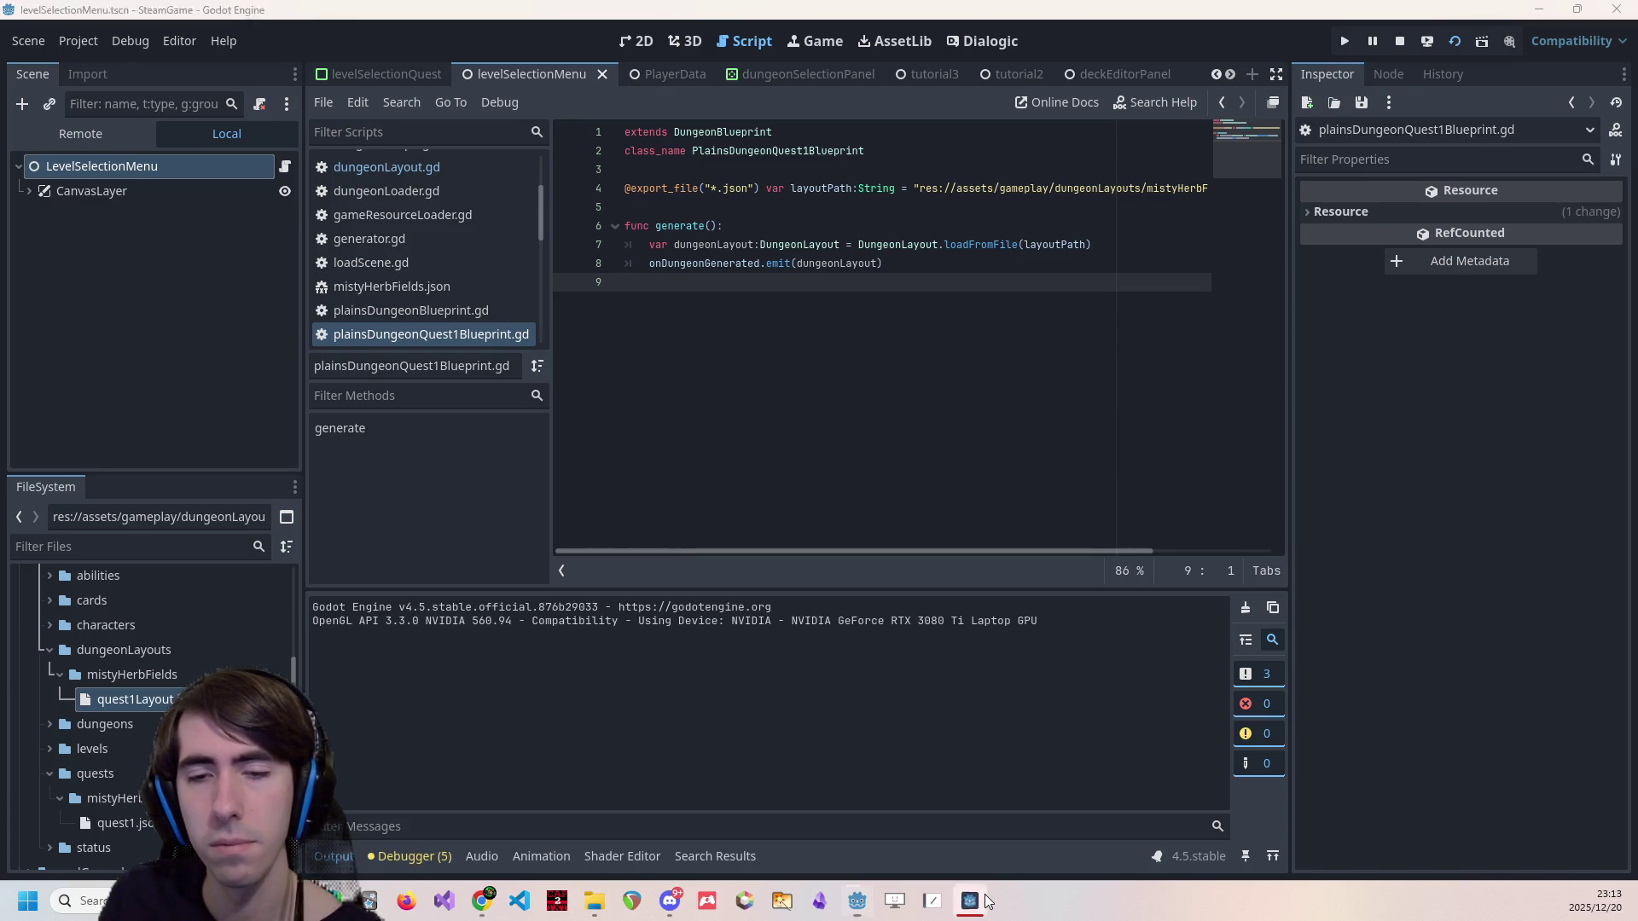
Bring the game forward and start the quest from the level card
click(971, 901)
click(915, 358)
click(1417, 174)
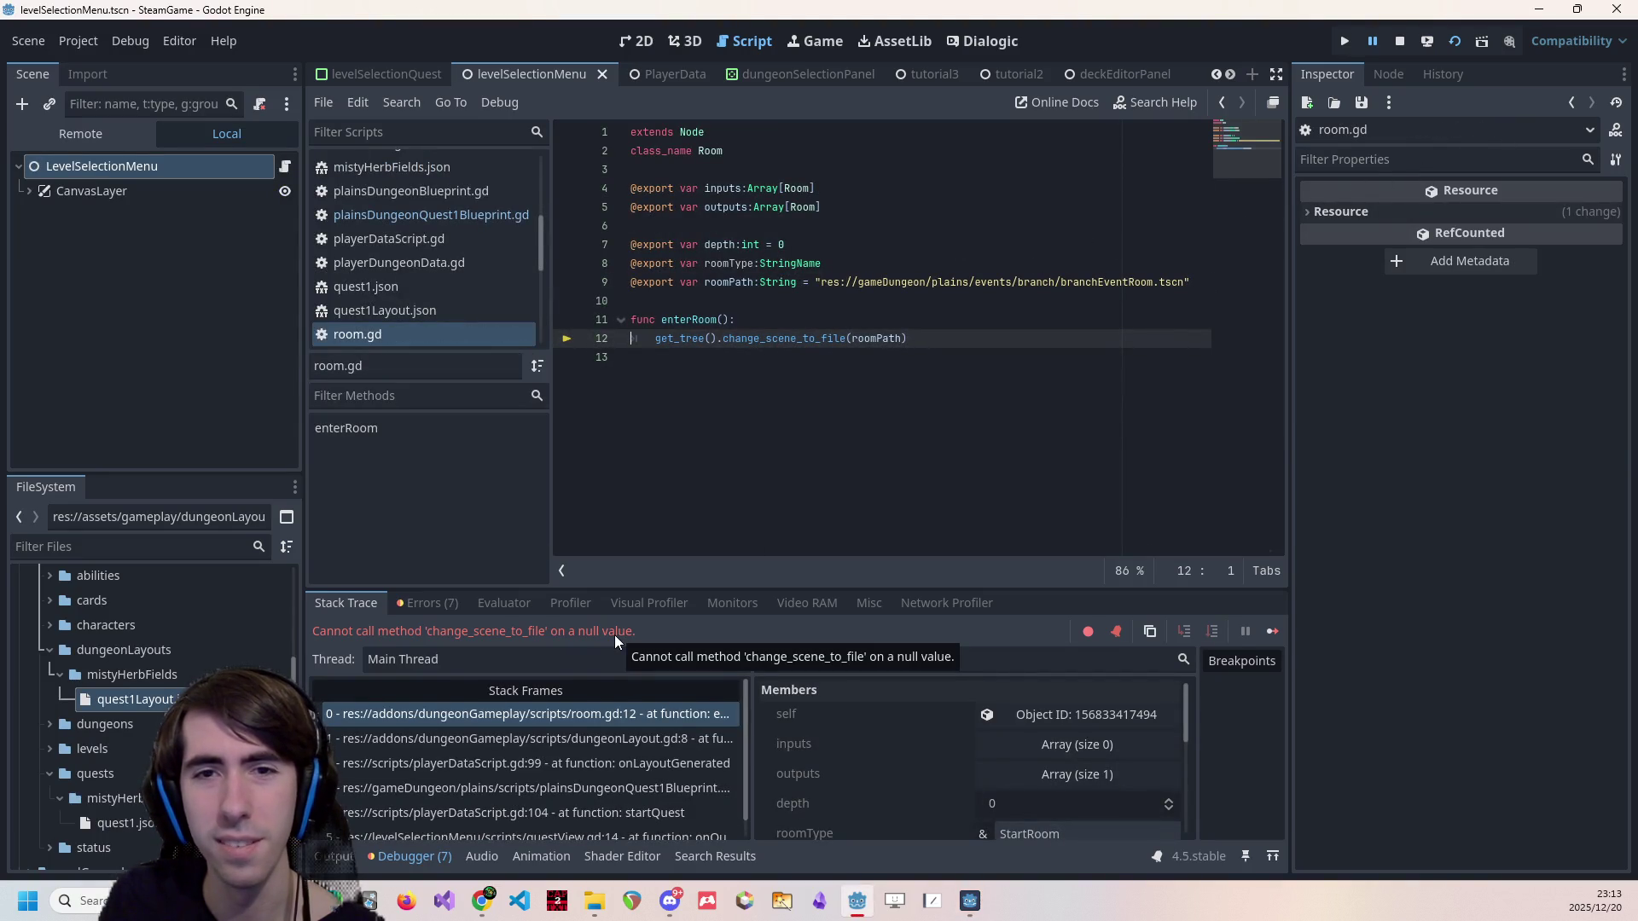
Inspect roomPath in the debugger after room.gd's null change_scene_to_file error, then stop the game
mouse_move(885, 337)
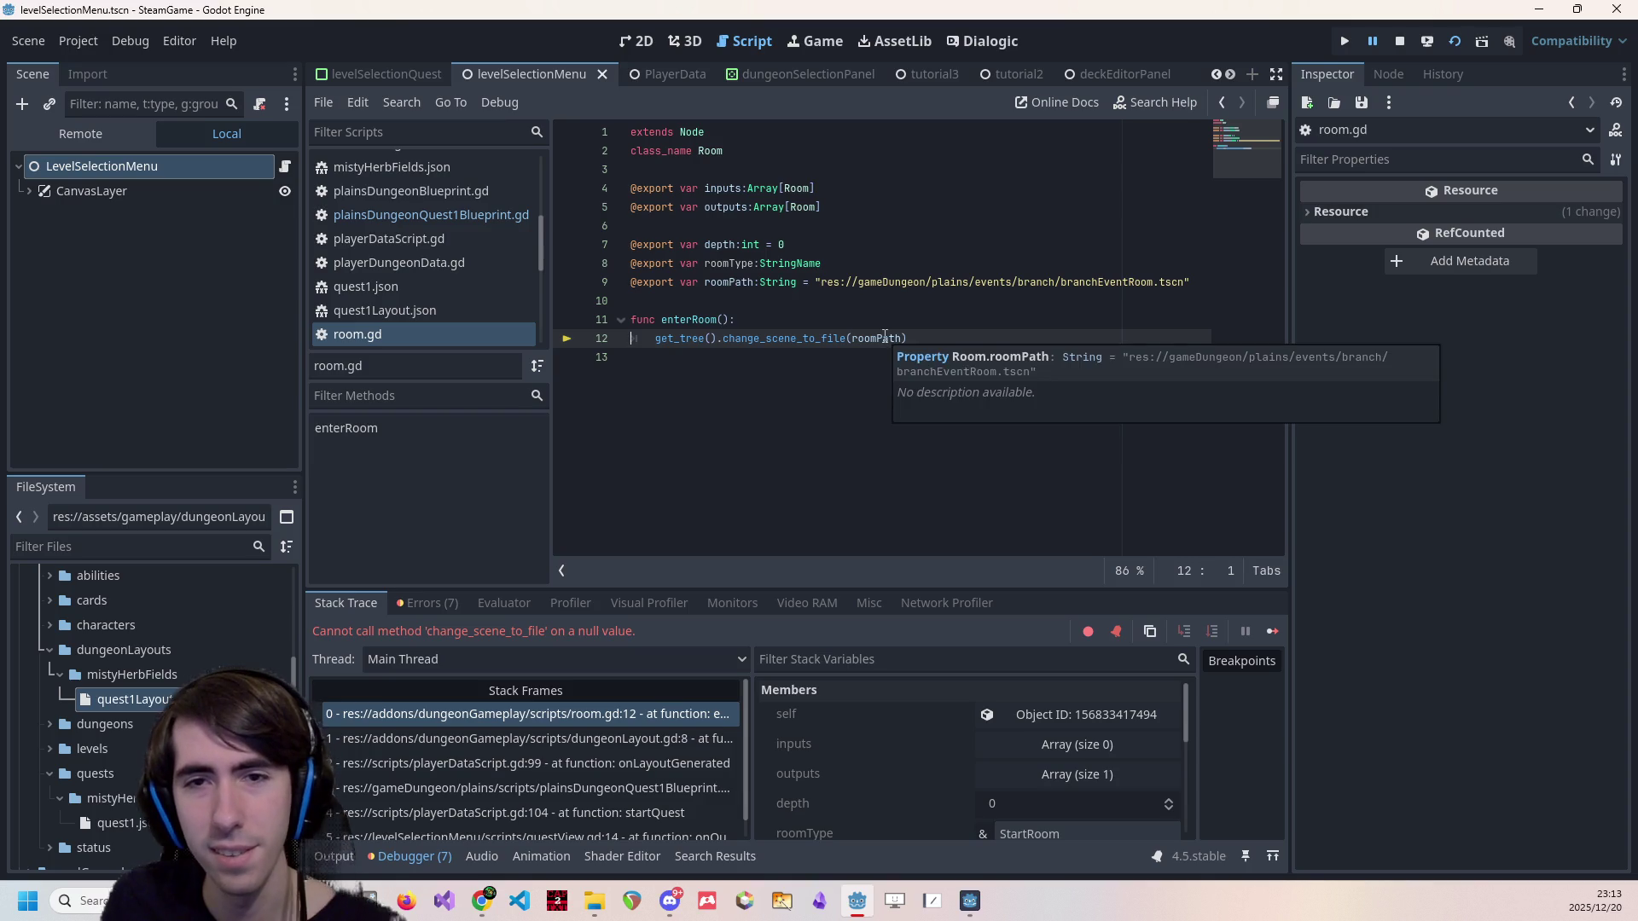
scroll(959, 749, down, 1)
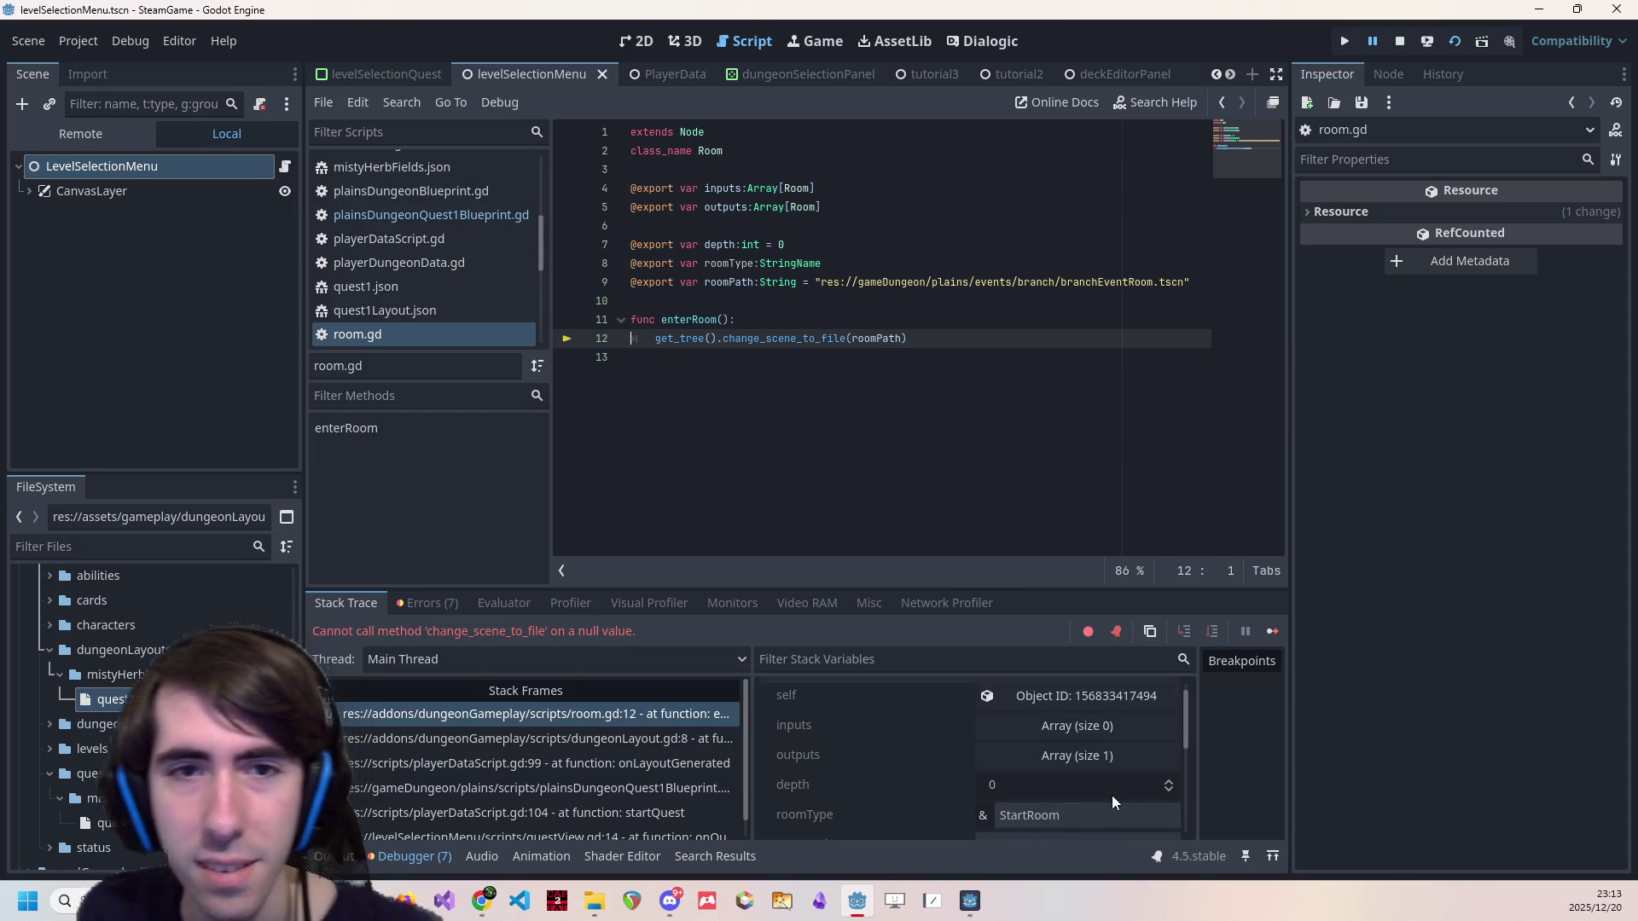
scroll(976, 740, down, 1)
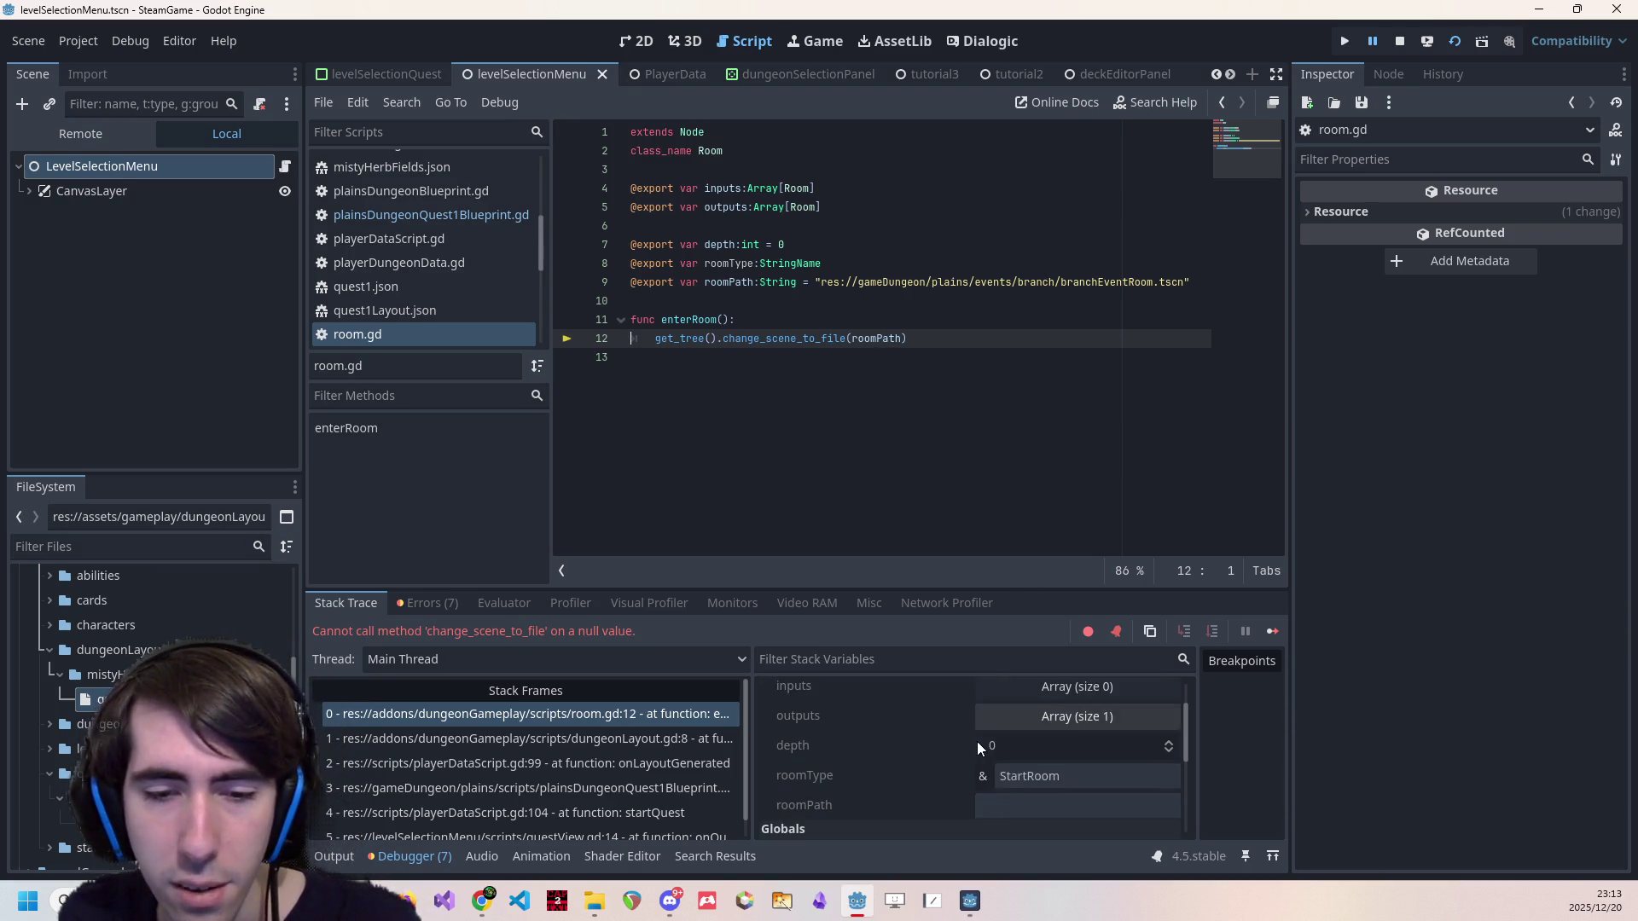
click(1020, 804)
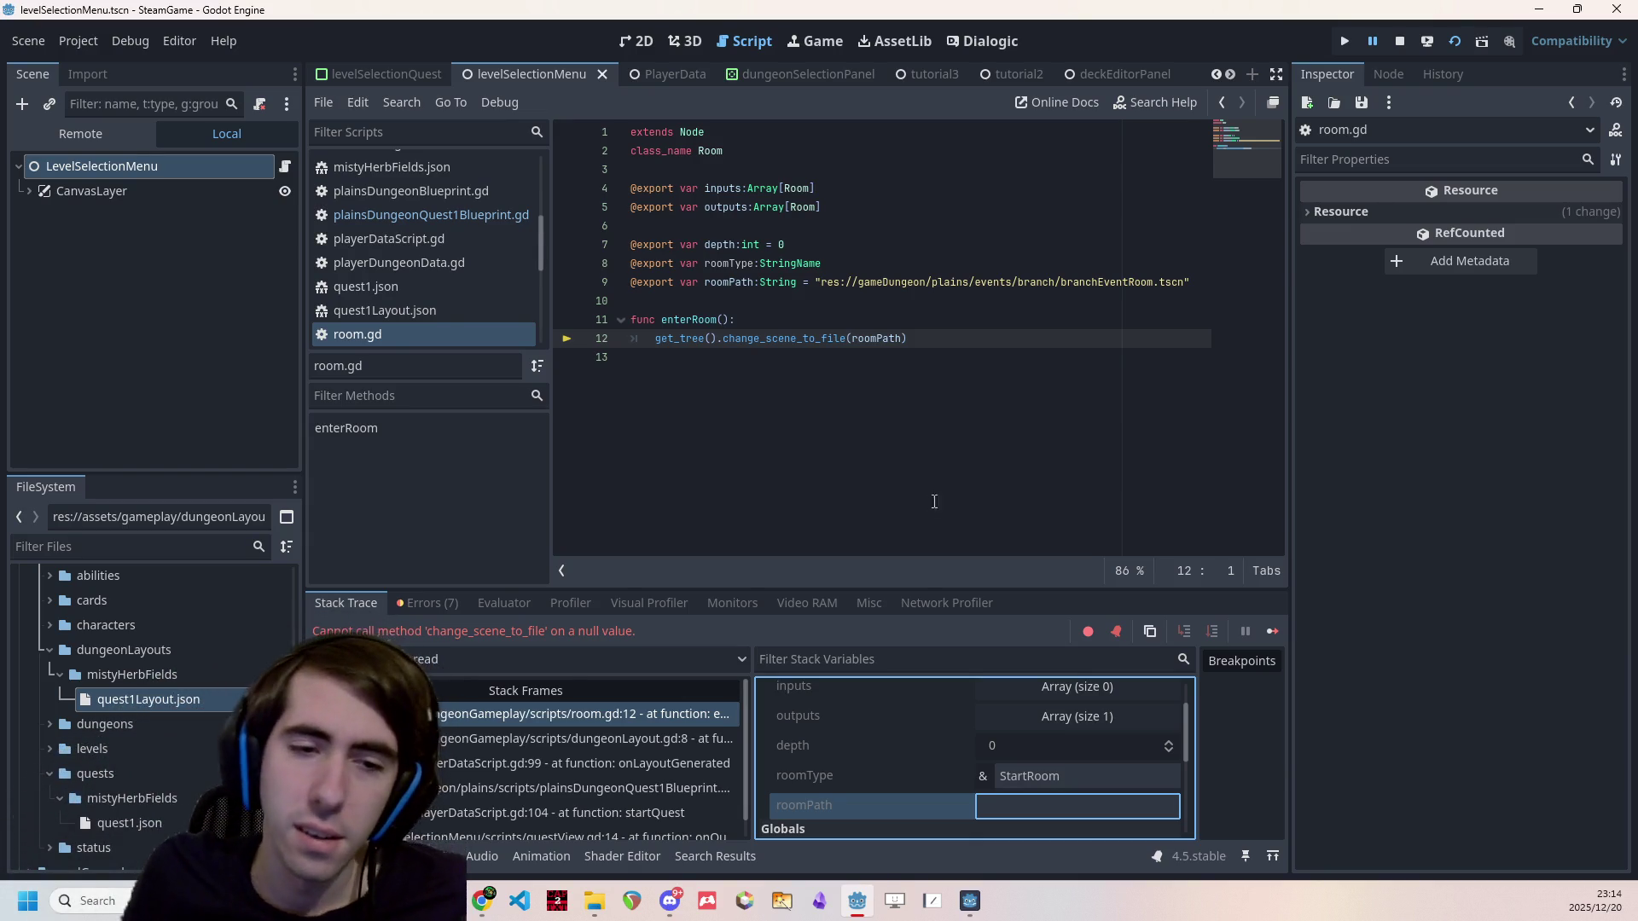
click(894, 415)
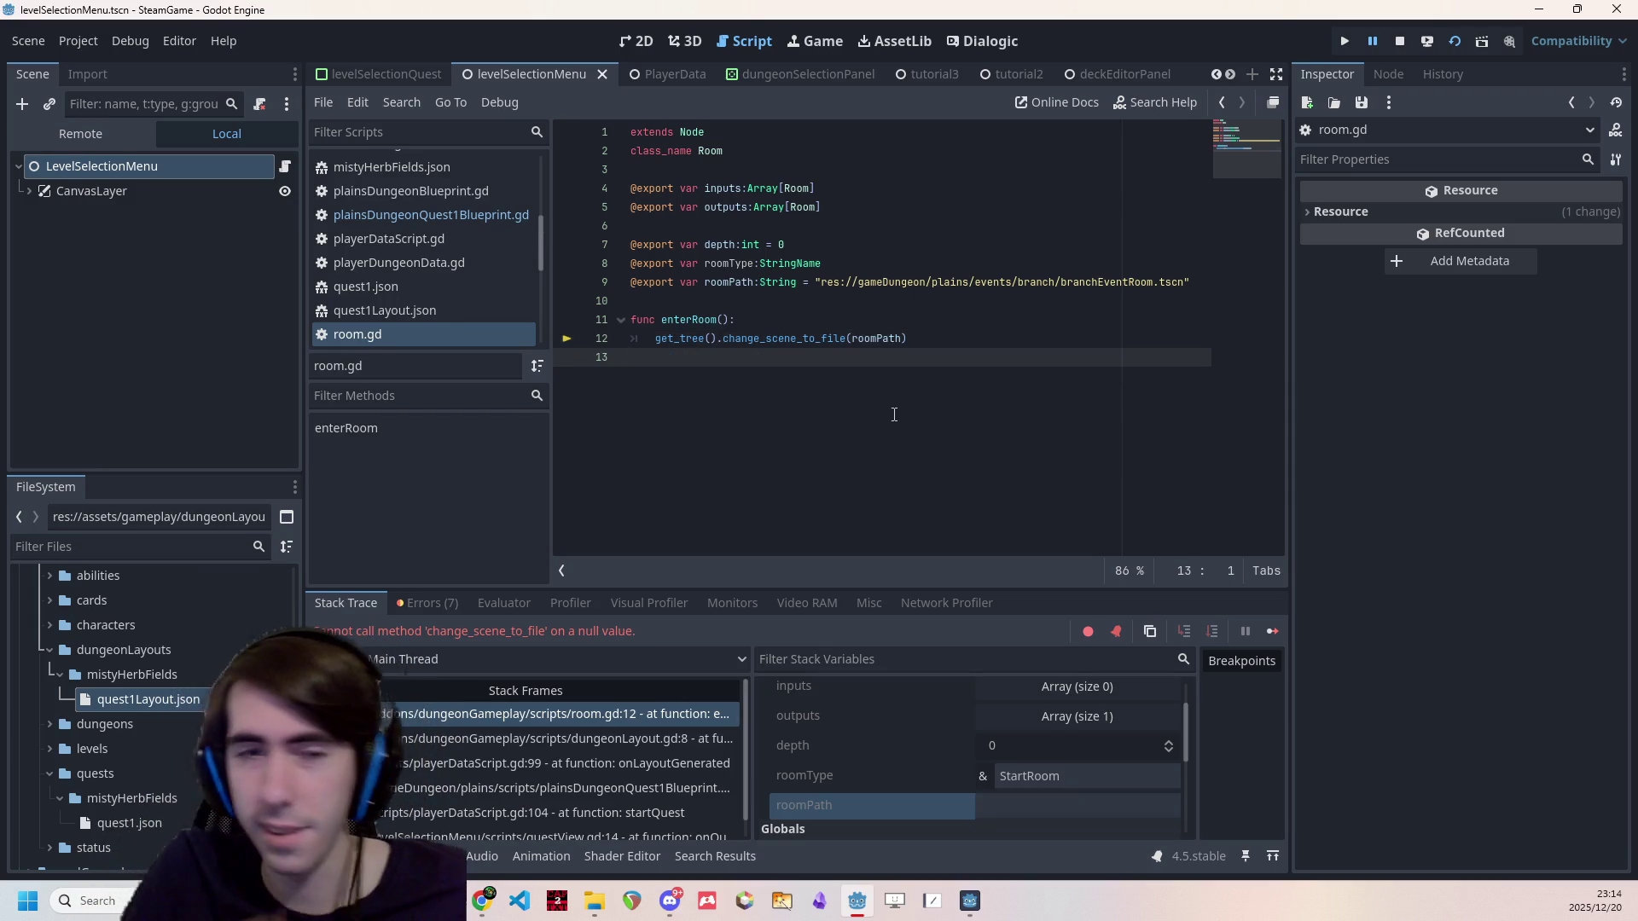
click(1400, 50)
Copy the path of gameDungeon/plains/events/branch/branchEventRoom.tscn from the FileSystem dock
scroll(94, 765, up, 5)
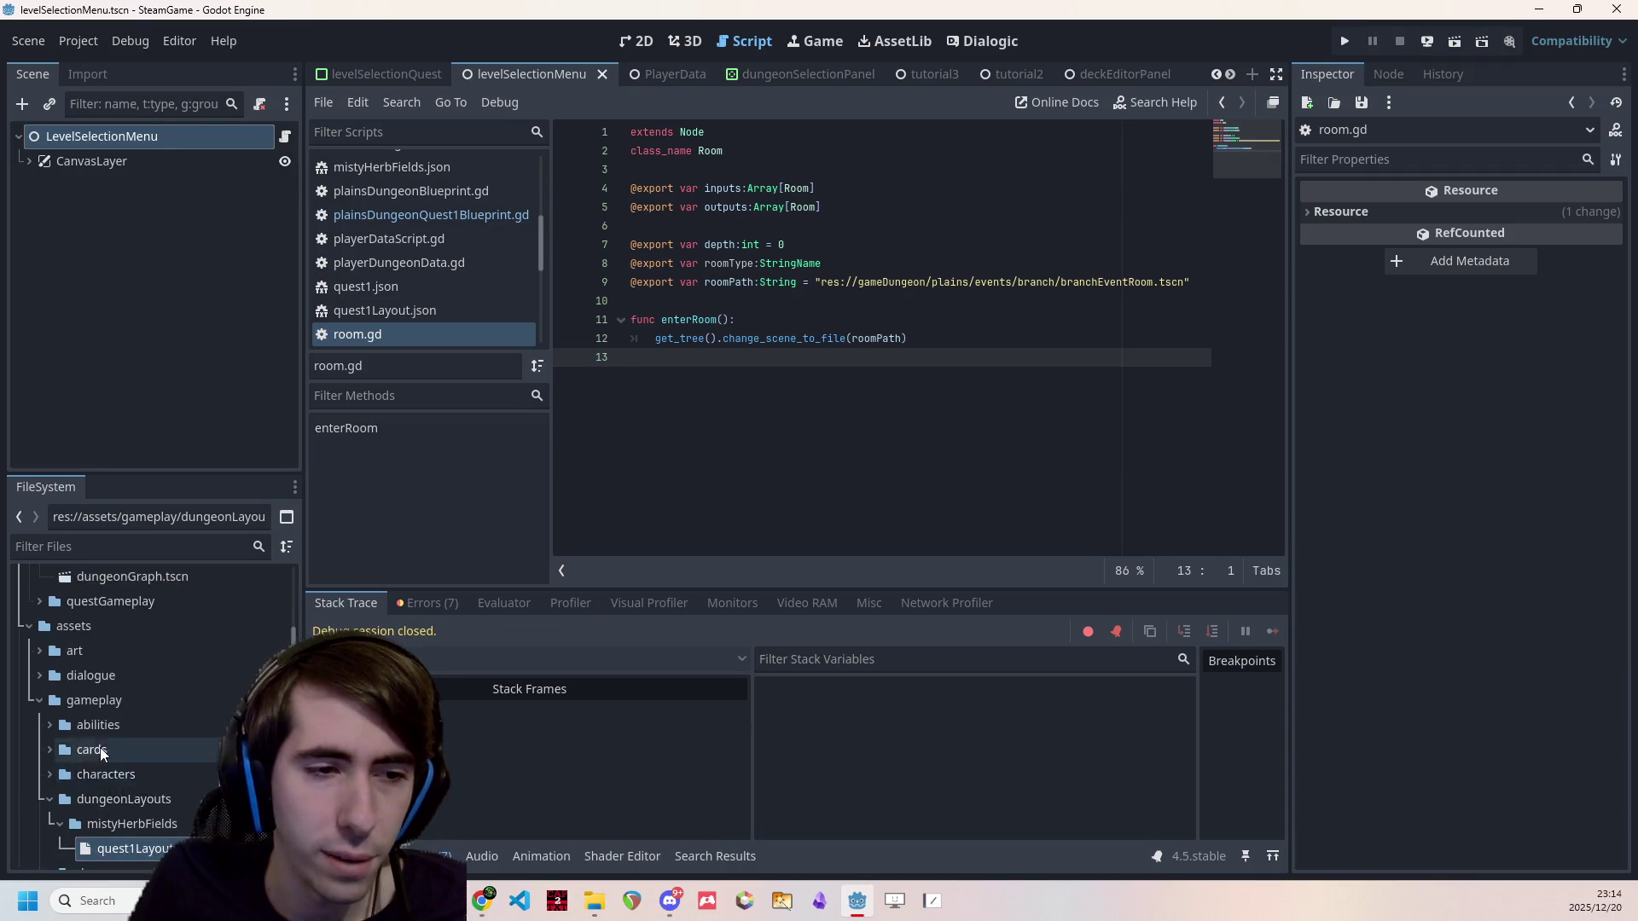
scroll(110, 720, down, 10)
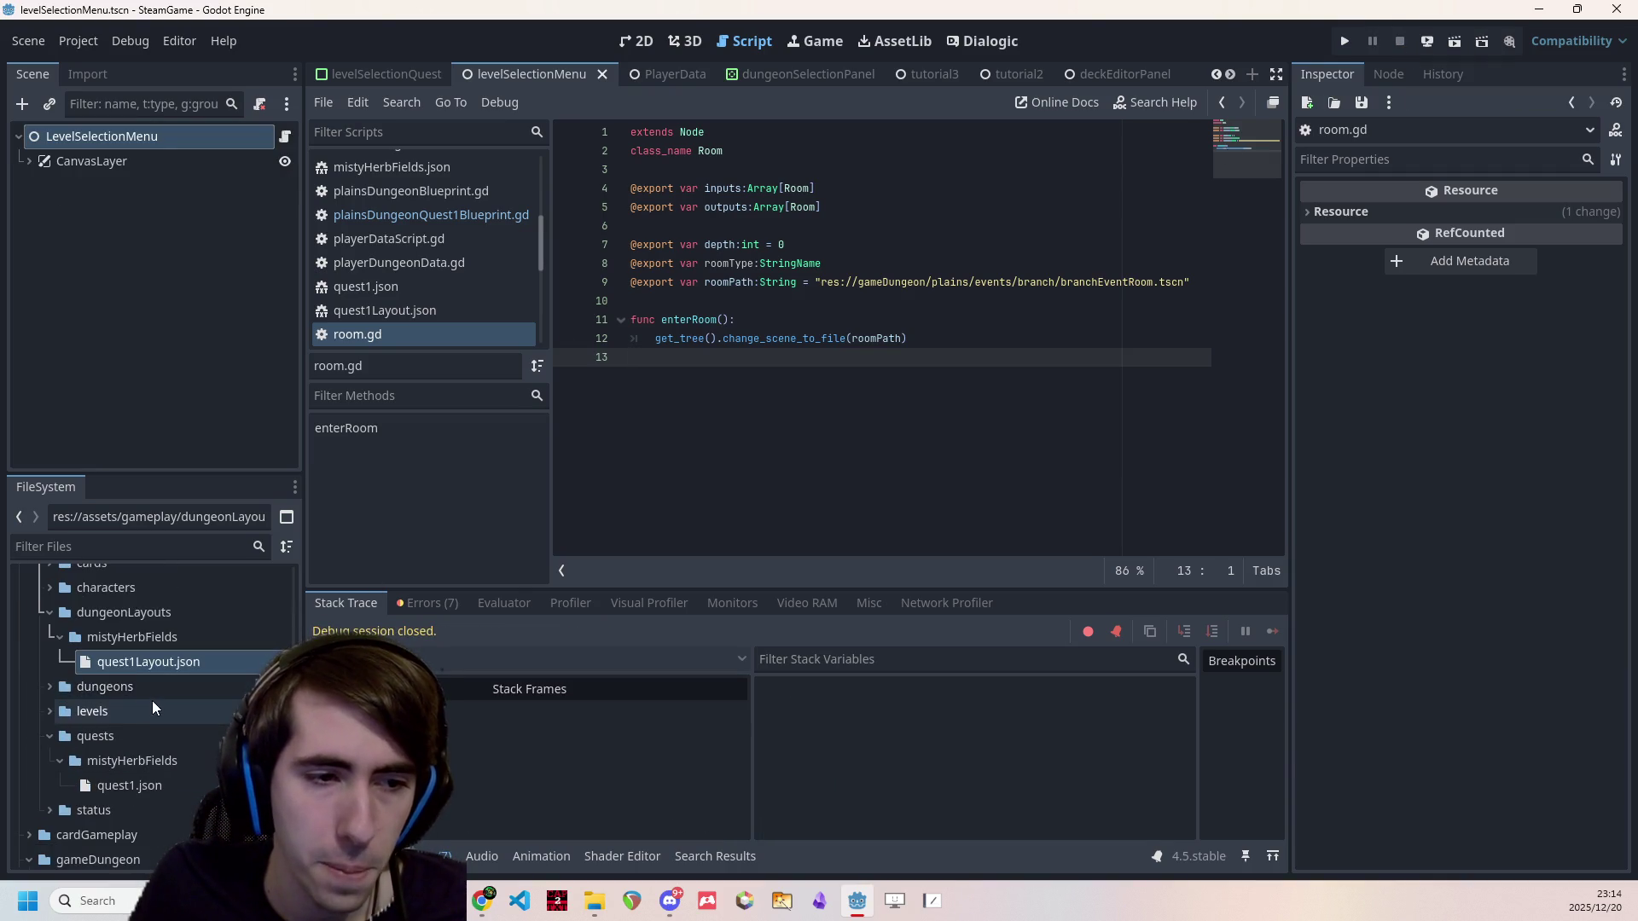
scroll(155, 707, up, 3)
scroll(152, 690, down, 9)
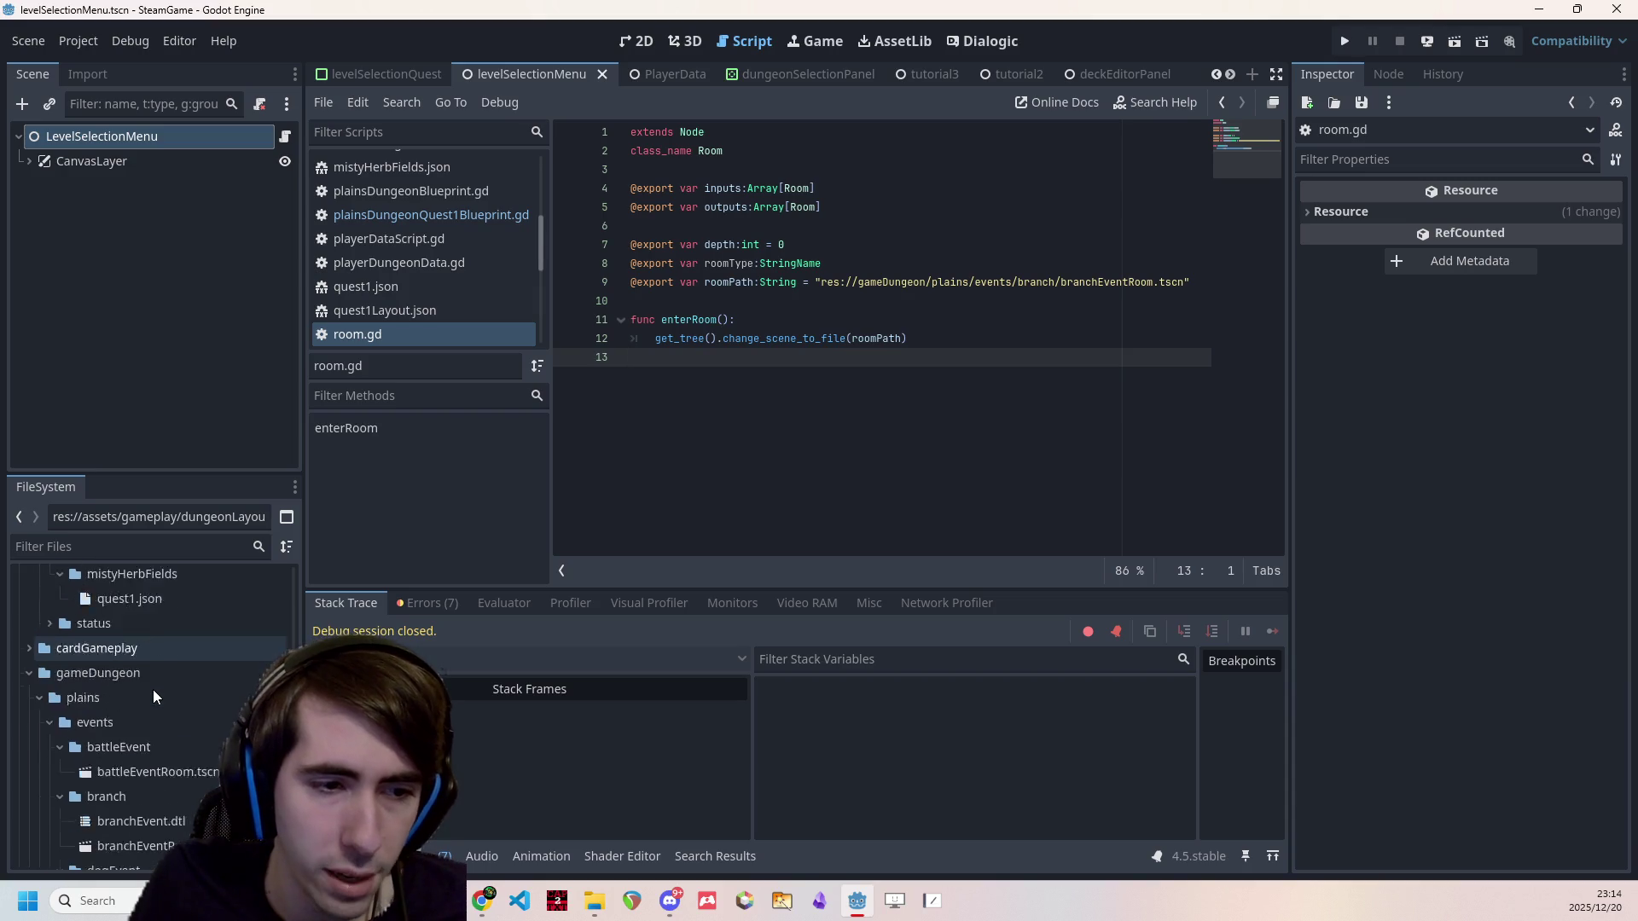
scroll(182, 727, down, 3)
scroll(187, 734, up, 8)
scroll(181, 730, down, 10)
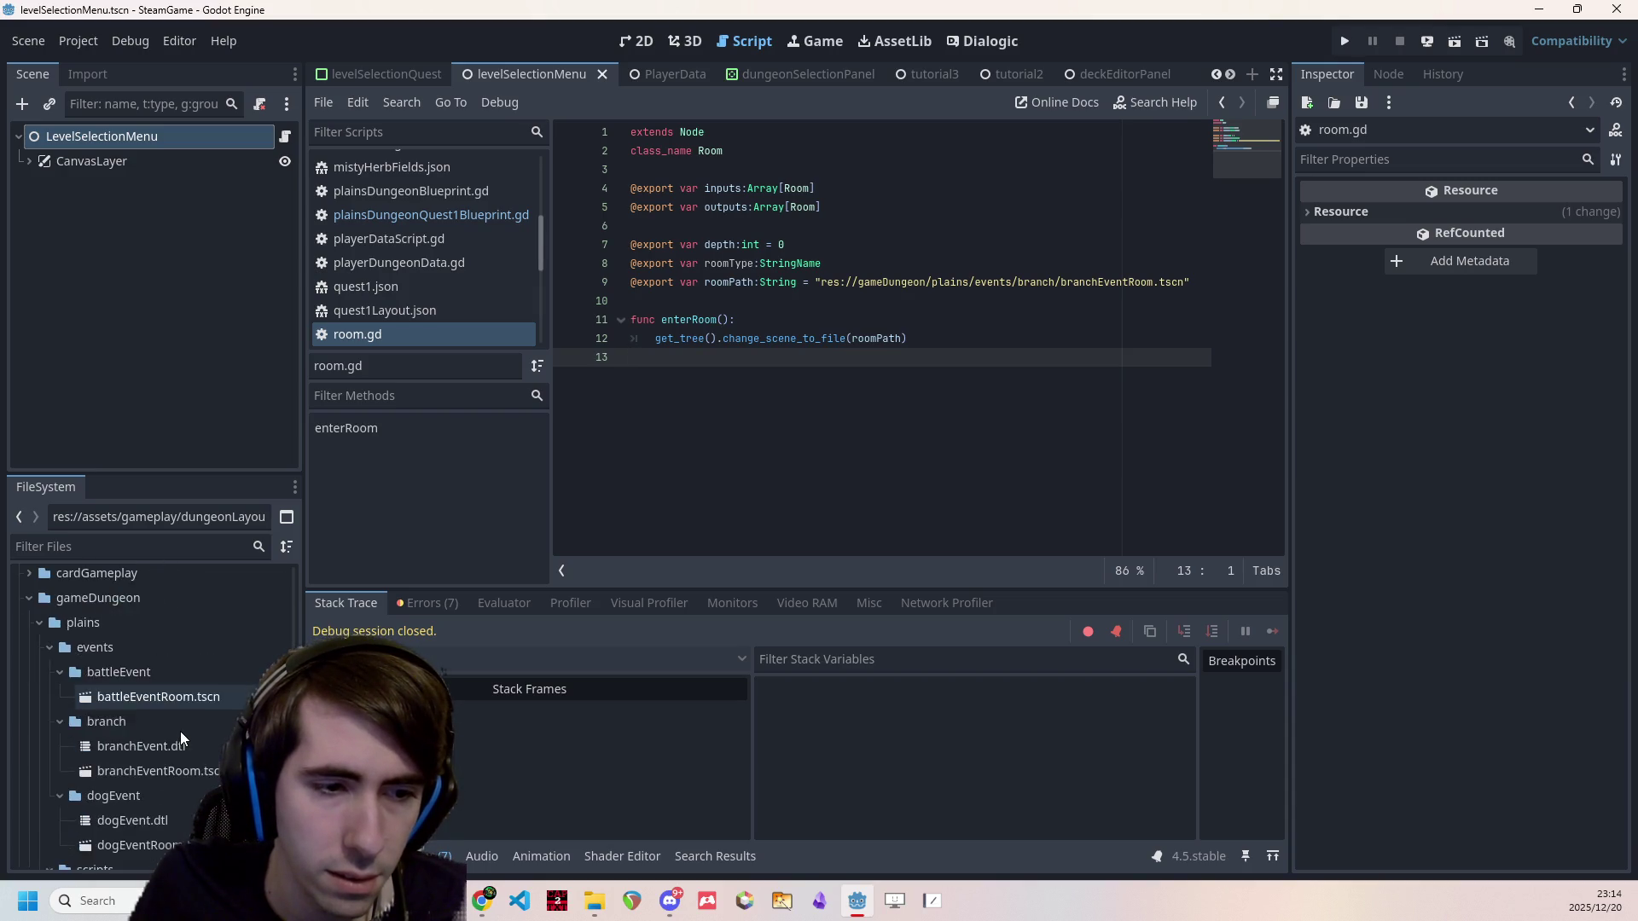
click(204, 624)
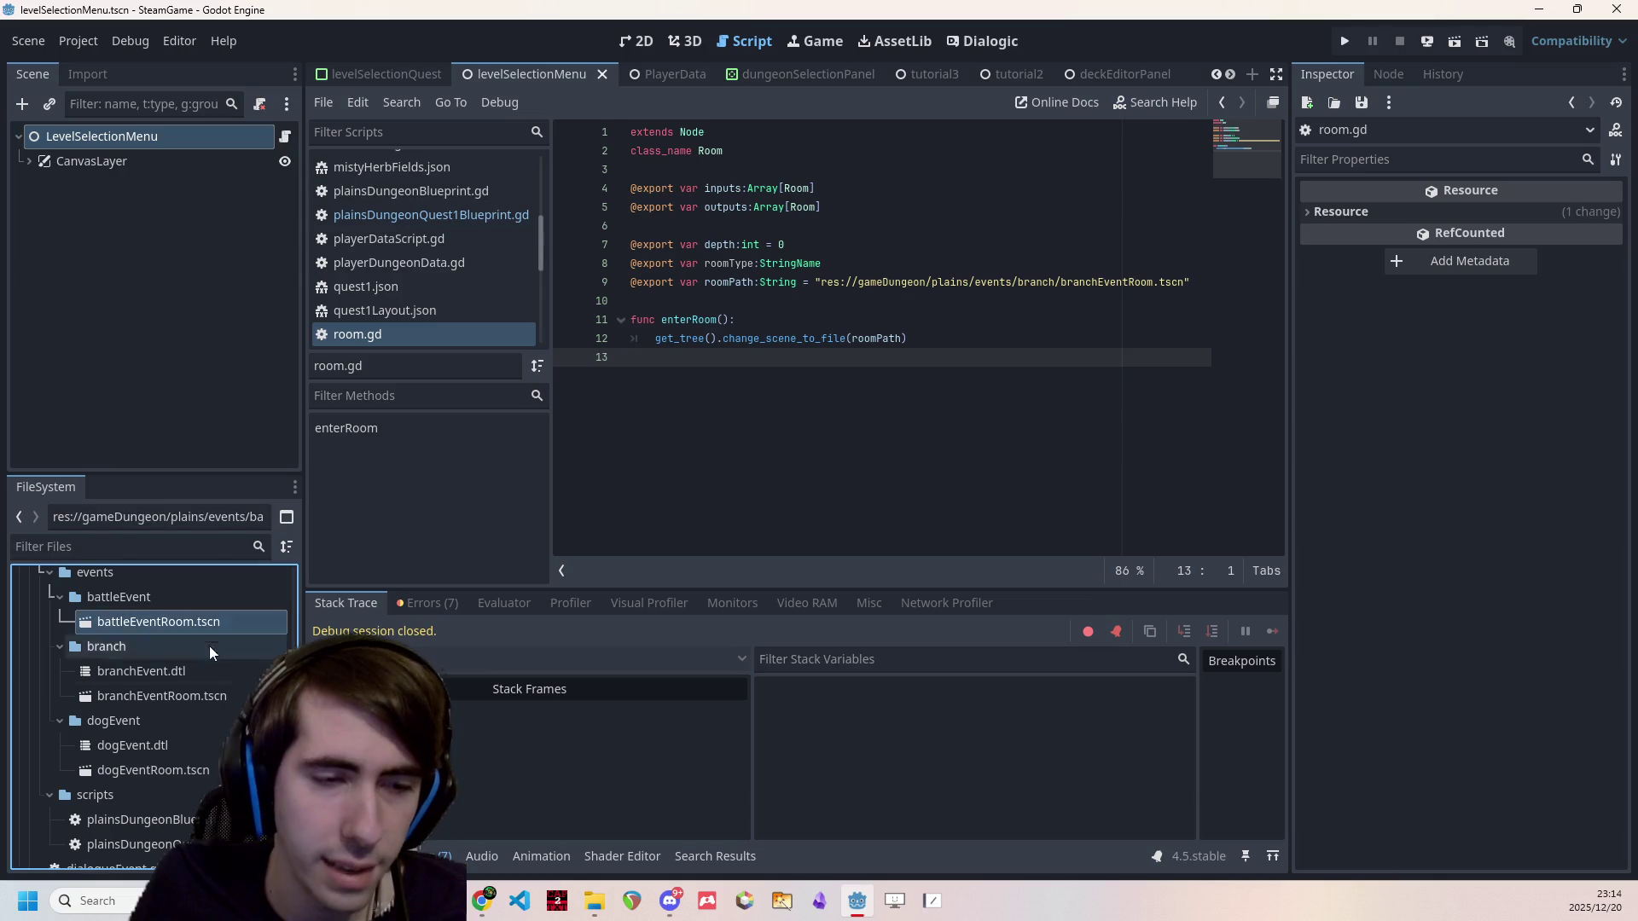
click(211, 691)
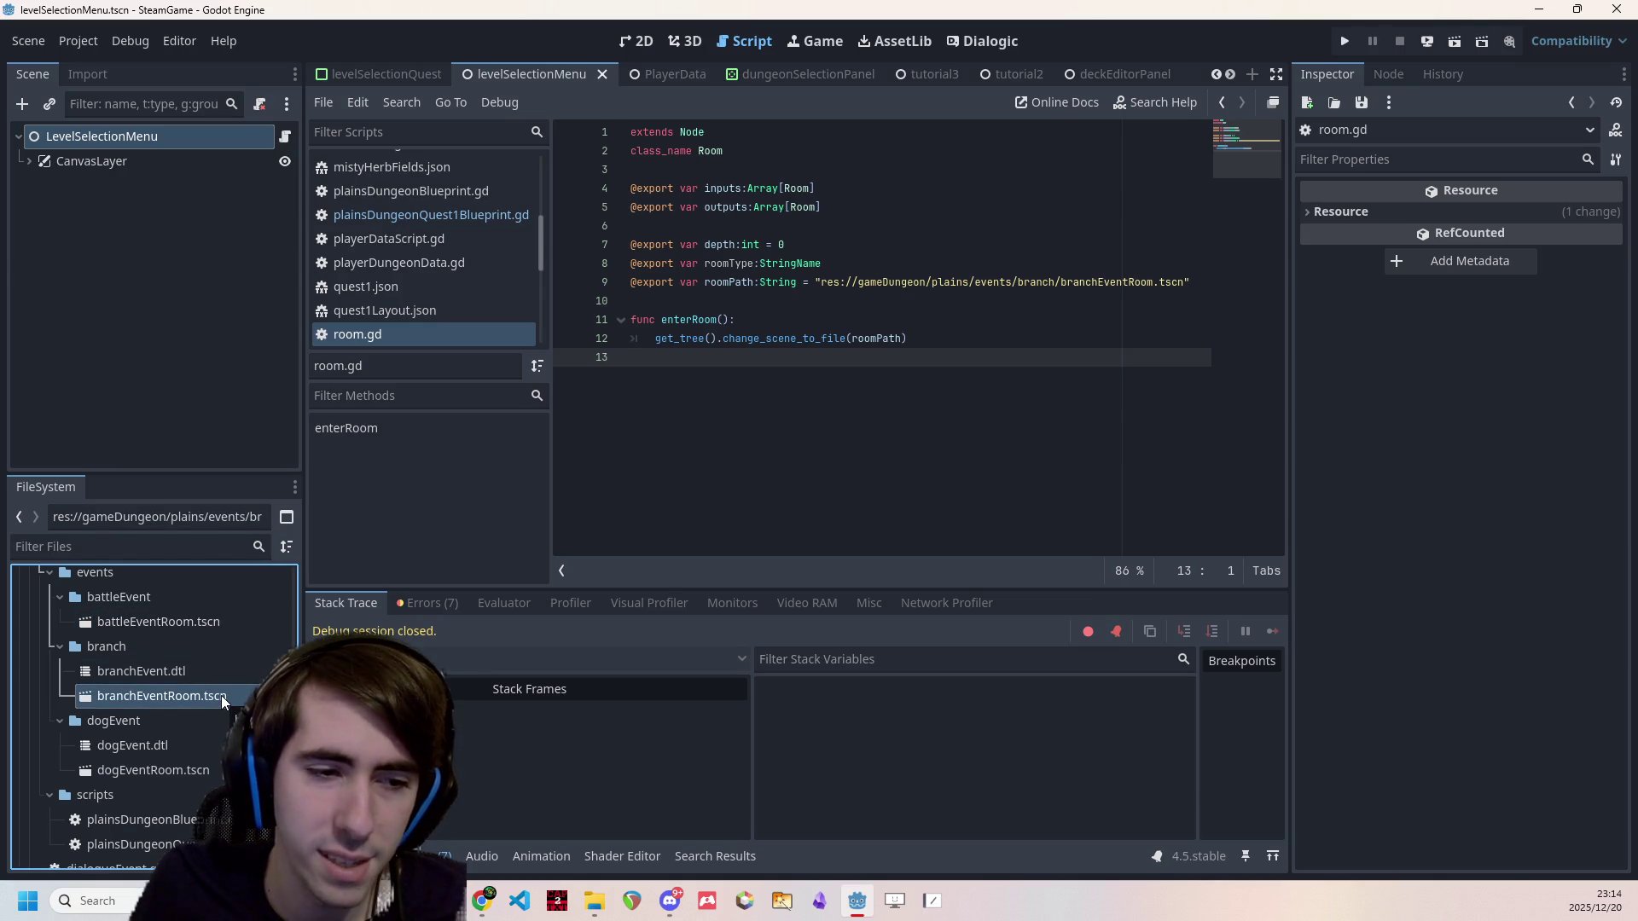
scroll(222, 694, down, 1)
right_click(229, 661)
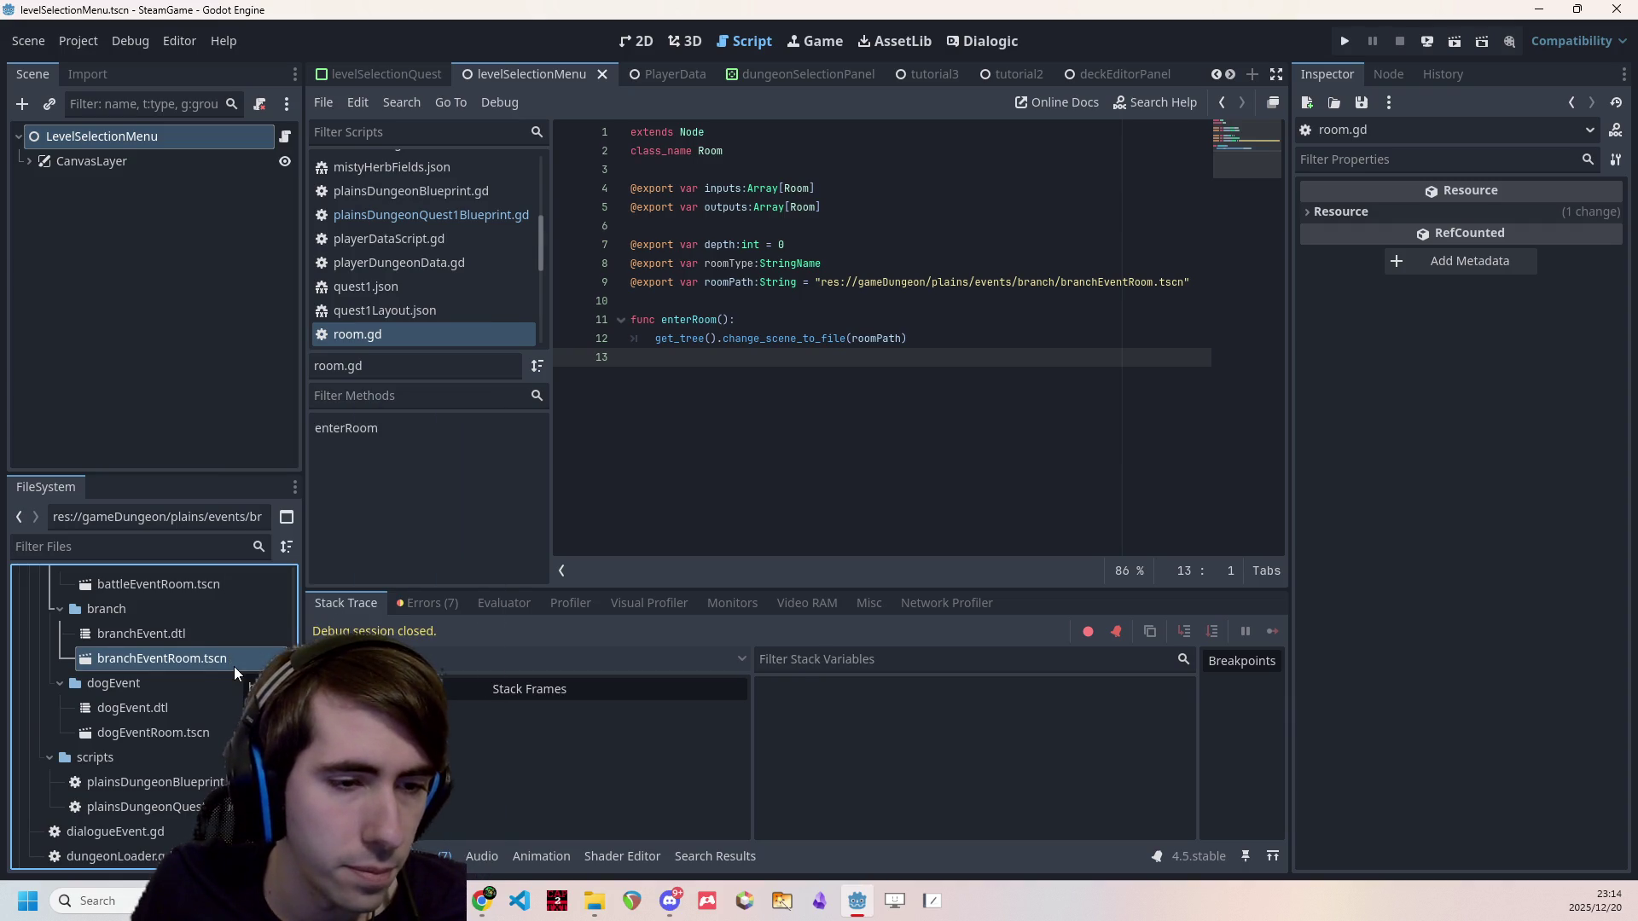
Run the game briefly, close it, and switch to the dungeonGraph scene
scroll(241, 663, up, 2)
scroll(240, 662, up, 2)
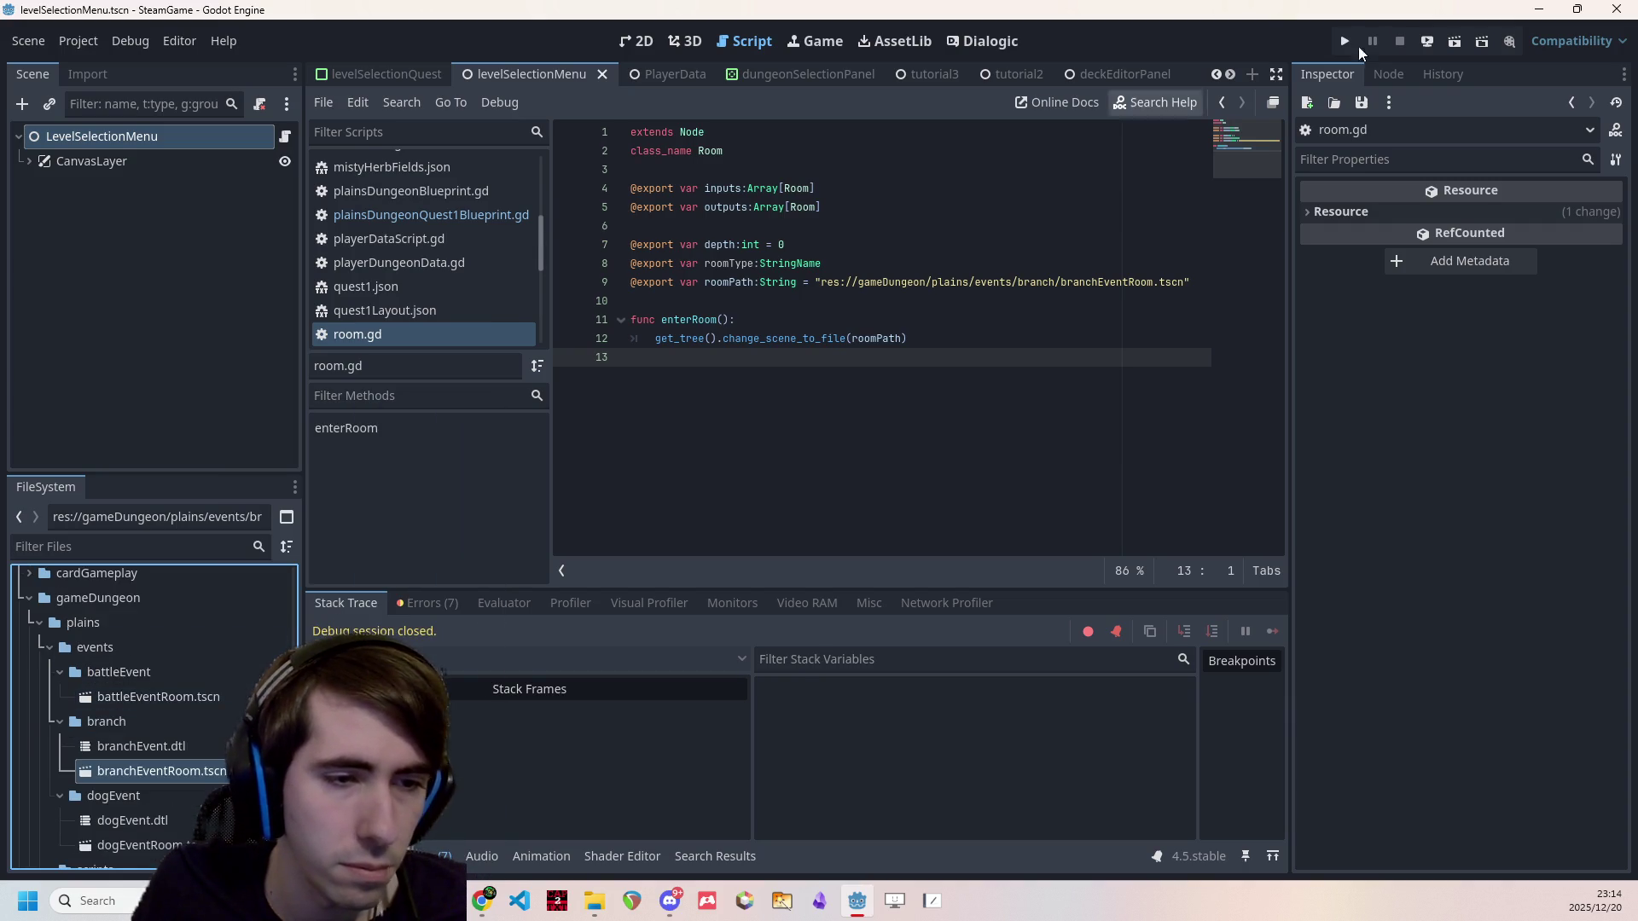
click(1455, 40)
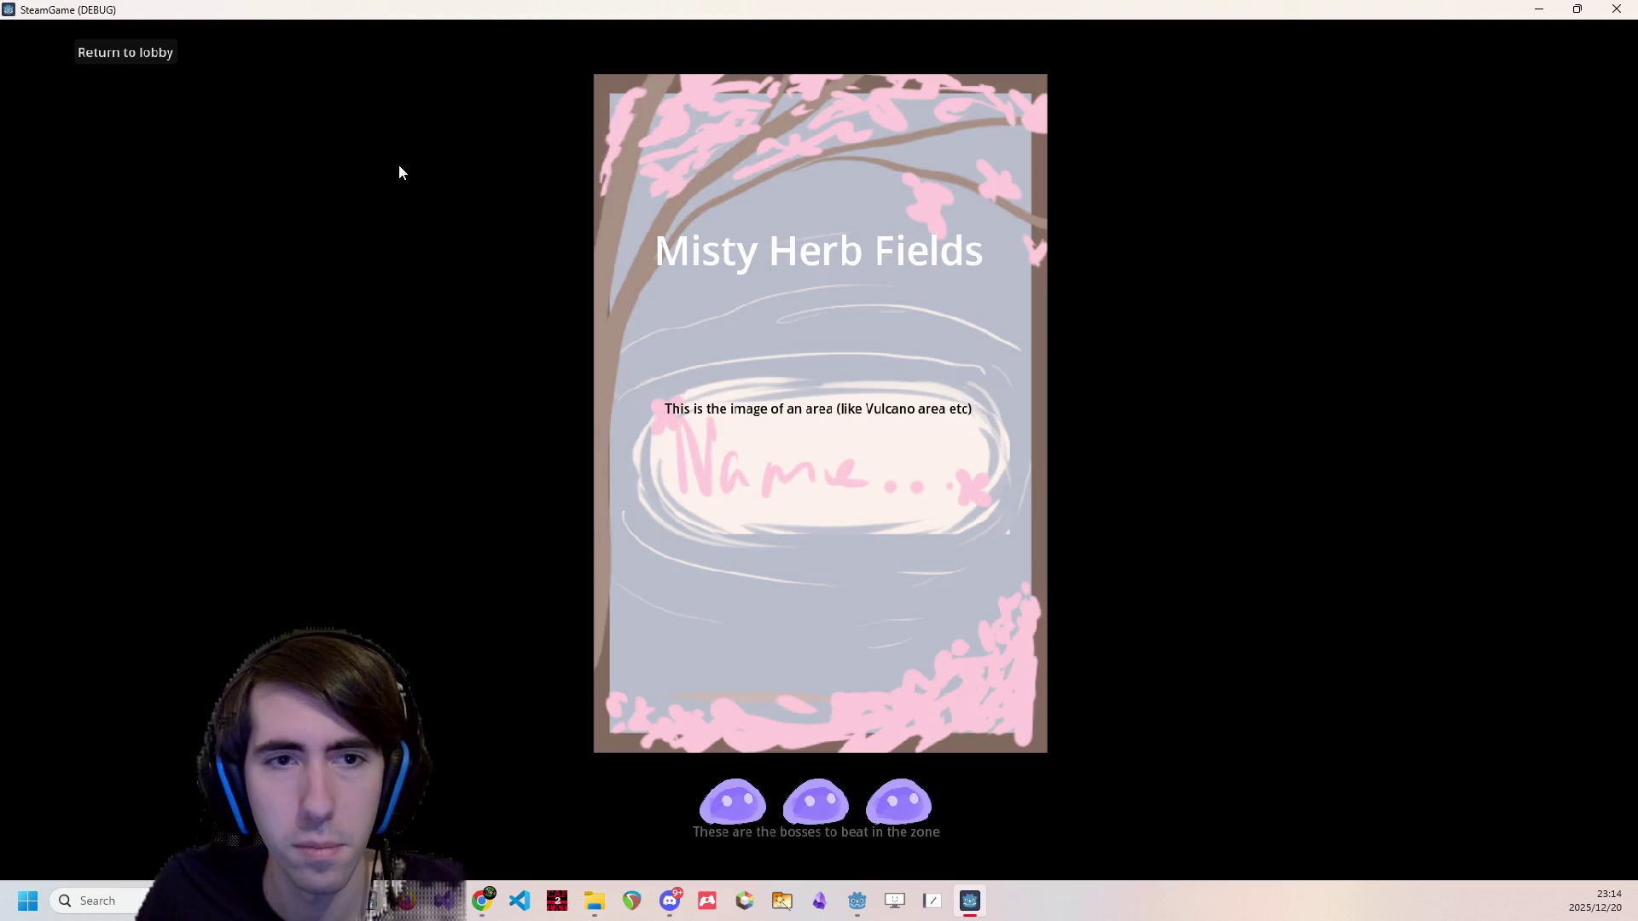
key(alt+F4)
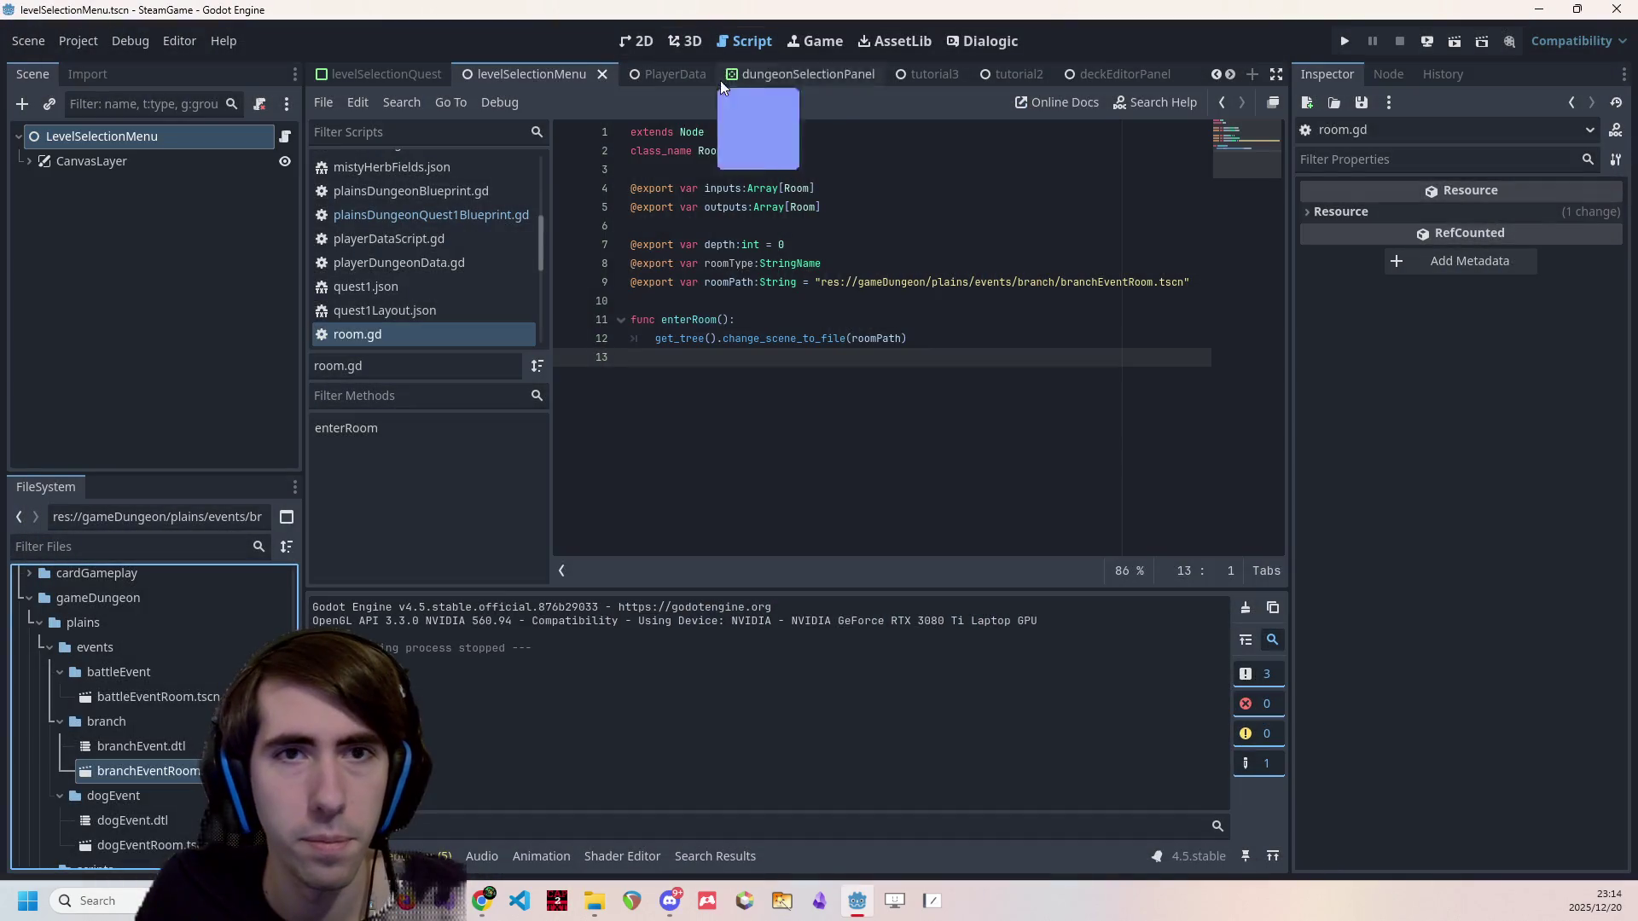
scroll(1048, 73, down, 3)
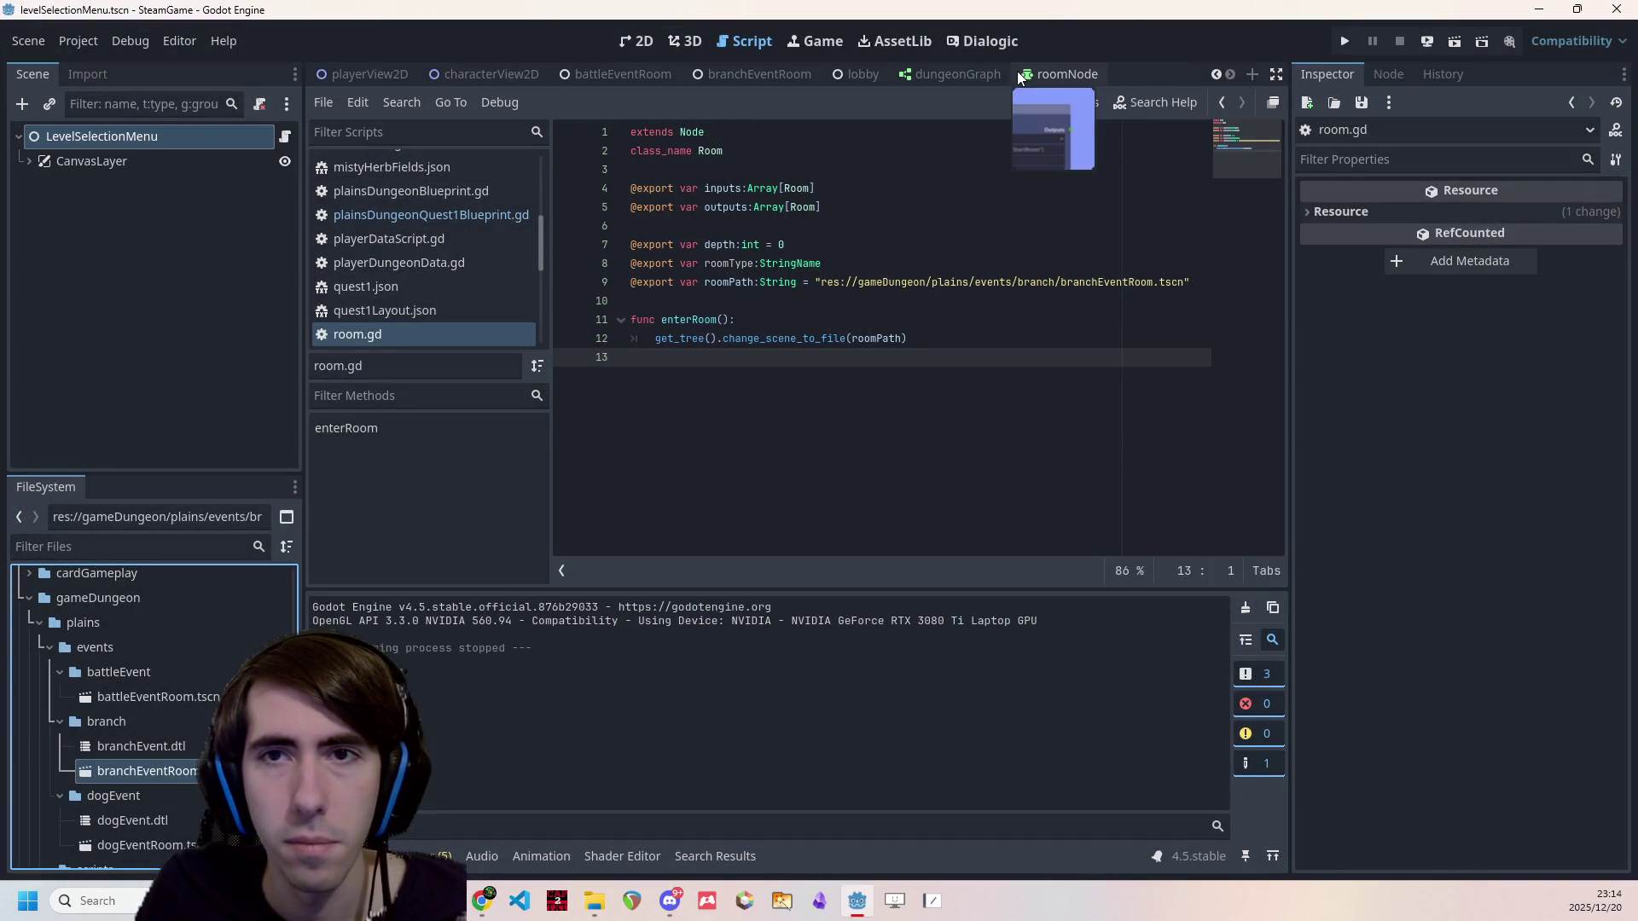
click(957, 73)
Run the dungeon graph scene and load mistyHerbFields/quest1Layout.json
click(1455, 41)
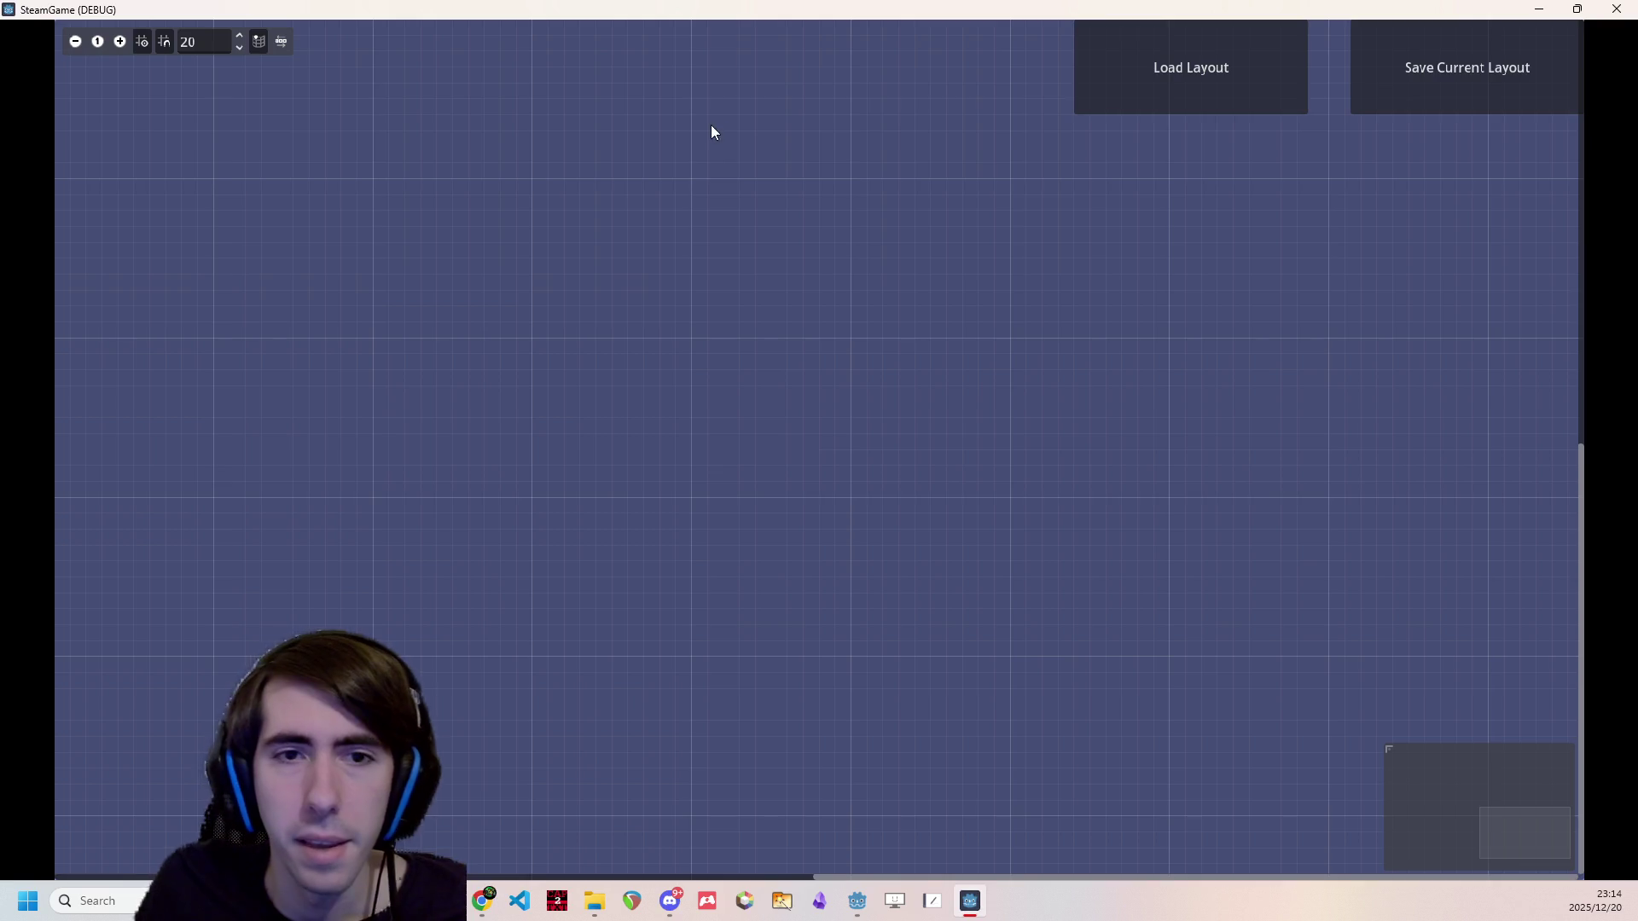
click(1271, 91)
double_click(990, 342)
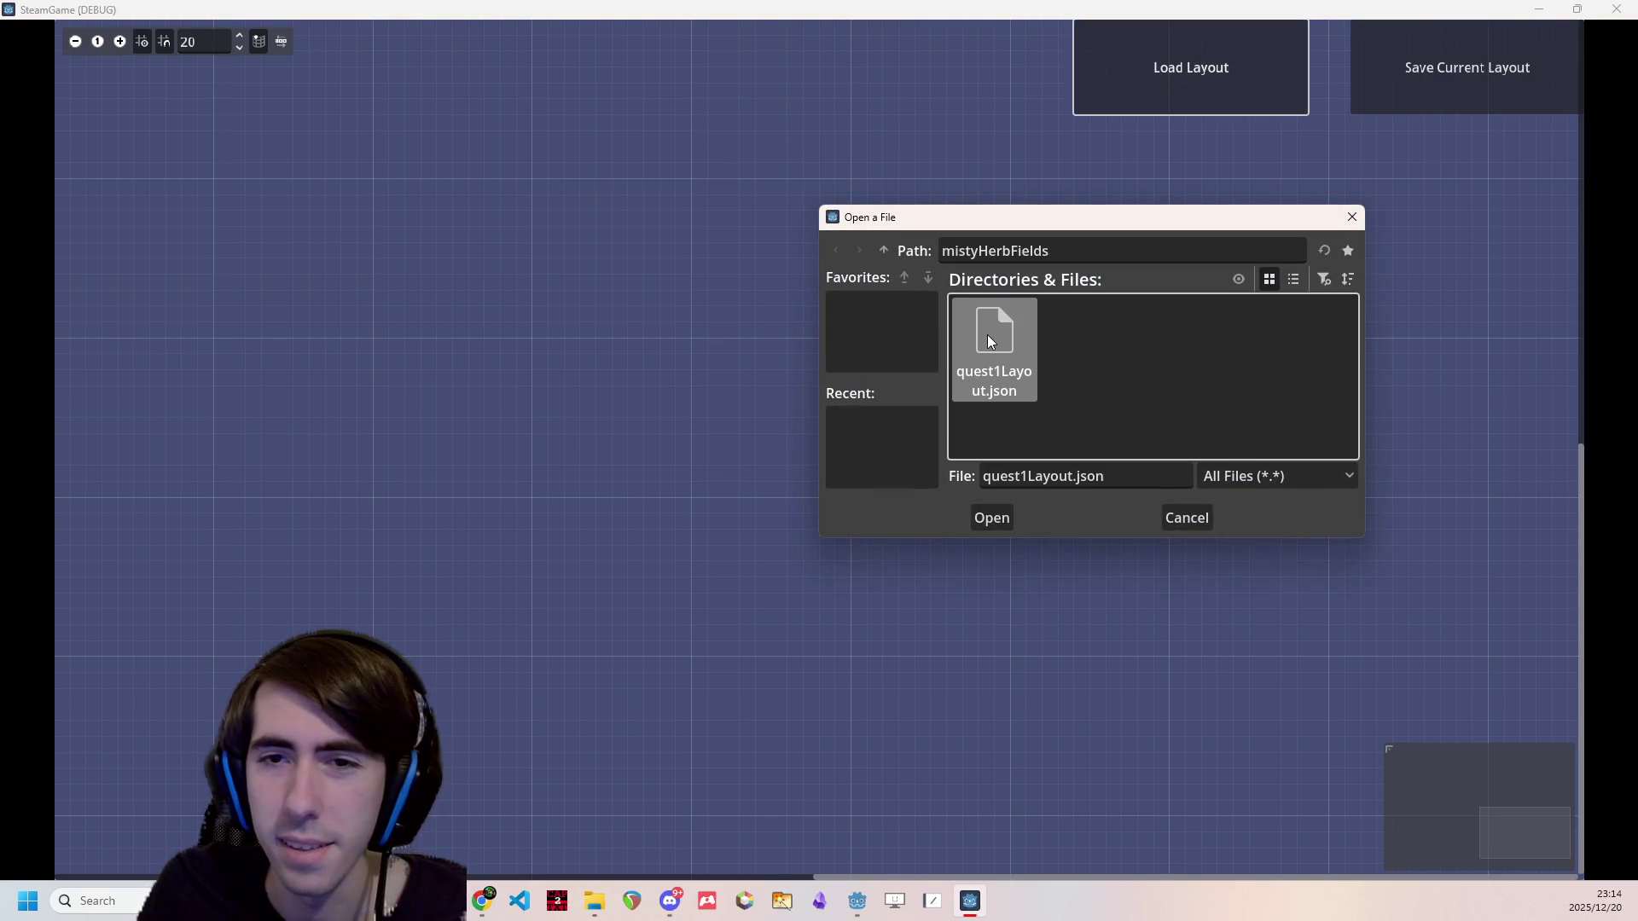
double_click(991, 341)
Paste the branchEventRoom.tscn path into StartRoom's Scene Path and set its description to 'A branch'
click(355, 365)
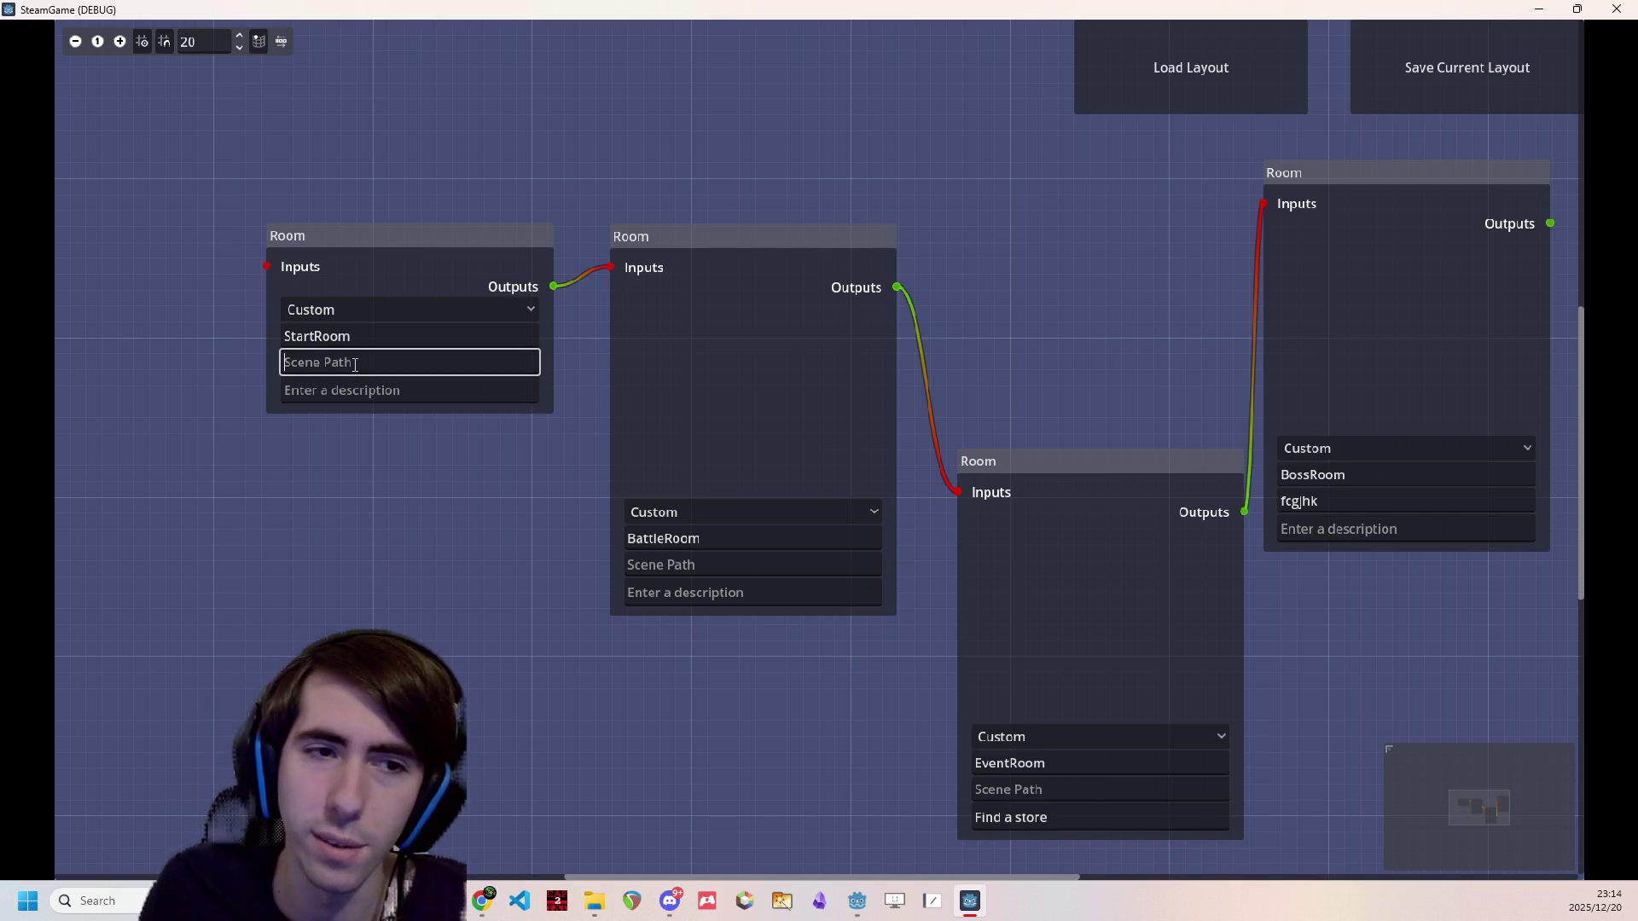
drag(417, 489, 467, 518)
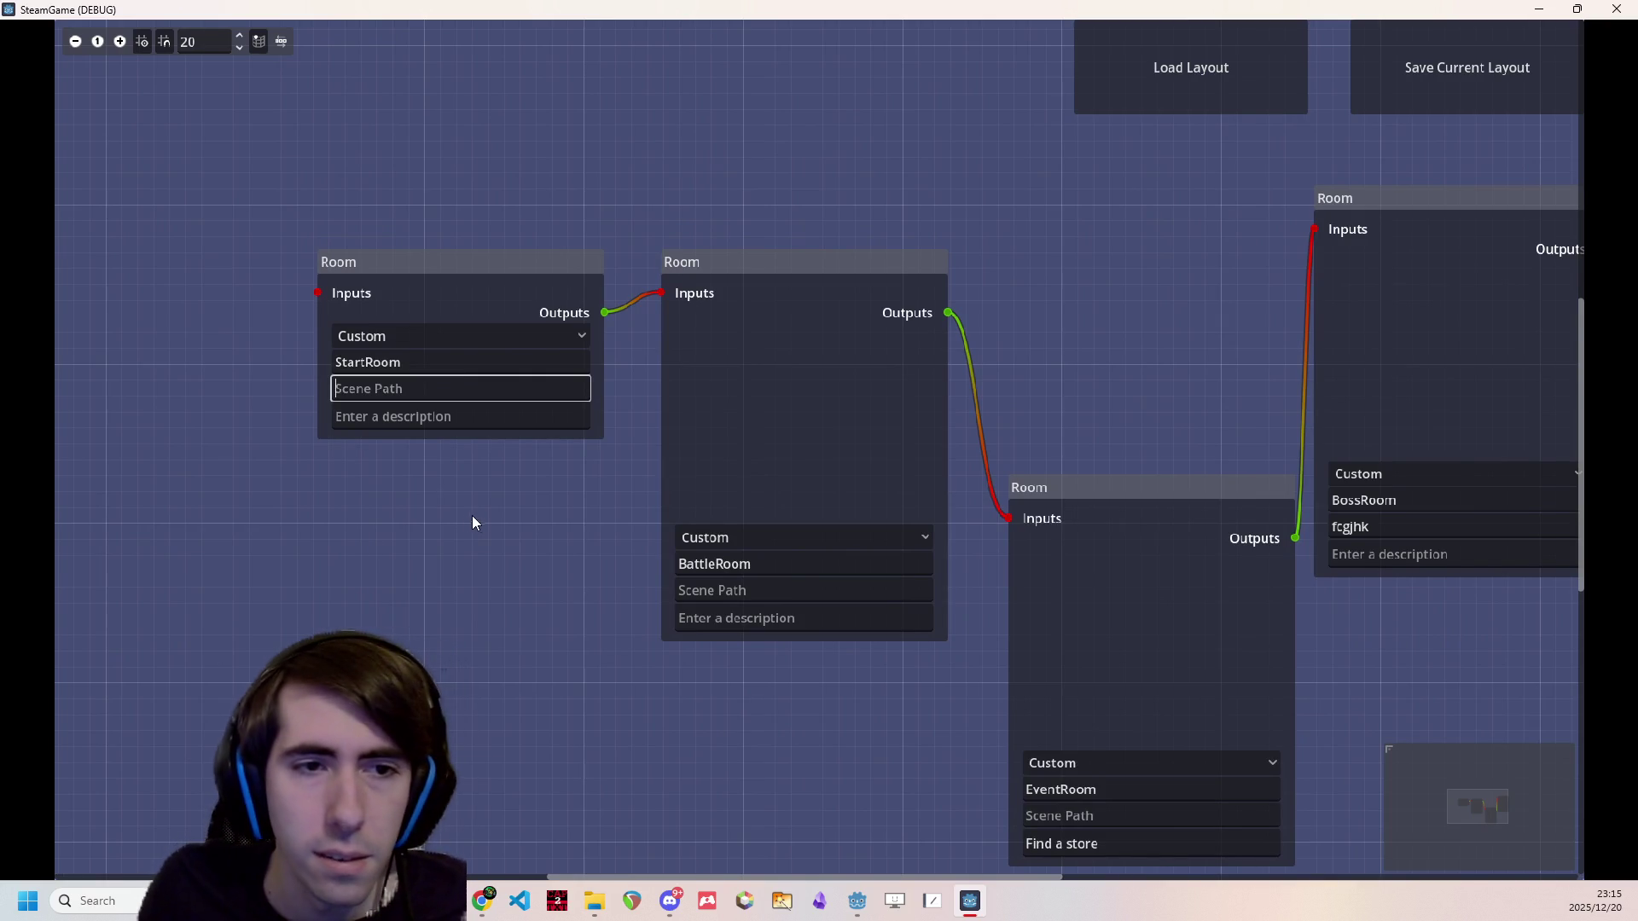
key(ctrl+v)
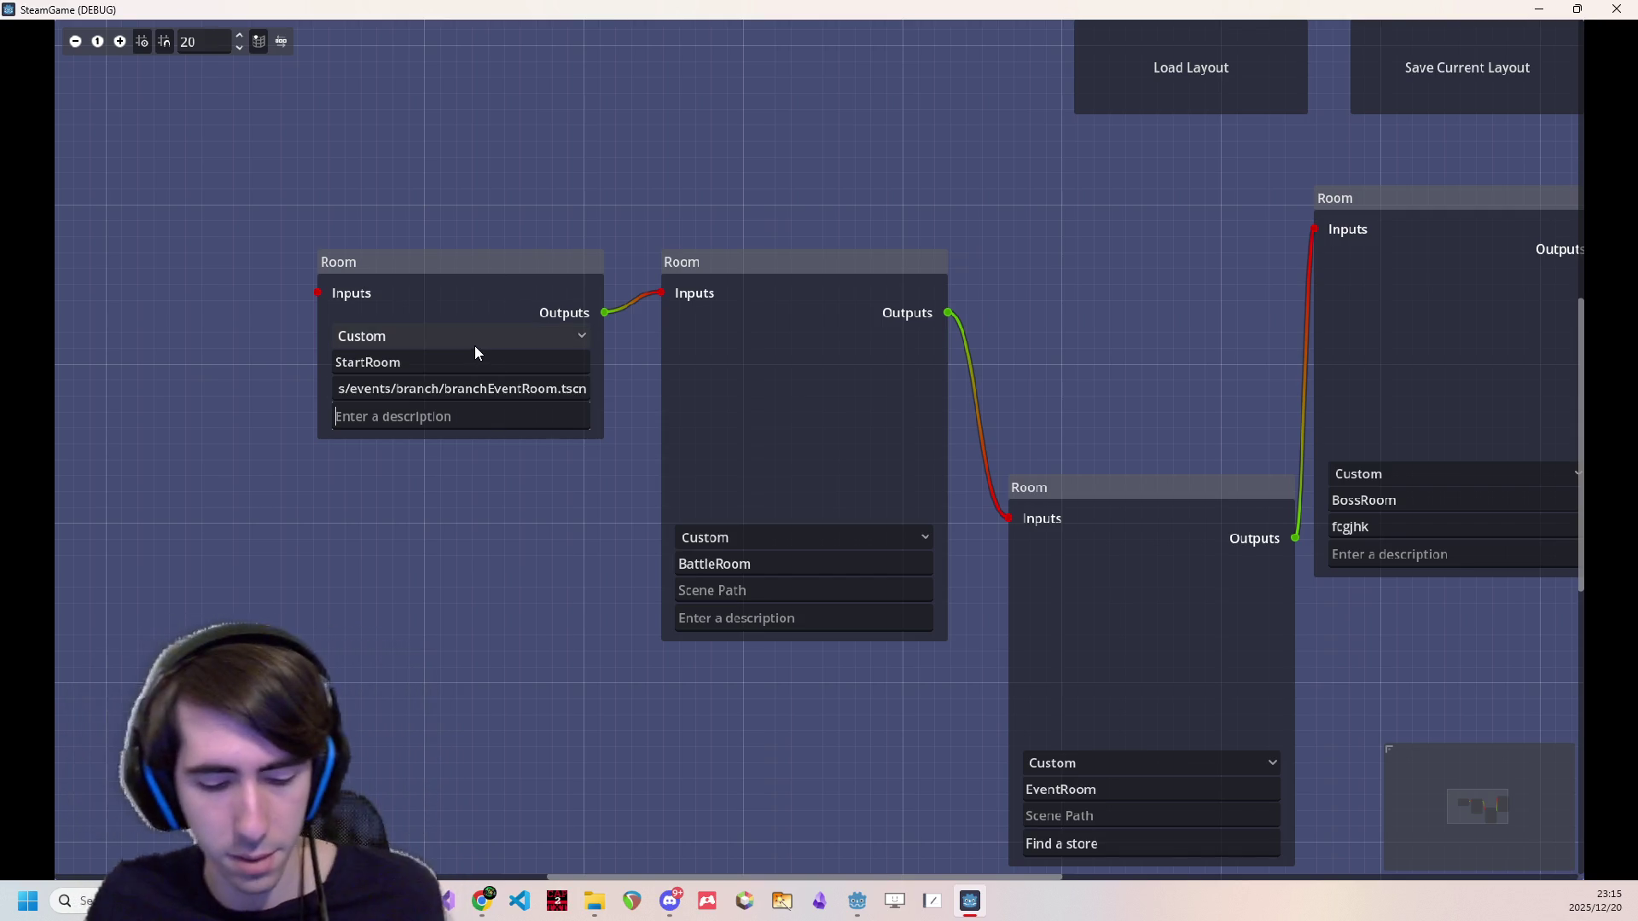
text(A)
key(BackSpace)
key(BackSpace)
text(A branch)
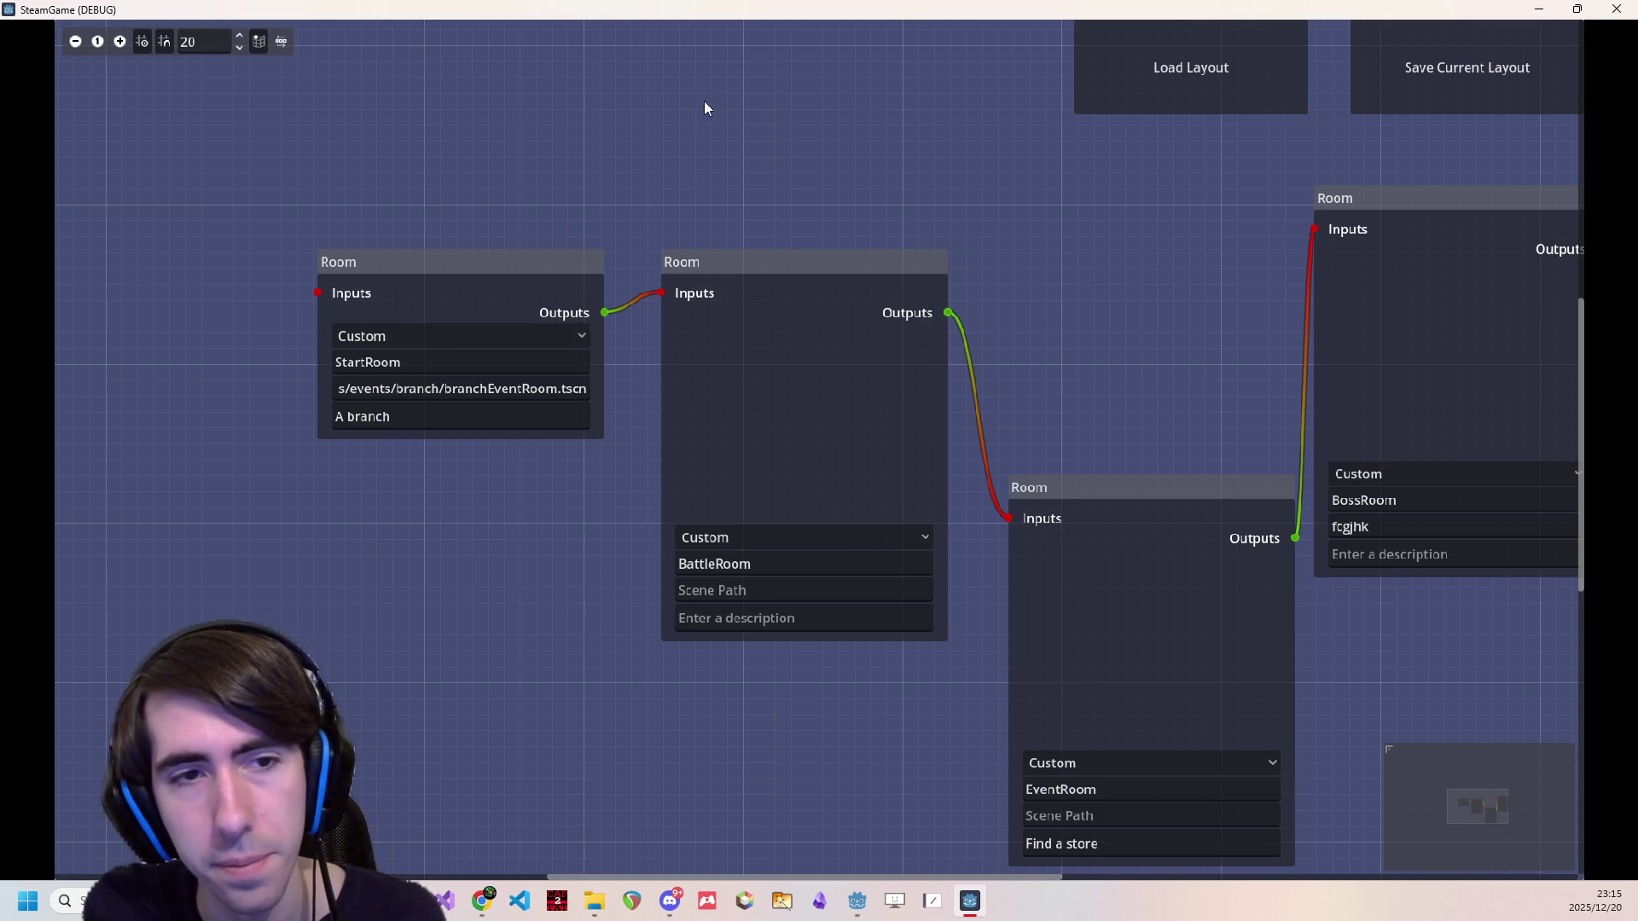
Save the four-room graph over quest1Layout.json and reload it
mouse_move(556, 215)
mouse_down()
mouse_move(1272, 619)
mouse_move(1545, 694)
mouse_up()
scroll(1544, 695, down, 1)
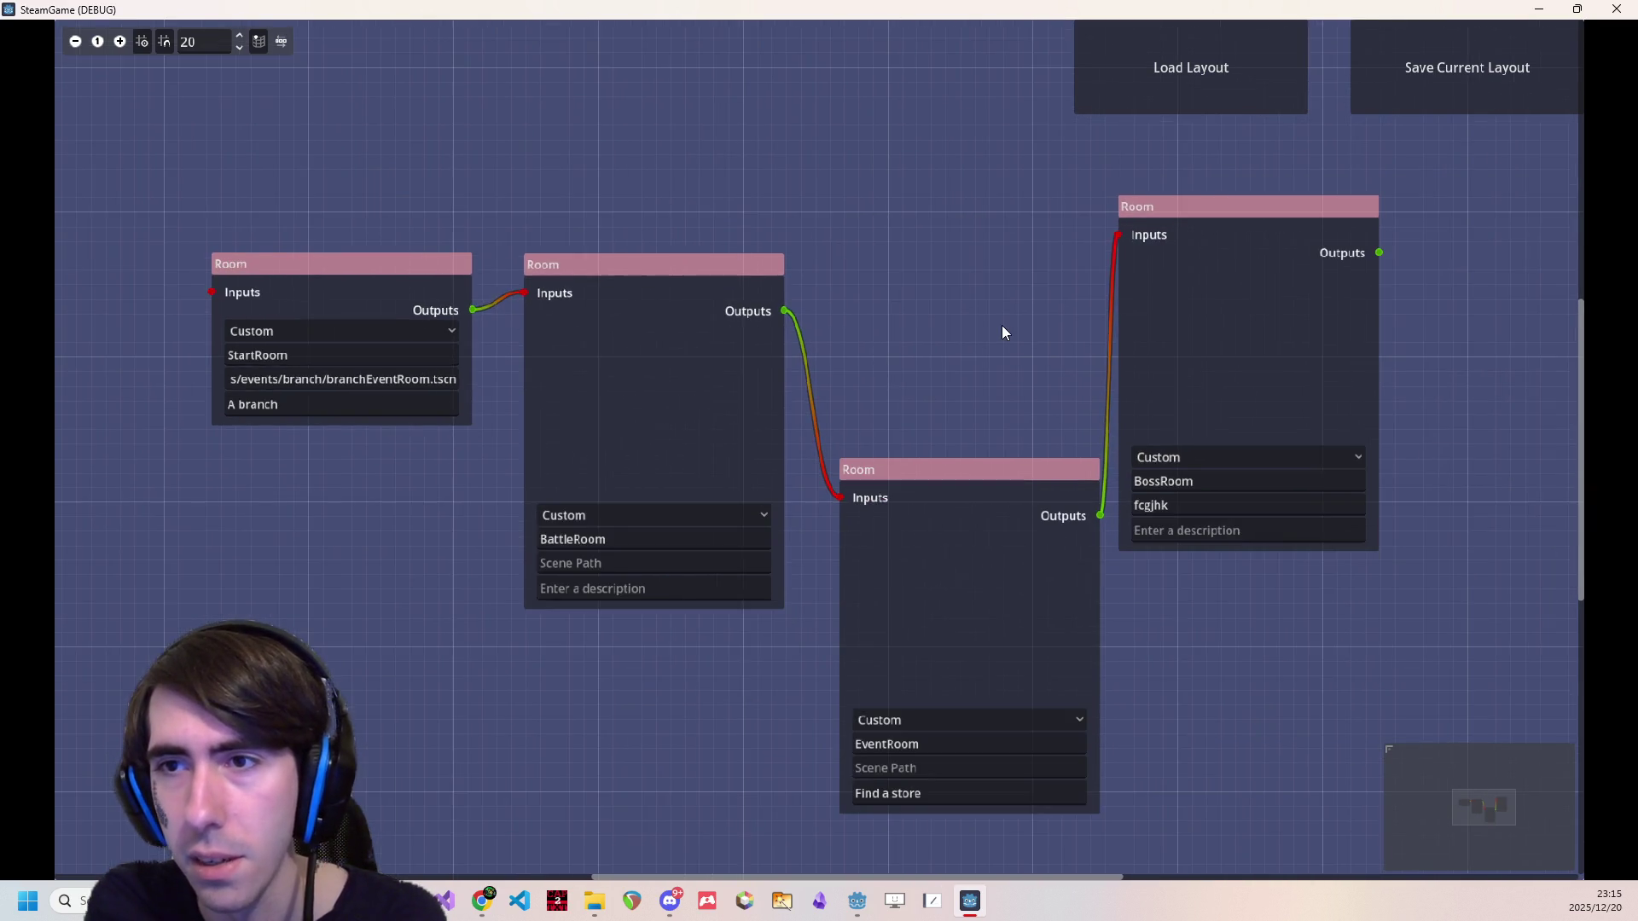
scroll(1002, 333, down, 1)
drag(988, 333, 1154, 329)
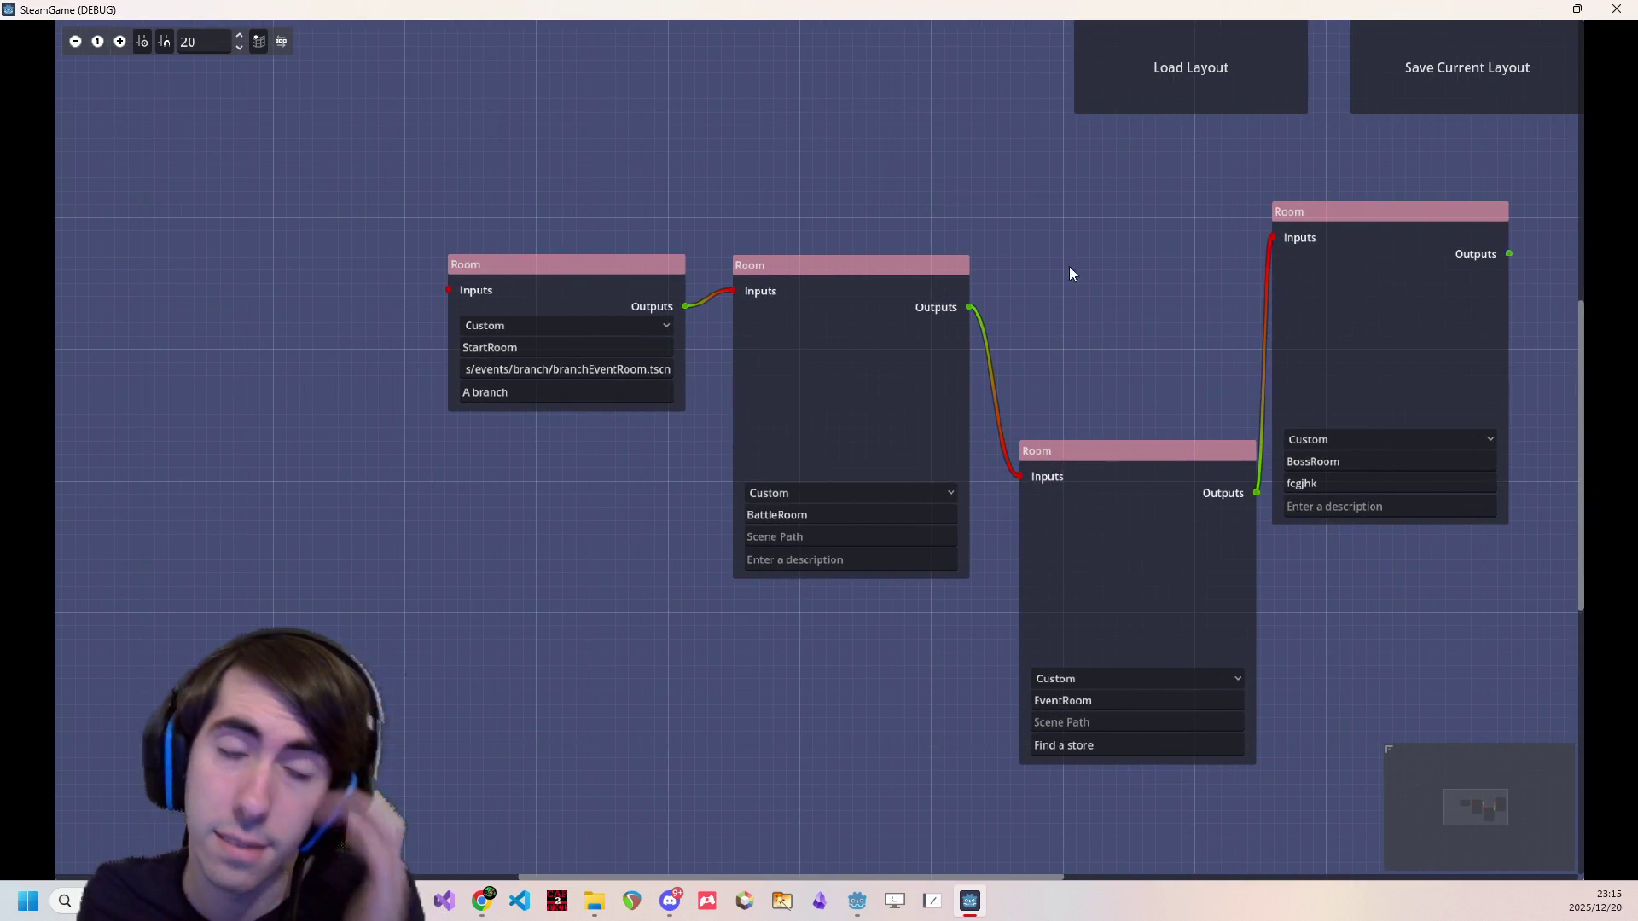
click(879, 154)
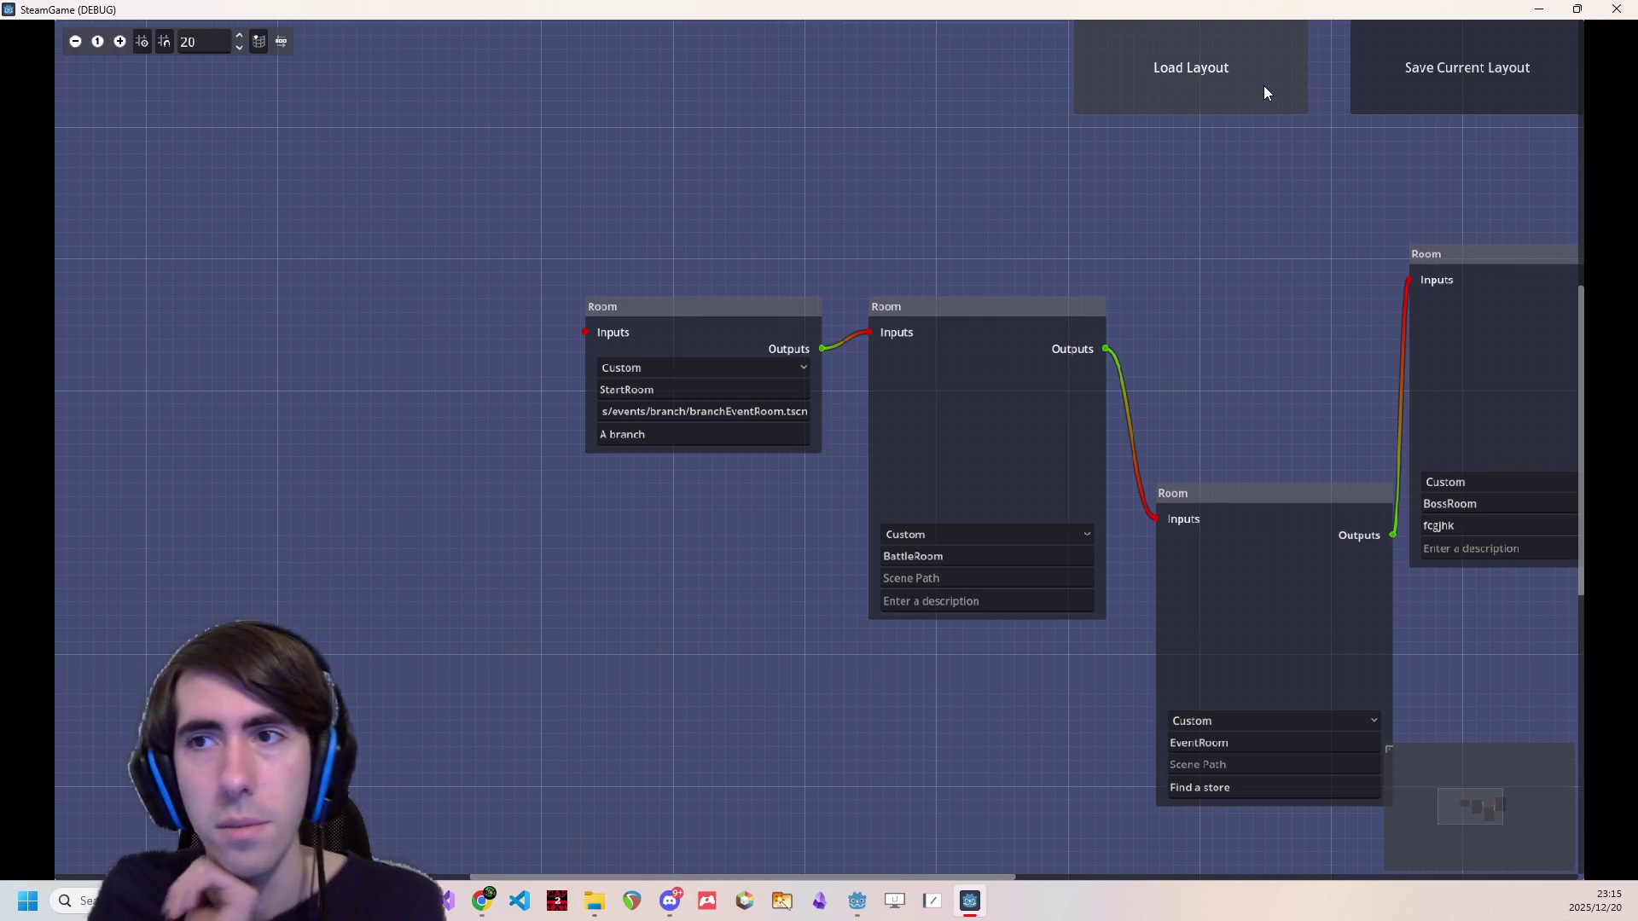
click(1462, 80)
double_click(1021, 331)
click(1020, 331)
click(988, 517)
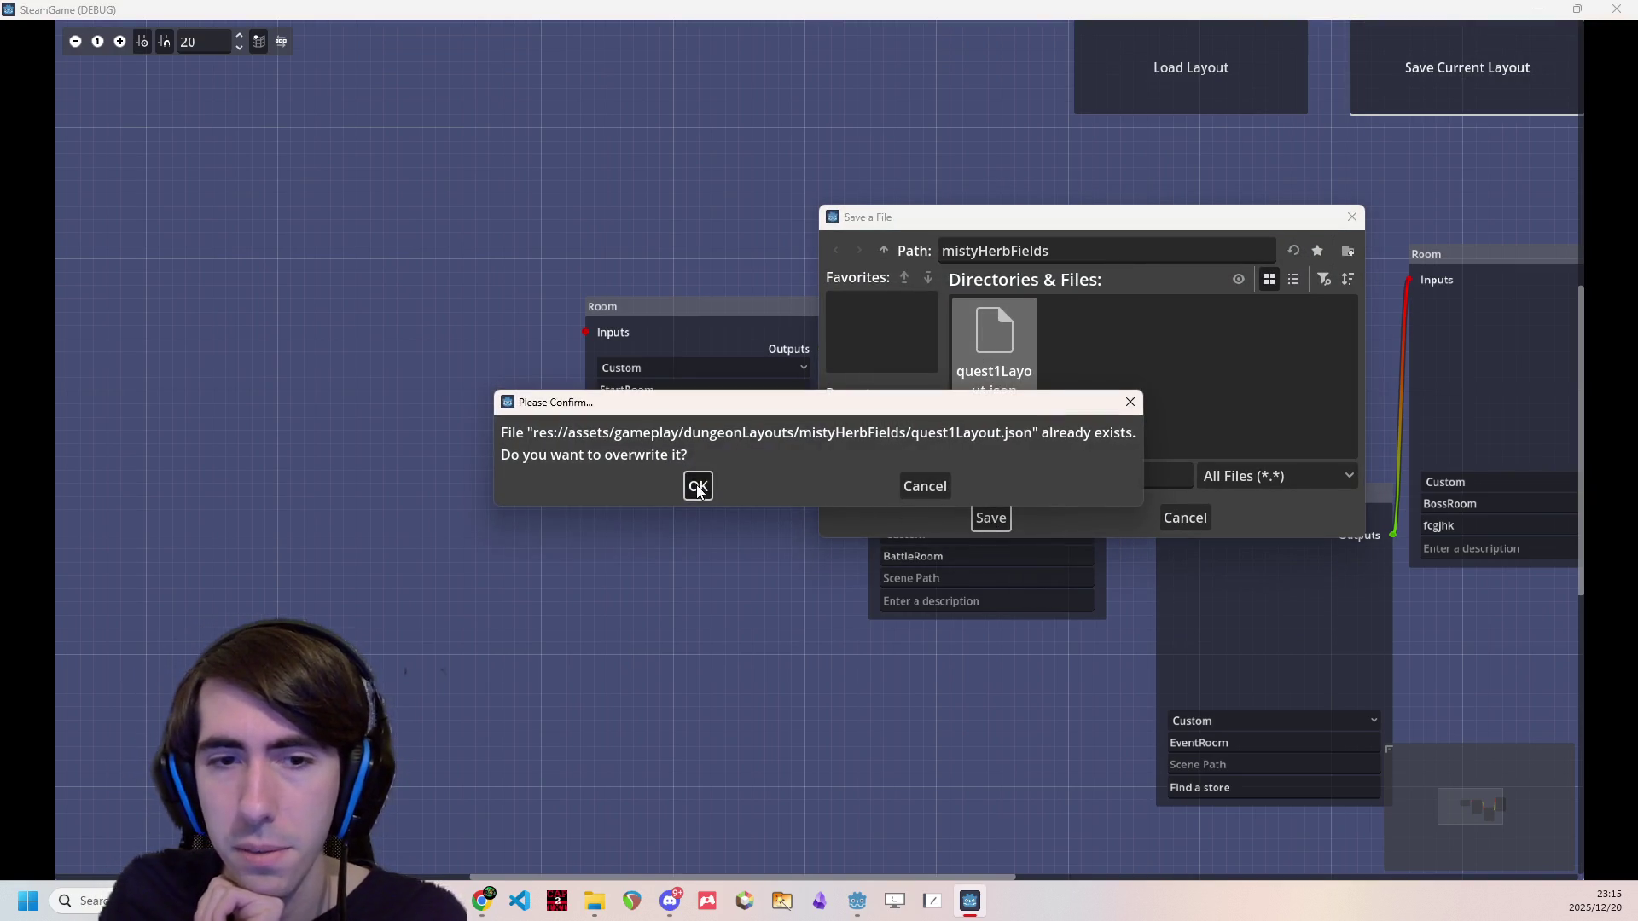
click(697, 486)
click(1101, 103)
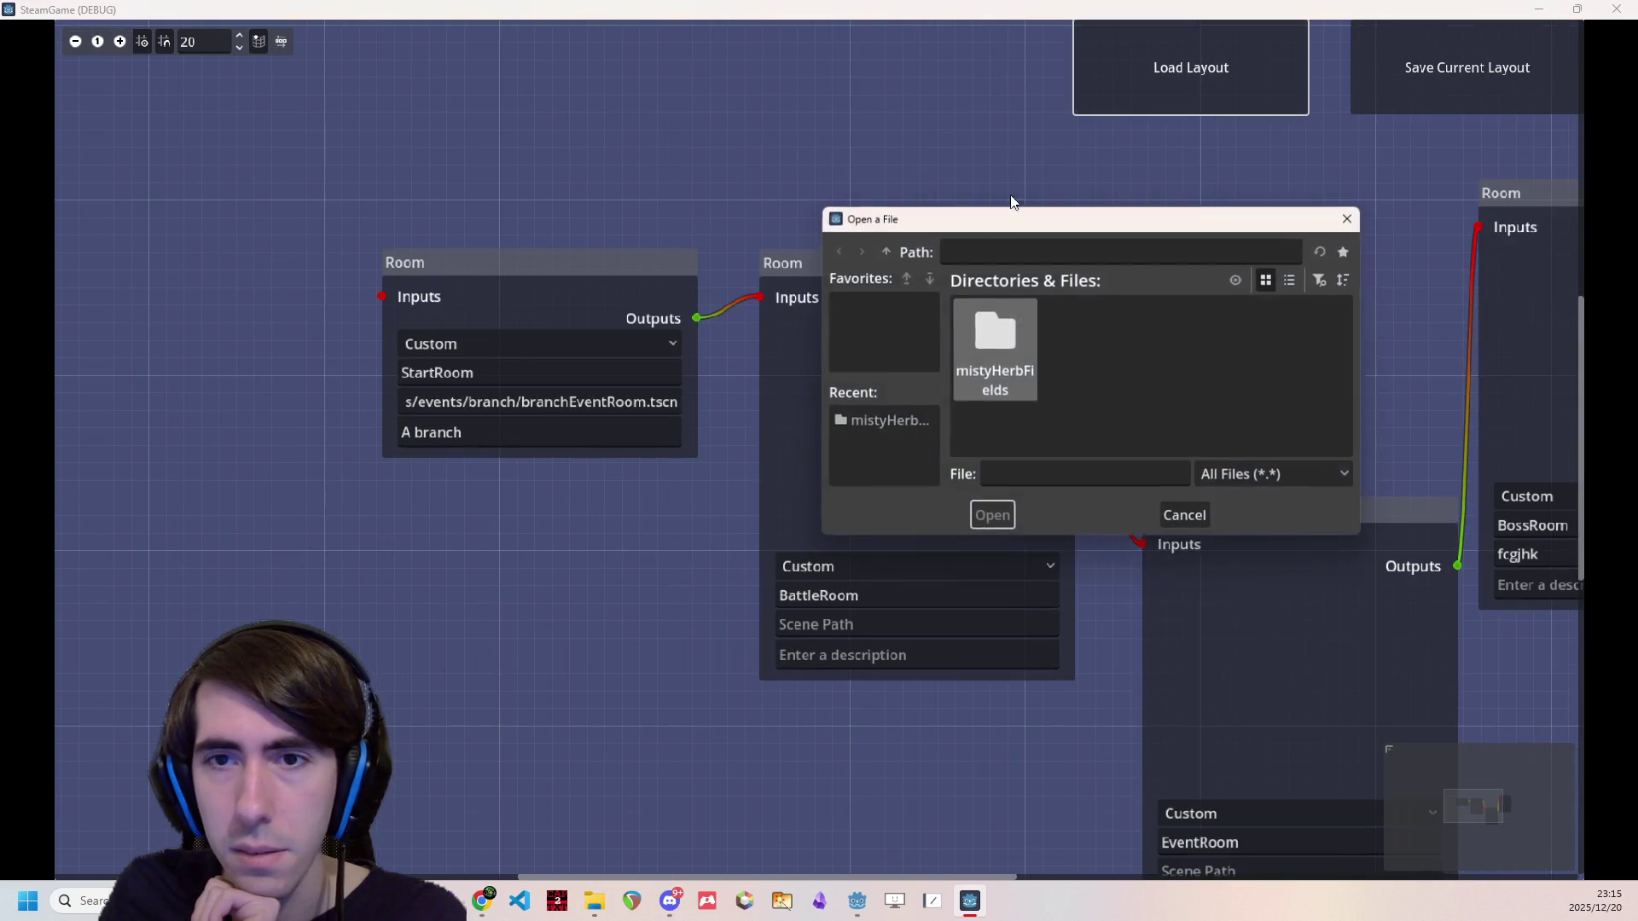
double_click(978, 396)
double_click(985, 355)
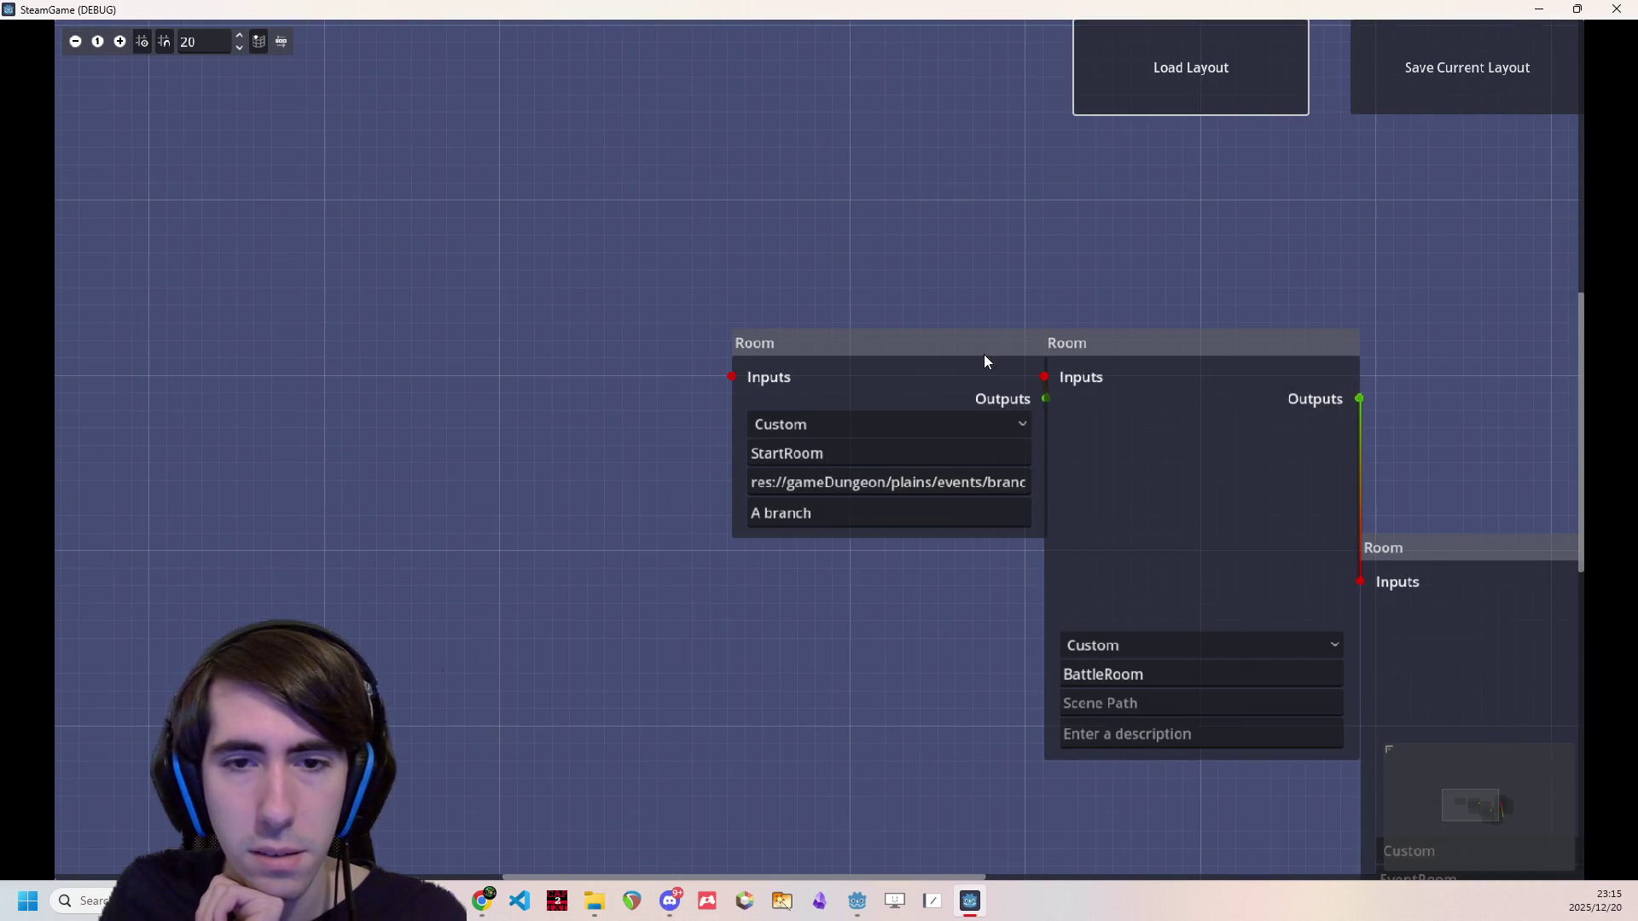
Move BossRoom right and StartRoom and BattleRoom left, then overwrite quest1Layout.json
scroll(744, 309, down, 3)
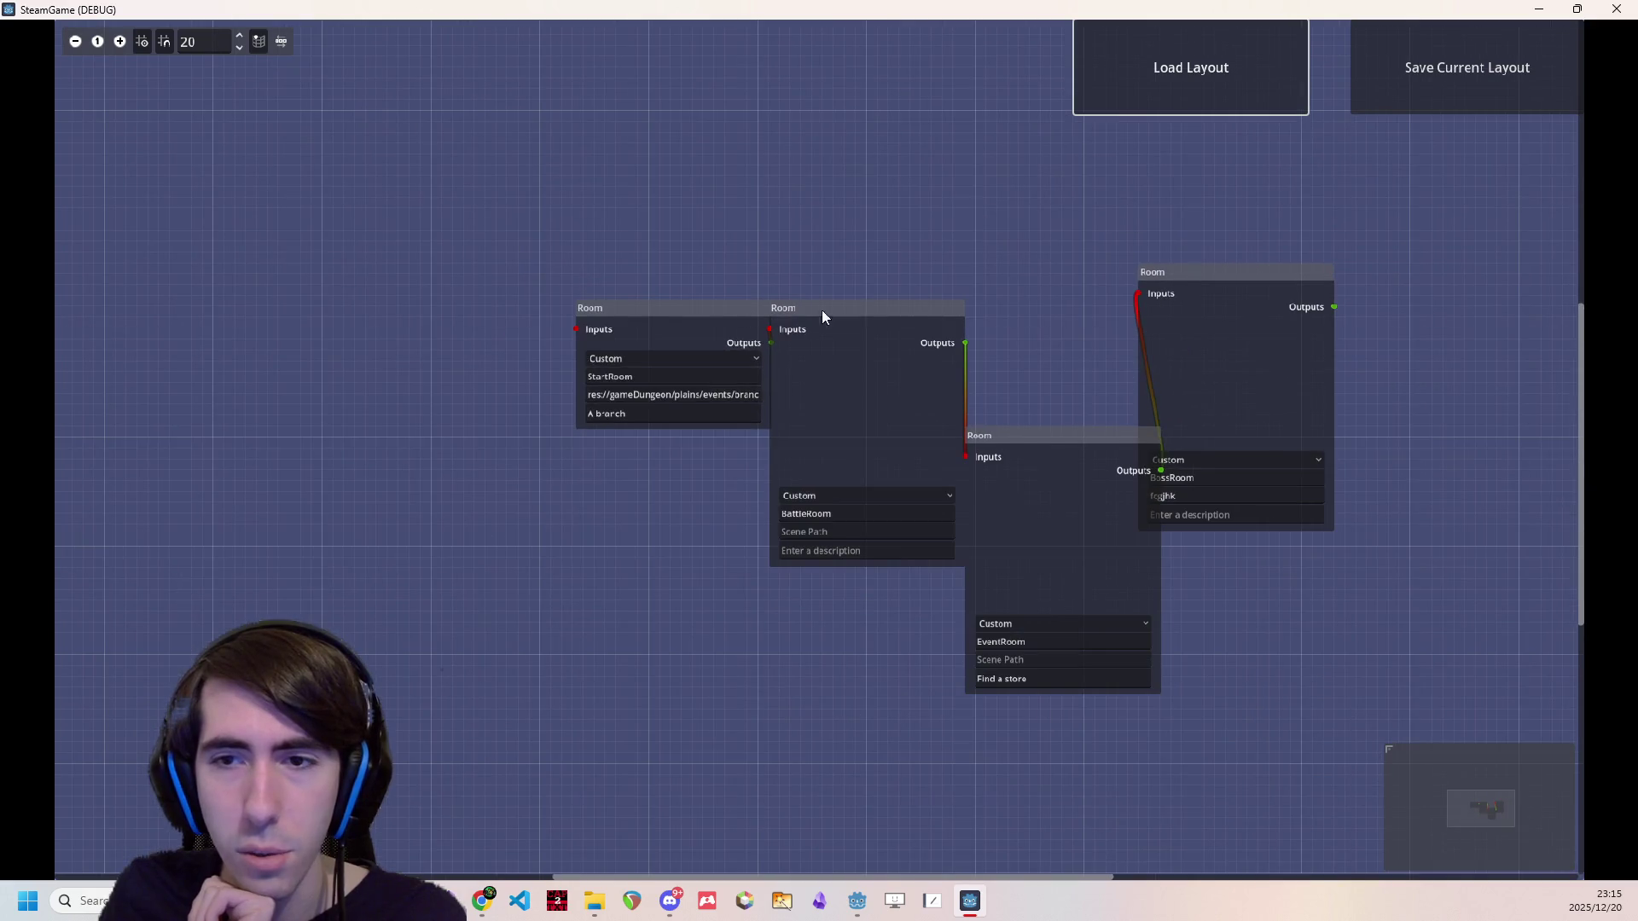
drag(1244, 335, 1425, 324)
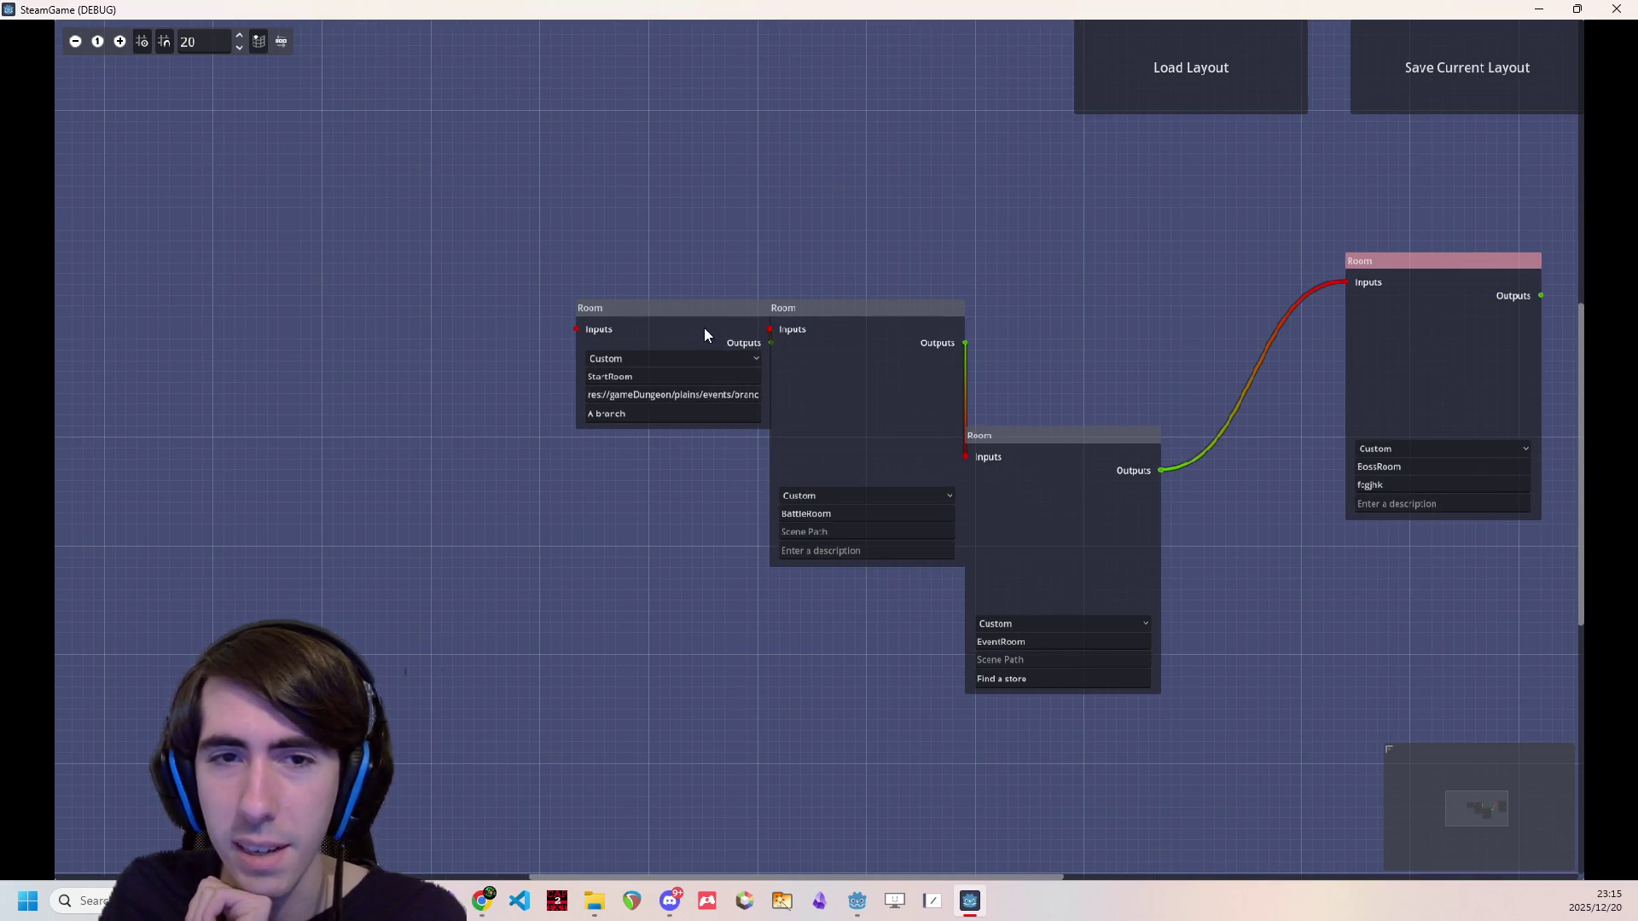
drag(665, 333, 346, 307)
drag(858, 310, 662, 306)
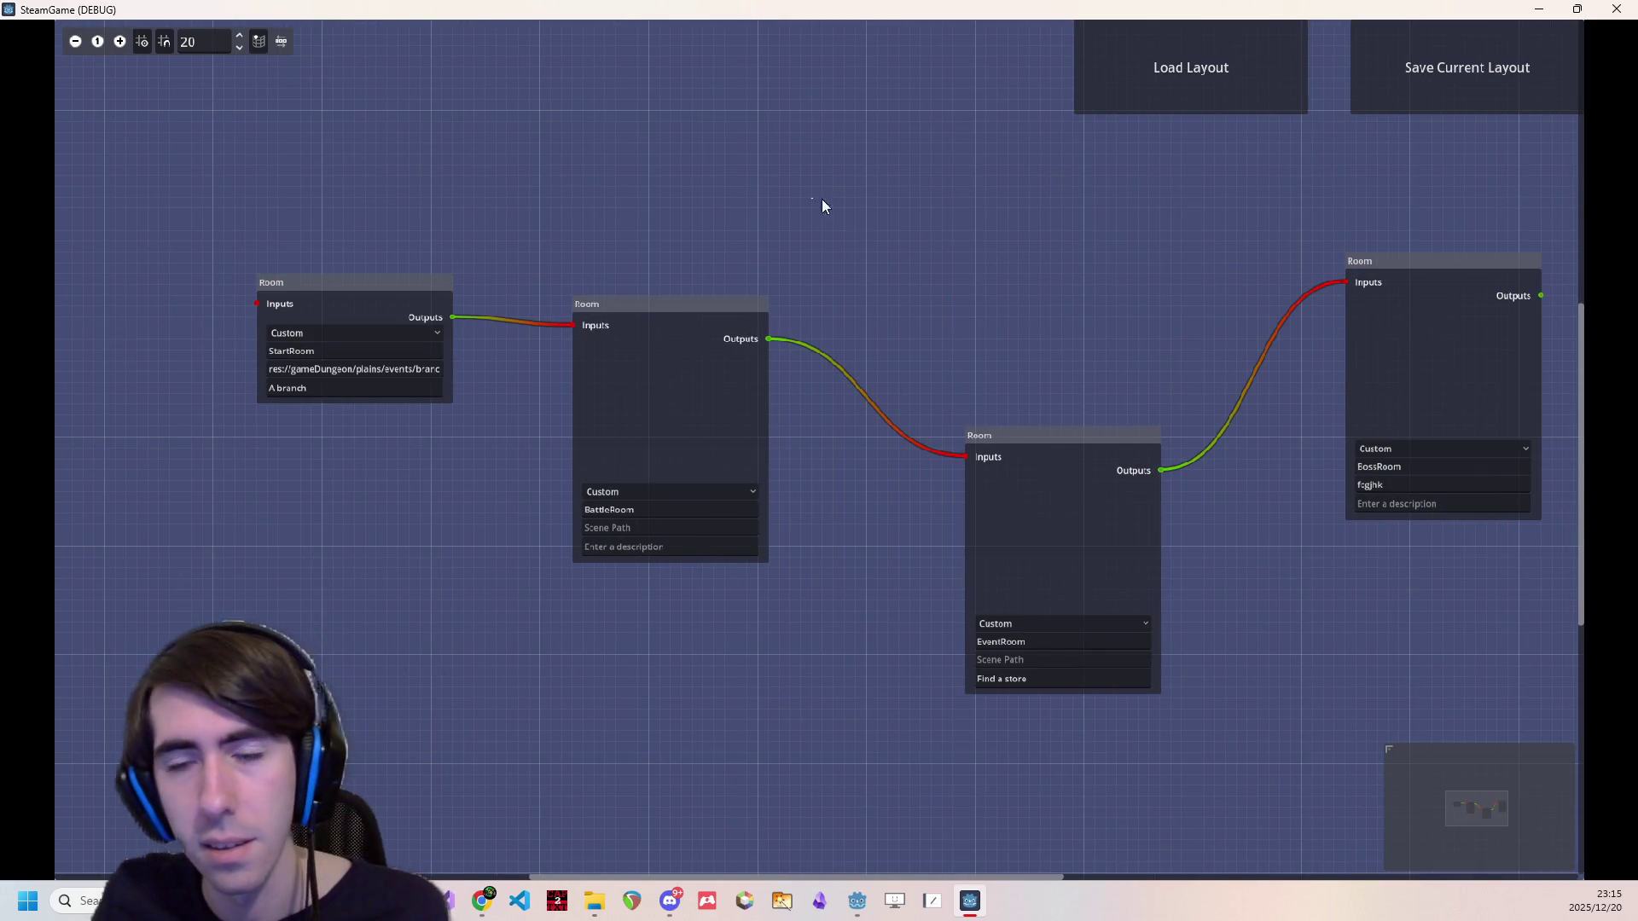
scroll(972, 245, down, 5)
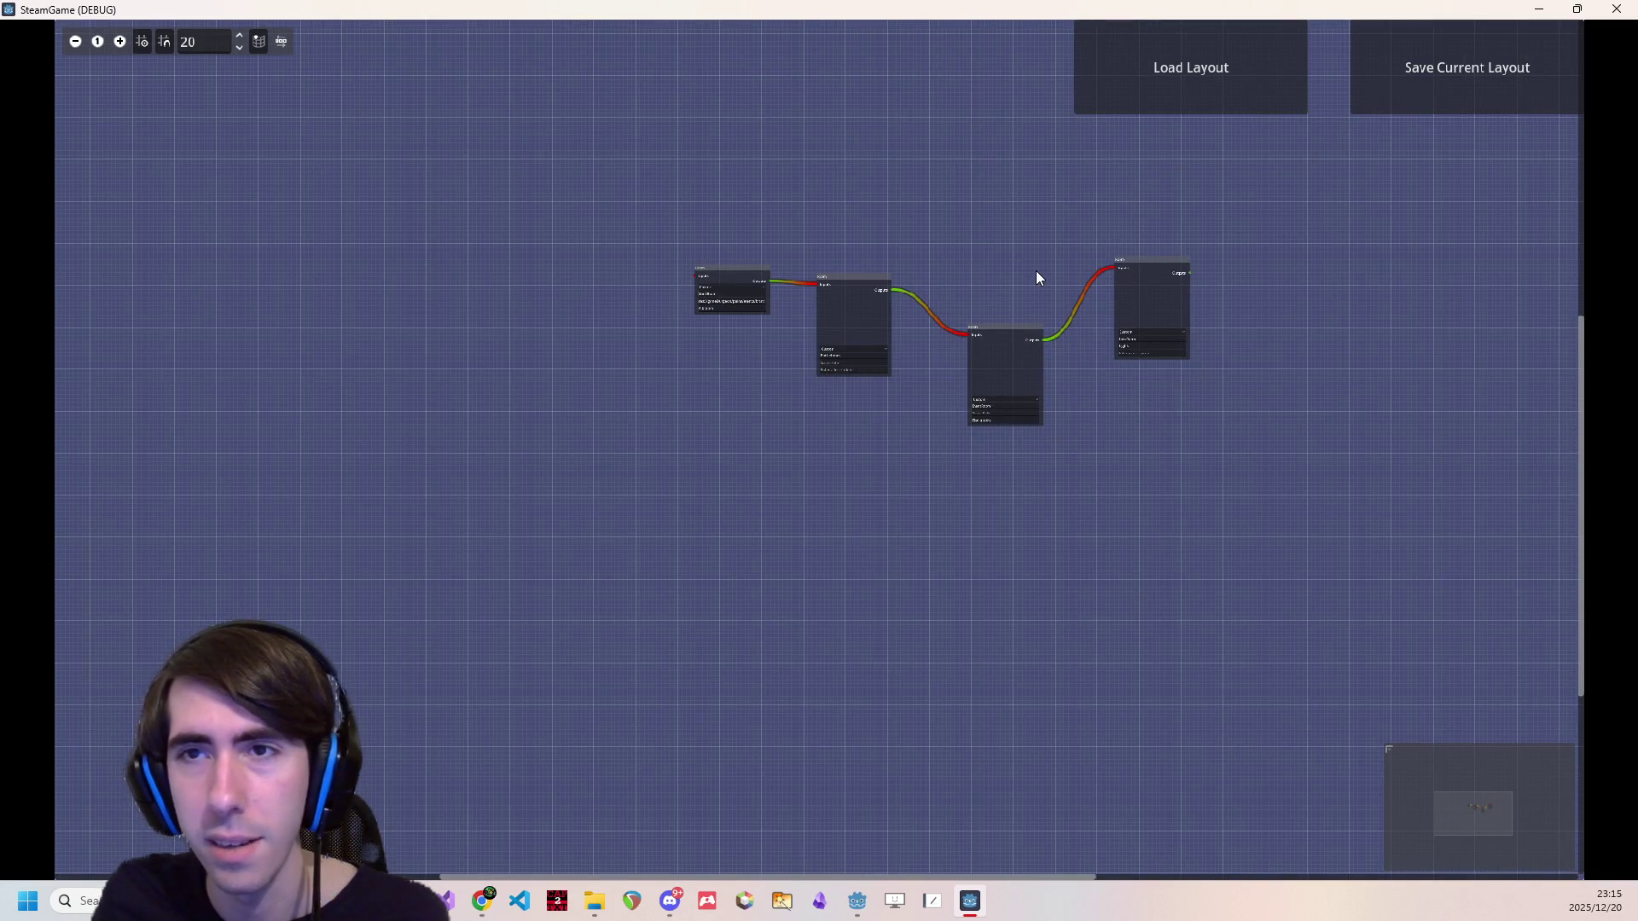
click(1437, 60)
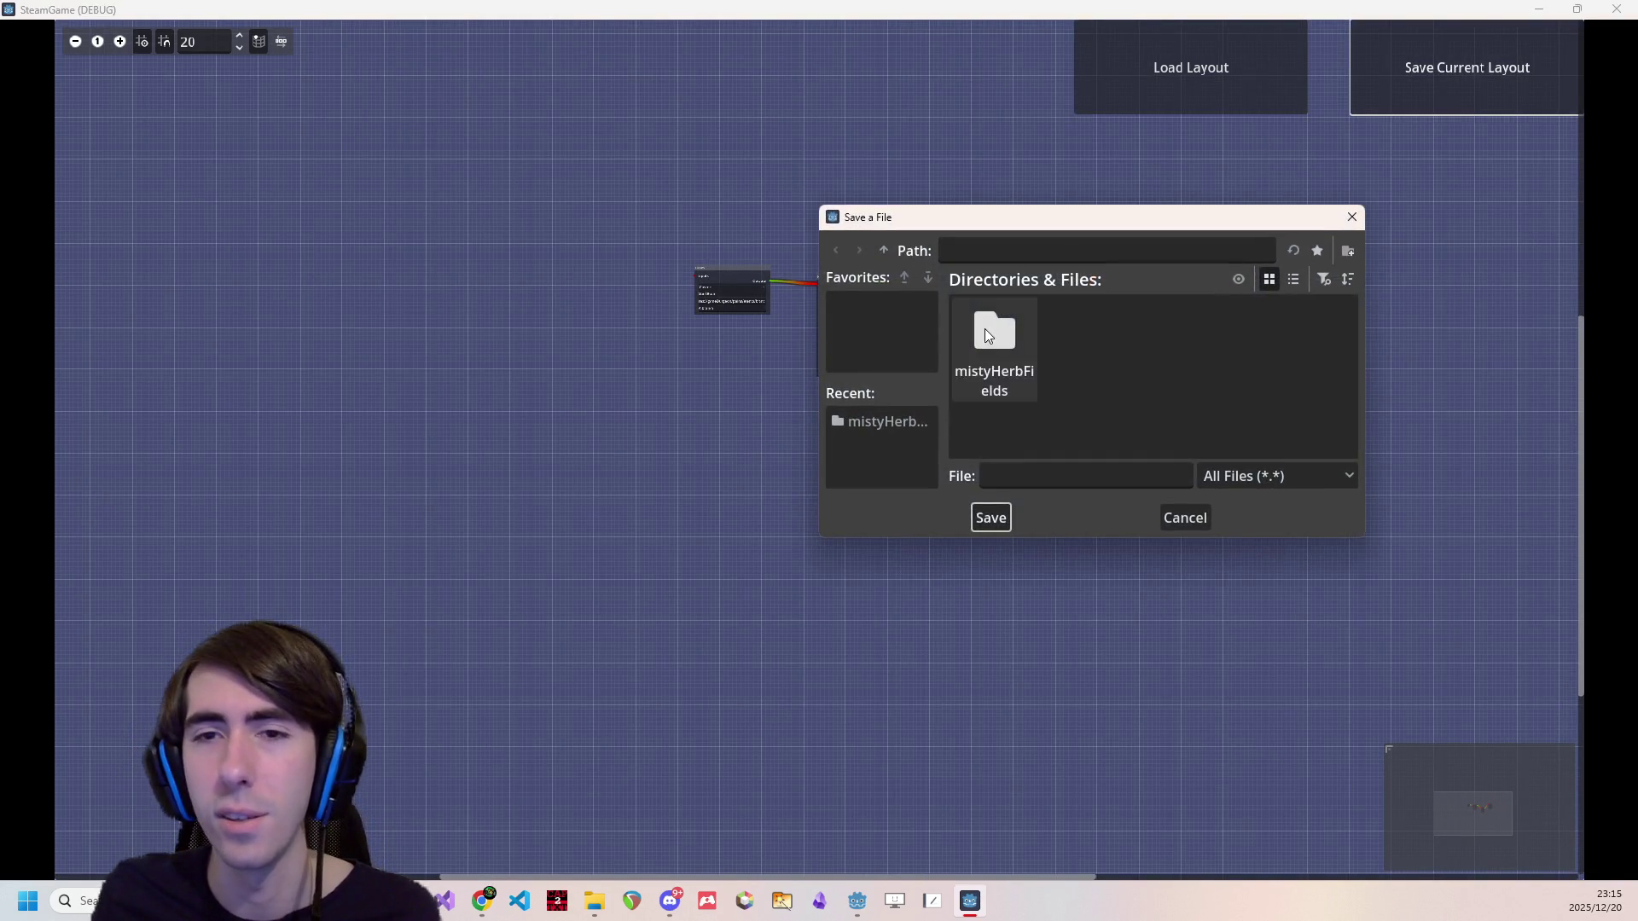
double_click(984, 329)
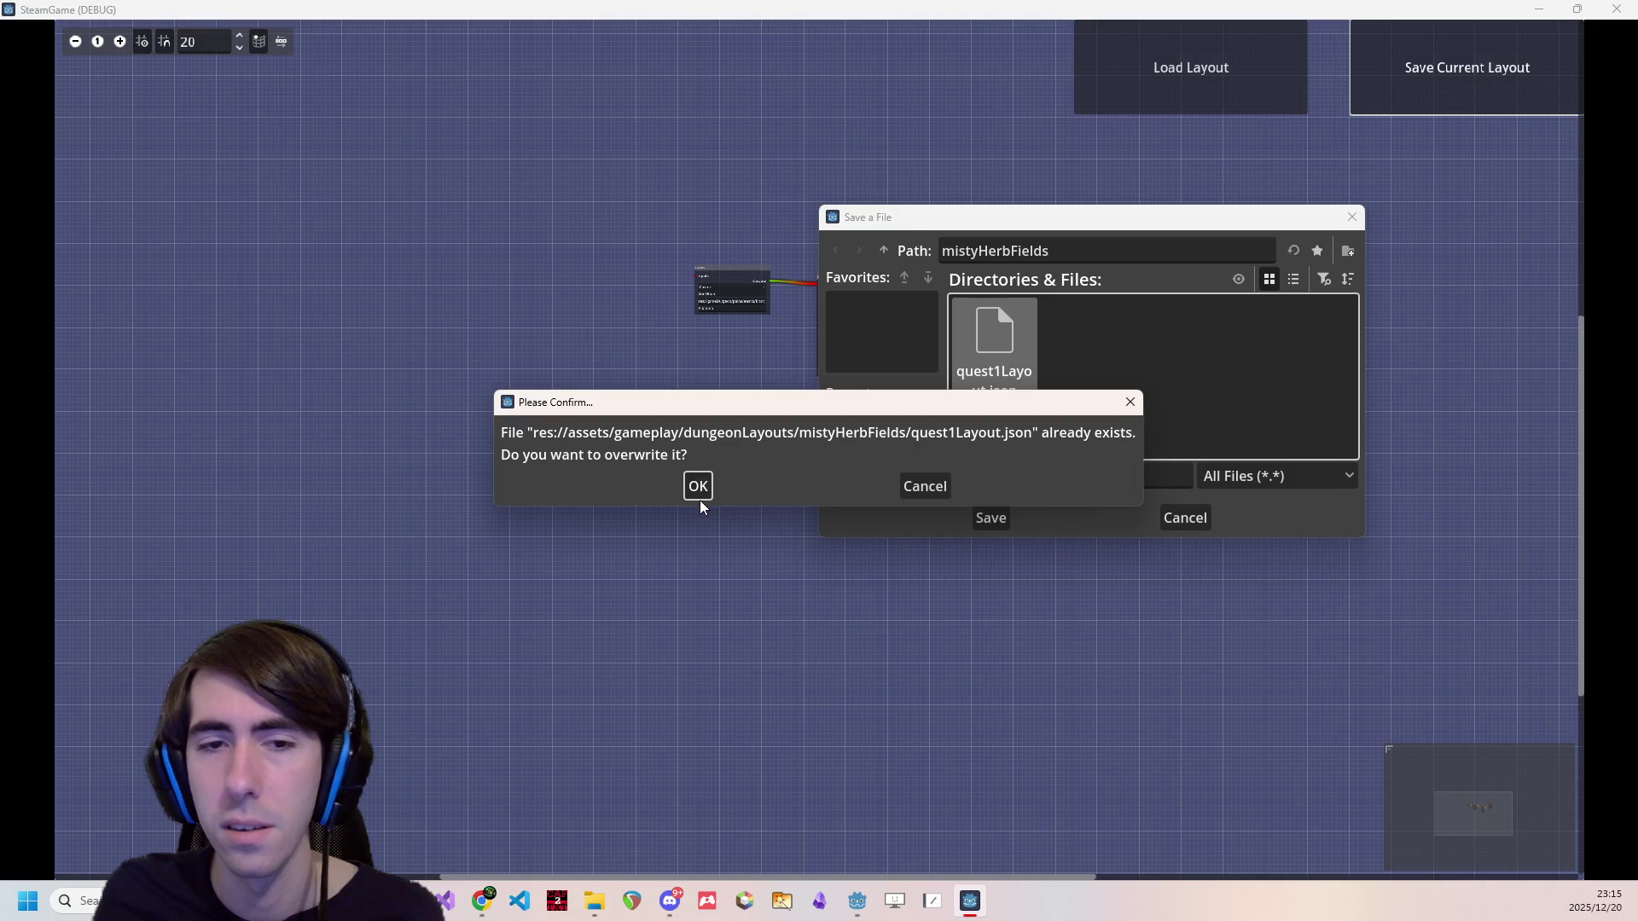
click(700, 500)
Reload quest1Layout.json several times to check the saved positions
click(1149, 85)
click(975, 350)
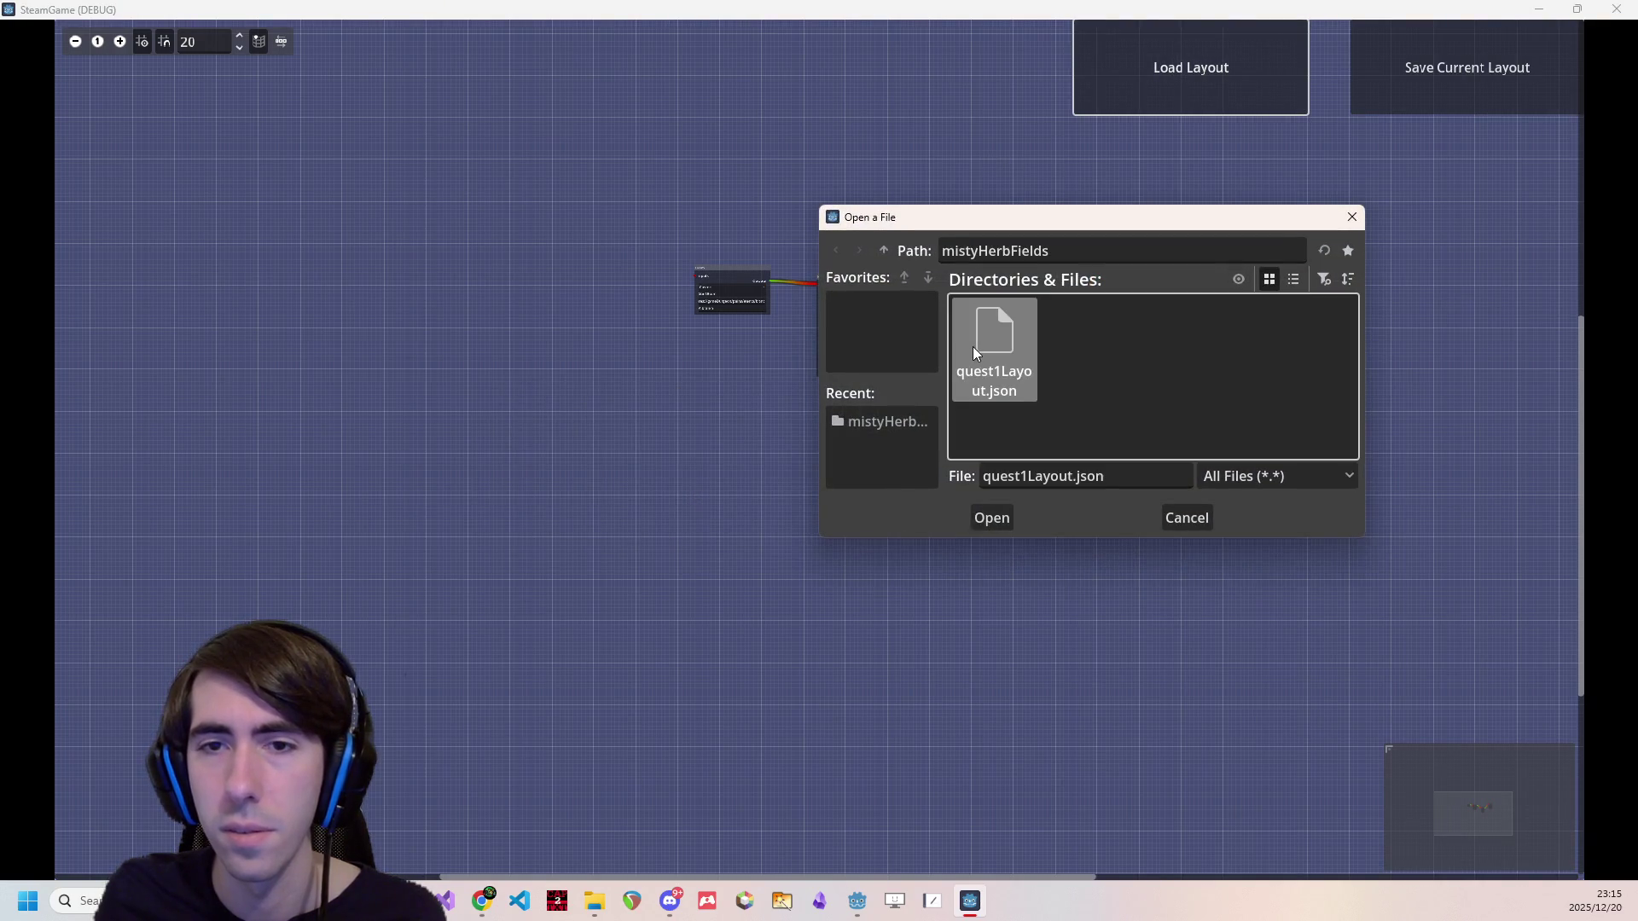
double_click(975, 349)
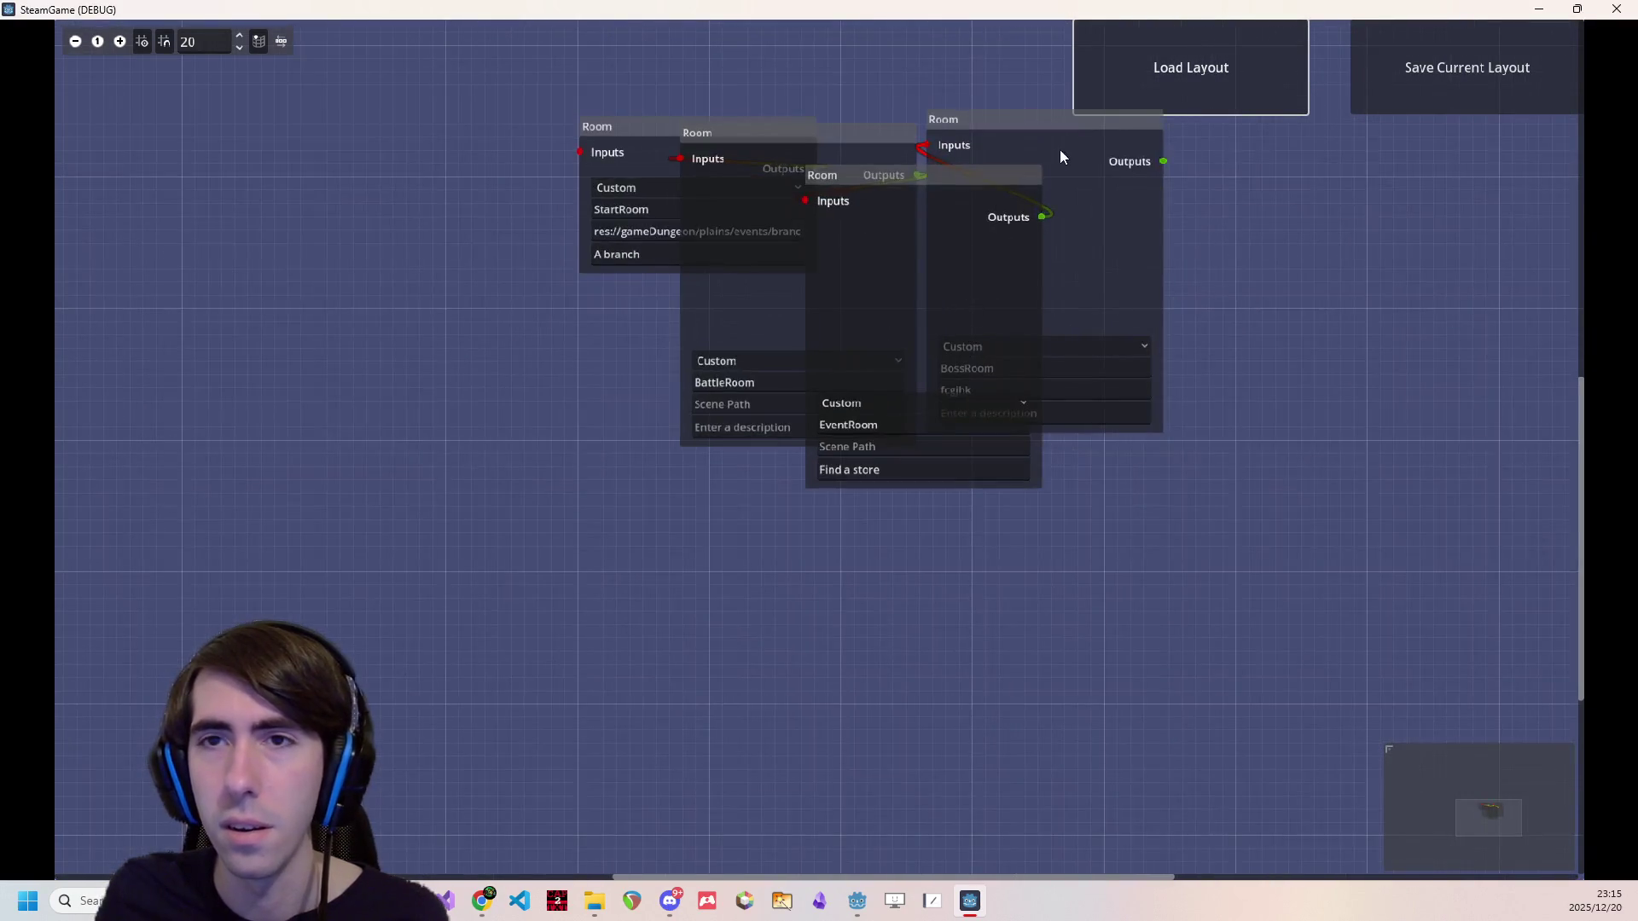
click(1118, 88)
double_click(981, 343)
double_click(979, 345)
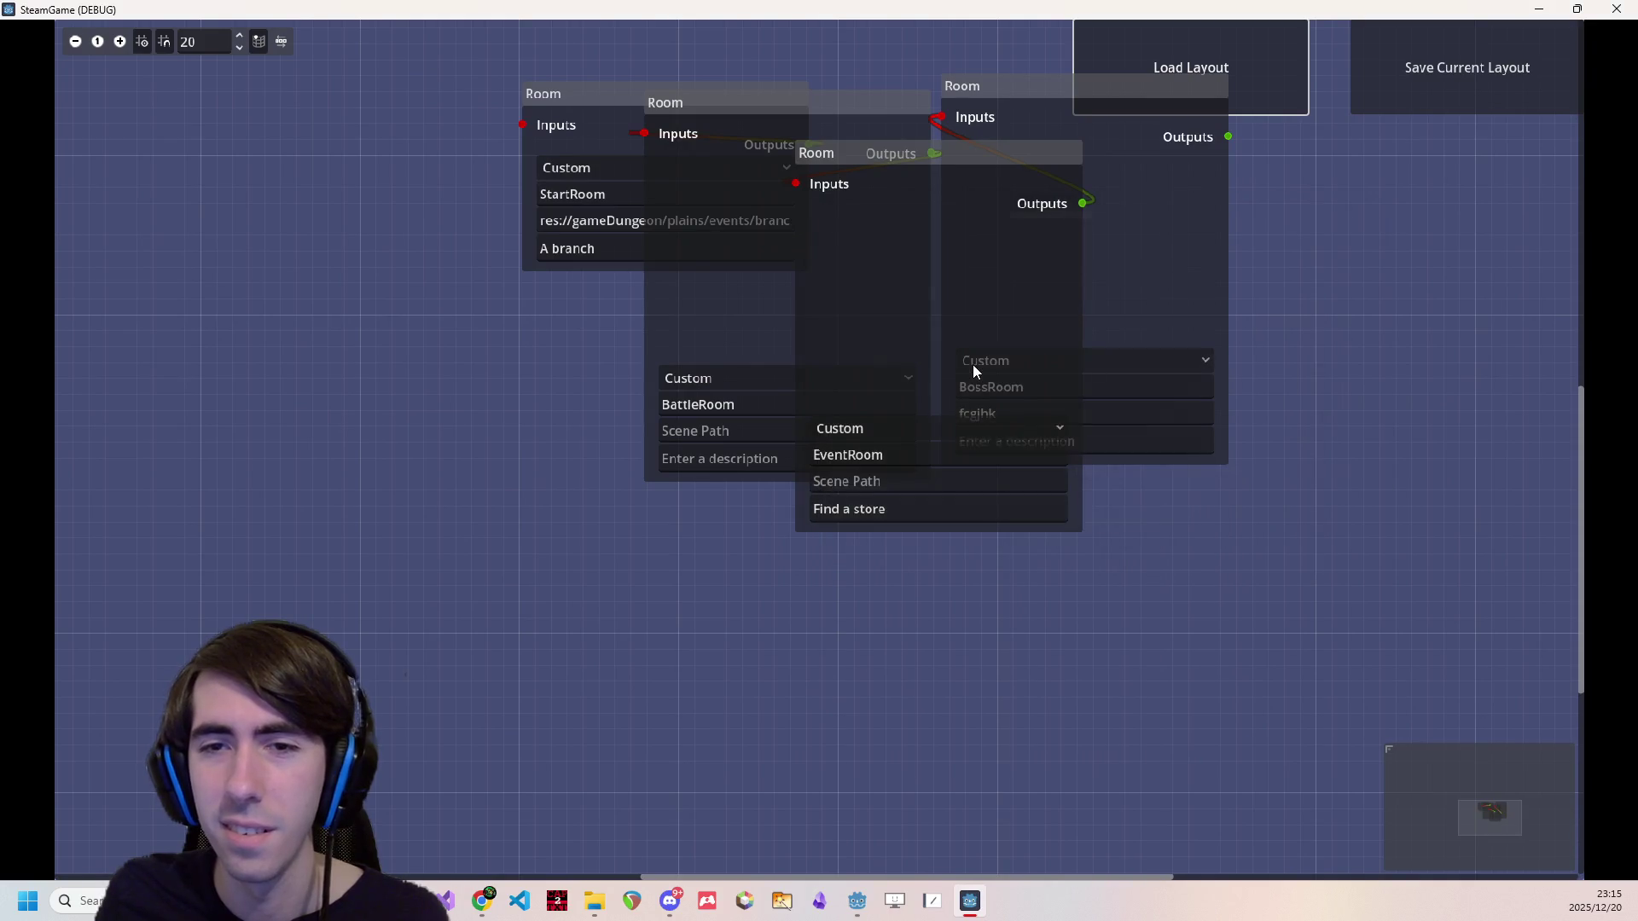
click(1135, 77)
click(986, 369)
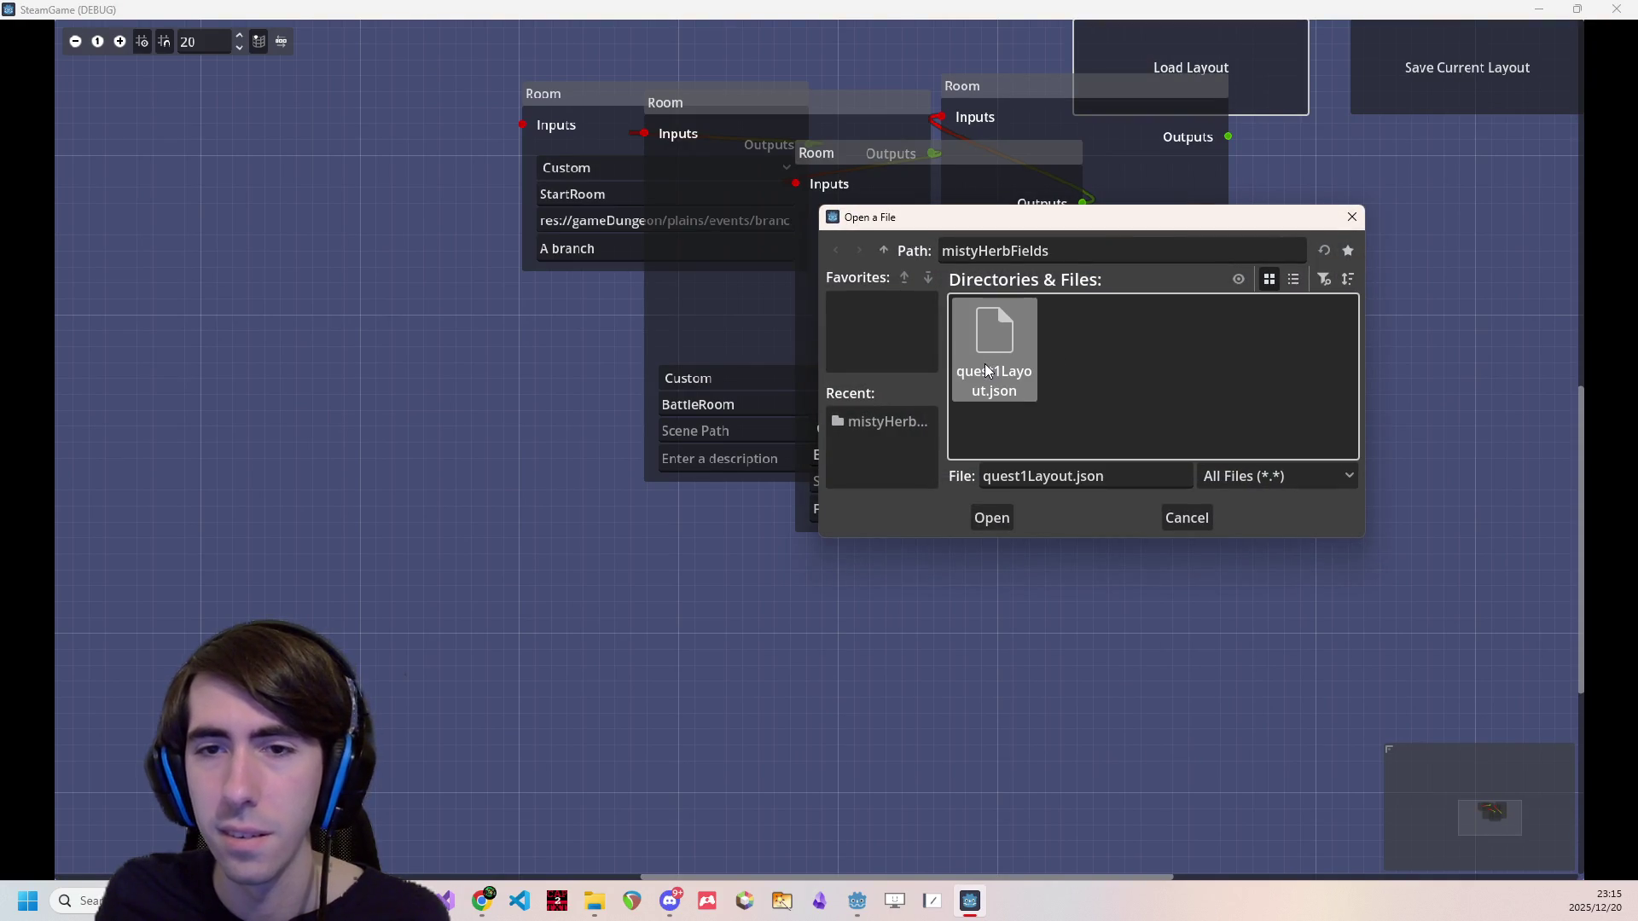
double_click(998, 351)
Line up StartRoom far left, BattleRoom next, BossRoom right, and overwrite quest1Layout.json
drag(631, 90, 187, 130)
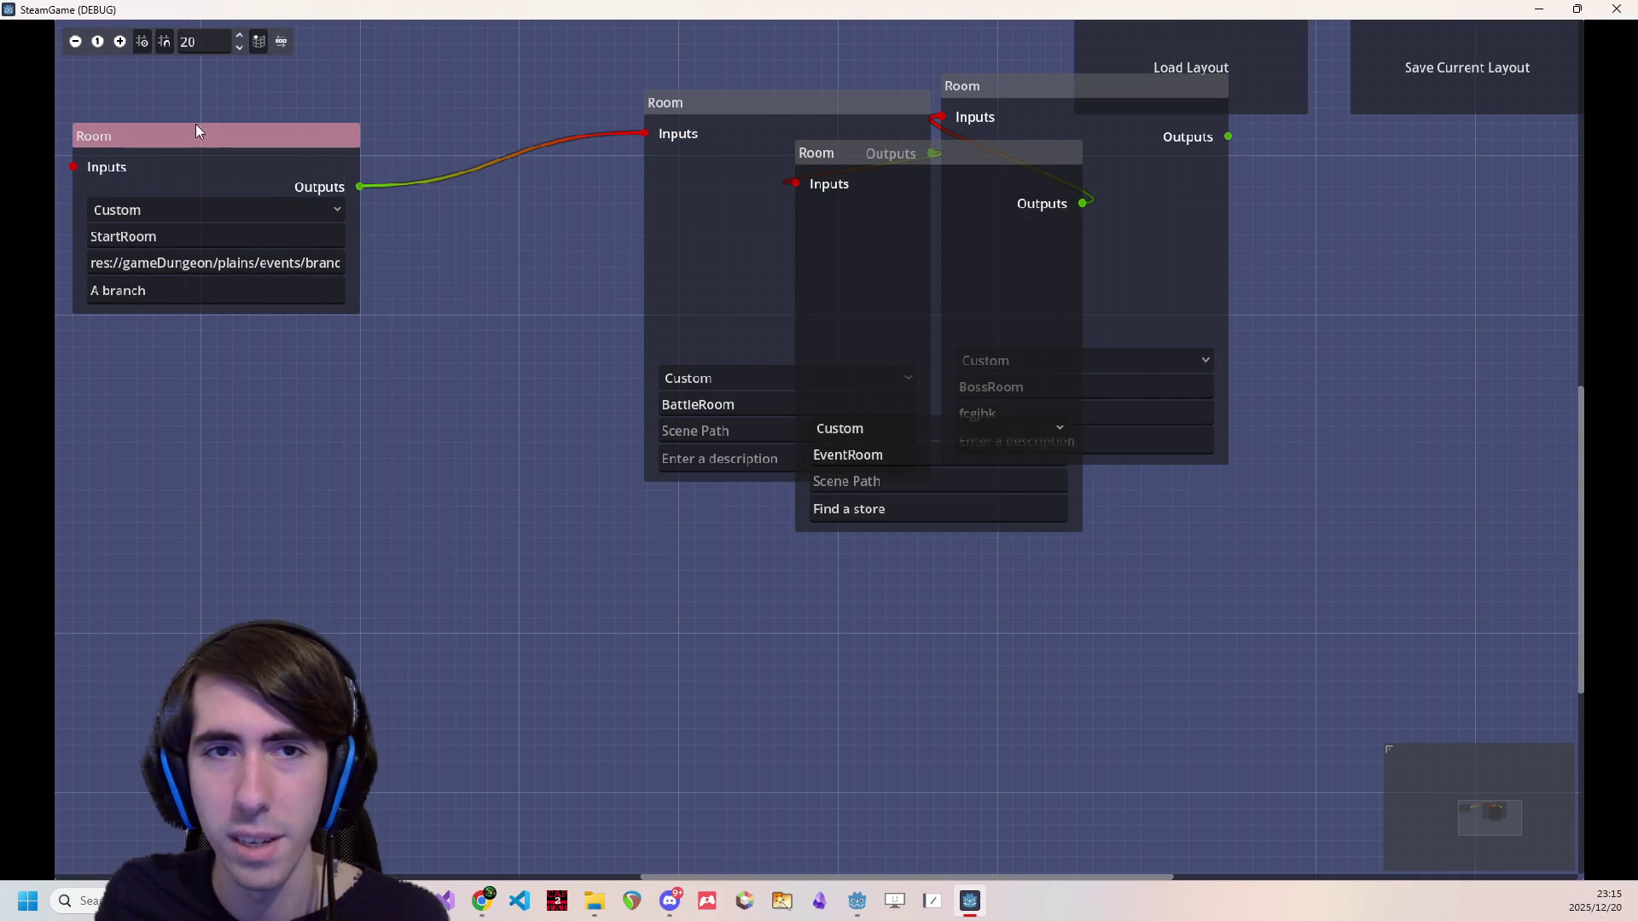
drag(794, 126, 620, 144)
drag(1037, 98, 1412, 180)
click(1450, 72)
double_click(969, 351)
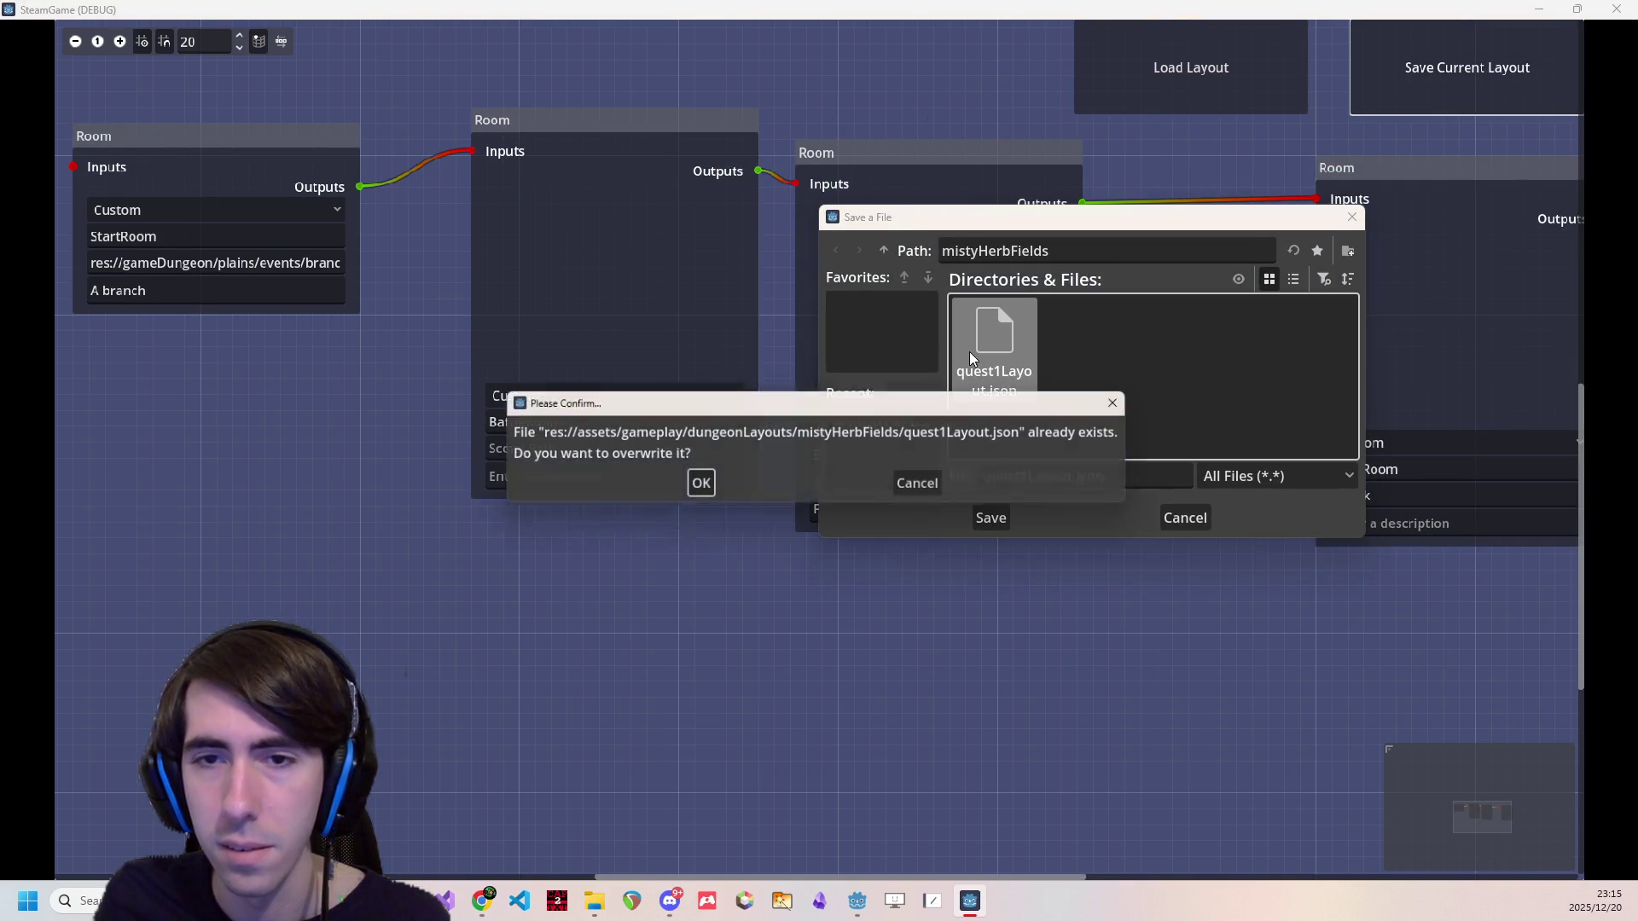
click(695, 479)
Reload quest1Layout.json repeatedly to confirm the layout, then close the game window
click(1135, 85)
double_click(997, 355)
scroll(953, 376, down, 5)
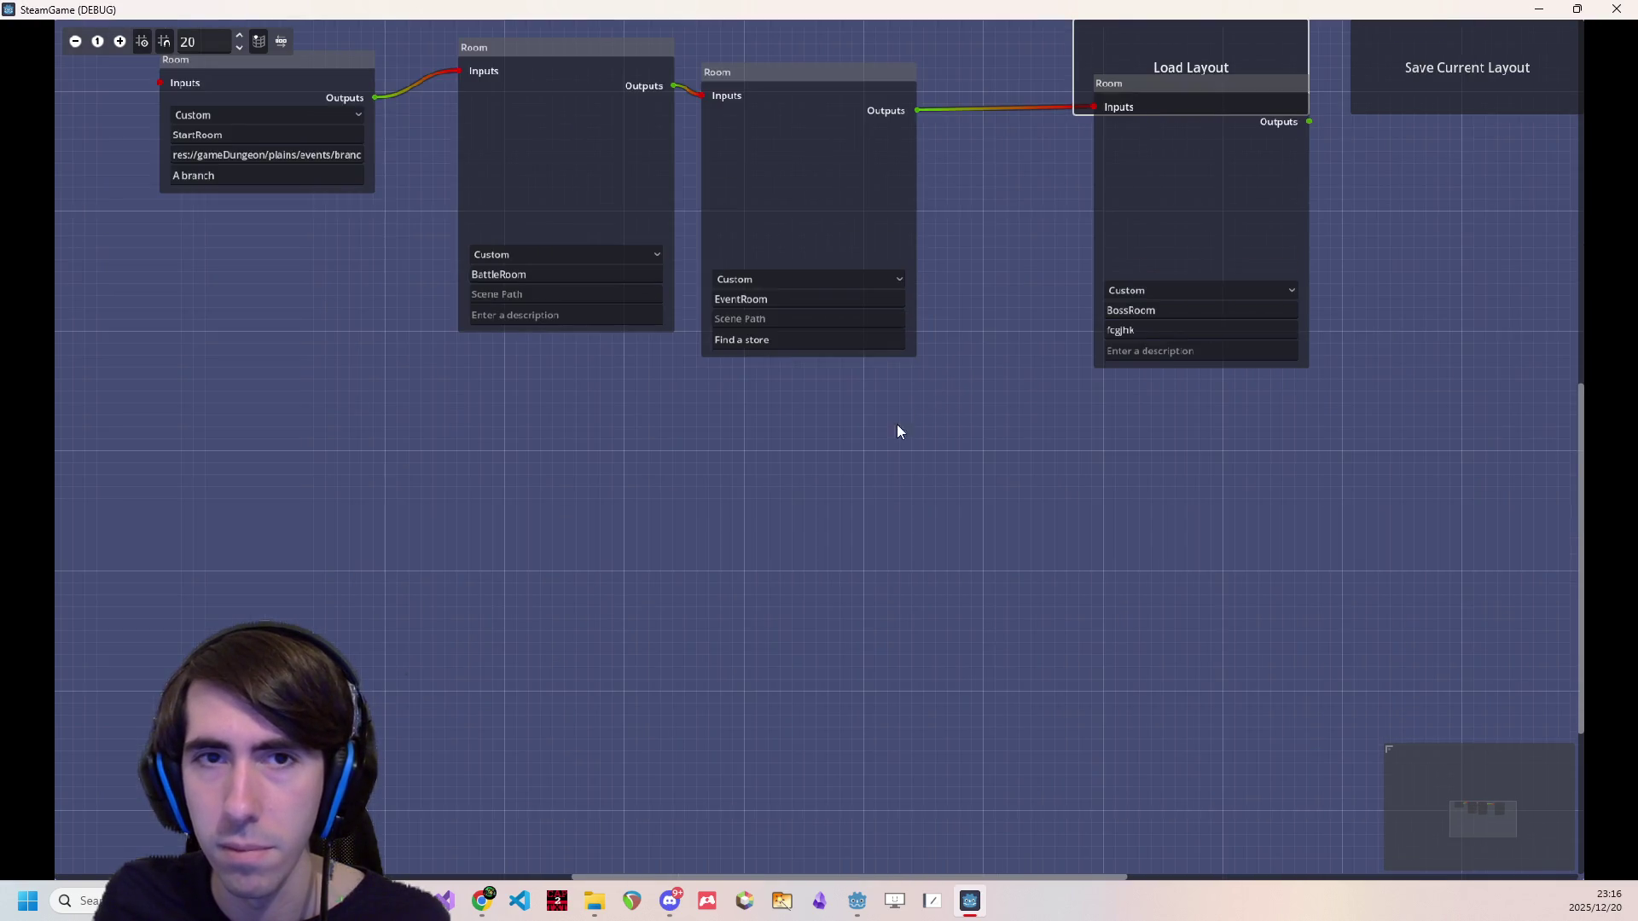
click(1092, 98)
double_click(988, 338)
double_click(988, 338)
click(1191, 61)
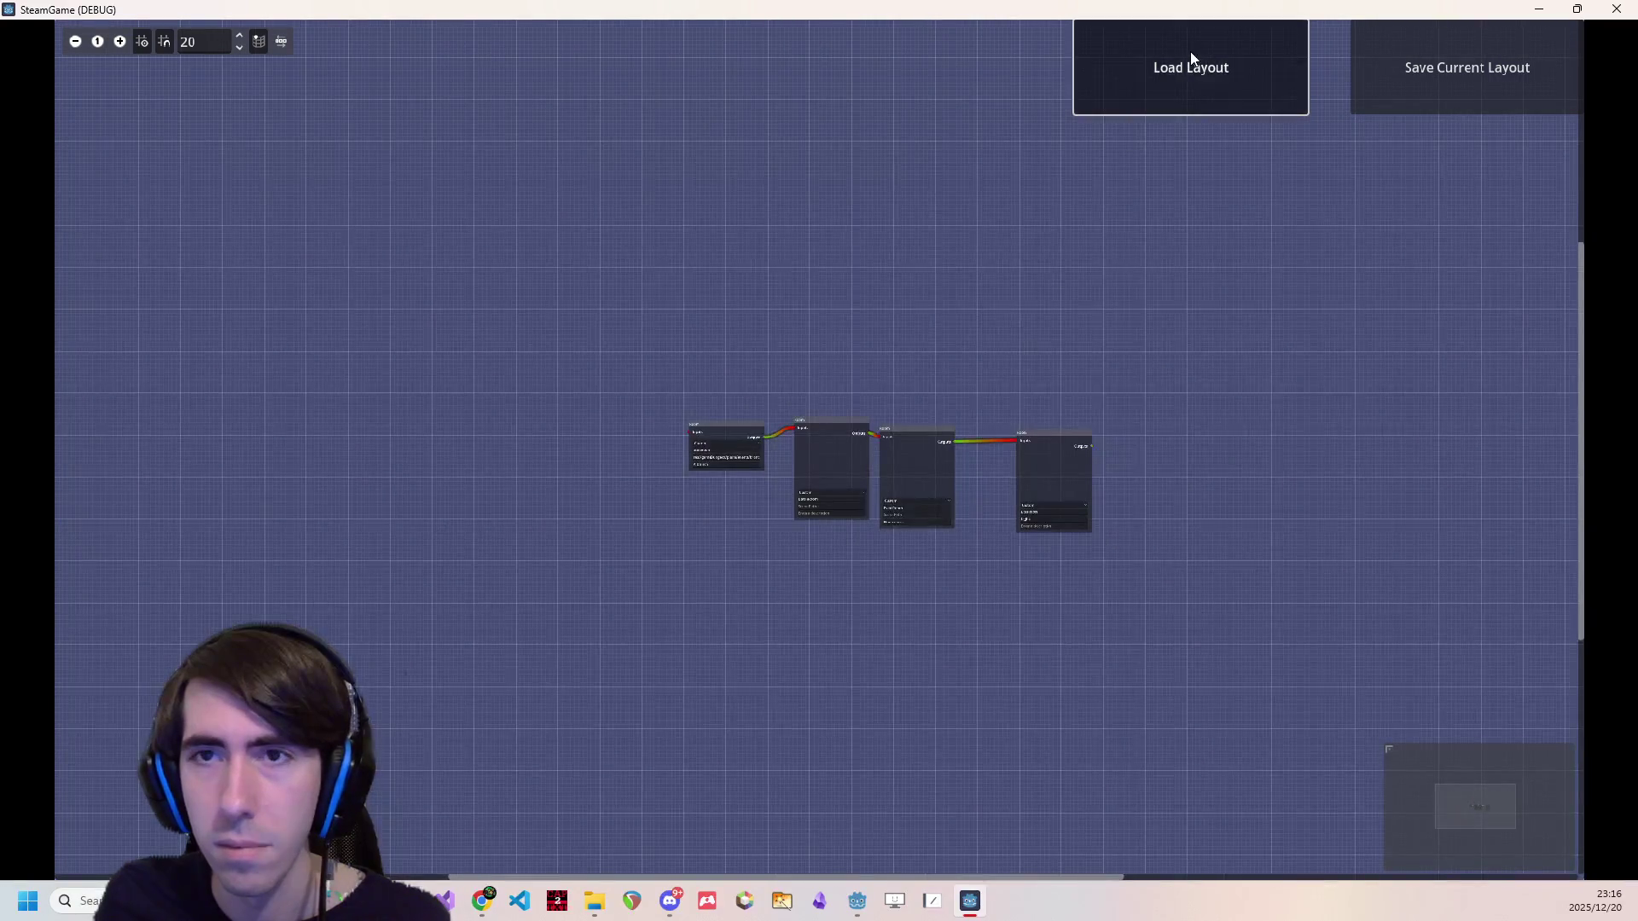
double_click(993, 377)
double_click(993, 377)
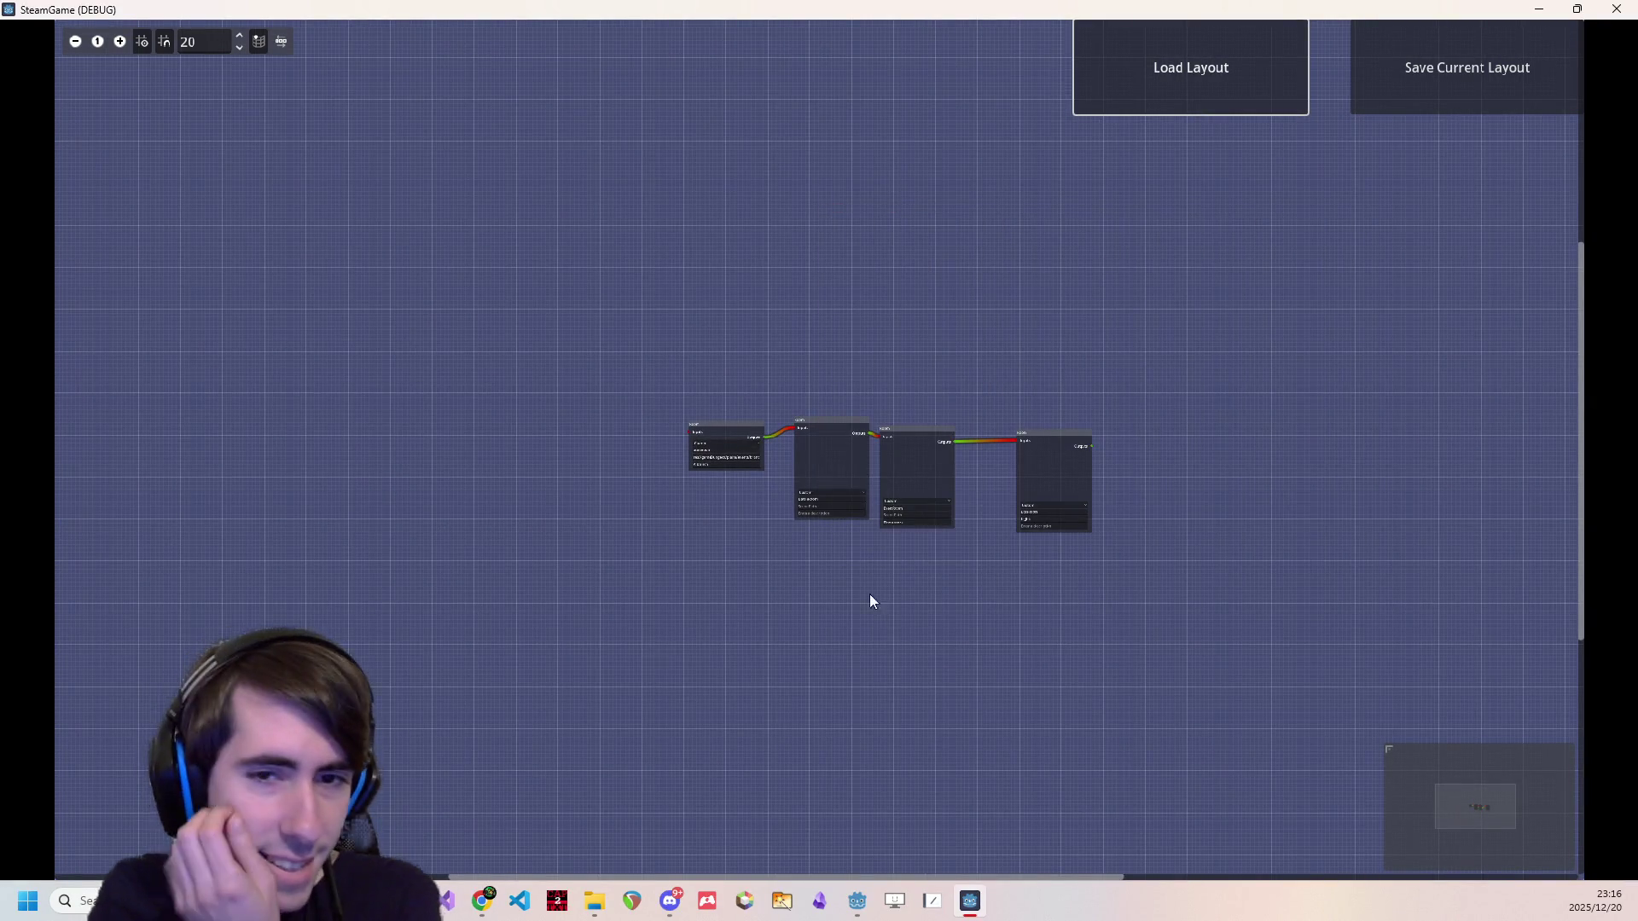
scroll(872, 581, up, 6)
scroll(872, 597, up, 3)
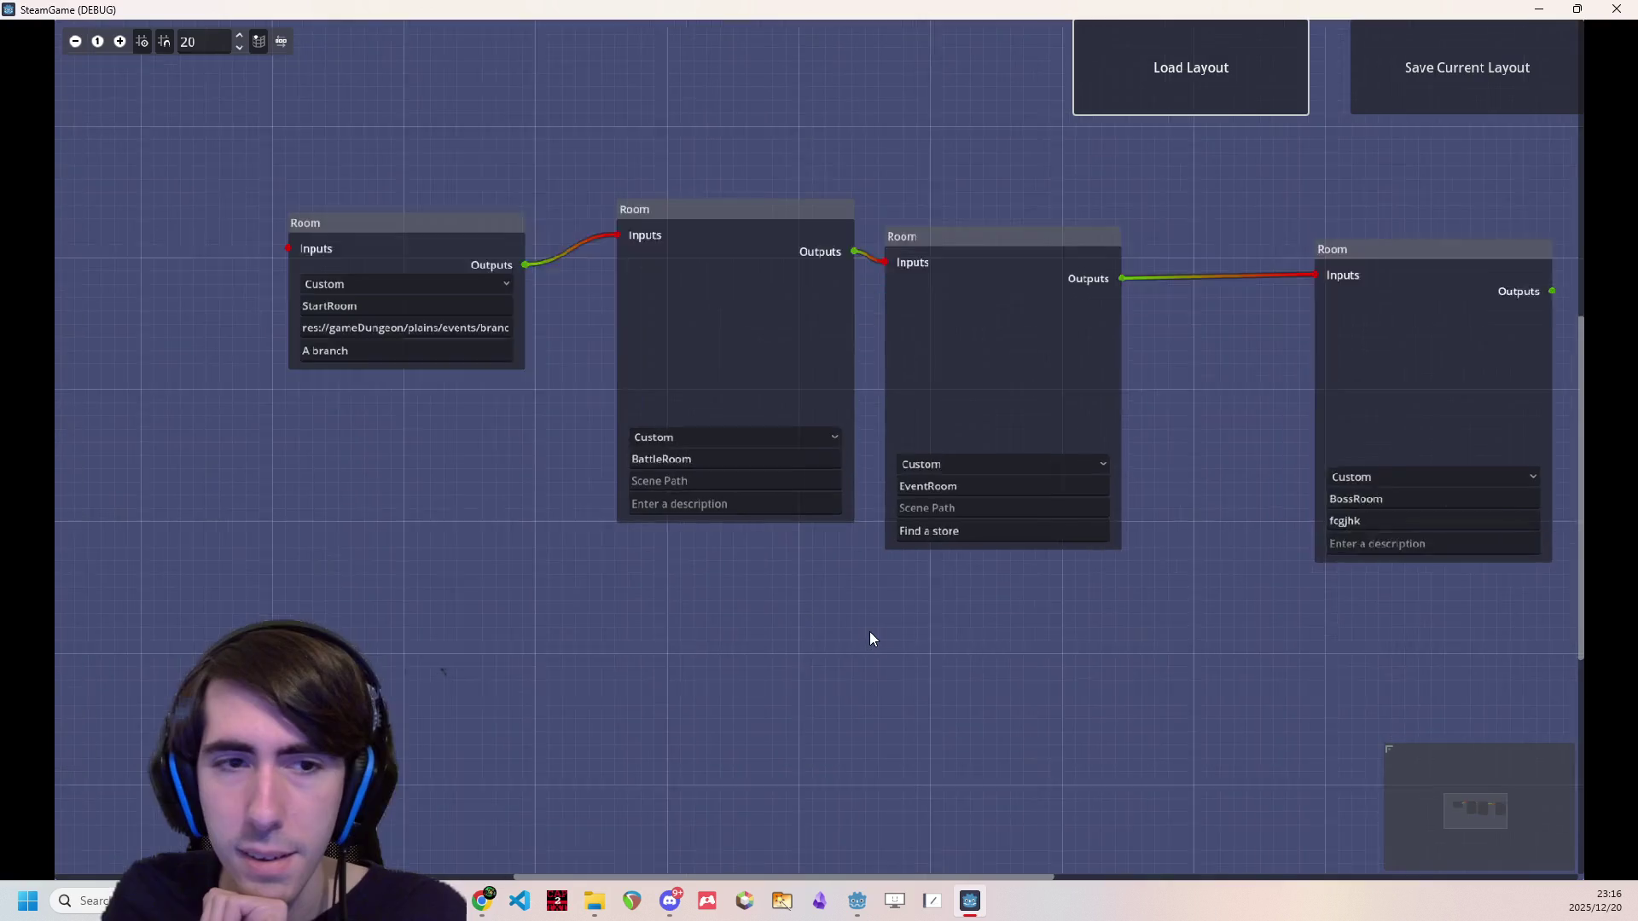
click(1619, 9)
Run levelSelectionMenu, start the Misty Herb Fields quest, and inspect the dungeonLayout.gd:8 frame of the crash
scroll(633, 80, up, 5)
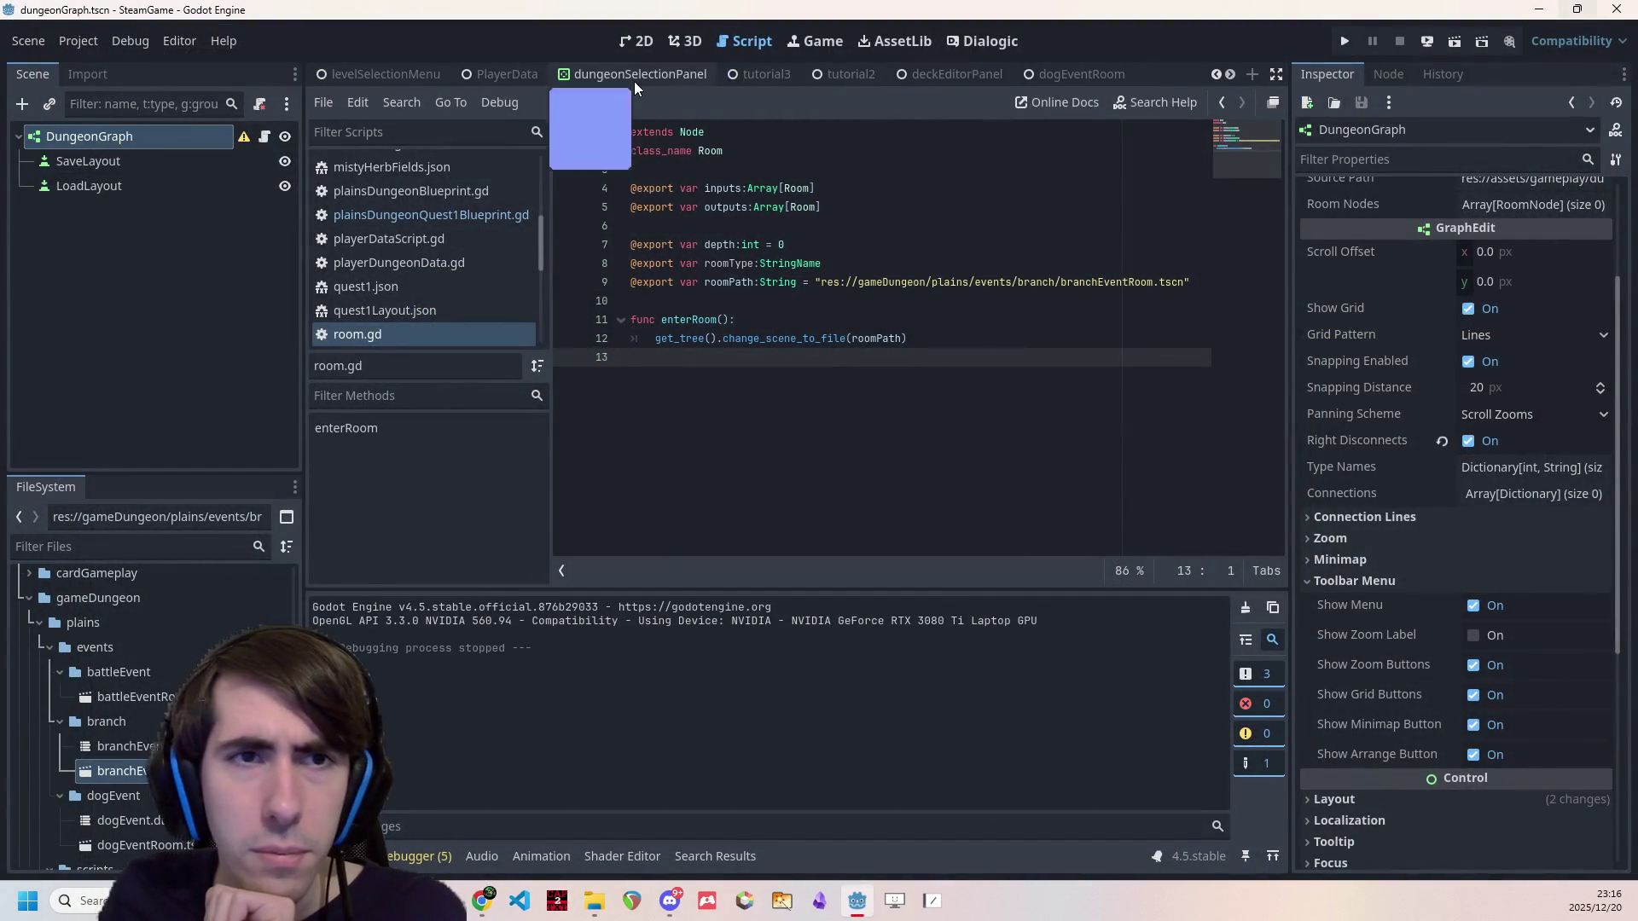
scroll(515, 71, up, 1)
click(515, 72)
click(1454, 42)
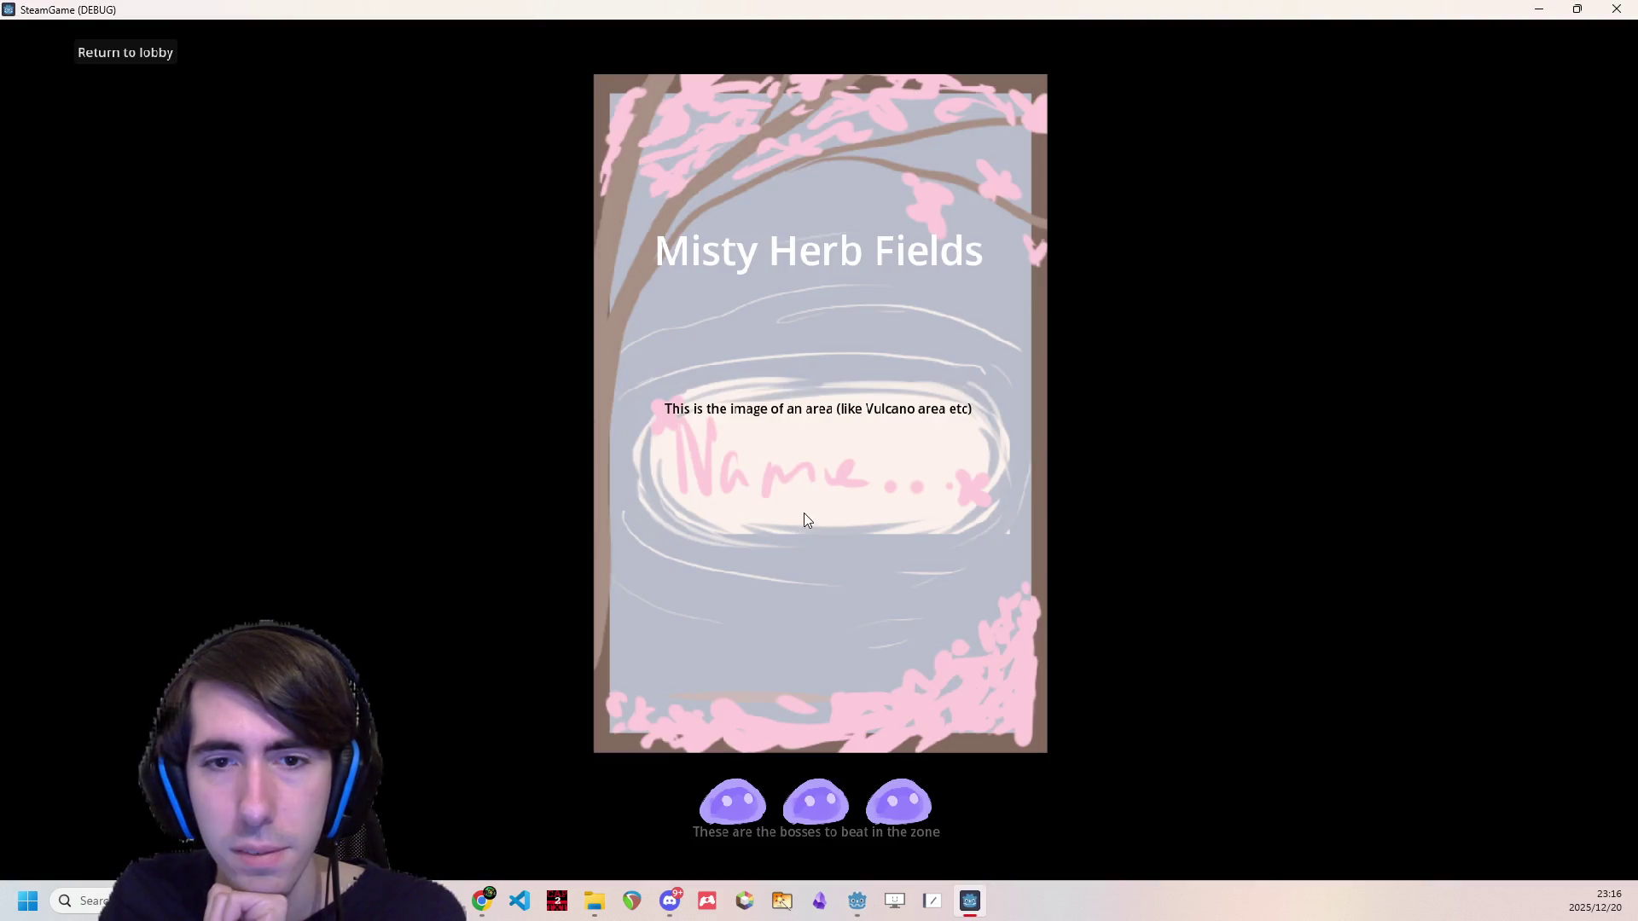
click(803, 514)
click(1442, 156)
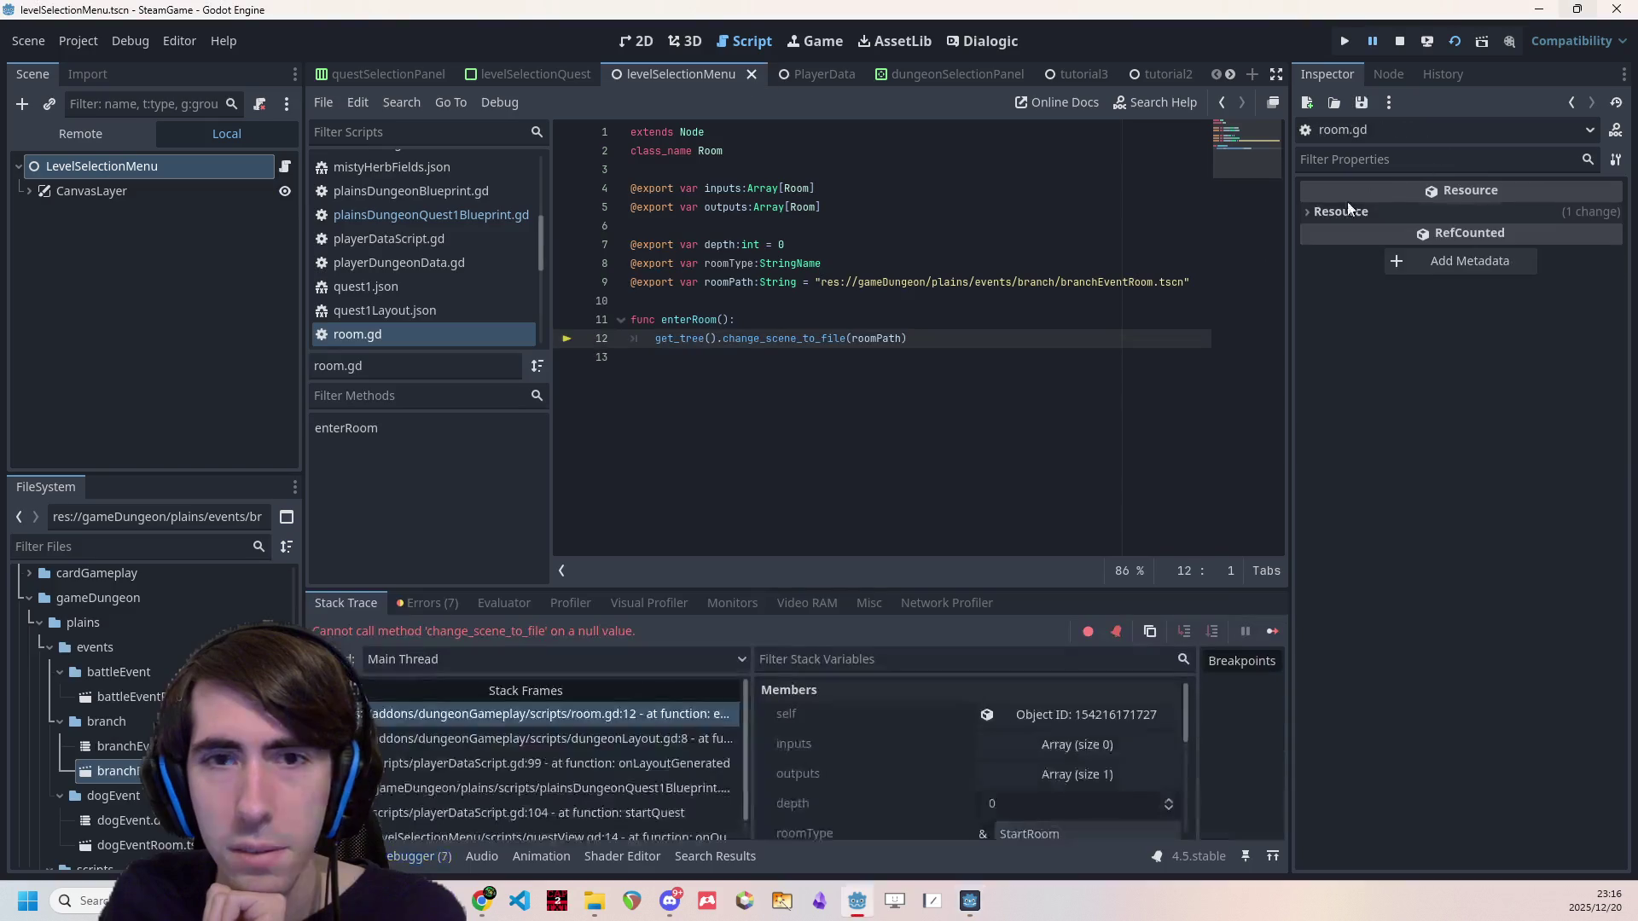
mouse_move(880, 345)
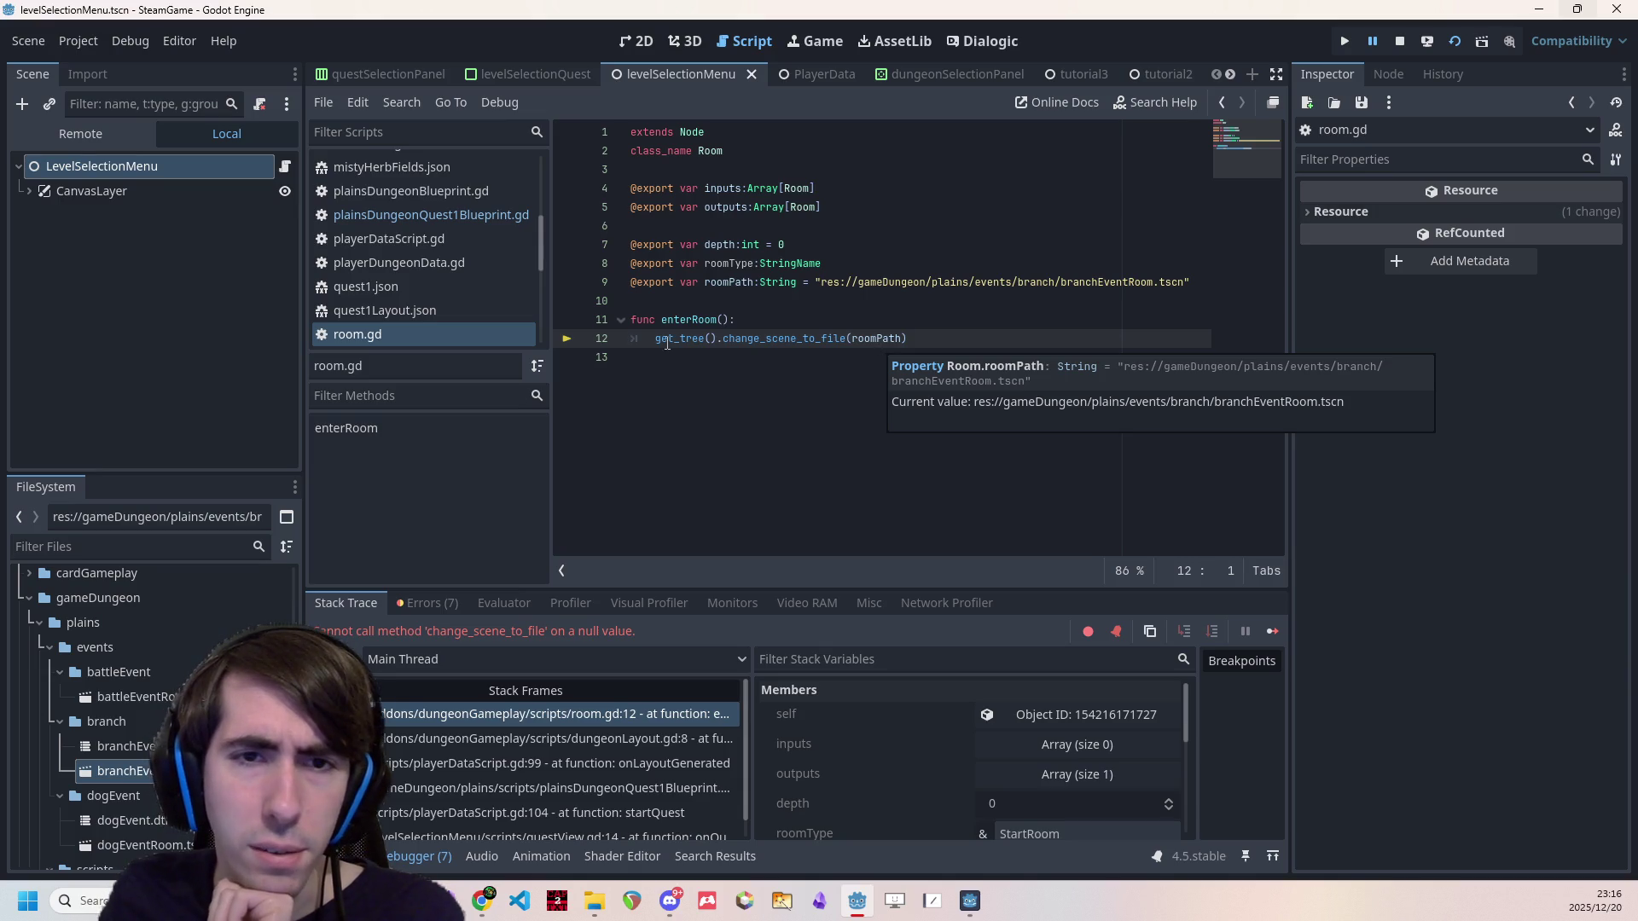
mouse_move(688, 341)
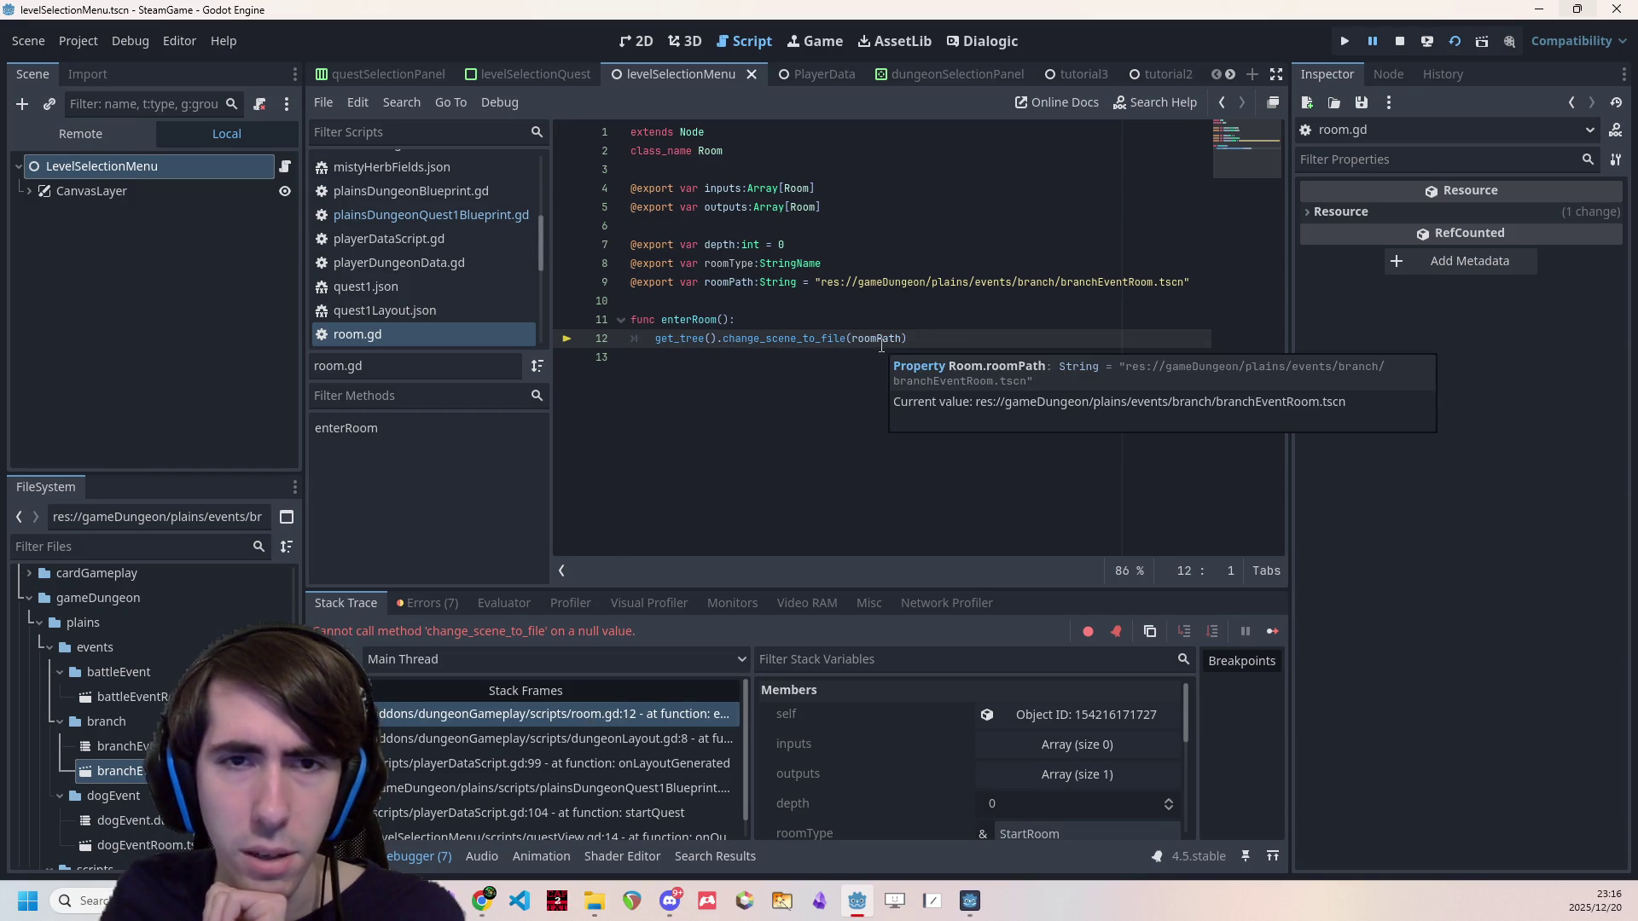
click(586, 730)
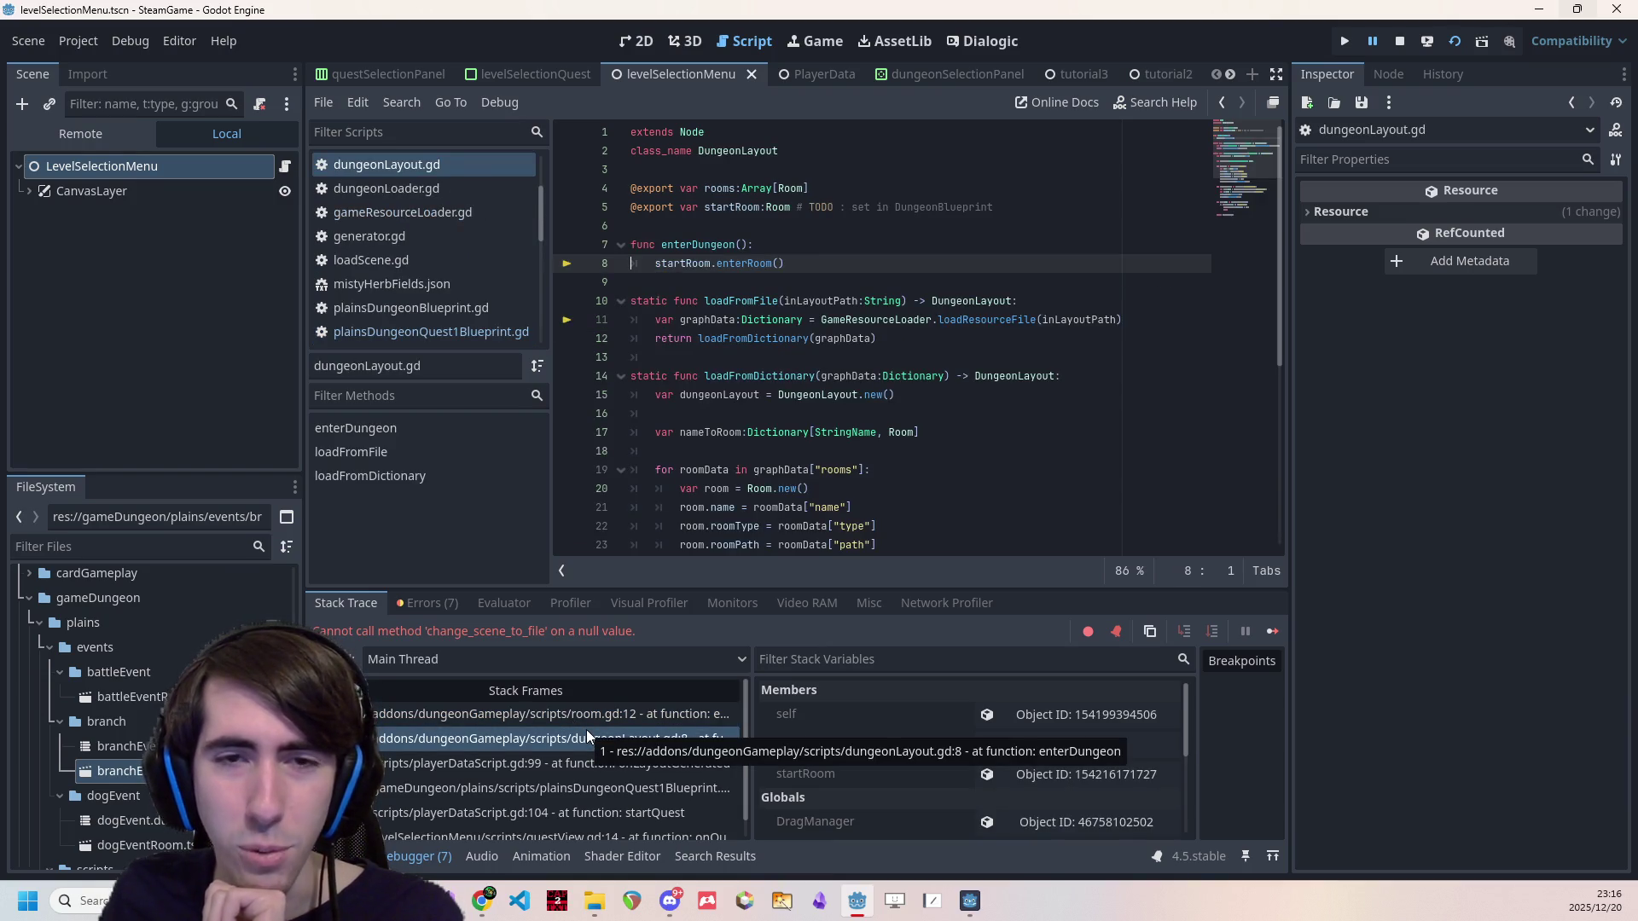
Walk up the stack through playerDataScript.gd, plainsDungeonQuest1Blueprint.gd and questView.gd, ending at room.gd line 12
click(603, 765)
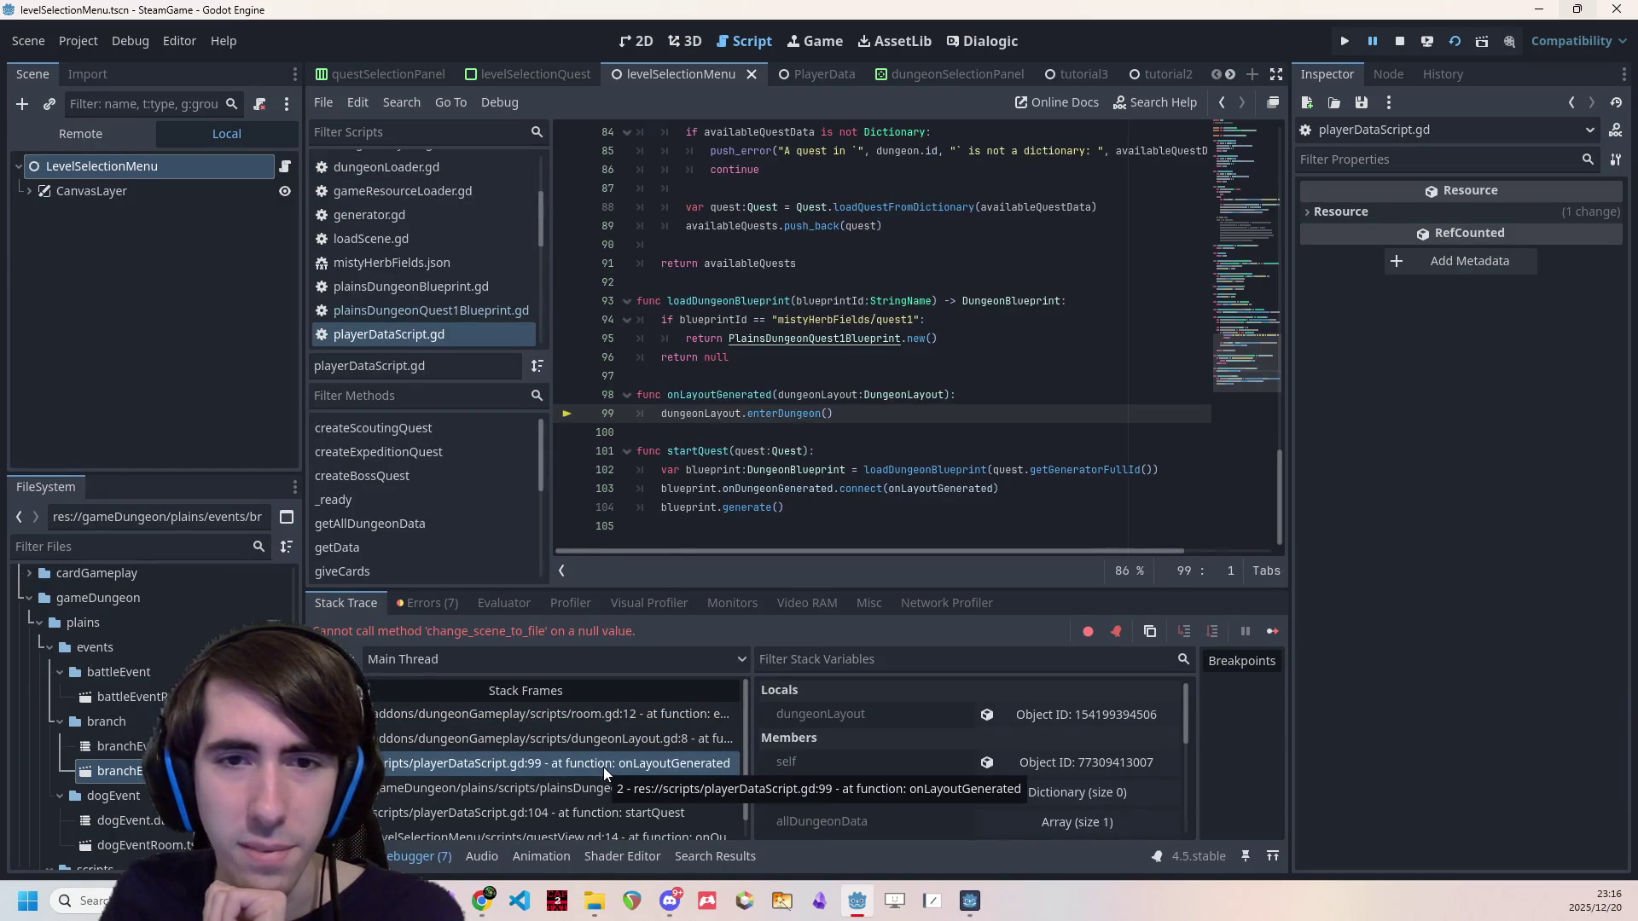
click(616, 750)
click(616, 762)
click(622, 786)
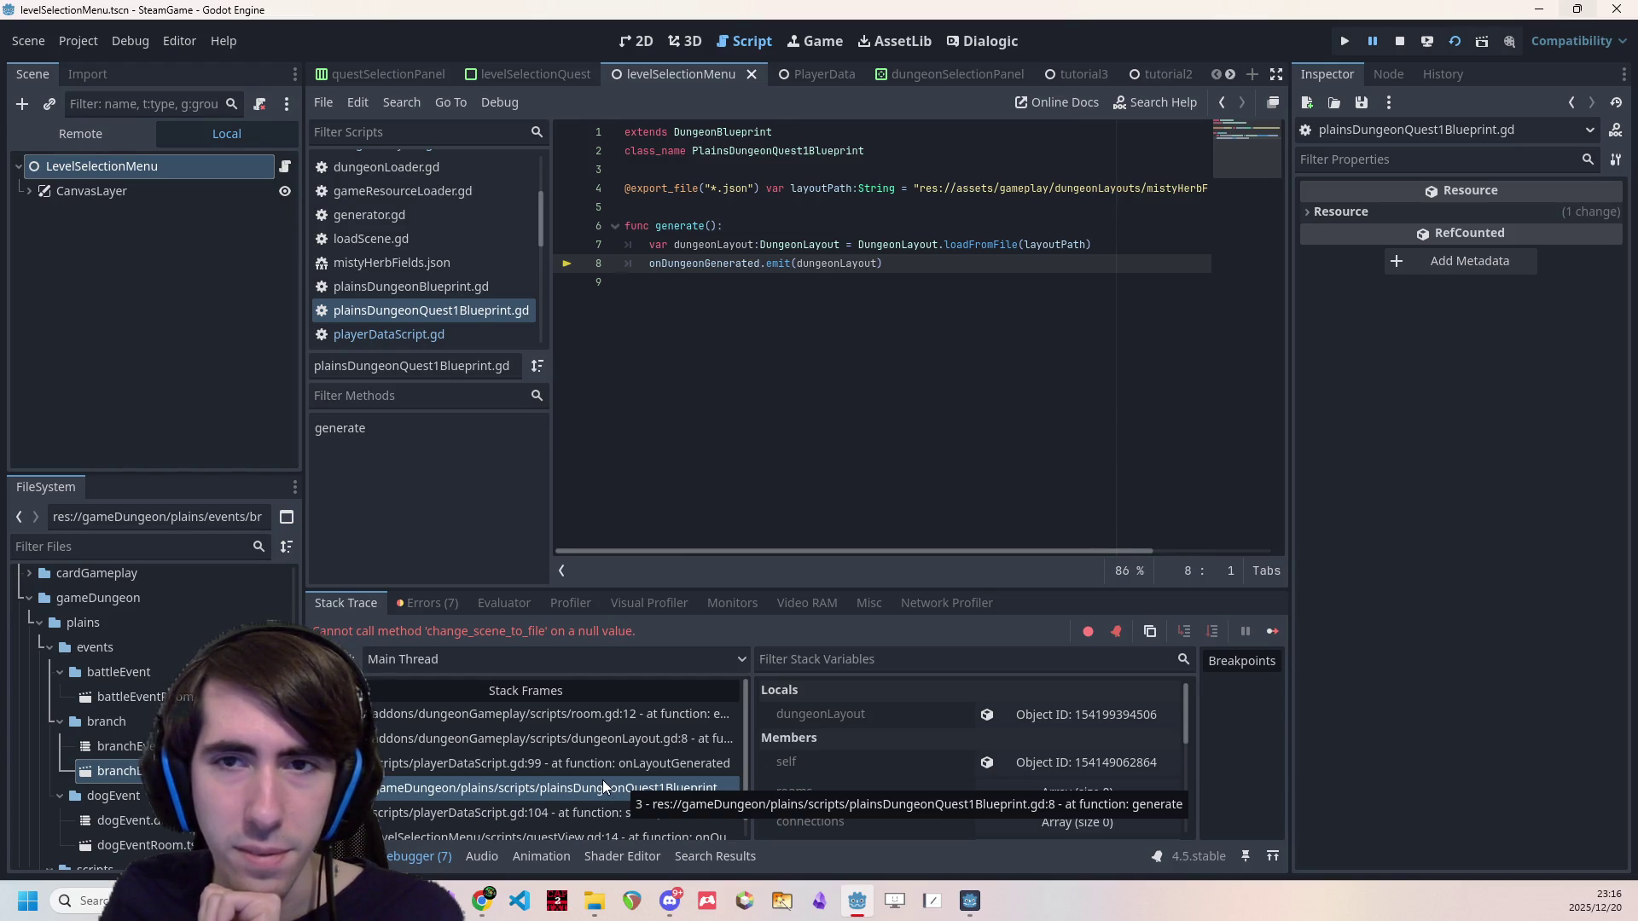
click(616, 808)
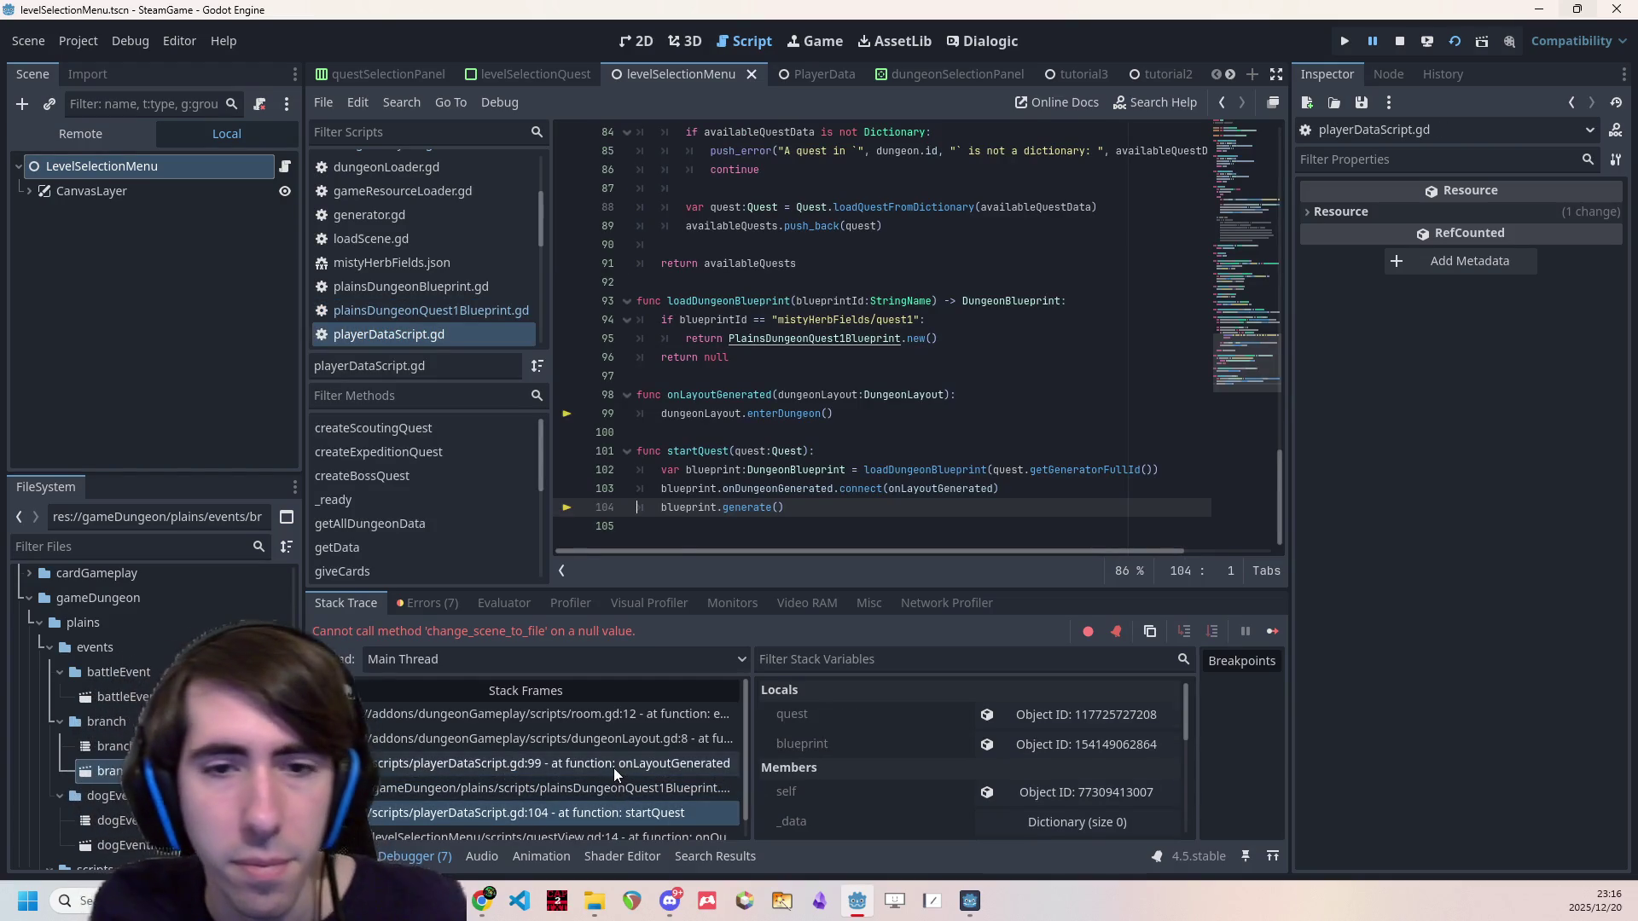
scroll(607, 749, down, 1)
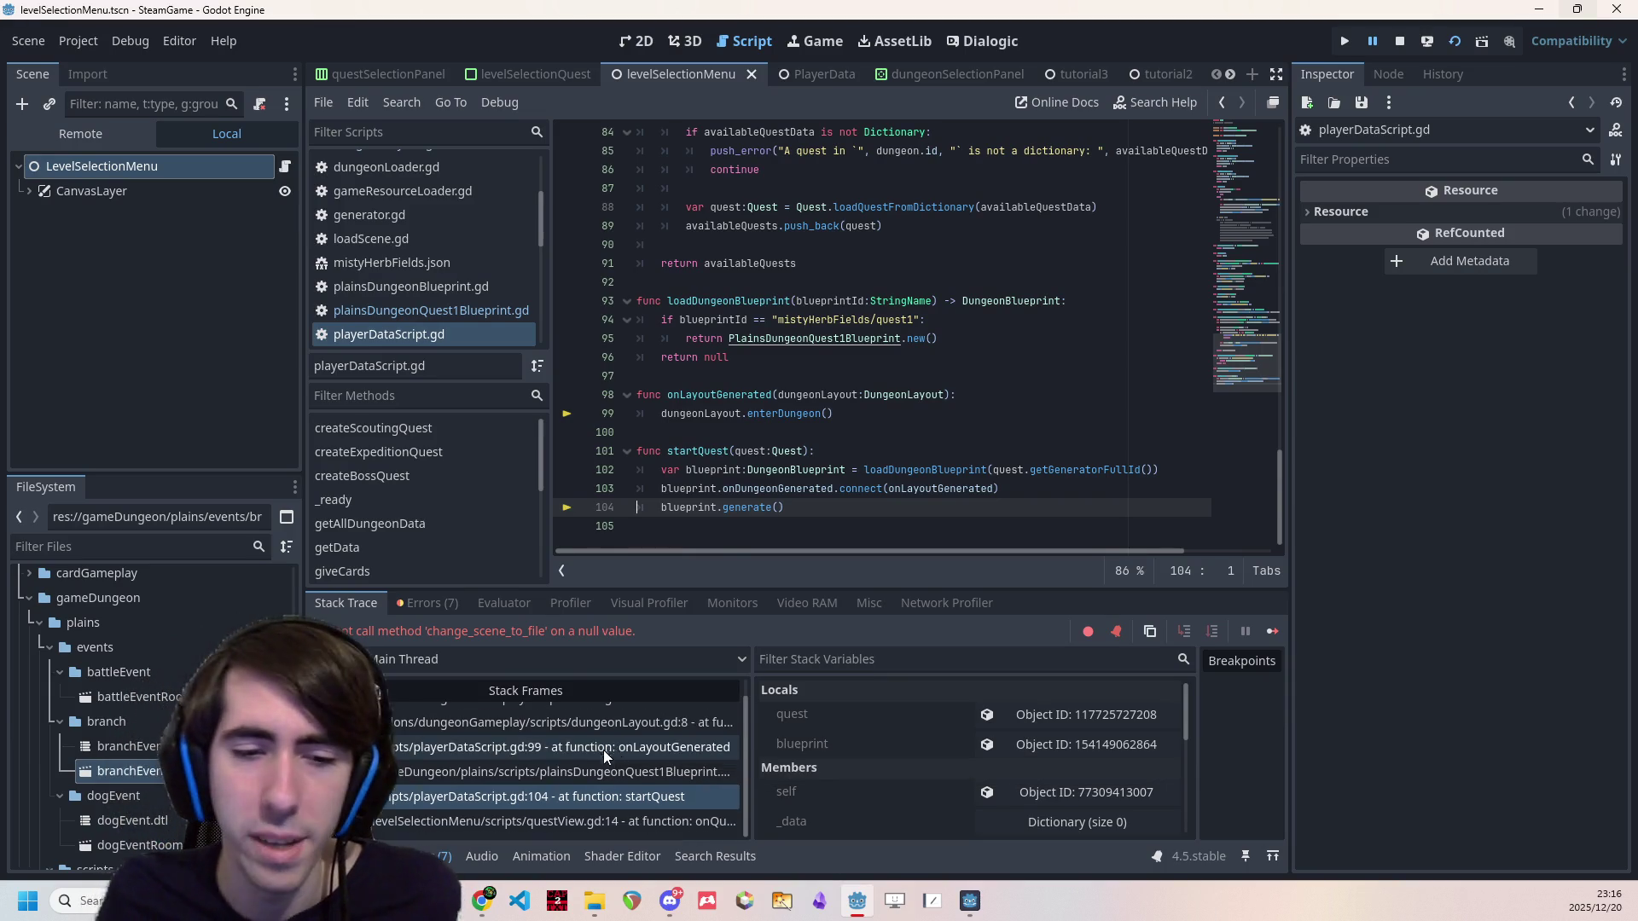
click(617, 820)
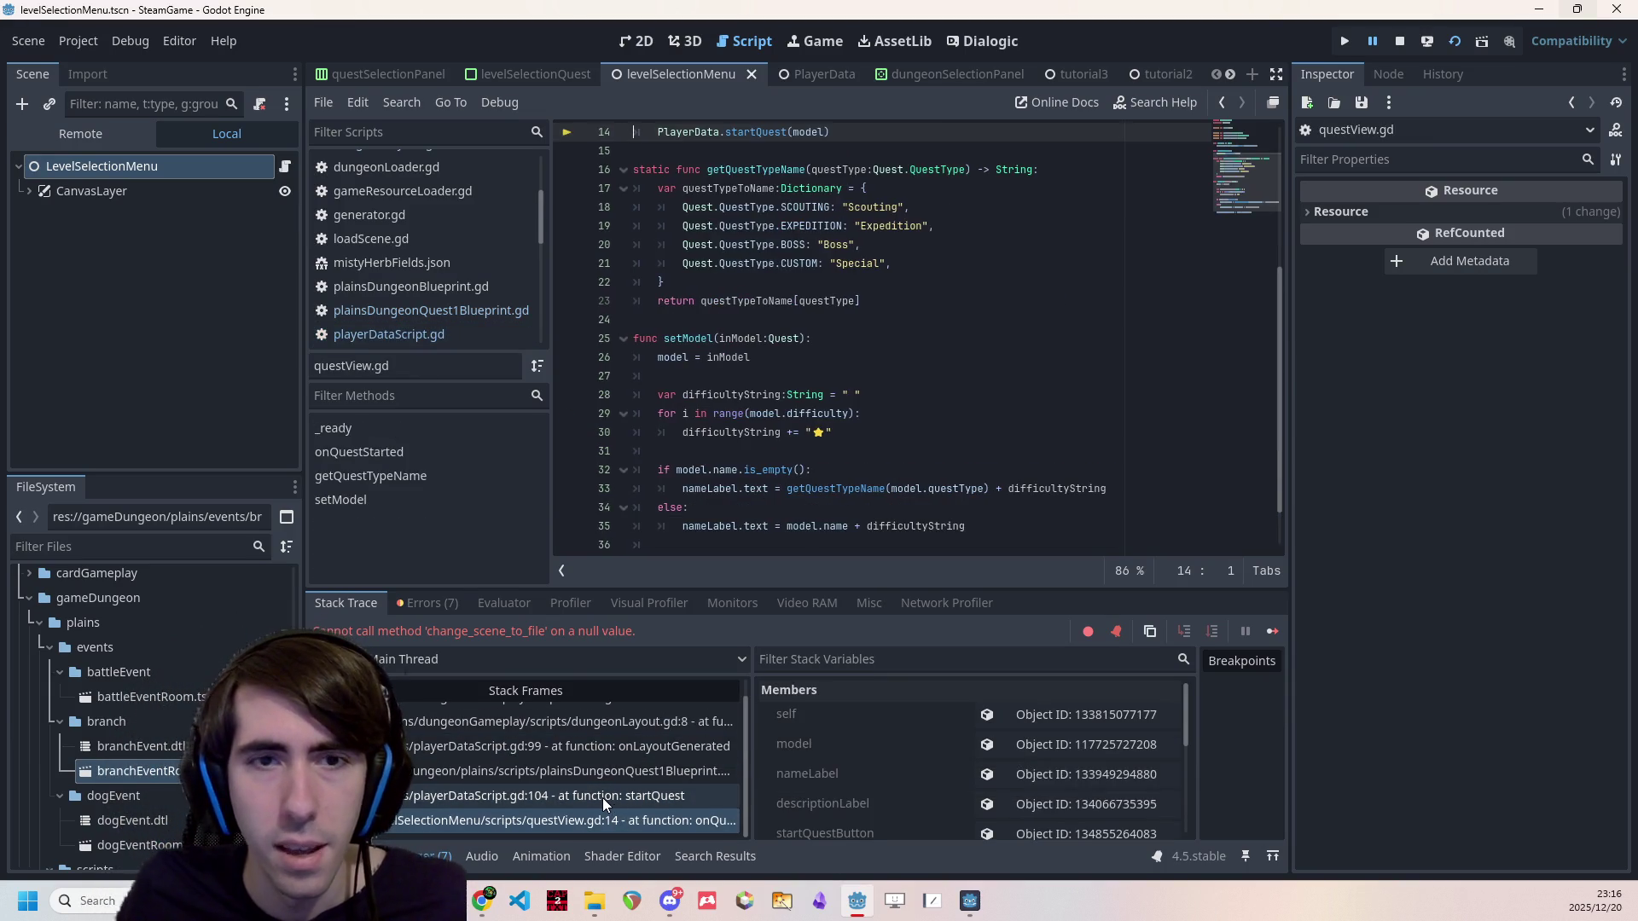
scroll(807, 307, up, 1)
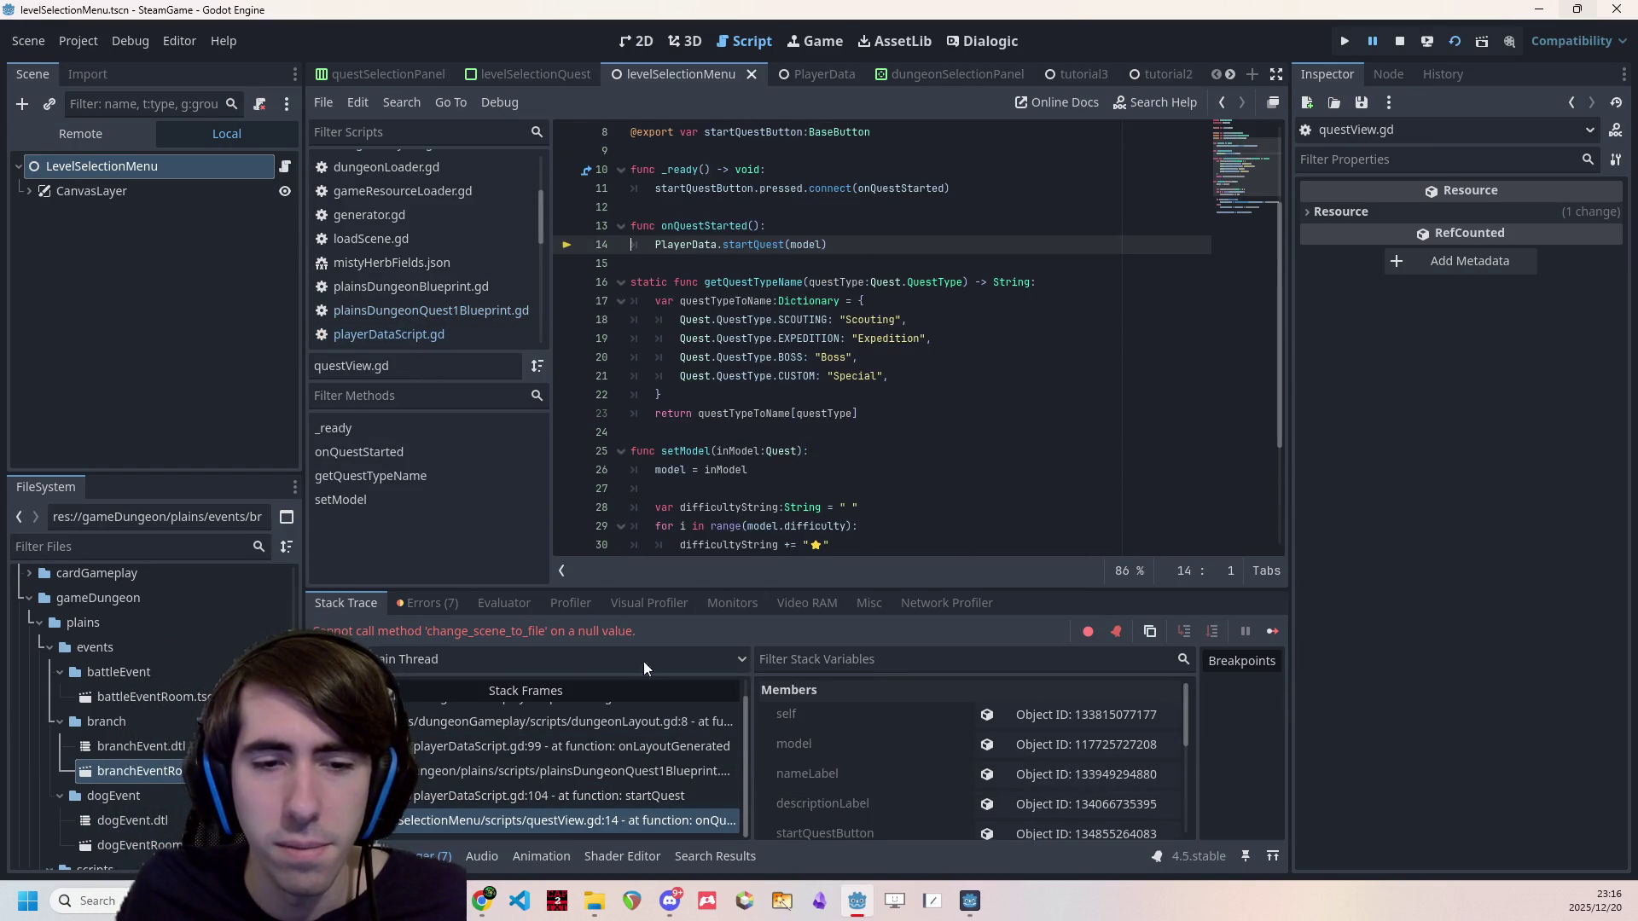
scroll(626, 731, up, 1)
click(623, 719)
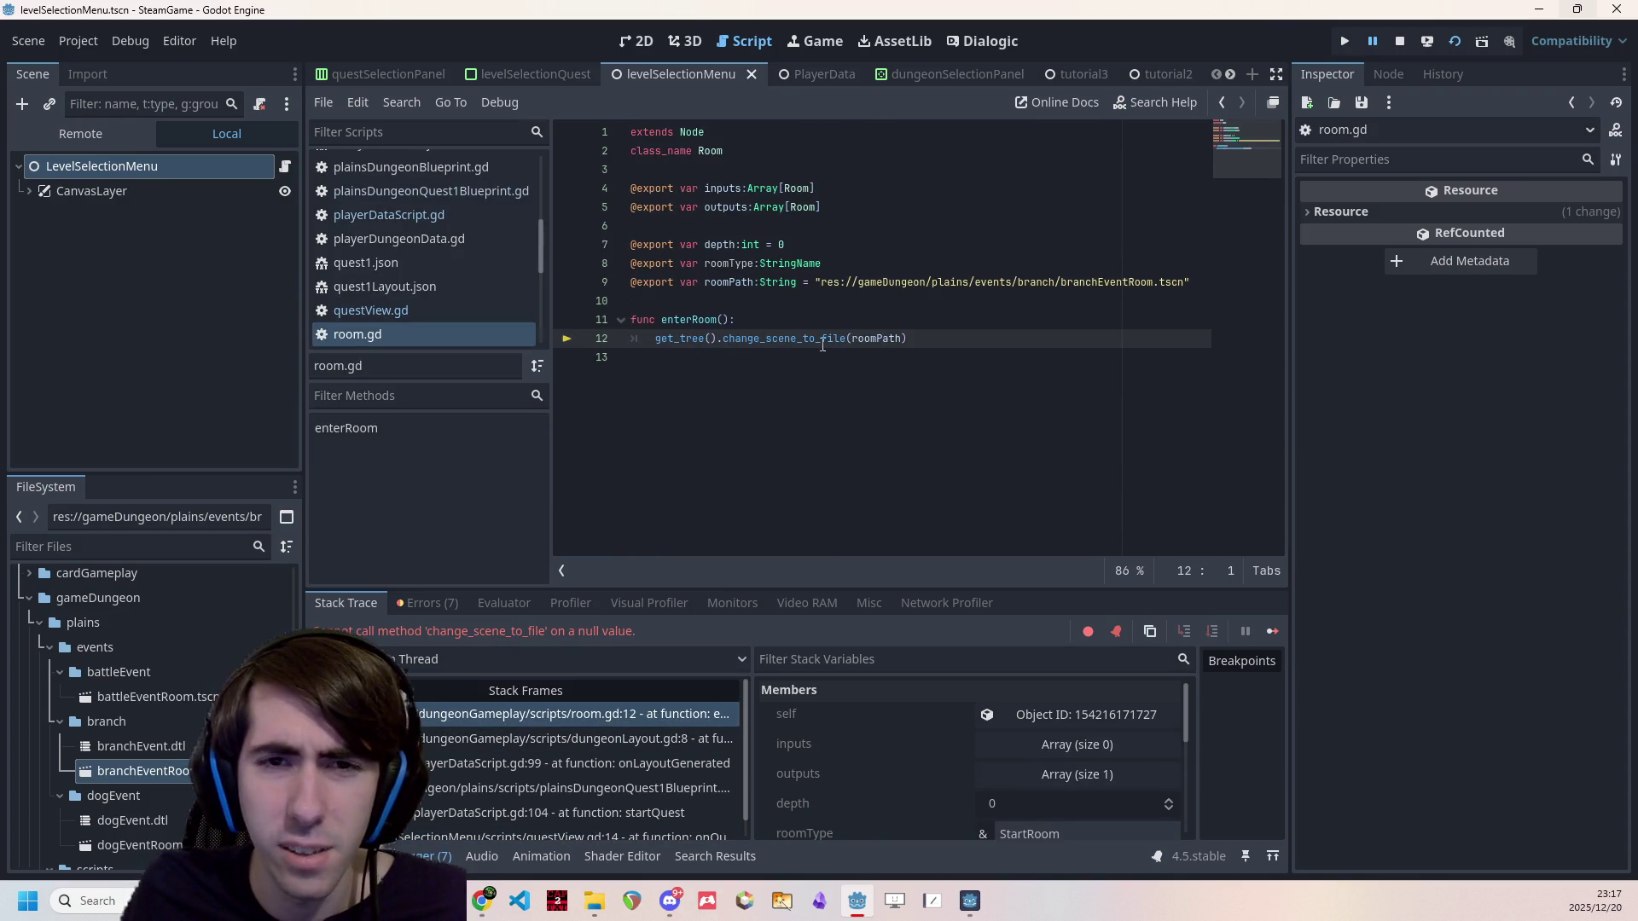
Evaluate get_tree() in the debugger's Evaluator and compare with the Errors list
click(431, 602)
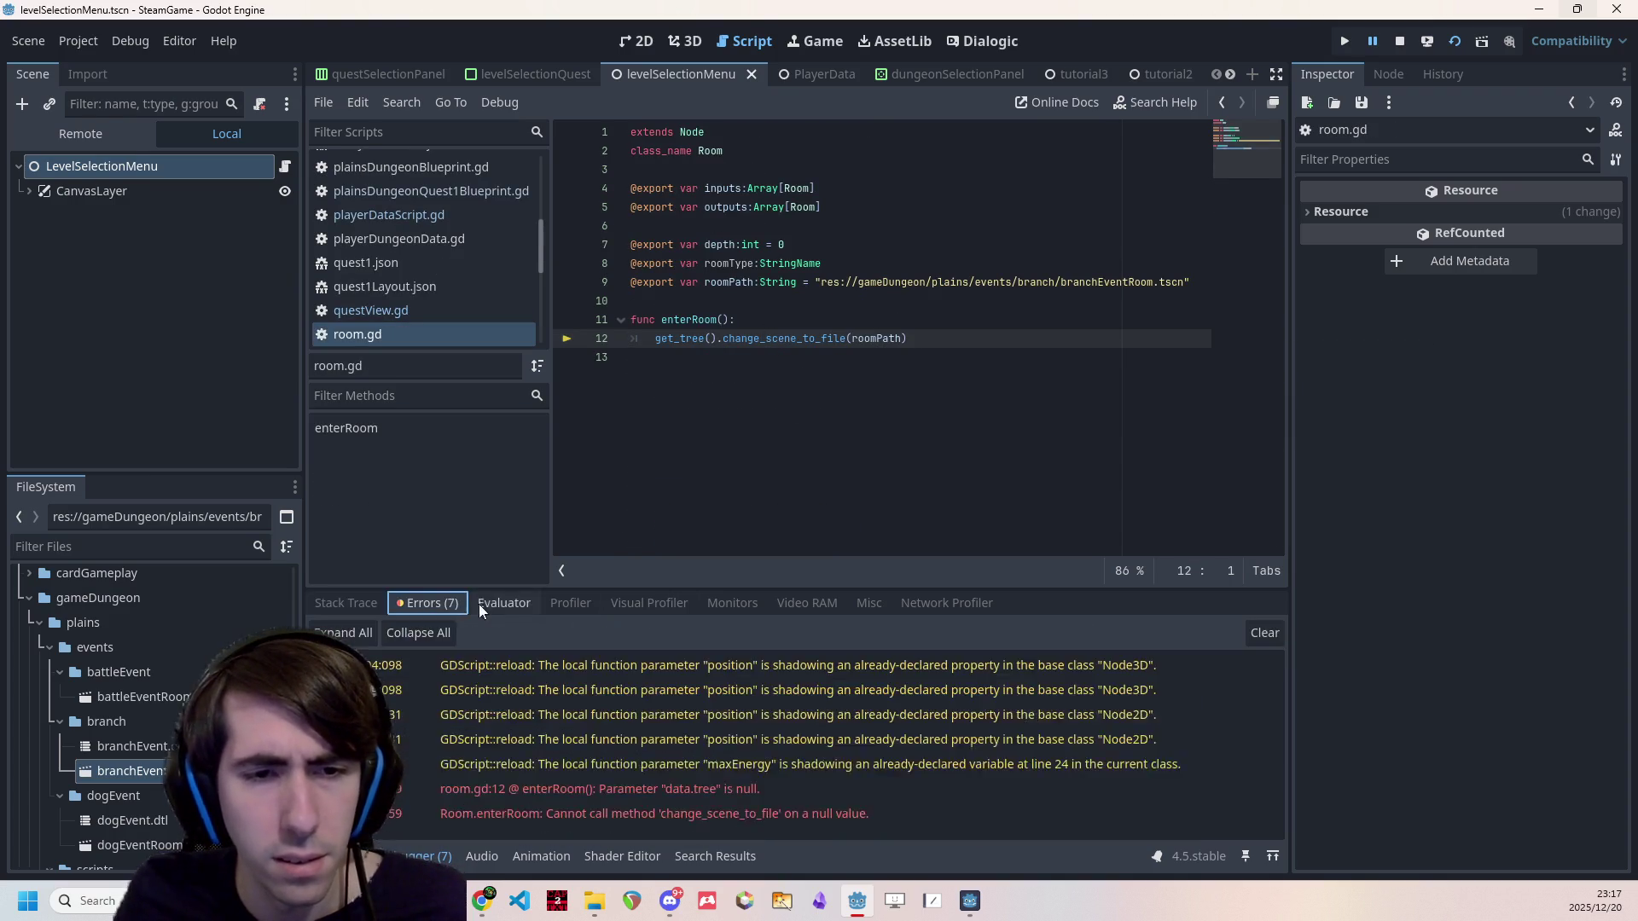
click(504, 602)
drag(655, 338, 719, 342)
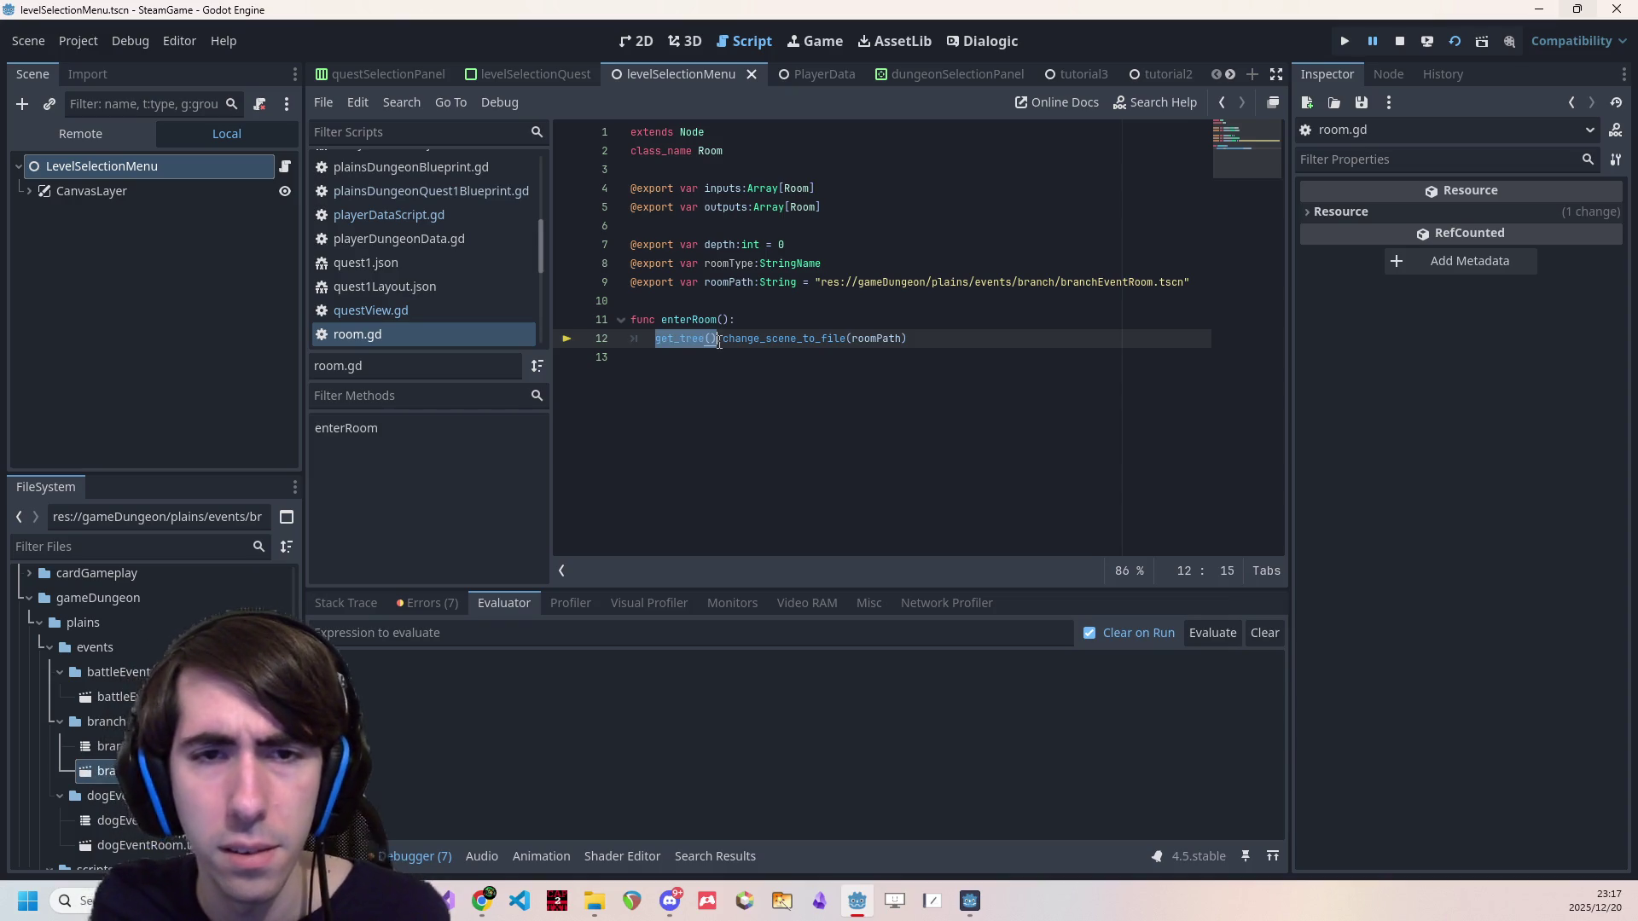
click(544, 632)
text(get_tree())
key(Return)
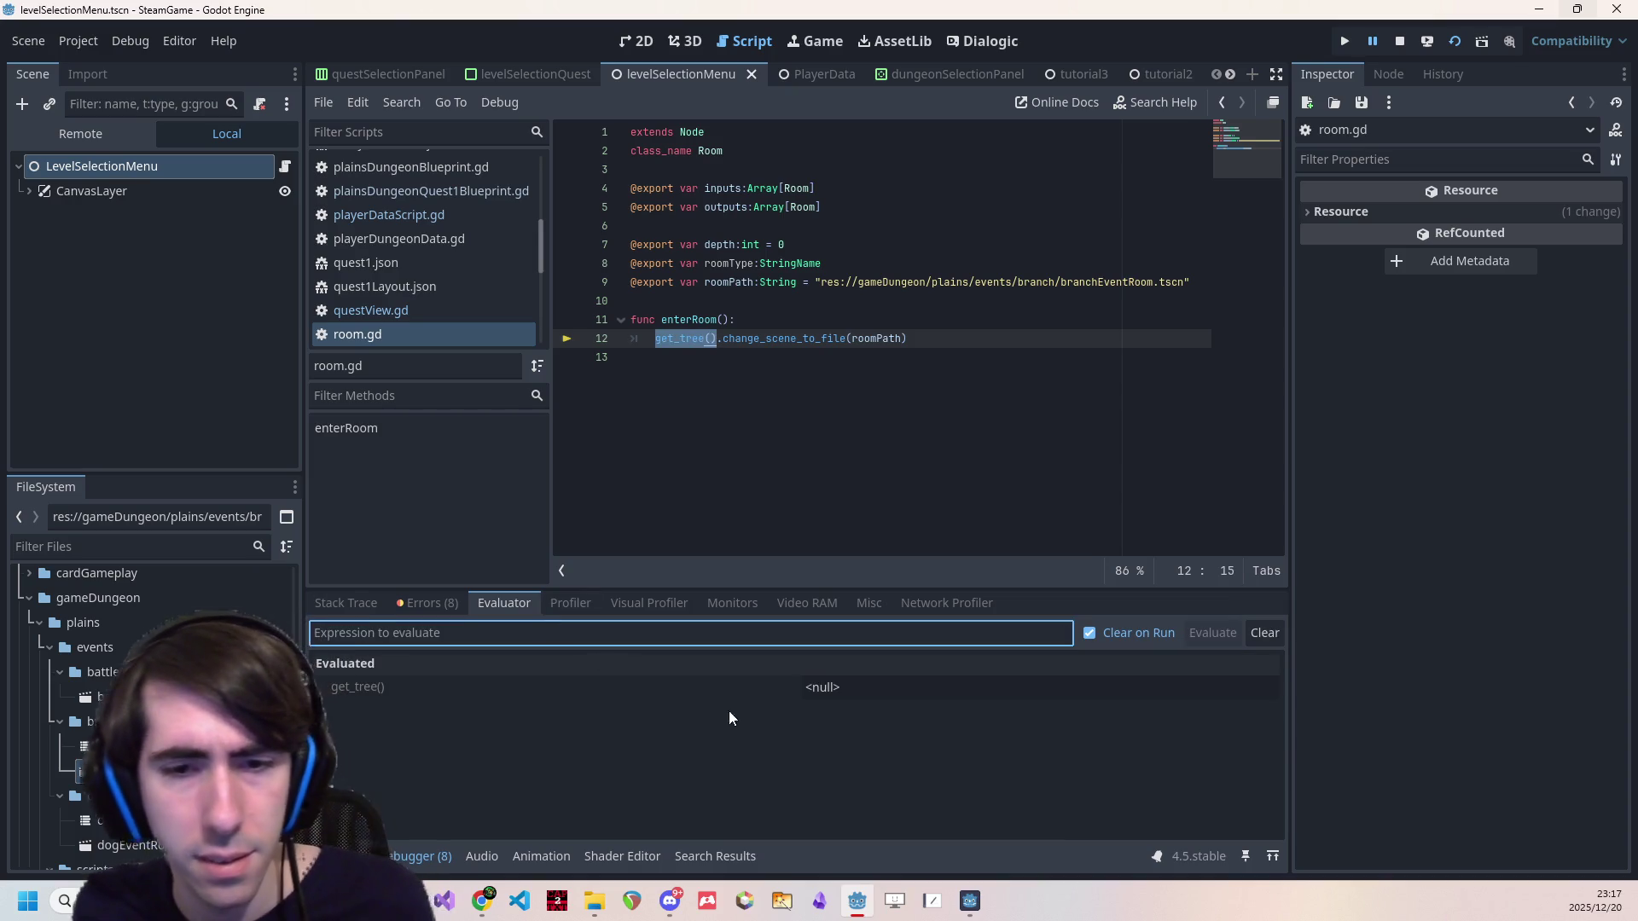
mouse_move(672, 344)
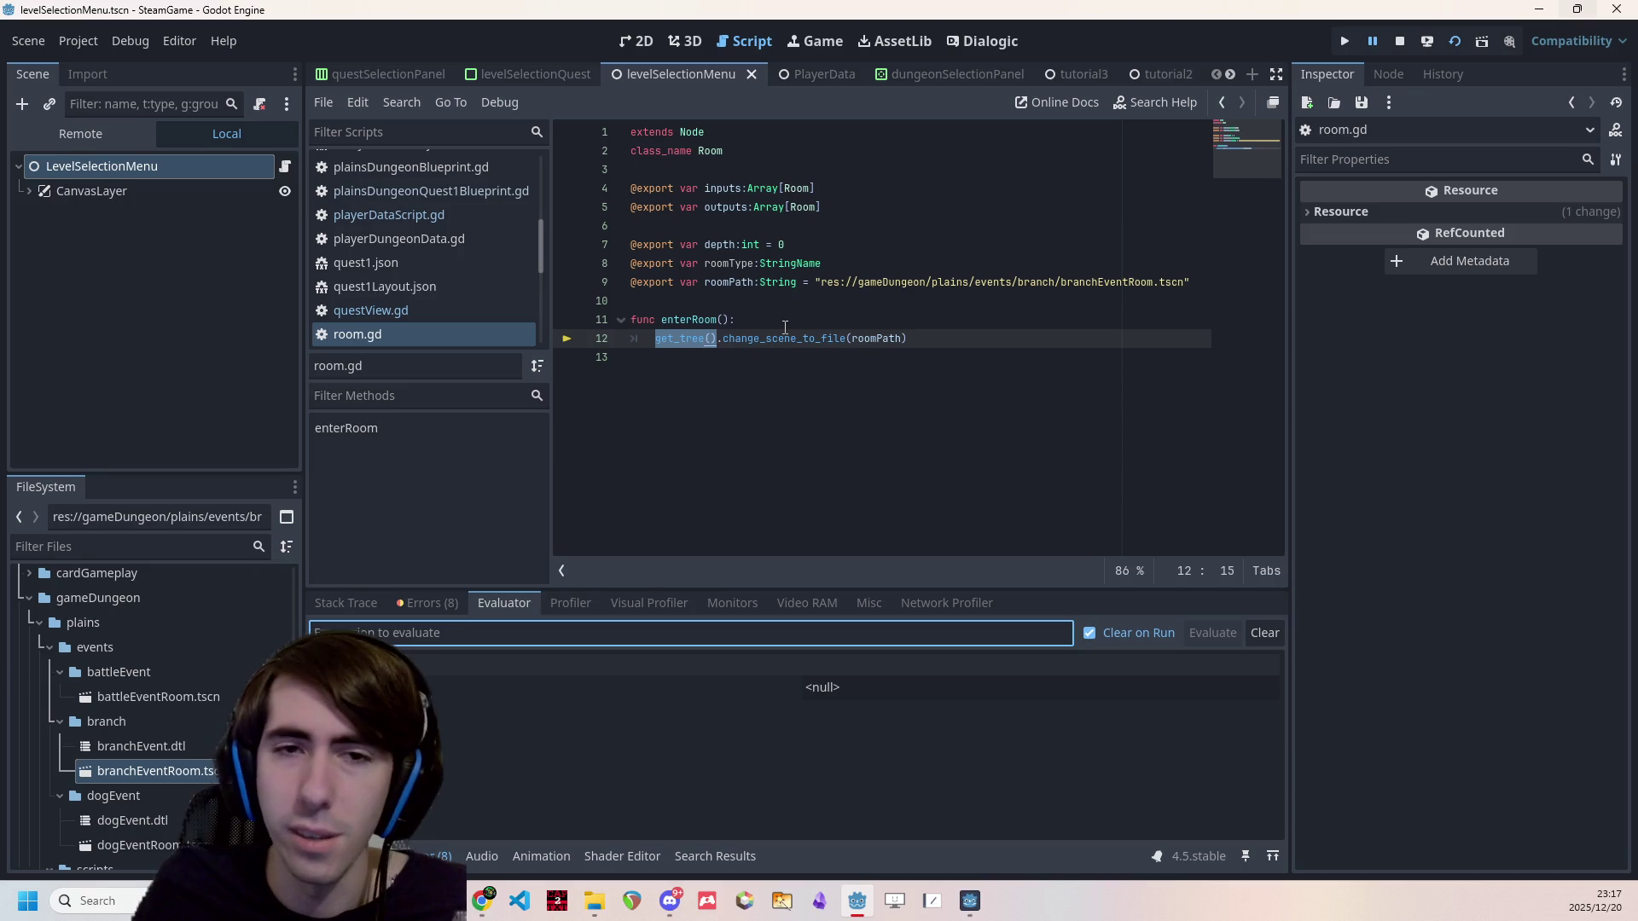
click(431, 602)
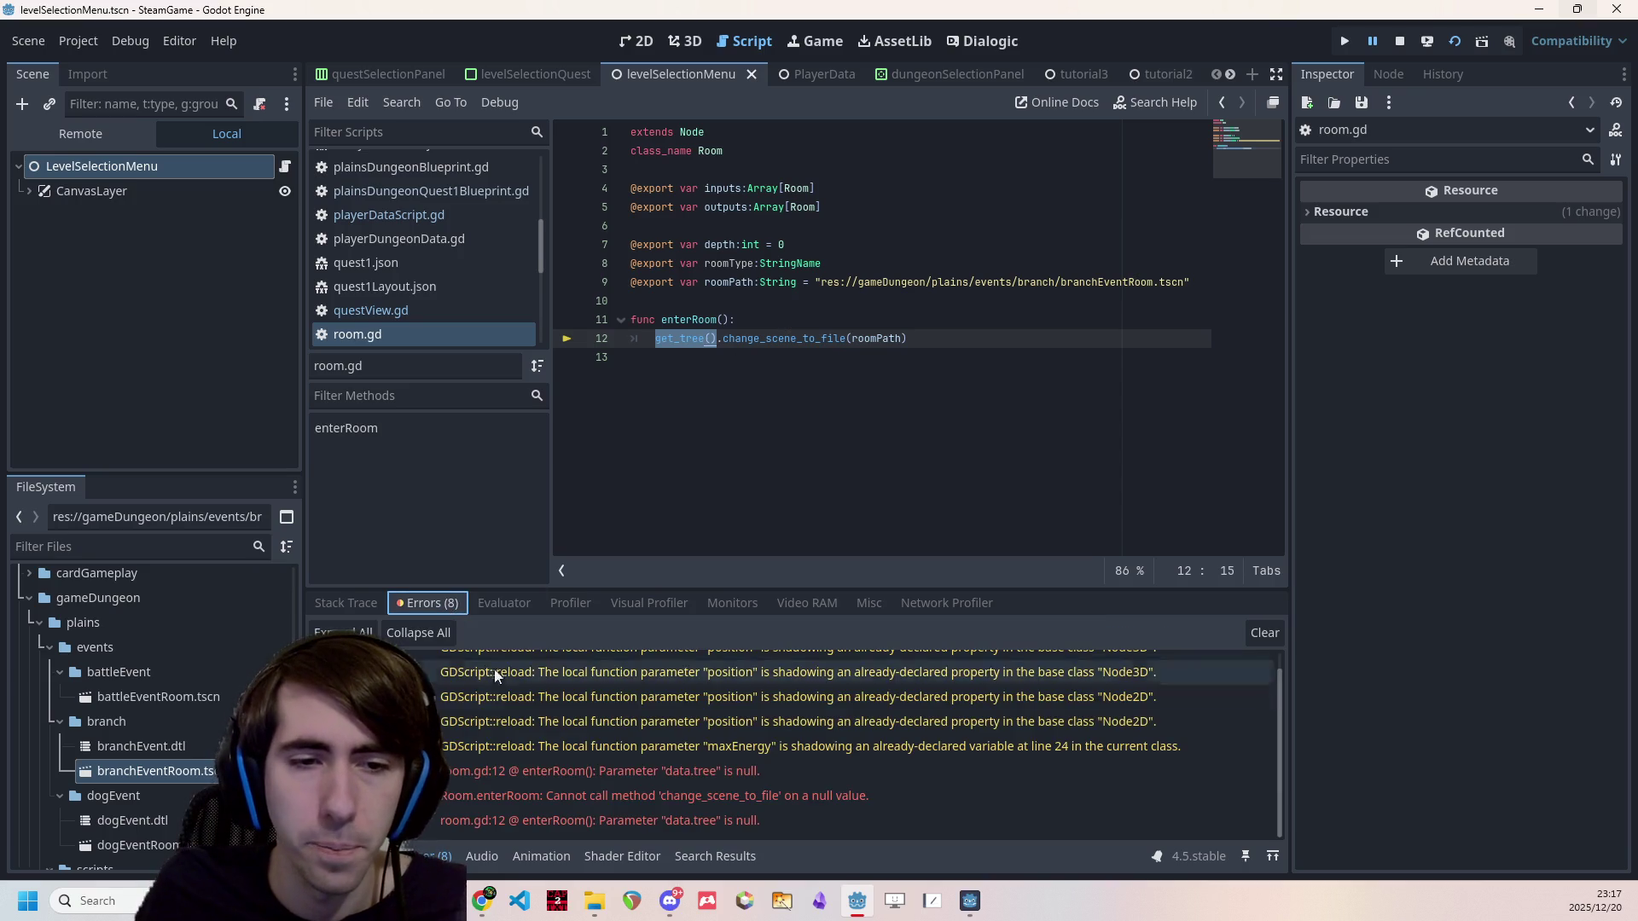
click(510, 601)
click(452, 604)
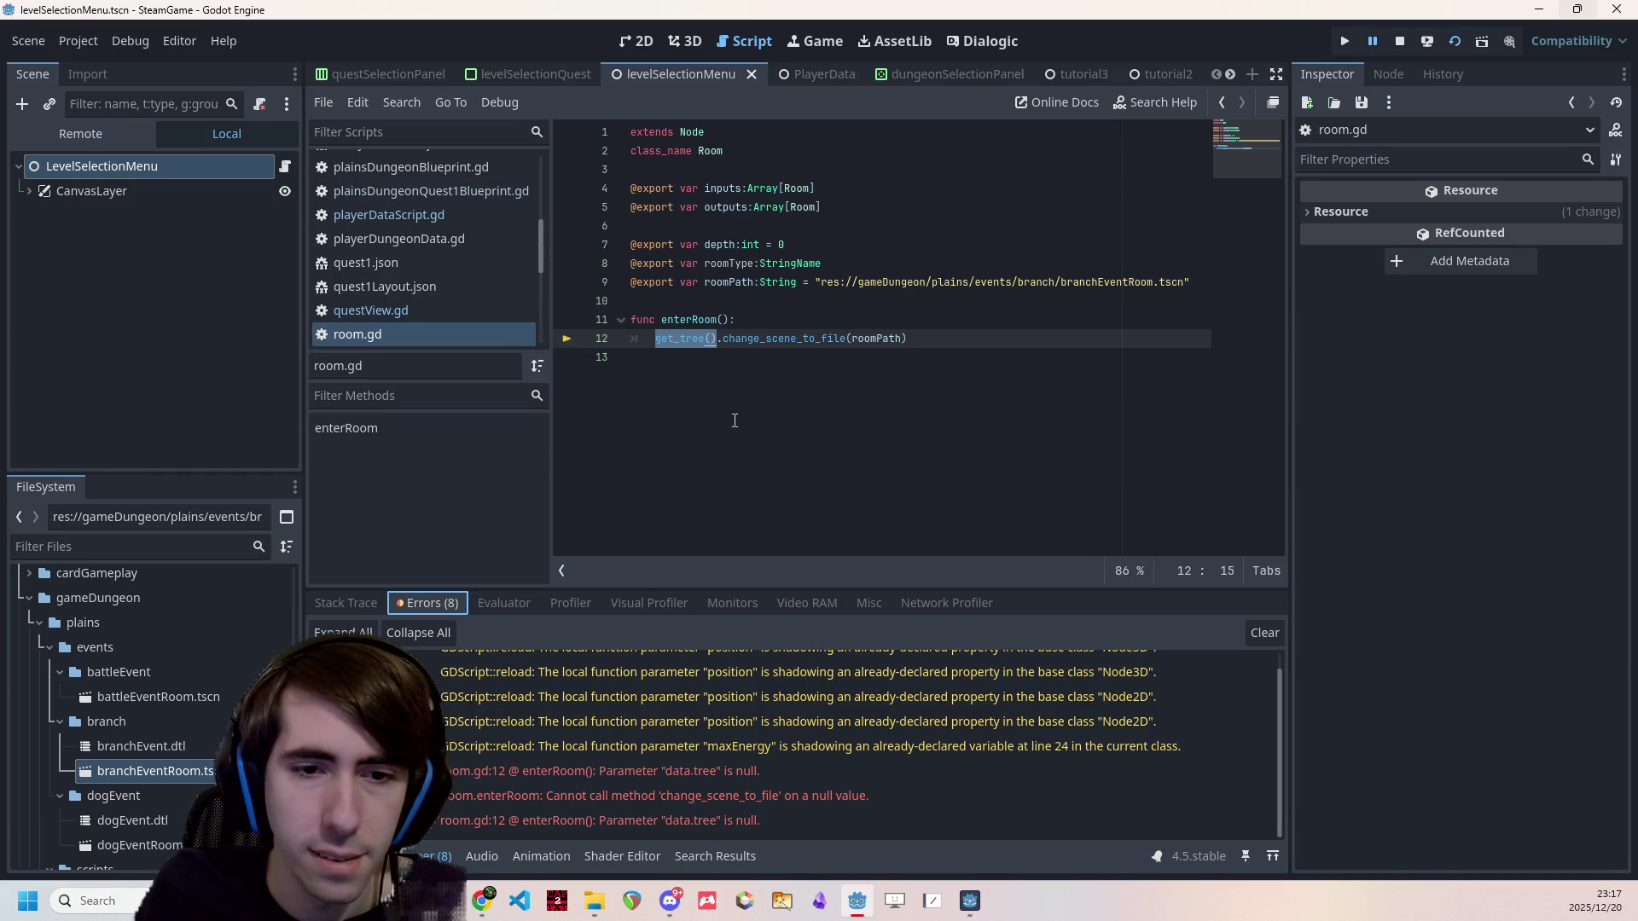
Jump to the dungeonLayout.gd:8 frame, then onLayoutGenerated in playerDataScript.gd
click(349, 602)
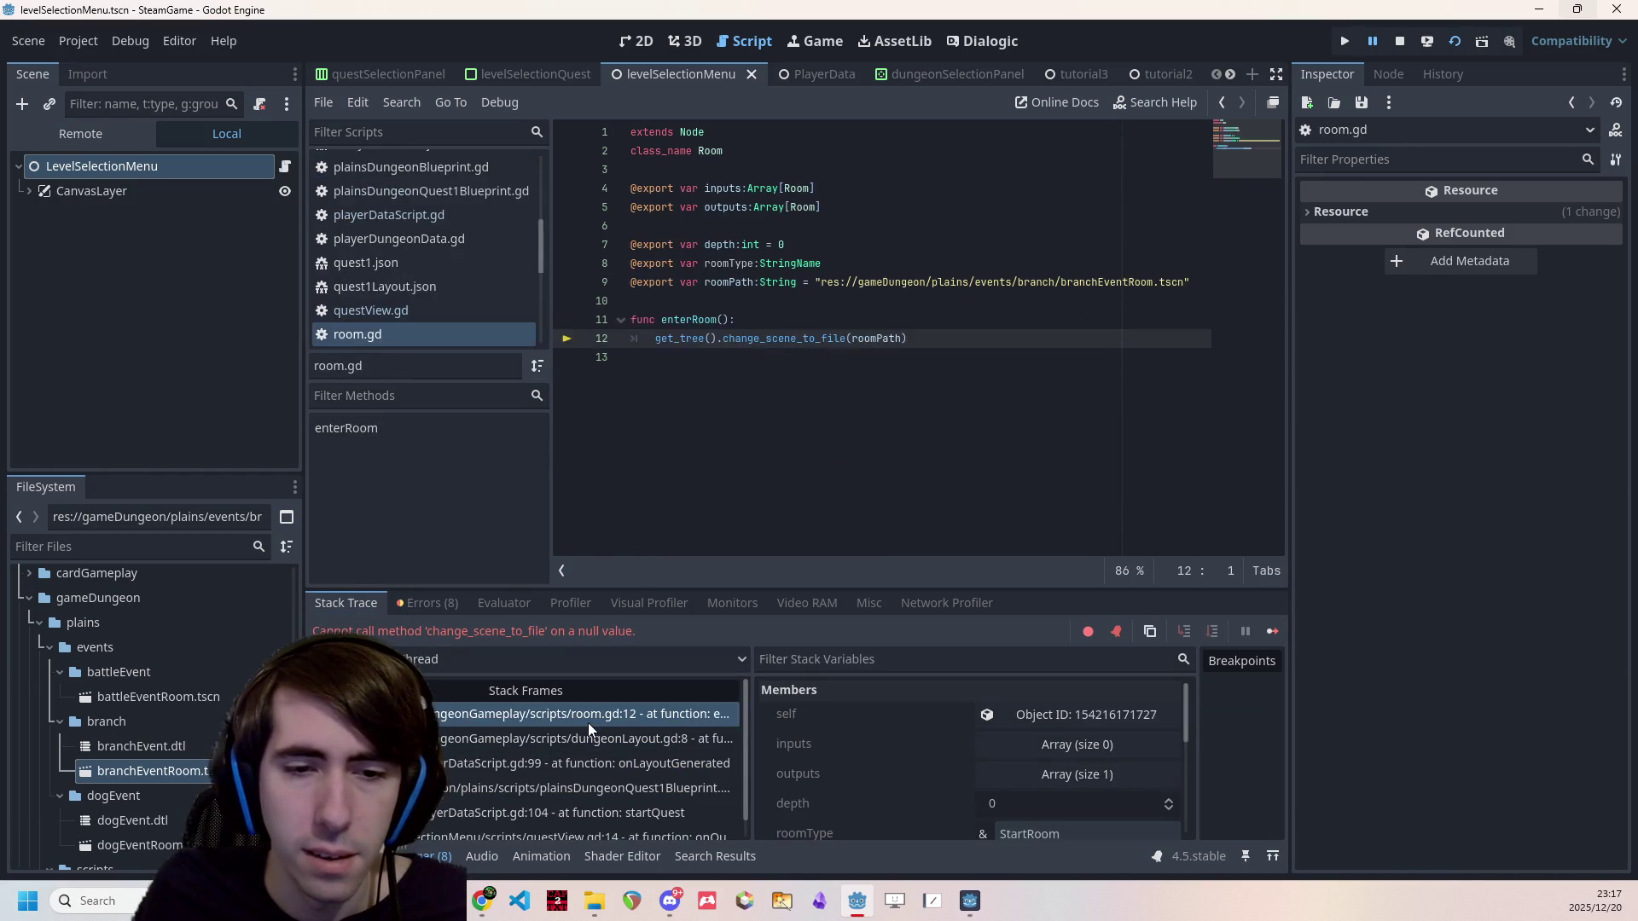
click(589, 738)
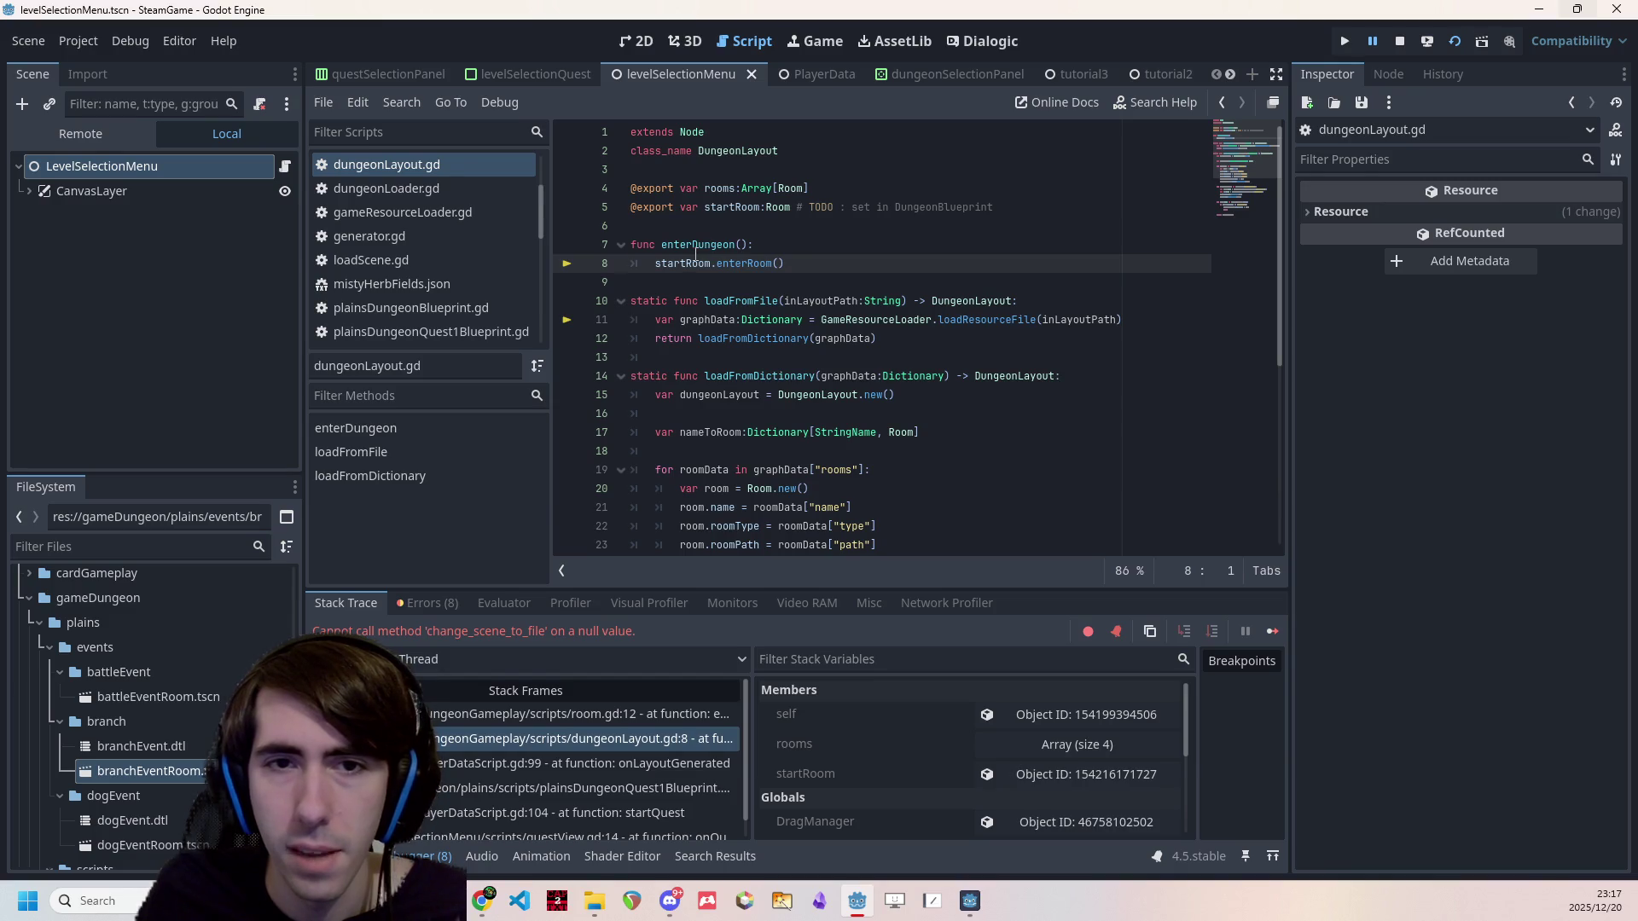
click(487, 765)
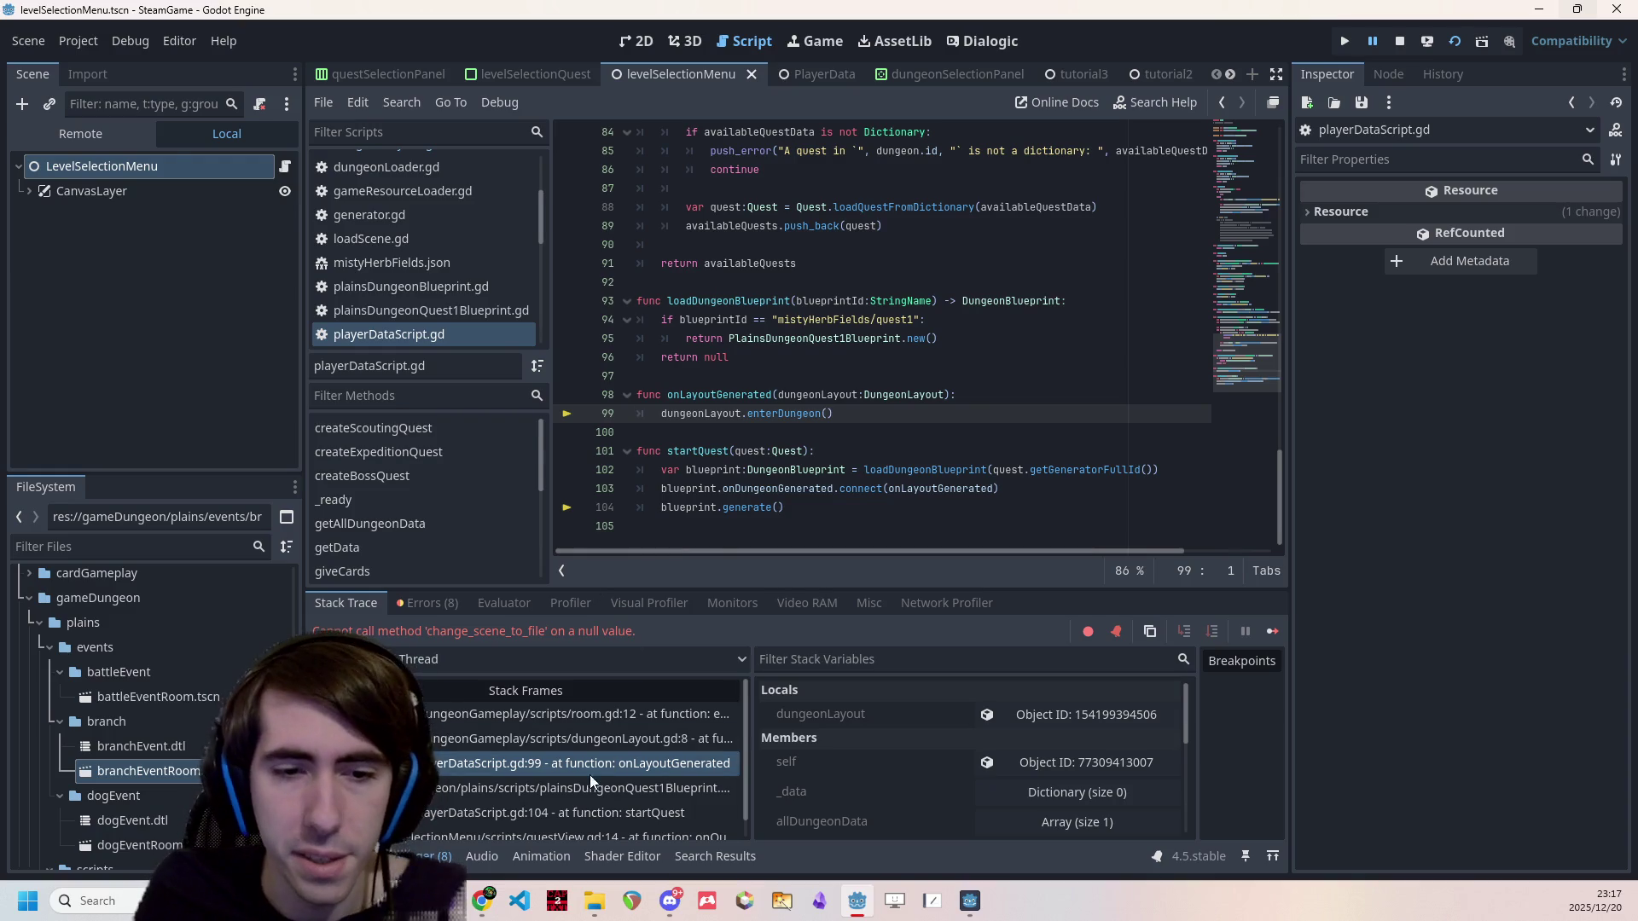
Inspect onLayoutGenerated, loadDungeonBlueprint and blueprint, then put the caret at the end of line 102
double_click(771, 395)
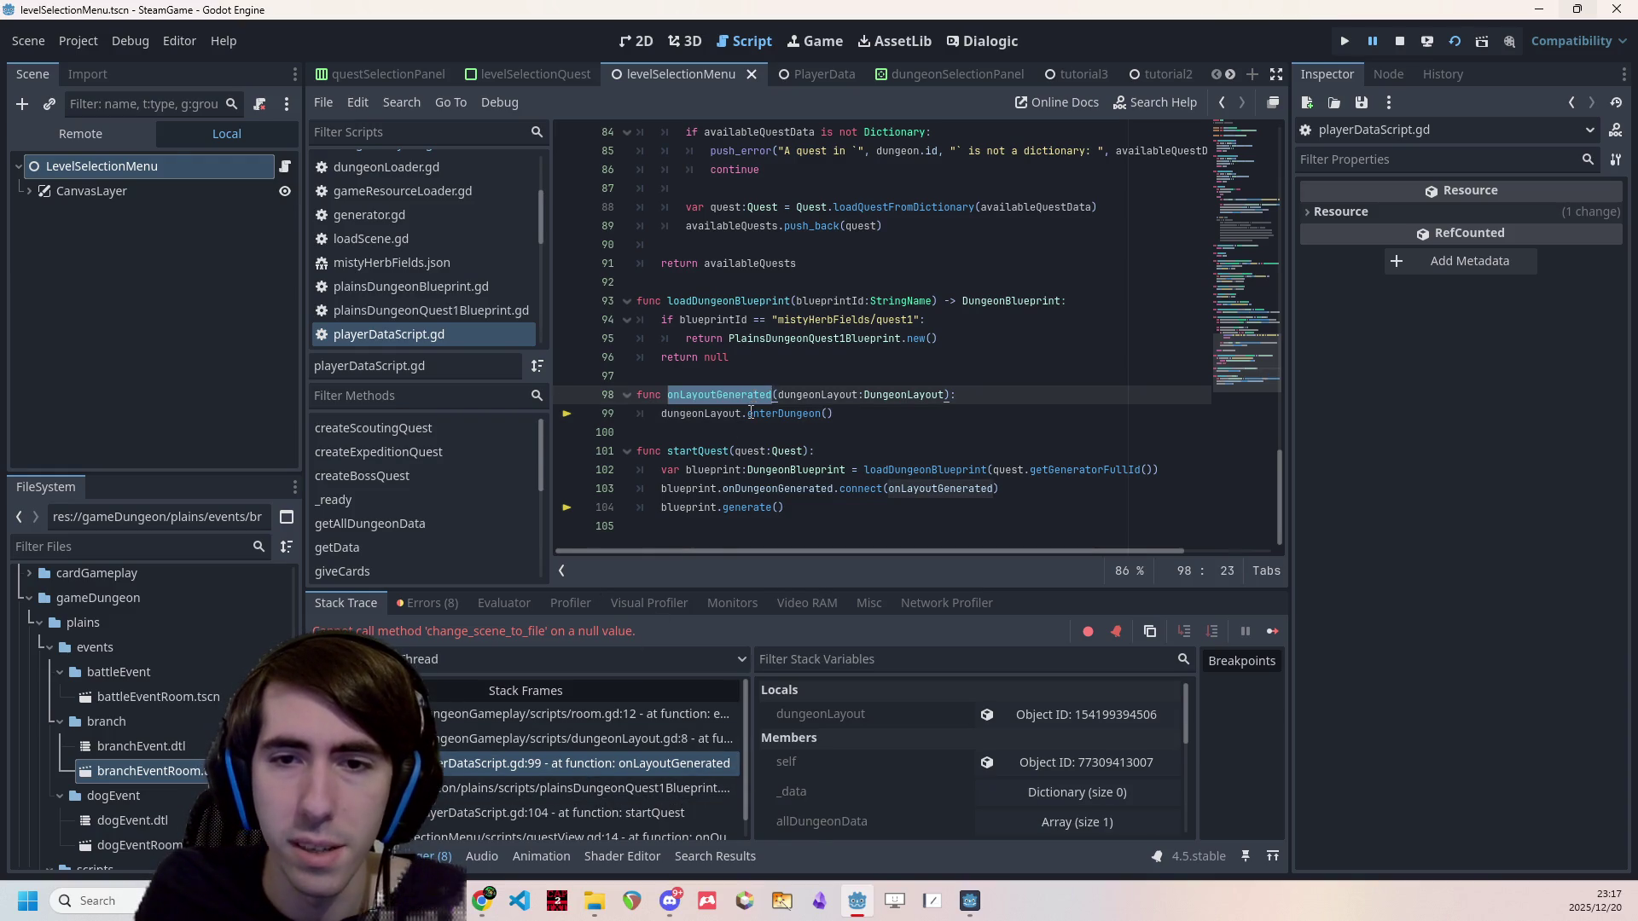
double_click(920, 469)
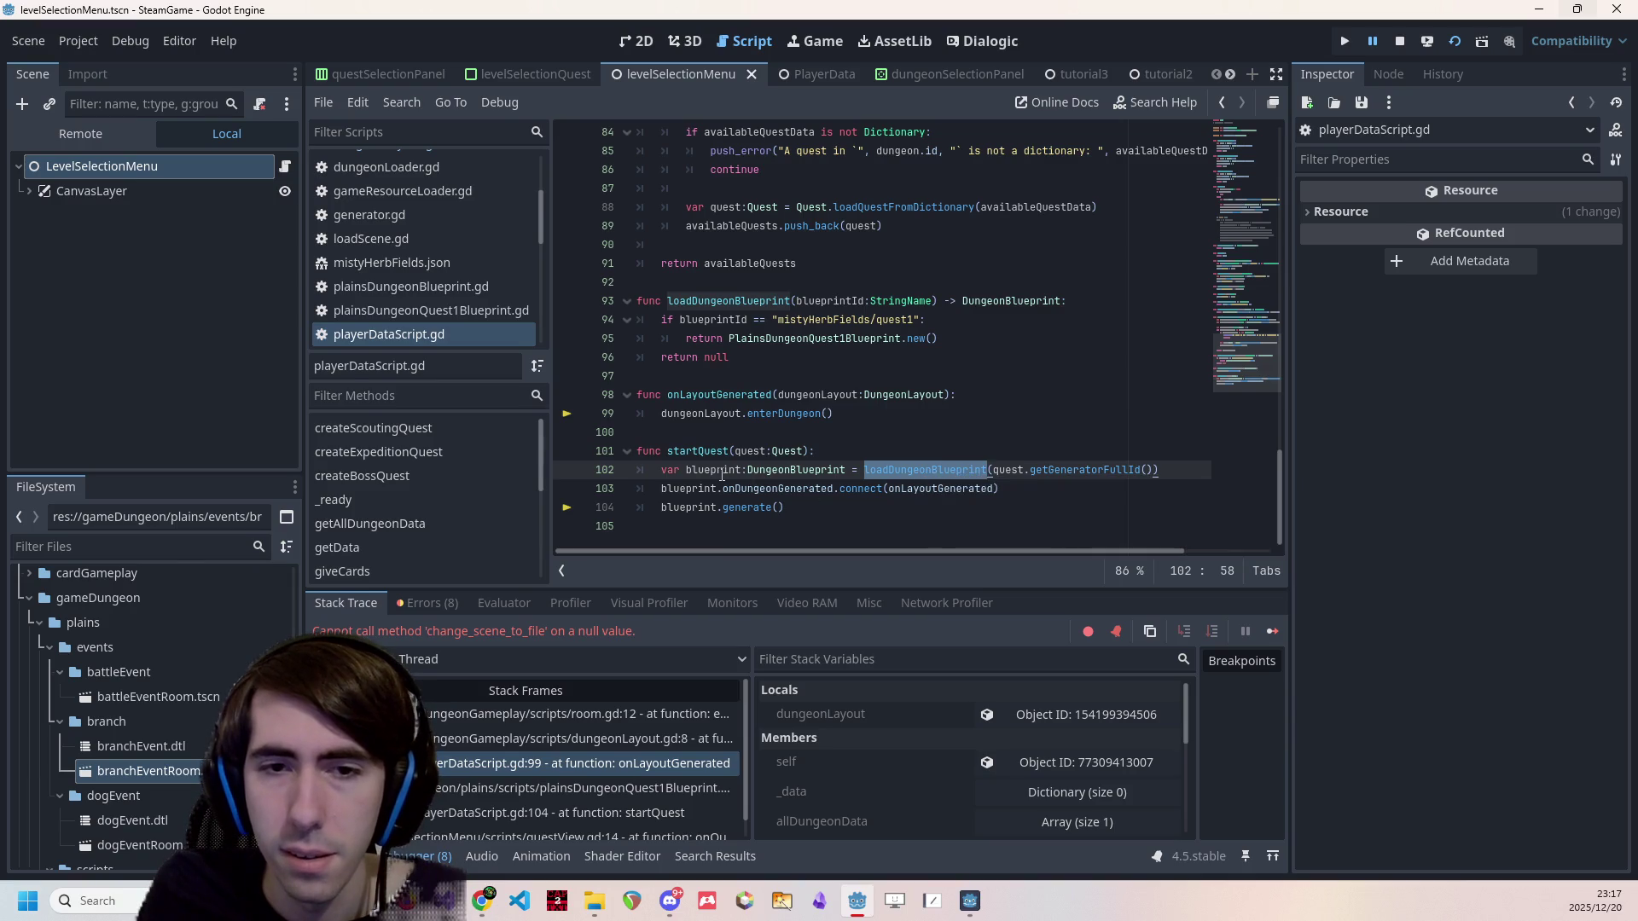
double_click(722, 471)
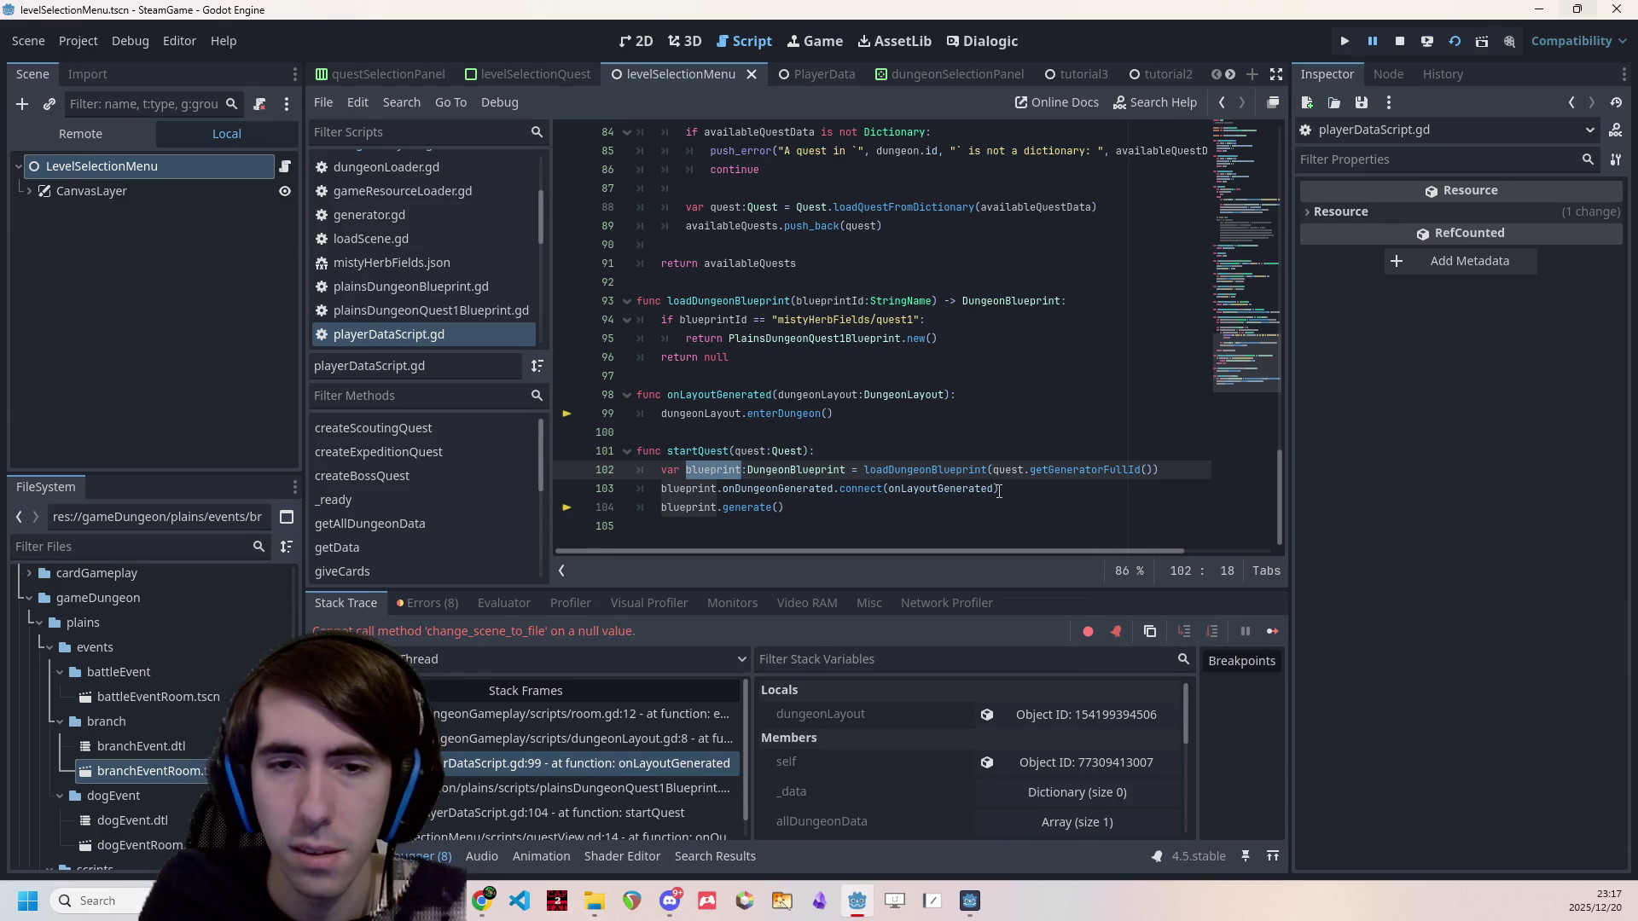
scroll(1011, 492, up, 4)
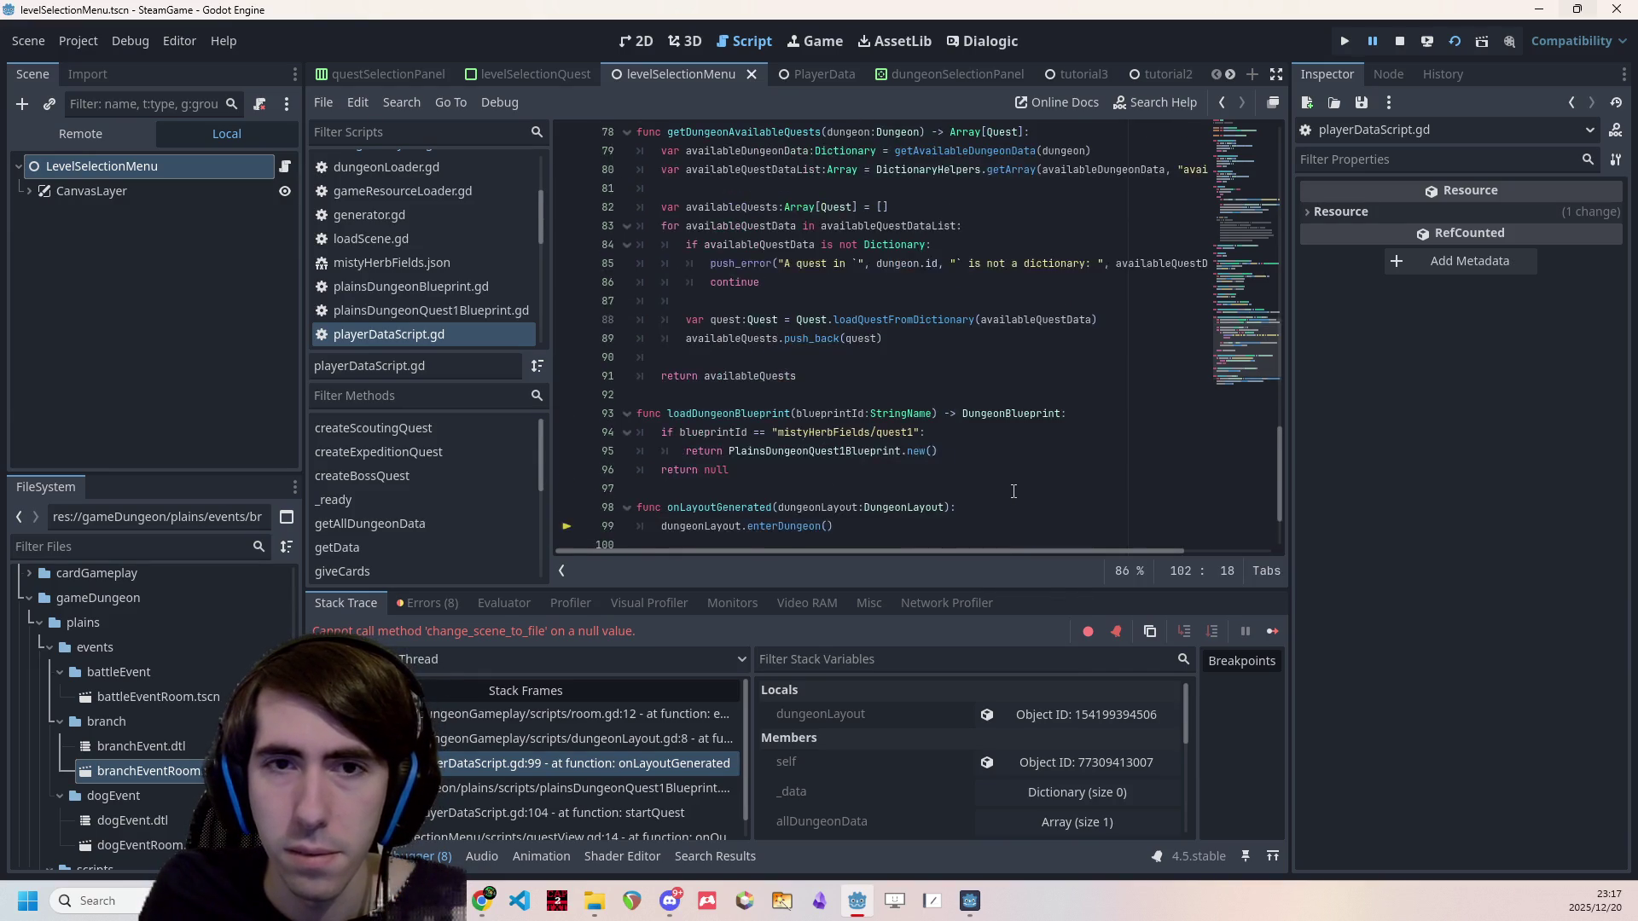
scroll(1013, 491, down, 4)
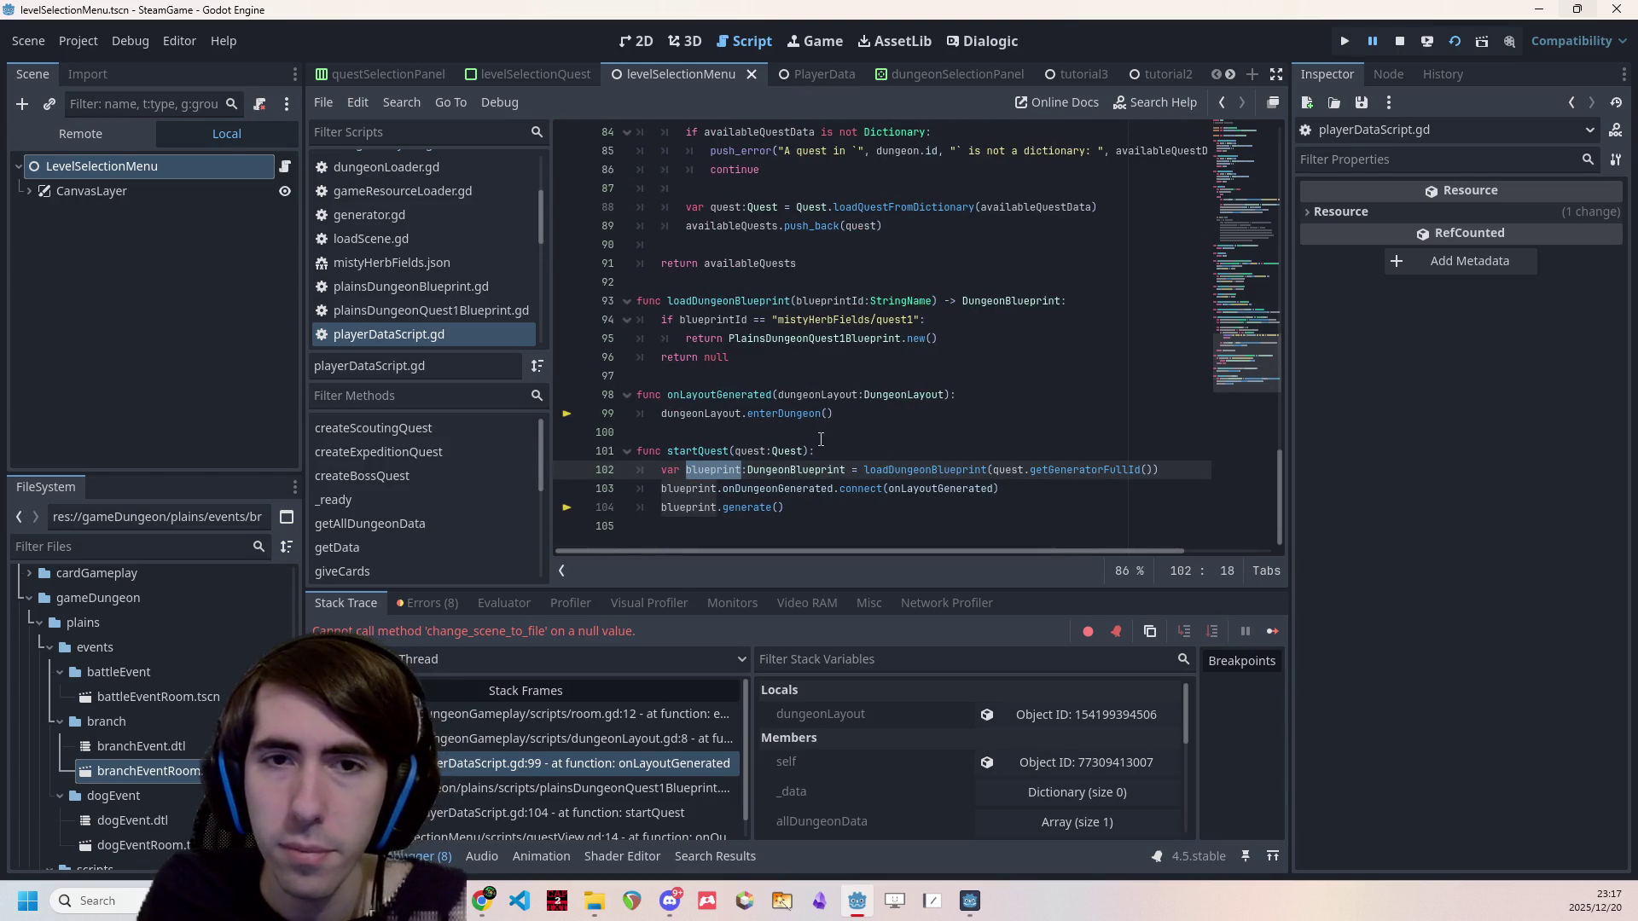
click(1173, 475)
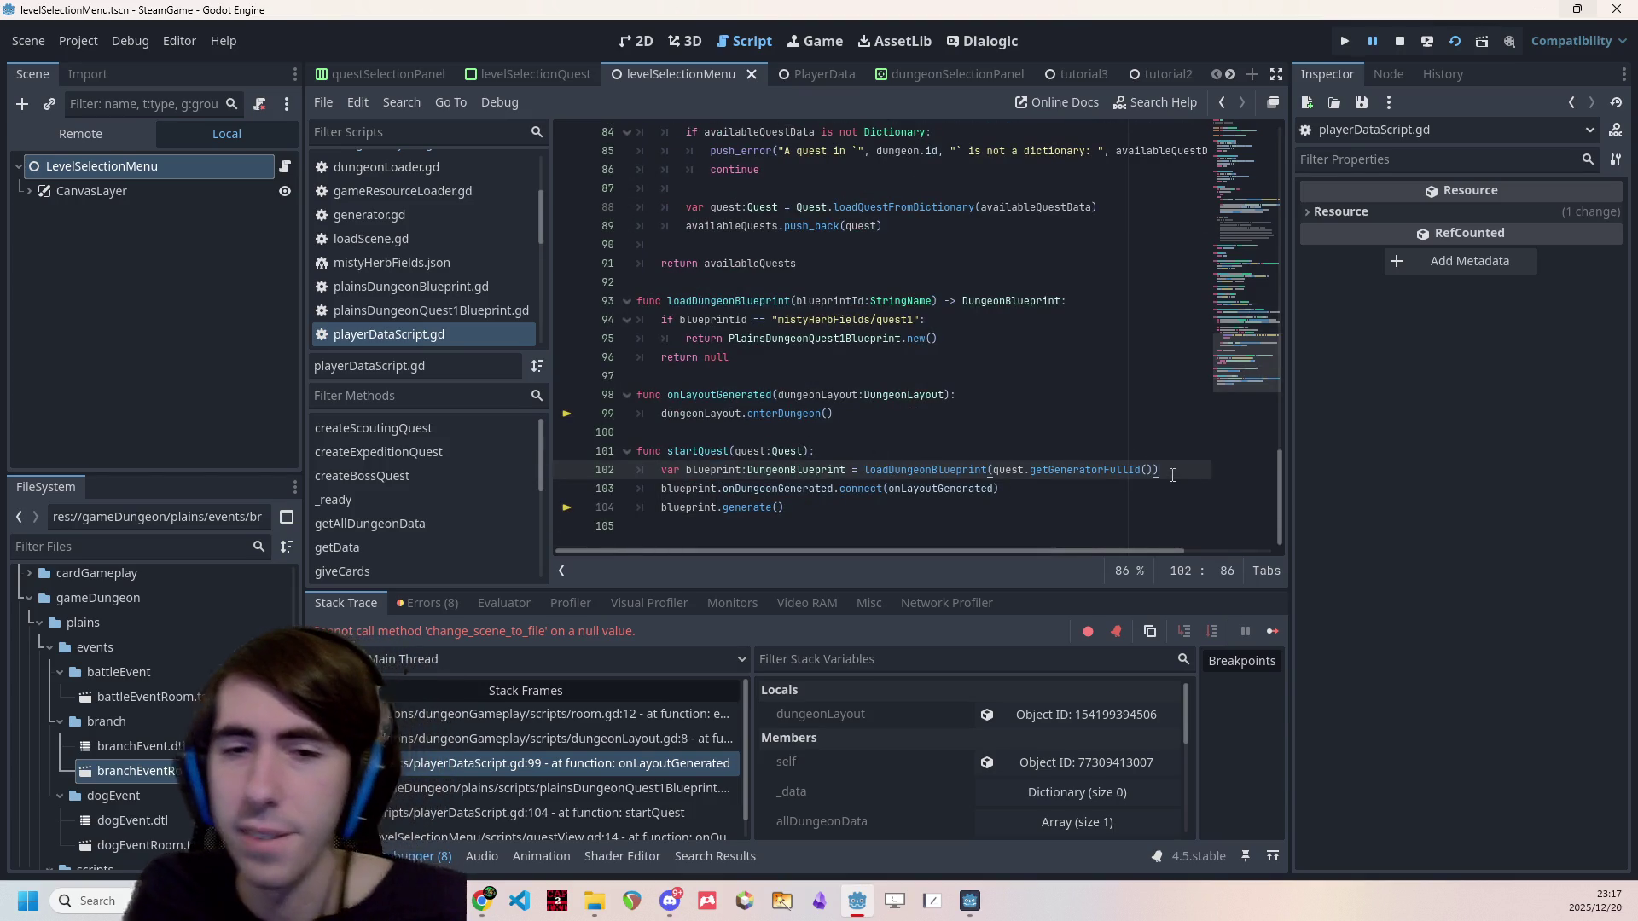
Start a new line after line 102 in playerDataScript.gd with '_child('
key(Return)
text(_child)
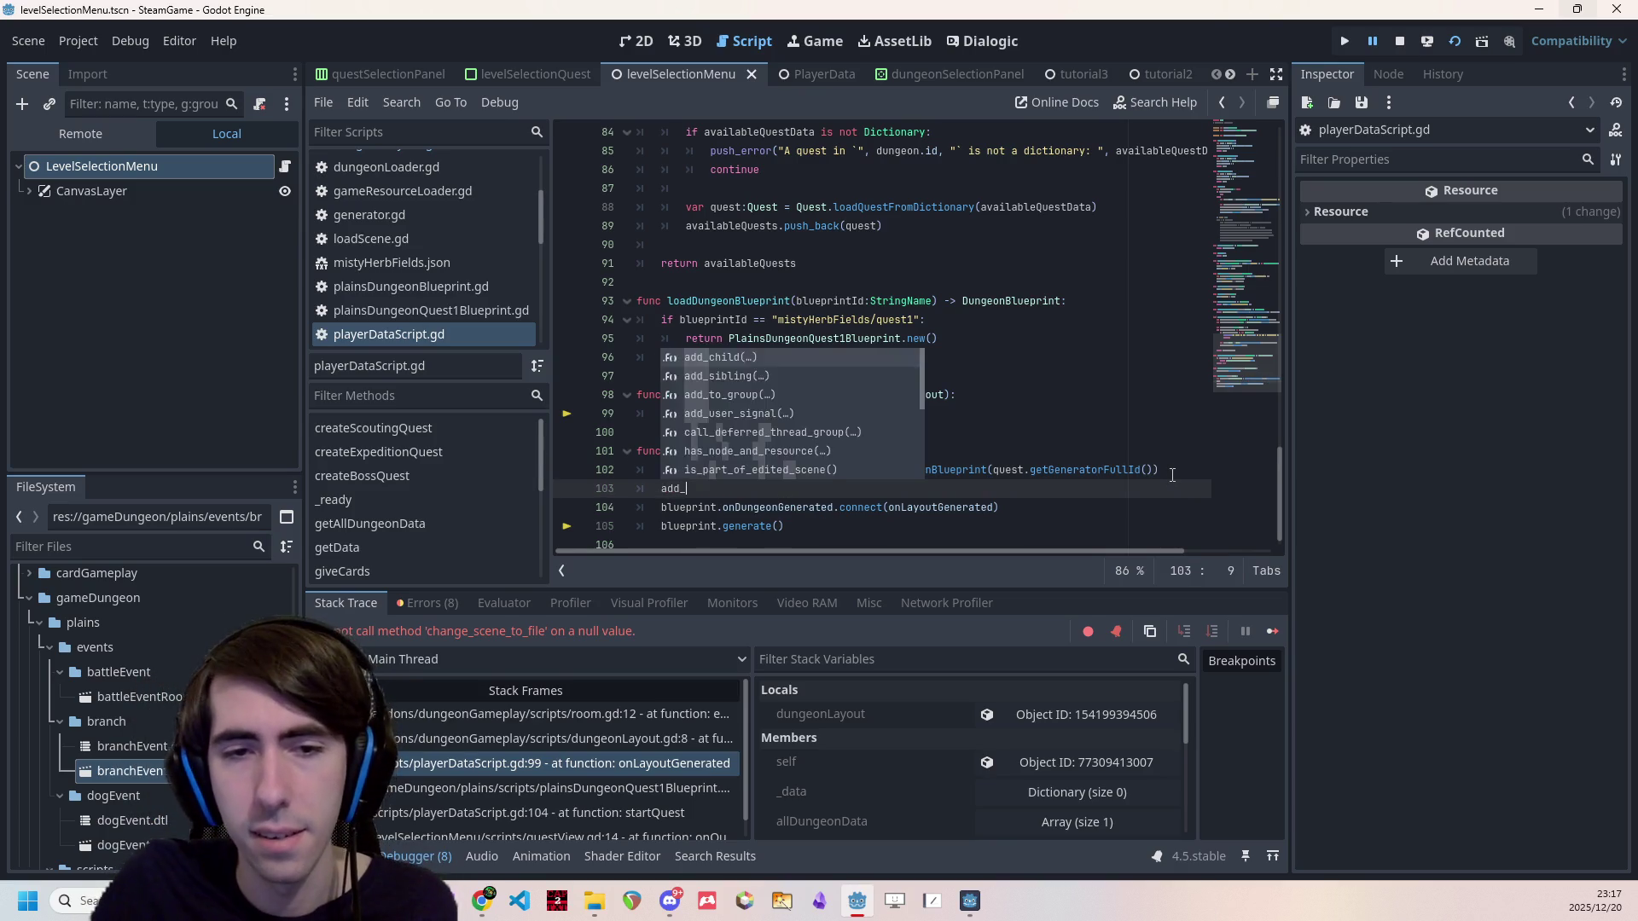
text(()
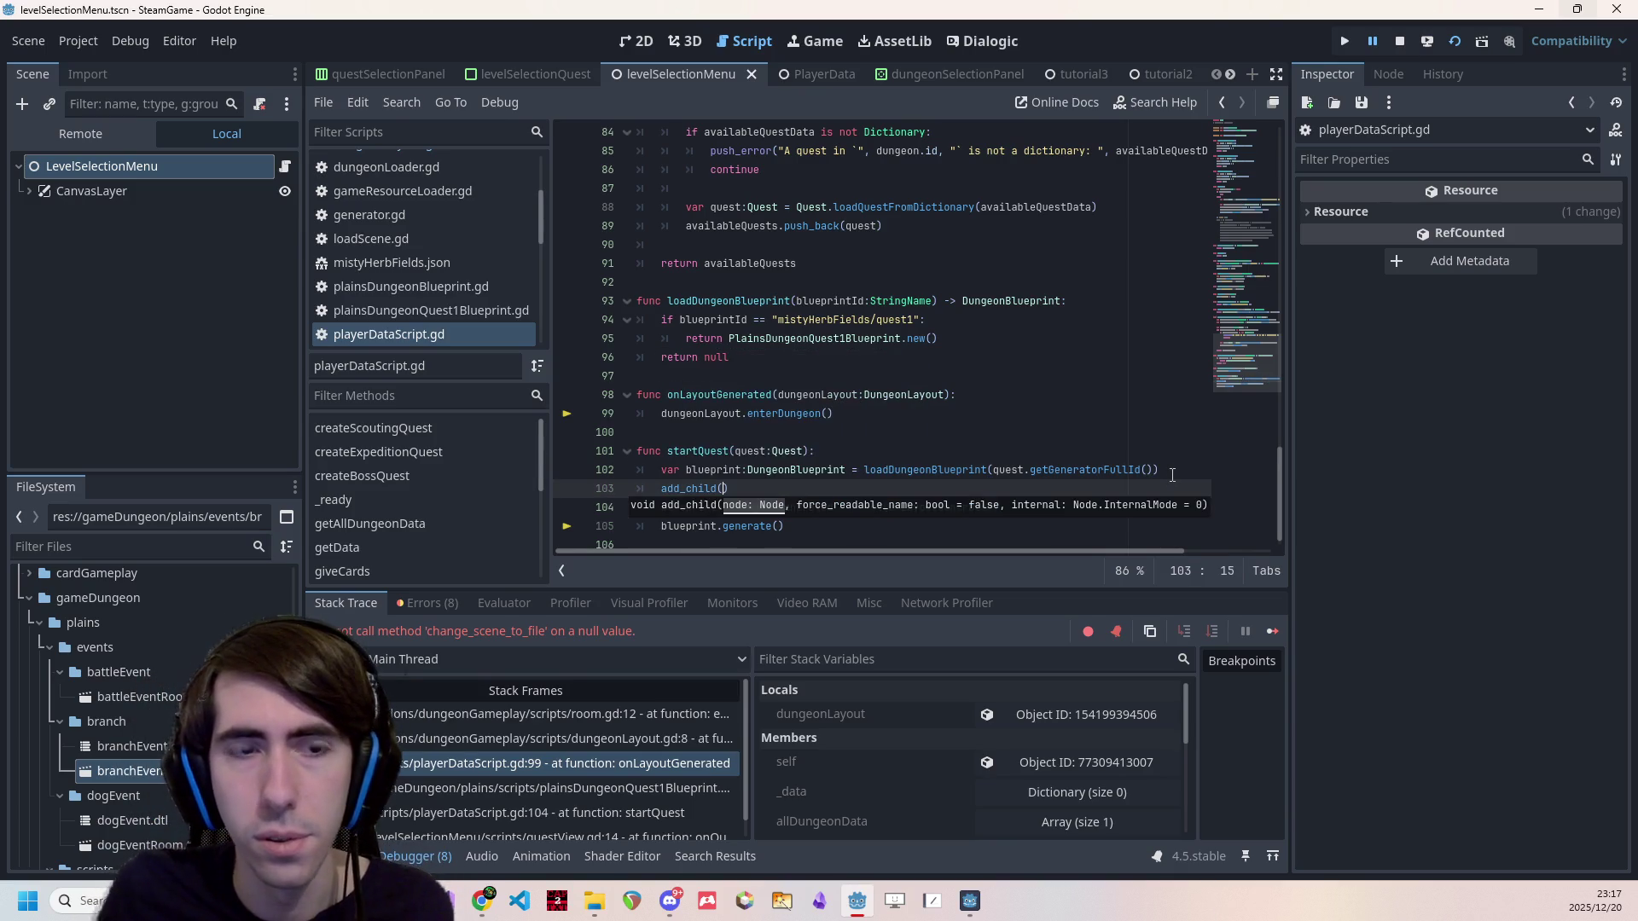
scroll(1110, 413, up, 20)
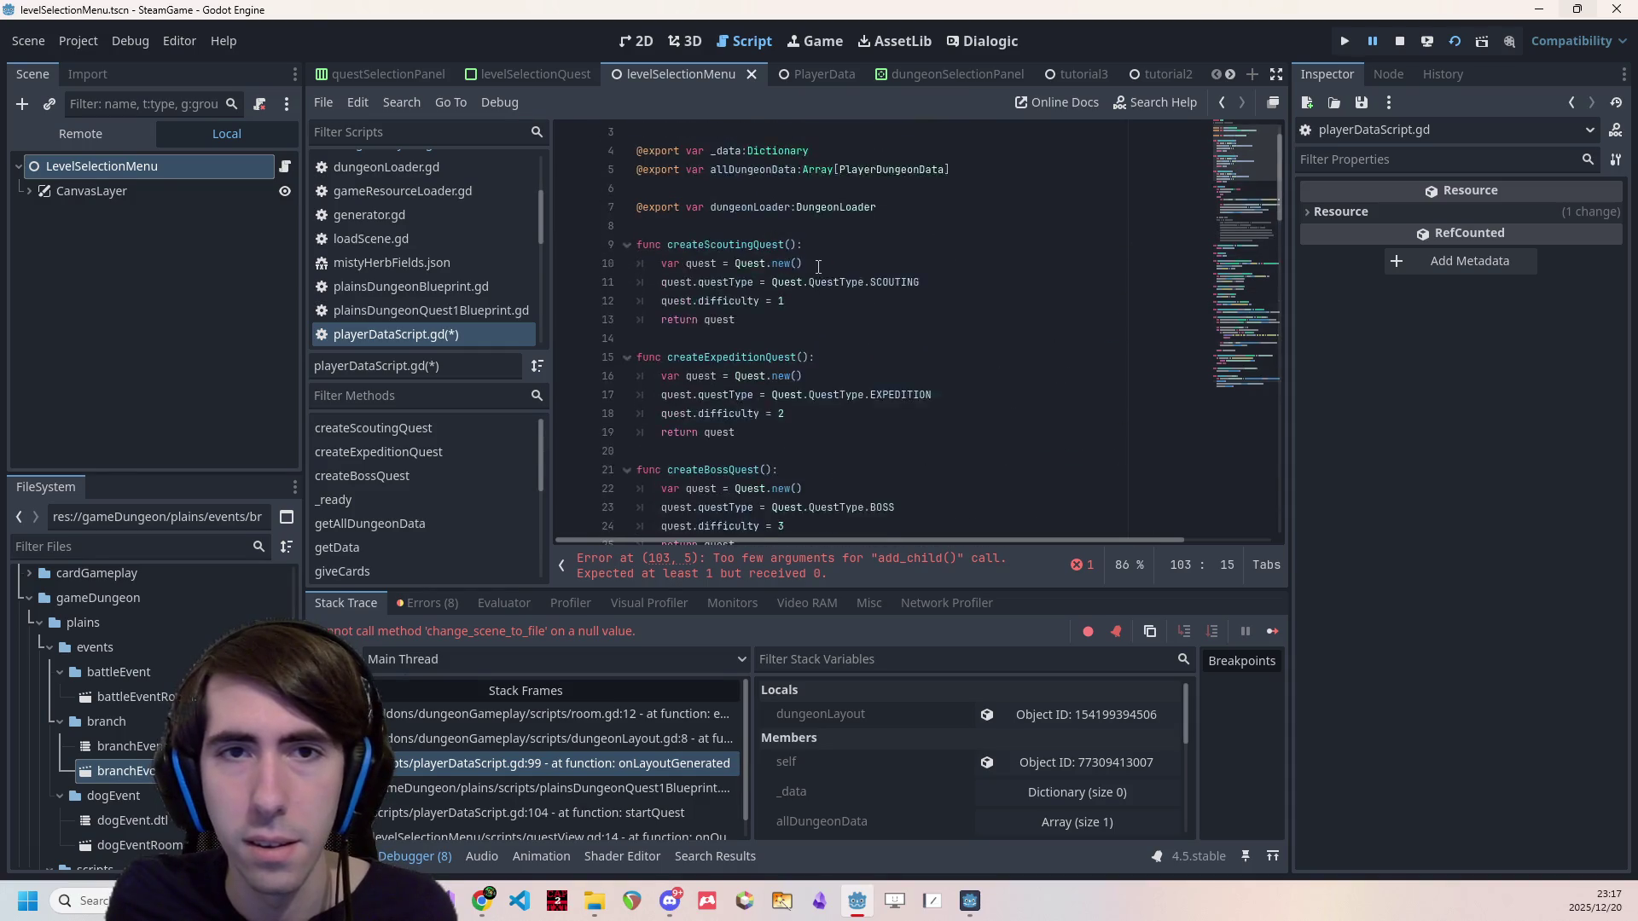
scroll(818, 265, down, 10)
In dungeonLayout.gd, add dungeonLayout.add_child(room) below the push_back(room) line
ctrl+click(930, 354)
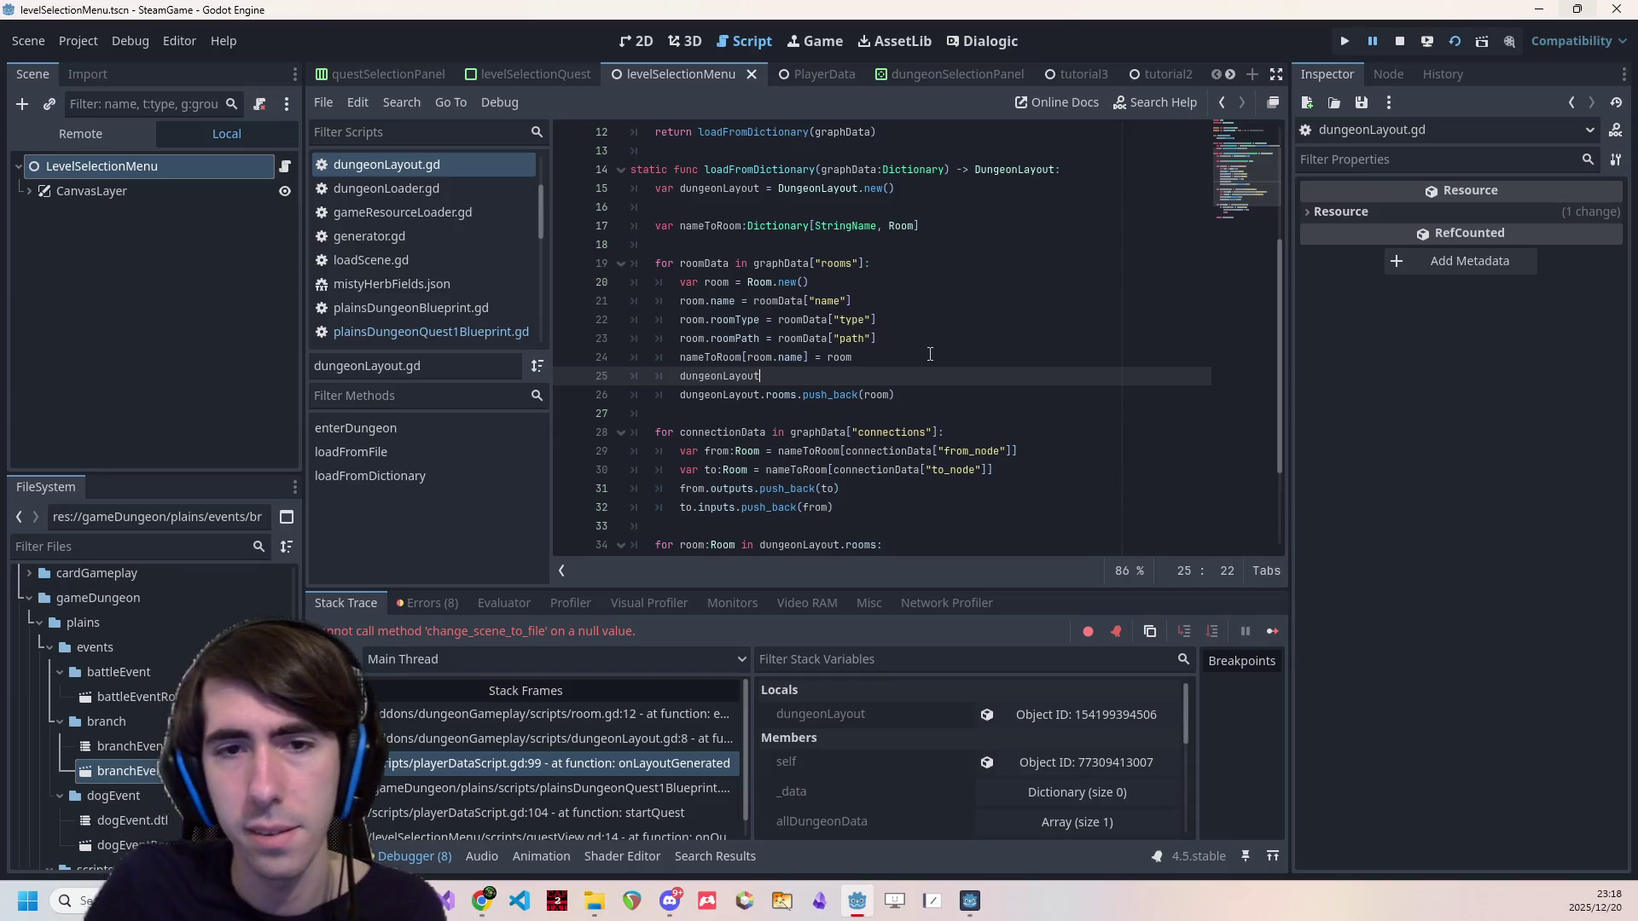
key(alt+Down)
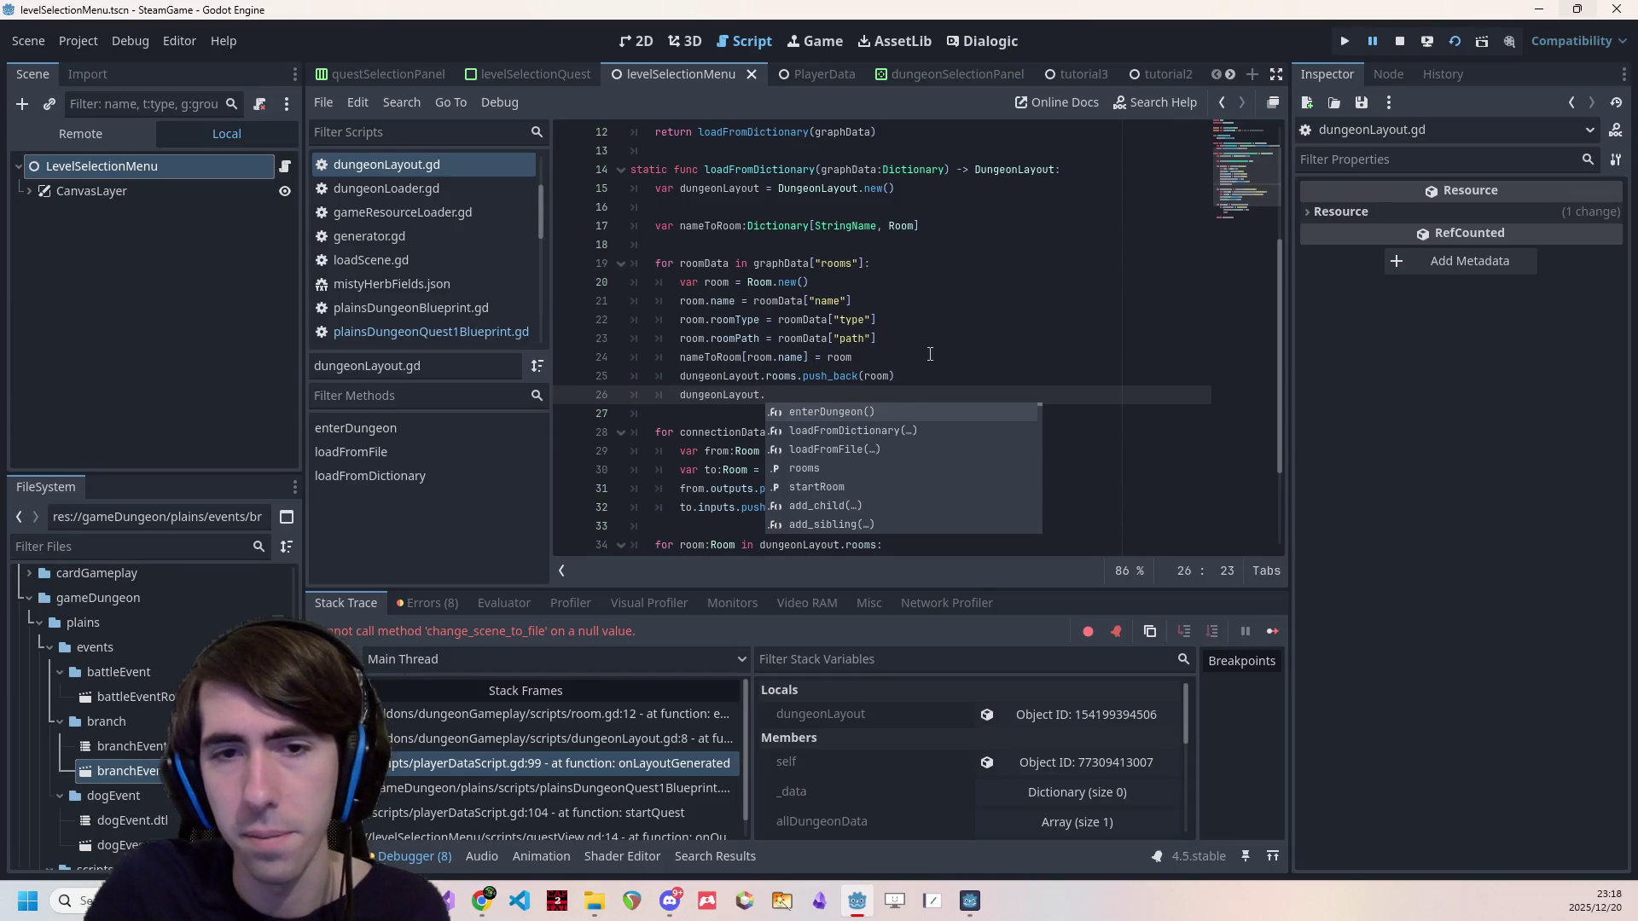
text(add_)
key(Return)
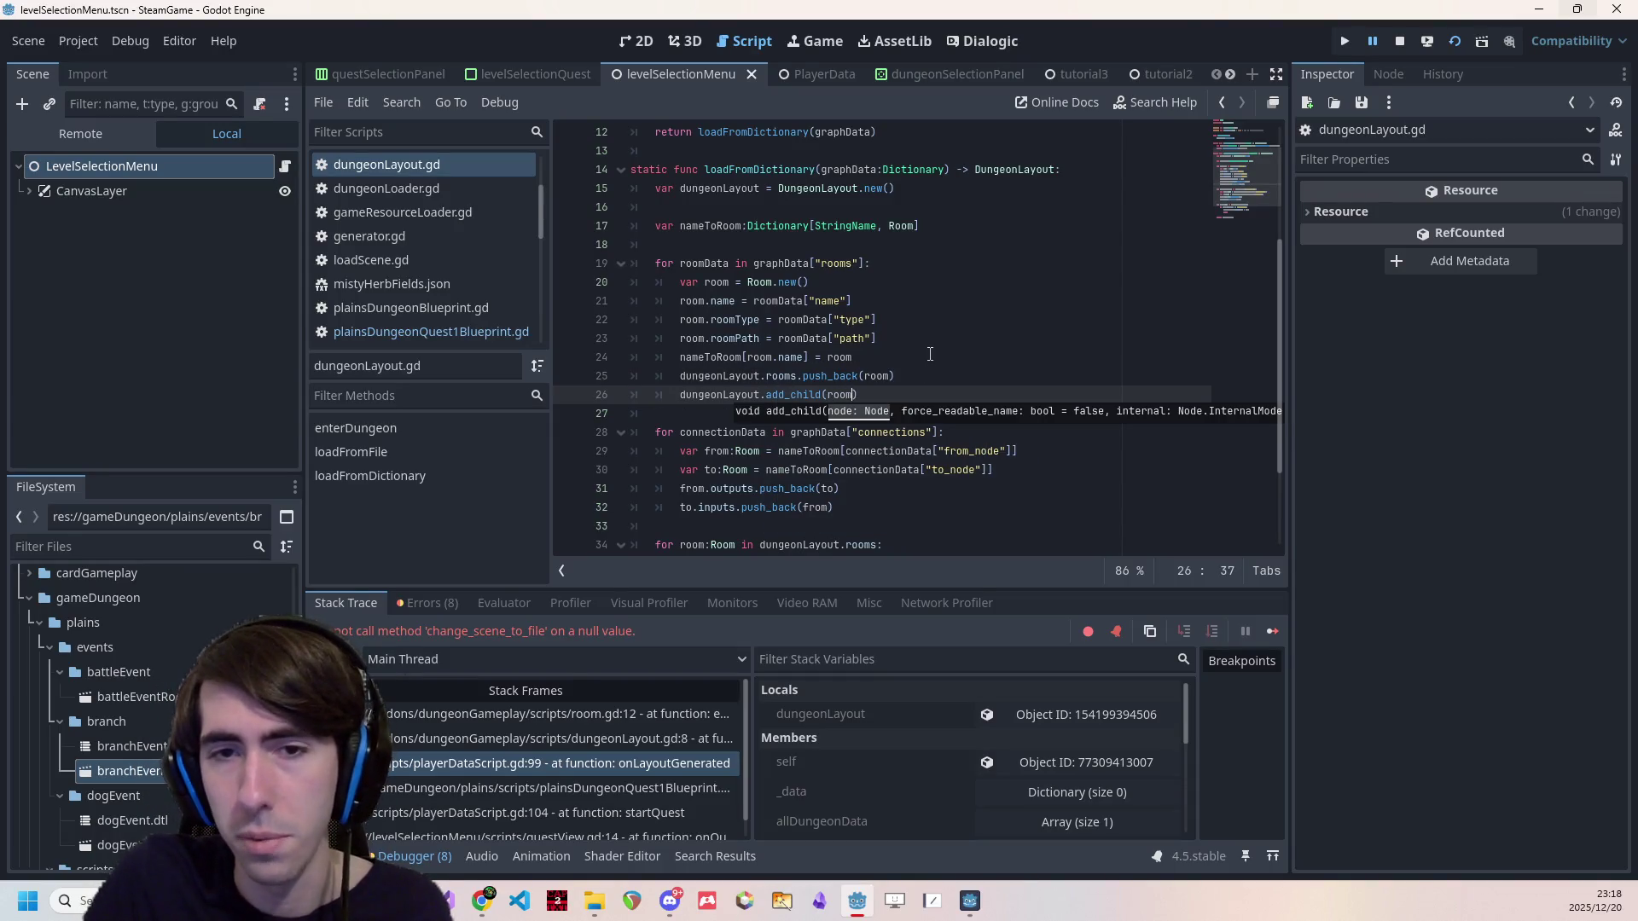
key(shift+Home)
scroll(930, 353, down, 1)
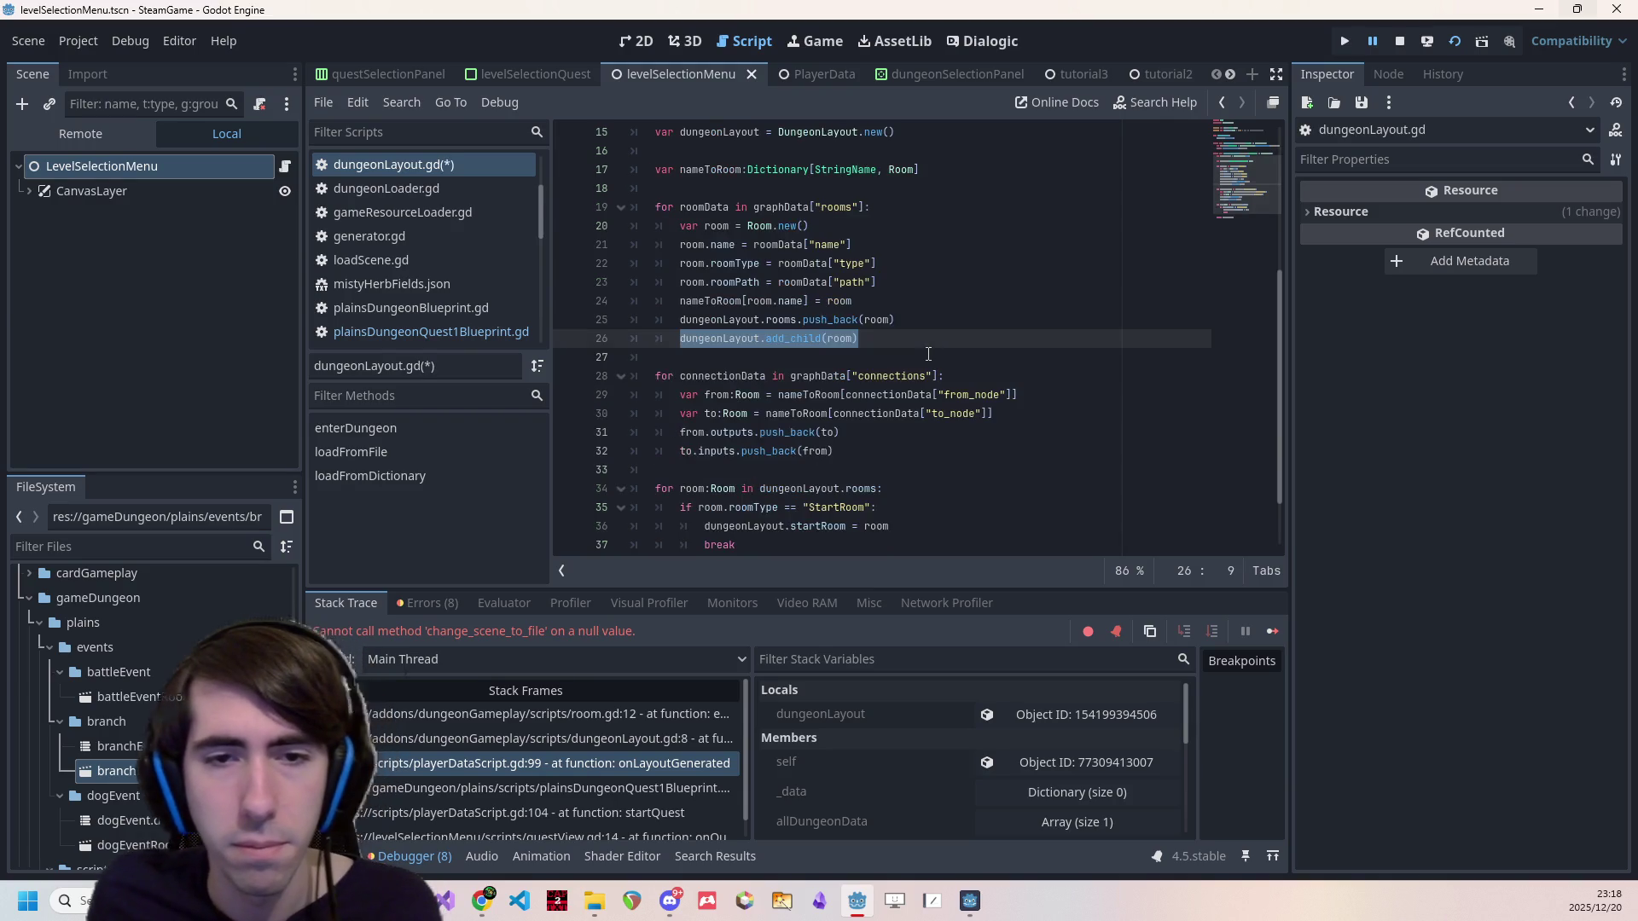
scroll(844, 421, up, 1)
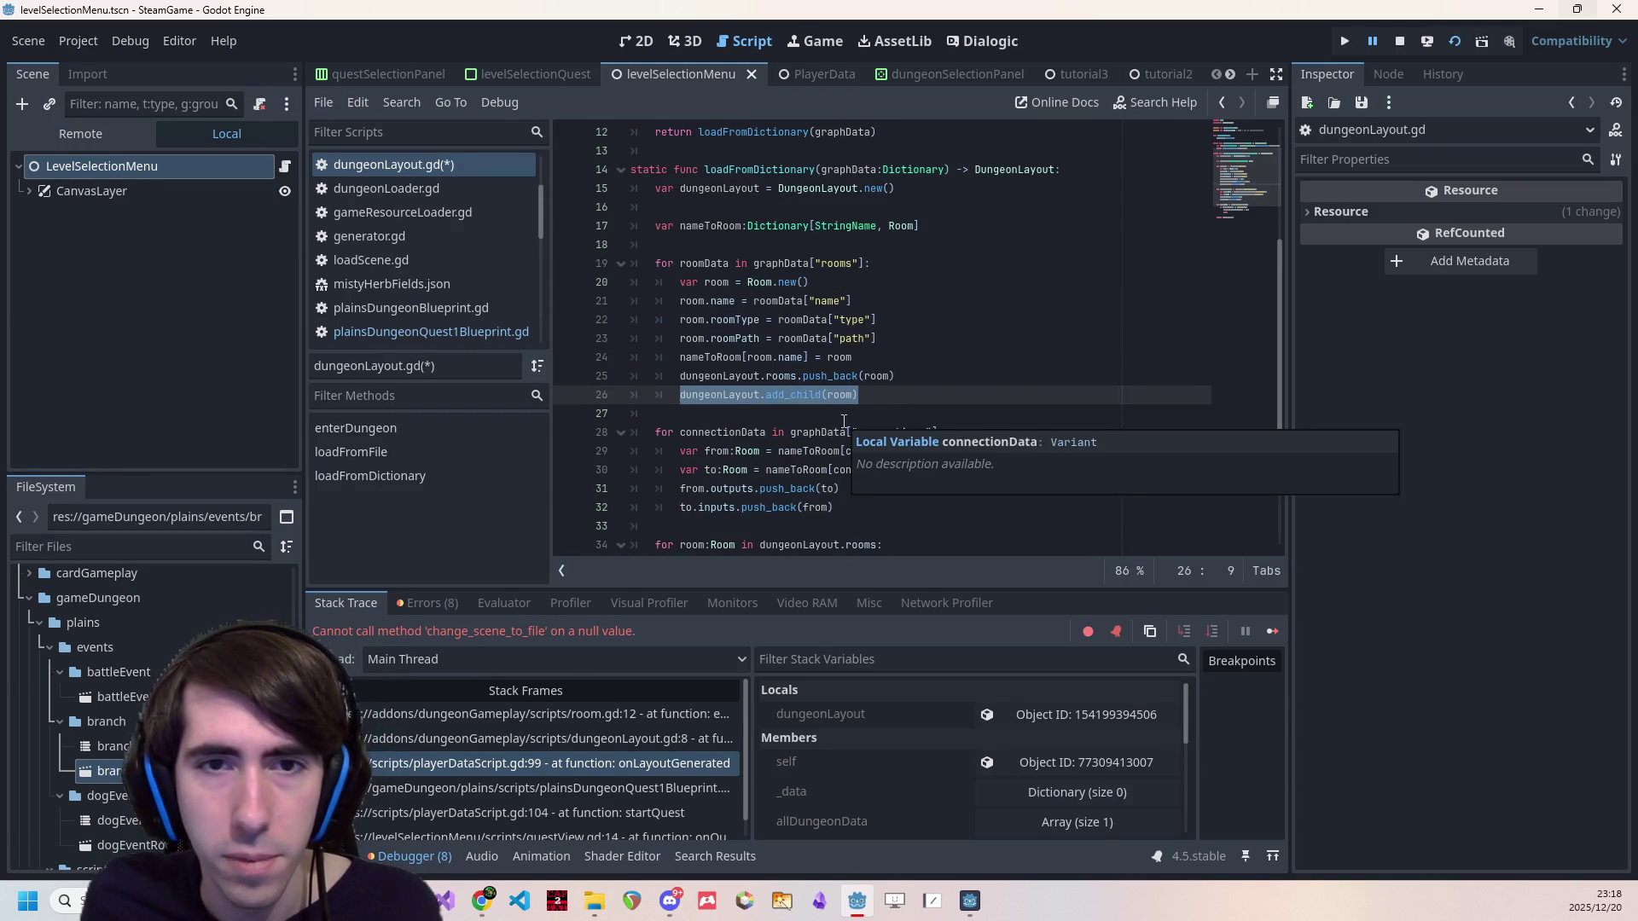
click(925, 376)
scroll(925, 371, down, 2)
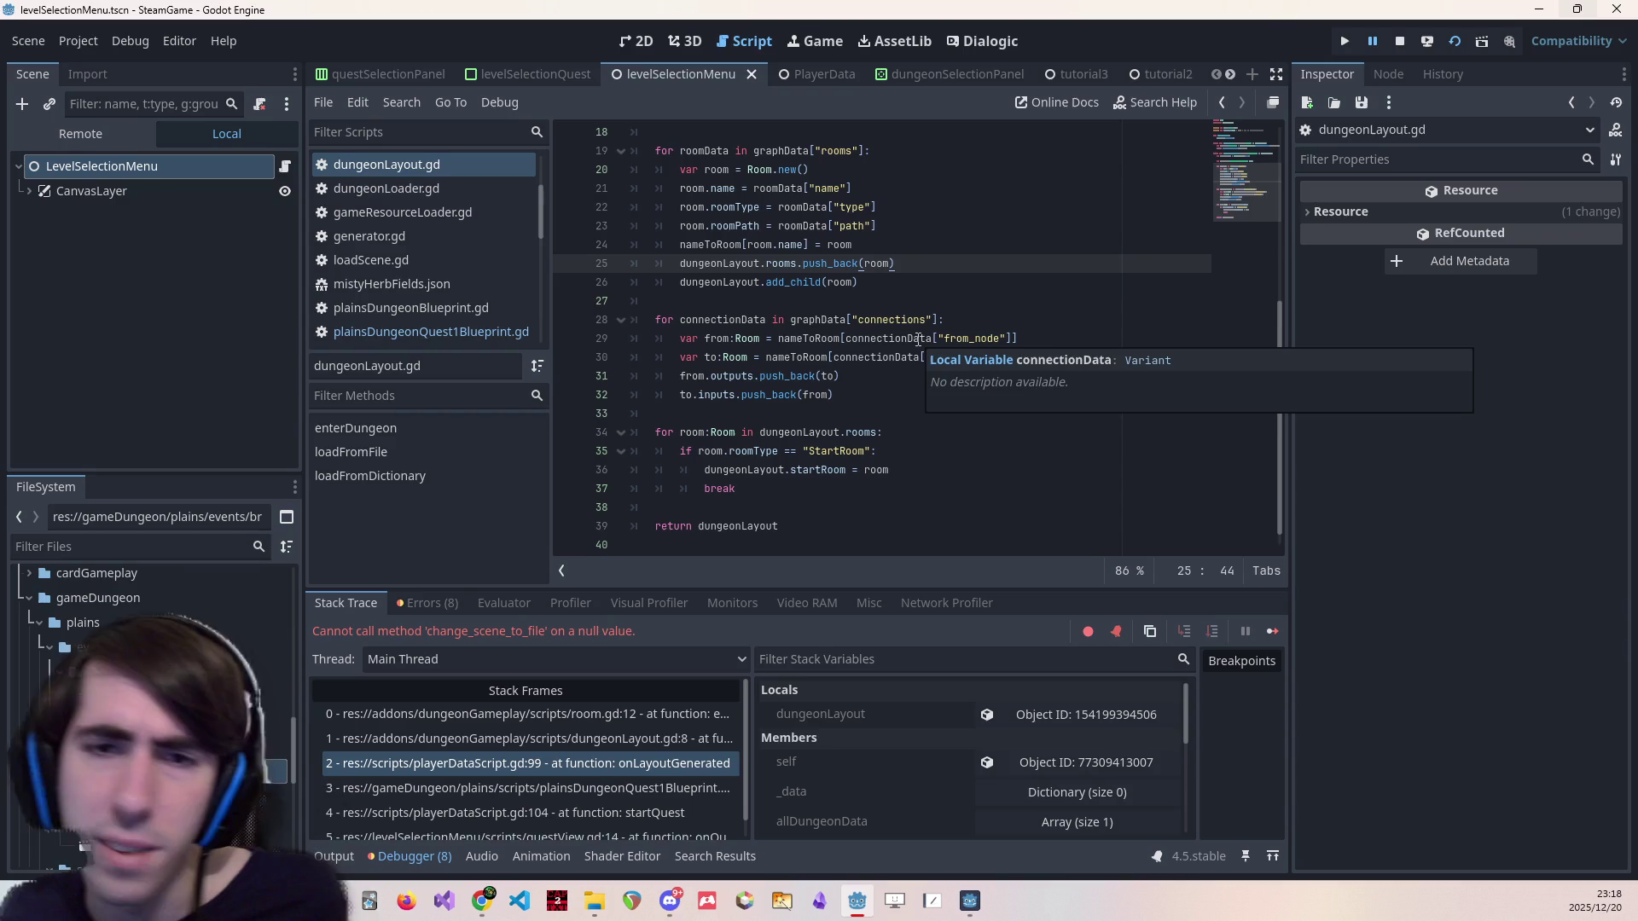
mouse_move(834, 394)
mouse_down()
mouse_move(664, 362)
mouse_move(666, 341)
mouse_up()
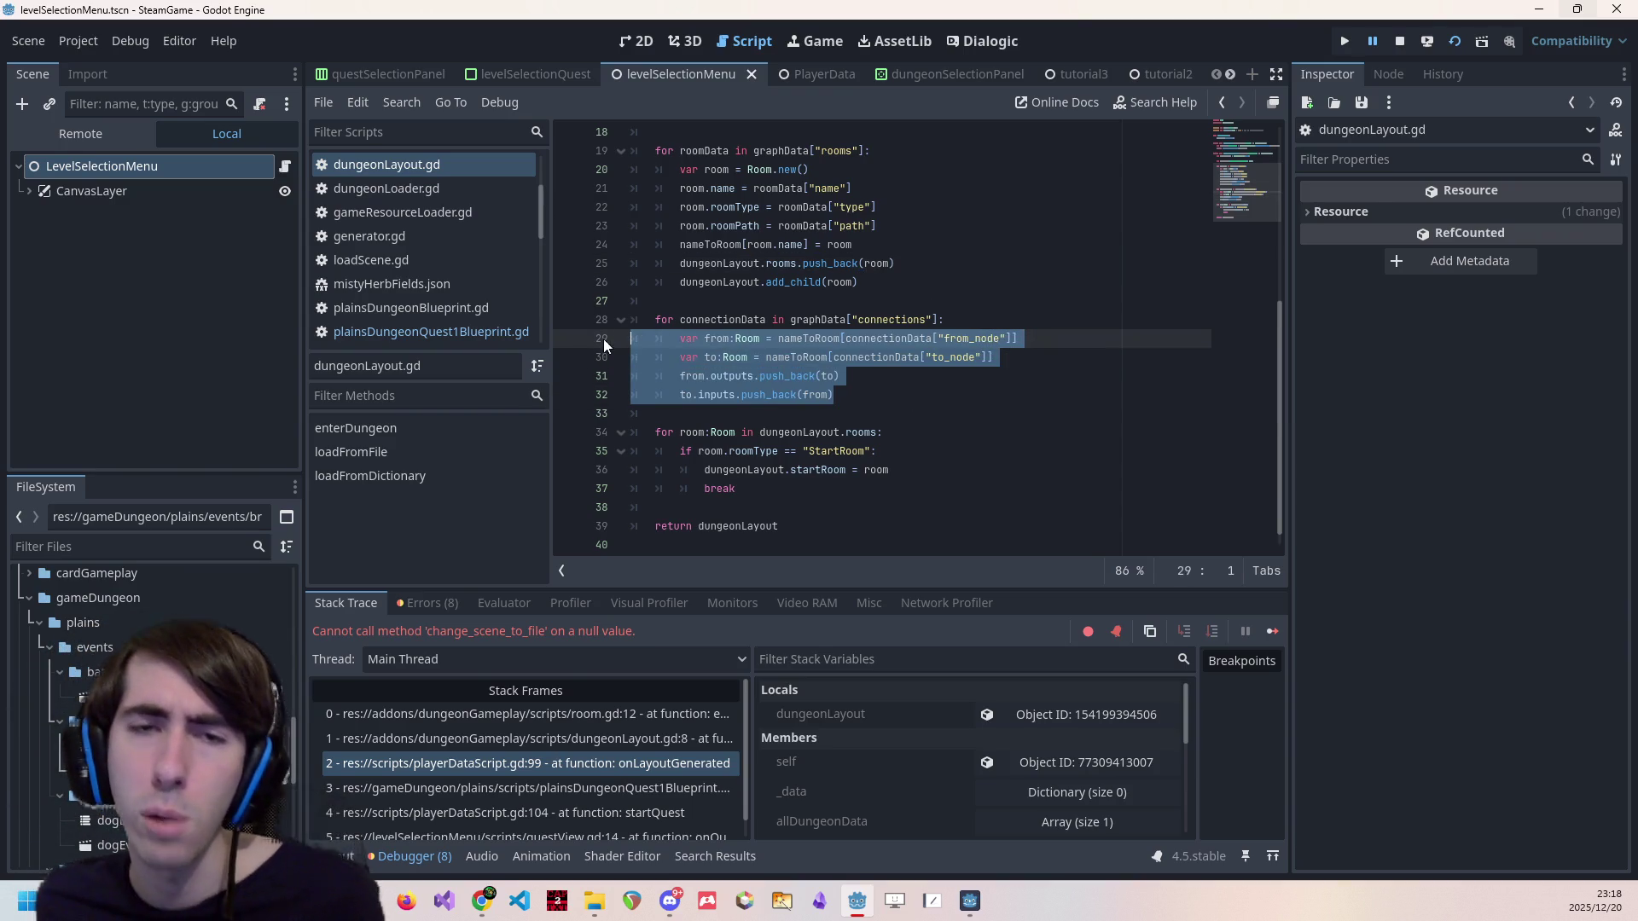
click(797, 340)
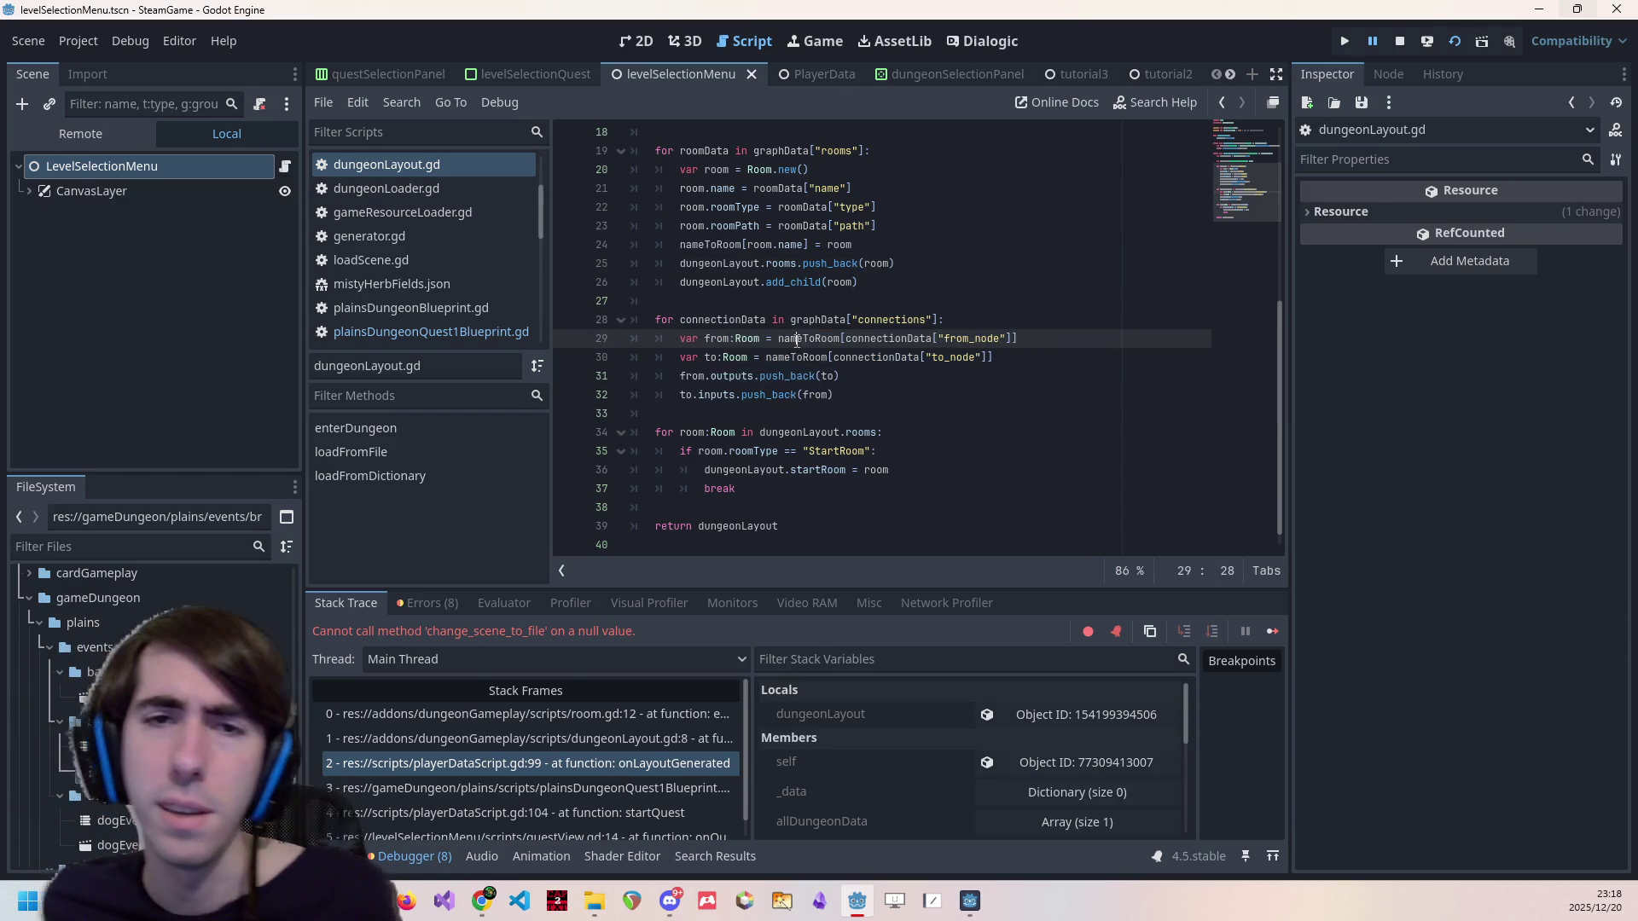
Stop, rerun the game and start the quest; it breaks again at room.gd line 12
click(1400, 45)
click(1455, 39)
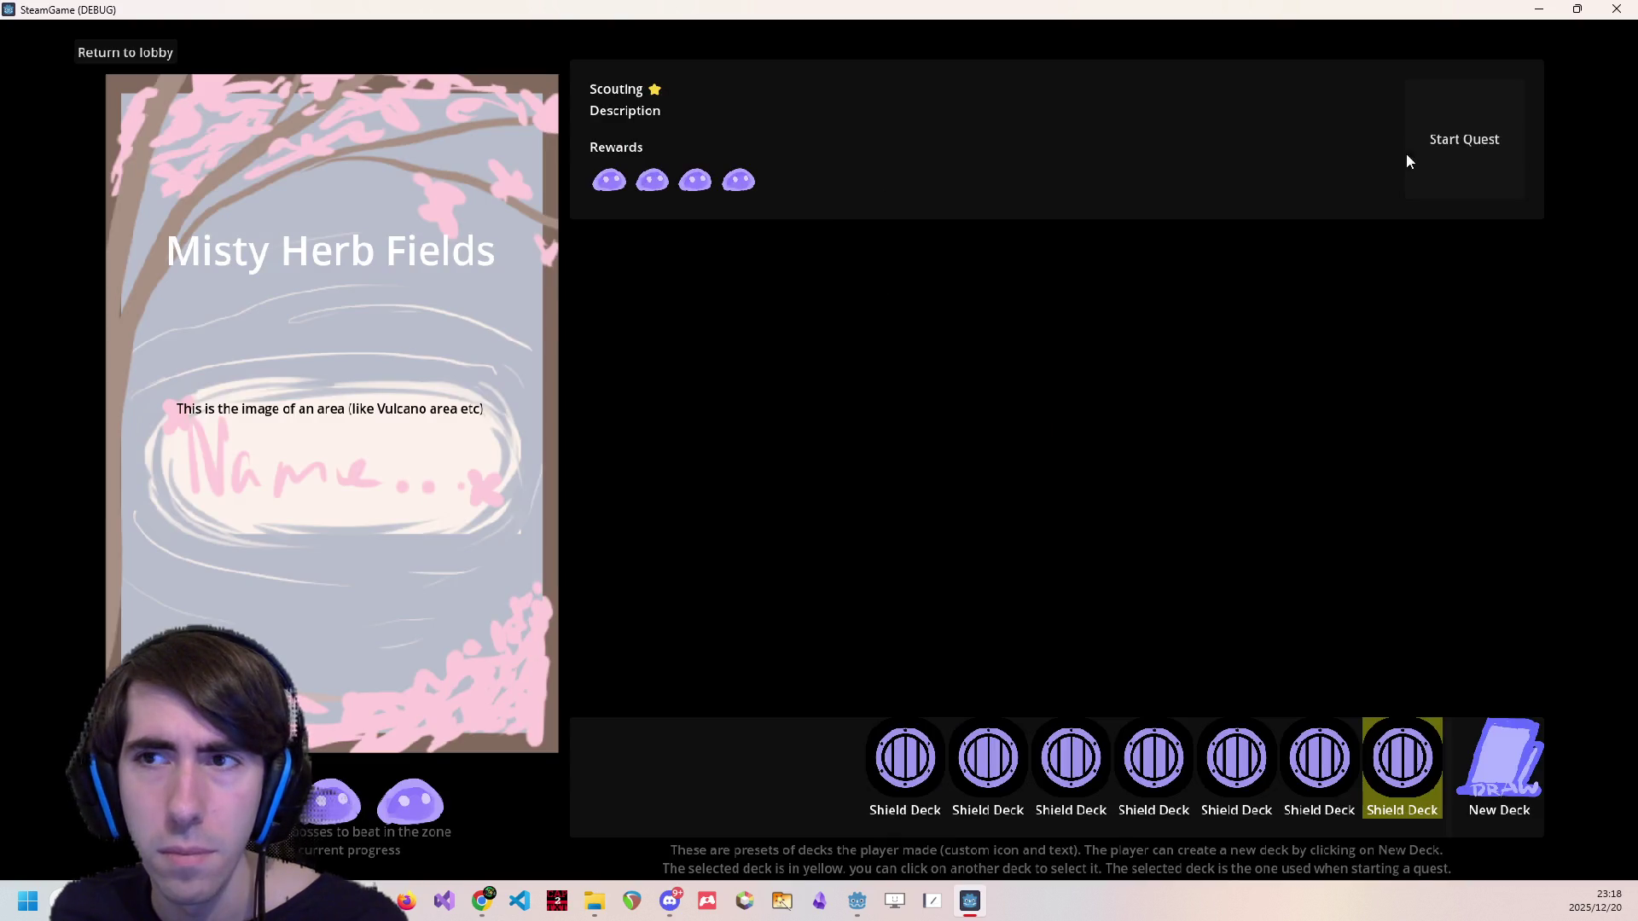
click(1409, 159)
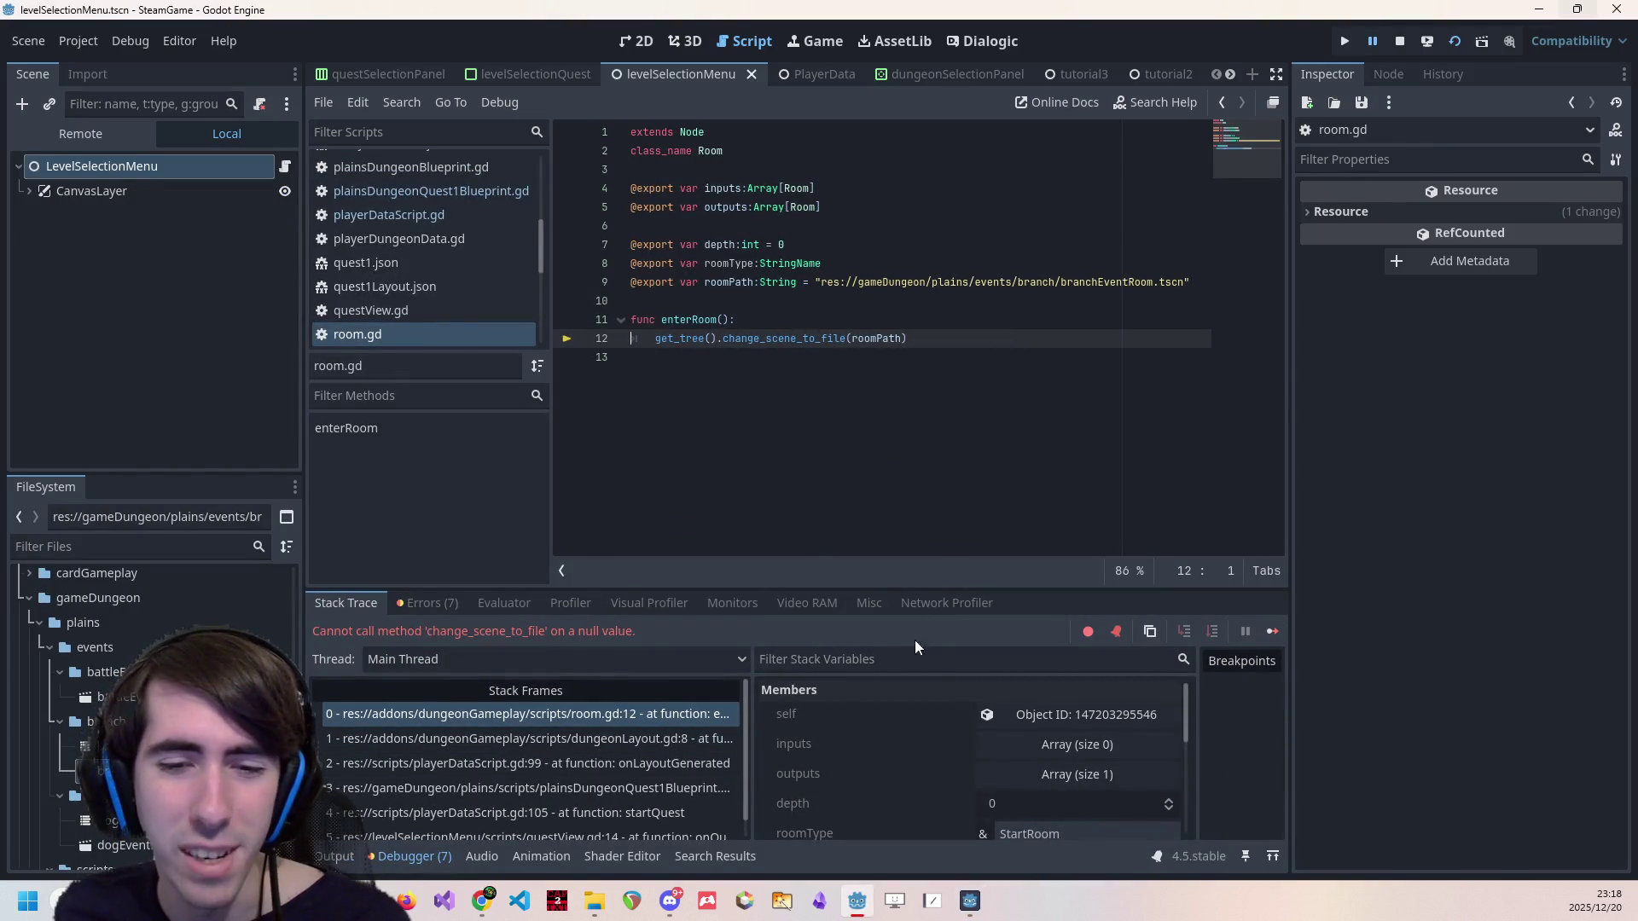
Inspect the failing room node via self's Object ID, revealing an [Orphan] path
scroll(918, 741, down, 5)
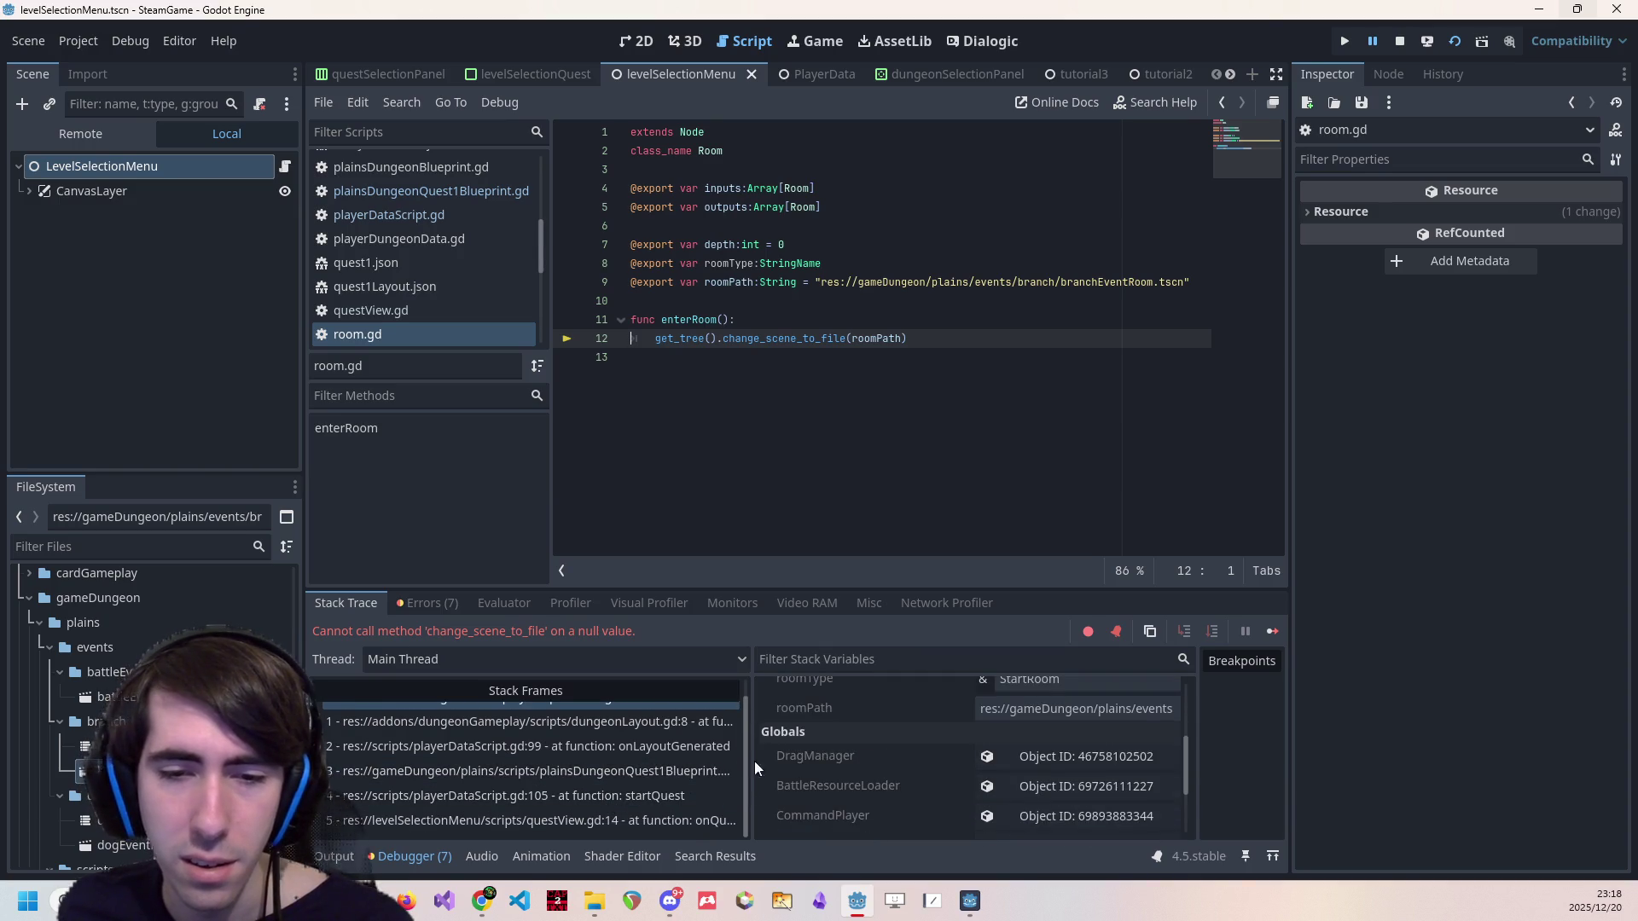
scroll(937, 744, up, 5)
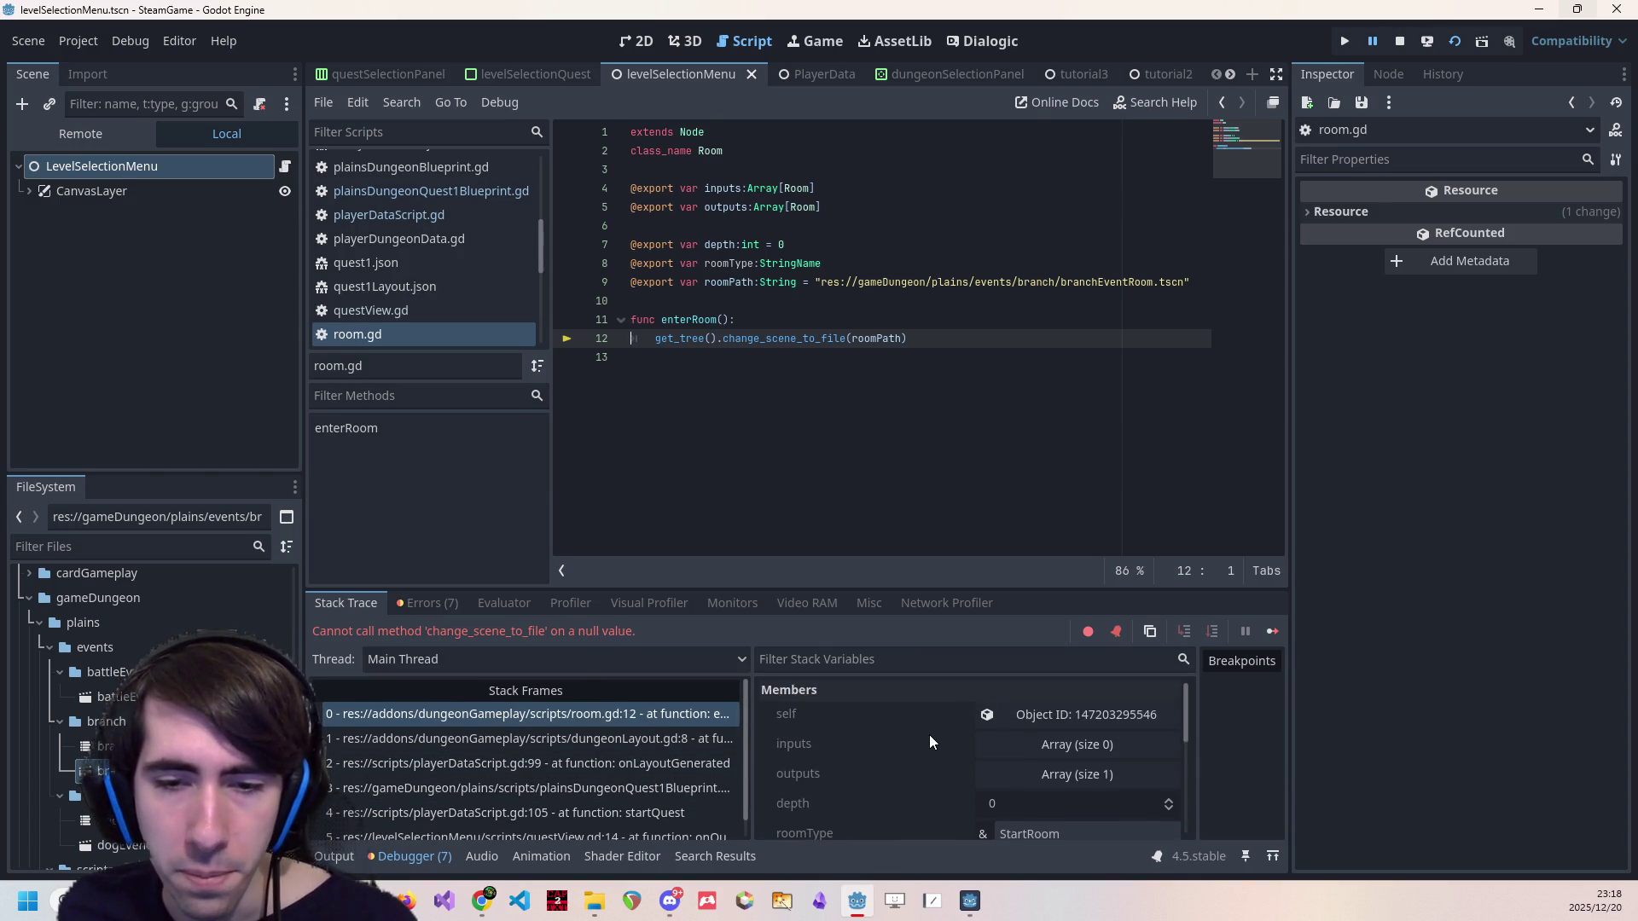
scroll(929, 734, down, 5)
scroll(929, 734, up, 5)
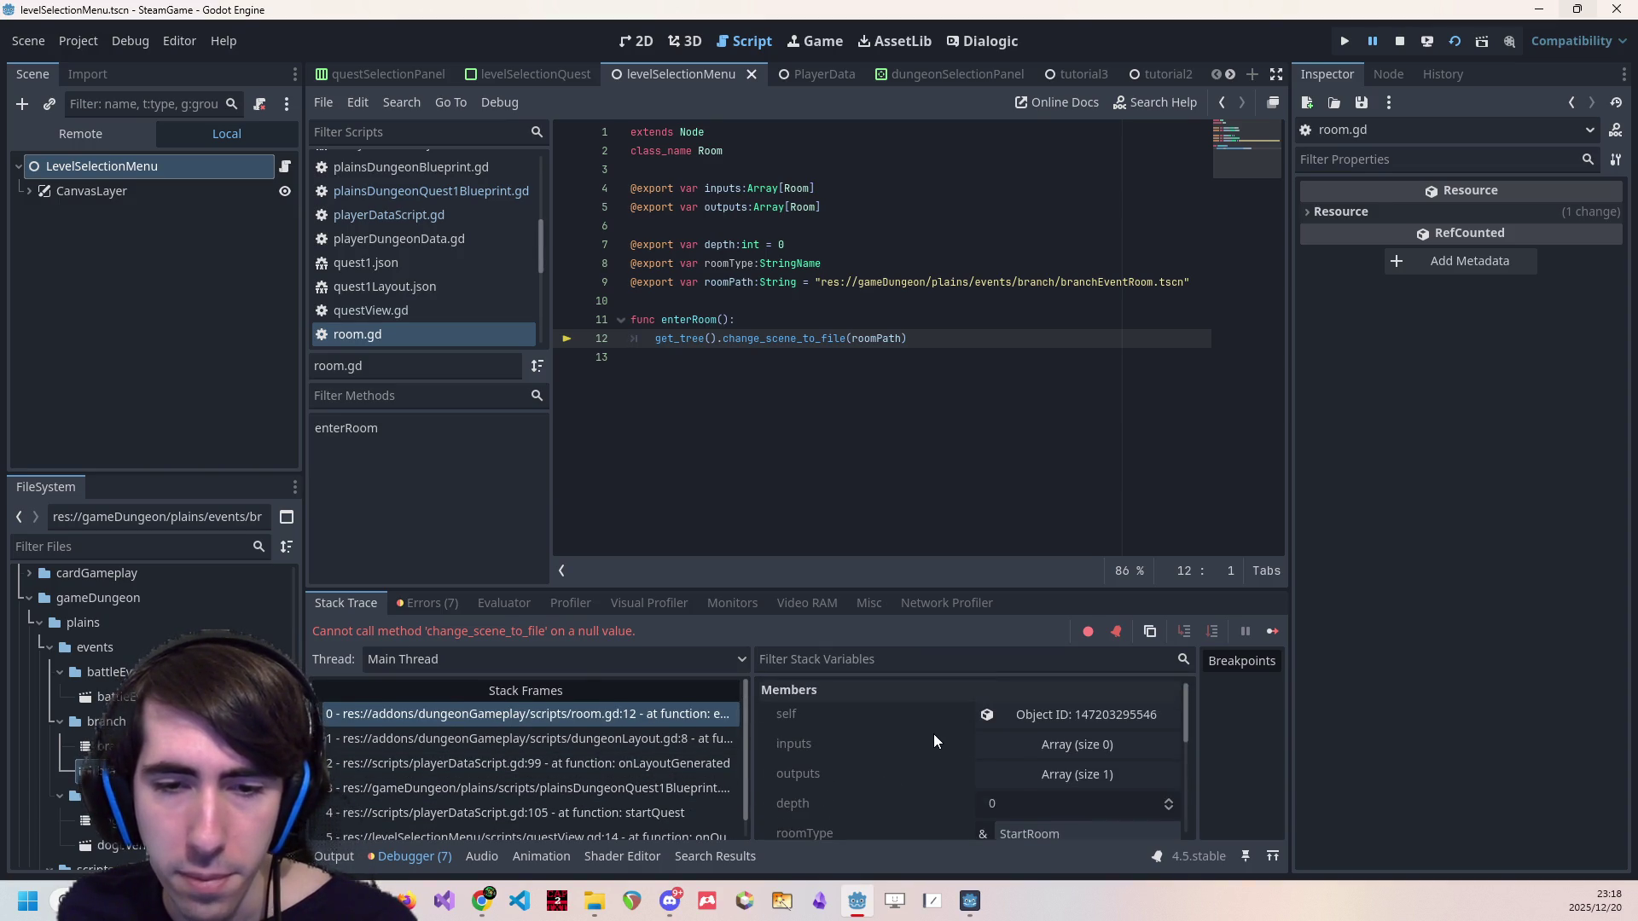
click(1017, 715)
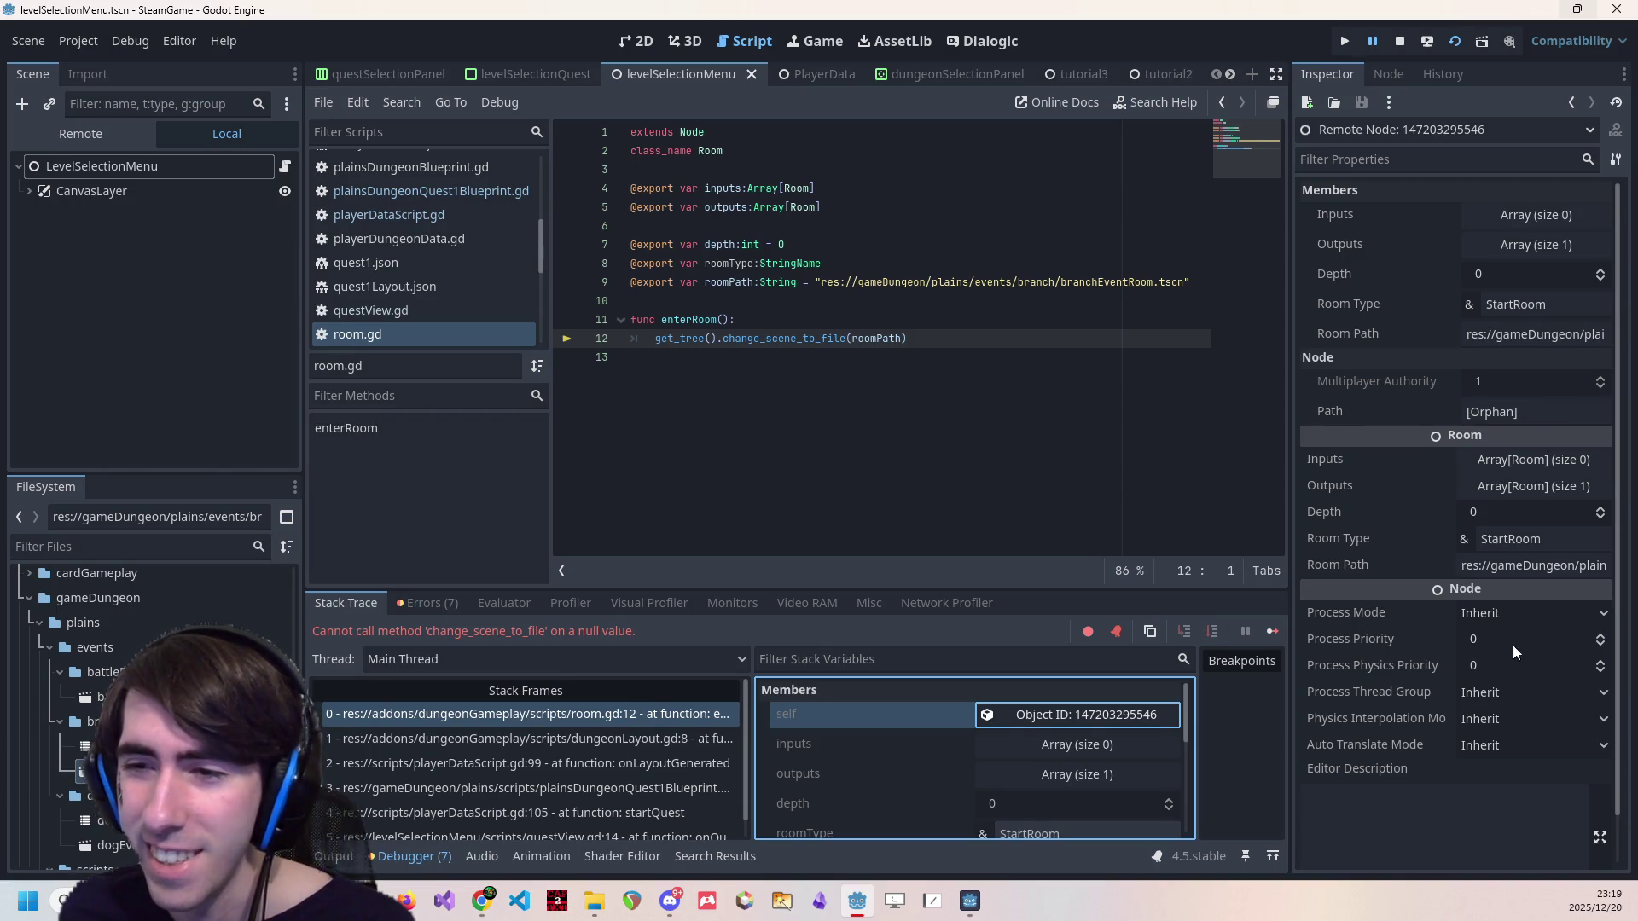
drag(1489, 568, 1548, 565)
Step up the stack to onLayoutGenerated at playerDataScript.gd line 99
click(868, 367)
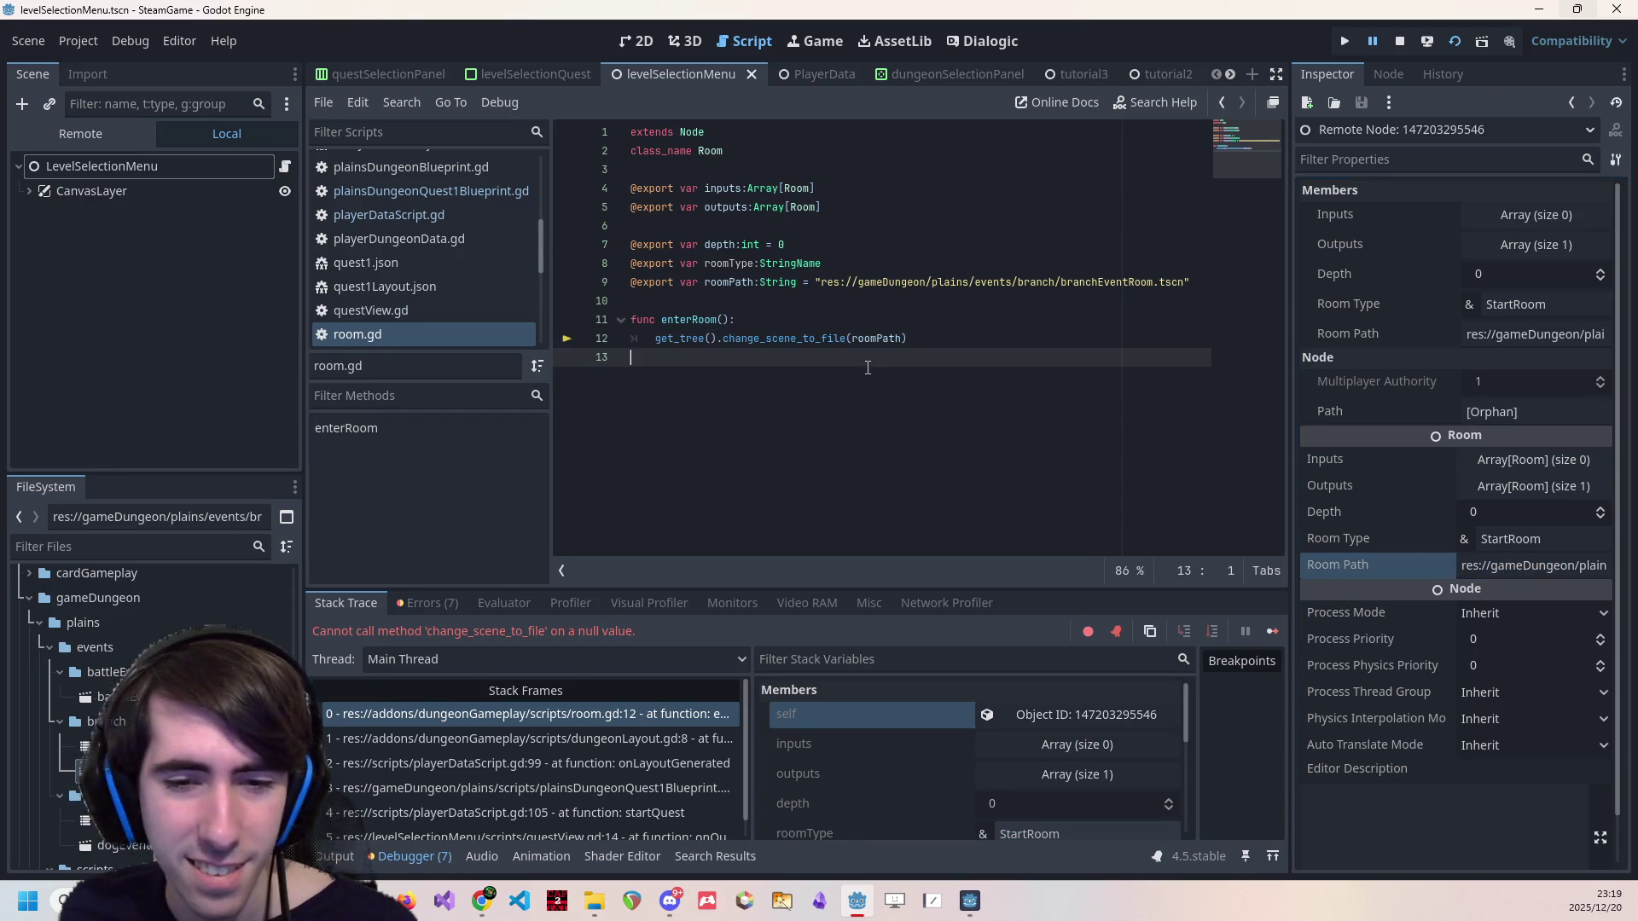
click(648, 738)
click(642, 764)
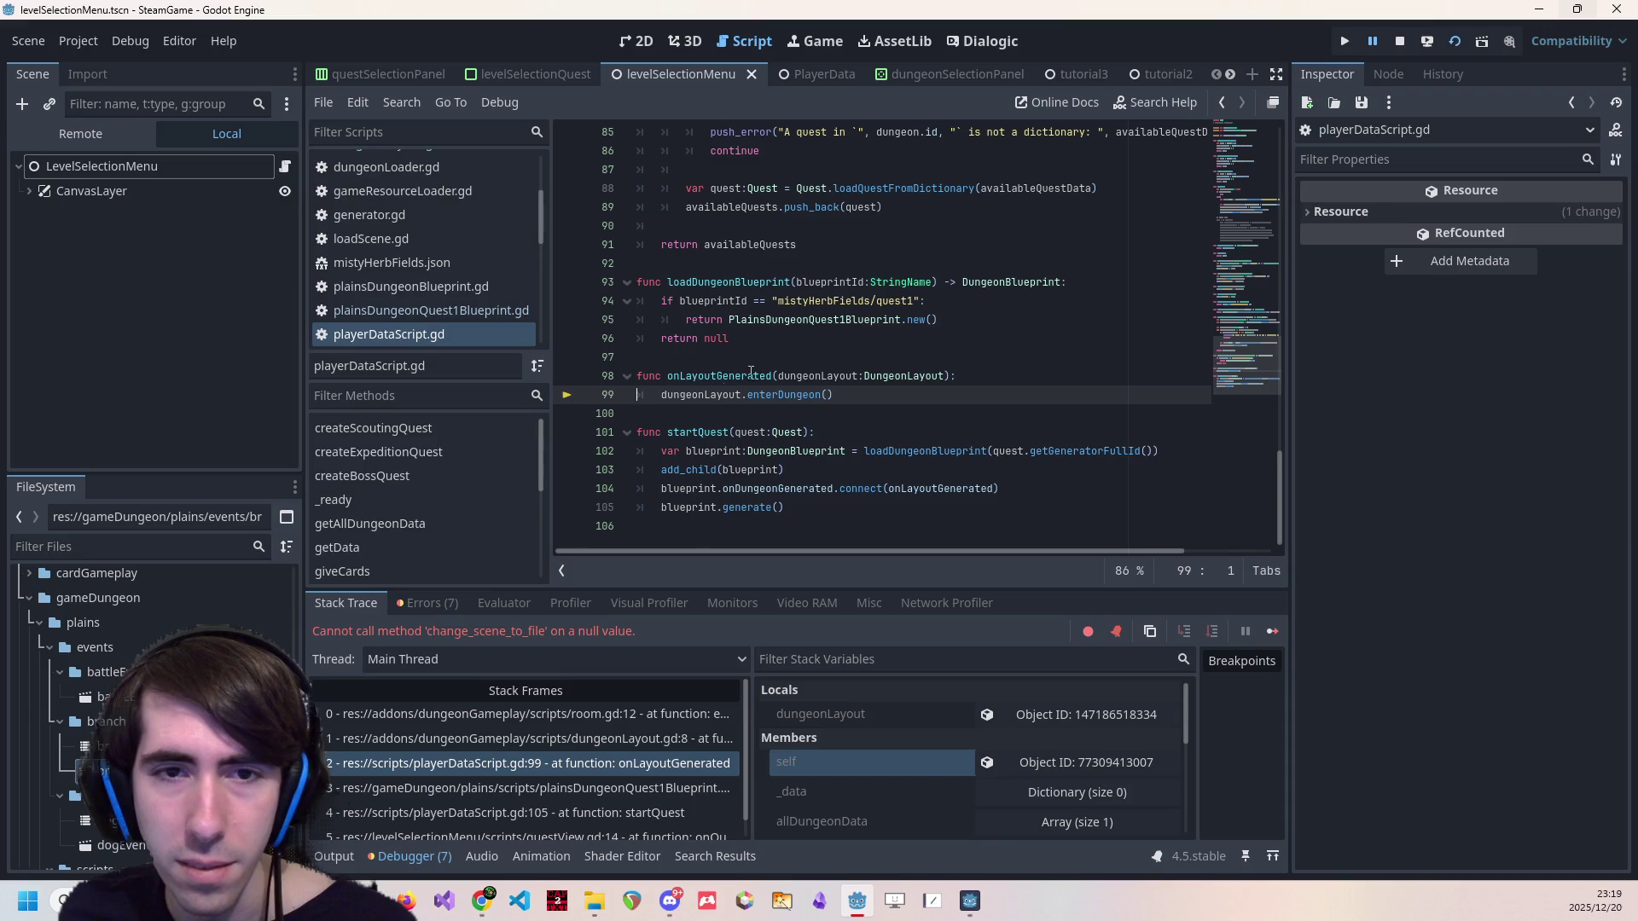
double_click(785, 376)
double_click(721, 376)
scroll(809, 487, up, 1)
scroll(808, 487, down, 1)
click(706, 470)
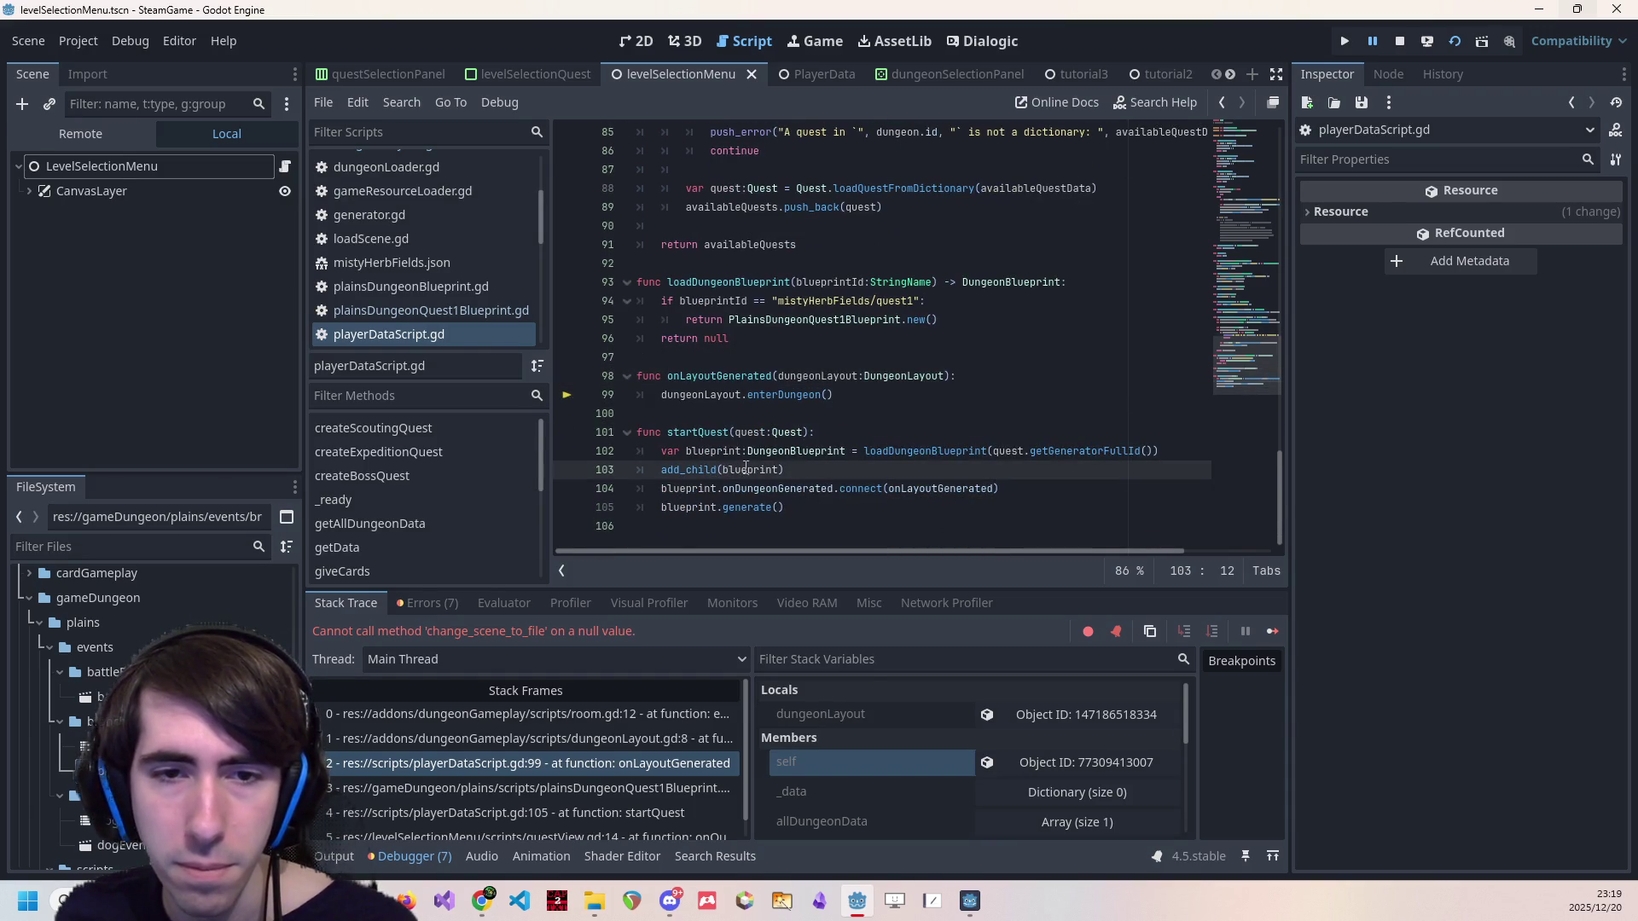
double_click(746, 469)
mouse_move(703, 470)
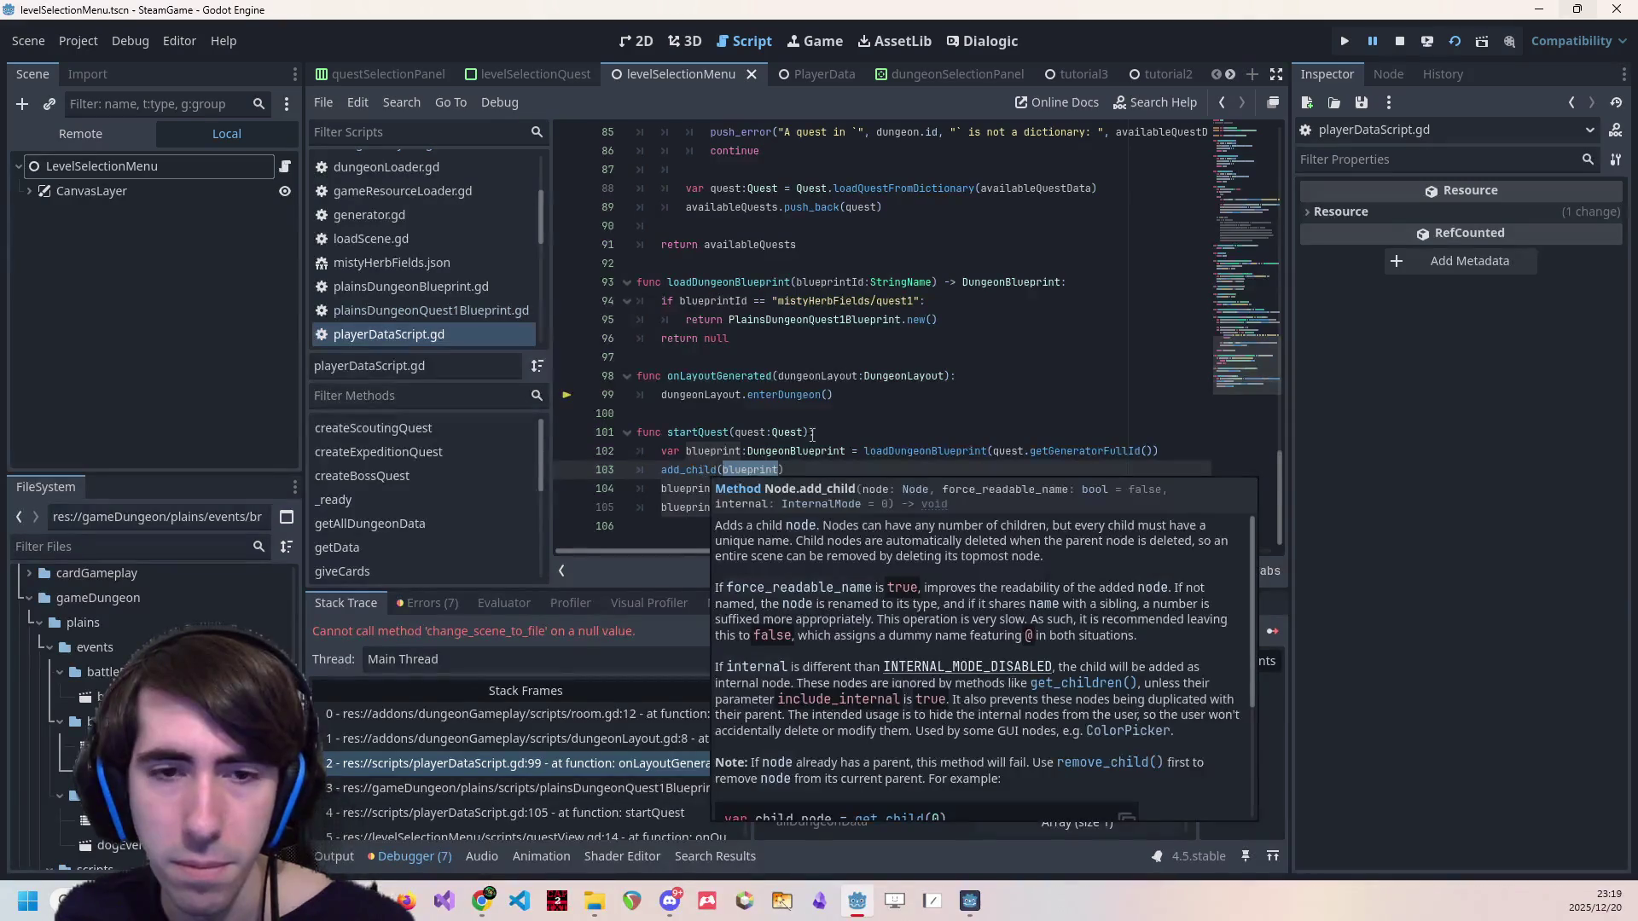
double_click(731, 509)
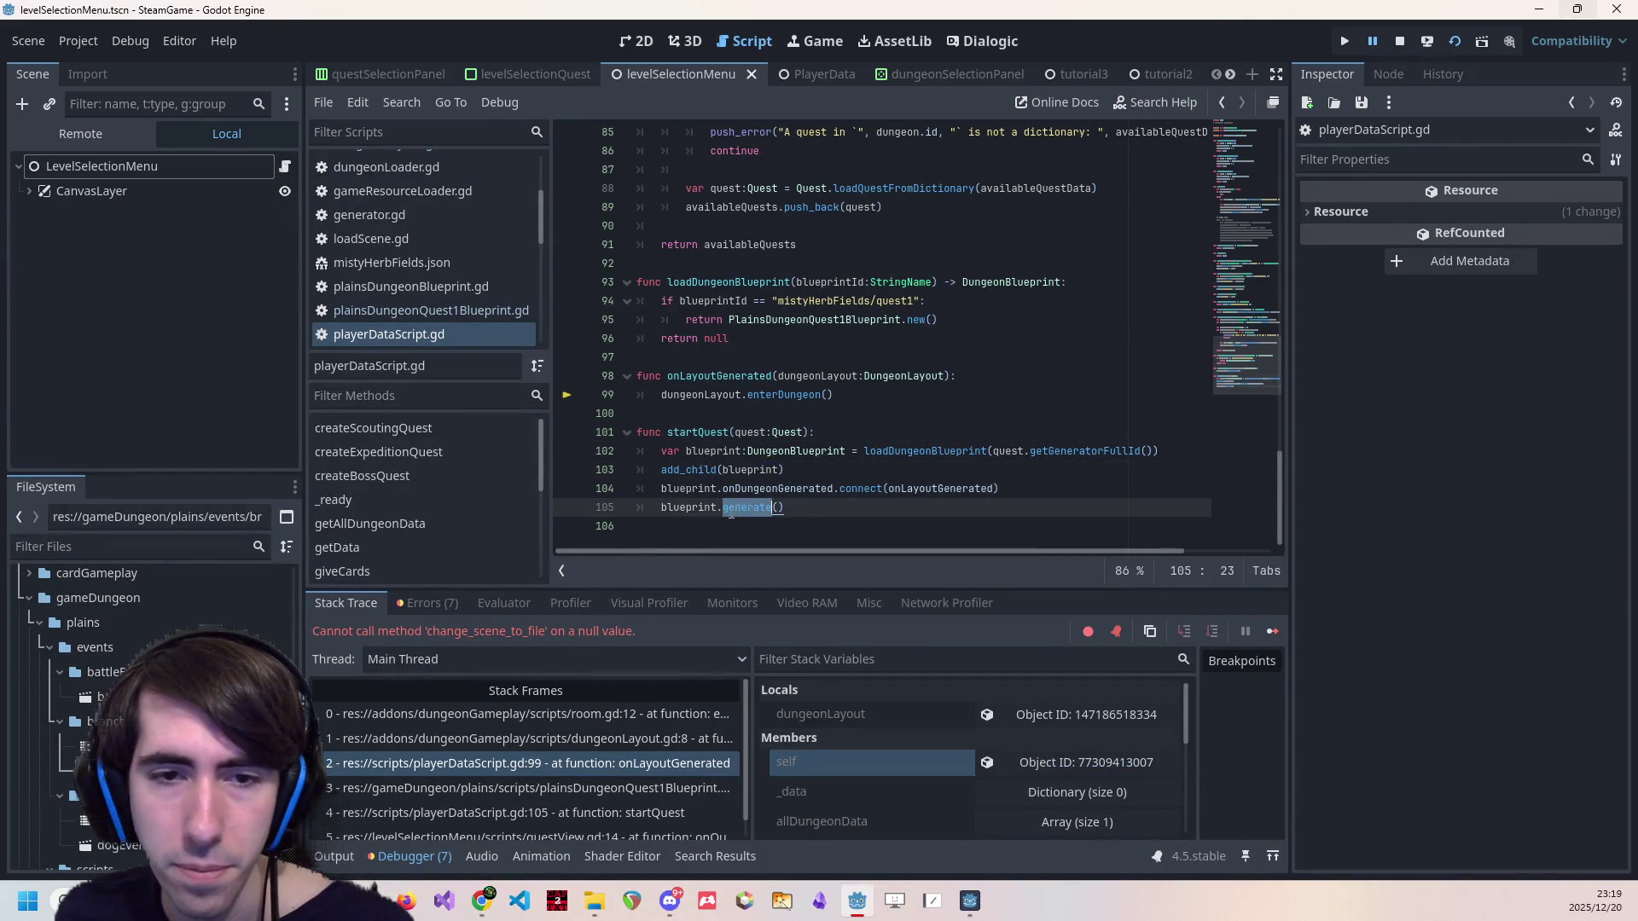
double_click(710, 455)
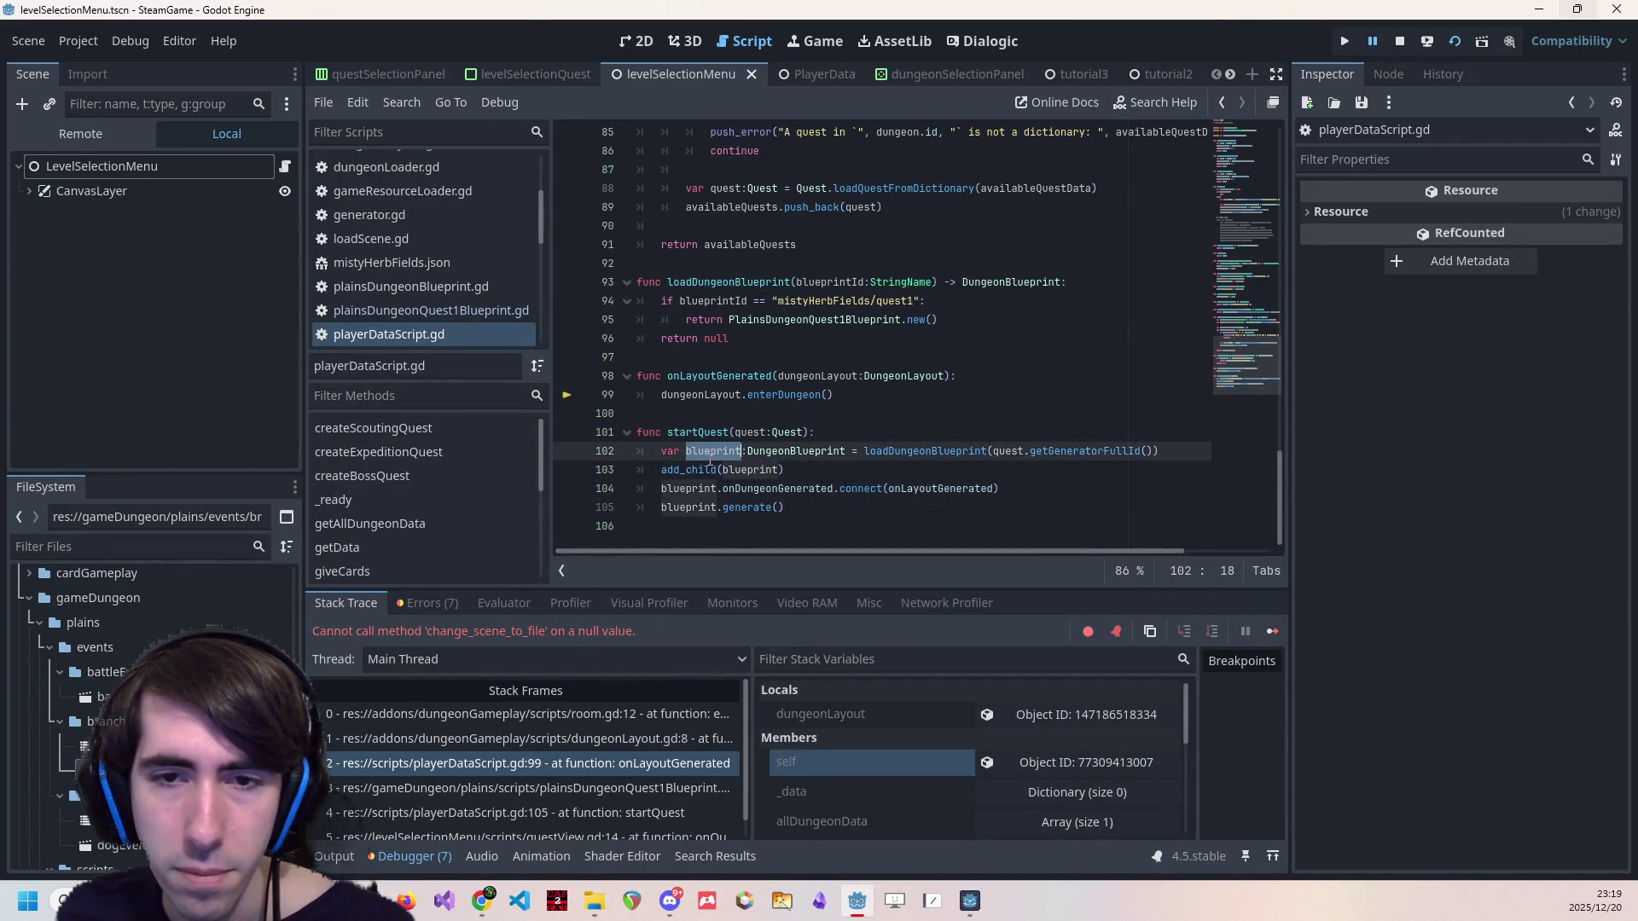
double_click(901, 451)
mouse_move(930, 451)
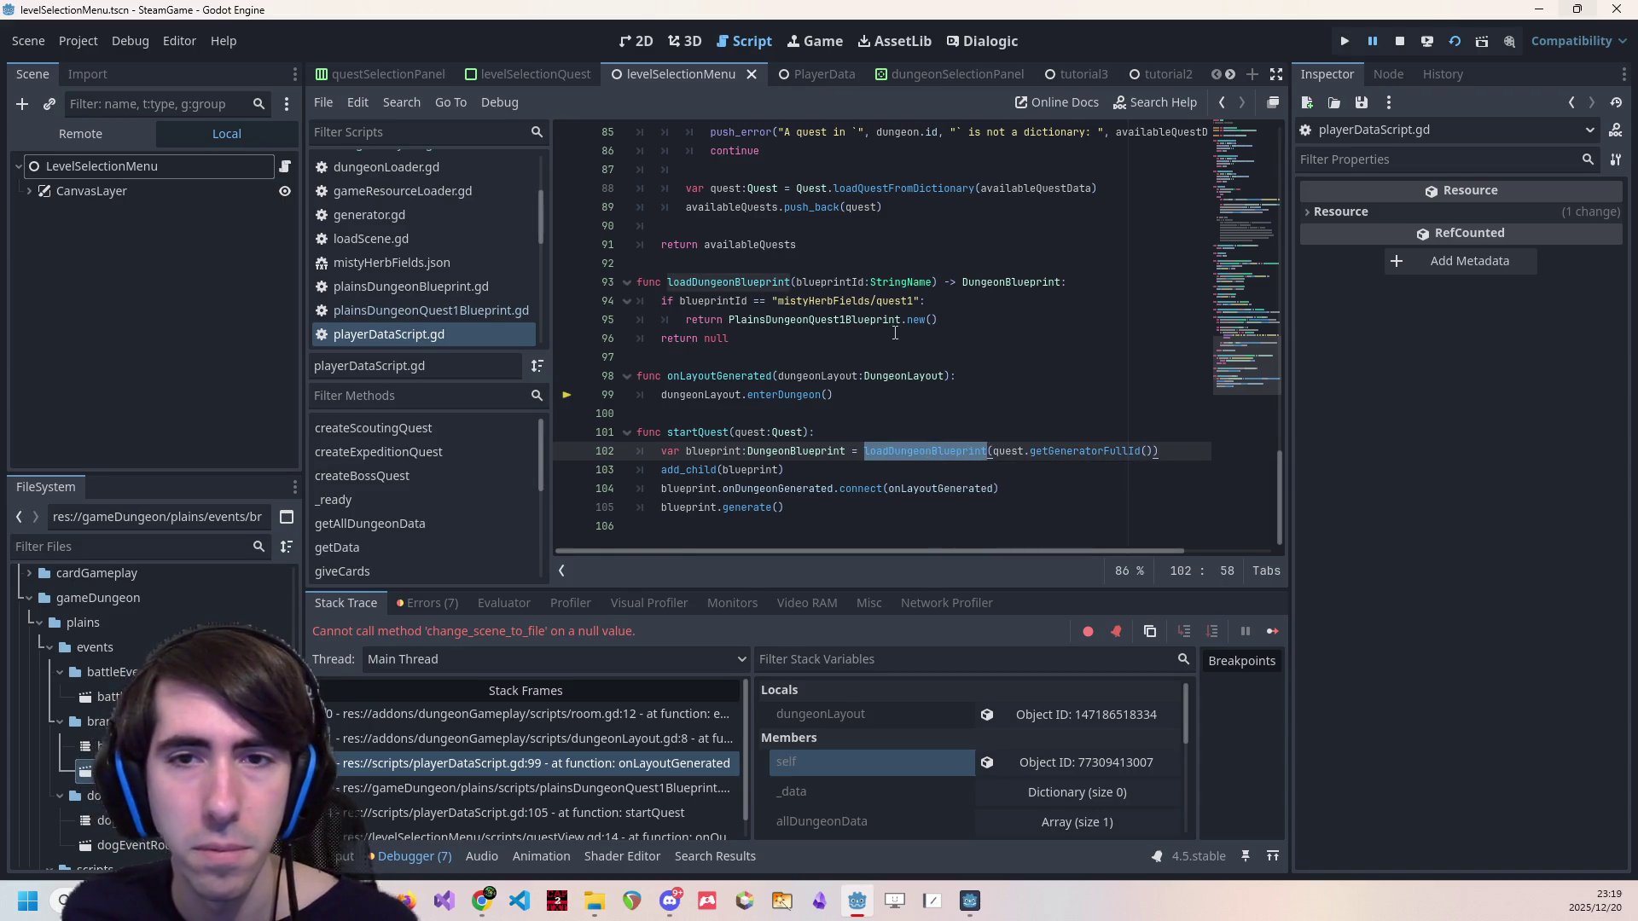
drag(741, 319, 978, 314)
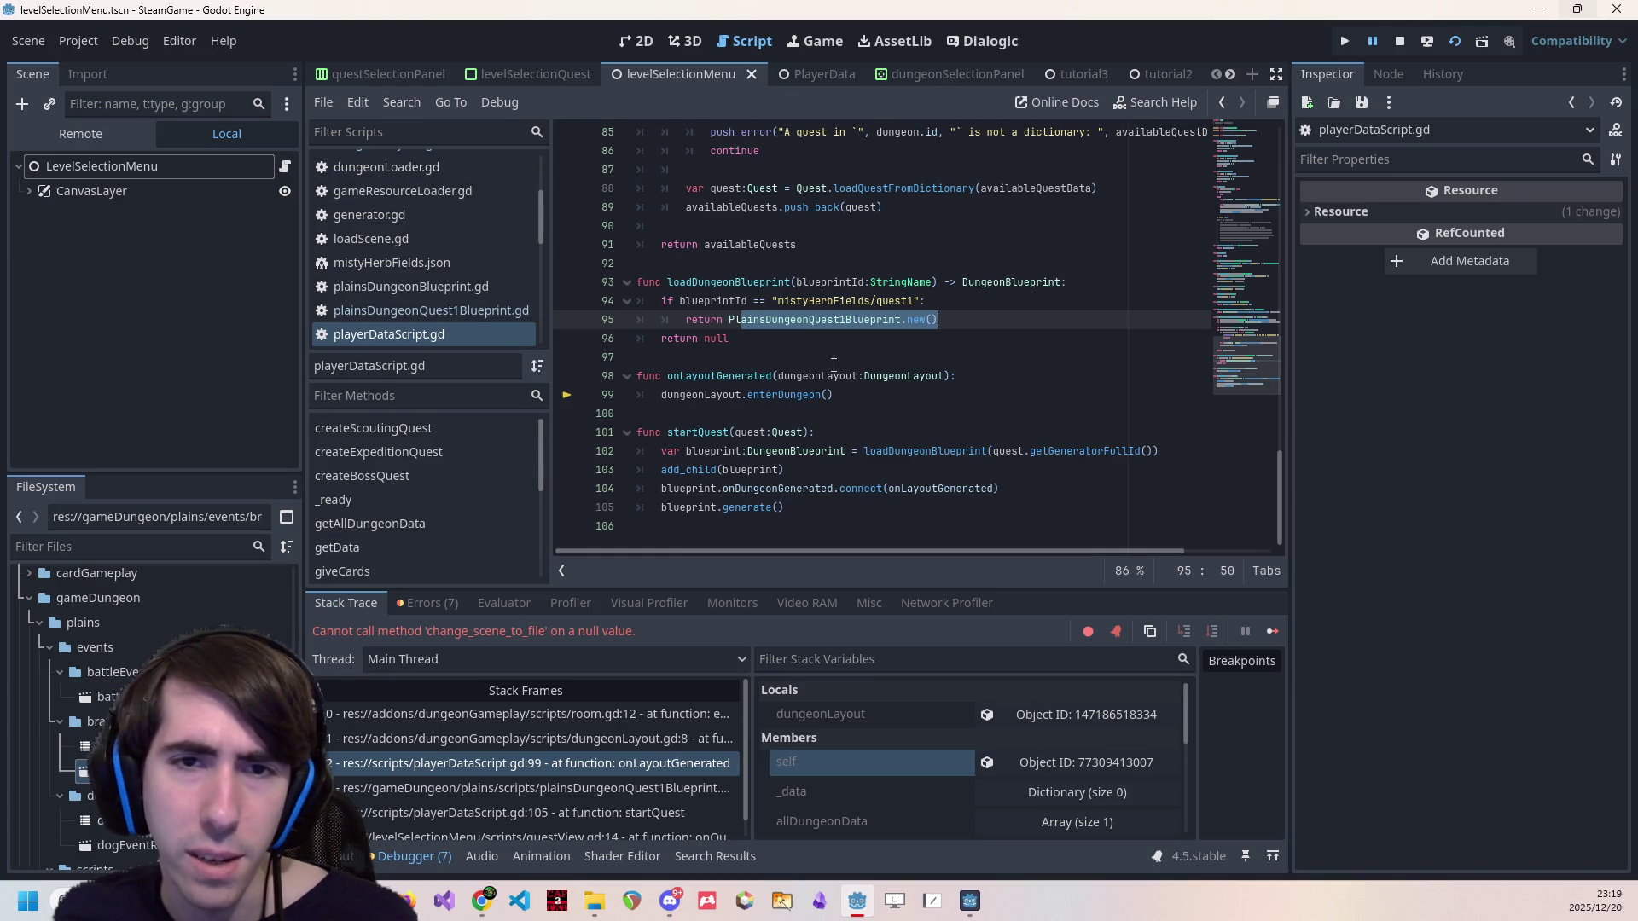
double_click(817, 450)
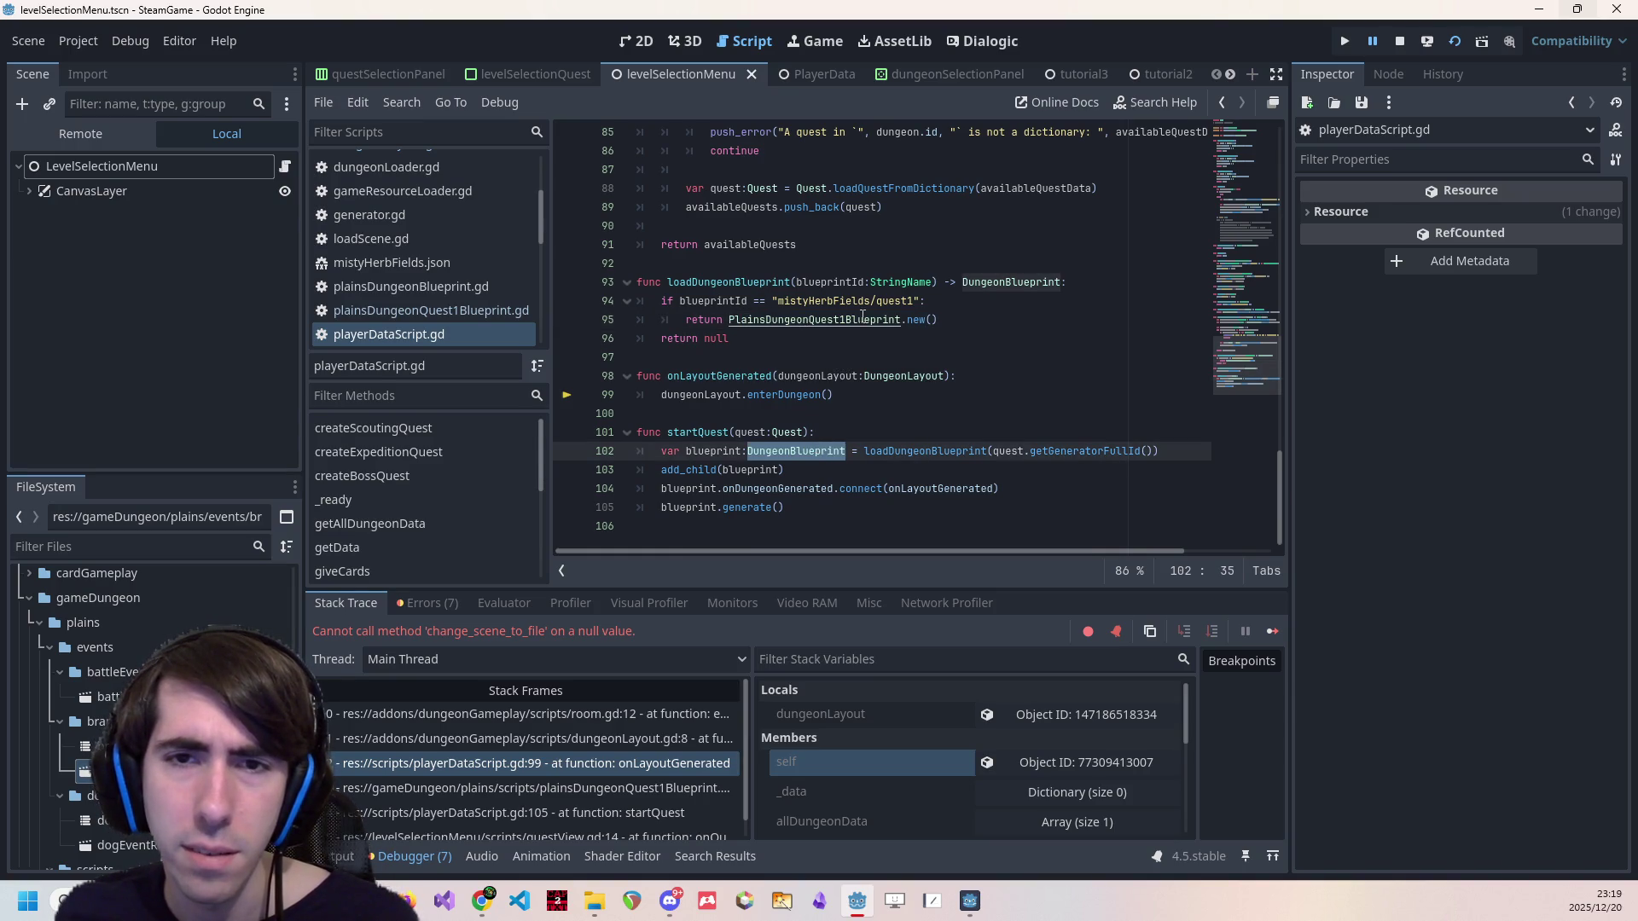
double_click(744, 283)
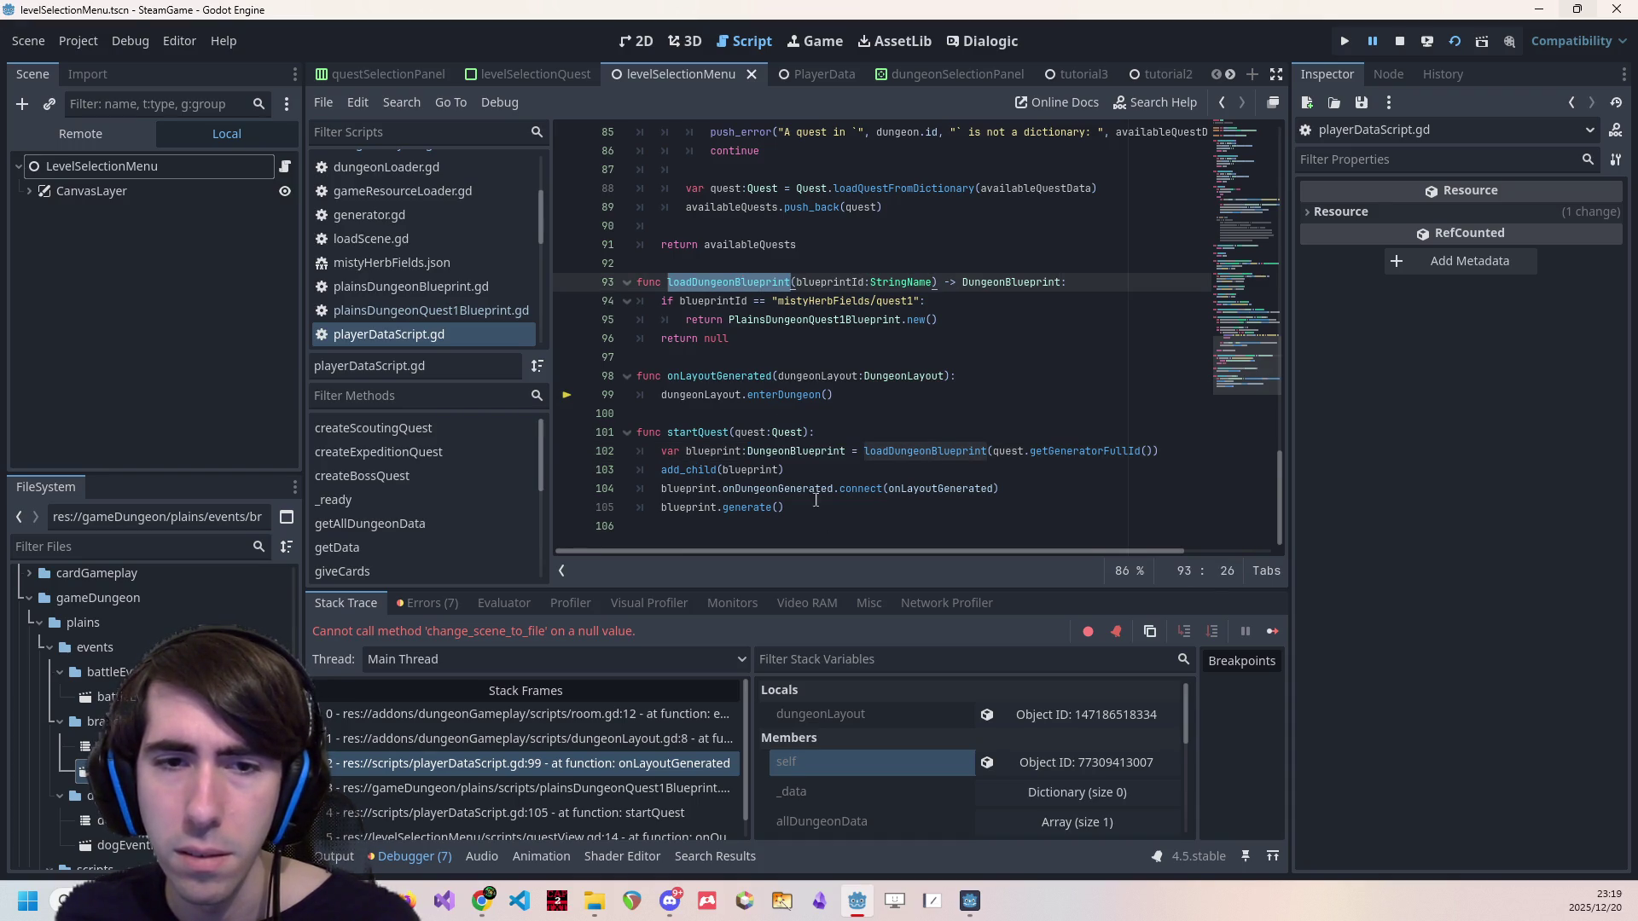
click(743, 509)
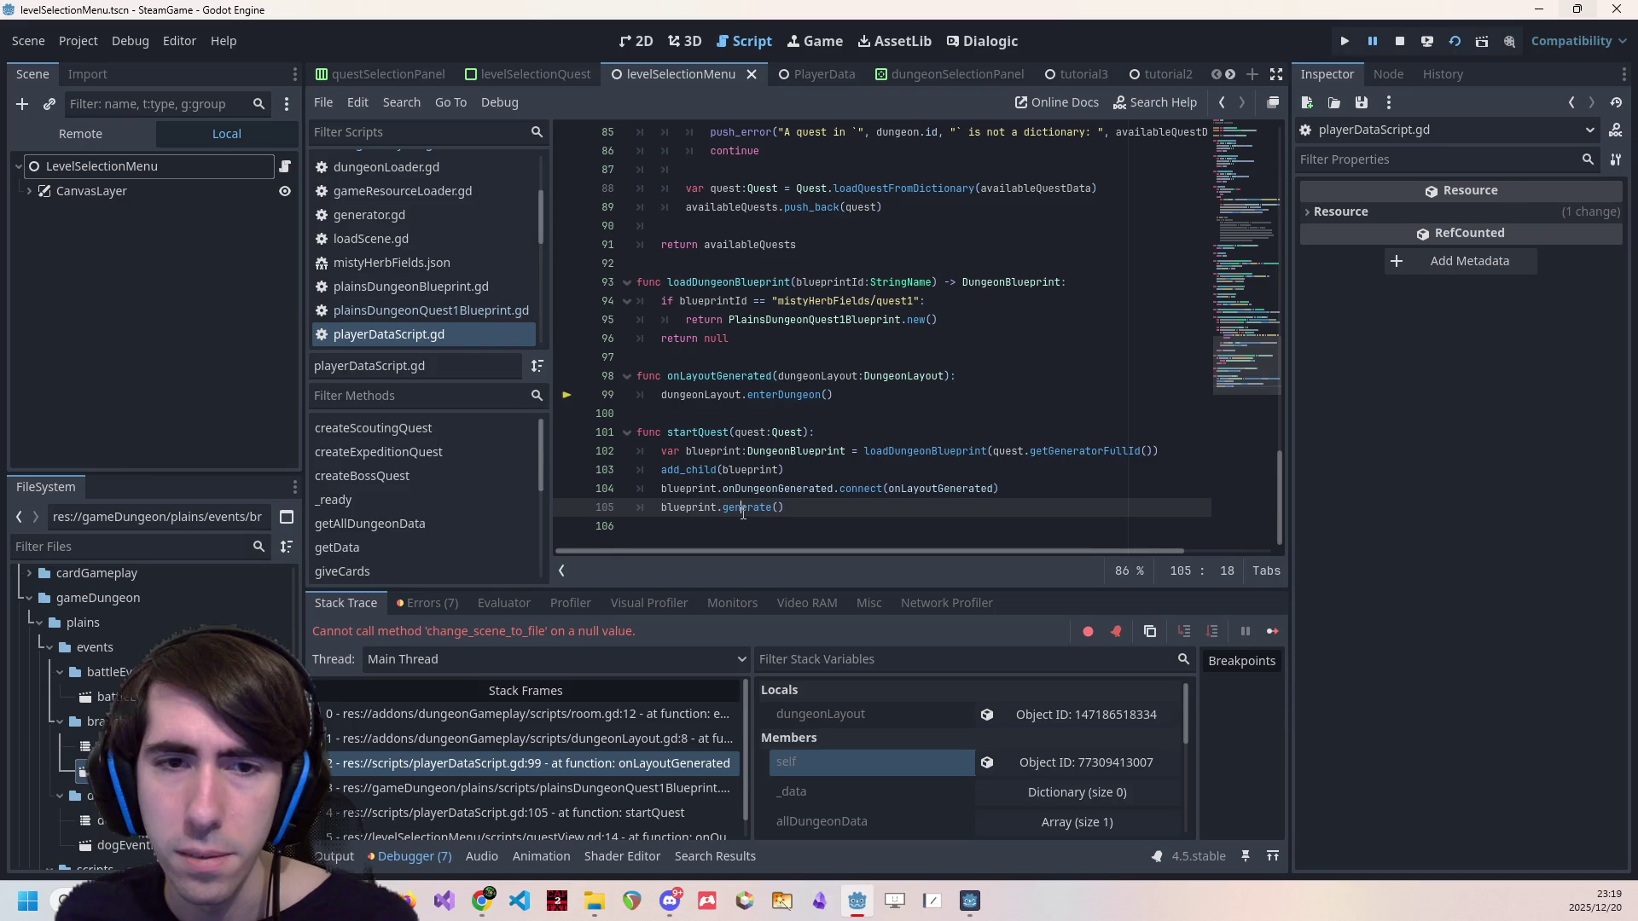
drag(784, 470, 662, 470)
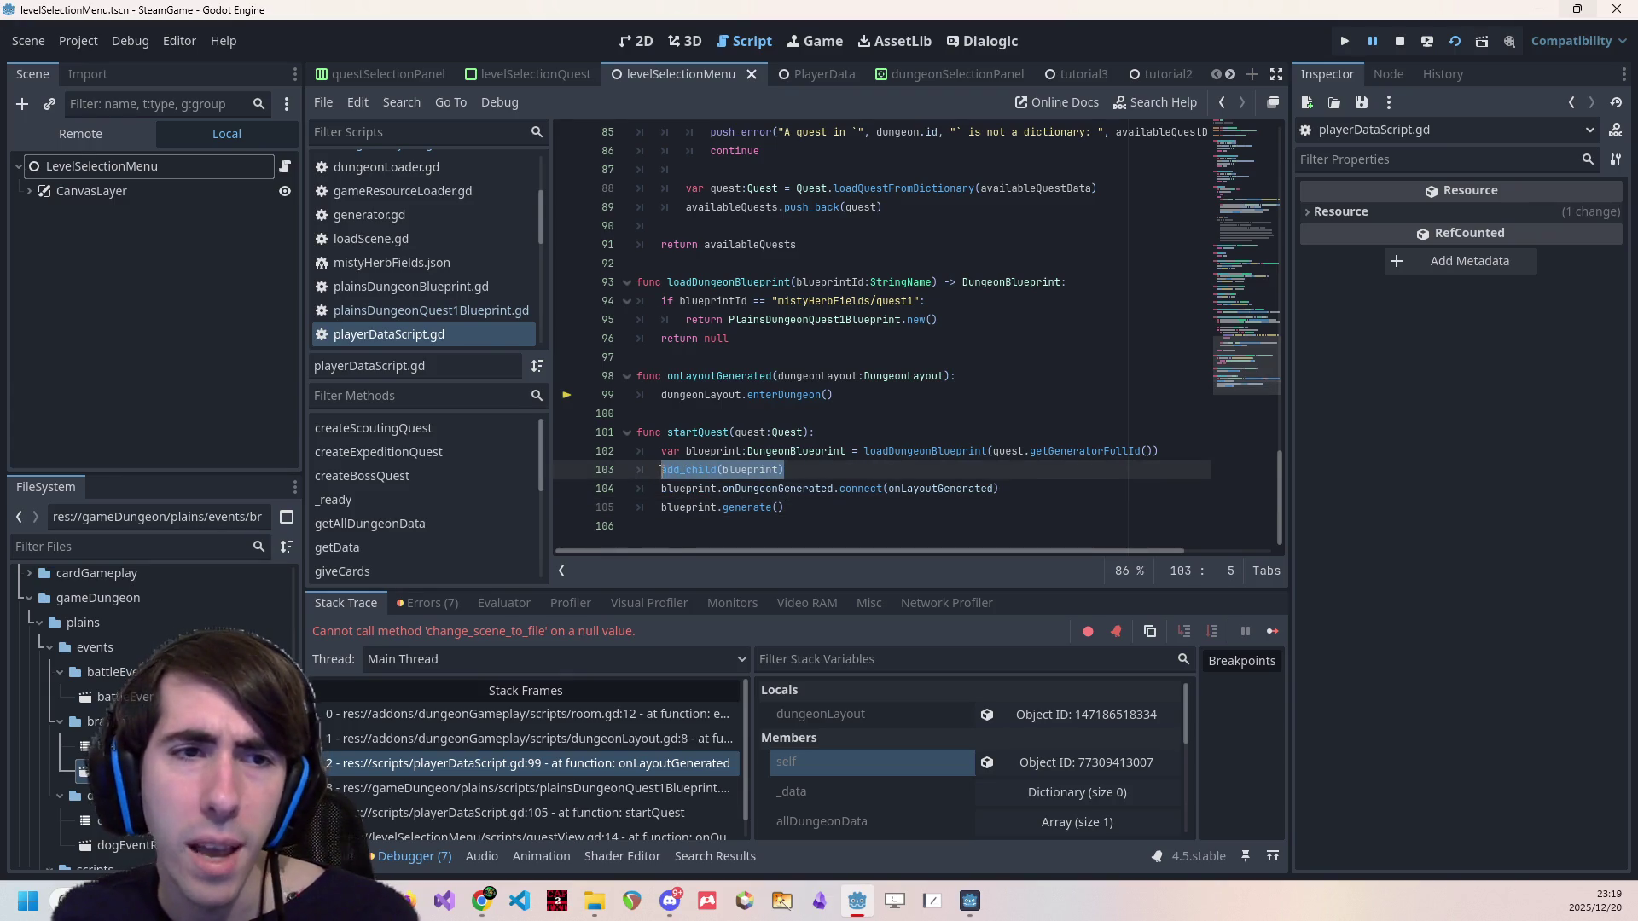
scroll(442, 314, down, 2)
click(440, 294)
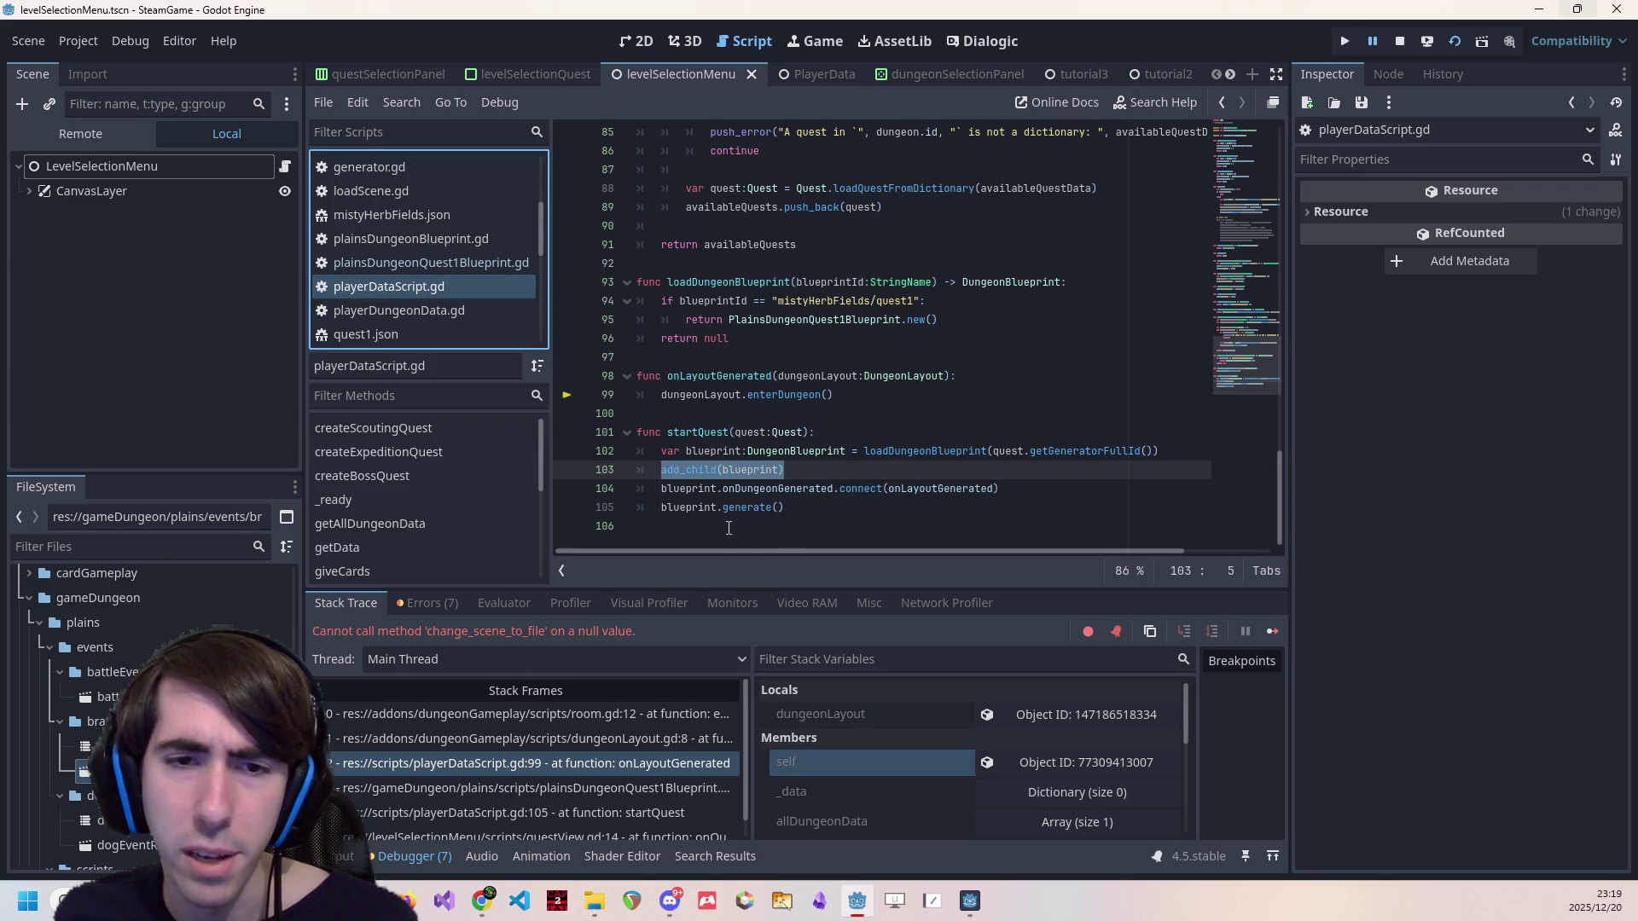
click(749, 512)
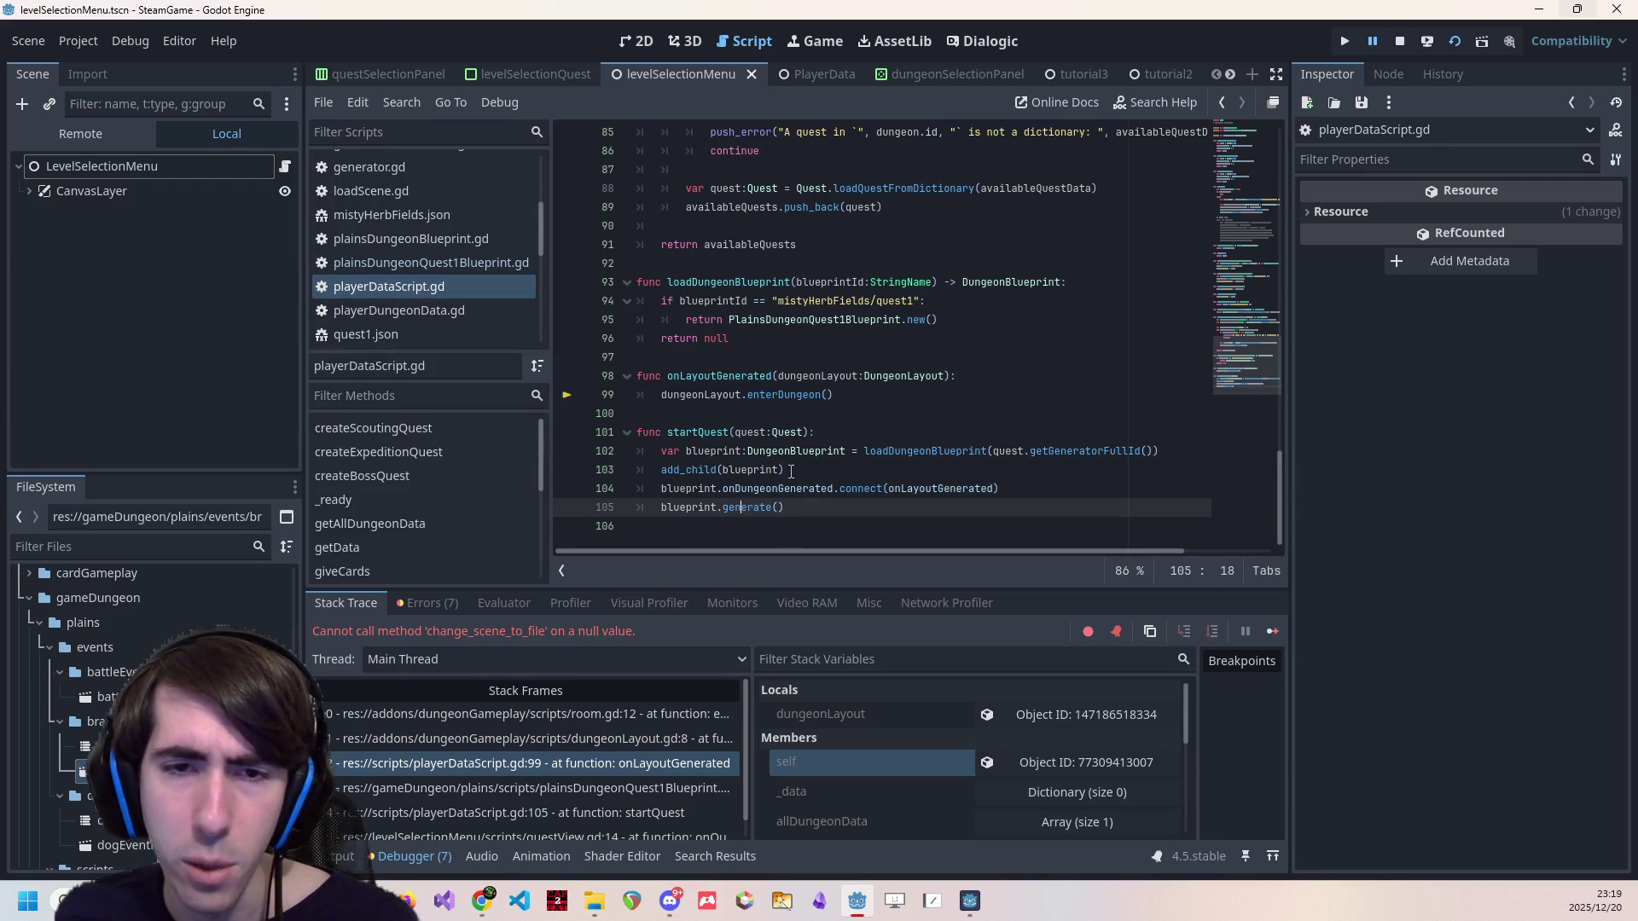
Open PlainsDungeonQuest1Blueprint's script and inspect the DungeonLayout.loadFromFile(layoutPath) line in generate()
ctrl+click(878, 323)
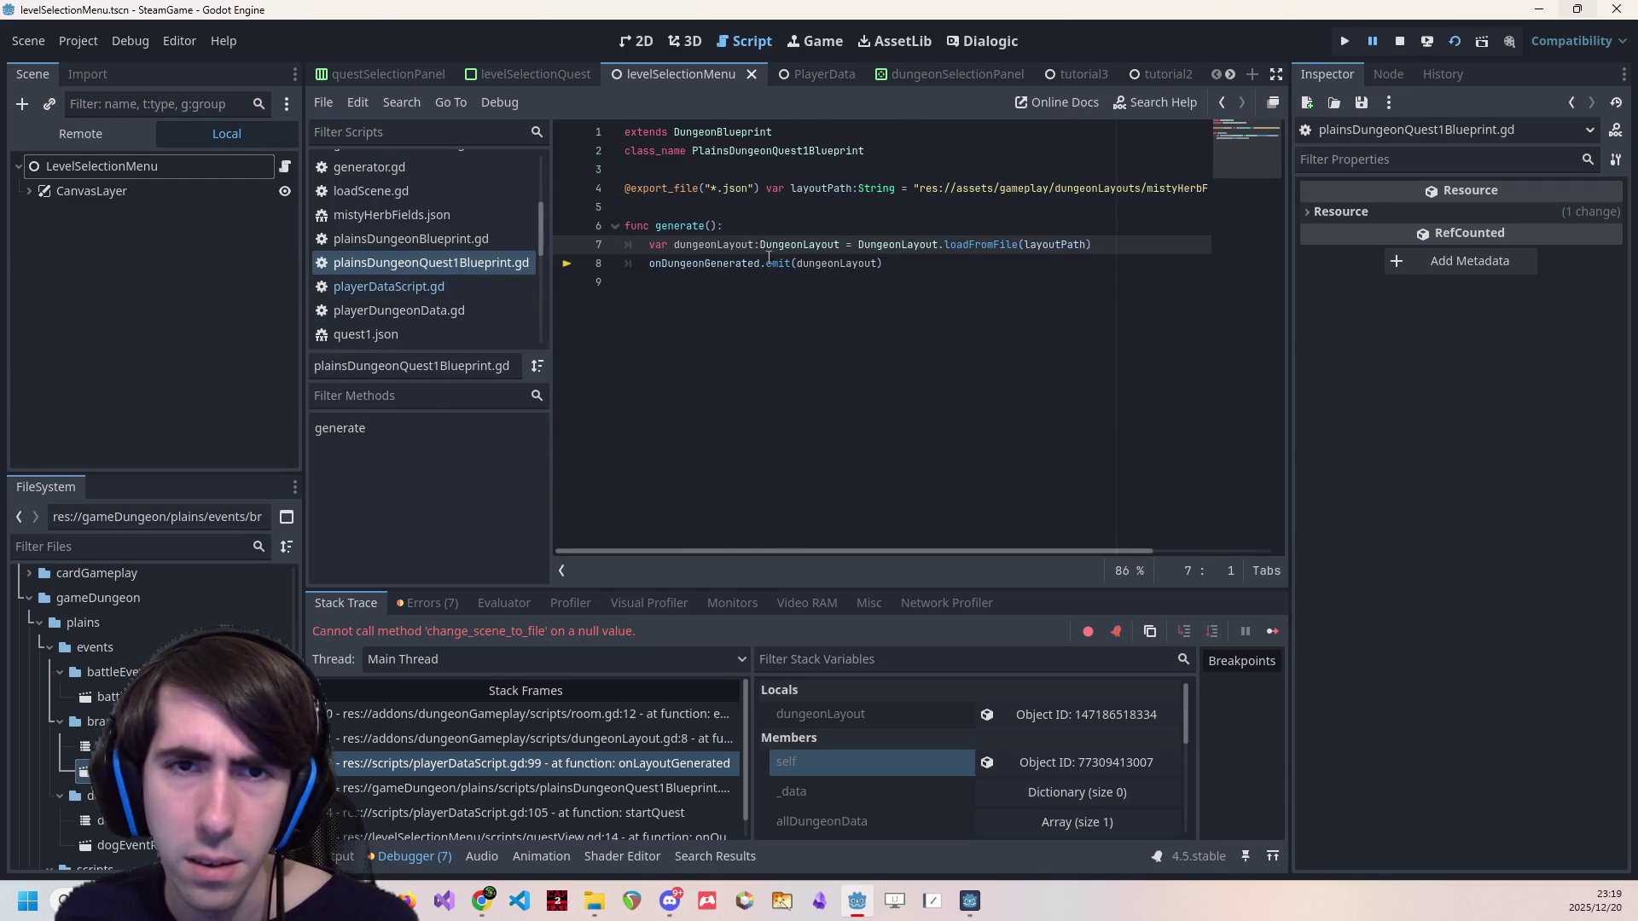
mouse_move(774, 247)
mouse_down()
mouse_move(882, 265)
mouse_move(1057, 246)
mouse_up()
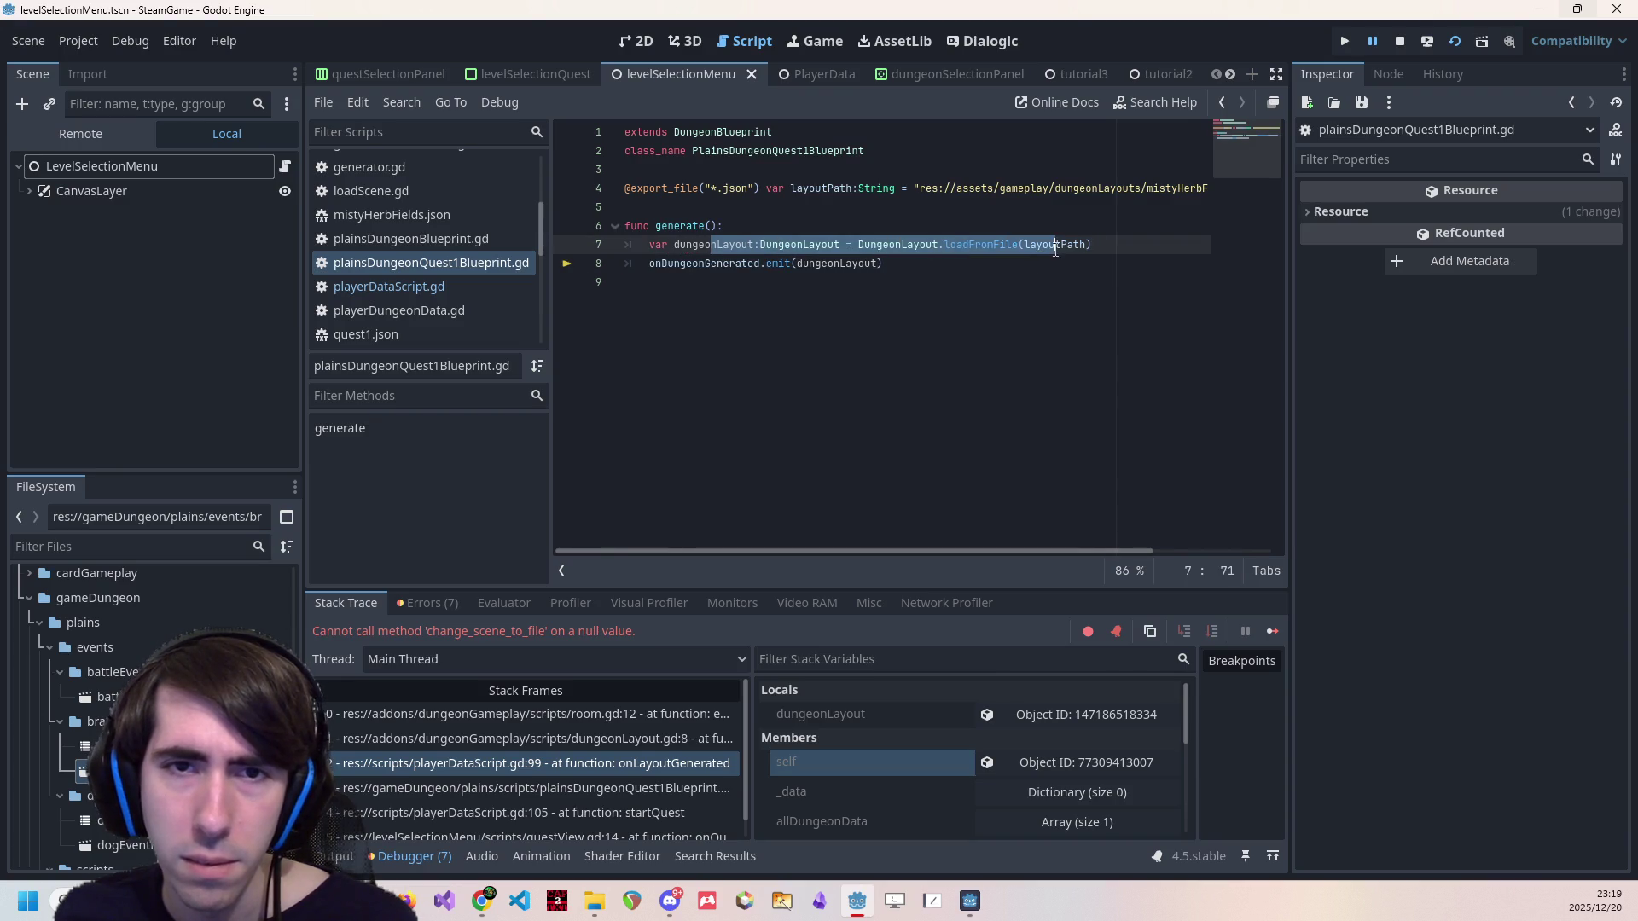
click(995, 249)
double_click(710, 245)
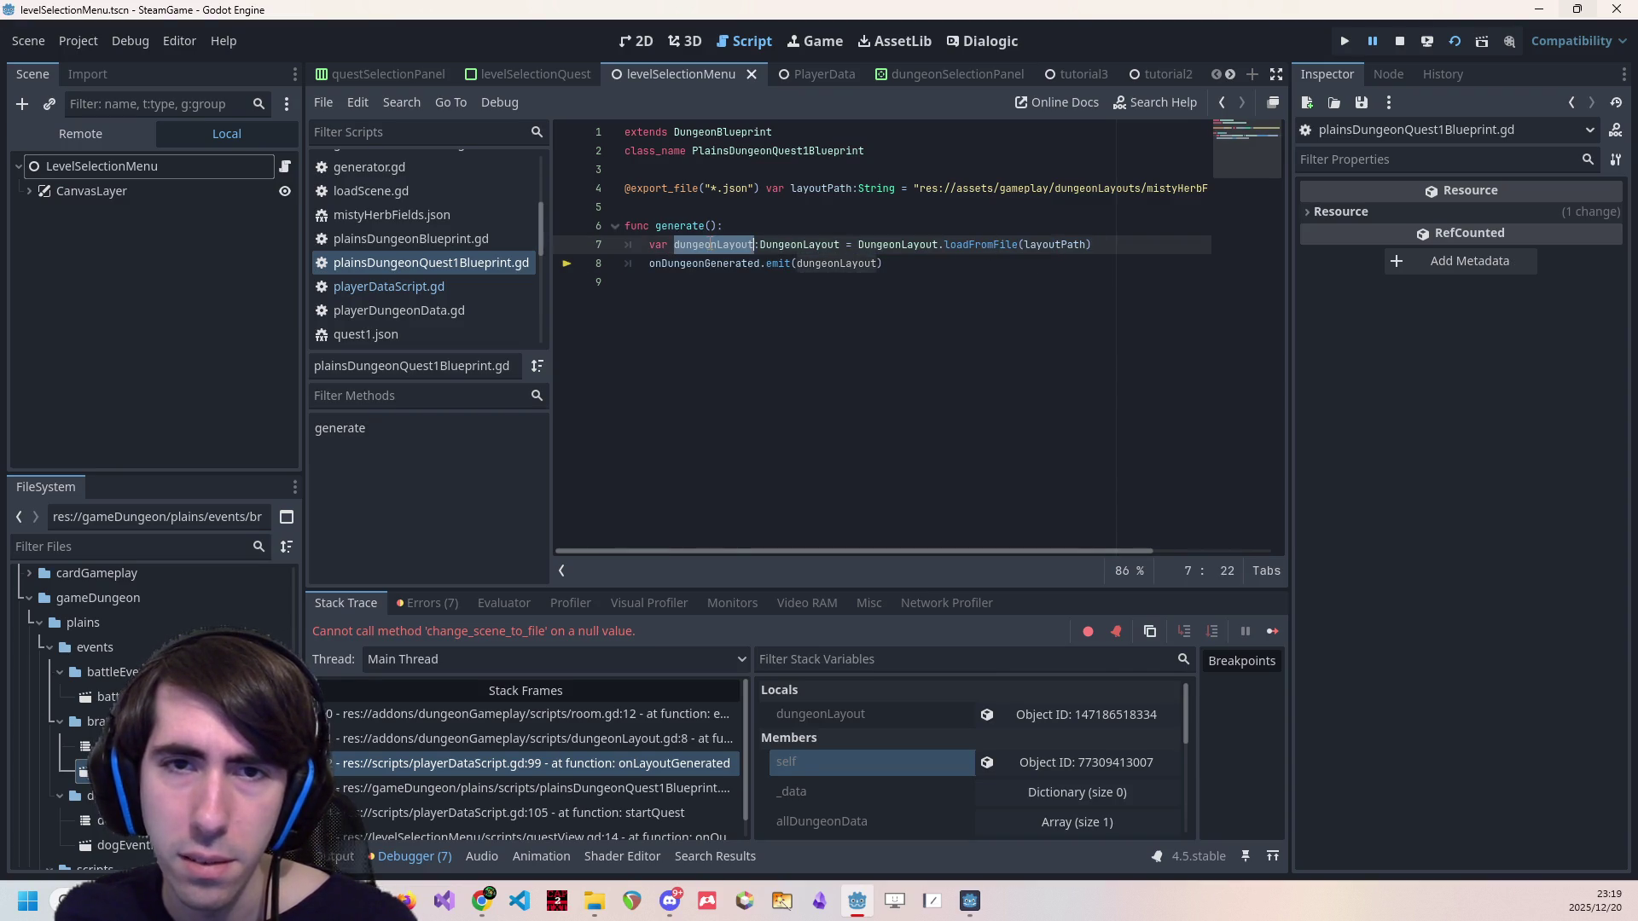
click(1156, 247)
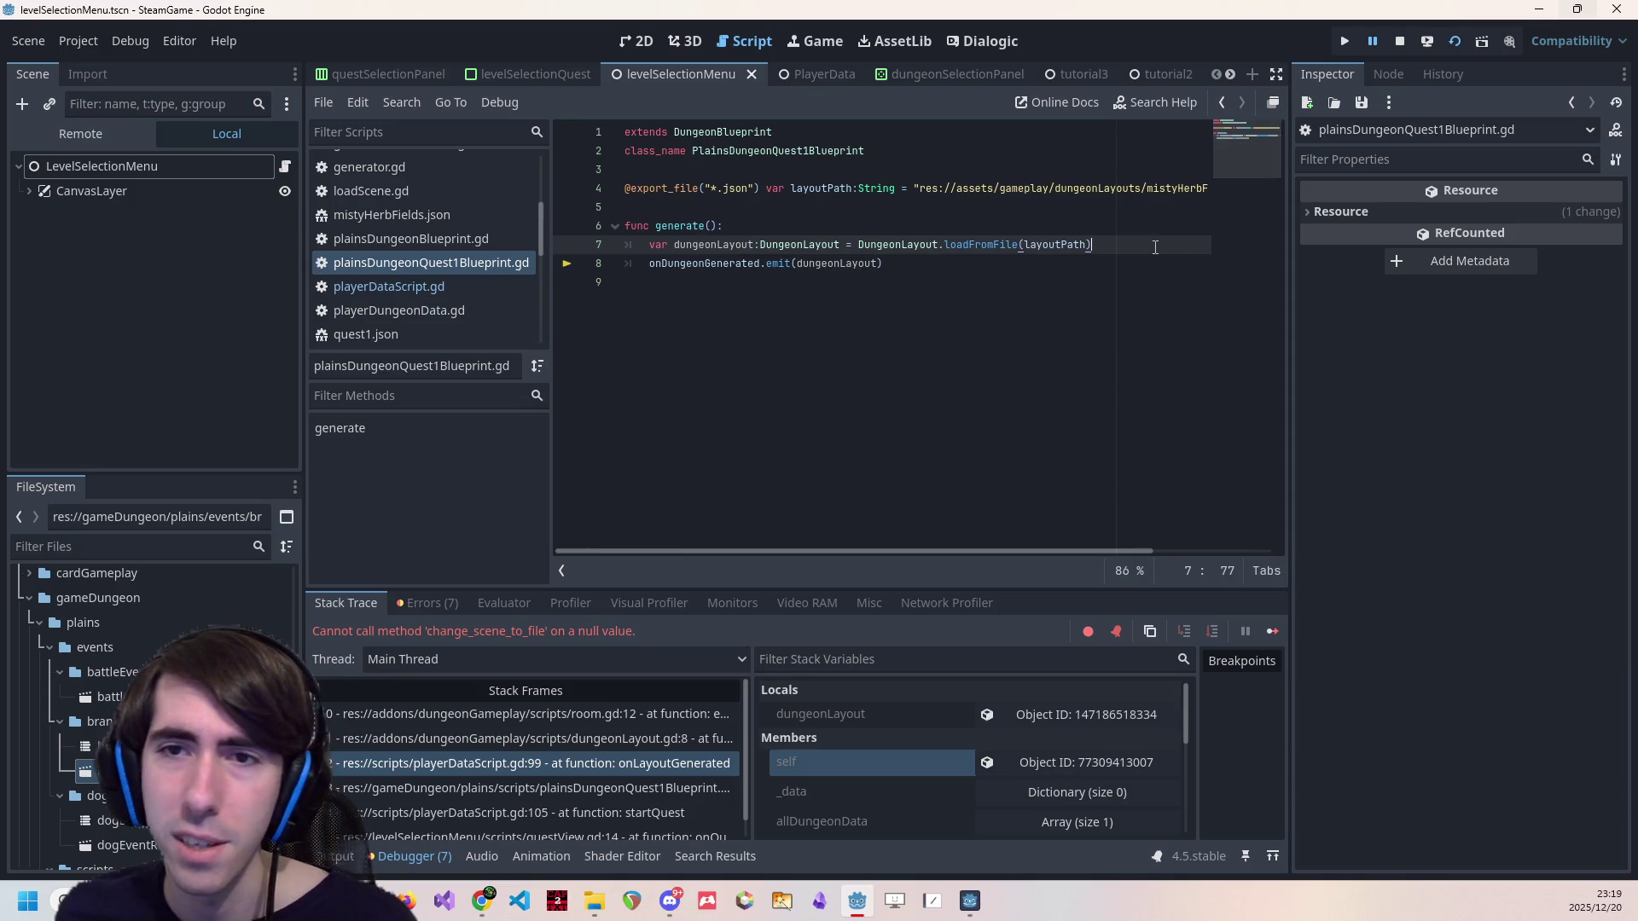
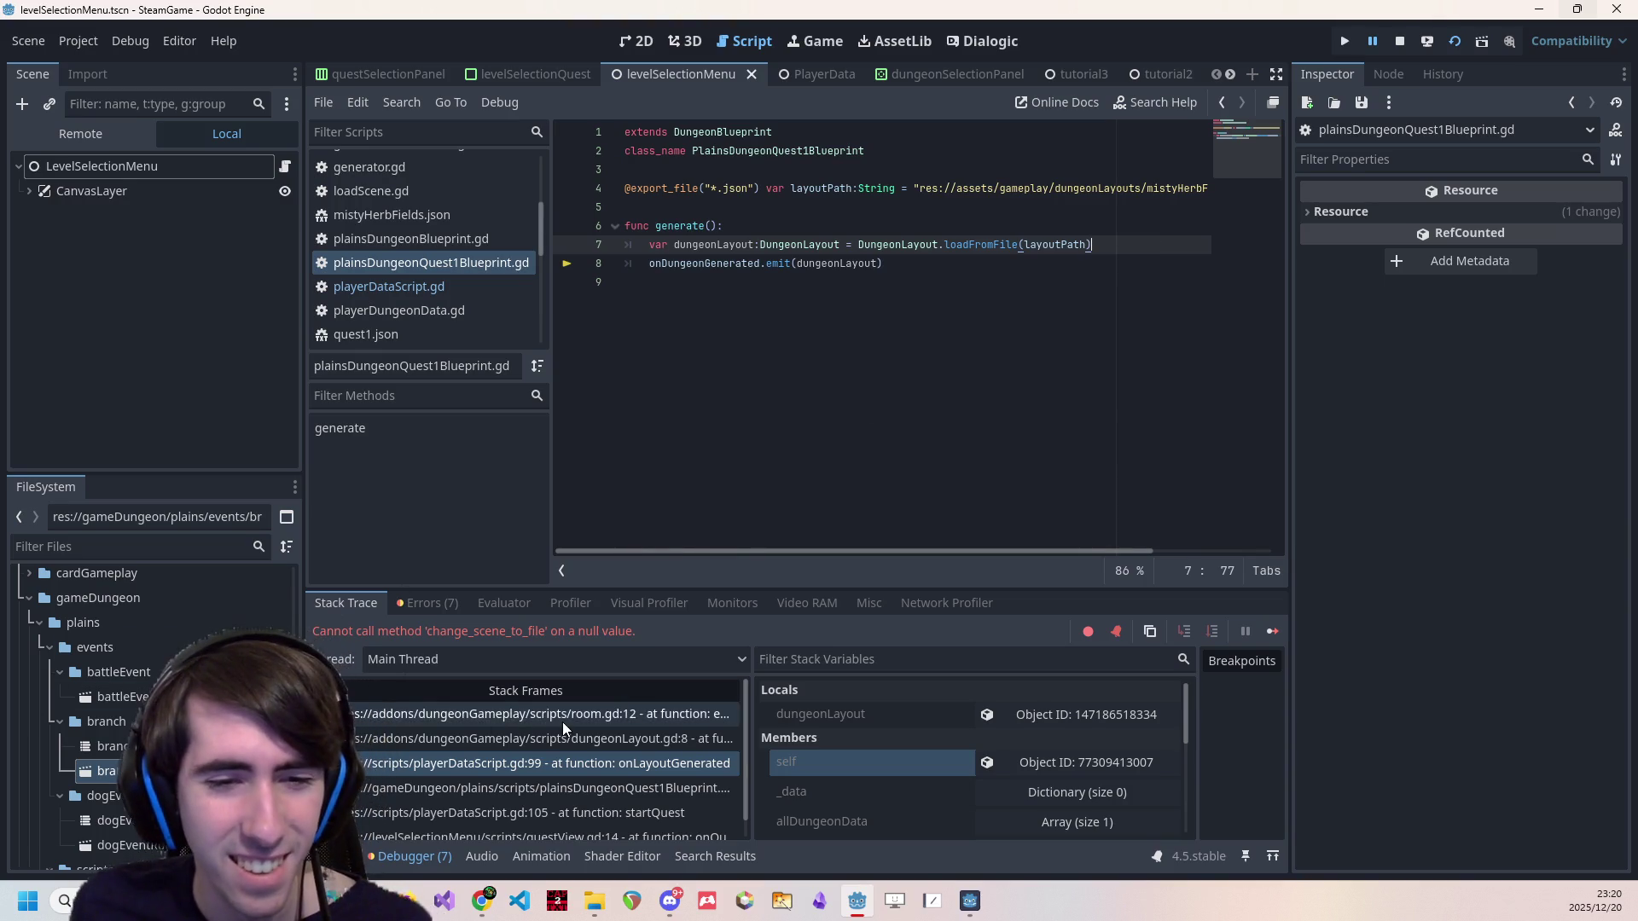
Inspect the dungeonLayout.gd:8 and playerDataScript.gd:99 stack frames and check dungeonLayout's current value
click(582, 740)
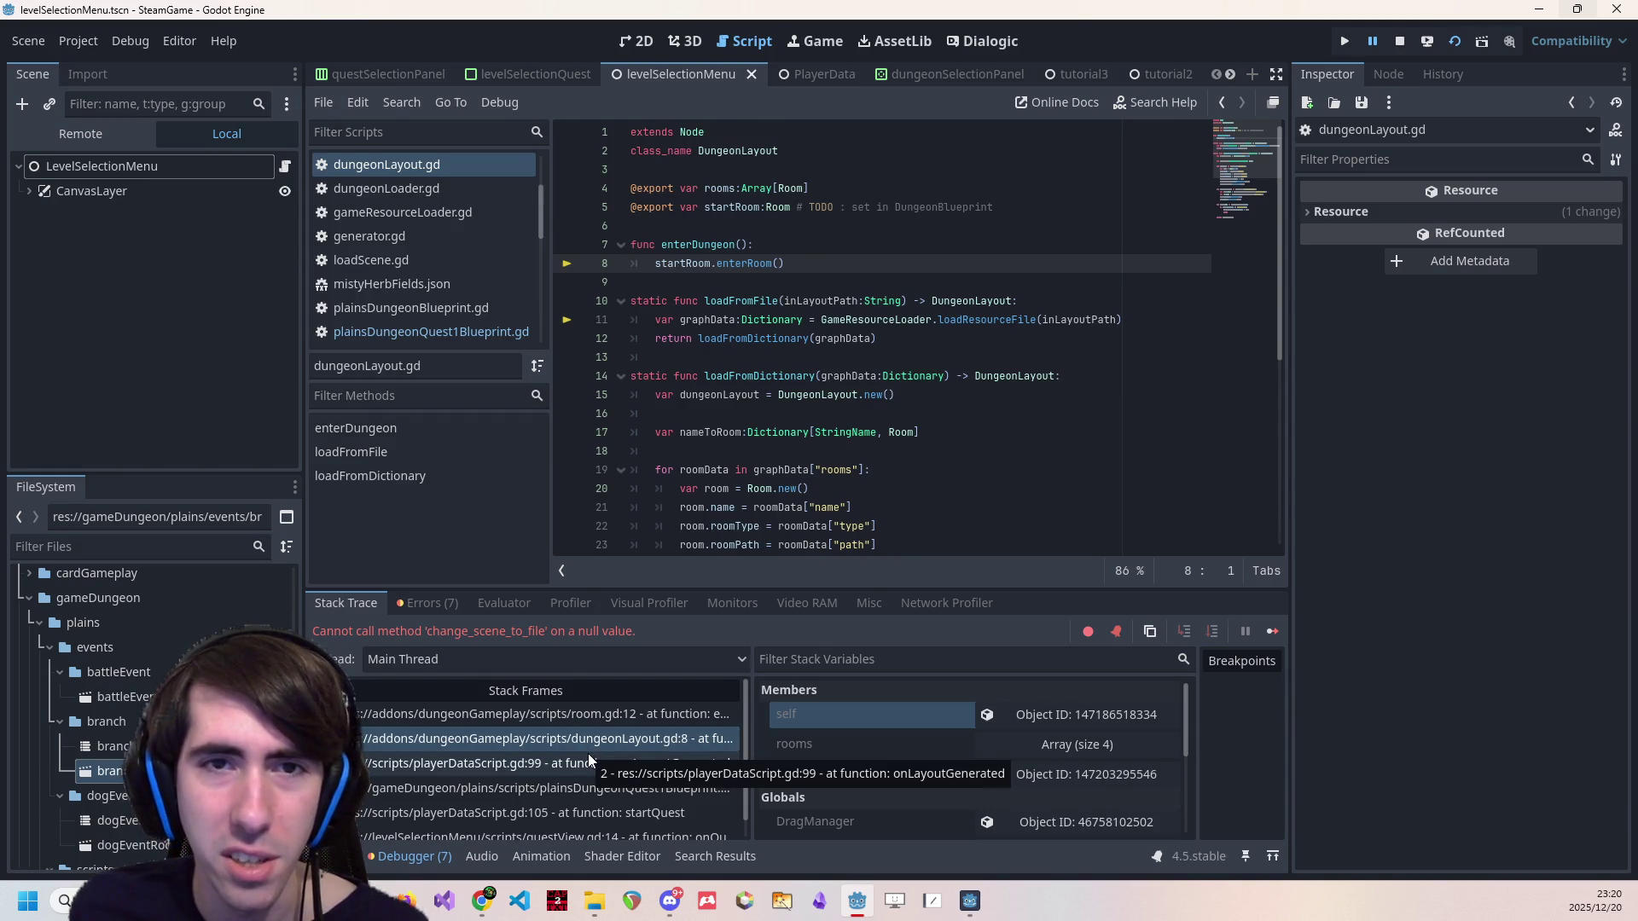
click(587, 754)
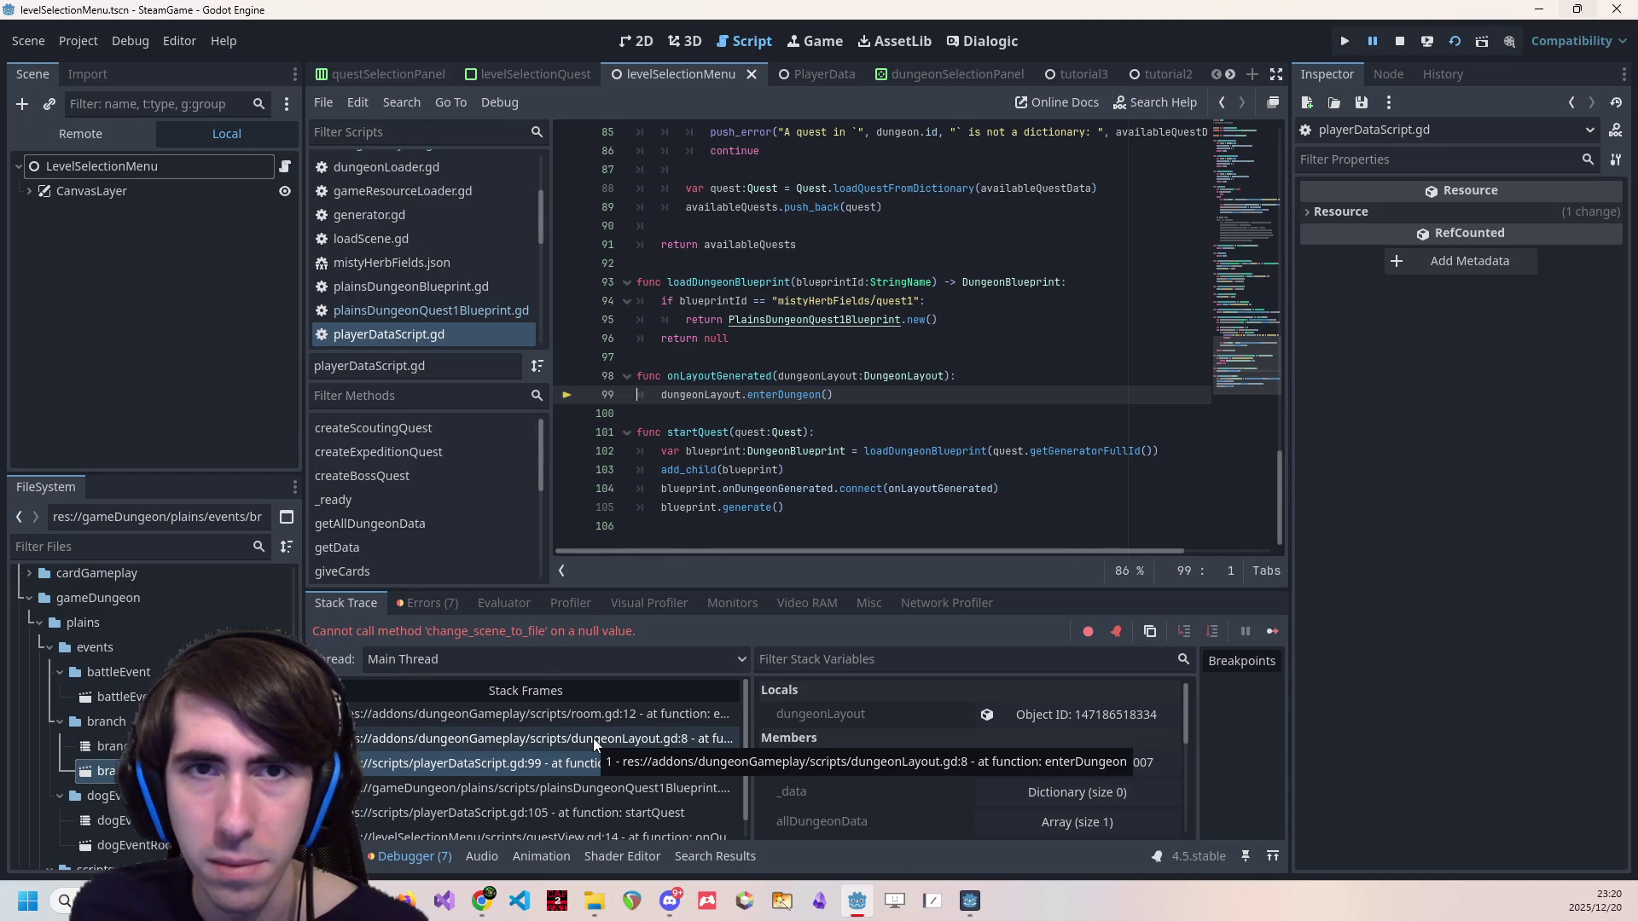
click(701, 395)
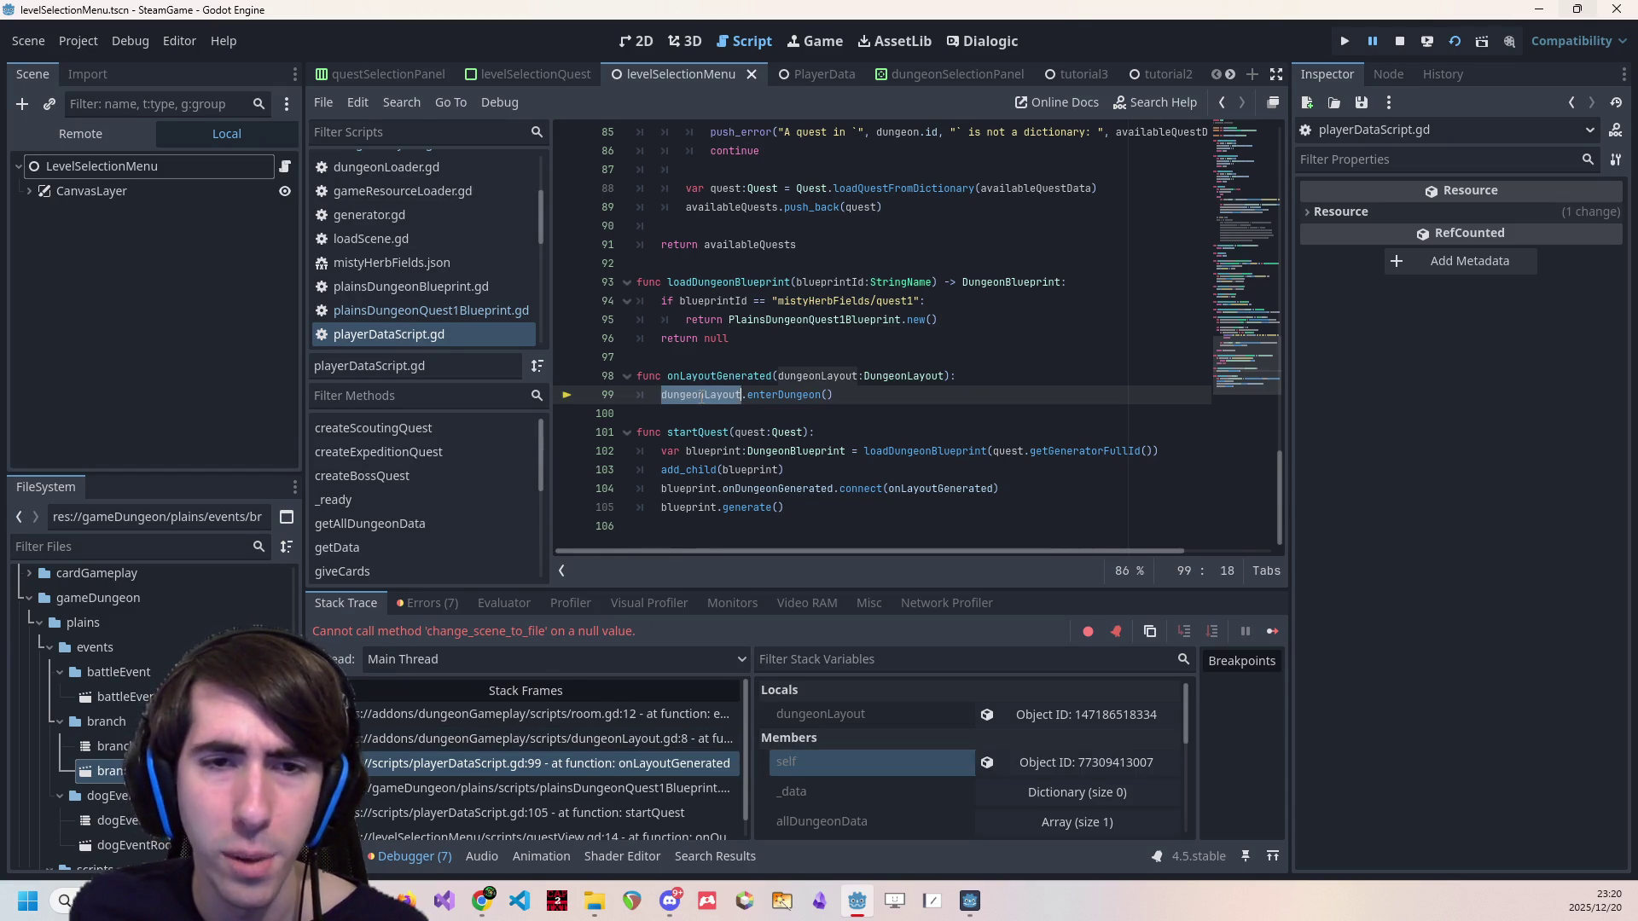
Add add_child(dungeonLayout) on a new line 99 in onLayoutGenerated
click(978, 381)
key(Return)
text(add_child()
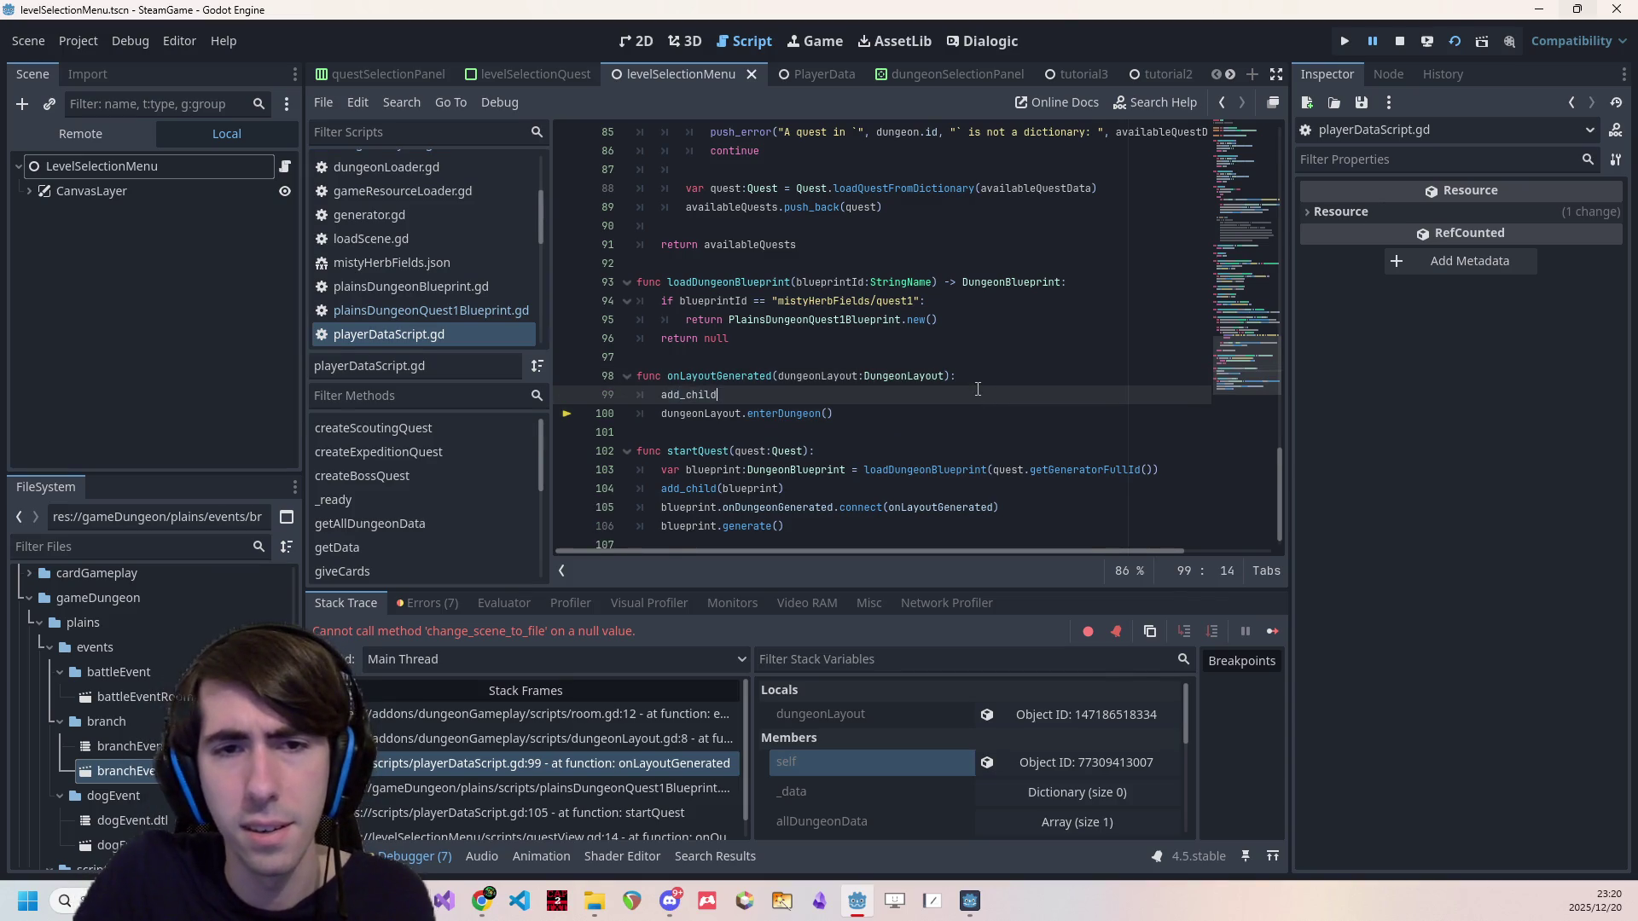
text(dungeonLayout)
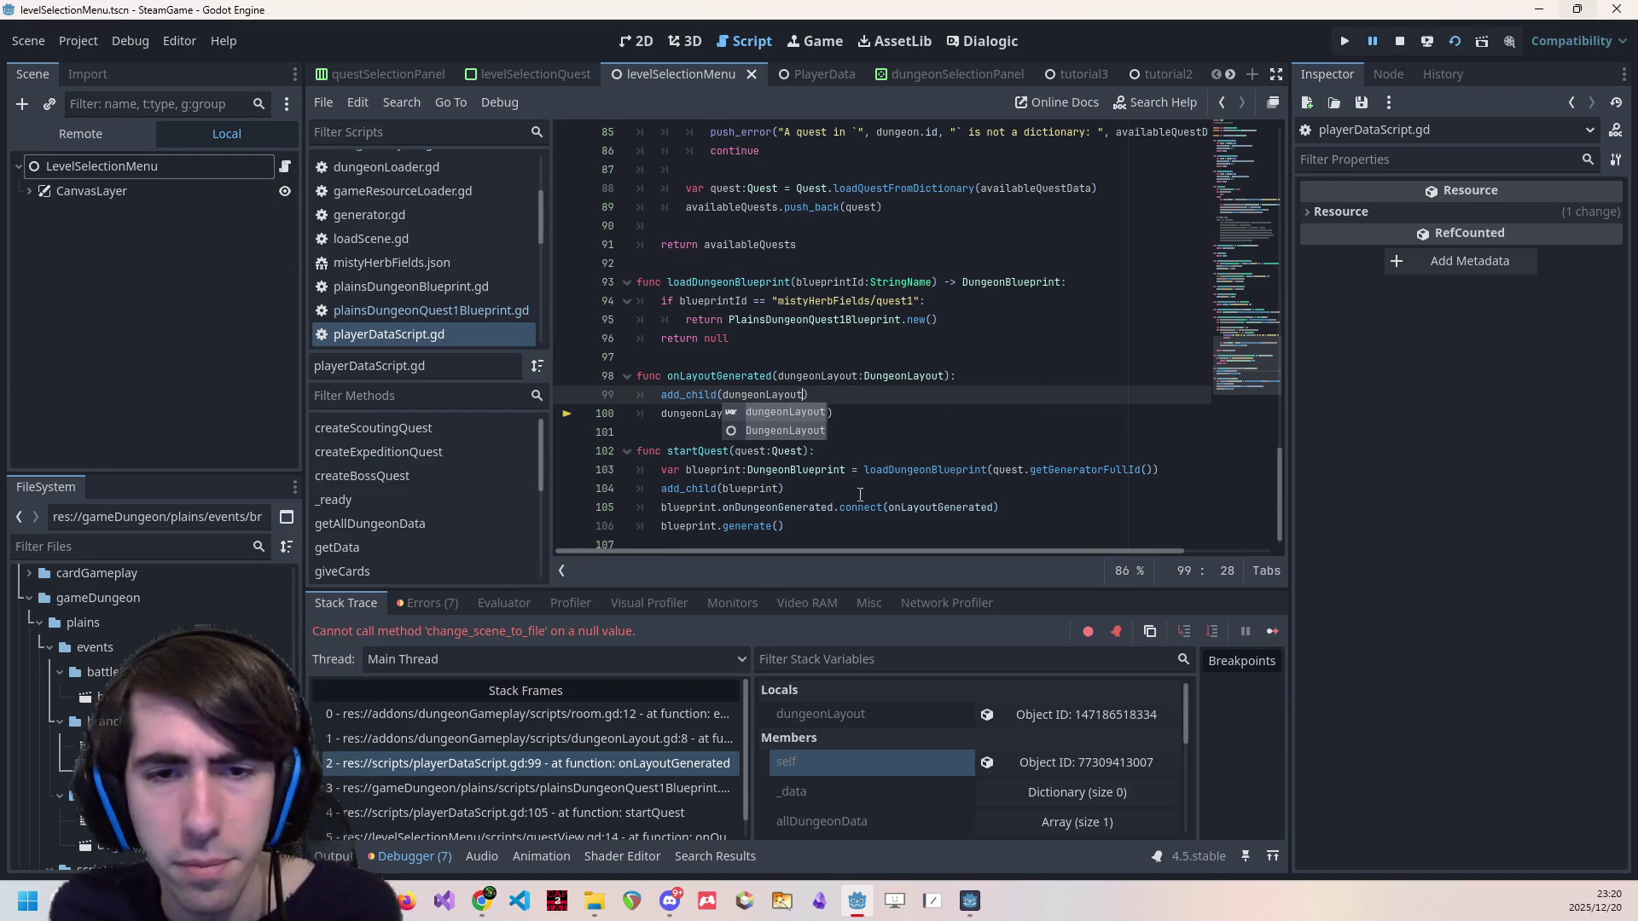
Stop the debug session and delete the add_child(blueprint) line from startQuest
click(860, 495)
click(1406, 50)
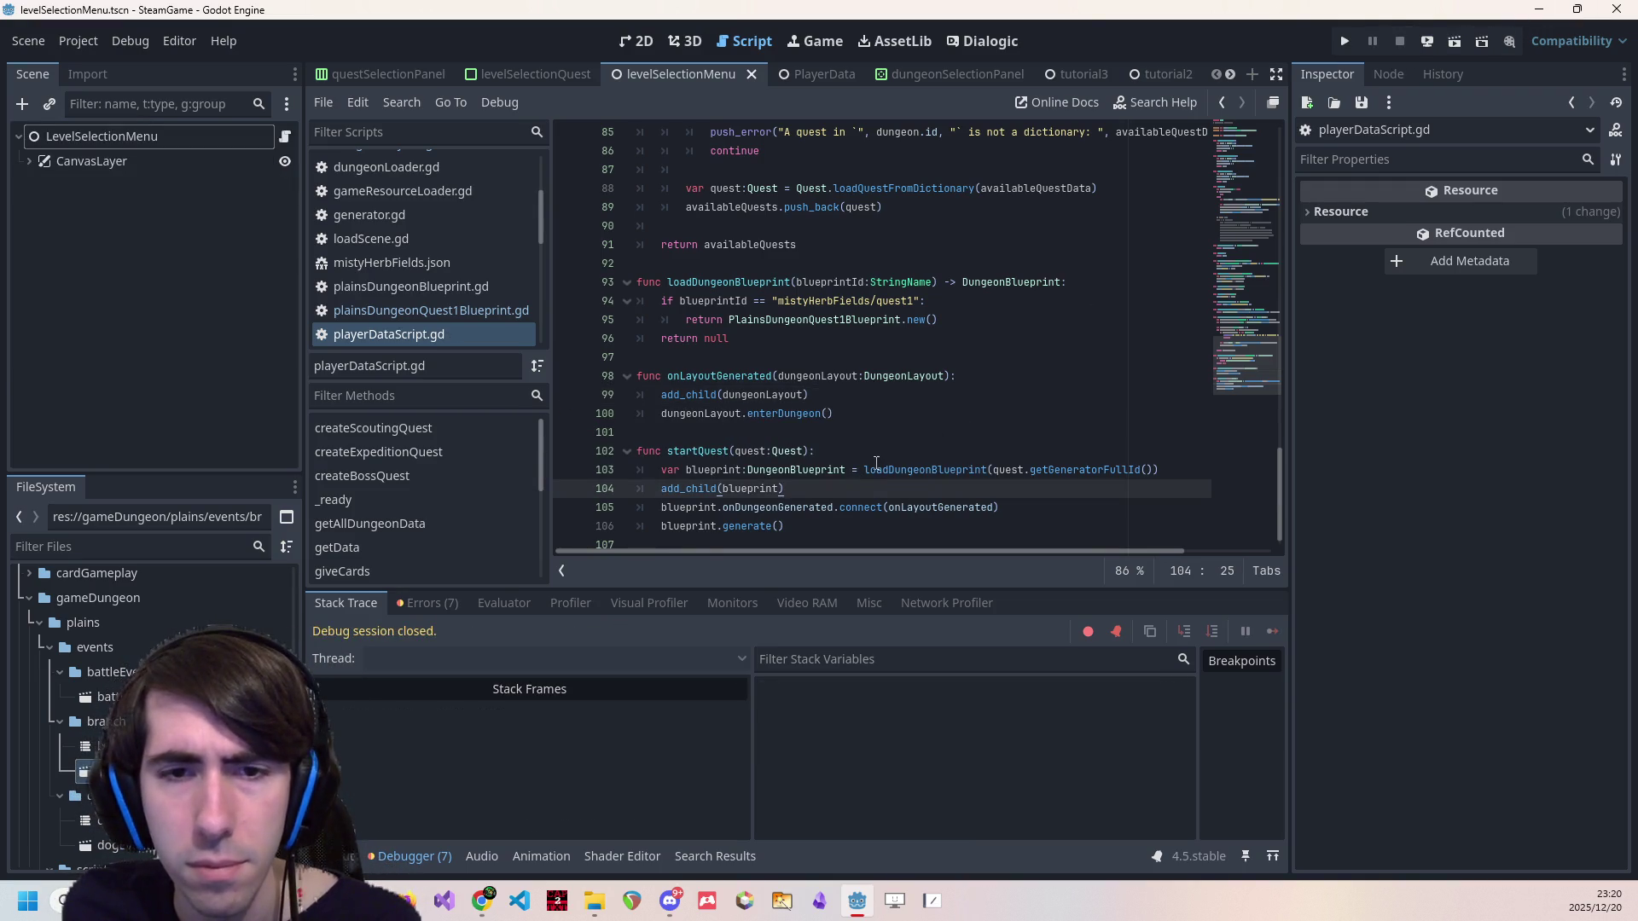
drag(868, 490, 570, 490)
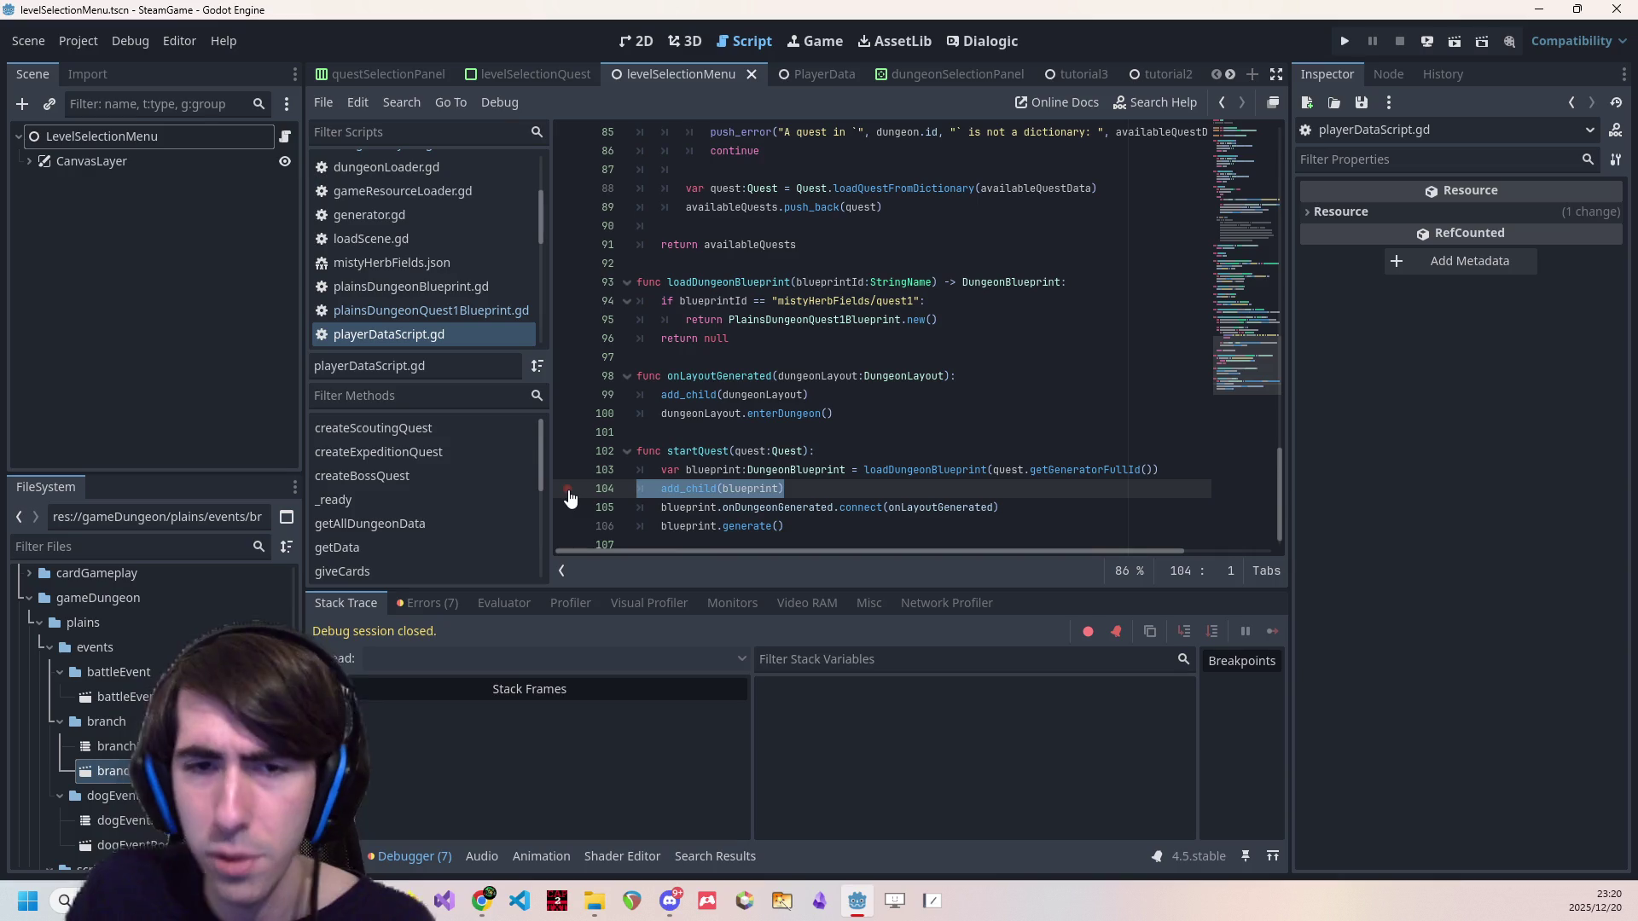
key(BackSpace)
key(BackSpace)
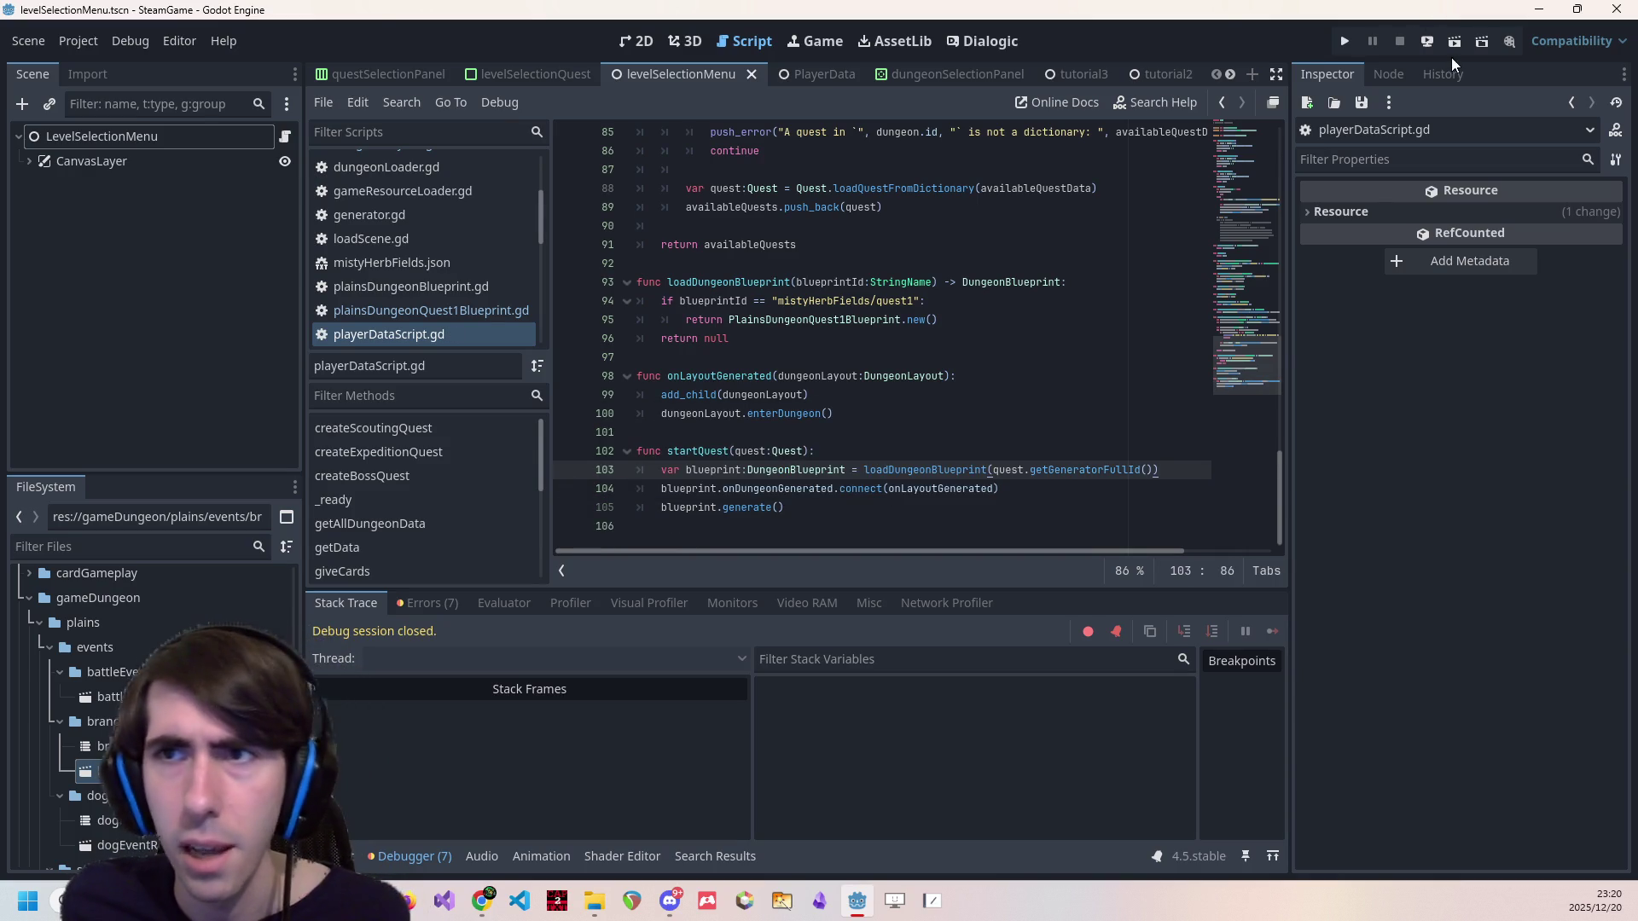
Rerun the game, then review the loadDungeonBlueprint call and the DungeonLayout type
click(1455, 42)
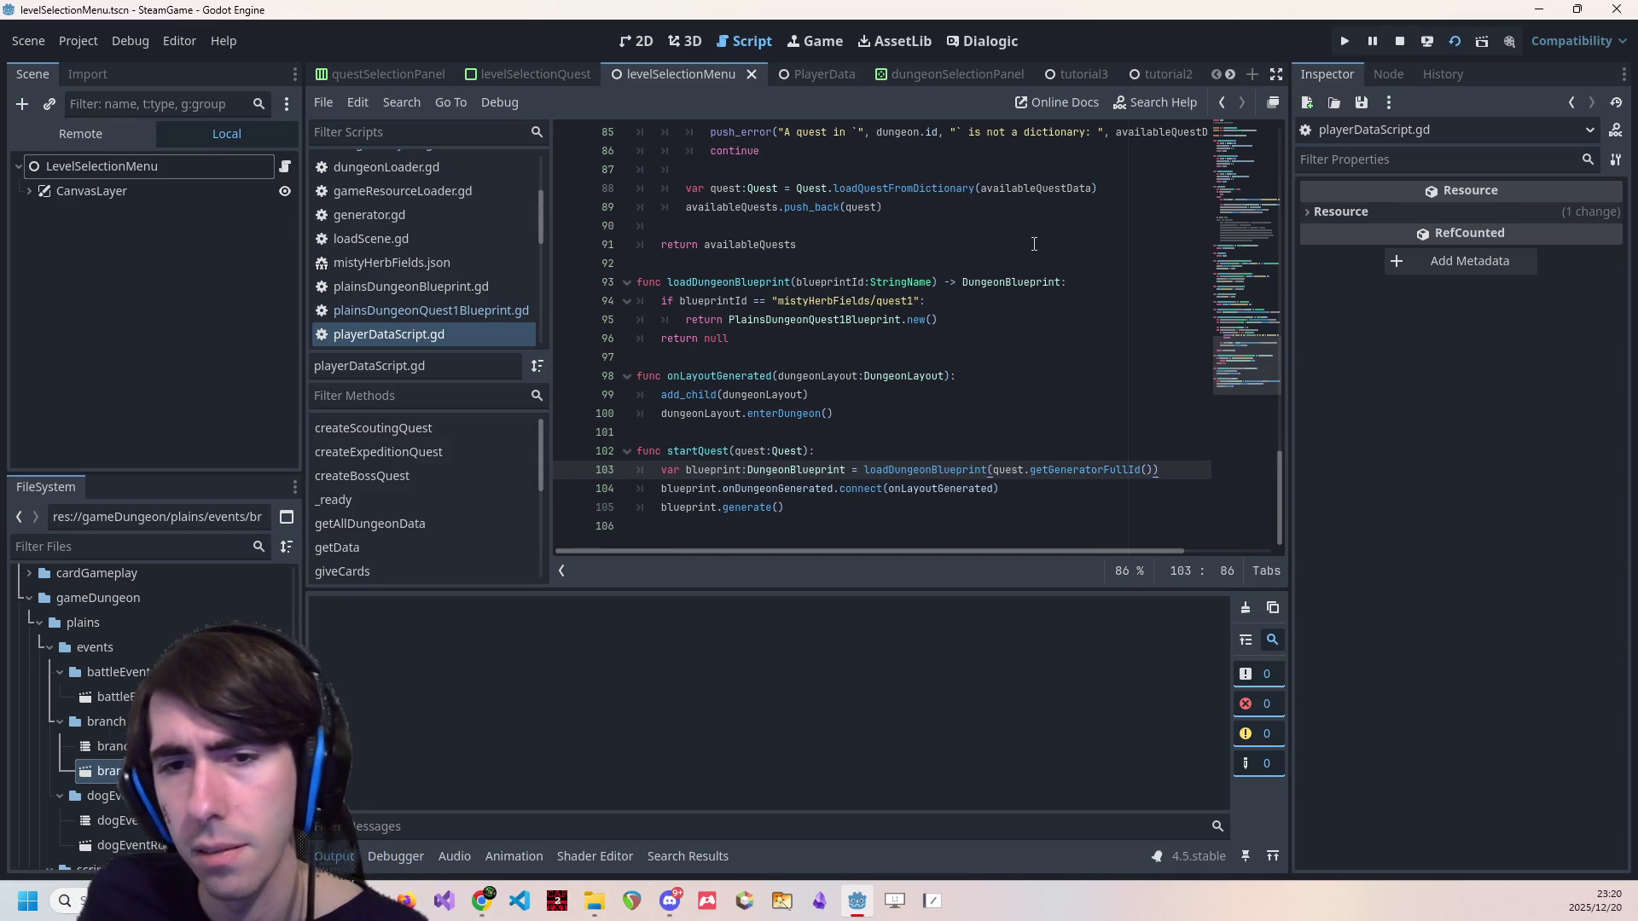
double_click(904, 465)
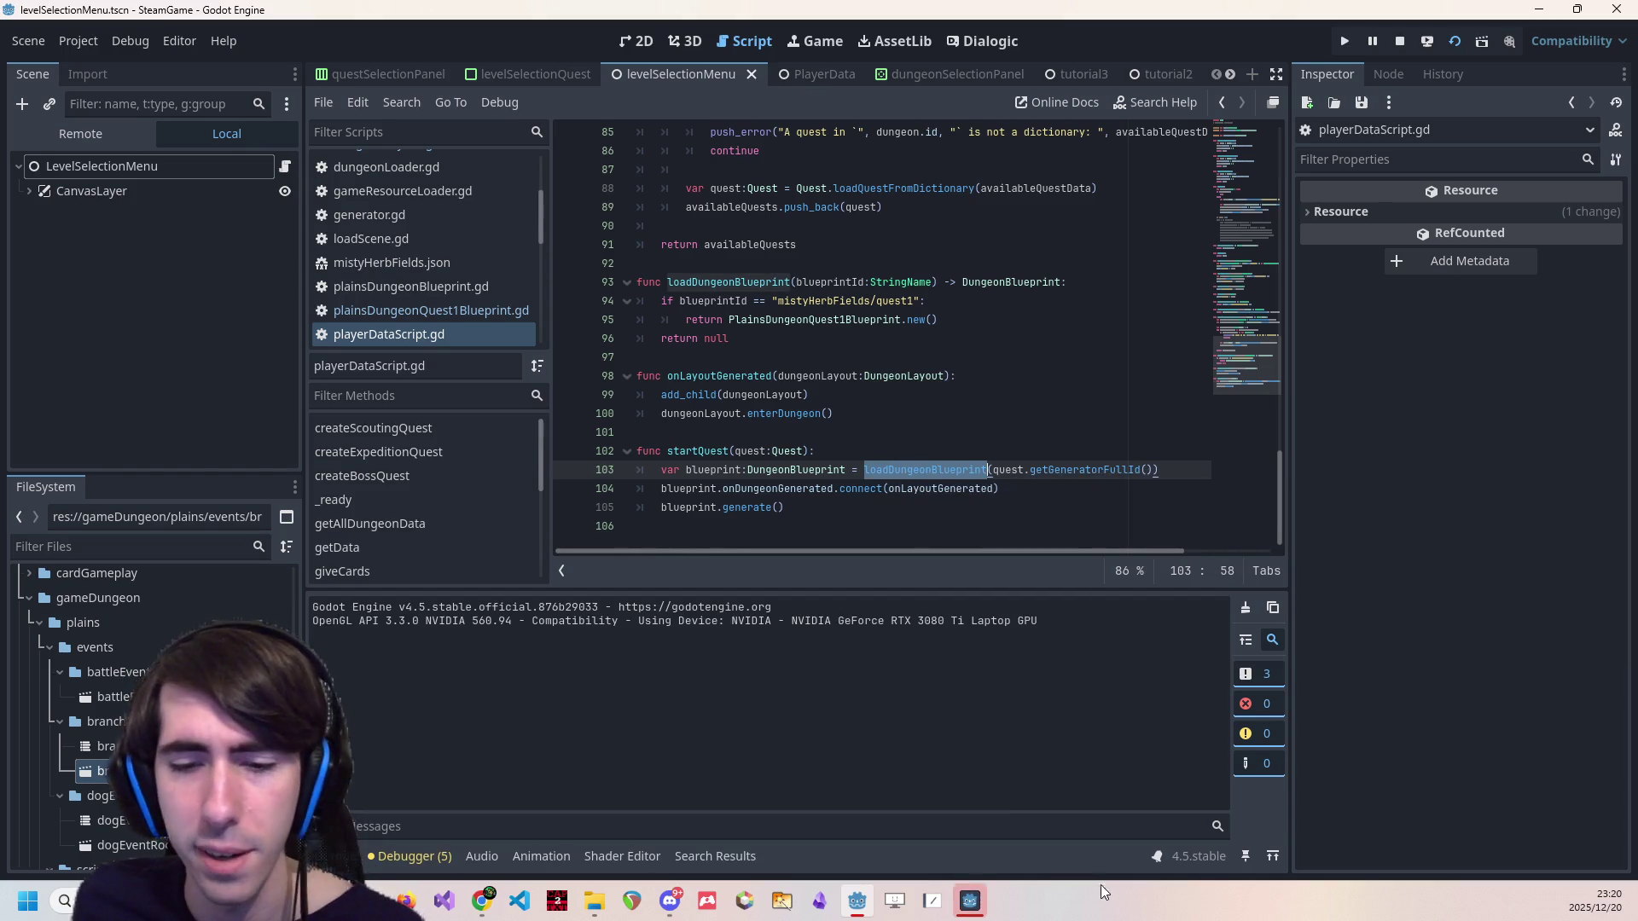
double_click(896, 375)
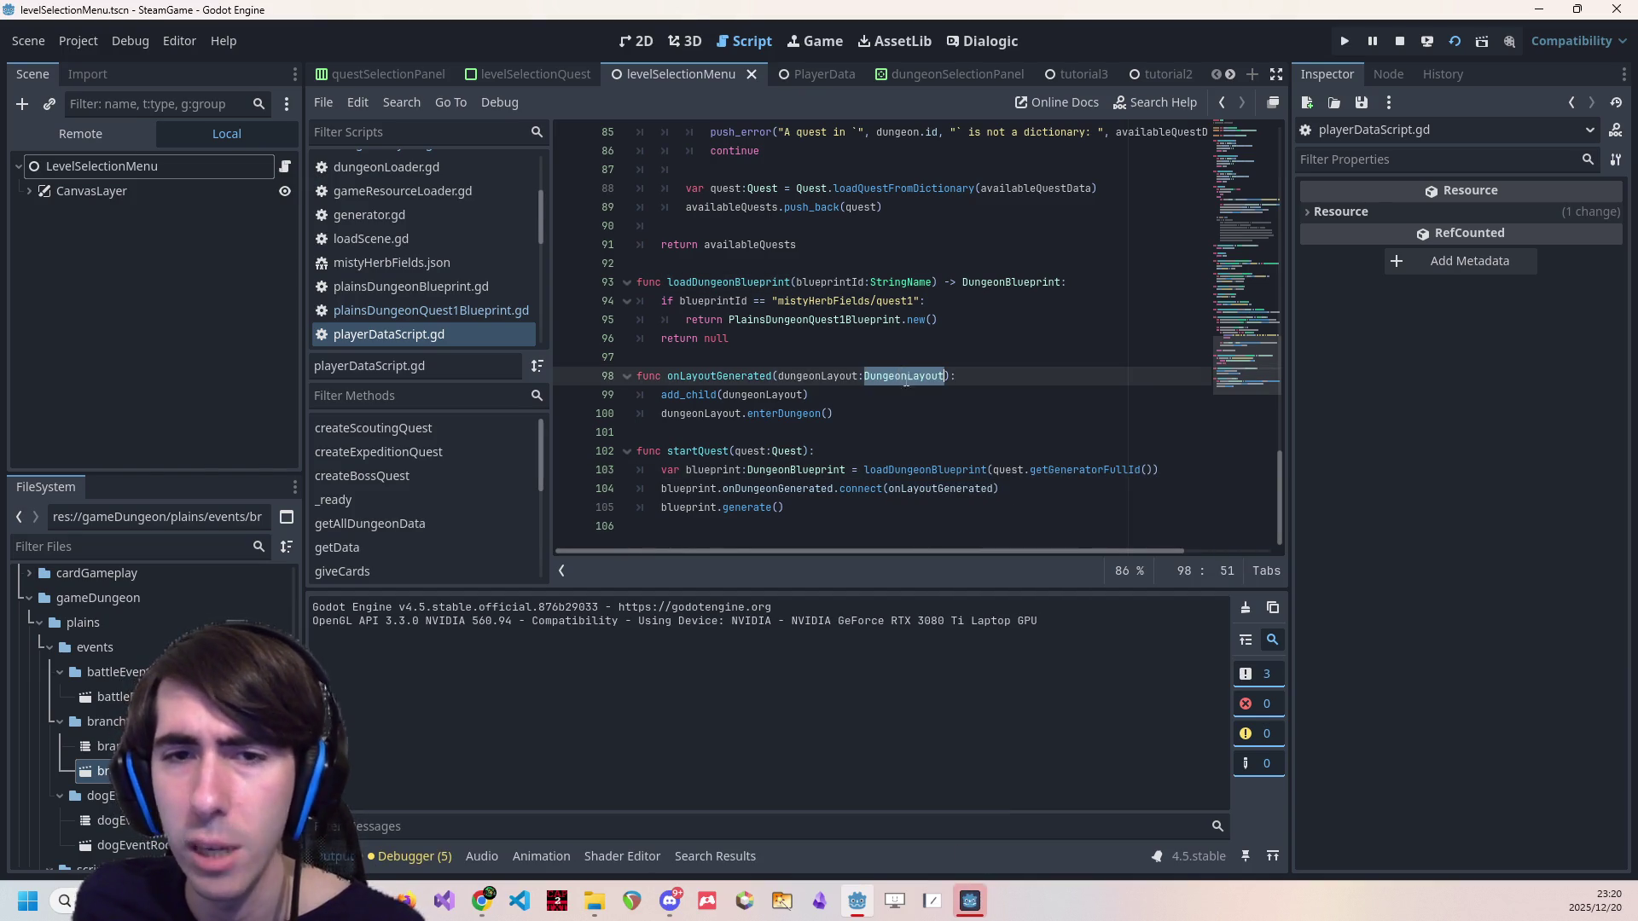
Start the Misty Herb Fields quest in the running game and advance to the path choice
click(973, 905)
click(944, 607)
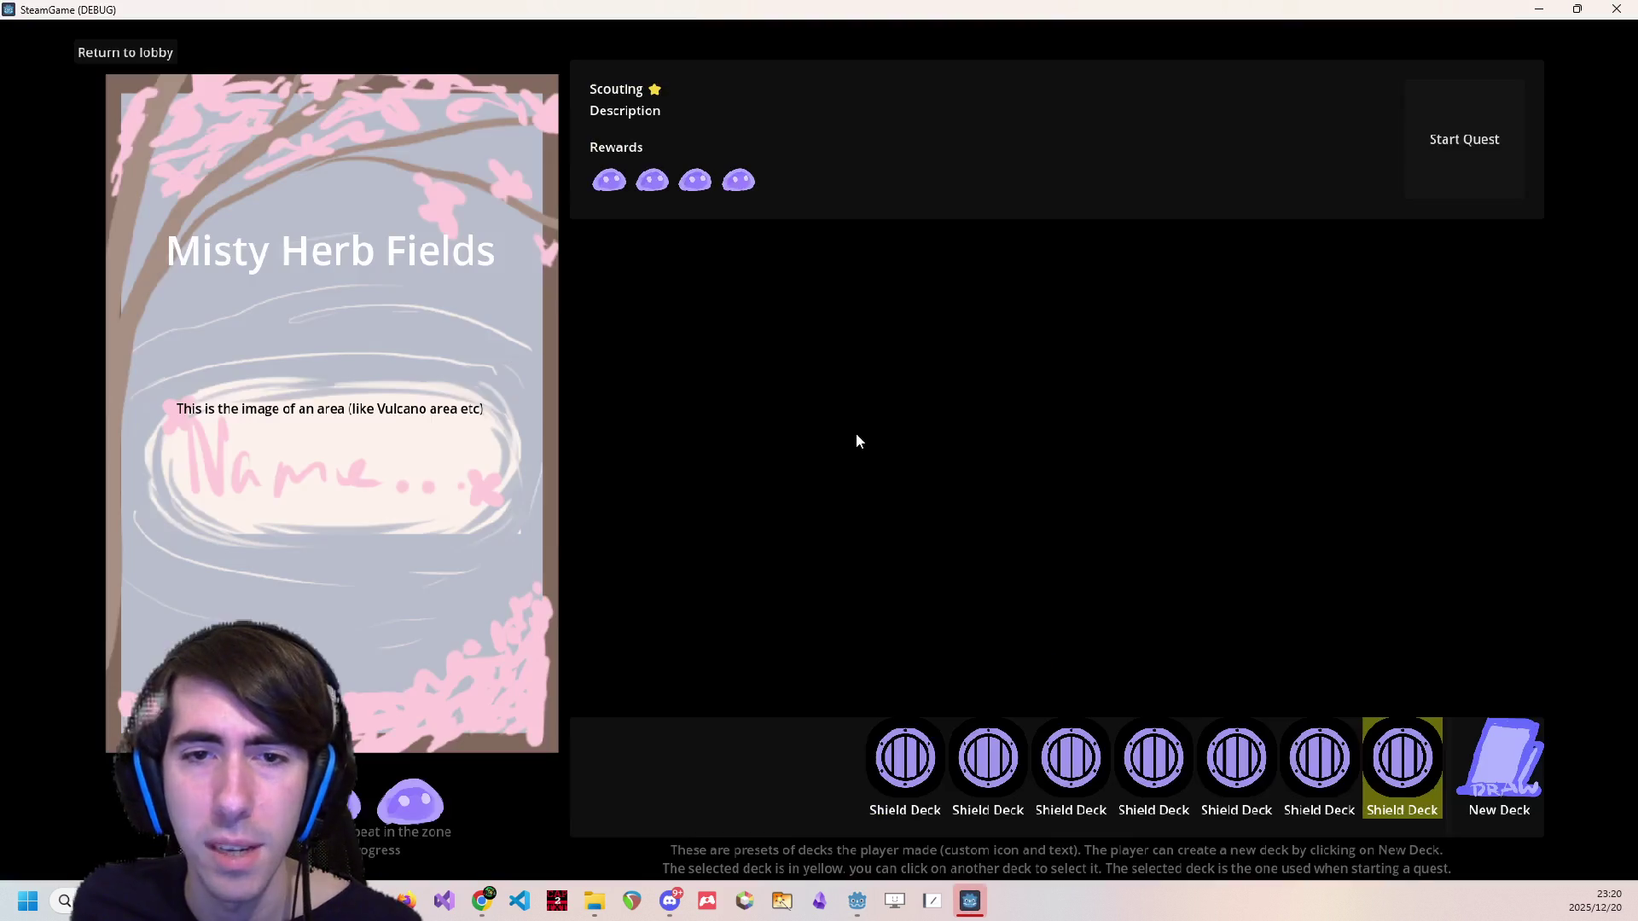
click(1415, 148)
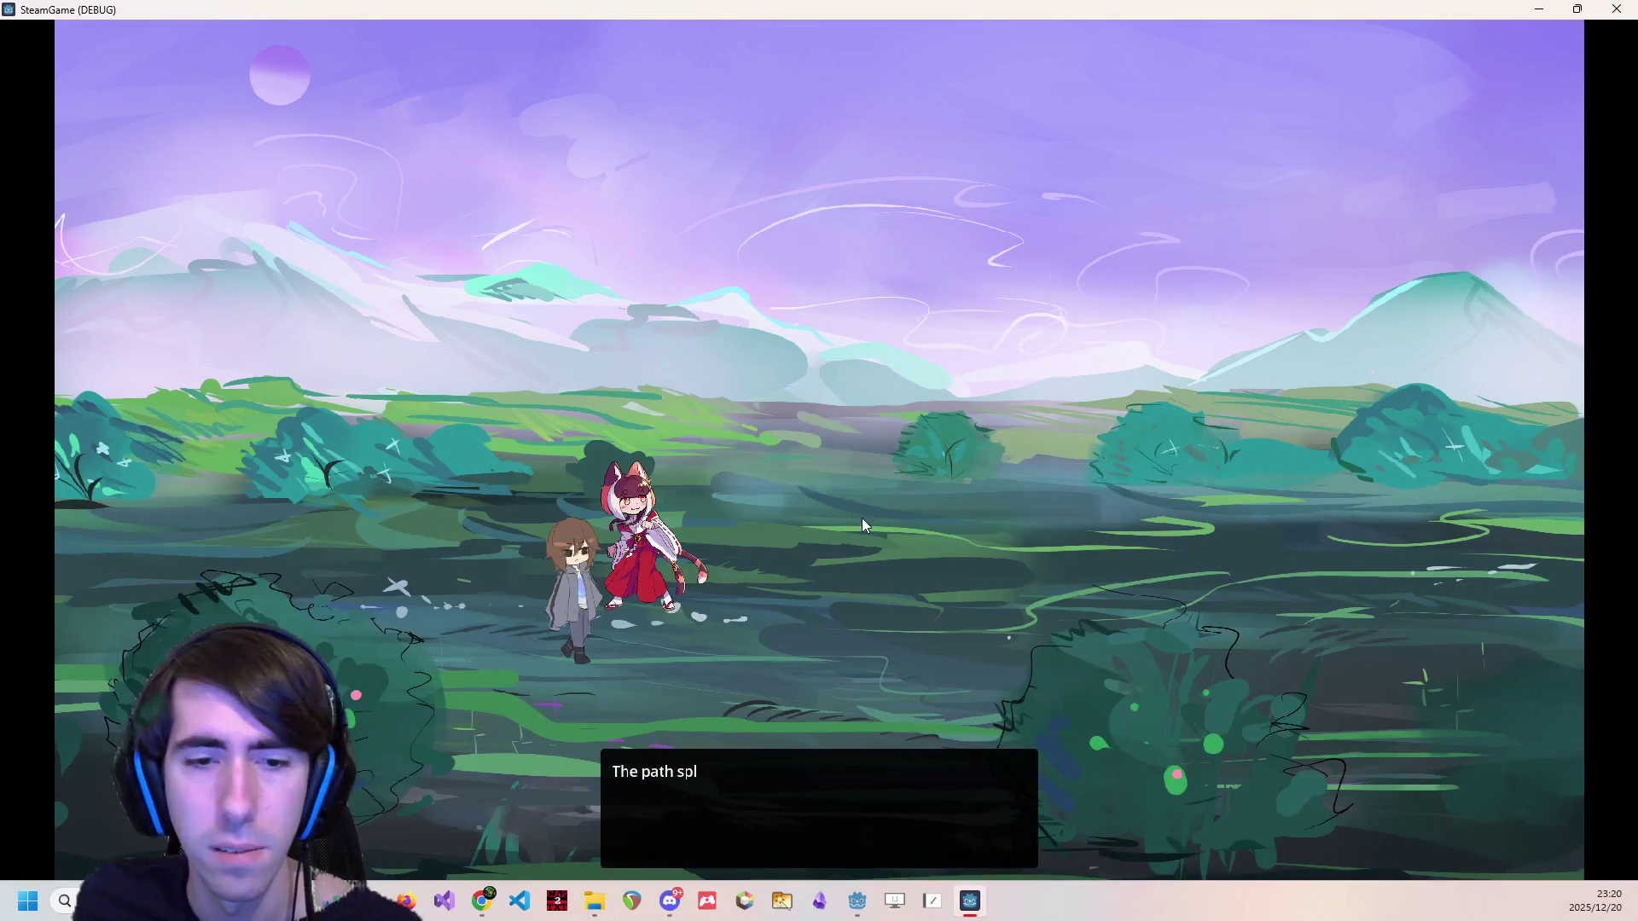
click(874, 461)
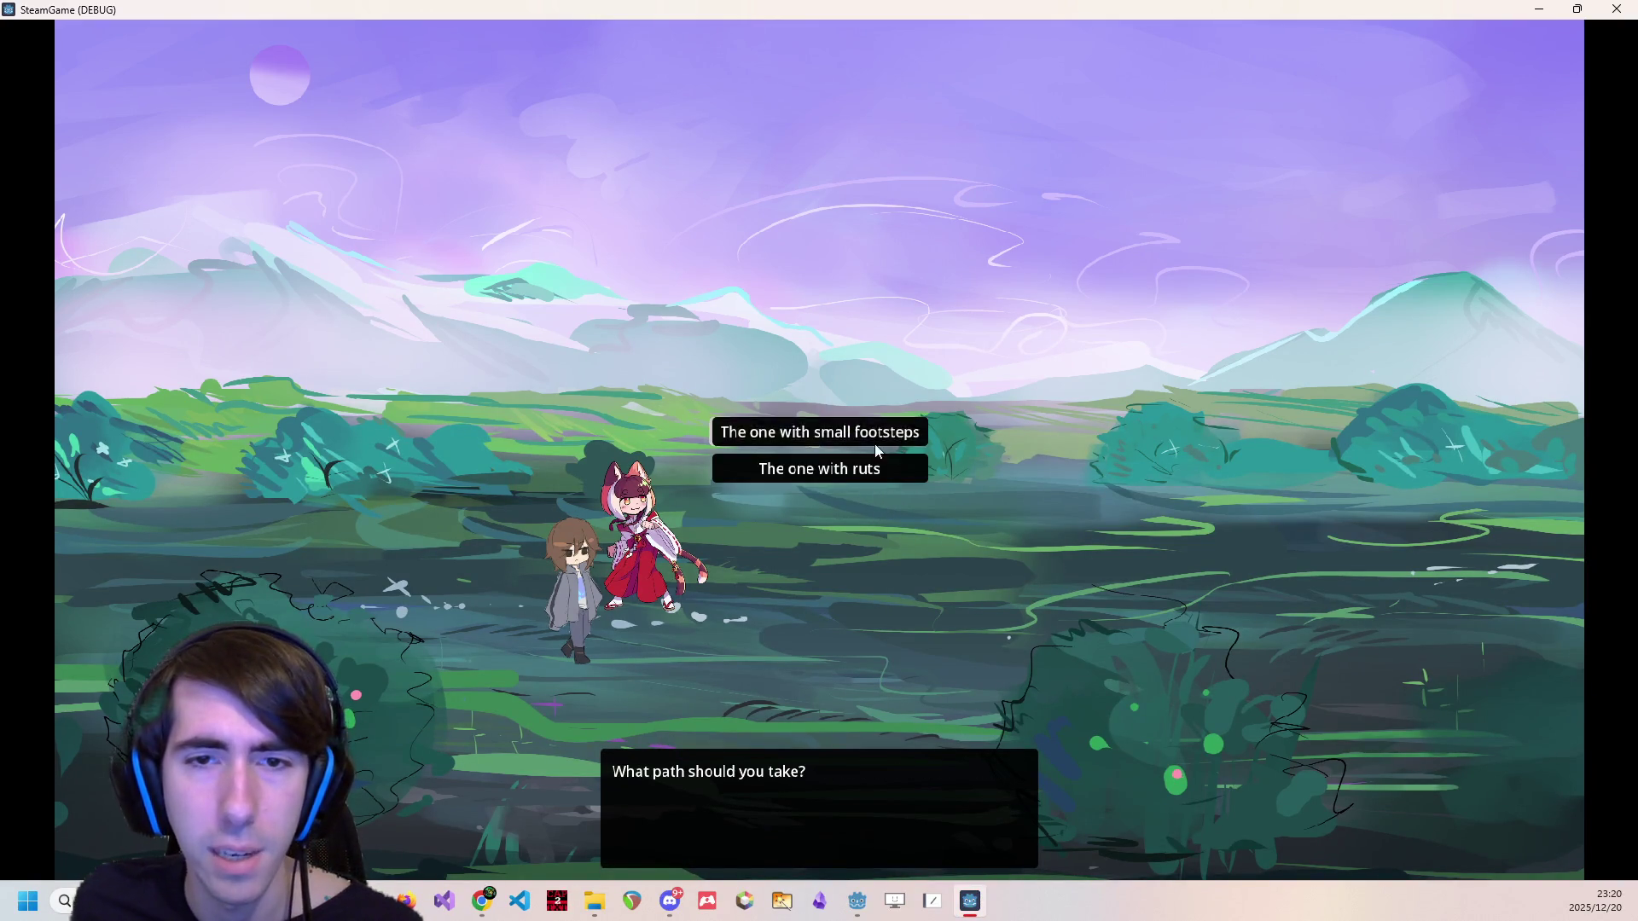
Choose 'The one with small footsteps' path and then ignore the lost dog
click(861, 442)
click(862, 441)
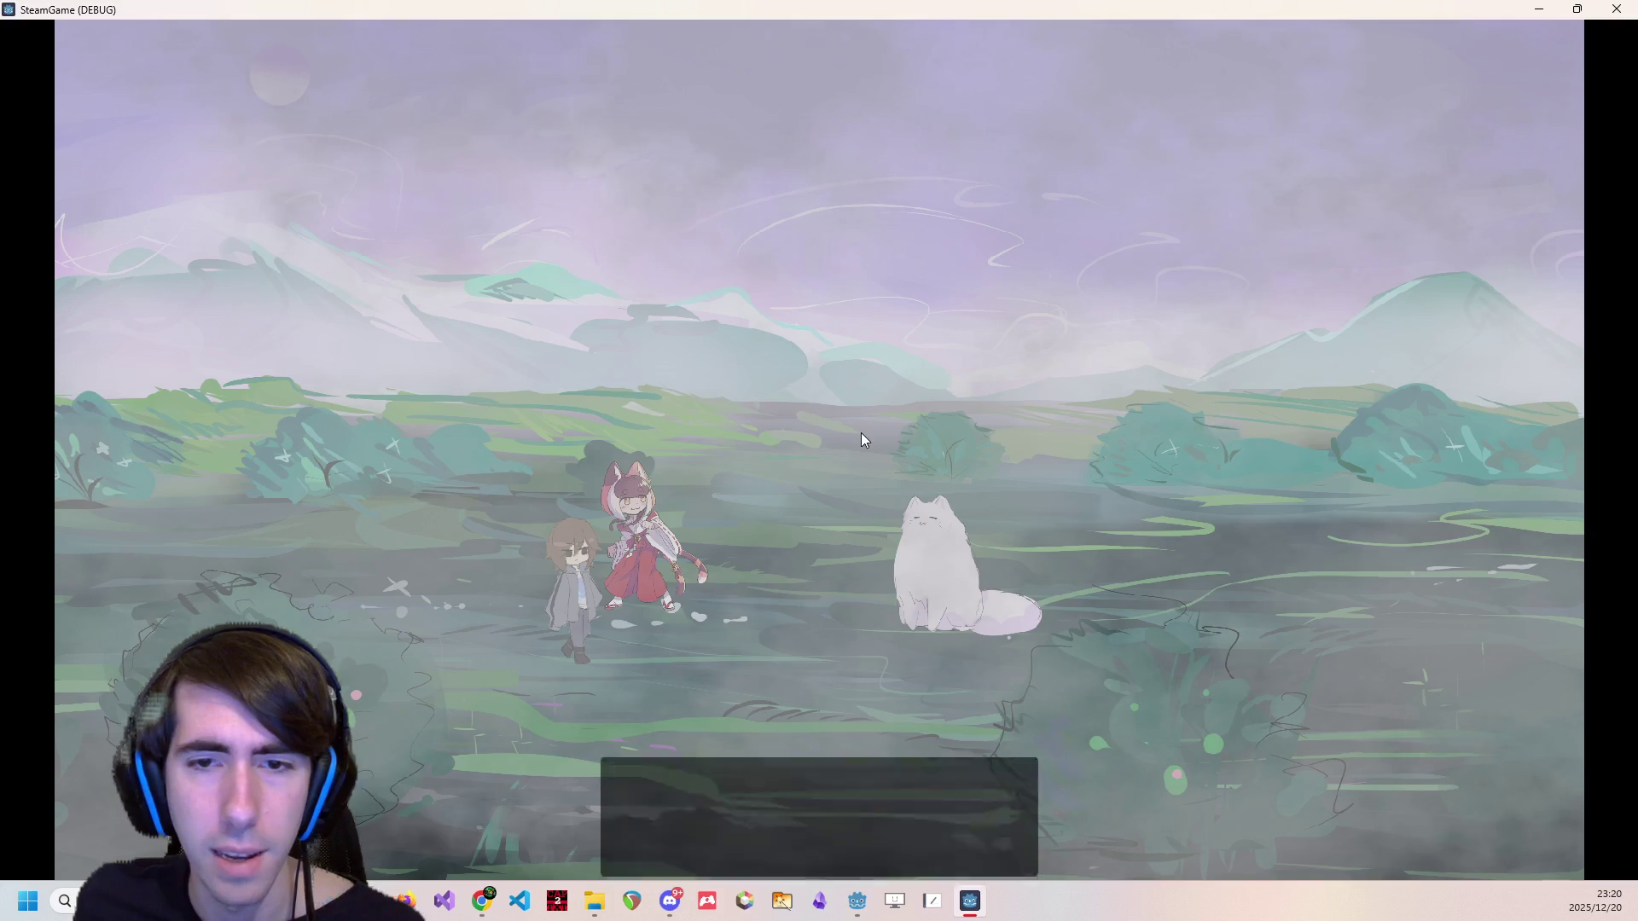
click(862, 432)
click(861, 435)
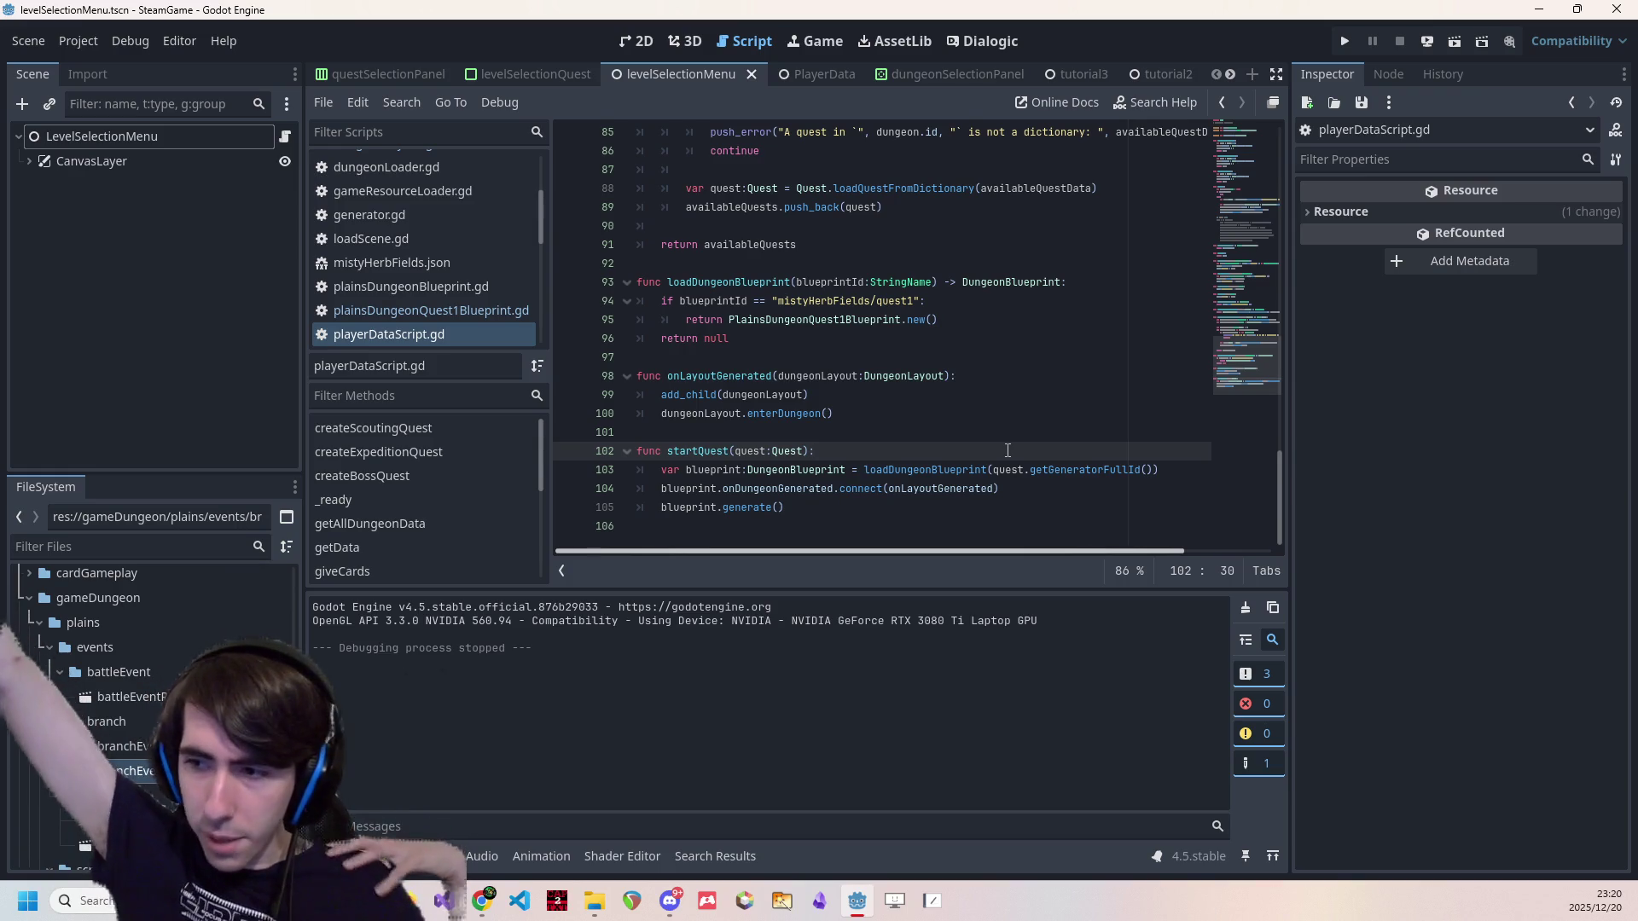
Open a terminal from the res:// folder in the FileSystem dock and place it over the editor
scroll(195, 622, up, 10)
right_click(173, 596)
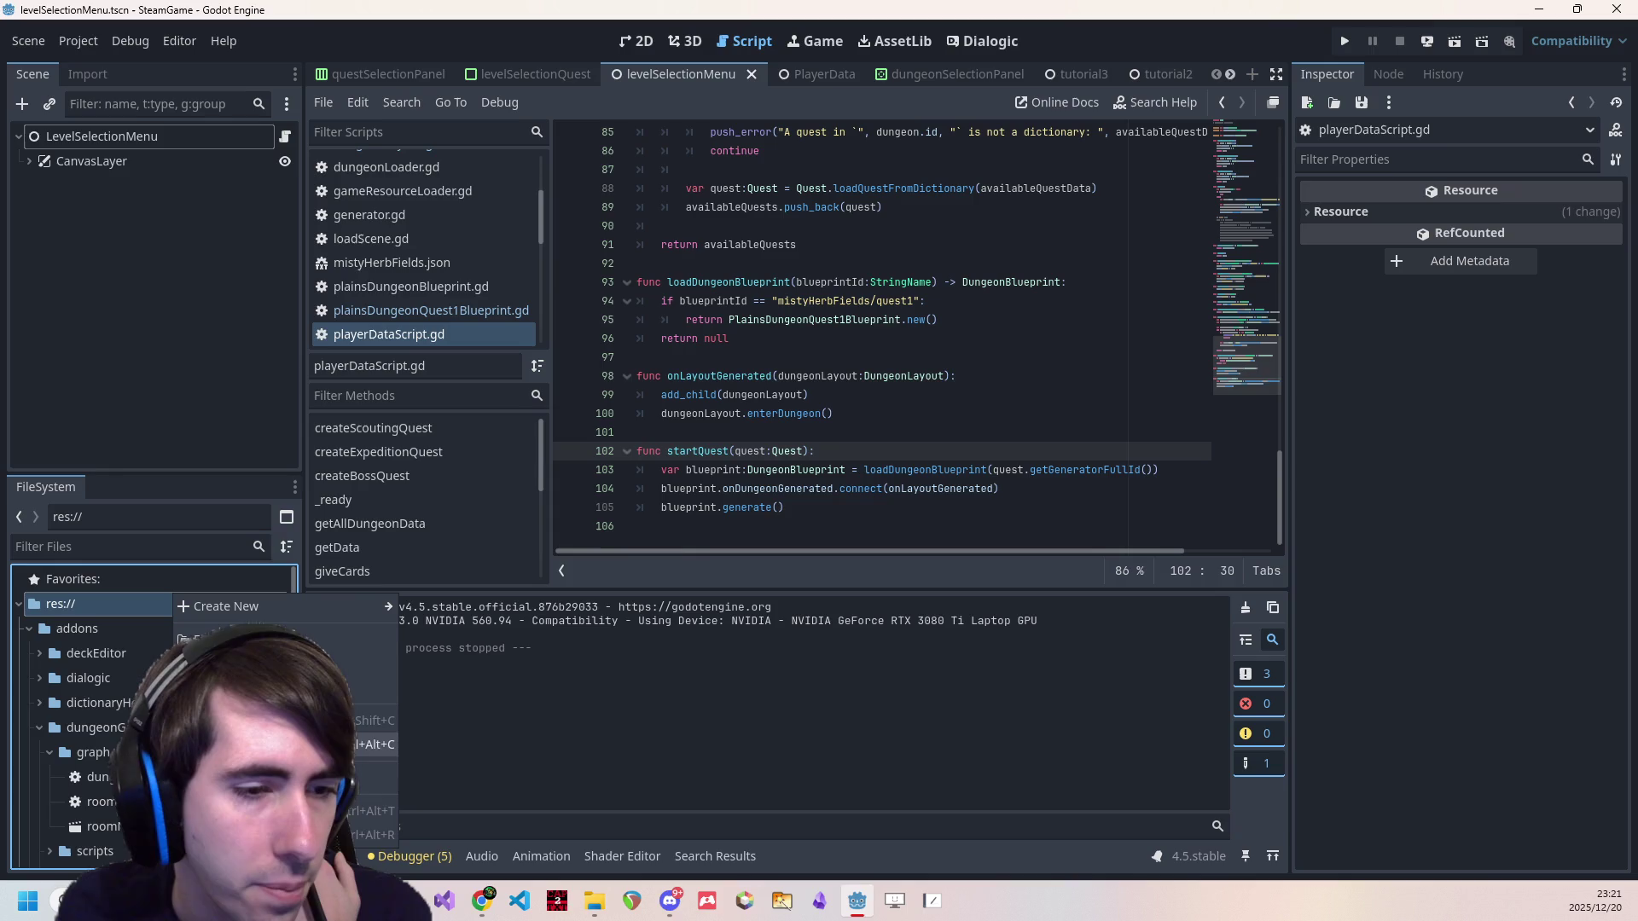
click(256, 811)
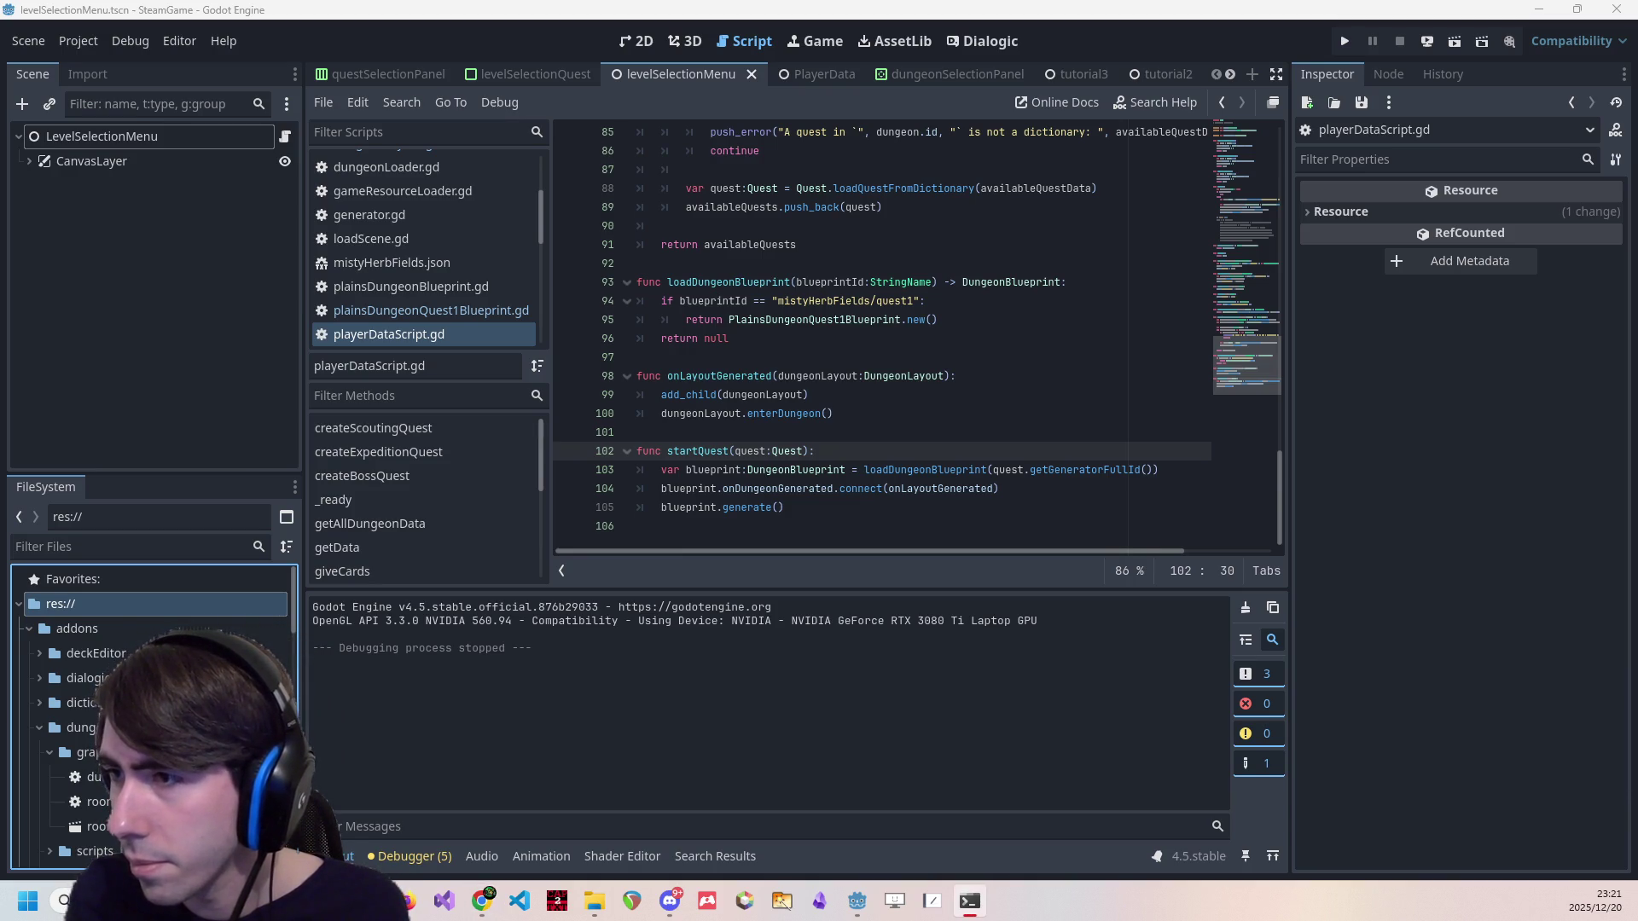
key(alt+Tab)
drag(1144, 91, 960, 387)
Stage the addons/dungeonGameplay folder with git add and review git status
text(git add)
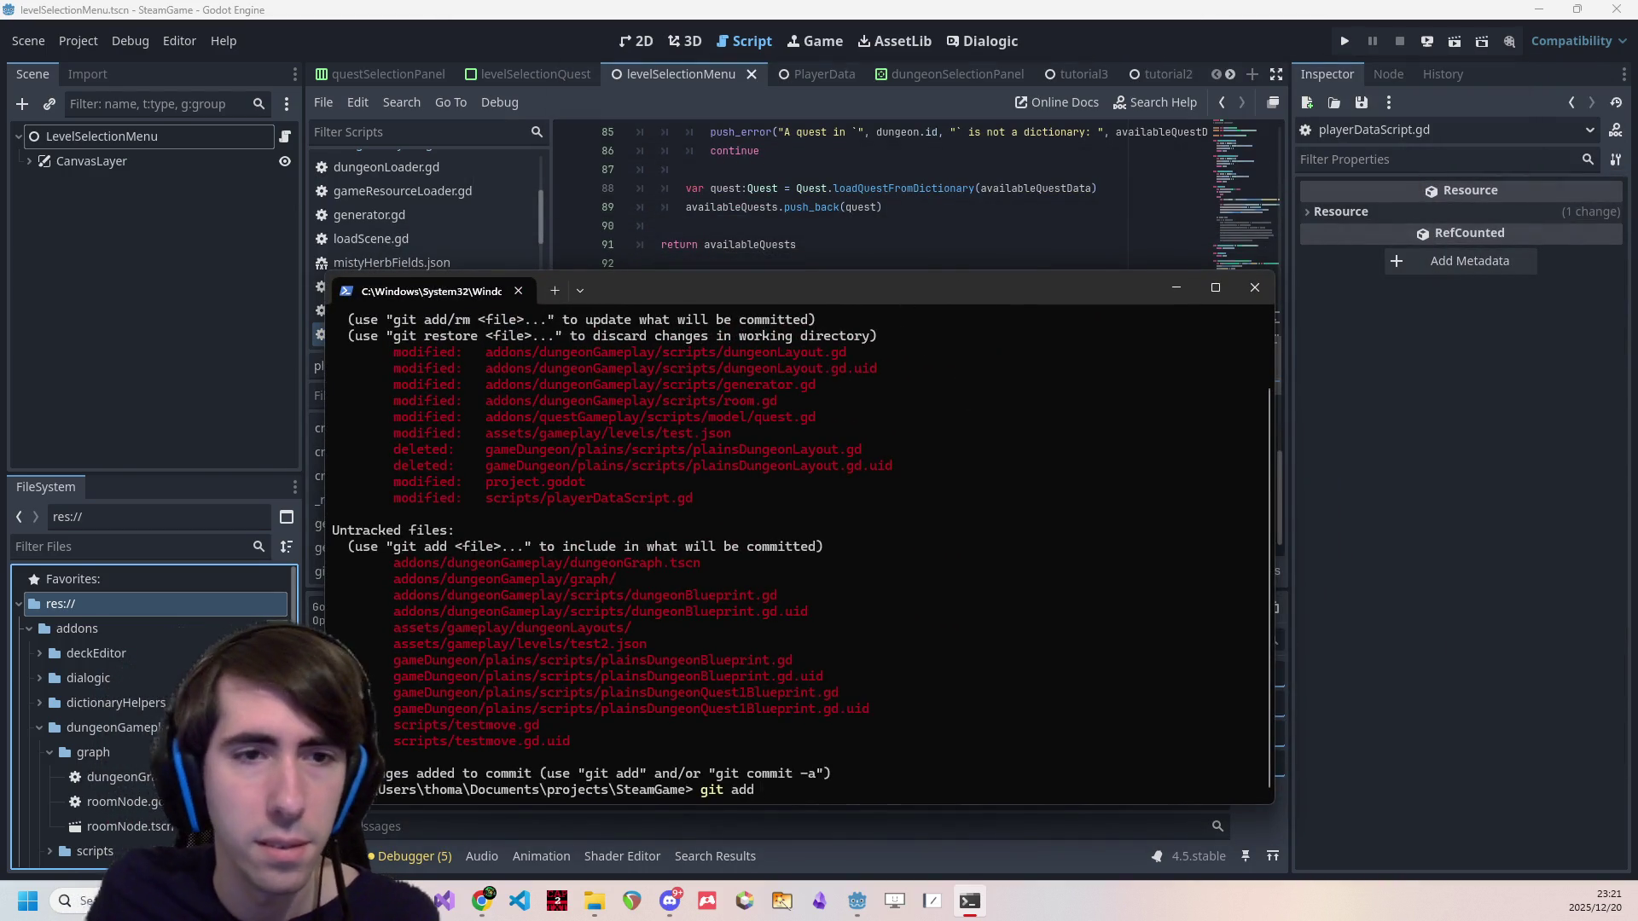
drag(480, 350, 657, 345)
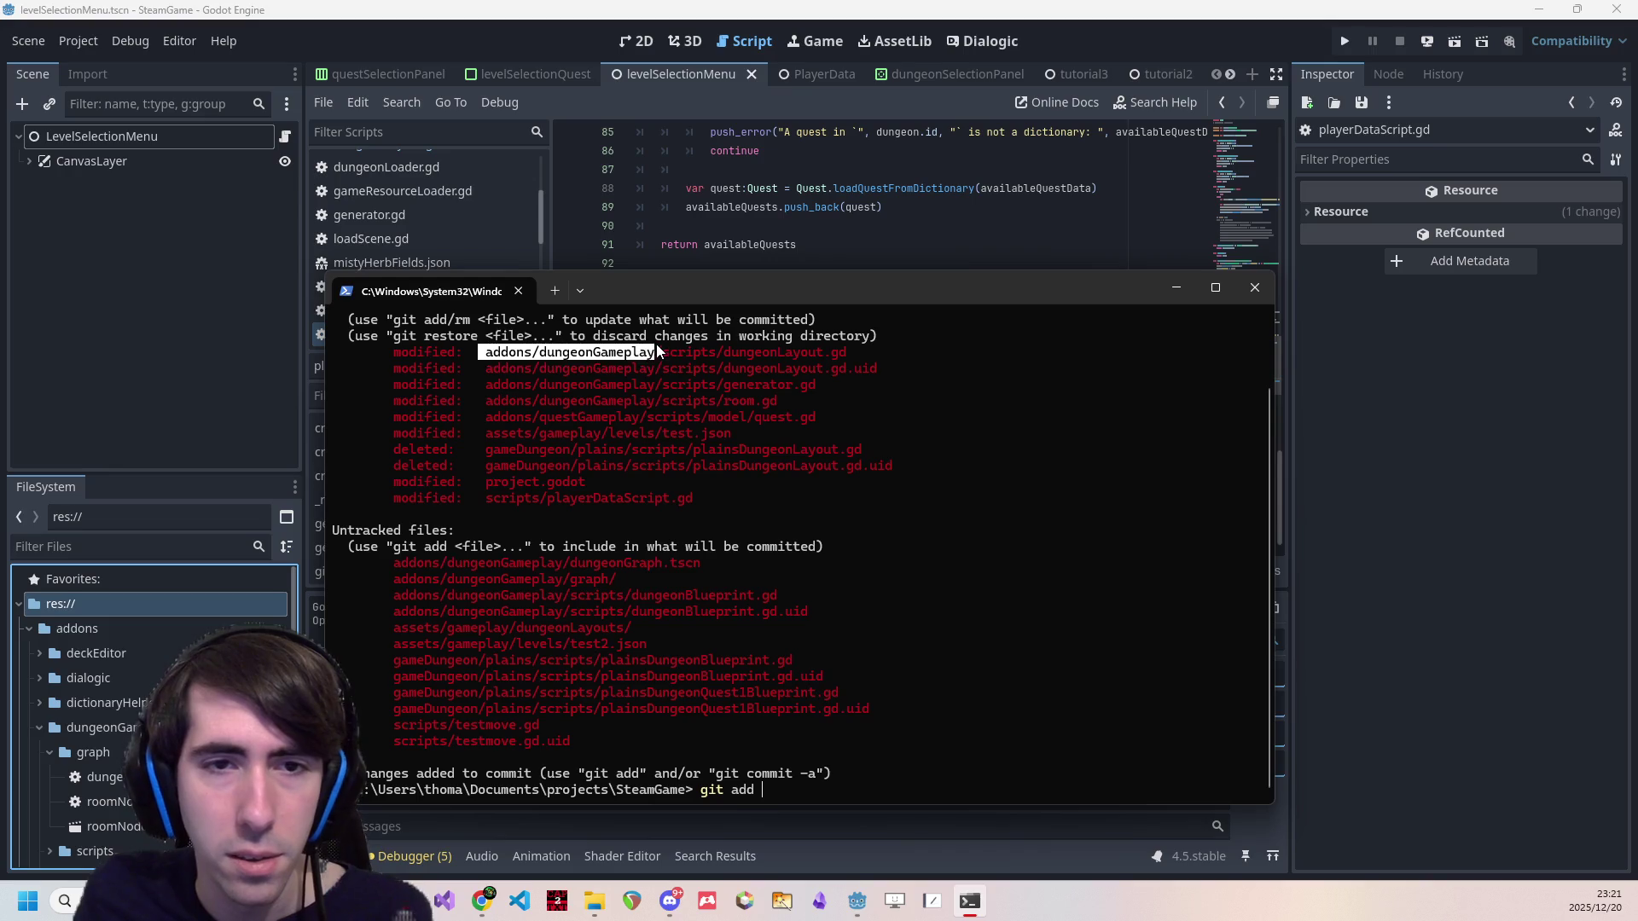
key(ctrl+c)
key(ctrl+v)
key(Return)
text(git add )
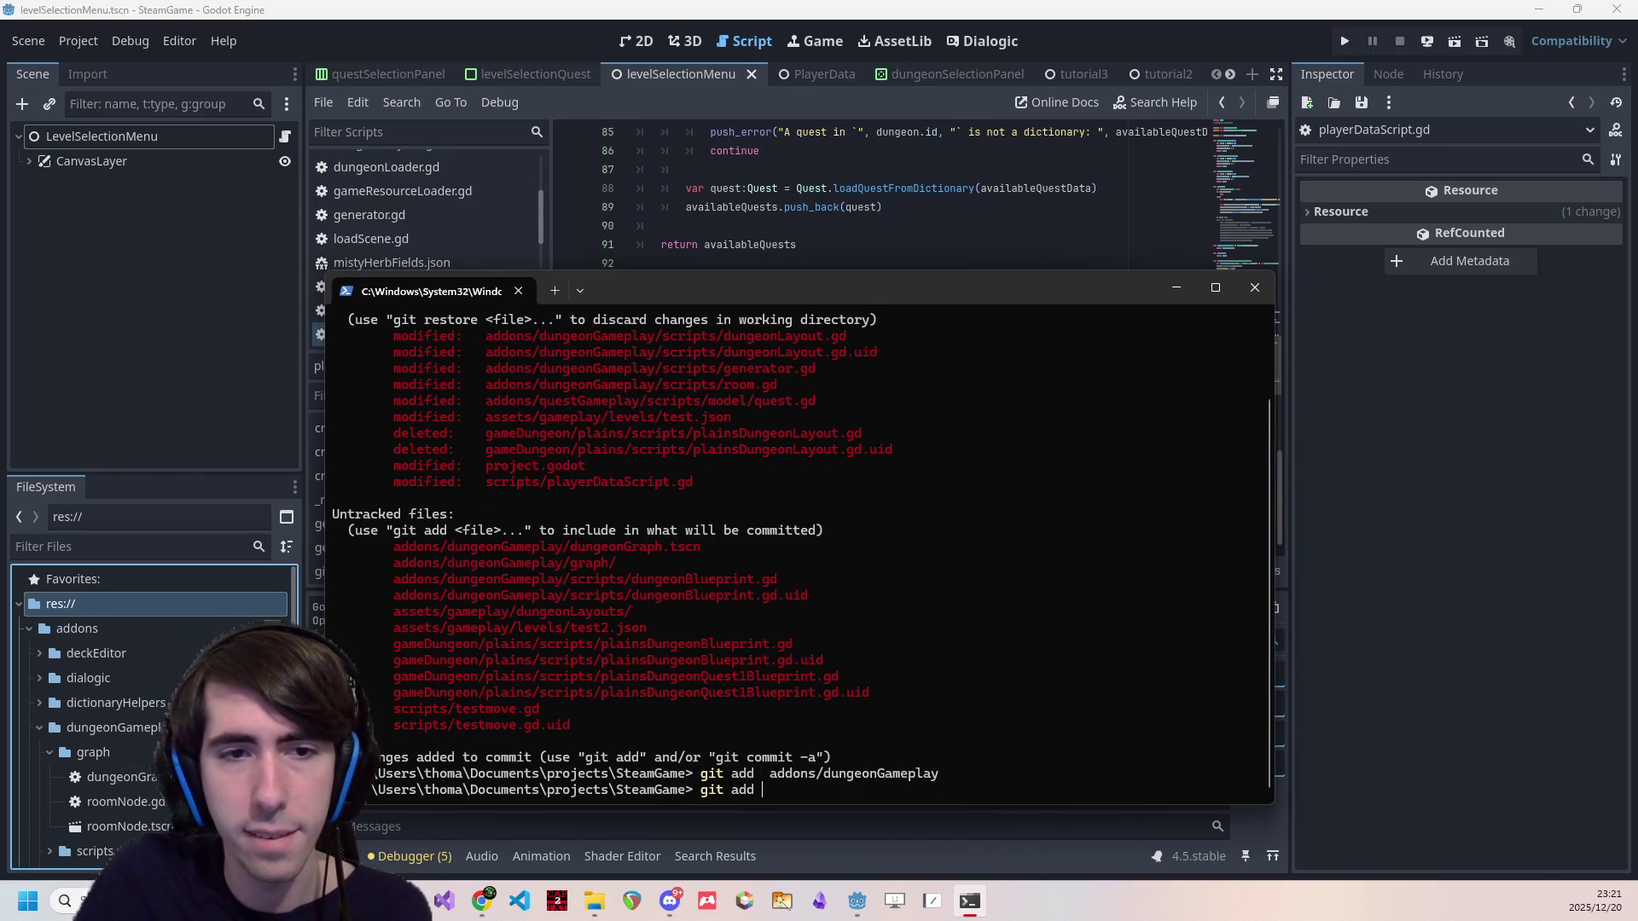
text(status)
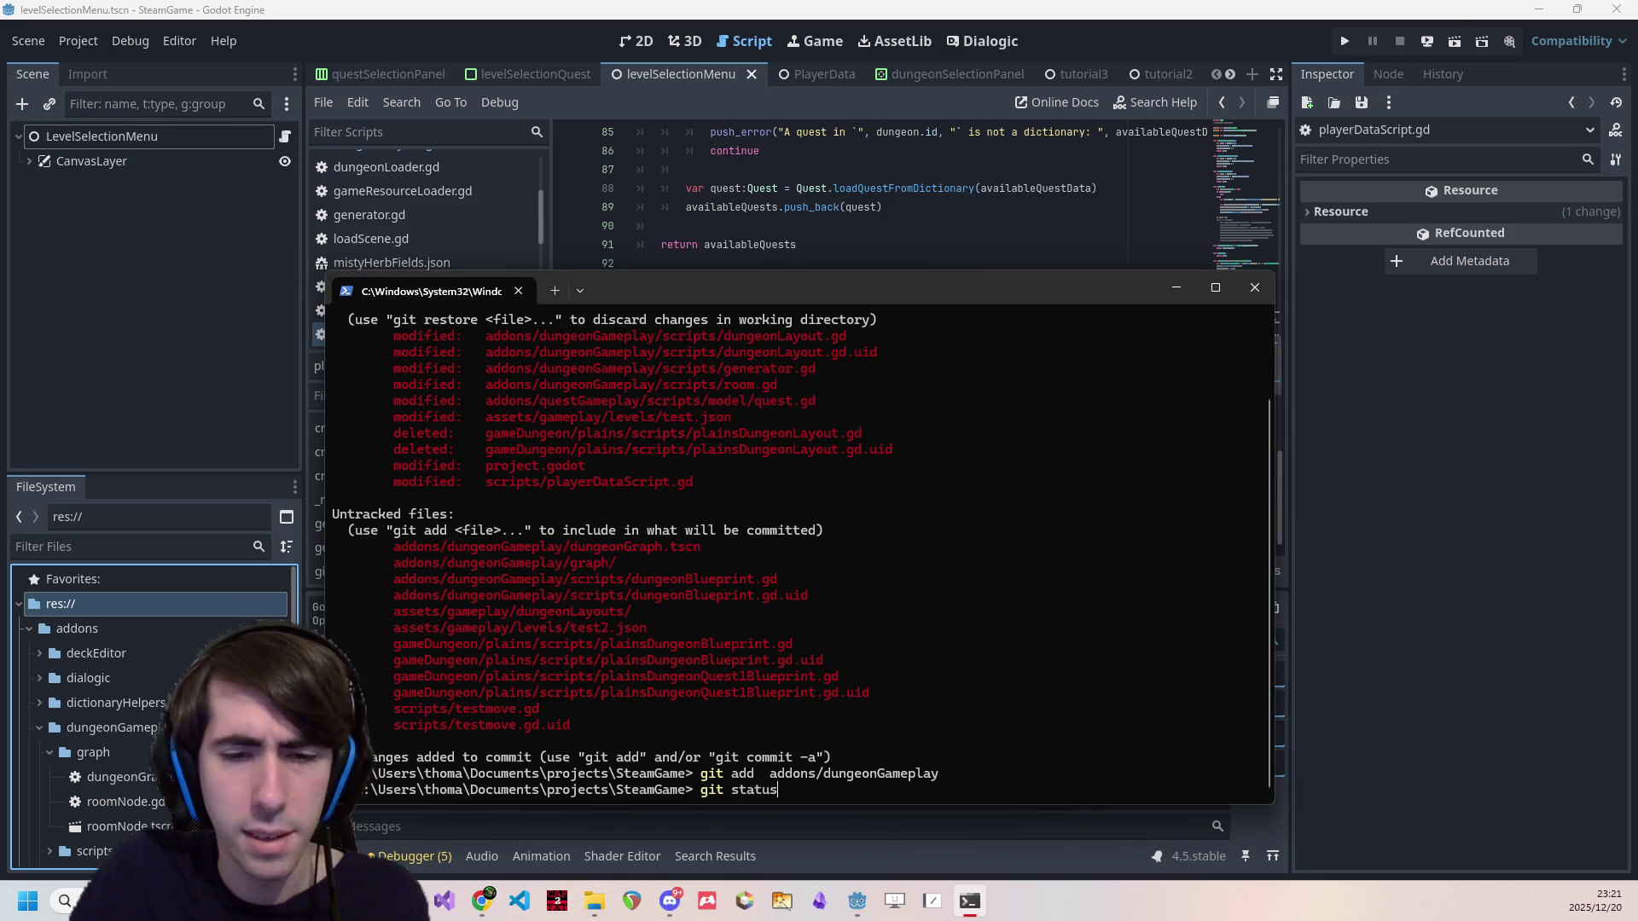
key(Return)
Stage the gameDungeon/plains/scripts folder
text(add)
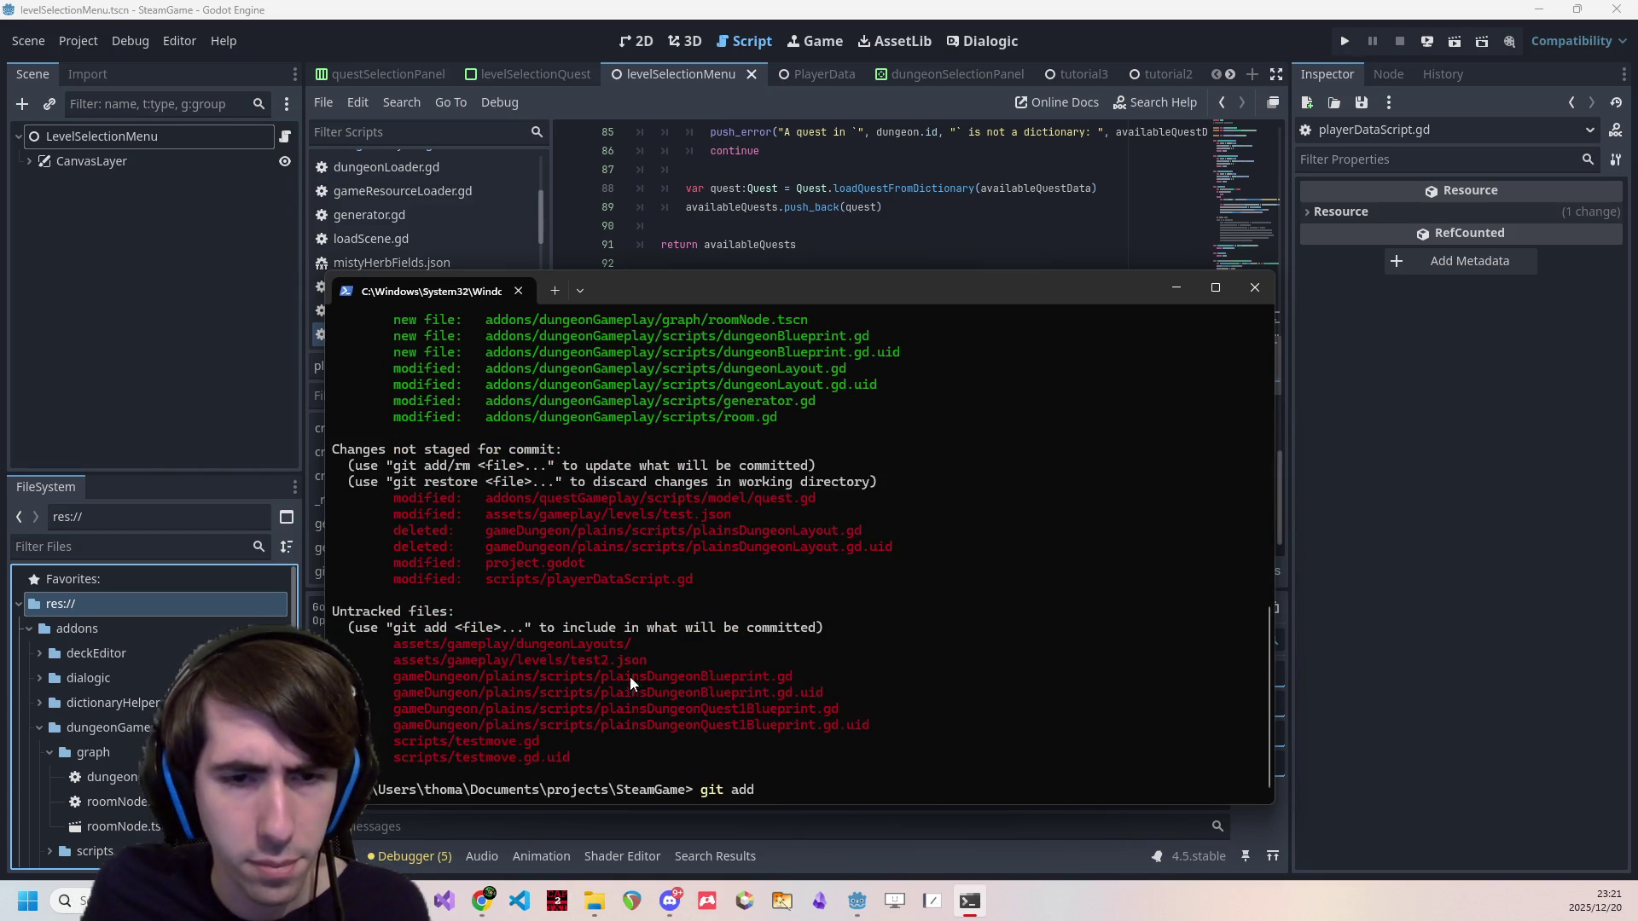
drag(393, 677, 593, 677)
key(ctrl+c)
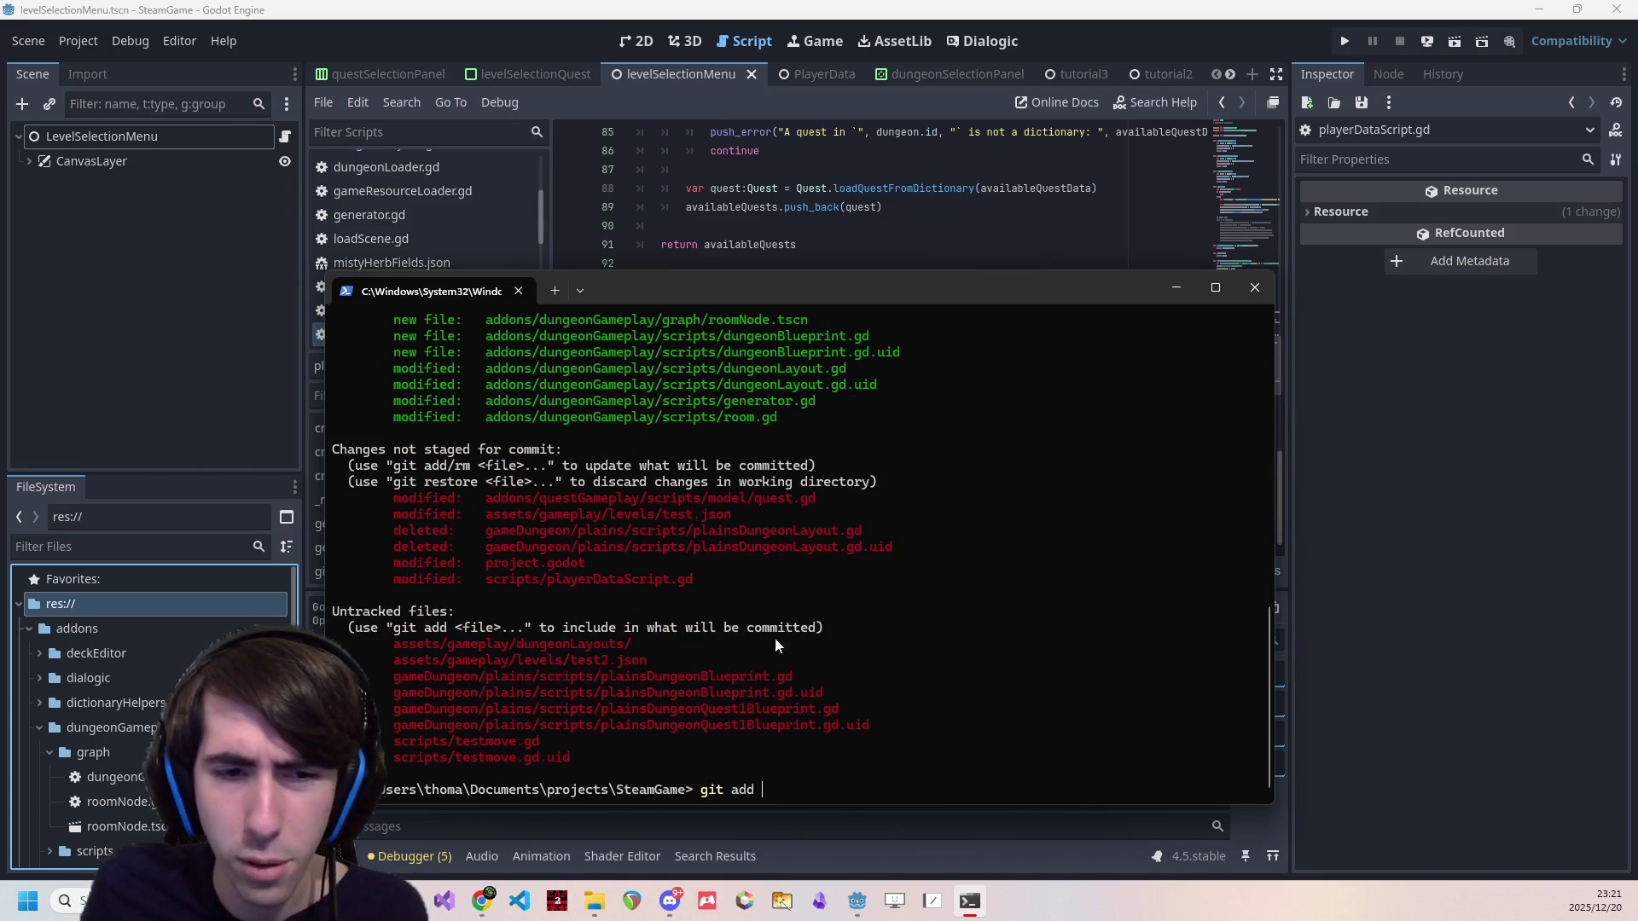
key(ctrl+v)
key(Return)
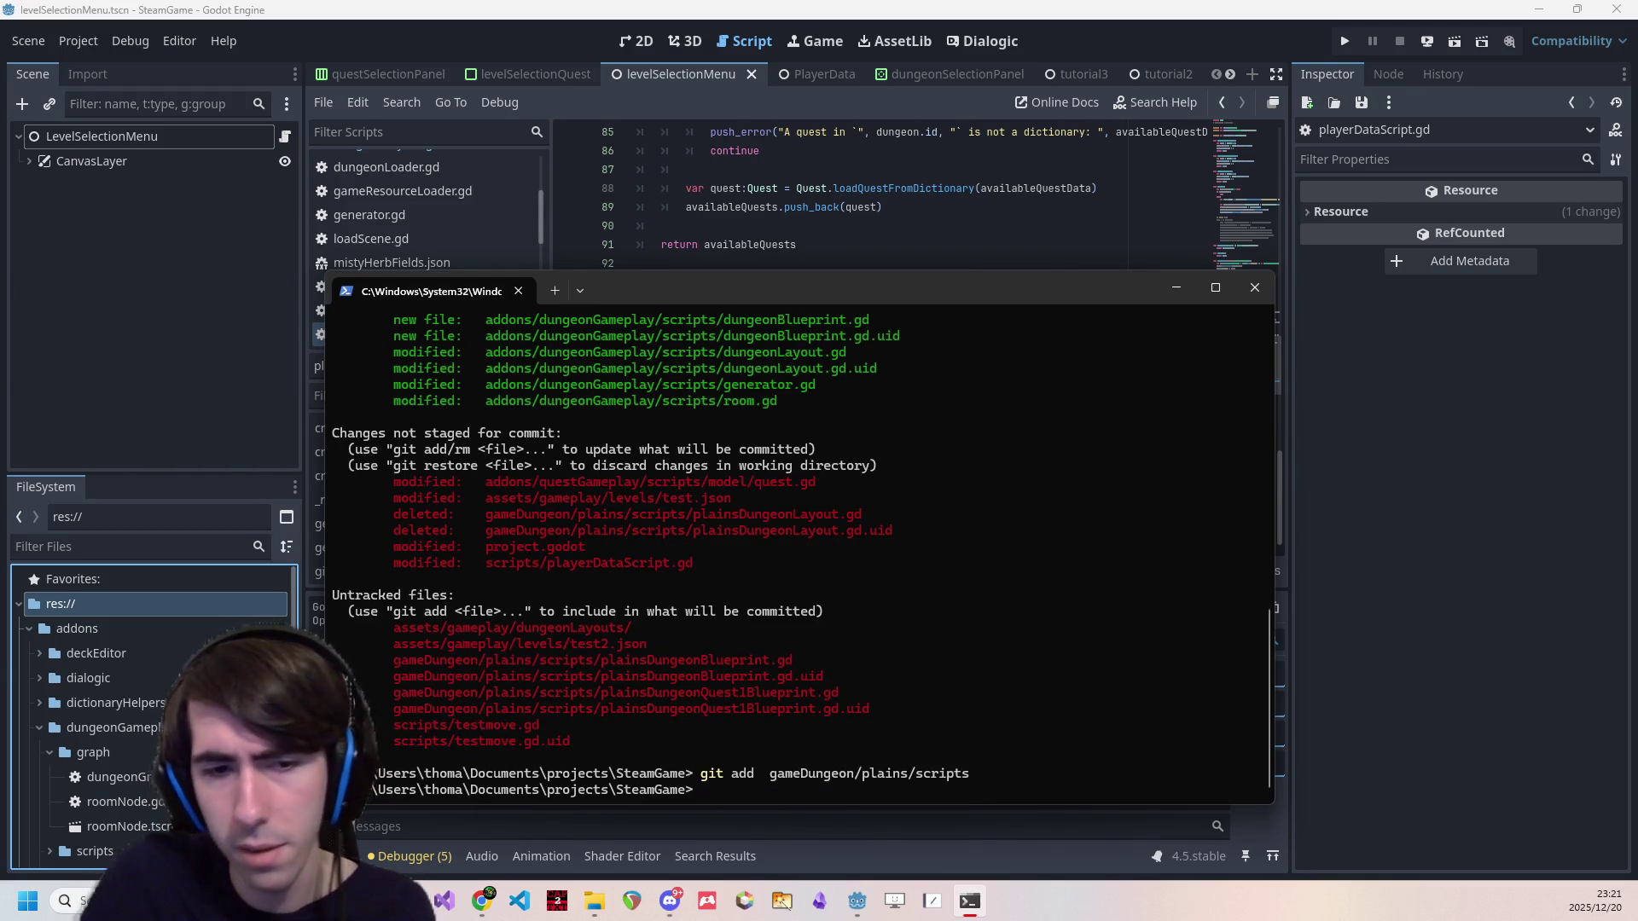
Stage the untracked dungeonLayouts folder and check what is now staged
text(git add)
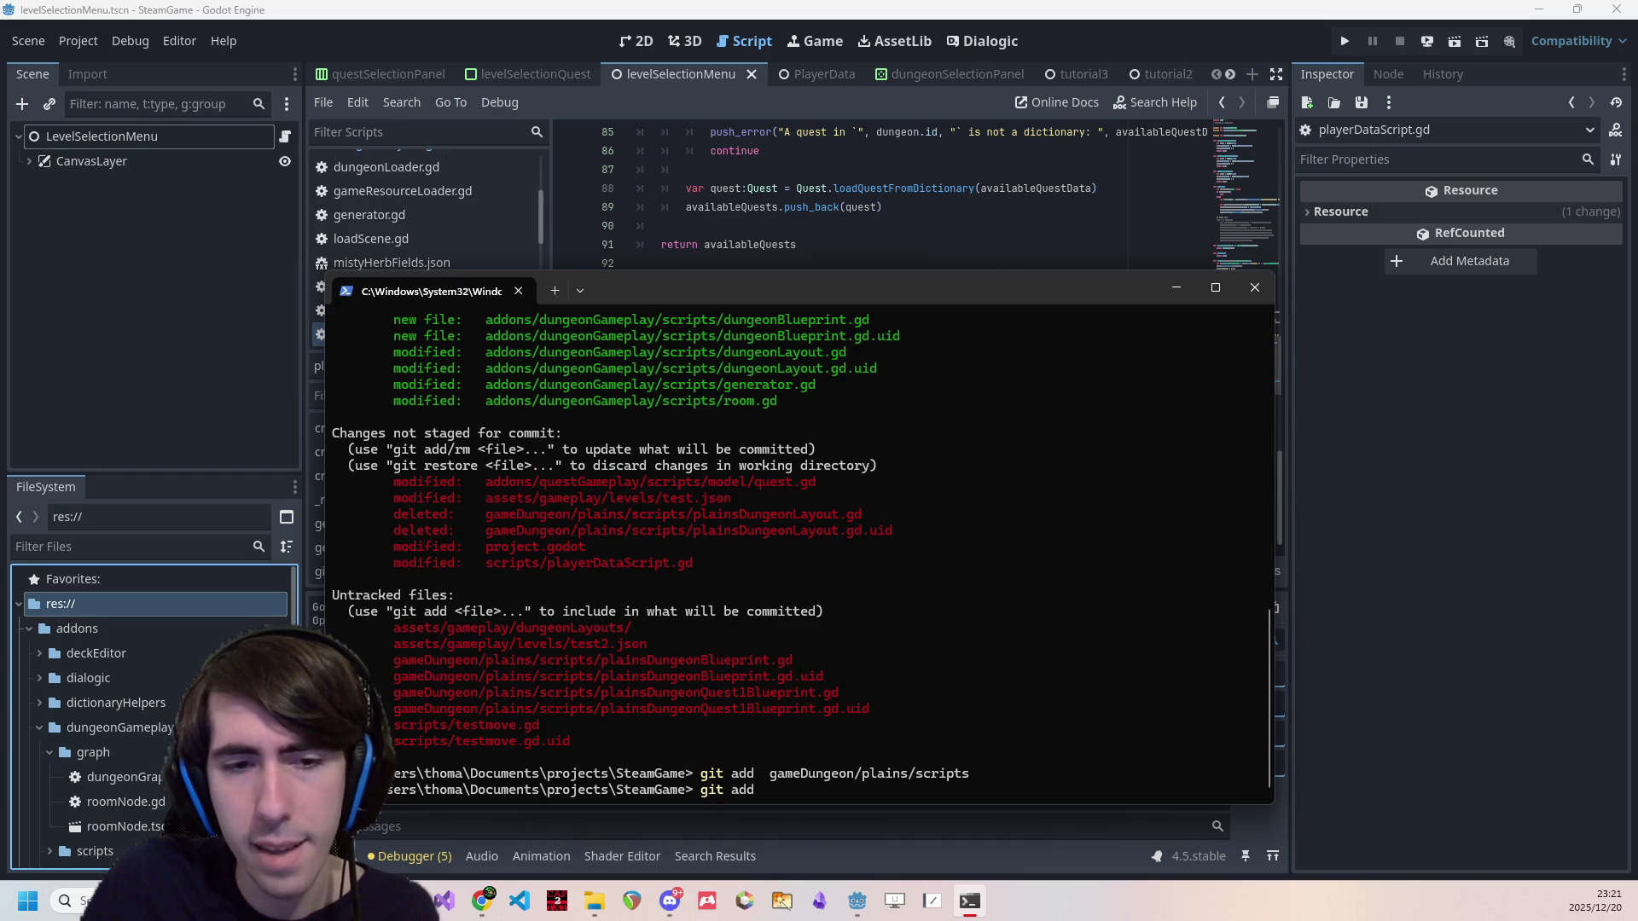
drag(391, 630, 632, 628)
right_click(632, 629)
right_click(632, 629)
key(Return)
text(git ss)
key(Return)
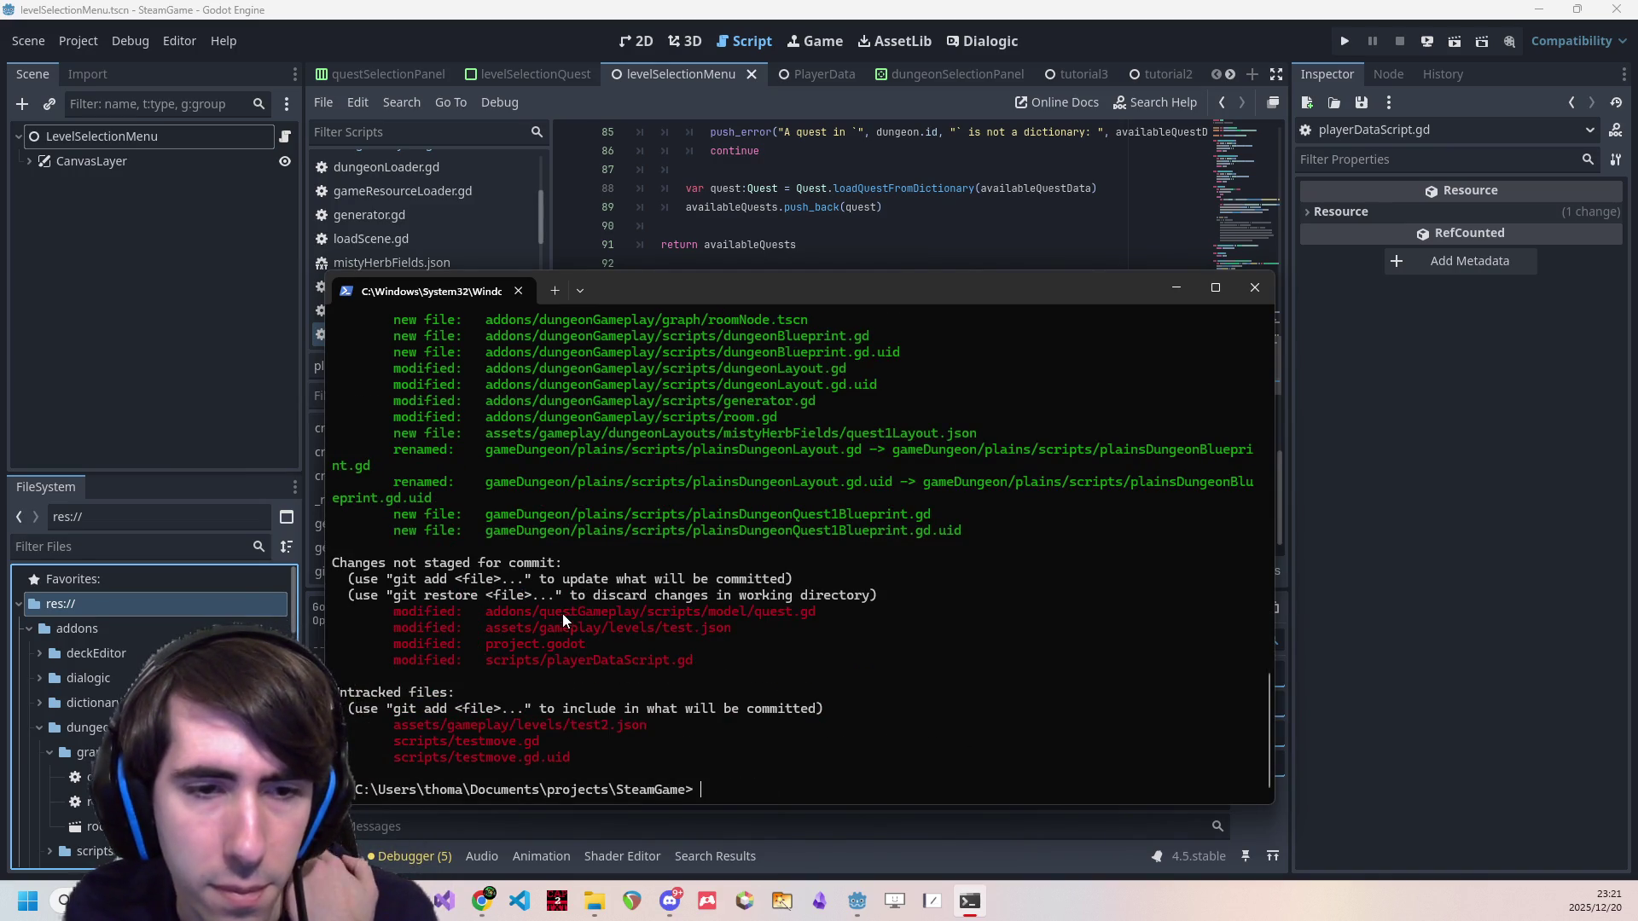
Review the quest.gd diff, stage addons/questGameplay/scripts/model/quest.gd, and recheck git status
drag(484, 611, 863, 611)
key(ctrl+c)
text(git diff)
key(ctrl+v)
key(Return)
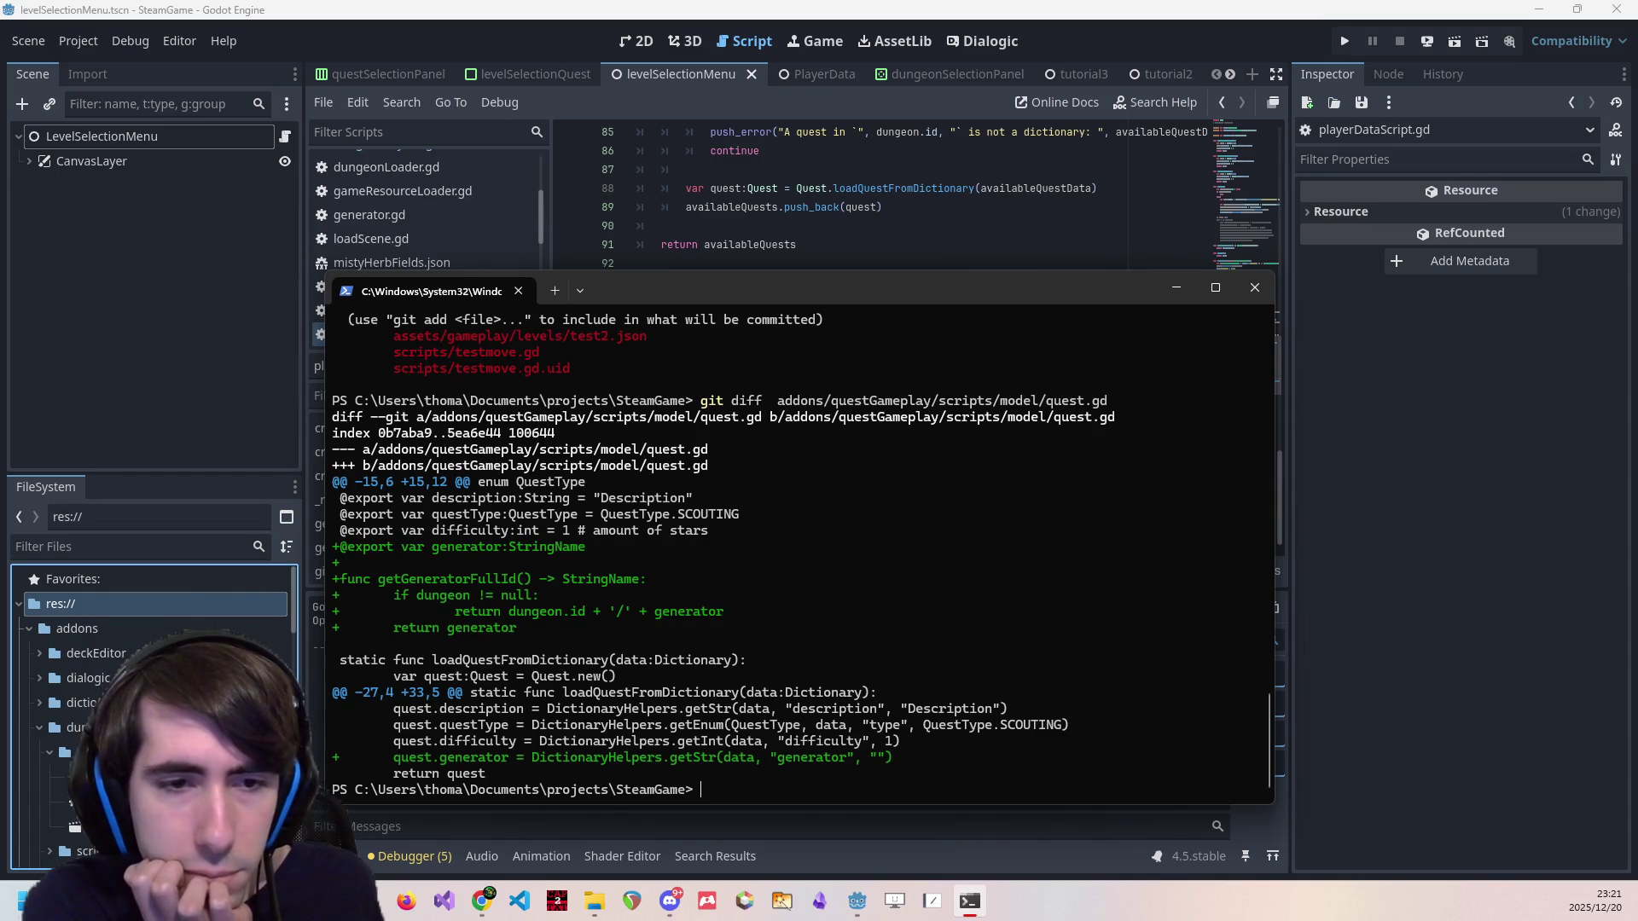
text(git add )
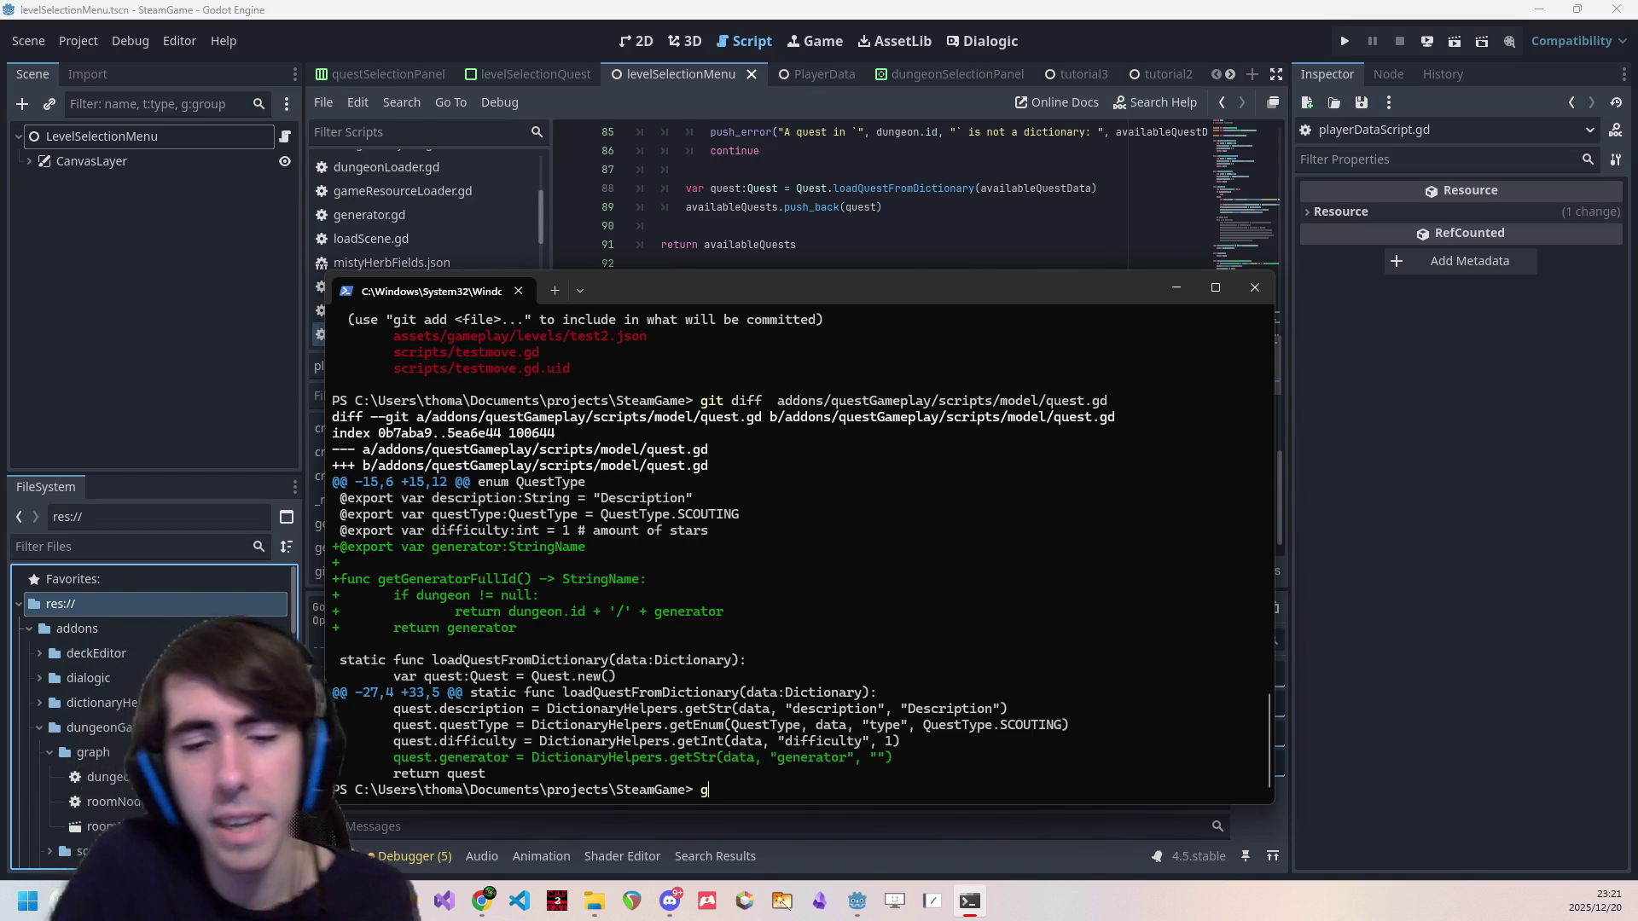
text( addons/questGameplay/scripts/model/quest.gd)
key(Return)
text(git sttatus)
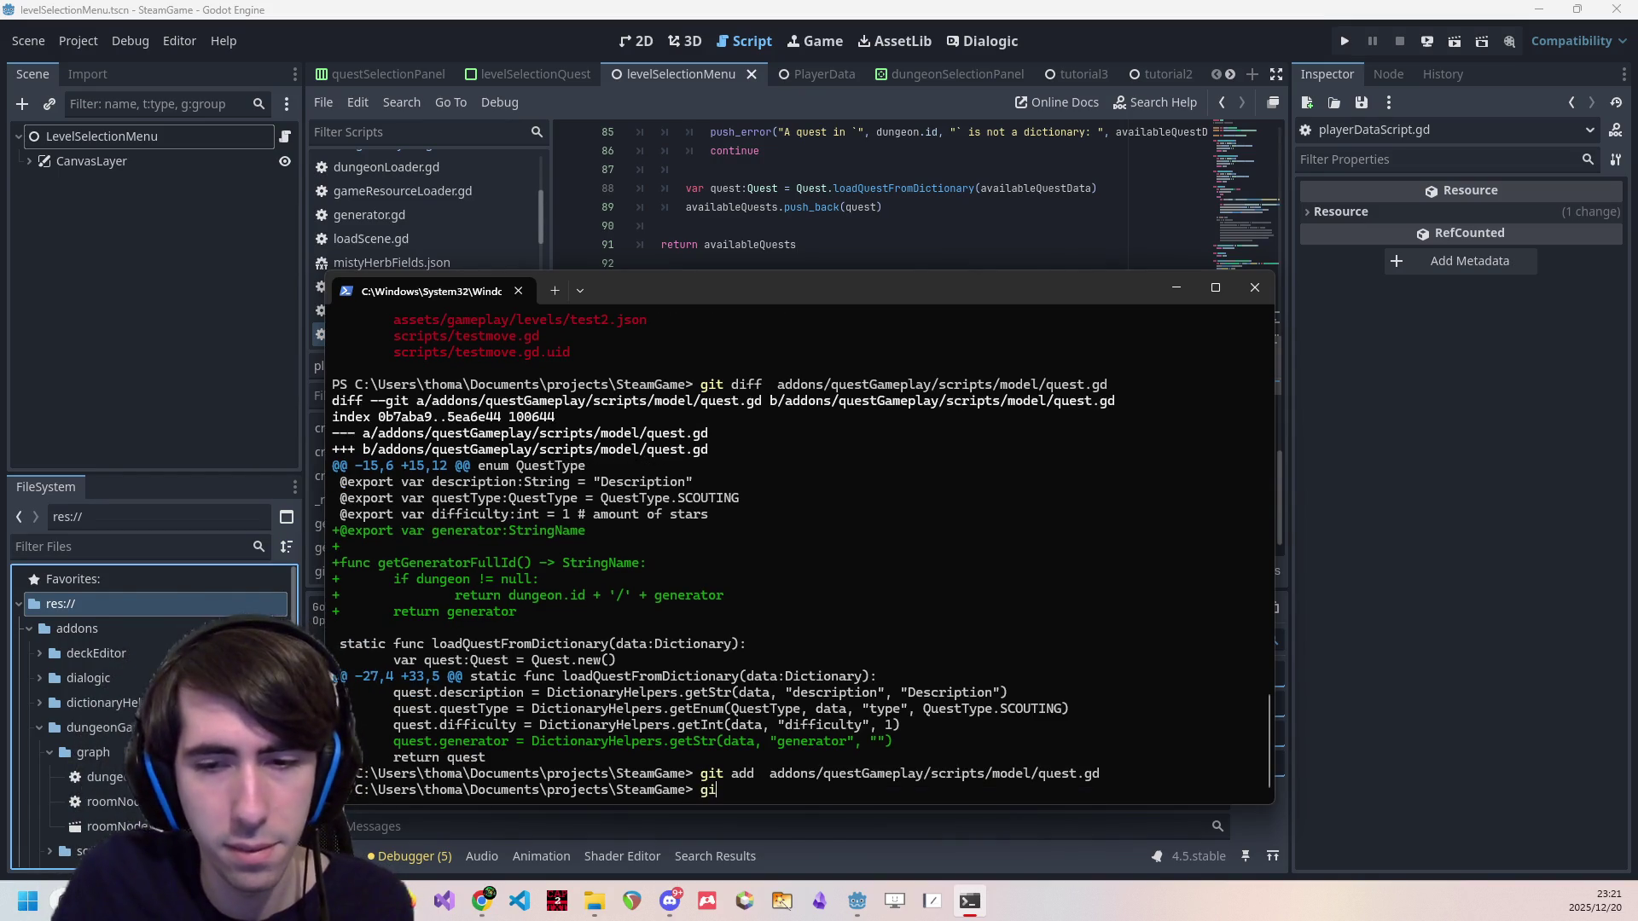
key(Return)
text(git status)
key(Return)
Review the changes made to project.godot with git diff
text(git add)
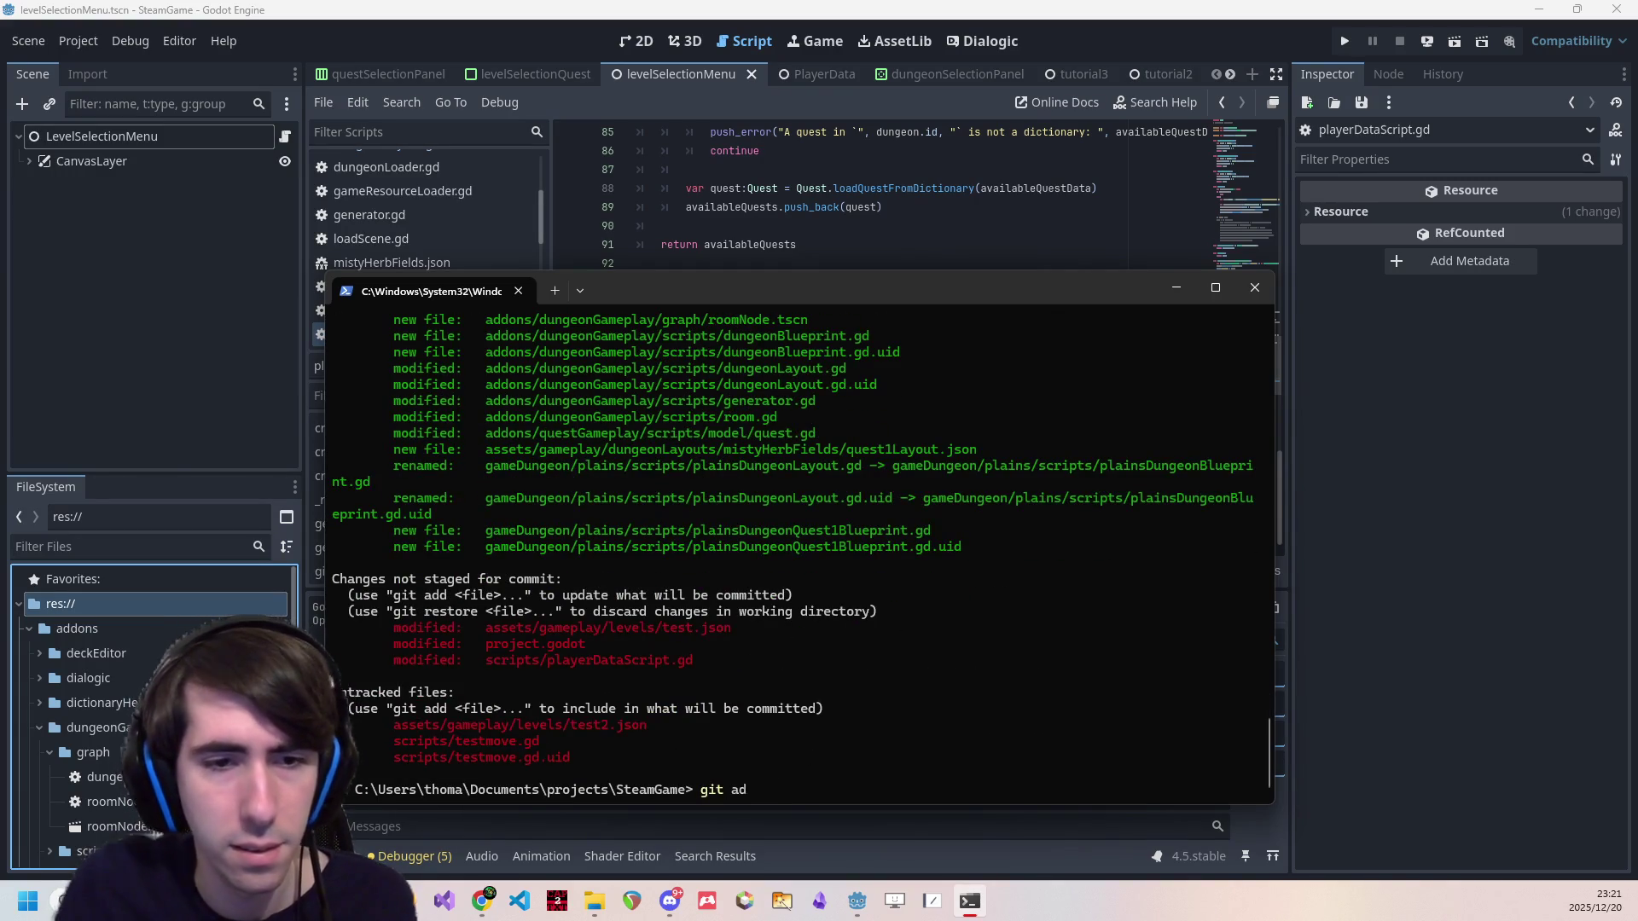
drag(477, 644, 614, 644)
right_click(616, 643)
key(BackSpace)
key(BackSpace)
key(BackSpace)
text(diff)
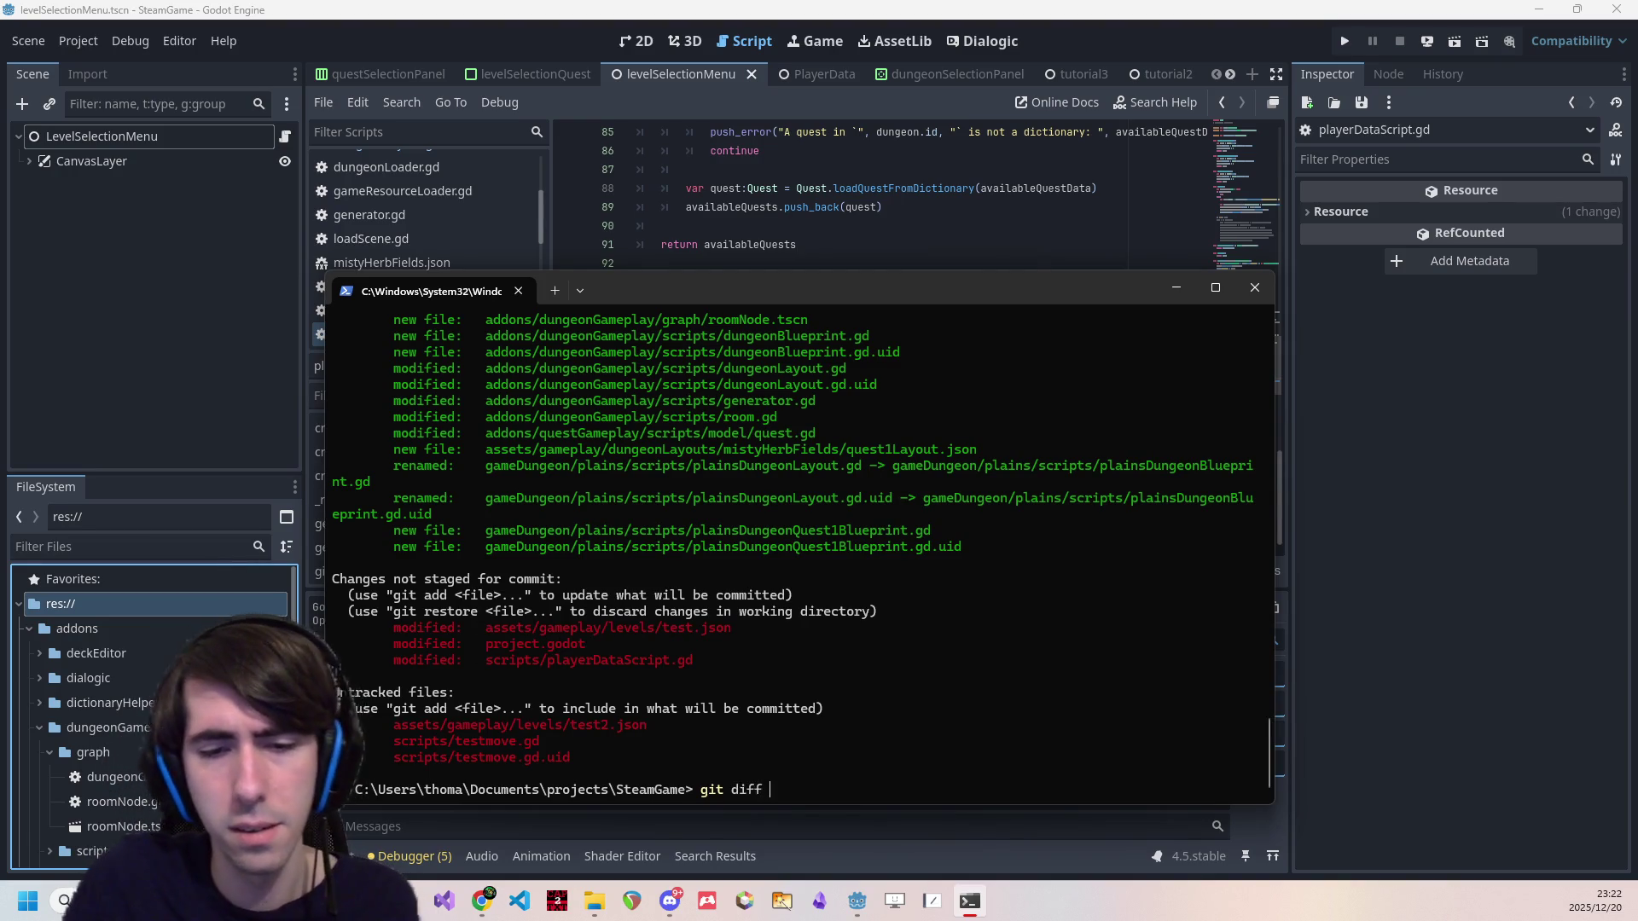
key(ctrl+v)
key(Return)
Stage project.godot and confirm it in git status
text(git add)
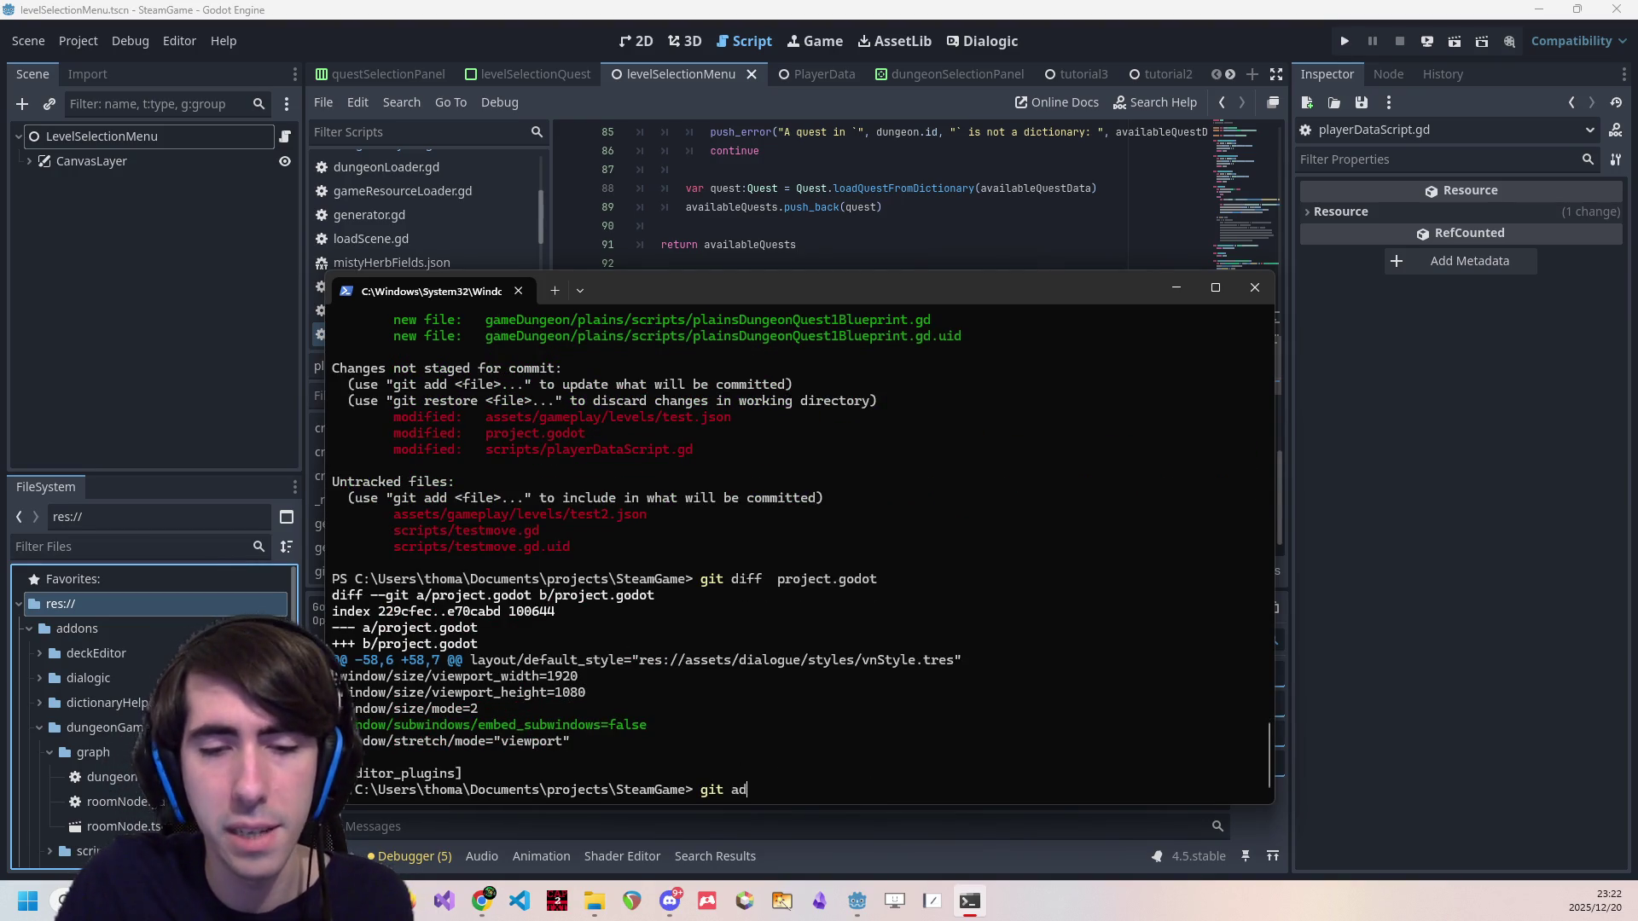
key(Return)
text(git add  project.godot)
key(Return)
text(git status)
key(Return)
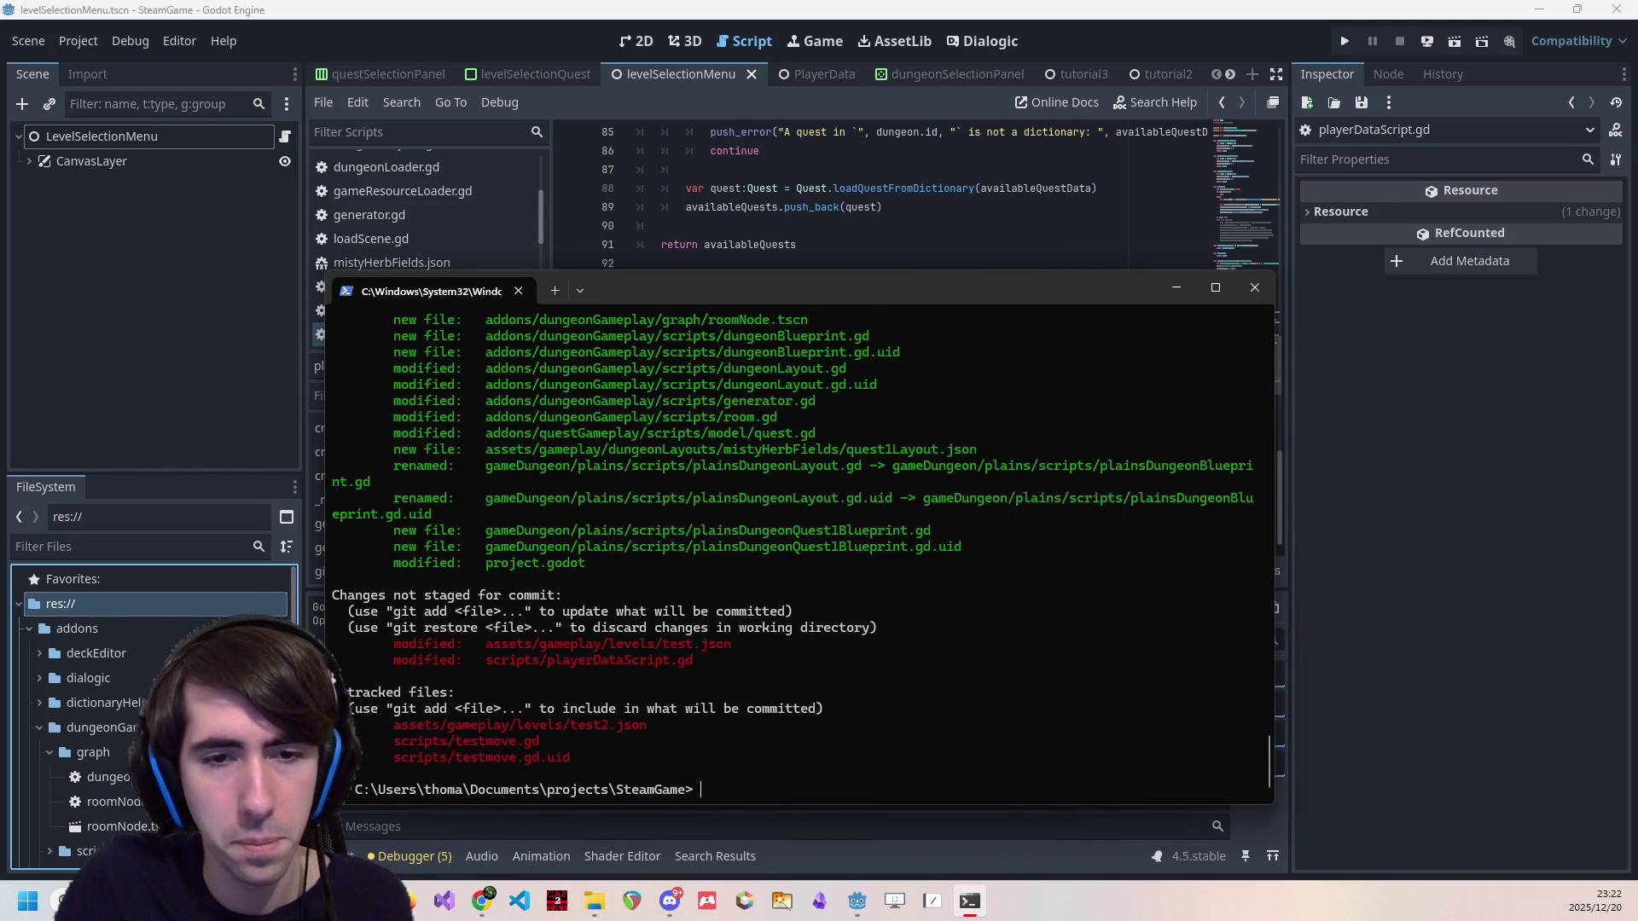
Review the remaining unstaged diff, leaving playerDataScript.gd unstaged, and list the status
text(git)
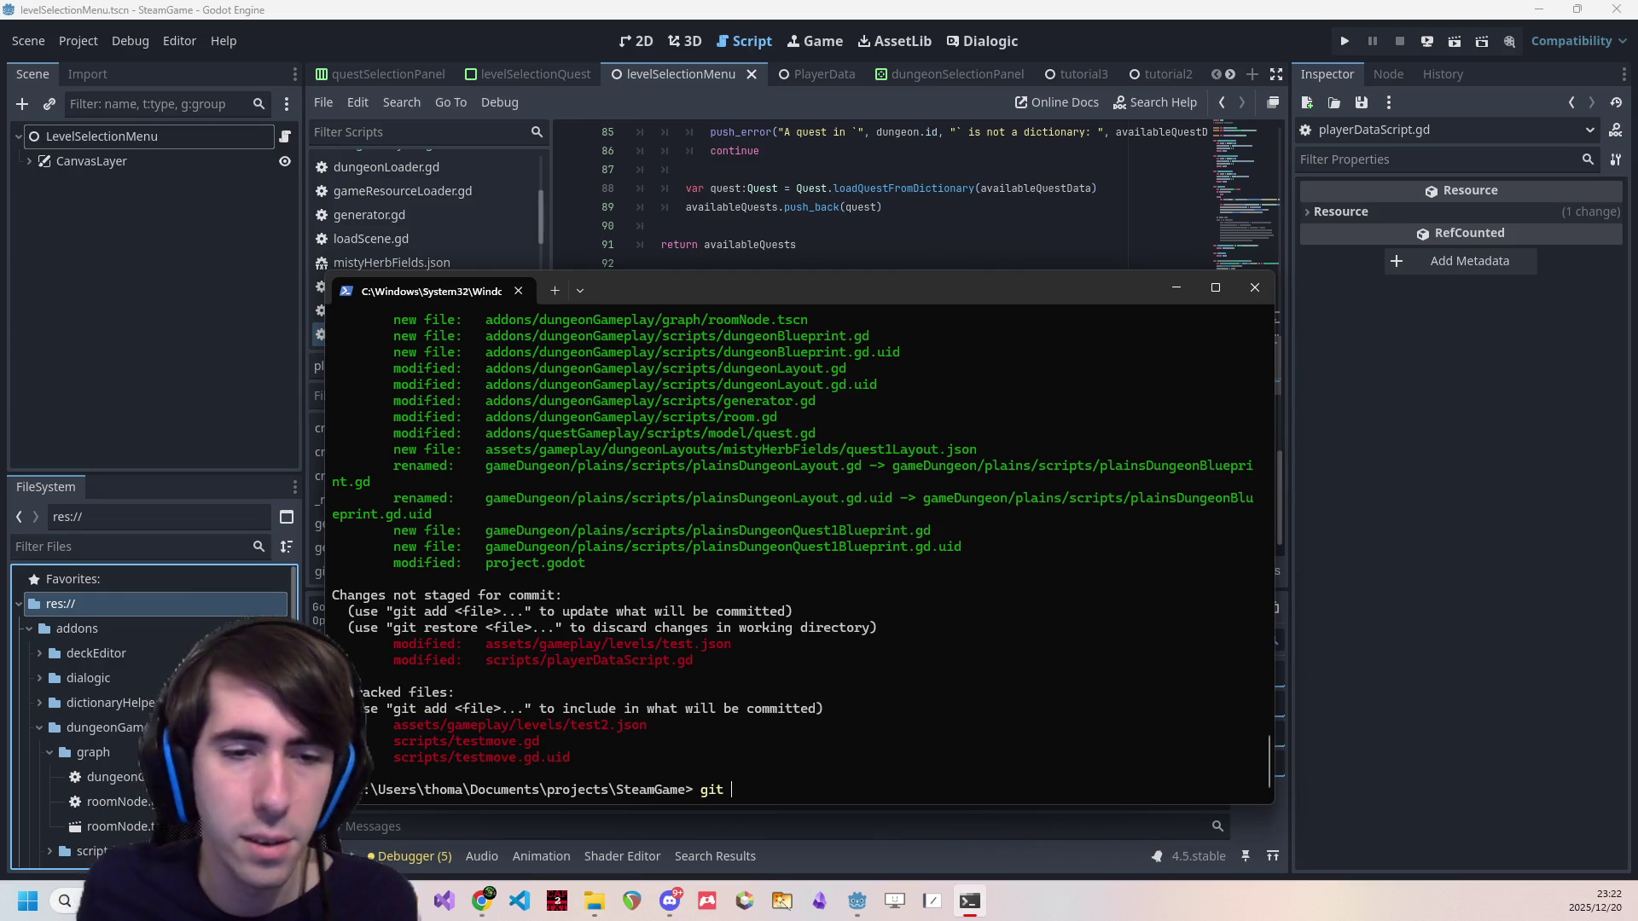
mouse_move(481, 659)
mouse_down()
mouse_move(1058, 662)
mouse_move(693, 659)
mouse_up()
right_click(692, 659)
key(Return)
text(git diff .)
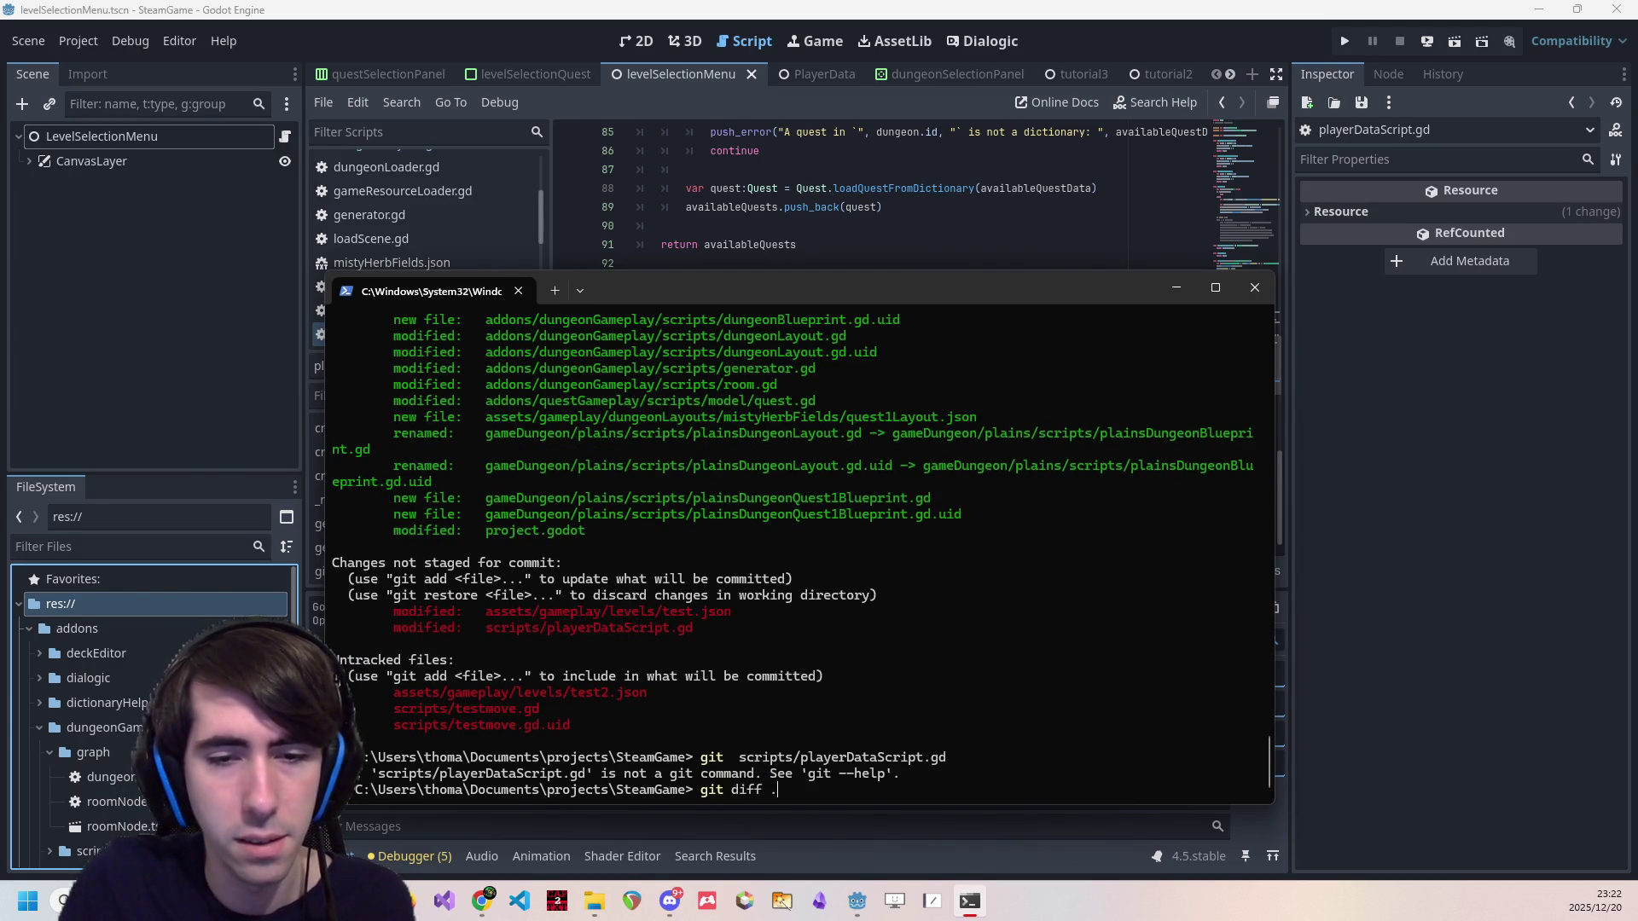
key(Return)
text(q)
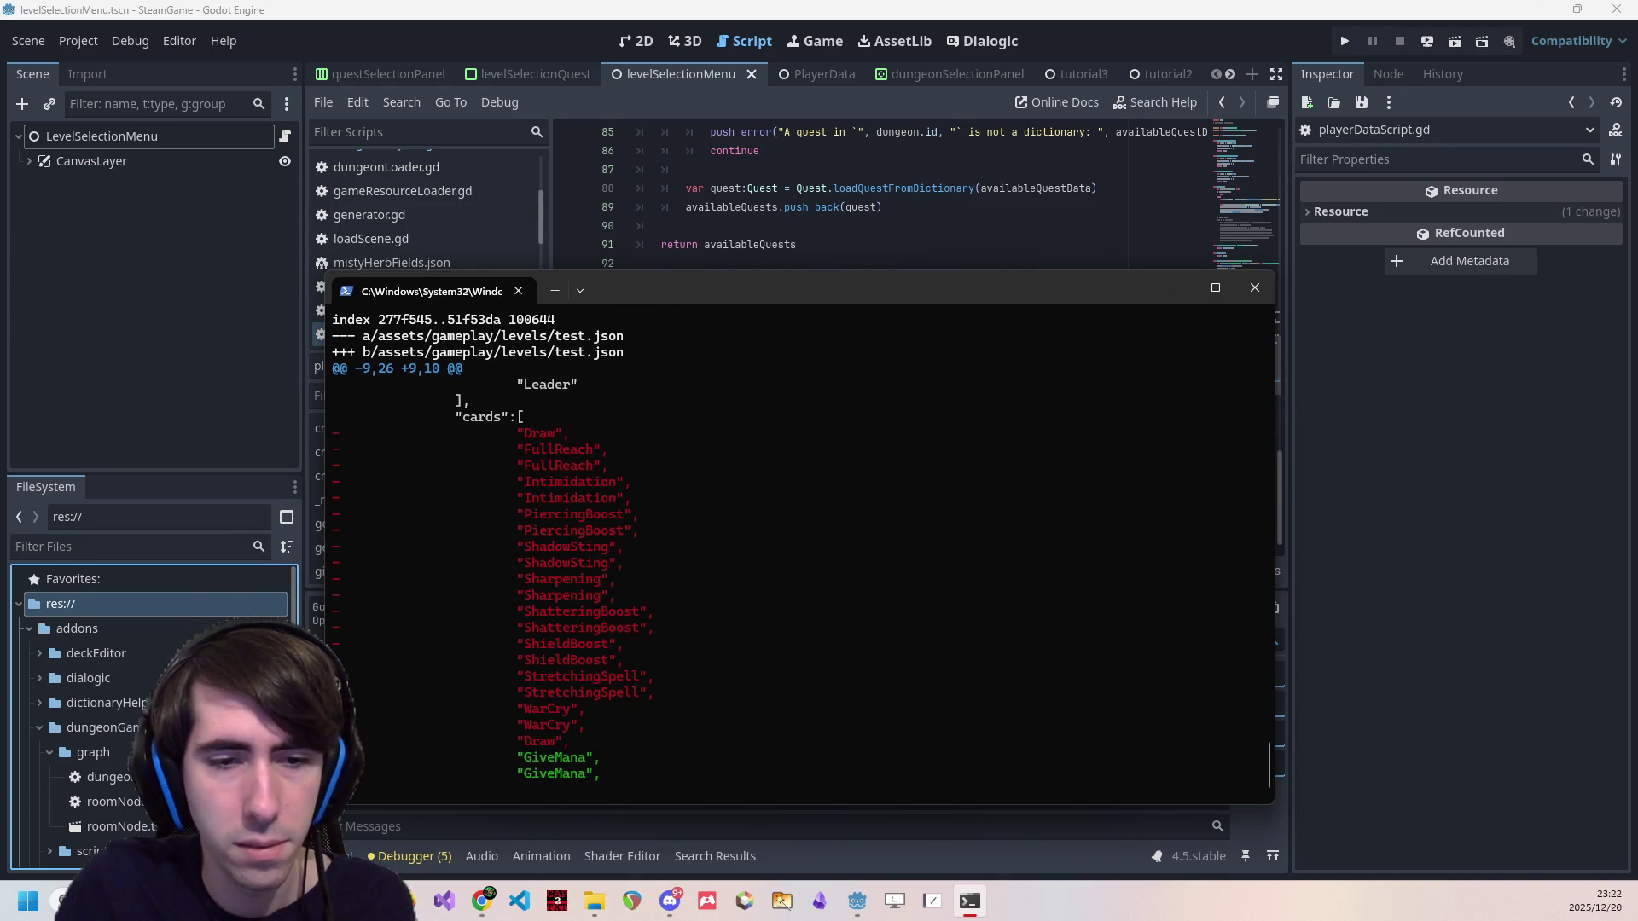
text(git statu)
text(s)
key(Return)
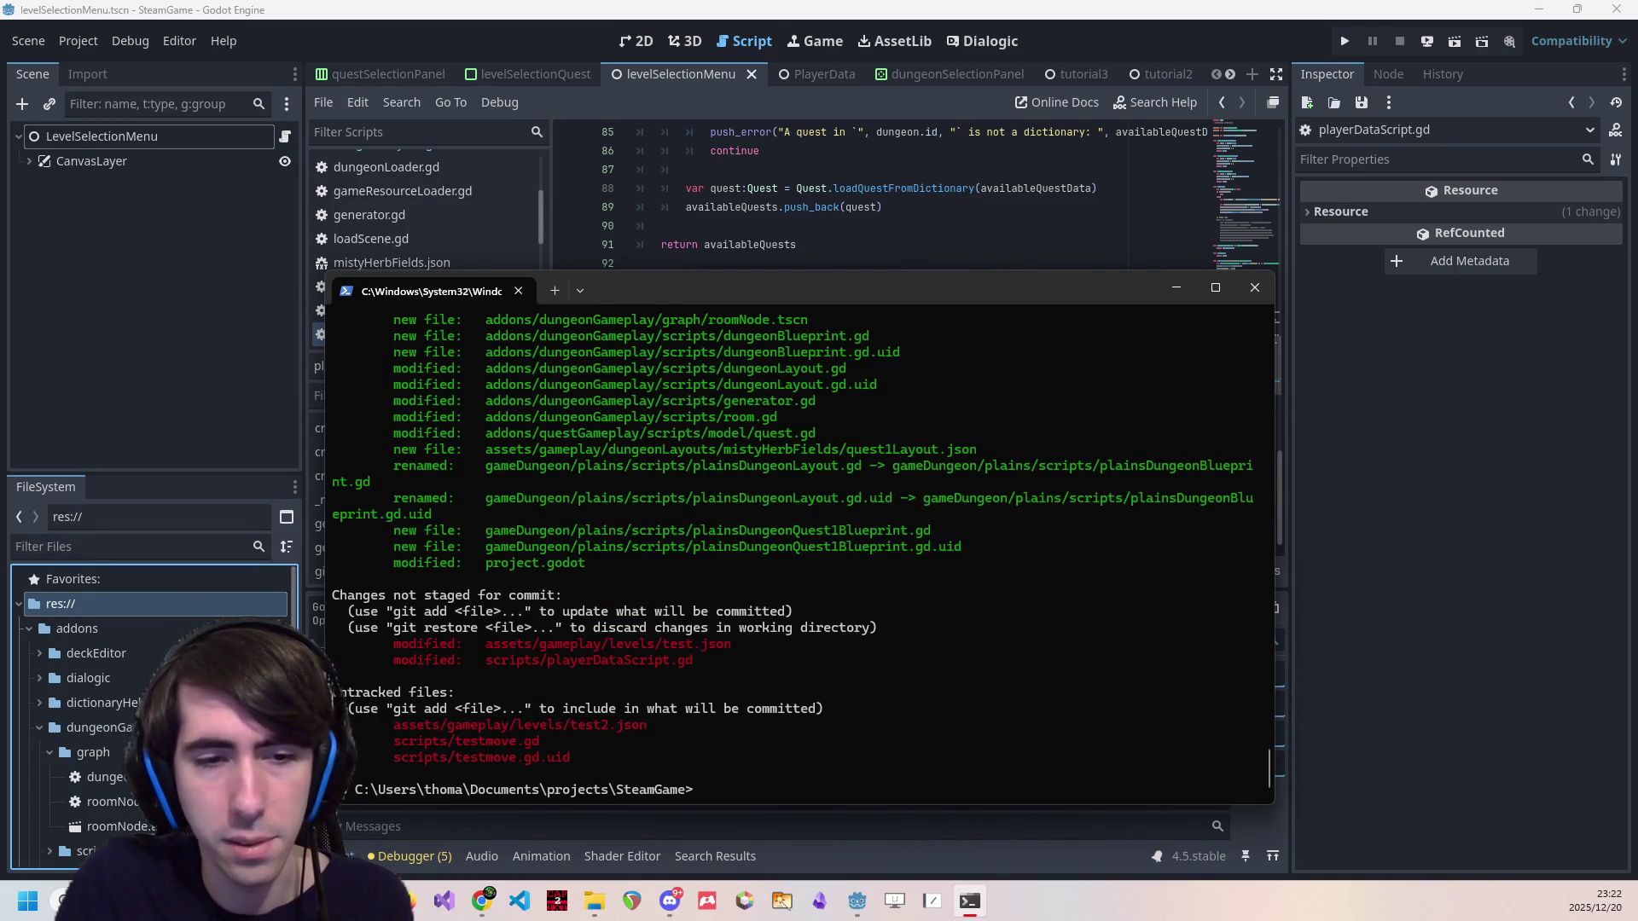
Run git commit -m "[MAD-123] Graph added to create dungeon layout manually", then git push
text(git commi)
text(t -m "[MAD]")
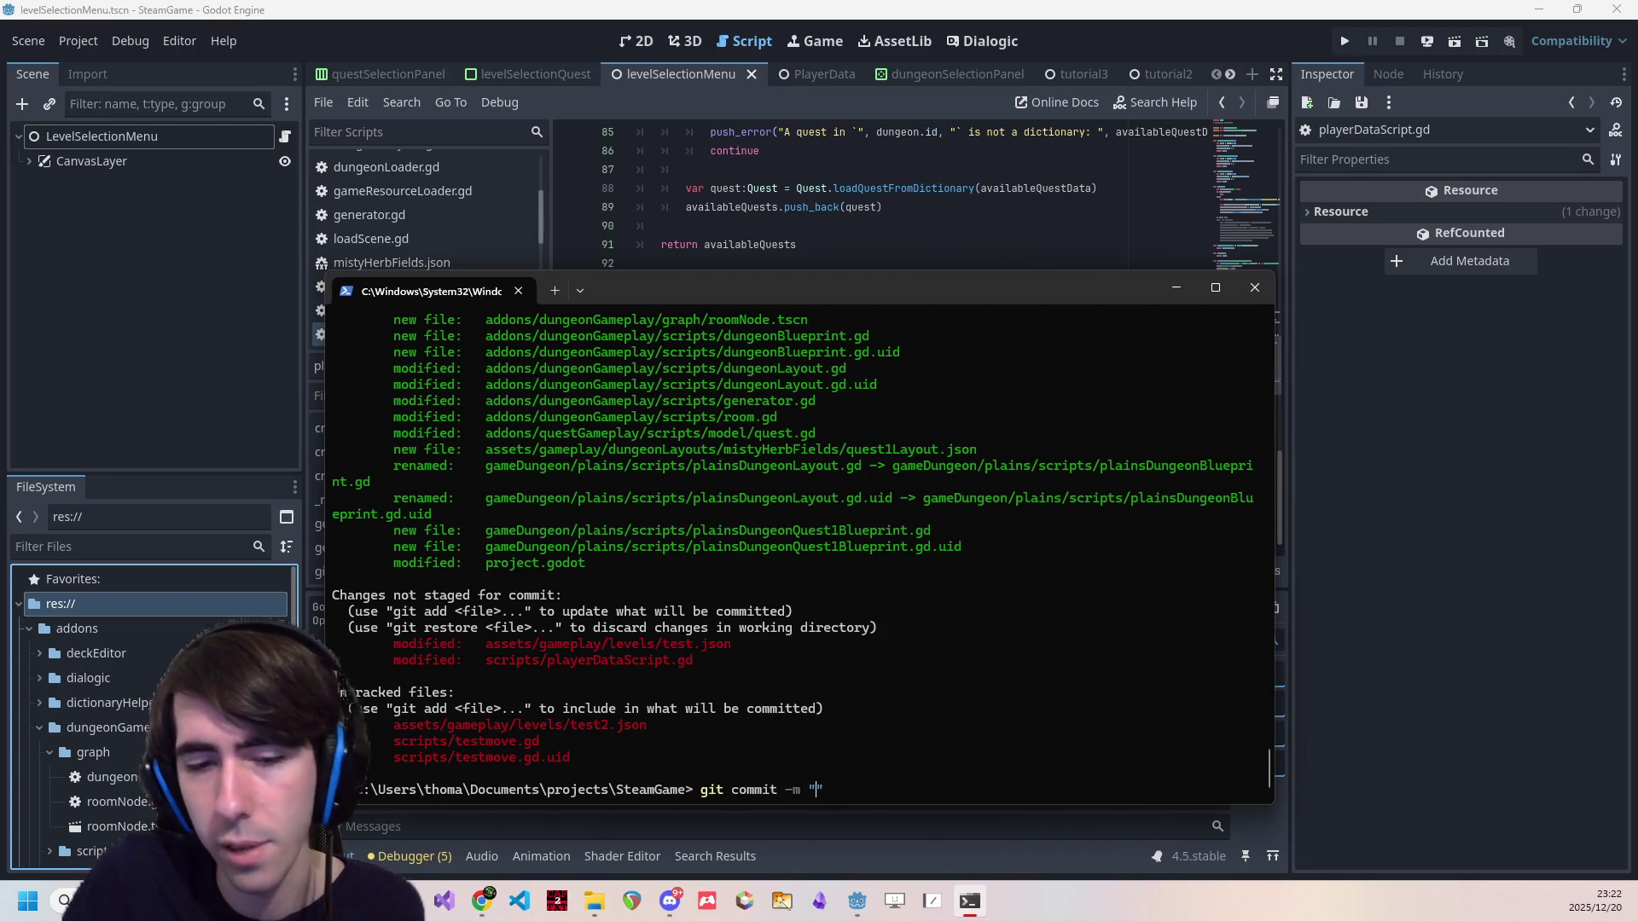
text(-)
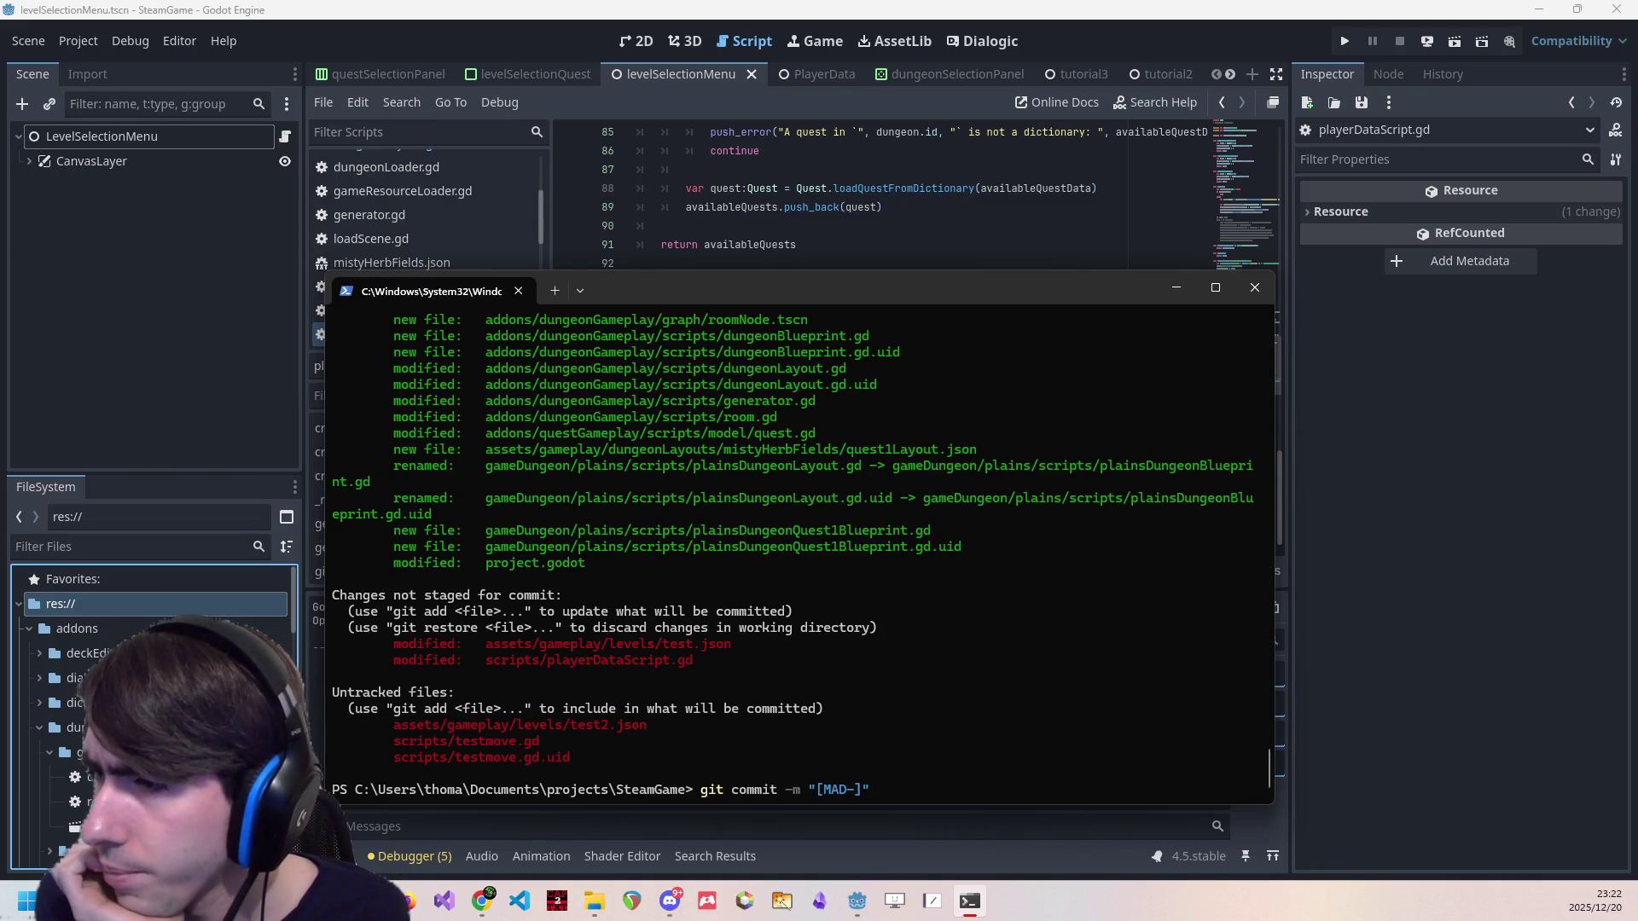
text(123)
key(Right)
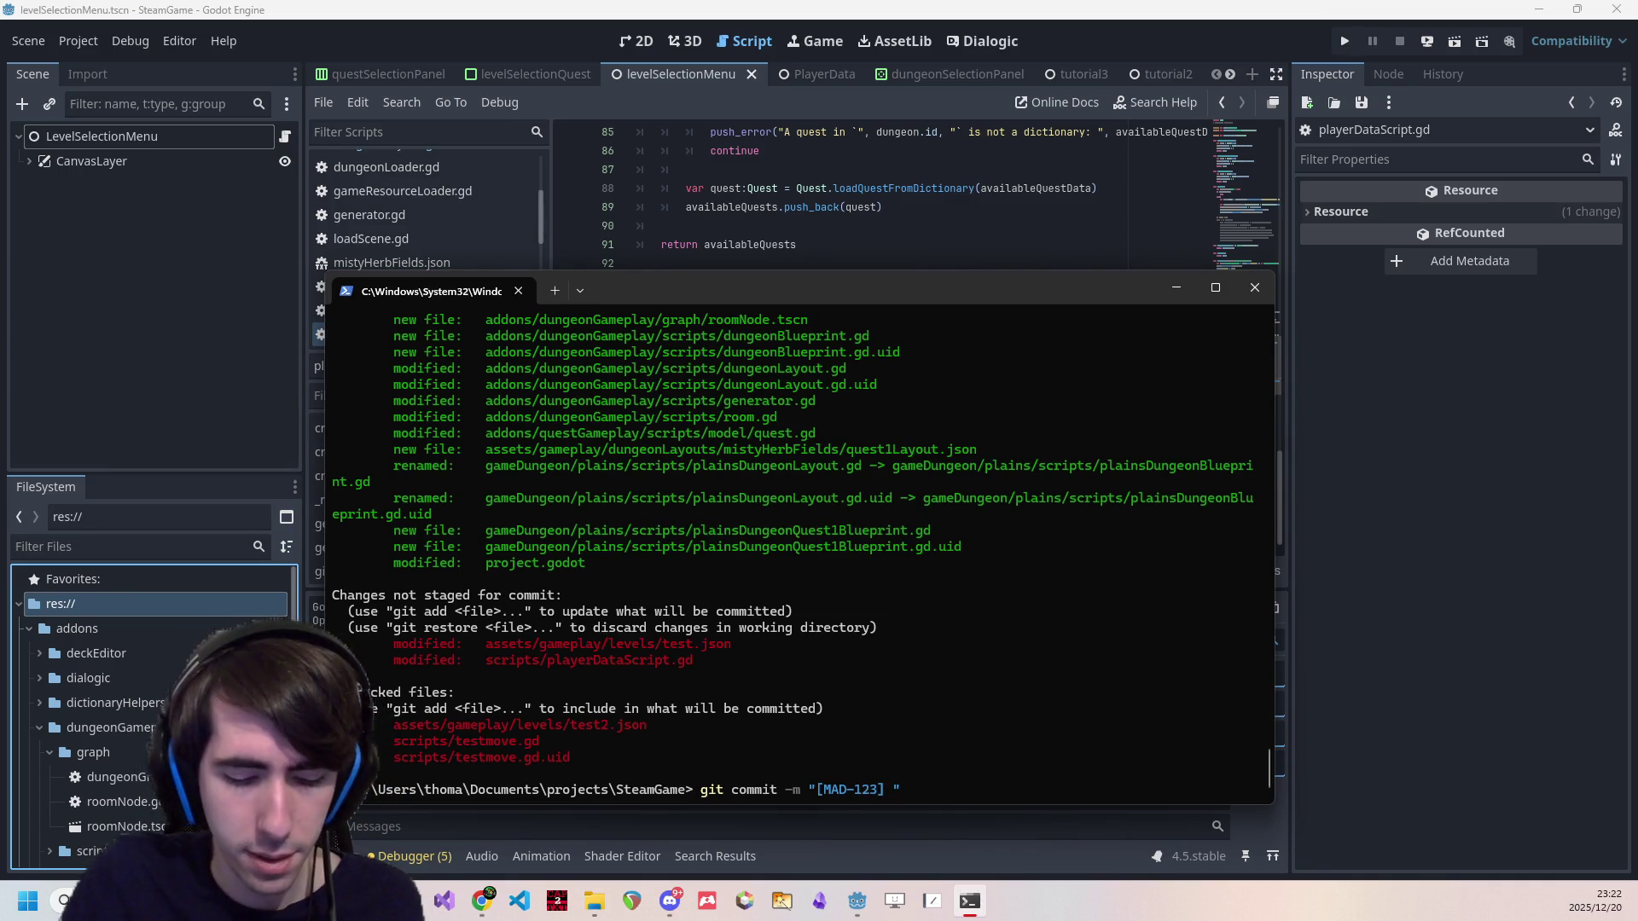
text(D)
key(BackSpace)
text(Graph added to )
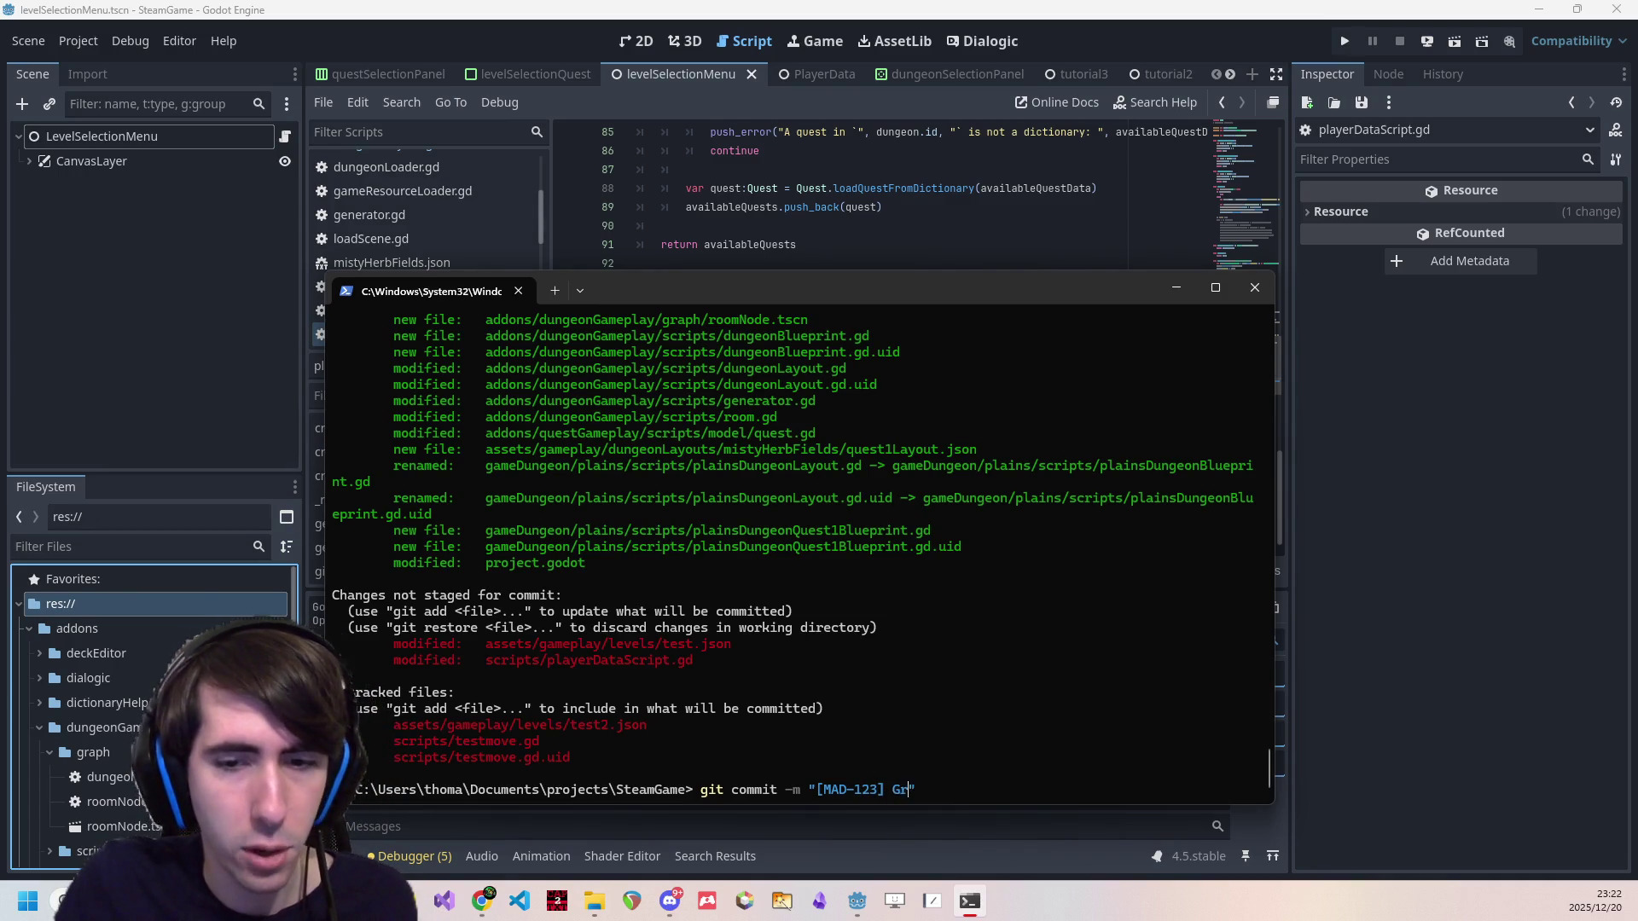
text(create dungeo)
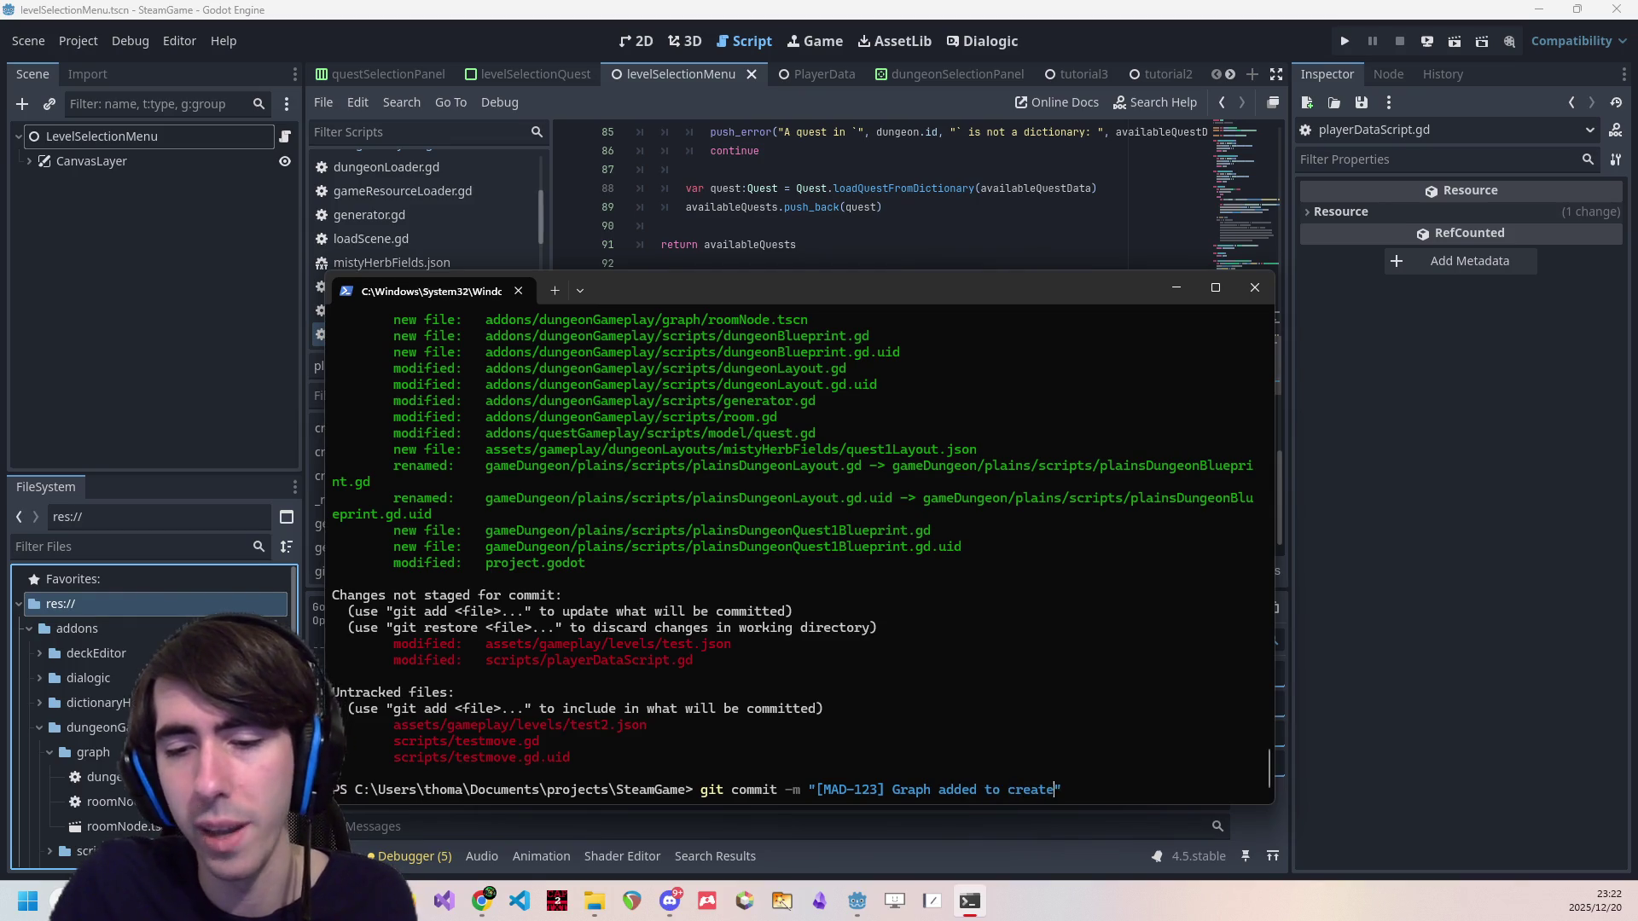
text(n layout manually)
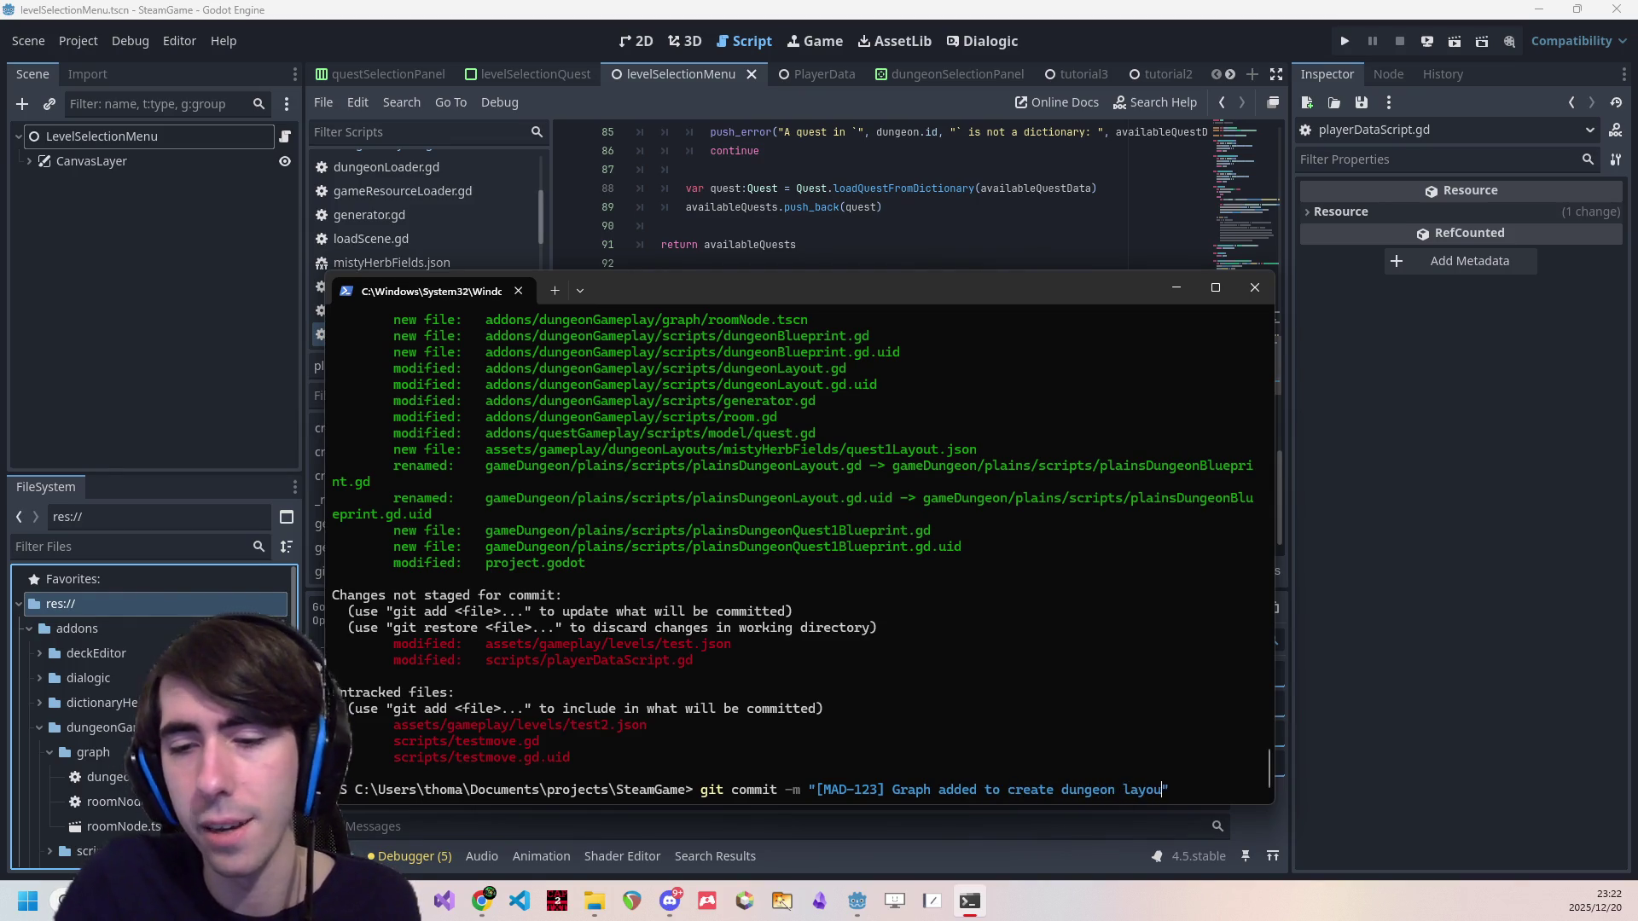
key(Return)
text(git push)
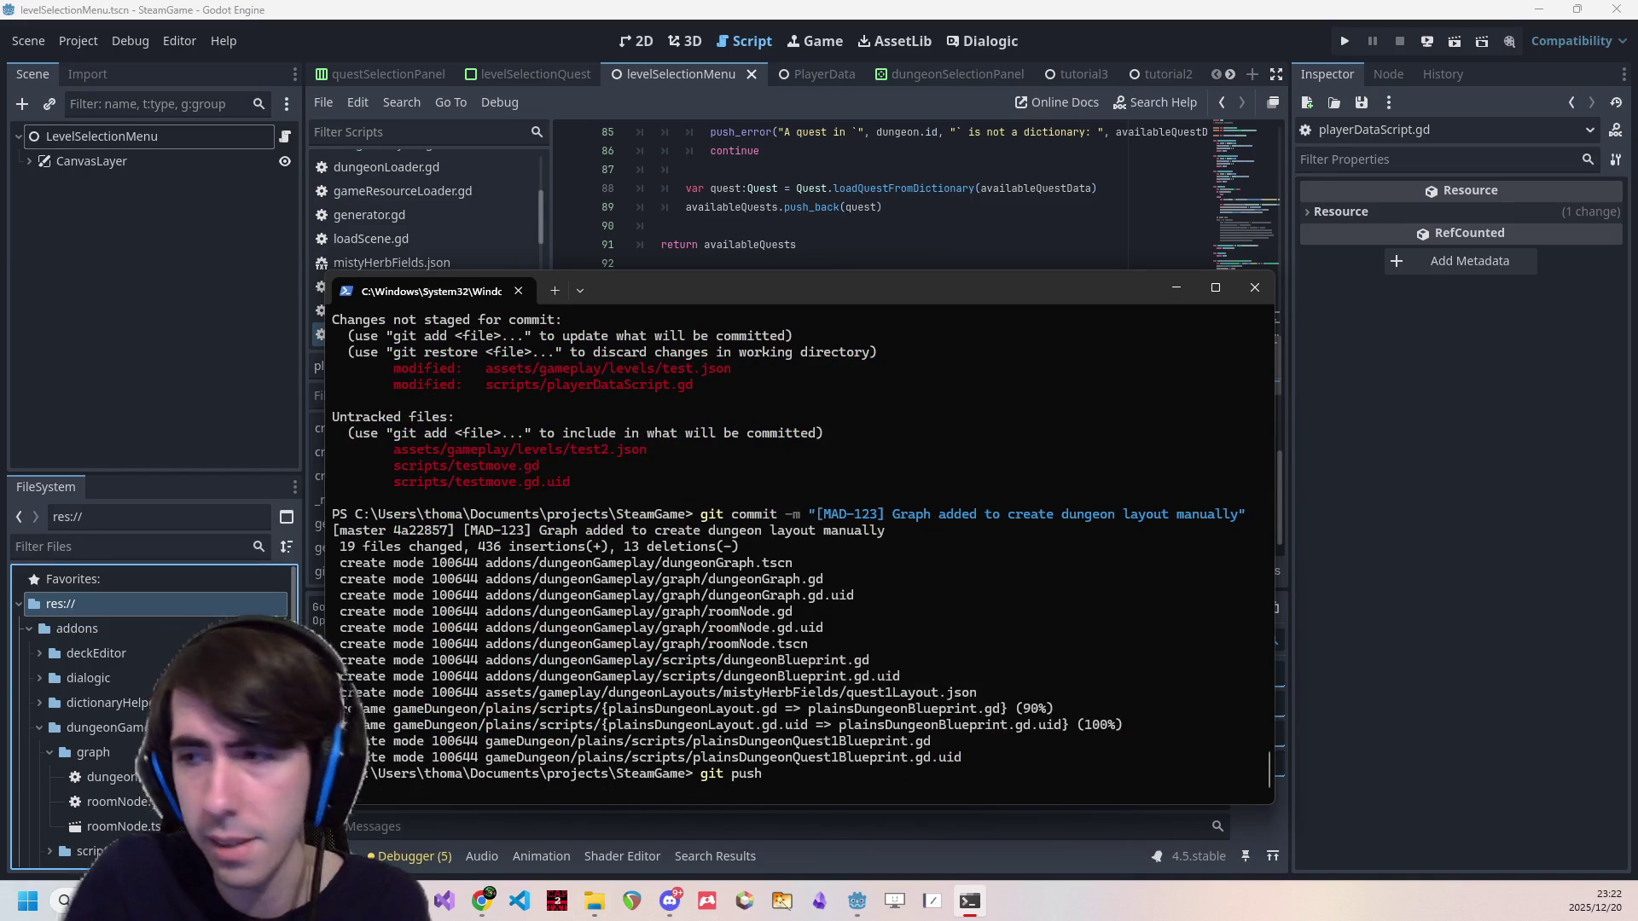
key(Return)
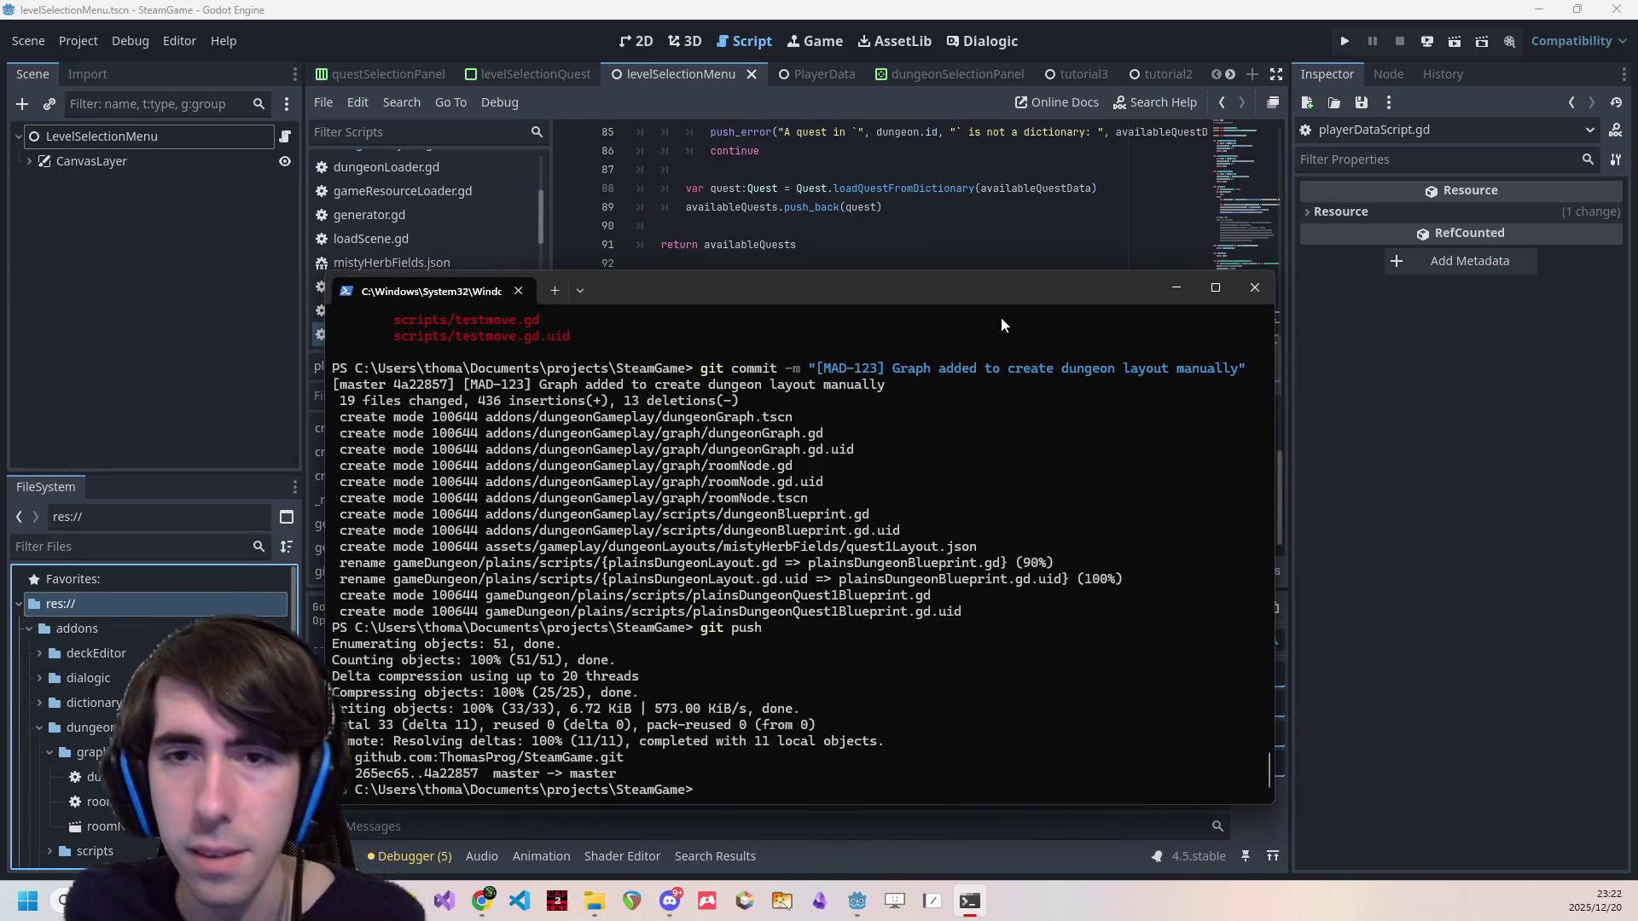
Minimize the terminal to return to playerDataScript.gd in the Godot script editor
click(969, 901)
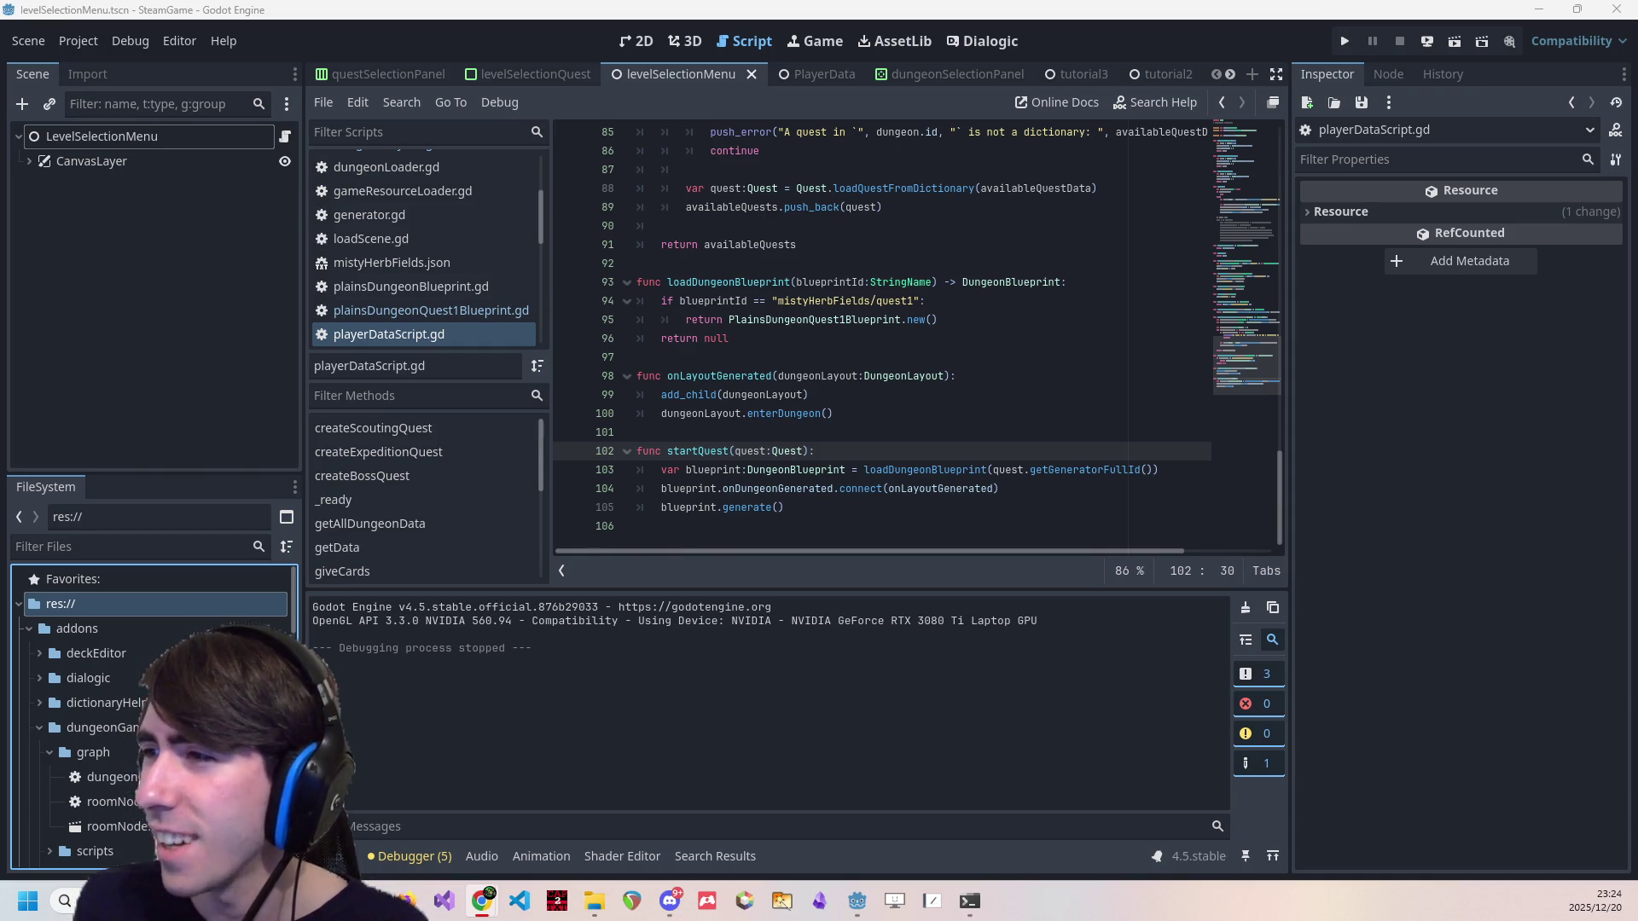
key(alt+Tab)
key(alt+Tab)
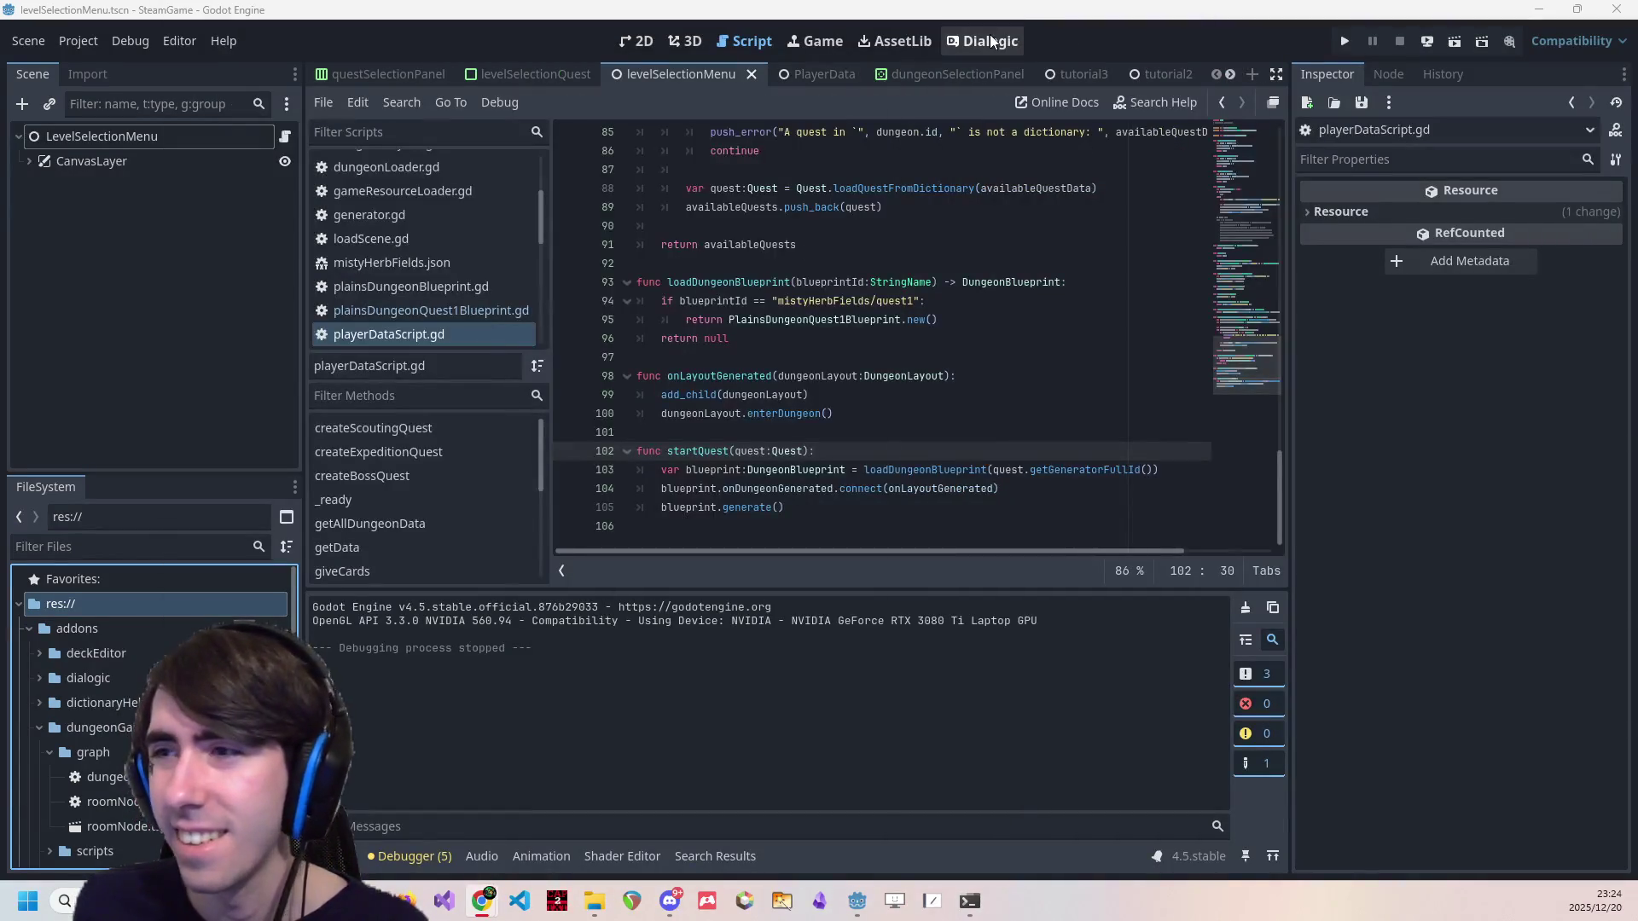